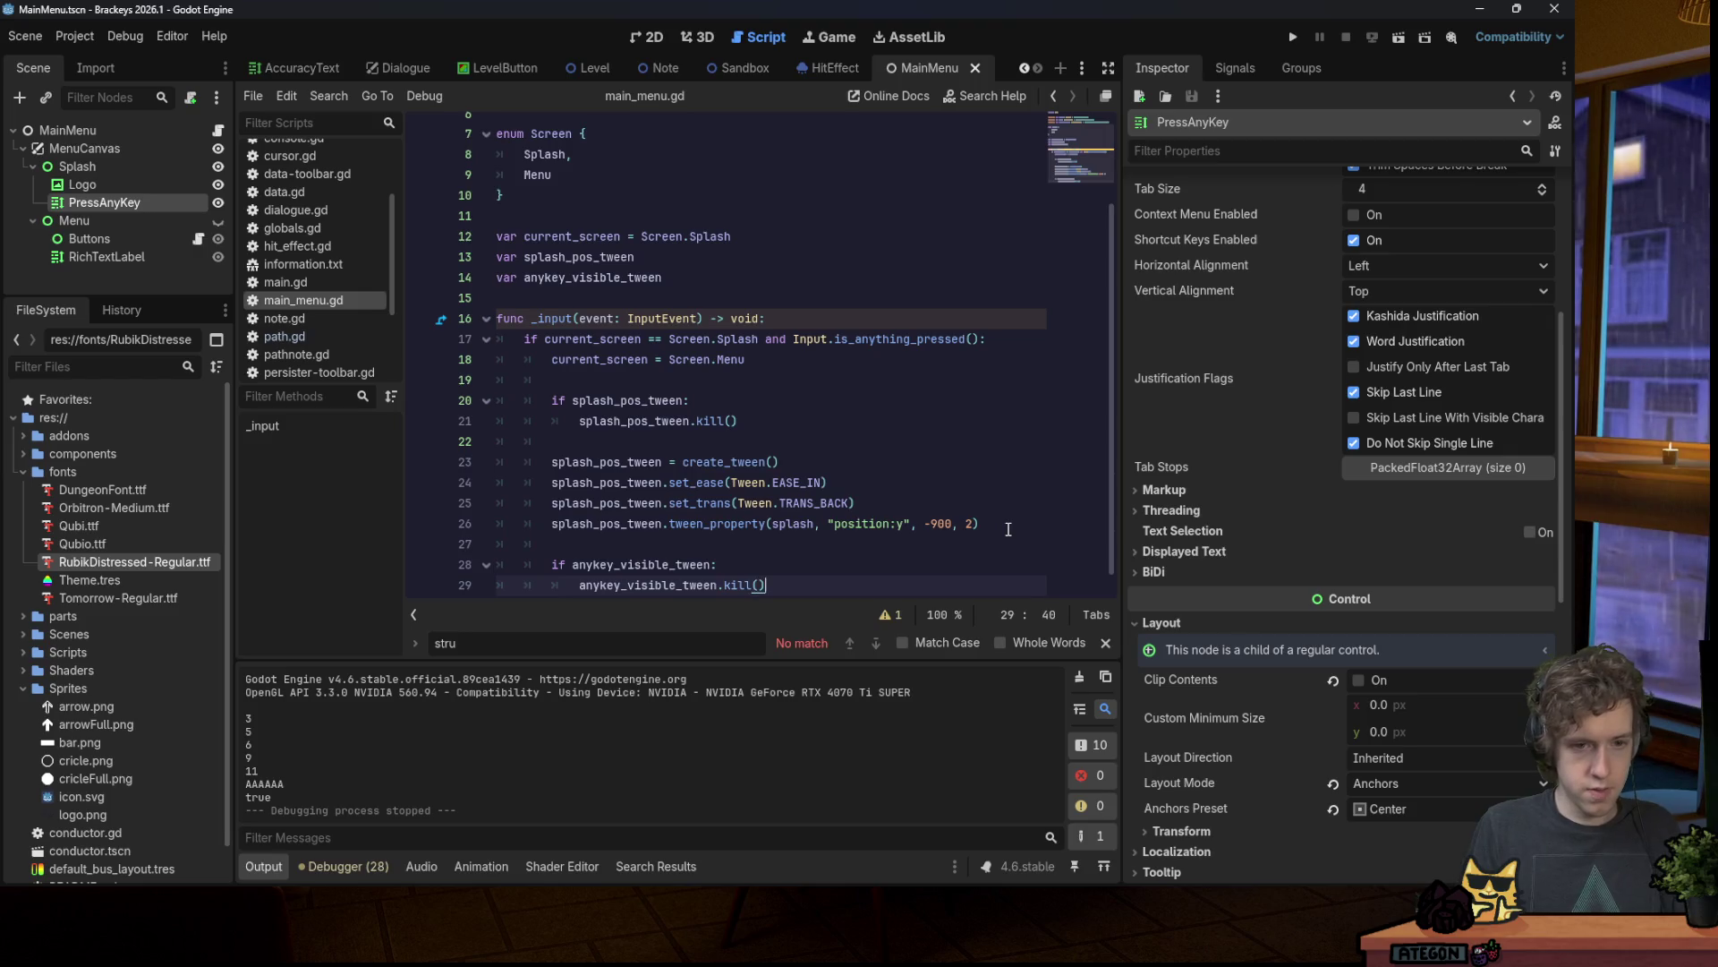
Step: Add an anykey_visible_tween = create_tween() line below the kill check
{"action": "key", "text": "Return"}
{"action": "key", "text": "BackSpace"}
{"action": "key", "text": "Return"}
{"action": "type", "text": "anykey_visible_tween = crea"}
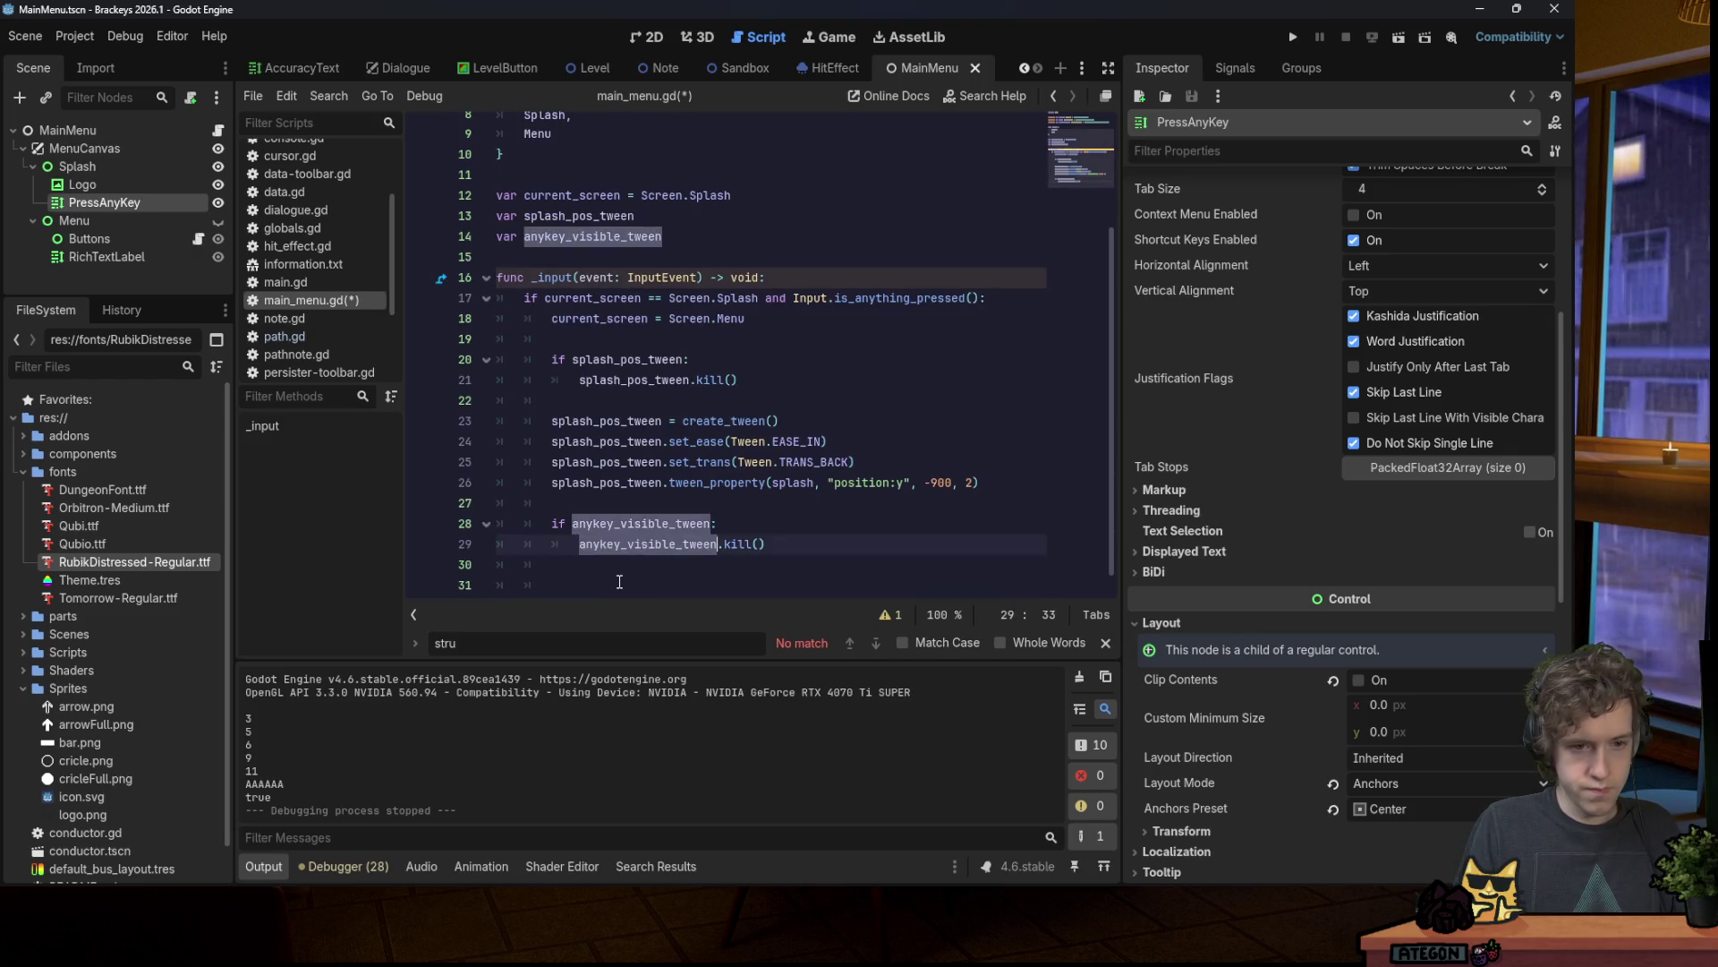
{"action": "key", "text": "Return"}
{"action": "key", "text": "Return"}
{"action": "type", "text": "anykey_visible_tween."}
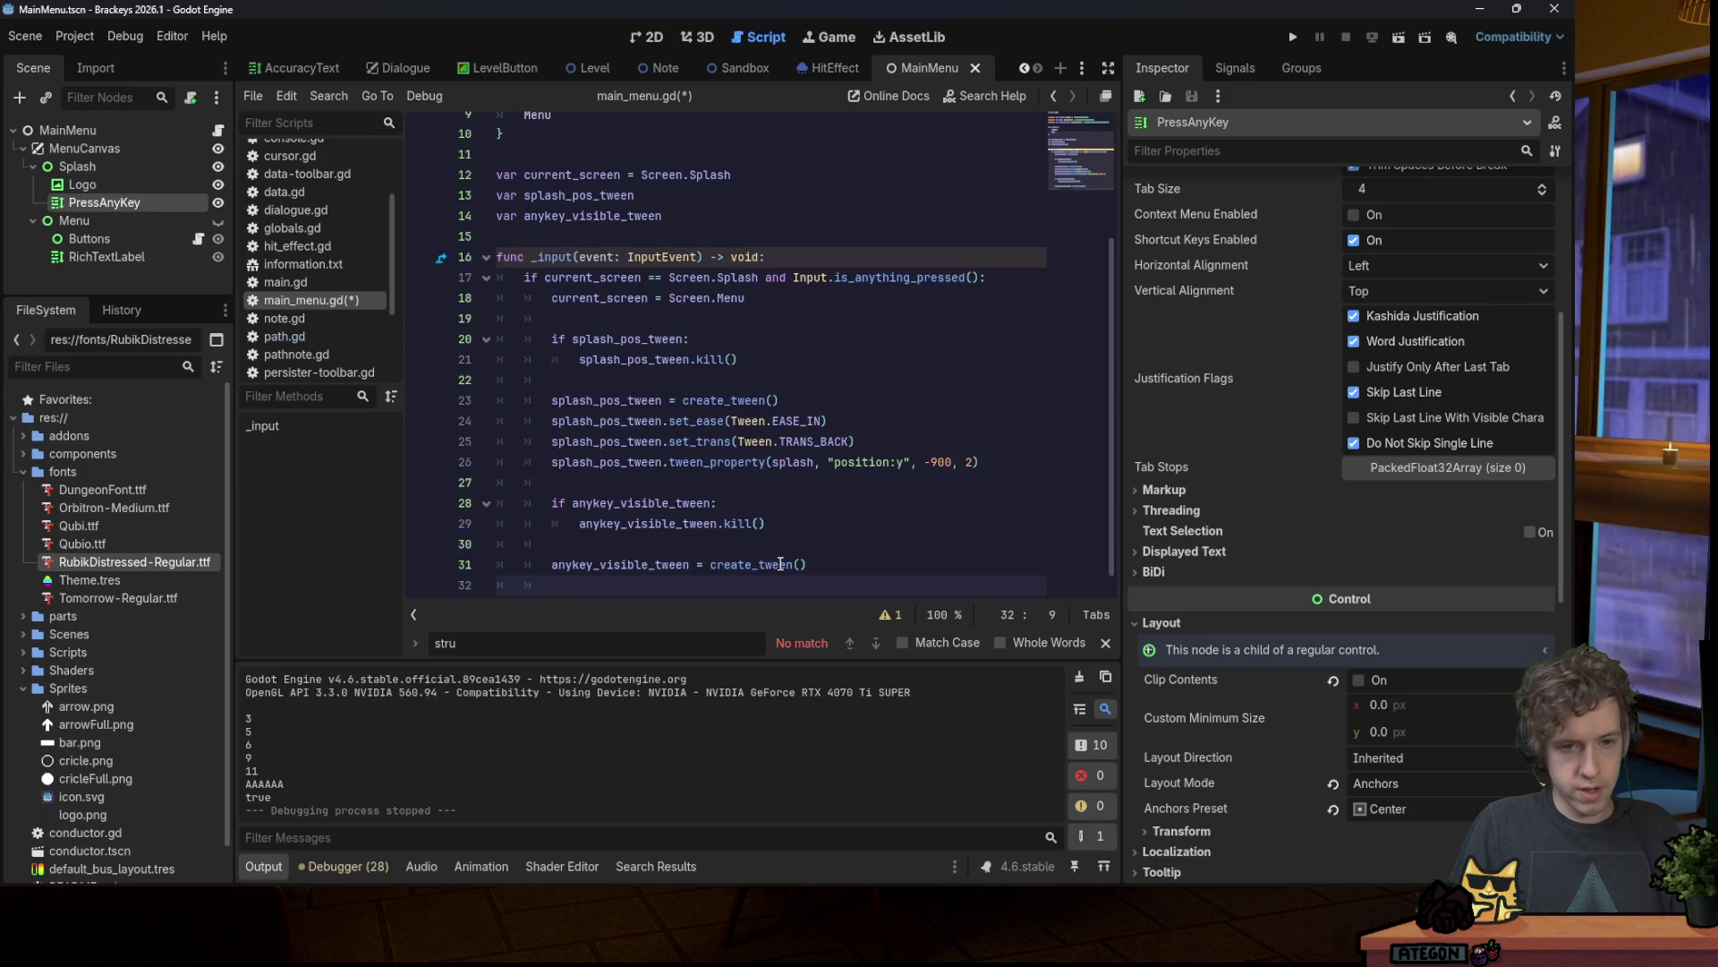
Step: Copy the splash tween_property line onto the new line and retarget it to anykey_visible_tween
{"action": "left_click", "coordinate": [653, 464]}
{"action": "key", "text": "End"}
{"action": "key", "text": "shift+Home"}
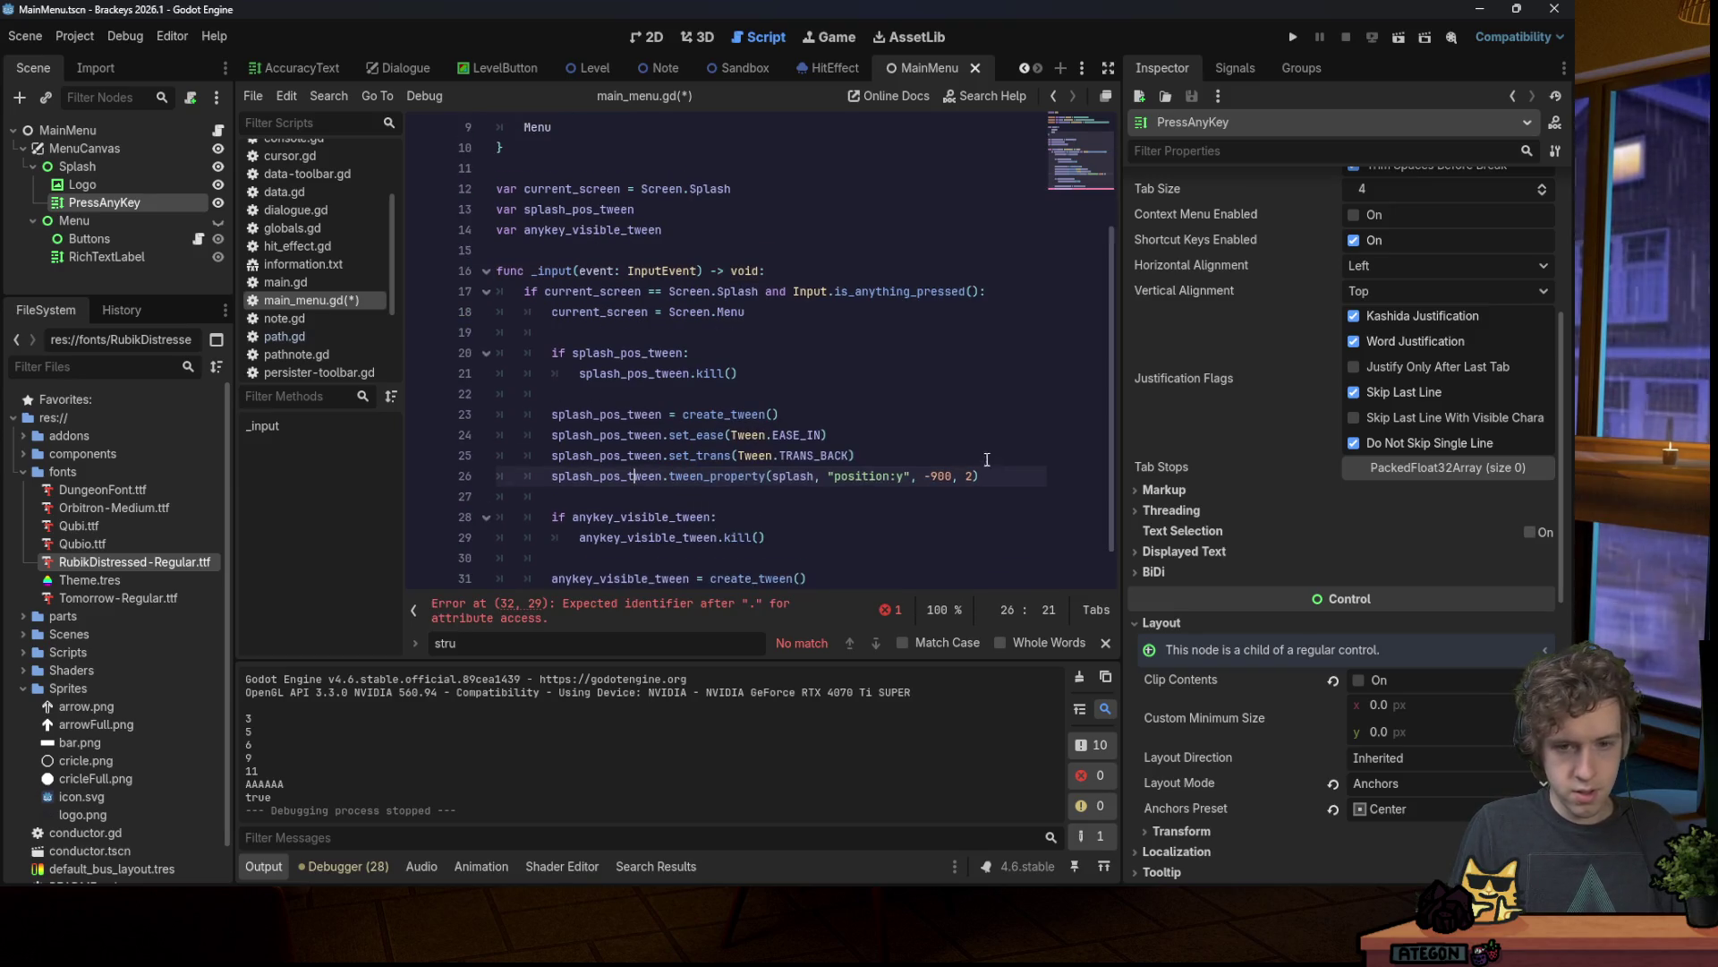
{"action": "key", "text": "ctrl+c"}
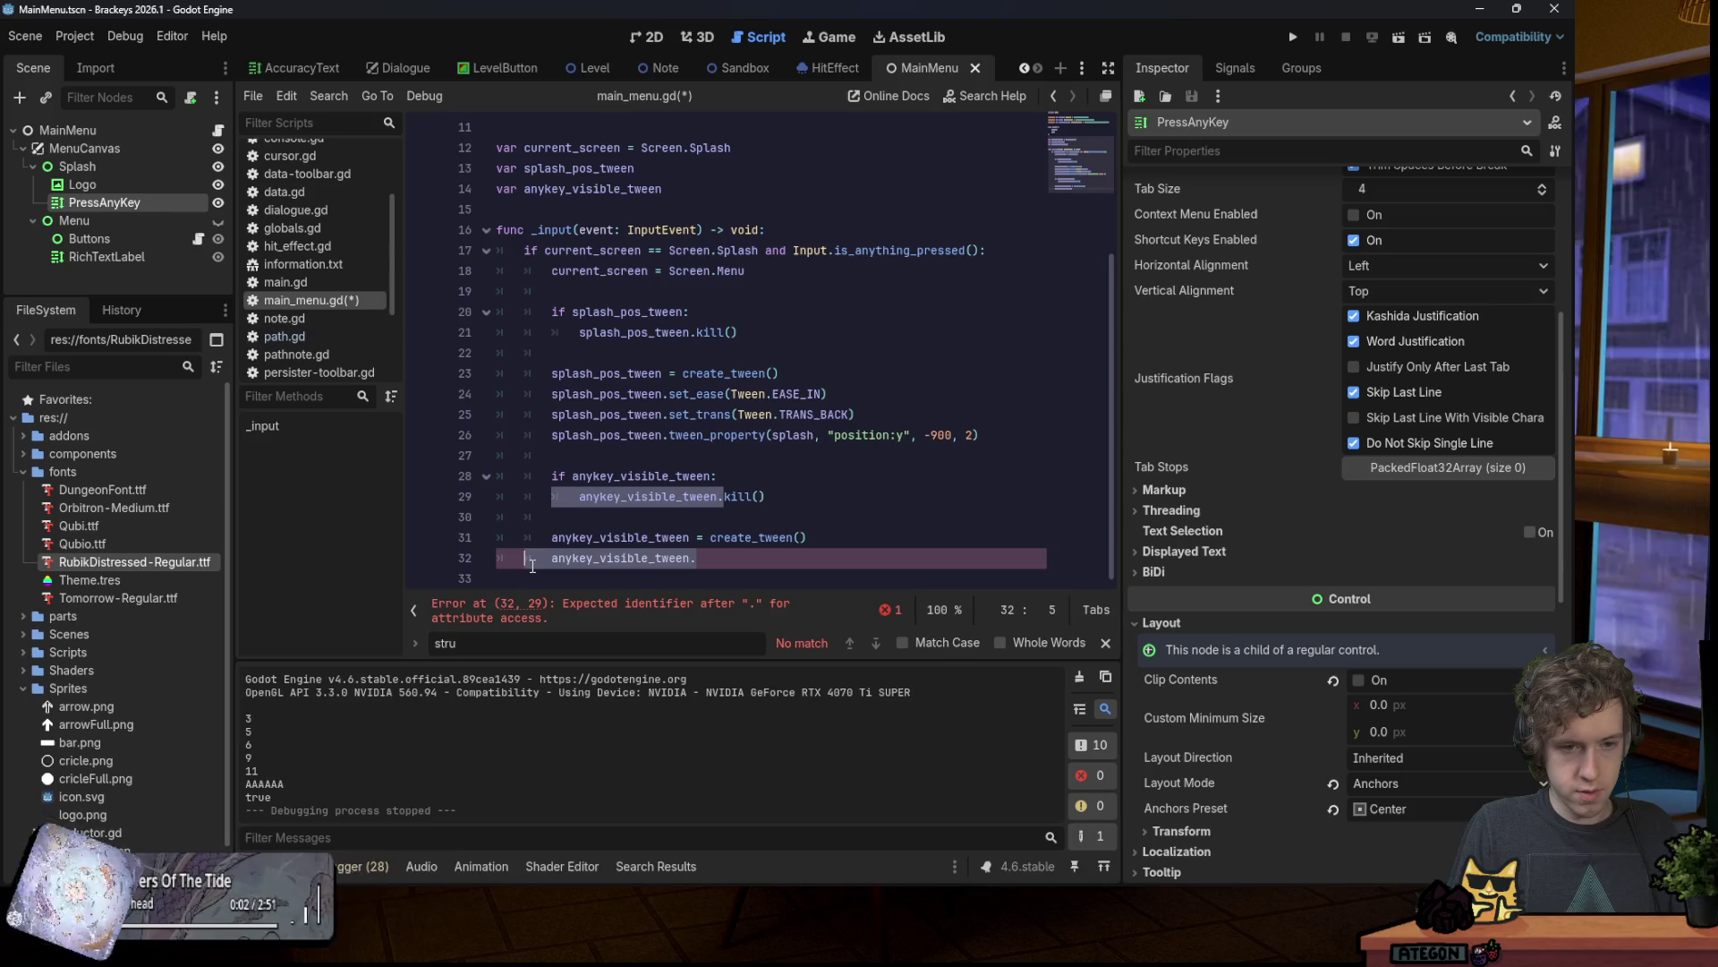
{"action": "key", "text": "Down"}
{"action": "key", "text": "Down"}
{"action": "key", "text": "Down"}
{"action": "key", "text": "End"}
{"action": "key", "text": "shift+Home"}
{"action": "key", "text": "ctrl+v"}
{"action": "double_click", "coordinate": [602, 543]}
{"action": "key", "text": "ctrl+c"}
{"action": "double_click", "coordinate": [622, 565]}
{"action": "key", "text": "ctrl+v"}
Step: Tween visible_ratio to 0 over 1 second, save the script, and run the game
{"action": "left_click_drag", "start_coordinate": [864, 566], "coordinate": [934, 565]}
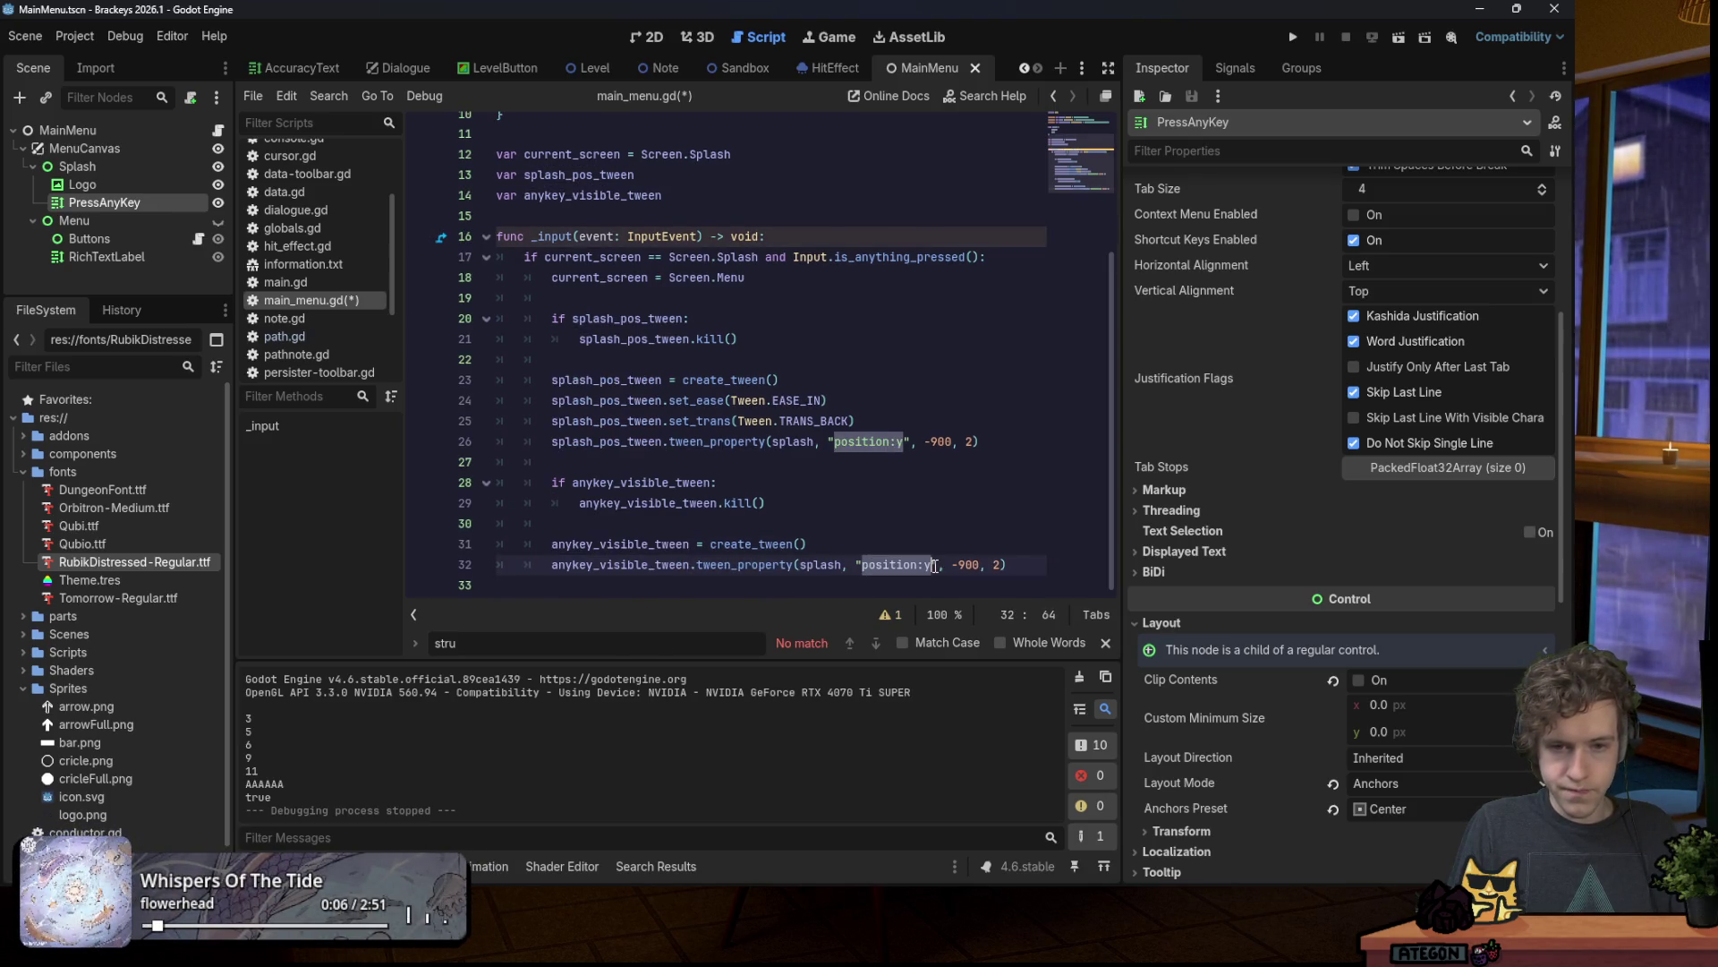
{"action": "type", "text": "visib"}
{"action": "key", "text": "Return"}
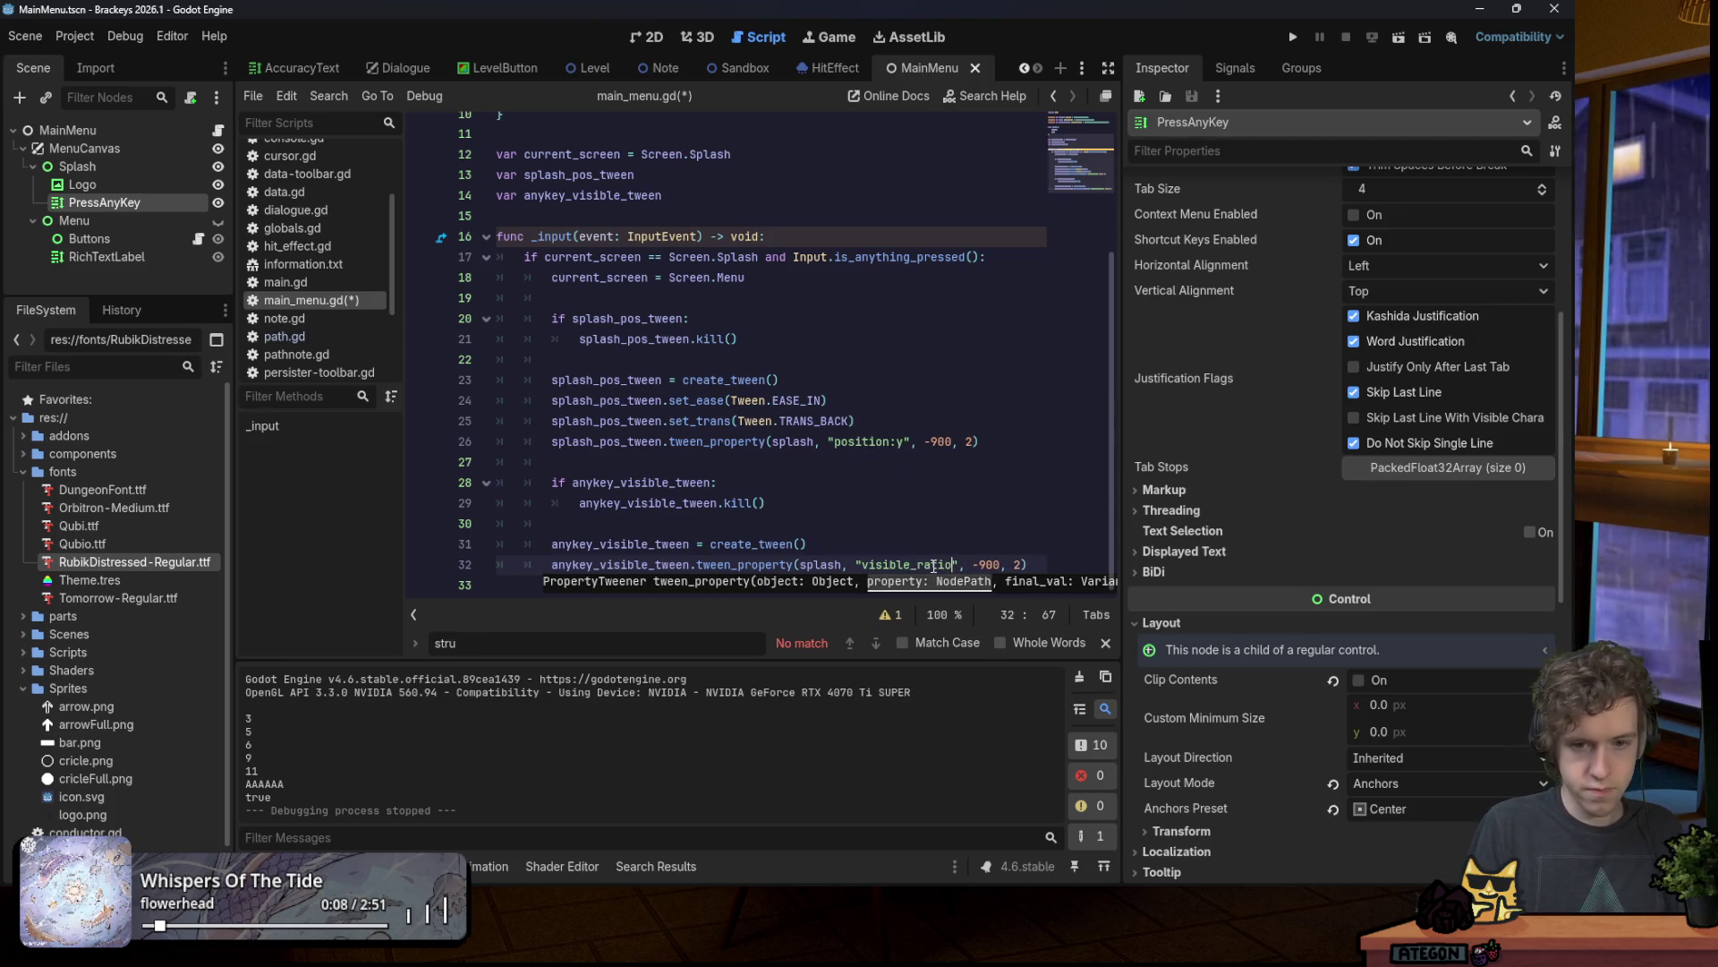
{"action": "key", "text": "BackSpace"}
{"action": "key", "text": "BackSpace"}
{"action": "key", "text": "BackSpace"}
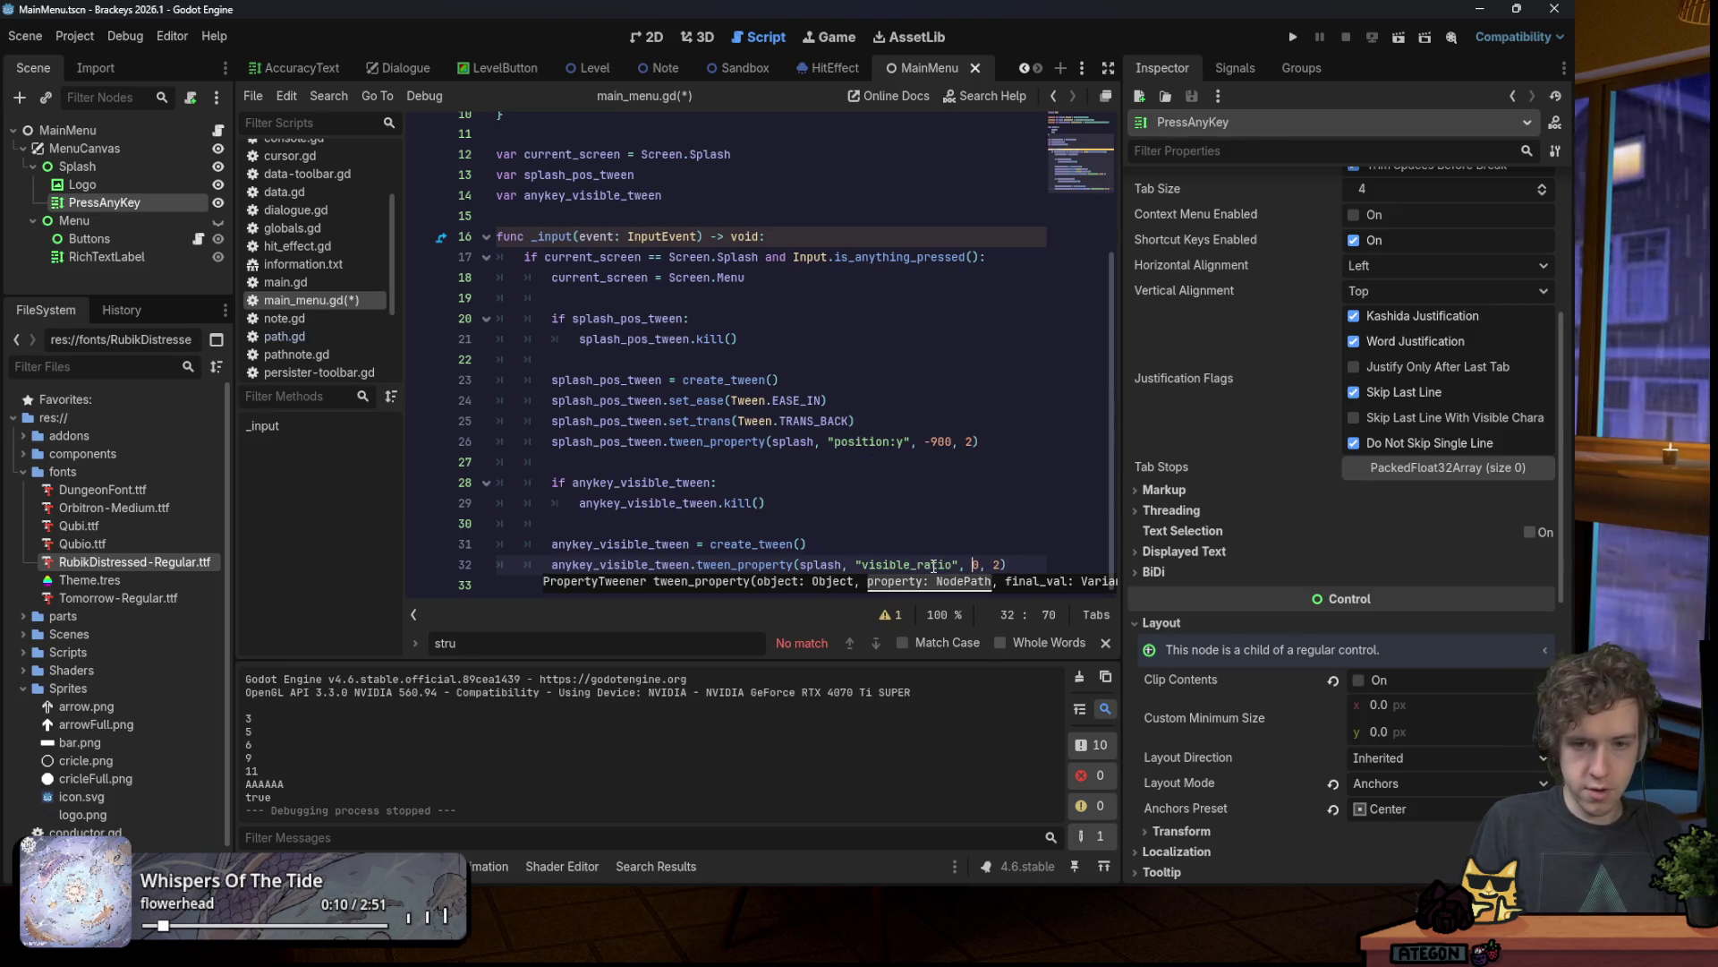
{"action": "key", "text": "BackSpace"}
{"action": "type", "text": "1"}
{"action": "key", "text": "ctrl+s"}
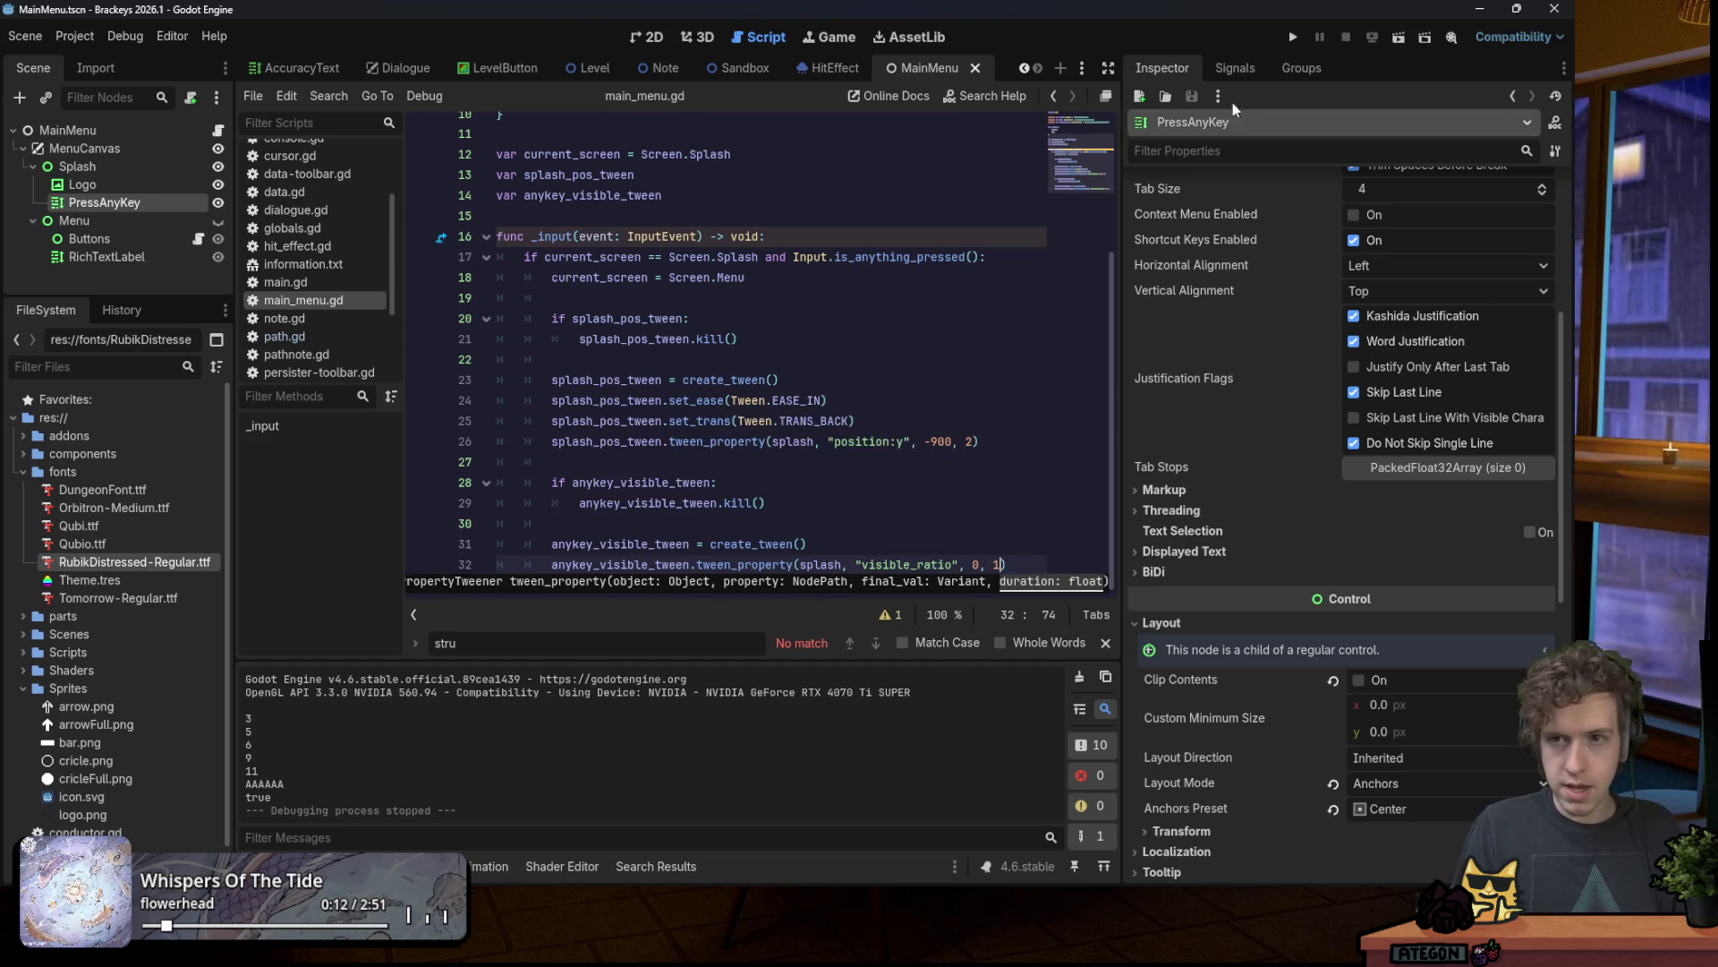
{"action": "left_click", "coordinate": [1301, 30]}
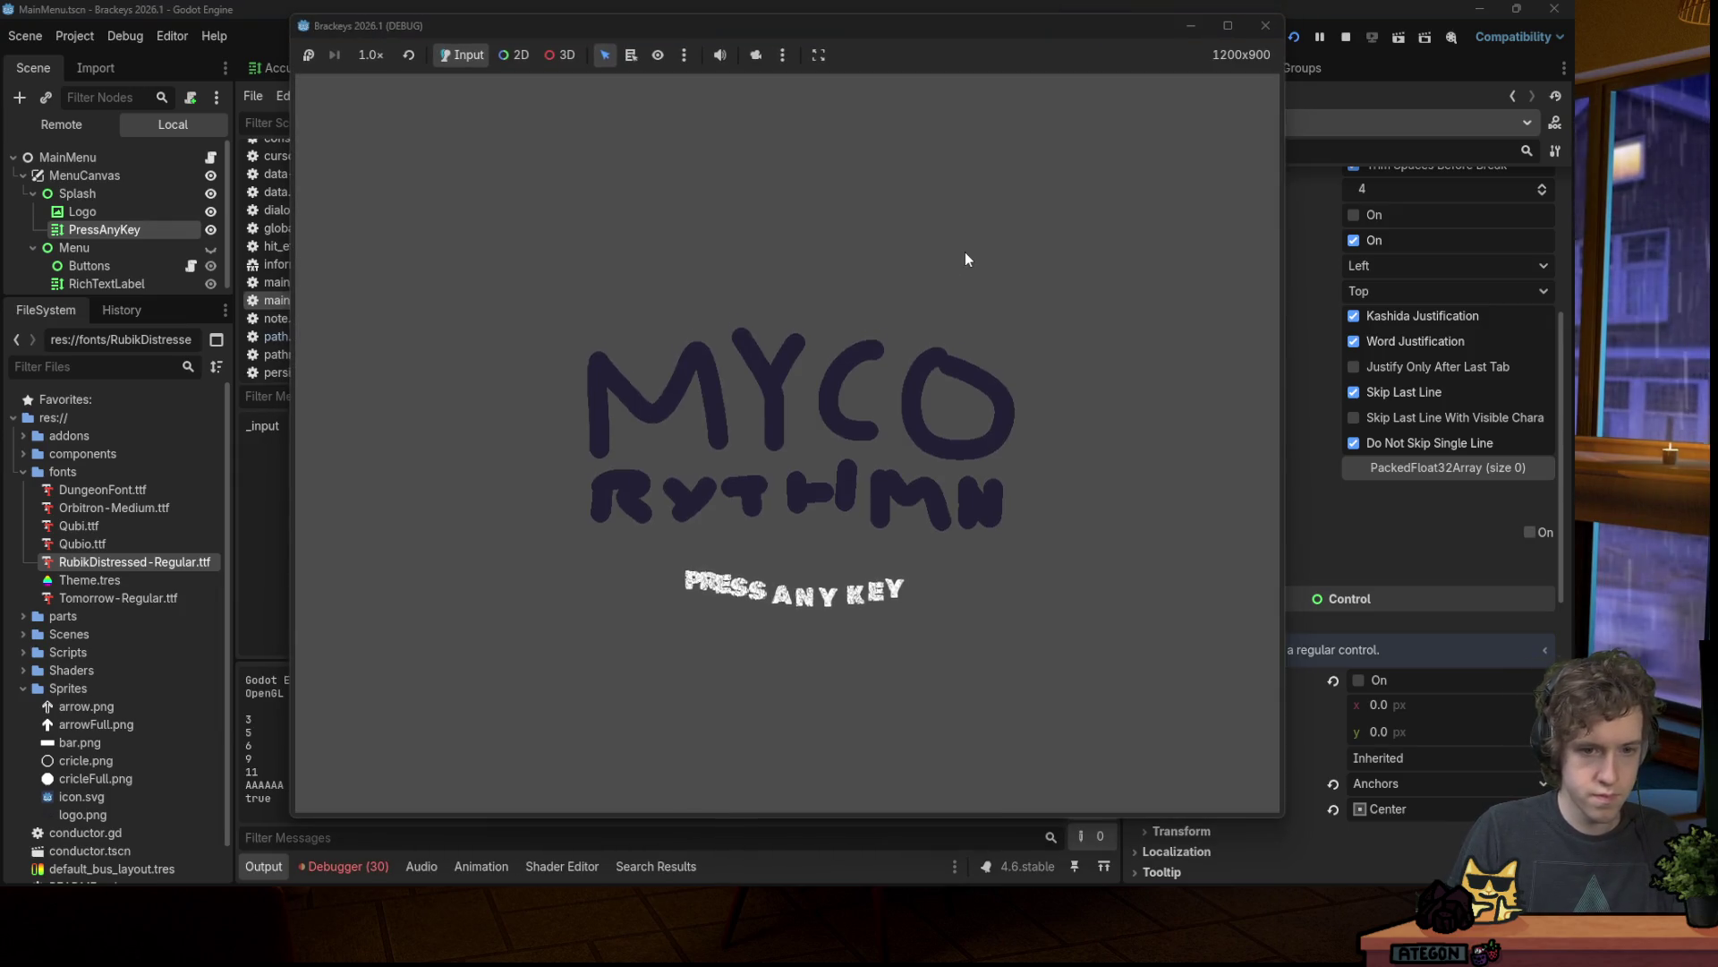
Step: Dismiss the splash in the running game, then close it
{"action": "left_click", "coordinate": [968, 241]}
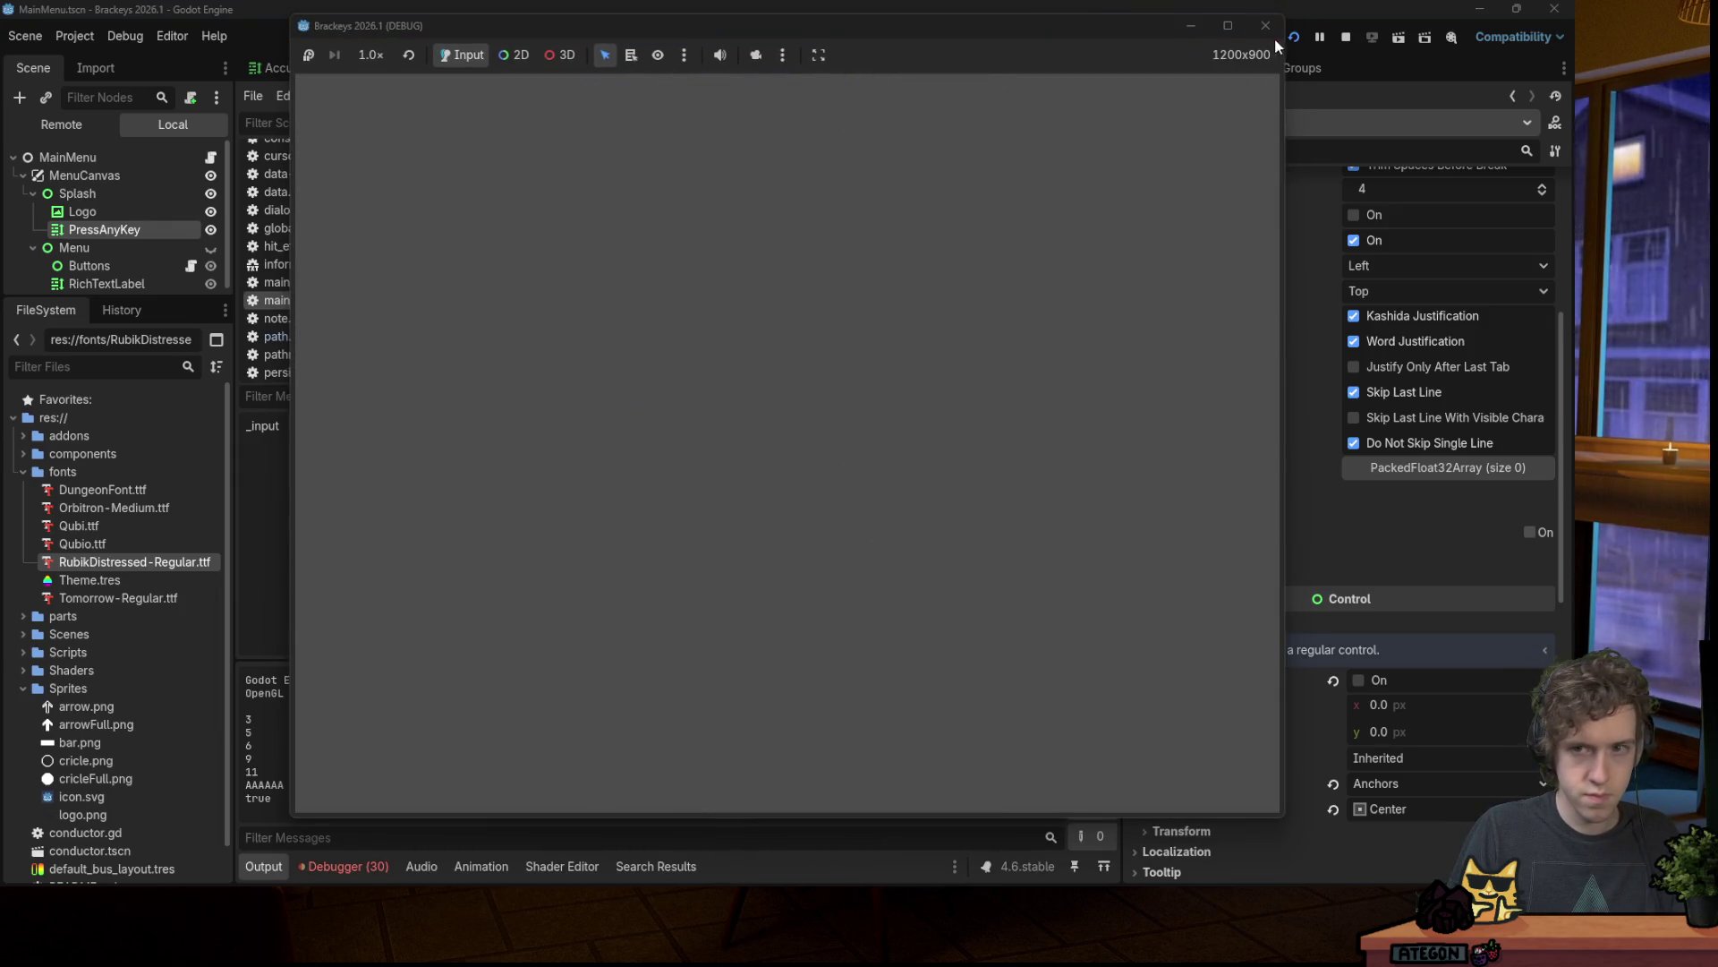
{"action": "left_click", "coordinate": [1266, 25]}
{"action": "left_click", "coordinate": [762, 503]}
Step: Change the anykey tween's target from splash to press_any_key
{"action": "double_click", "coordinate": [656, 546]}
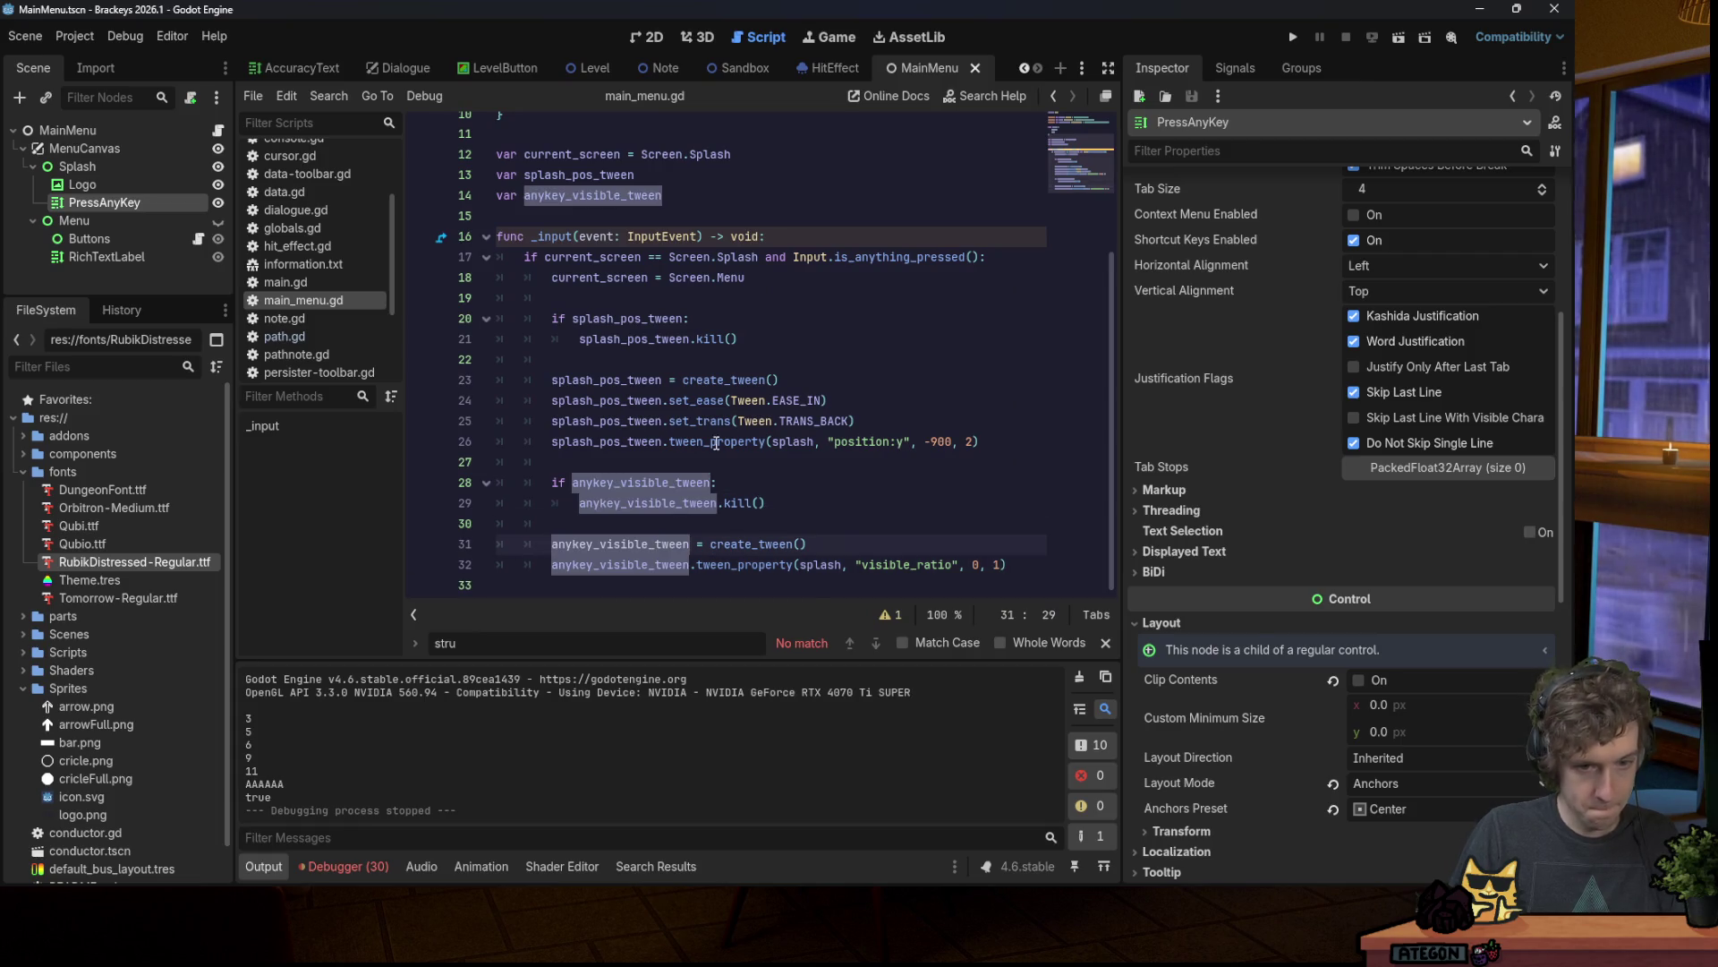
{"action": "double_click", "coordinate": [819, 564]}
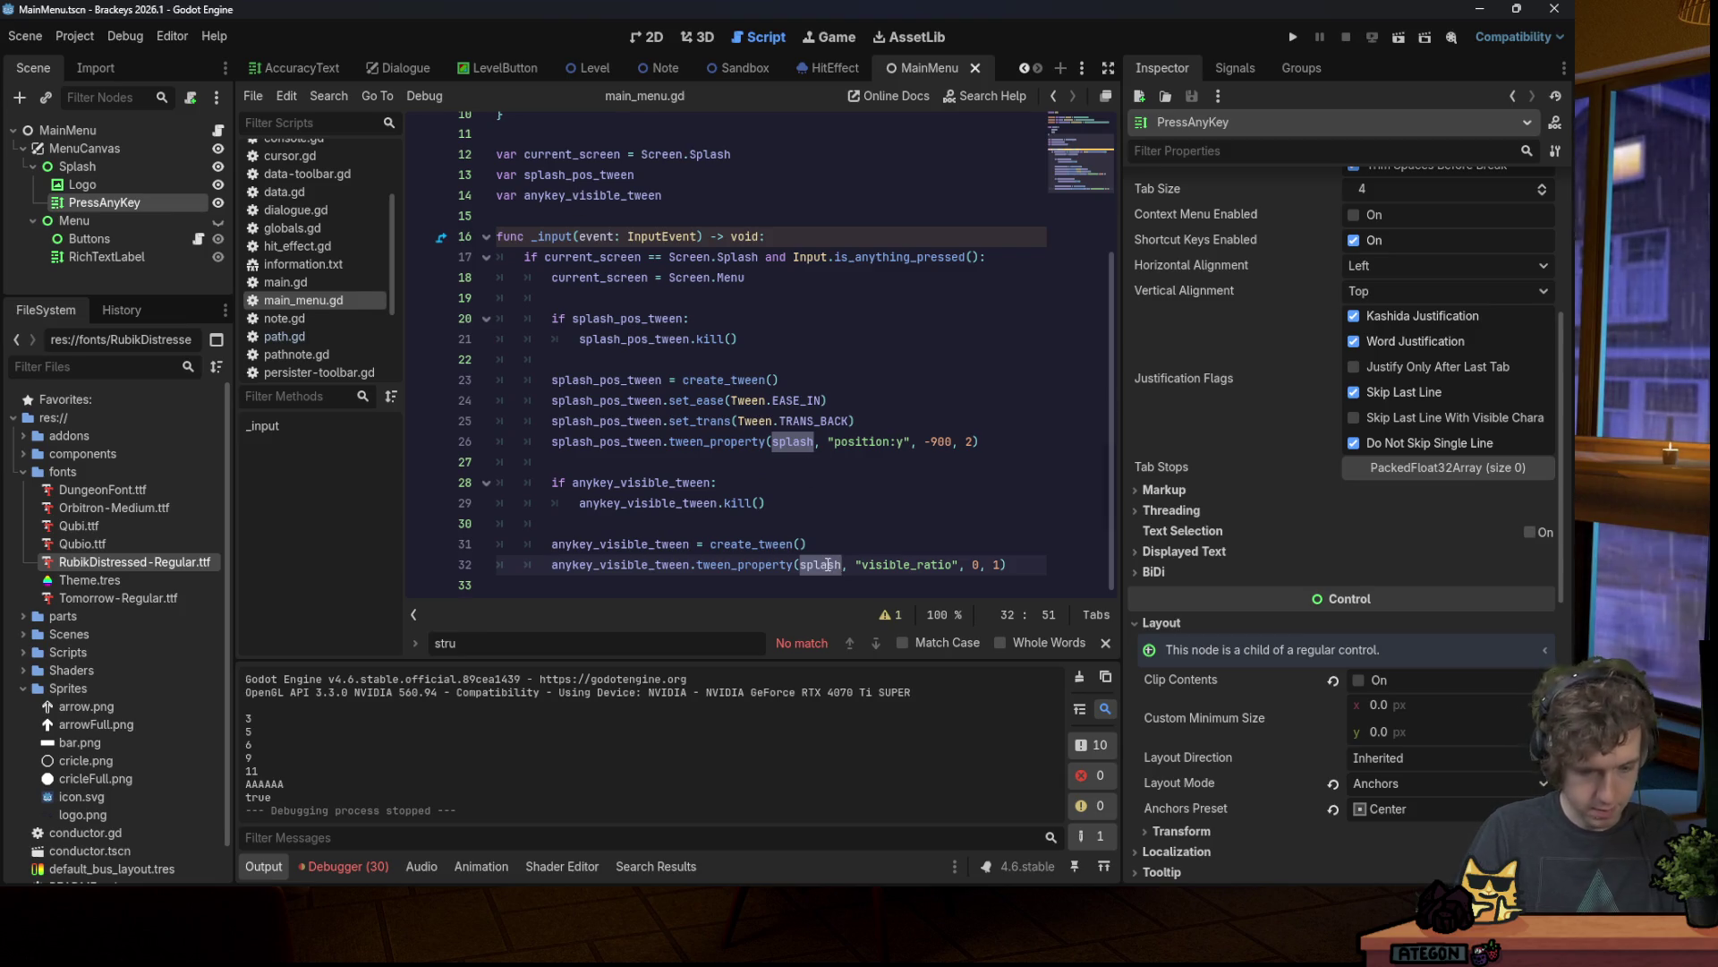
{"action": "type", "text": "an"}
{"action": "key", "text": "Escape"}
{"action": "type", "text": "ykey_visible_twee"}
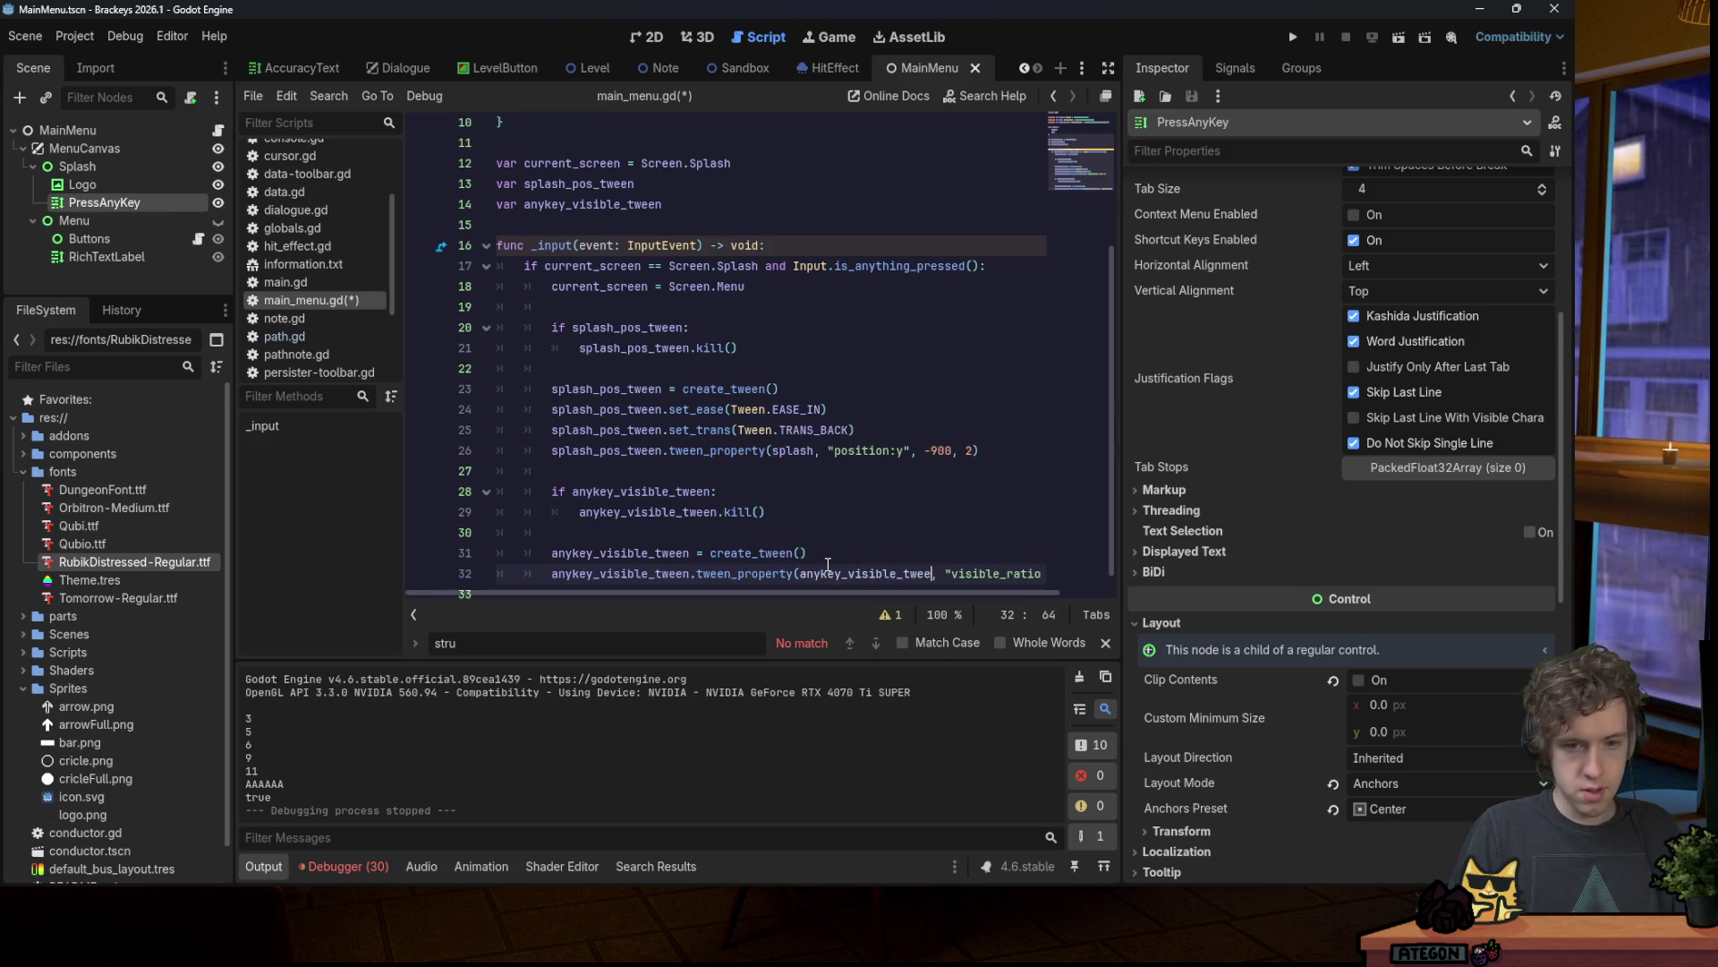
{"action": "key", "text": "BackSpace"}
{"action": "key", "text": "BackSpace"}
{"action": "key", "text": "BackSpace"}
{"action": "type", "text": "pr"}
{"action": "key", "text": "Return"}
Step: Test-run twice to watch PRESS ANY KEY fade after the splash leaves
{"action": "left_click", "coordinate": [1293, 36]}
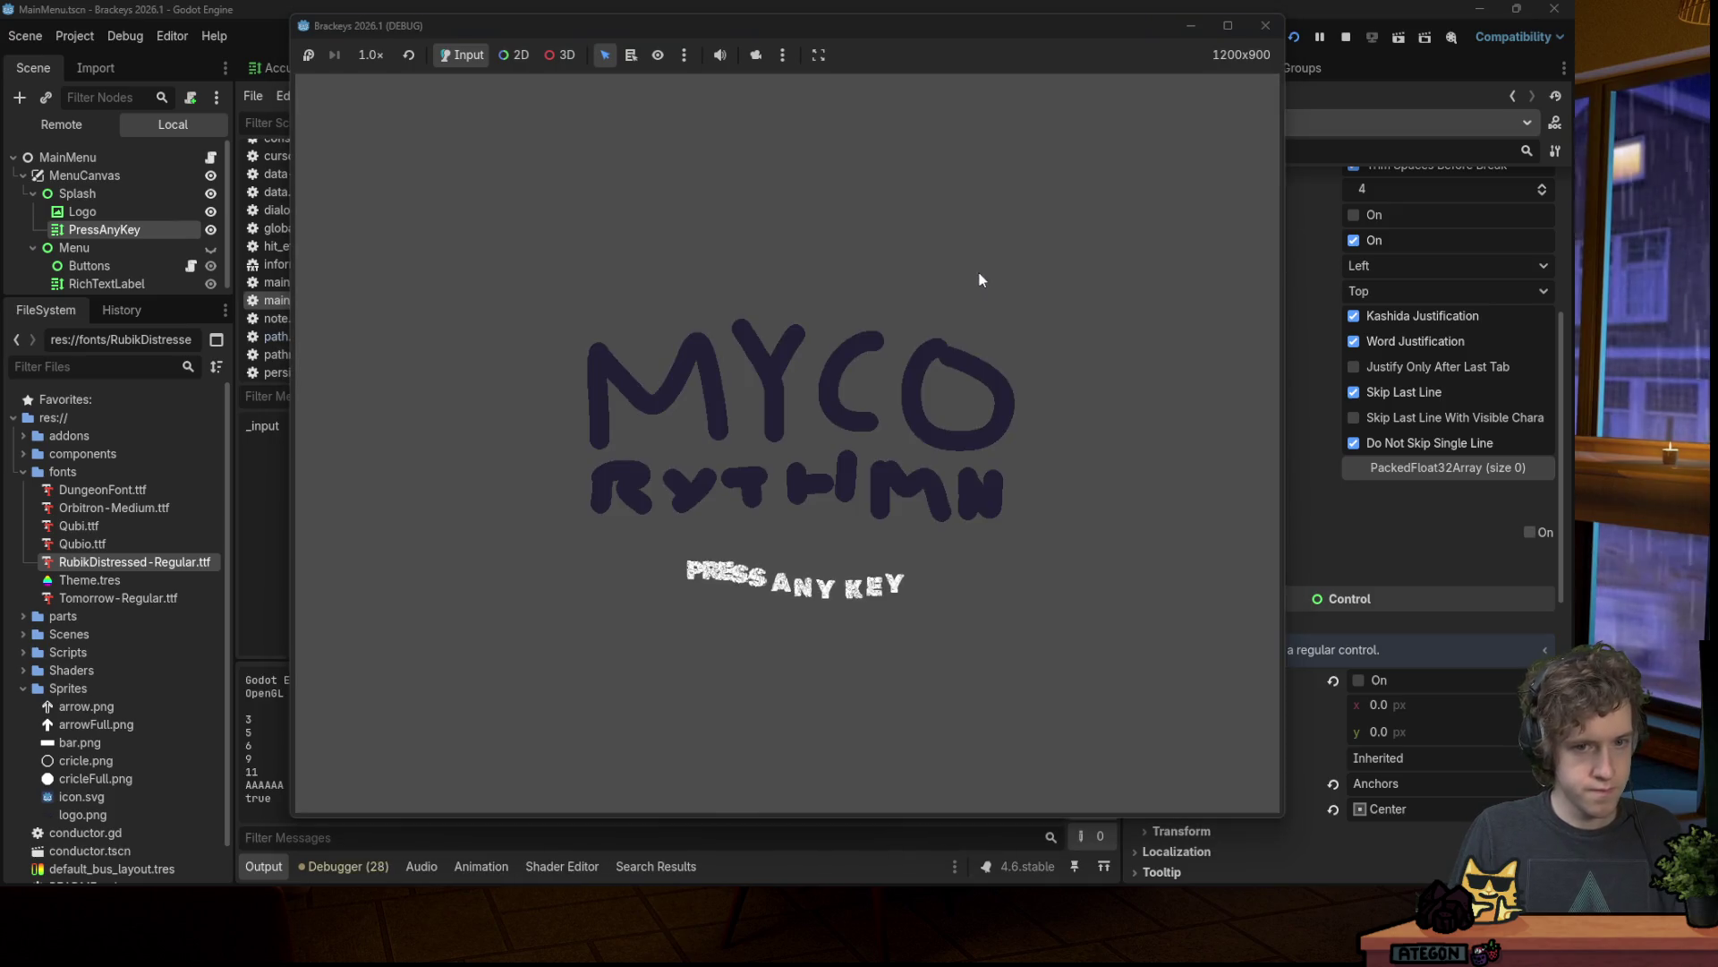
{"action": "left_click", "coordinate": [1262, 34]}
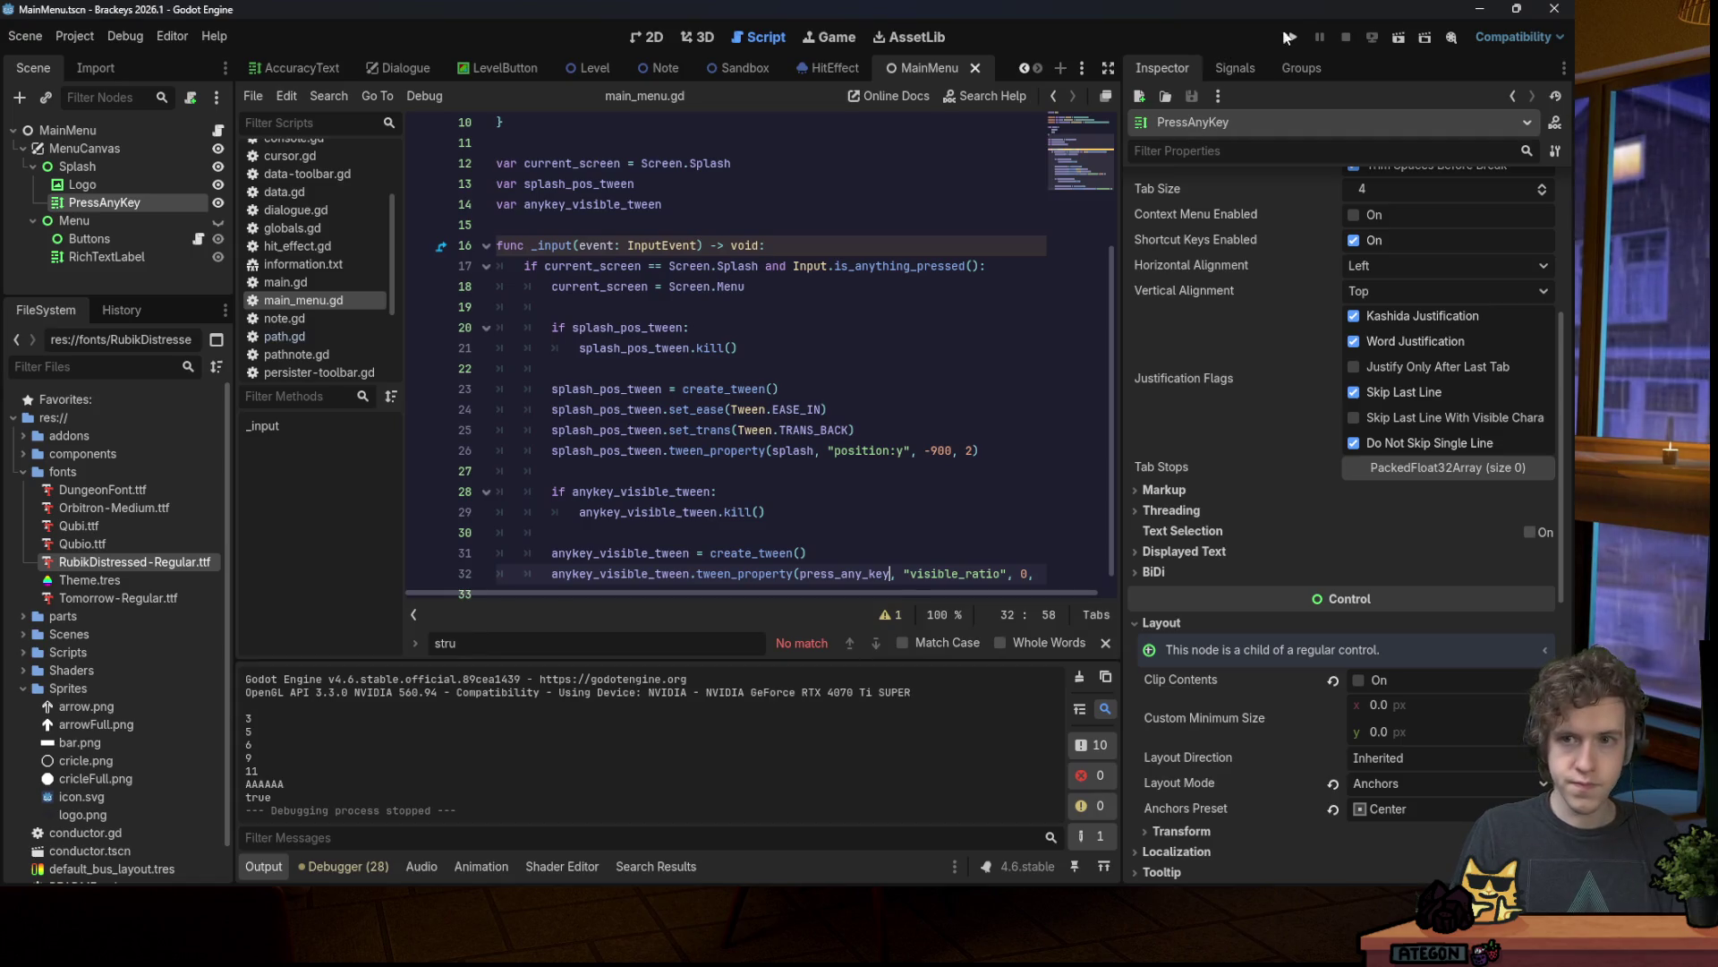
{"action": "key", "text": "F5"}
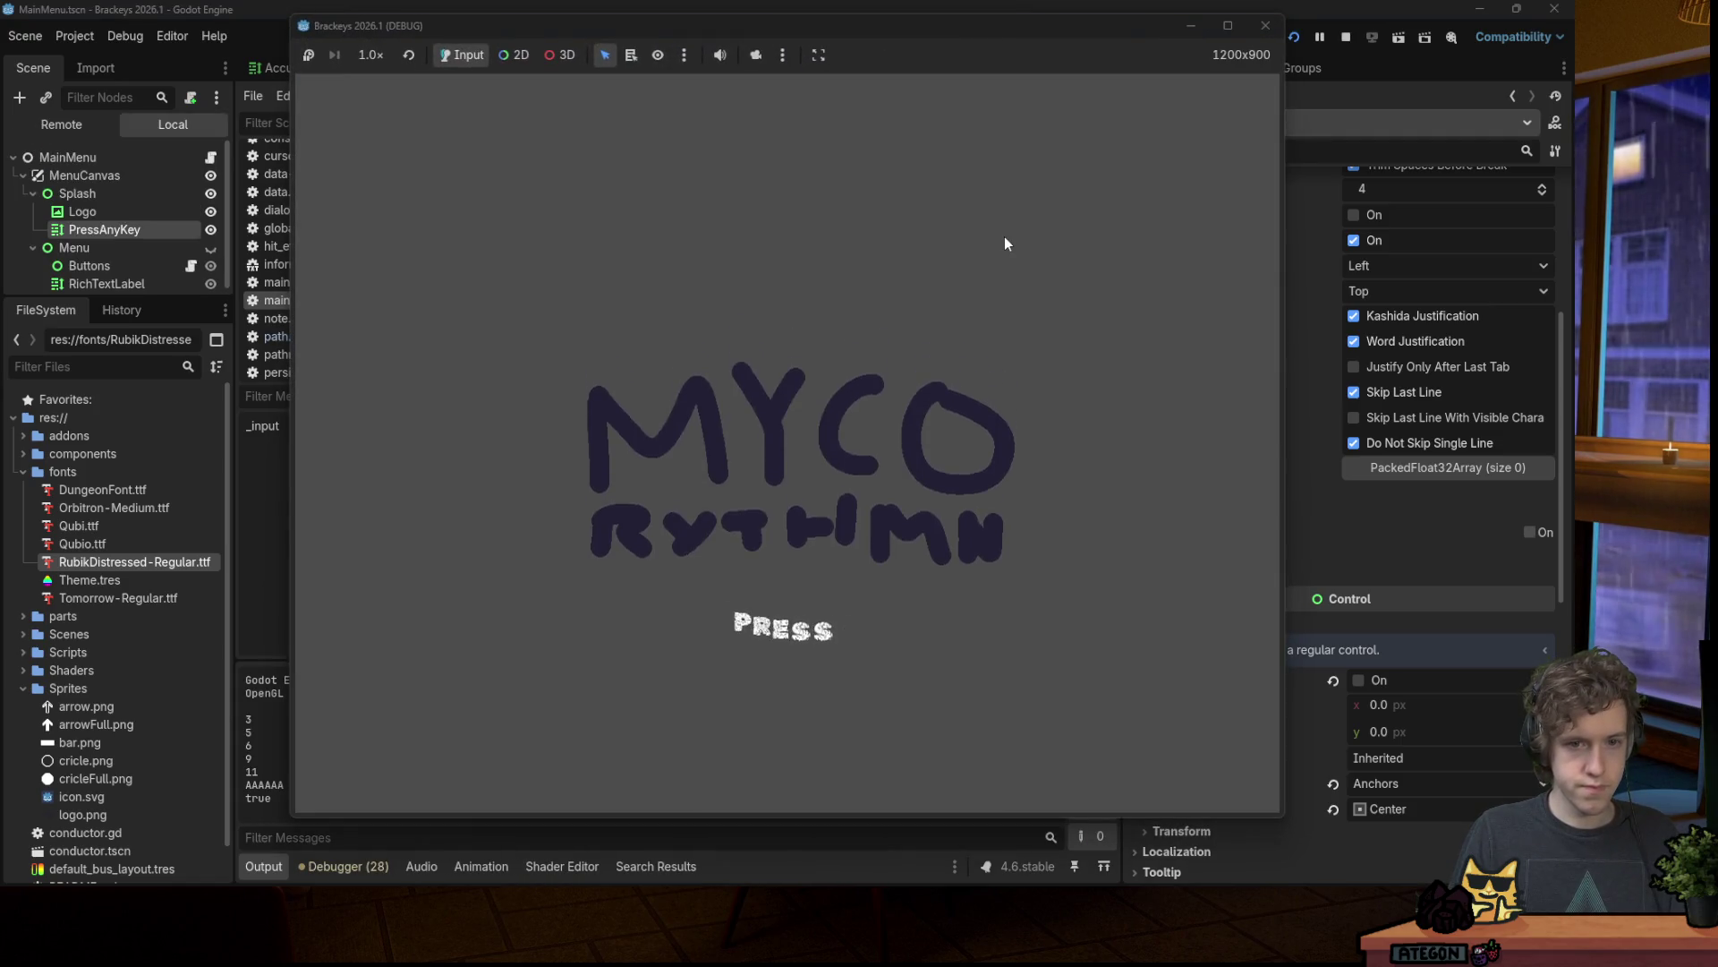
{"action": "left_click", "coordinate": [1004, 237]}
{"action": "left_click", "coordinate": [1265, 26]}
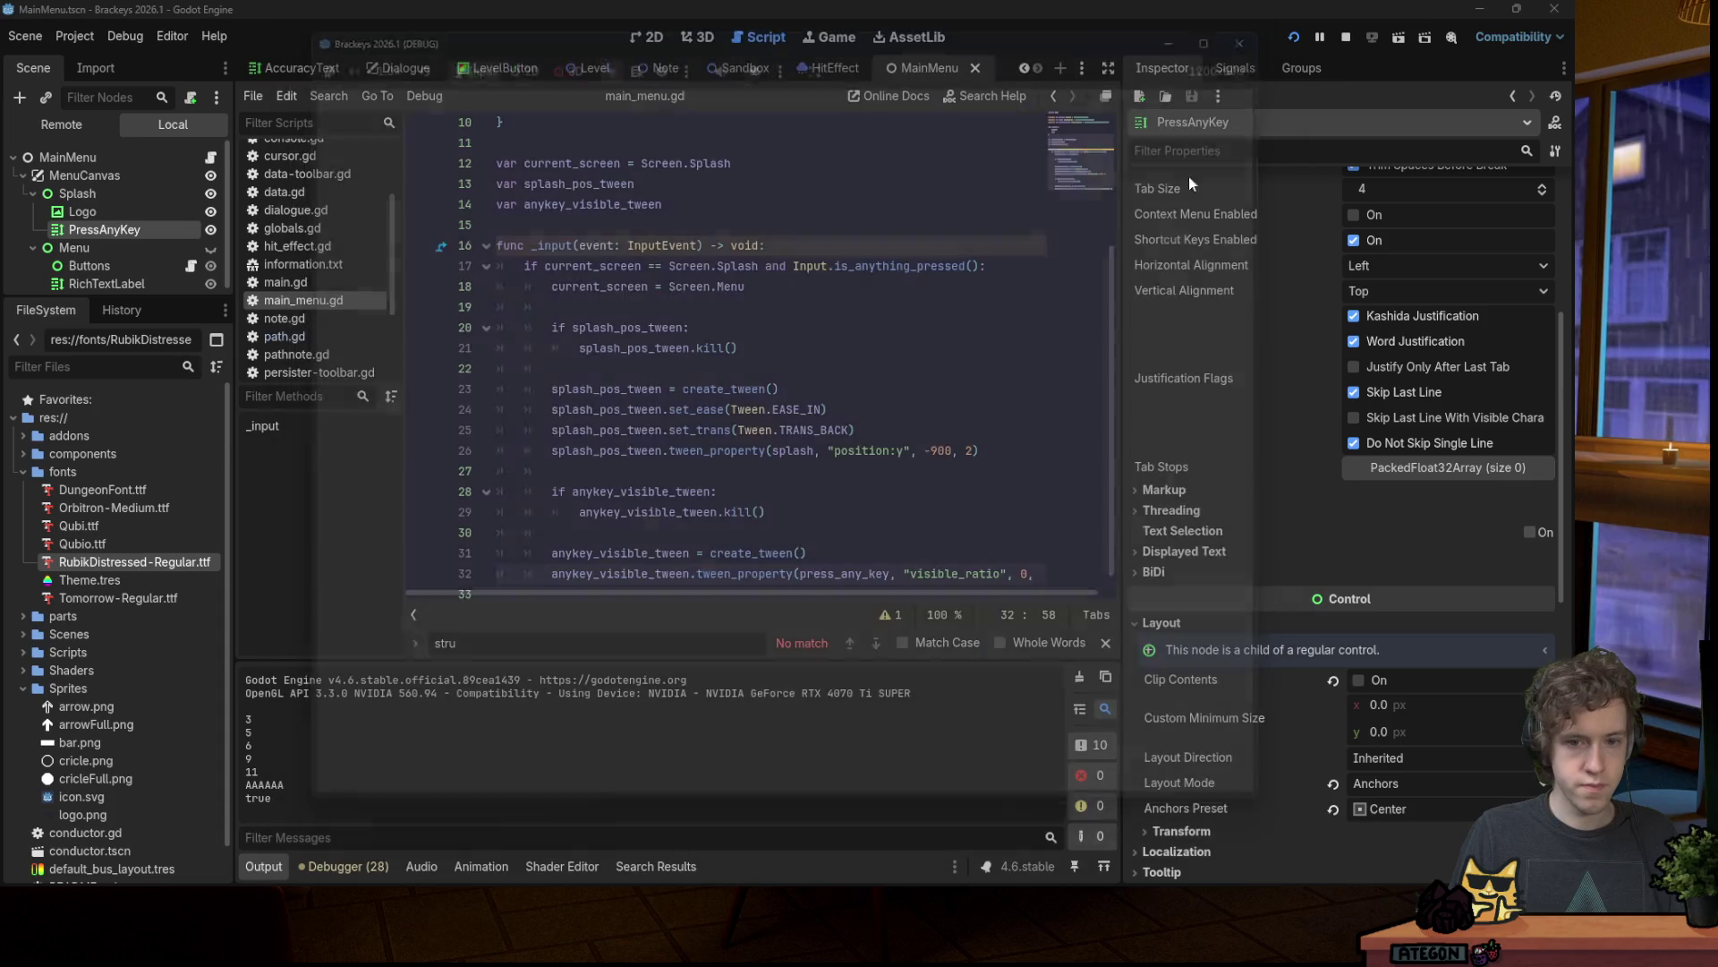
Step: Try a 0.5 second fade duration, then undo it back to 1
{"action": "double_click", "coordinate": [1020, 573]}
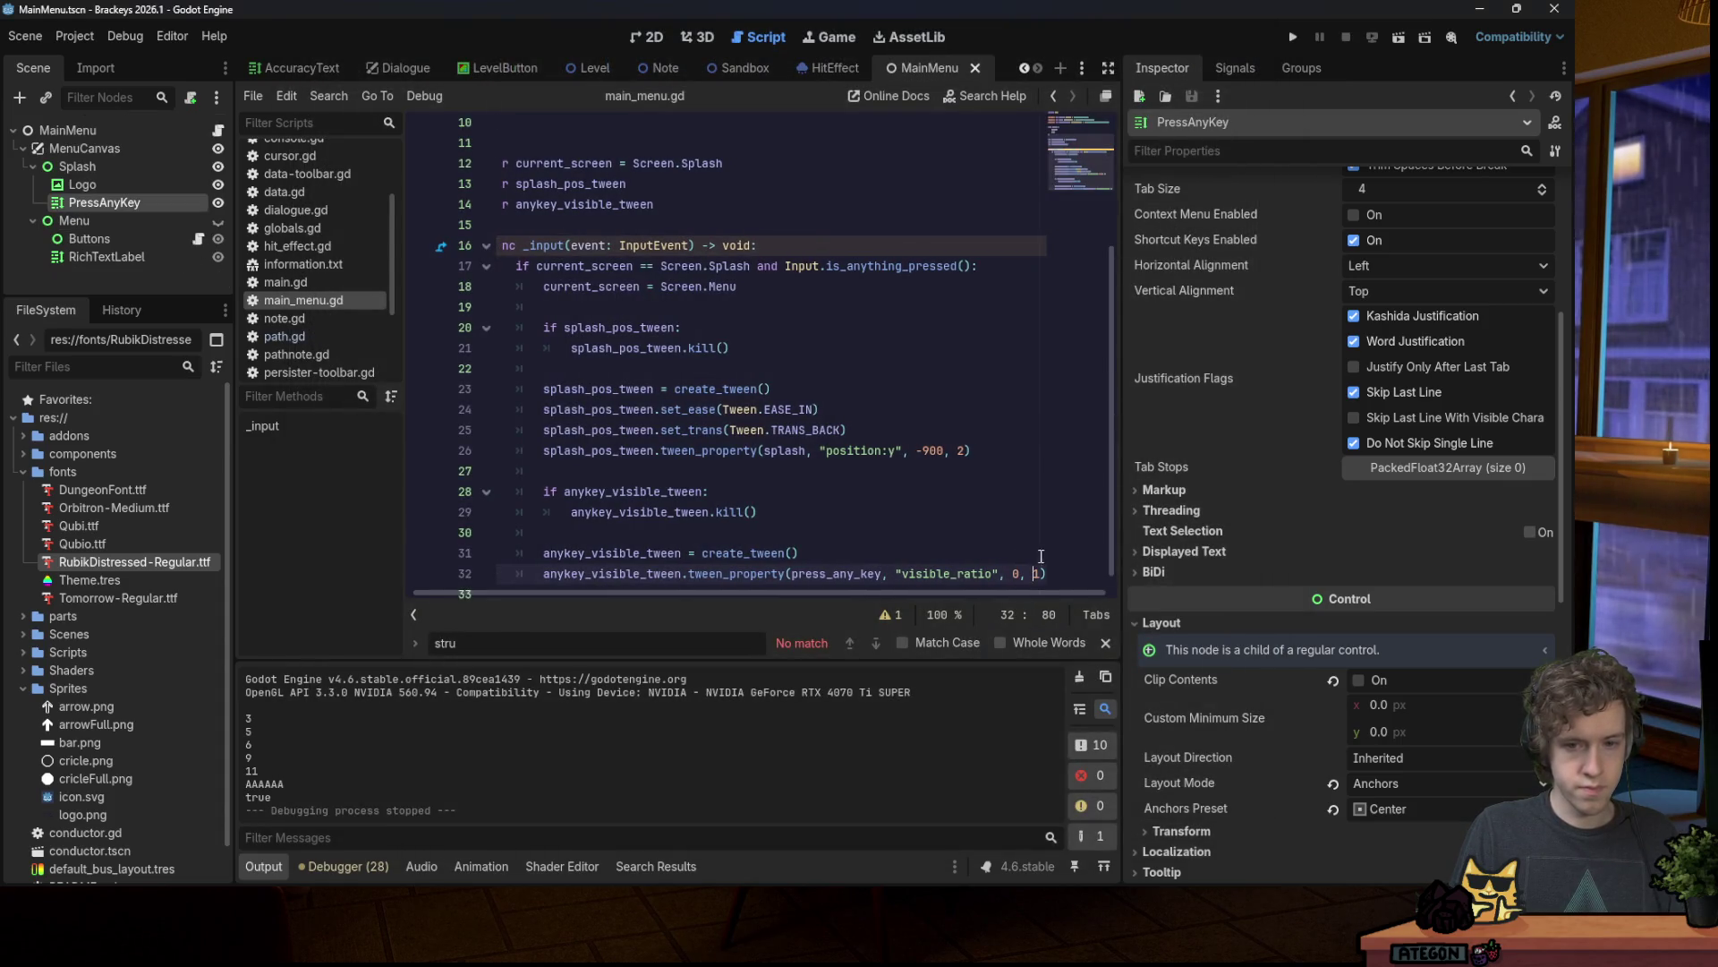
{"action": "type", "text": "0.5"}
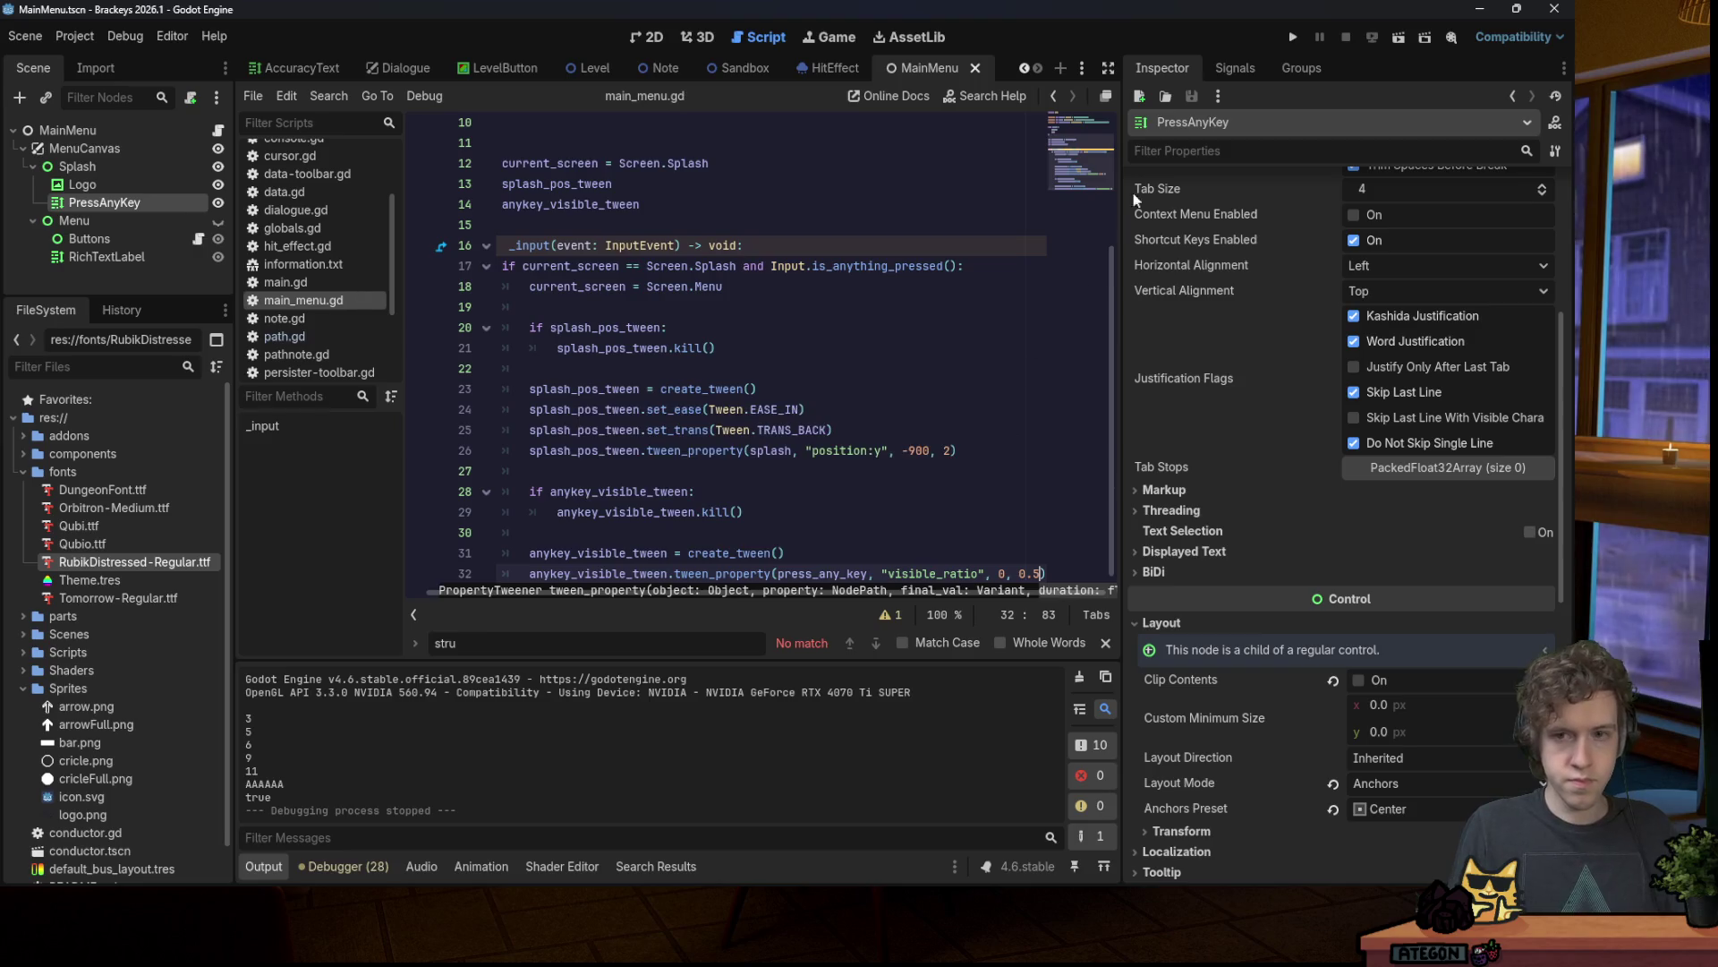
{"action": "key", "text": "ctrl+z"}
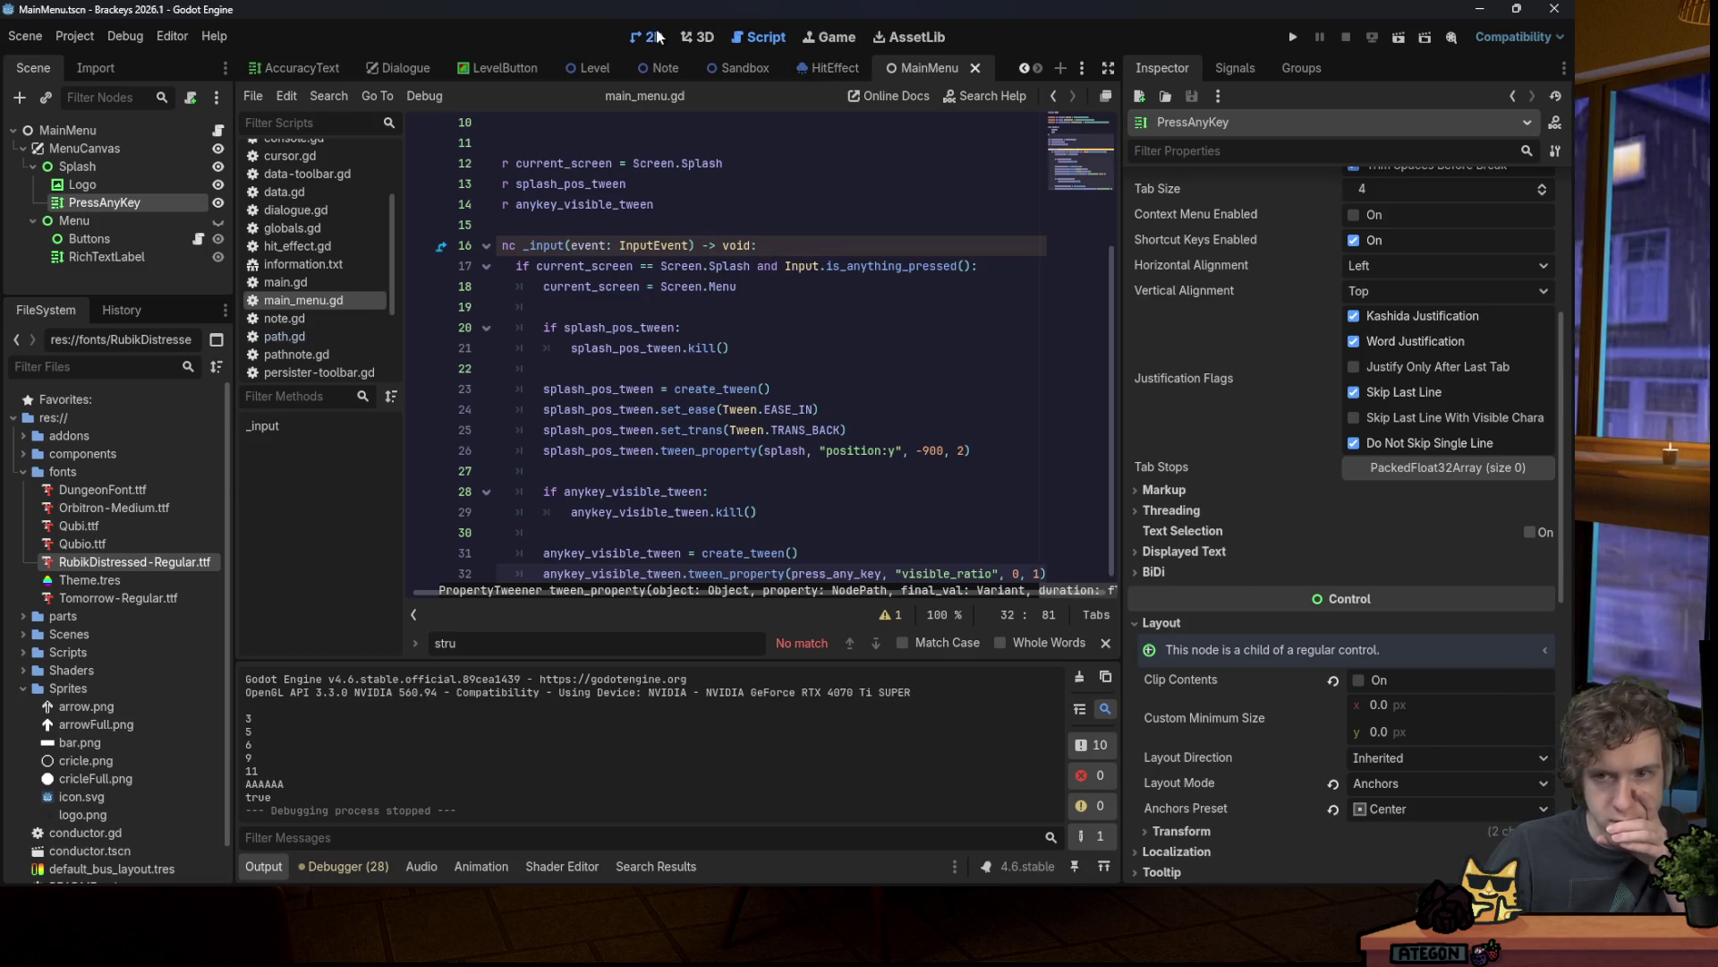
{"action": "key", "text": "ctrl+F1"}
Step: Try centered horizontal and vertical alignment on the PressAnyKey label, then reset both
{"action": "left_click", "coordinate": [1383, 266]}
{"action": "left_click", "coordinate": [1383, 309]}
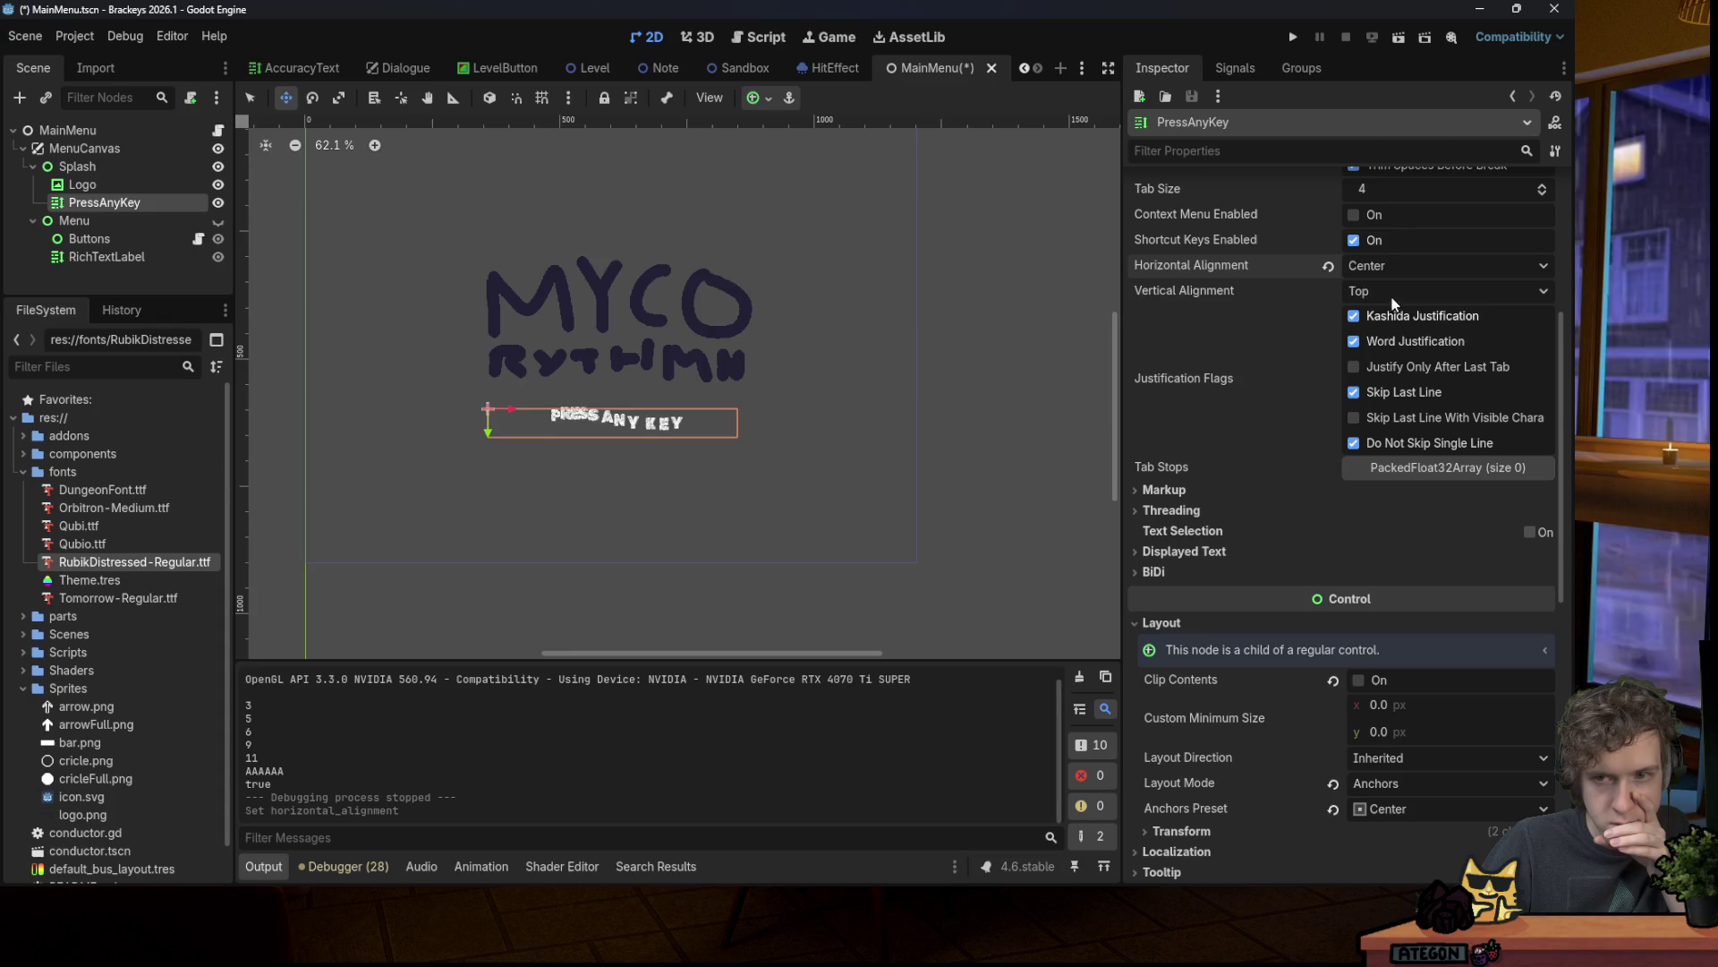
{"action": "scroll", "coordinate": [1191, 312], "scroll_direction": "up", "scroll_amount": 4}
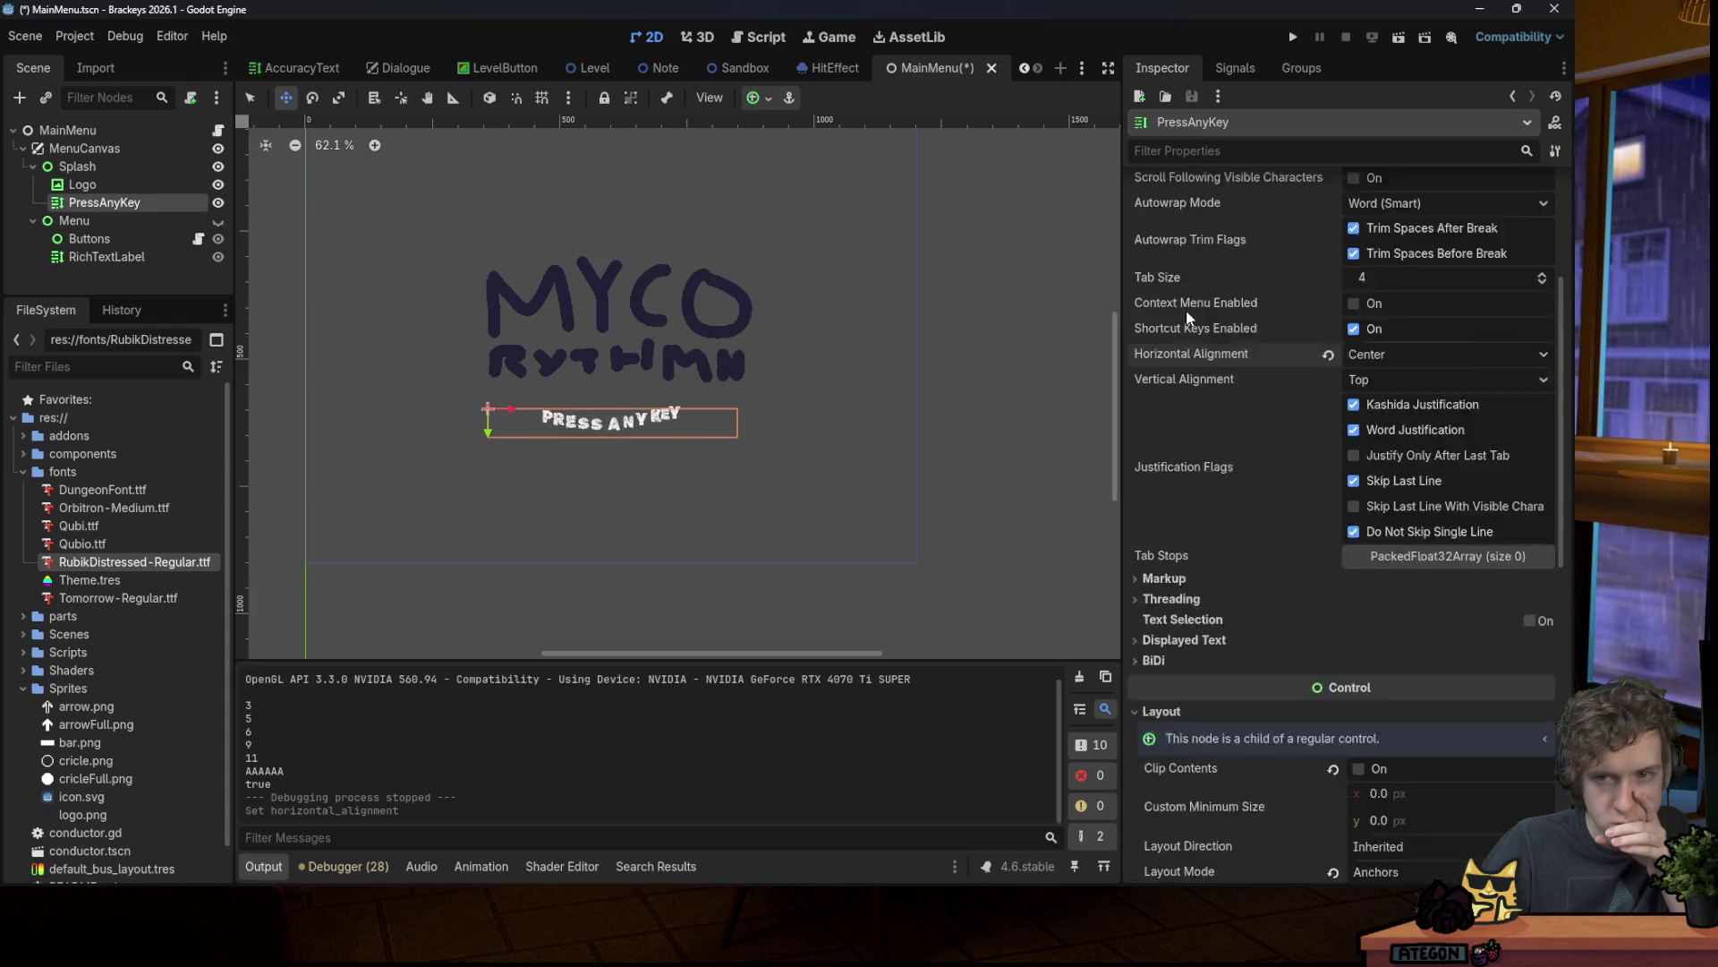
{"action": "scroll", "coordinate": [1204, 313], "scroll_direction": "down", "scroll_amount": 3}
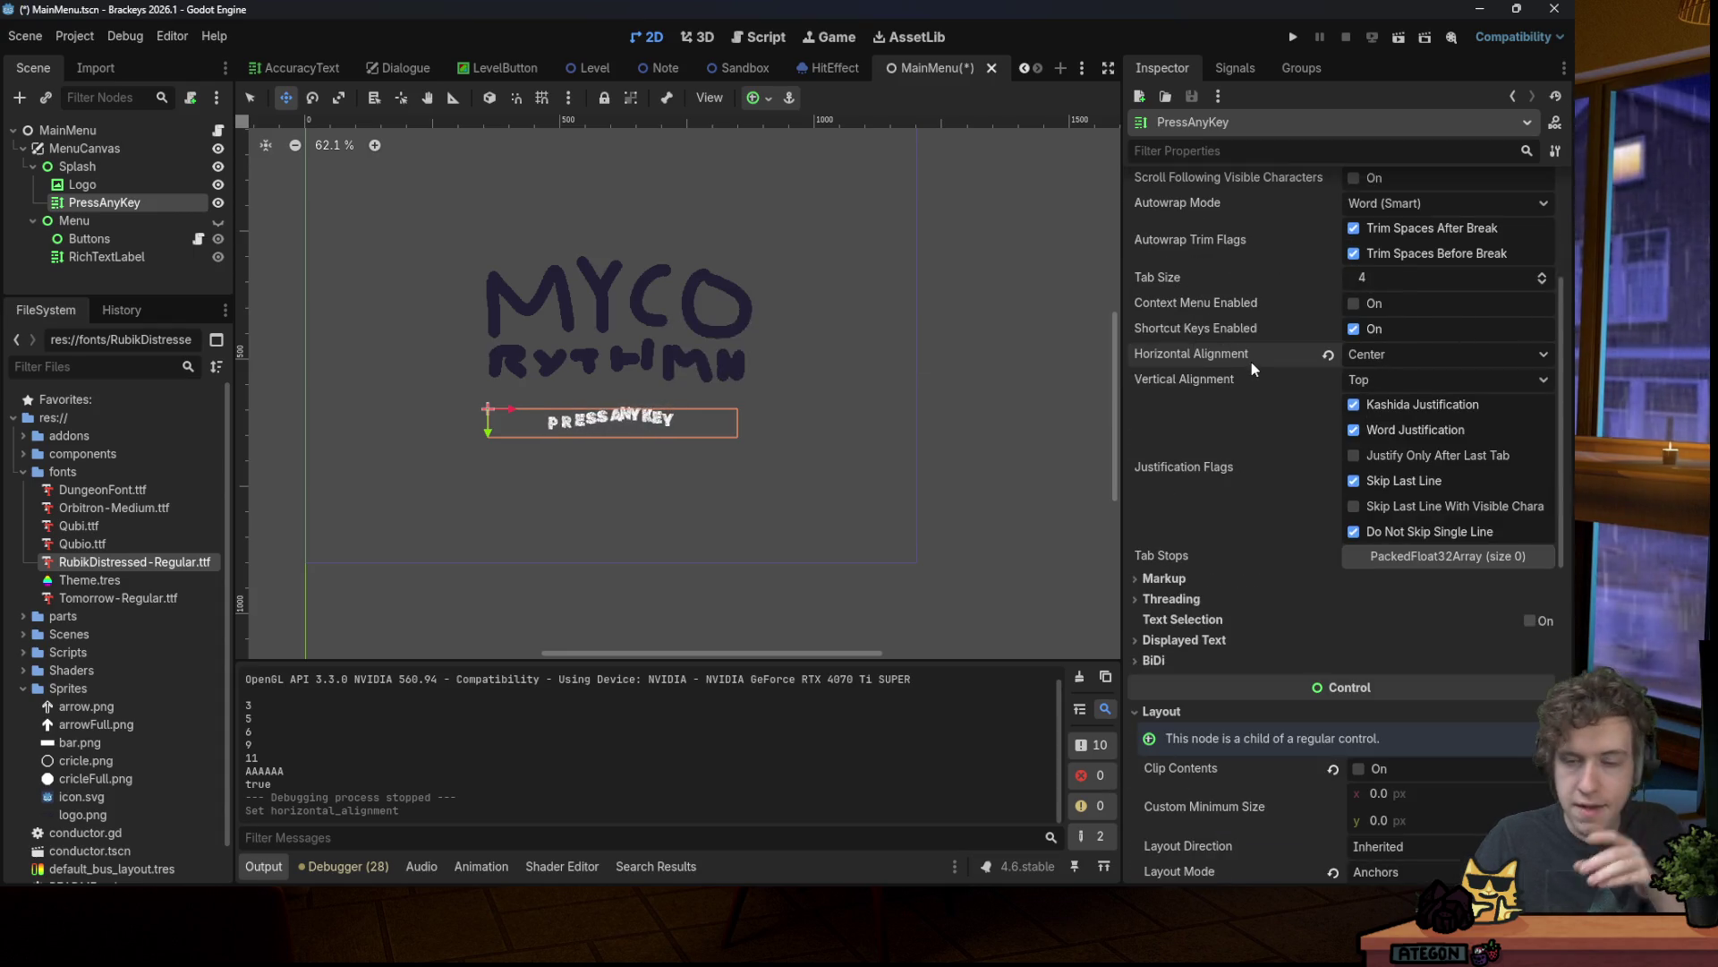
{"action": "left_click", "coordinate": [1379, 381]}
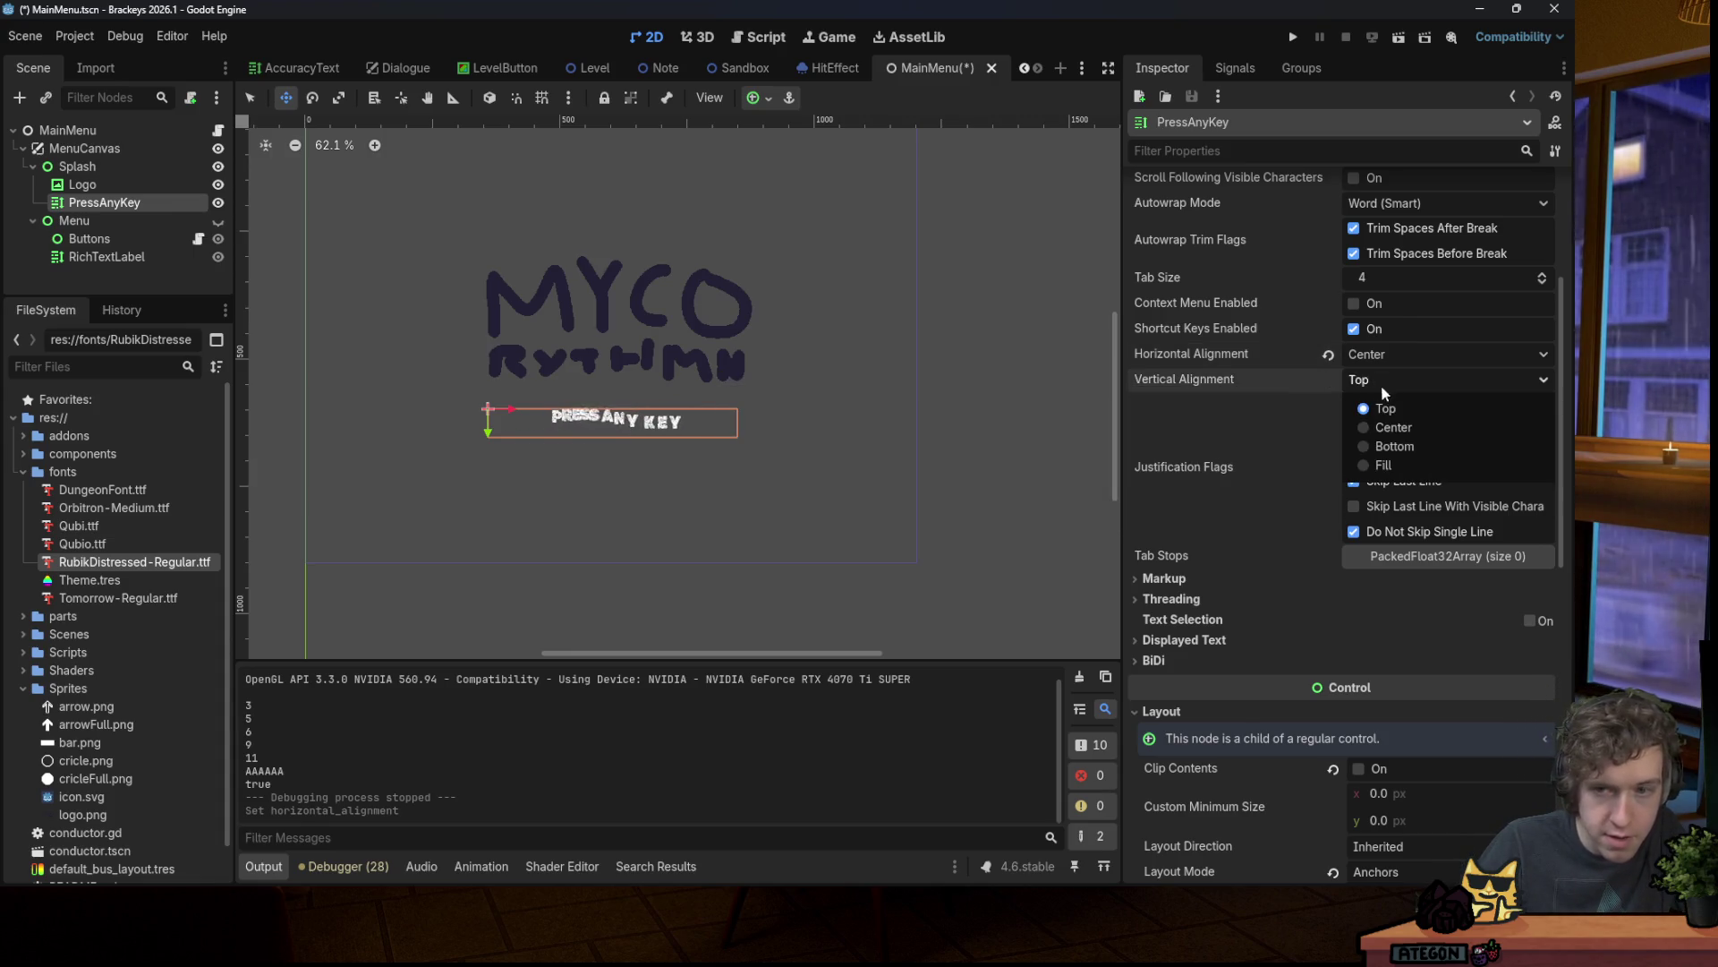
{"action": "left_click", "coordinate": [1388, 430]}
{"action": "left_click", "coordinate": [1329, 379]}
{"action": "left_click", "coordinate": [1328, 355]}
Step: Remove the [center] tag from the label's text
{"action": "scroll", "coordinate": [1314, 314], "scroll_direction": "up", "scroll_amount": 3}
{"action": "left_click", "coordinate": [1179, 267]}
{"action": "key", "text": "BackSpace"}
{"action": "key", "text": "BackSpace"}
{"action": "key", "text": "BackSpace"}
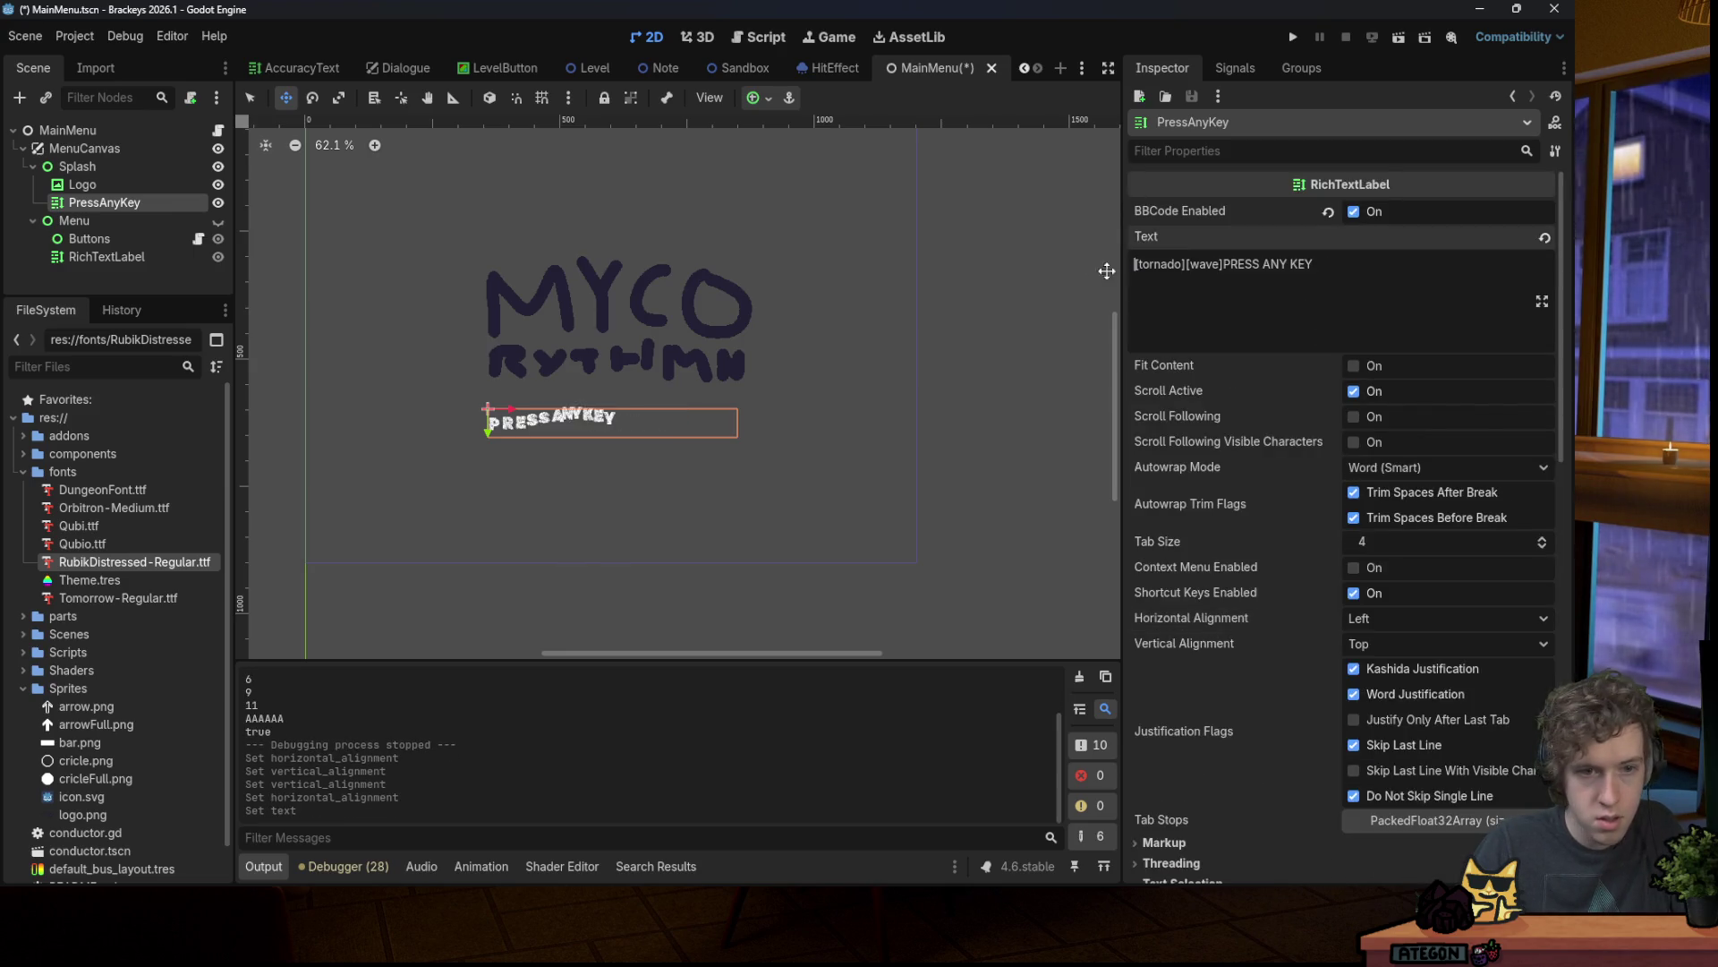
{"action": "scroll", "coordinate": [1324, 422], "scroll_direction": "down", "scroll_amount": 5}
Step: Set both horizontal and vertical alignment to Center and save MainMenu.tscn
{"action": "left_click", "coordinate": [1373, 353]}
{"action": "left_click", "coordinate": [1387, 401]}
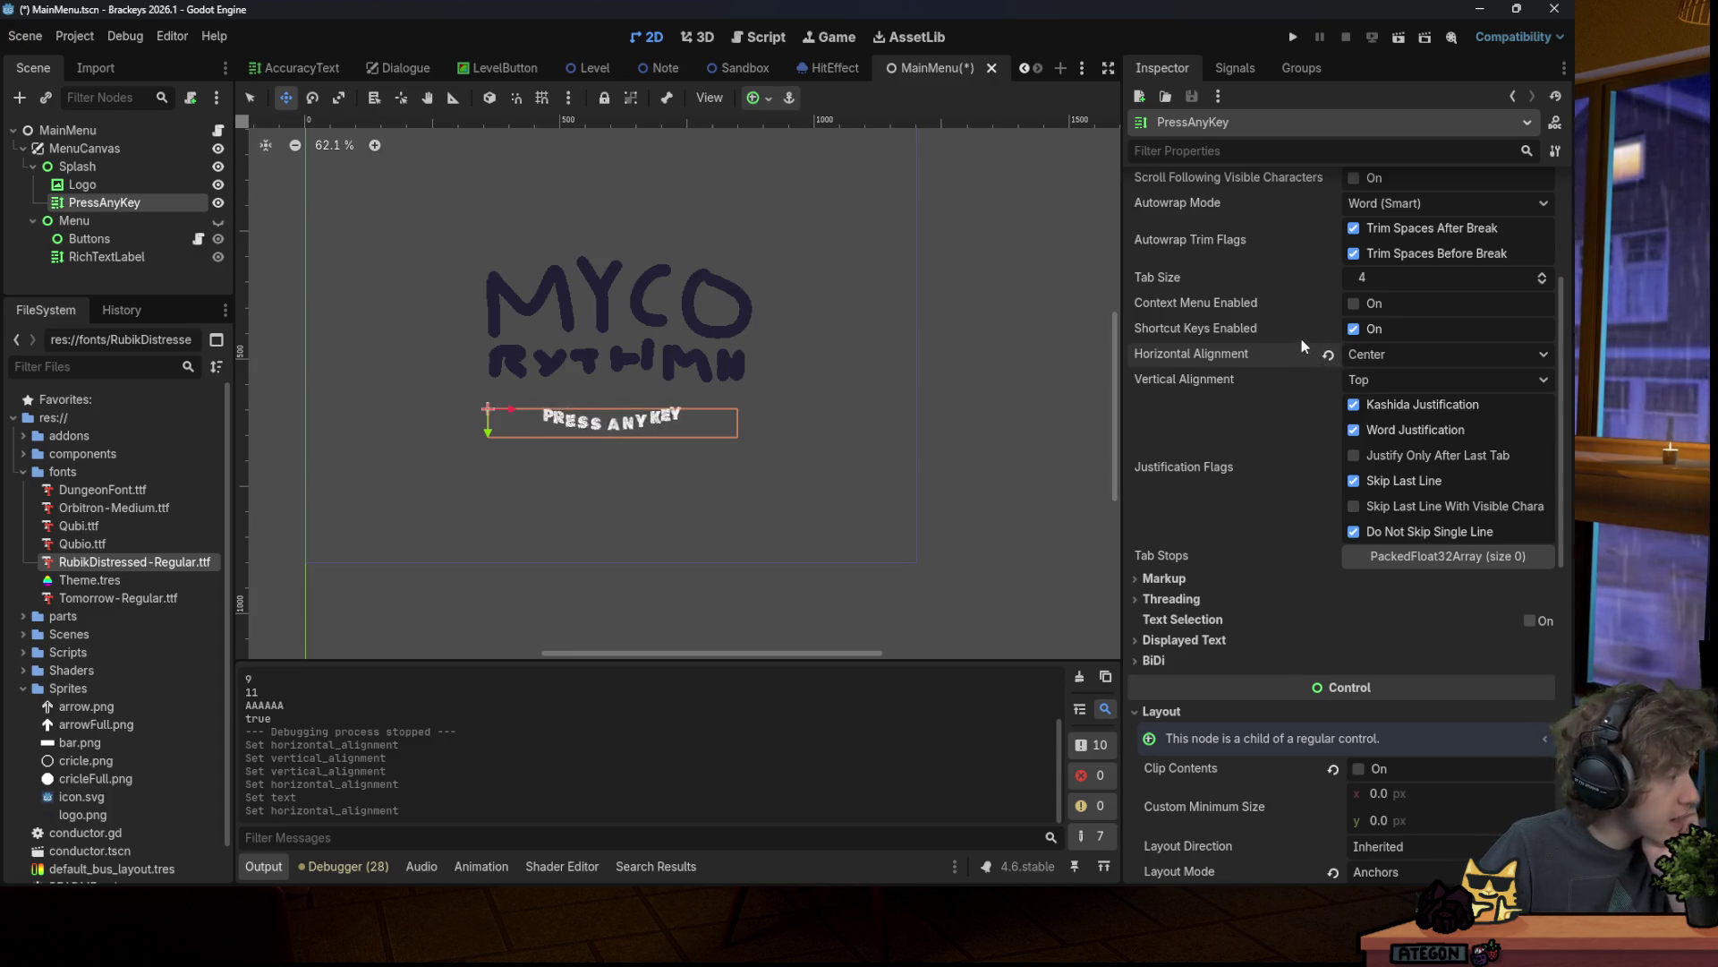
{"action": "left_click", "coordinate": [1380, 377]}
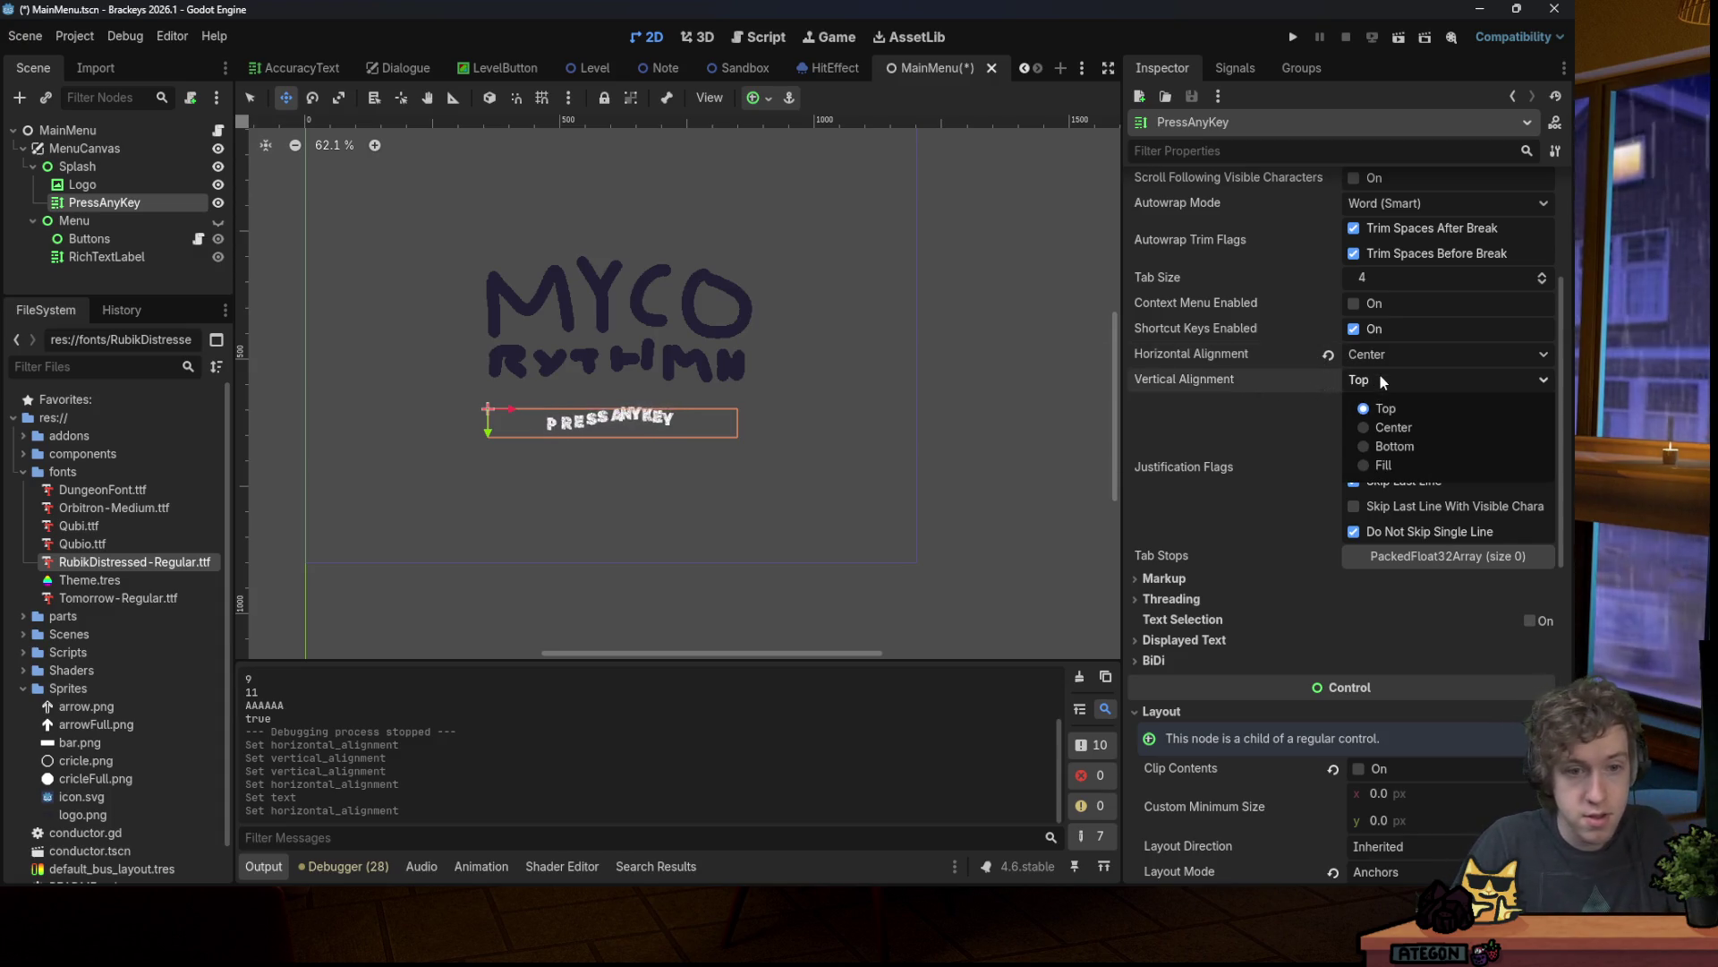
{"action": "left_click", "coordinate": [1389, 427]}
{"action": "key", "text": "ctrl+s"}
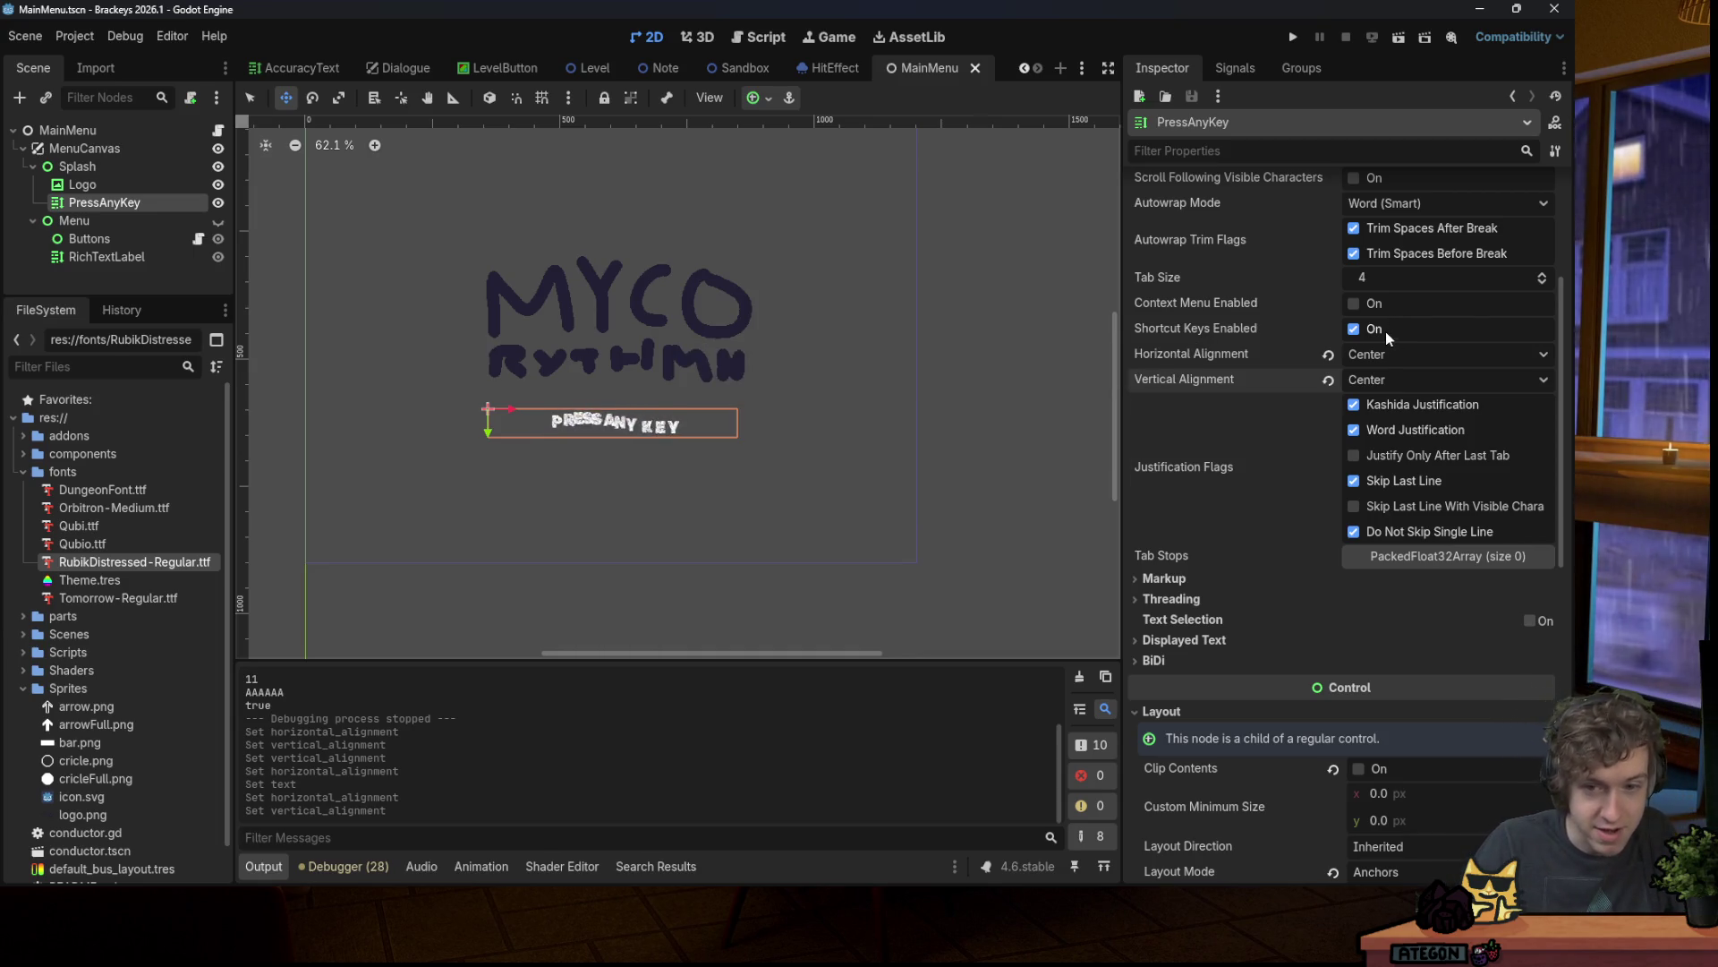
{"action": "scroll", "coordinate": [1386, 333], "scroll_direction": "down", "scroll_amount": 3}
{"action": "scroll", "coordinate": [1312, 329], "scroll_direction": "up", "scroll_amount": 2}
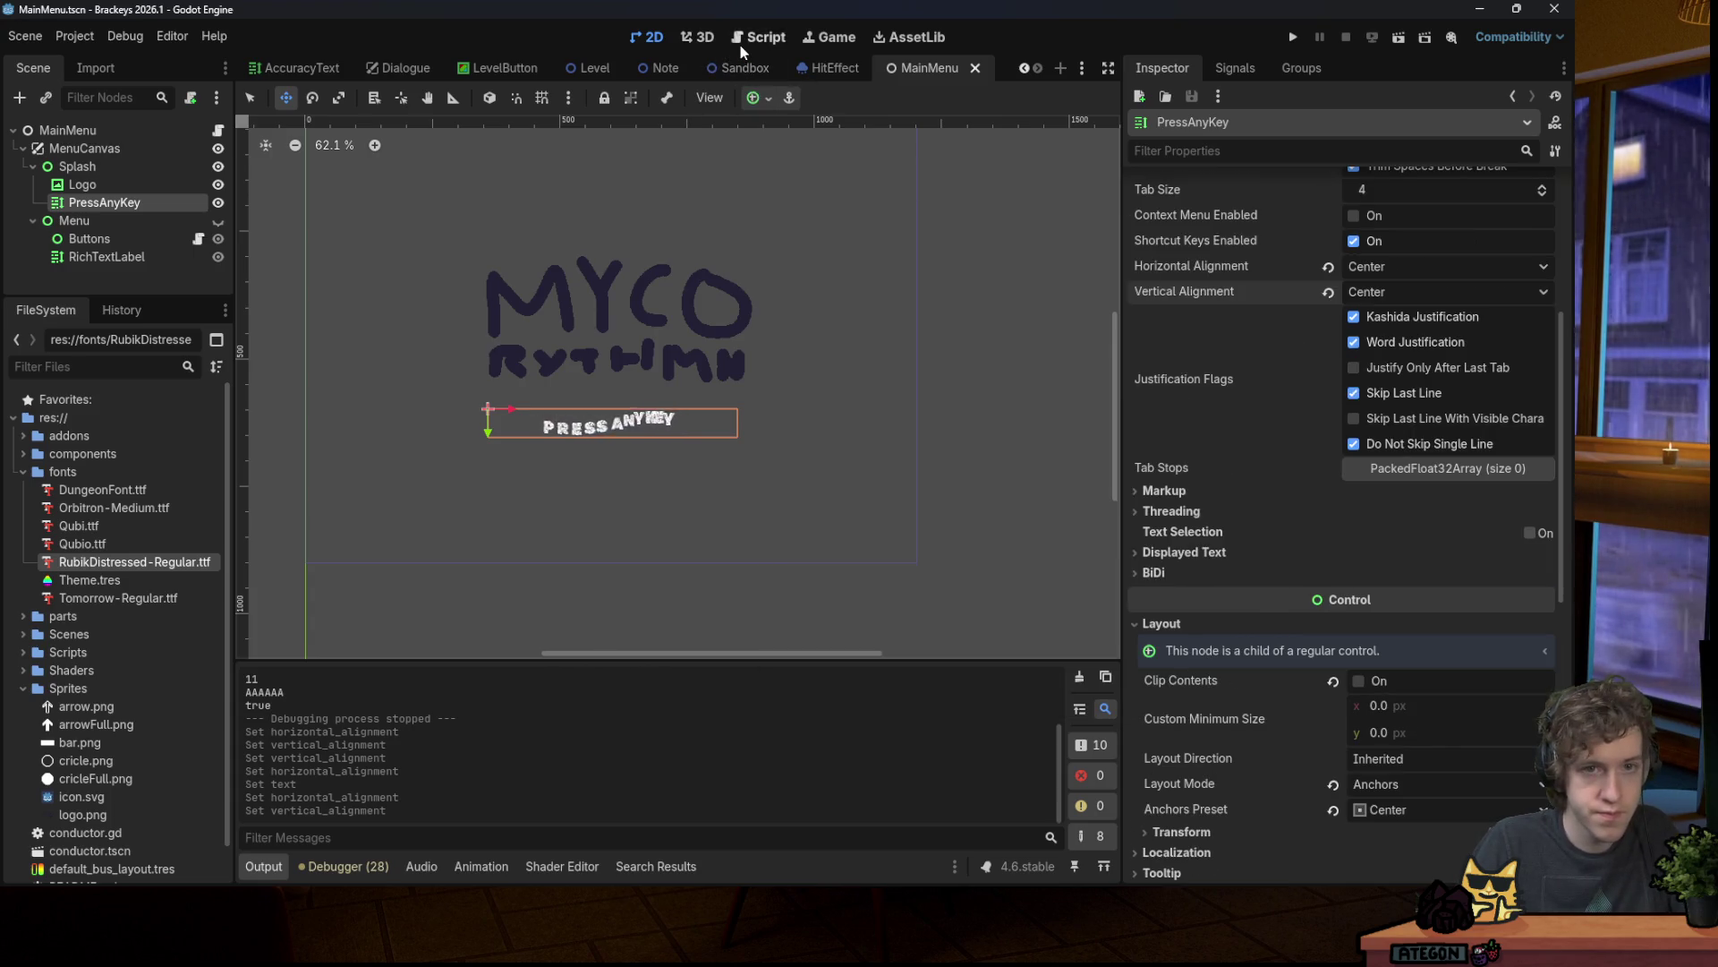
{"action": "left_click", "coordinate": [739, 40]}
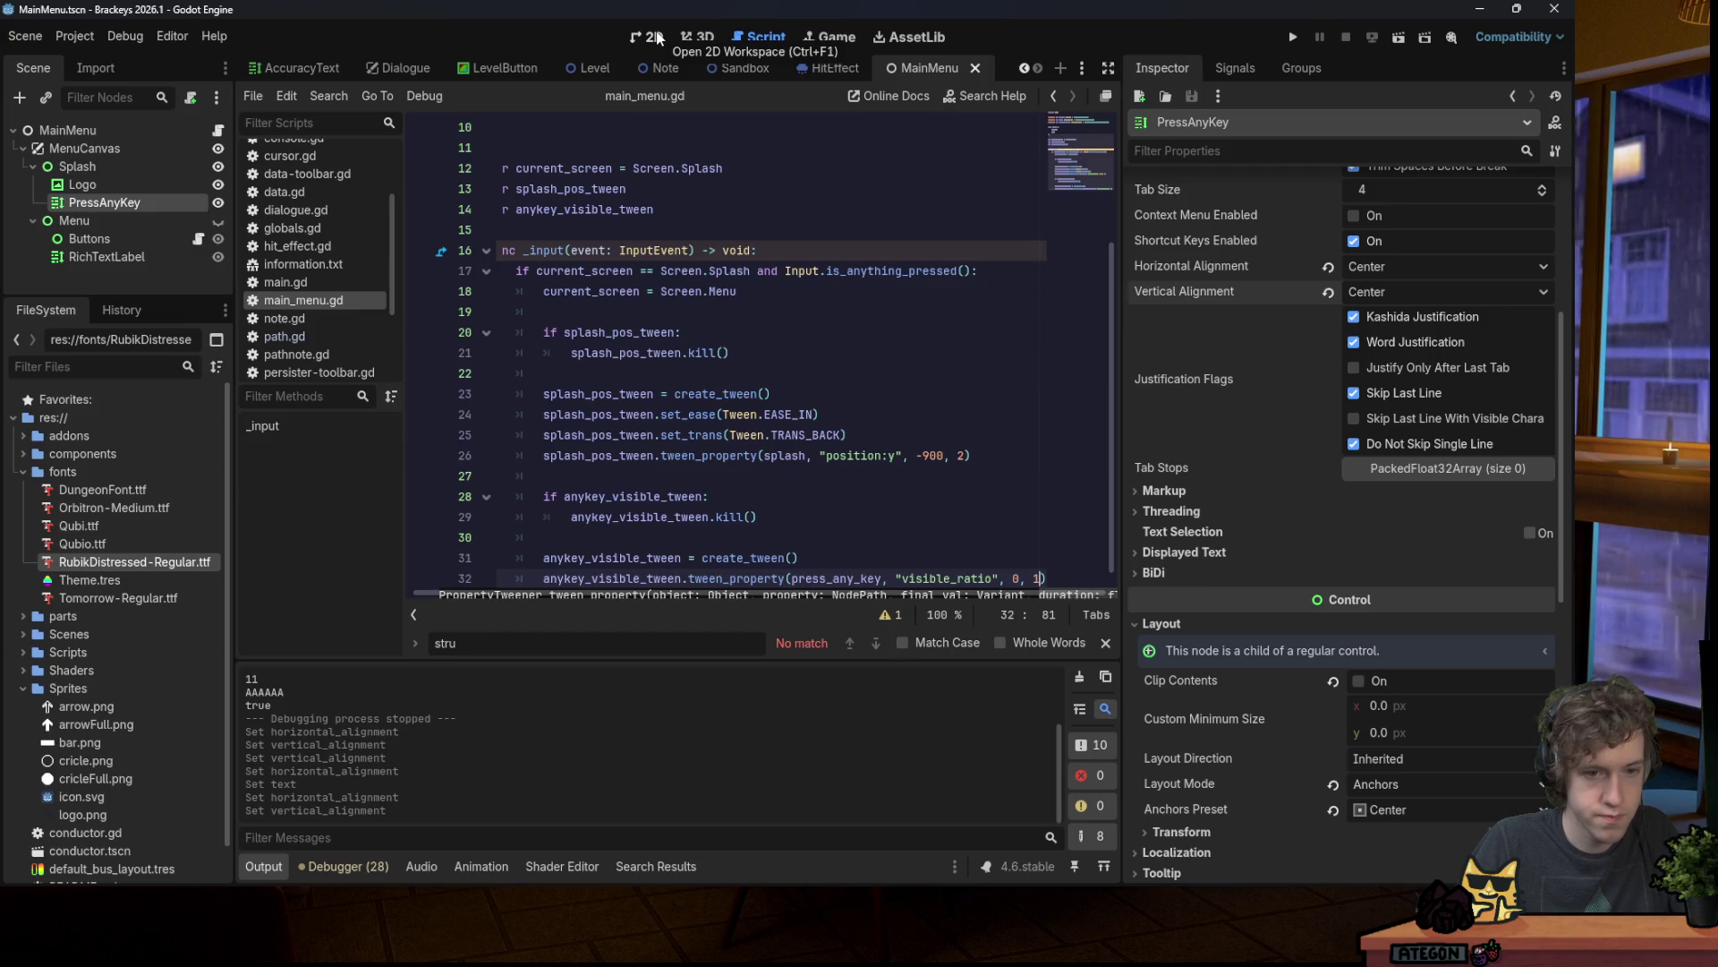
Step: Go back to the 2D scene and test-run the title screen
{"action": "left_click", "coordinate": [656, 38]}
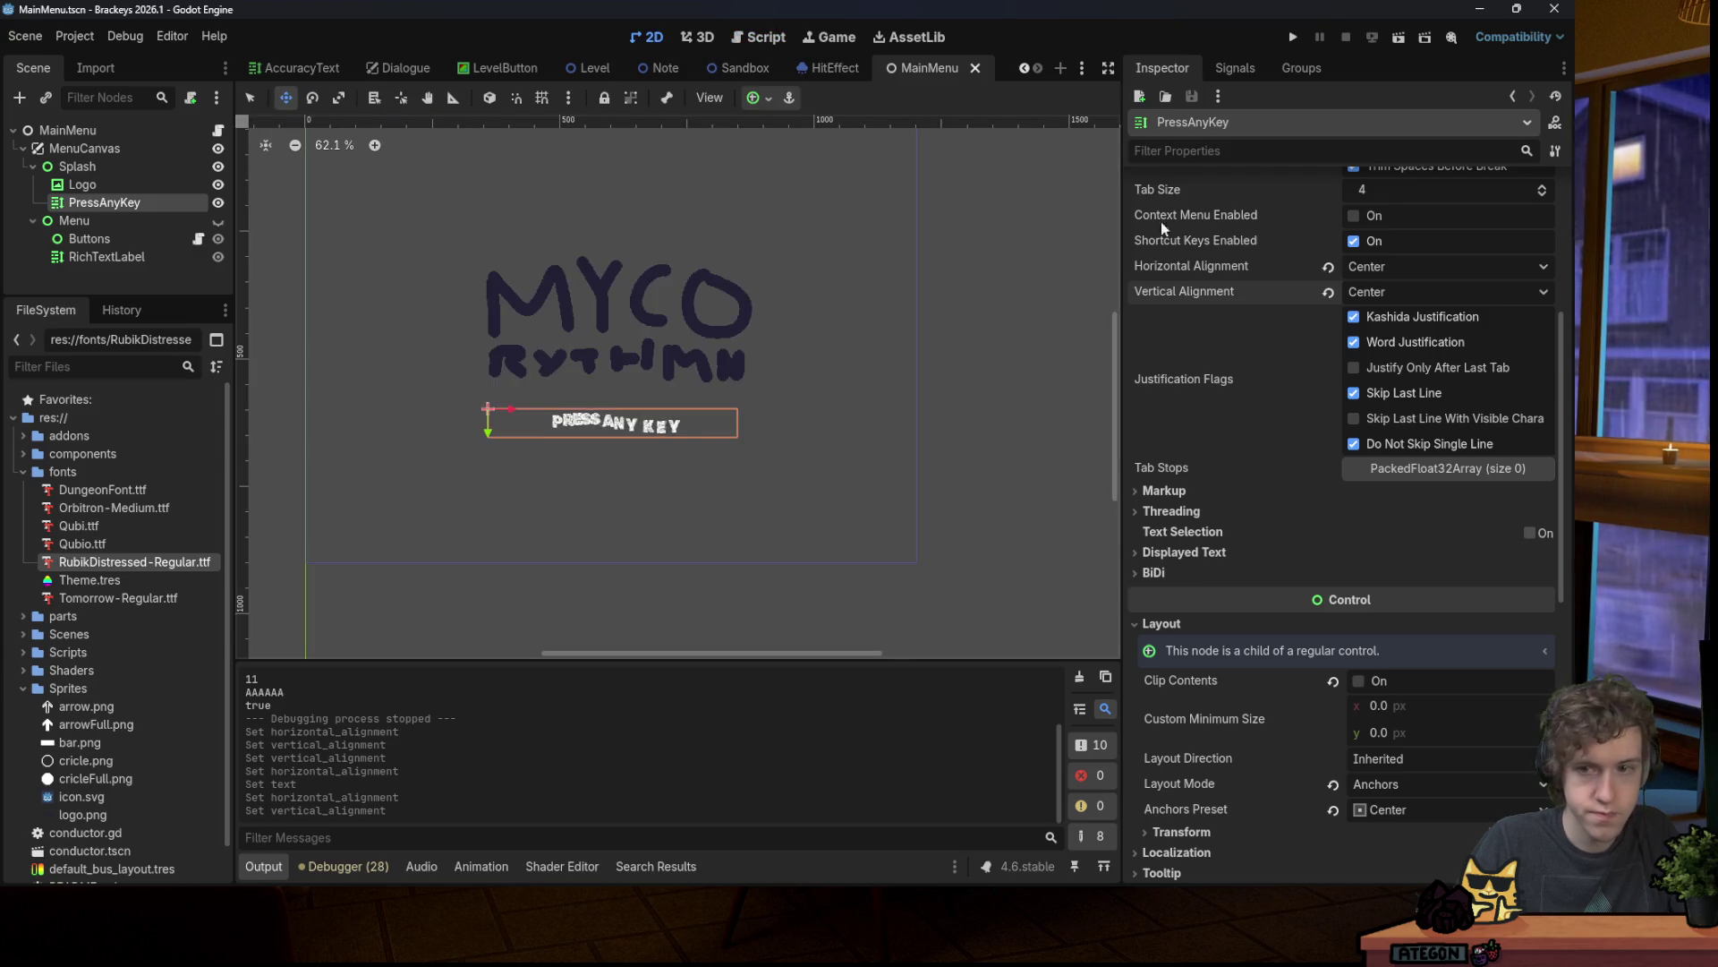
{"action": "left_click", "coordinate": [1281, 38]}
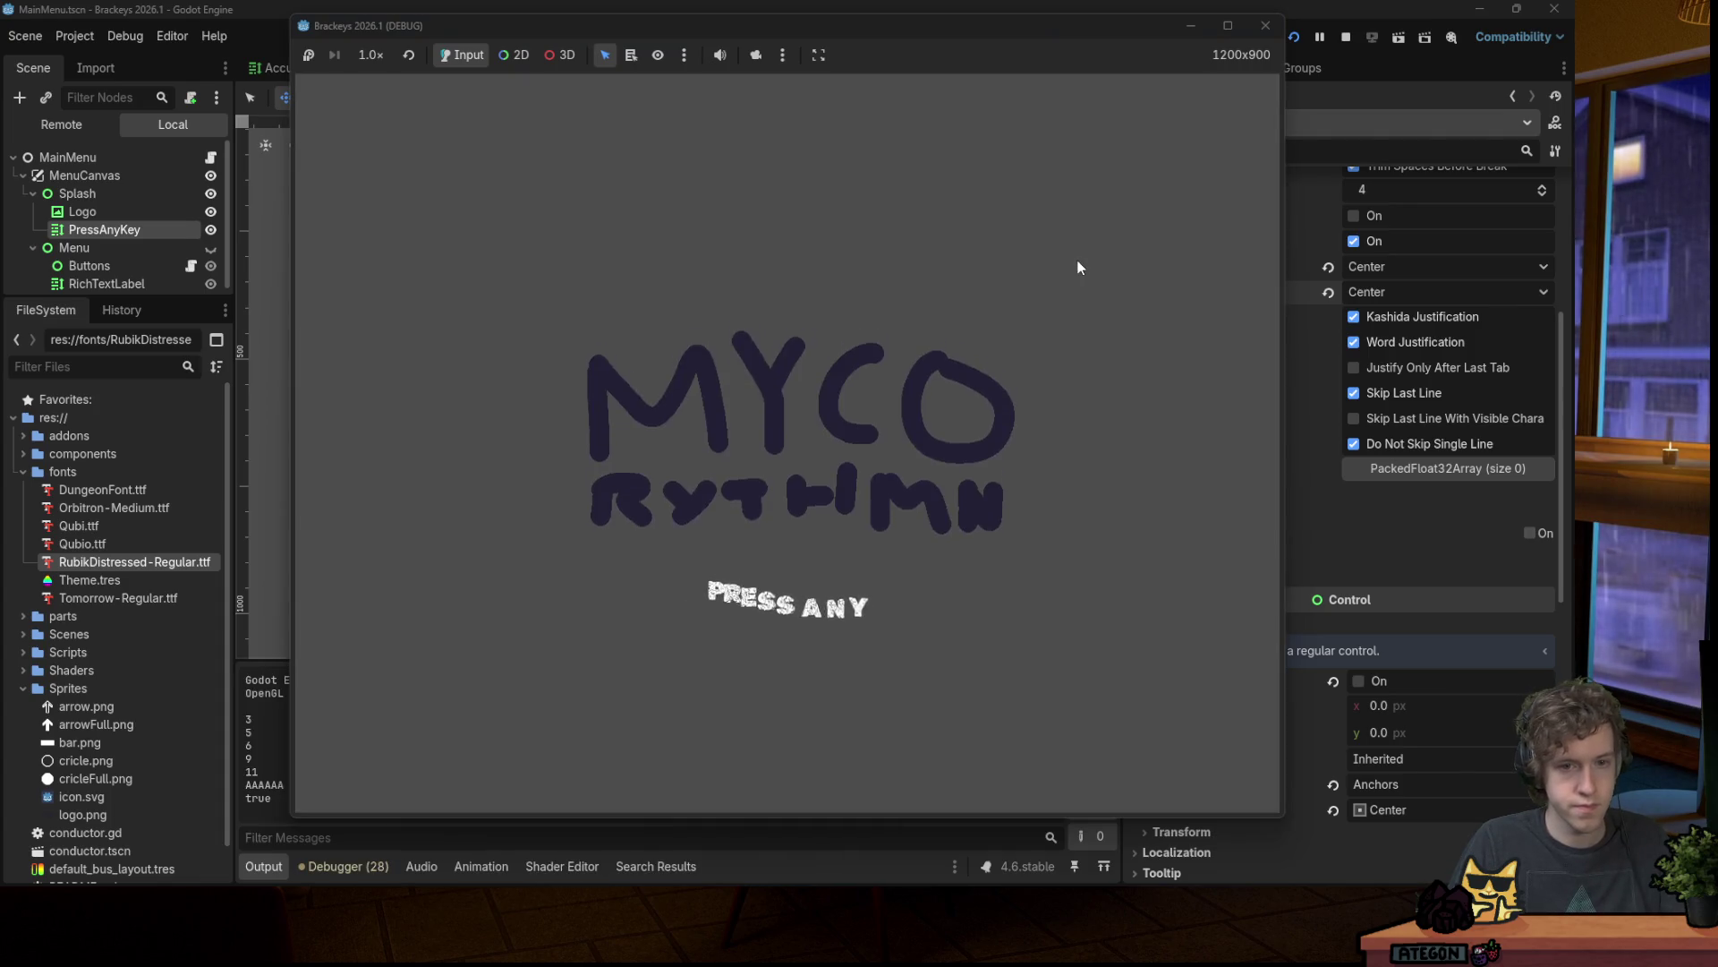
{"action": "left_click", "coordinate": [1265, 25]}
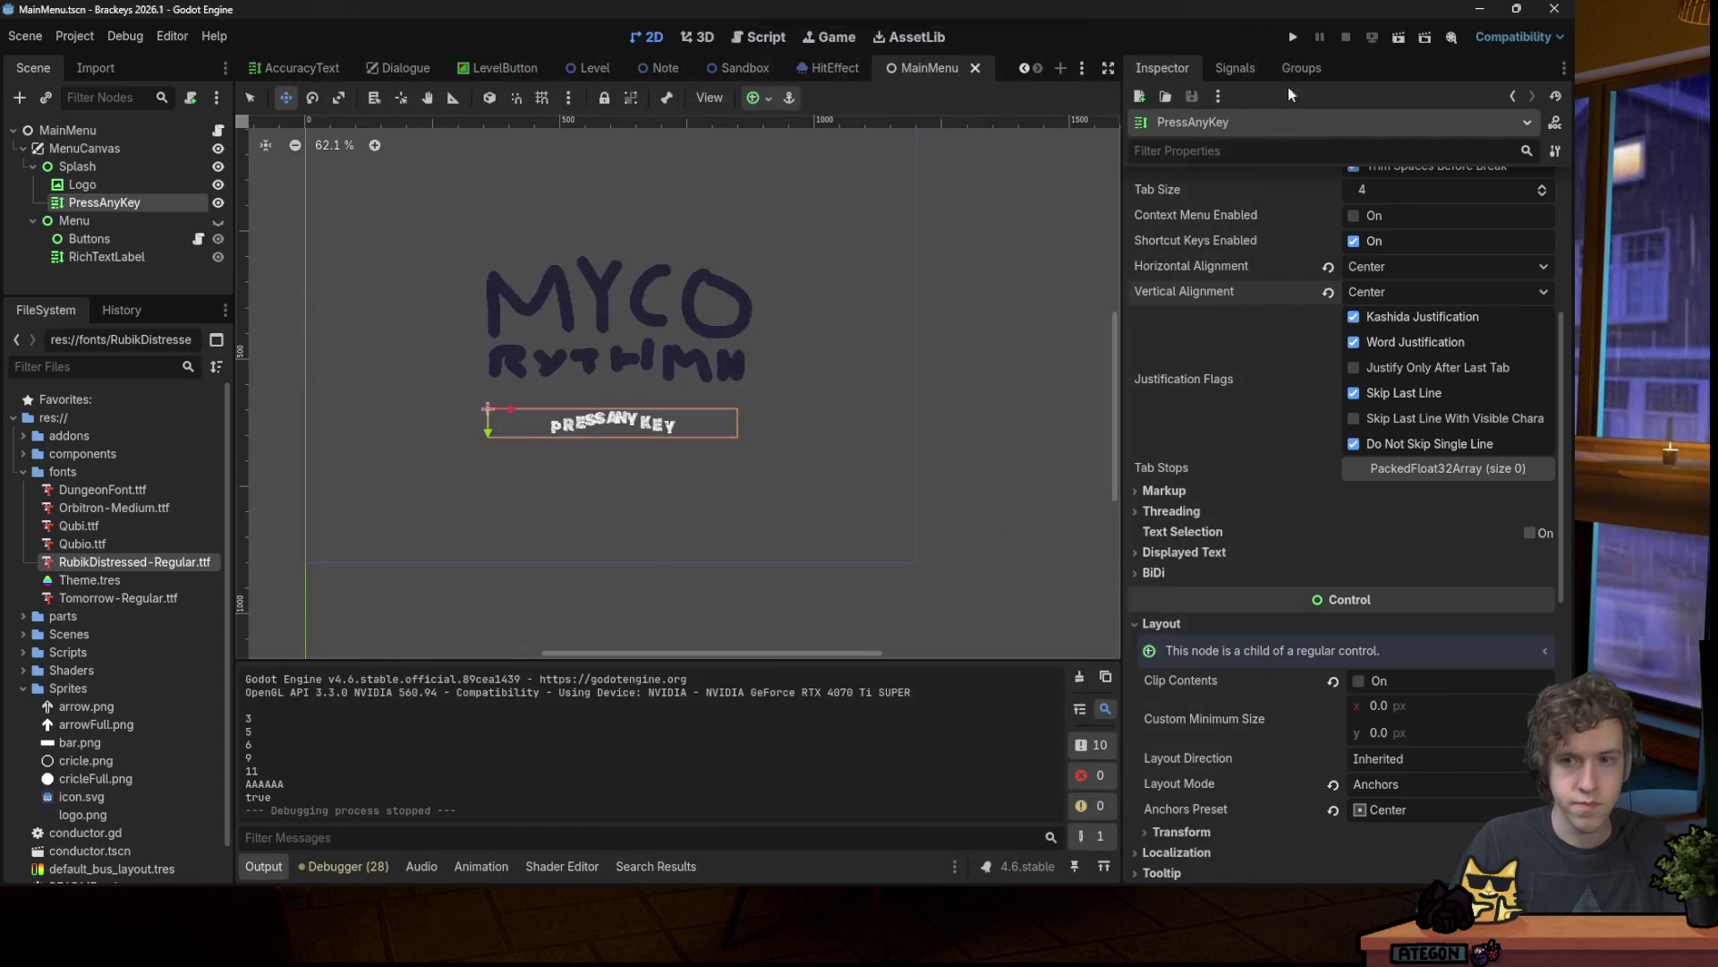
Step: Set Visible Characters Behavior to Characters After Shaping and test the label reveal
{"action": "scroll", "coordinate": [1280, 394], "scroll_direction": "down", "scroll_amount": 2}
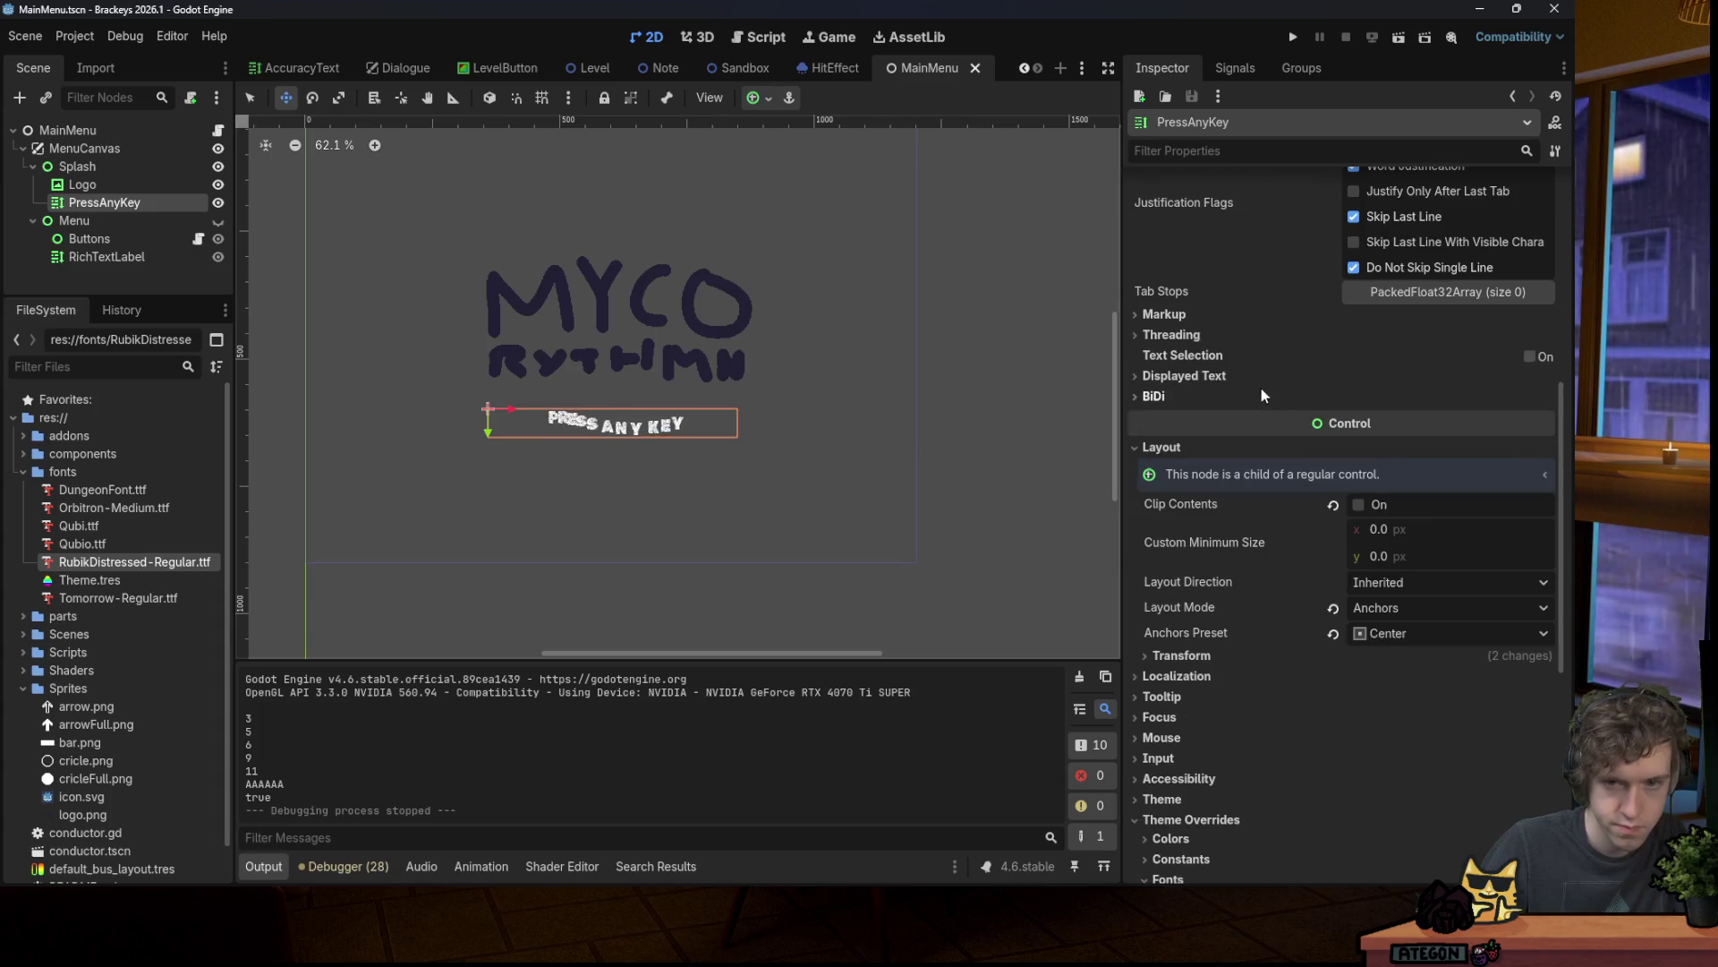
{"action": "left_click", "coordinate": [1231, 368]}
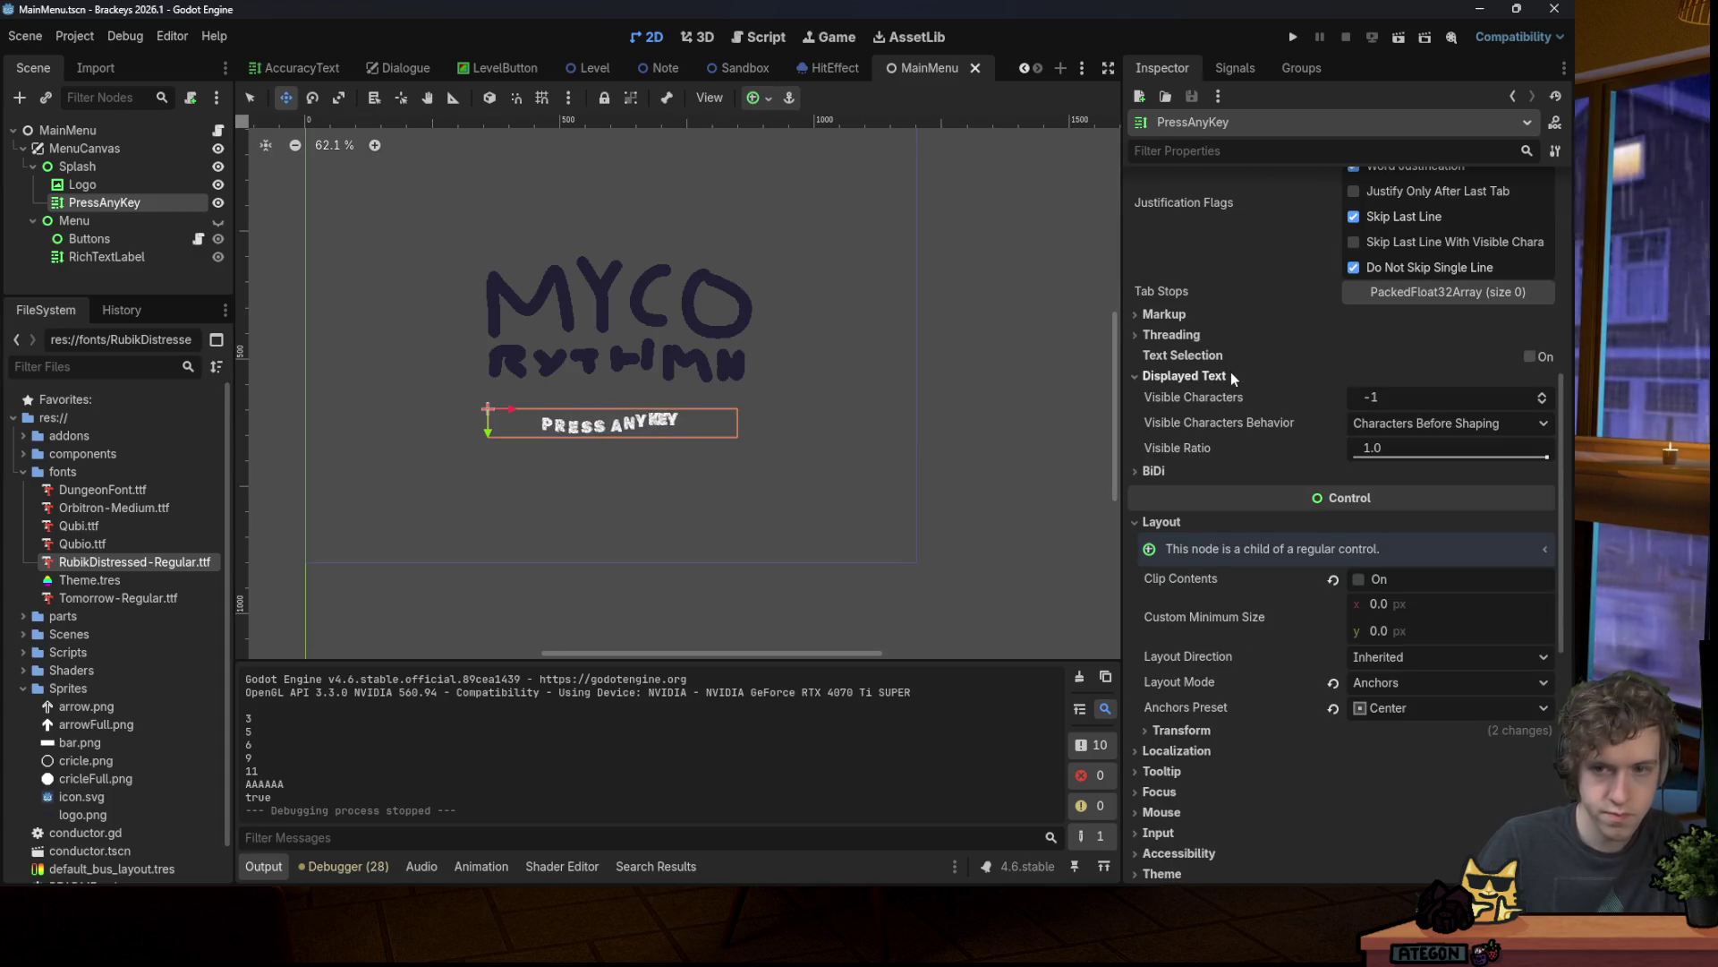
{"action": "left_click", "coordinate": [1423, 426]}
{"action": "left_click", "coordinate": [1423, 471]}
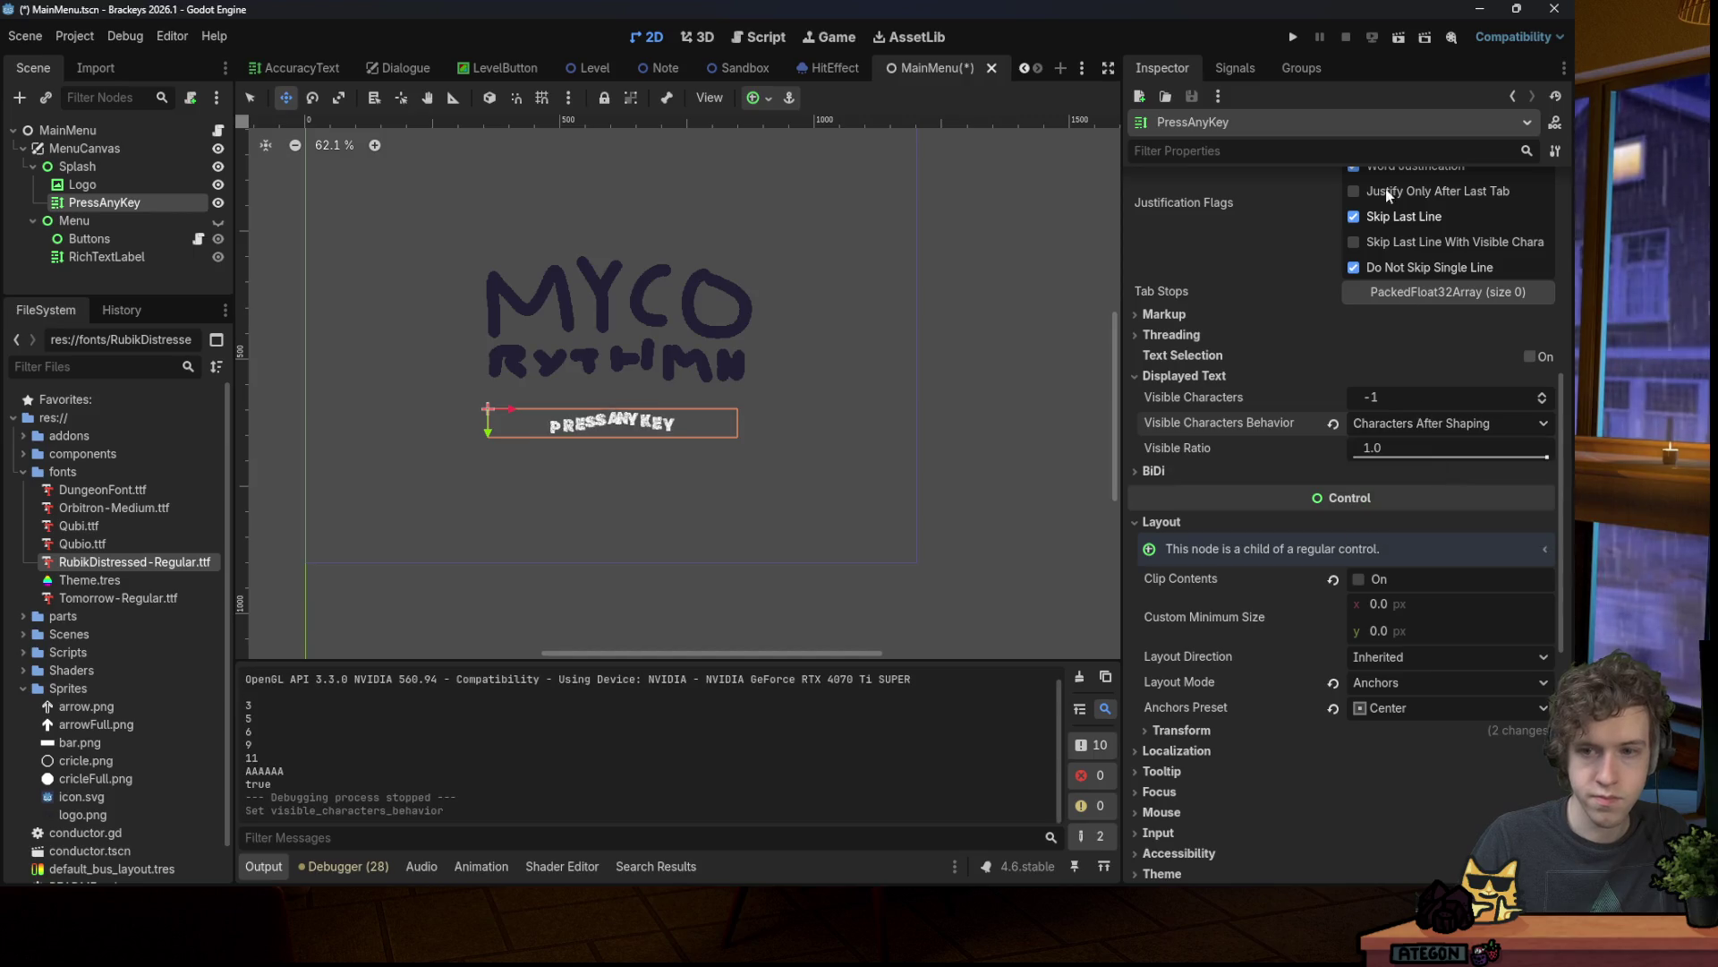
{"action": "left_click", "coordinate": [1294, 38]}
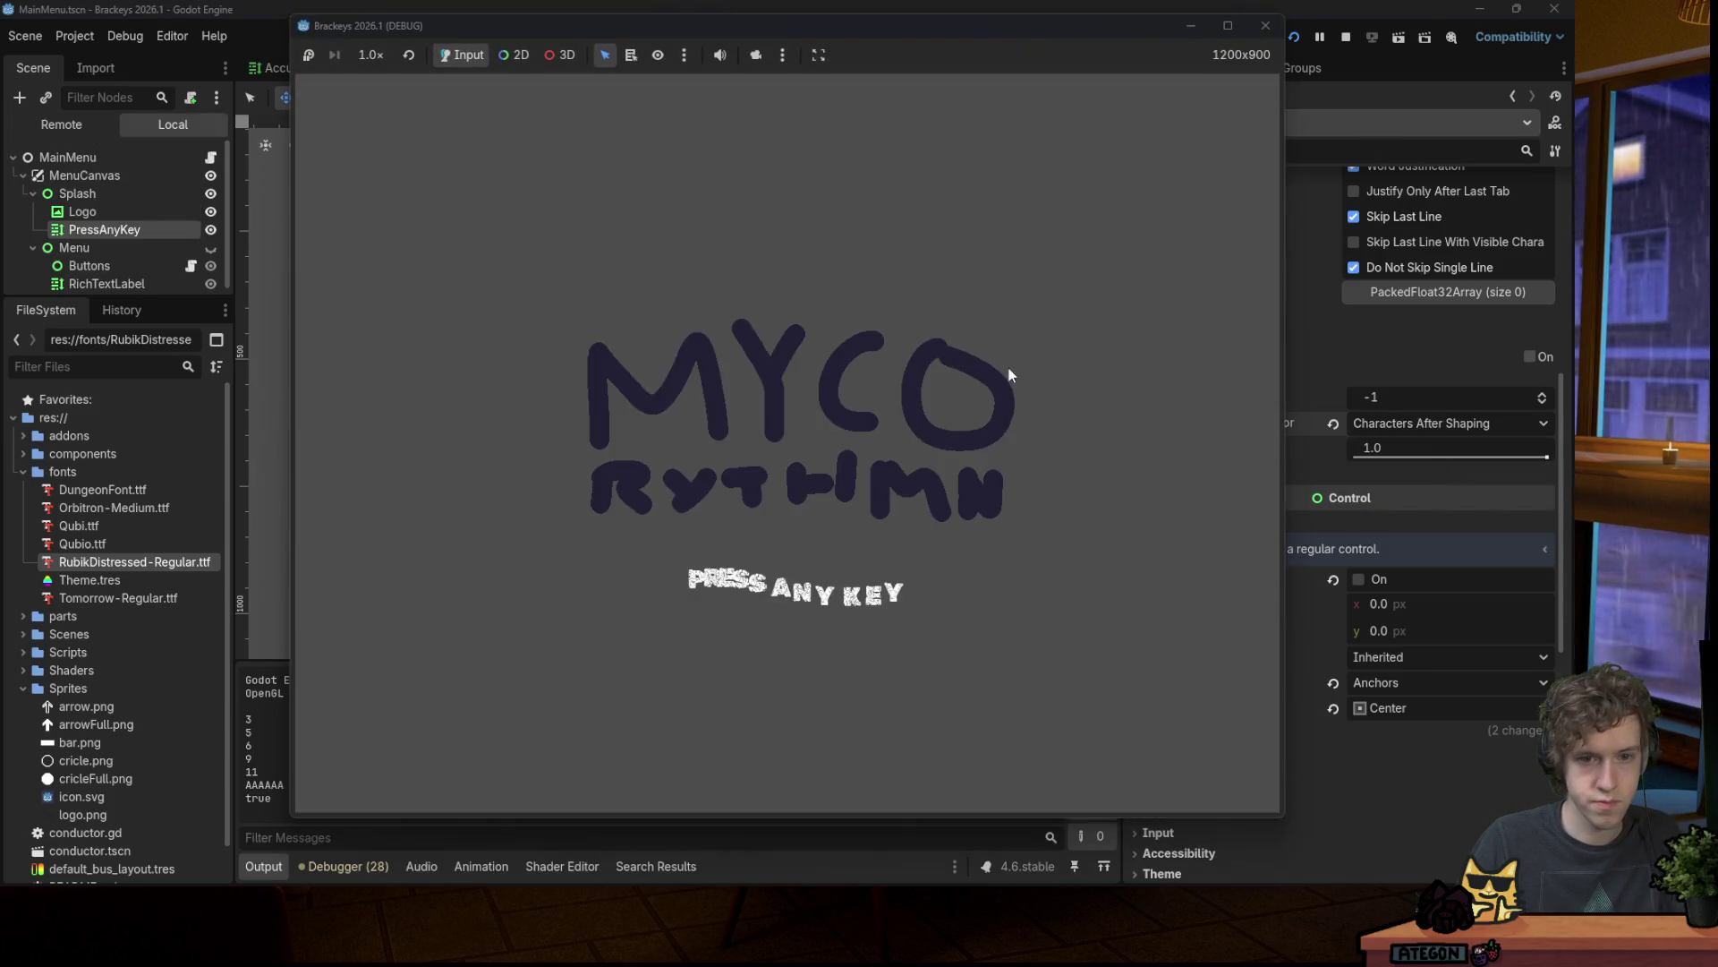
{"action": "left_click", "coordinate": [1265, 25]}
Step: Compare the behavior options, reselect Characters After Shaping, and test-run again
{"action": "left_click", "coordinate": [1333, 423]}
{"action": "left_click", "coordinate": [1356, 423]}
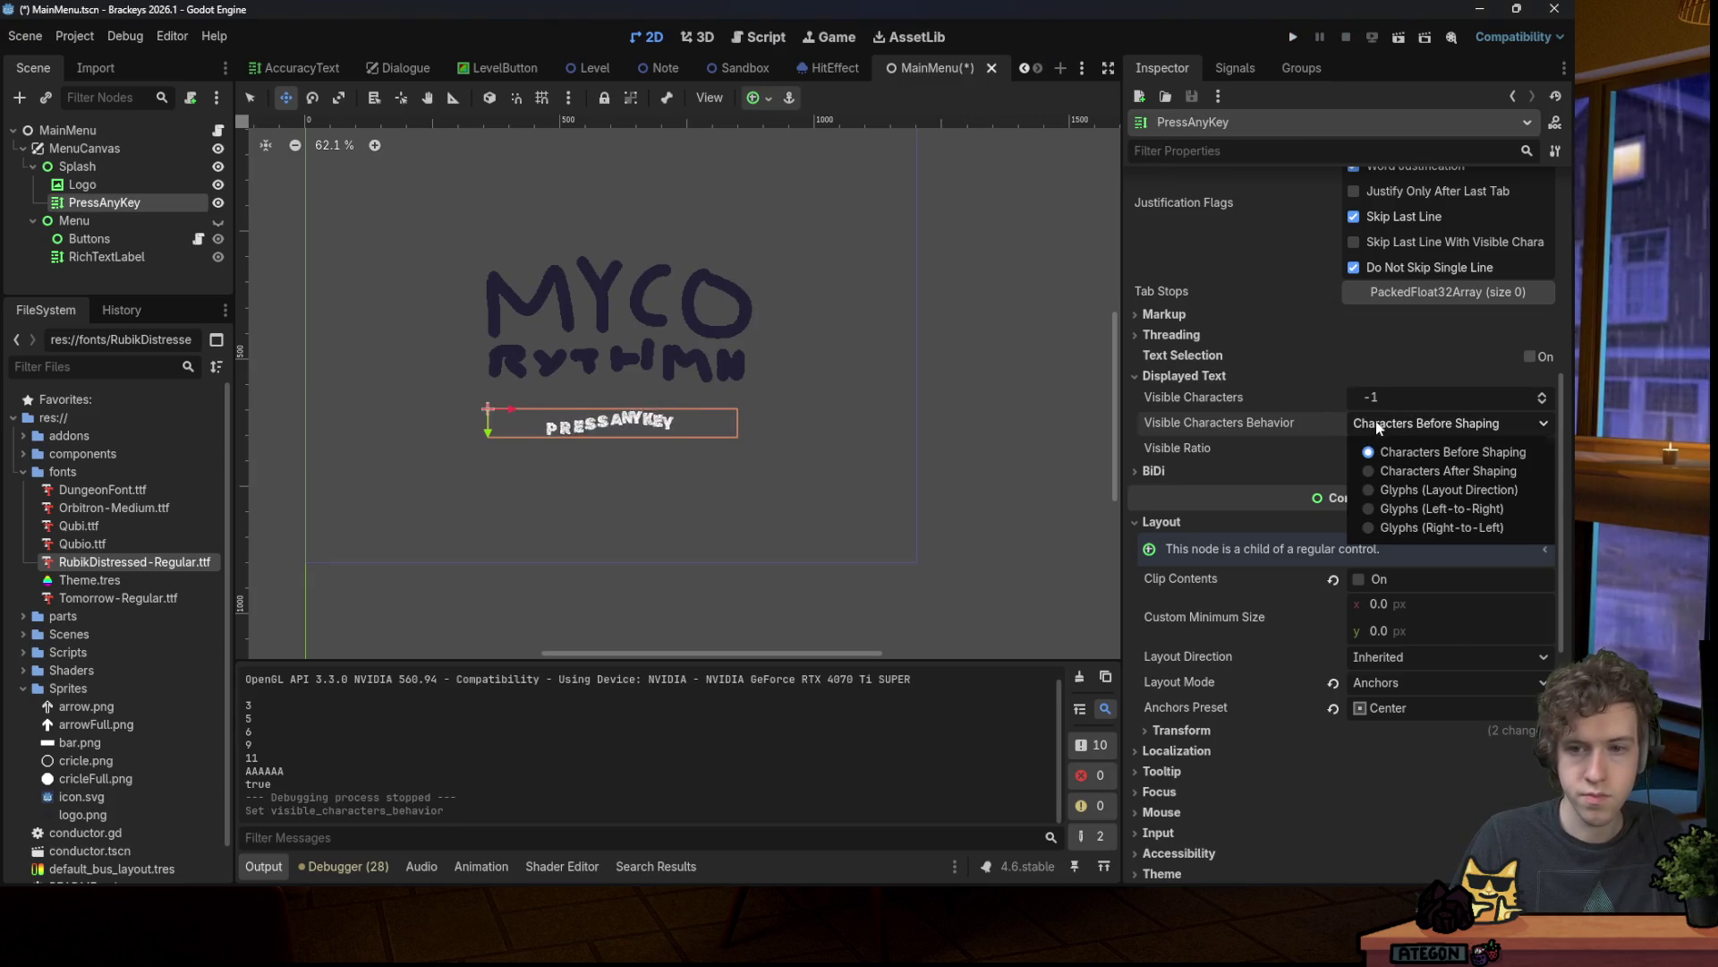
{"action": "left_click", "coordinate": [1377, 421]}
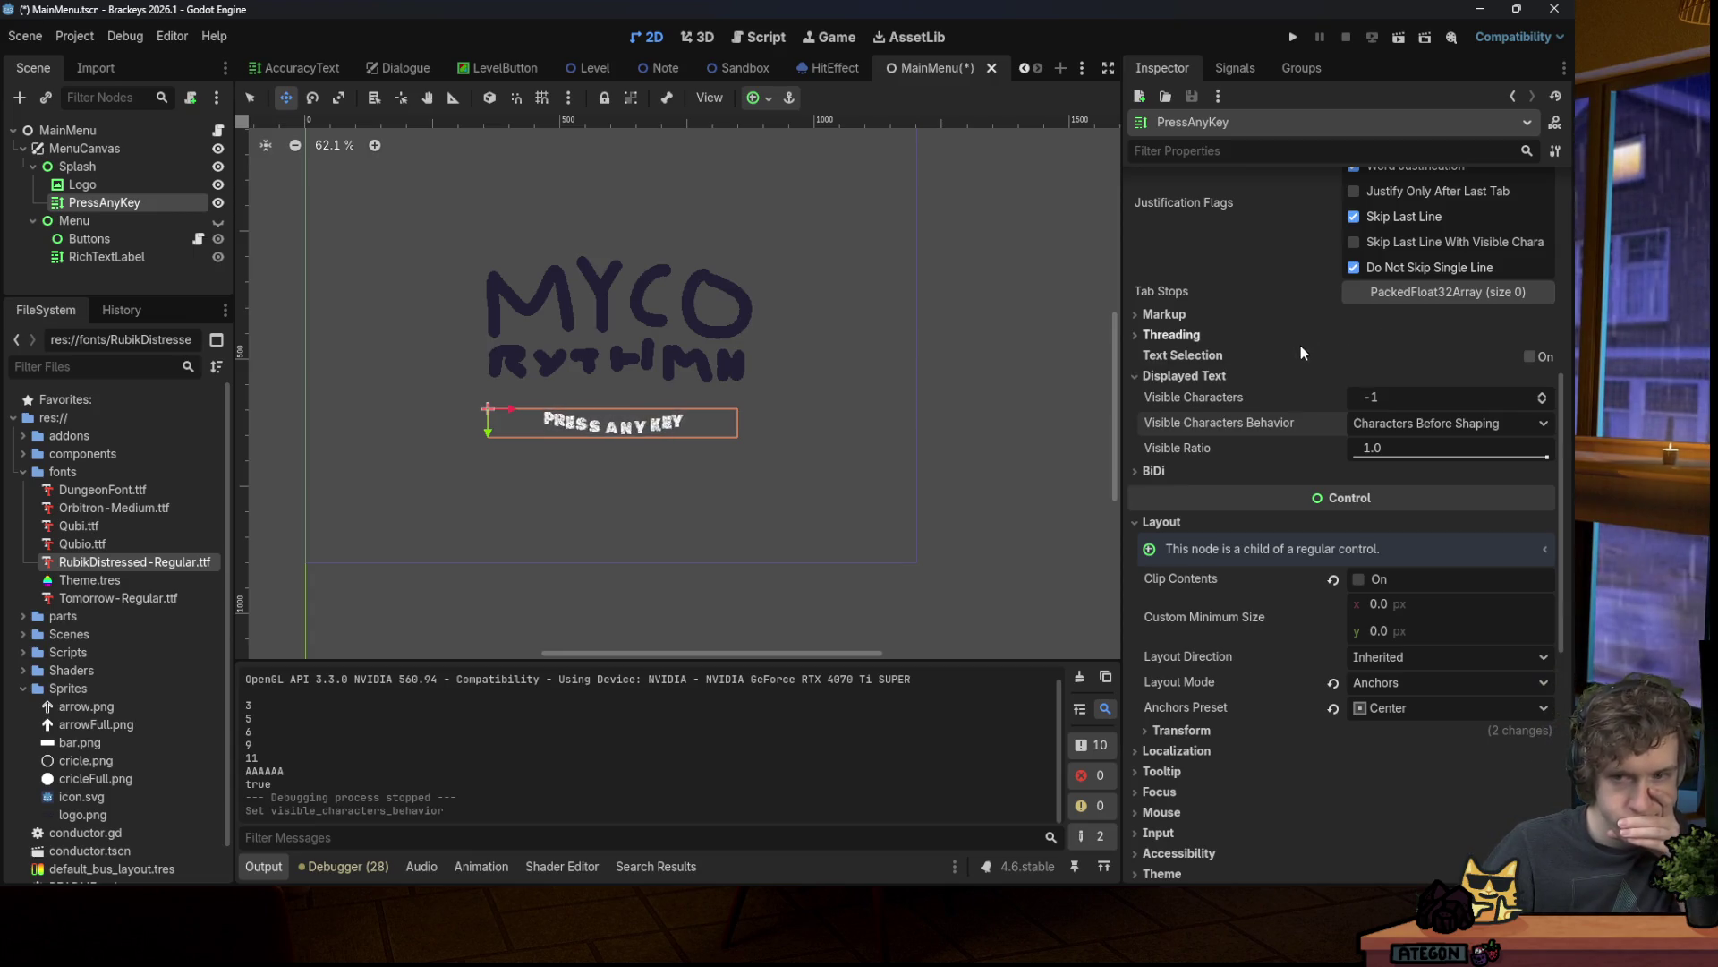
{"action": "left_click", "coordinate": [1433, 423]}
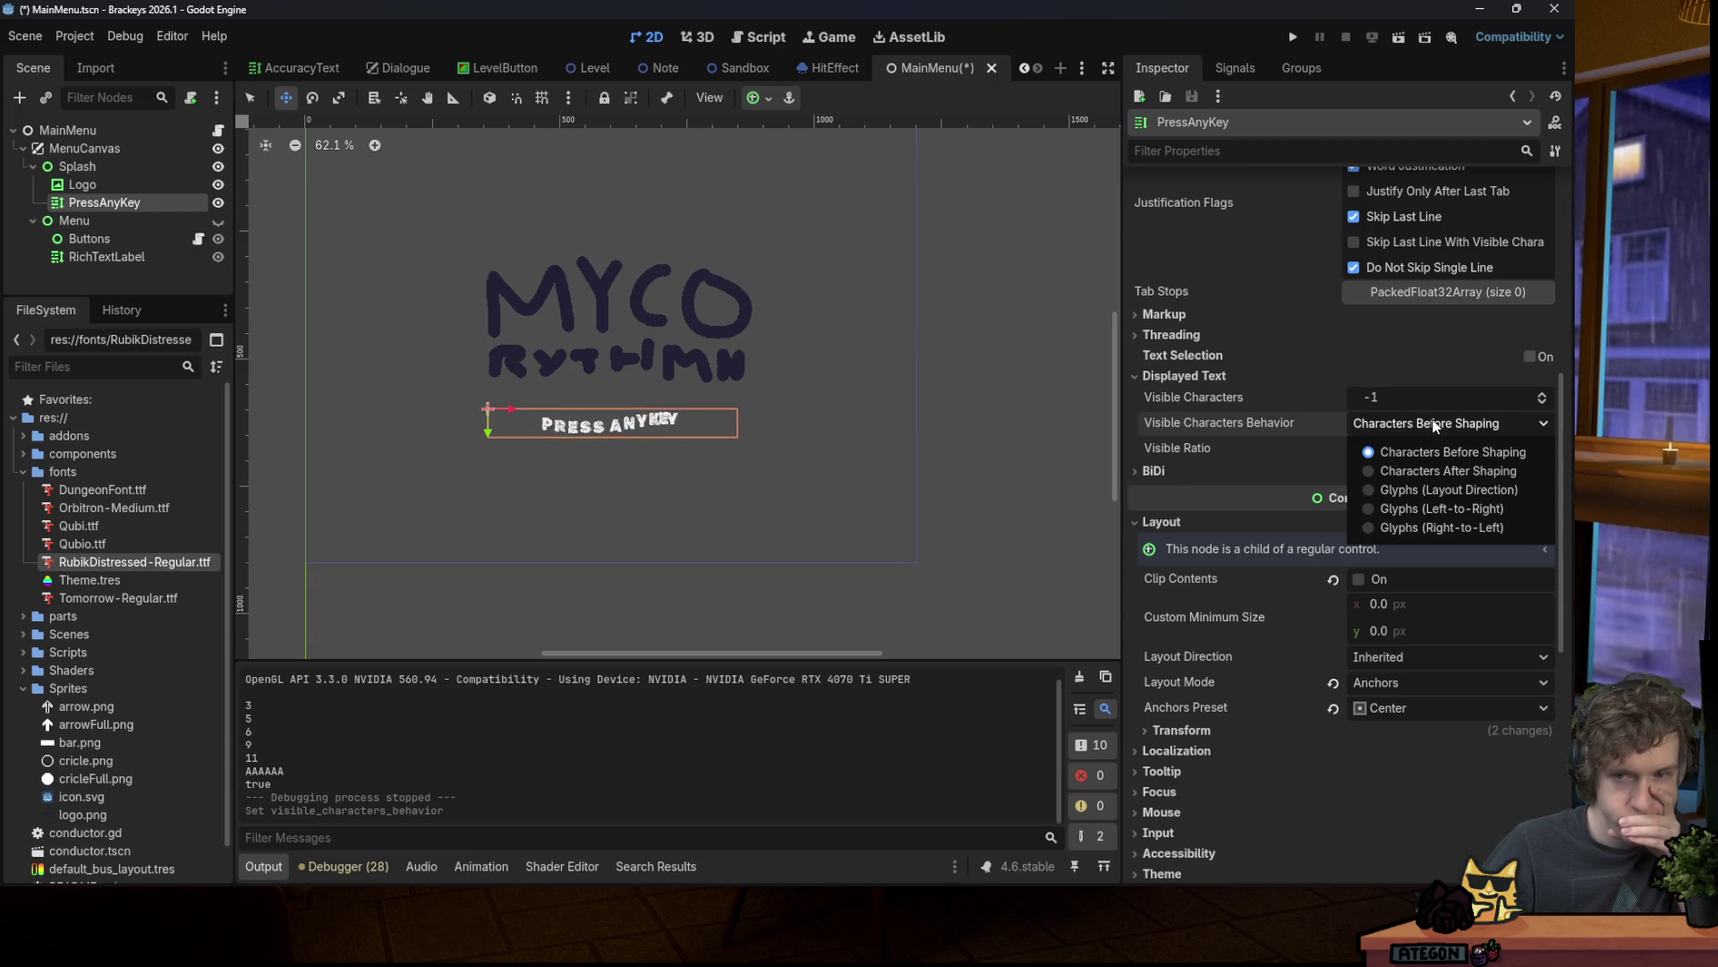
{"action": "left_click", "coordinate": [1448, 471]}
{"action": "left_click", "coordinate": [1292, 36]}
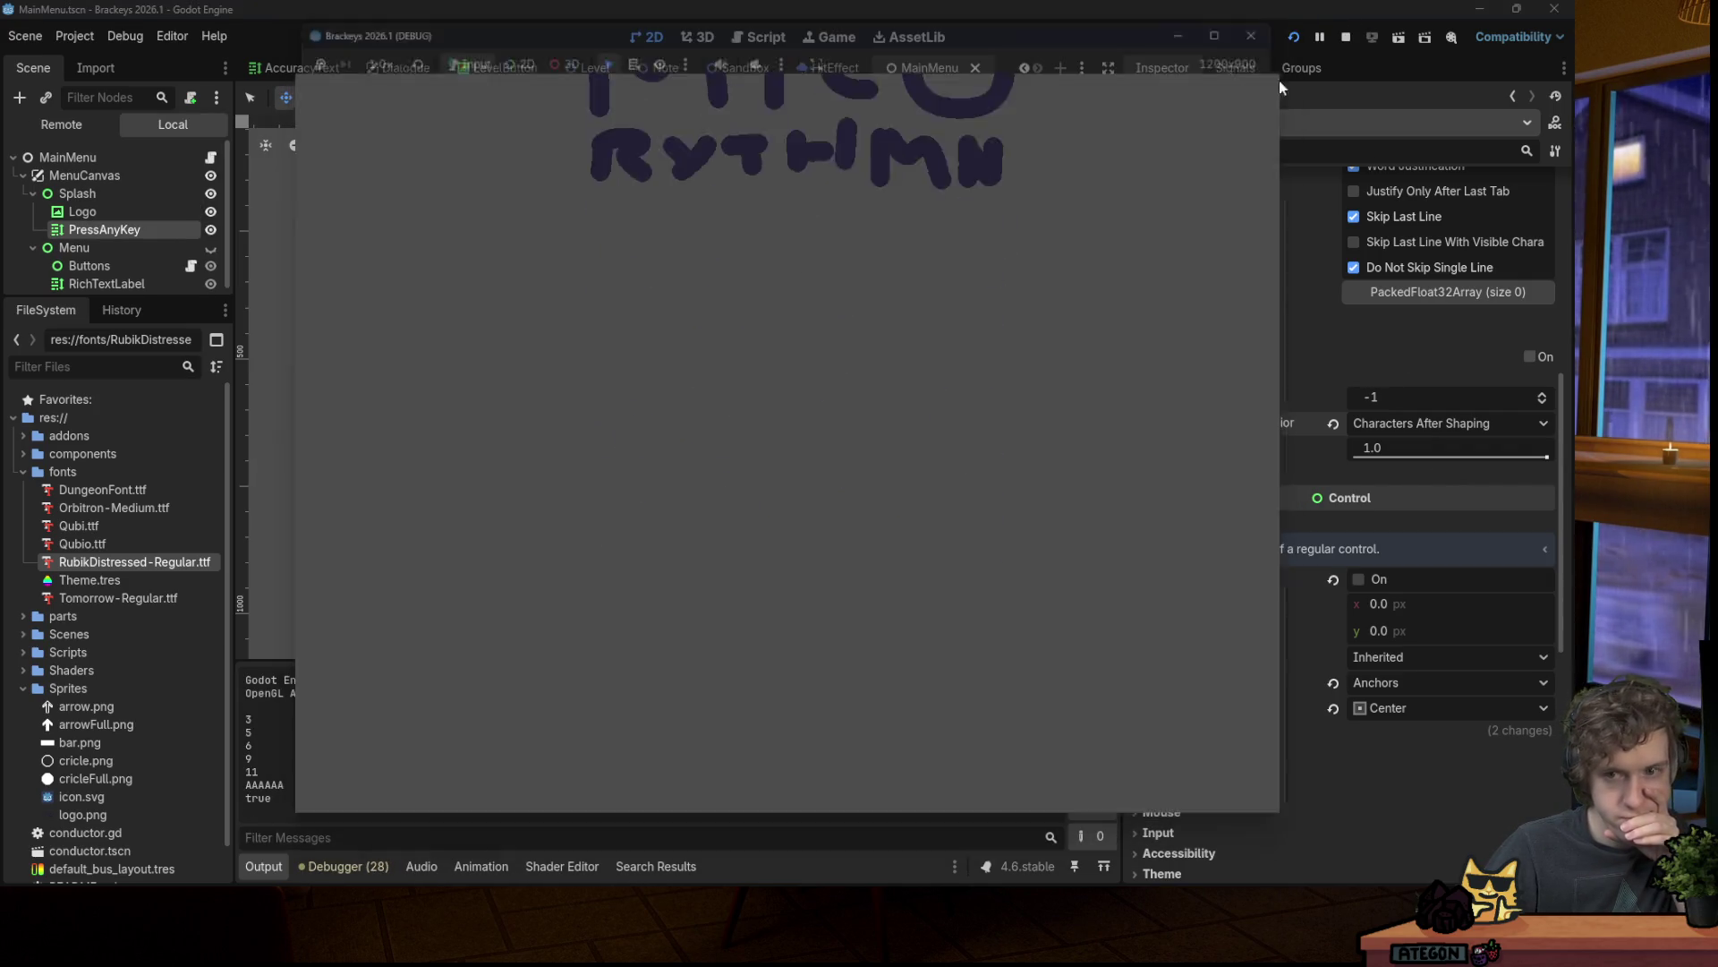
{"action": "left_click", "coordinate": [1345, 37]}
Step: Keep Characters Before Shaping, preview lower Visible Ratio, restore 1.0, and save the scene
{"action": "key", "text": "ctrl+z"}
{"action": "left_click", "coordinate": [1377, 430]}
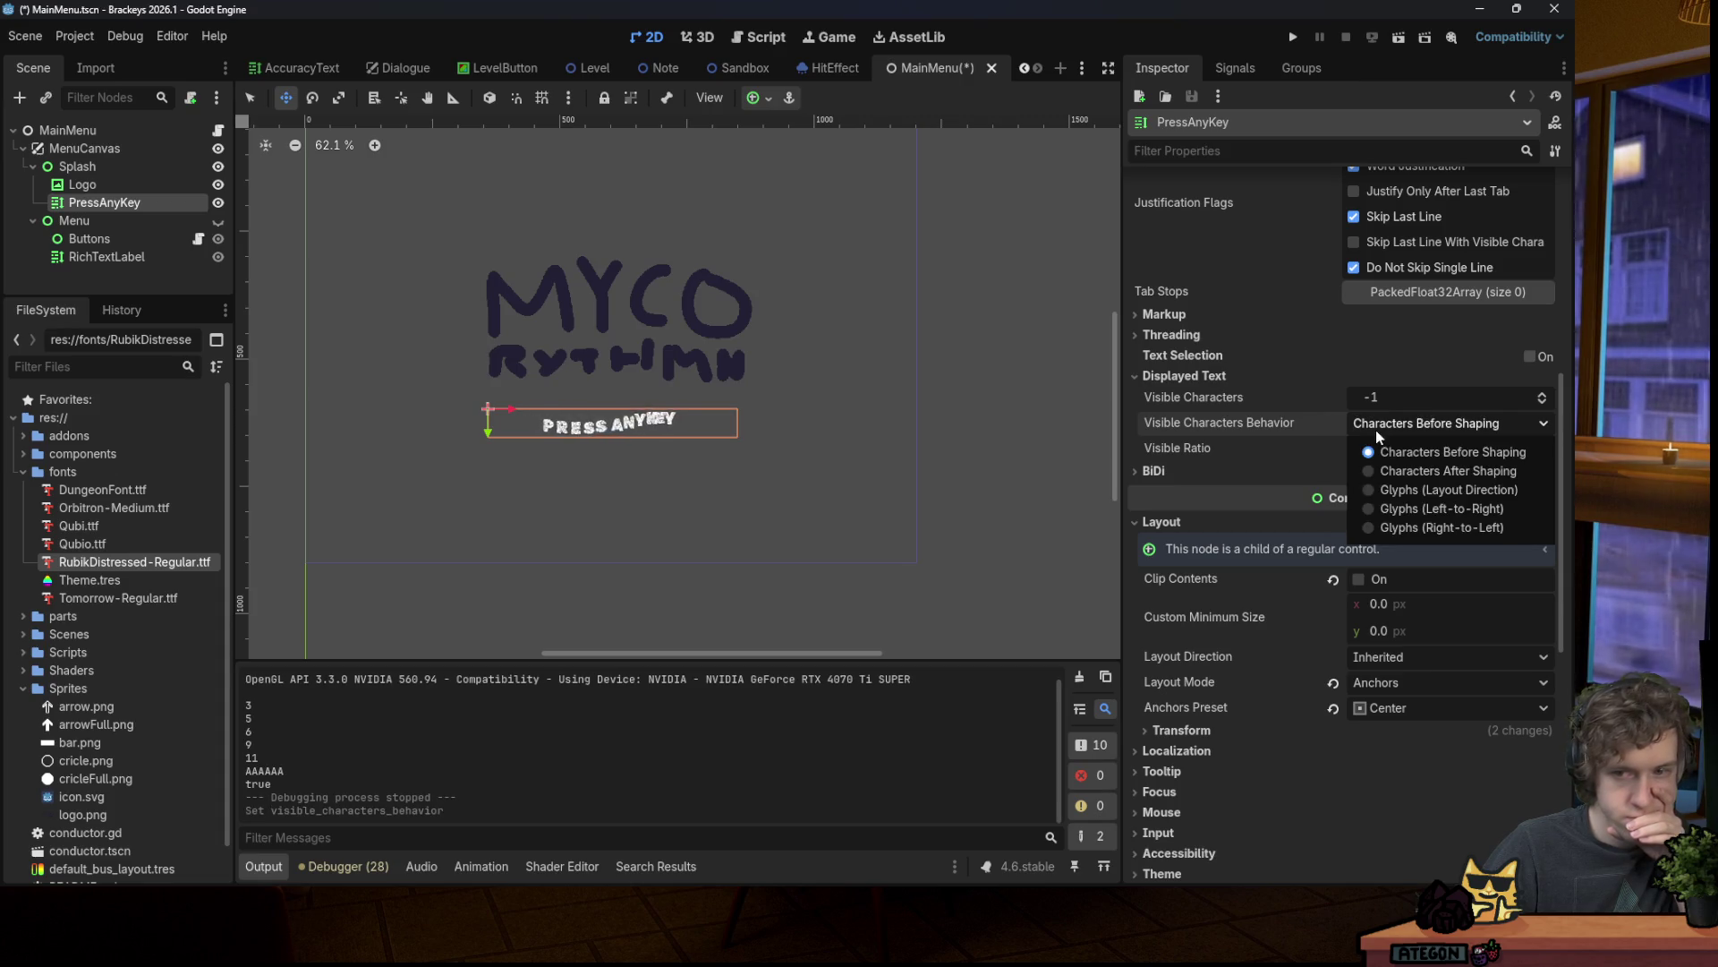
{"action": "left_click", "coordinate": [1377, 430]}
{"action": "left_click_drag", "start_coordinate": [1398, 452], "coordinate": [1352, 452]}
{"action": "left_click_drag", "start_coordinate": [1480, 452], "coordinate": [1353, 452]}
{"action": "key", "text": "ctrl+z"}
{"action": "key", "text": "ctrl+s"}
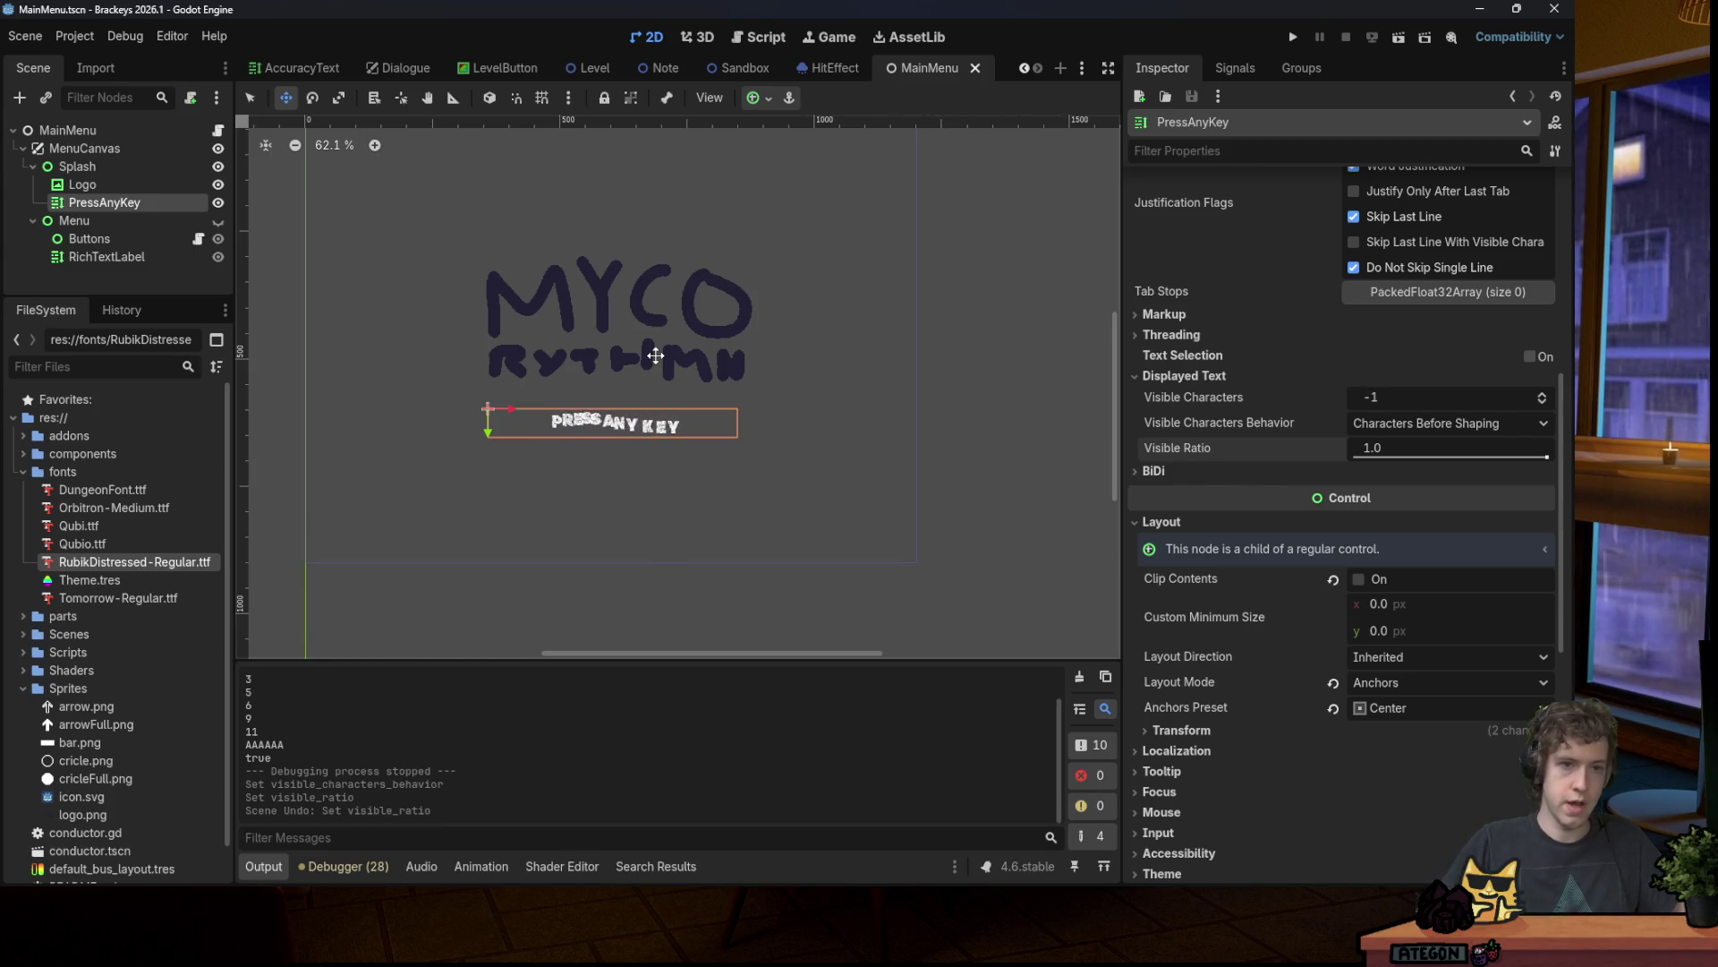
Step: Add a Camera2D child under the MainMenu root node and run a quick test
{"action": "left_click", "coordinate": [100, 147]}
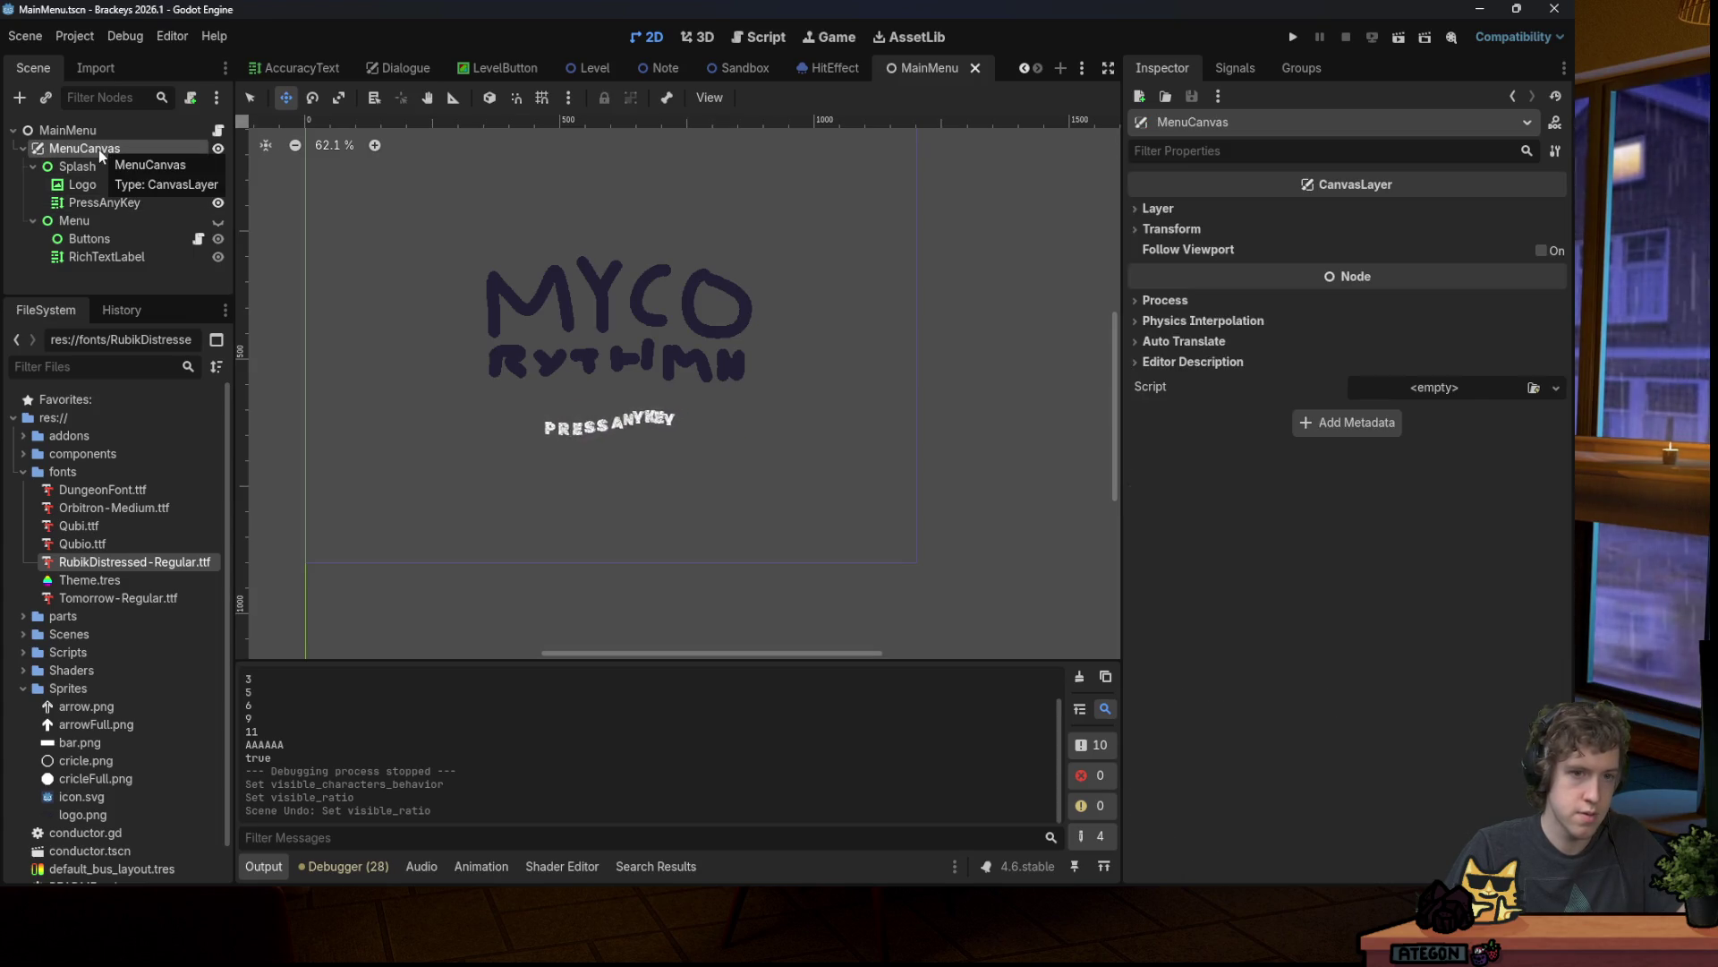
{"action": "right_click", "coordinate": [99, 149]}
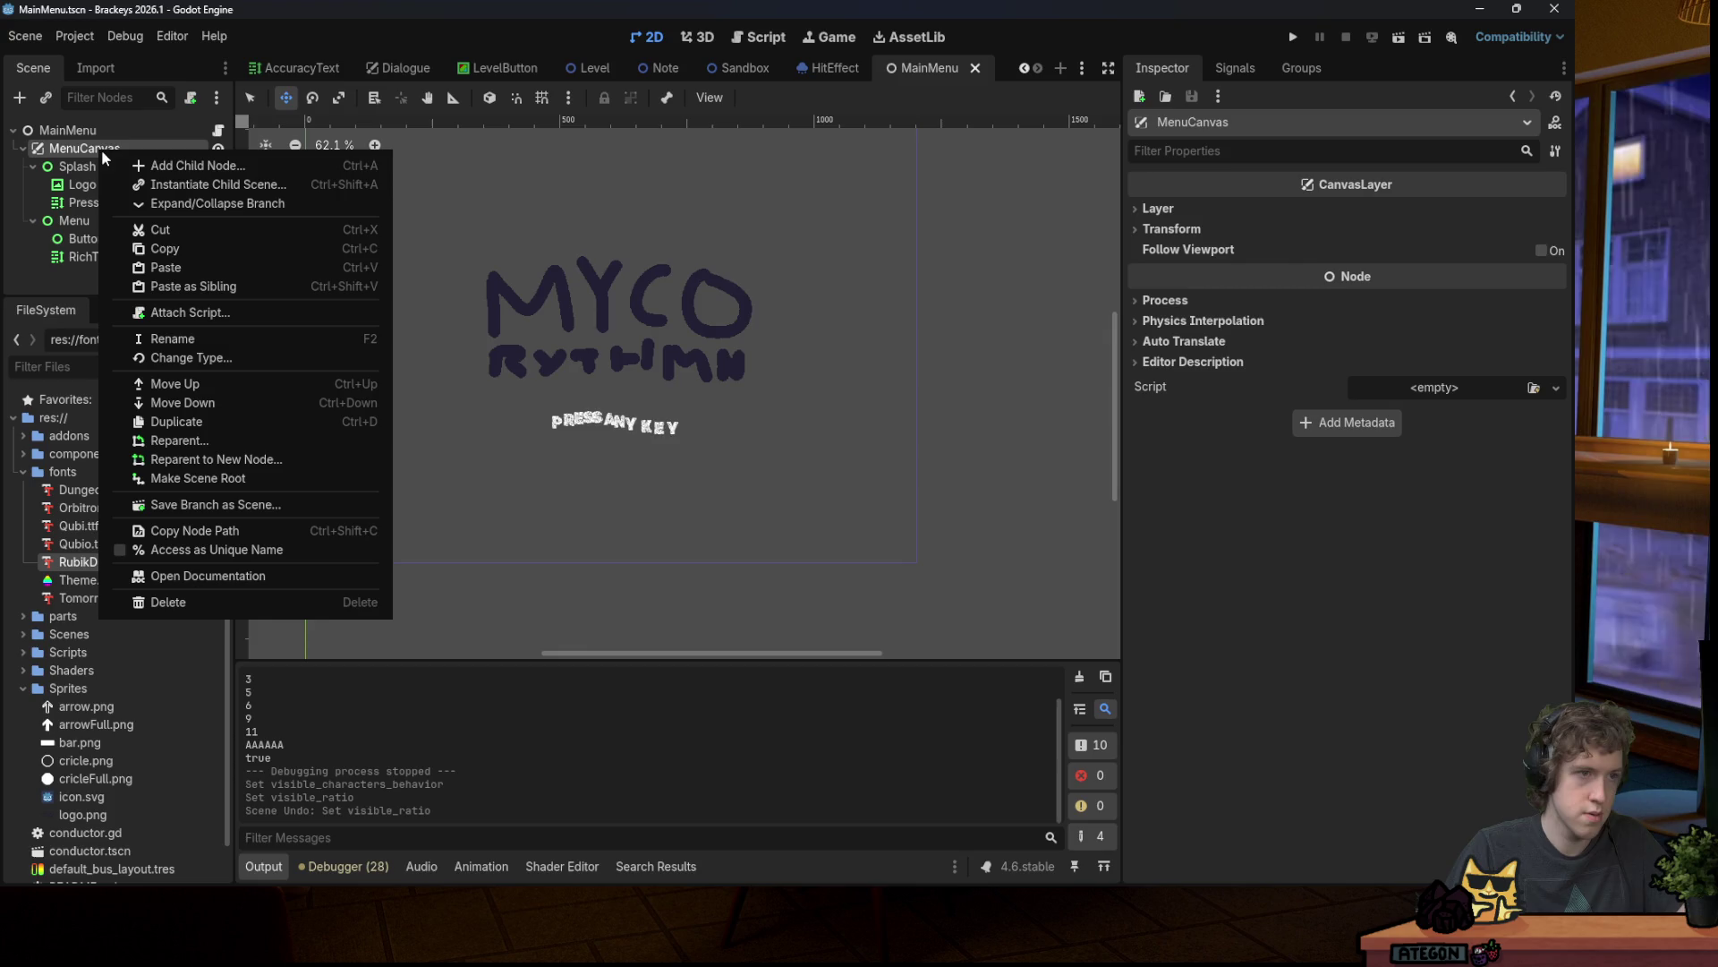
{"action": "left_click", "coordinate": [123, 131]}
{"action": "right_click", "coordinate": [129, 130]}
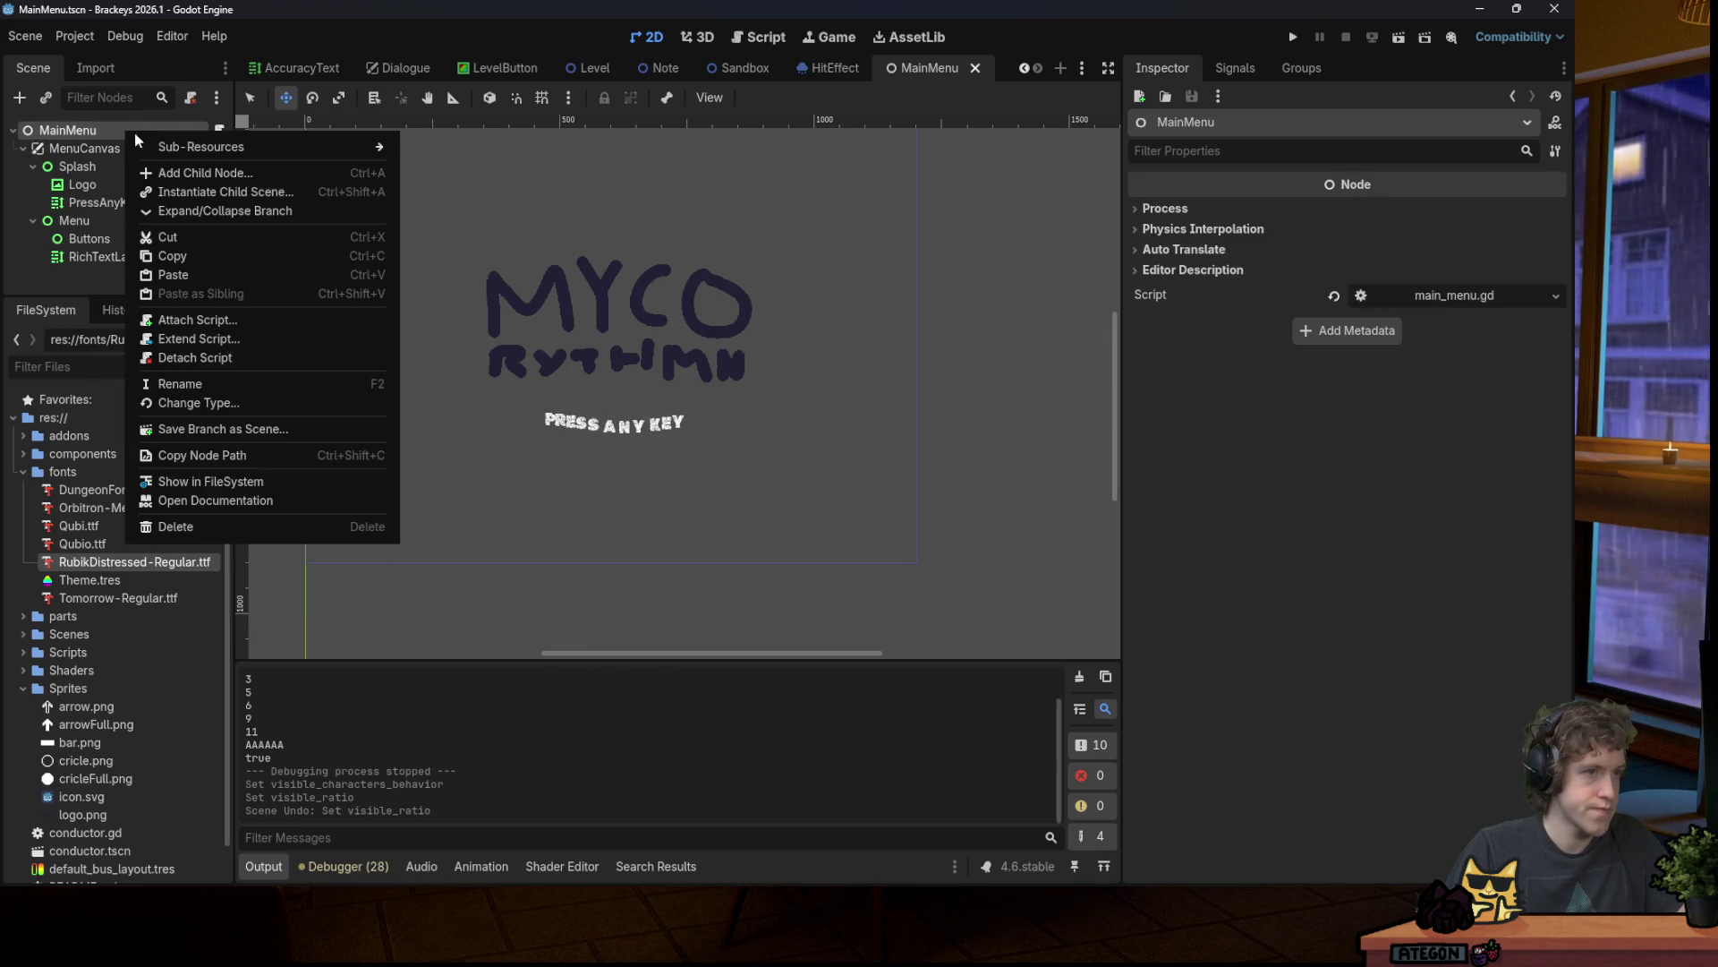
{"action": "left_click", "coordinate": [192, 174]}
{"action": "type", "text": "cam"}
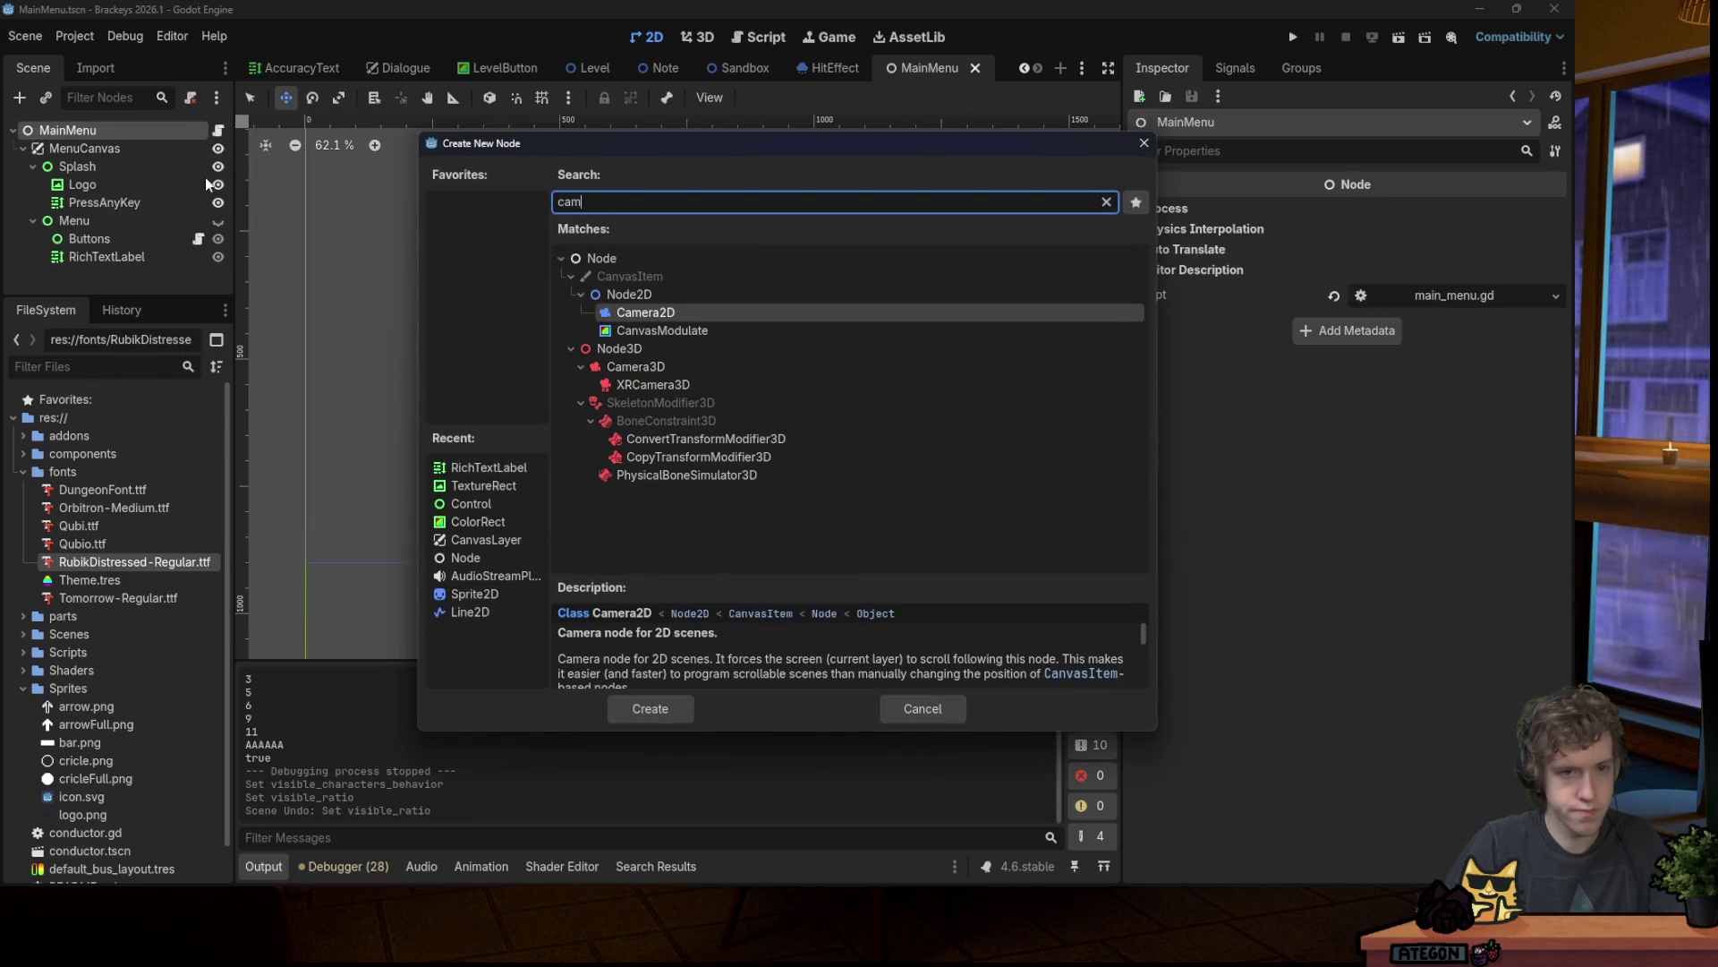
{"action": "key", "text": "Return"}
{"action": "scroll", "coordinate": [633, 191], "scroll_direction": "down", "scroll_amount": 2}
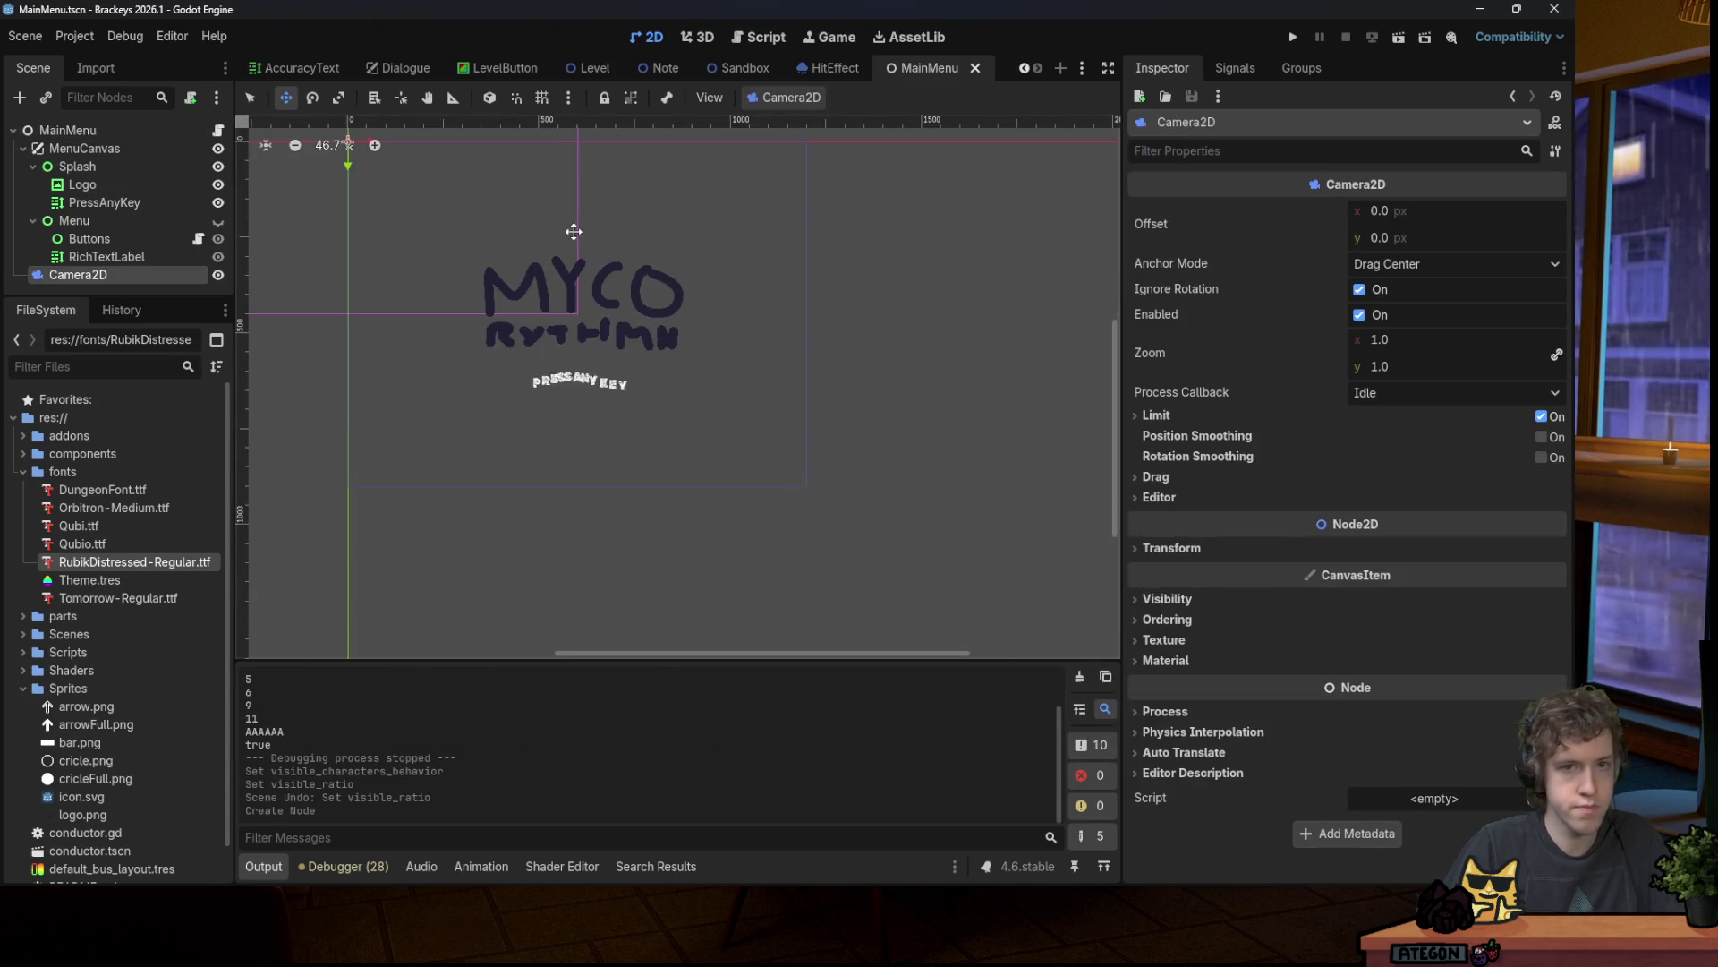
{"action": "key", "text": "F5"}
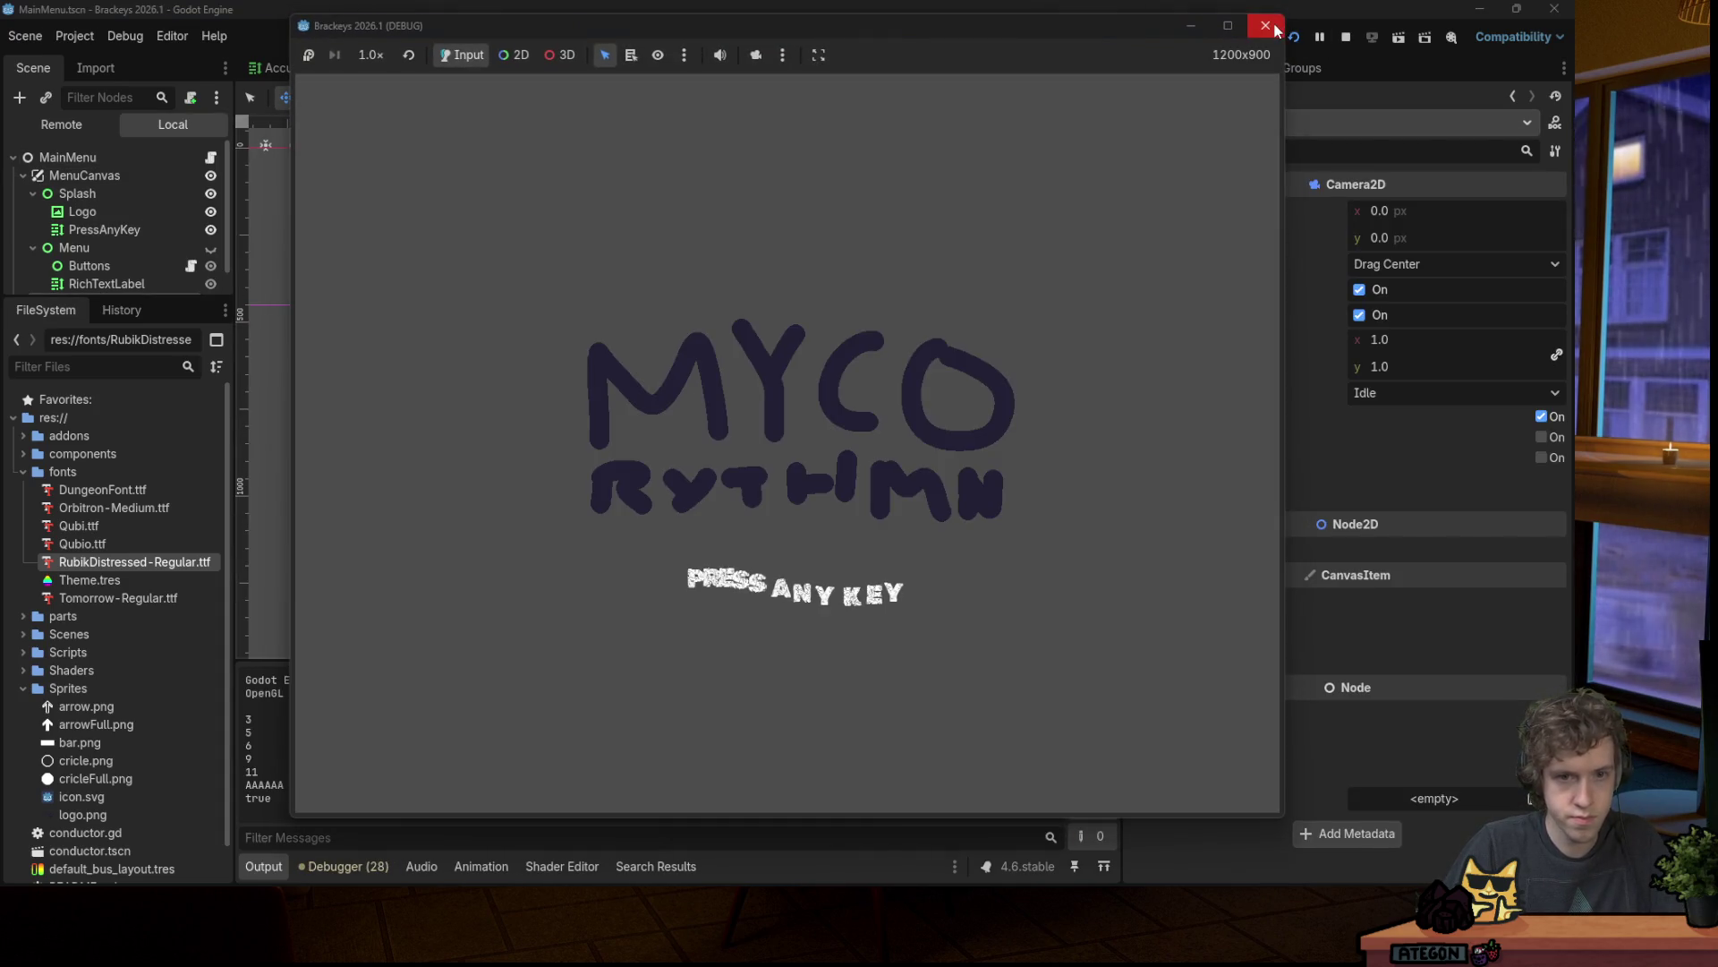
{"action": "left_click", "coordinate": [1262, 27]}
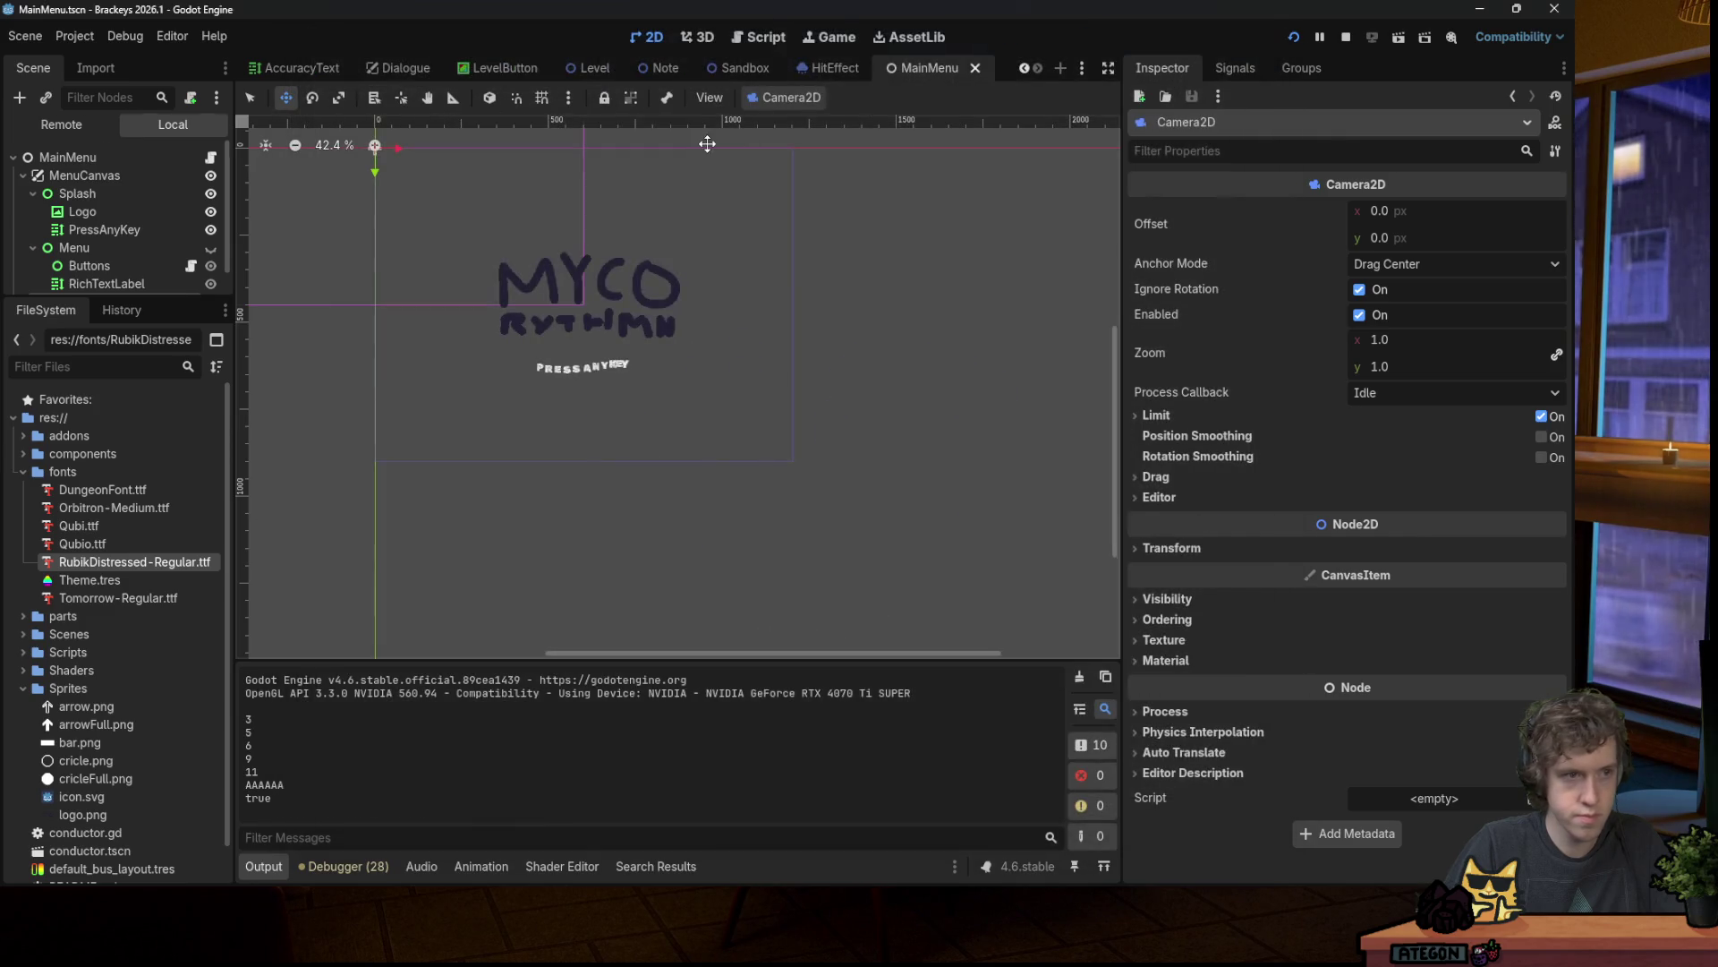
{"action": "left_click", "coordinate": [217, 130]}
Step: Rename splash_pos_tween to camera_pos_tween throughout the script
{"action": "triple_click", "coordinate": [795, 291]}
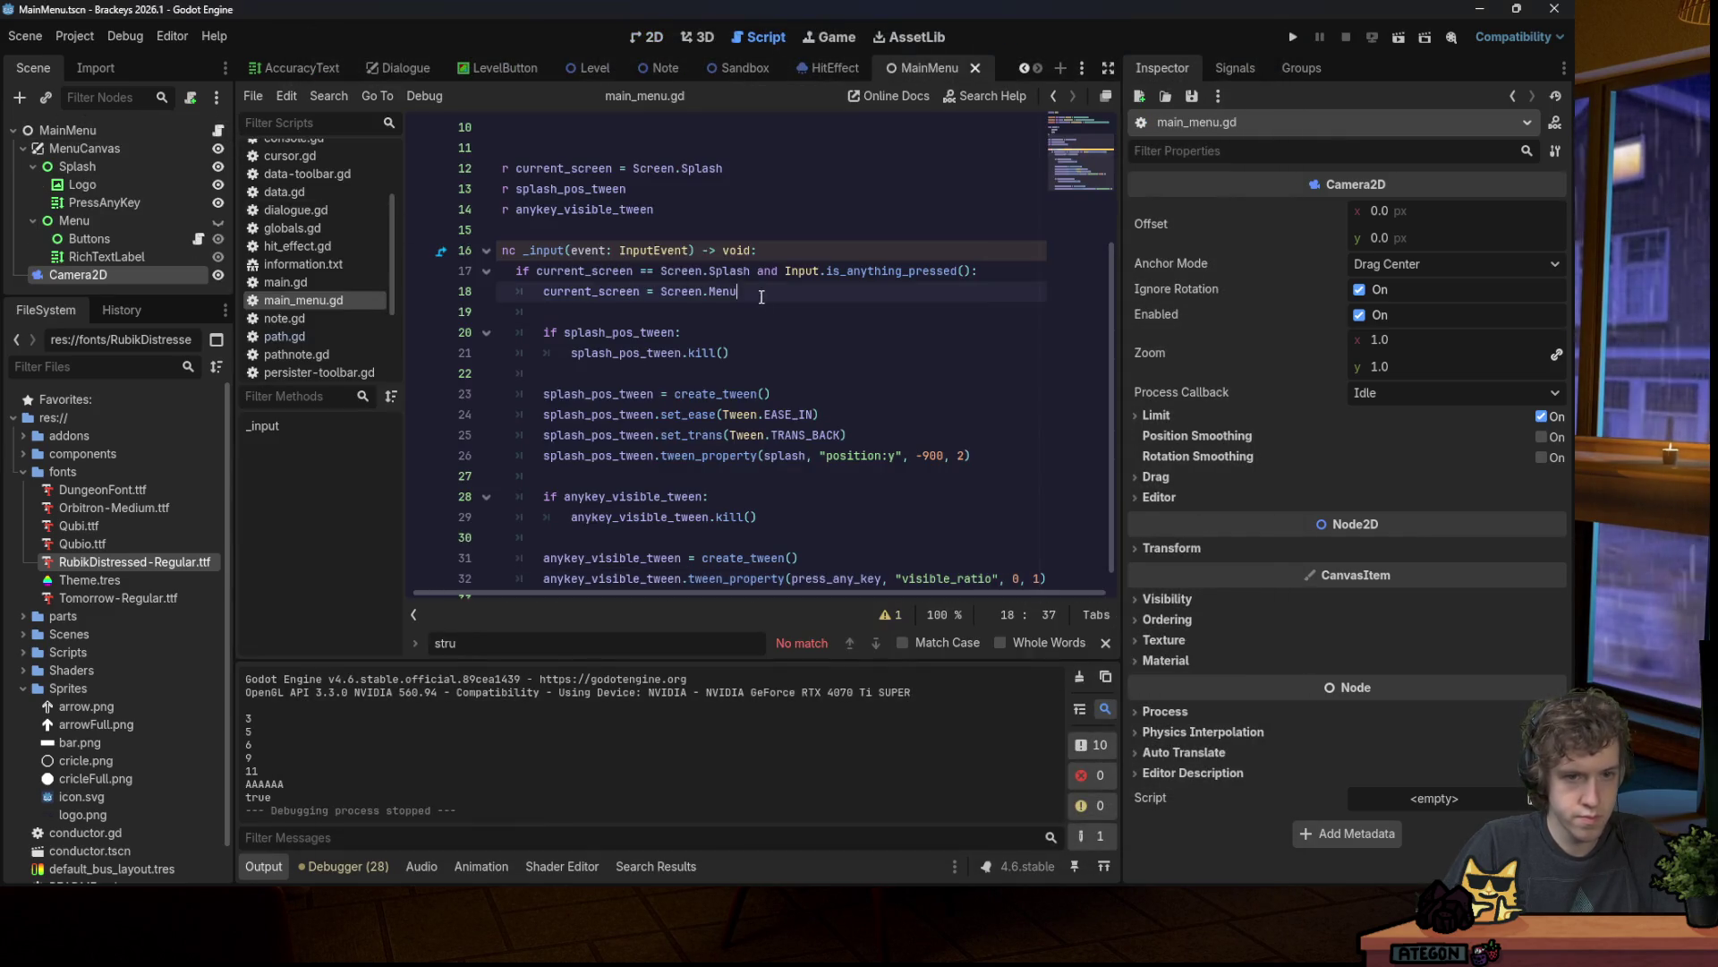
{"action": "left_click", "coordinate": [795, 291]}
{"action": "scroll", "coordinate": [552, 255], "scroll_direction": "up", "scroll_amount": 1}
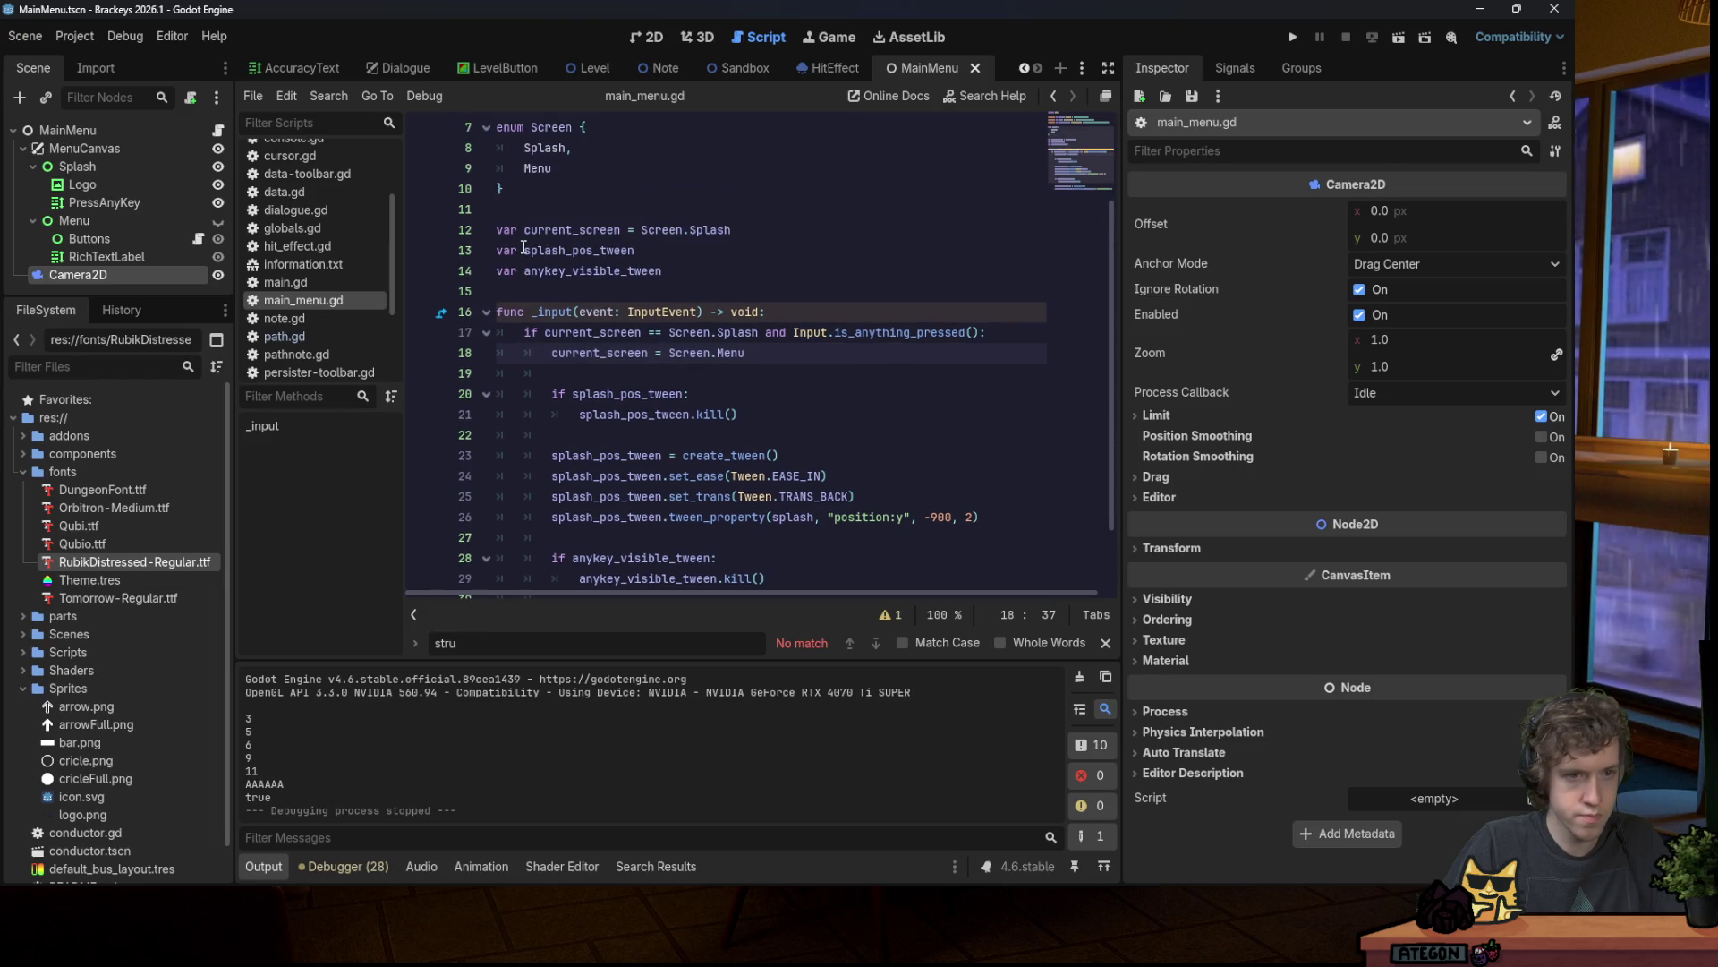
{"action": "left_click_drag", "start_coordinate": [524, 250], "coordinate": [608, 252]}
{"action": "type", "text": "camera_p"}
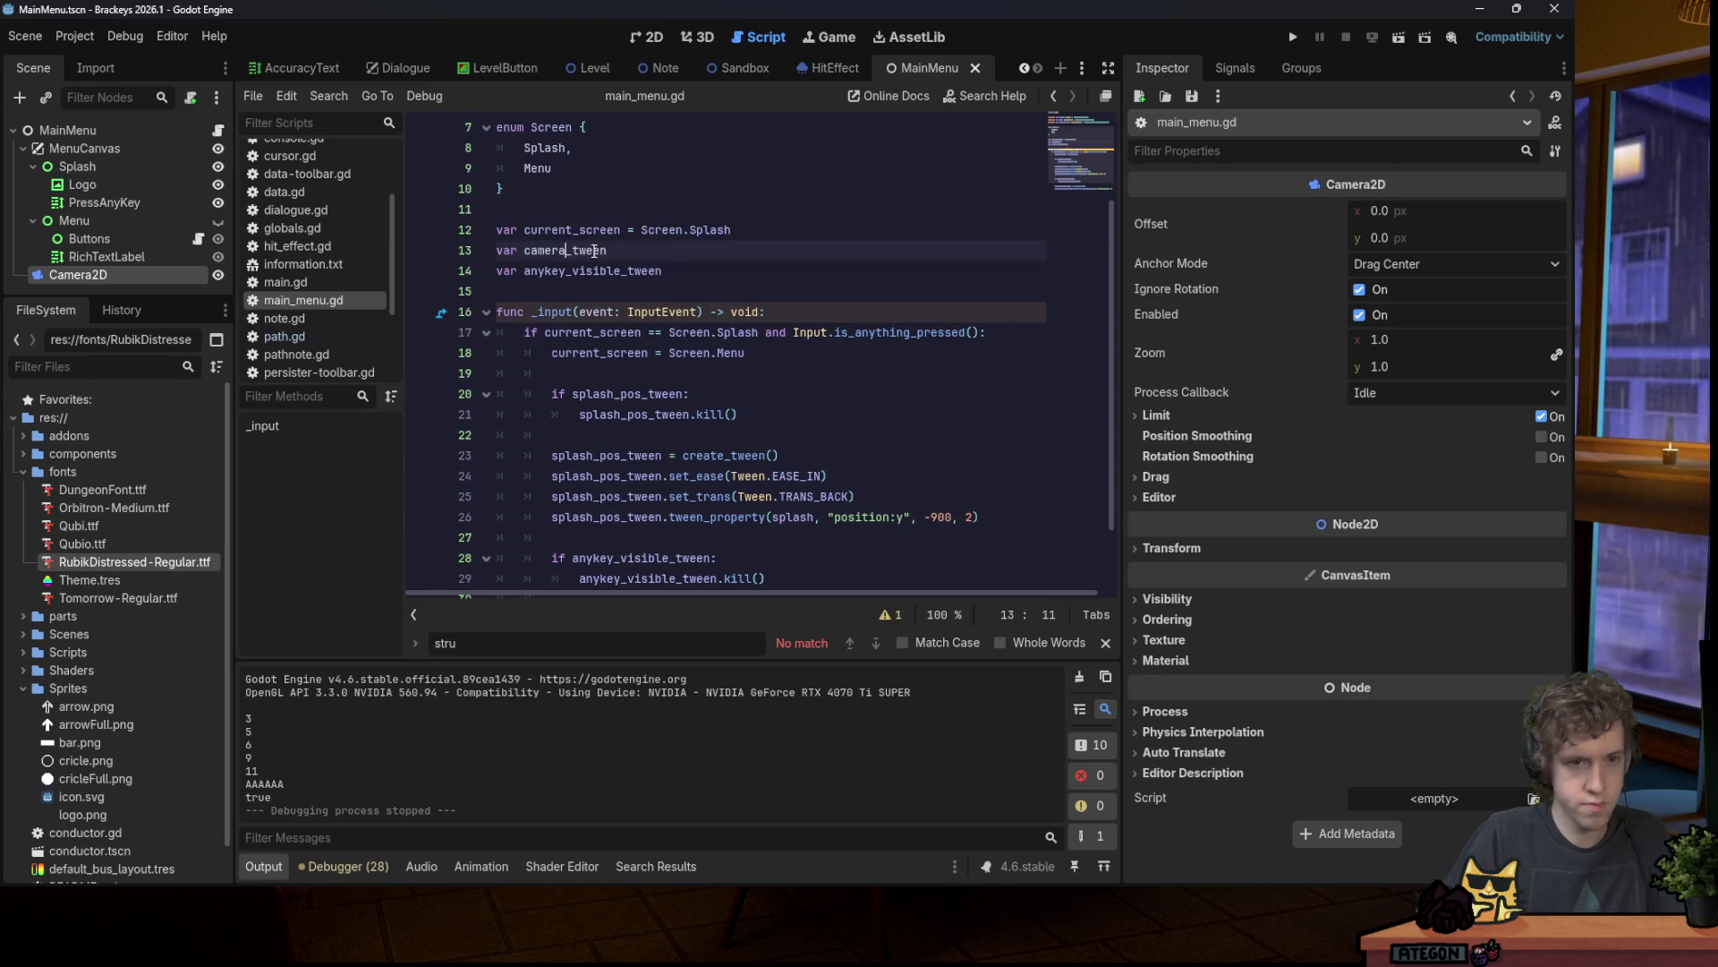
{"action": "type", "text": "os_"}
{"action": "double_click", "coordinate": [594, 251]}
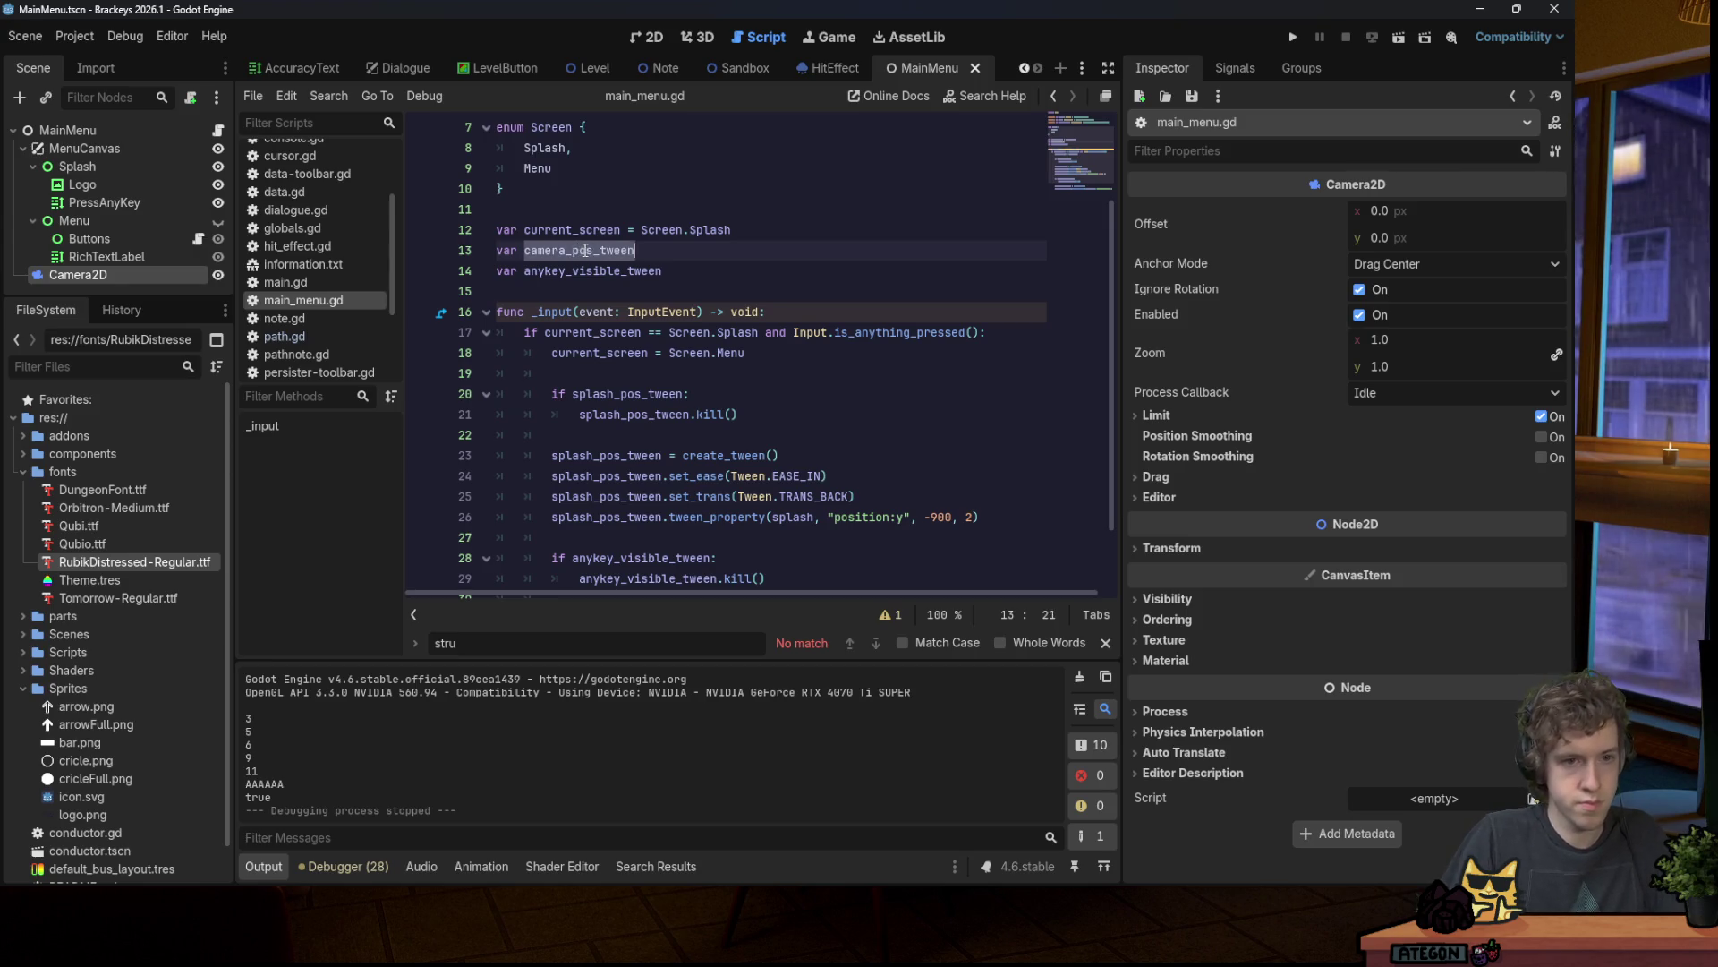
{"action": "scroll", "coordinate": [640, 352], "scroll_direction": "down", "scroll_amount": 2}
{"action": "double_click", "coordinate": [627, 312]}
{"action": "key", "text": "ctrl+r"}
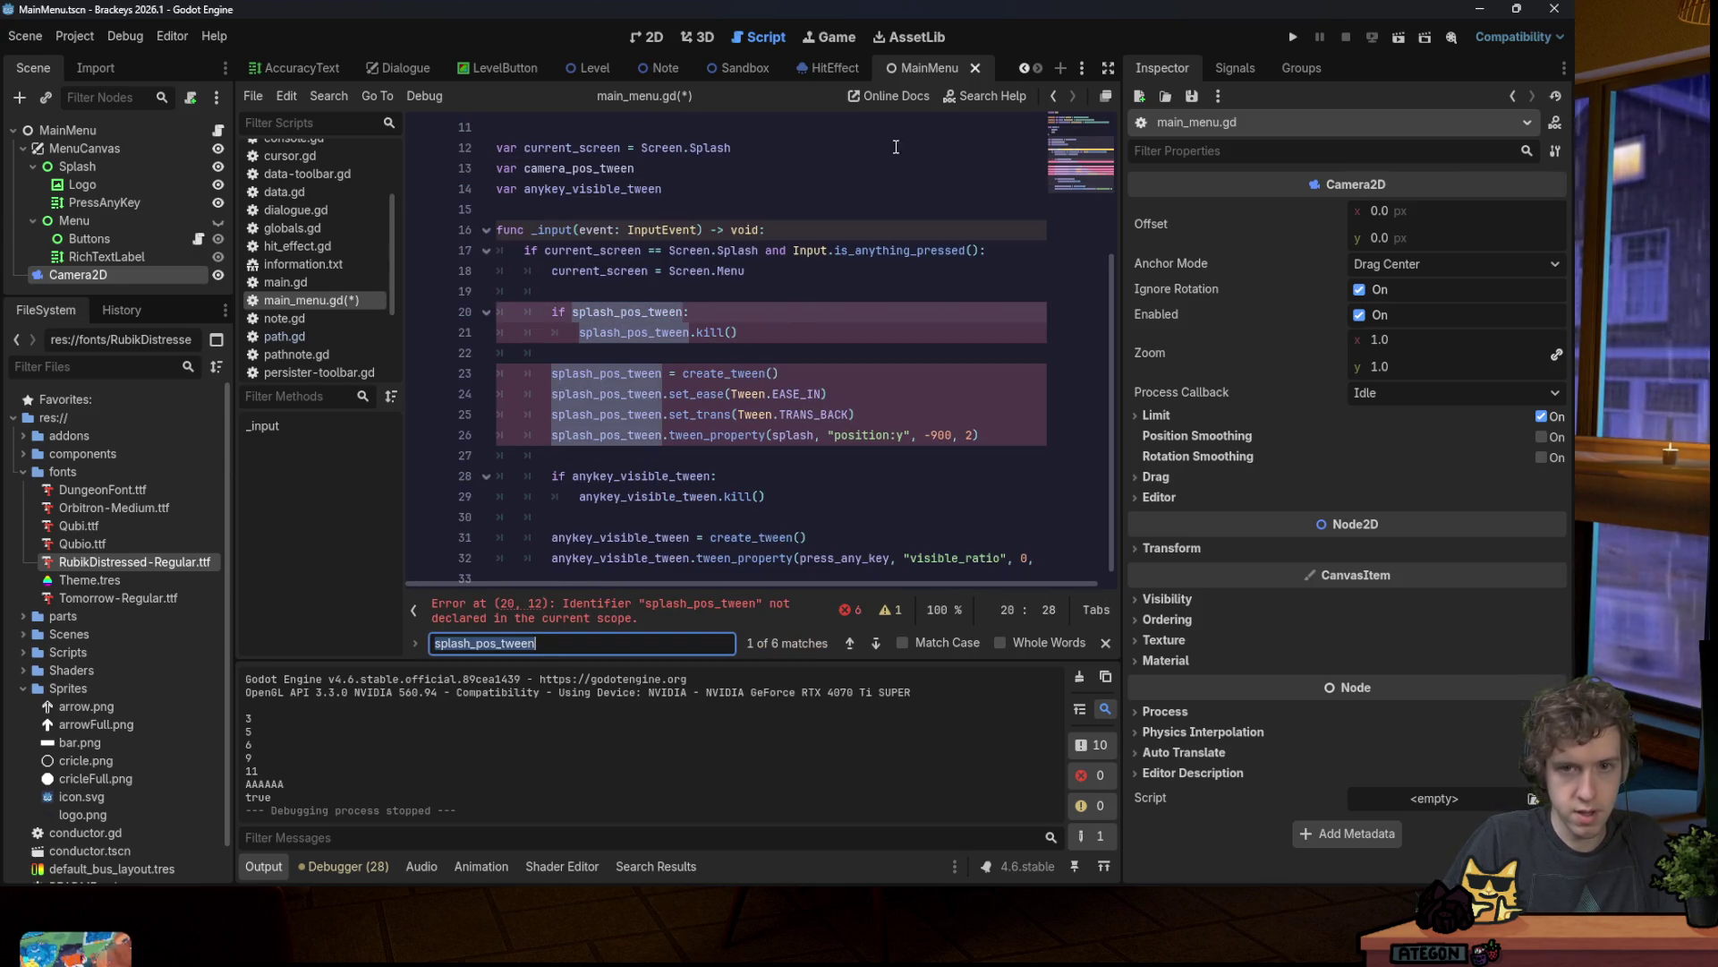
{"action": "type", "text": "camera_pos_tween"}
{"action": "left_click", "coordinate": [852, 641]}
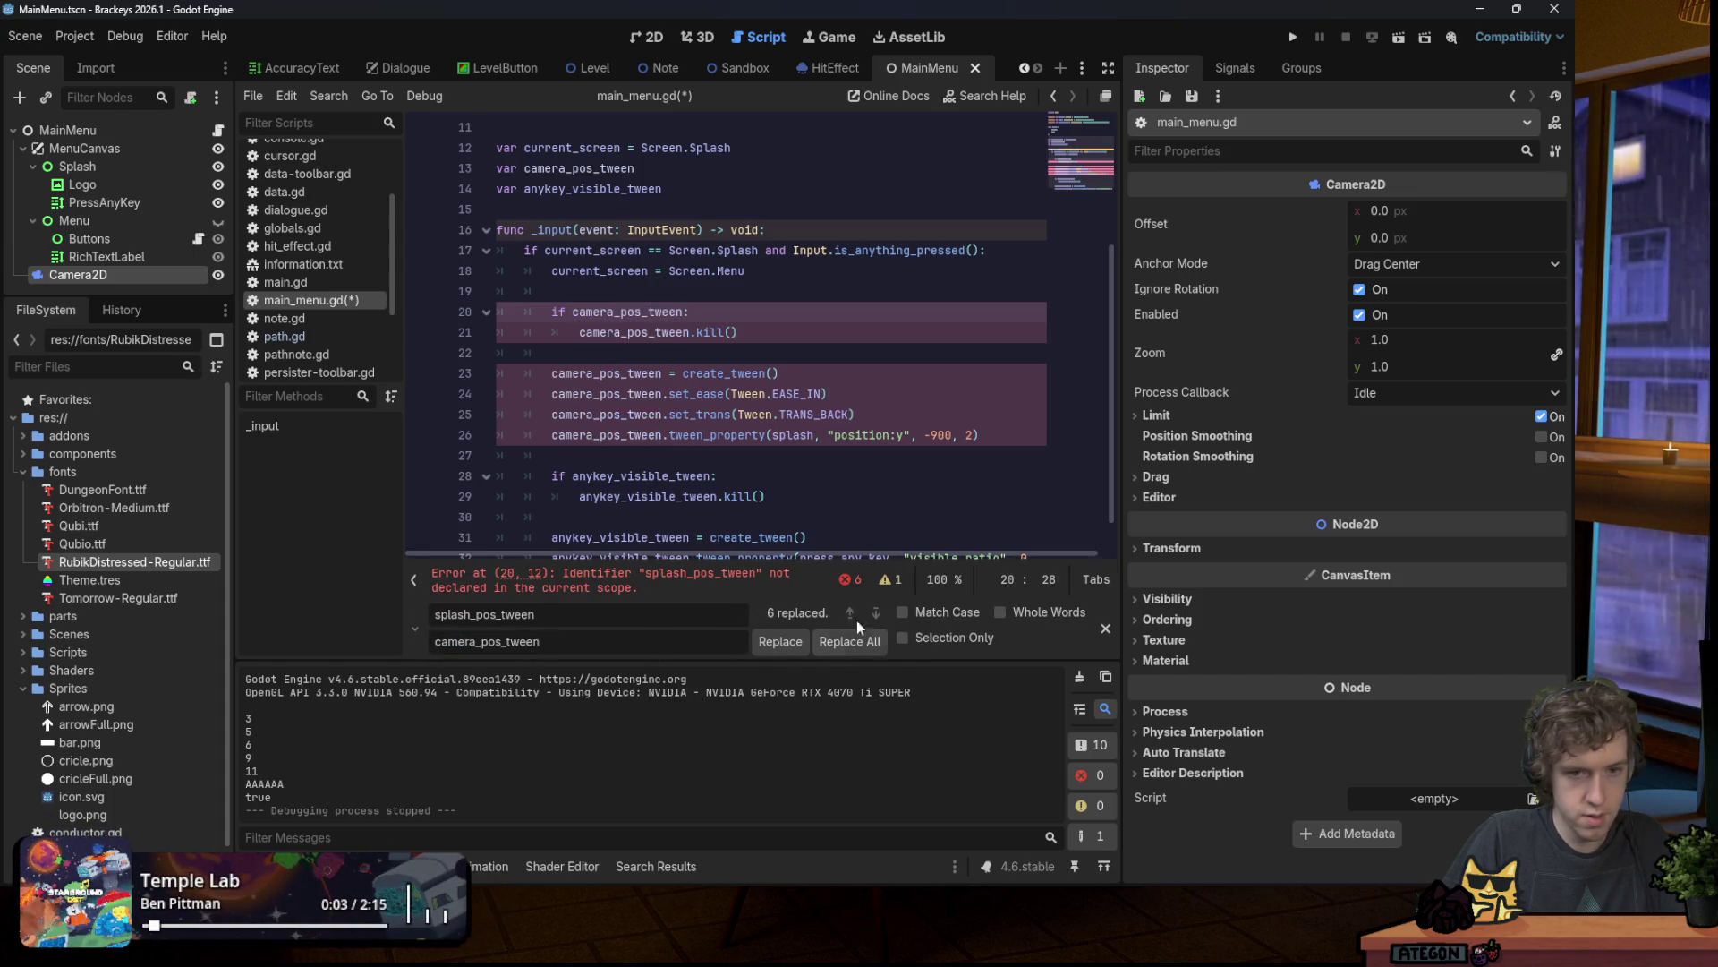
Step: Change the tween's -900 target to 900, save, and test the slide
{"action": "left_click", "coordinate": [930, 439]}
{"action": "key", "text": "BackSpace"}
{"action": "key", "text": "ctrl+s"}
{"action": "left_click", "coordinate": [1293, 33]}
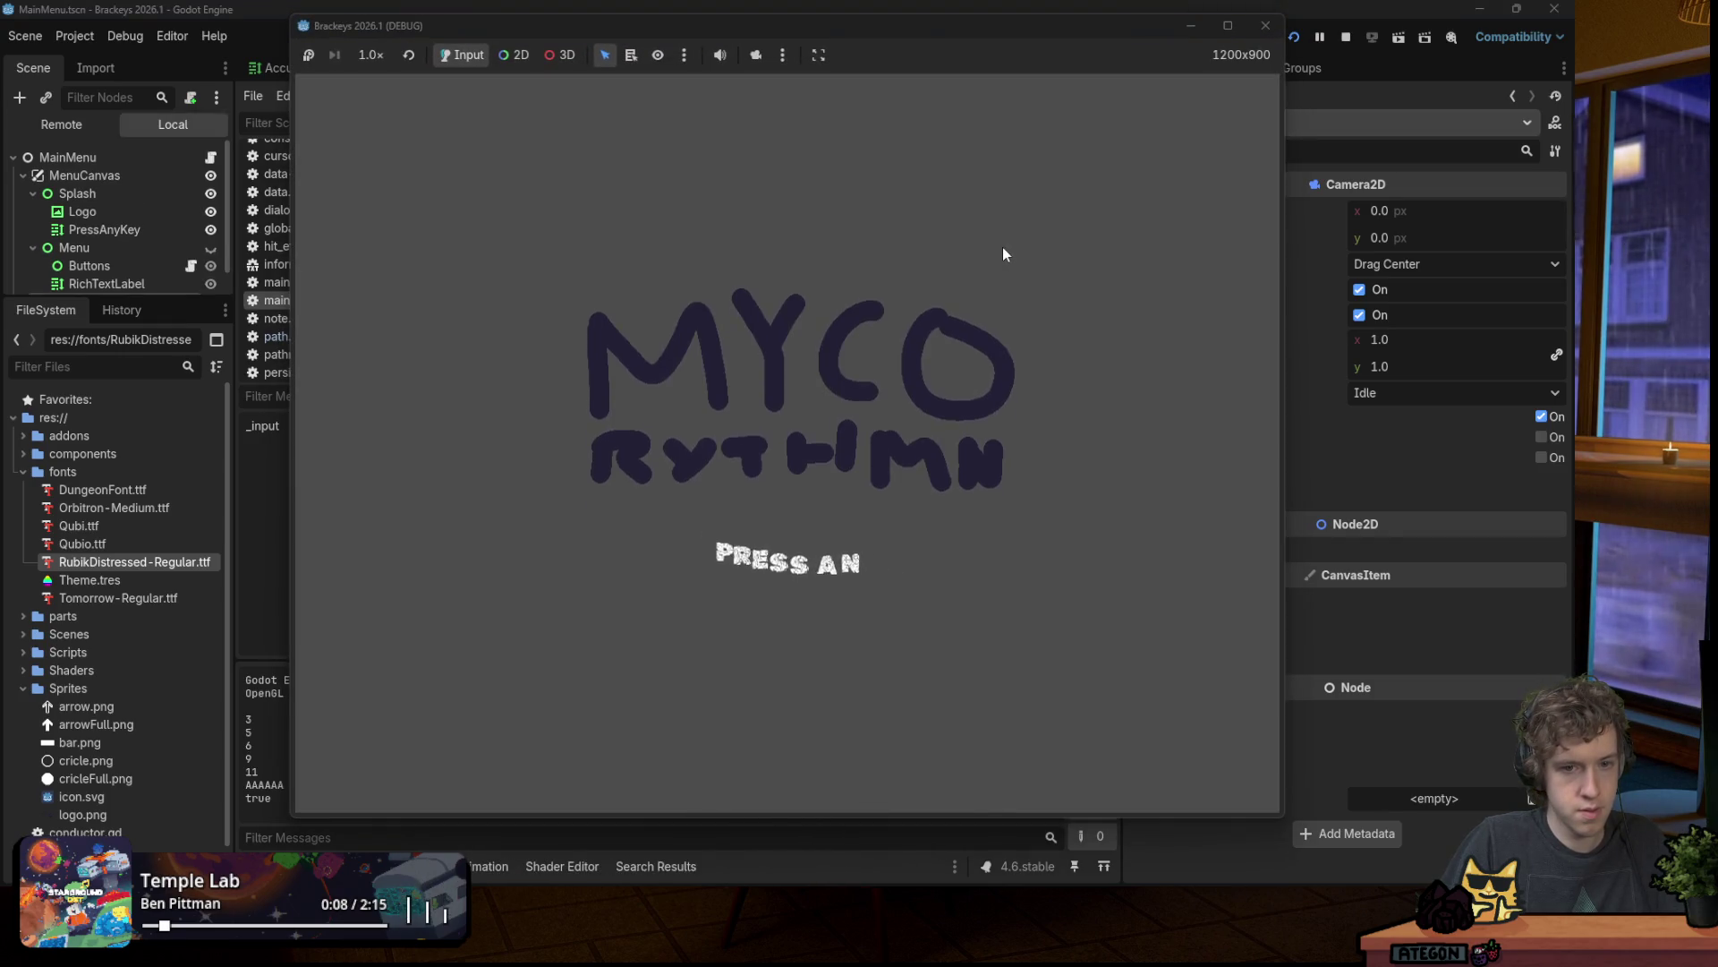
{"action": "left_click", "coordinate": [1004, 249]}
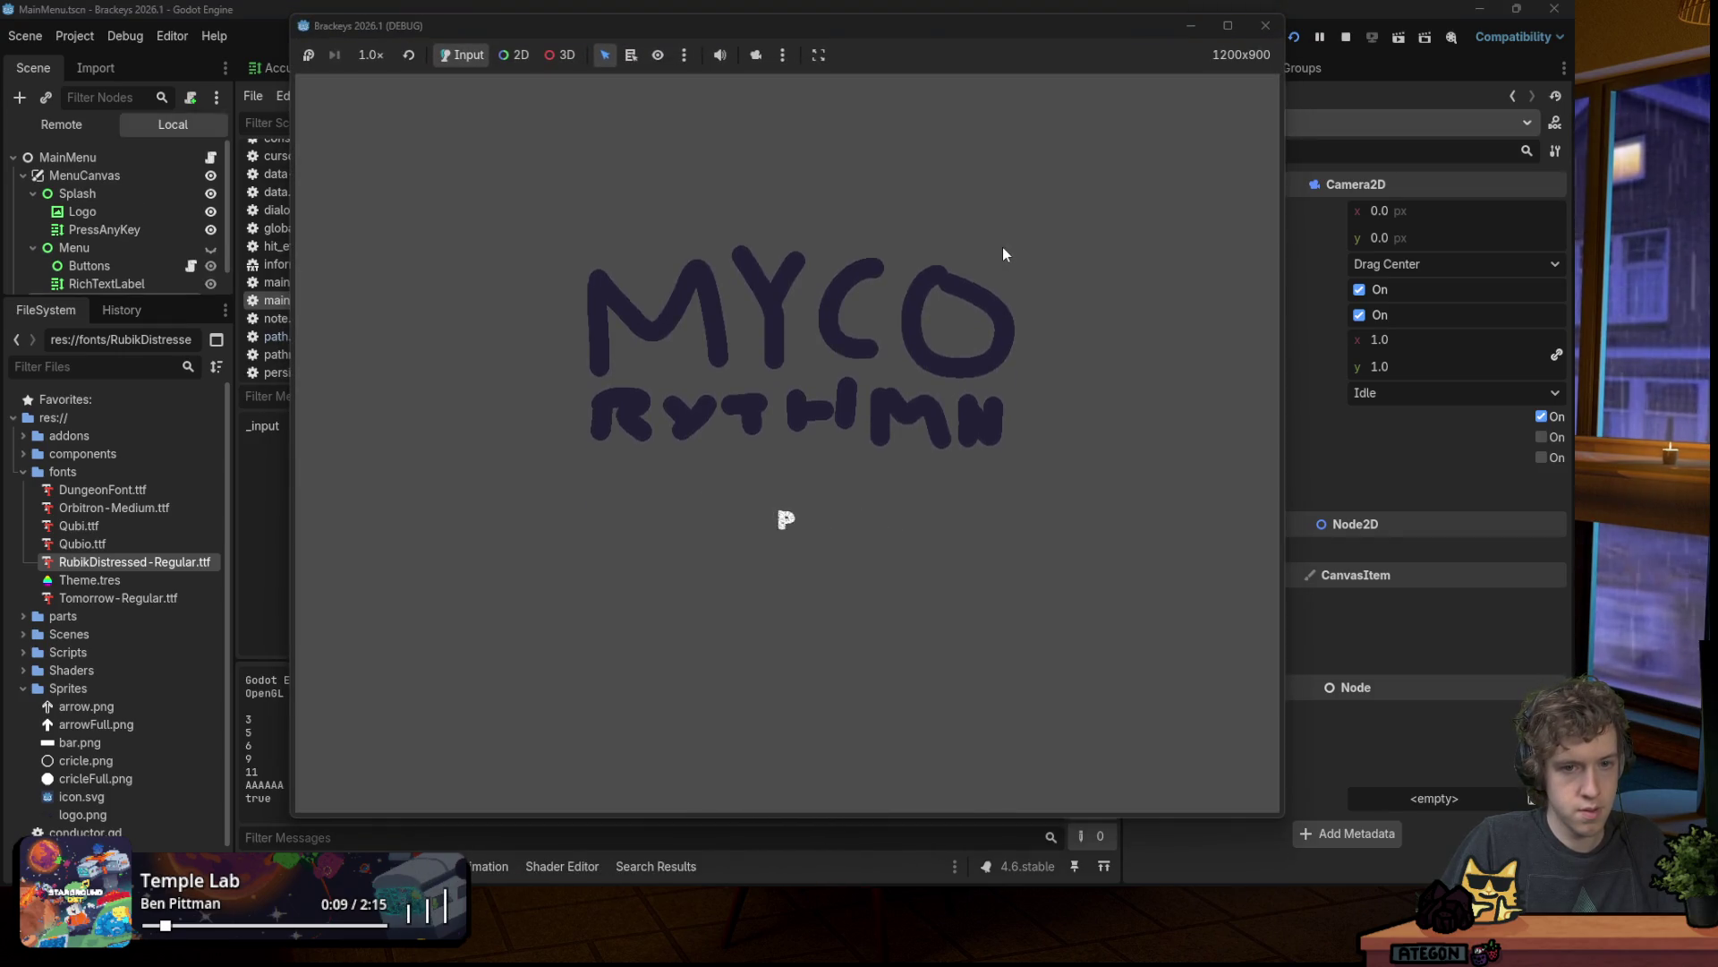
{"action": "left_click", "coordinate": [1266, 25]}
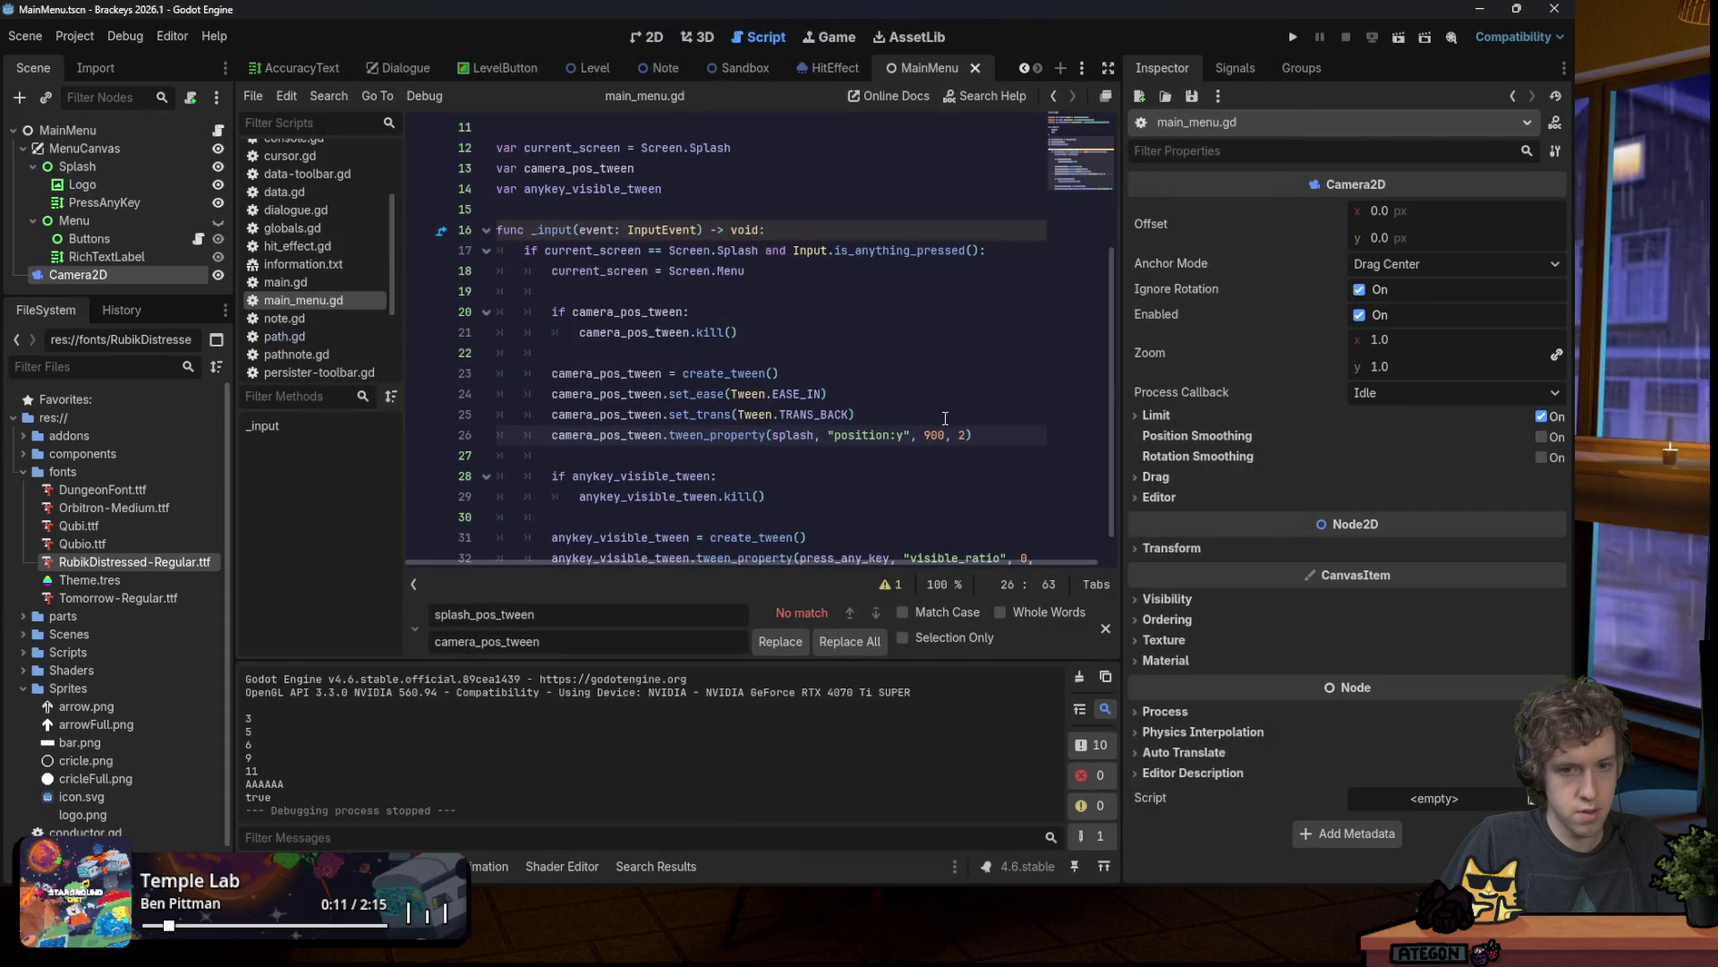
Step: Try -900 again in a test run, then revert to 900
{"action": "type", "text": "-"}
{"action": "left_click", "coordinate": [1294, 37]}
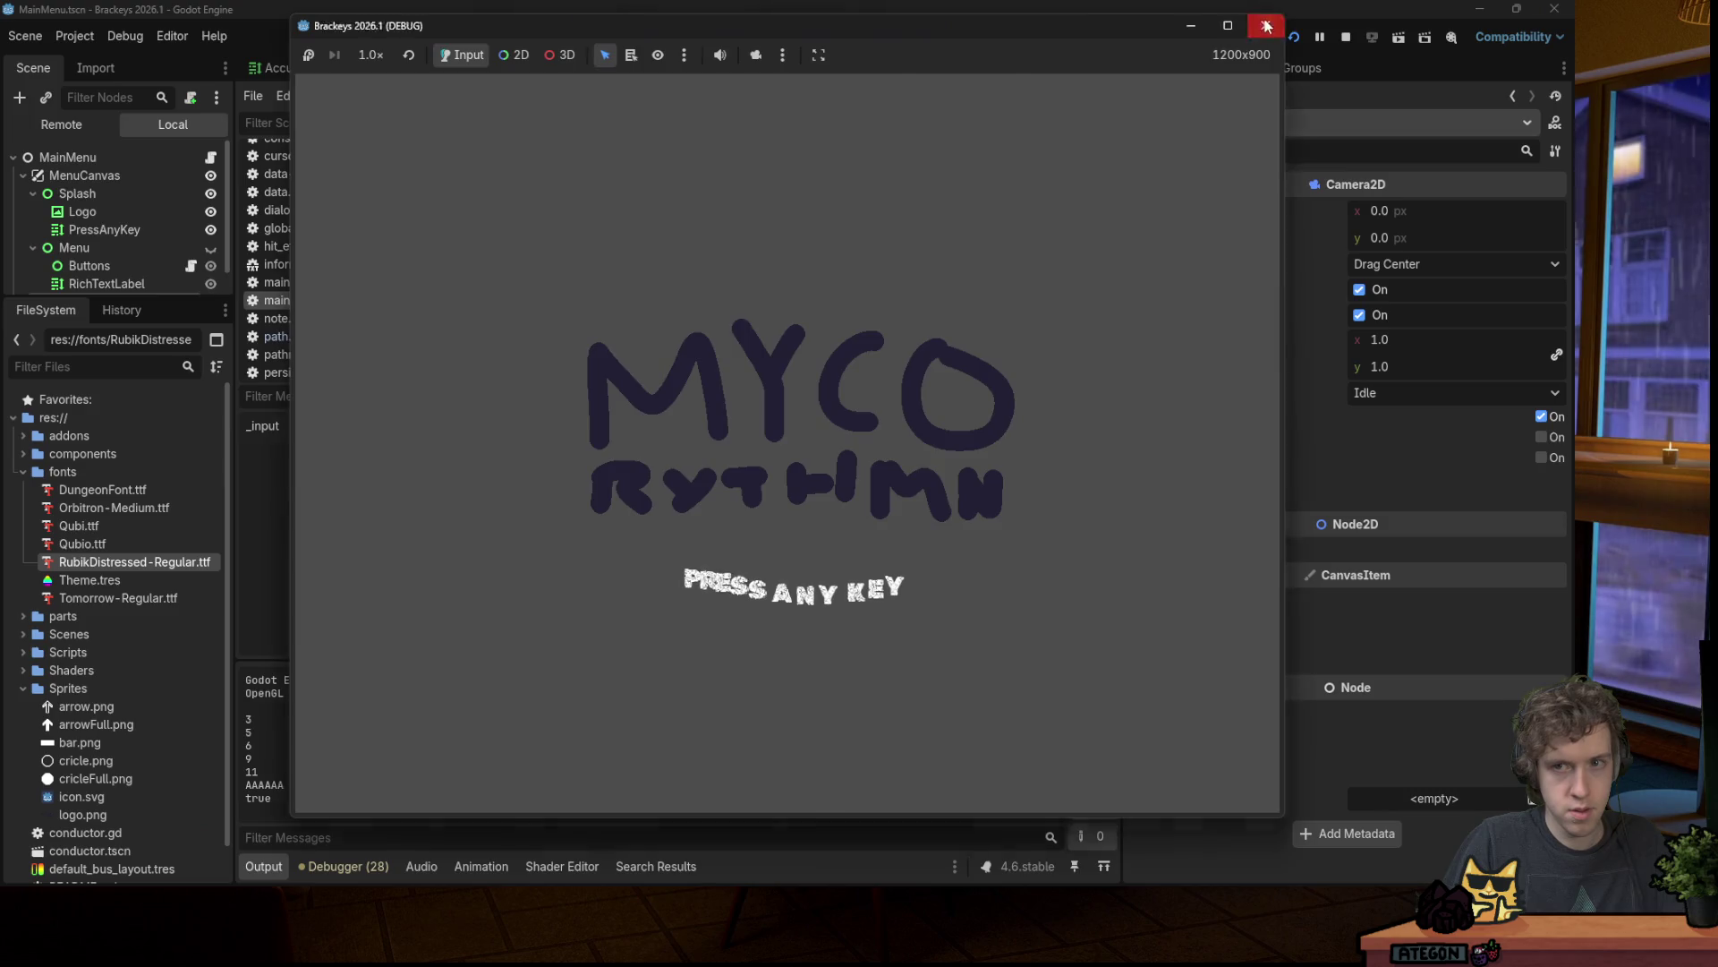
{"action": "left_click", "coordinate": [1265, 25]}
{"action": "key", "text": "BackSpace"}
{"action": "double_click", "coordinate": [810, 436]}
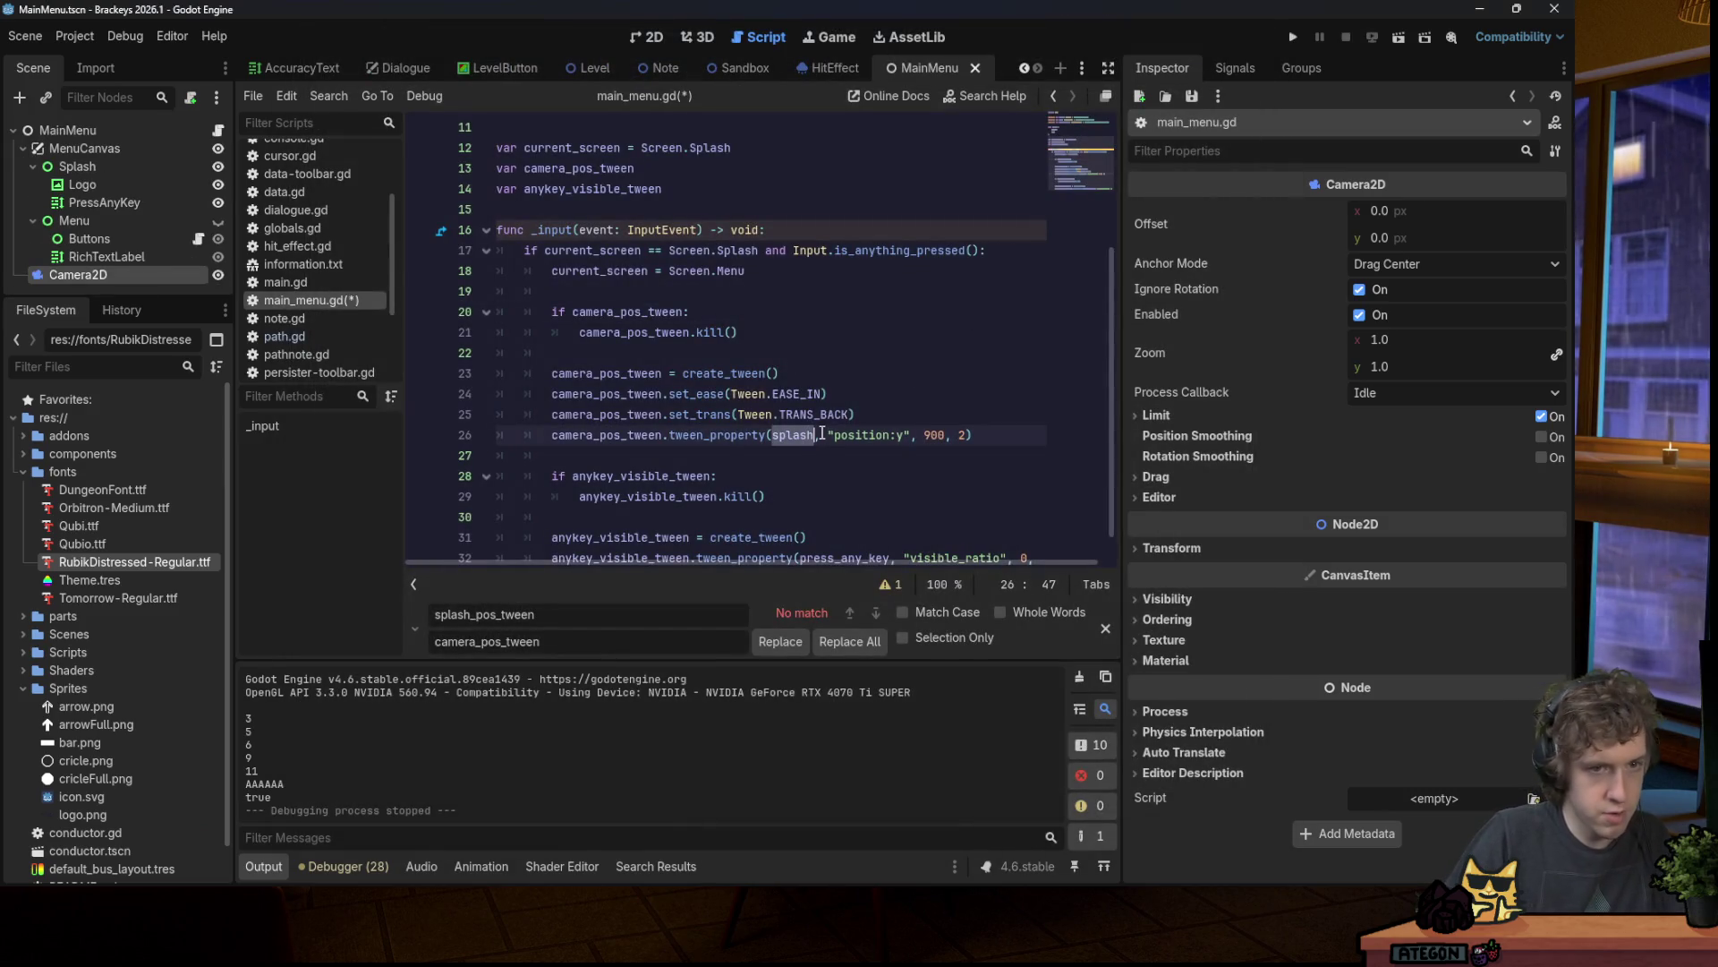
{"action": "scroll", "coordinate": [806, 403], "scroll_direction": "up", "scroll_amount": 3}
{"action": "left_click_drag", "start_coordinate": [425, 241], "coordinate": [501, 230]}
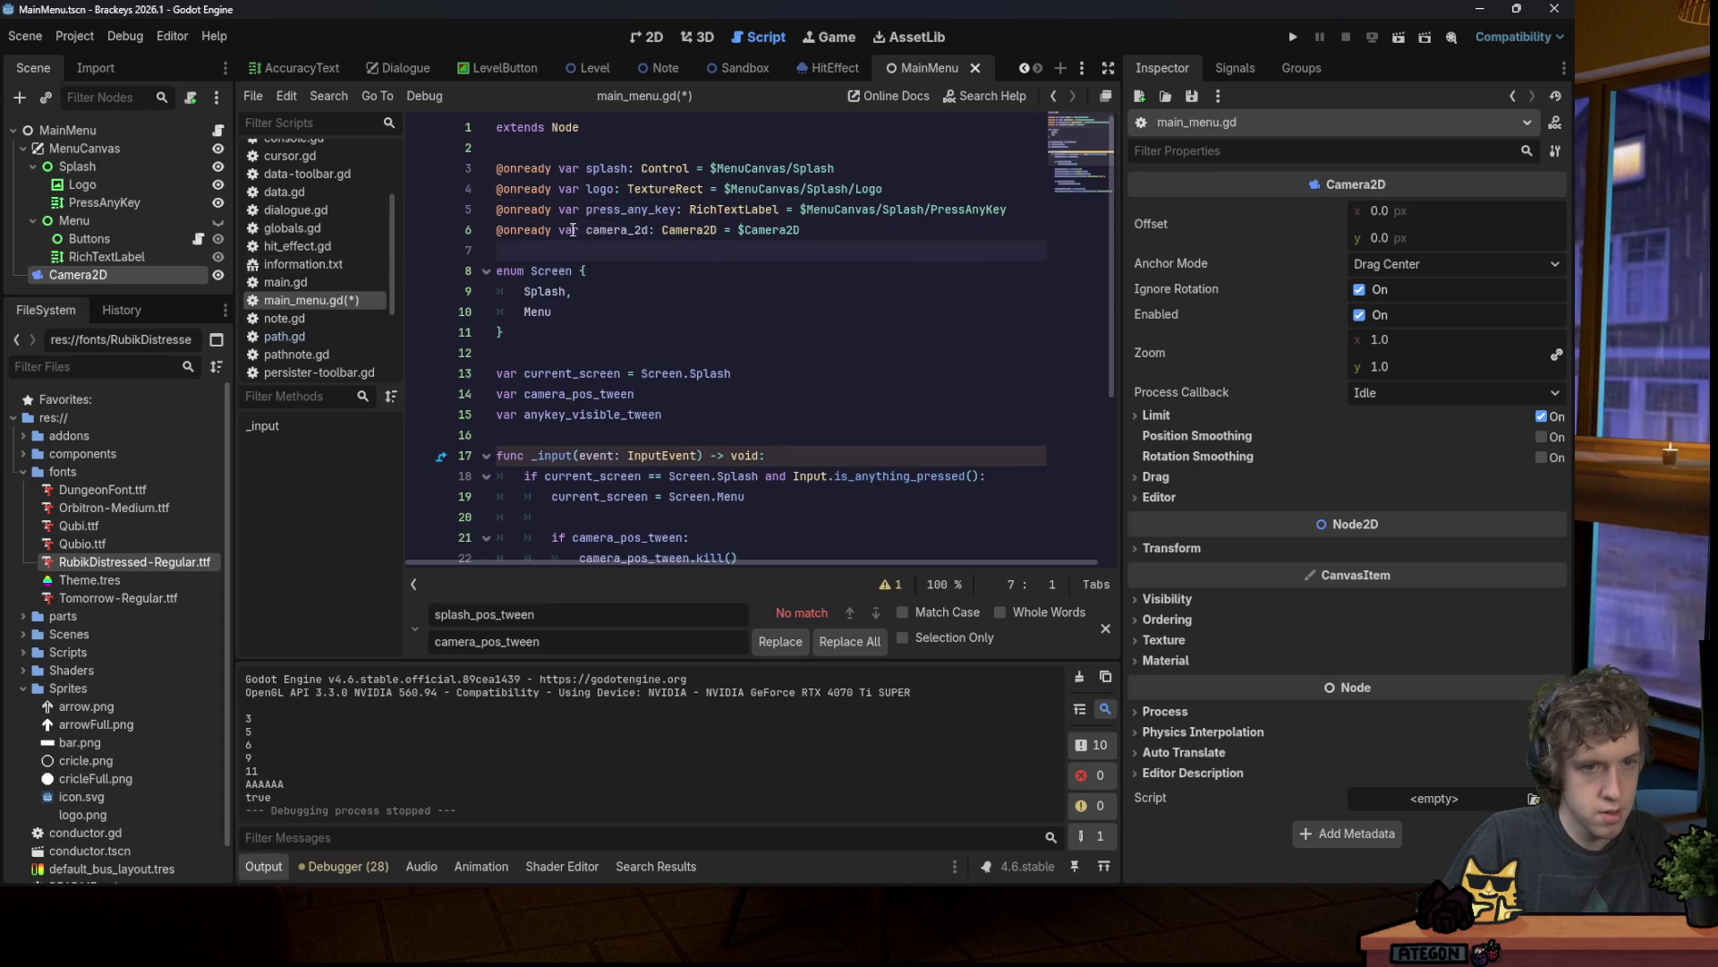
{"action": "scroll", "coordinate": [785, 467], "scroll_direction": "down", "scroll_amount": 4}
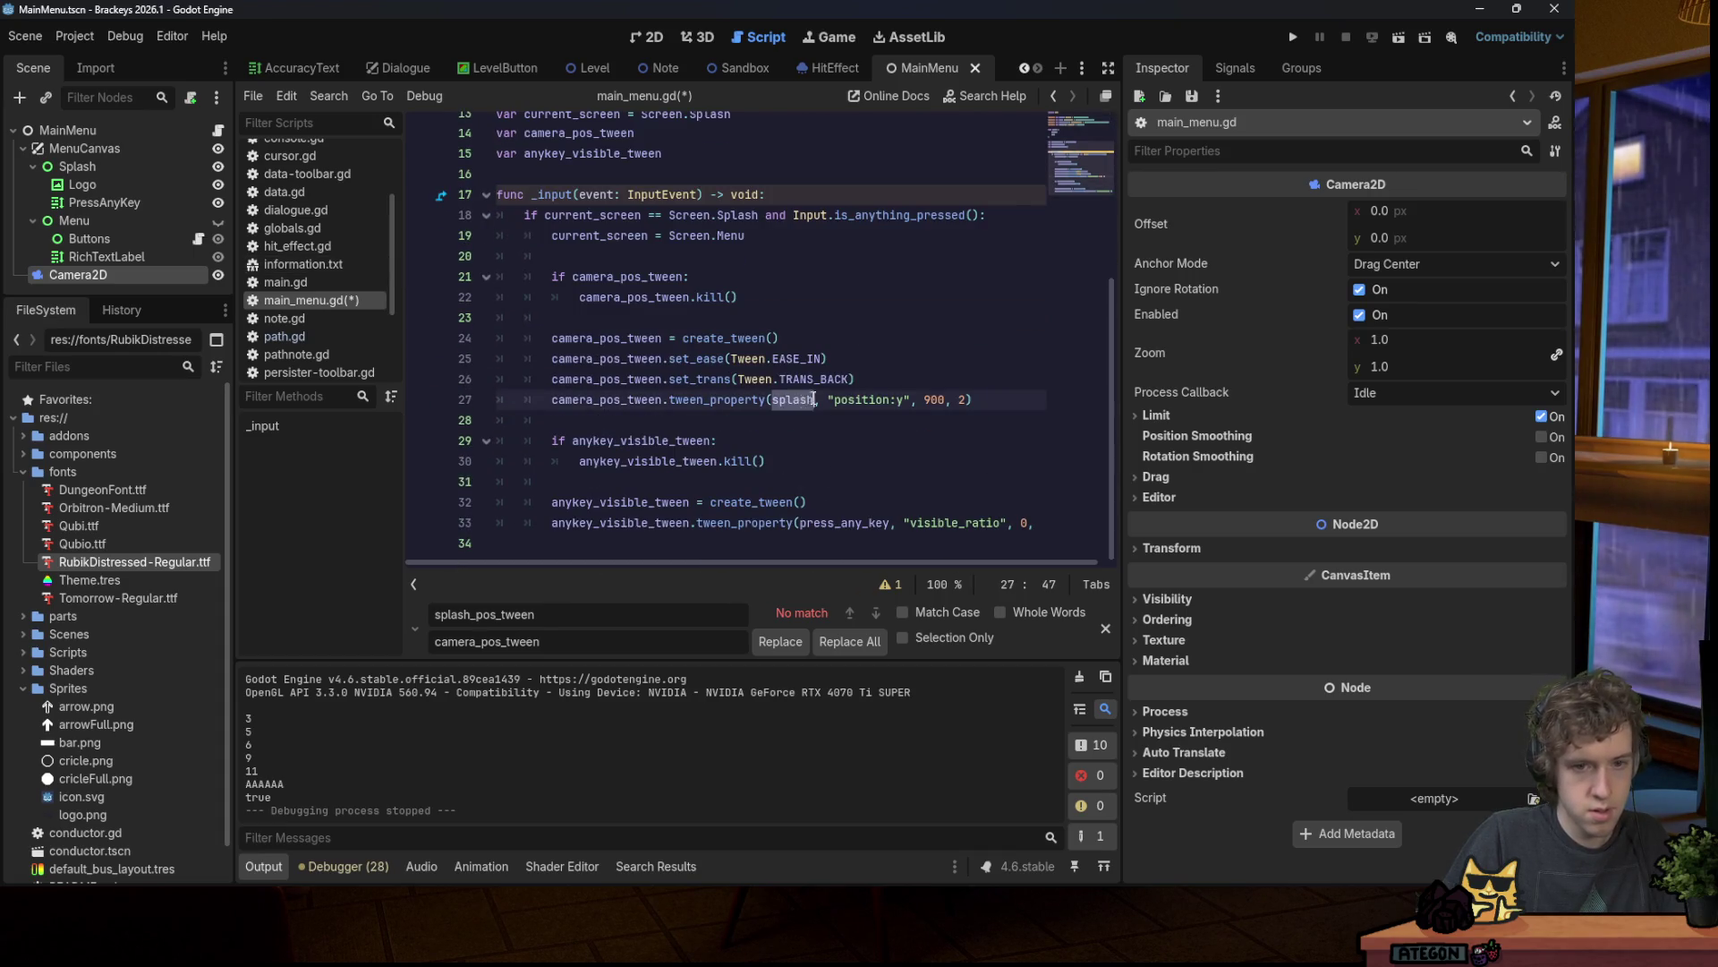
{"action": "key", "text": "F5"}
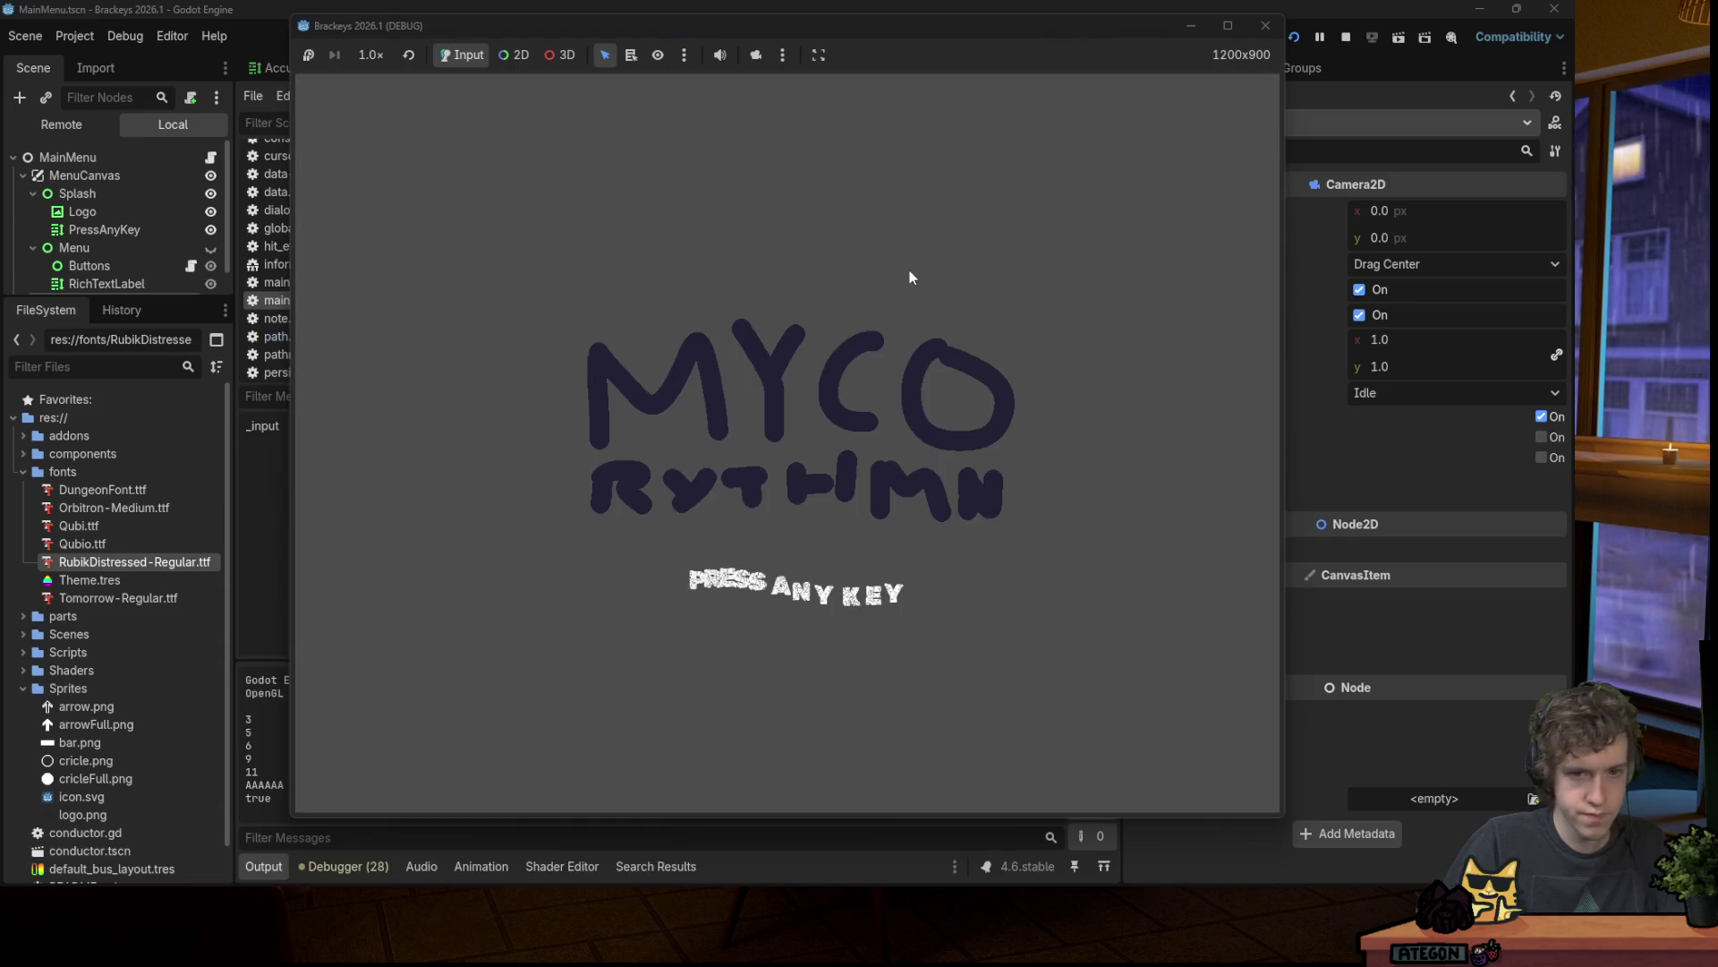
Step: Close the game and review the camera_2d tween in main_menu.gd
{"action": "left_click", "coordinate": [1270, 32]}
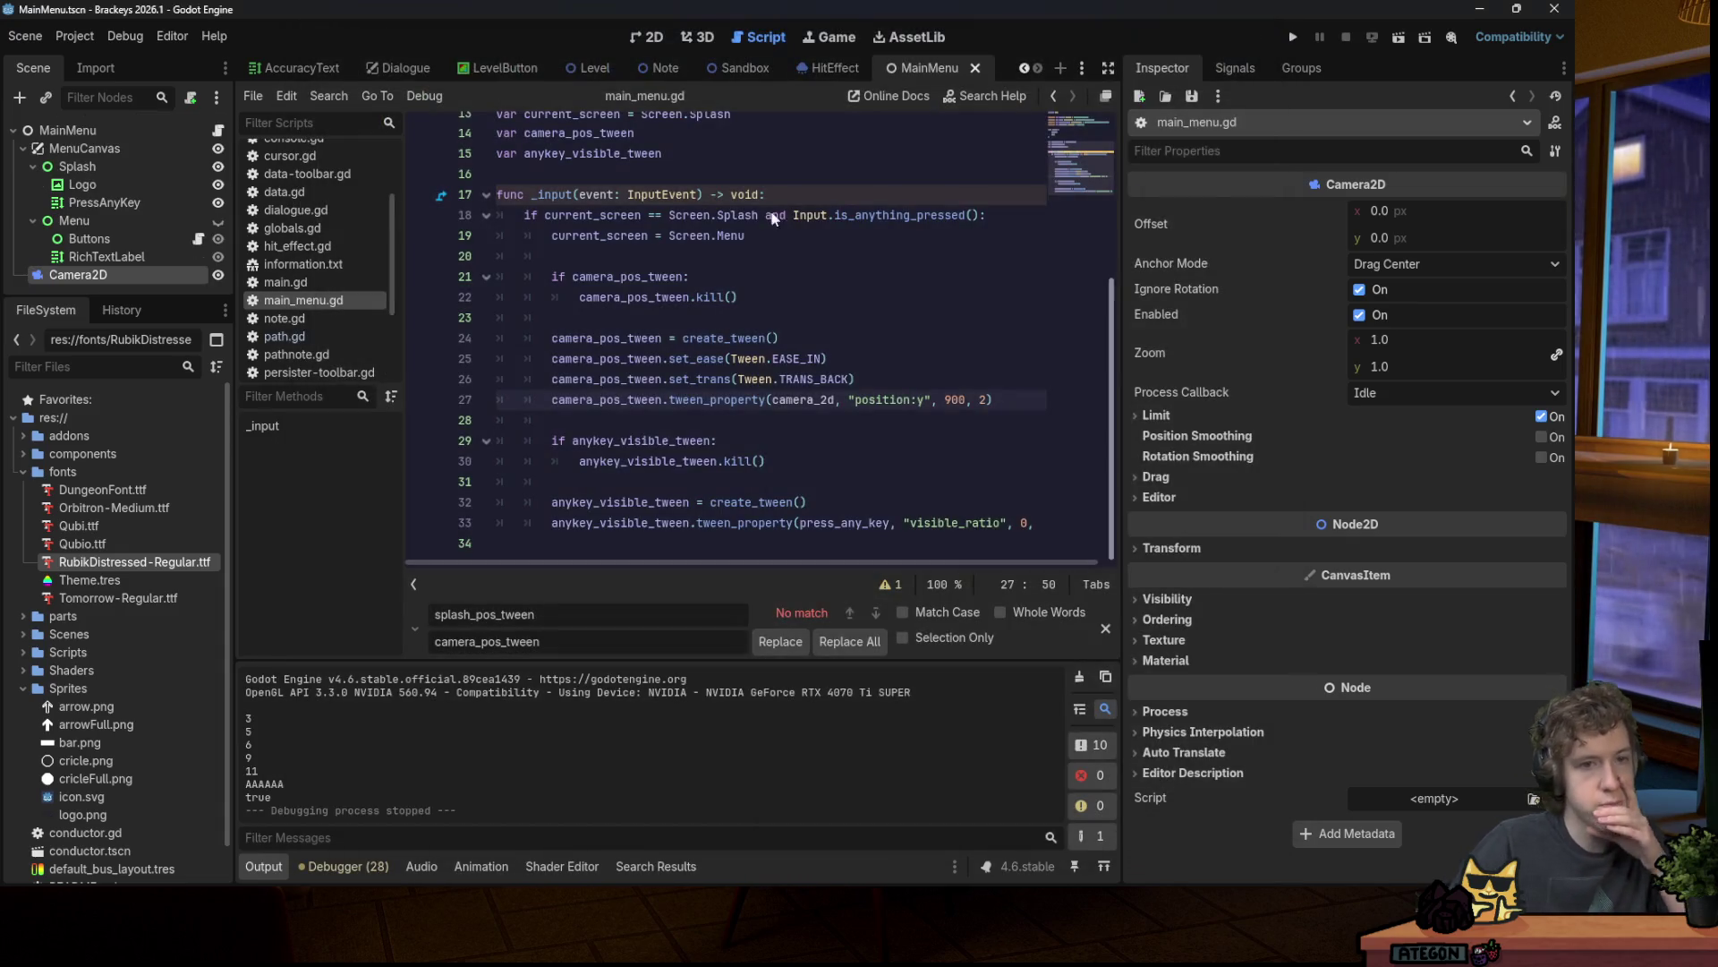
{"action": "left_click", "coordinate": [646, 39]}
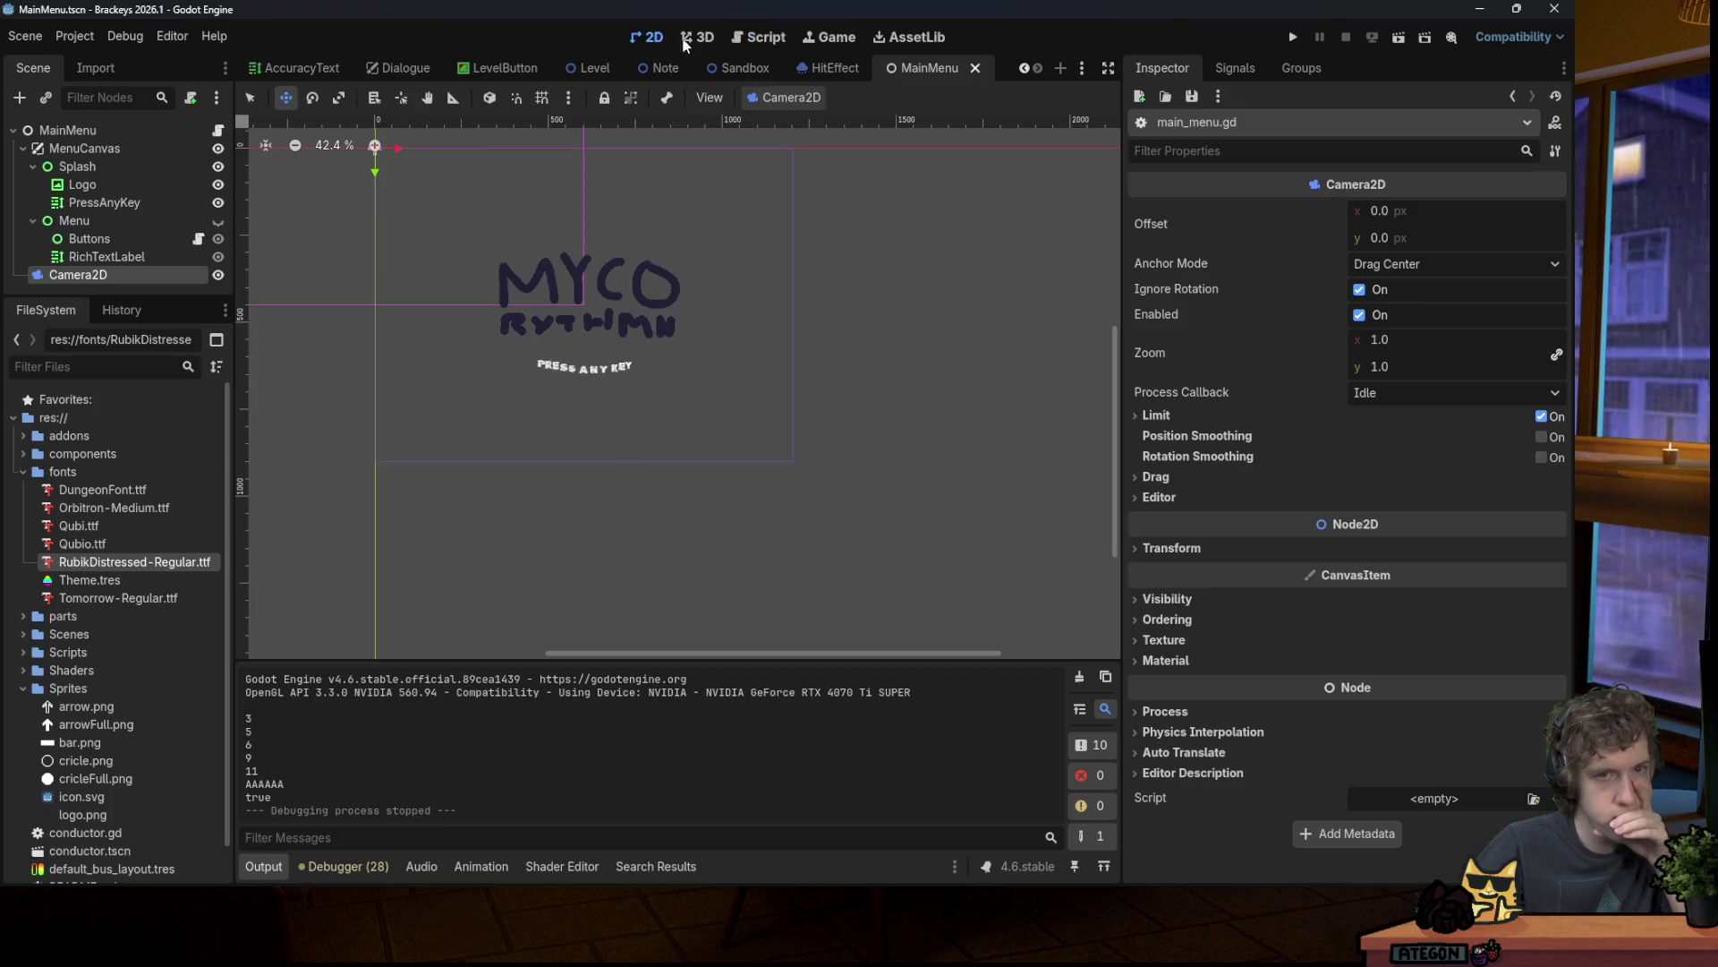
{"action": "left_click", "coordinate": [765, 32]}
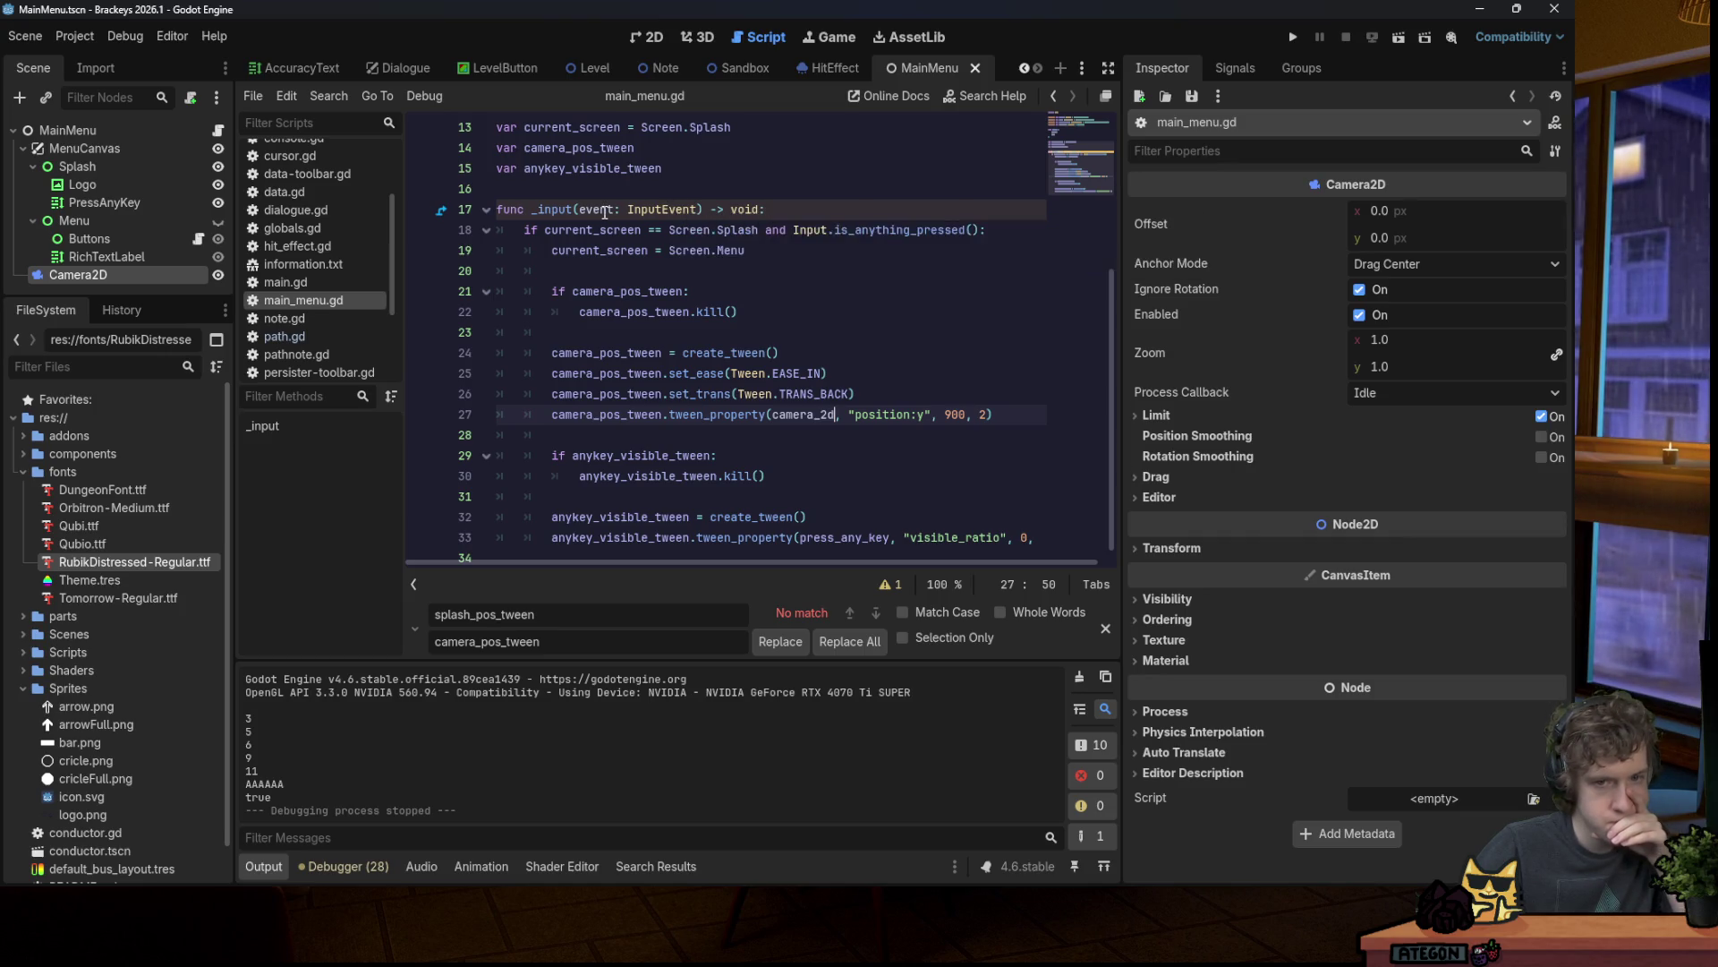
{"action": "scroll", "coordinate": [603, 213], "scroll_direction": "down", "scroll_amount": 1}
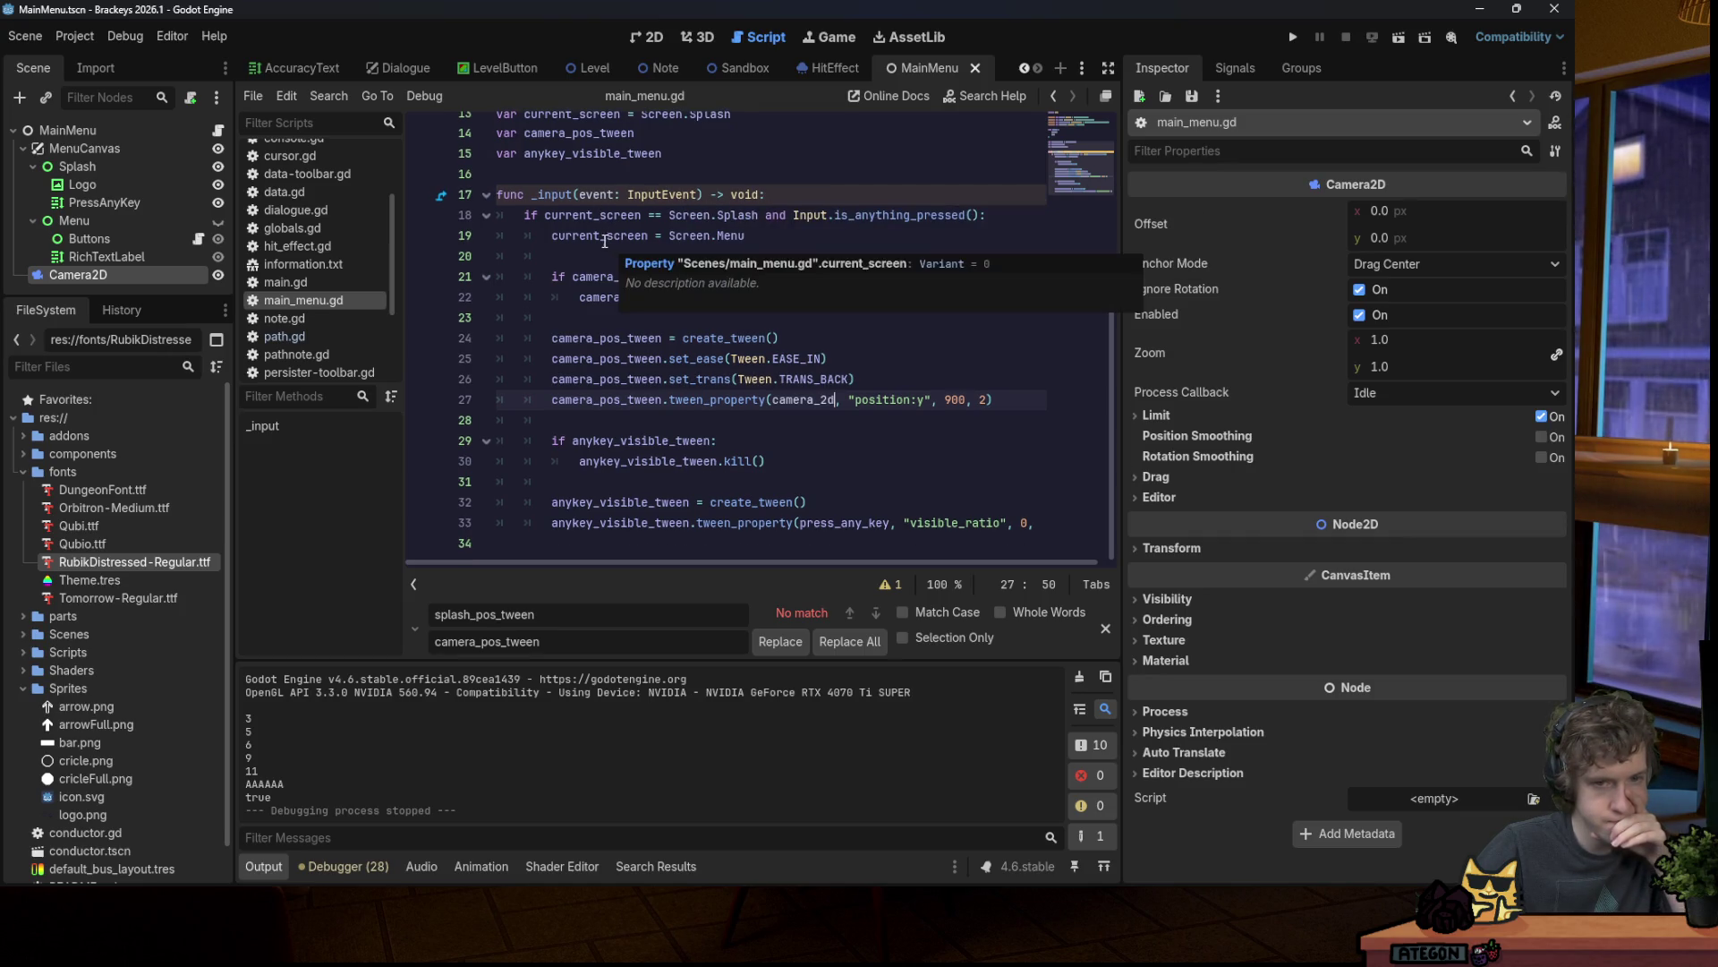
Step: Turn on Follow Viewport for the MenuCanvas layer and test the camera slide
{"action": "left_click", "coordinate": [148, 154]}
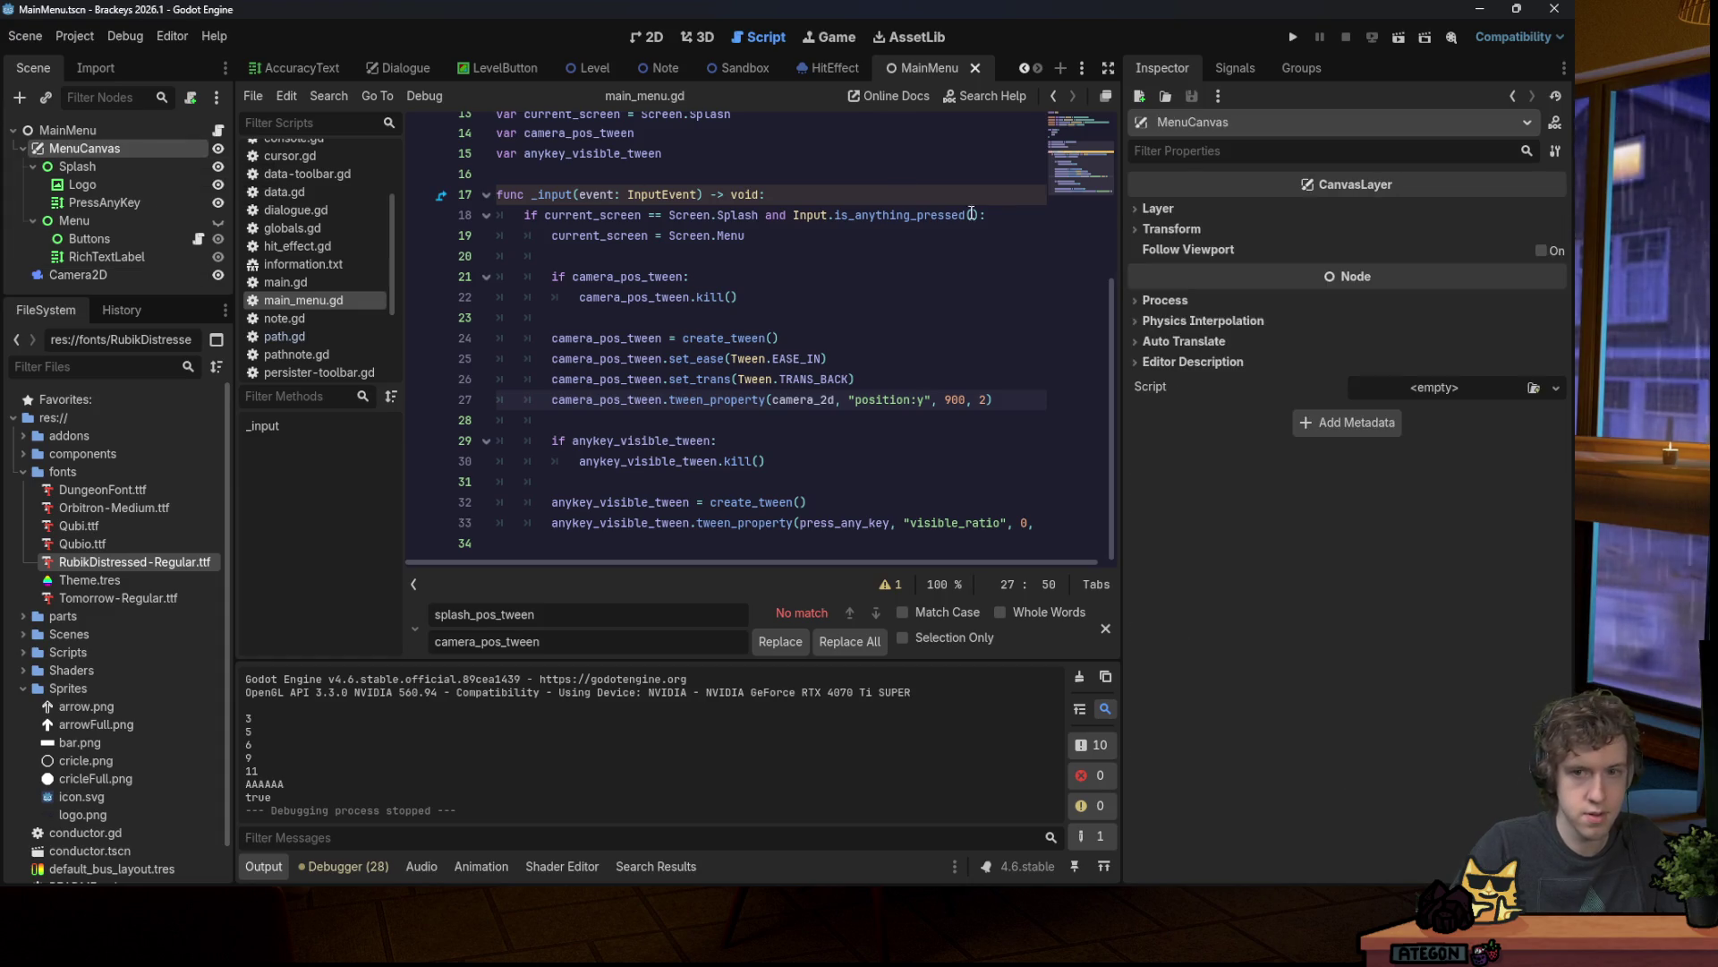
{"action": "left_click", "coordinate": [1534, 251]}
{"action": "left_click", "coordinate": [1293, 38]}
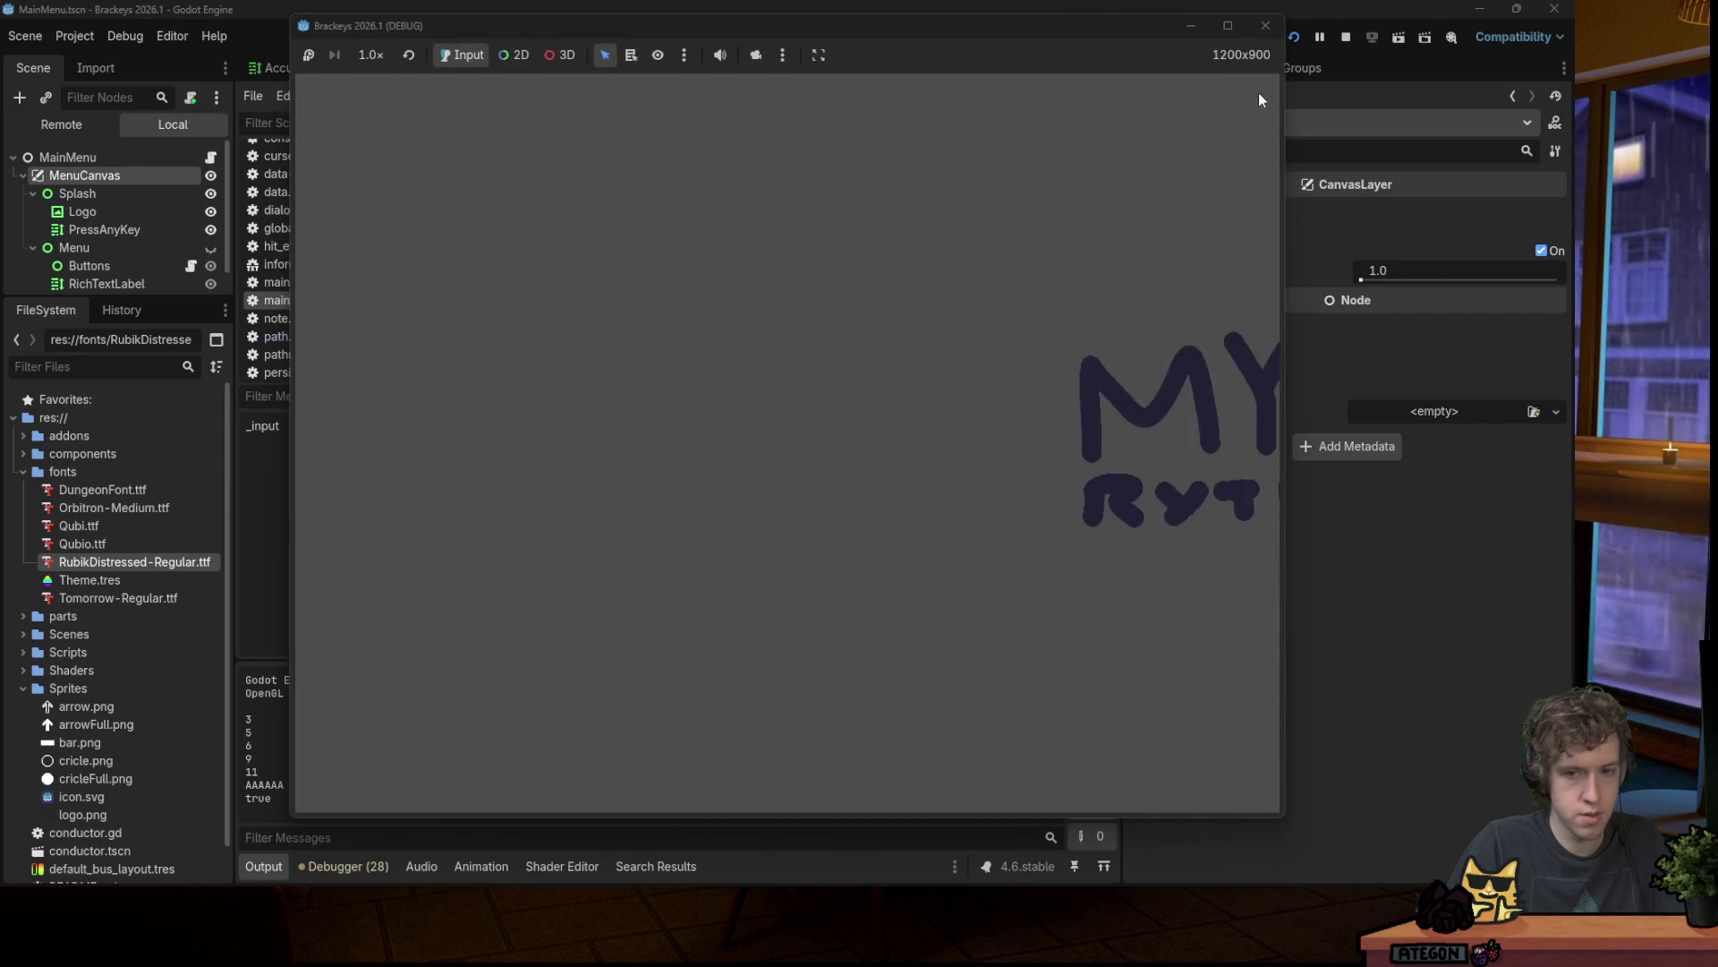
{"action": "left_click", "coordinate": [1266, 26]}
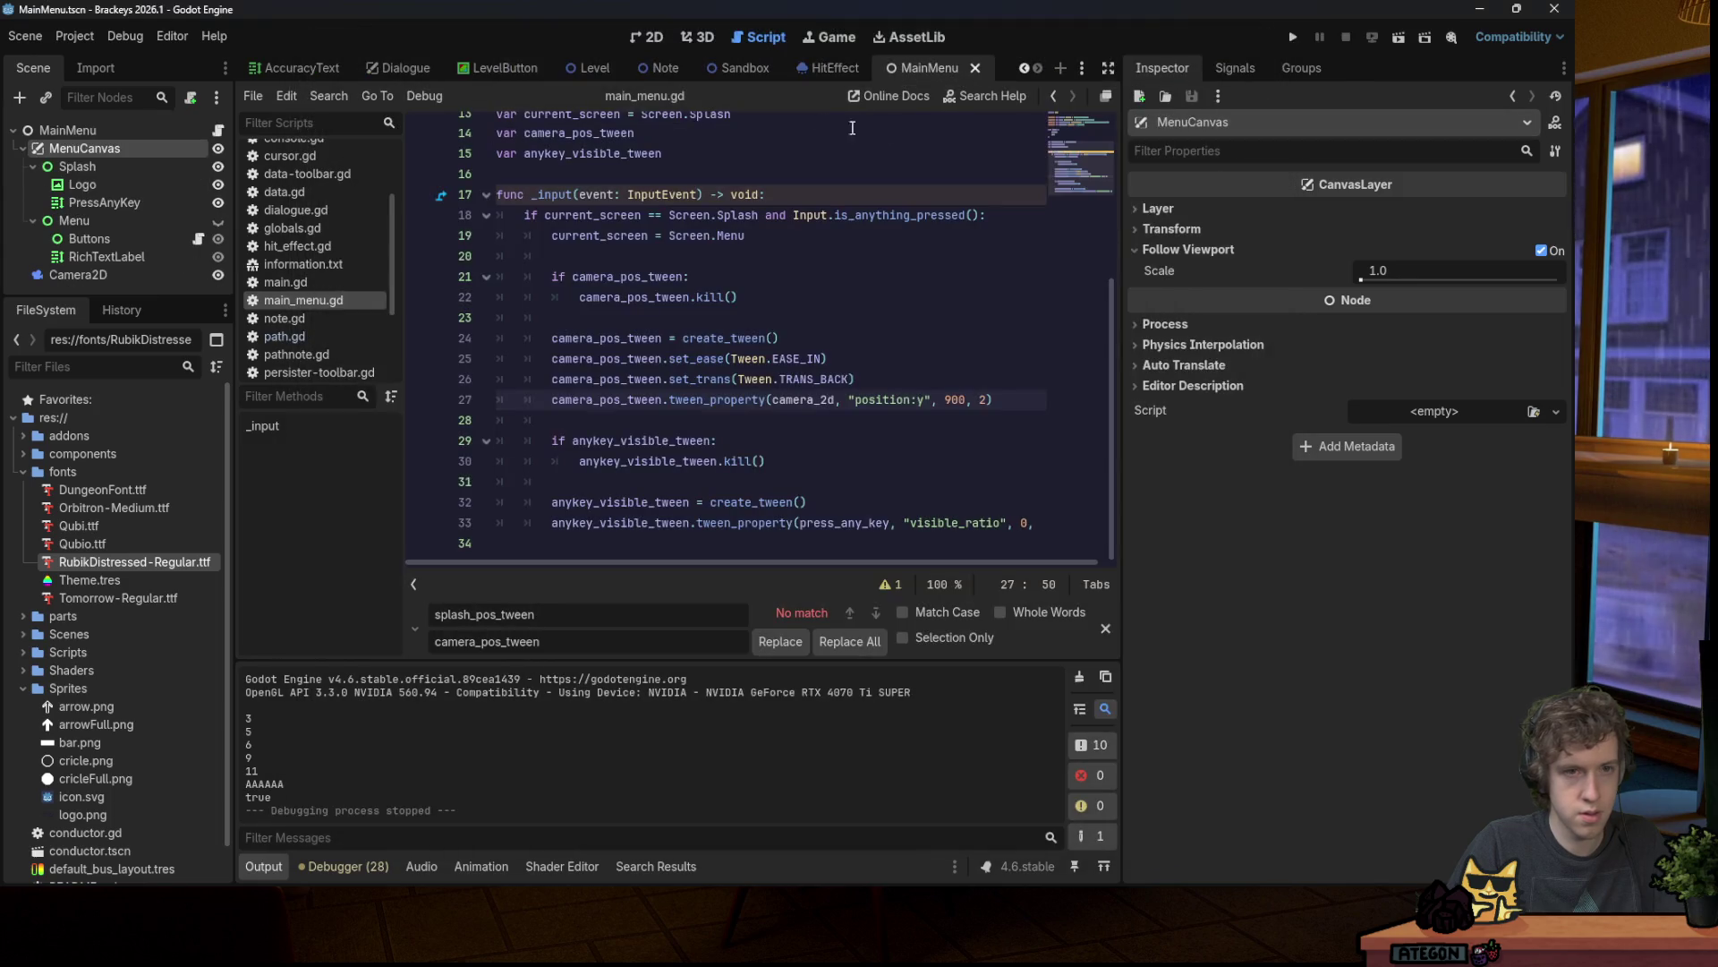
{"action": "left_click", "coordinate": [647, 37]}
Step: Undo a stray logo move and position Camera2D at (600, 450) to frame the title screen
{"action": "left_click_drag", "start_coordinate": [530, 275], "coordinate": [767, 383]}
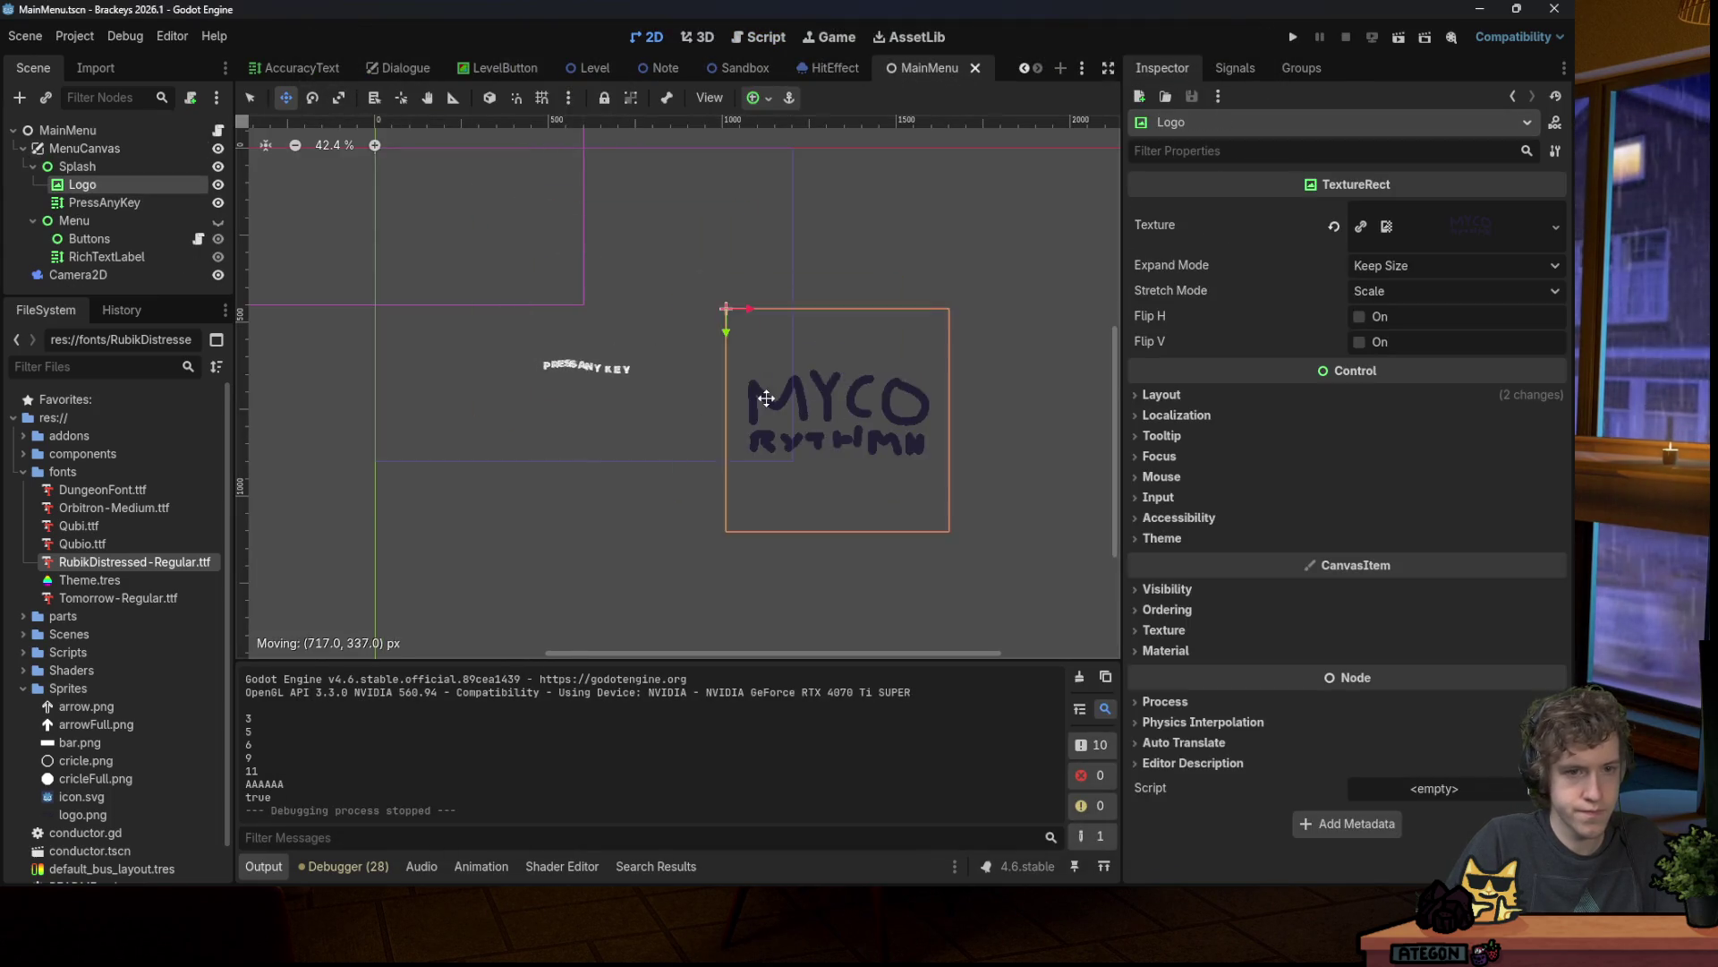
{"action": "key", "text": "ctrl+z"}
{"action": "left_click", "coordinate": [78, 274]}
{"action": "mouse_move", "coordinate": [375, 212]}
{"action": "left_mouse_down"}
{"action": "mouse_move", "coordinate": [402, 192]}
{"action": "mouse_move", "coordinate": [603, 288]}
{"action": "mouse_move", "coordinate": [619, 356]}
{"action": "left_mouse_up"}
{"action": "scroll", "coordinate": [779, 170], "scroll_direction": "up", "scroll_amount": 5}
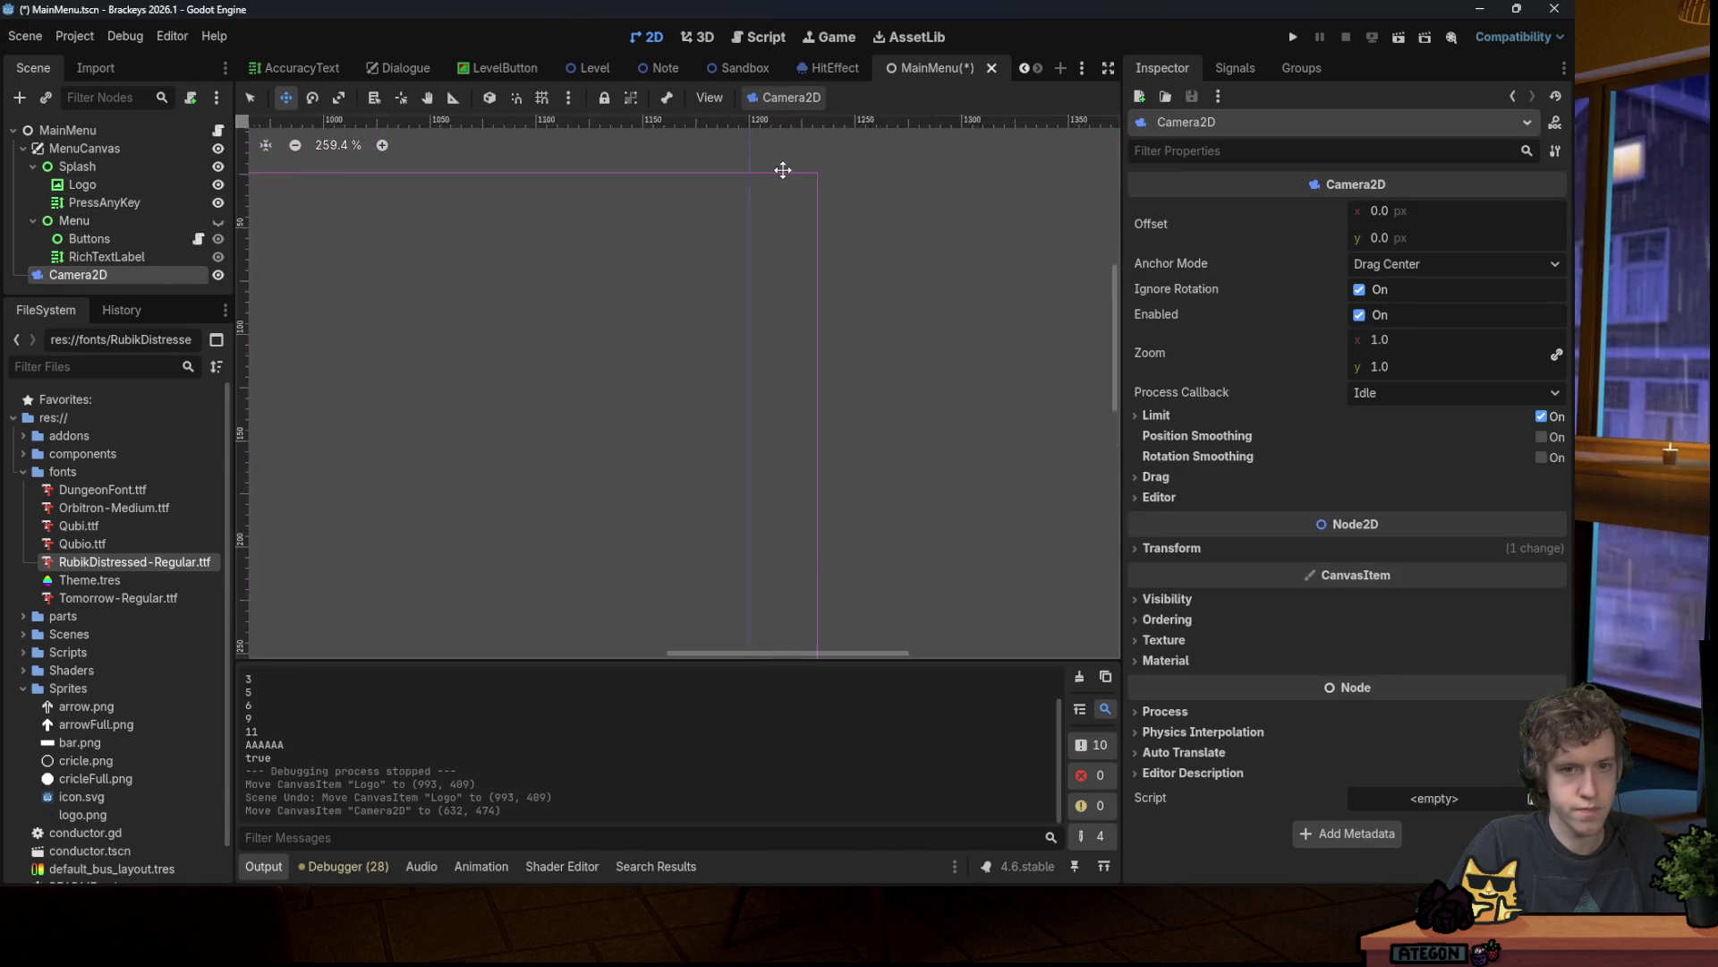
{"action": "scroll", "coordinate": [793, 188], "scroll_direction": "up", "scroll_amount": 5}
{"action": "mouse_move", "coordinate": [790, 184]}
{"action": "left_mouse_down"}
{"action": "mouse_move", "coordinate": [740, 268]}
{"action": "mouse_move", "coordinate": [695, 223]}
{"action": "left_mouse_up"}
Step: Save the main menu scene and run the game, triggering the title slide with Space
{"action": "key", "text": "ctrl+s"}
{"action": "scroll", "coordinate": [859, 228], "scroll_direction": "down", "scroll_amount": 15}
{"action": "scroll", "coordinate": [807, 338], "scroll_direction": "up", "scroll_amount": 2}
{"action": "left_click", "coordinate": [1292, 39]}
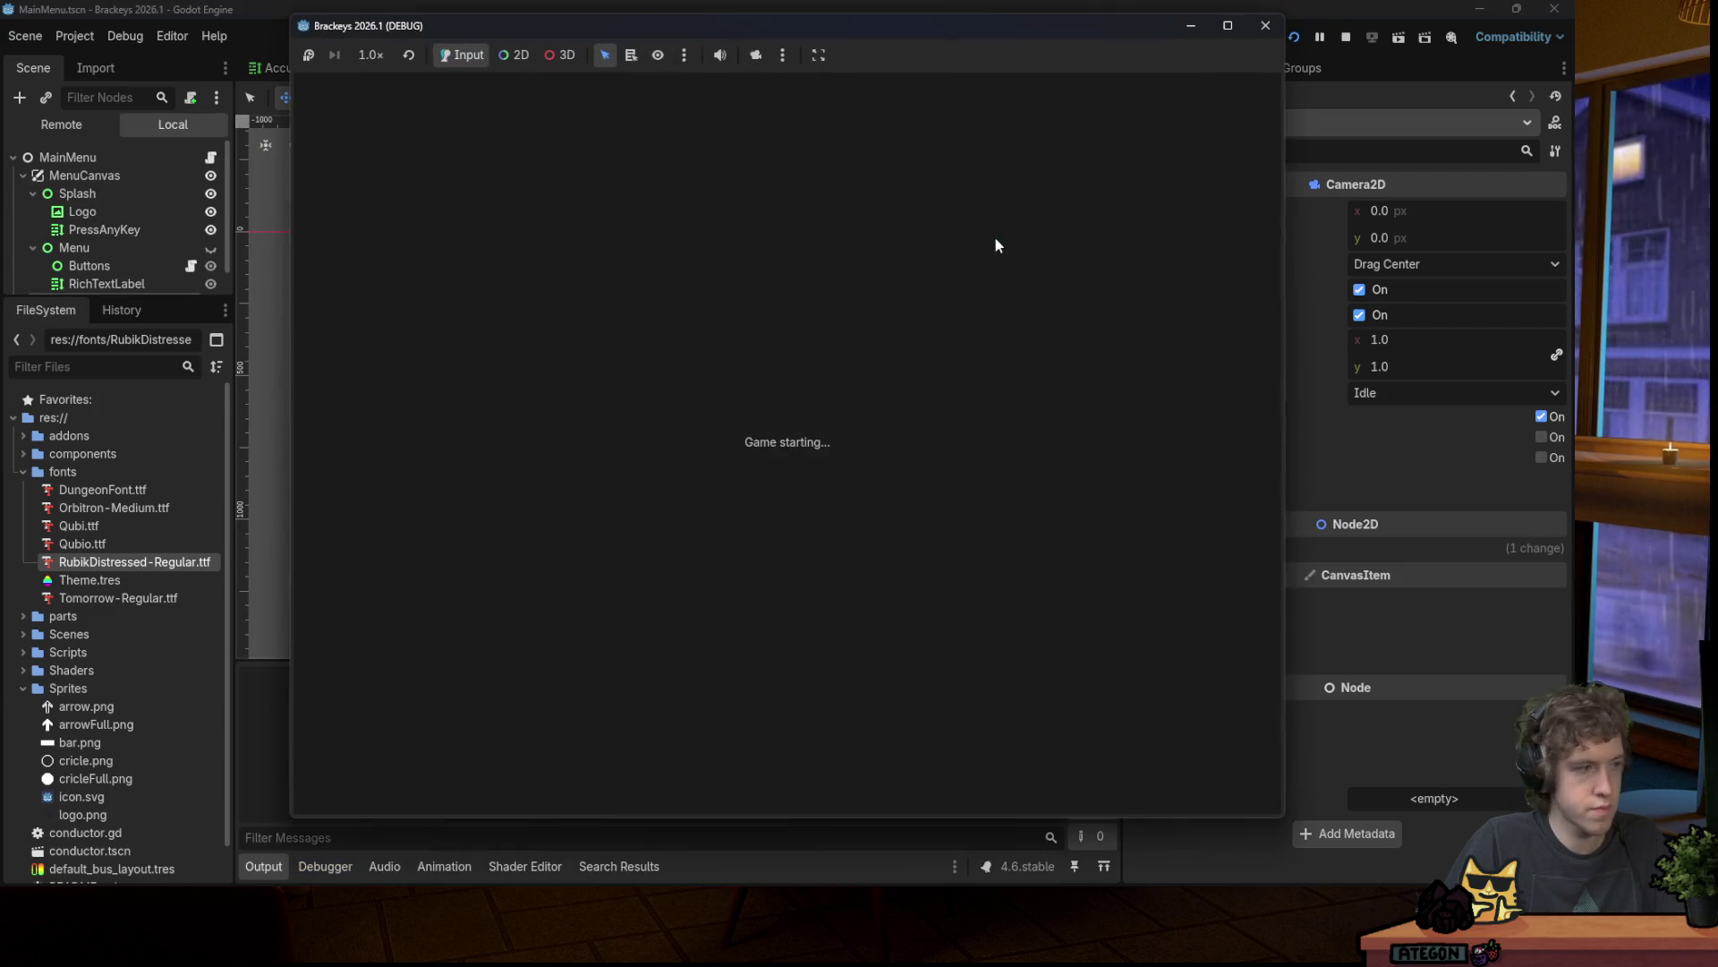
{"action": "key", "text": "space"}
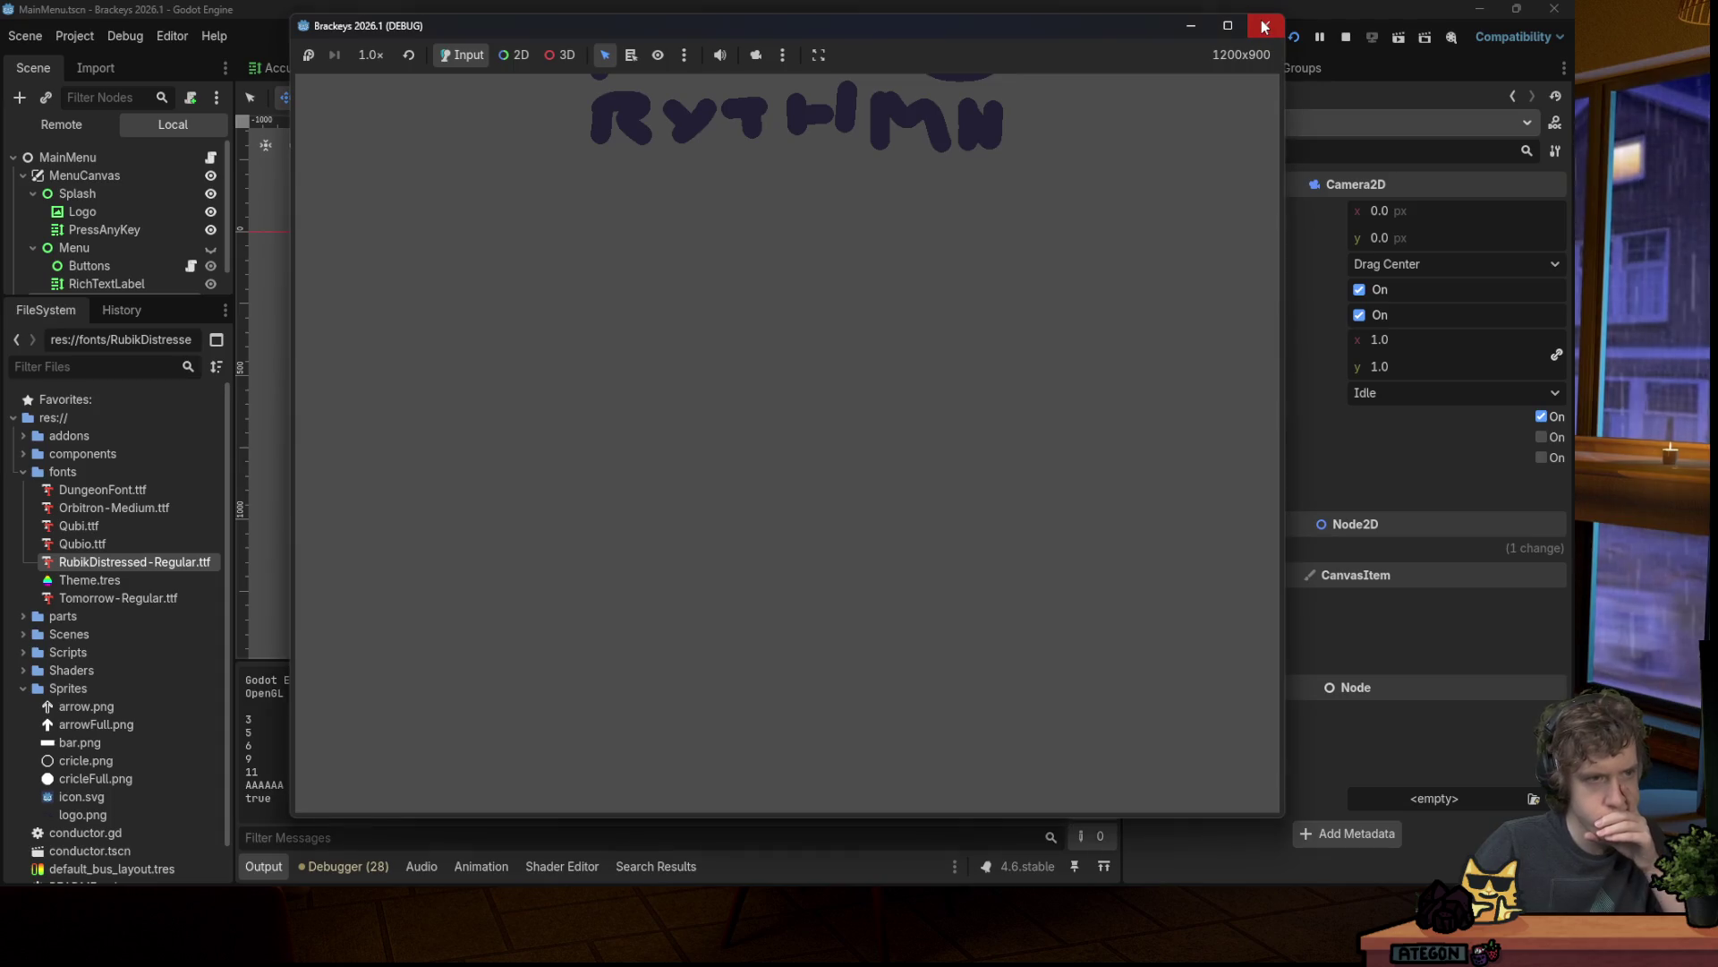
Step: Close the game and switch off Follow Viewport on the MenuCanvas layer
{"action": "left_click", "coordinate": [1265, 27]}
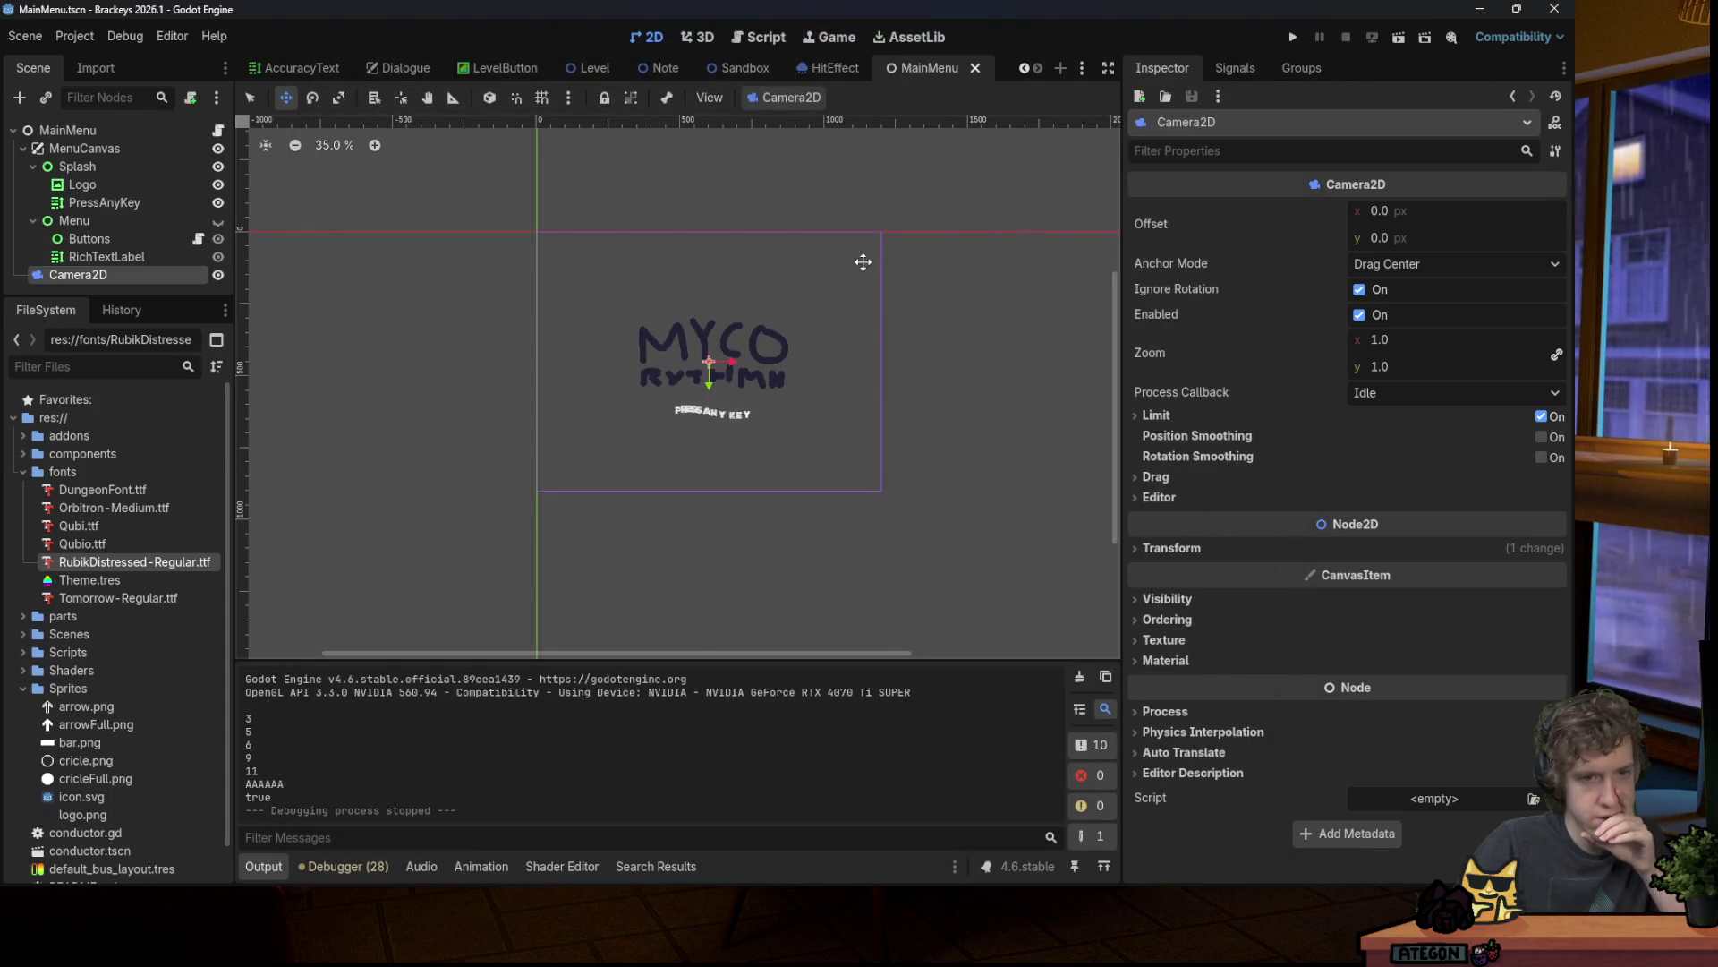
{"action": "left_click", "coordinate": [184, 146]}
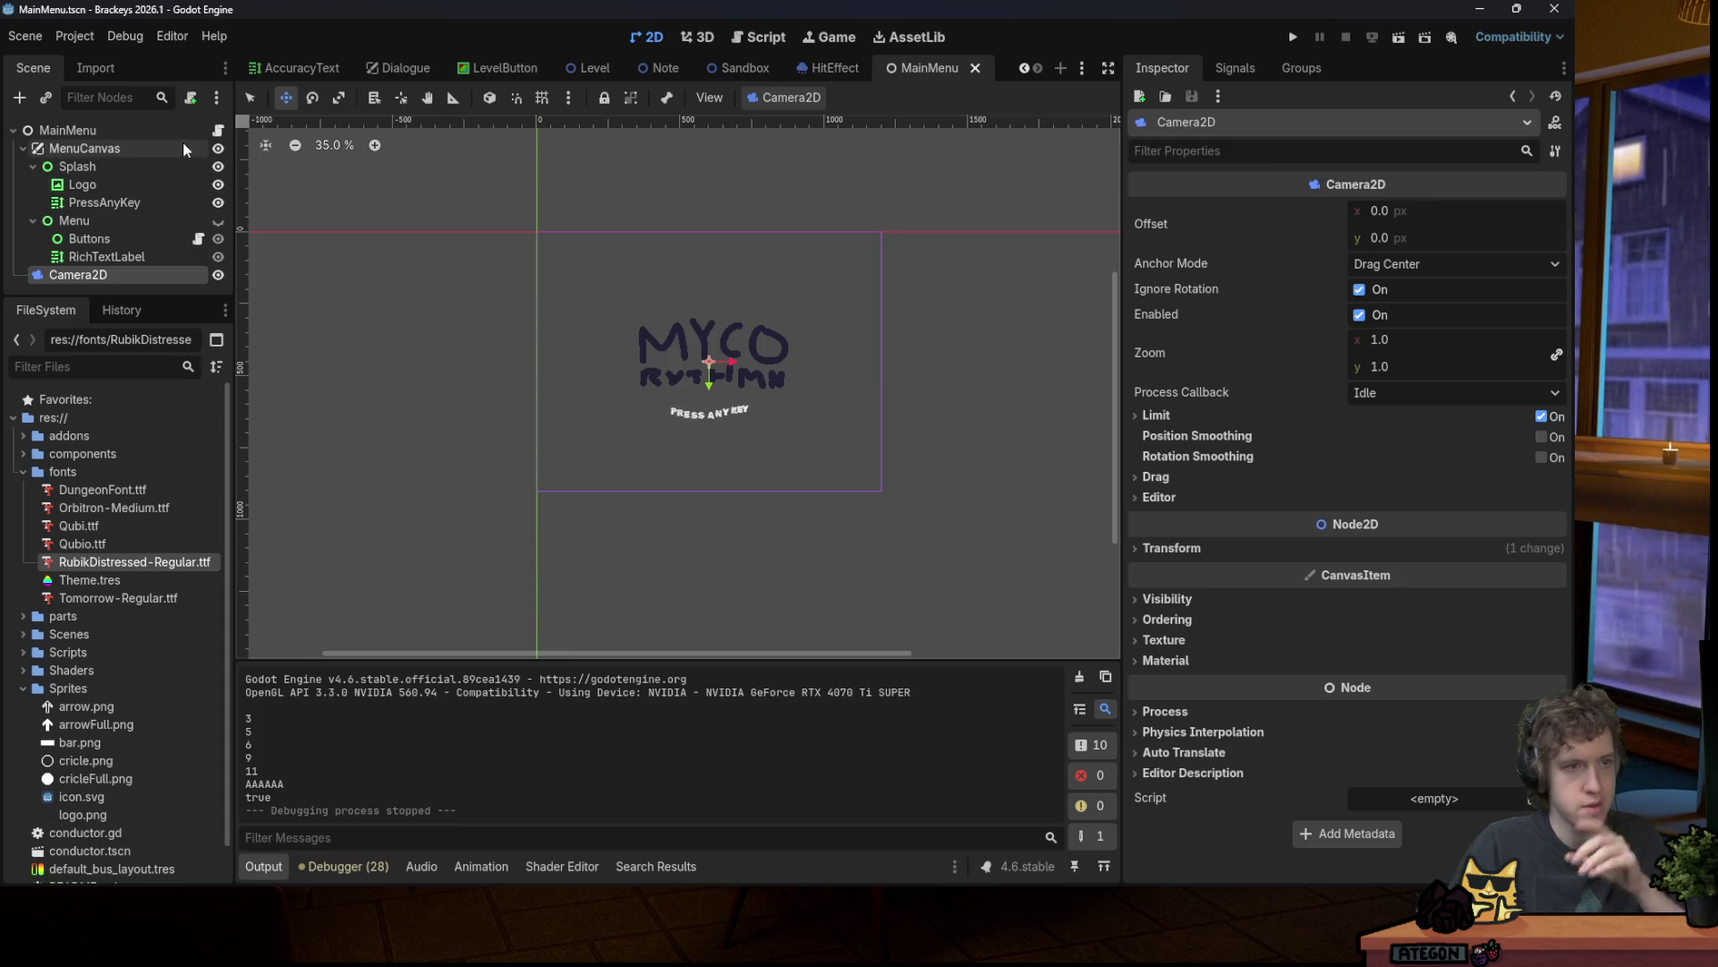
{"action": "left_click", "coordinate": [1543, 252]}
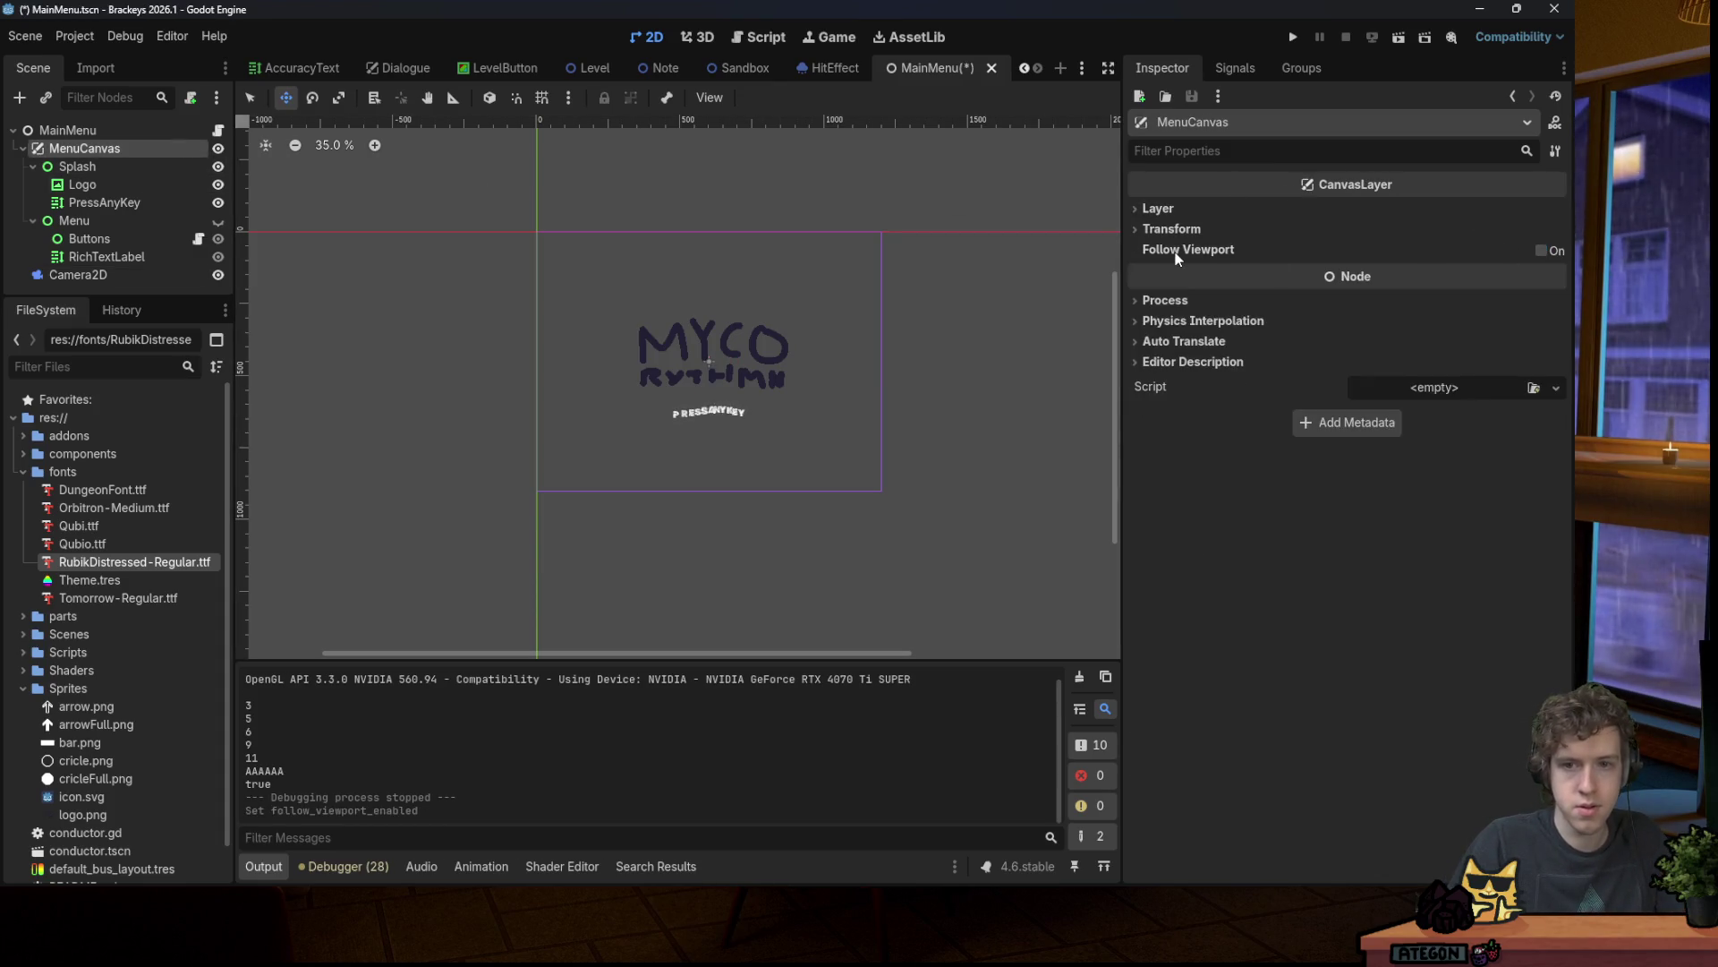
Step: Save, then try a negative-x Camera2D offset and undo it
{"action": "key", "text": "ctrl+s"}
{"action": "left_click", "coordinate": [946, 256]}
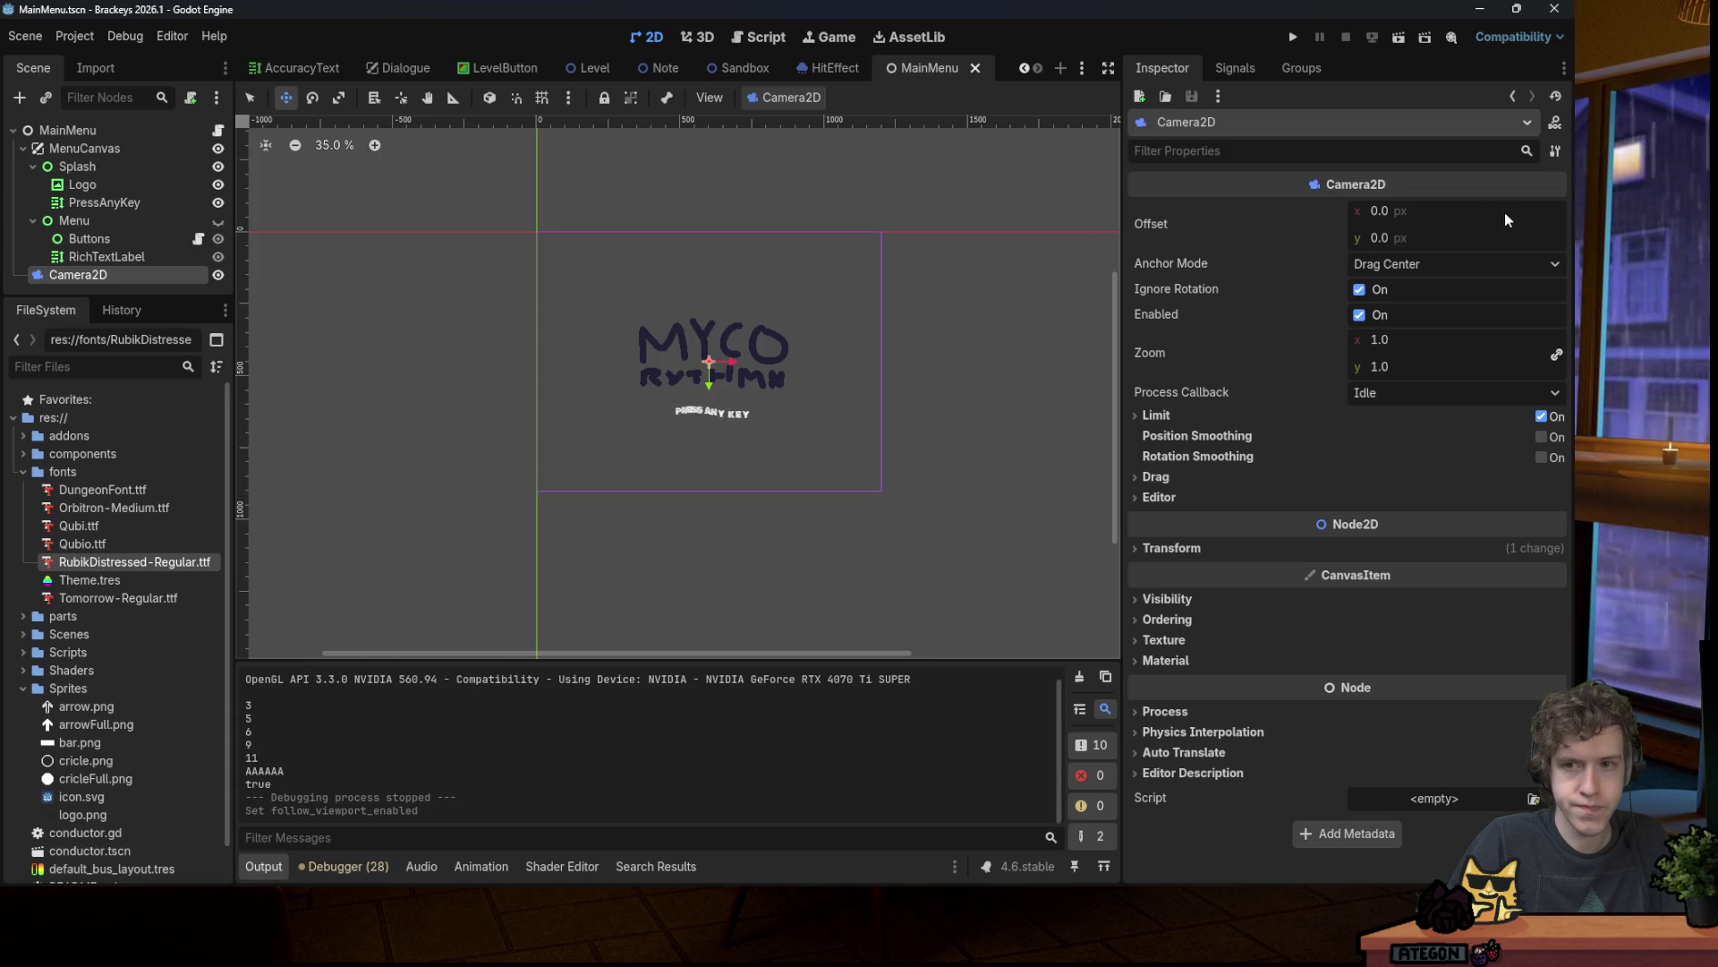
{"action": "left_click_drag", "start_coordinate": [1510, 221], "coordinate": [1468, 214]}
{"action": "key", "text": "ctrl+z"}
Step: Try reparenting Splash and Menu directly under MainMenu, then undo the change
{"action": "left_click", "coordinate": [104, 147]}
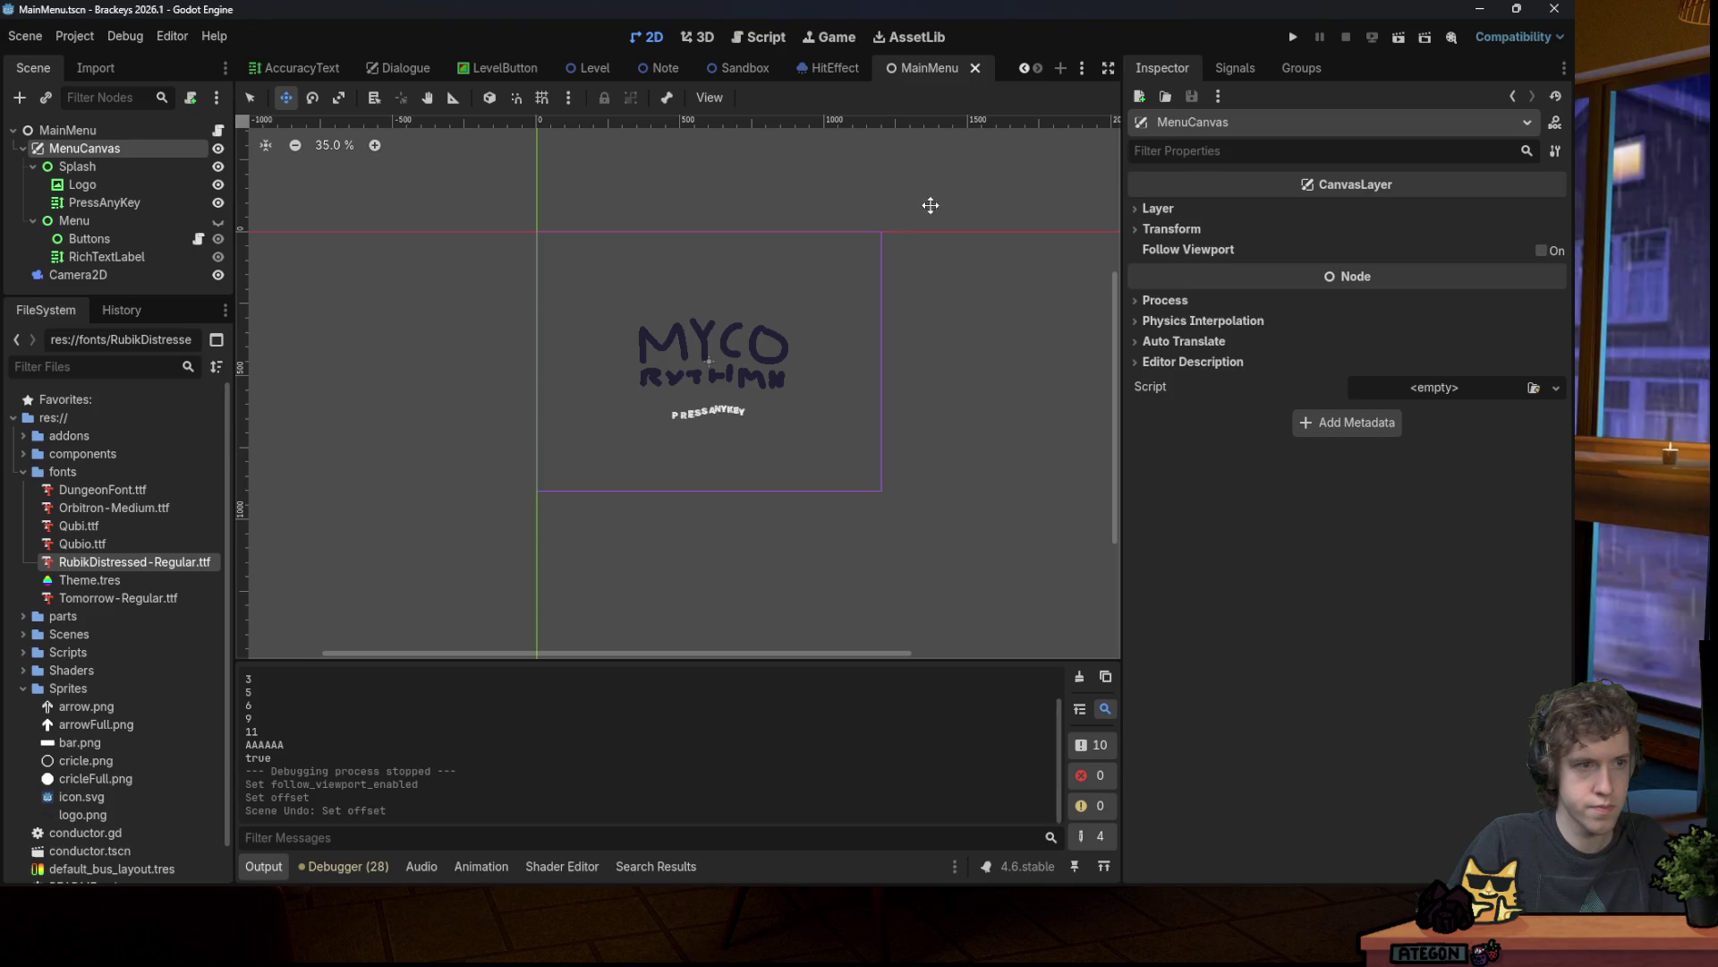
{"action": "left_click", "coordinate": [33, 220]}
{"action": "left_click", "coordinate": [33, 166]}
{"action": "left_click", "coordinate": [61, 170]}
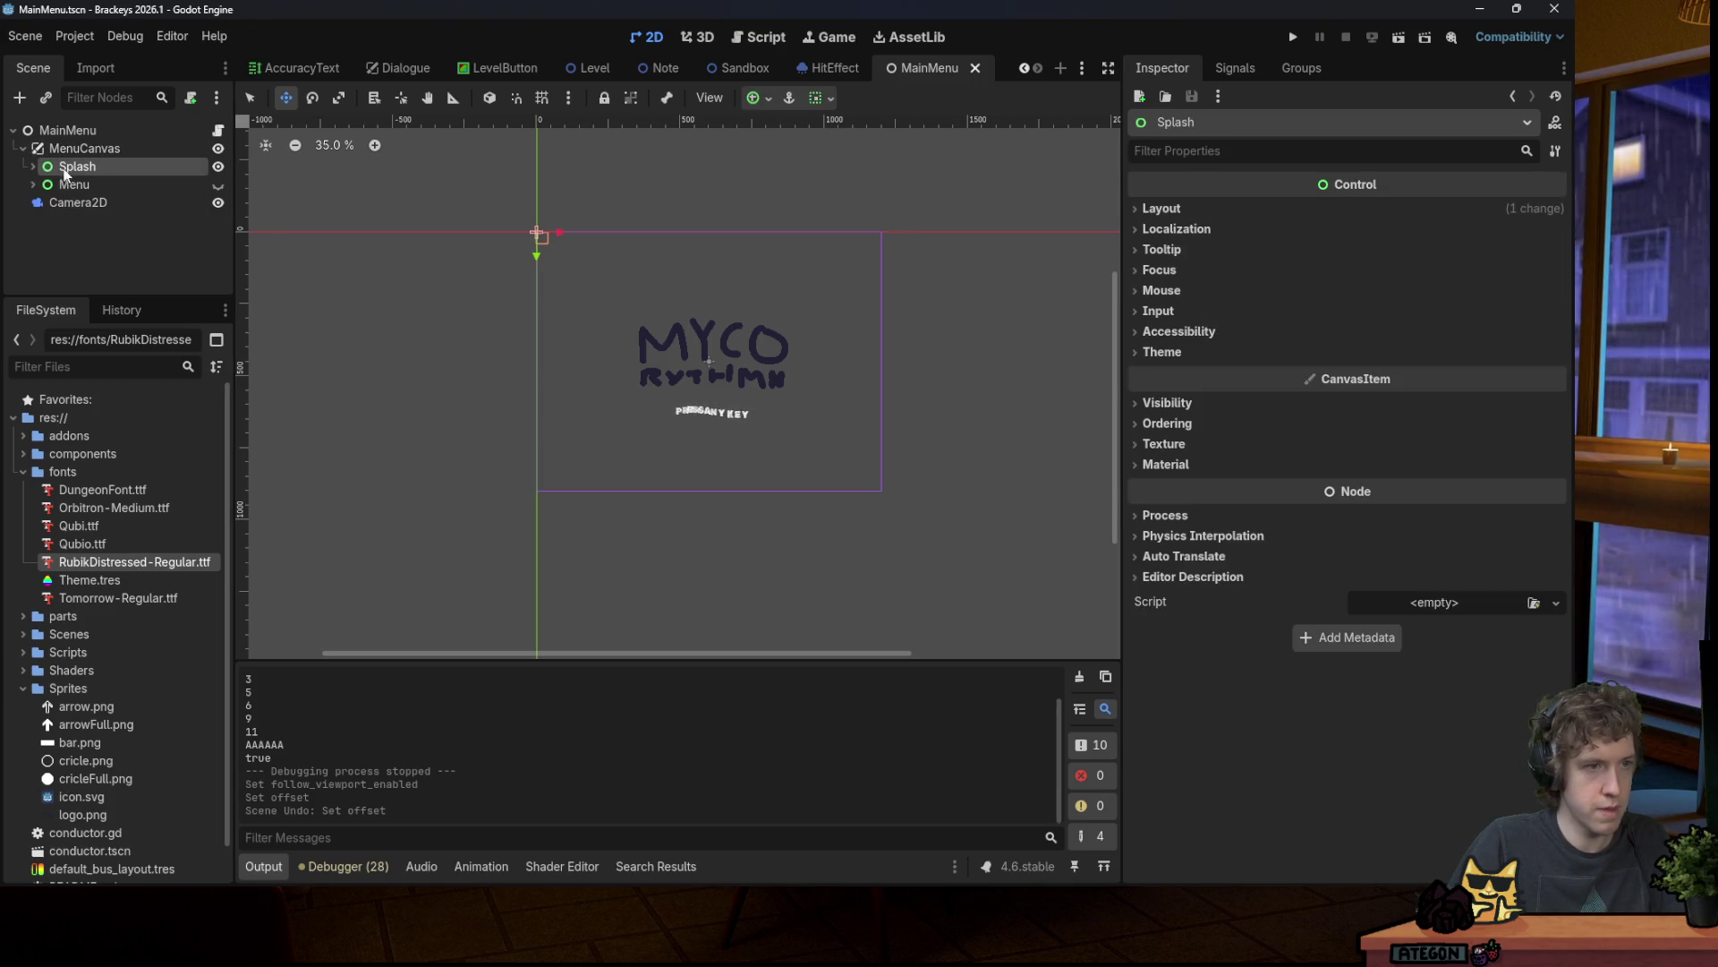
{"action": "left_click", "coordinate": [76, 182], "text": "shift"}
{"action": "left_click_drag", "start_coordinate": [84, 176], "coordinate": [100, 140]}
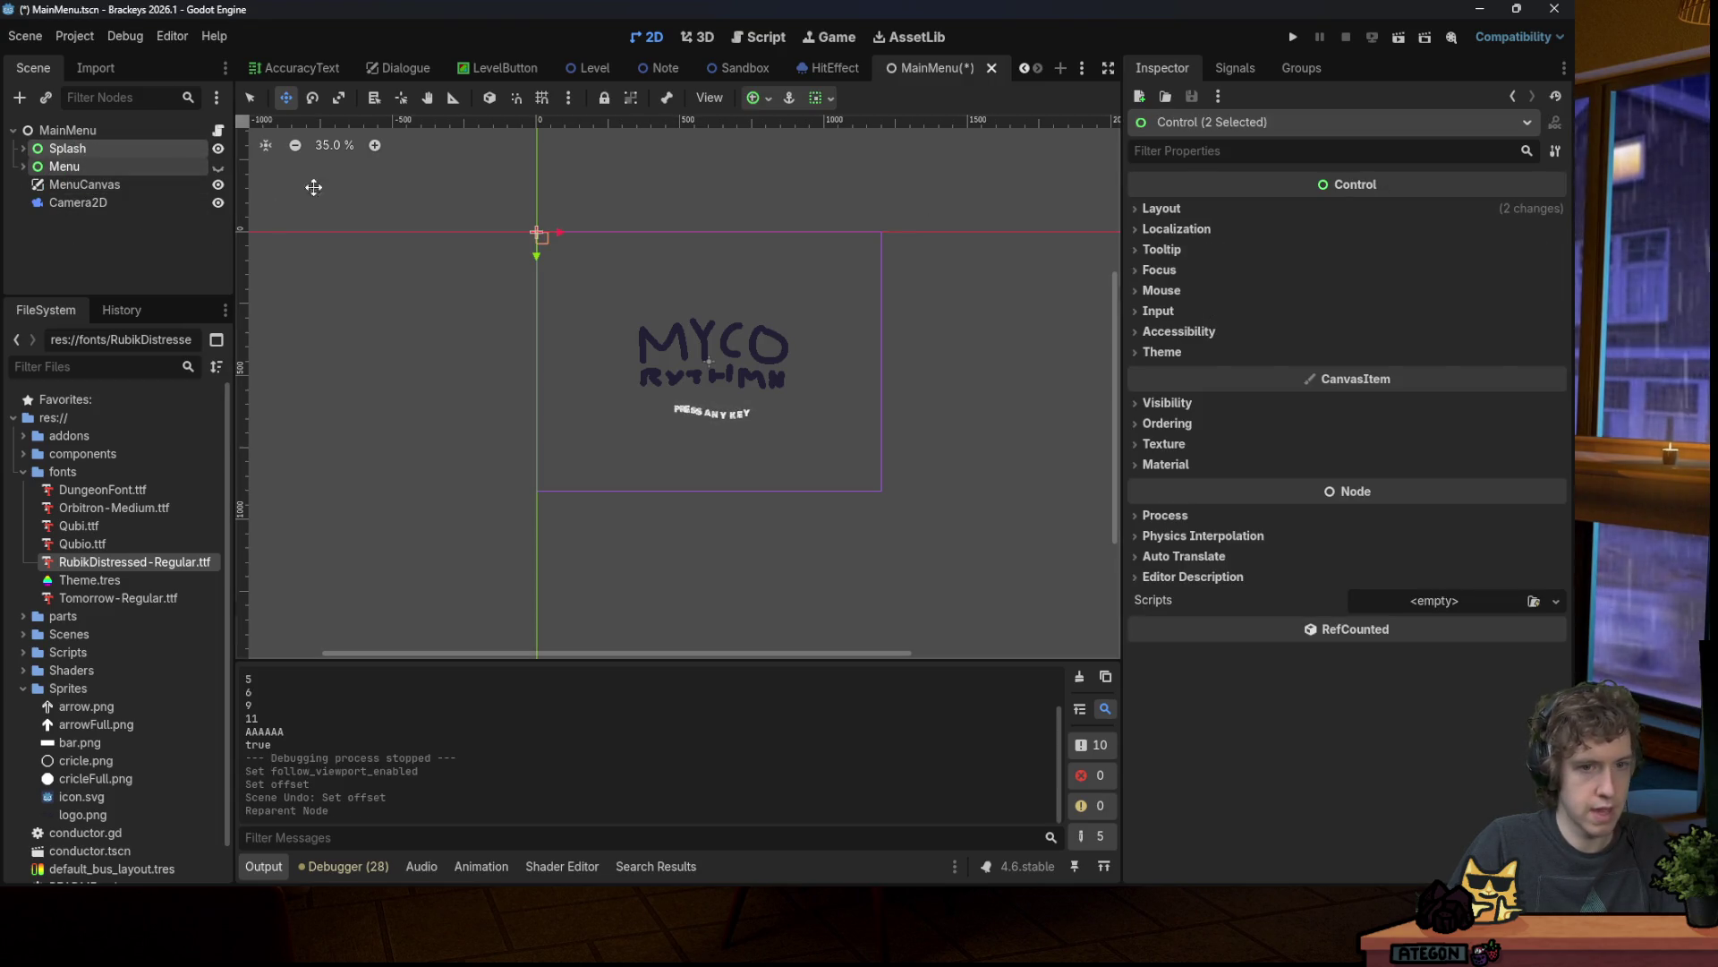
{"action": "left_click", "coordinate": [147, 202]}
{"action": "key", "text": "ctrl+z"}
{"action": "key", "text": "ctrl+z"}
{"action": "key", "text": "ctrl+z"}
Step: Re-enable Follow Viewport on MenuCanvas and save the main menu scene
{"action": "left_click", "coordinate": [1540, 251]}
{"action": "key", "text": "ctrl+s"}
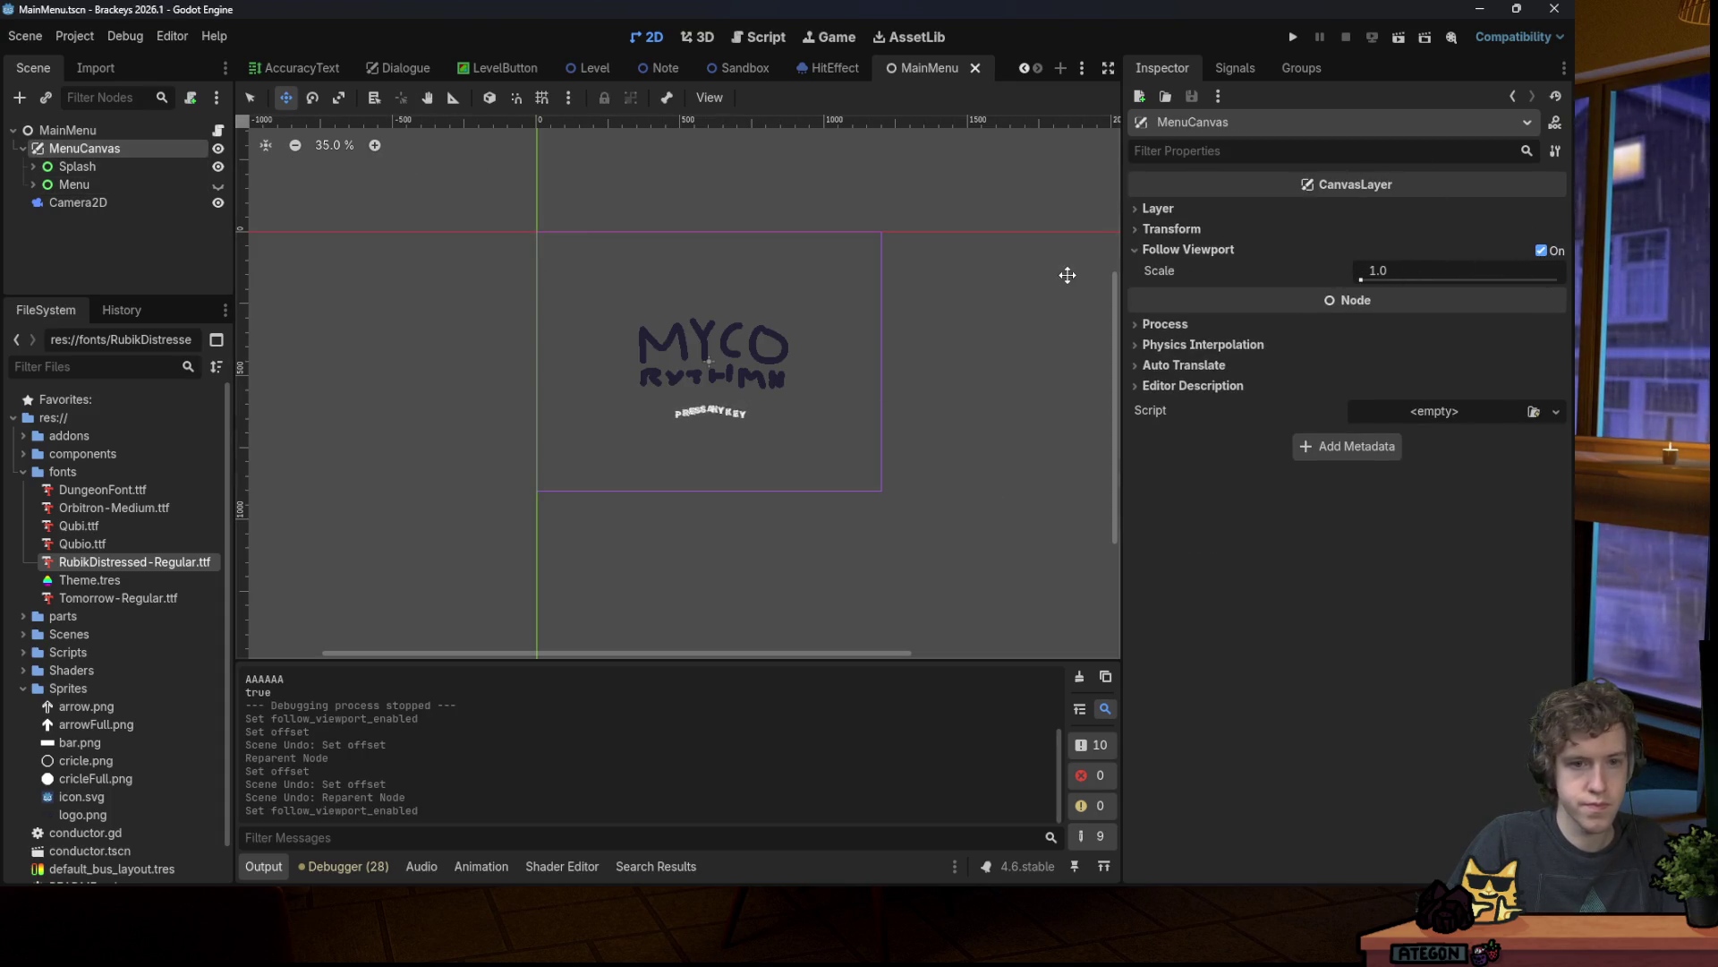
{"action": "left_click", "coordinate": [95, 205]}
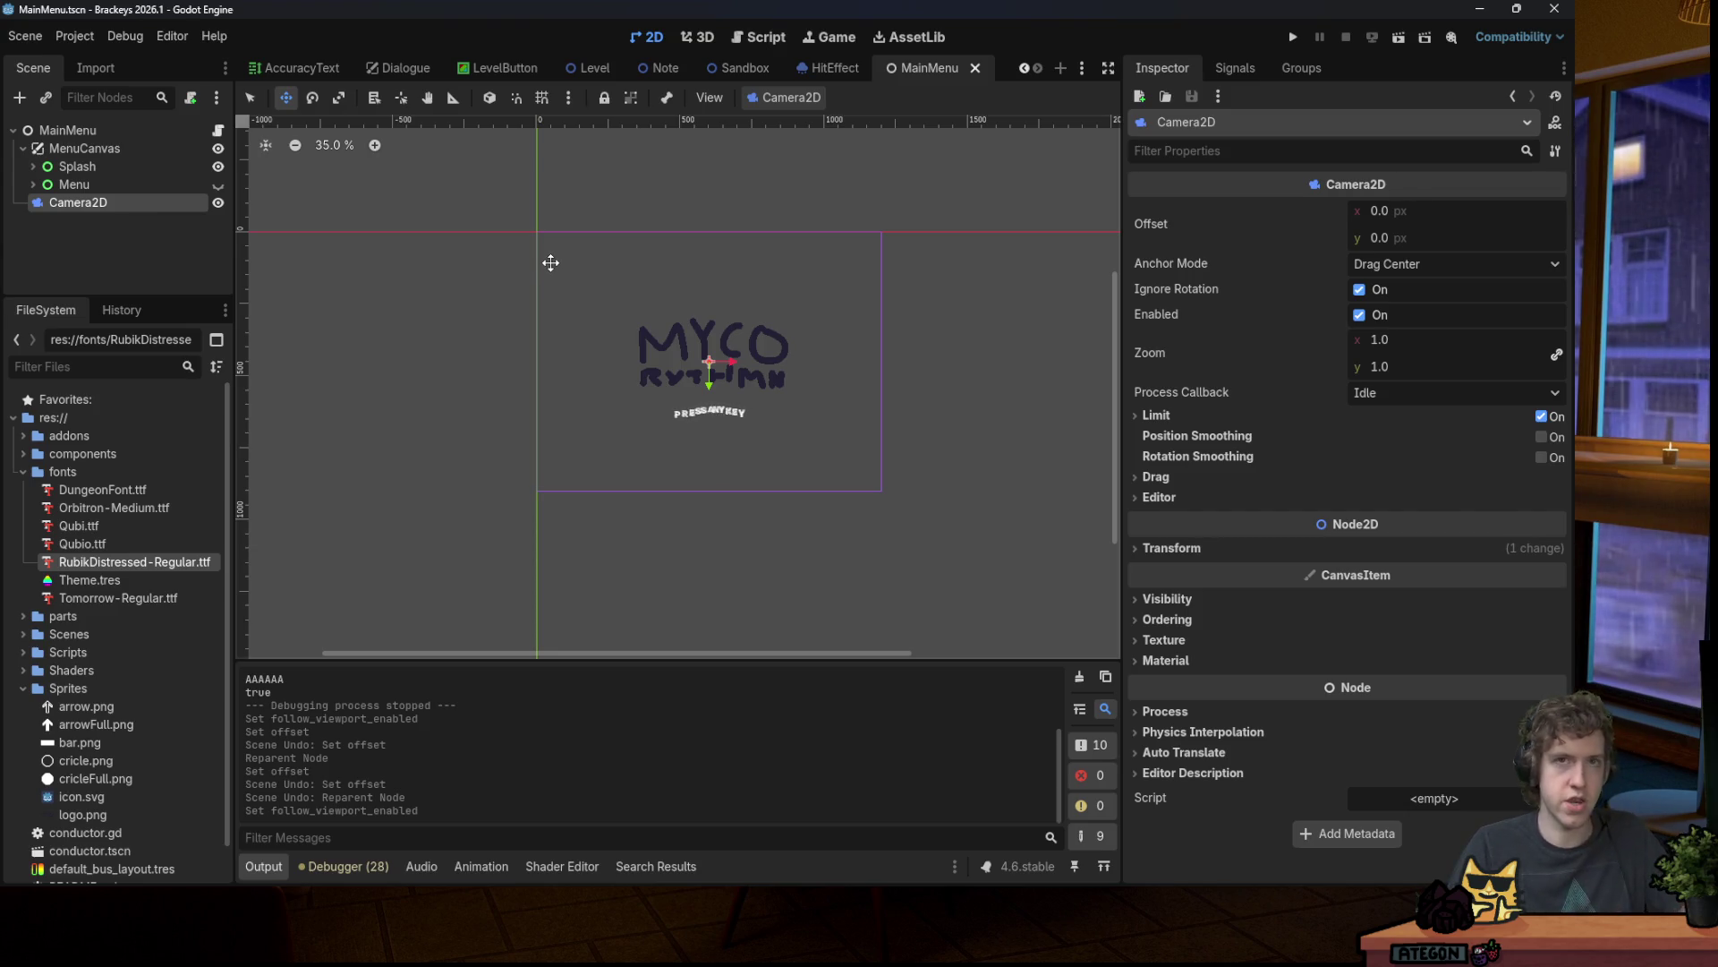
{"action": "scroll", "coordinate": [433, 269], "scroll_direction": "down", "scroll_amount": 1}
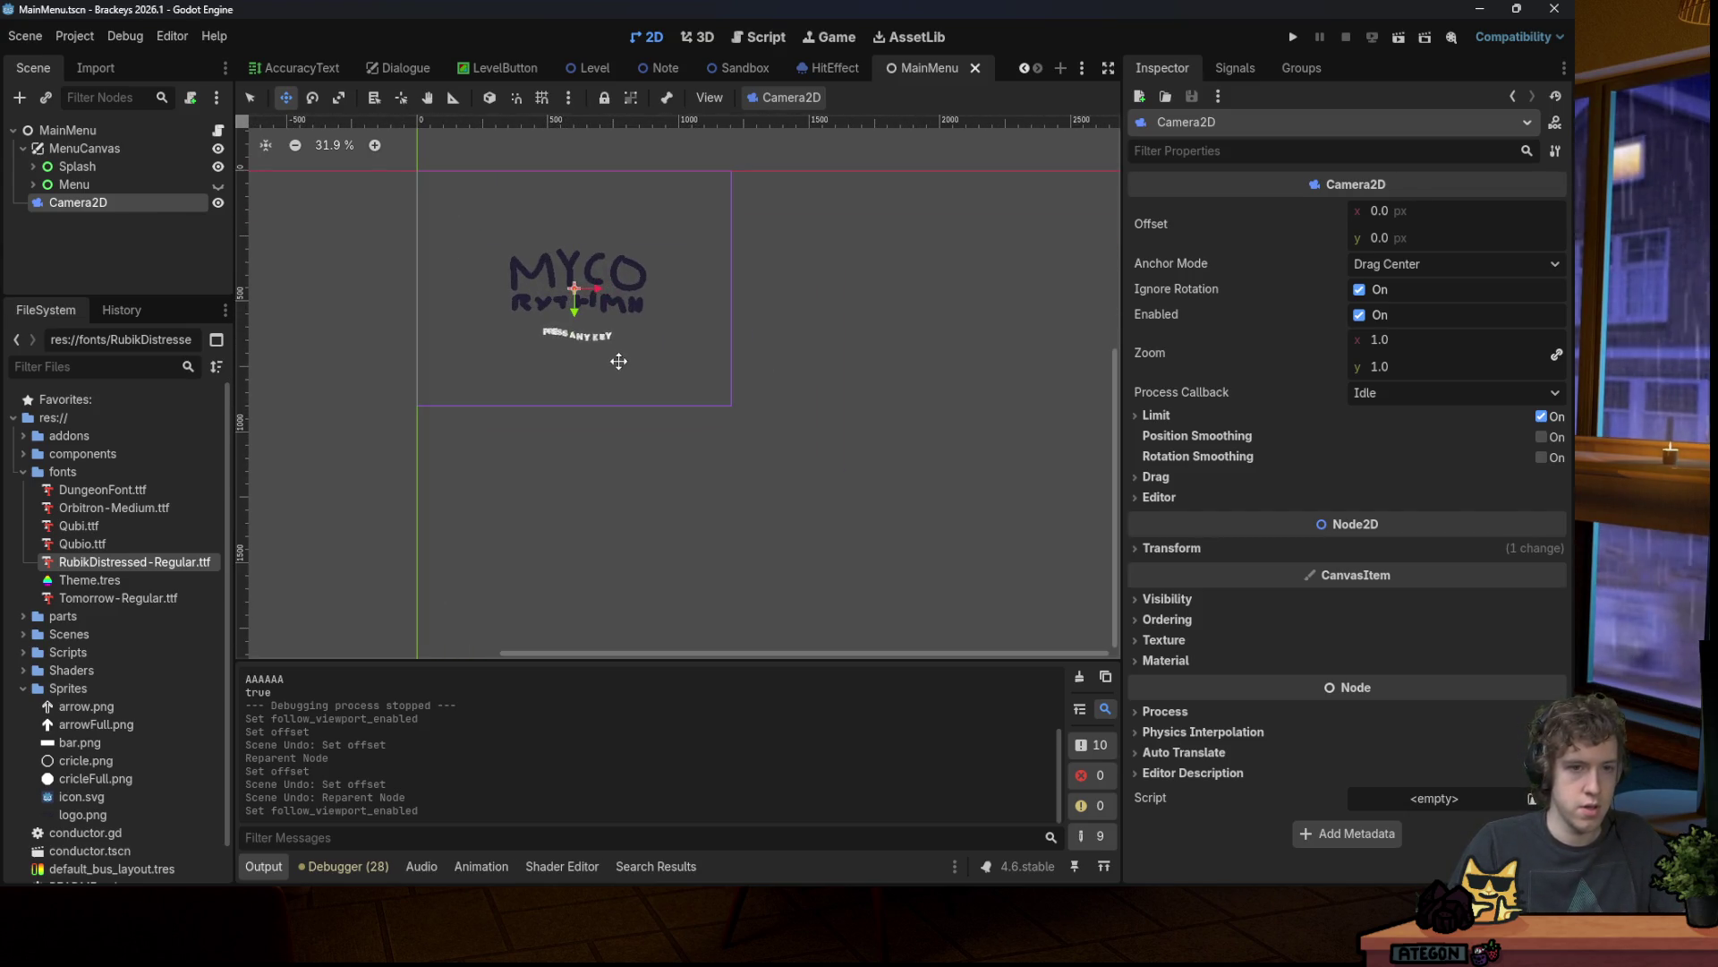
{"action": "mouse_move", "coordinate": [1130, 880]}
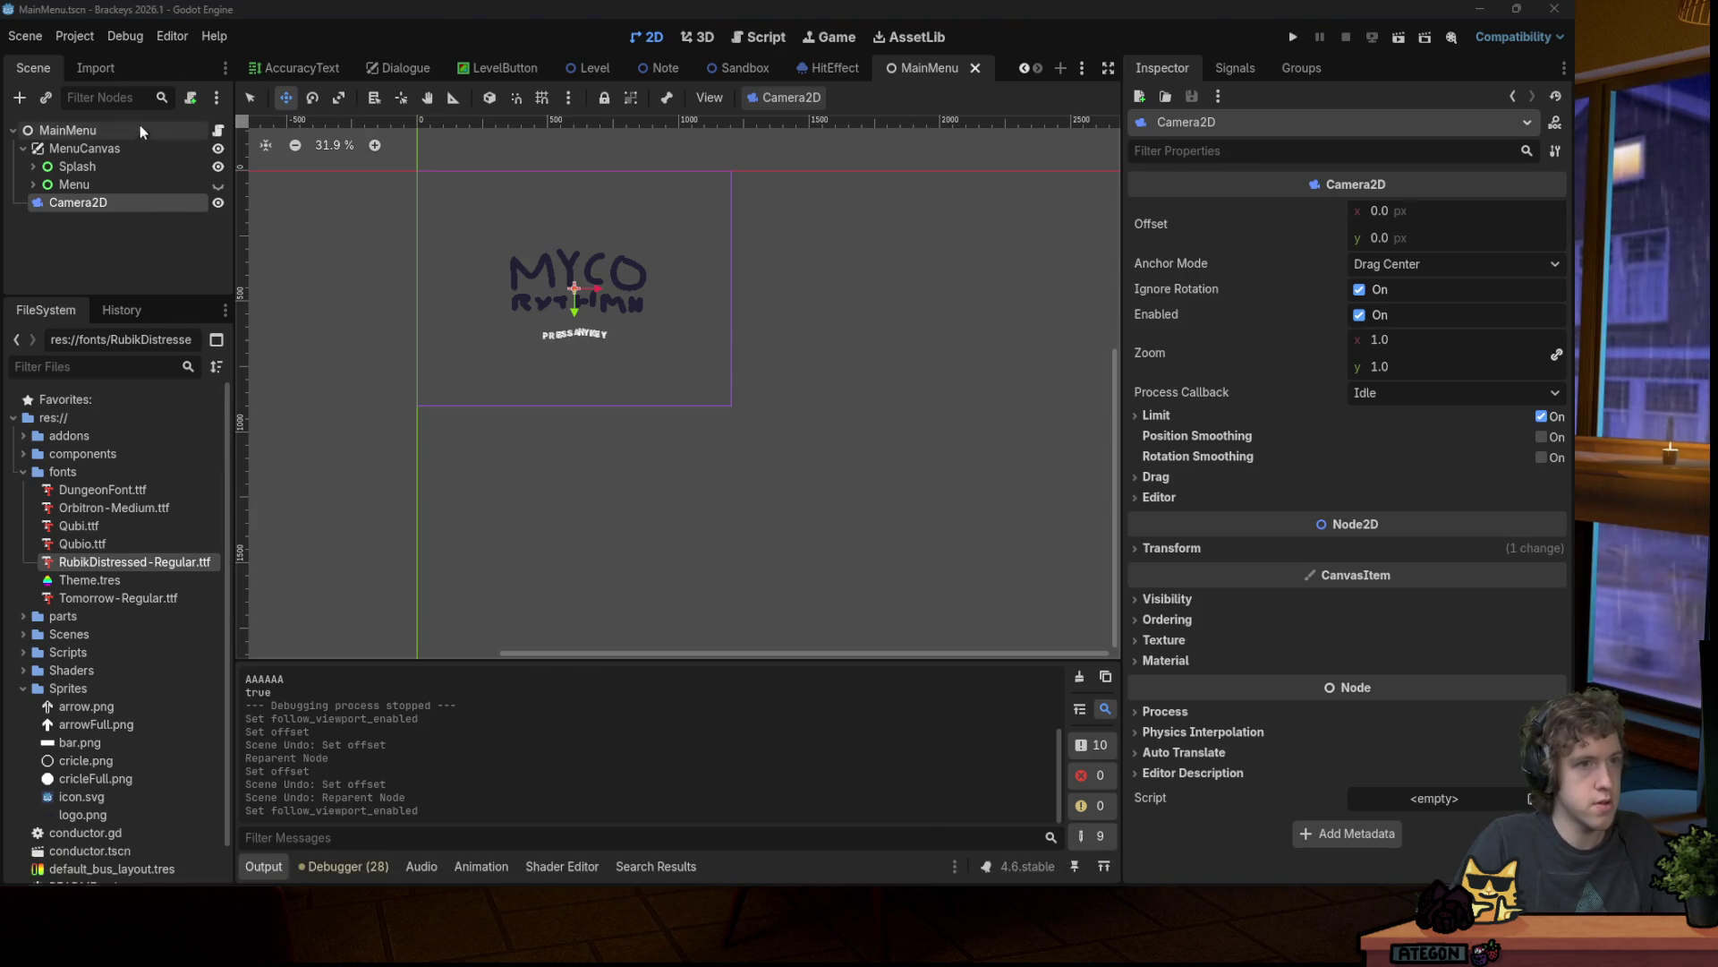
{"action": "left_click", "coordinate": [62, 40]}
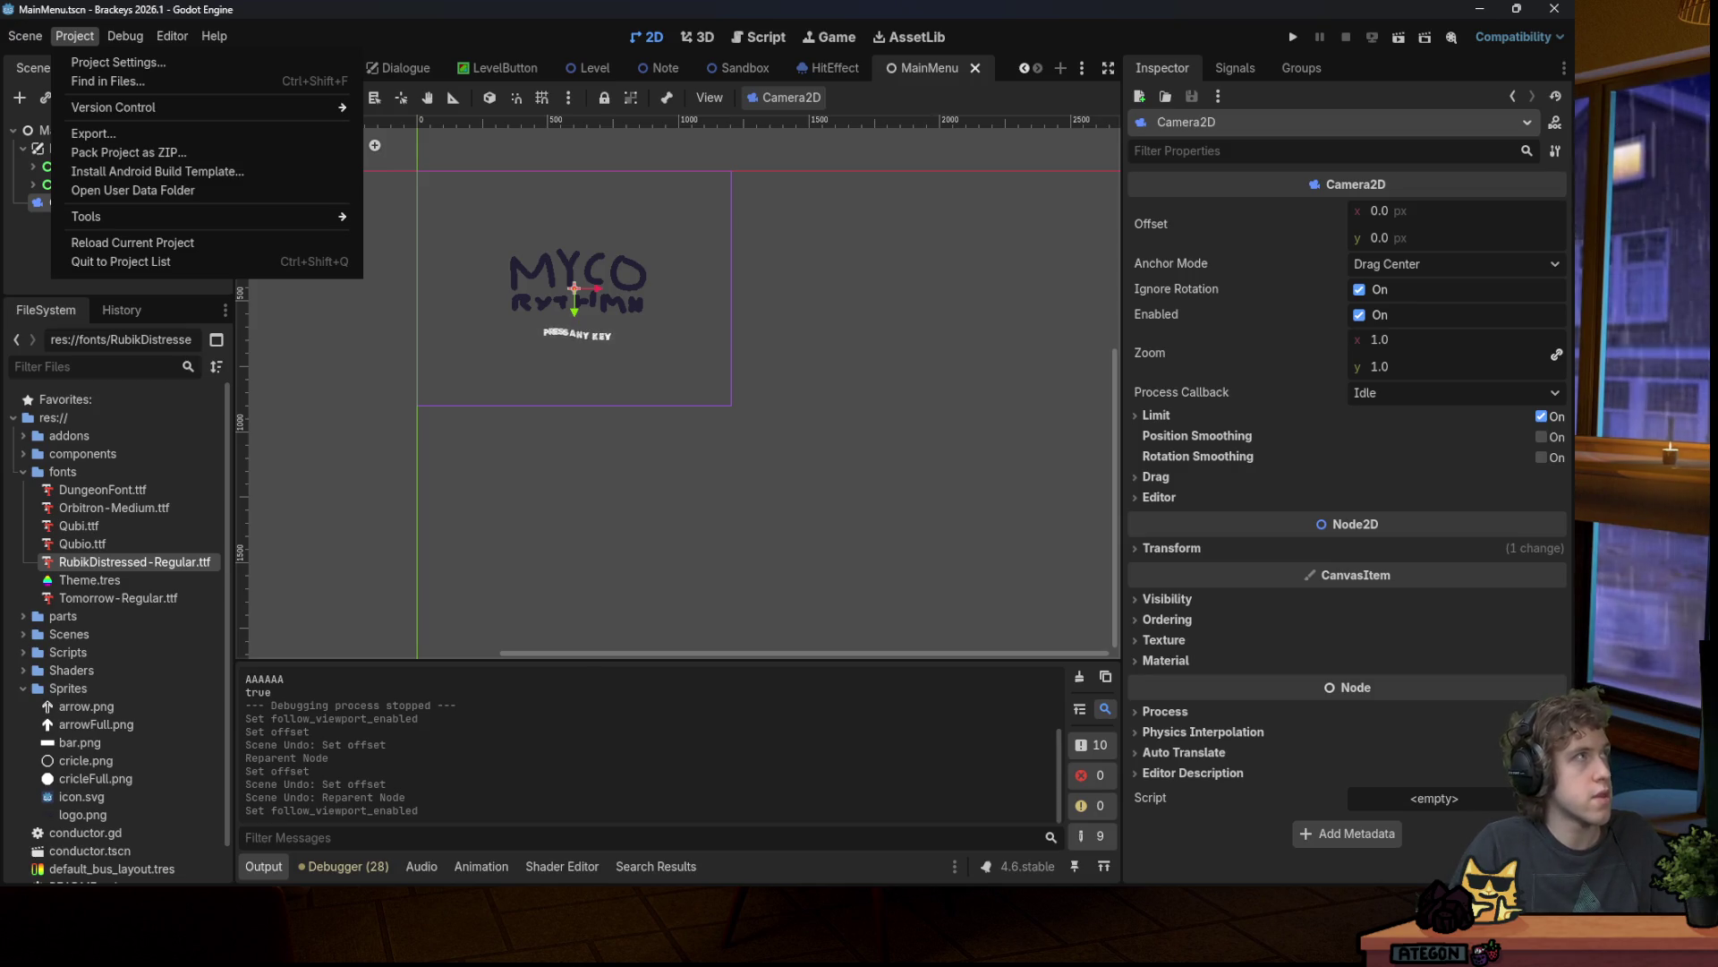
Step: Dismiss the Project menu, toggle the MenuCanvas, Splash and Menu branches, and bring up MenuCanvas's context menu
{"action": "key", "text": "Escape"}
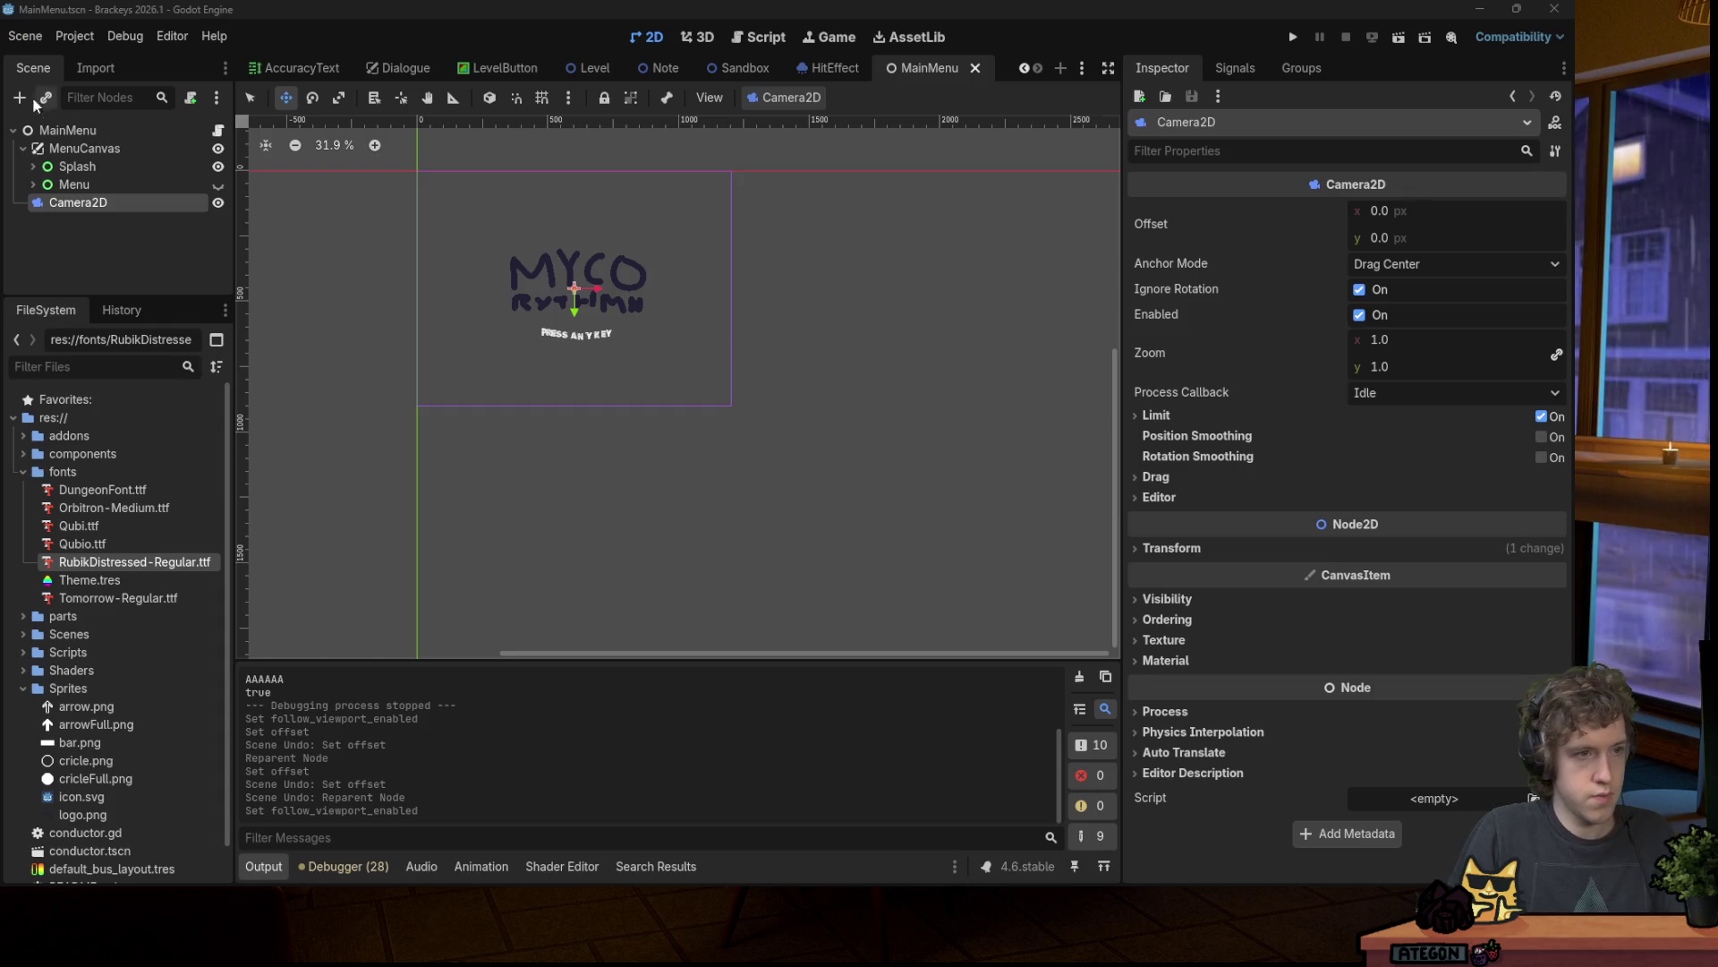
{"action": "left_click", "coordinate": [25, 150]}
{"action": "left_click", "coordinate": [24, 150]}
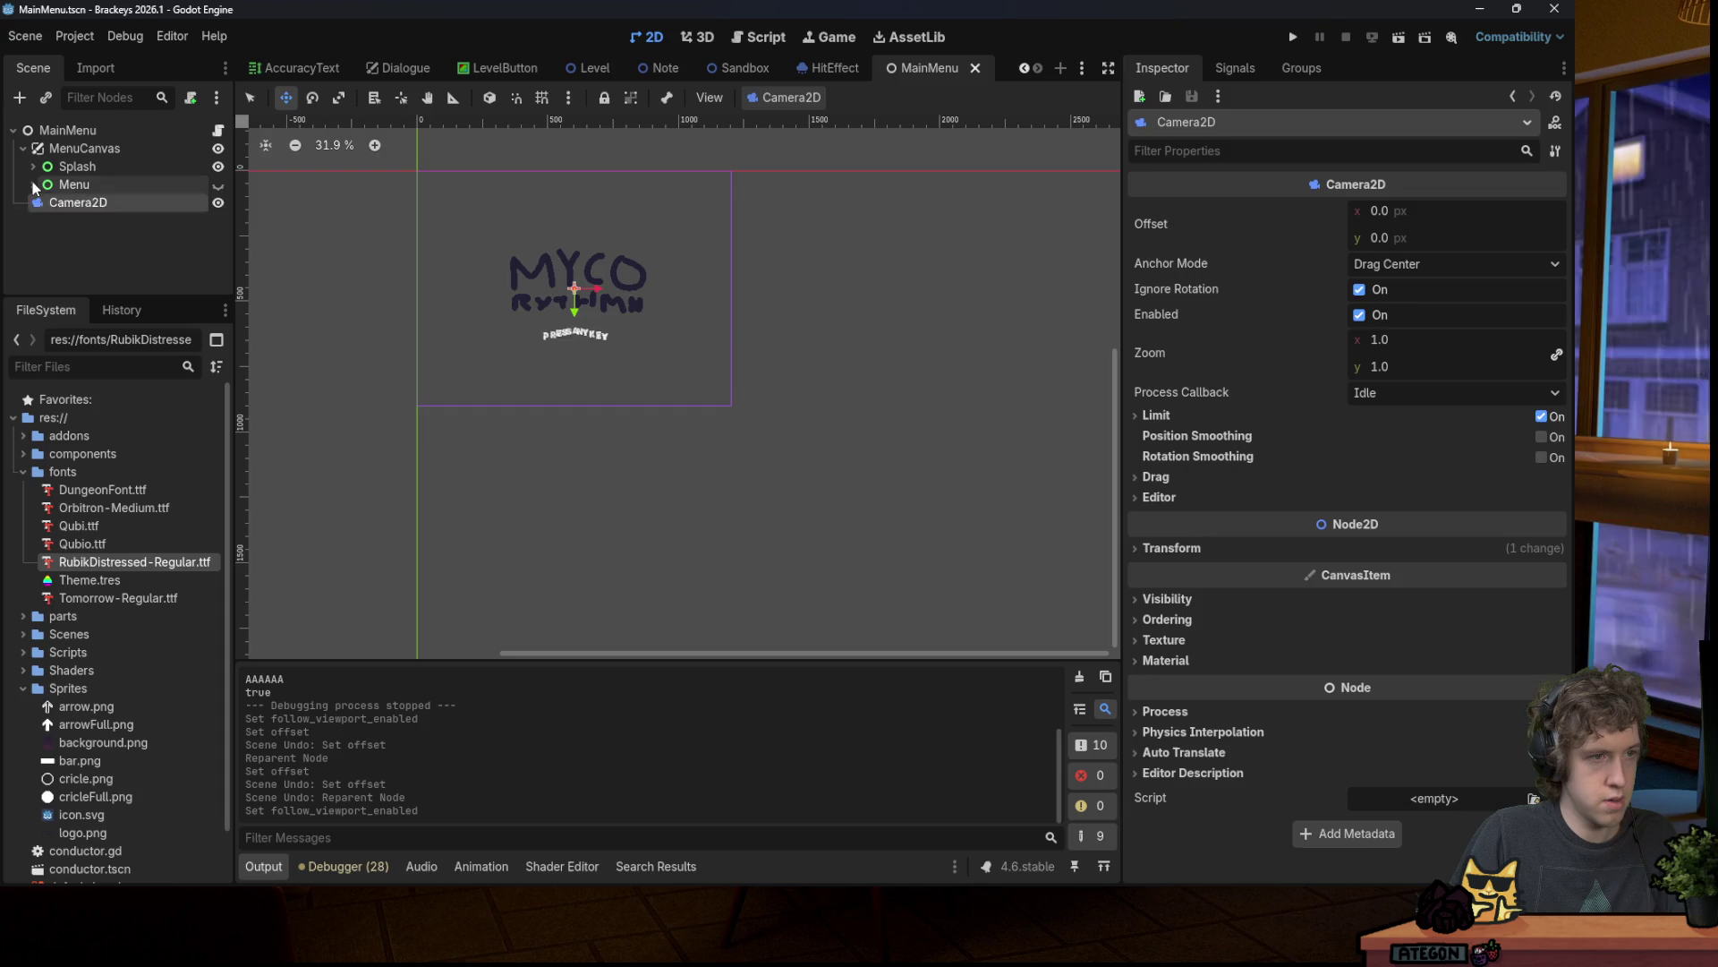
{"action": "left_click", "coordinate": [33, 184]}
{"action": "left_click", "coordinate": [33, 167]}
{"action": "left_click", "coordinate": [33, 168]}
{"action": "left_click", "coordinate": [33, 184]}
{"action": "right_click", "coordinate": [88, 149]}
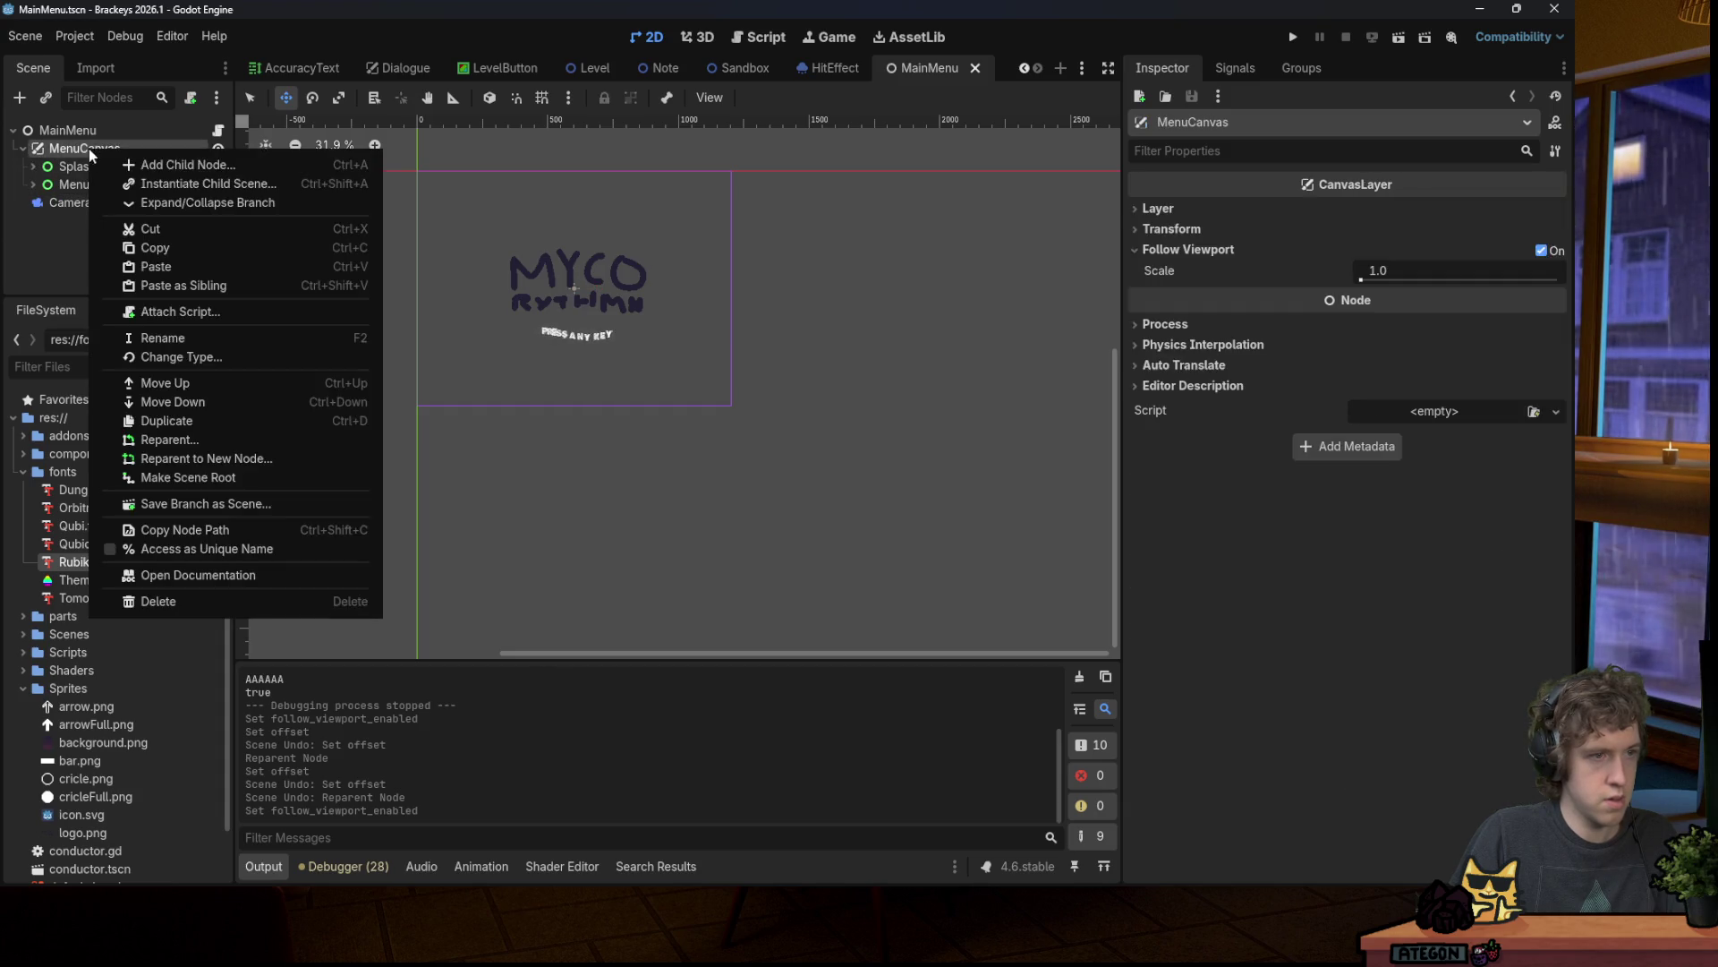
Step: Add a TextureRect child to MenuCanvas with background.png as its texture
{"action": "left_click", "coordinate": [165, 164]}
{"action": "type", "text": "texture"}
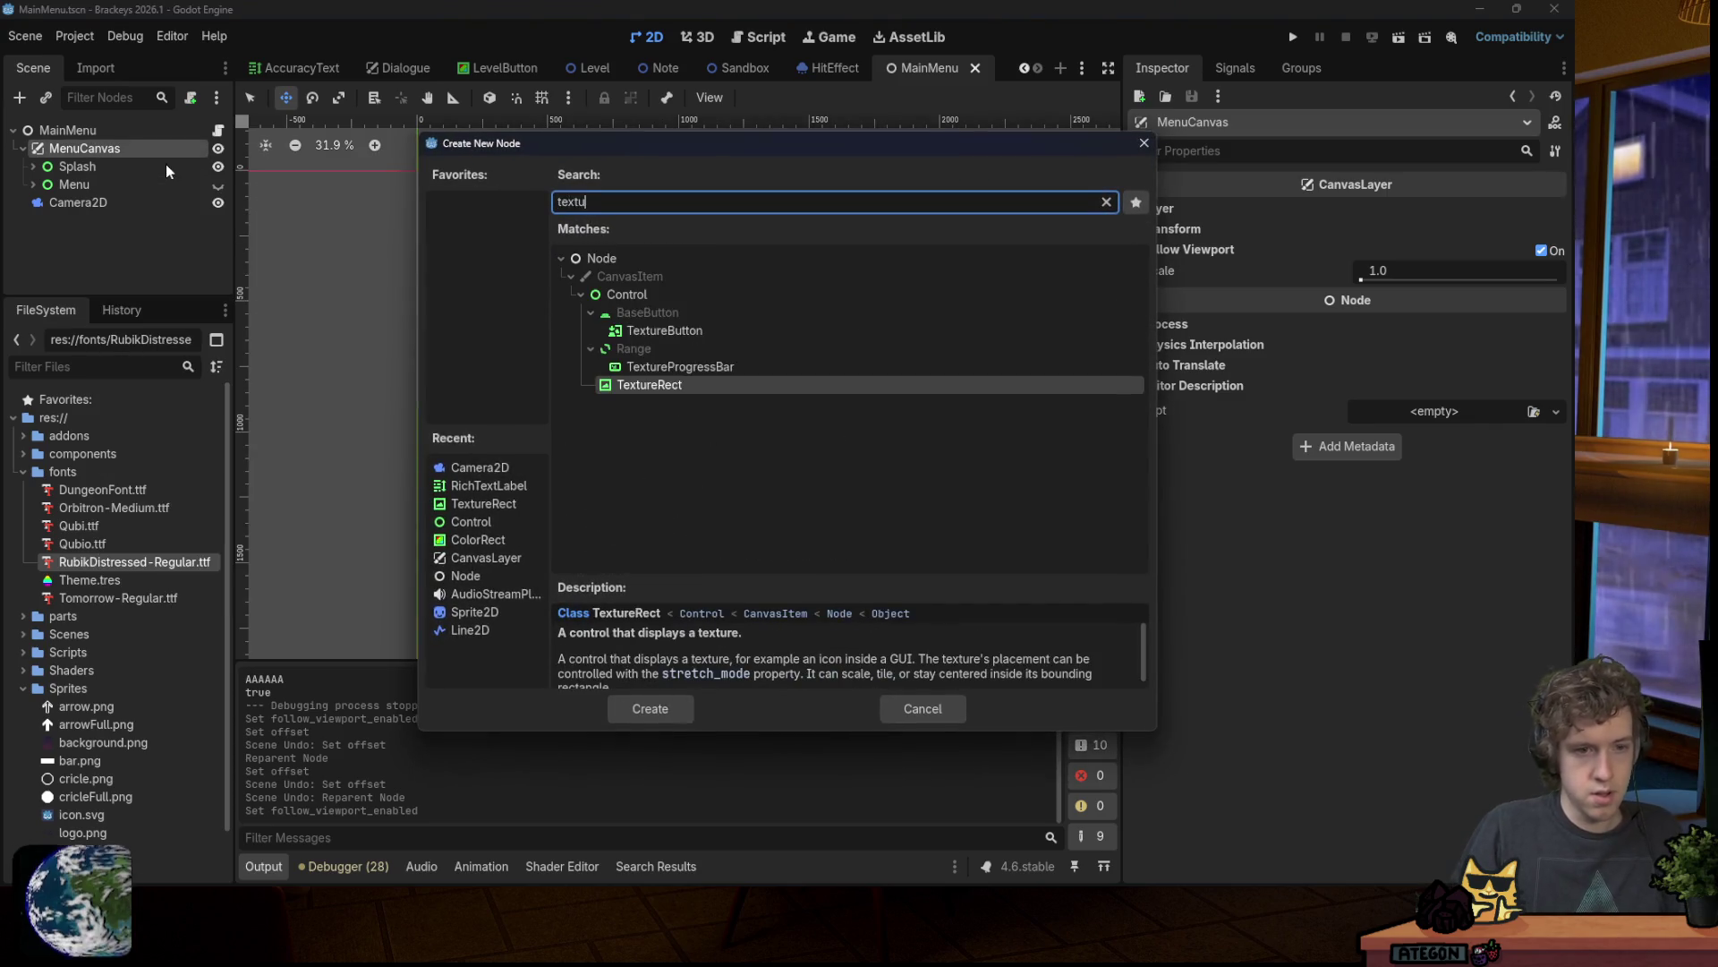
{"action": "key", "text": "Return"}
{"action": "left_click", "coordinate": [72, 366]}
{"action": "type", "text": "ba"}
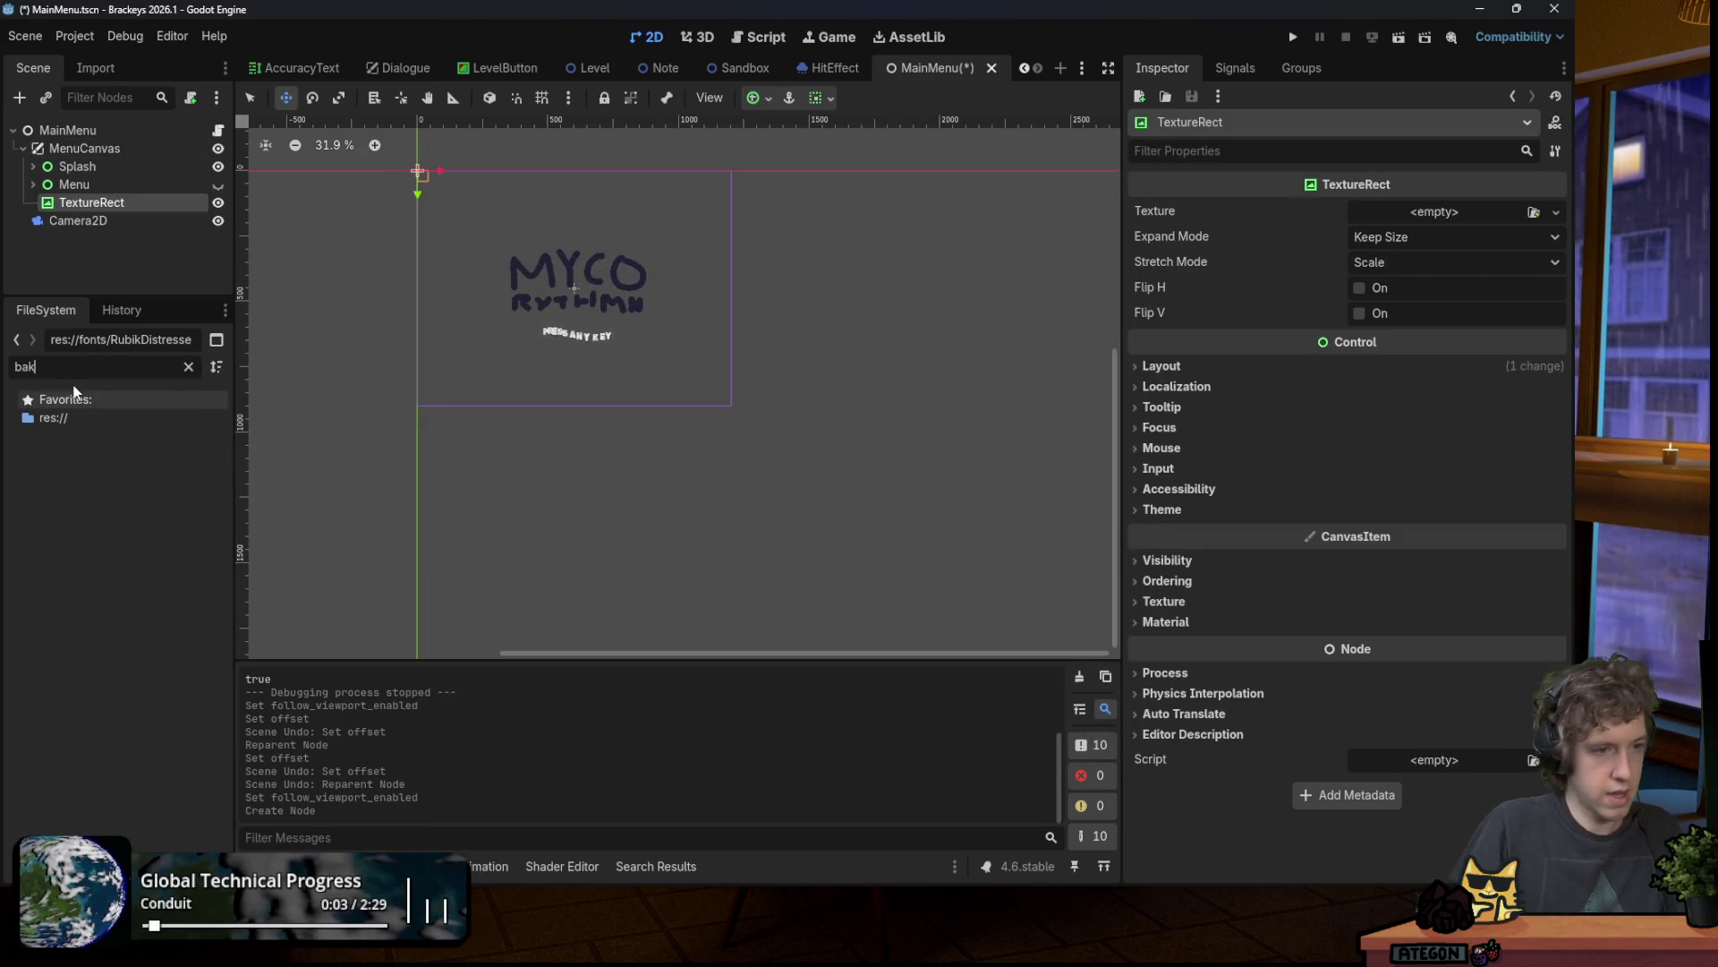
{"action": "type", "text": "ck"}
{"action": "mouse_move", "coordinate": [127, 548]}
{"action": "left_mouse_down"}
{"action": "mouse_move", "coordinate": [716, 354]}
{"action": "mouse_move", "coordinate": [1414, 212]}
{"action": "left_mouse_up"}
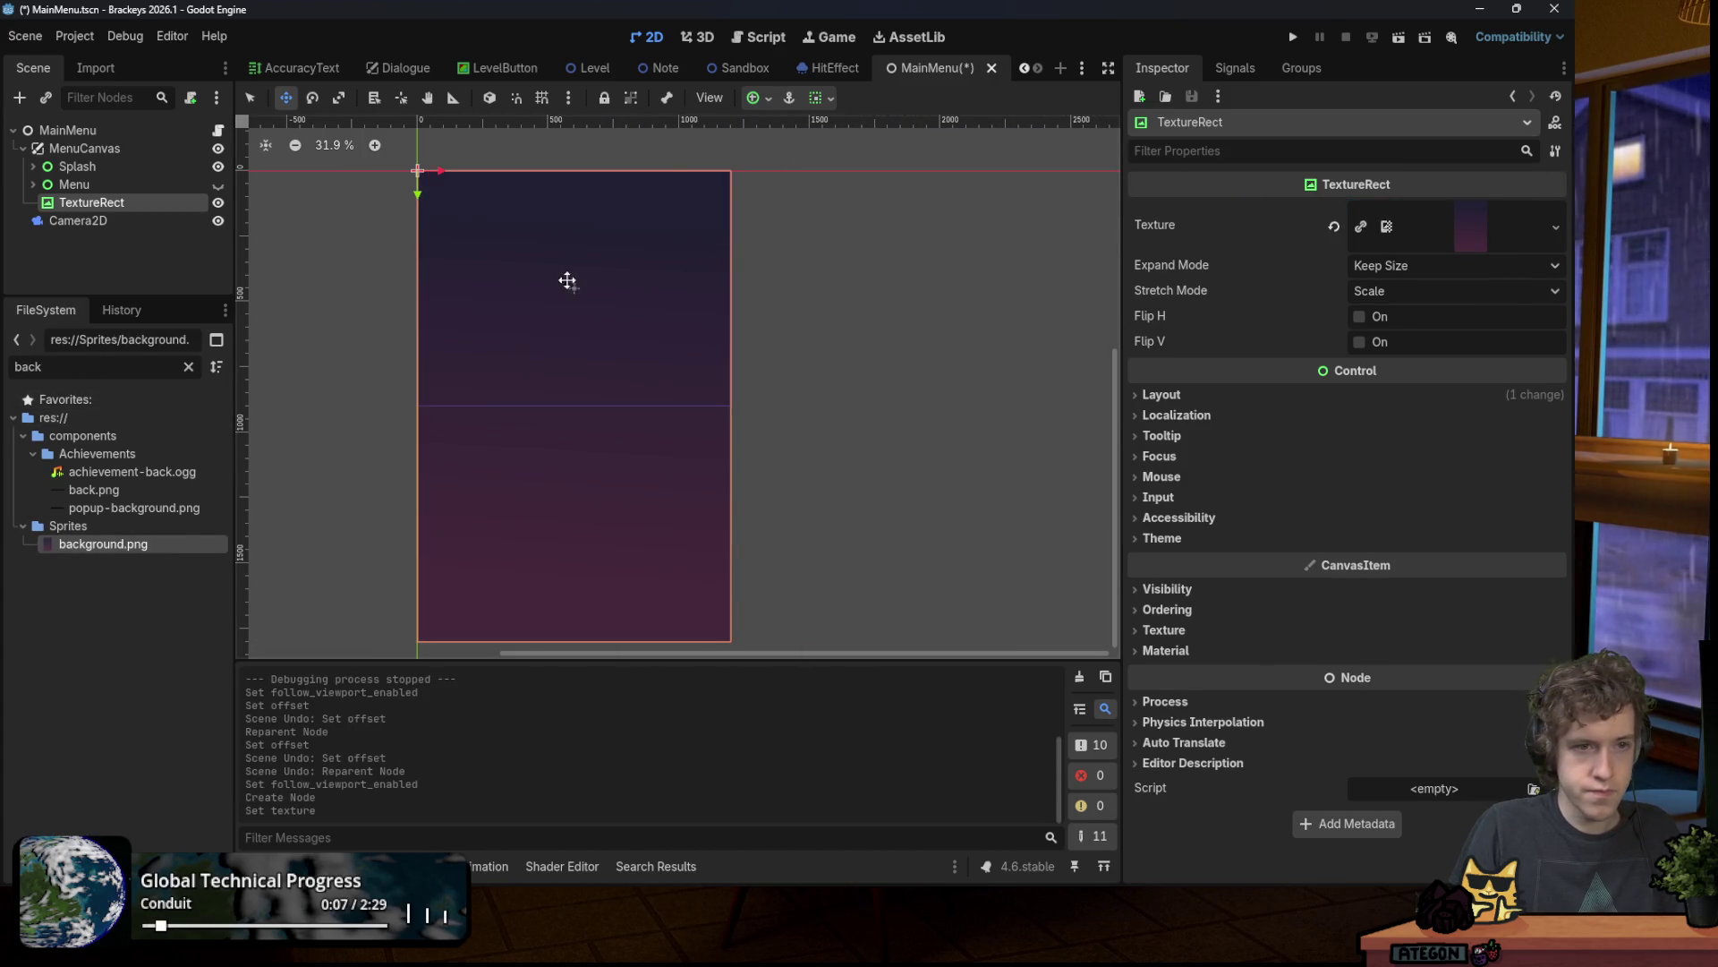
Step: Move the TextureRect to be MenuCanvas's first child, save, and test-run the background
{"action": "left_click_drag", "start_coordinate": [90, 202], "coordinate": [88, 158]}
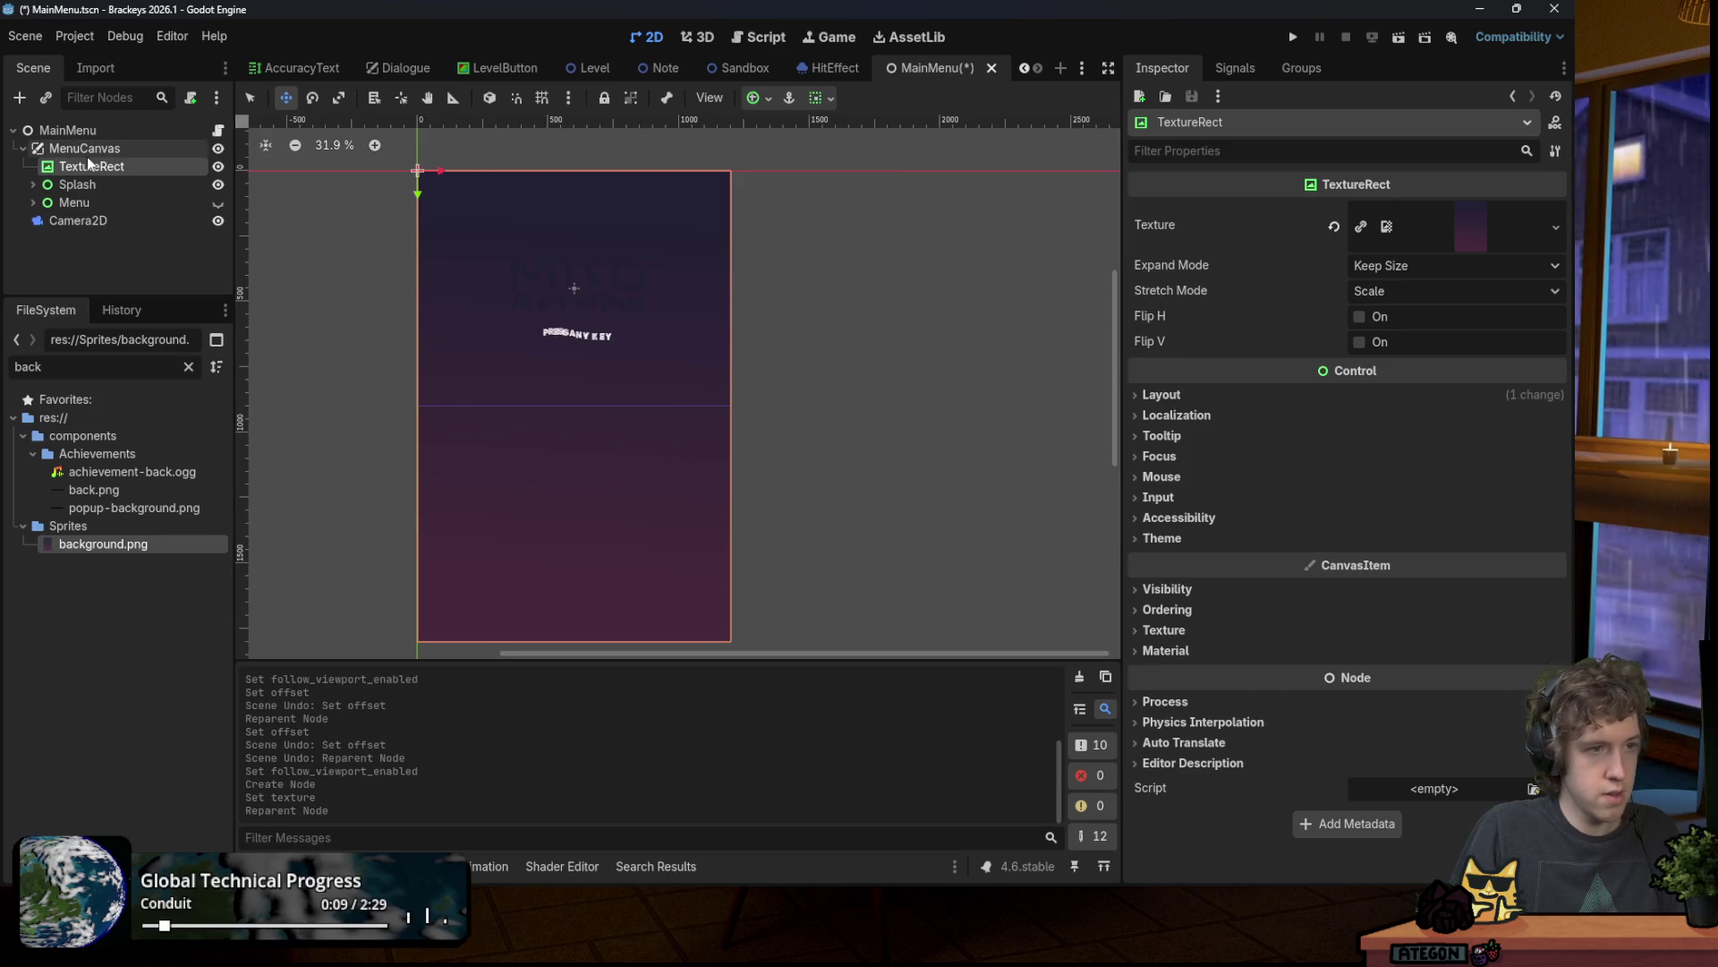
{"action": "key", "text": "ctrl+s"}
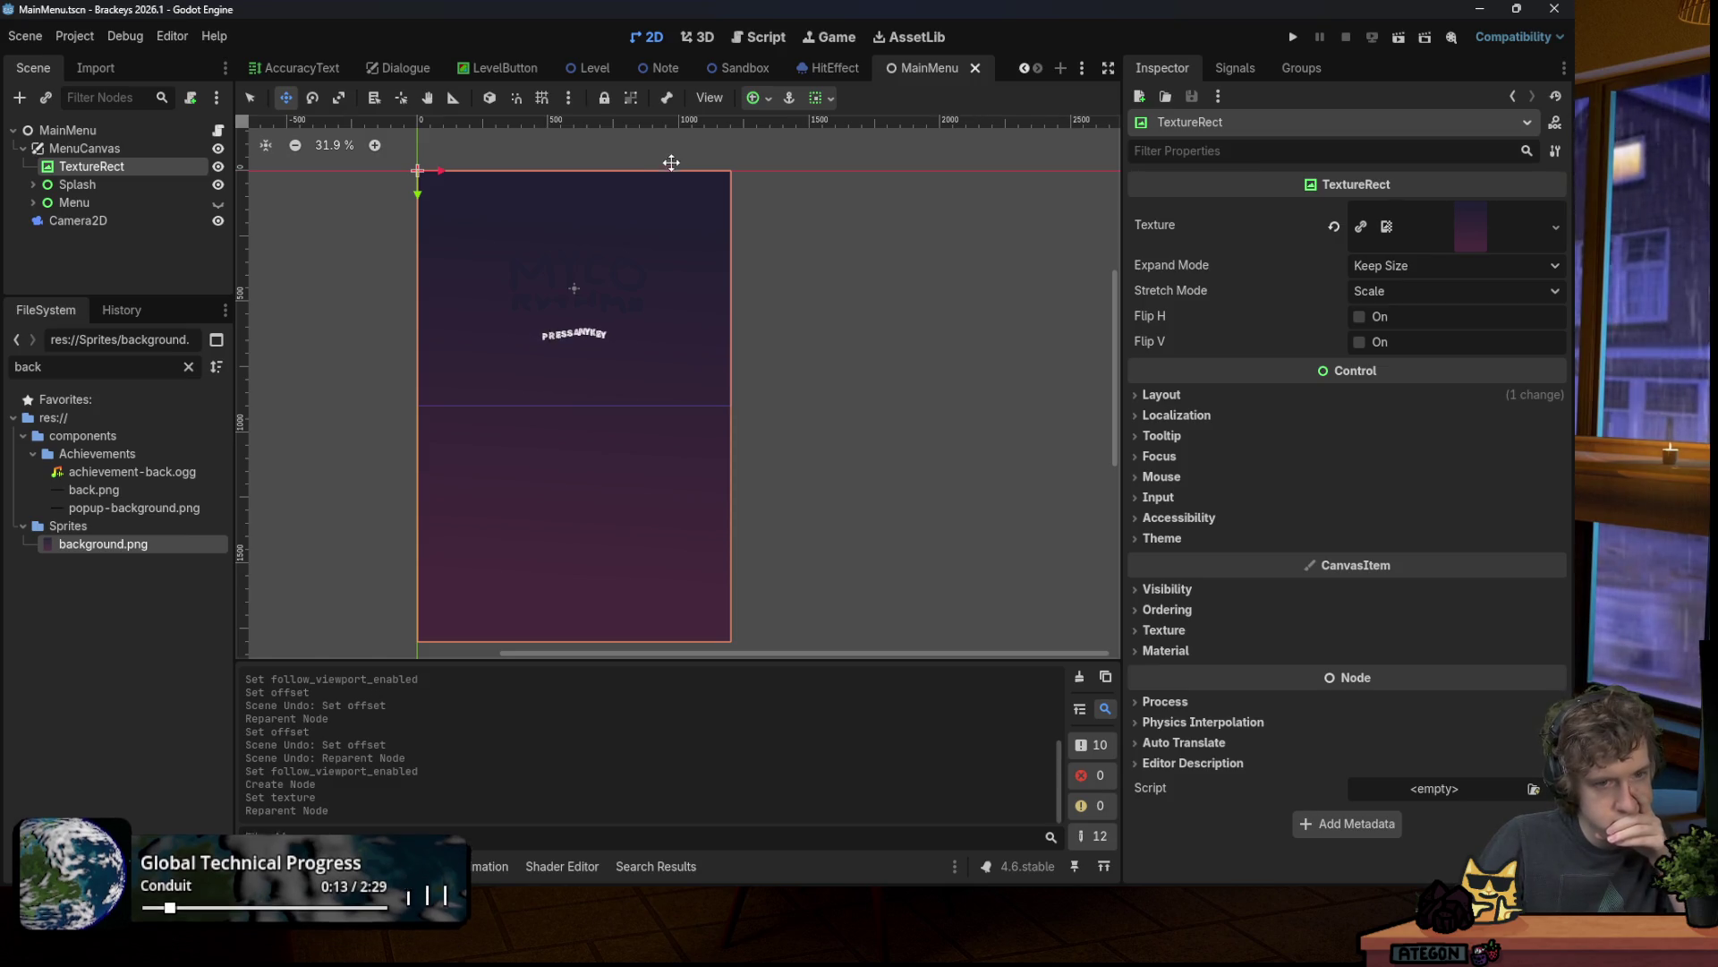
{"action": "left_click", "coordinate": [1292, 38]}
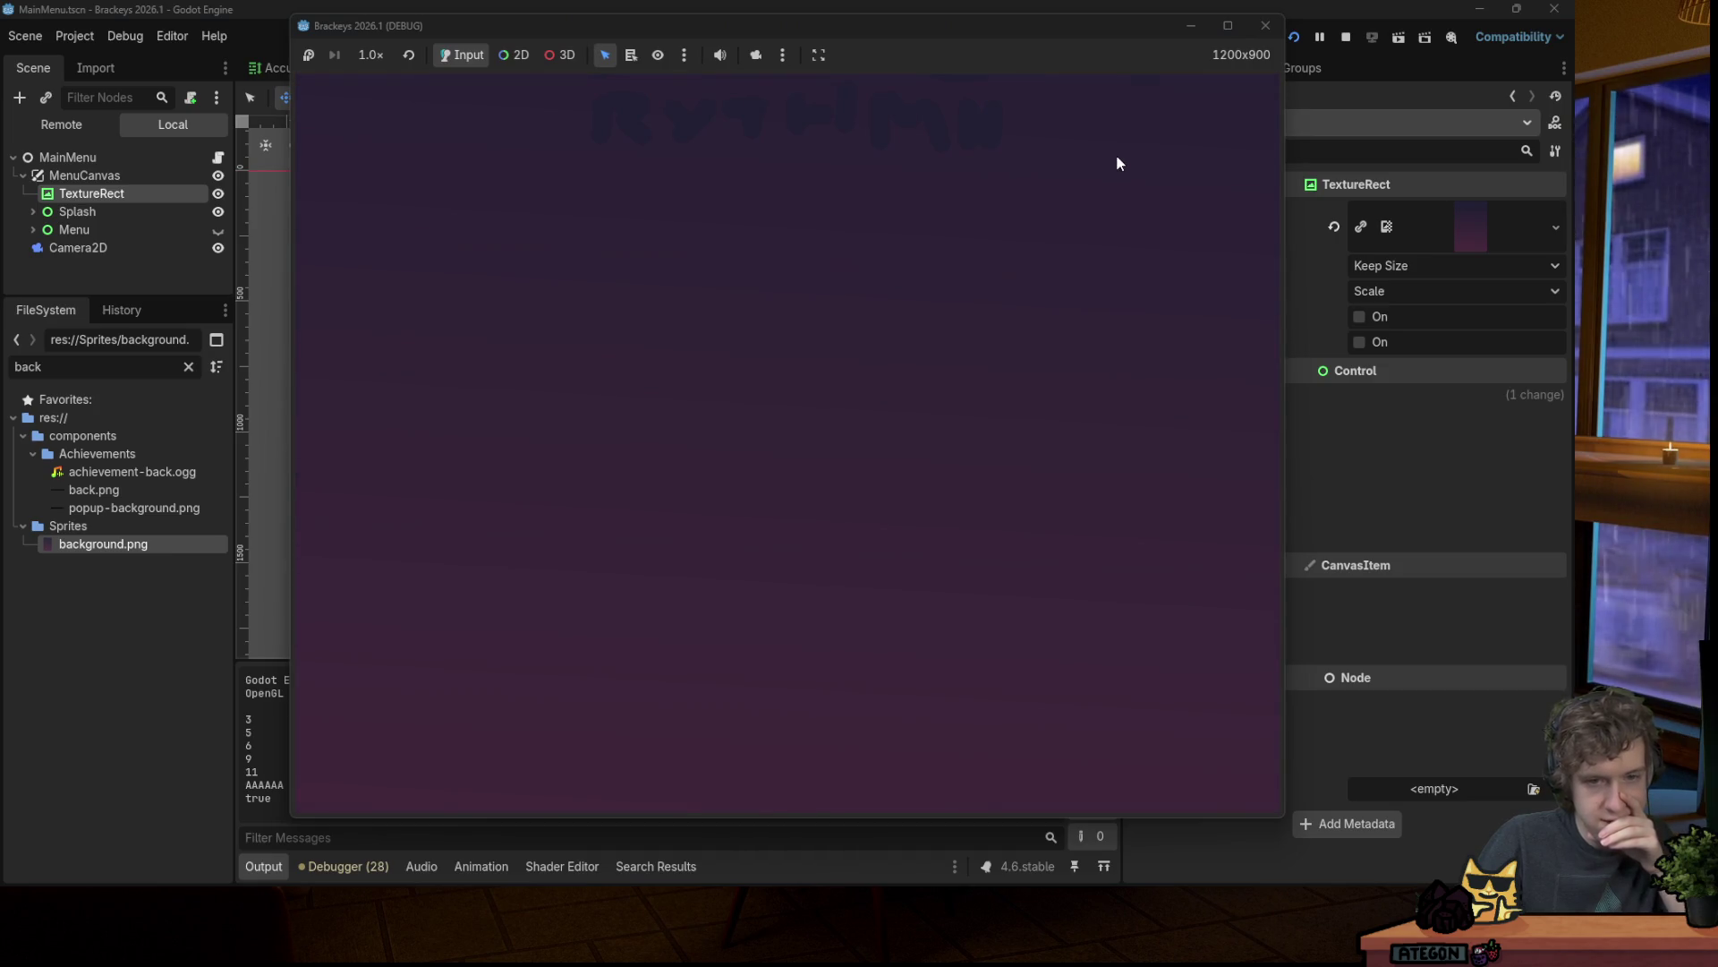
{"action": "left_click", "coordinate": [1265, 25]}
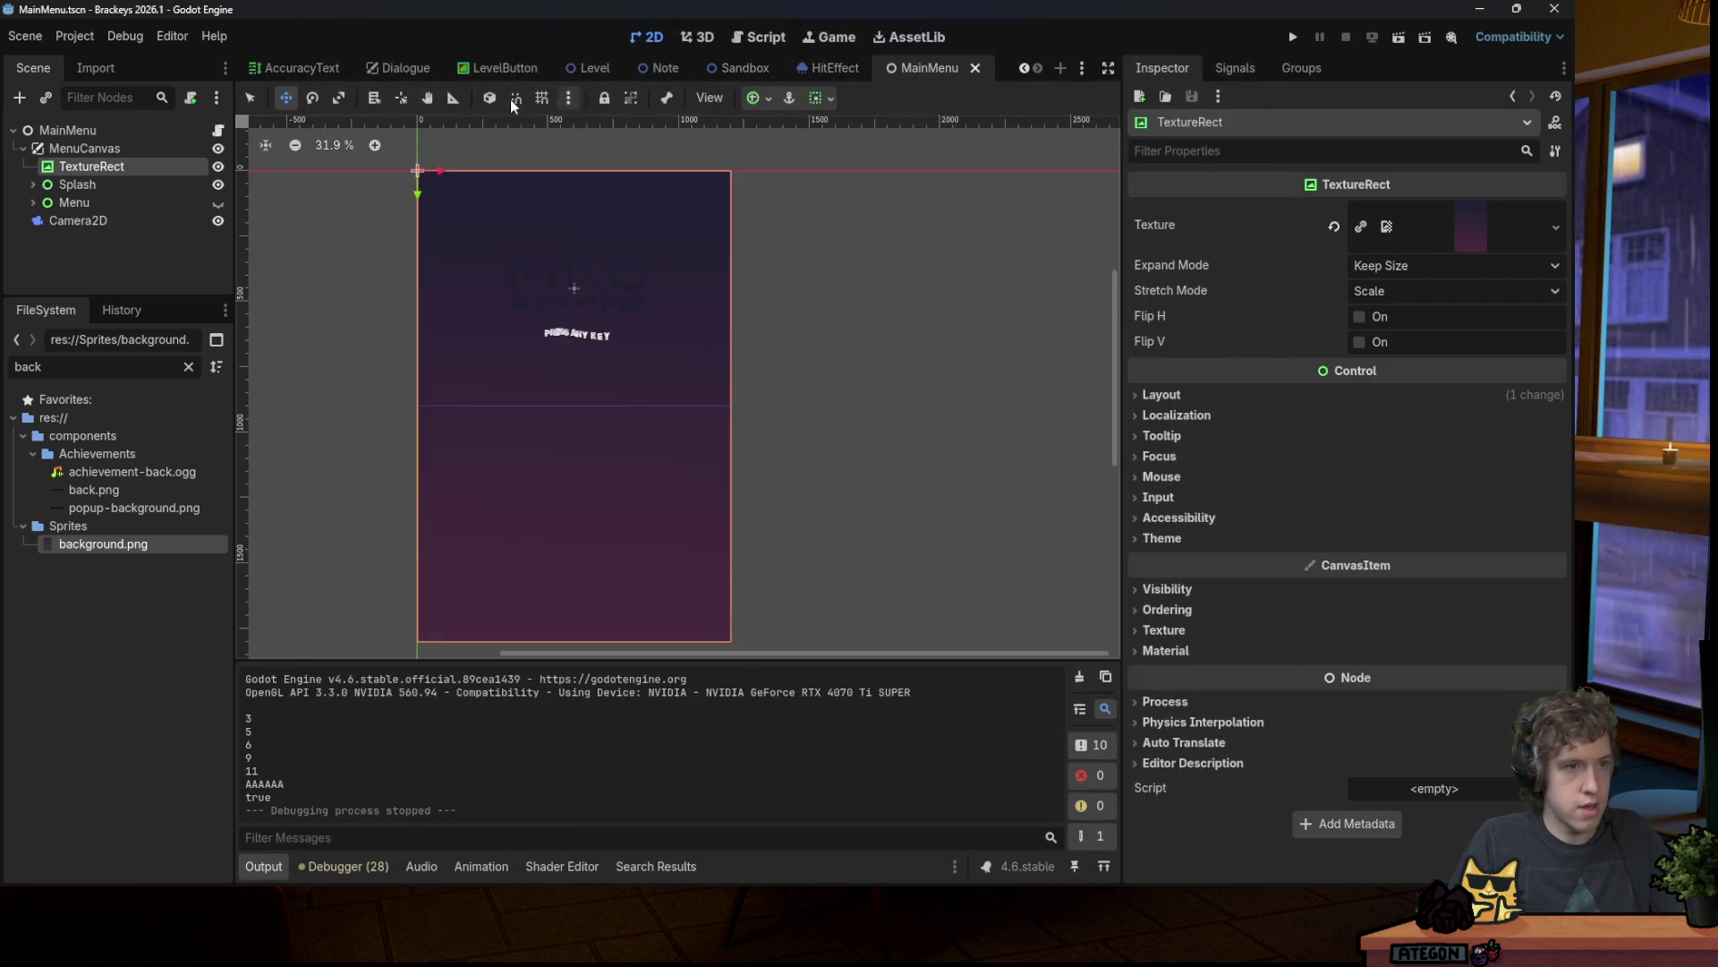
Step: In main_menu.gd edit the camera tween's target y, test-run, and save the script
{"action": "key", "text": "ctrl+F3"}
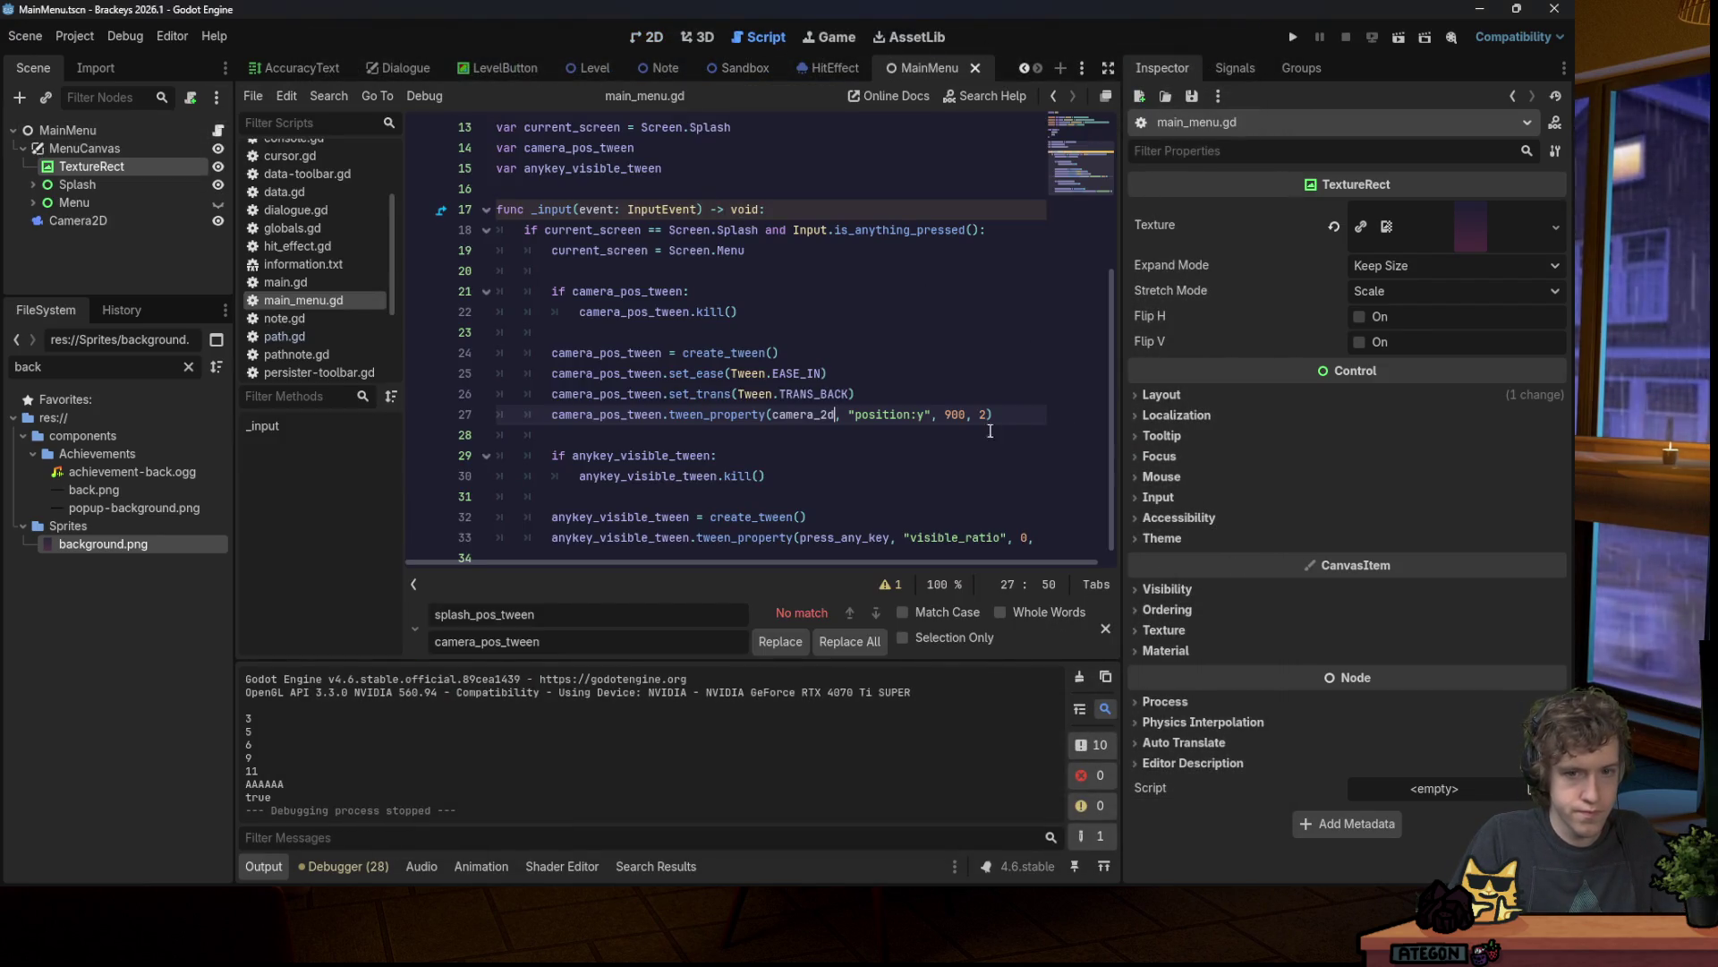
{"action": "key", "text": "BackSpace"}
{"action": "type", "text": "18"}
{"action": "left_click", "coordinate": [1293, 38]}
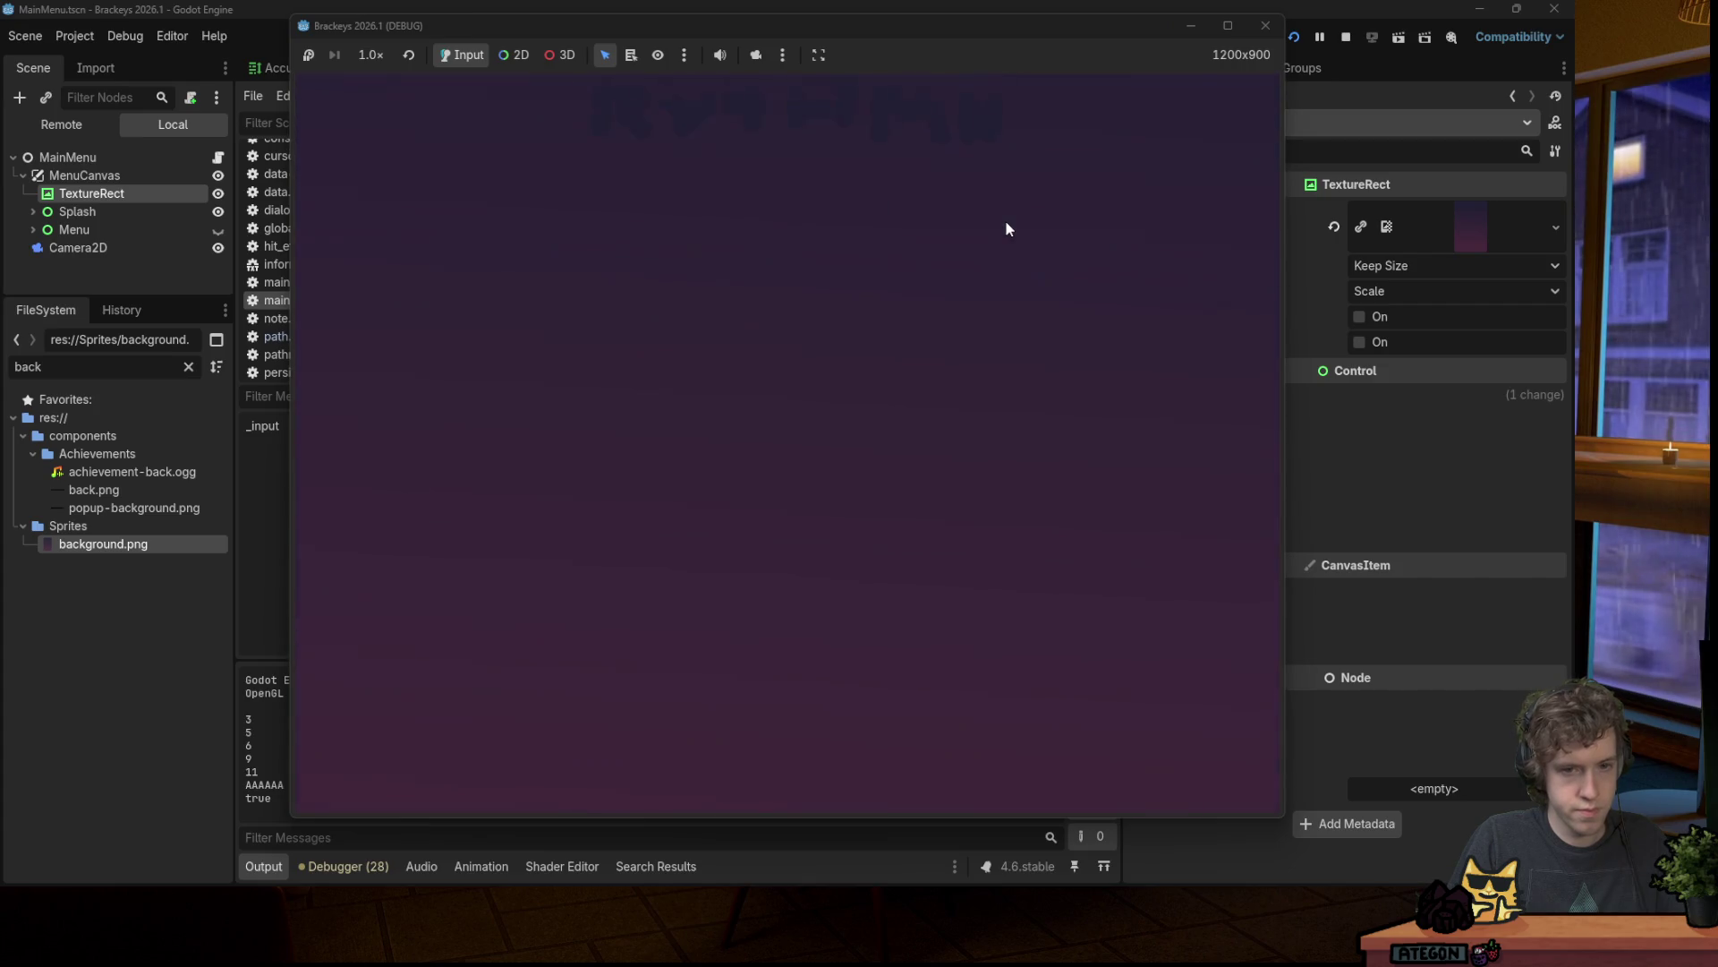
{"action": "left_click", "coordinate": [1262, 28]}
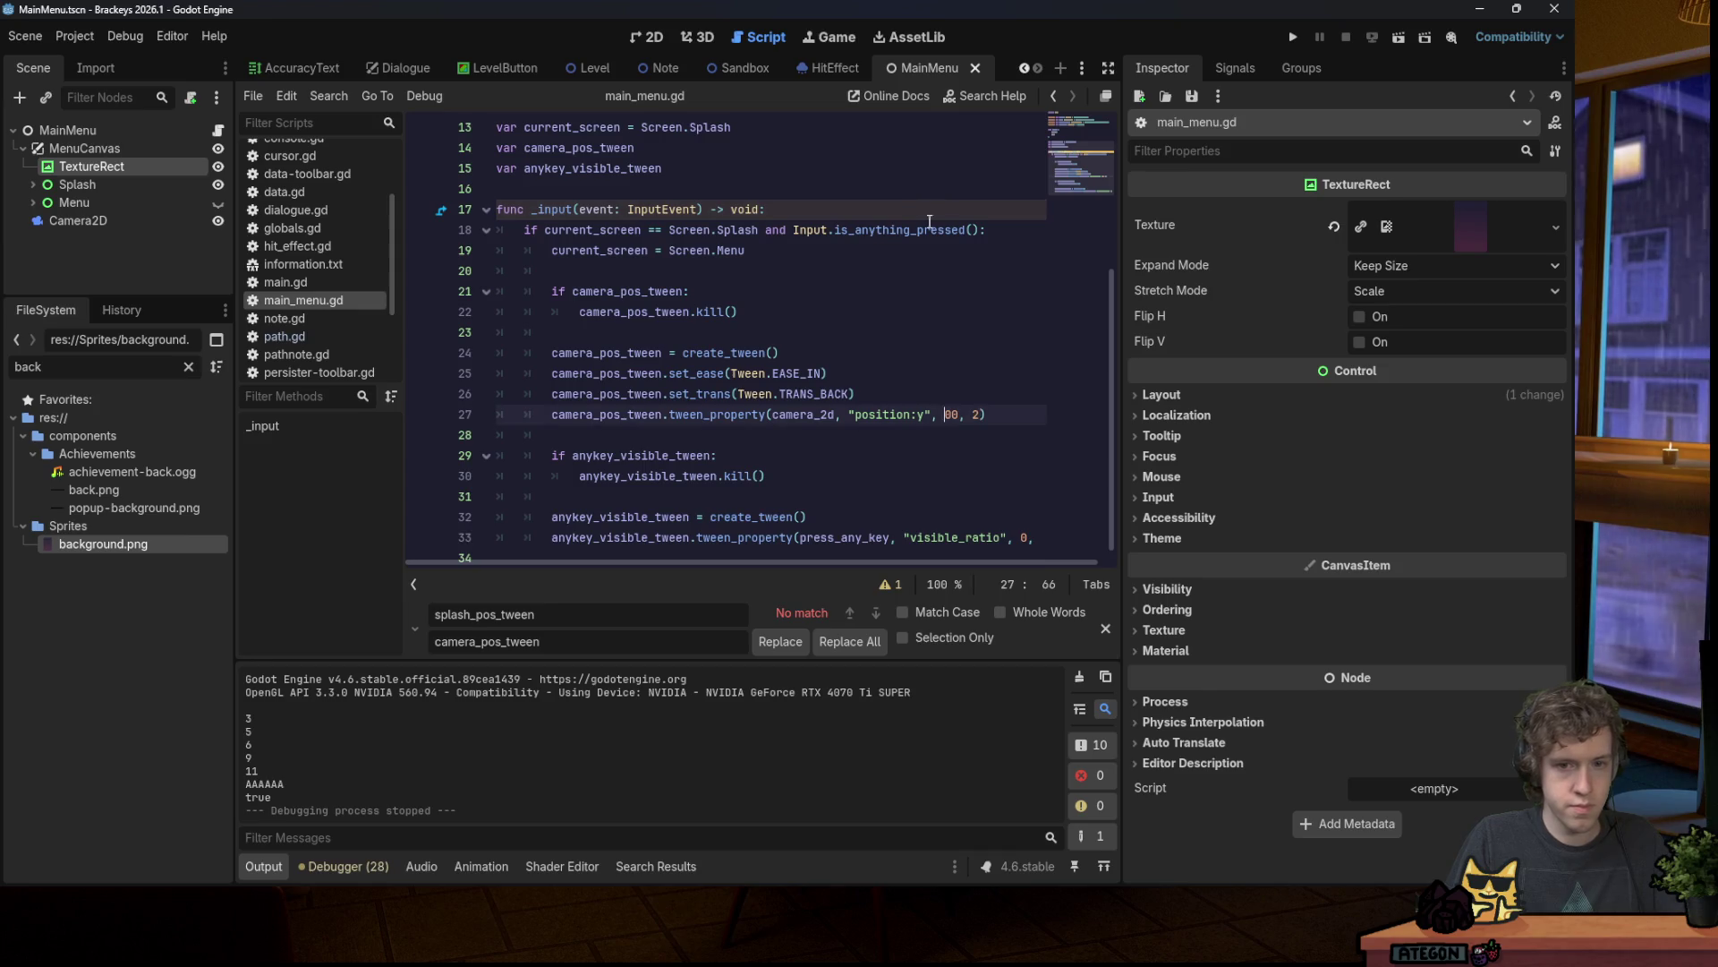
{"action": "type", "text": "9"}
{"action": "key", "text": "ctrl+s"}
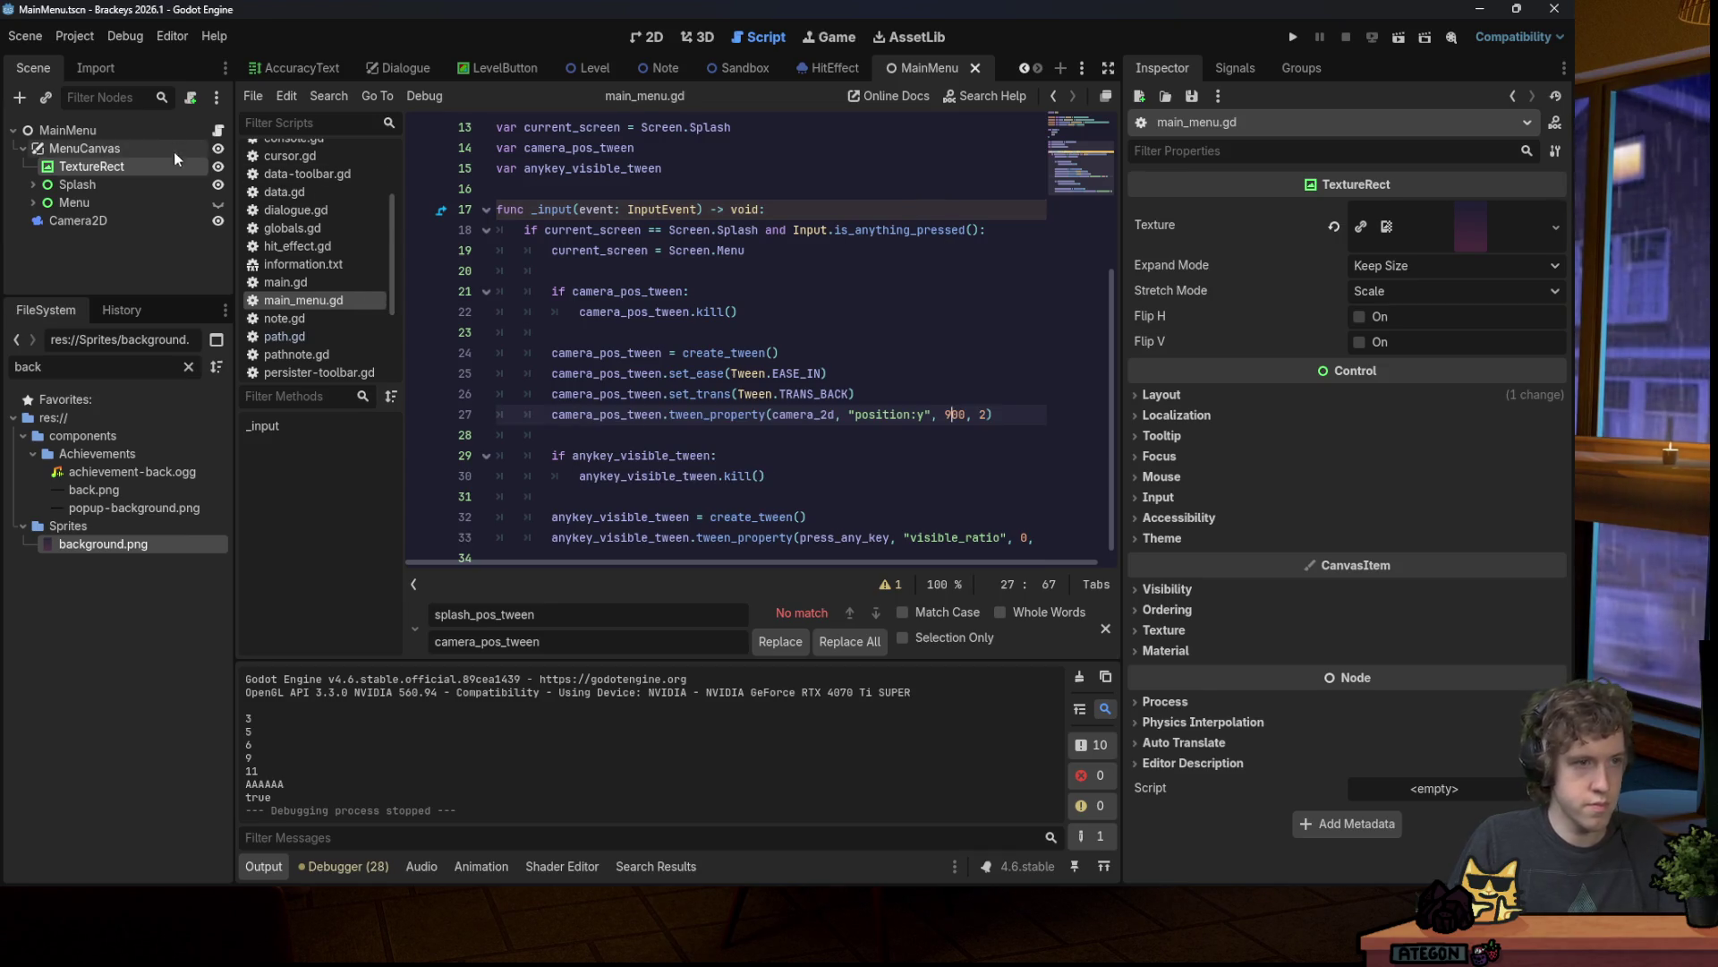
Step: Check Camera2D's position y, then set line 27's tween target y to 1350
{"action": "left_click", "coordinate": [165, 220]}
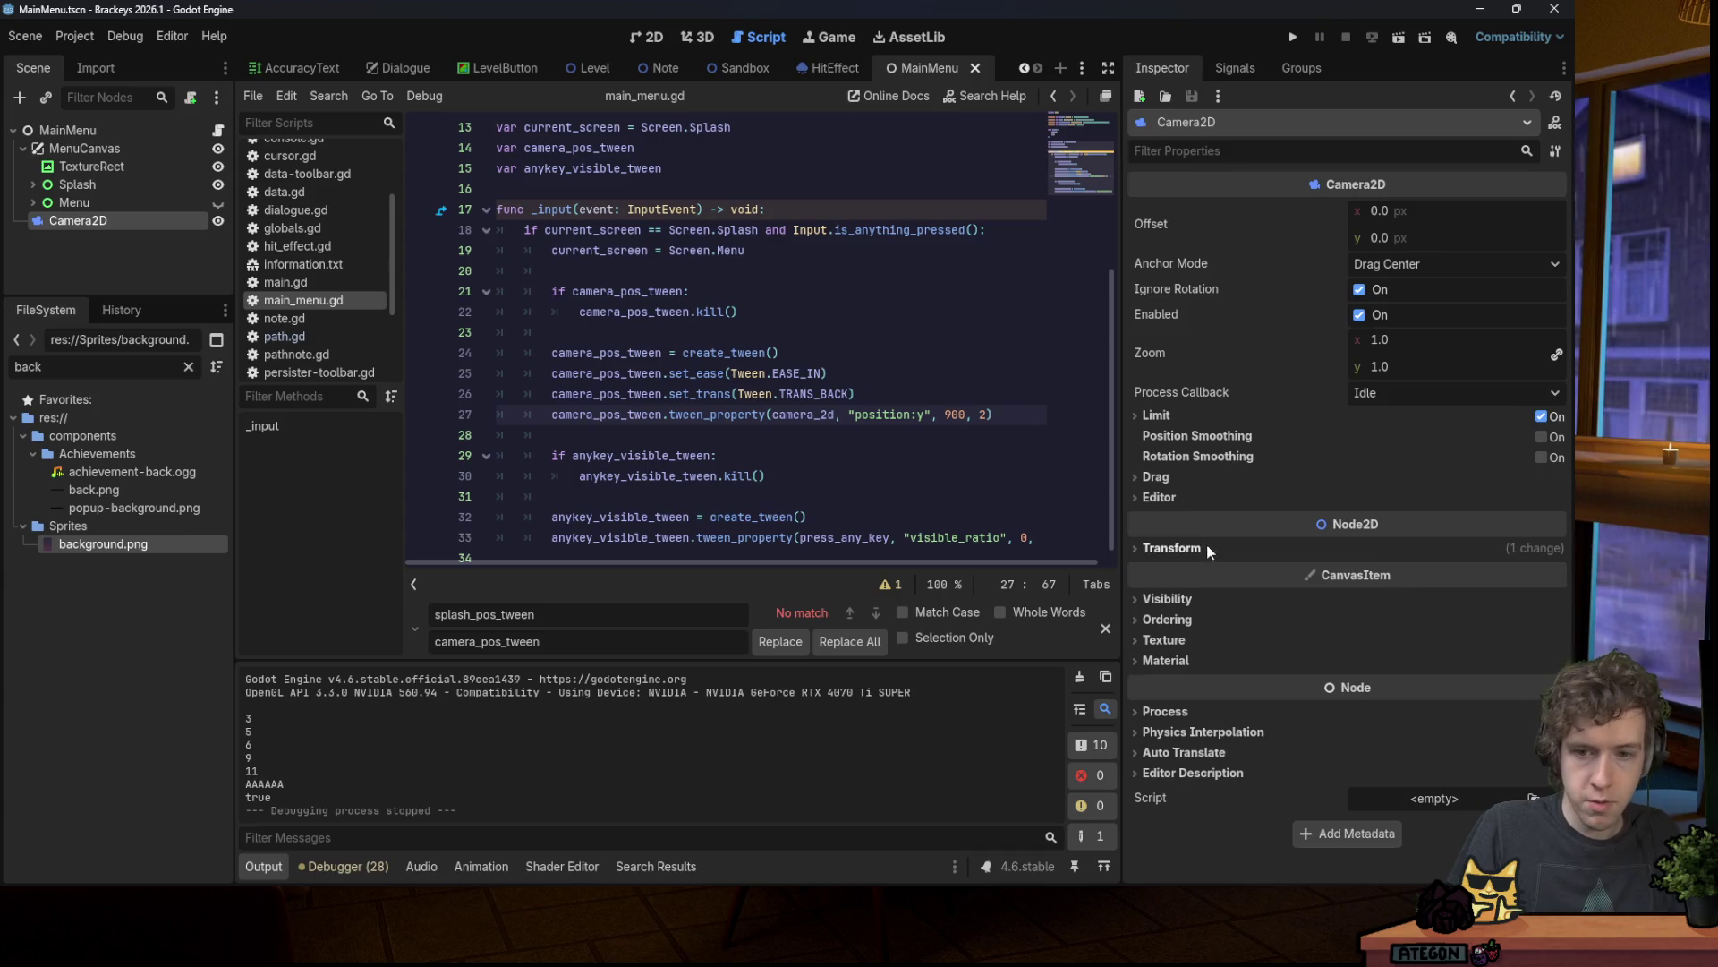
{"action": "left_click", "coordinate": [1207, 549]}
{"action": "left_click", "coordinate": [1411, 593]}
{"action": "left_click", "coordinate": [889, 318]}
{"action": "left_click", "coordinate": [957, 412]}
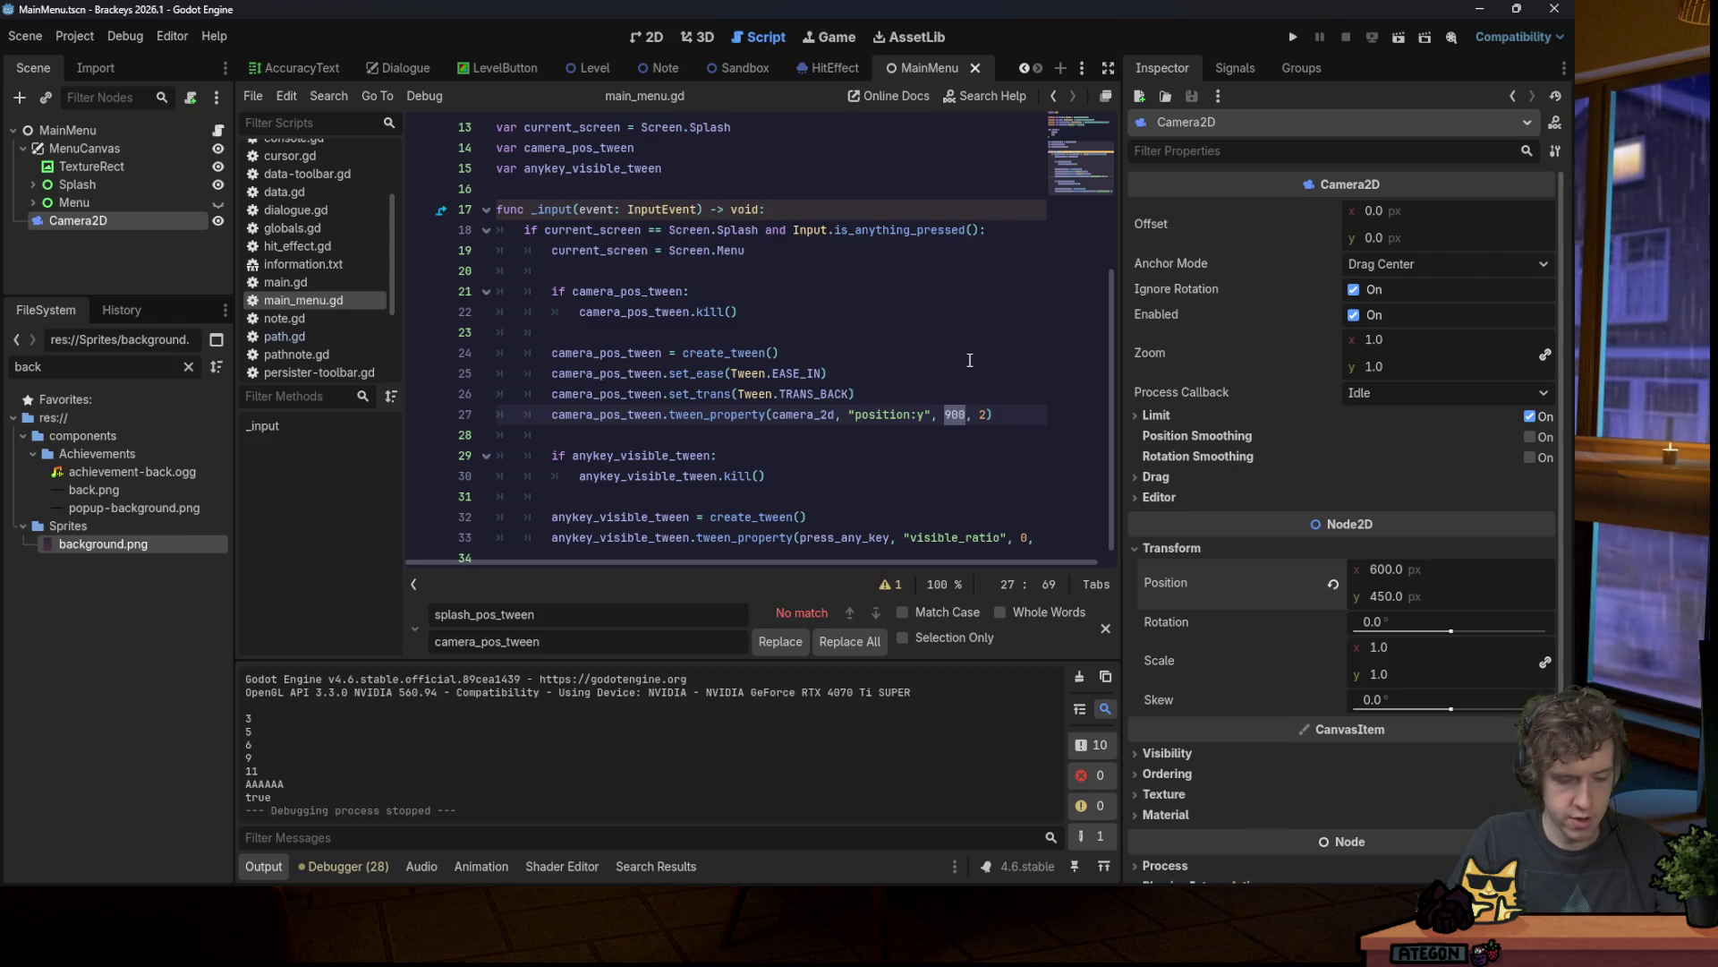
{"action": "type", "text": "135"}
Step: Test the camera slide twice, then unhide the Menu node and return to the 2D view
{"action": "key", "text": "F5"}
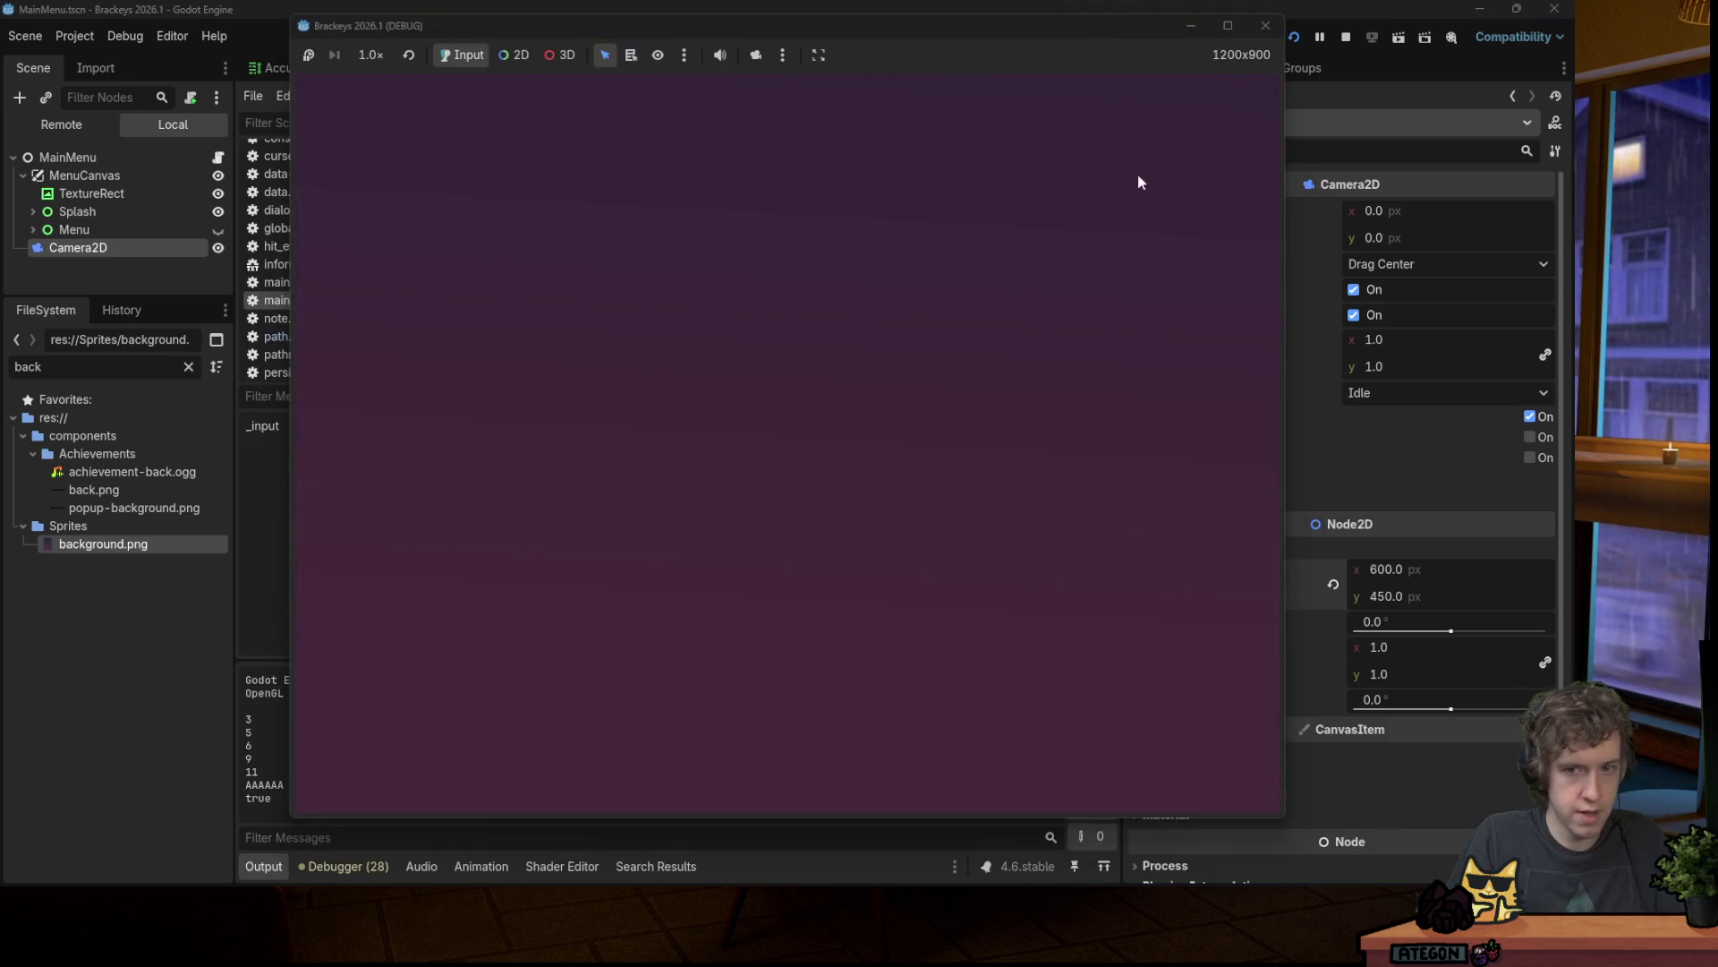
{"action": "left_click", "coordinate": [1266, 25]}
{"action": "left_click", "coordinate": [1297, 36]}
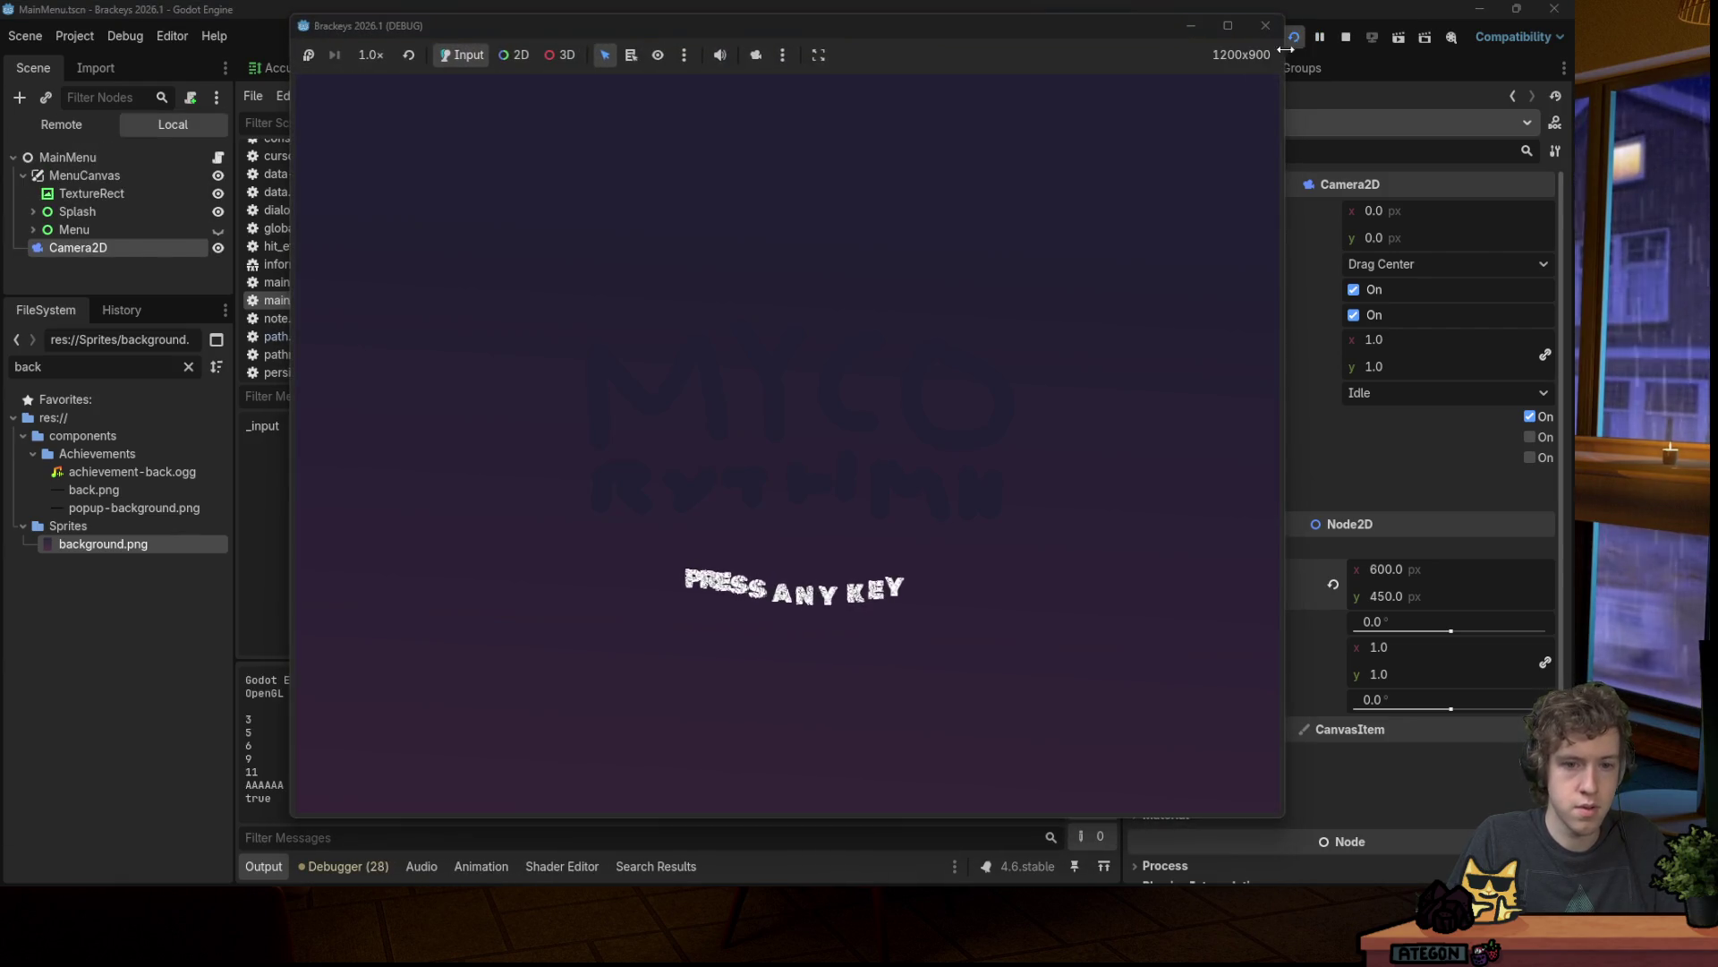
{"action": "left_click", "coordinate": [1141, 152]}
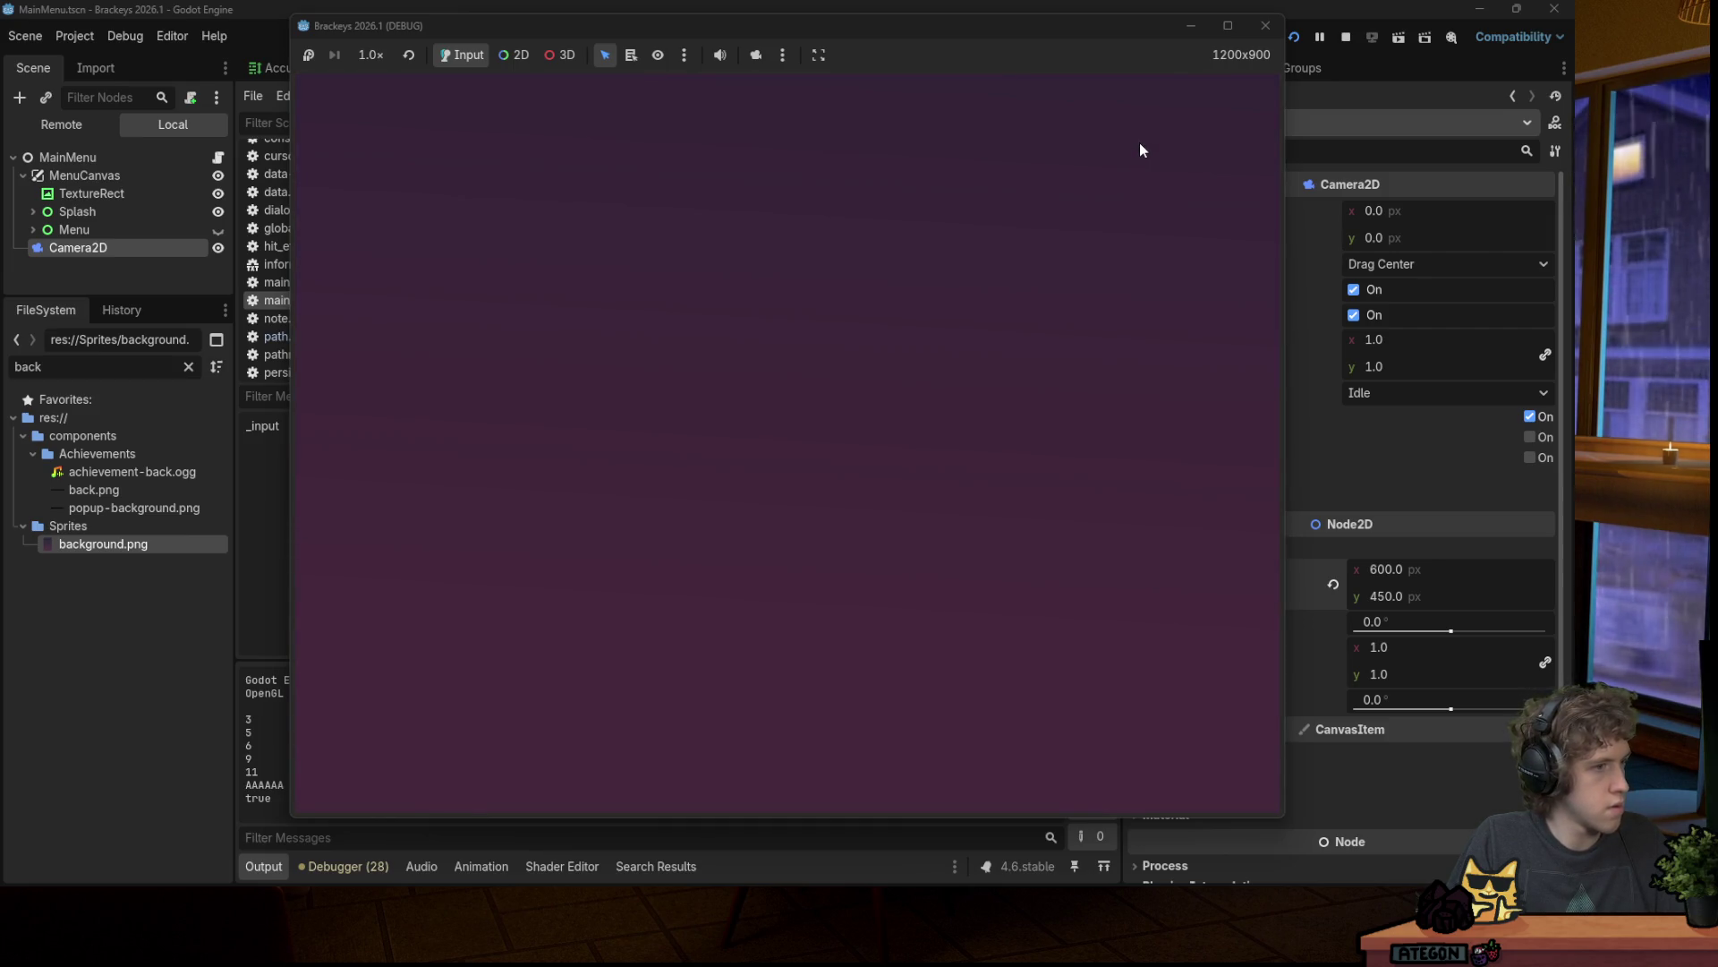
{"action": "left_click", "coordinate": [1266, 25]}
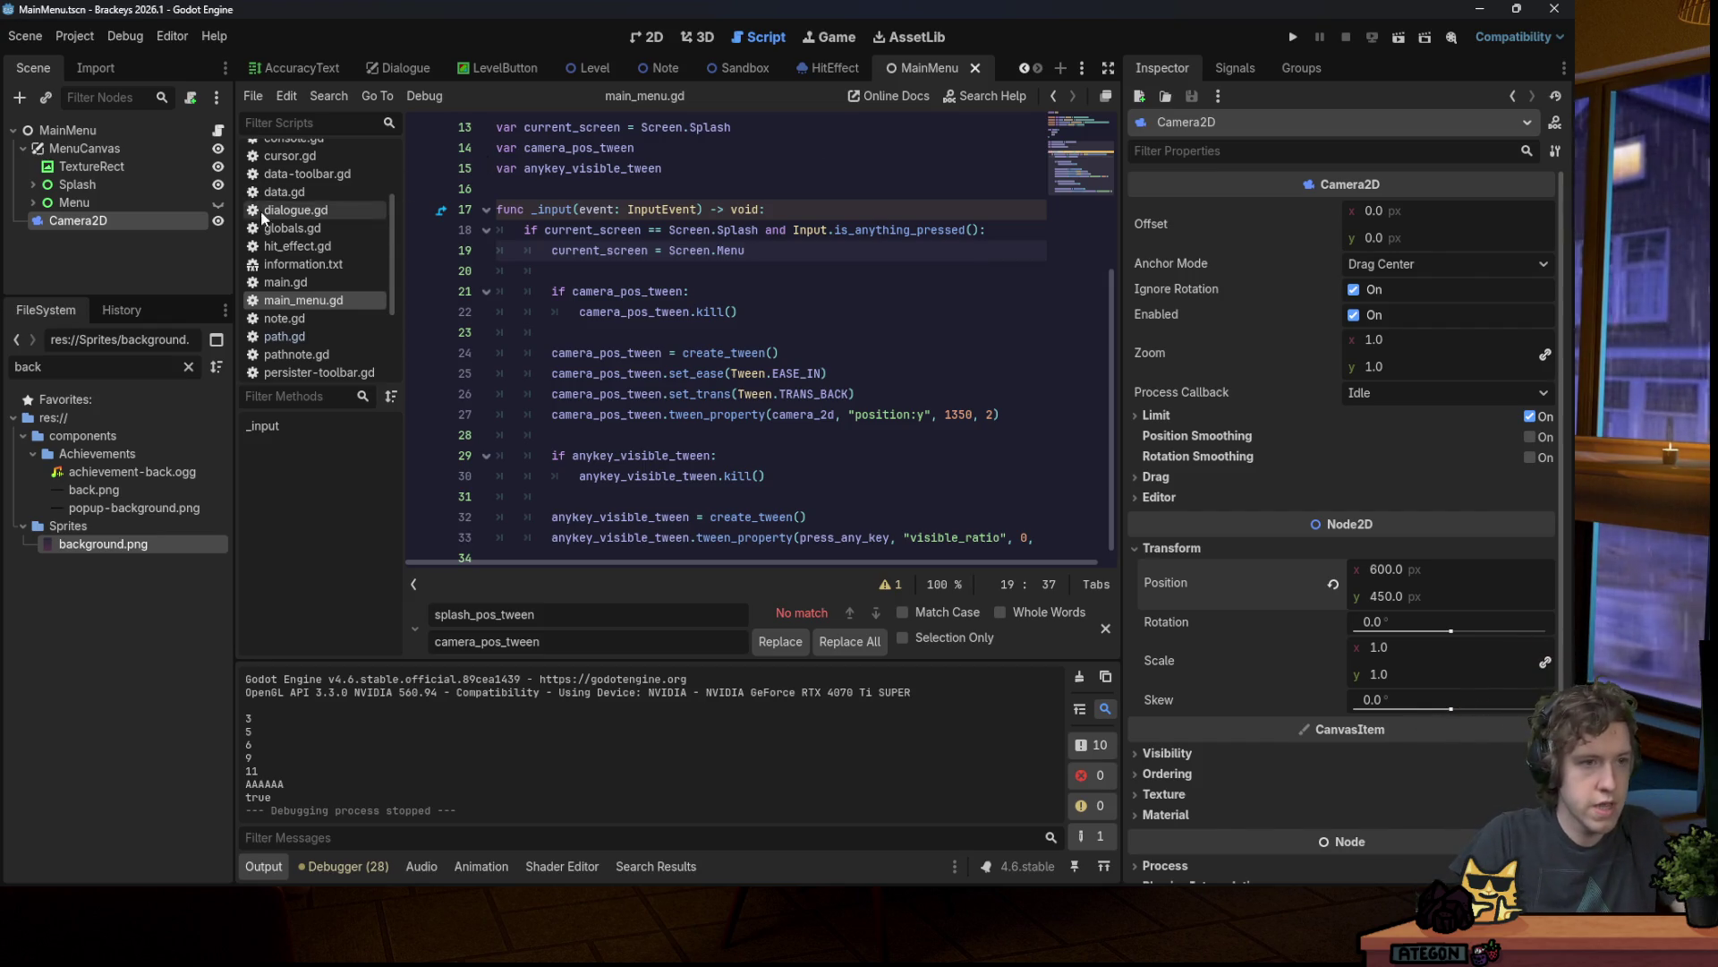
{"action": "left_click", "coordinate": [218, 202]}
{"action": "left_click", "coordinate": [653, 41]}
{"action": "scroll", "coordinate": [545, 218], "scroll_direction": "down", "scroll_amount": 2}
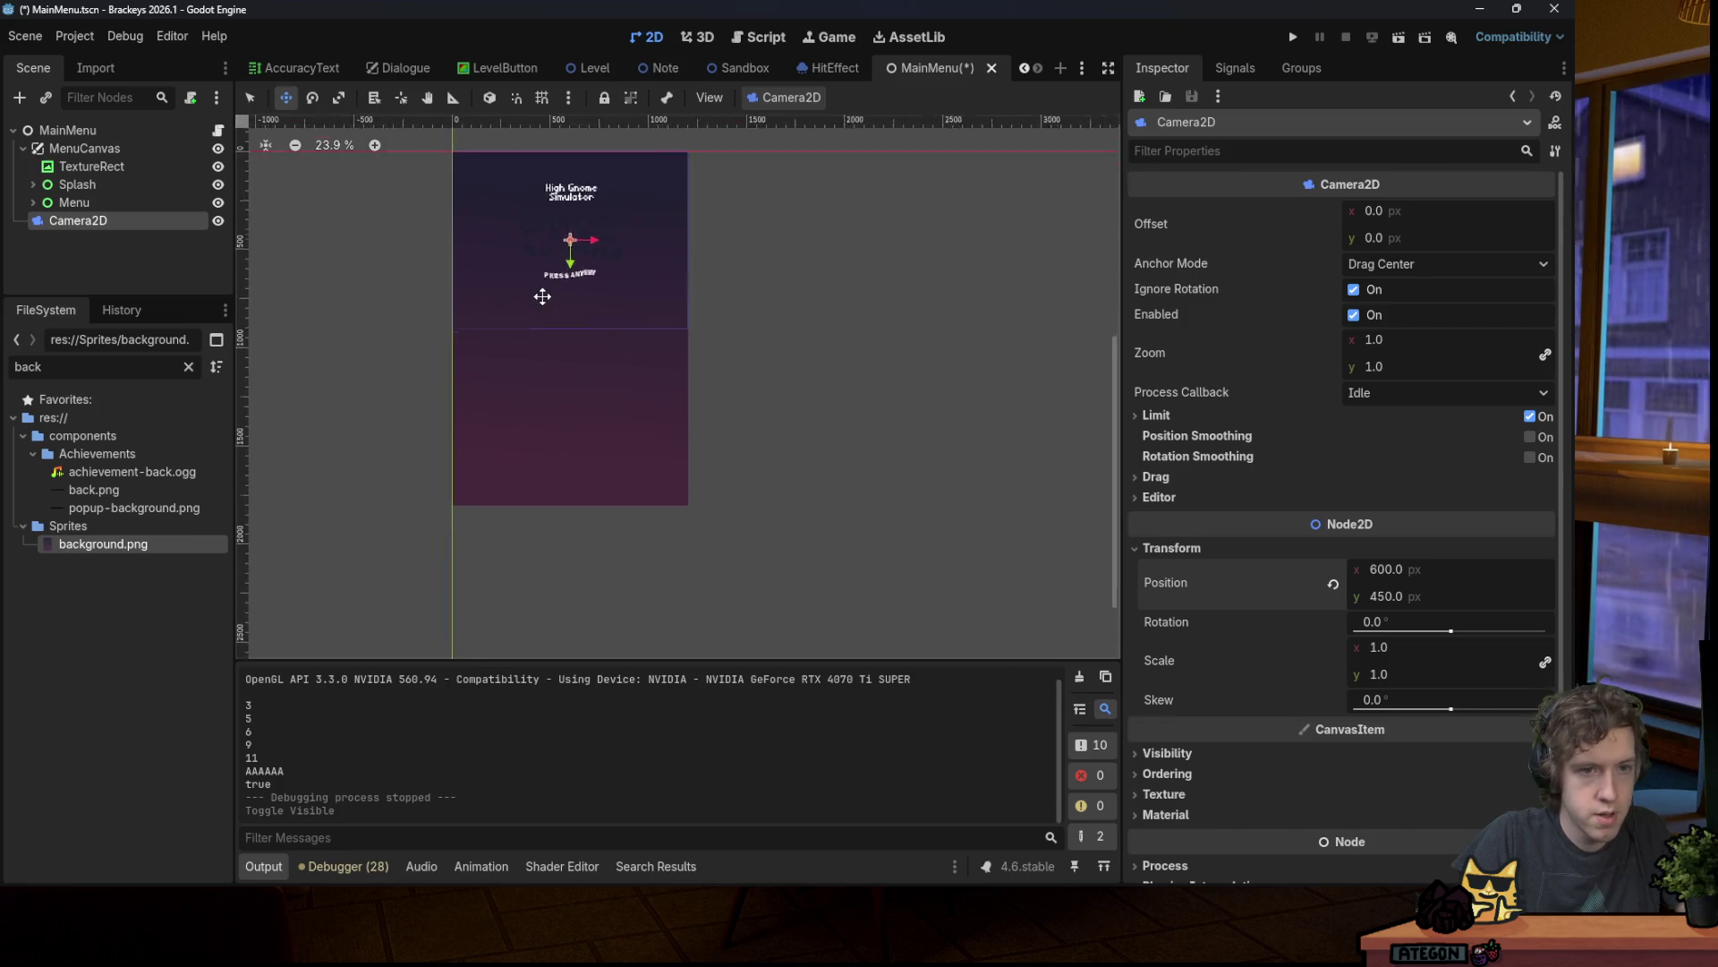
Step: Try moving Camera2D down and setting its position y to 900, undoing both changes
{"action": "scroll", "coordinate": [541, 291], "scroll_direction": "up", "scroll_amount": 2}
{"action": "mouse_move", "coordinate": [563, 234]}
{"action": "left_mouse_down"}
{"action": "mouse_move", "coordinate": [567, 455]}
{"action": "mouse_move", "coordinate": [563, 439]}
{"action": "left_mouse_up"}
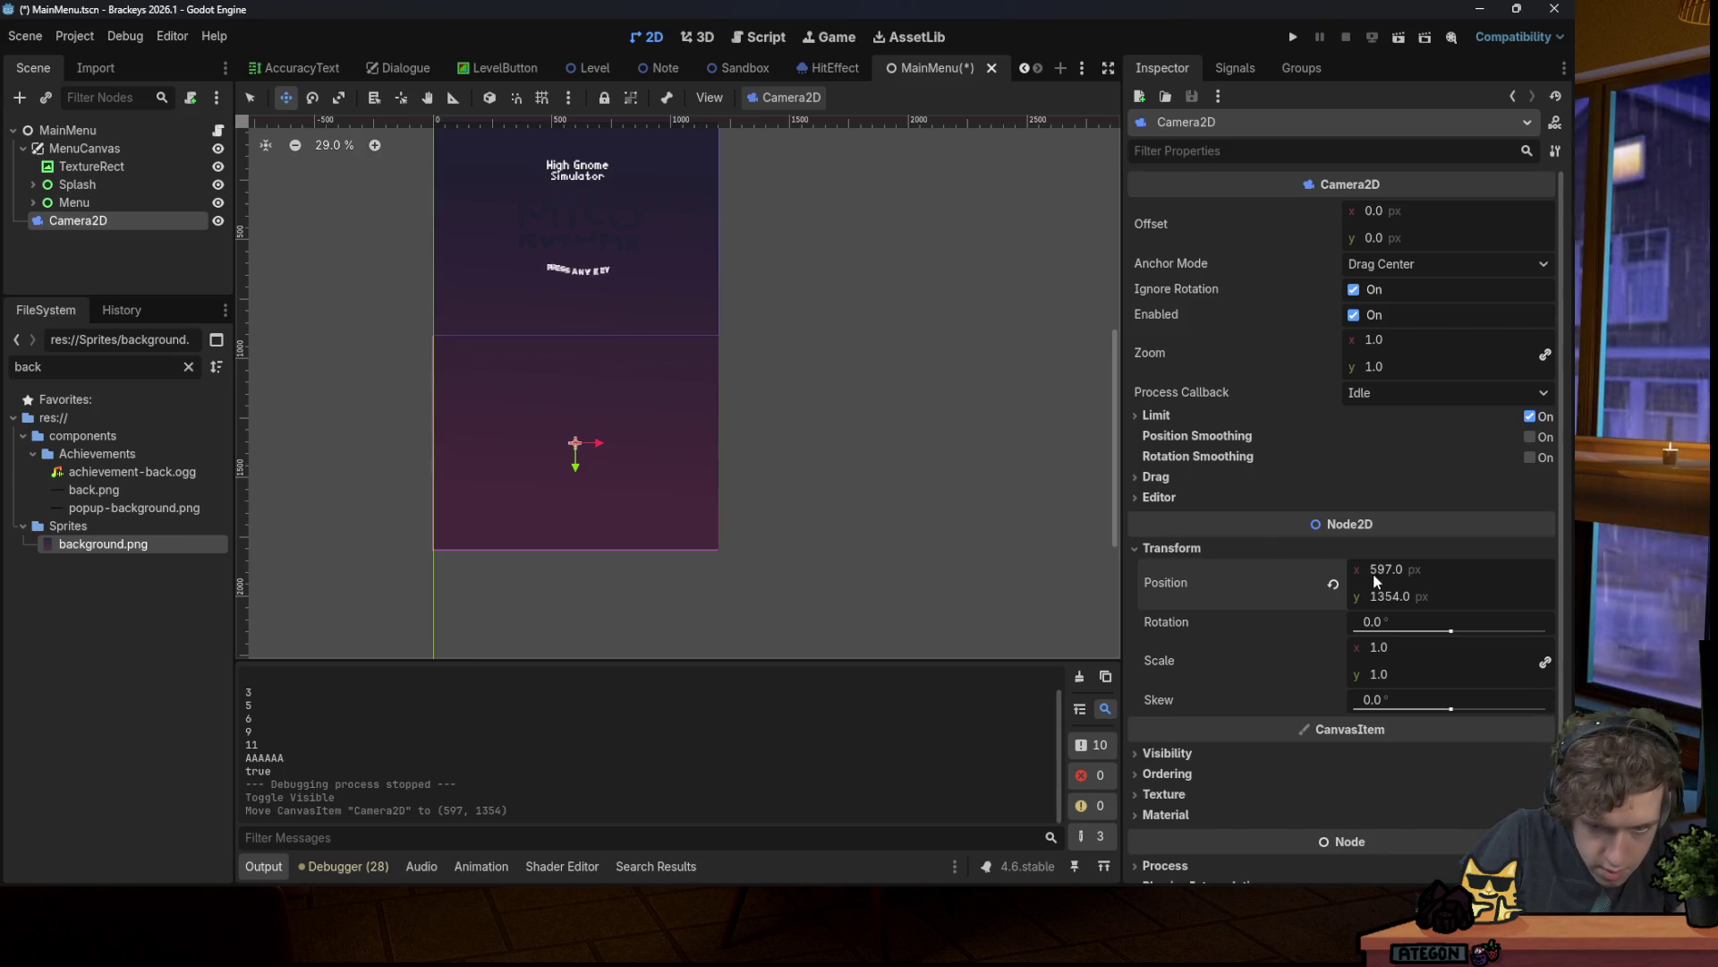
{"action": "key", "text": "ctrl+z"}
{"action": "left_click", "coordinate": [1406, 593]}
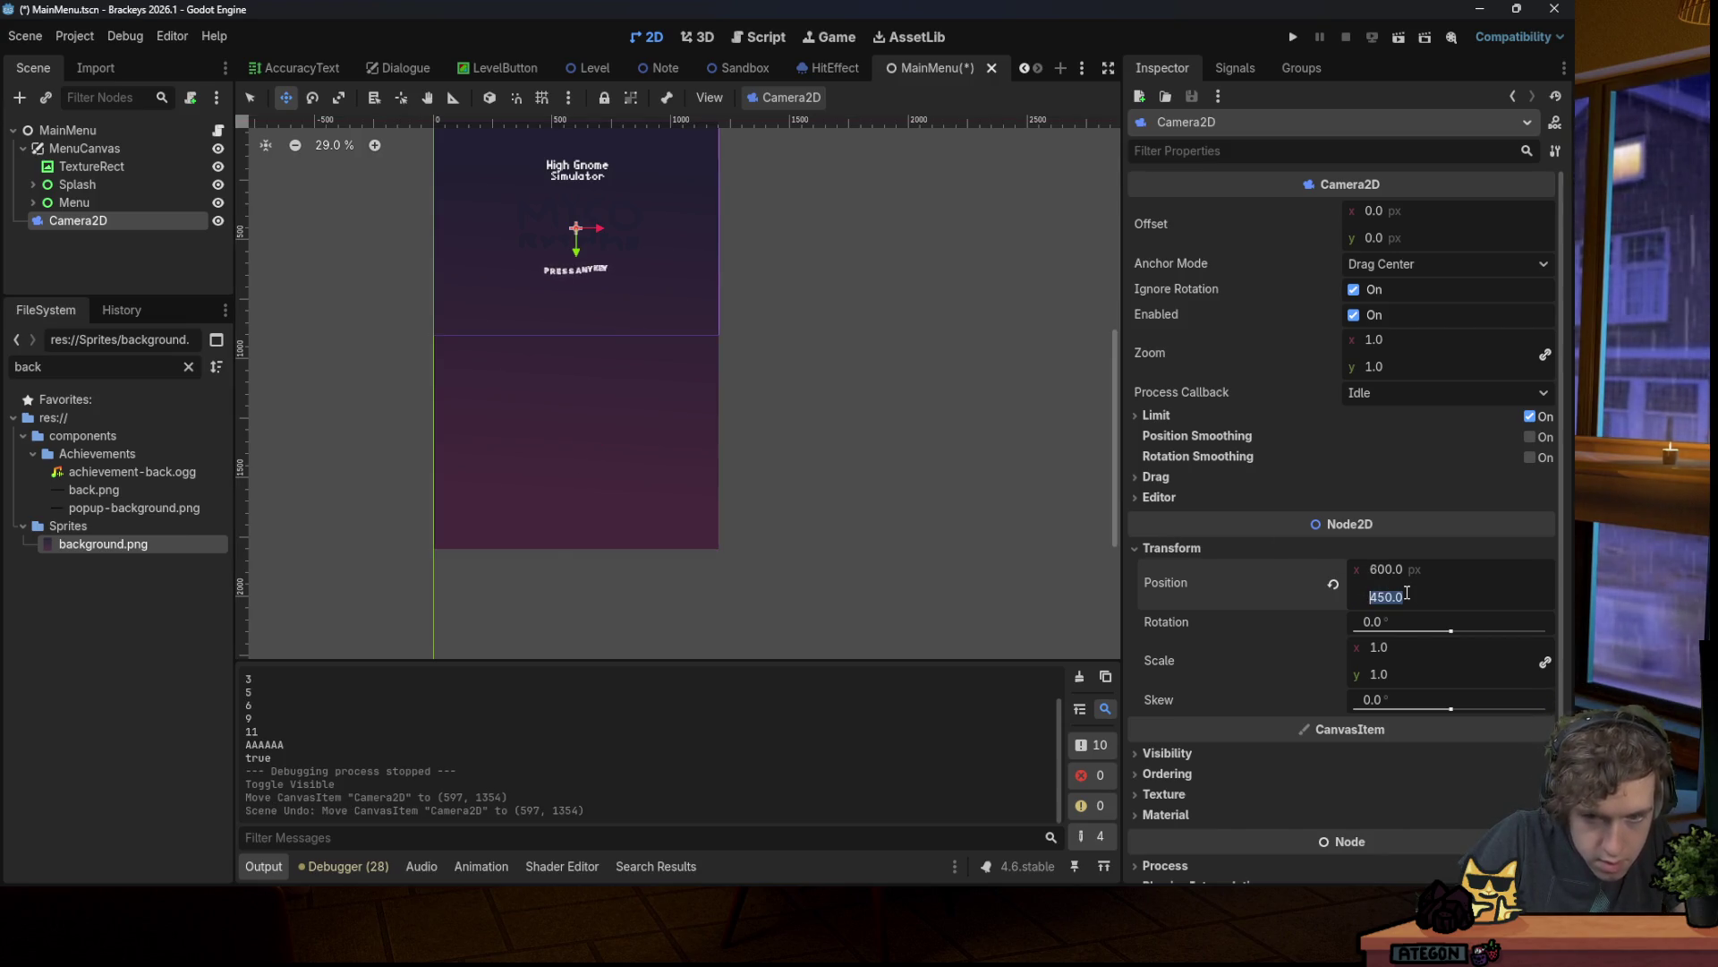
{"action": "type", "text": "900"}
{"action": "key", "text": "Return"}
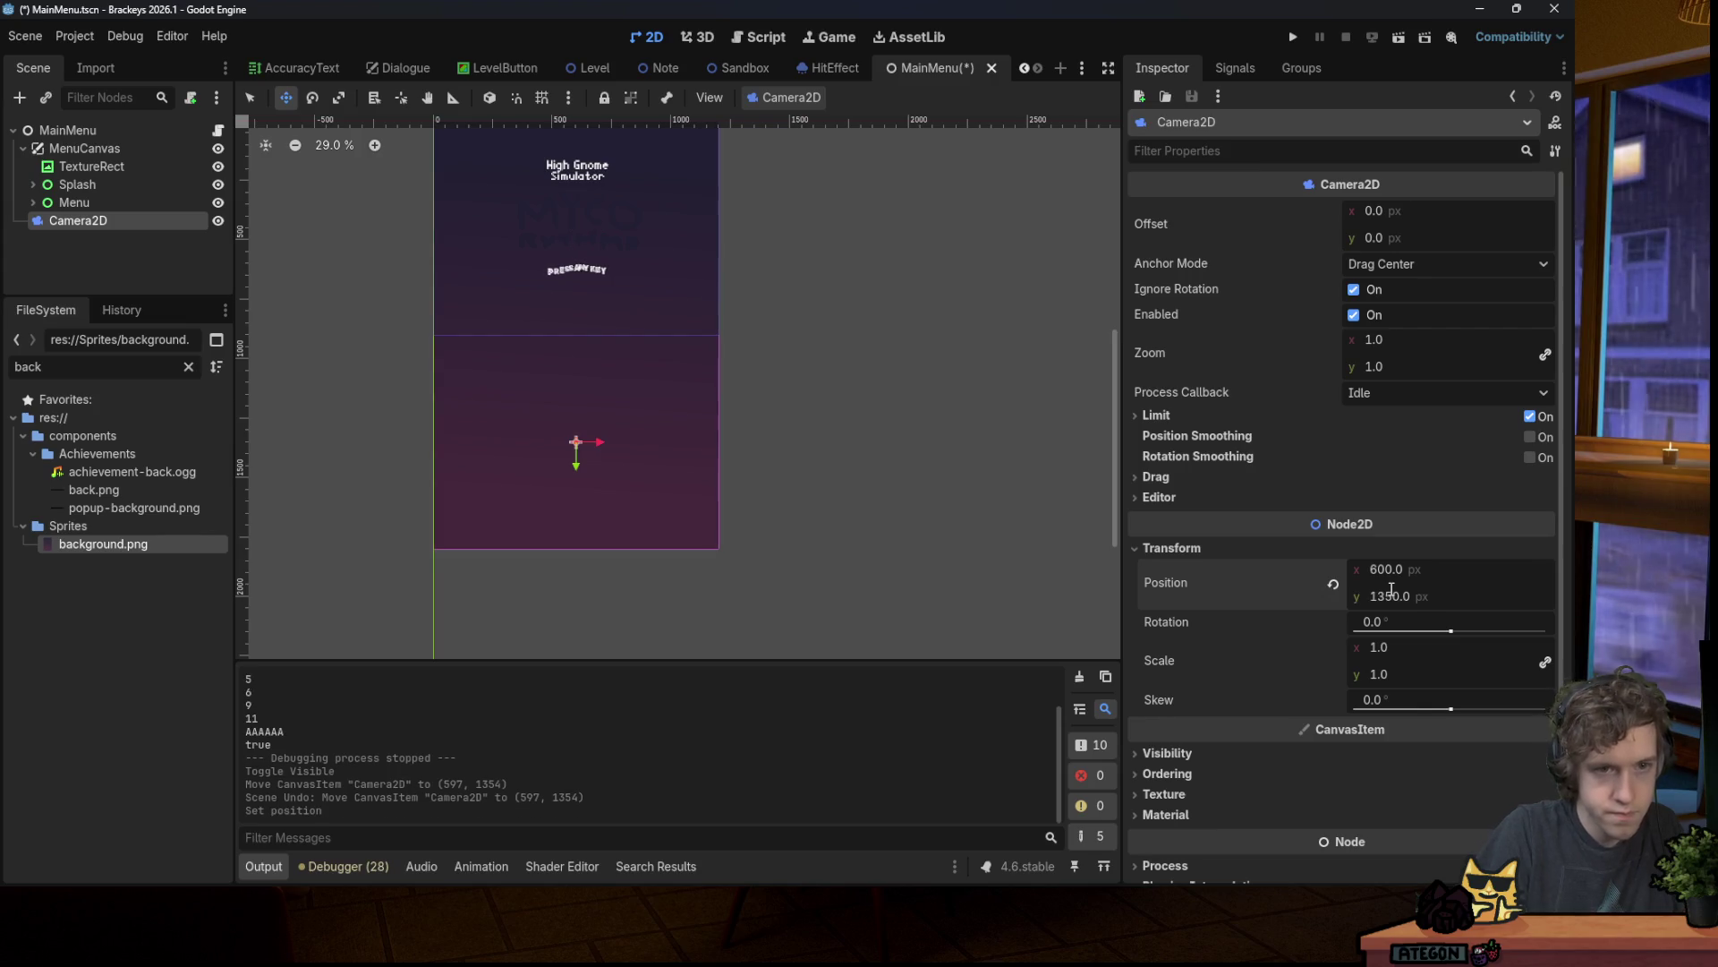
{"action": "key", "text": "ctrl+z"}
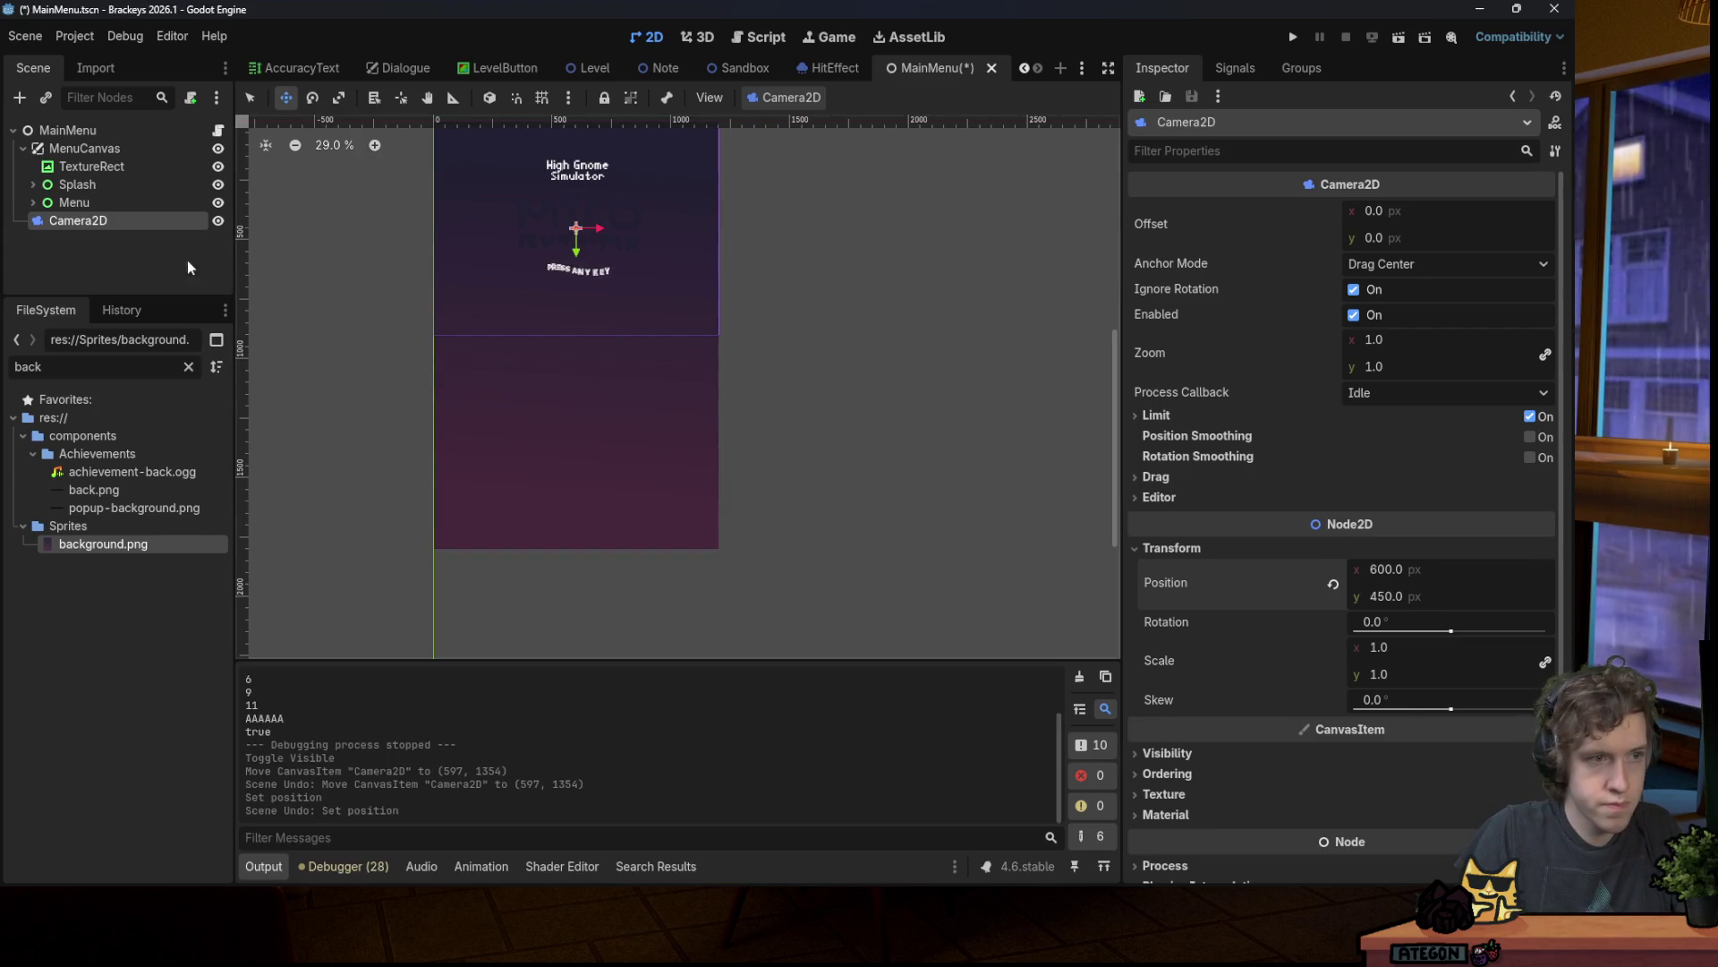
Step: Open the Menu node's Layout transform and try position x 900, then undo it
{"action": "left_click", "coordinate": [126, 203]}
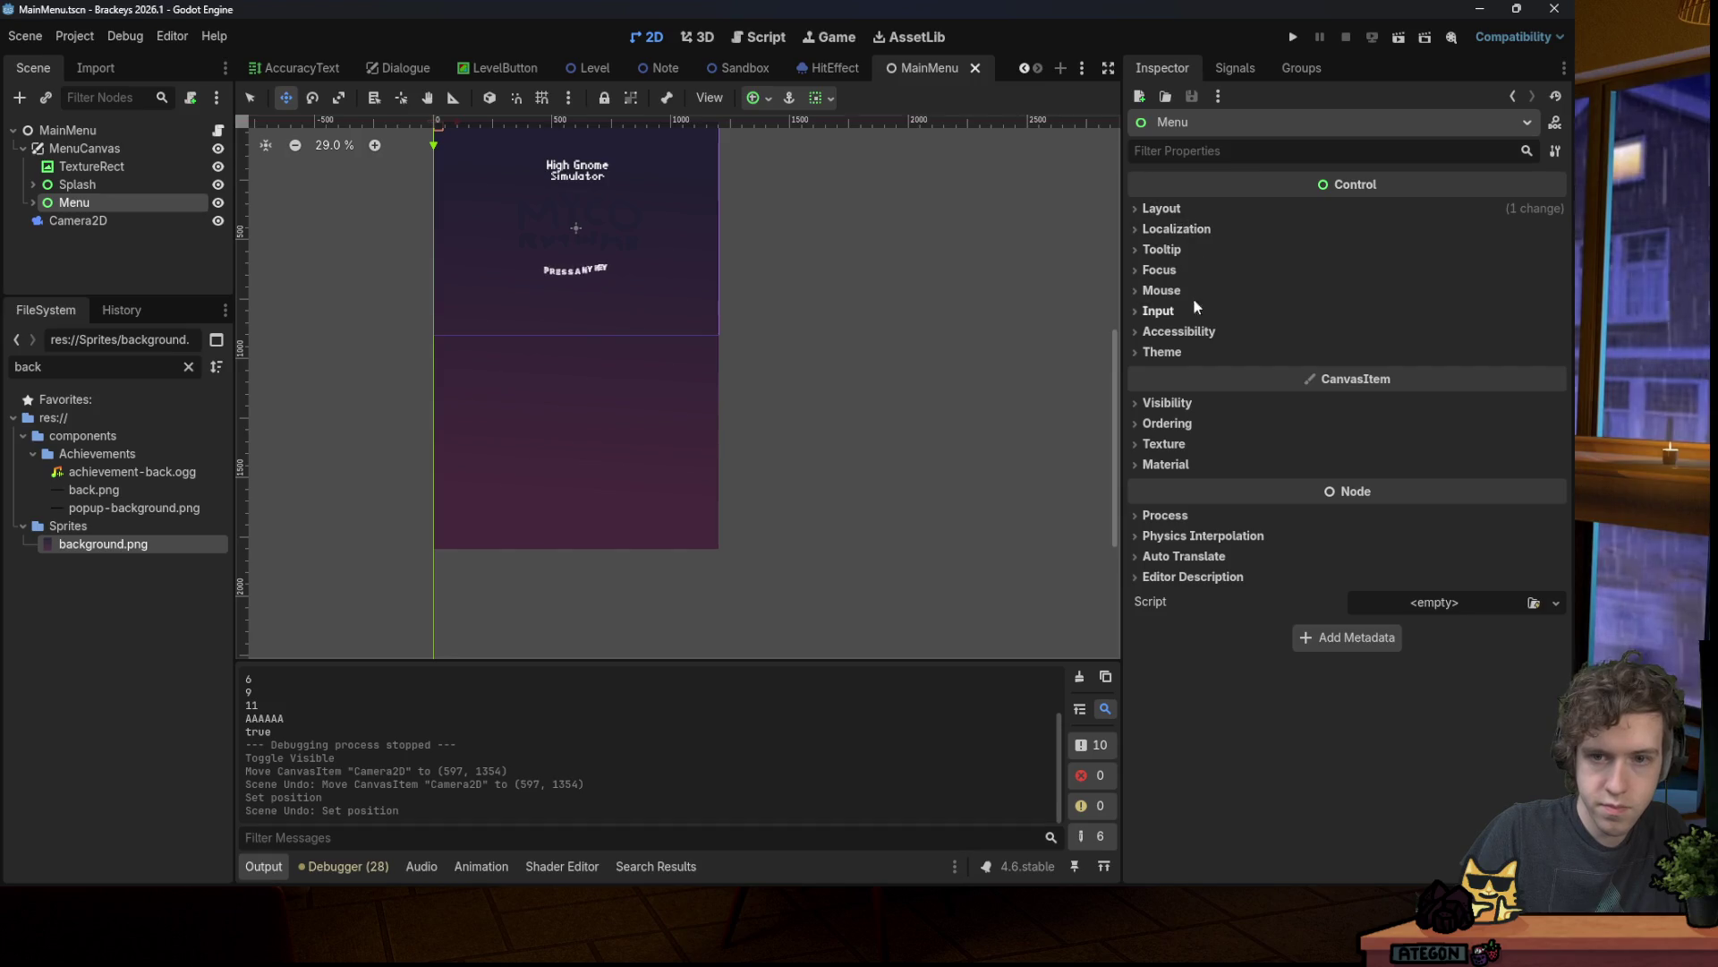
{"action": "left_click", "coordinate": [1189, 209]}
{"action": "left_click", "coordinate": [1261, 418]}
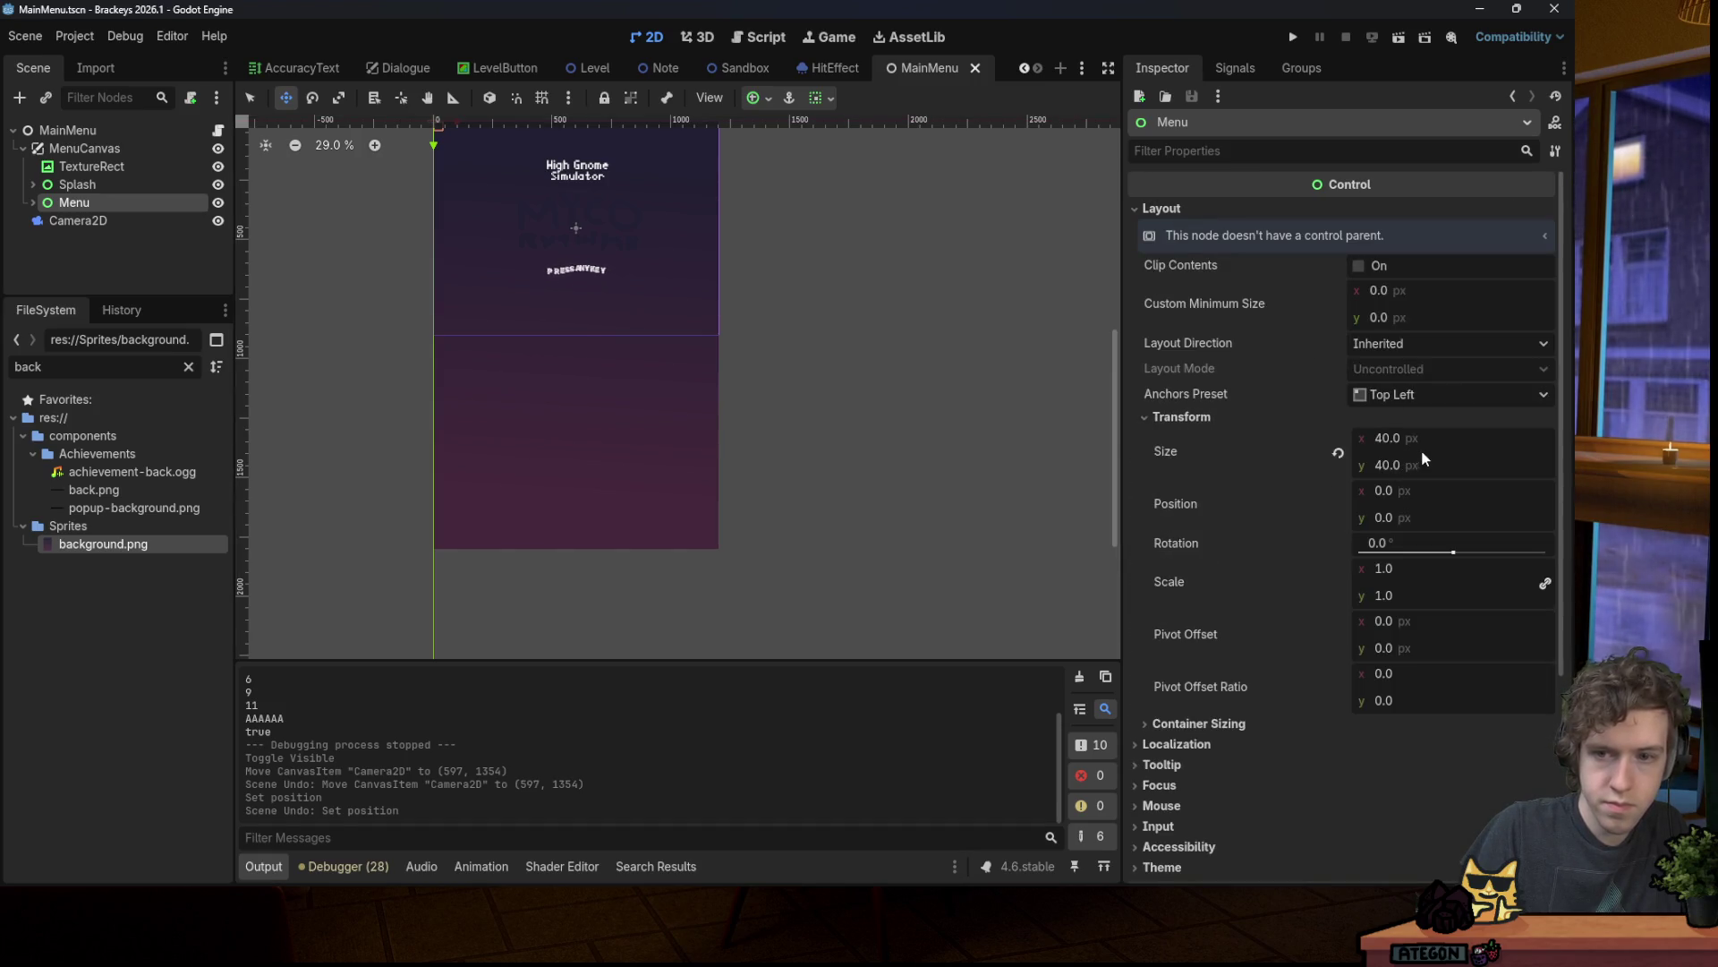
{"action": "left_click", "coordinate": [1385, 490]}
{"action": "type", "text": "900"}
{"action": "key", "text": "Return"}
{"action": "key", "text": "ctrl+z"}
Step: Set Menu's position y to 900 and test-run to see the song buttons
{"action": "left_click", "coordinate": [1397, 517]}
{"action": "type", "text": "90"}
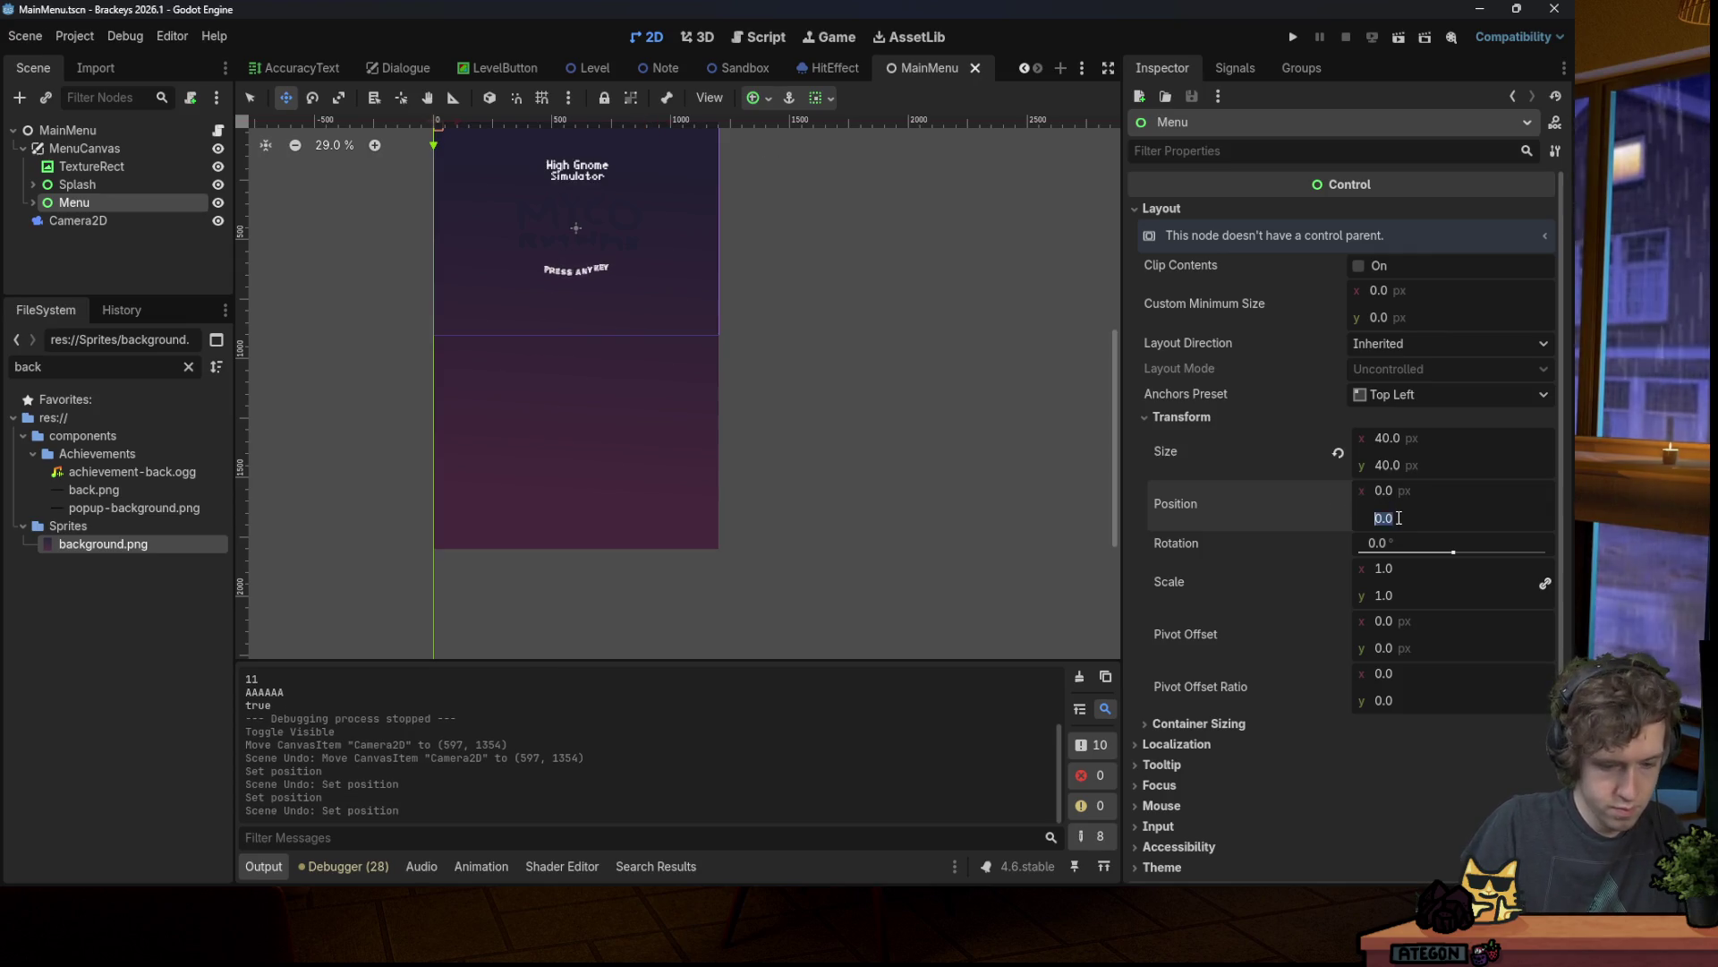
{"action": "type", "text": "0"}
{"action": "key", "text": "Return"}
{"action": "key", "text": "F5"}
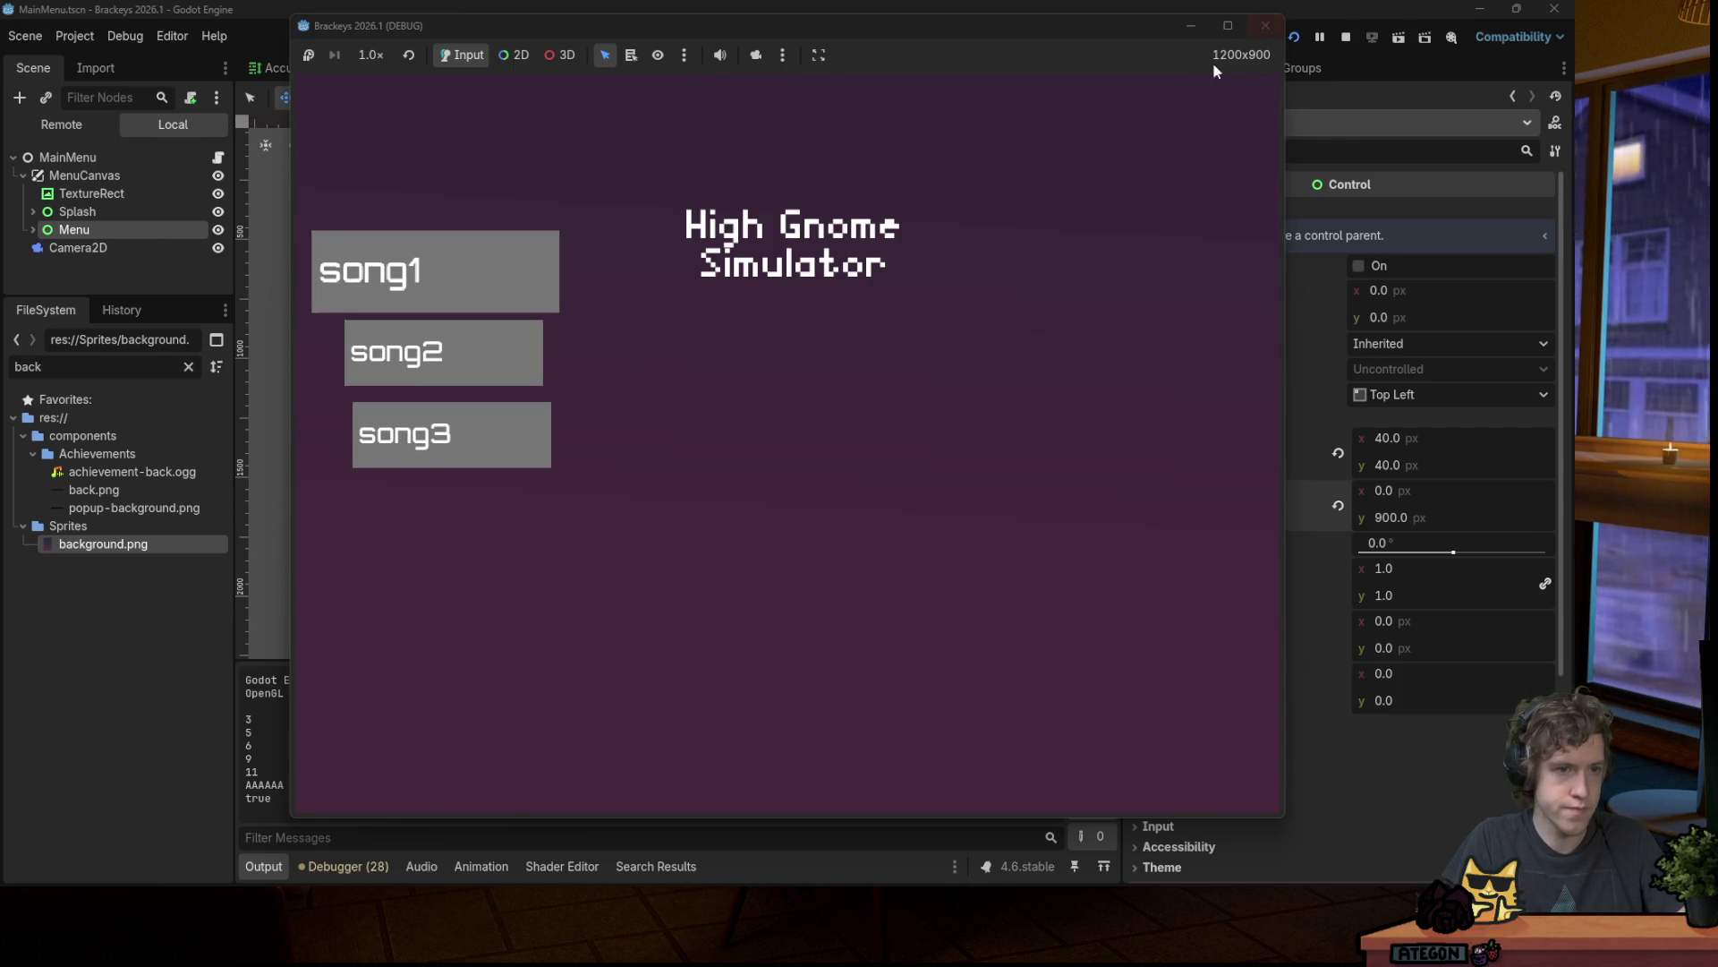
{"action": "left_click", "coordinate": [1266, 25]}
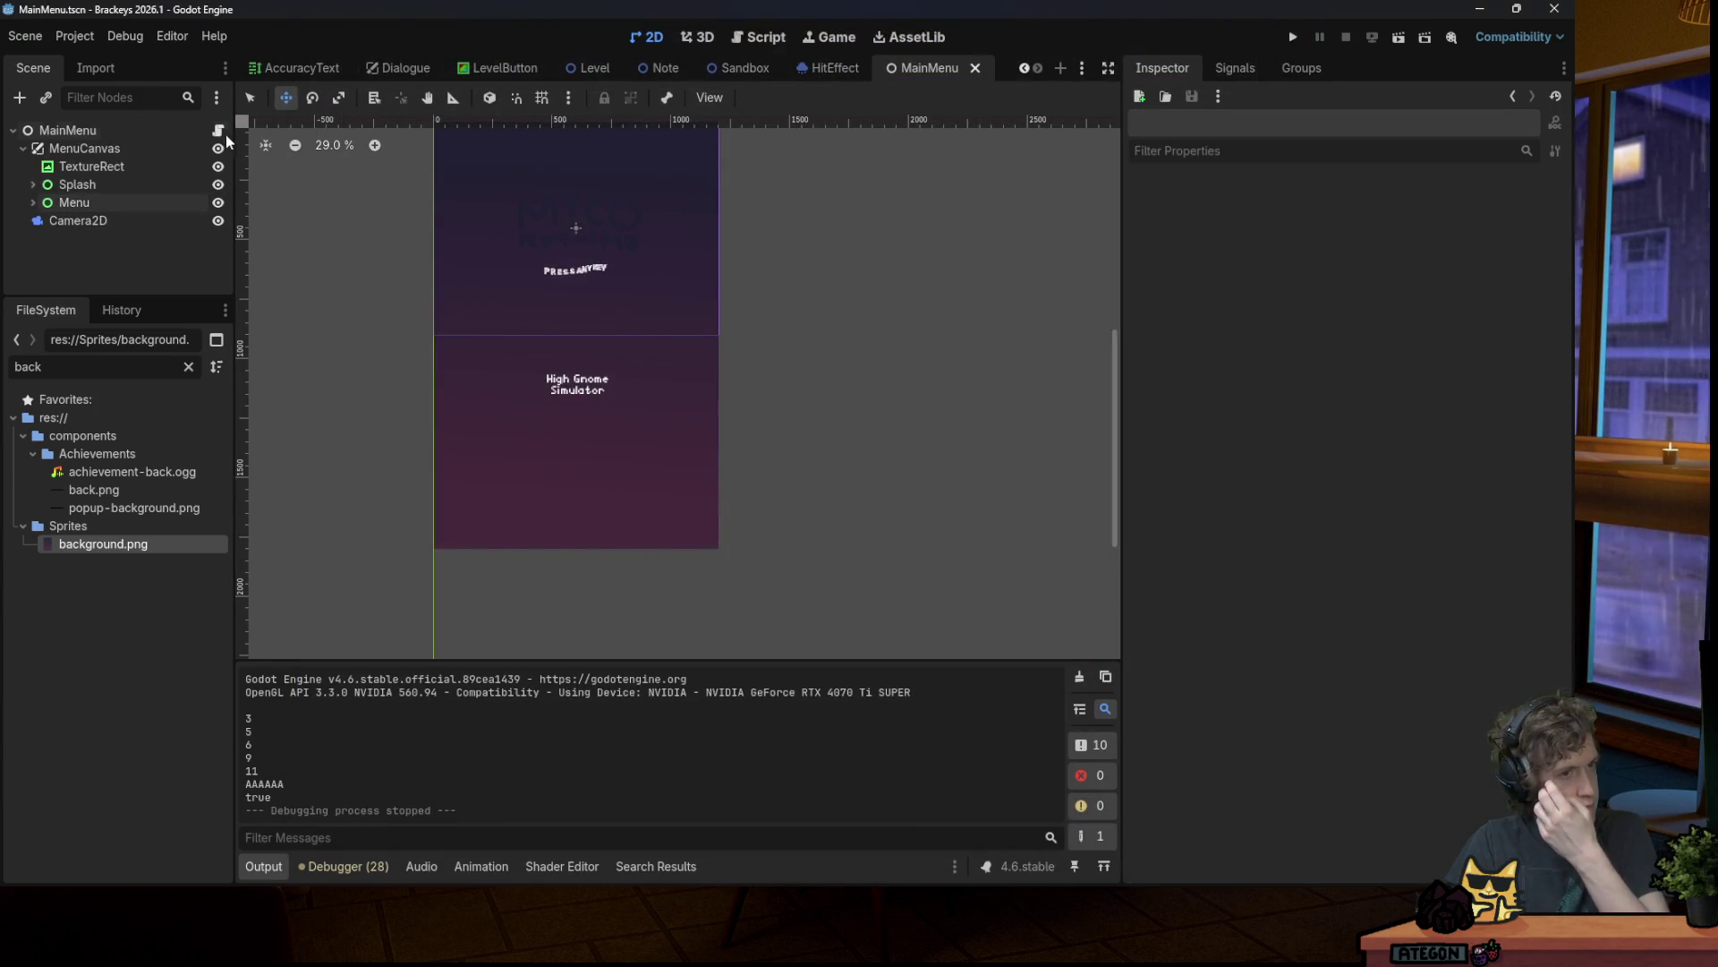
Step: Expand Menu and open the Buttons node's buttons.gd script, moving to line 21
{"action": "left_click", "coordinate": [29, 204]}
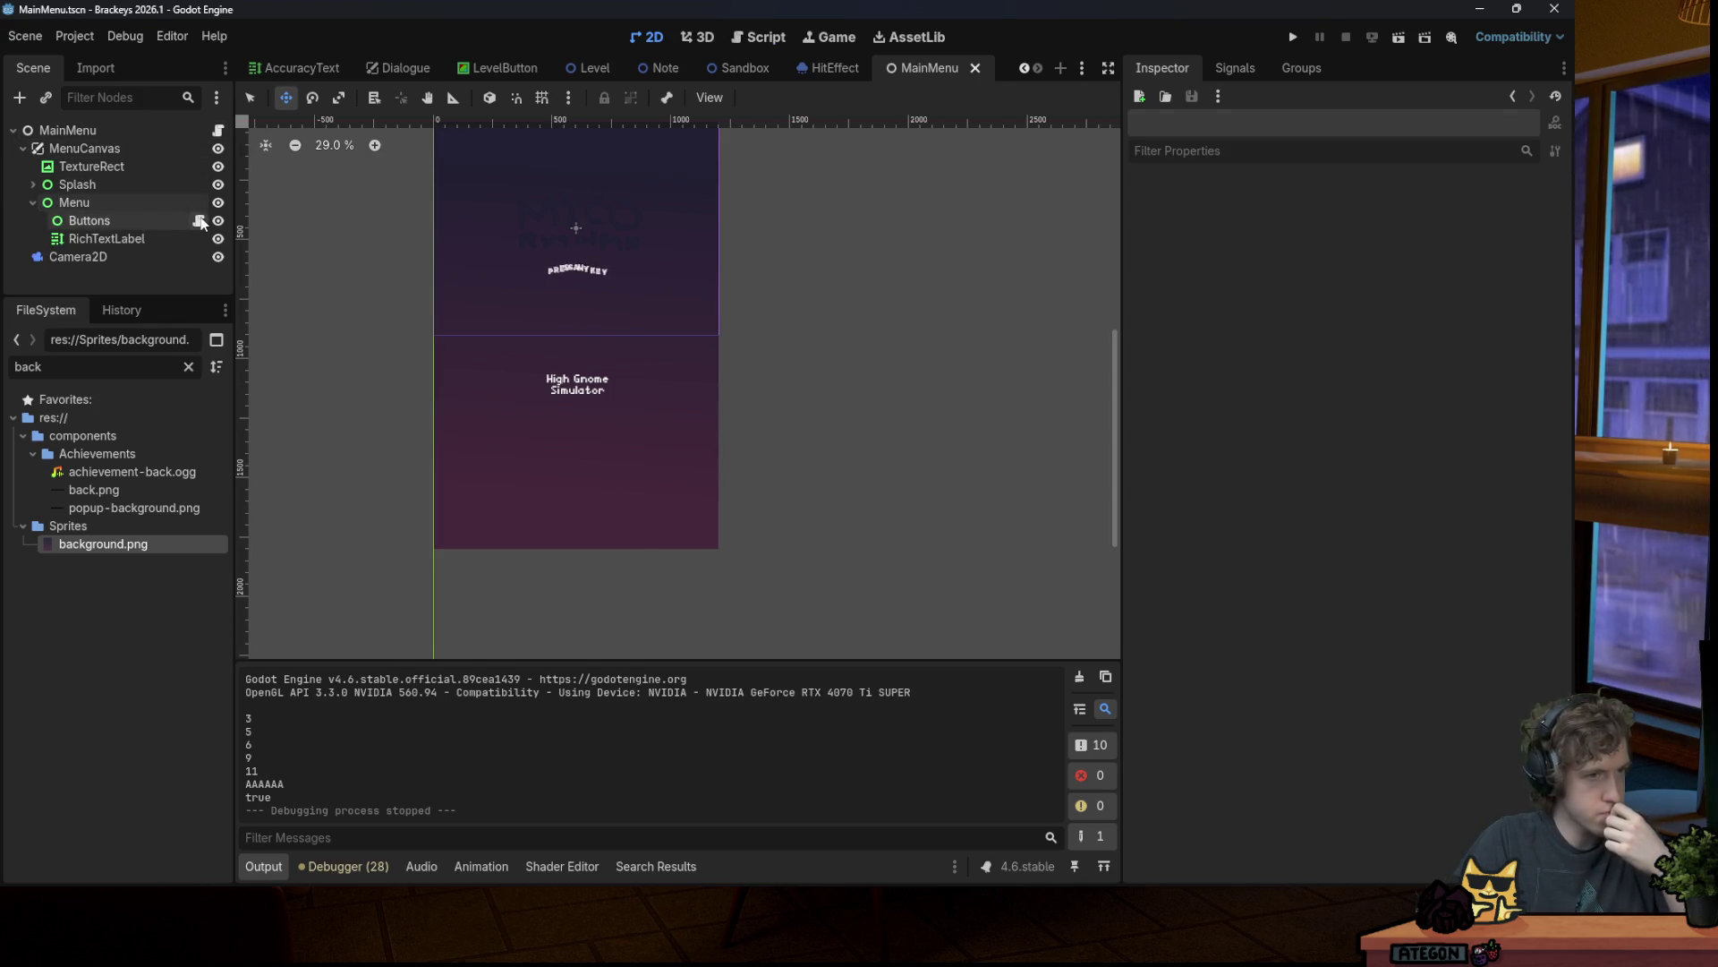
{"action": "left_click", "coordinate": [198, 221]}
{"action": "left_click", "coordinate": [841, 313]}
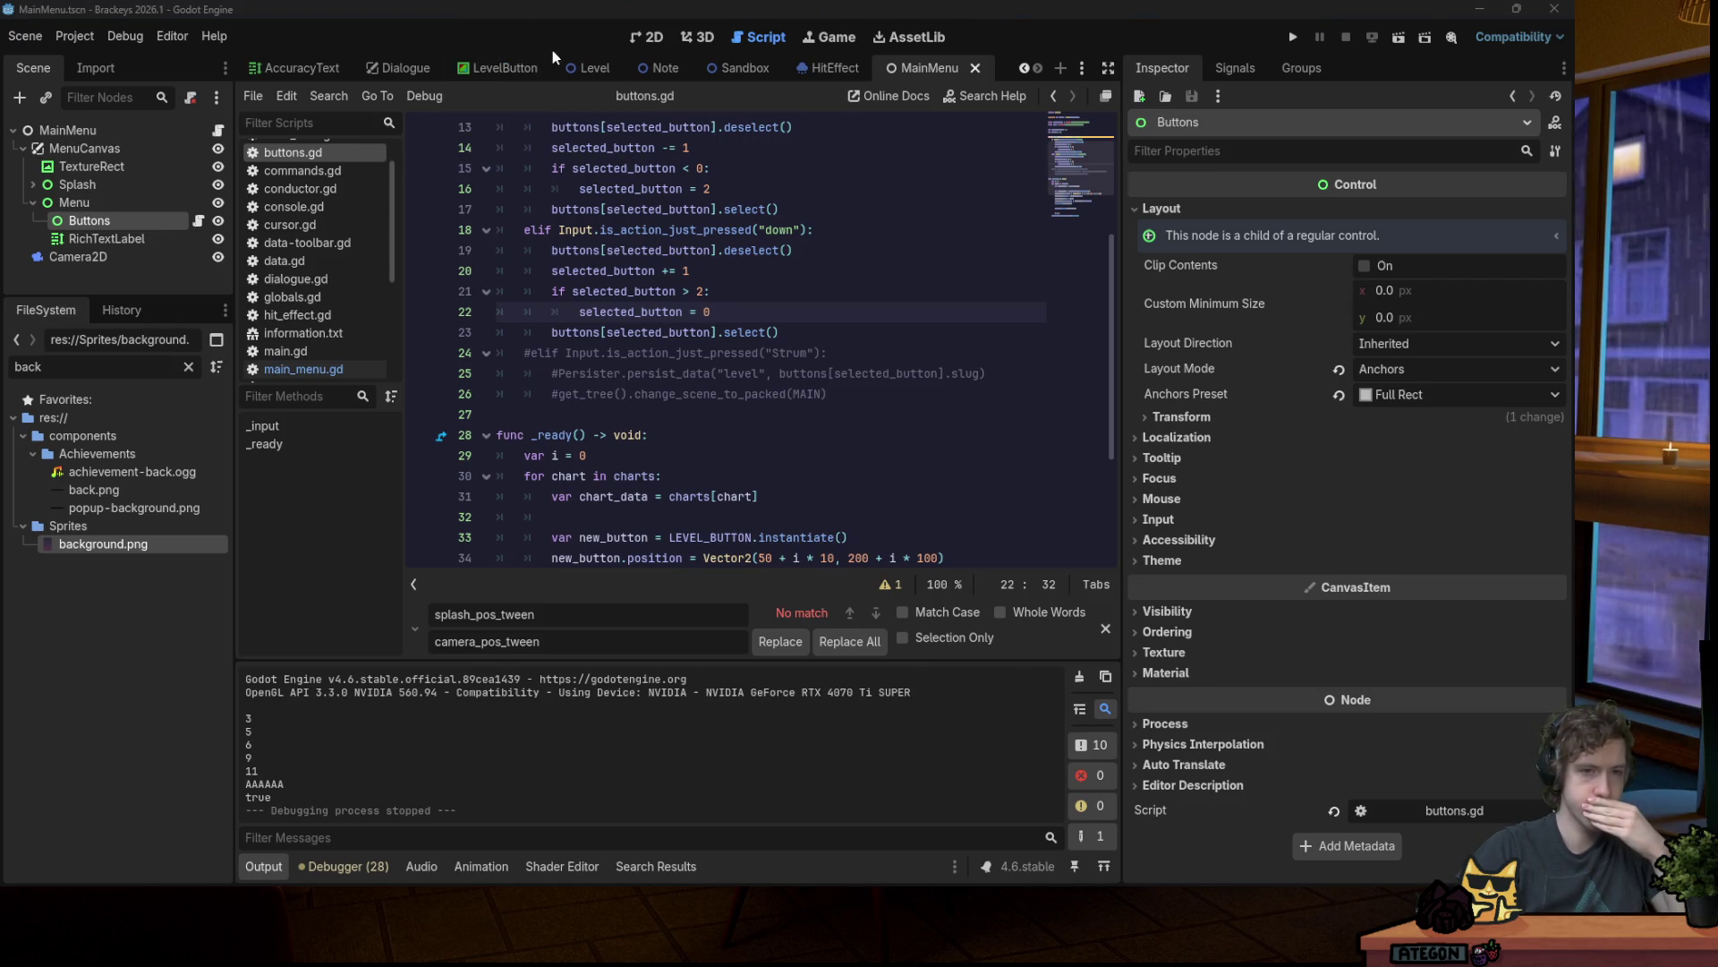
{"action": "left_click", "coordinate": [785, 285]}
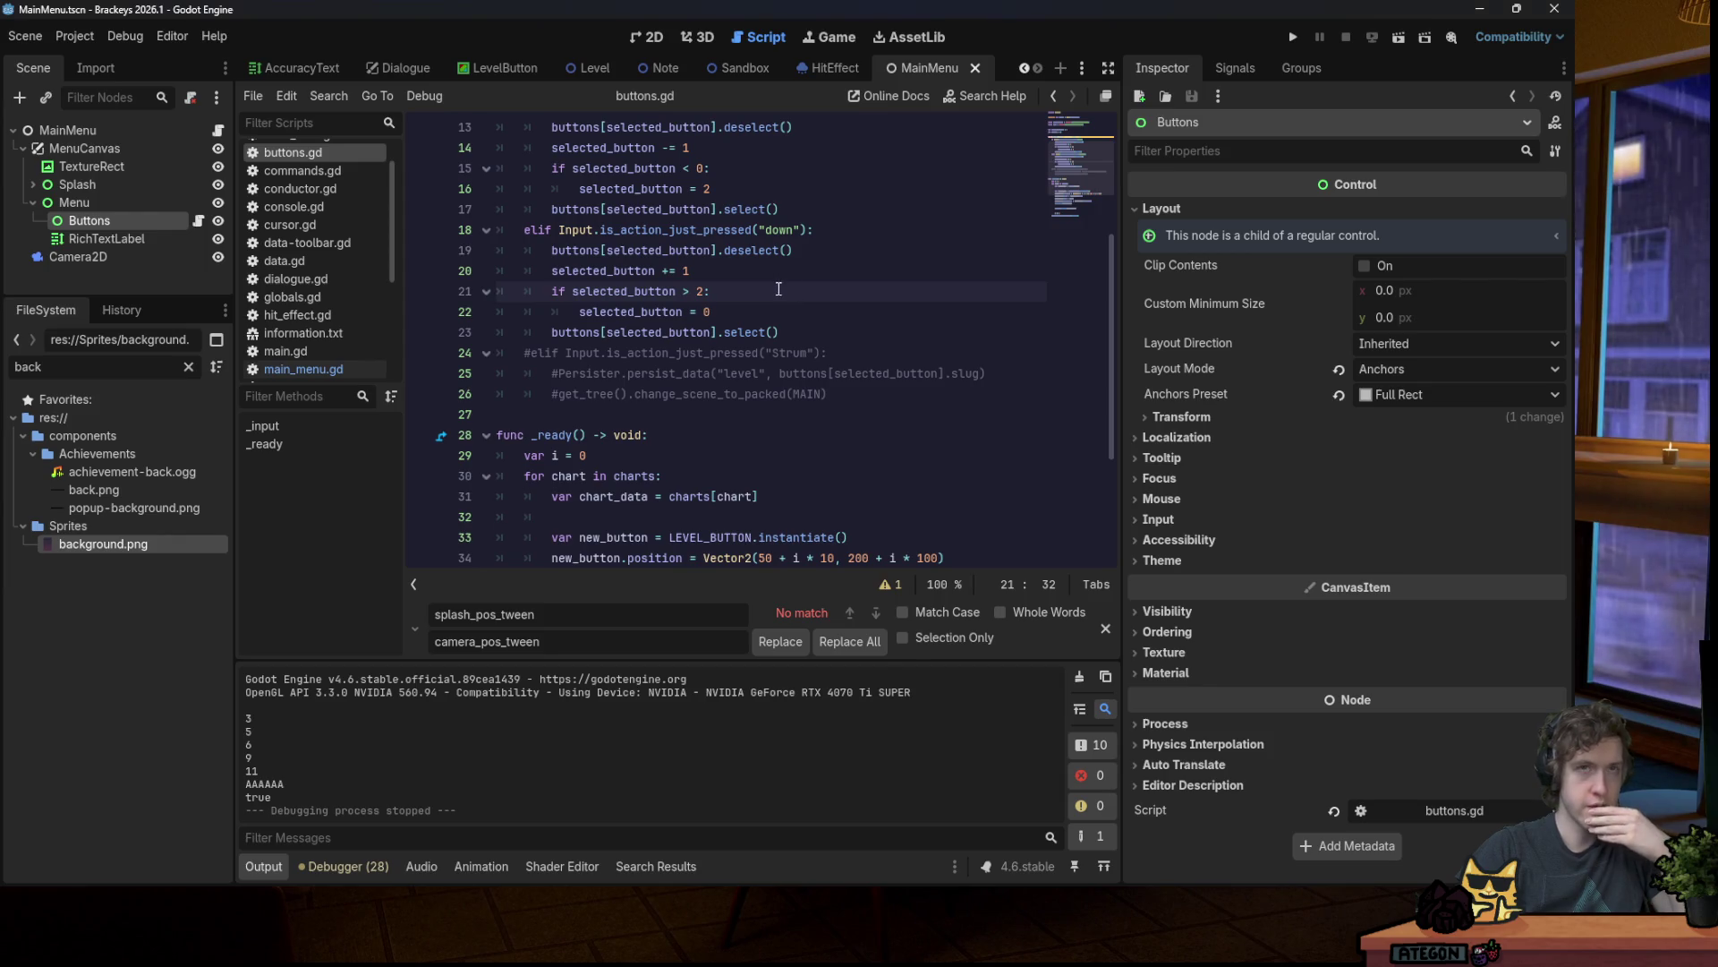
{"action": "left_click", "coordinate": [1294, 38]}
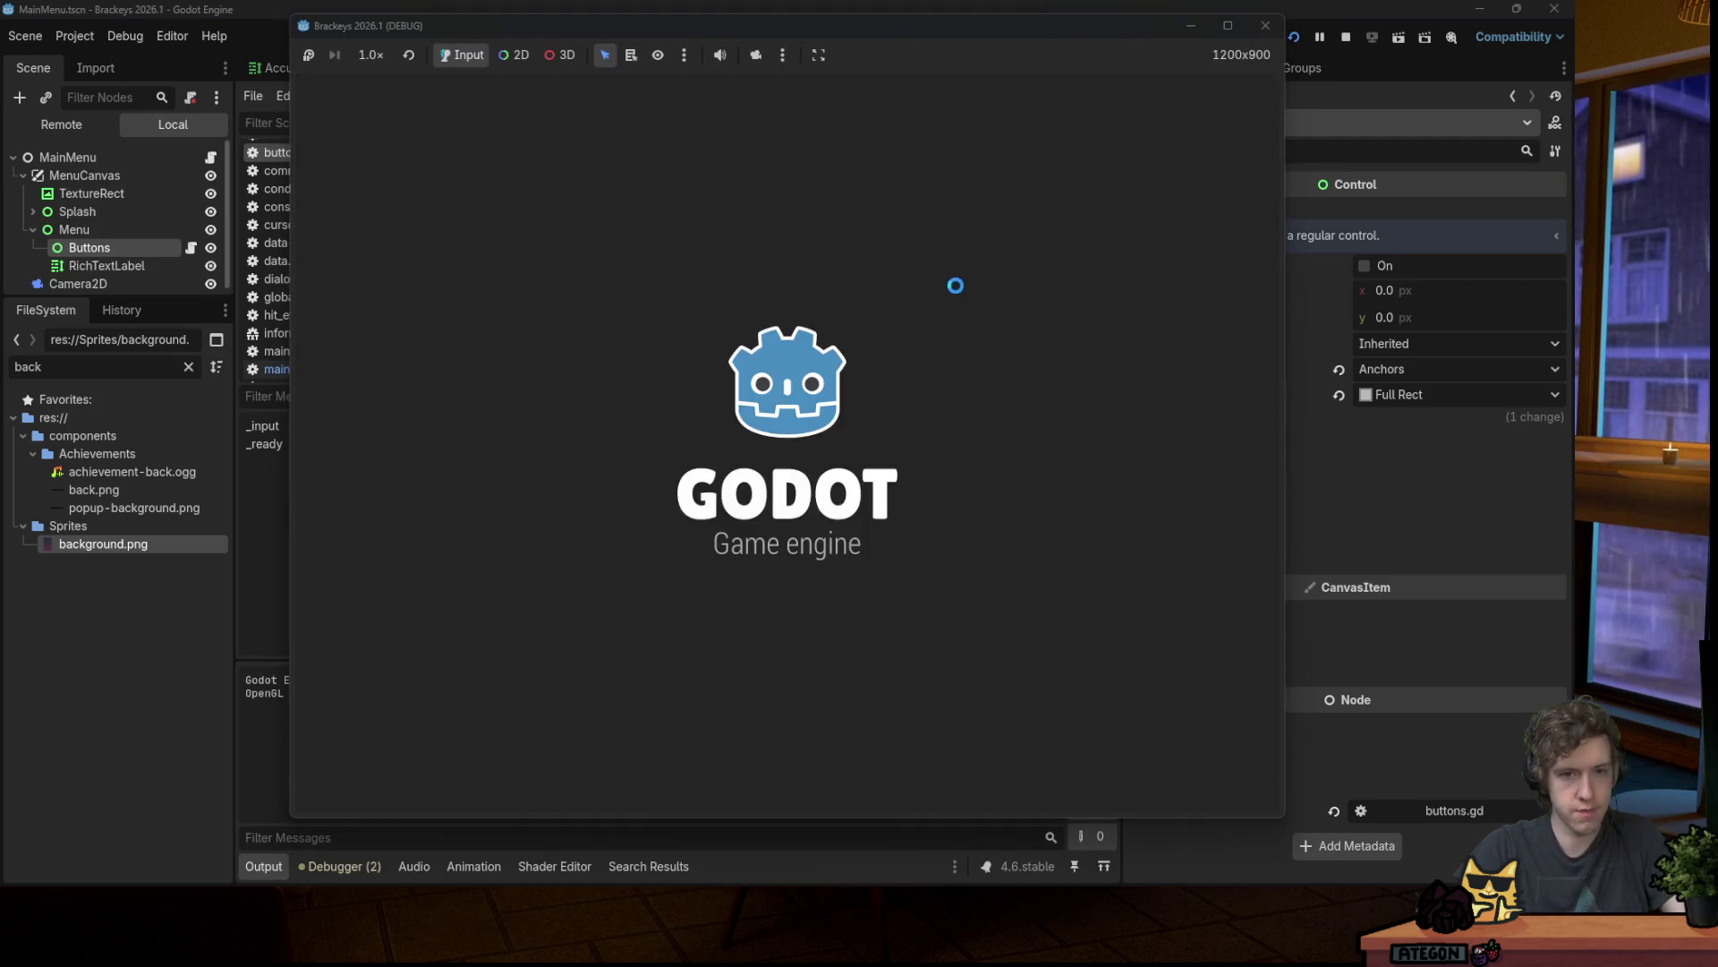
{"action": "left_click", "coordinate": [937, 292]}
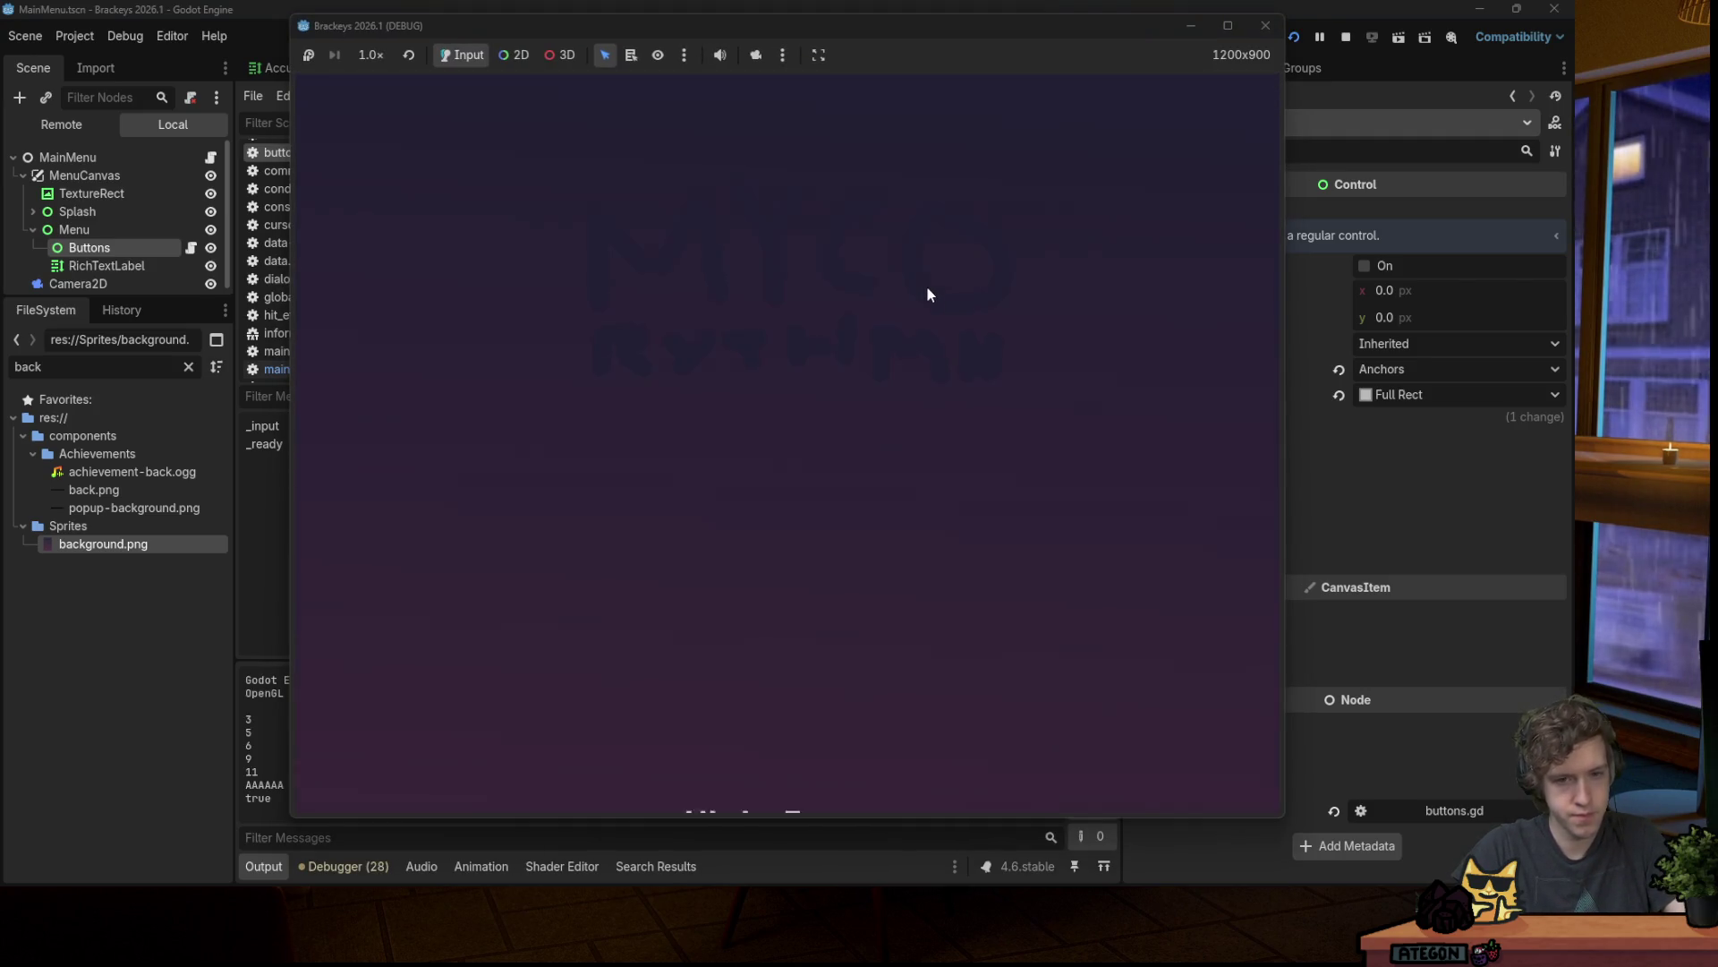
{"action": "key", "text": "Down"}
{"action": "key", "text": "Down"}
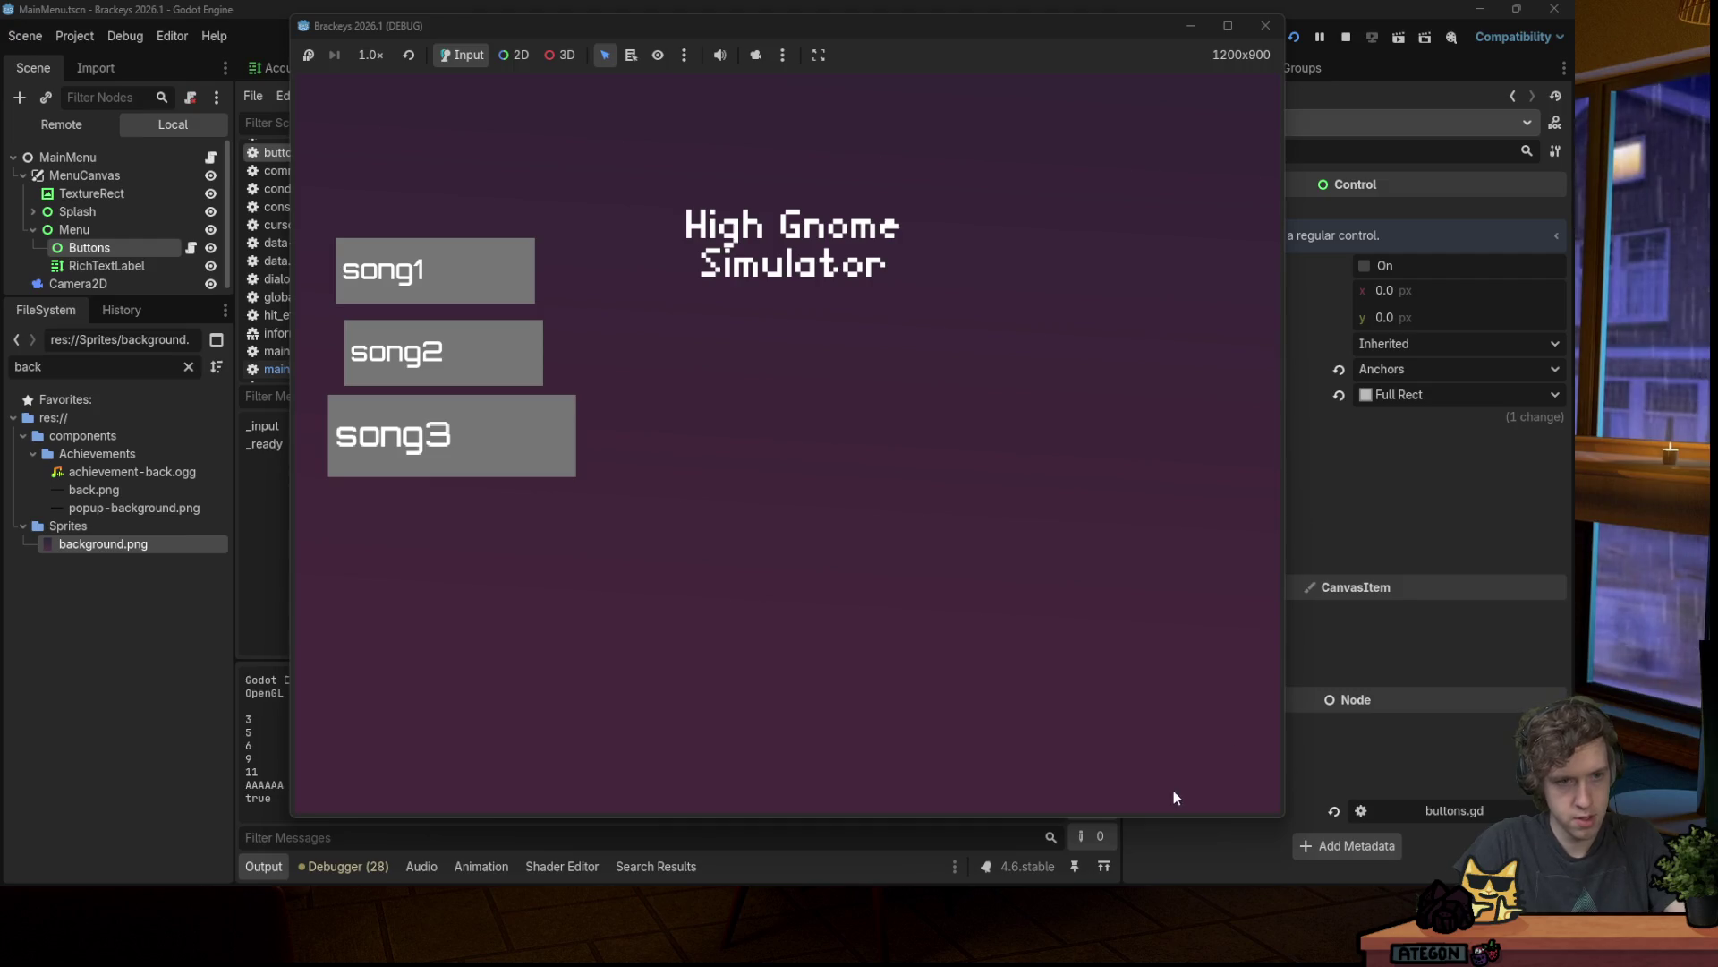
{"action": "left_click", "coordinate": [1263, 25]}
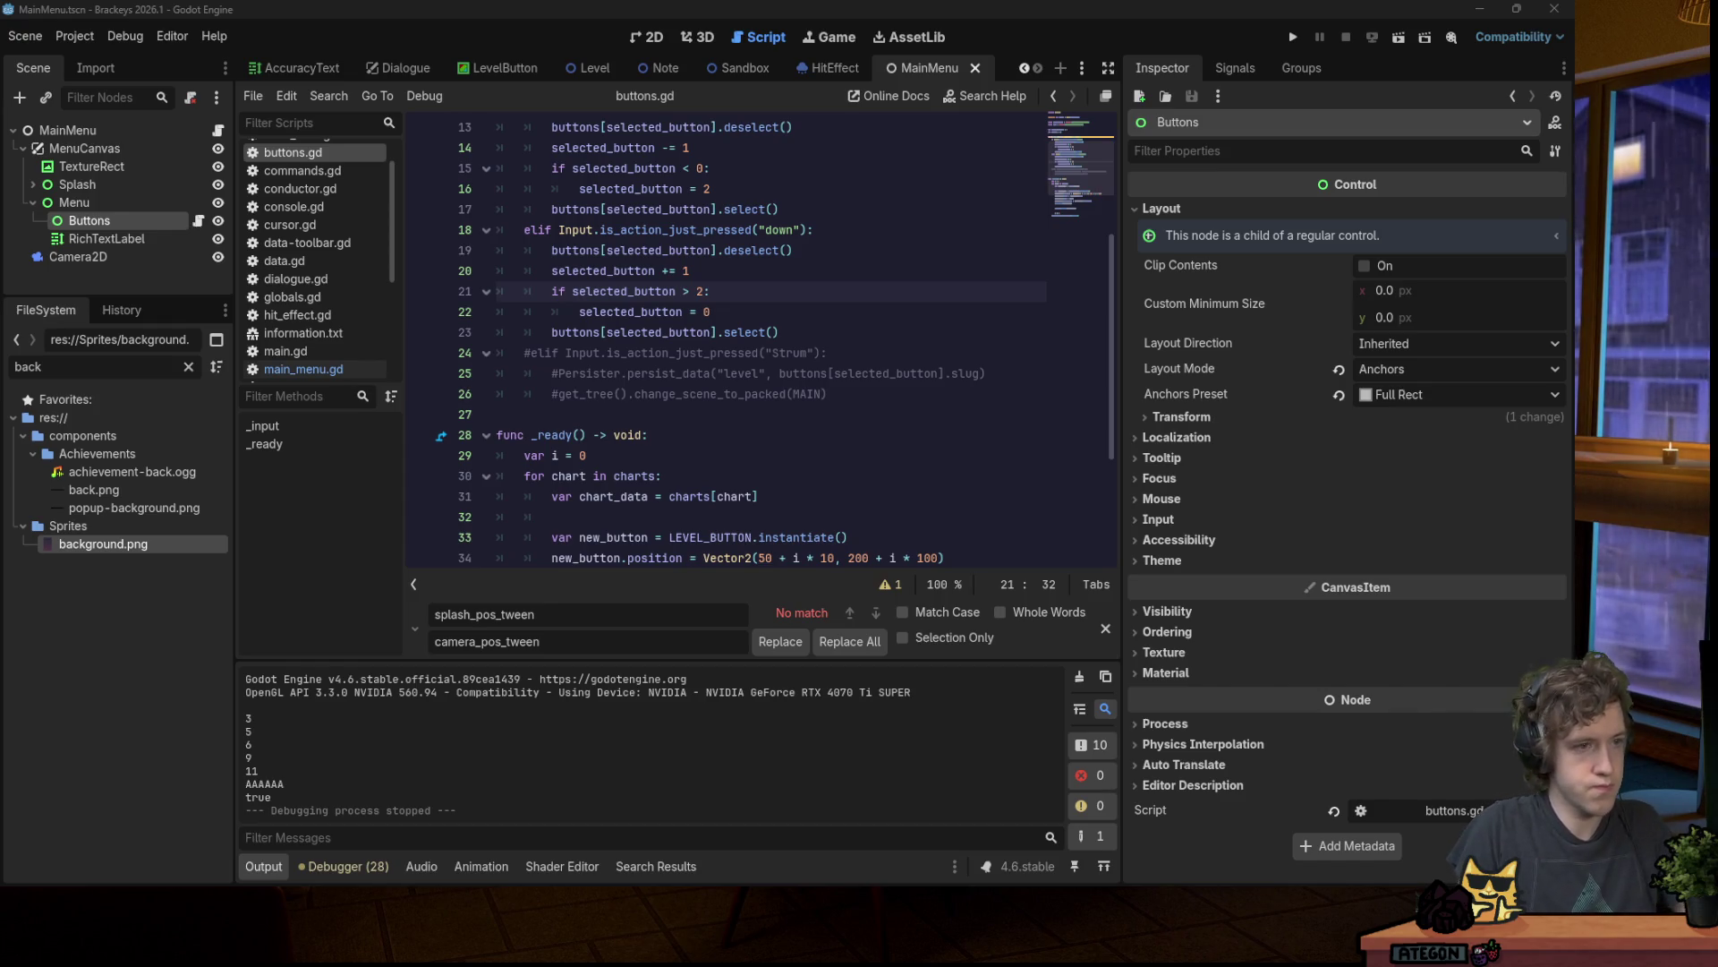
{"action": "key", "text": "ctrl+s"}
Step: Add a TextureRect under Menu showing menu-overlay.png and save the scene
{"action": "right_click", "coordinate": [105, 202]}
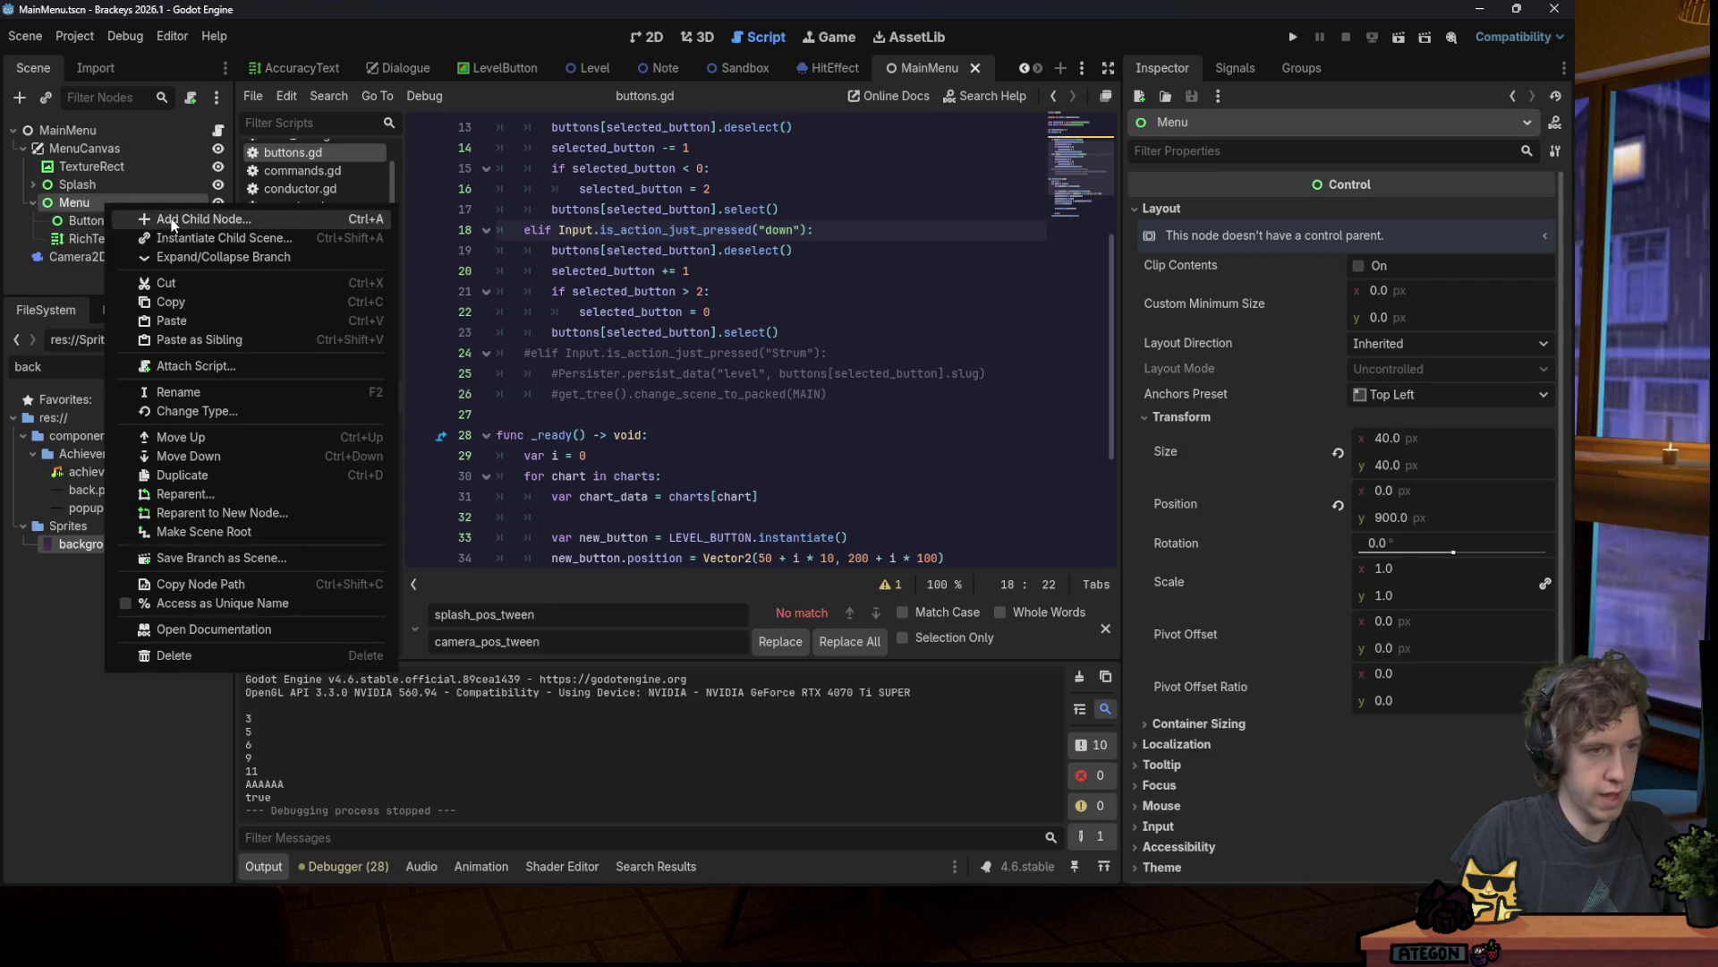
{"action": "left_click", "coordinate": [172, 220]}
{"action": "type", "text": "tex"}
{"action": "key", "text": "Down"}
{"action": "key", "text": "Down"}
{"action": "key", "text": "Down"}
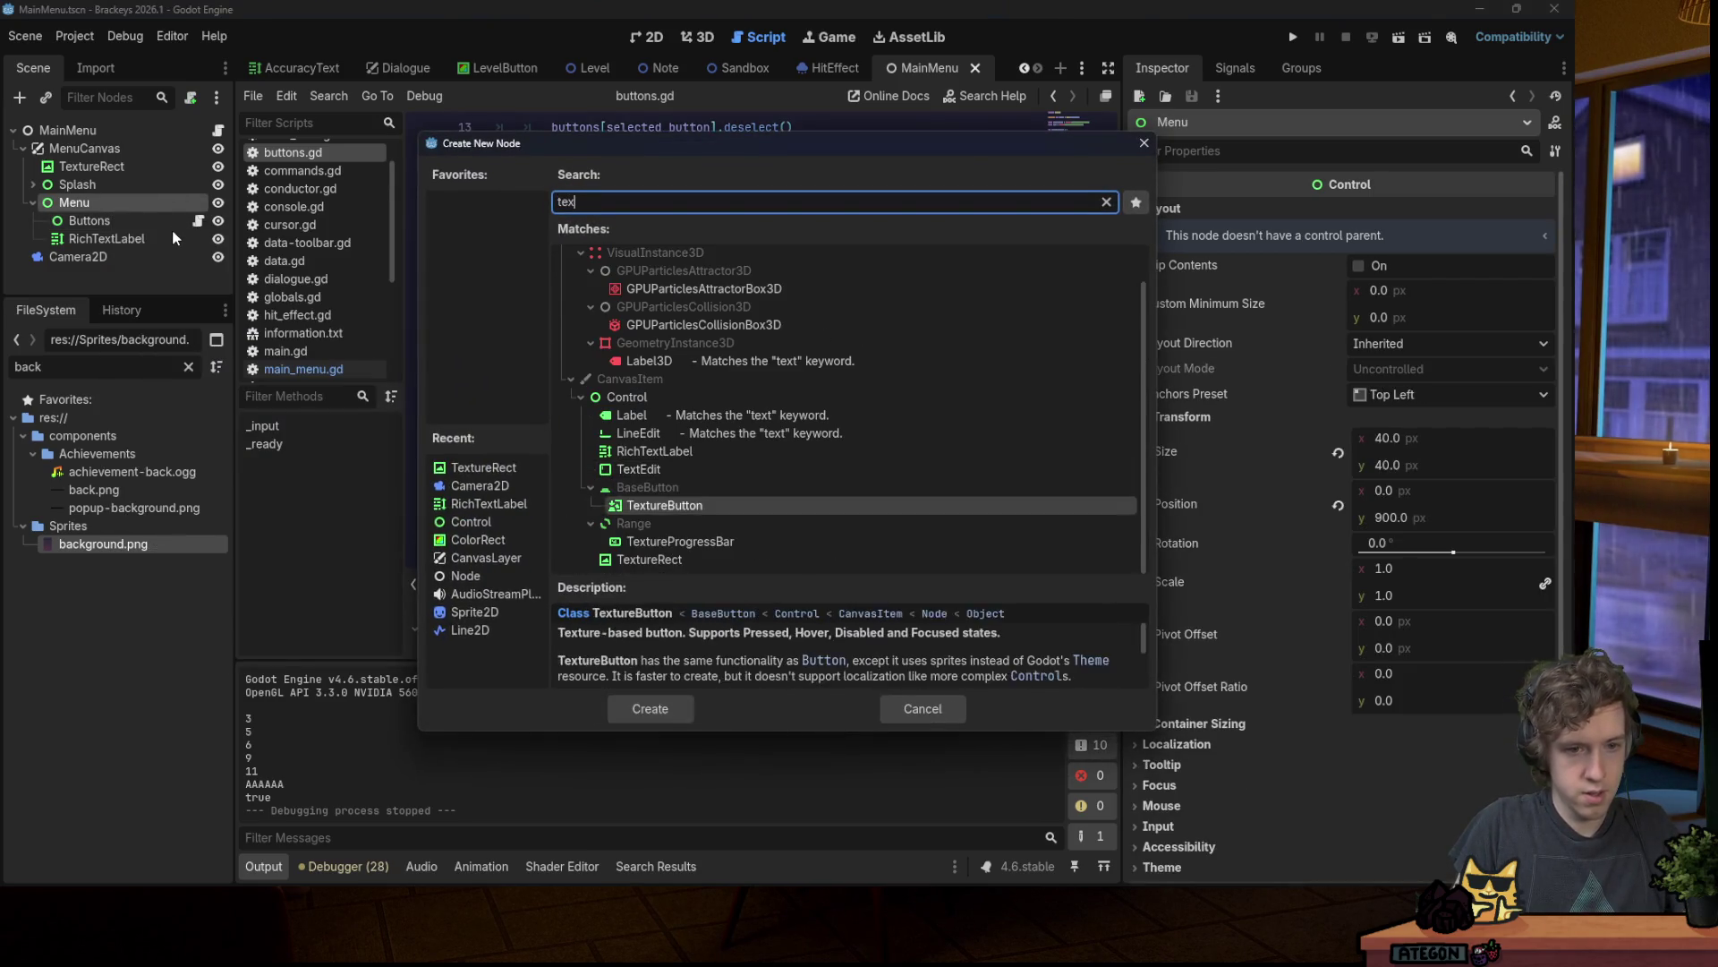
{"action": "key", "text": "Return"}
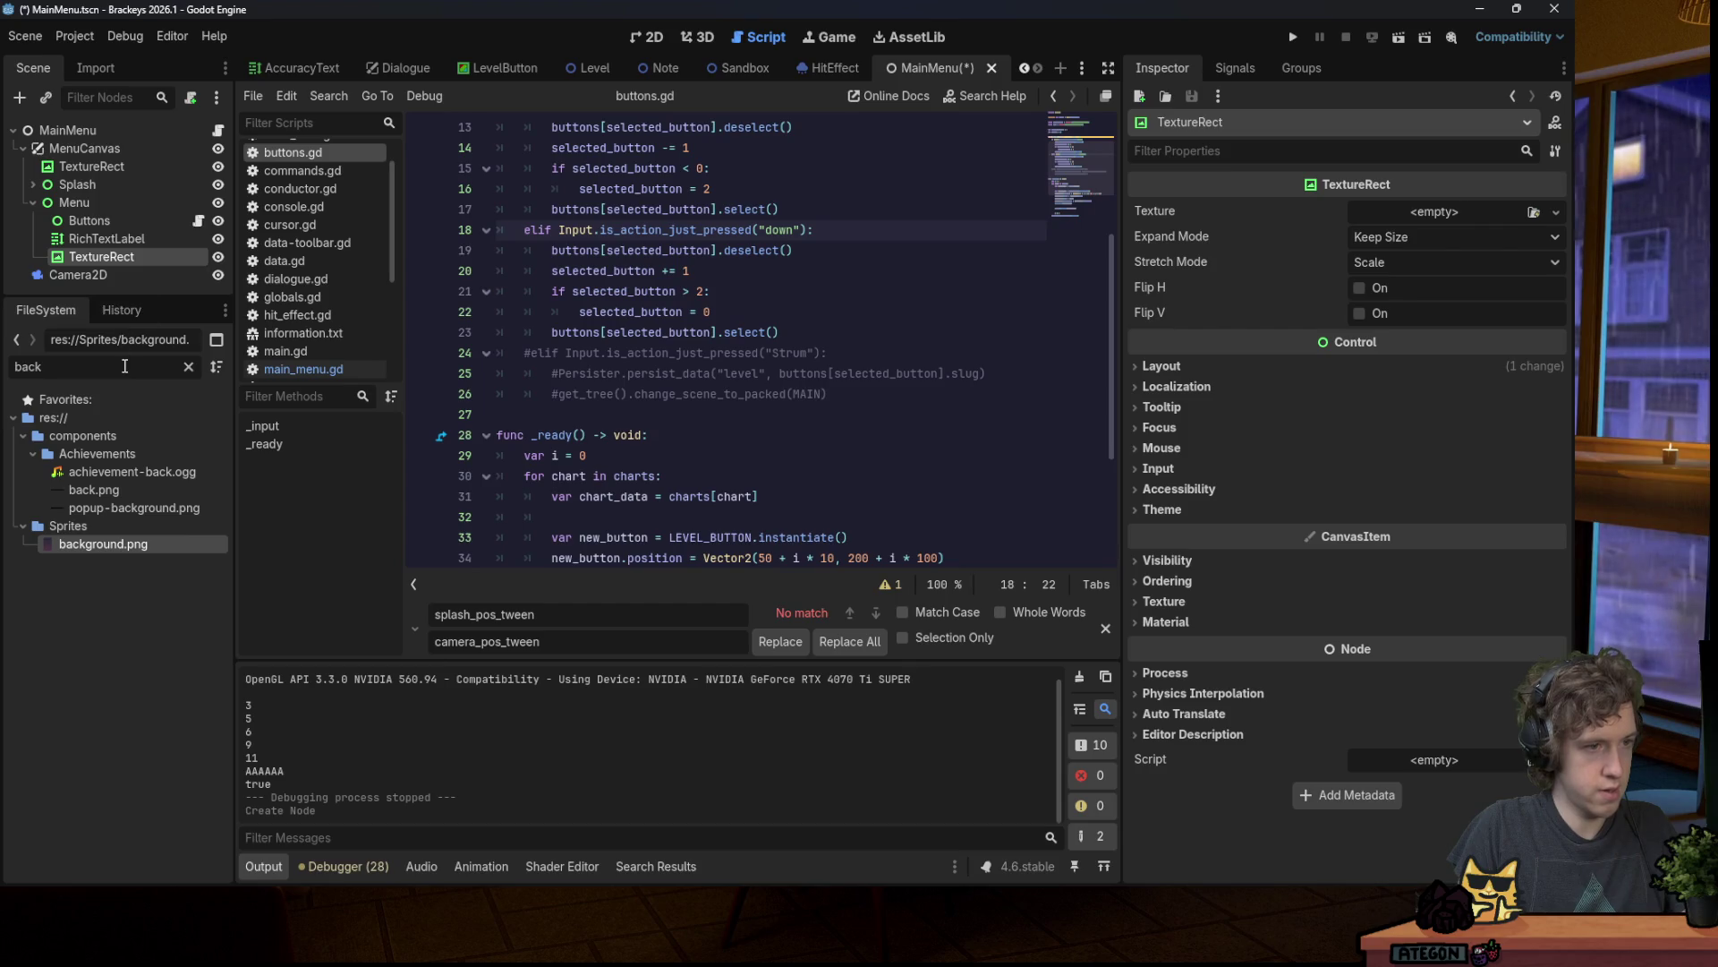
{"action": "double_click", "coordinate": [141, 357]}
{"action": "key", "text": "BackSpace"}
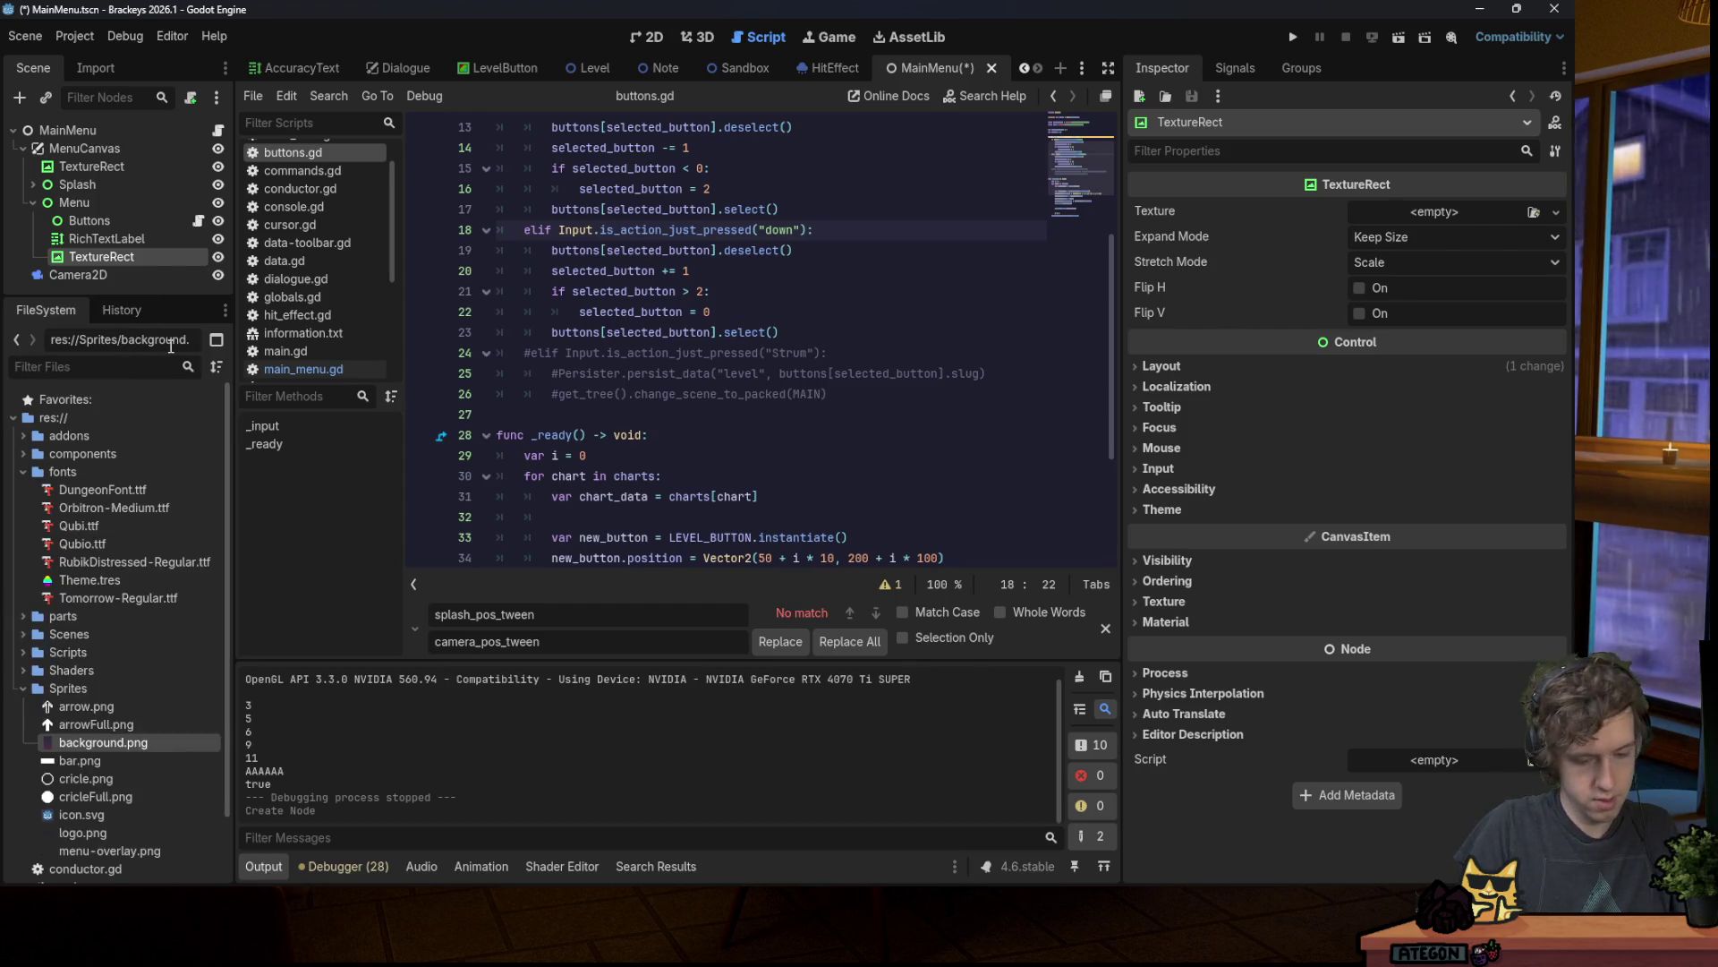
{"action": "type", "text": "menu"}
{"action": "mouse_move", "coordinate": [116, 505]}
{"action": "left_mouse_down"}
{"action": "mouse_move", "coordinate": [948, 281]}
{"action": "mouse_move", "coordinate": [1401, 209]}
{"action": "left_mouse_up"}
{"action": "key", "text": "ctrl+s"}
Step: Delete the High Gnome Simulator RichTextLabel, save, and run the game
{"action": "left_click", "coordinate": [654, 38]}
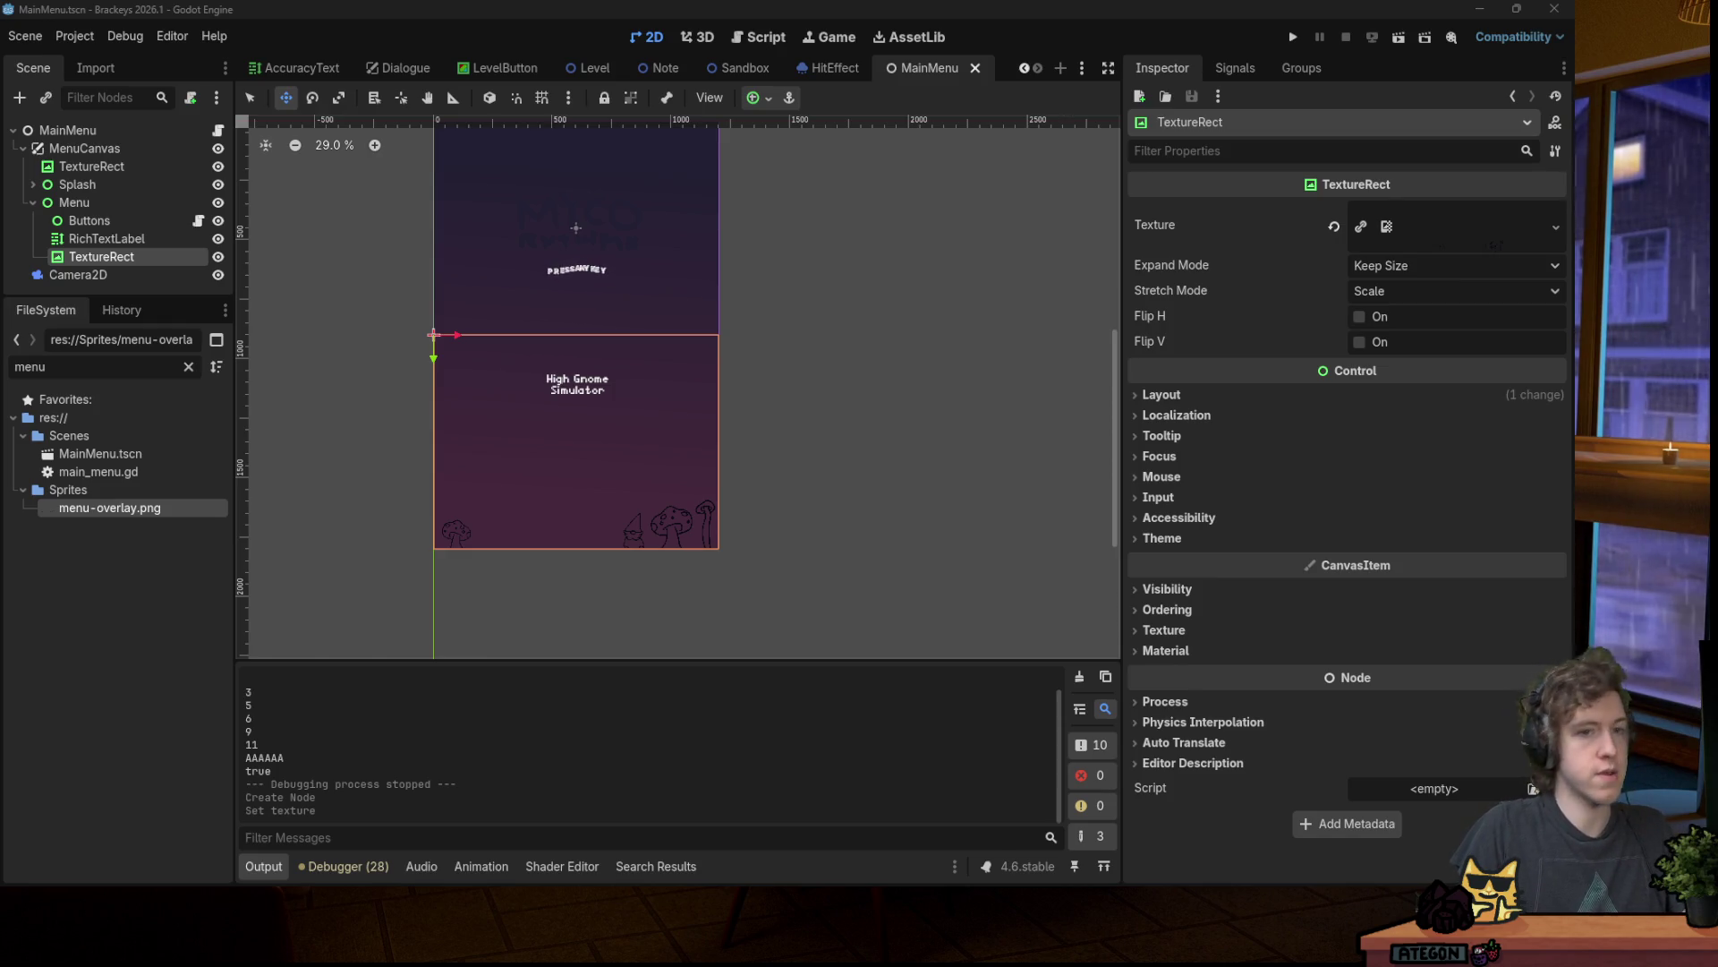
{"action": "left_click", "coordinate": [982, 67]}
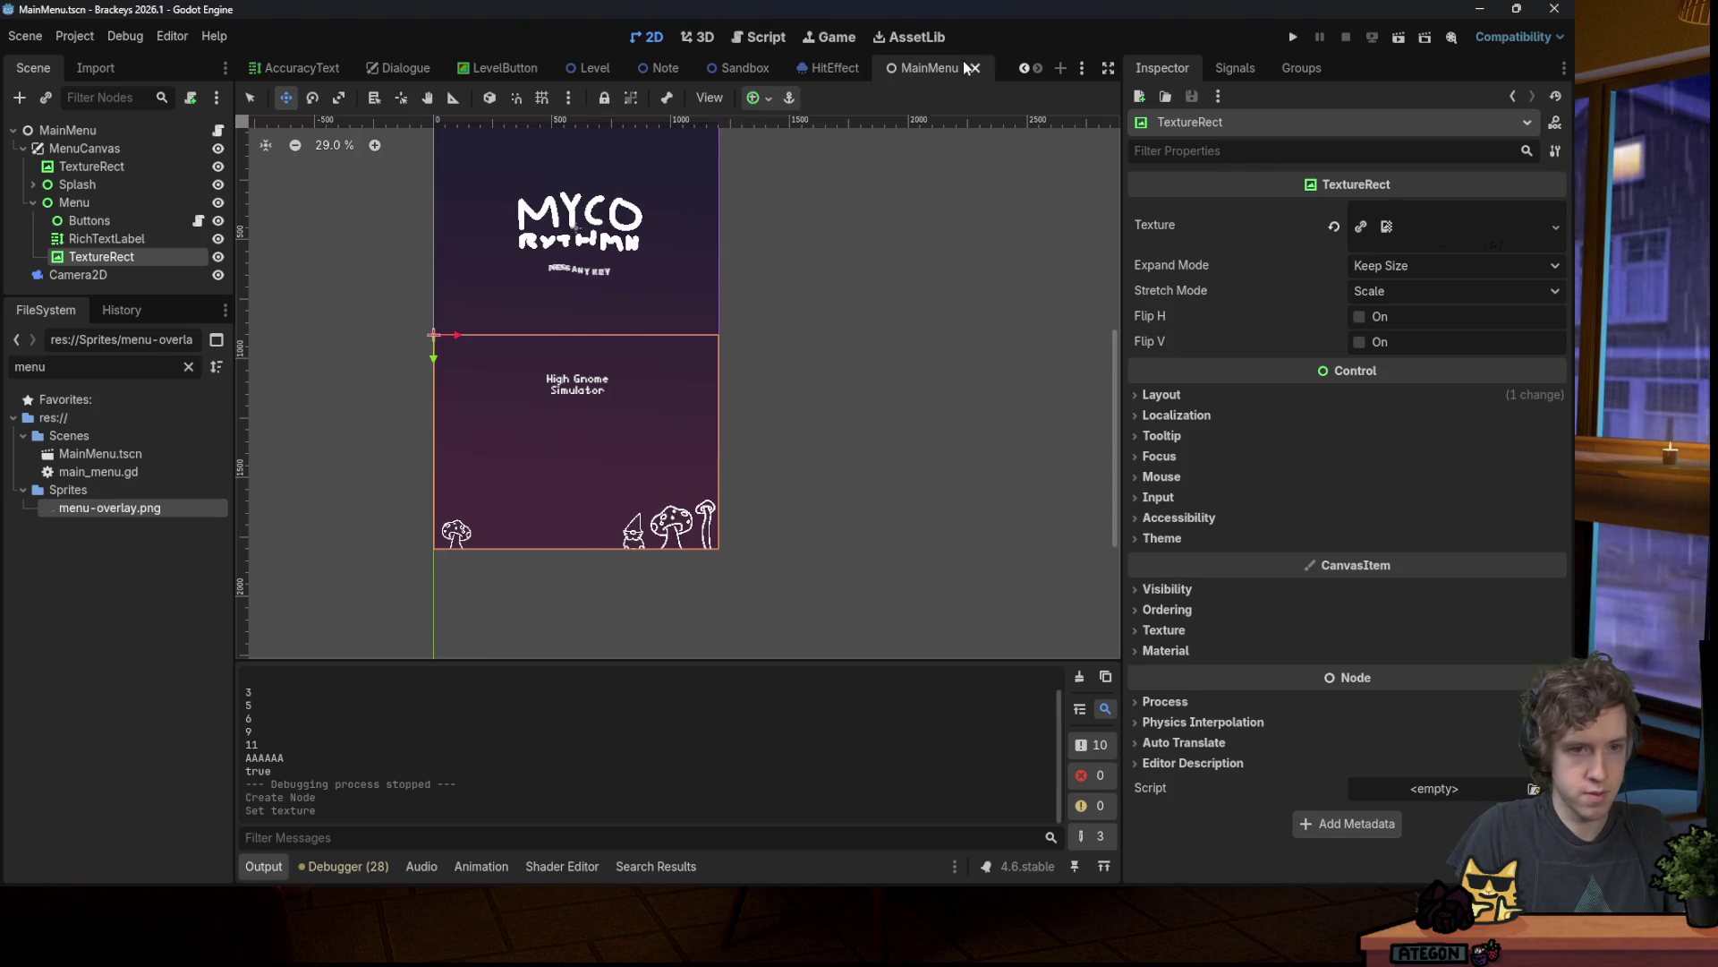
{"action": "left_click", "coordinate": [126, 237]}
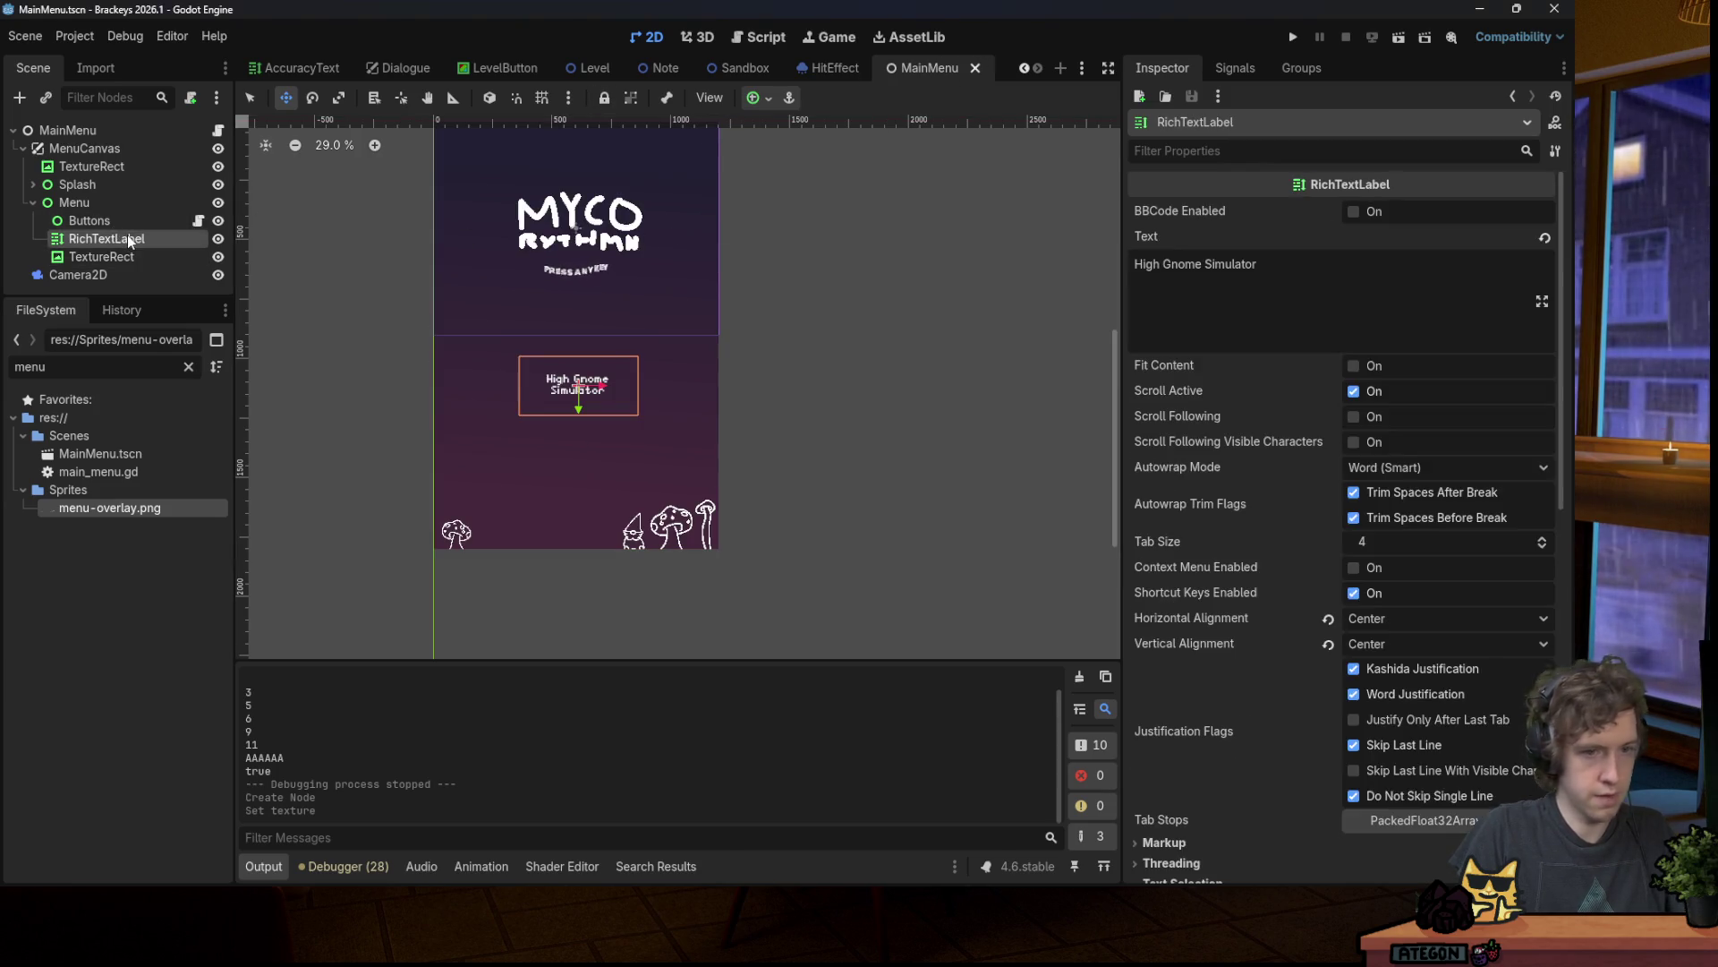
{"action": "key", "text": "Delete"}
{"action": "key", "text": "Return"}
{"action": "key", "text": "ctrl+s"}
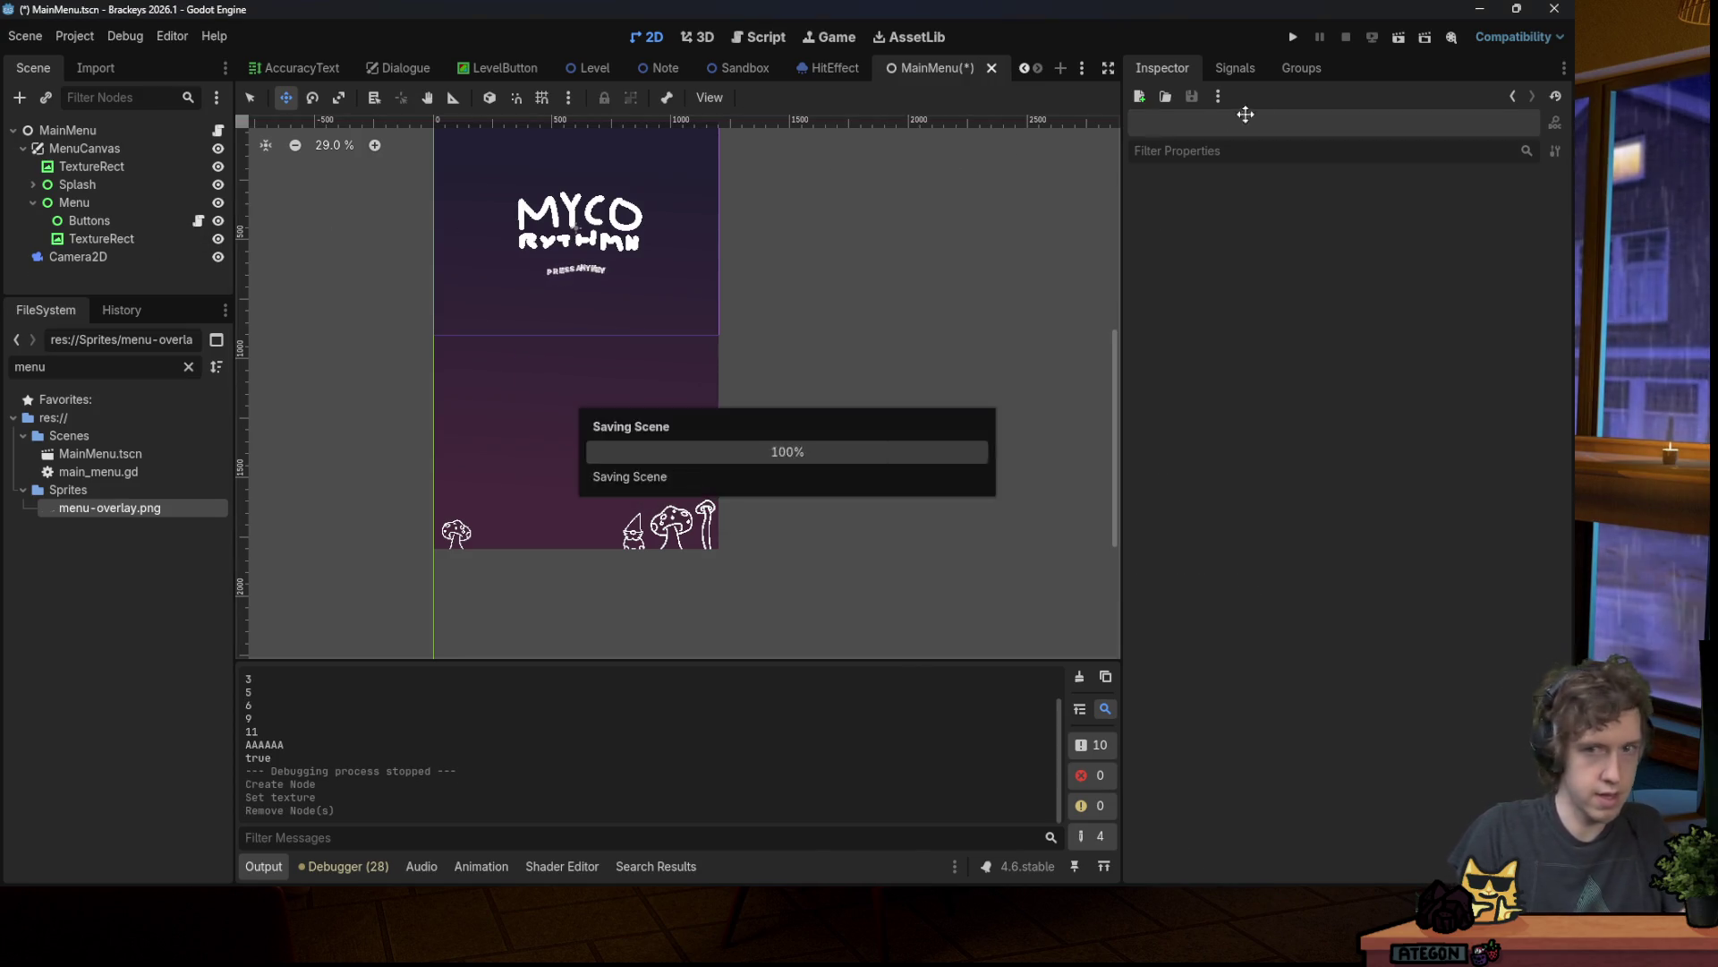
{"action": "left_click", "coordinate": [1289, 39]}
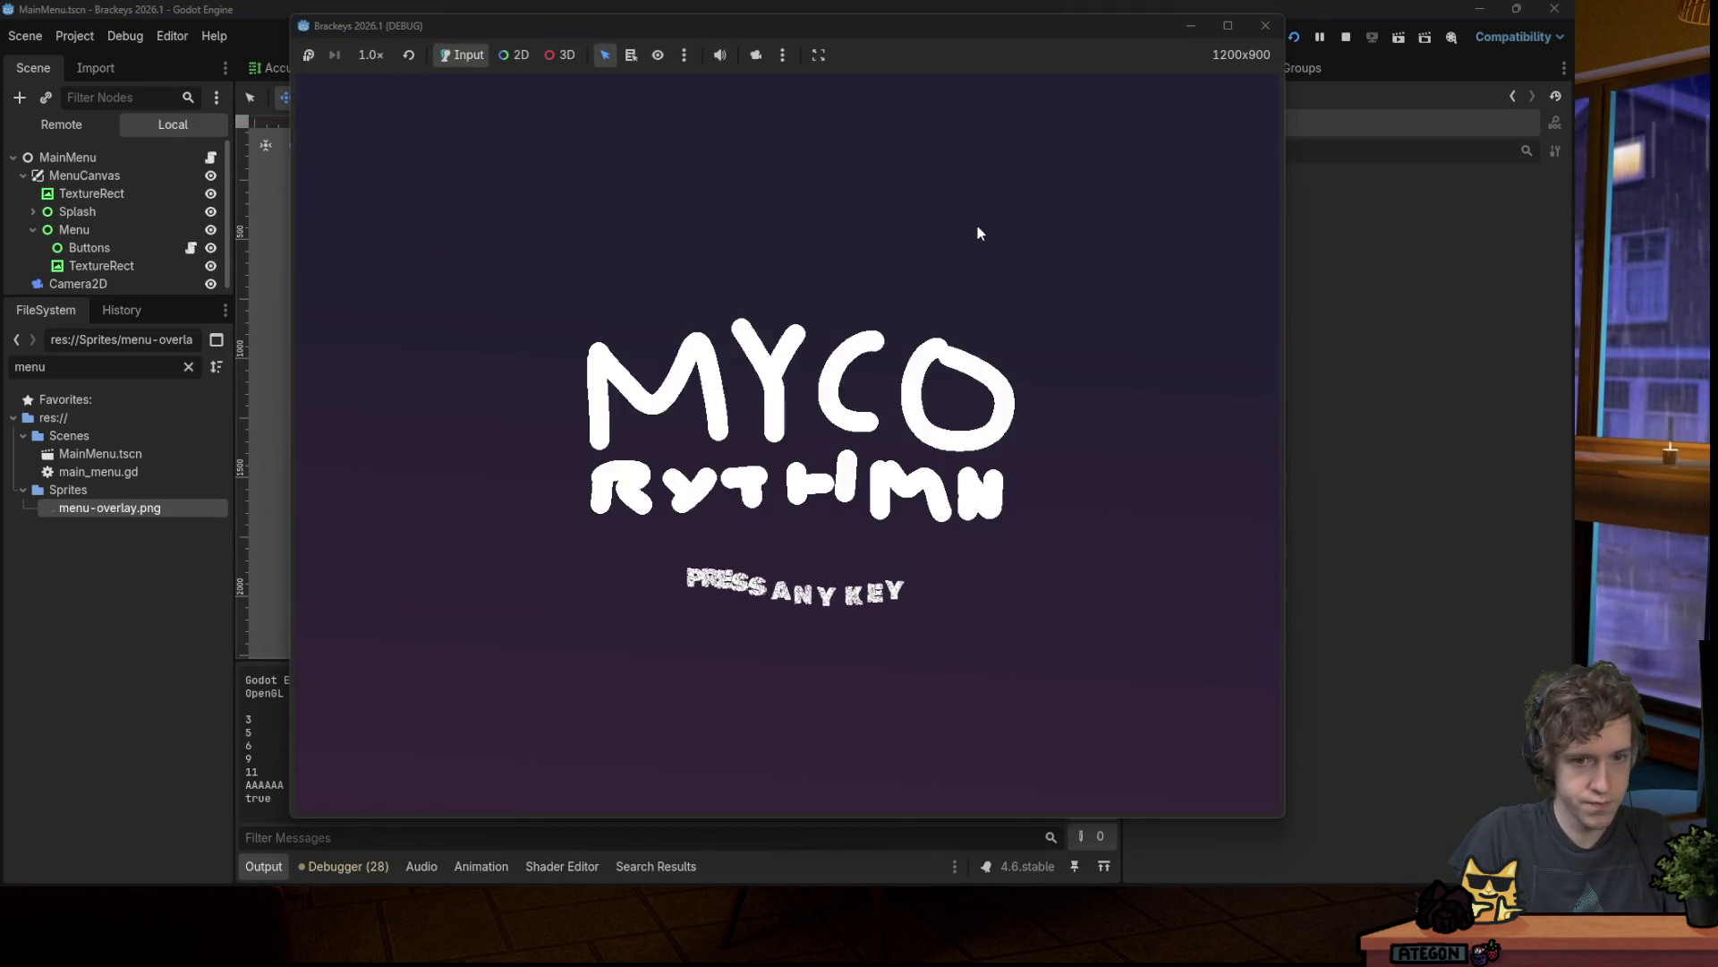
Step: Playtest the song menu, moving the selection Up and Down through the songs
{"action": "key", "text": "space"}
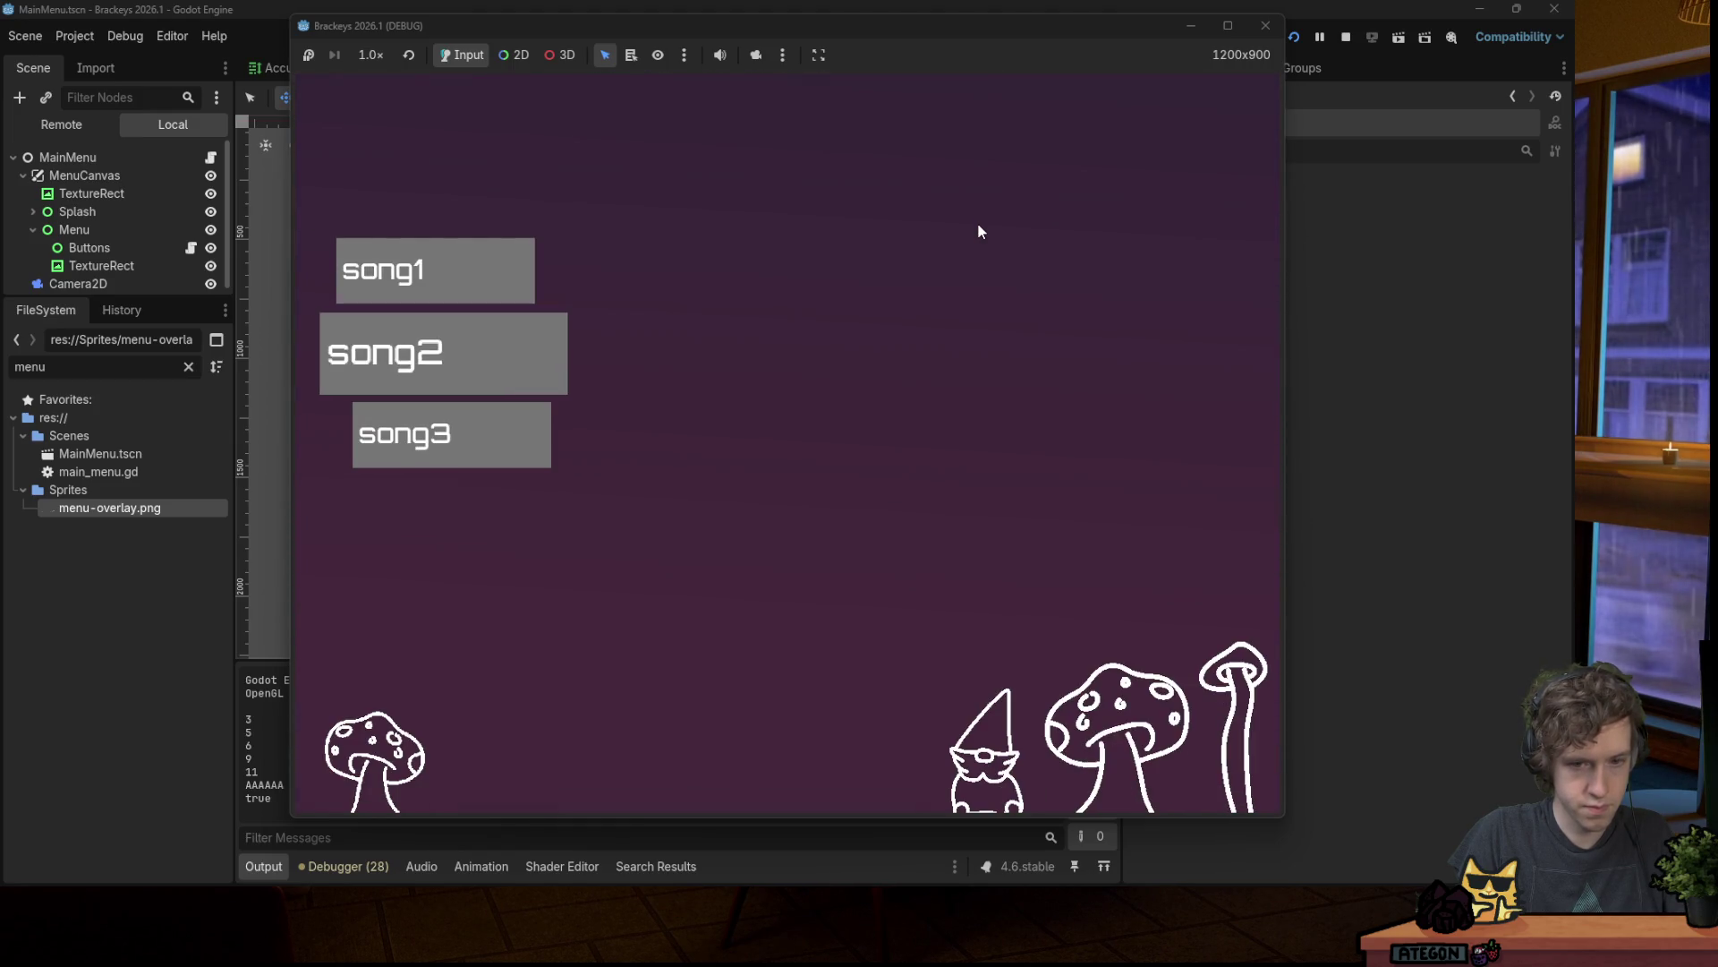
{"action": "key", "text": "Up"}
{"action": "key", "text": "Up"}
{"action": "key", "text": "Down"}
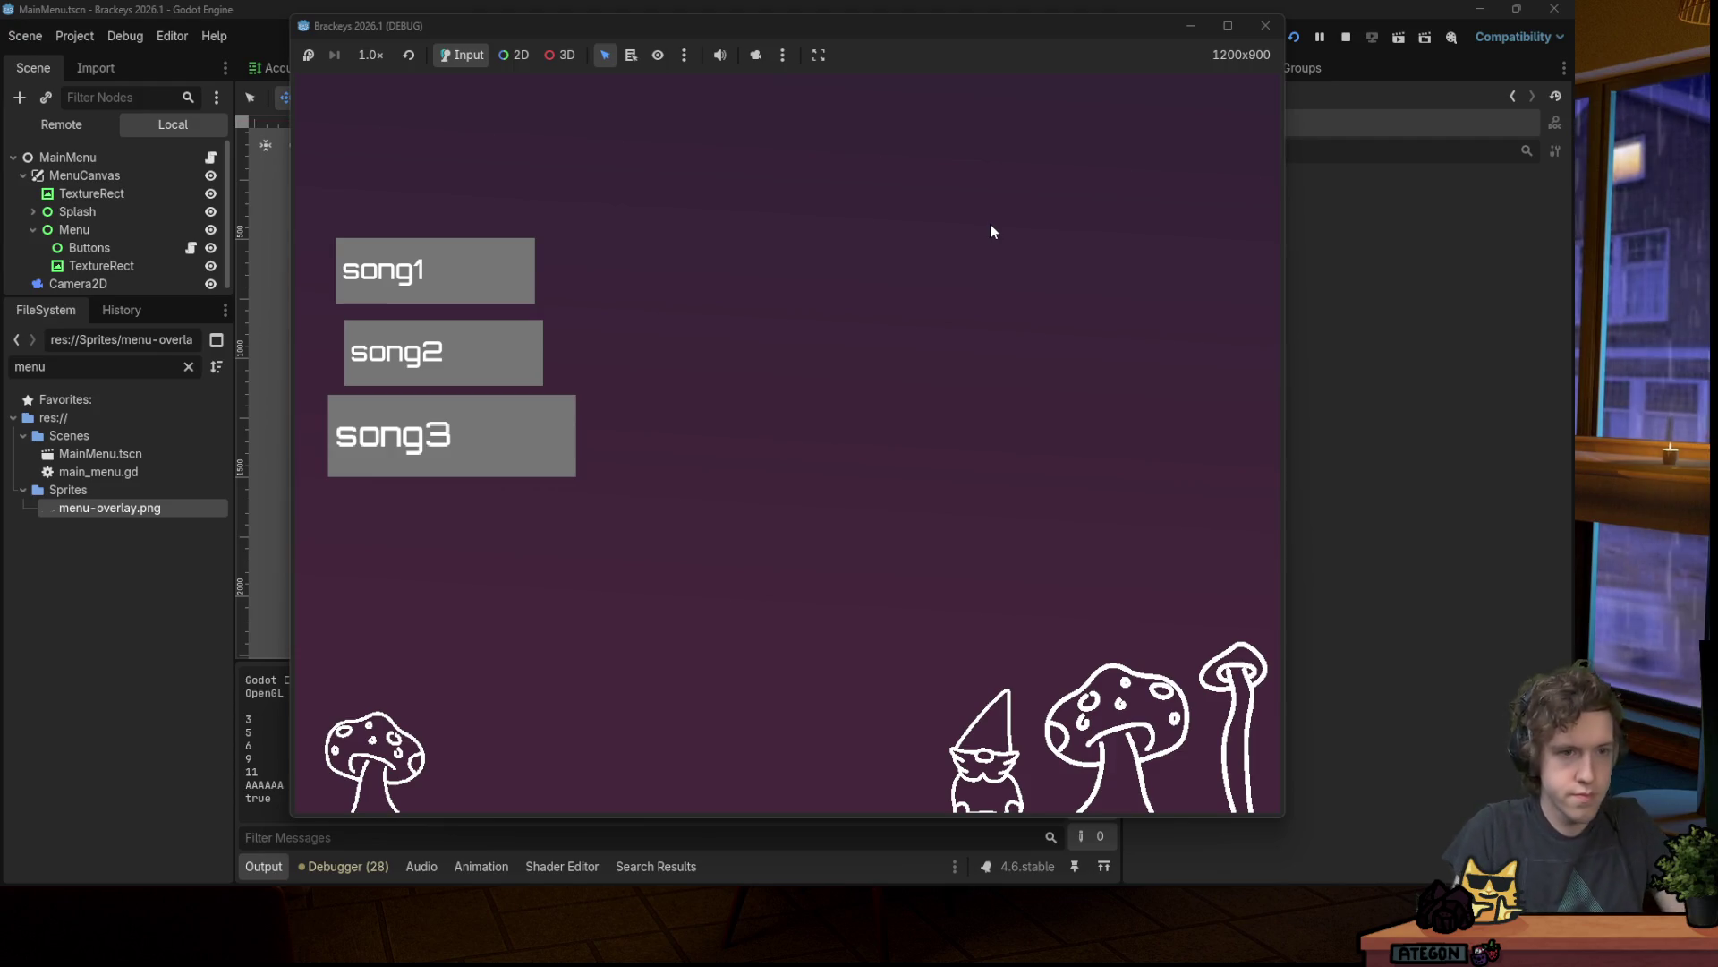
{"action": "left_click", "coordinate": [1265, 25]}
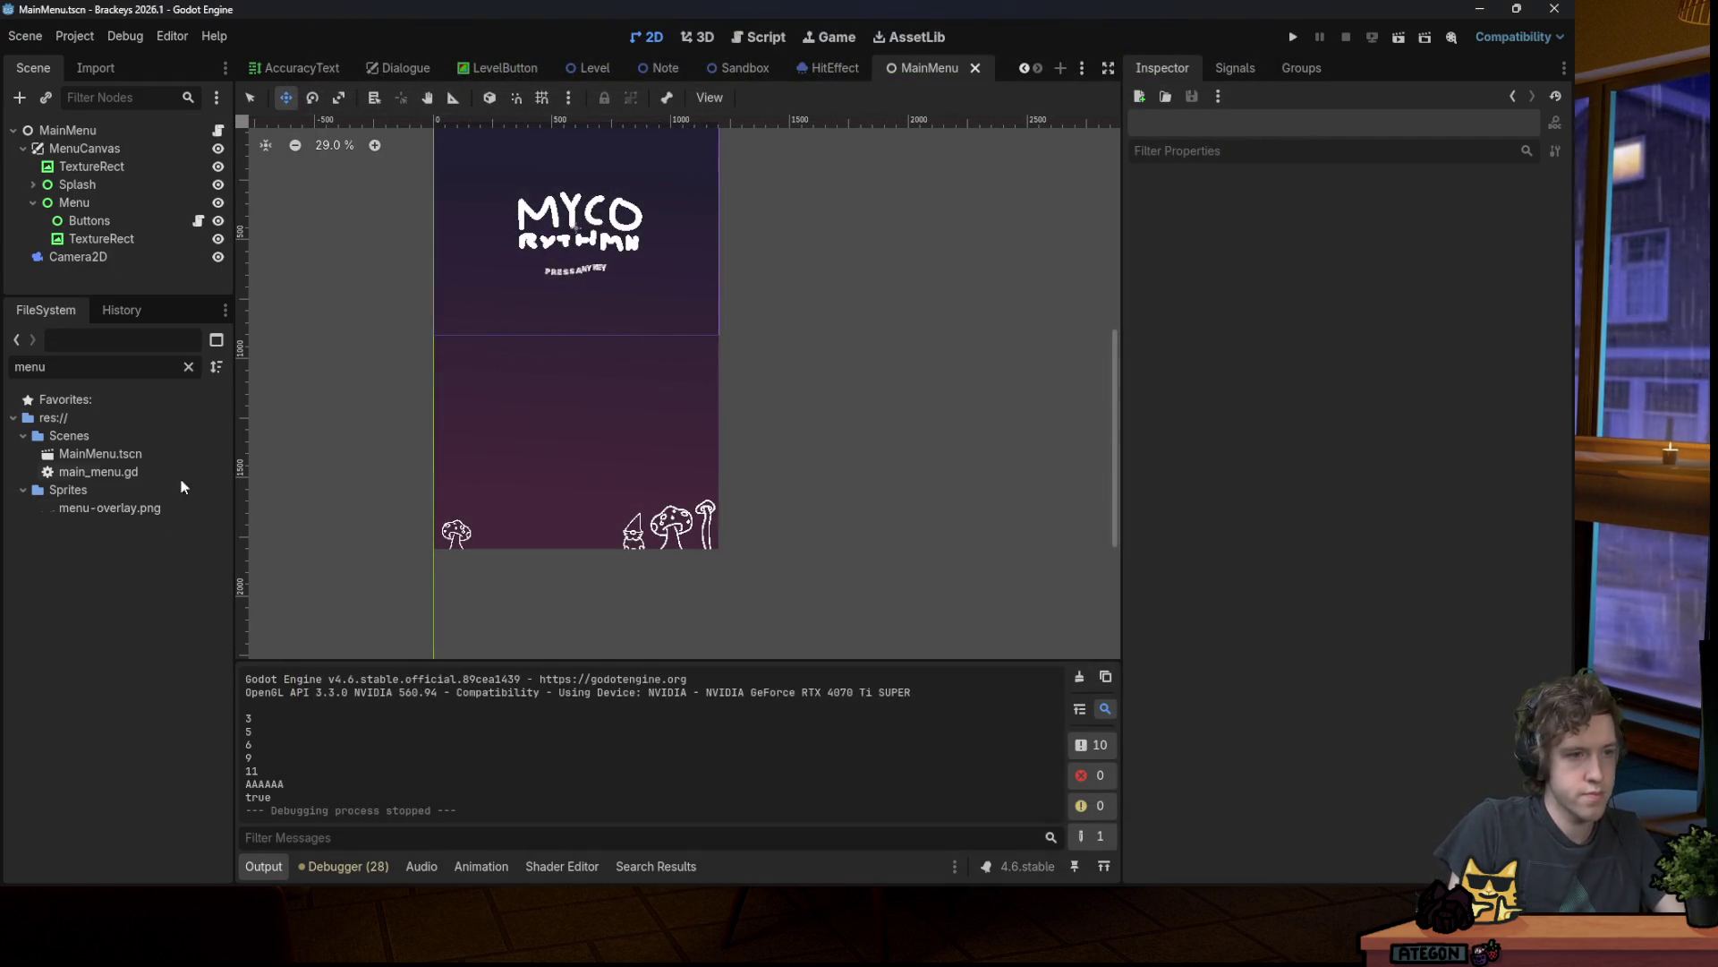
Step: Clear the file filter and rerun the game maximized, advancing to the song menu
{"action": "left_click", "coordinate": [188, 367]}
{"action": "scroll", "coordinate": [144, 517], "scroll_direction": "down", "scroll_amount": 5}
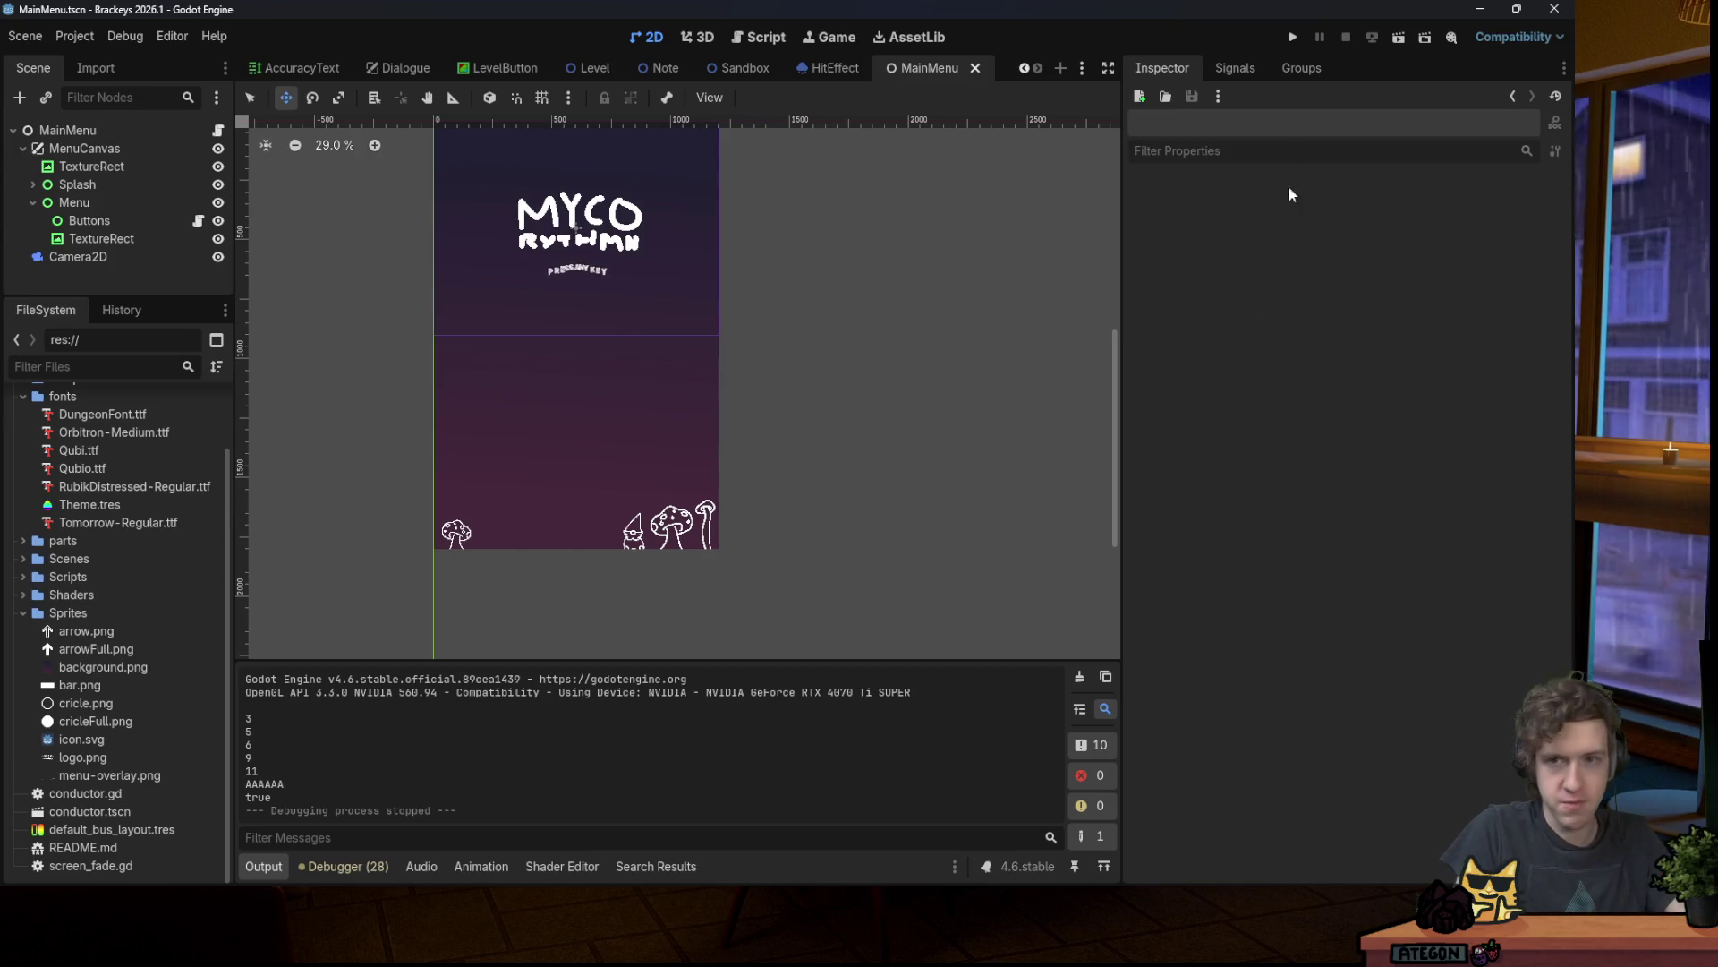
{"action": "left_click", "coordinate": [1294, 37]}
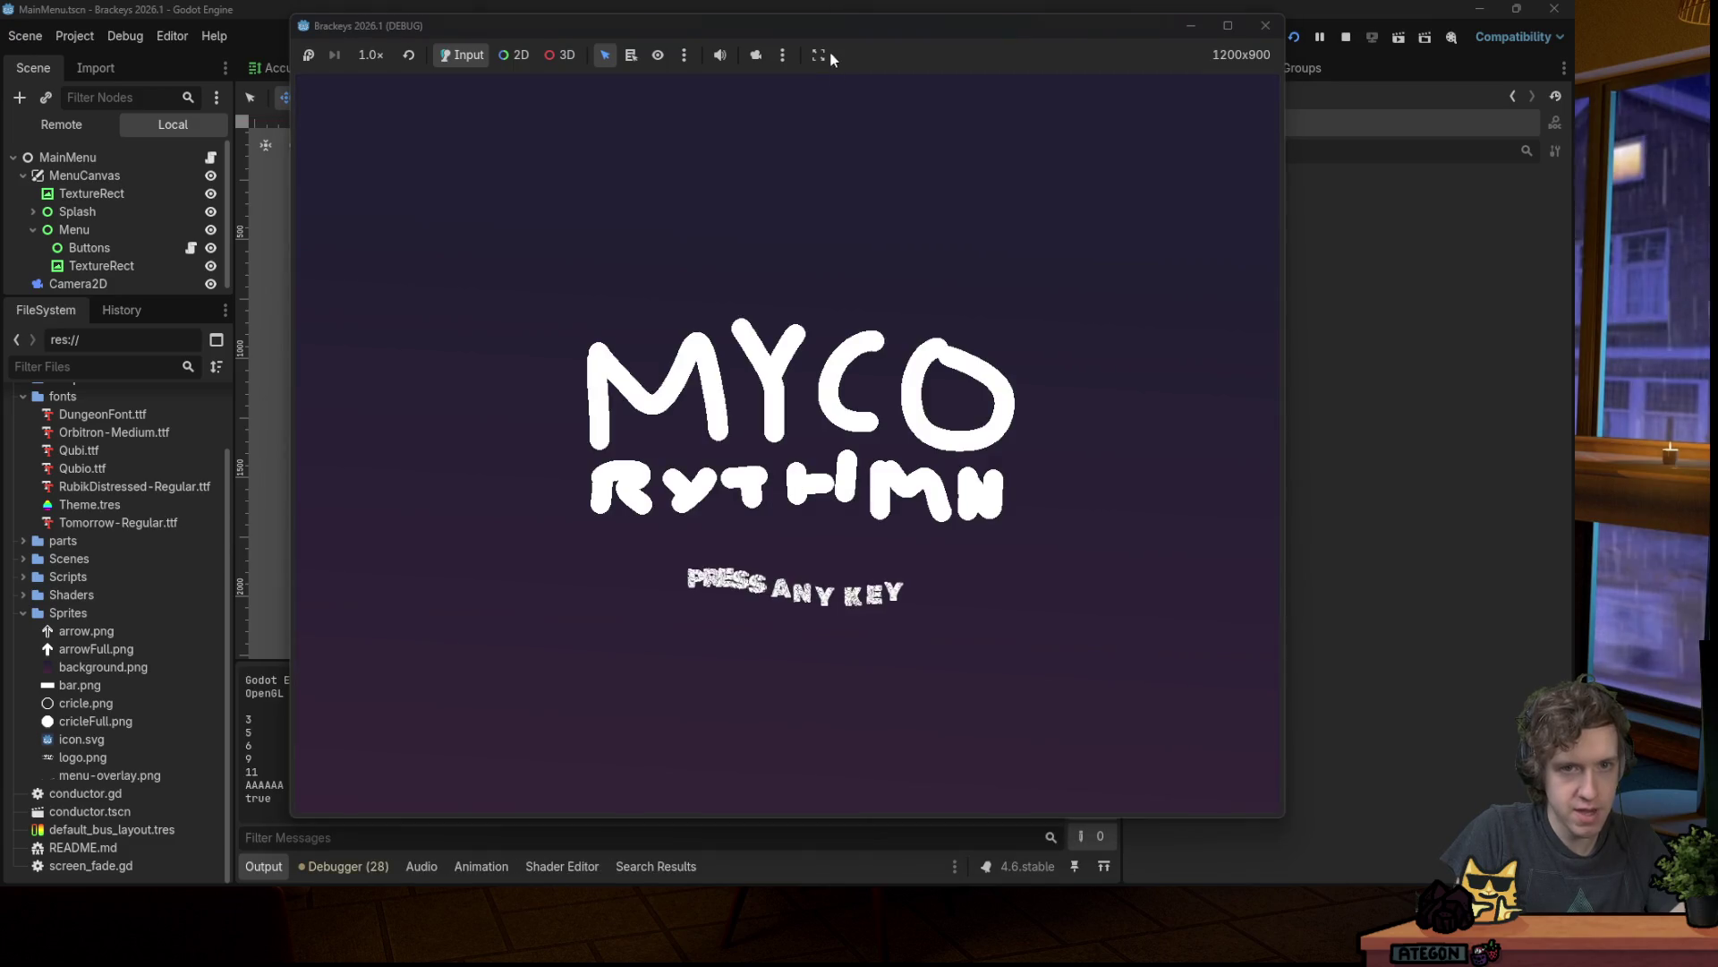
{"action": "double_click", "coordinate": [829, 28]}
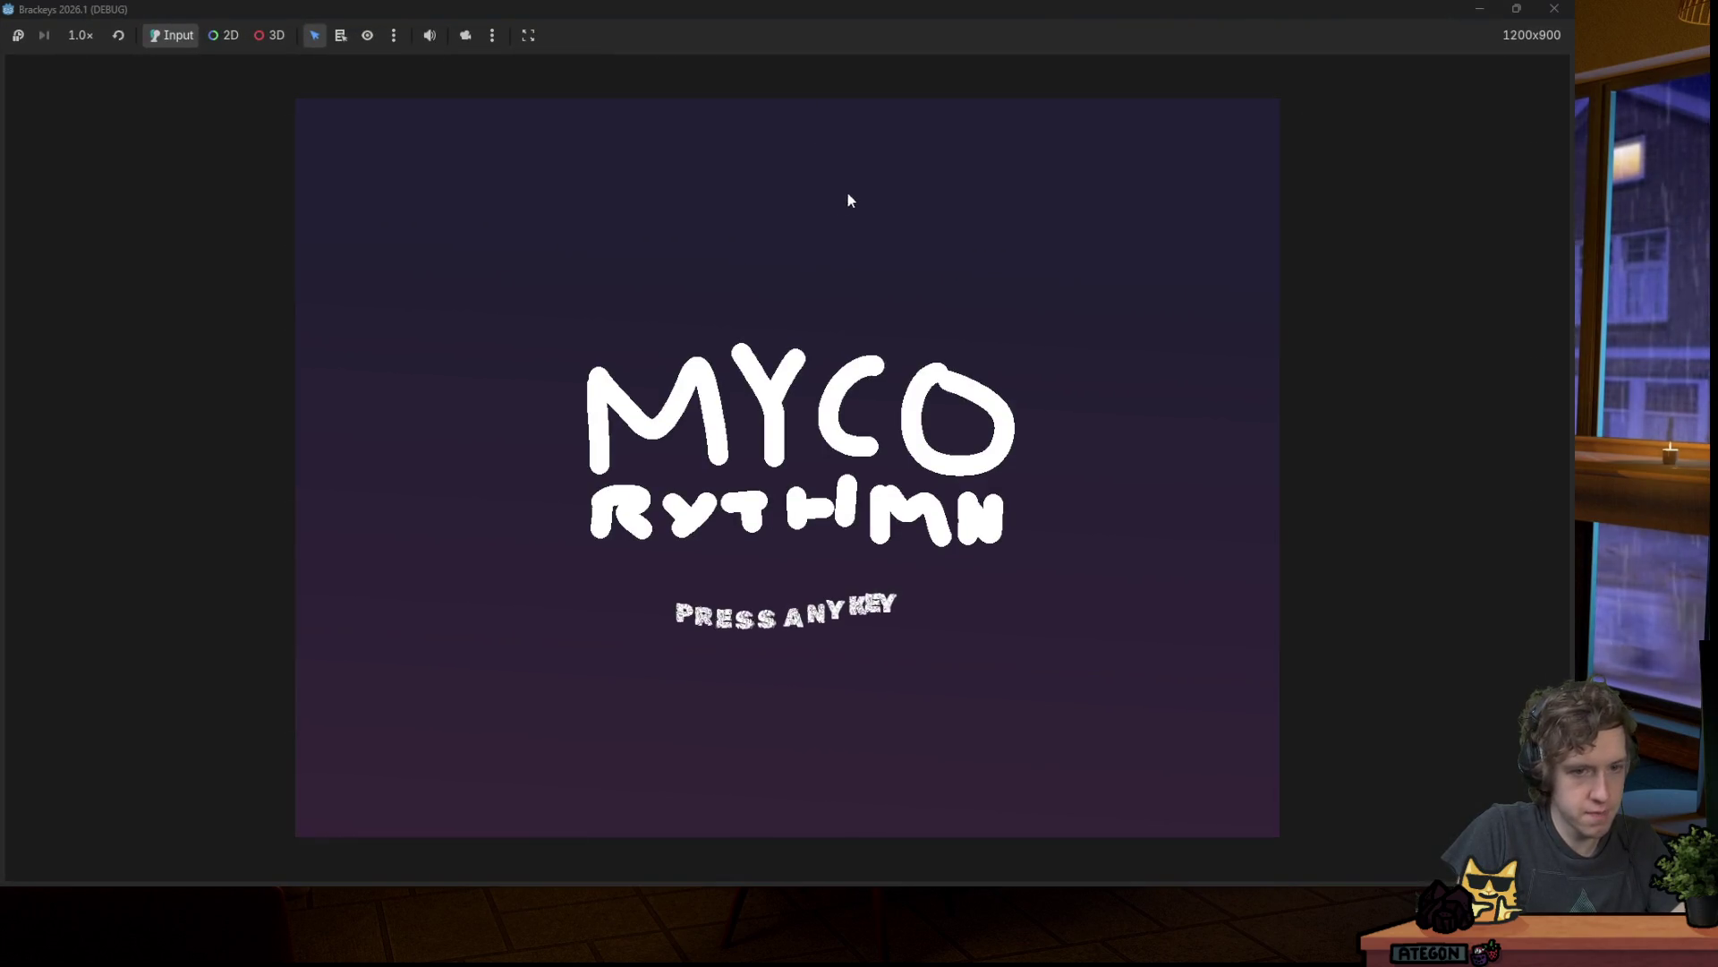
{"action": "key", "text": "space"}
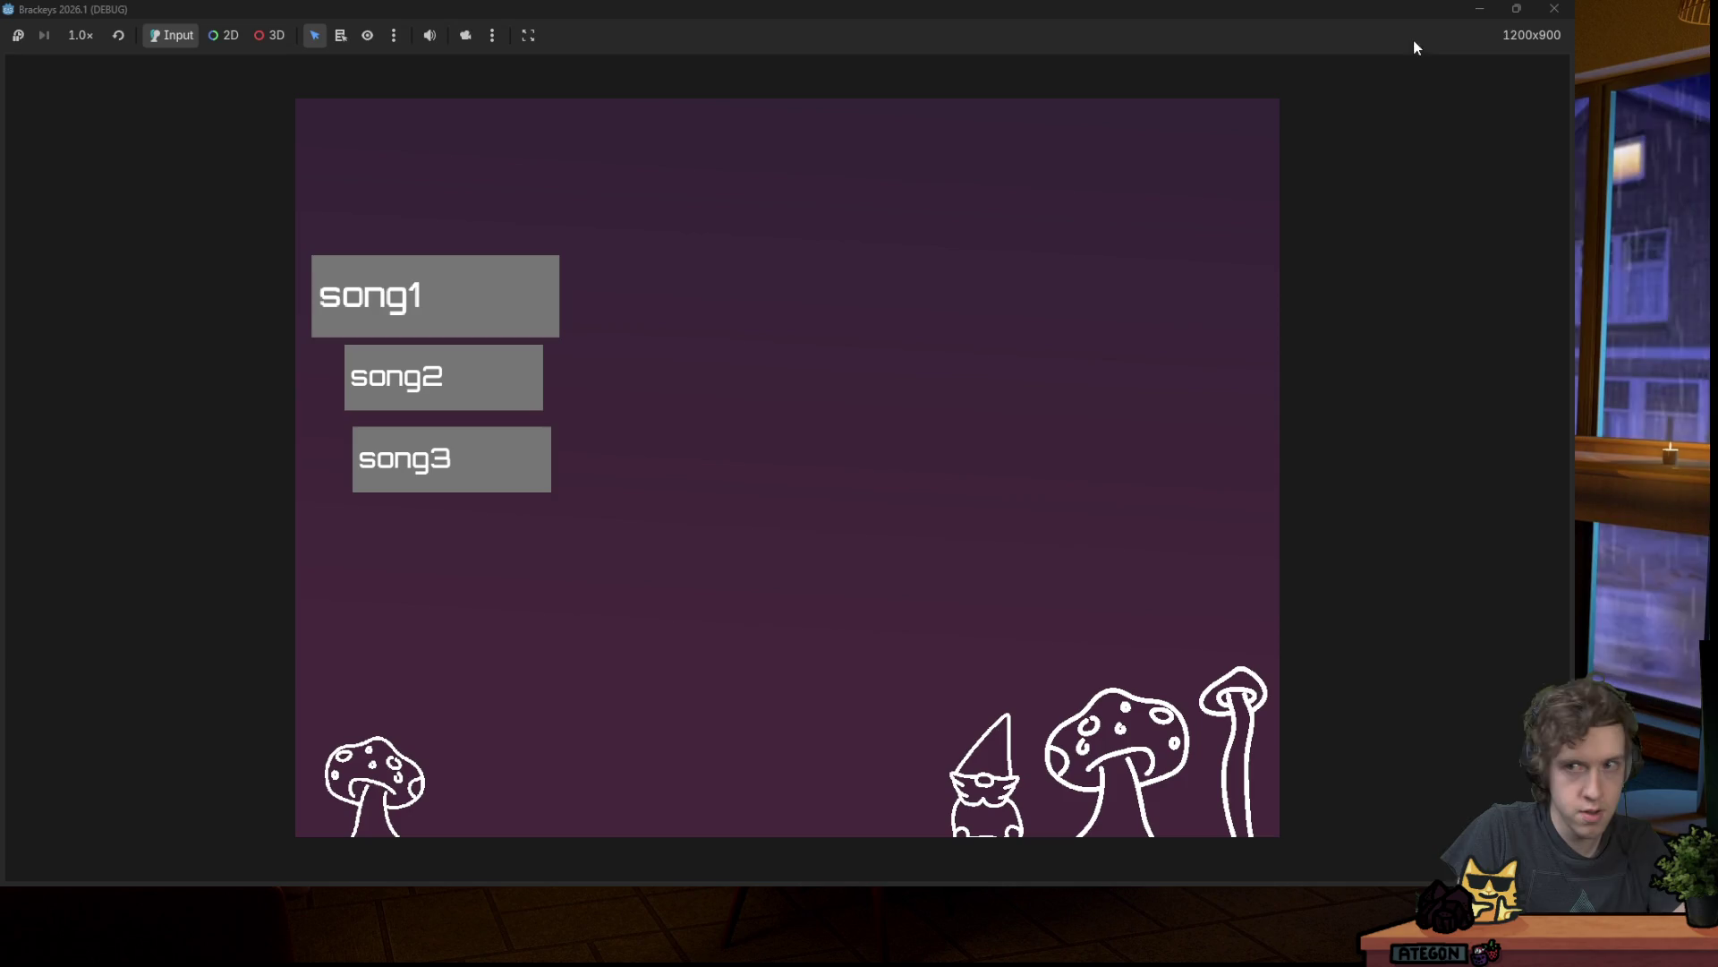
{"action": "left_click", "coordinate": [1555, 8]}
Step: Save and reopen buttons.gd, selecting the commented-out strum code on lines 24–26
{"action": "key", "text": "ctrl+s"}
{"action": "left_click", "coordinate": [198, 220]}
{"action": "left_click_drag", "start_coordinate": [830, 390], "coordinate": [521, 359]}
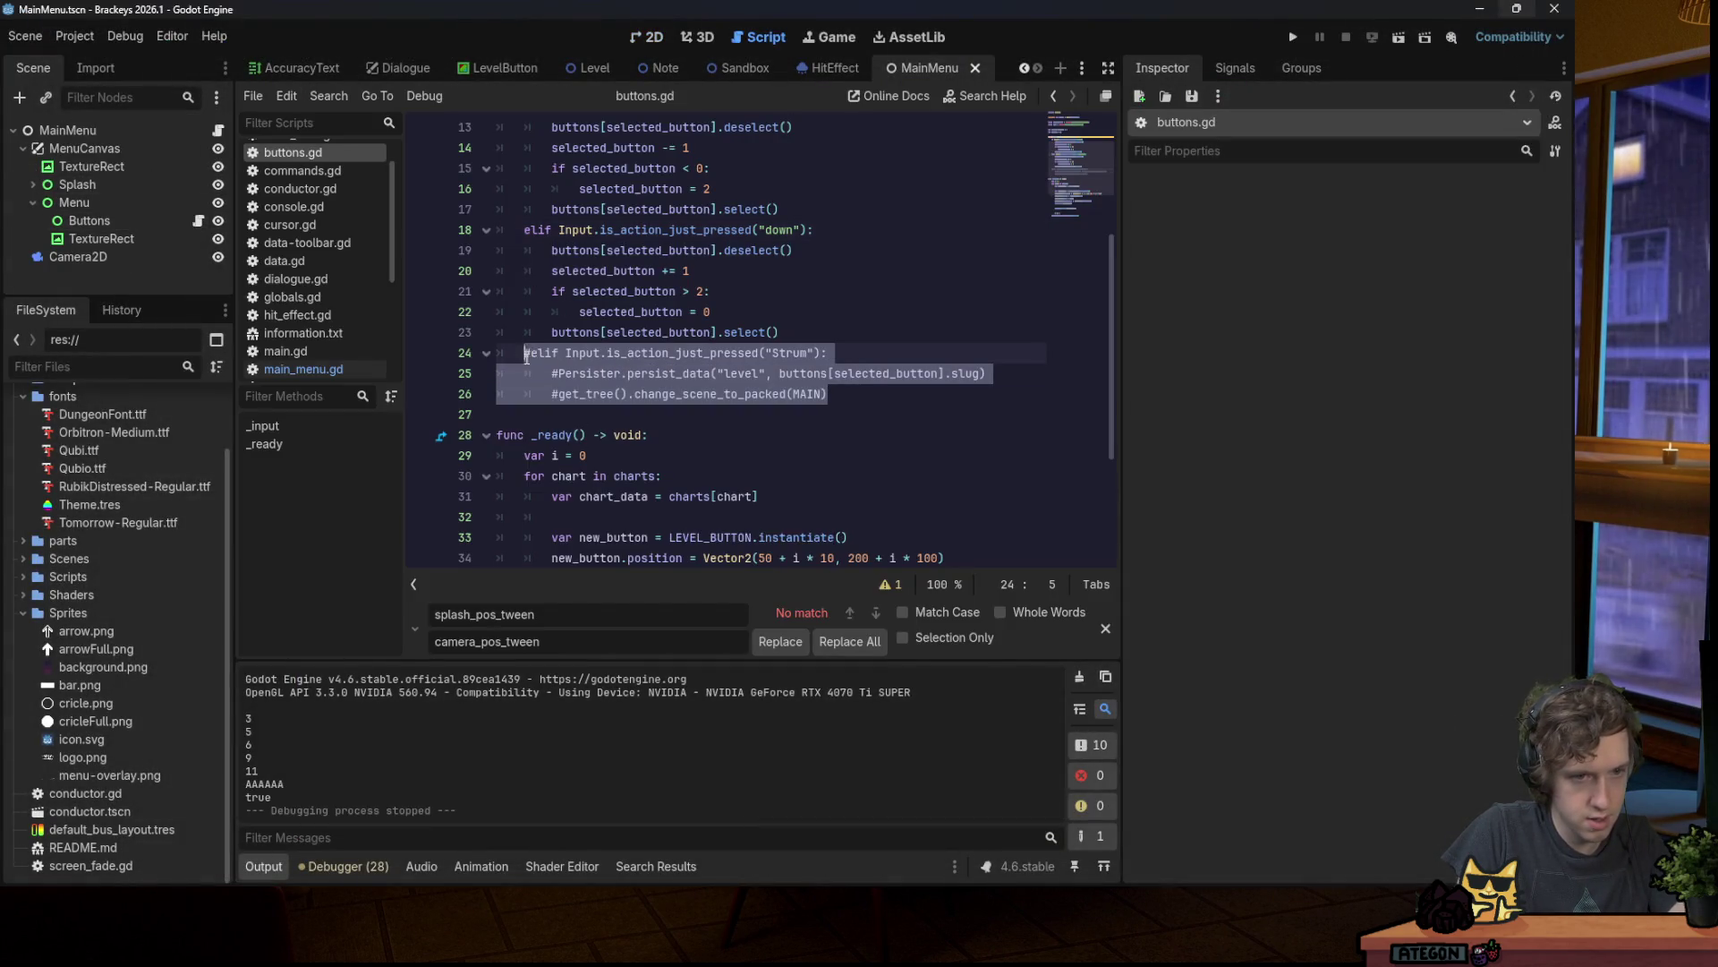
Step: Uncomment lines 24–26 of buttons.gd and test-run the game, hitting the first arrow notes
{"action": "key", "text": "ctrl+k"}
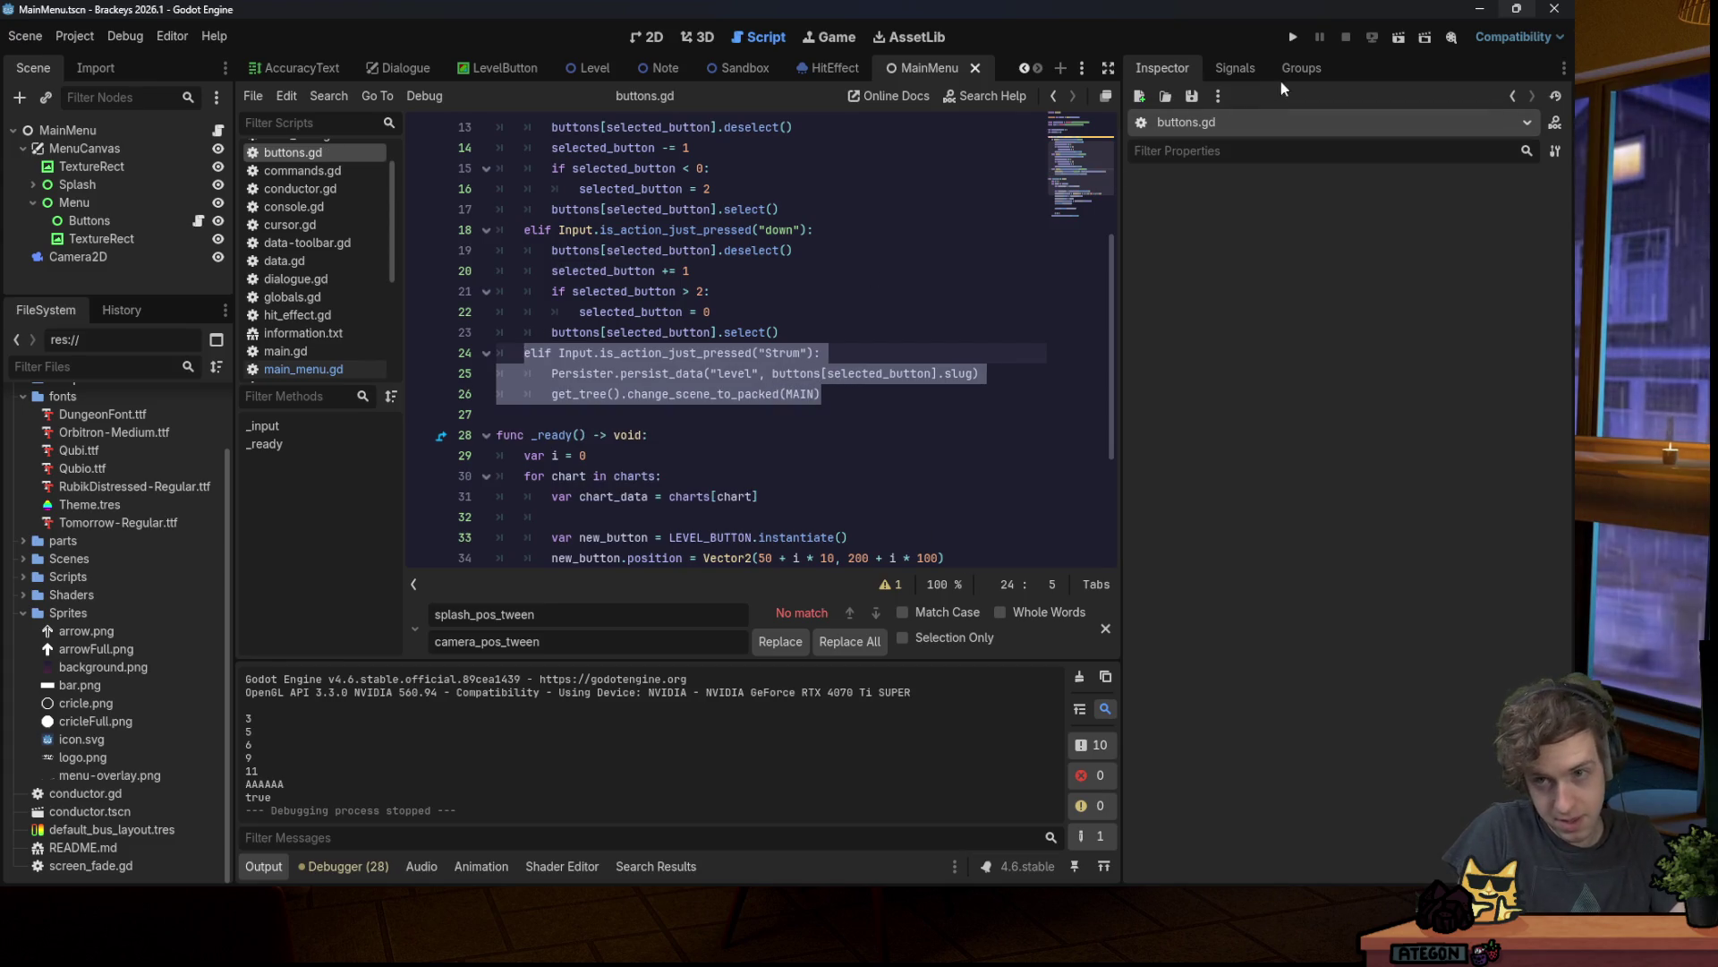
{"action": "left_click", "coordinate": [1292, 37]}
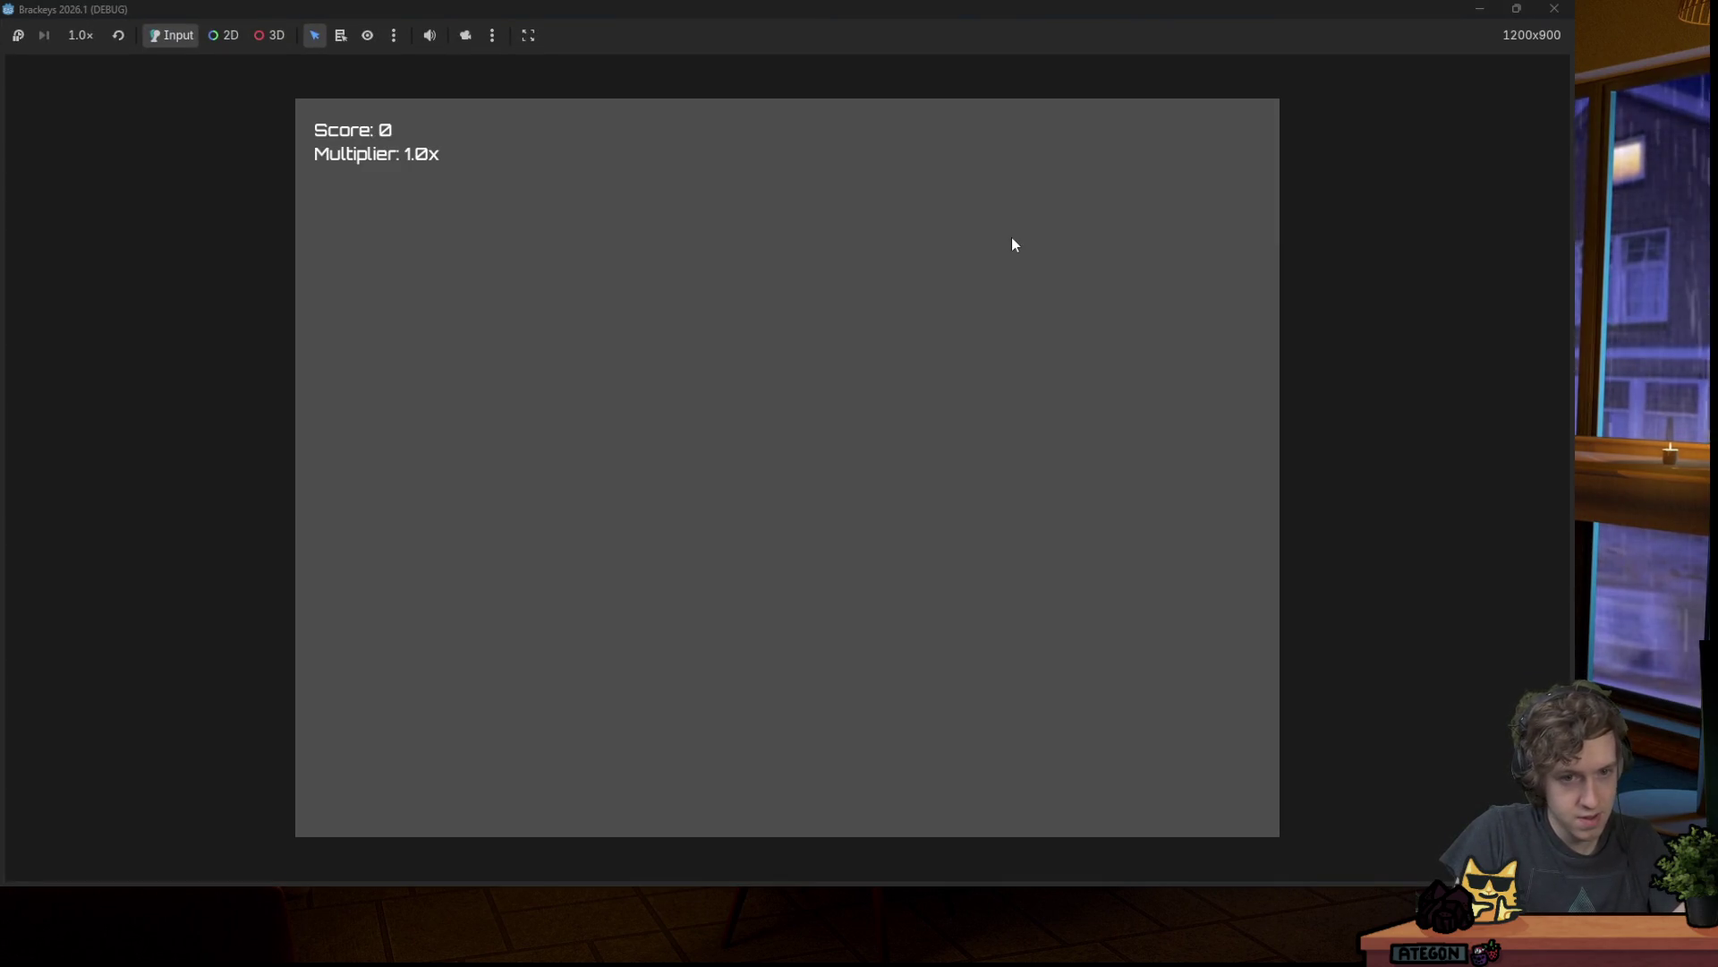
{"action": "key", "text": "space"}
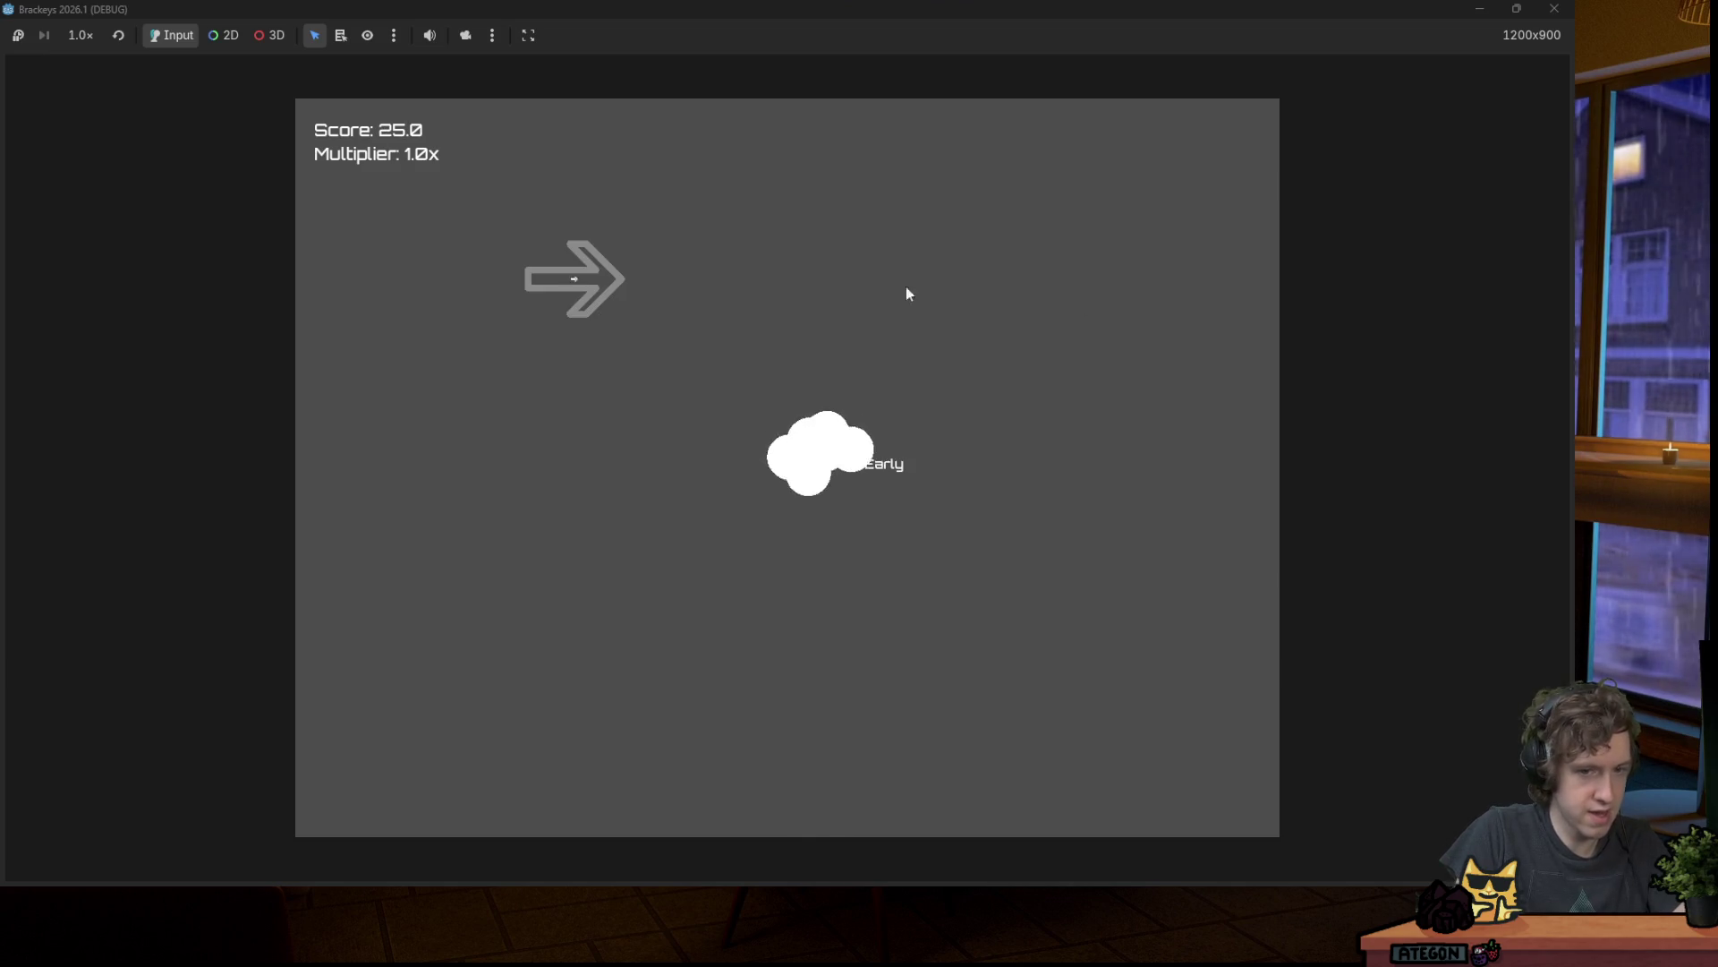
{"action": "key", "text": "Right"}
{"action": "key", "text": "Left"}
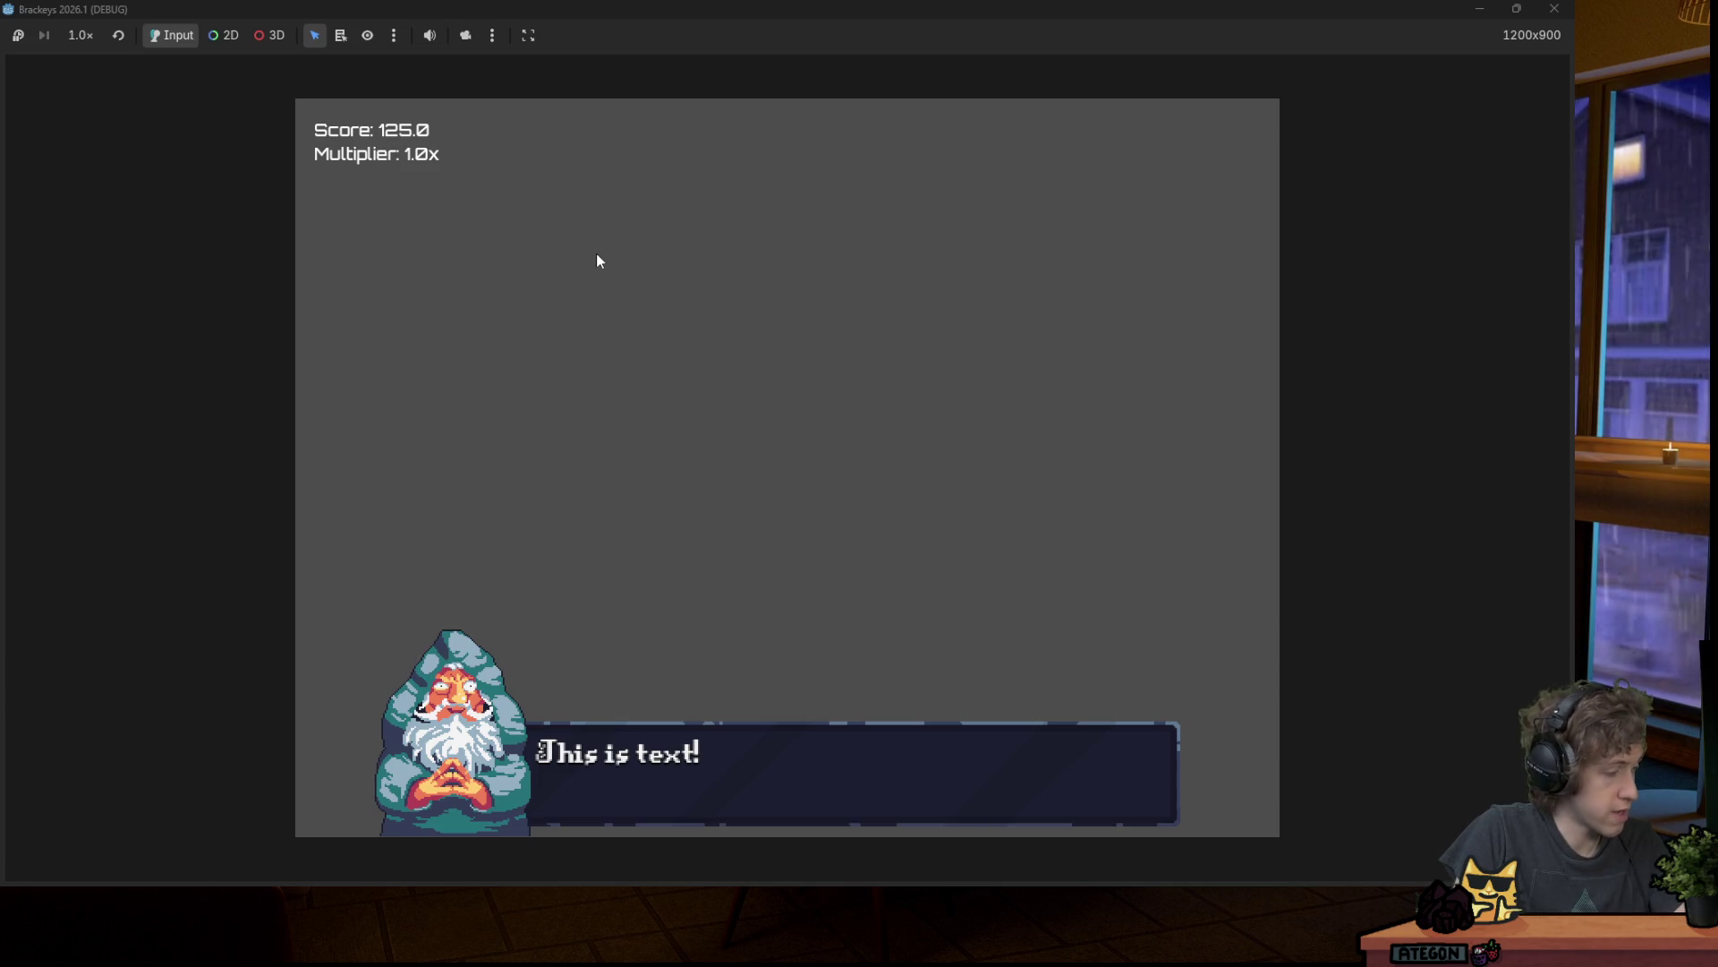
{"action": "left_click", "coordinate": [1554, 8]}
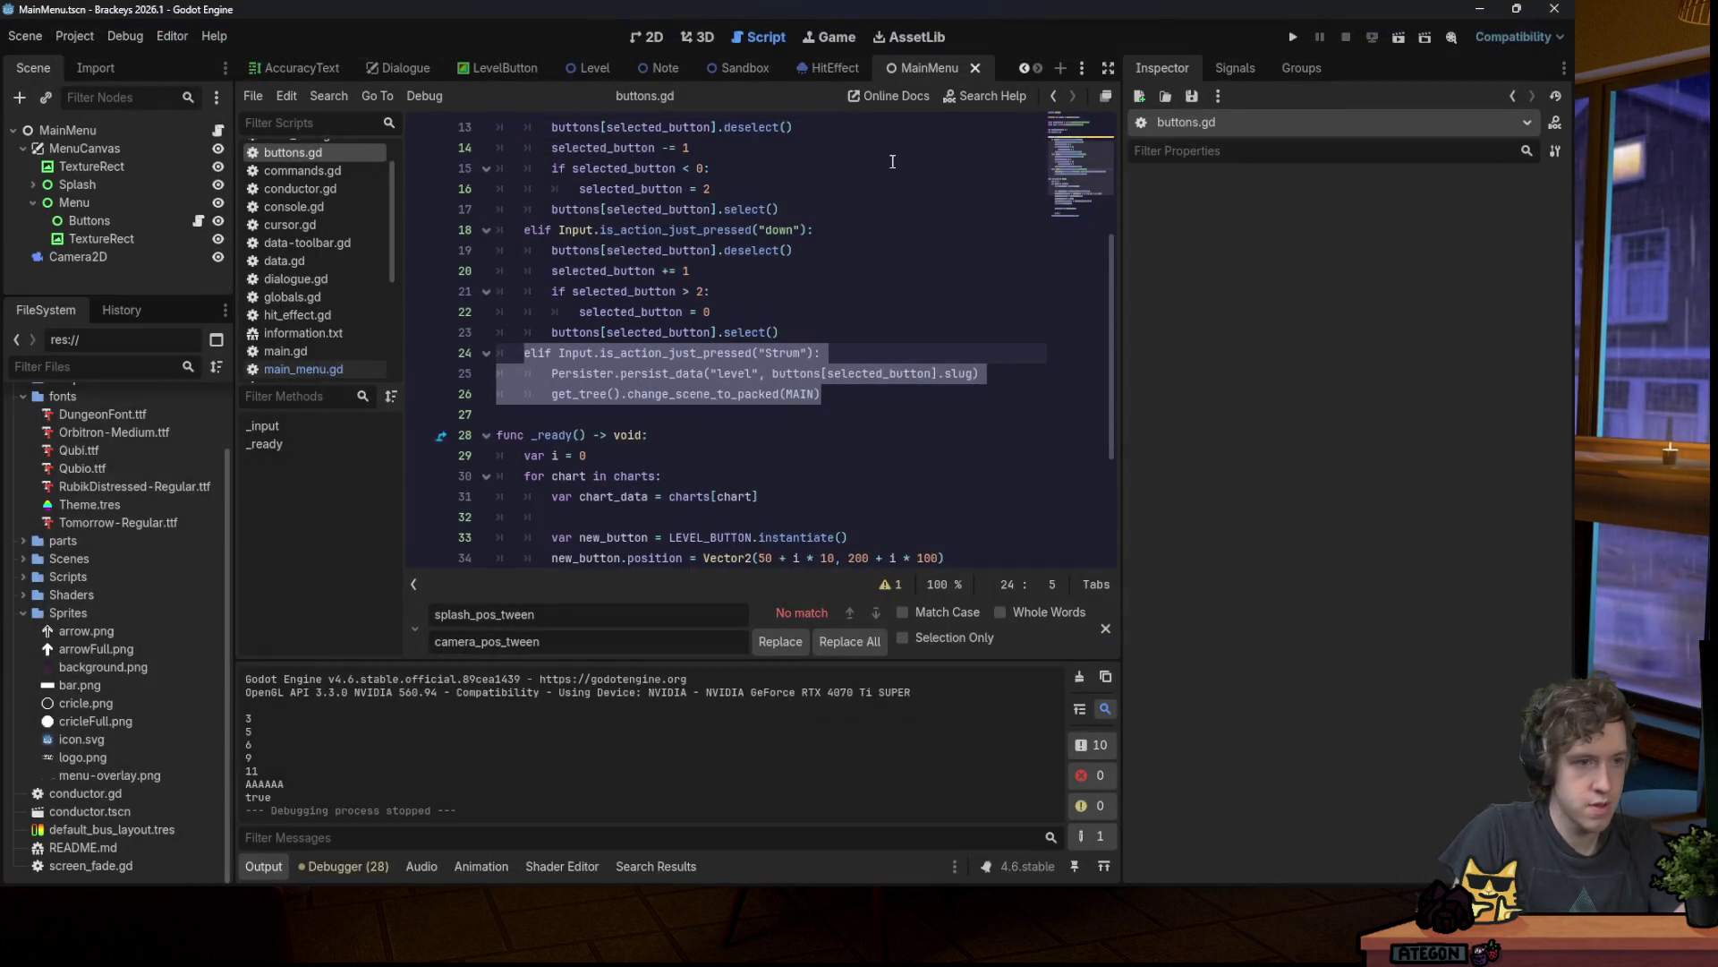
Step: Return to the earlier script spot, relaunch, and start a song's level from the title screen
{"action": "left_click", "coordinate": [1072, 94]}
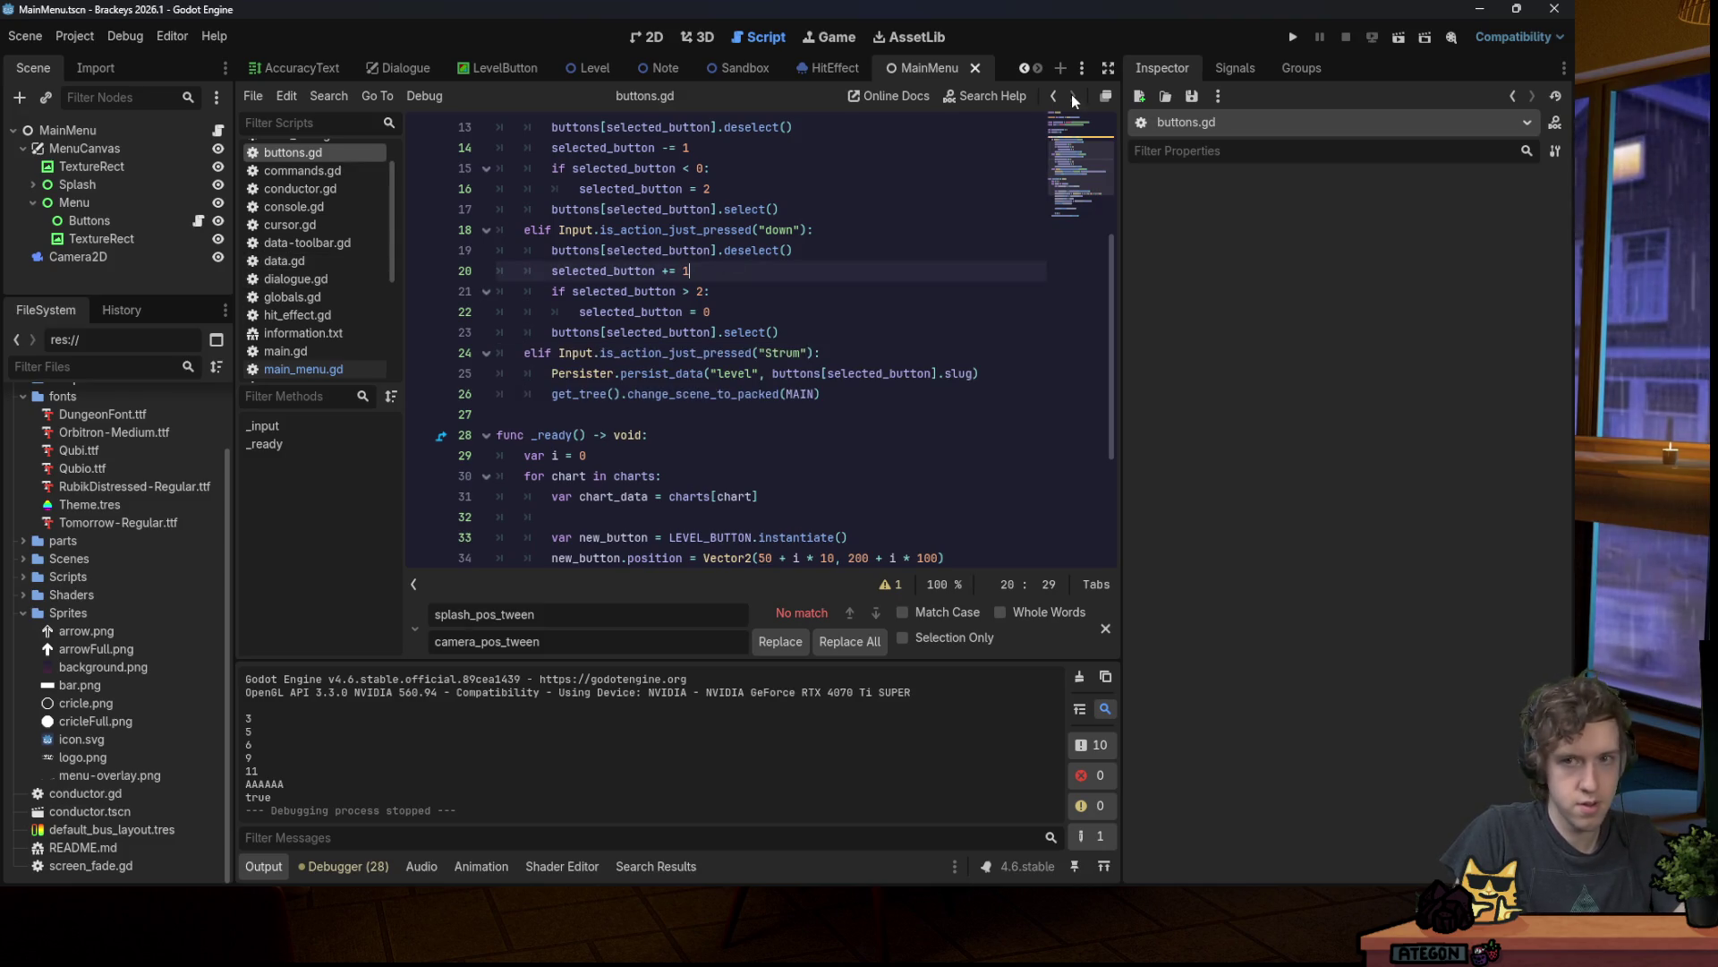
{"action": "left_click", "coordinate": [1295, 37]}
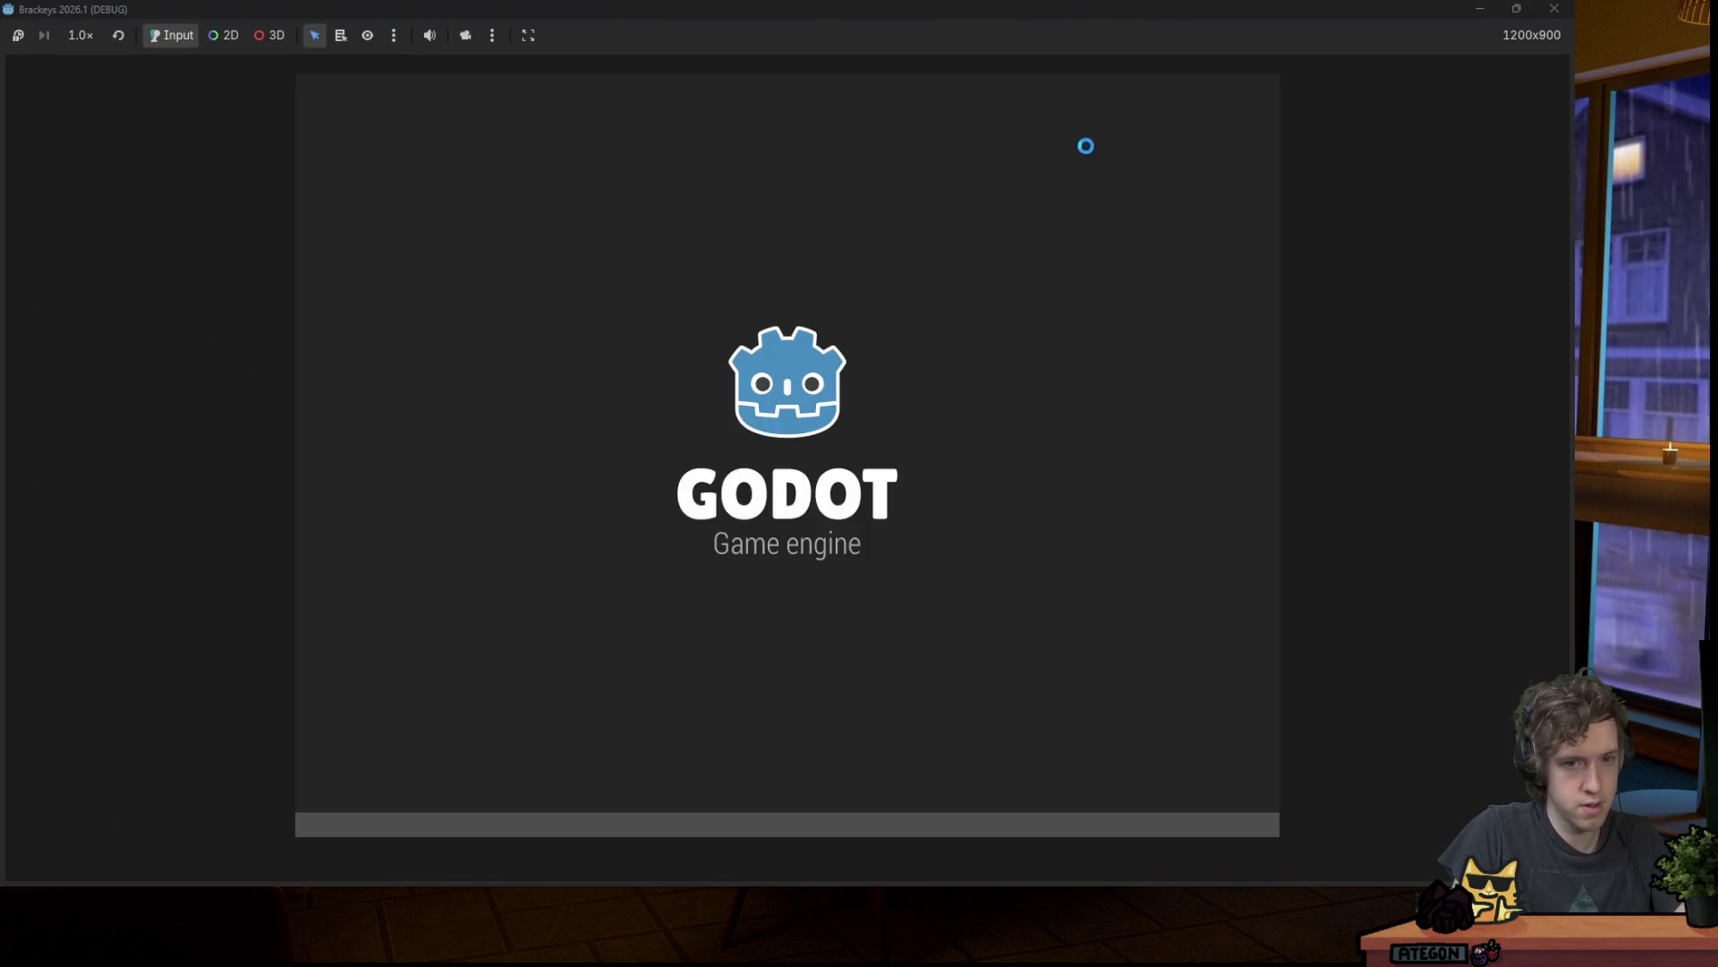
{"action": "key", "text": "a"}
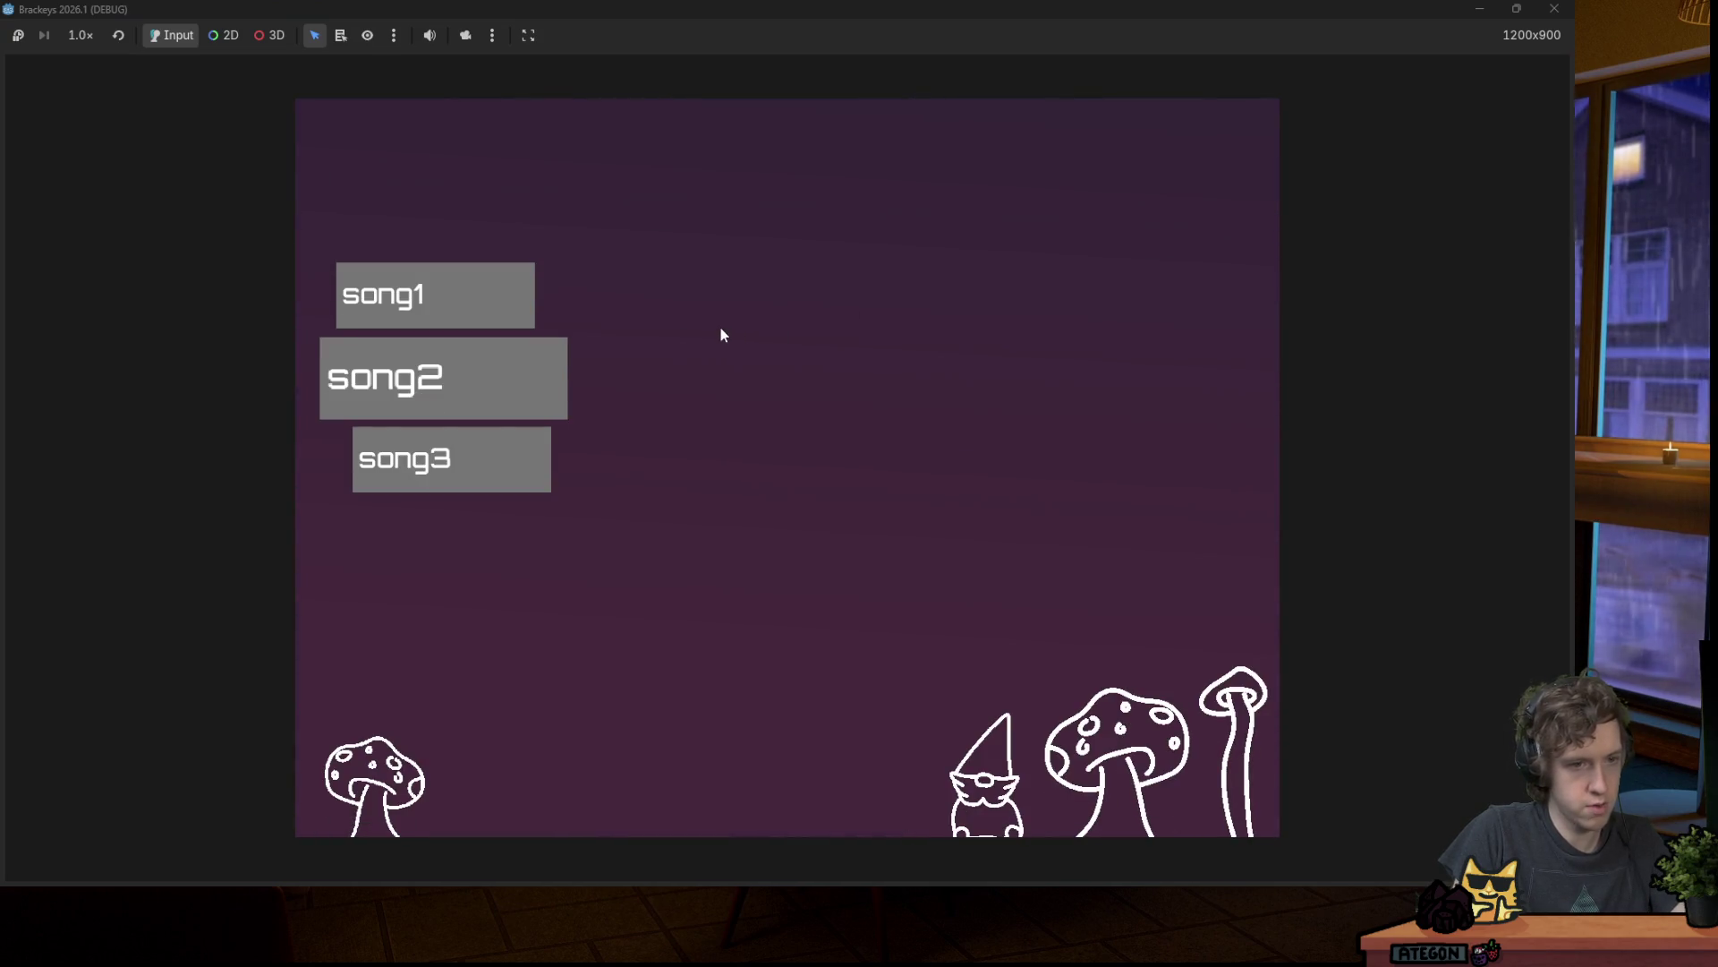
{"action": "key", "text": "a"}
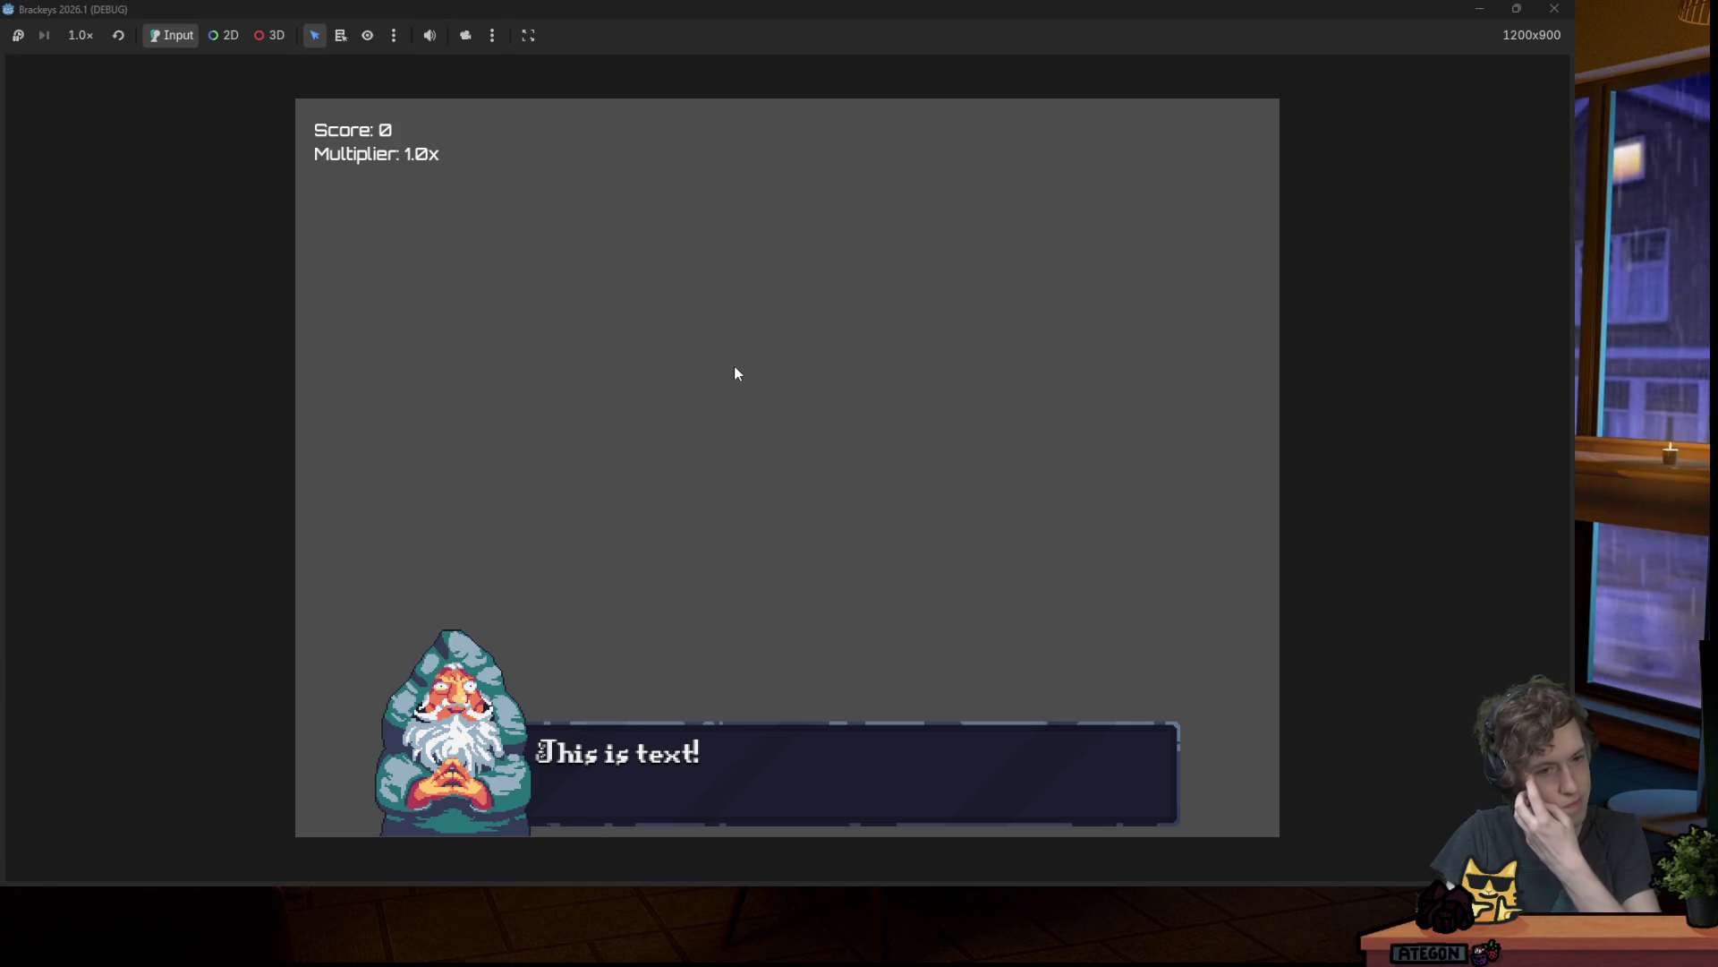
{"action": "left_click", "coordinate": [1553, 9]}
Step: Relaunch the game, go through song select into a level, play notes reaching 125.0, and close it
{"action": "left_click", "coordinate": [1293, 36]}
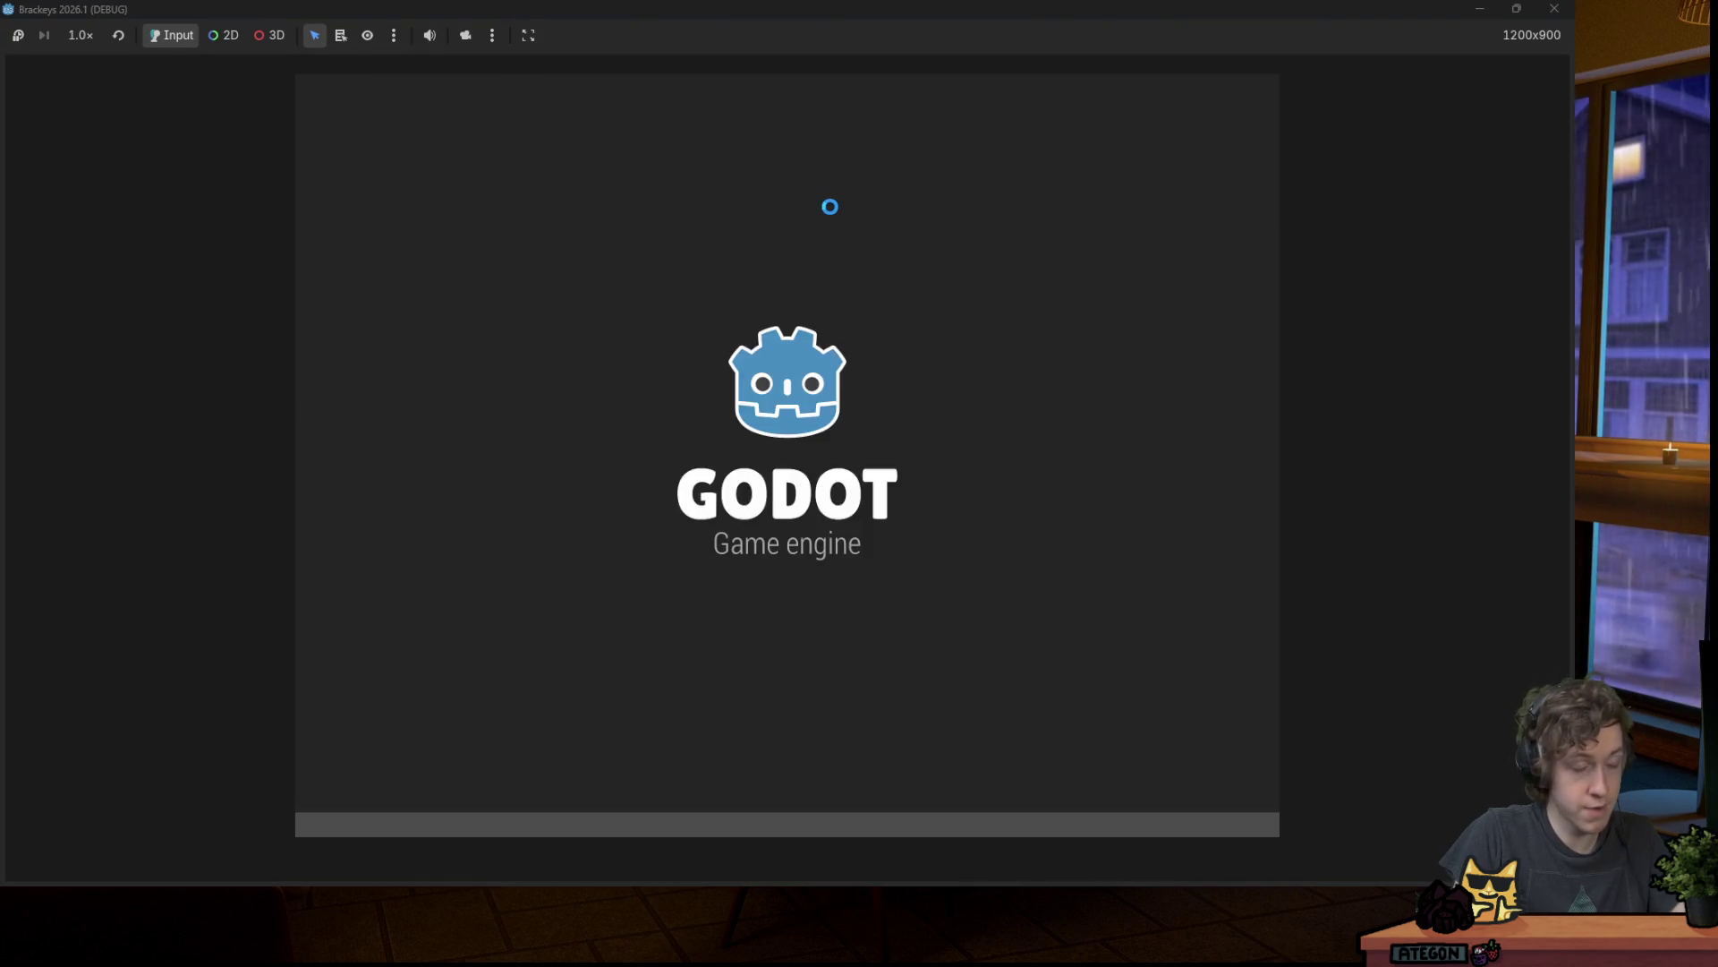
{"action": "key", "text": "space"}
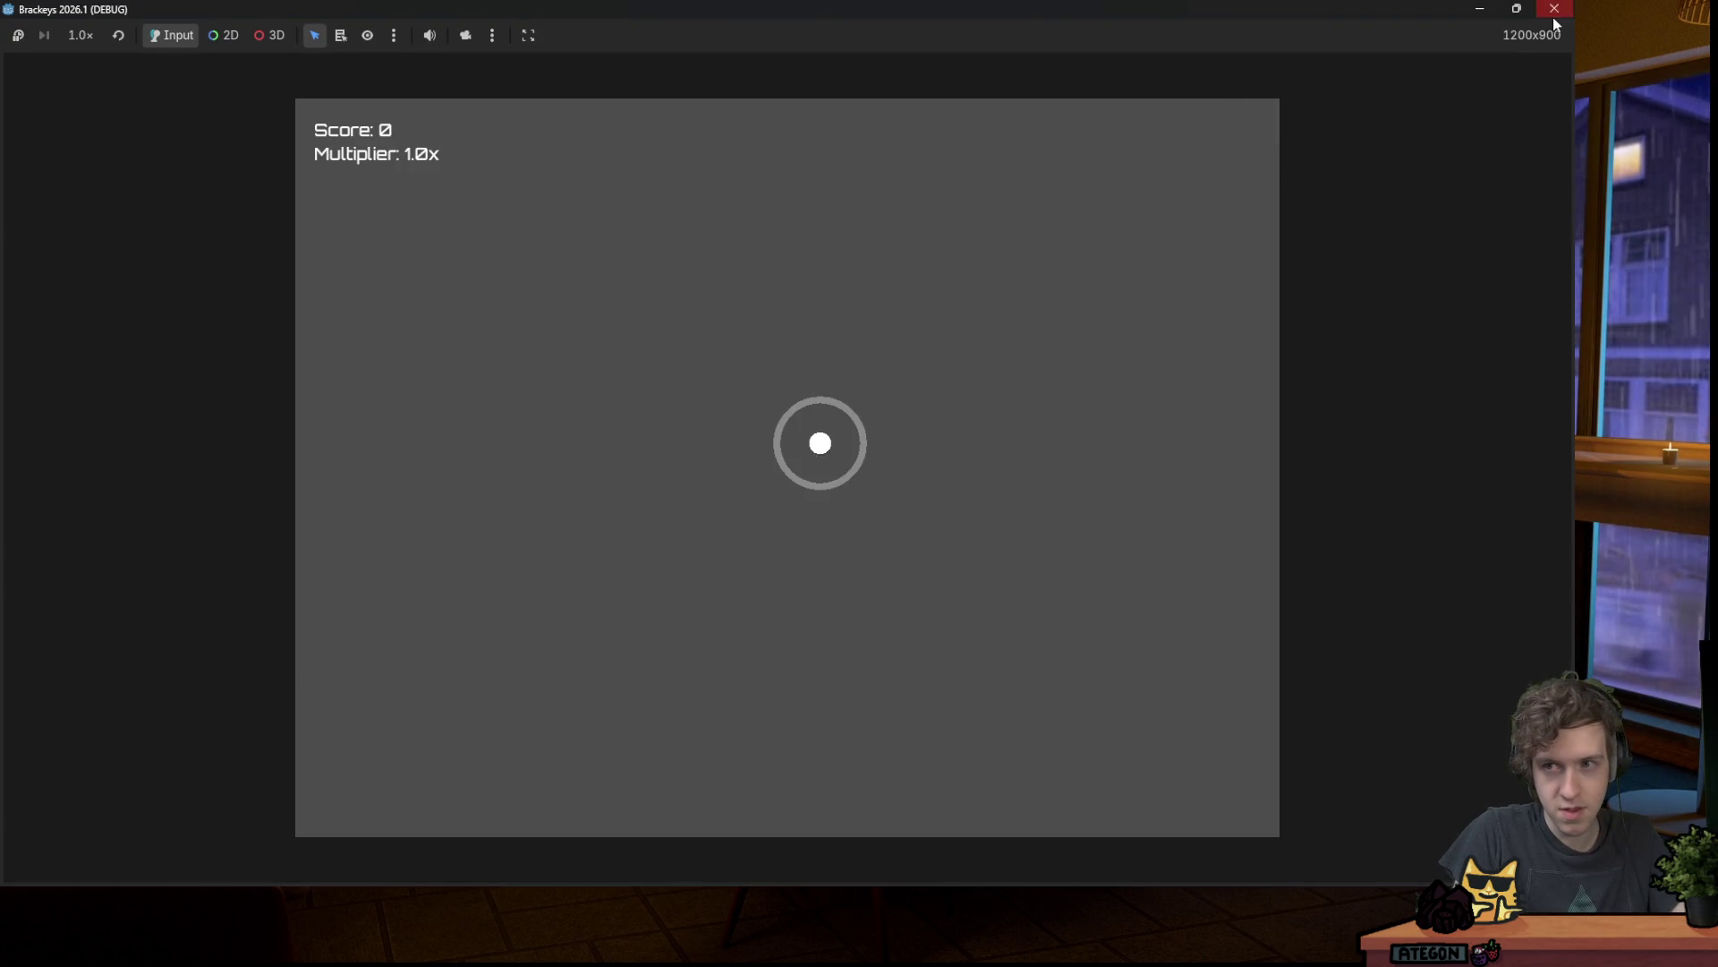
{"action": "key", "text": "F8"}
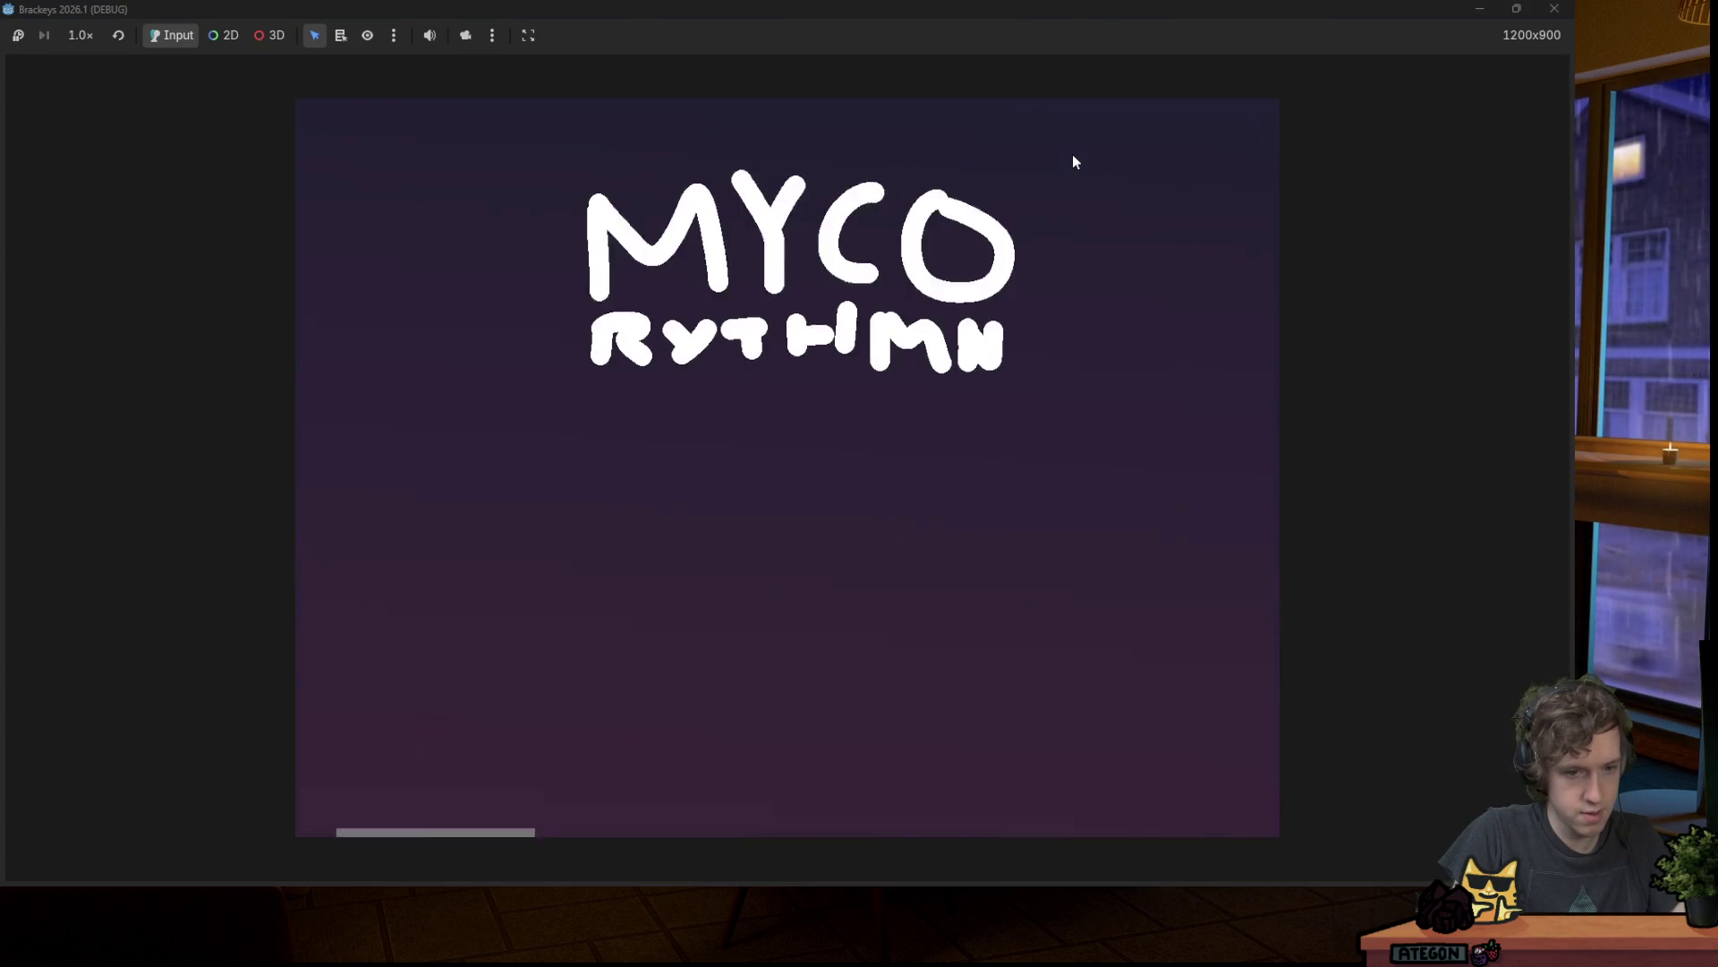
{"action": "key", "text": "Return"}
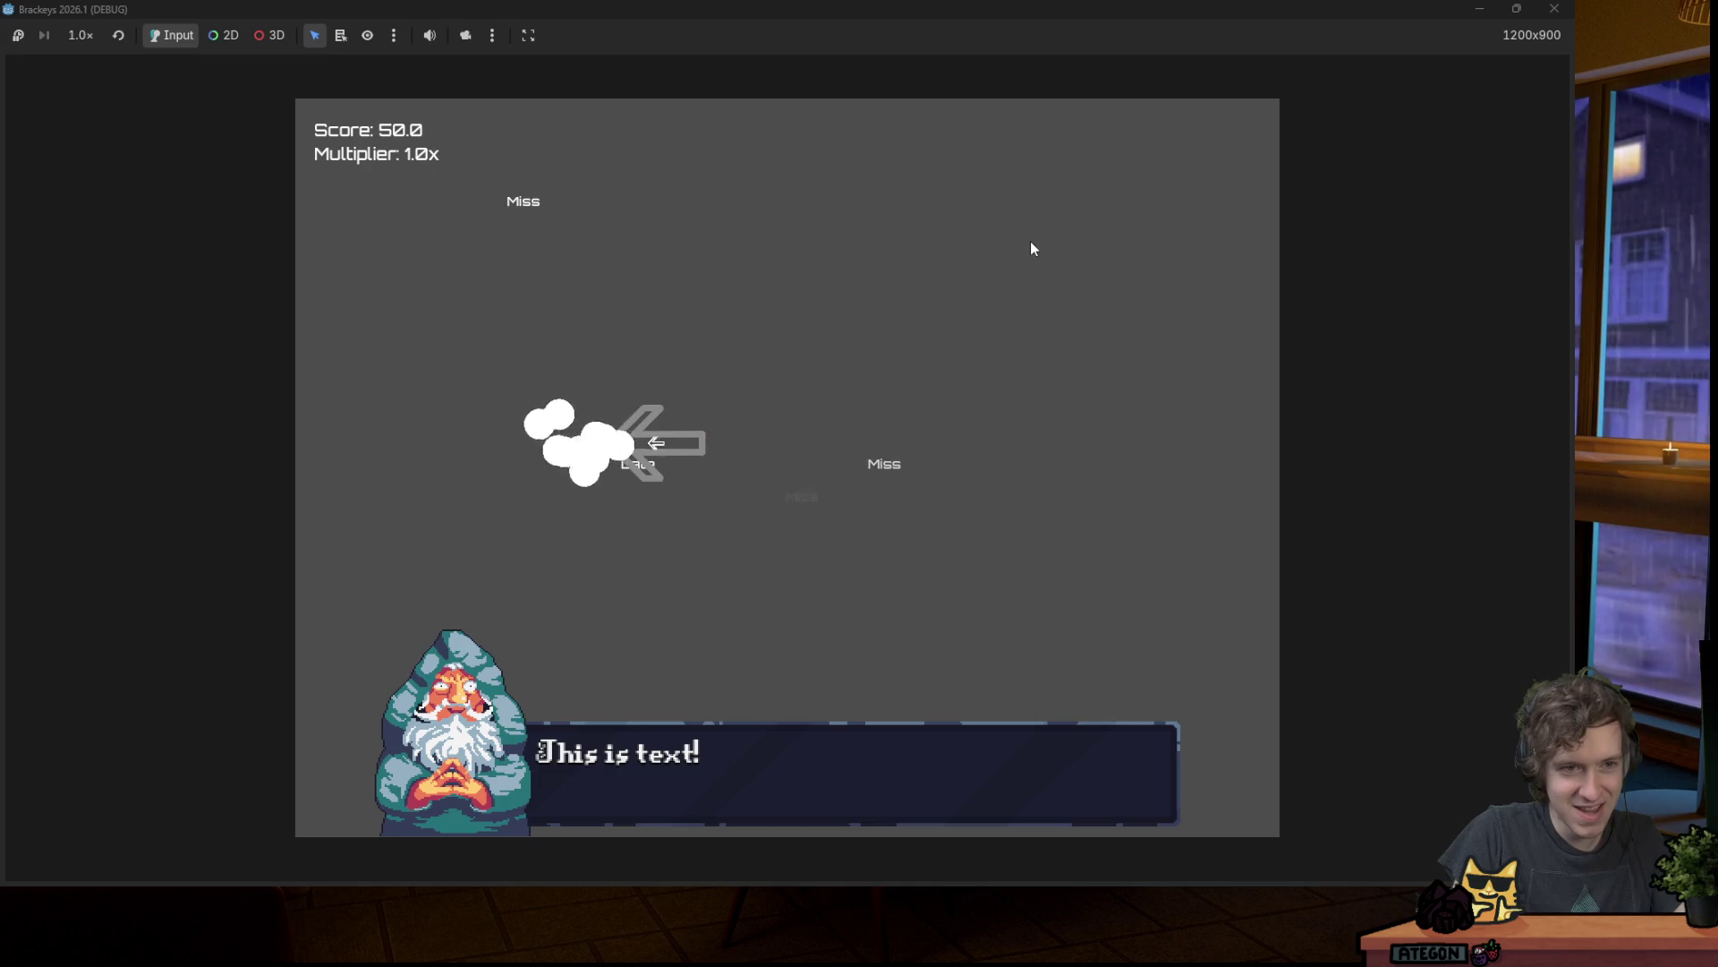
{"action": "key", "text": "Left"}
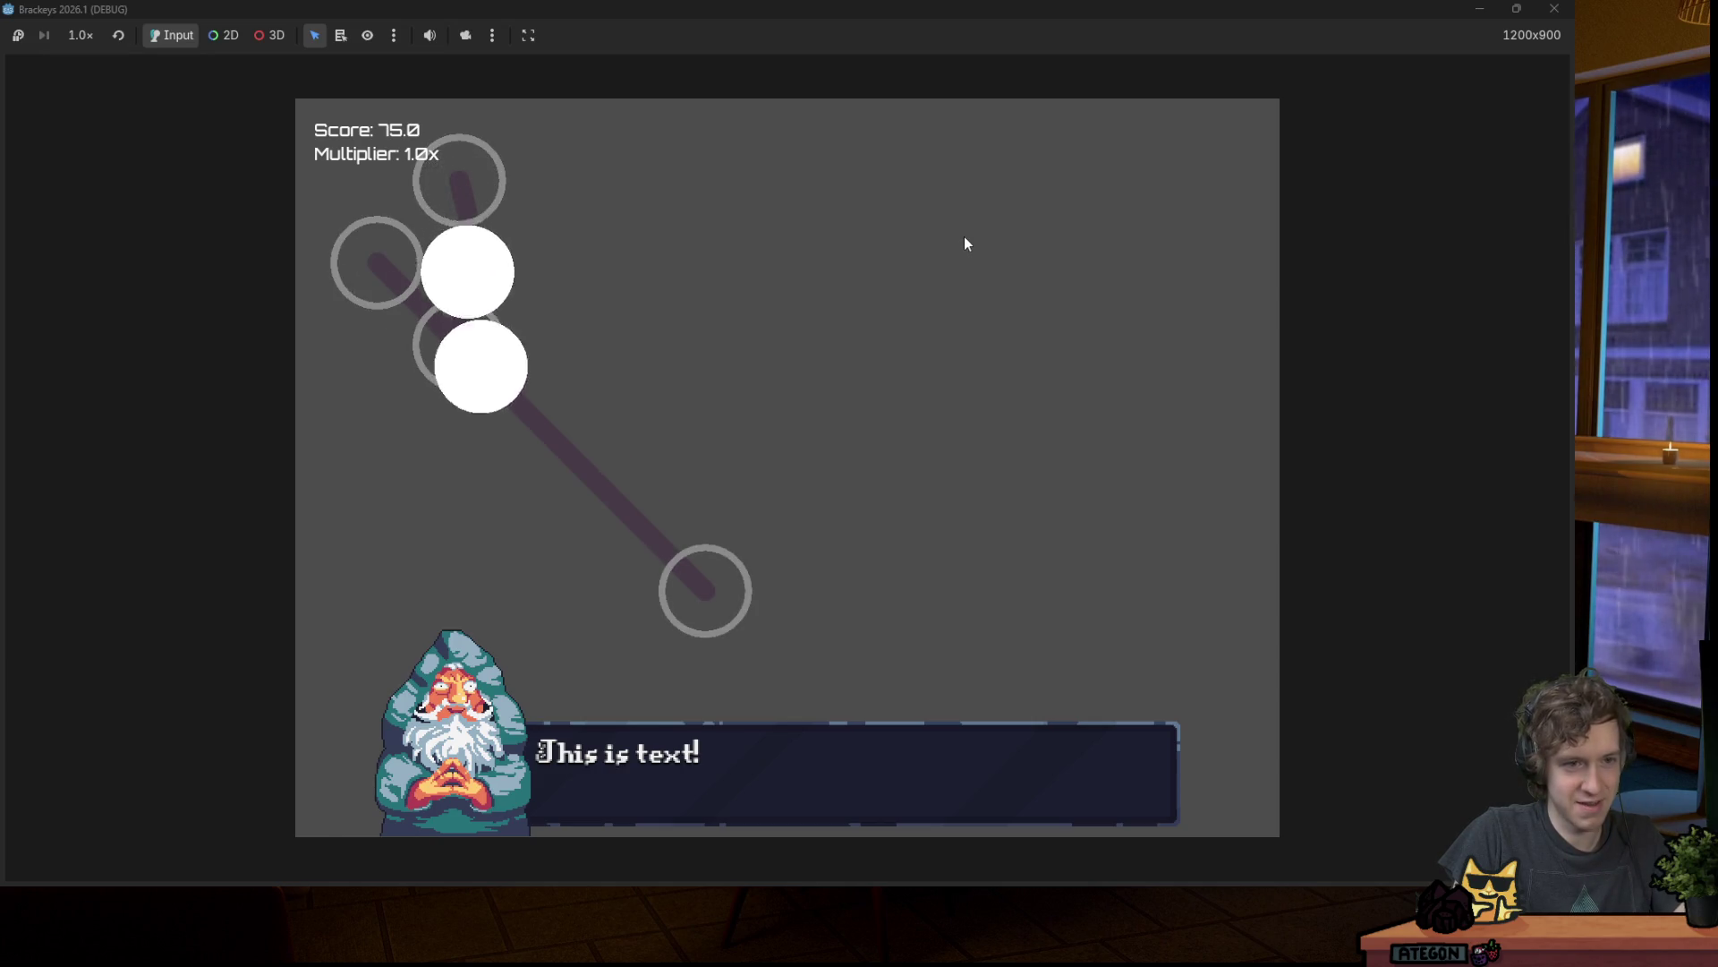
{"action": "key", "text": "space"}
{"action": "key", "text": "space"}
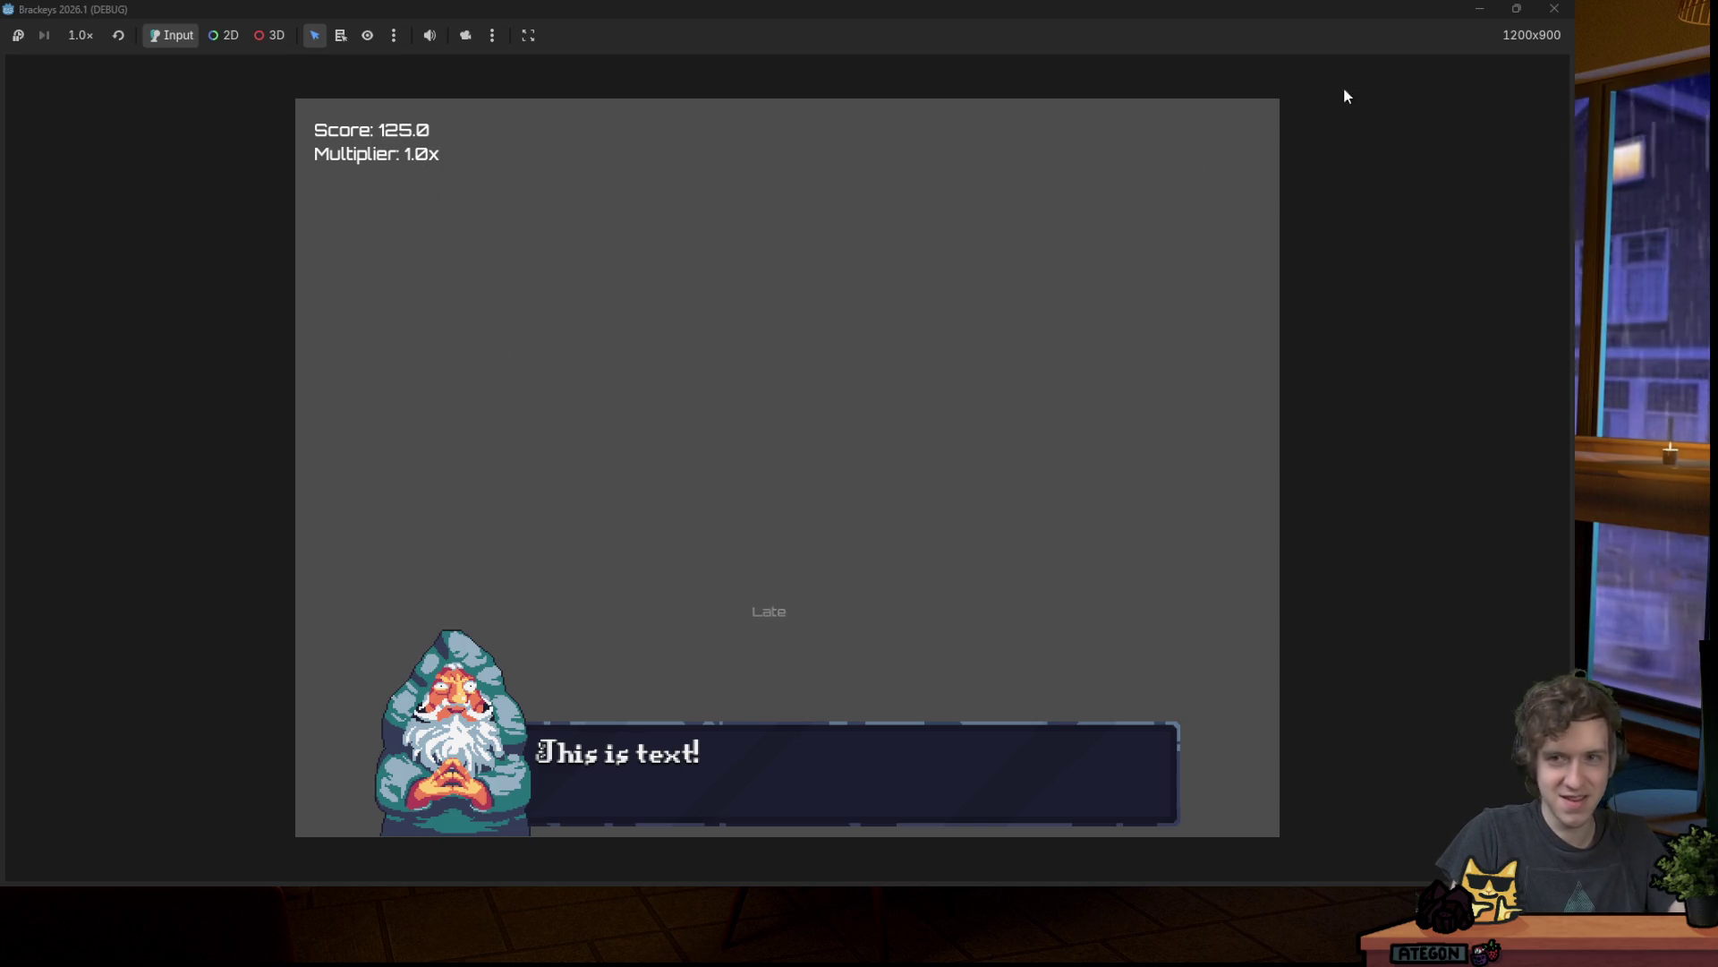
{"action": "left_click", "coordinate": [1553, 8]}
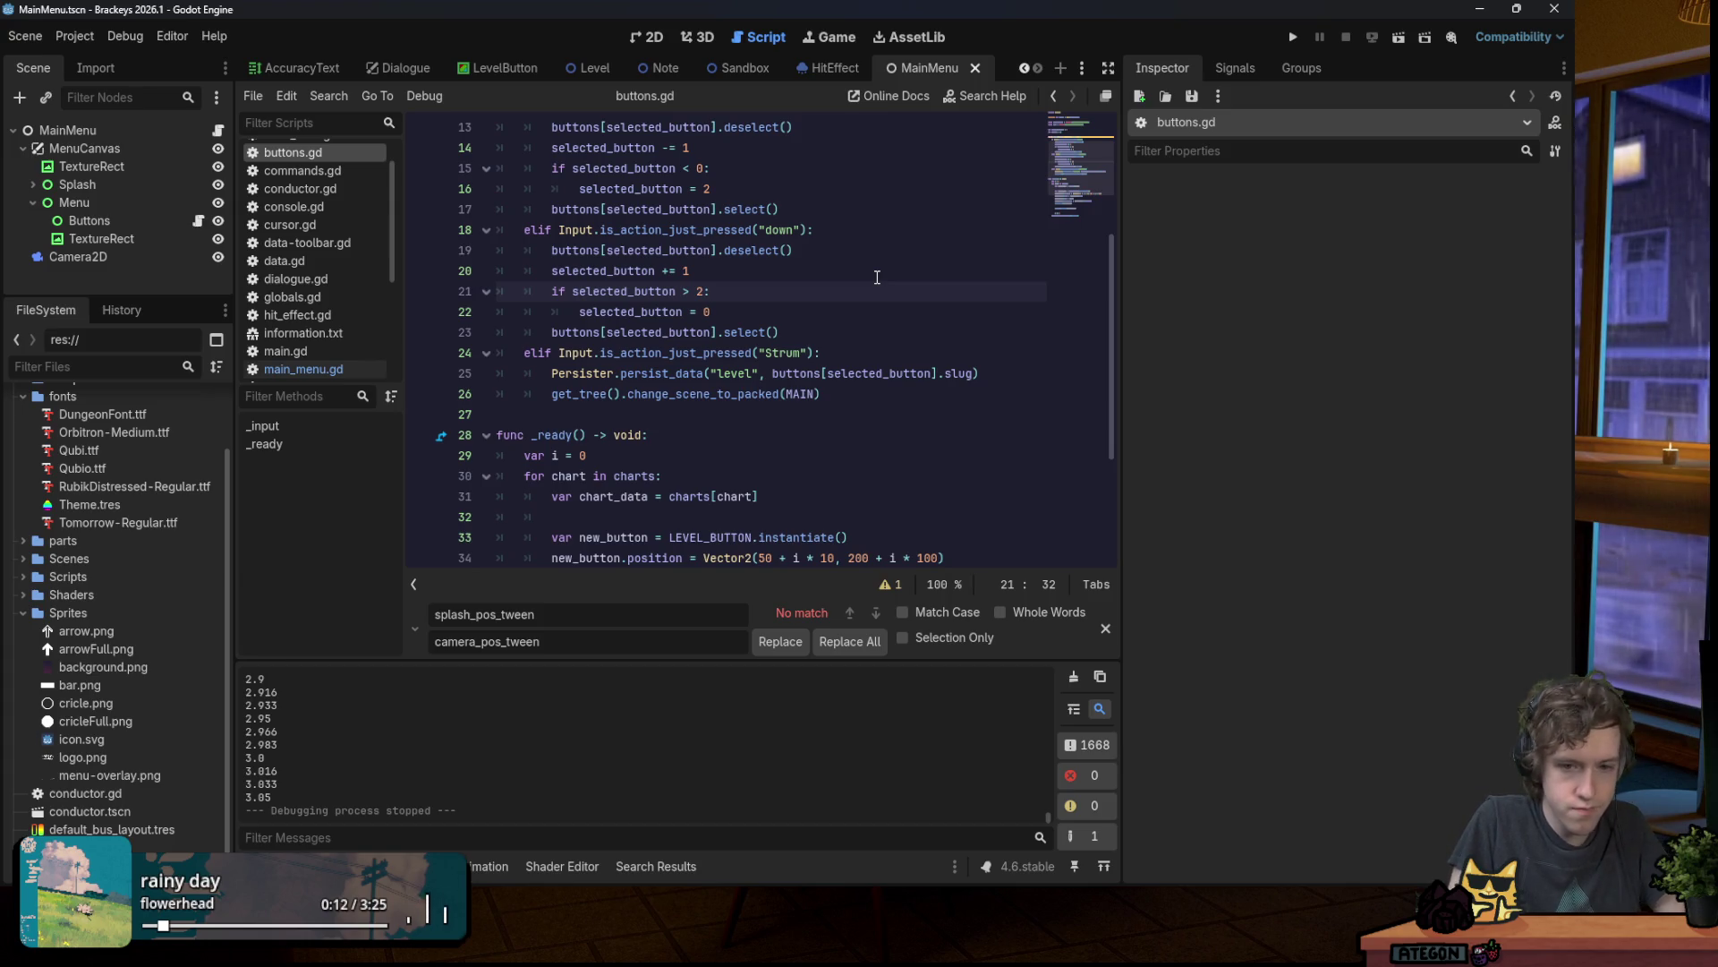
Step: Dismiss the find-and-replace bar and put the caret on line 11's _input function
{"action": "left_click", "coordinate": [1106, 628]}
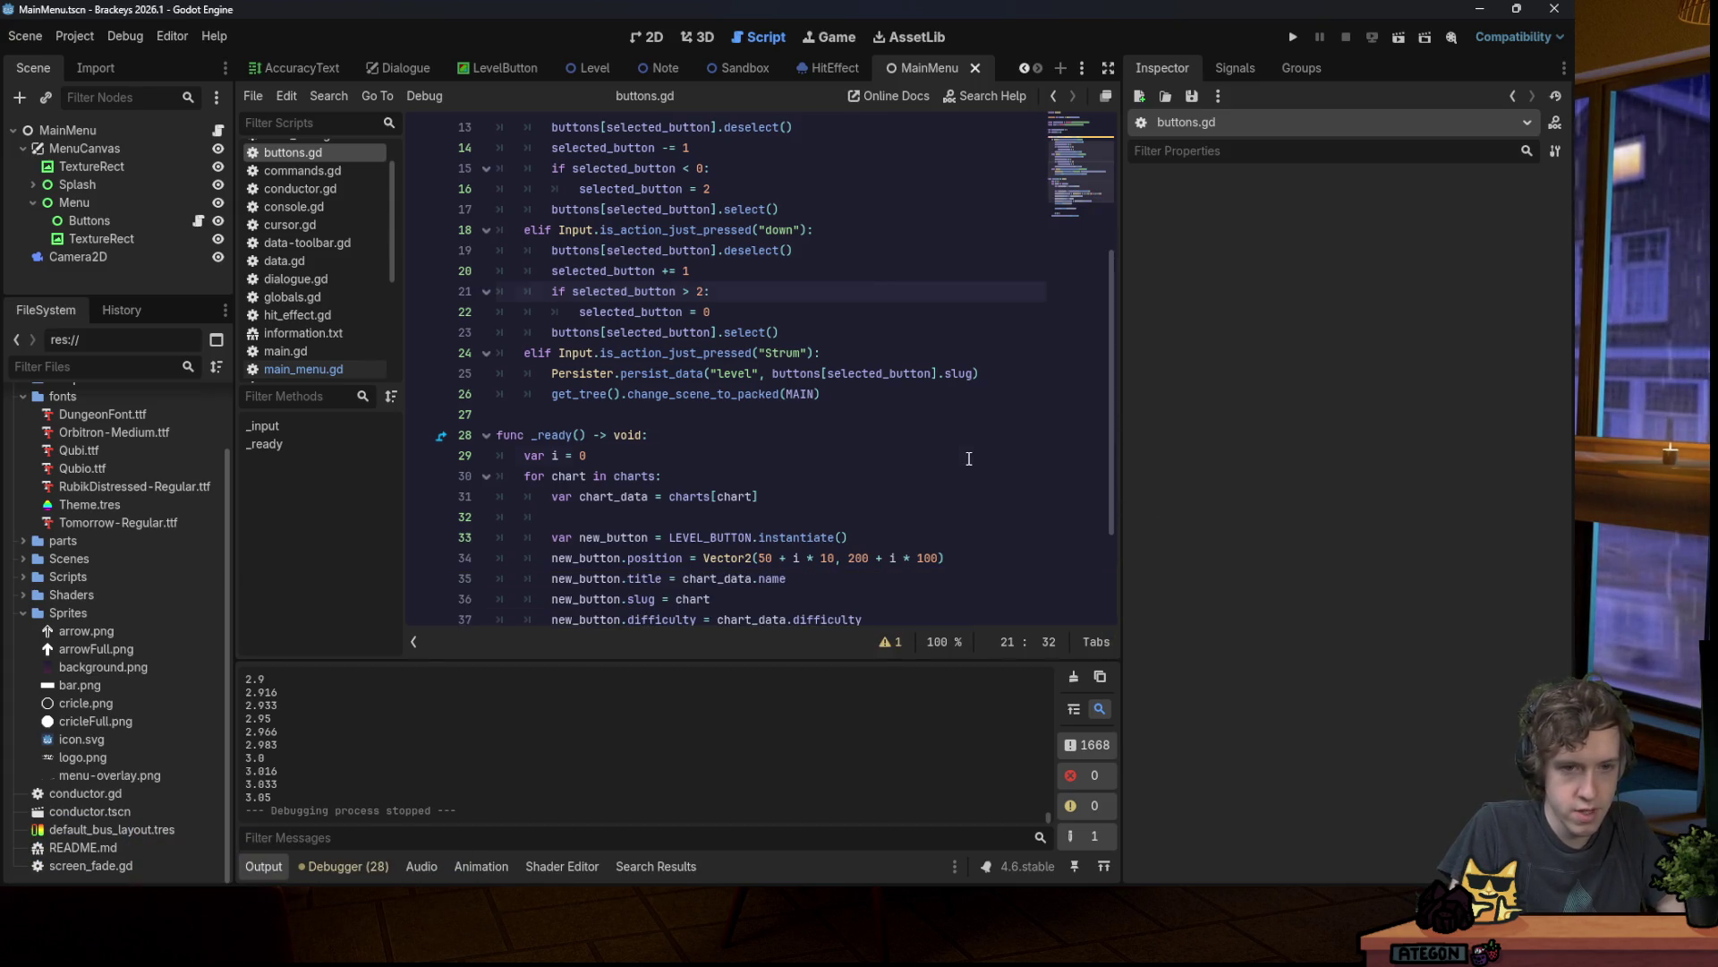
{"action": "left_click", "coordinate": [971, 457]}
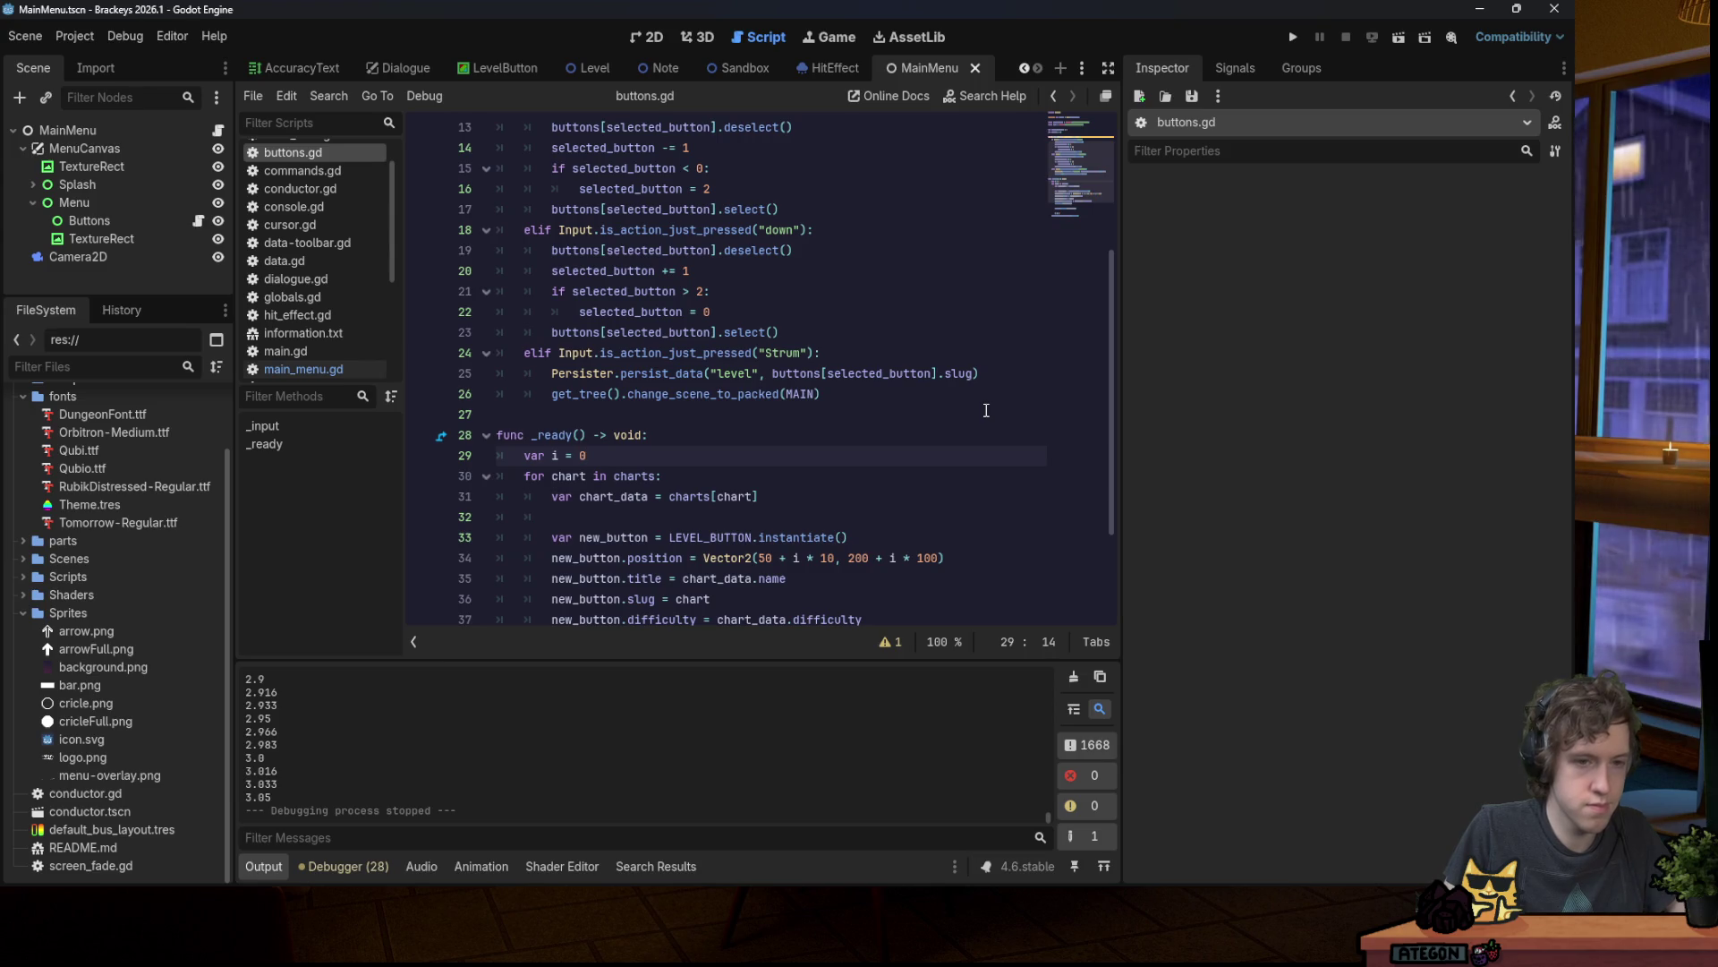
{"action": "left_click", "coordinate": [878, 355]}
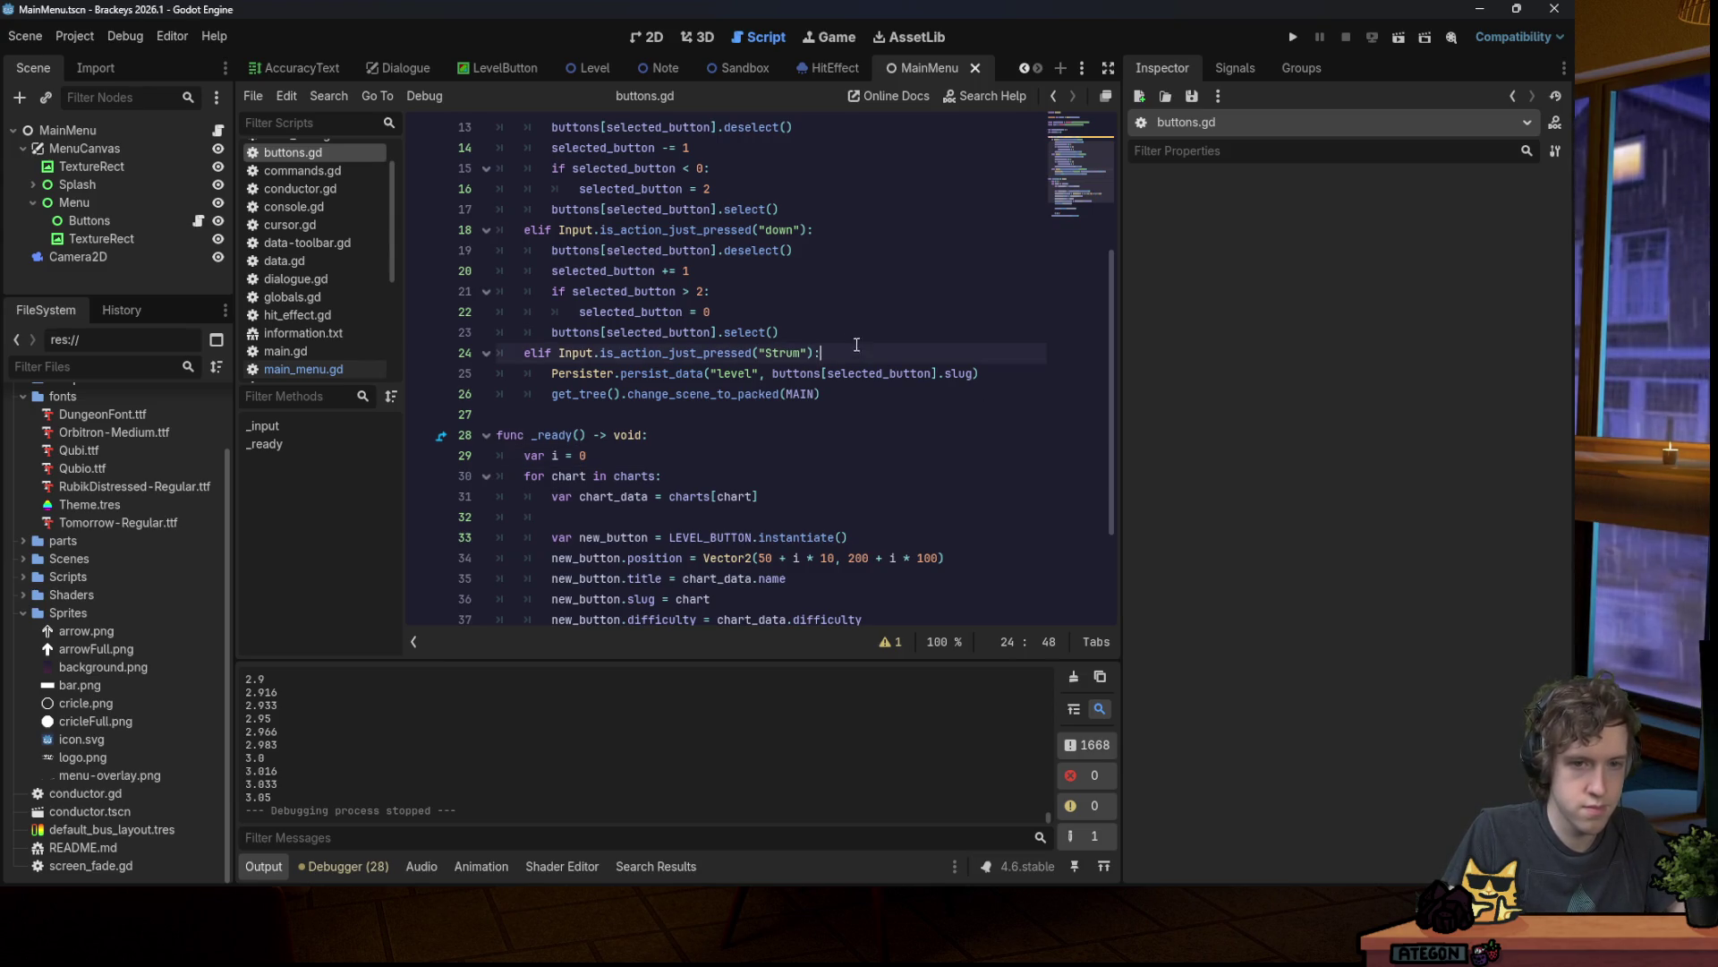
{"action": "scroll", "coordinate": [806, 376], "scroll_direction": "down", "scroll_amount": 1}
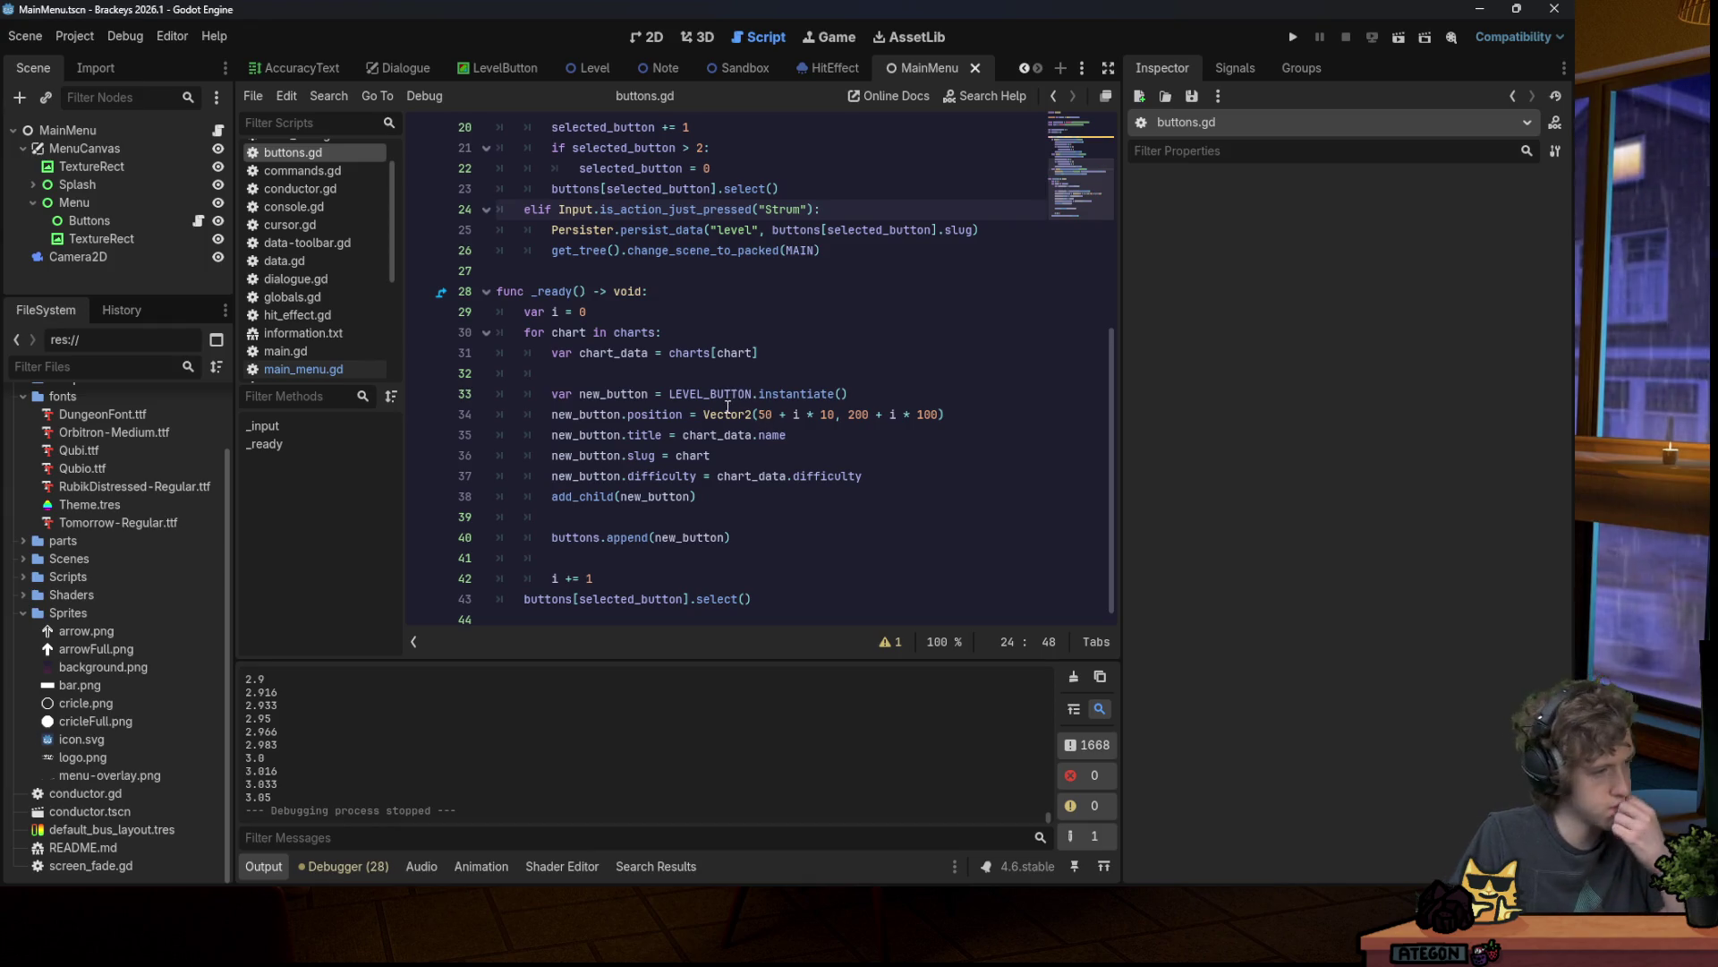
{"action": "scroll", "coordinate": [737, 409], "scroll_direction": "up", "scroll_amount": 5}
{"action": "left_click", "coordinate": [764, 332]}
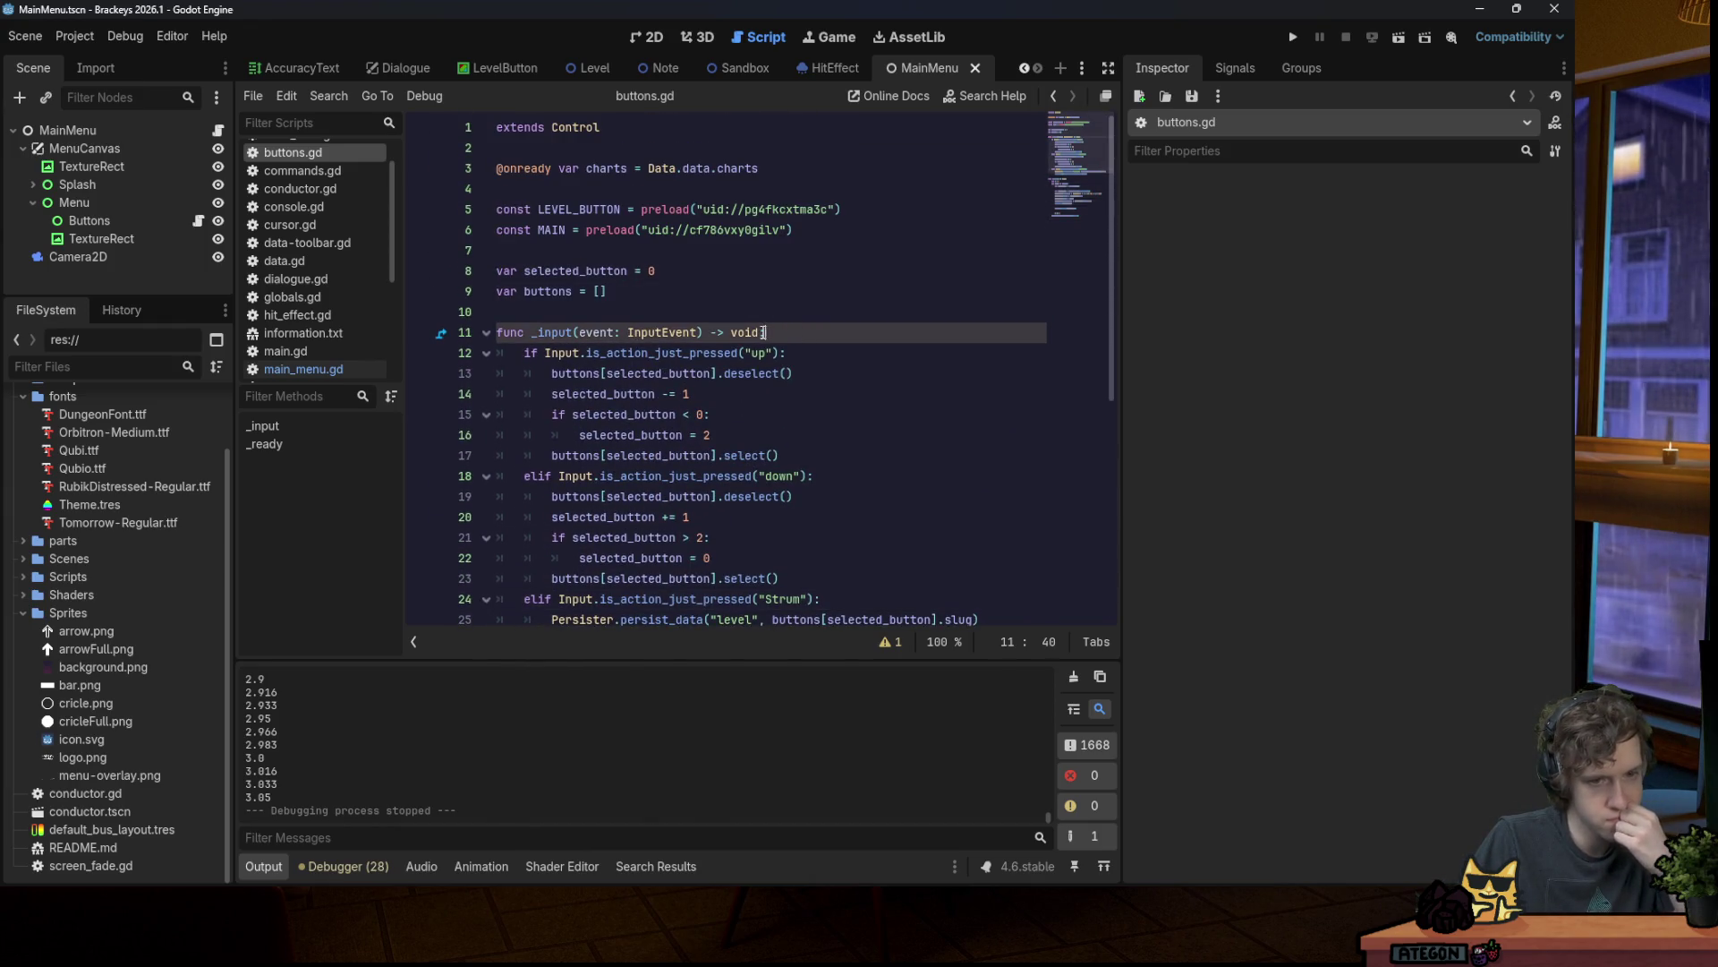
Step: Rename line 11's event parameter to _event to clear the warning, then save buttons.gd
{"action": "left_click", "coordinate": [898, 641]}
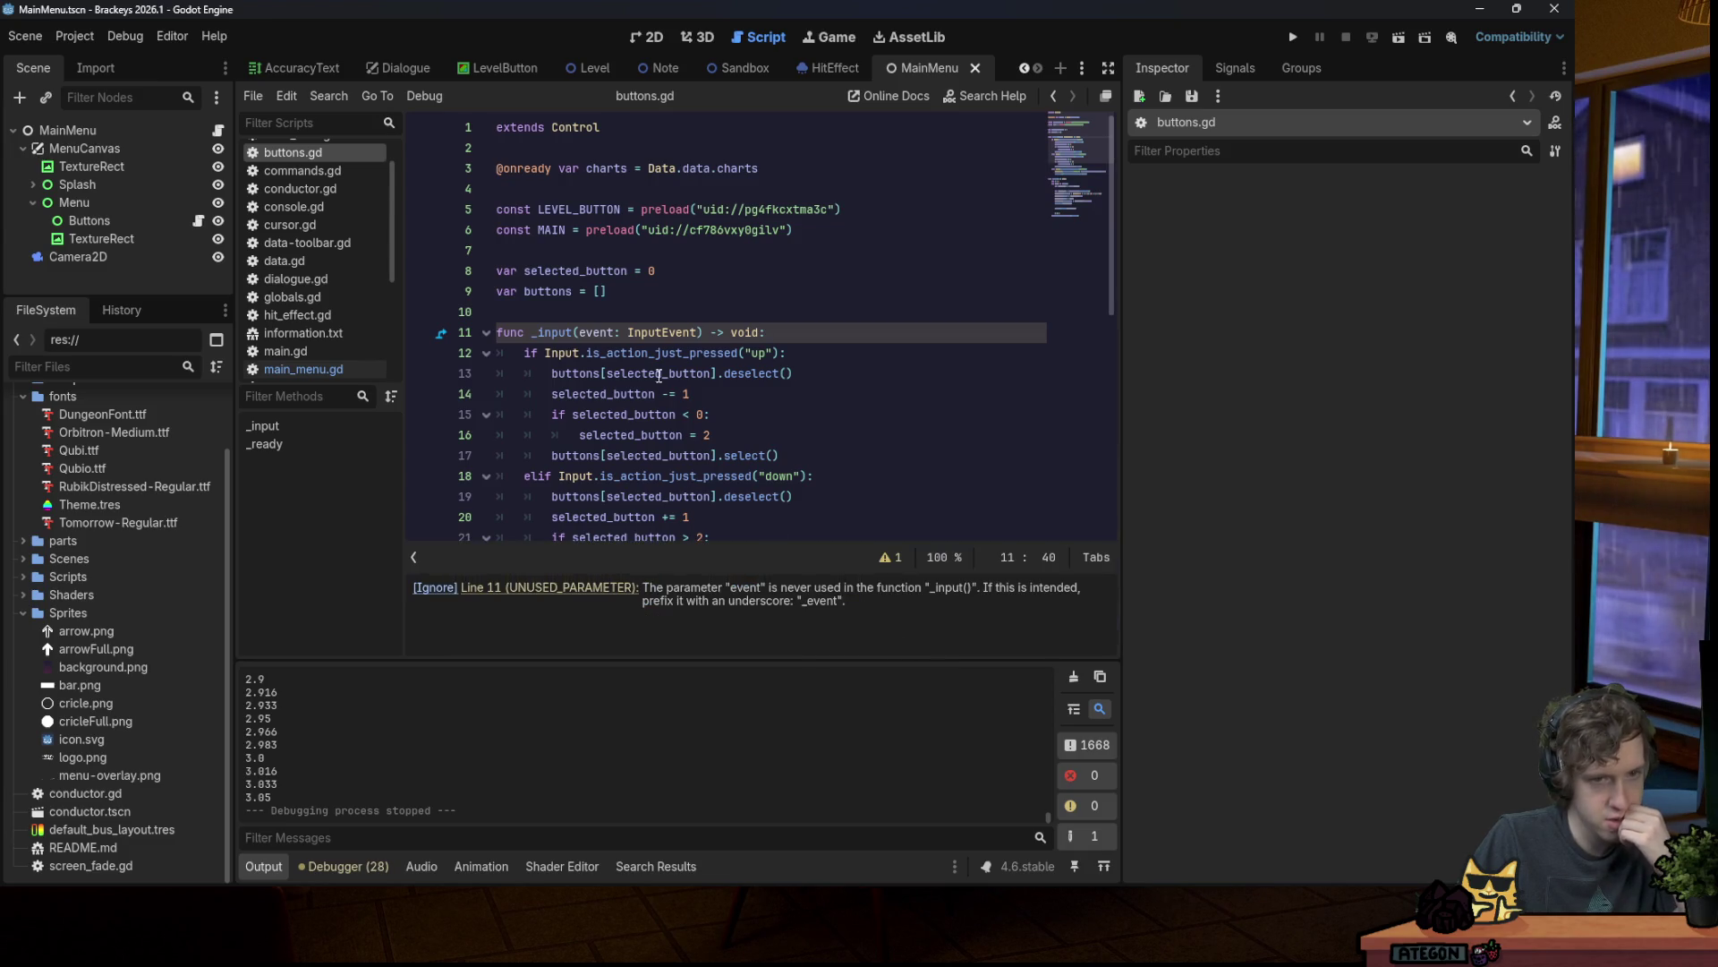
{"action": "left_click", "coordinate": [579, 333]}
{"action": "type", "text": "_"}
{"action": "key", "text": "ctrl+s"}
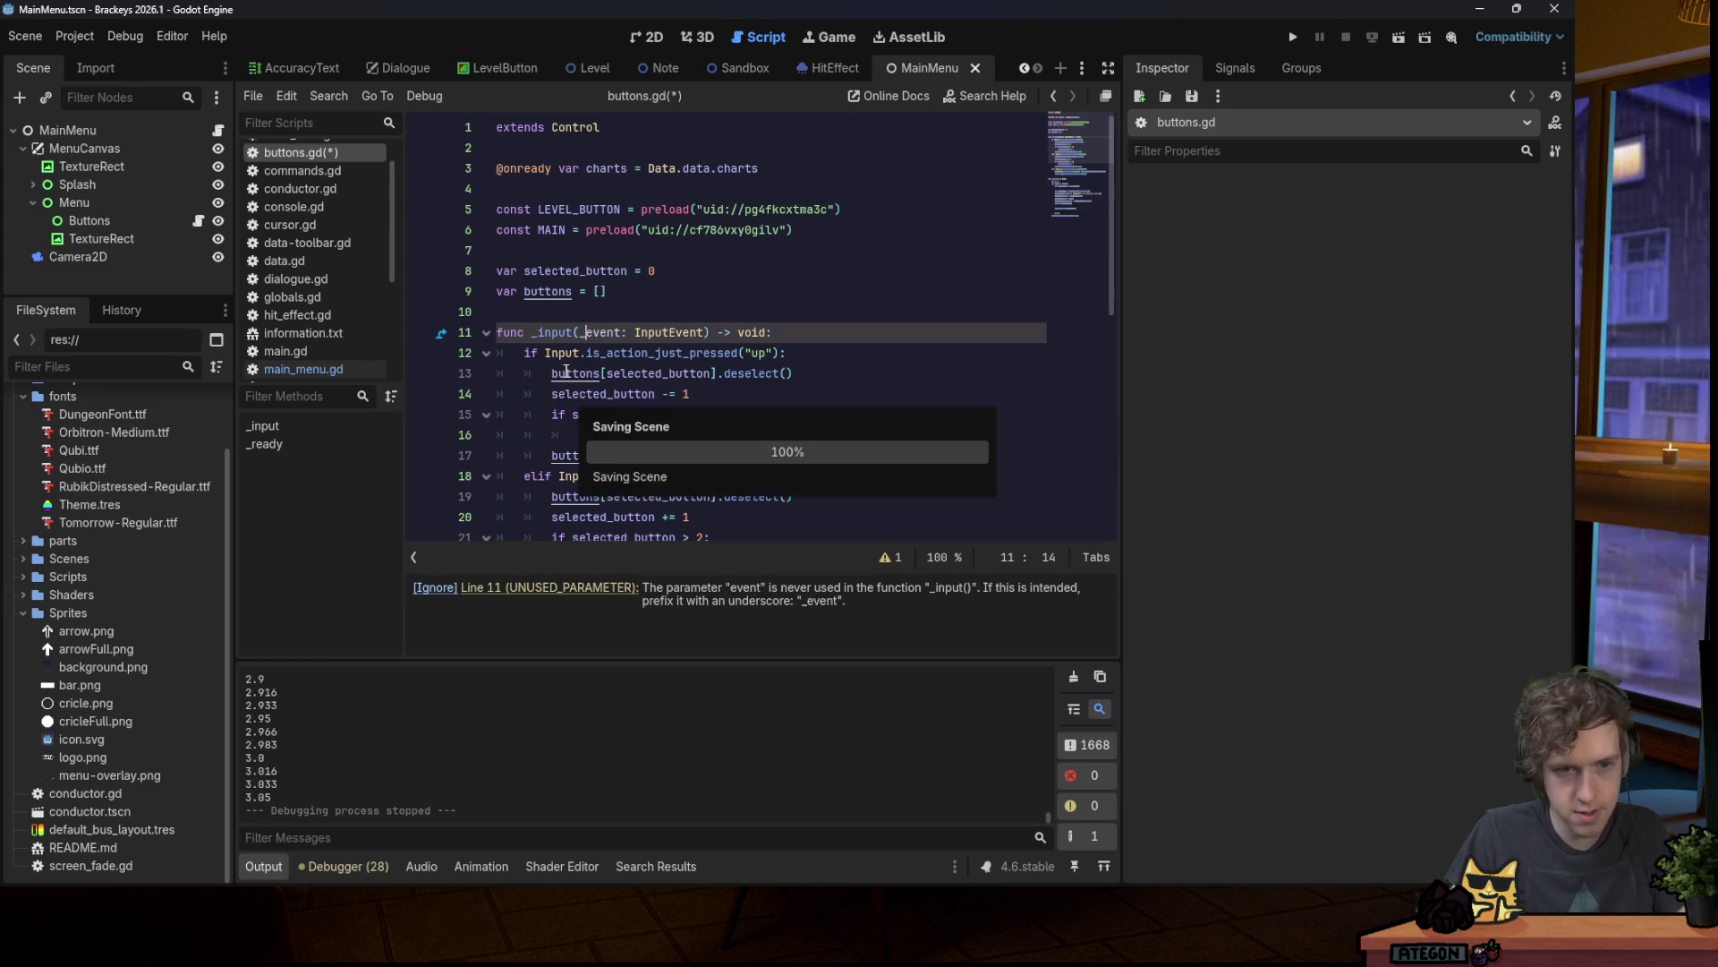
{"action": "scroll", "coordinate": [754, 403], "scroll_direction": "down", "scroll_amount": 6}
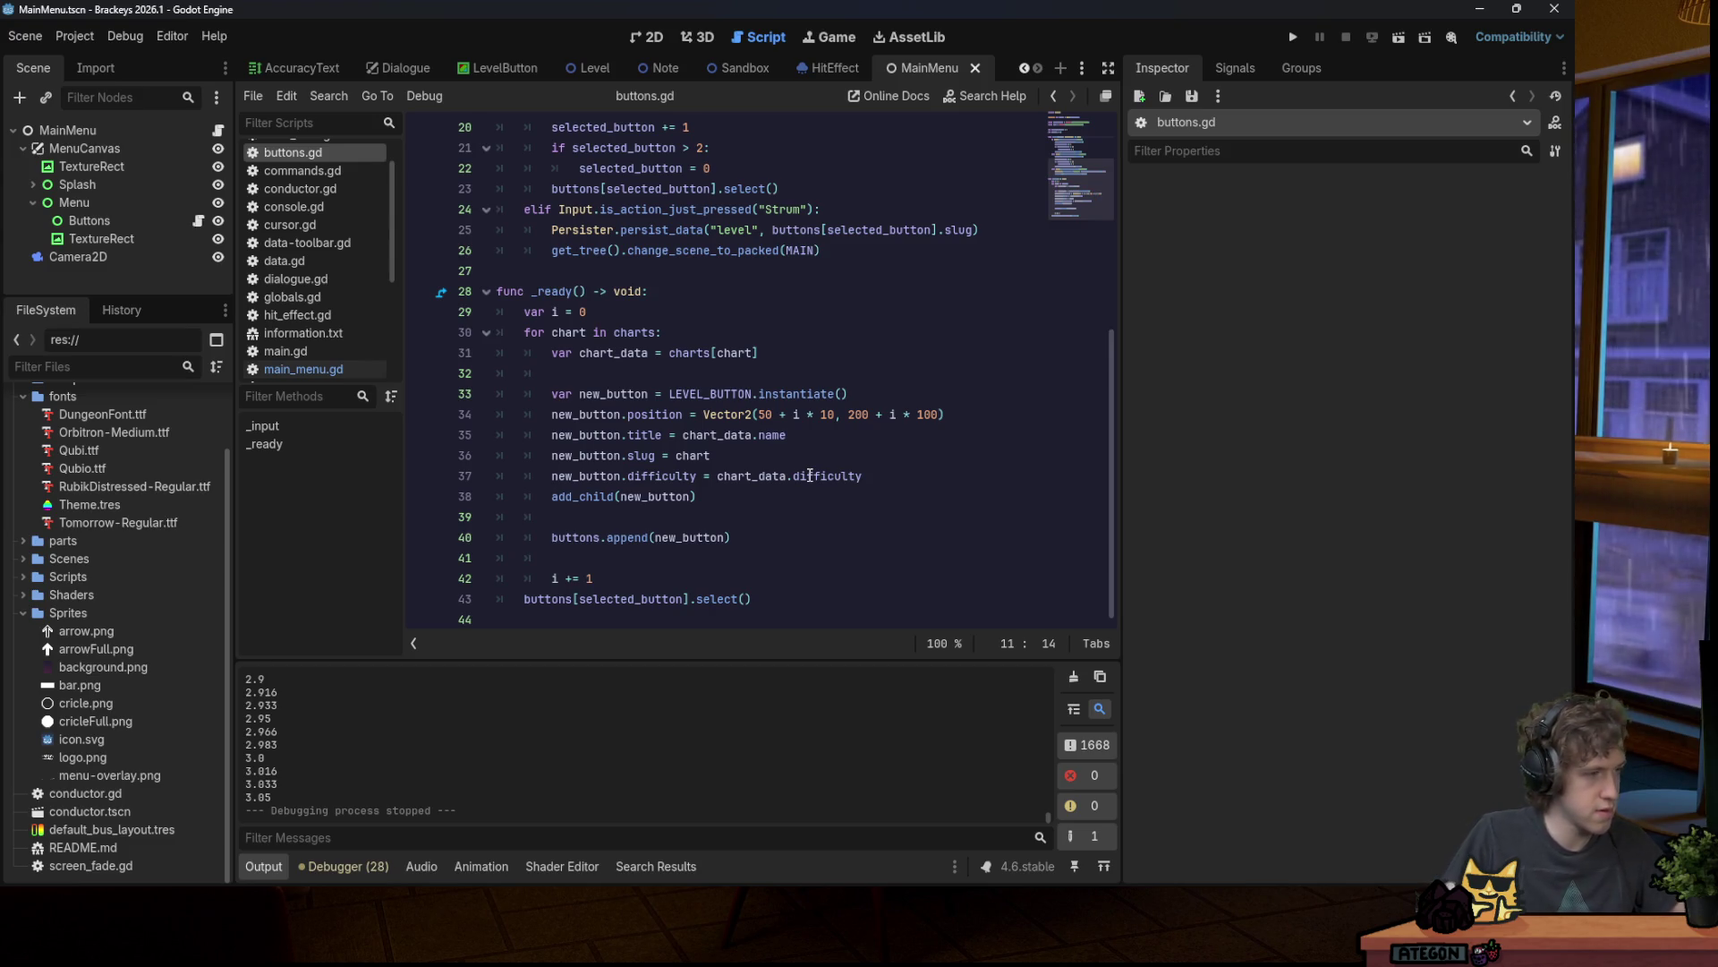
{"action": "left_click", "coordinate": [734, 304]}
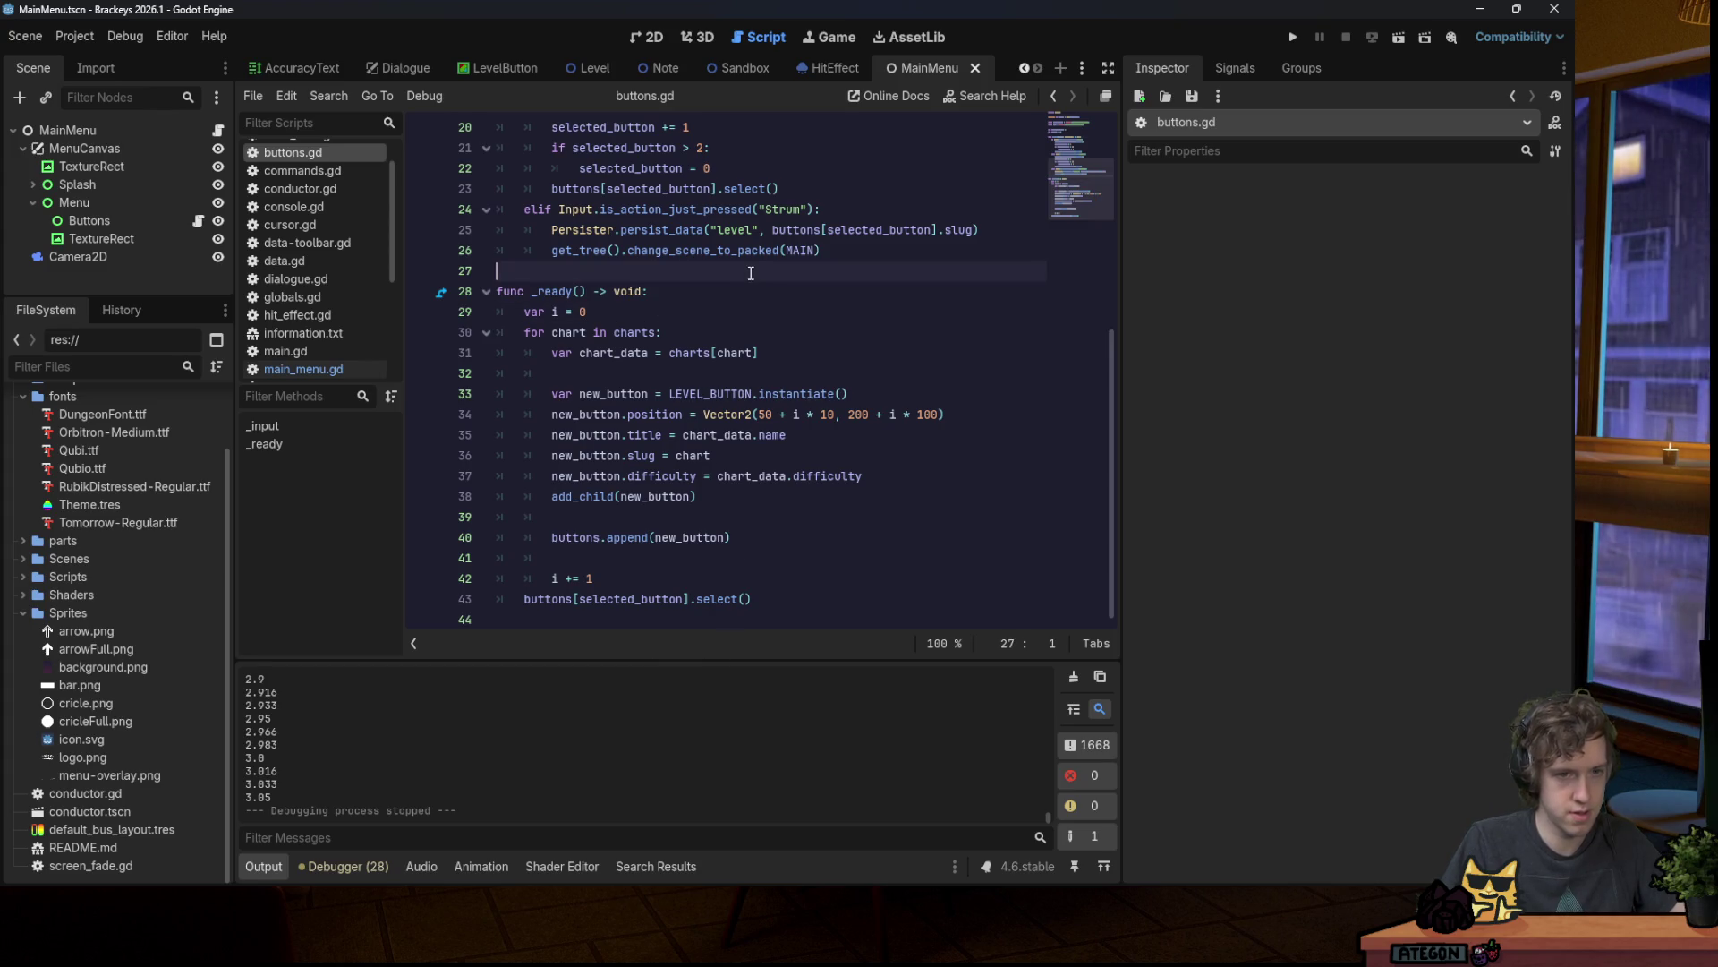
{"action": "left_click", "coordinate": [840, 183]}
{"action": "scroll", "coordinate": [840, 182], "scroll_direction": "up", "scroll_amount": 6}
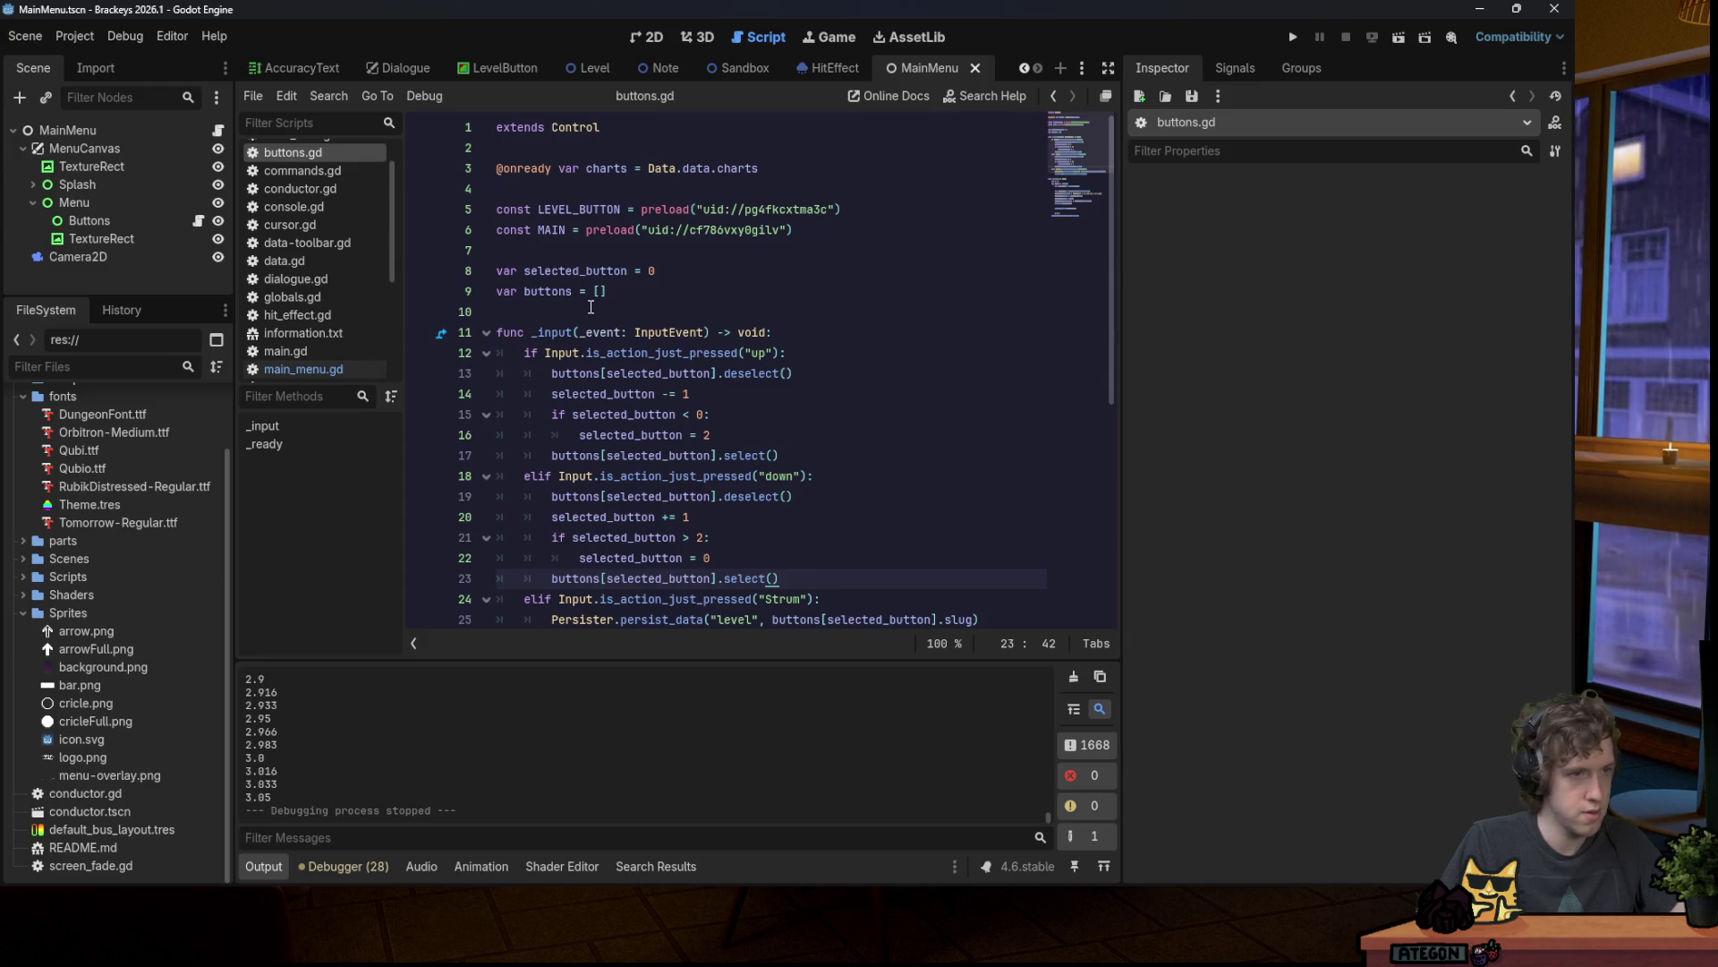
{"action": "scroll", "coordinate": [123, 578], "scroll_direction": "up", "scroll_amount": 3}
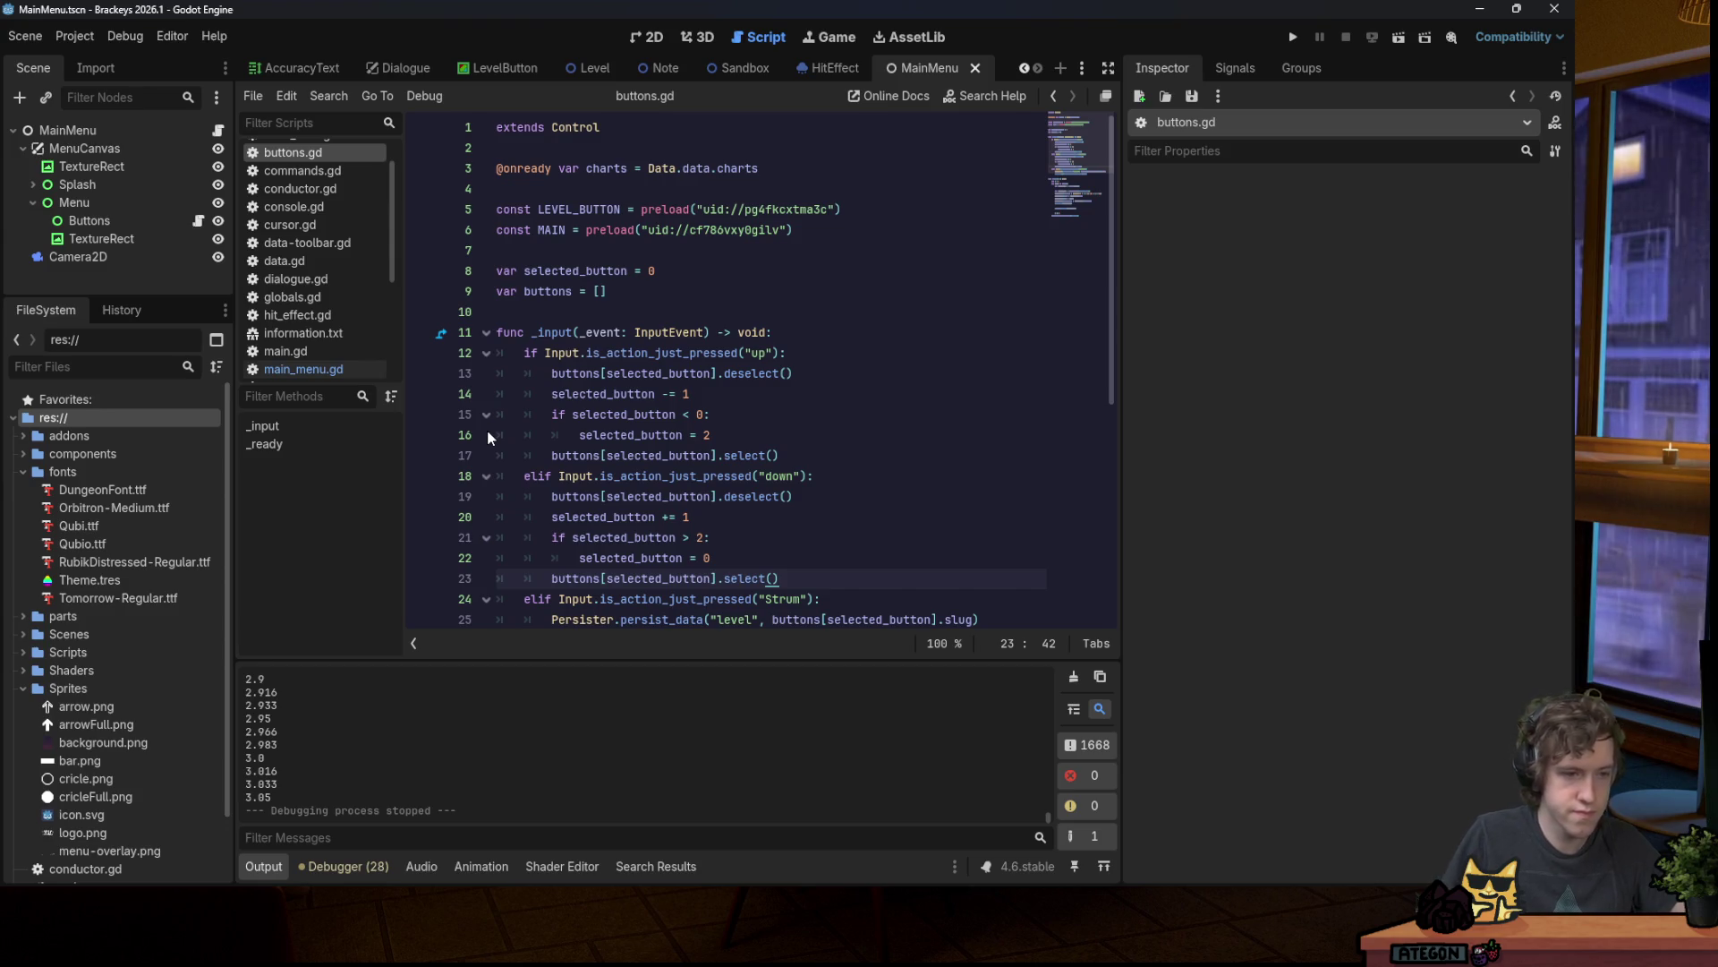
{"action": "left_click", "coordinate": [815, 367]}
{"action": "left_click", "coordinate": [809, 350]}
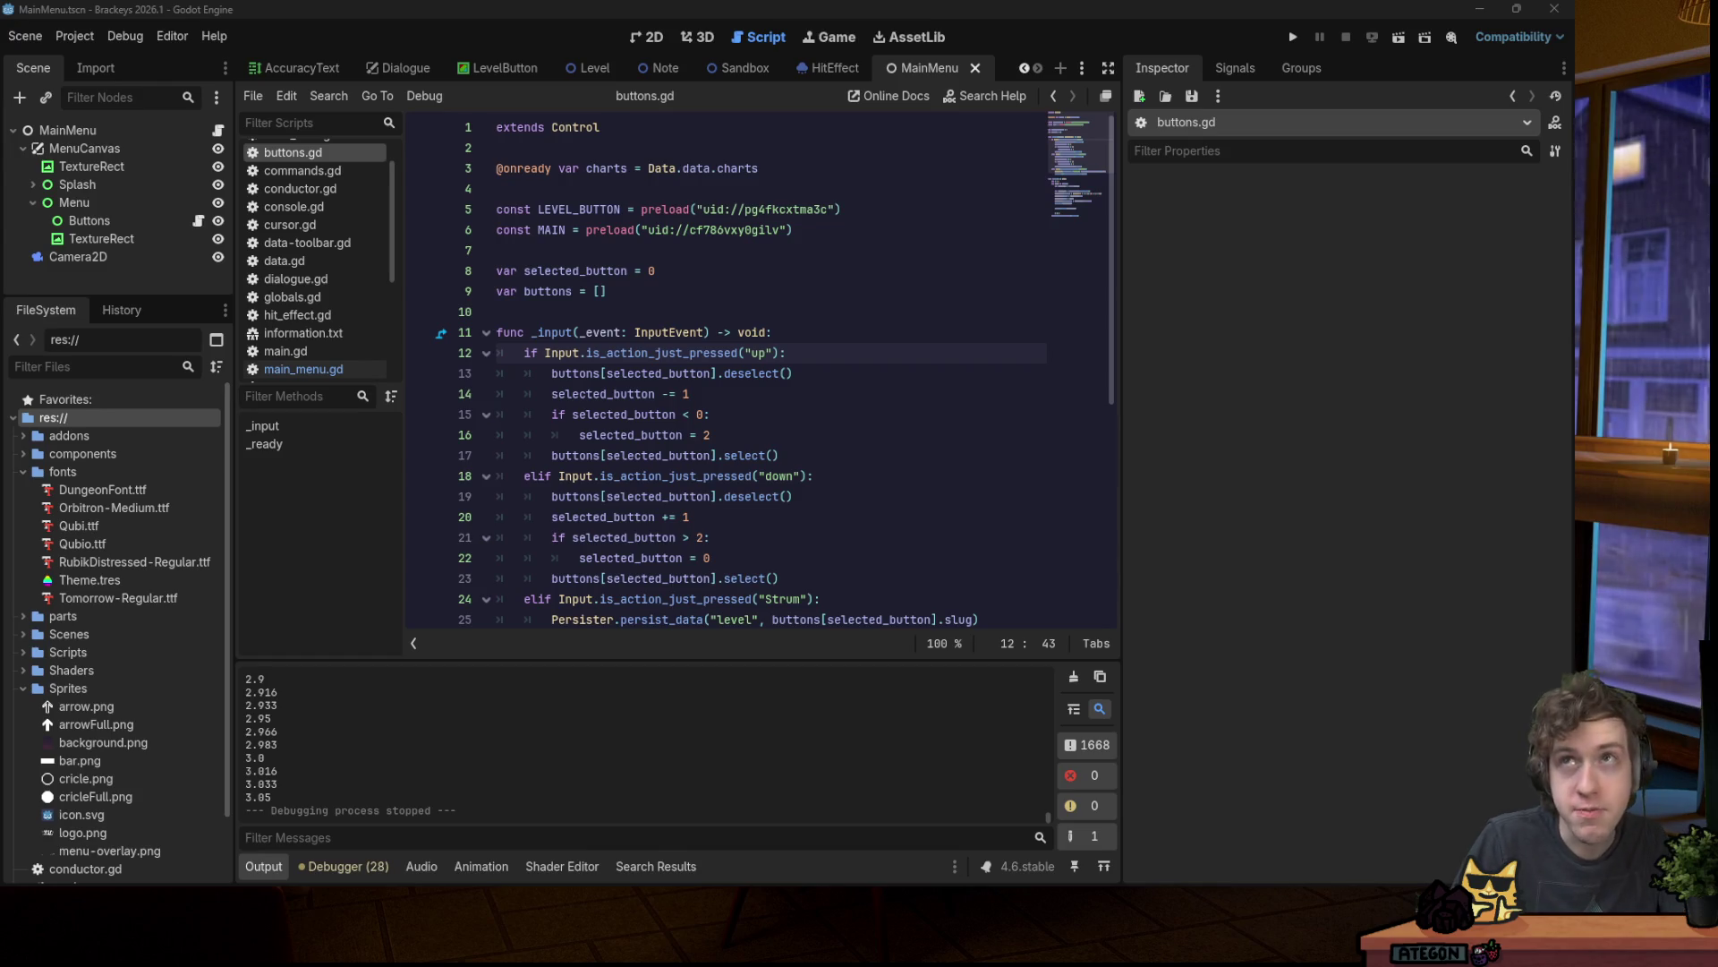
{"action": "mouse_move", "coordinate": [685, 873]}
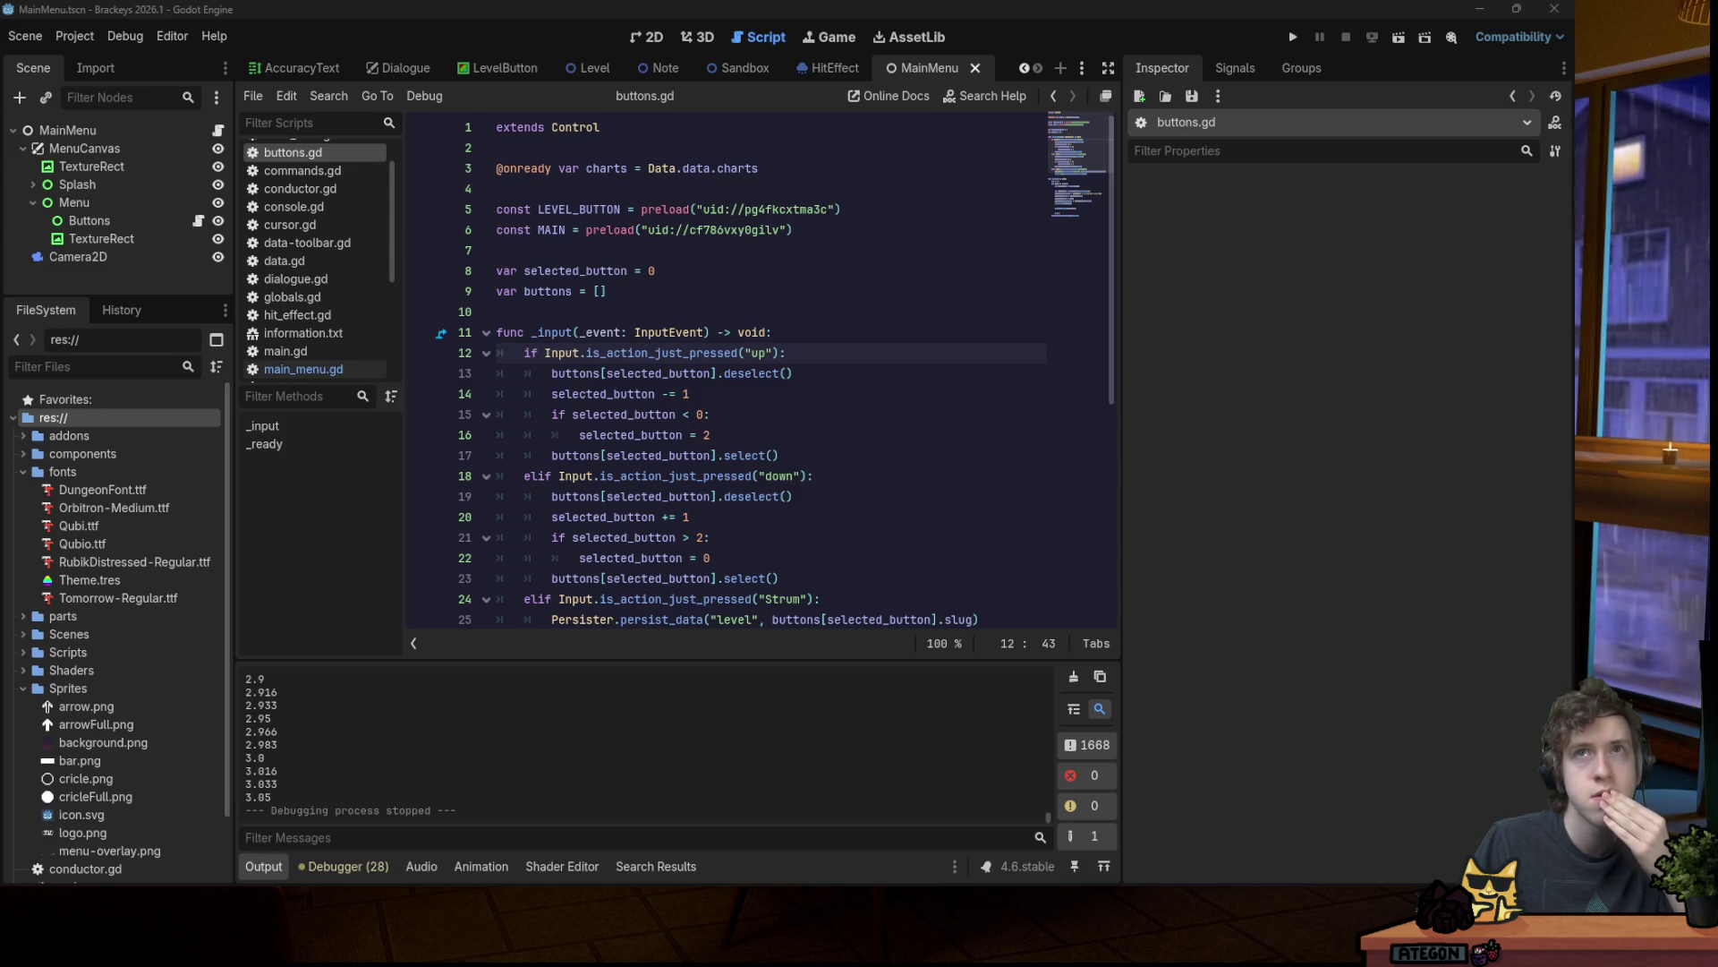
Step: Alt+Tab to the Firefox window showing the Obby Espace App Store page
{"action": "key", "text": "alt+Tab"}
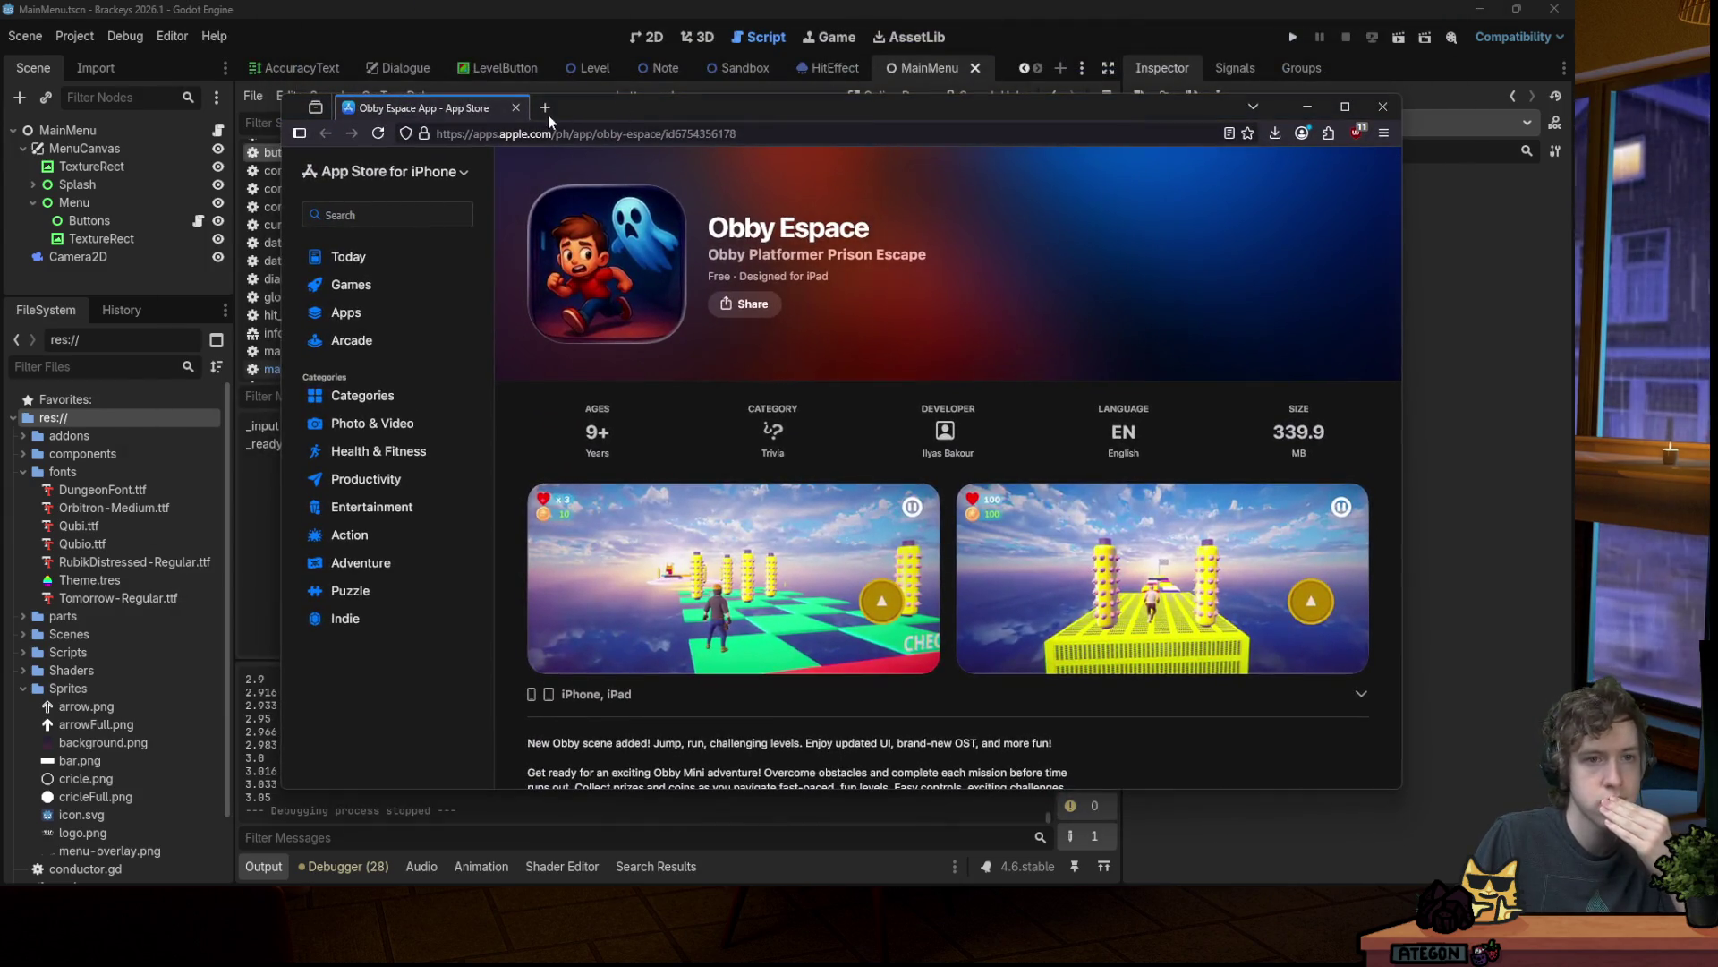
Step: Open another store page in a background tab and expand the full Obby Espace description
{"action": "middle_click", "coordinate": [545, 107]}
{"action": "left_click", "coordinate": [420, 108]}
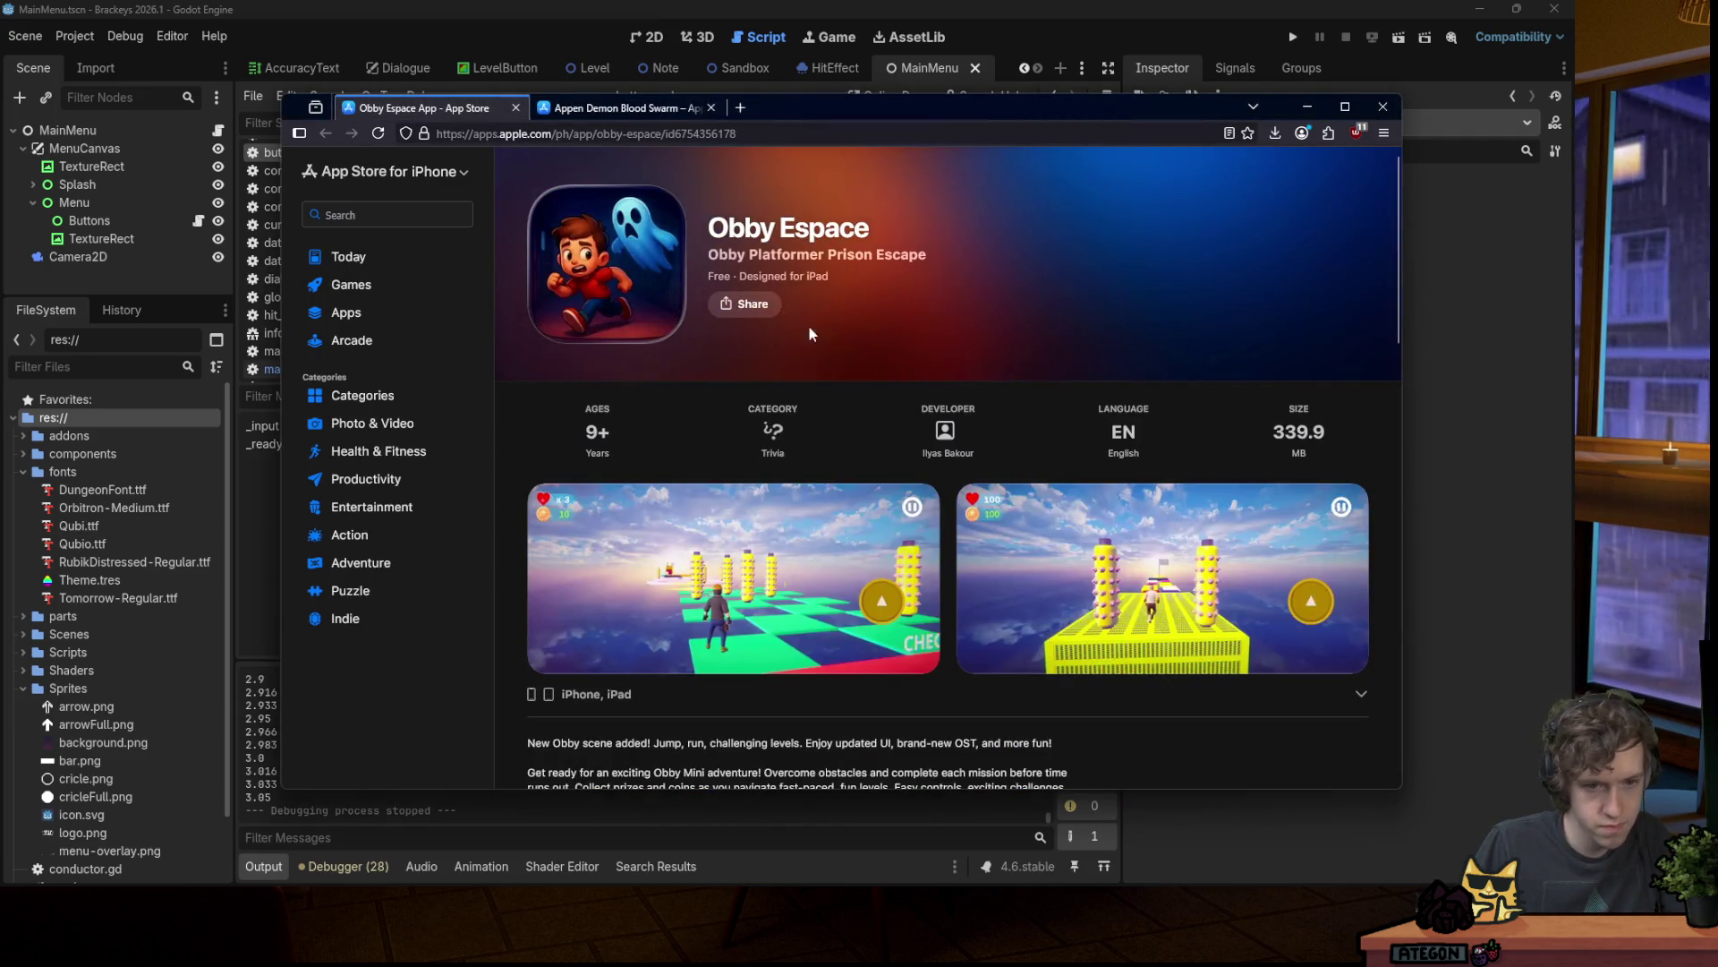
{"action": "scroll", "coordinate": [801, 329], "scroll_direction": "down", "scroll_amount": 2}
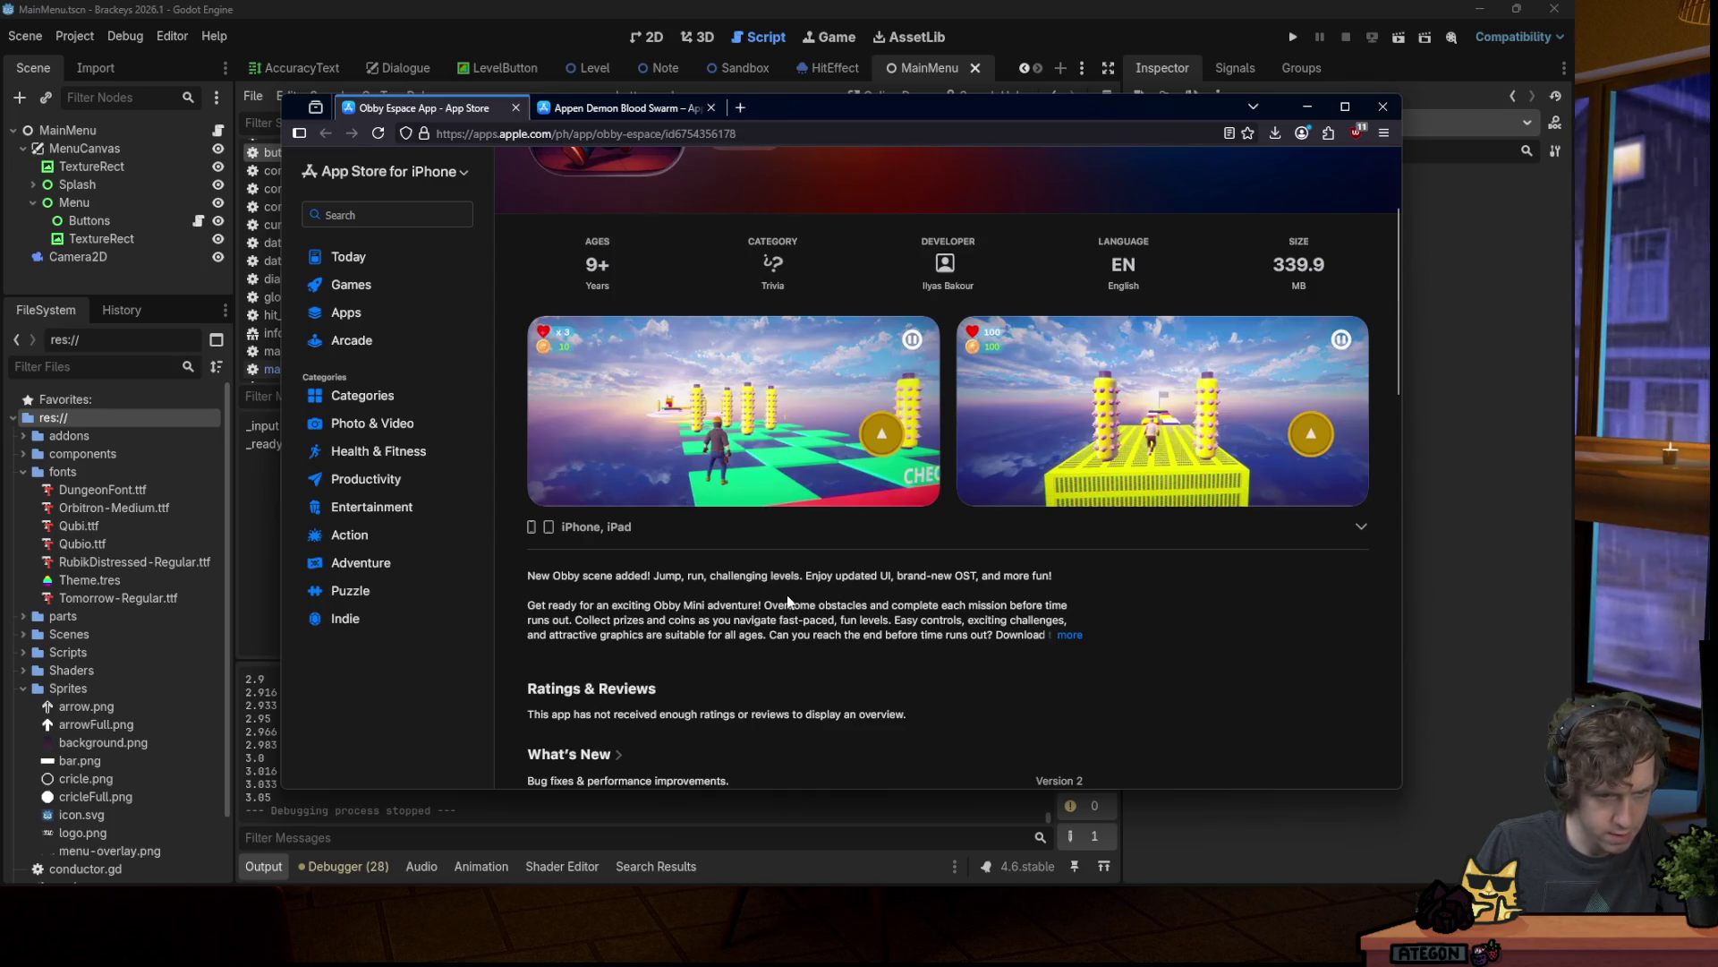
{"action": "scroll", "coordinate": [784, 598], "scroll_direction": "down", "scroll_amount": 2}
{"action": "scroll", "coordinate": [766, 573], "scroll_direction": "down", "scroll_amount": 1}
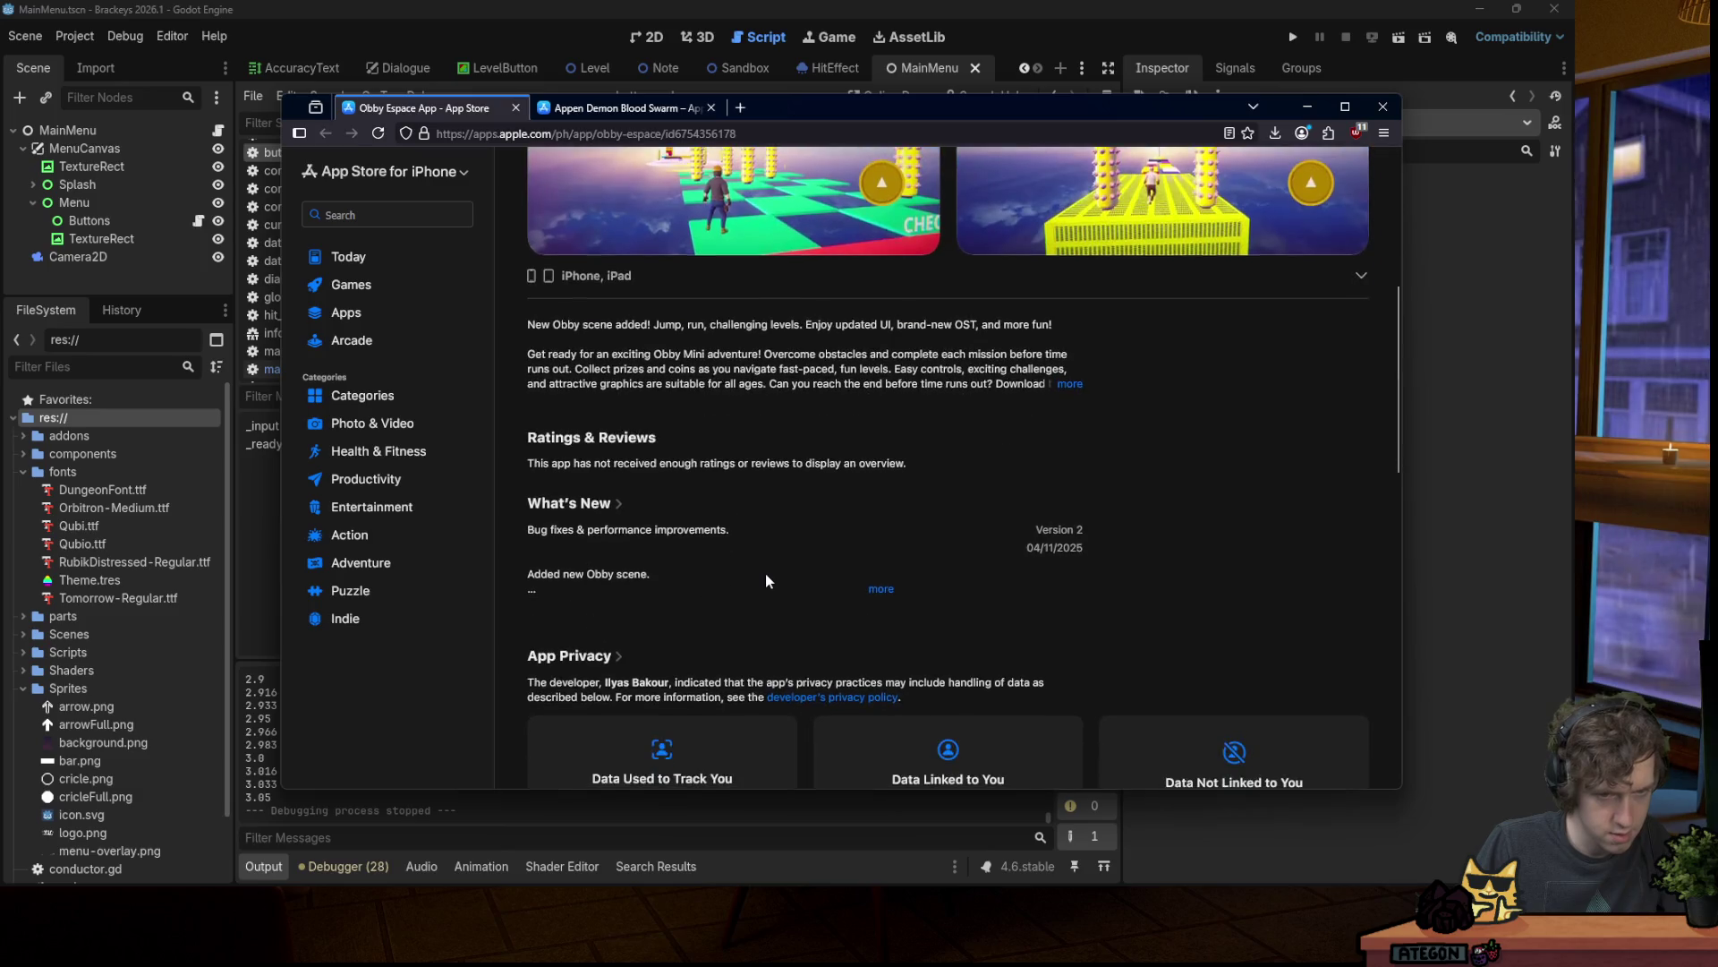
{"action": "scroll", "coordinate": [765, 573], "scroll_direction": "up", "scroll_amount": 2}
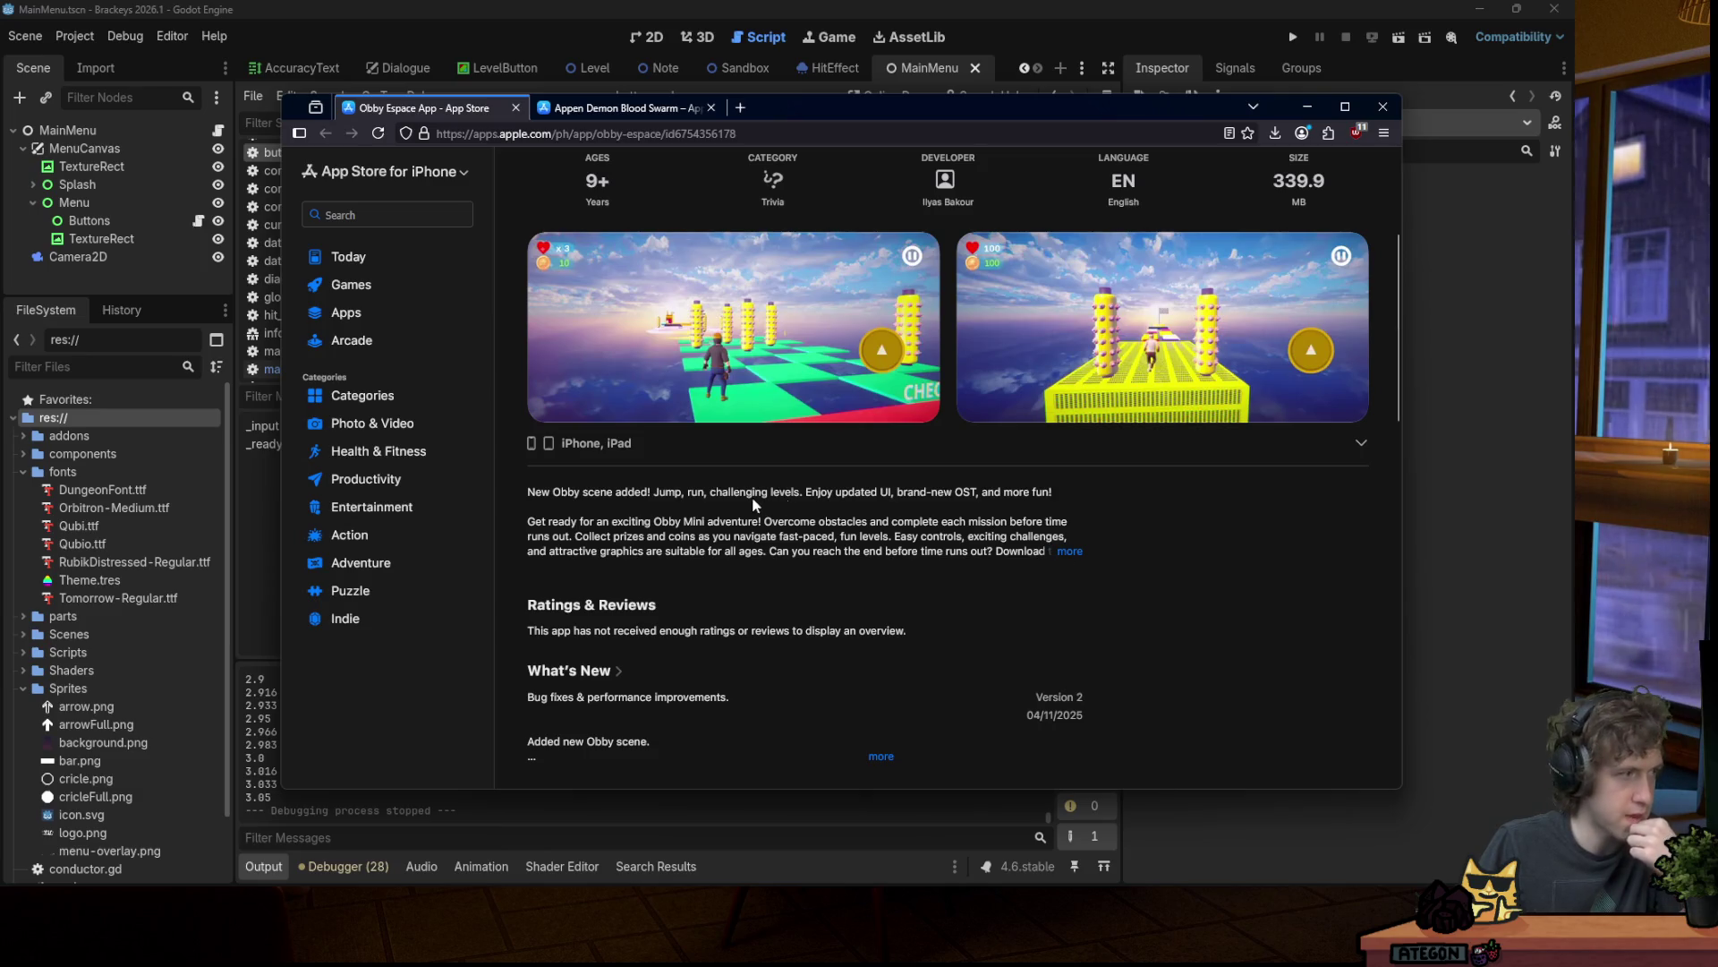
{"action": "left_click", "coordinate": [1069, 550]}
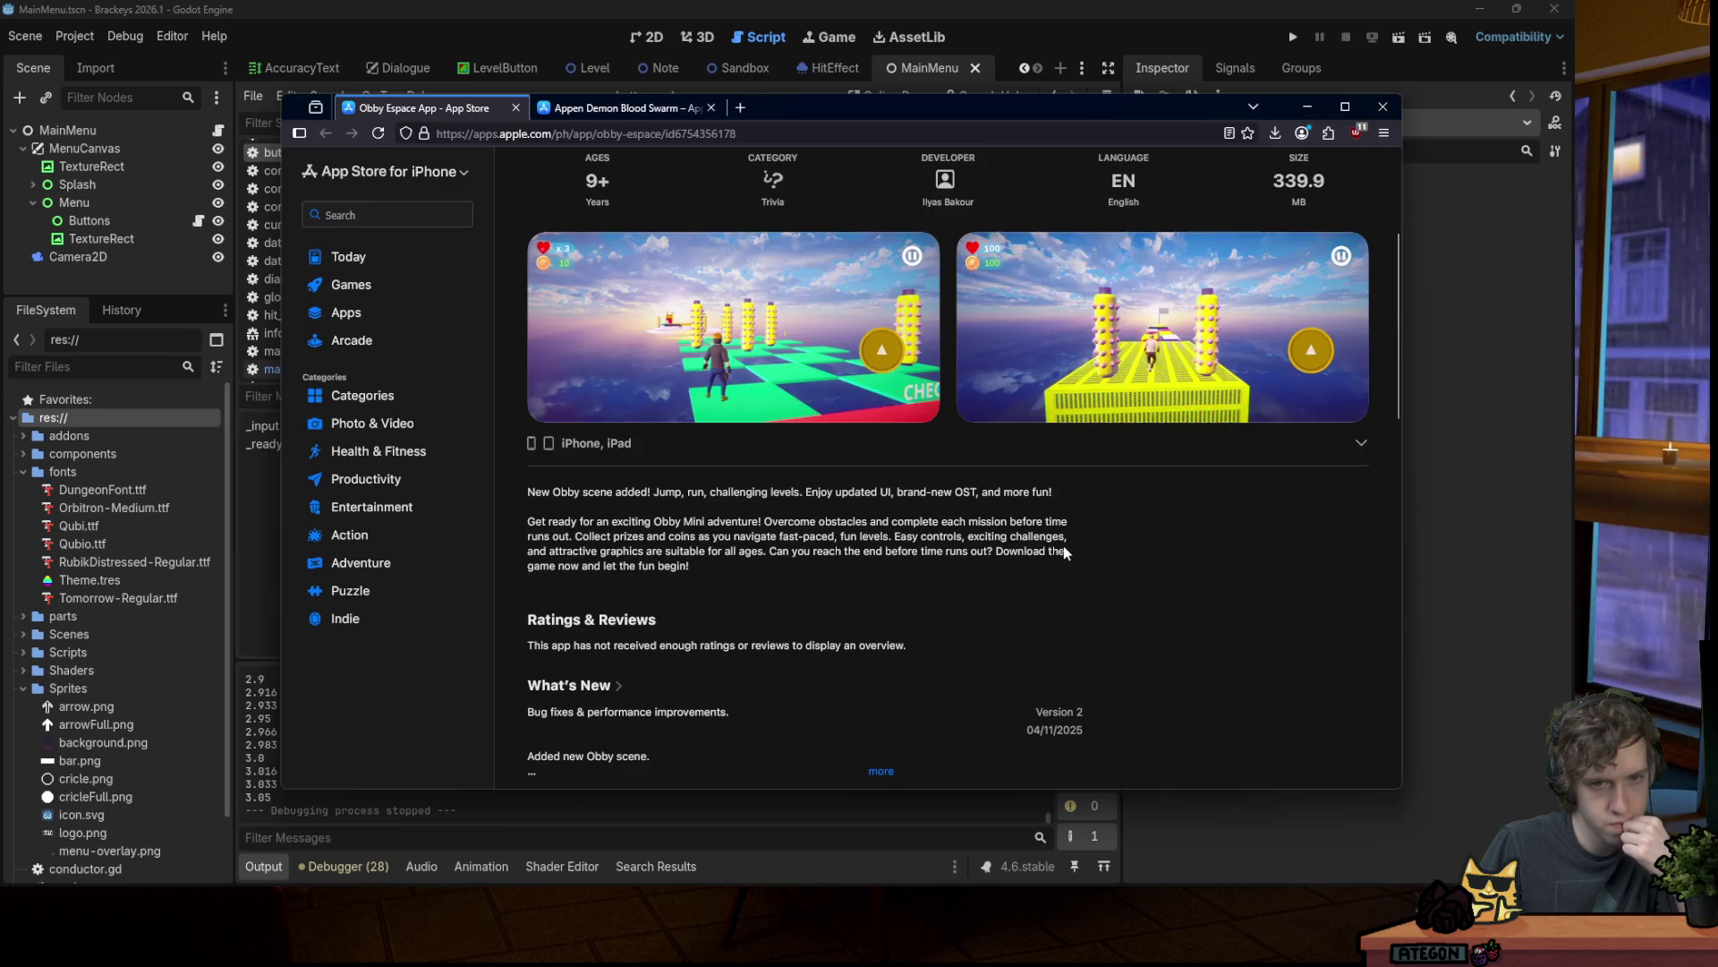
{"action": "scroll", "coordinate": [1063, 546], "scroll_direction": "up", "scroll_amount": 2}
Step: Page through the Obby Espace screenshots forward and back, then switch to the Demon Blood Swarm listing
{"action": "left_click", "coordinate": [1386, 501]}
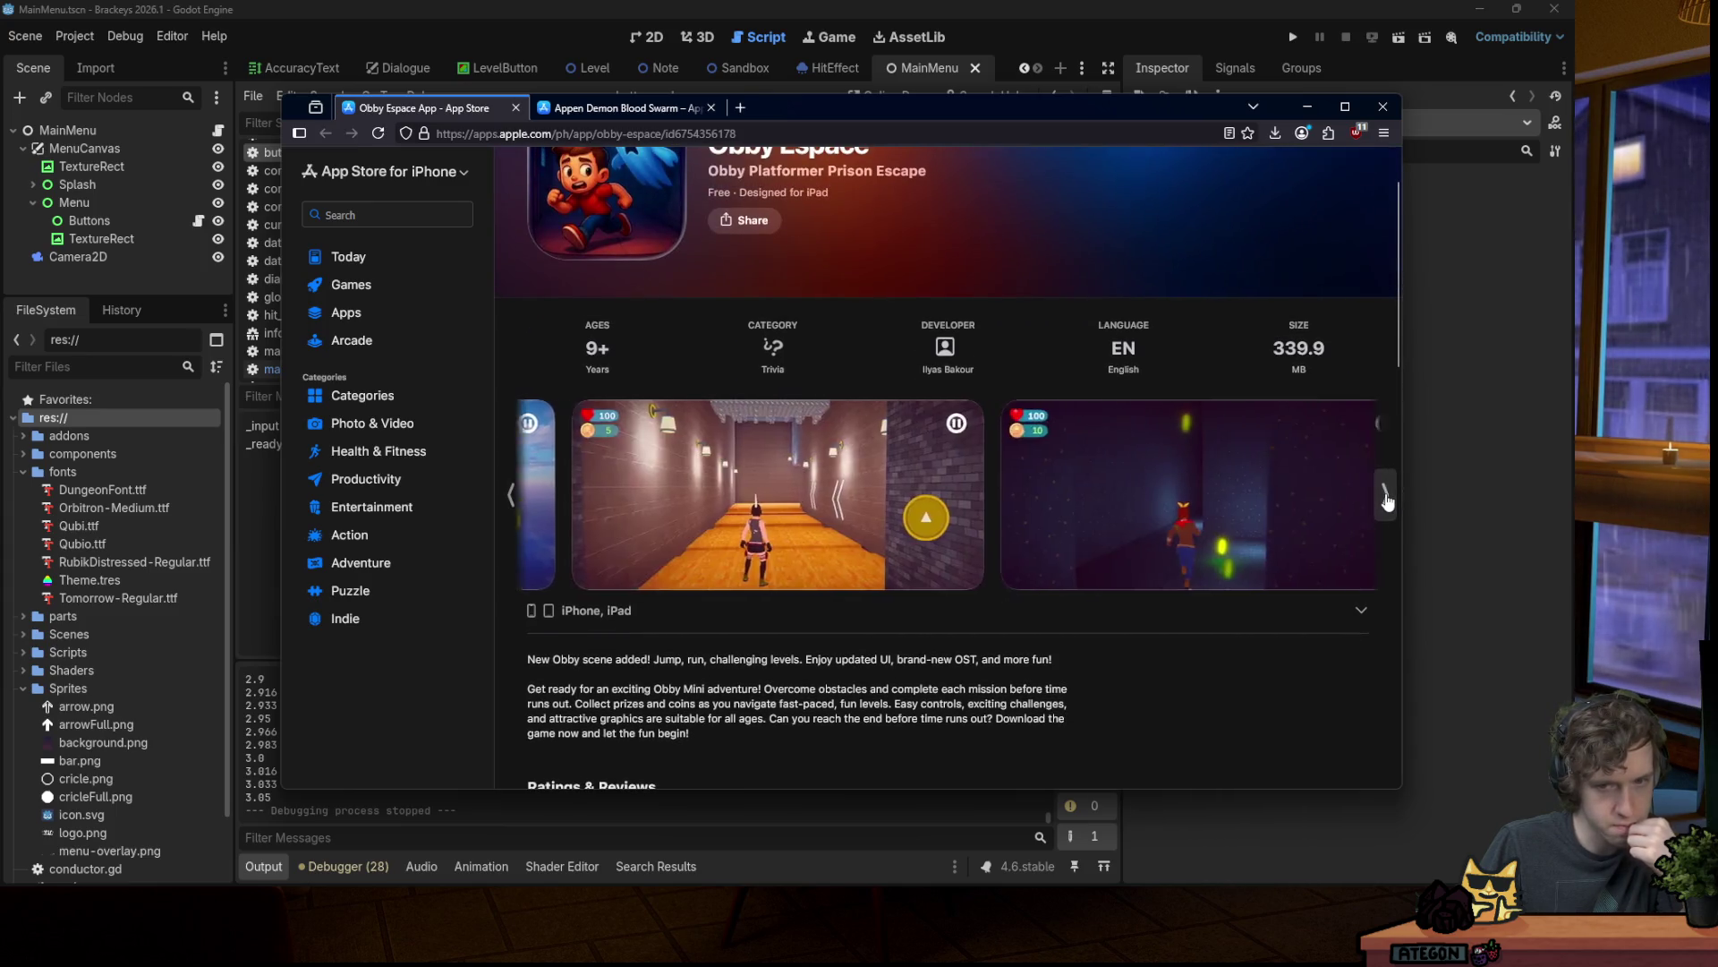
{"action": "left_click", "coordinate": [1387, 501]}
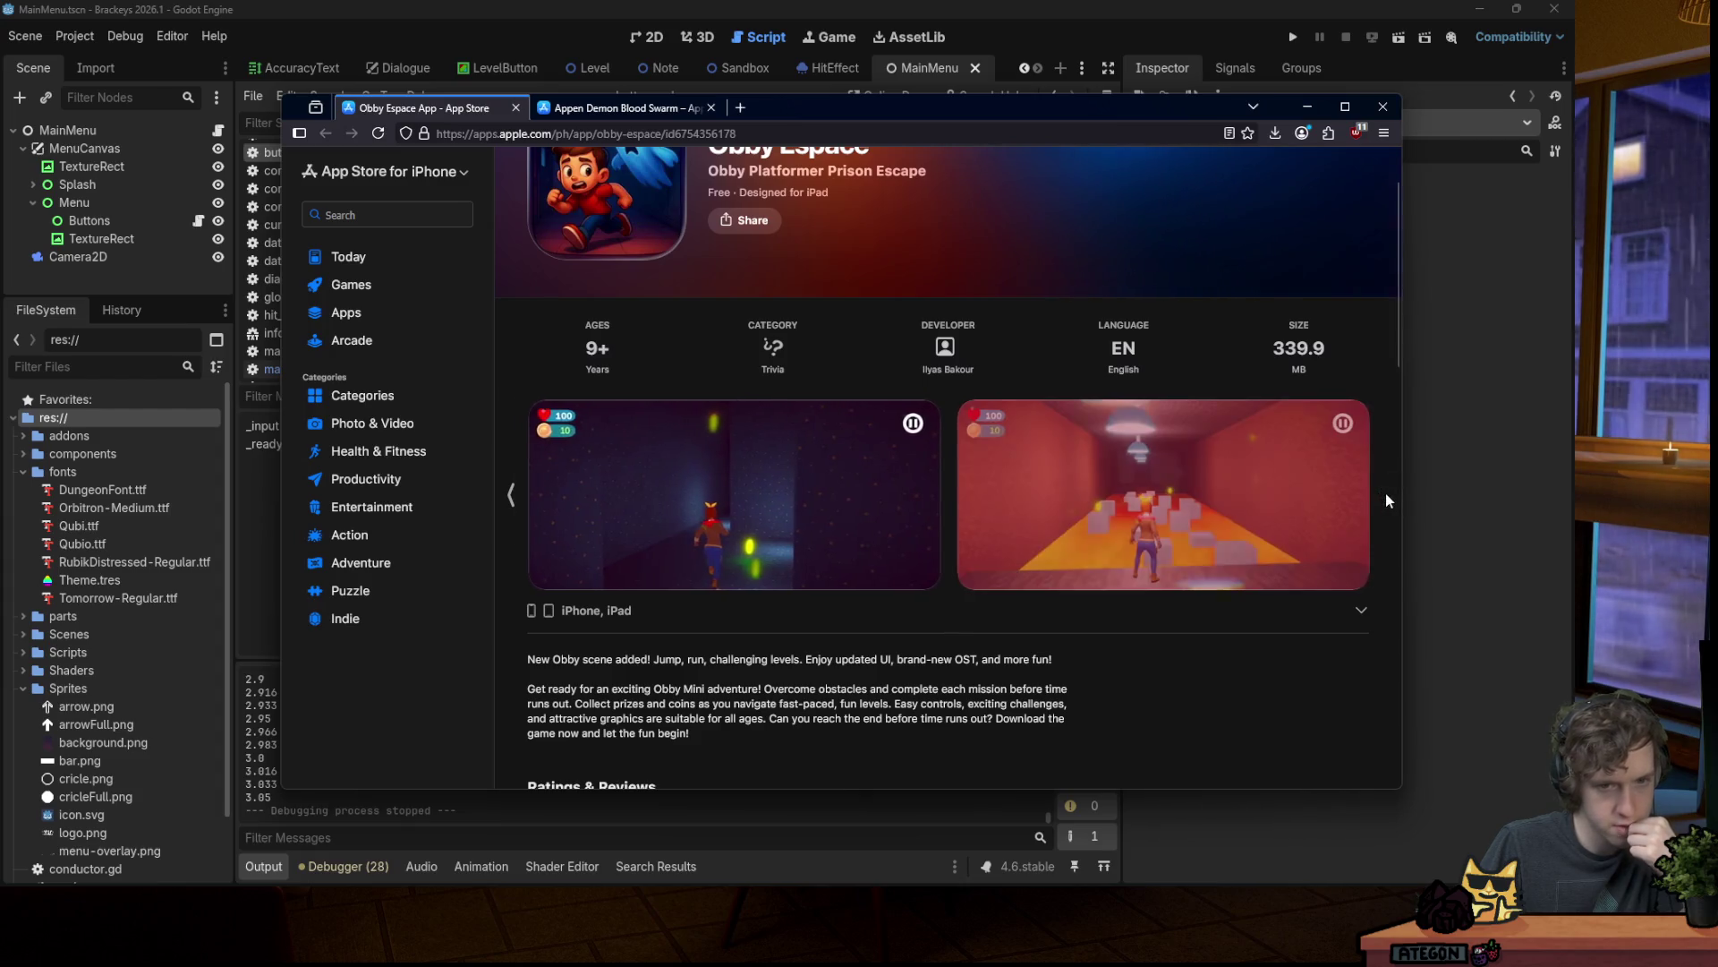
{"action": "left_click", "coordinate": [508, 495]}
{"action": "left_click", "coordinate": [508, 495]}
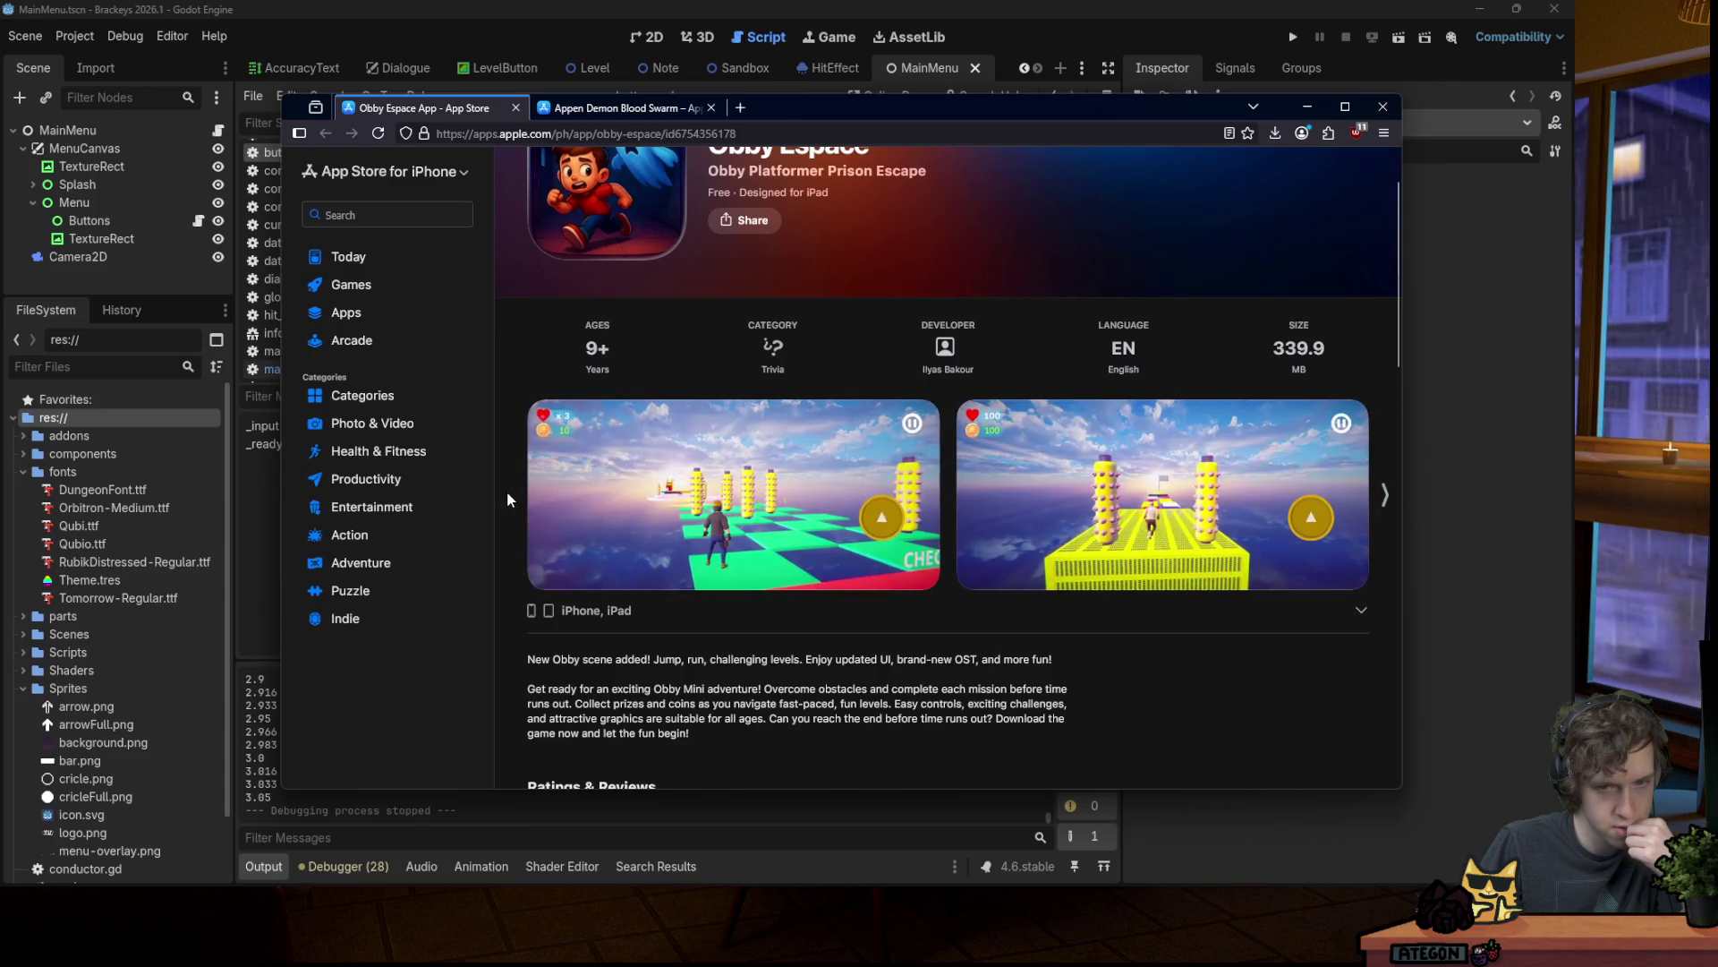
{"action": "scroll", "coordinate": [743, 486], "scroll_direction": "up", "scroll_amount": 1}
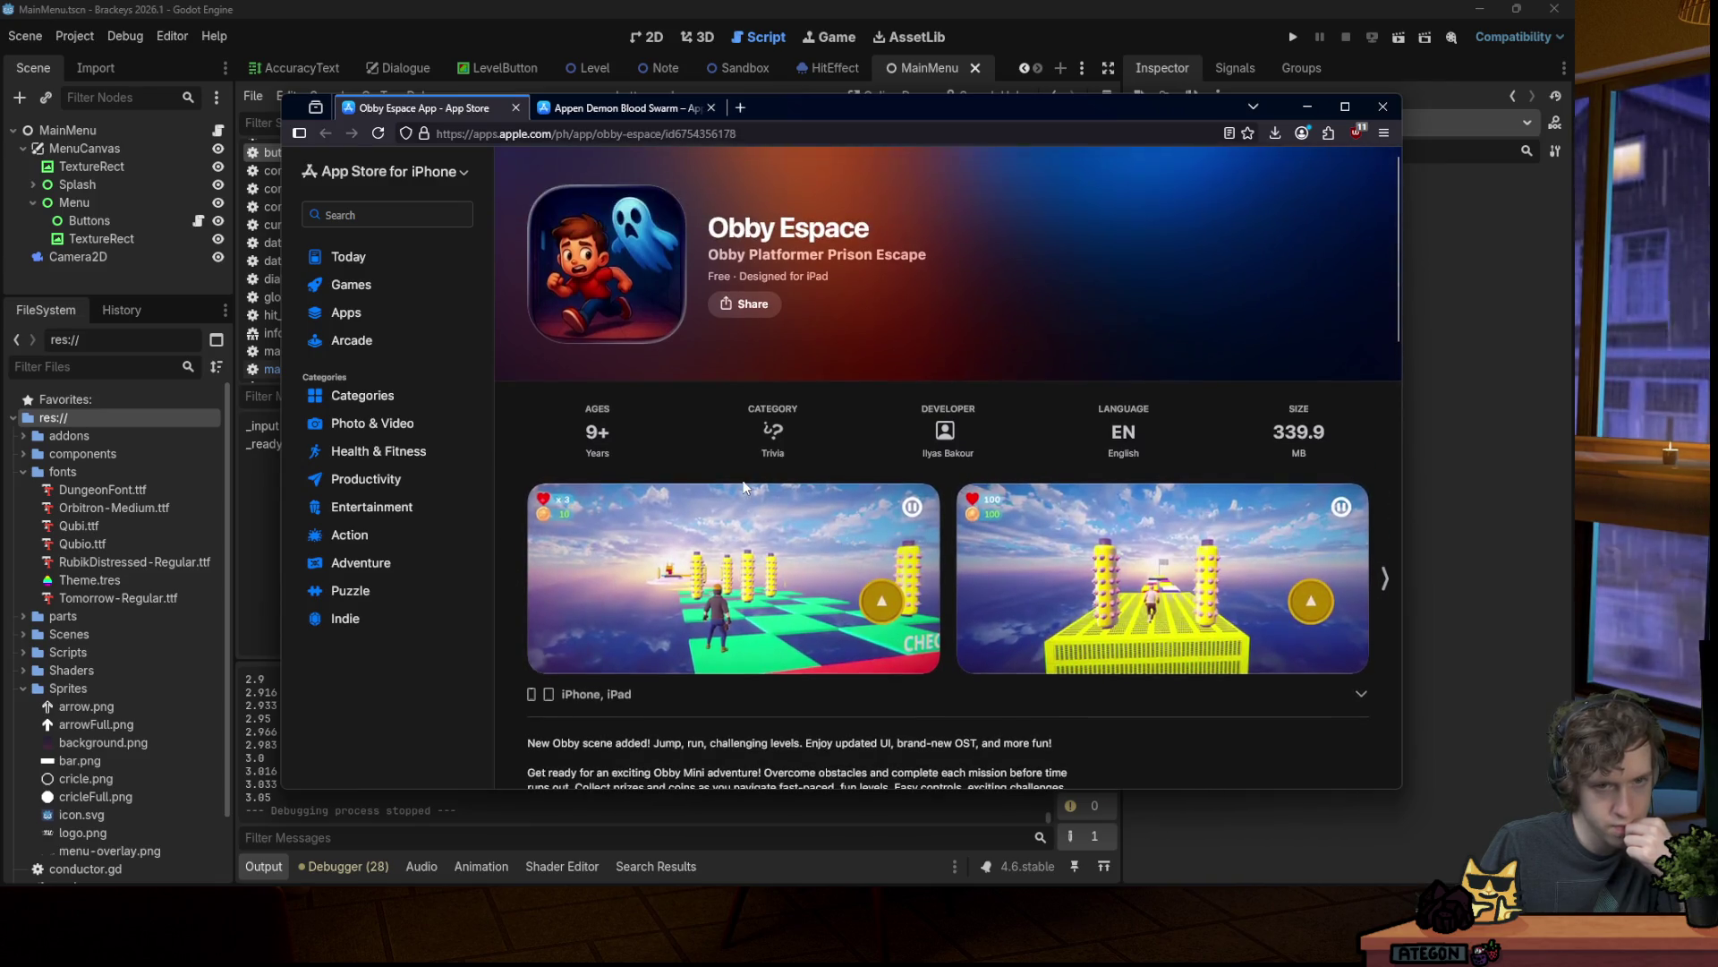
{"action": "scroll", "coordinate": [743, 485], "scroll_direction": "down", "scroll_amount": 1}
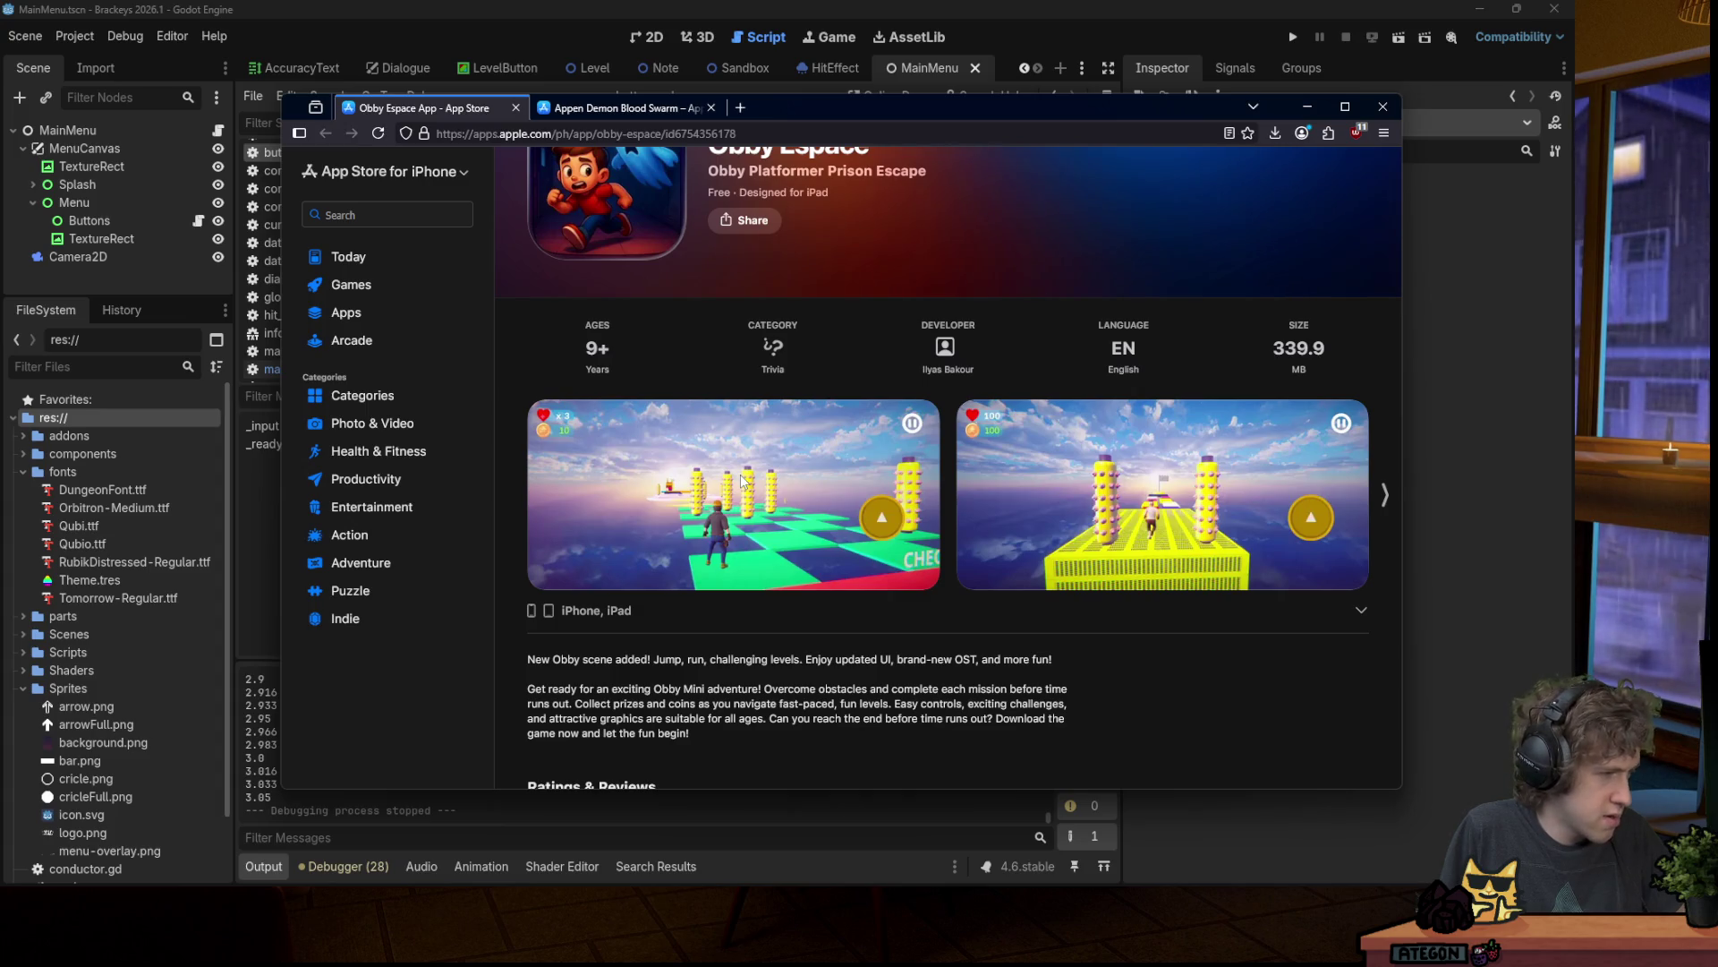
{"action": "scroll", "coordinate": [627, 403], "scroll_direction": "up", "scroll_amount": 2}
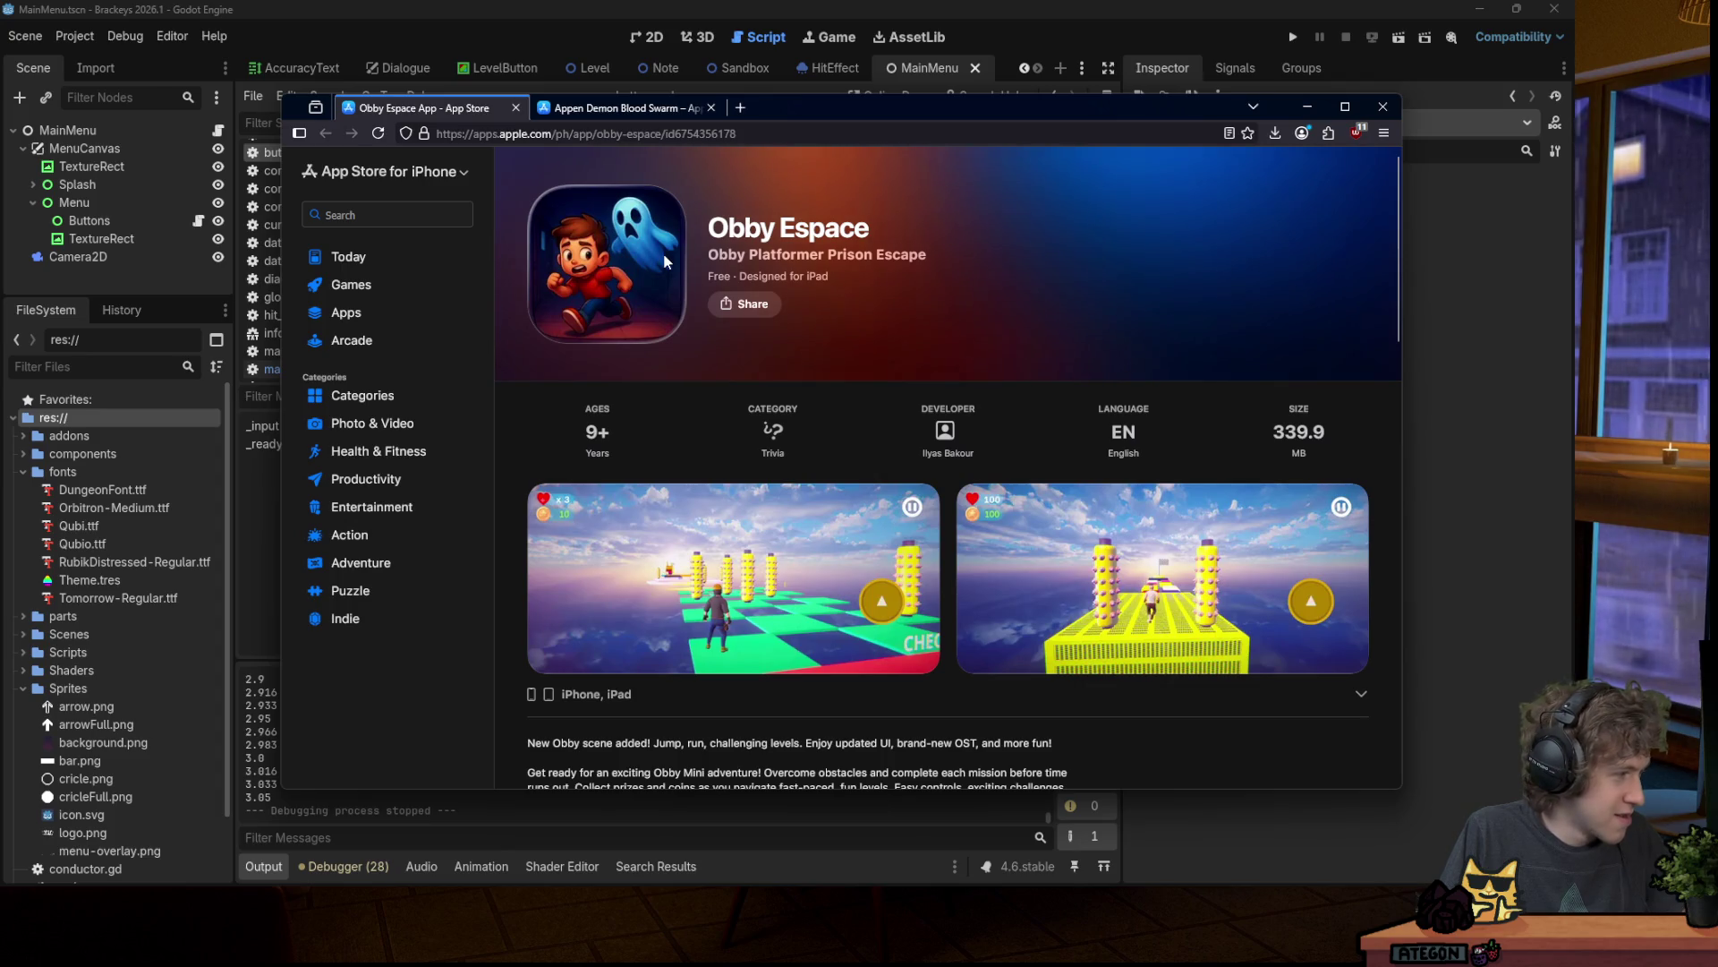
{"action": "scroll", "coordinate": [862, 406], "scroll_direction": "down", "scroll_amount": 3}
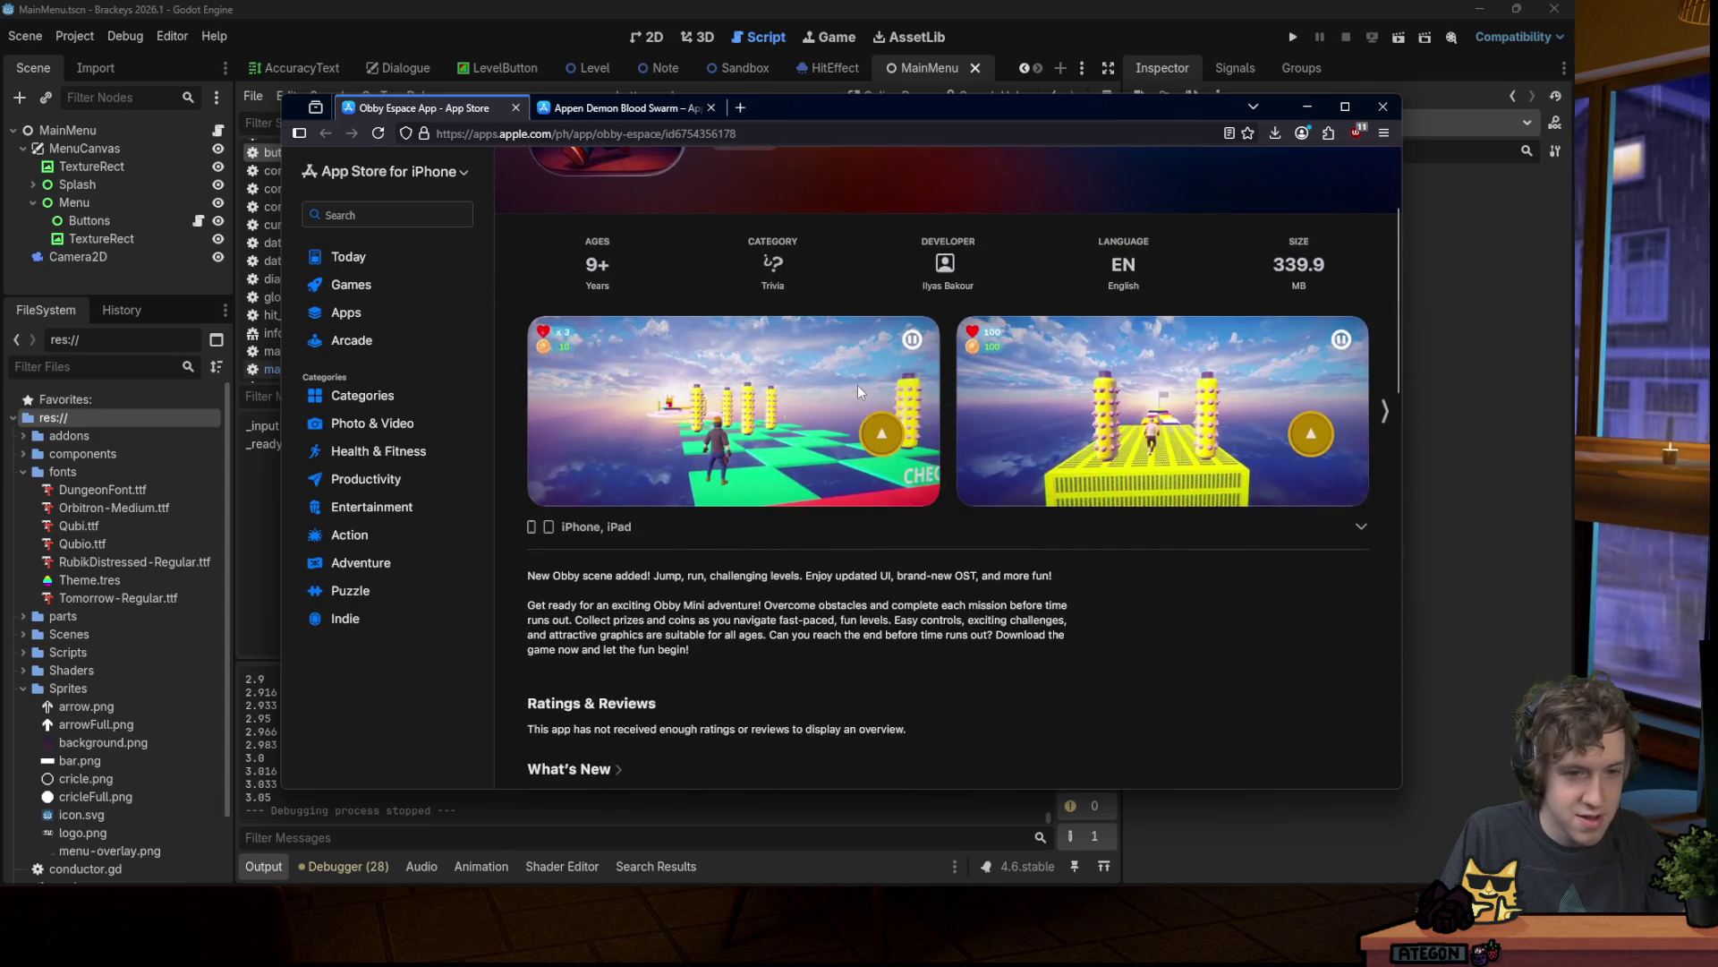
{"action": "scroll", "coordinate": [852, 377], "scroll_direction": "down", "scroll_amount": 4}
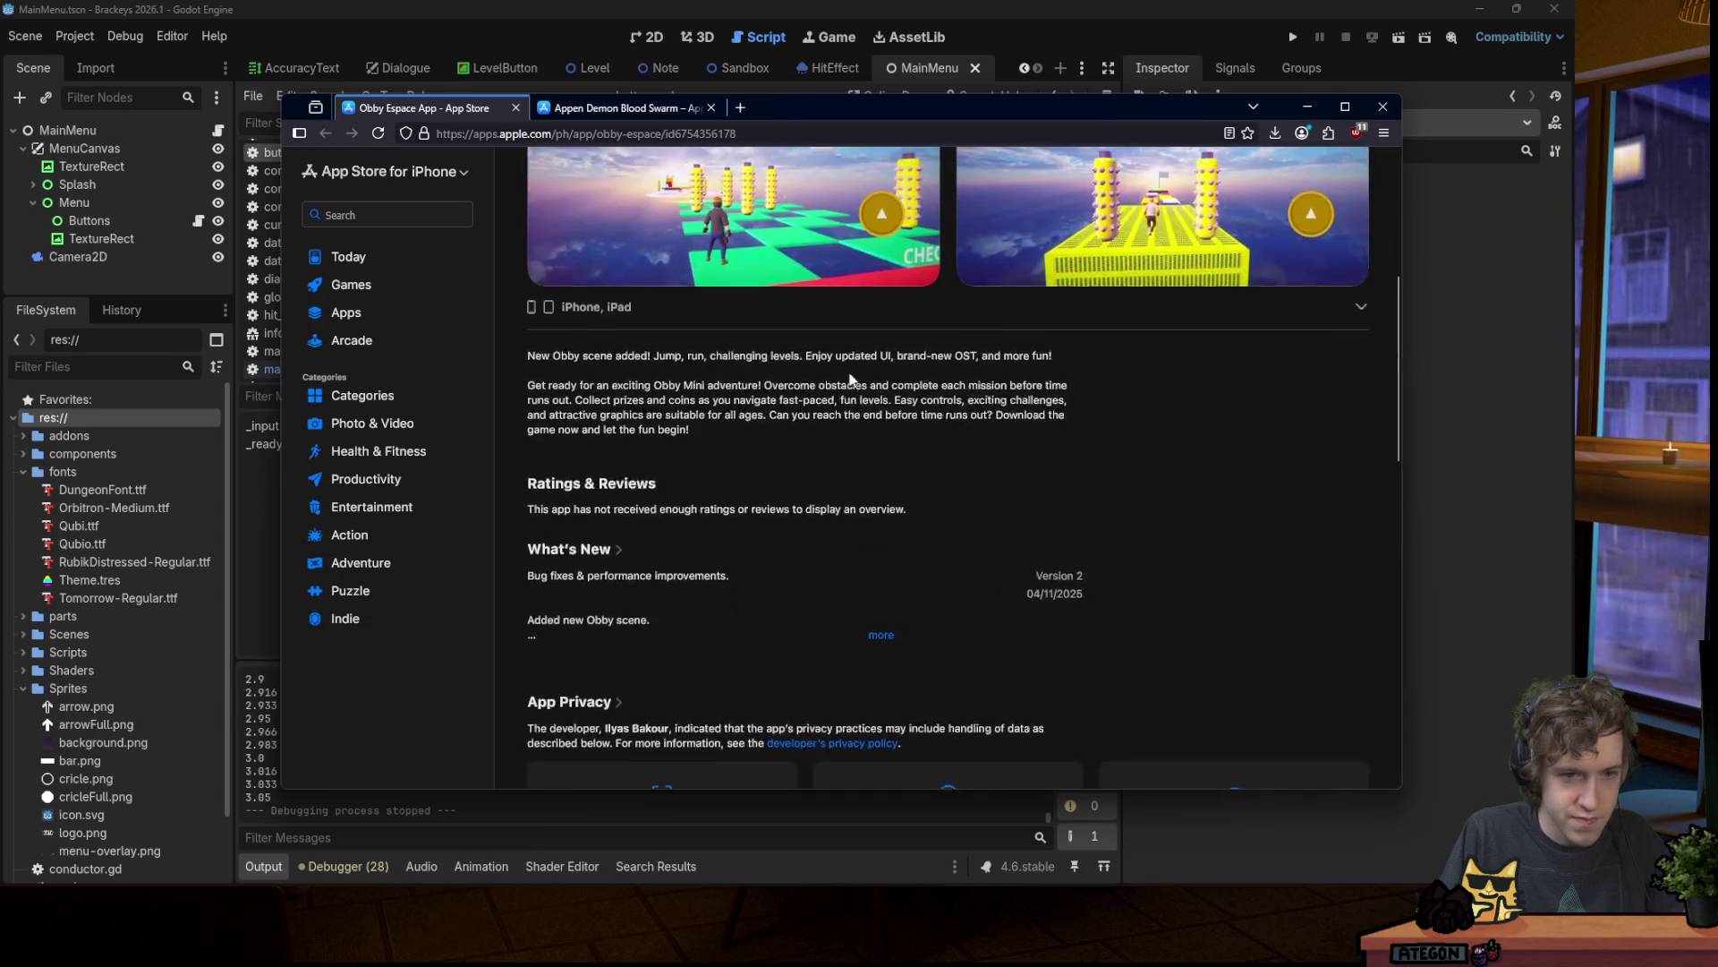
{"action": "scroll", "coordinate": [849, 378], "scroll_direction": "up", "scroll_amount": 6}
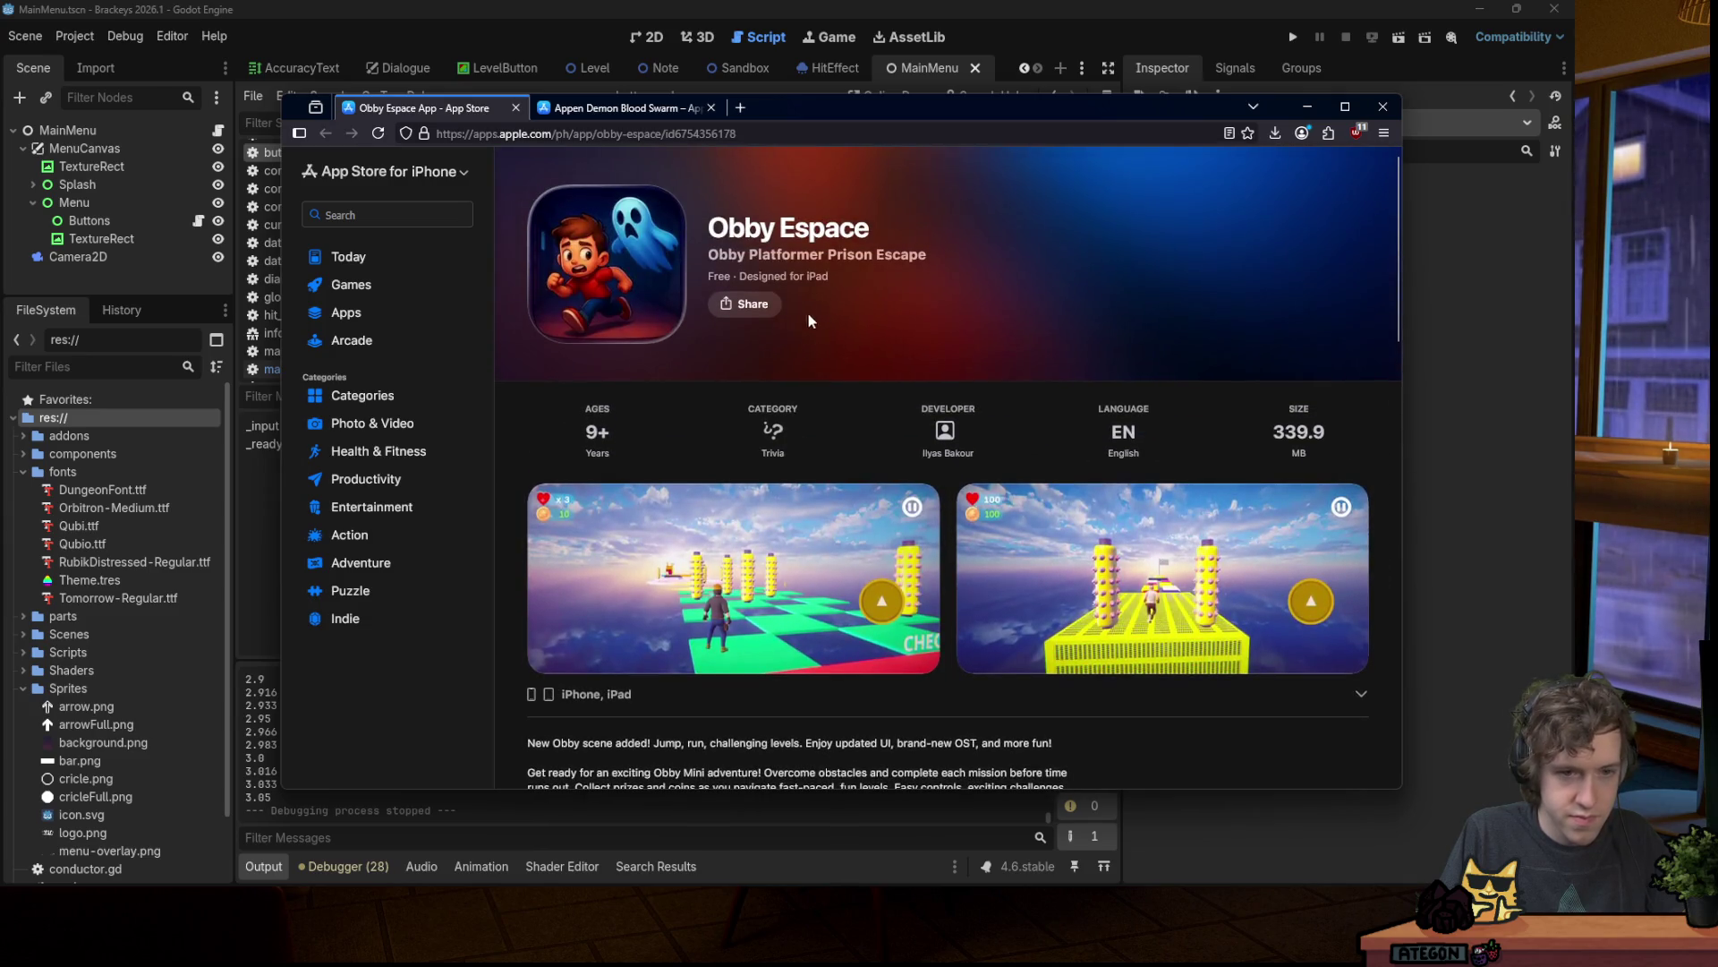
{"action": "left_click", "coordinate": [626, 107]}
{"action": "scroll", "coordinate": [859, 282], "scroll_direction": "down", "scroll_amount": 3}
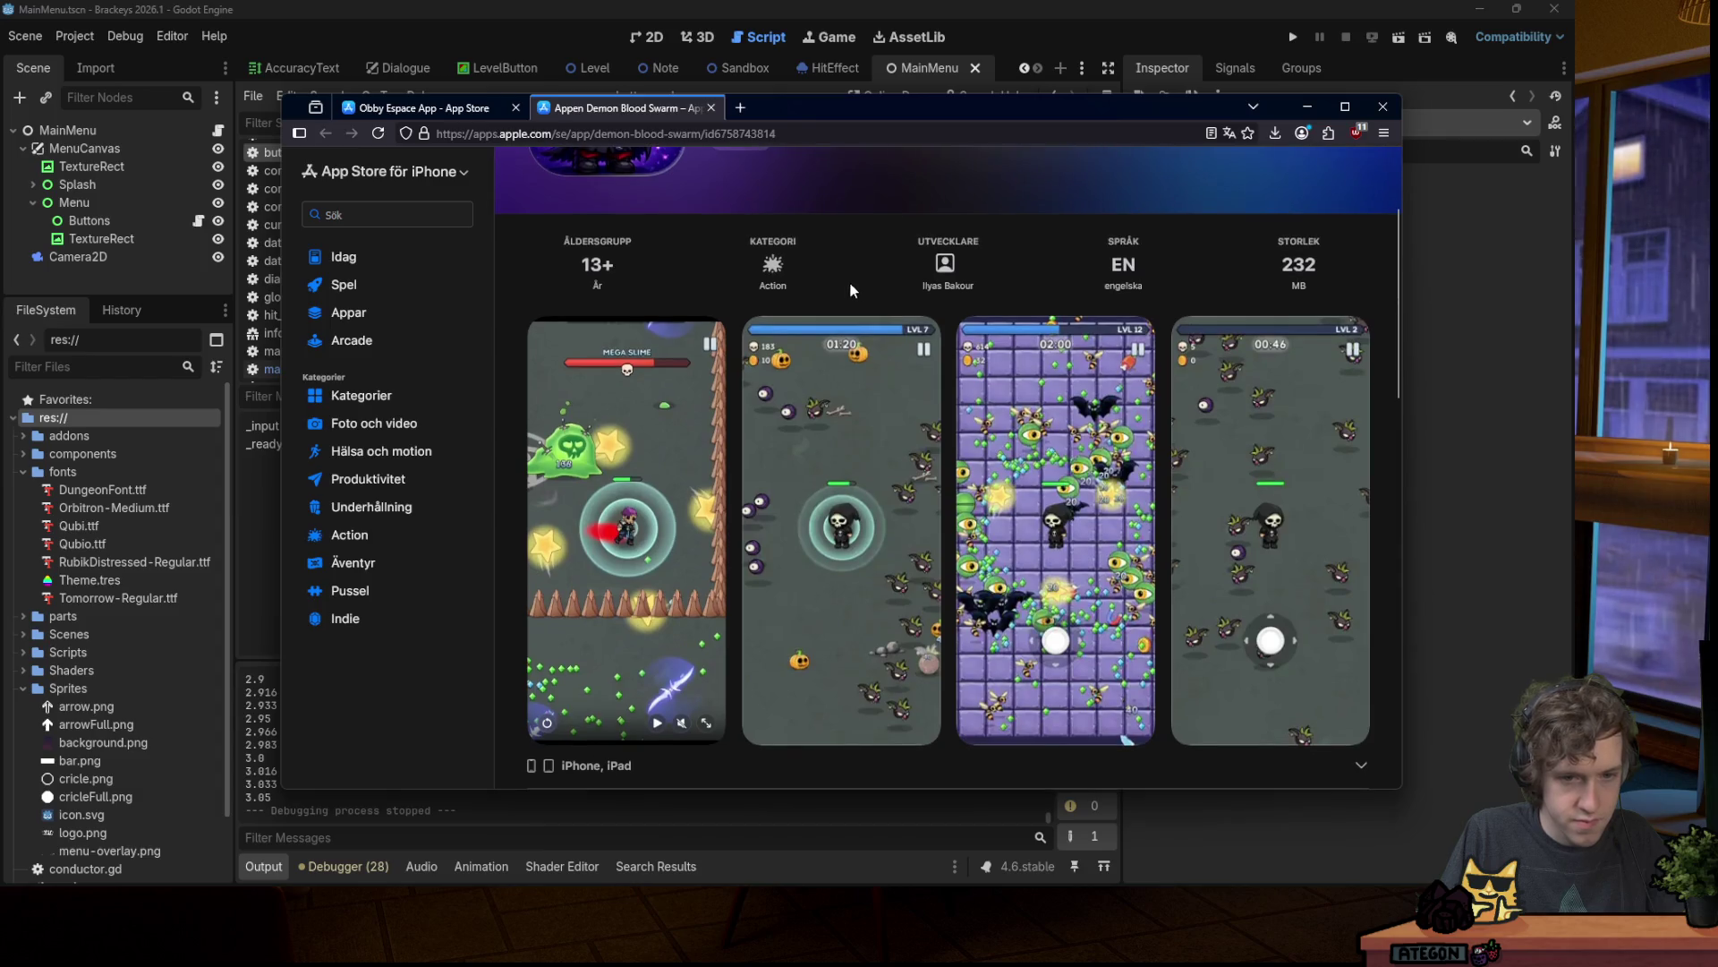
Step: Expand the Demon Blood Swarm description and advance to its next screenshot
{"action": "scroll", "coordinate": [805, 278], "scroll_direction": "down", "scroll_amount": 5}
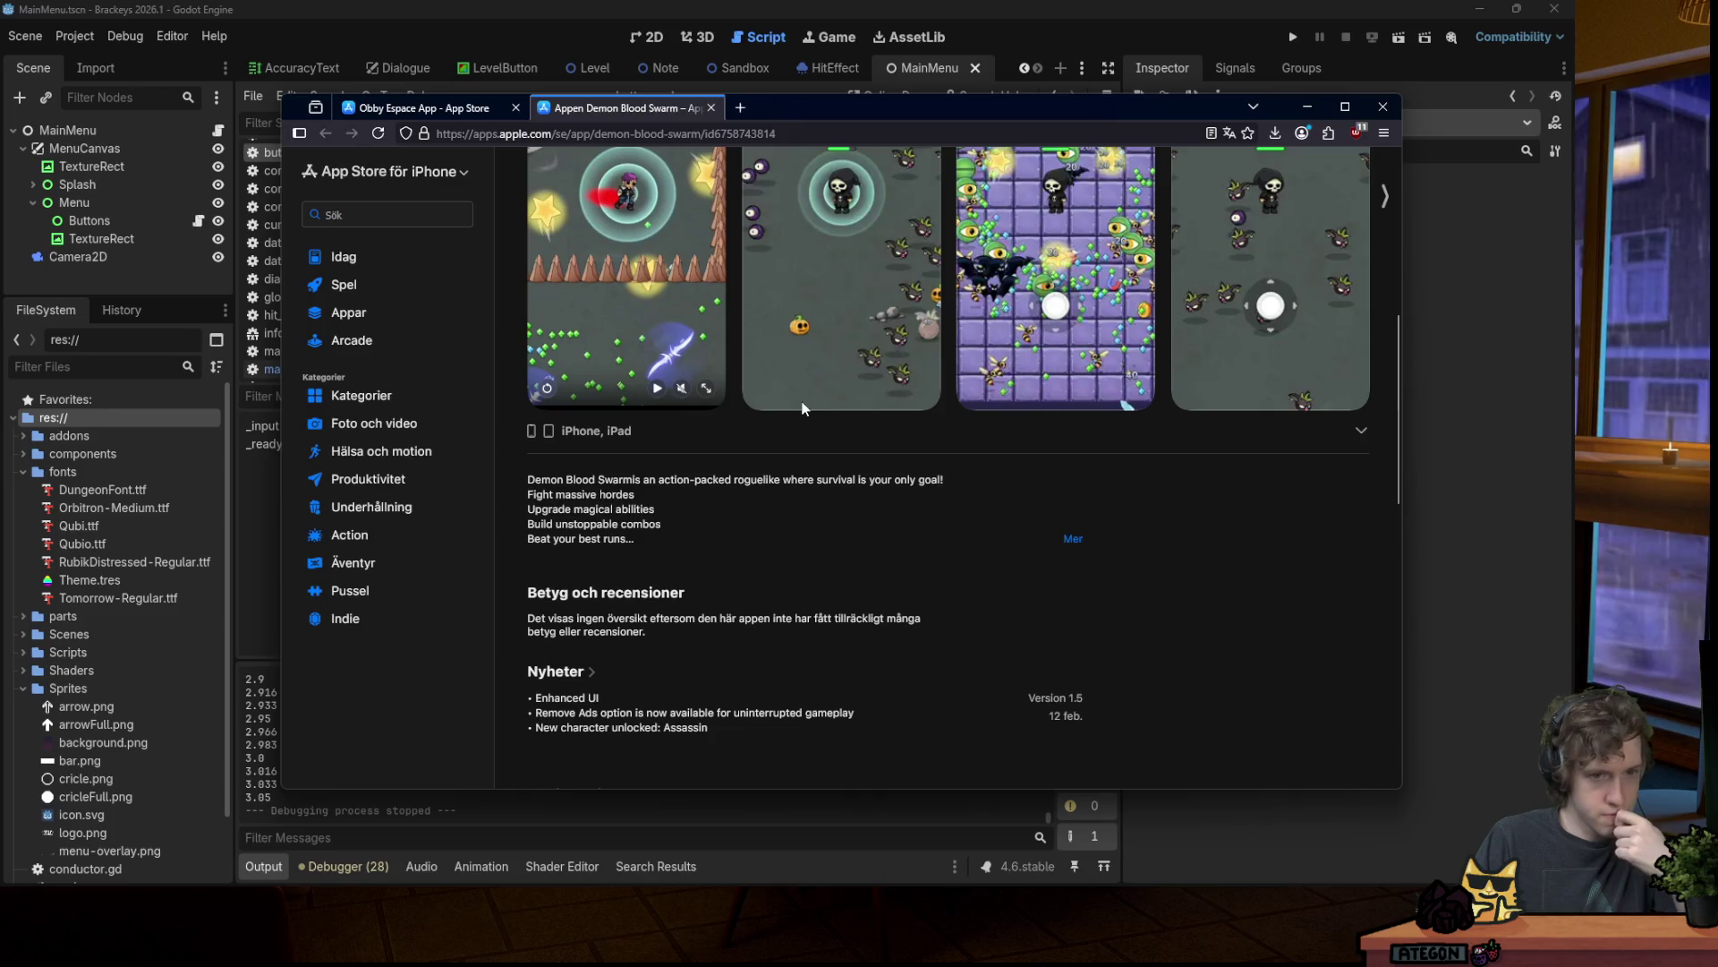
{"action": "left_click", "coordinate": [1069, 538]}
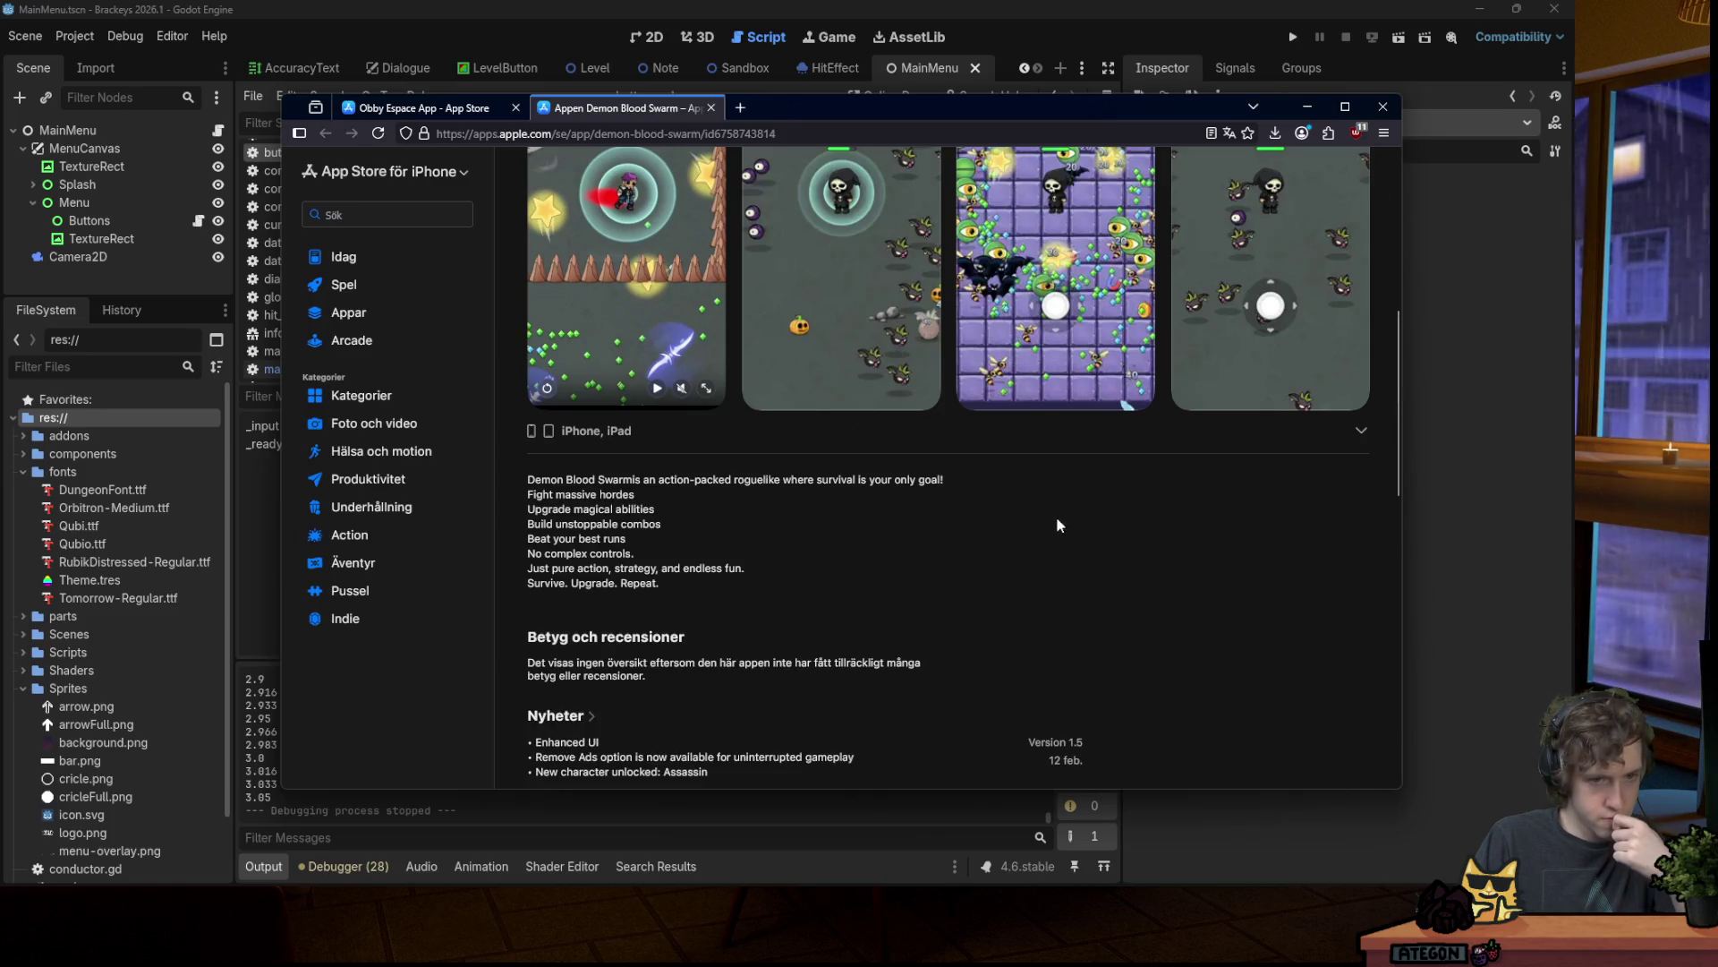
{"action": "scroll", "coordinate": [1041, 513], "scroll_direction": "up", "scroll_amount": 4}
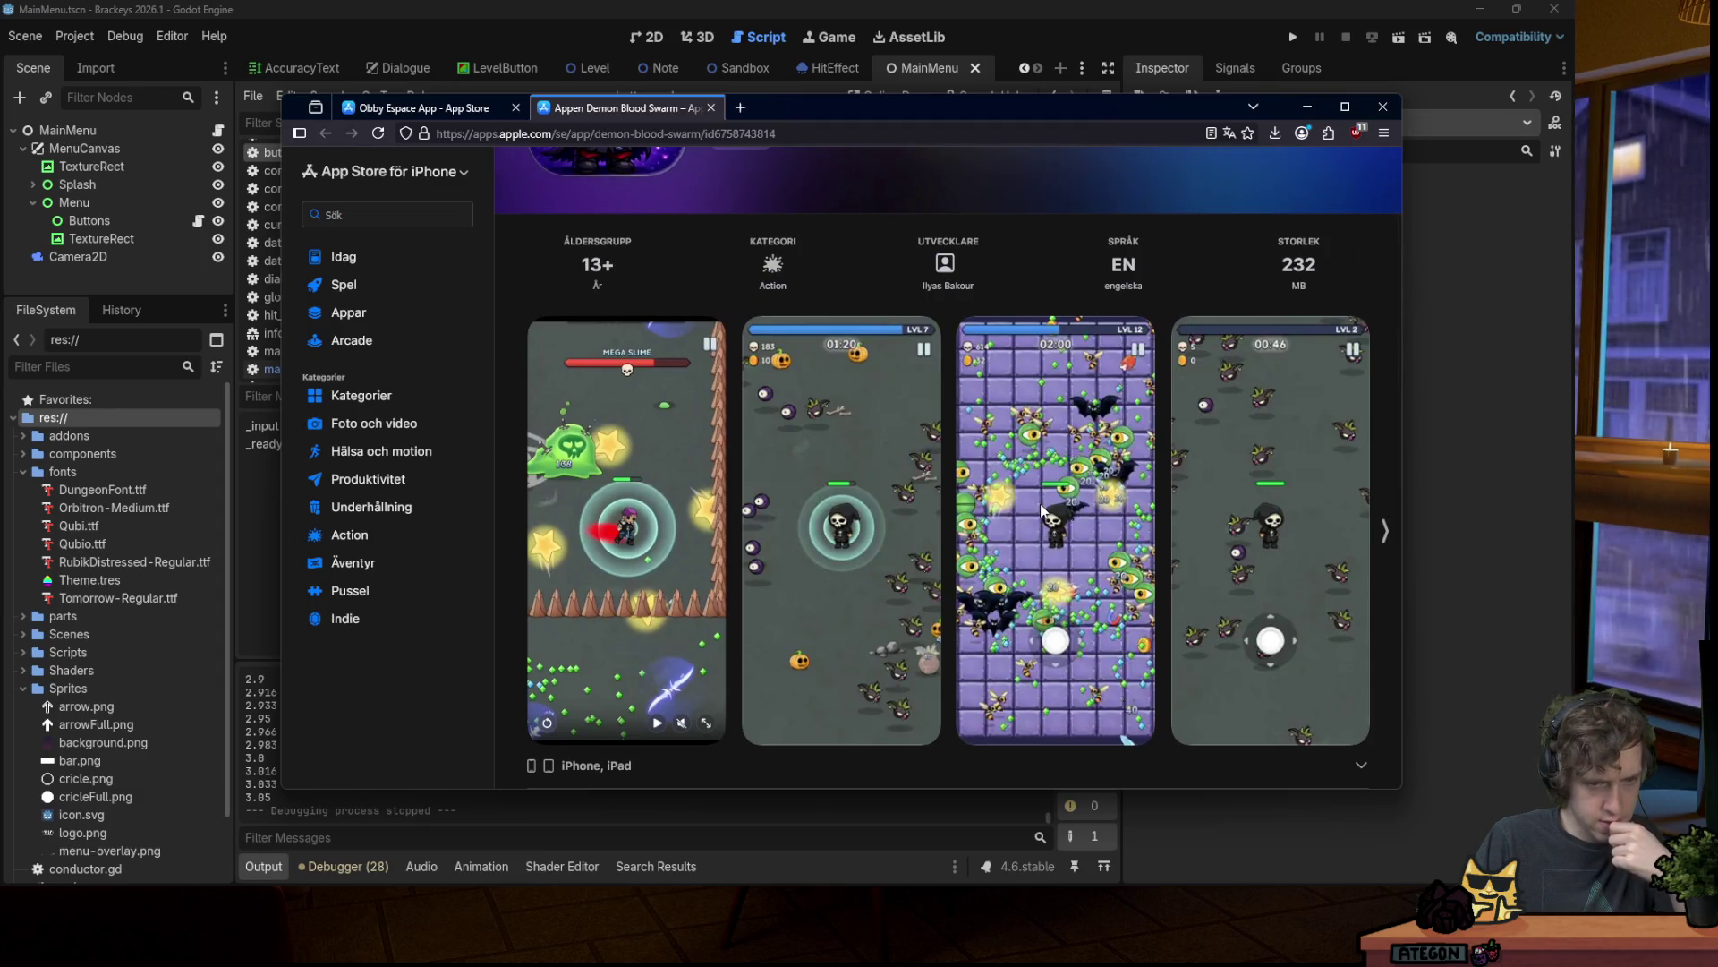
{"action": "scroll", "coordinate": [1041, 511], "scroll_direction": "down", "scroll_amount": 2}
{"action": "left_click", "coordinate": [1383, 365]}
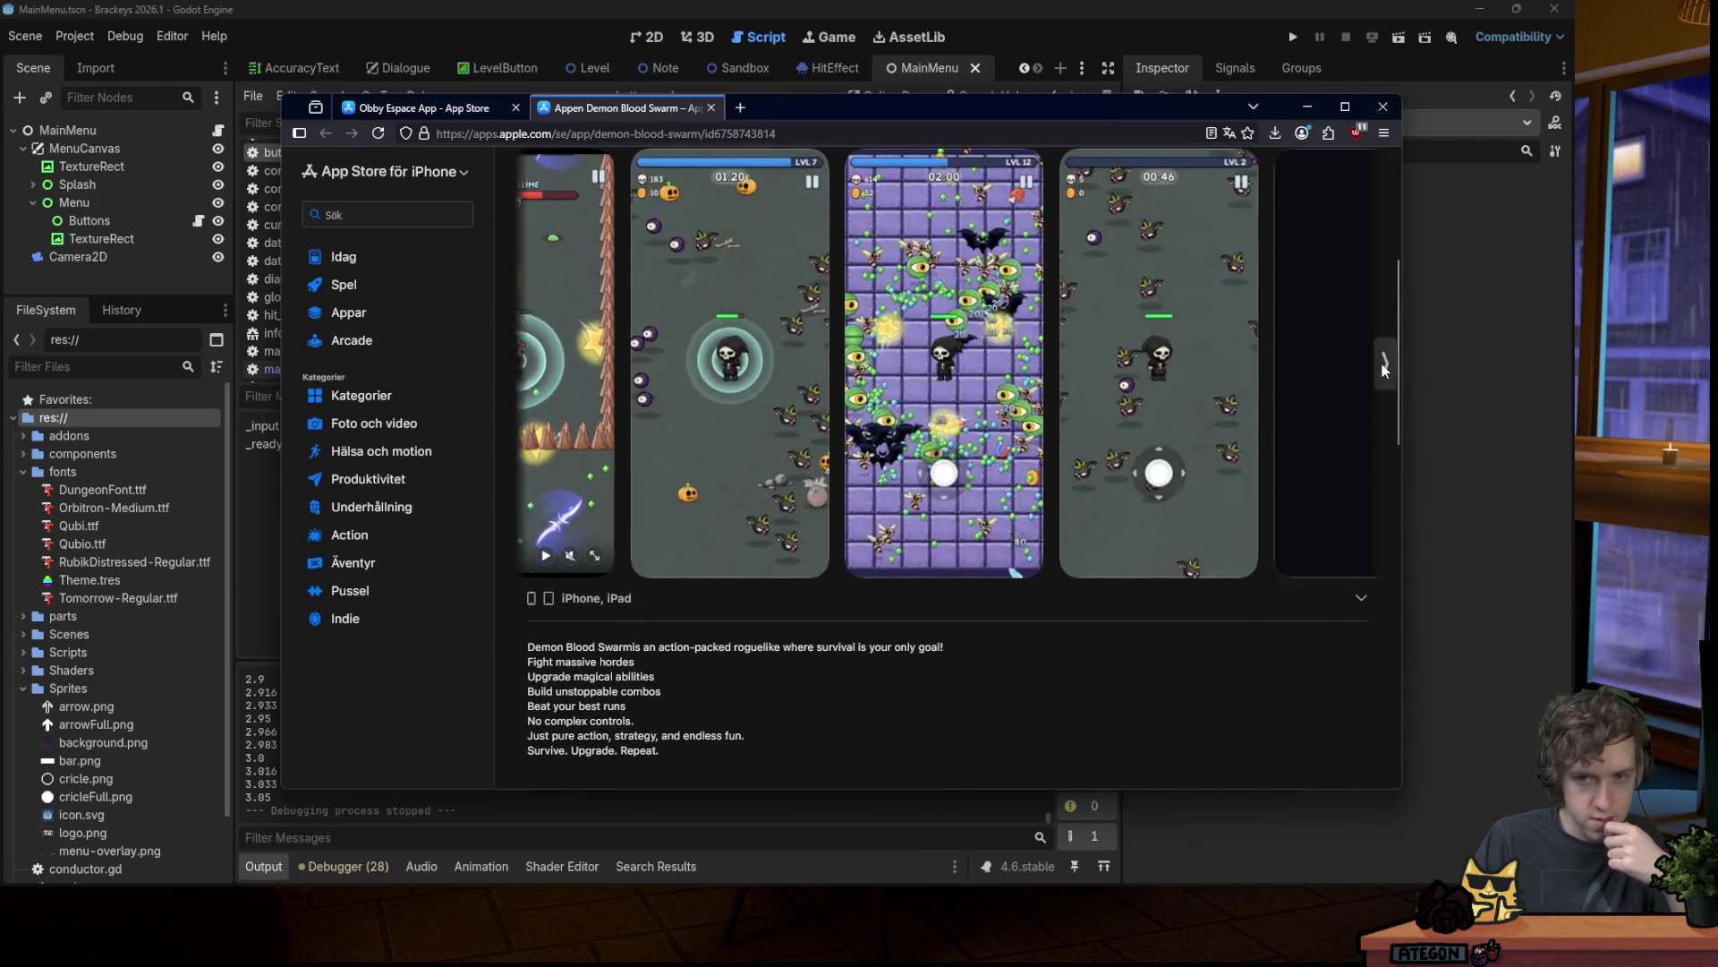
{"action": "scroll", "coordinate": [871, 444], "scroll_direction": "down", "scroll_amount": 6}
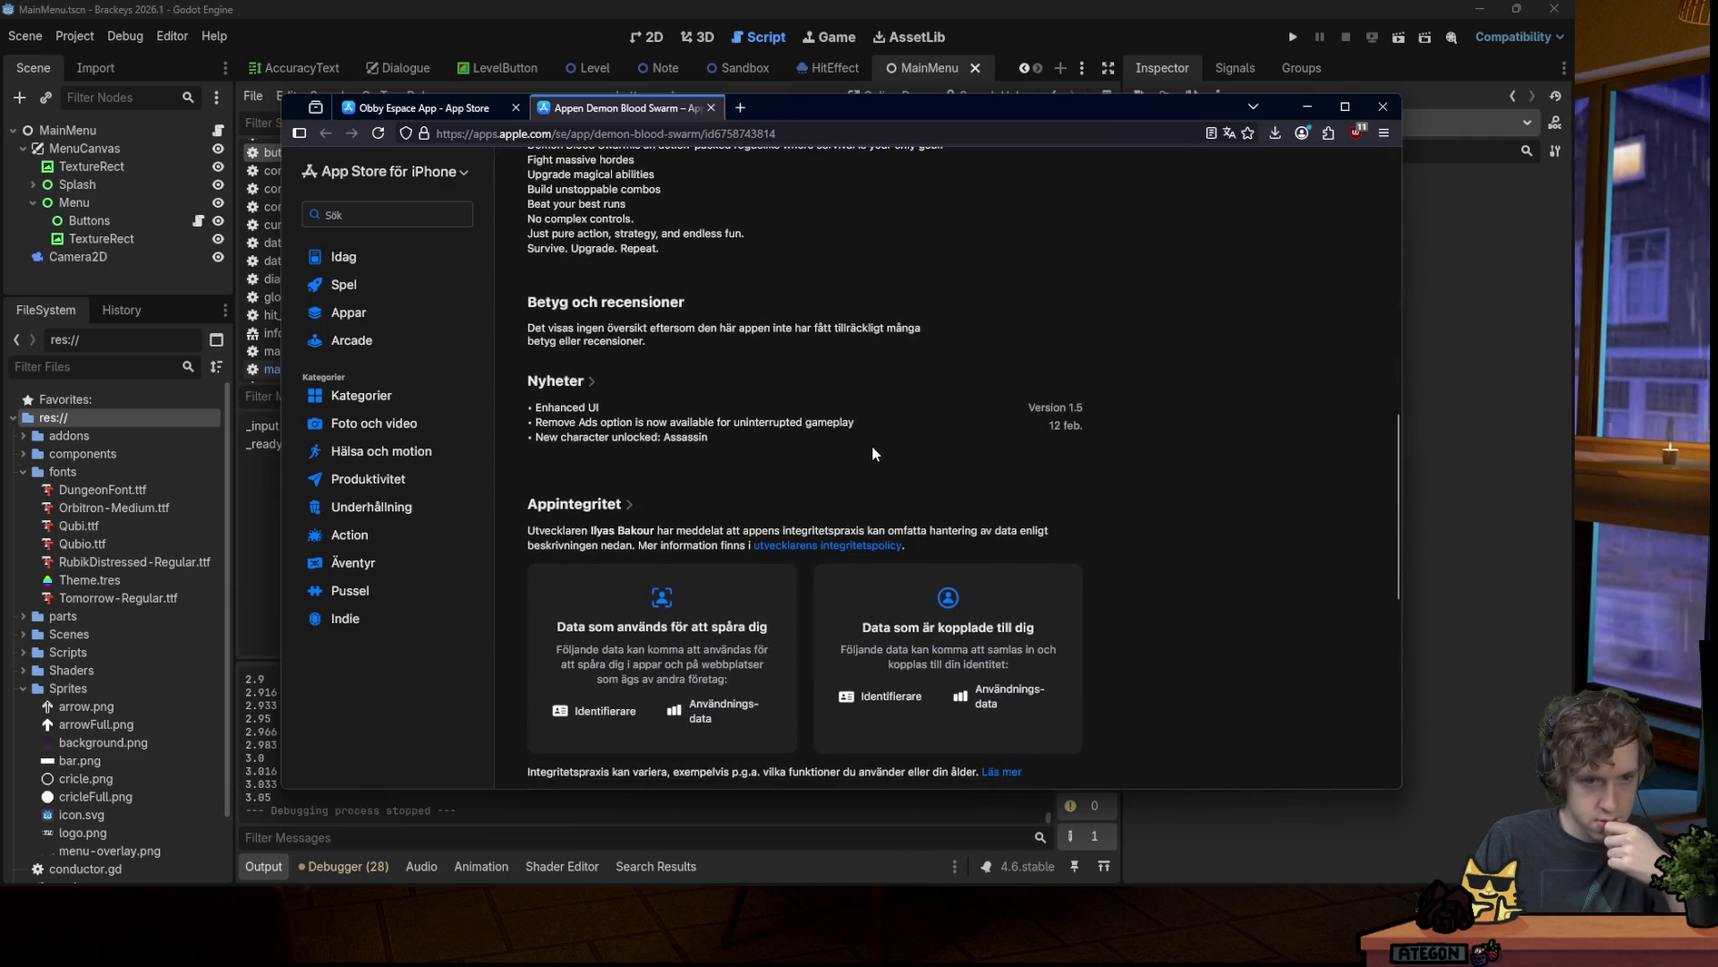
{"action": "scroll", "coordinate": [872, 442], "scroll_direction": "up", "scroll_amount": 3}
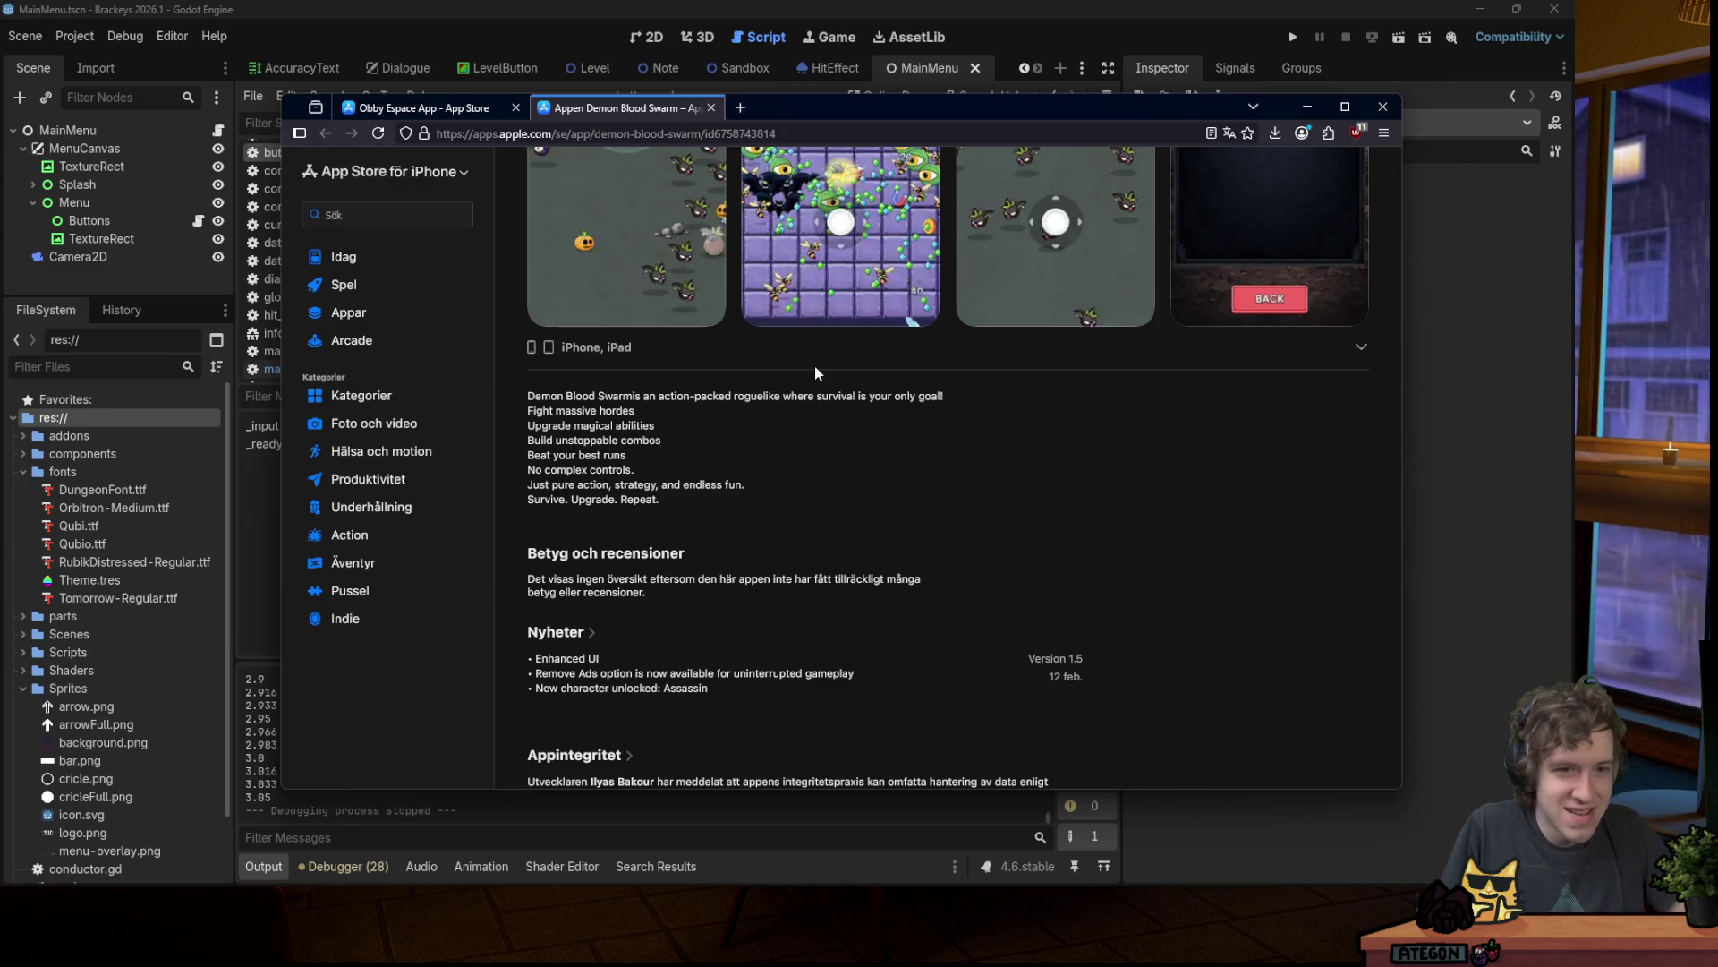
{"action": "scroll", "coordinate": [813, 372], "scroll_direction": "up", "scroll_amount": 5}
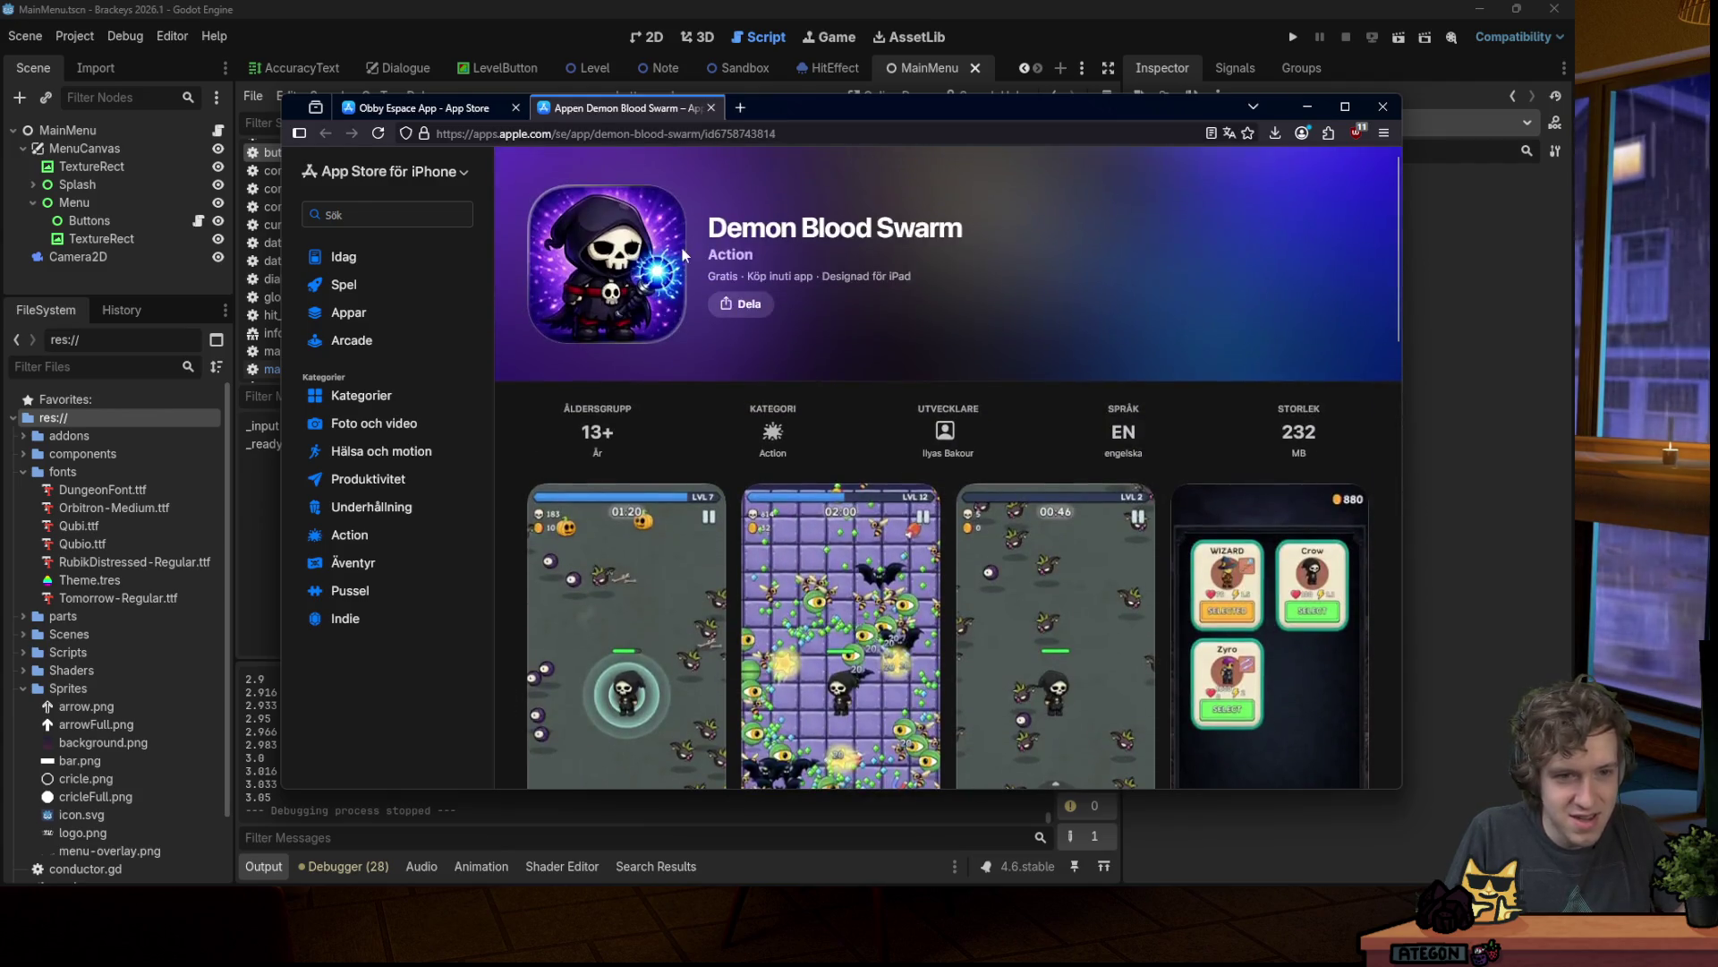
{"action": "scroll", "coordinate": [626, 215], "scroll_direction": "down", "scroll_amount": 1}
Step: Flip between the Obby Espace and Demon Blood Swarm tabs, peek at the editor, then maximize the browser
{"action": "left_click", "coordinate": [478, 109]}
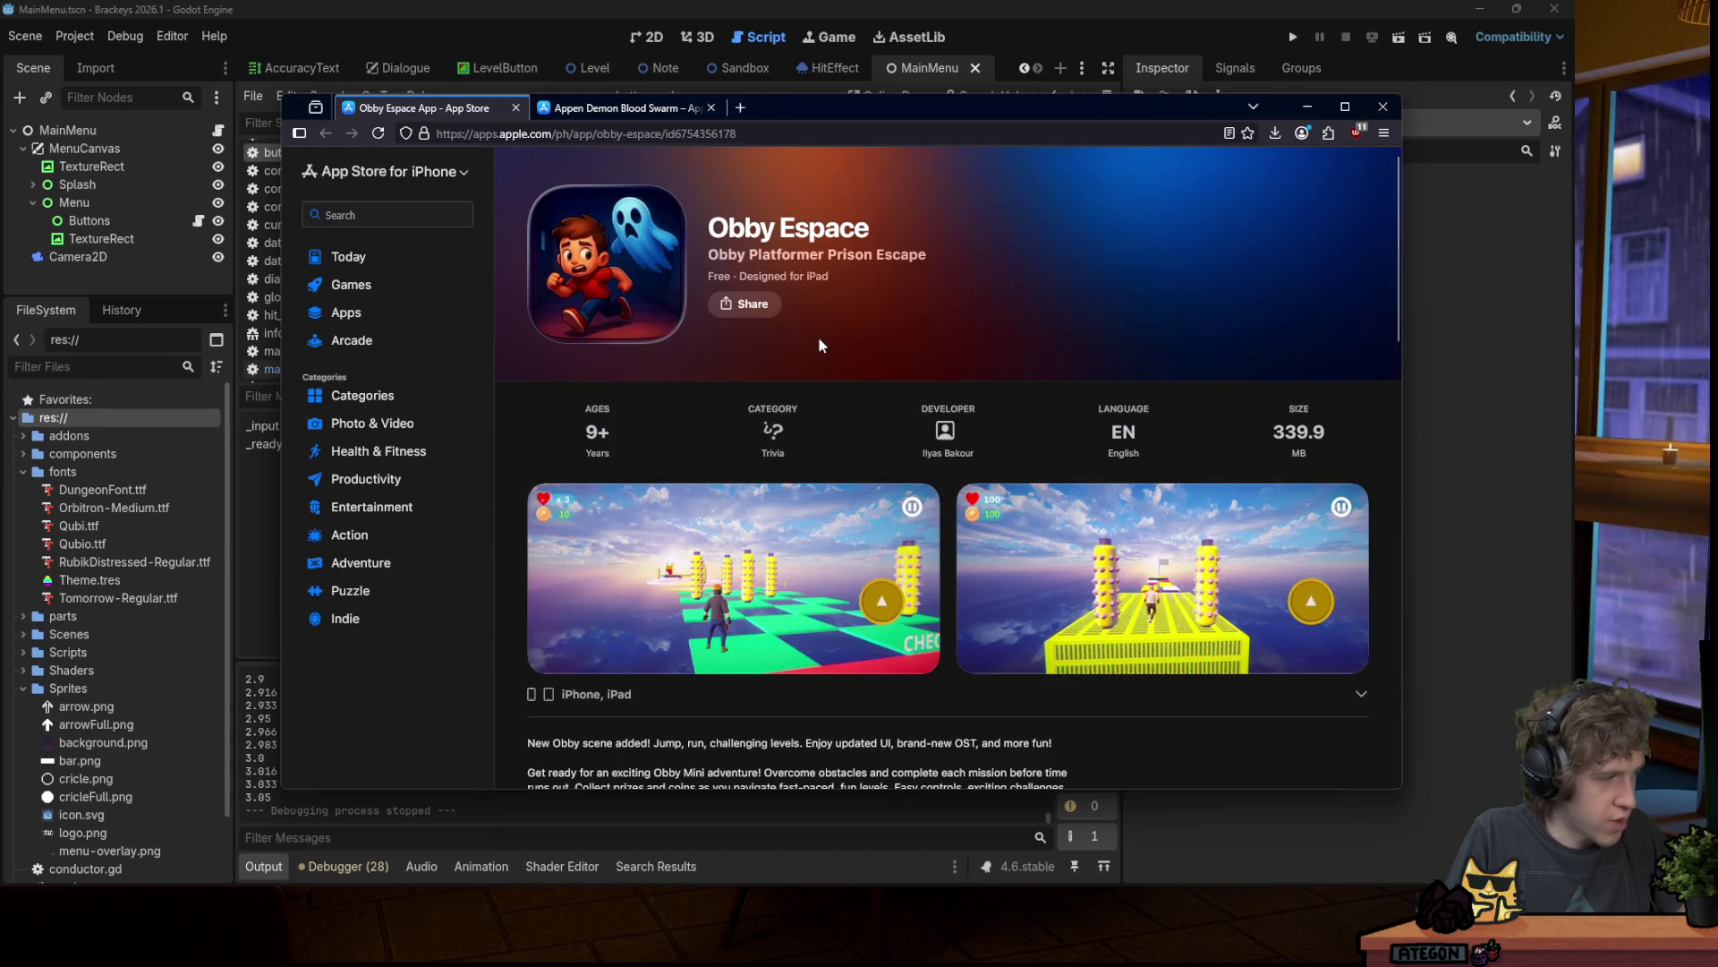
{"action": "left_click", "coordinate": [645, 109]}
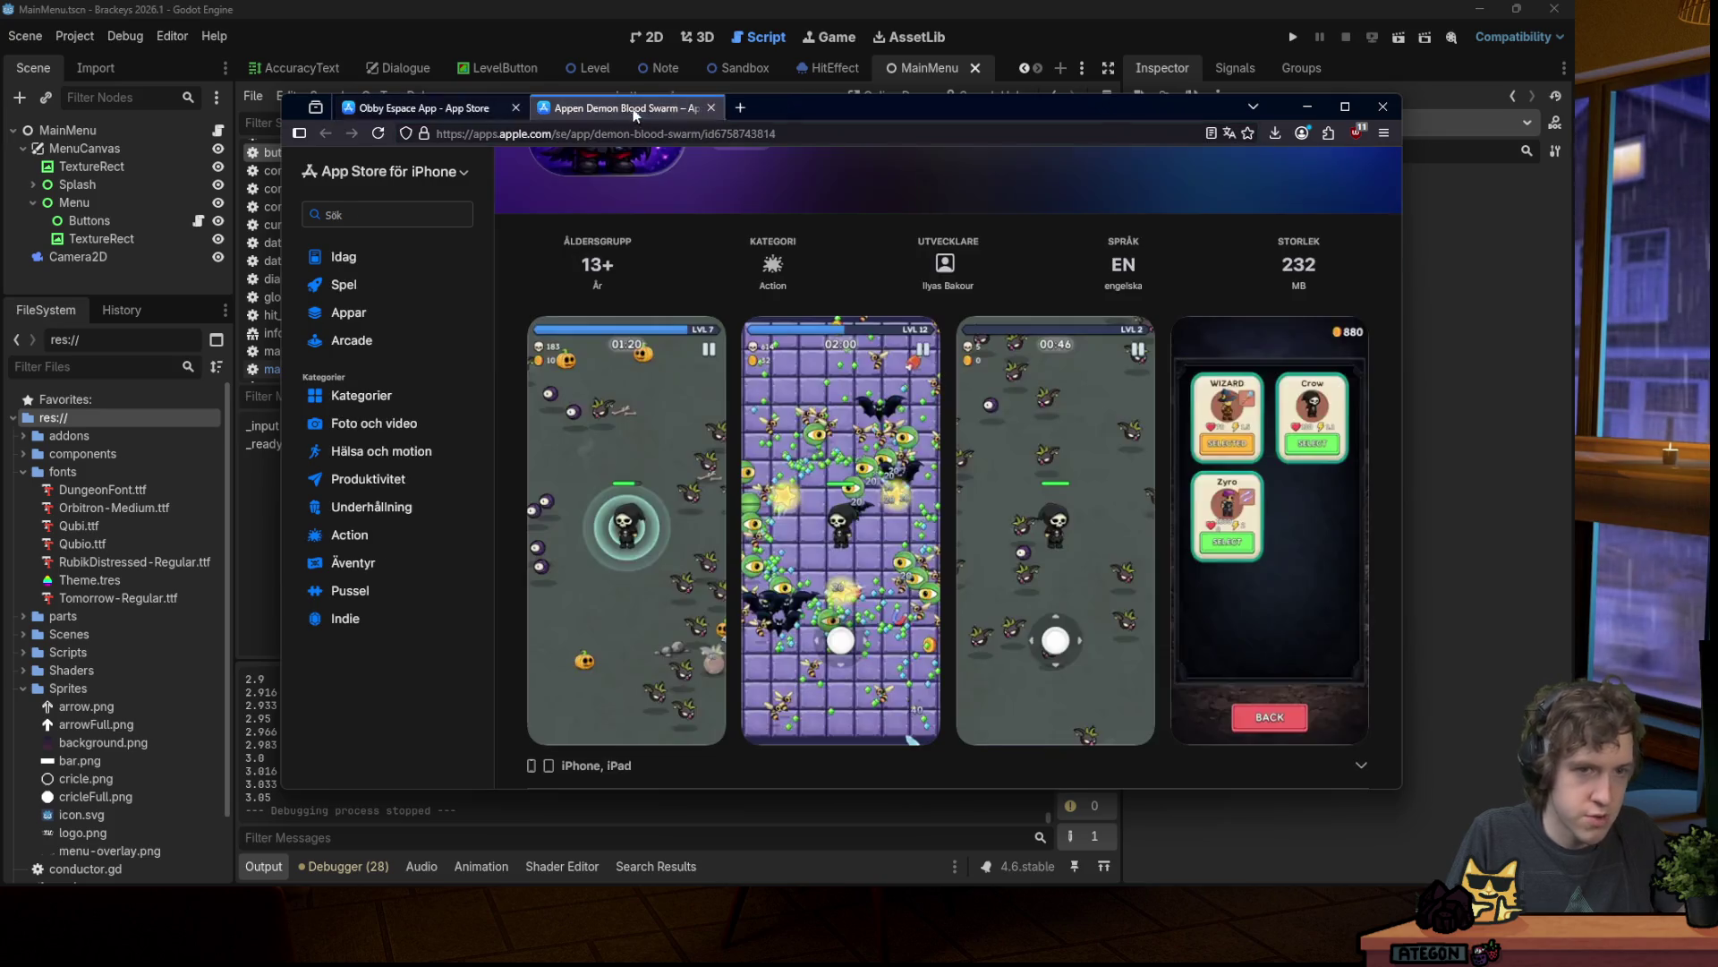
{"action": "left_click_drag", "start_coordinate": [839, 106], "coordinate": [841, 0]}
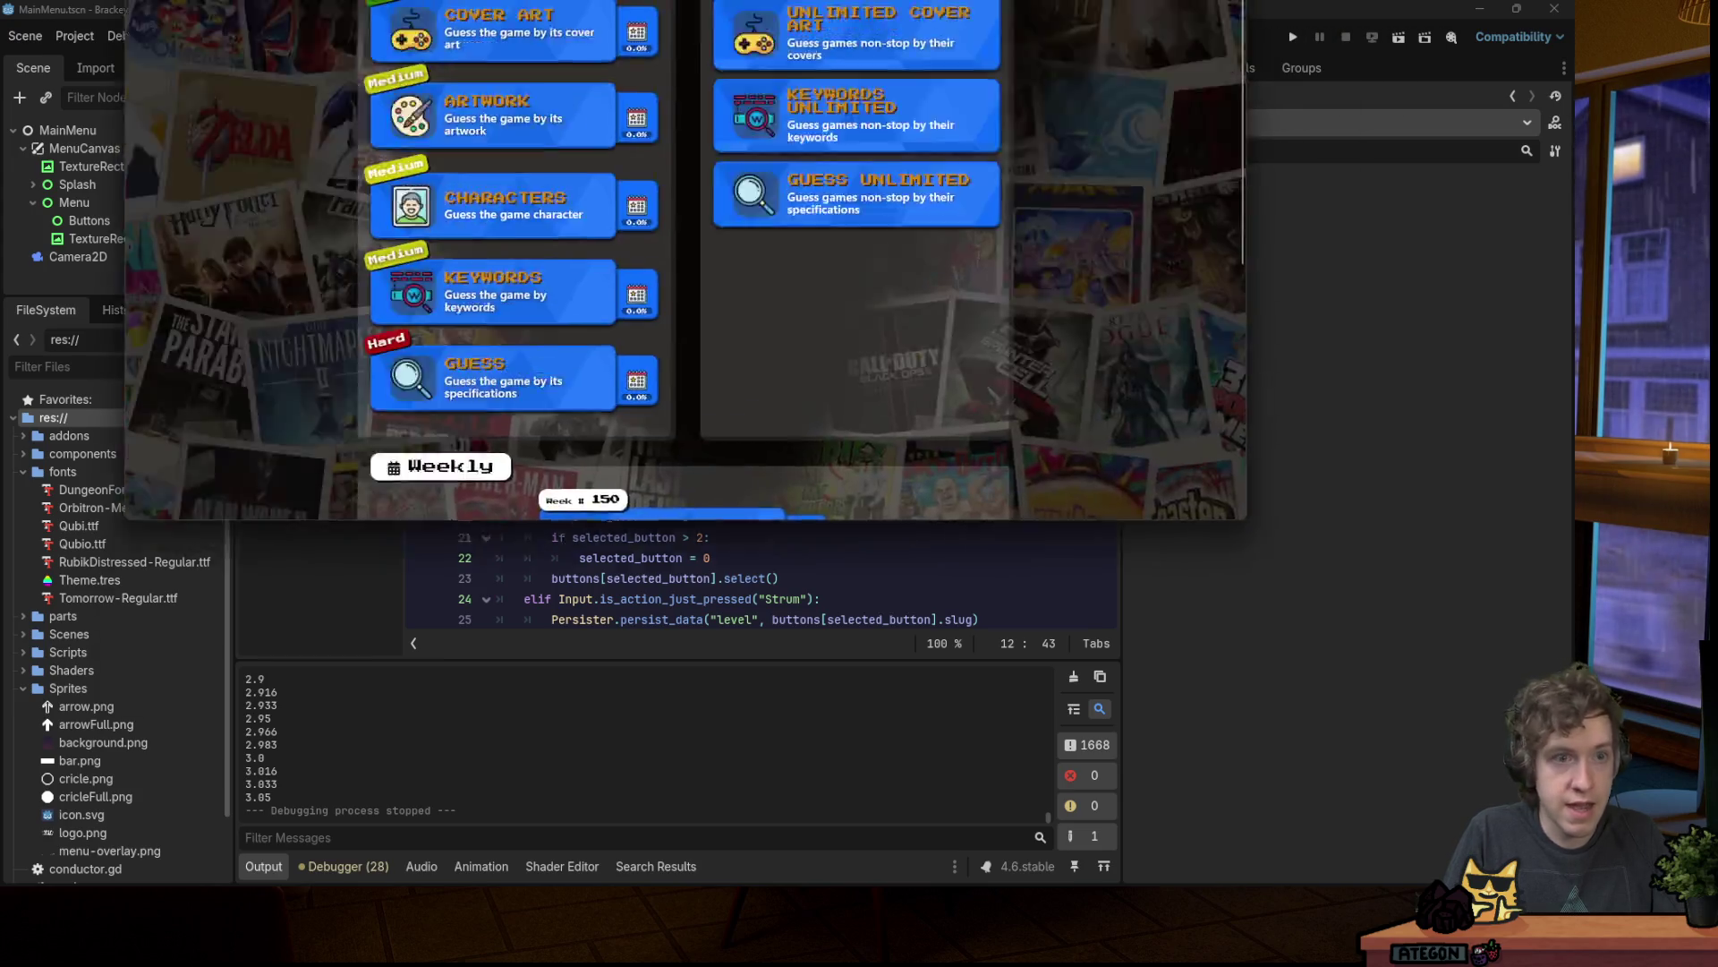
{"action": "left_click_drag", "start_coordinate": [457, 0], "coordinate": [454, 202]}
{"action": "double_click", "coordinate": [454, 203]}
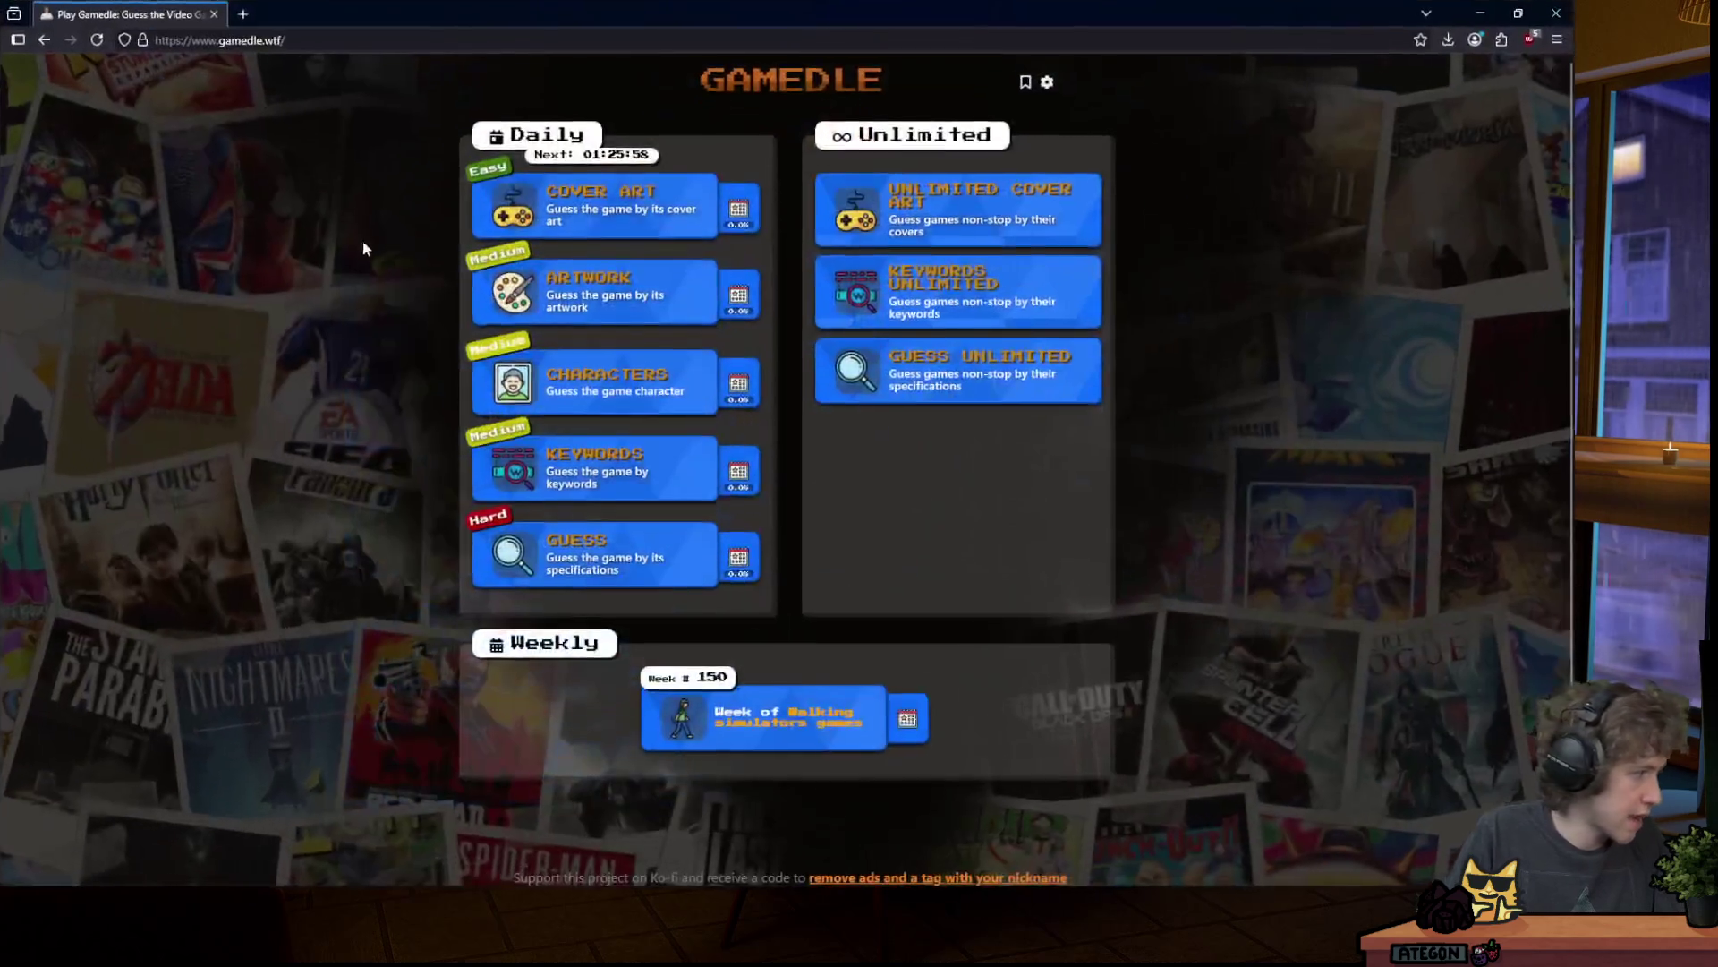
Step: Open Gamedle's Guess Unlimited mode and start it on Normal difficulty
{"action": "left_click", "coordinate": [931, 367]}
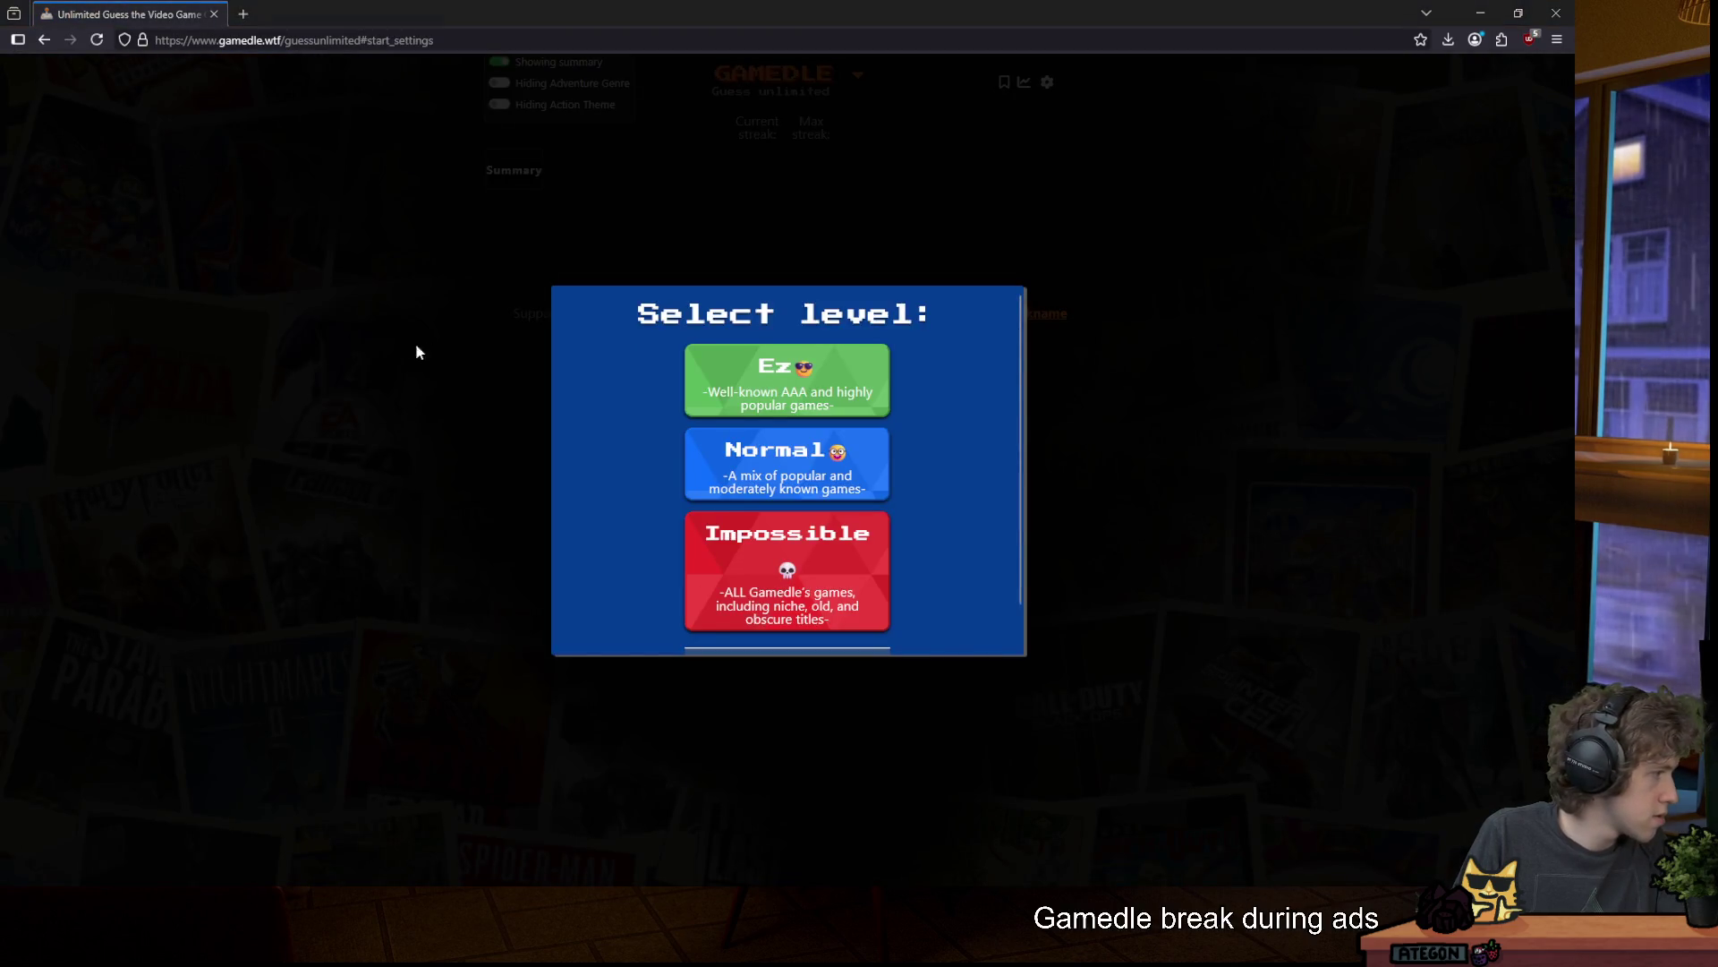
{"action": "left_click", "coordinate": [795, 494]}
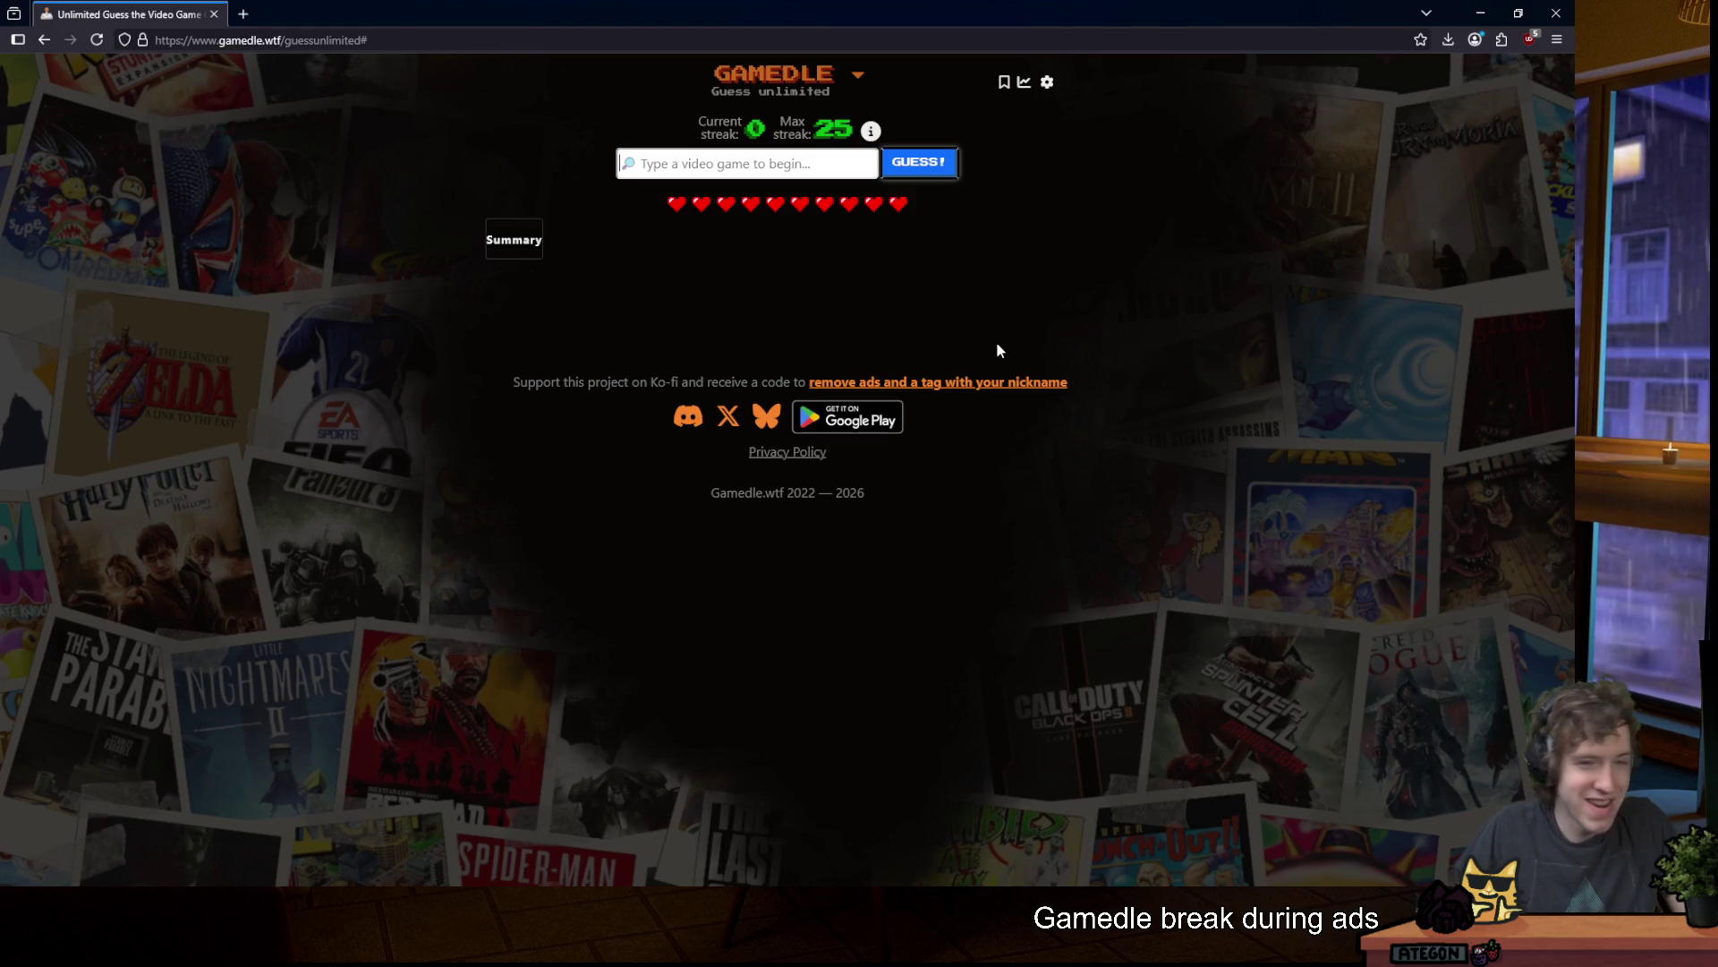
Step: Submit 'lost planet 2' as a guess and keep guessing until Call of Duty: Modern Warfare 3 is solved
{"action": "type", "text": "lost planet 2"}
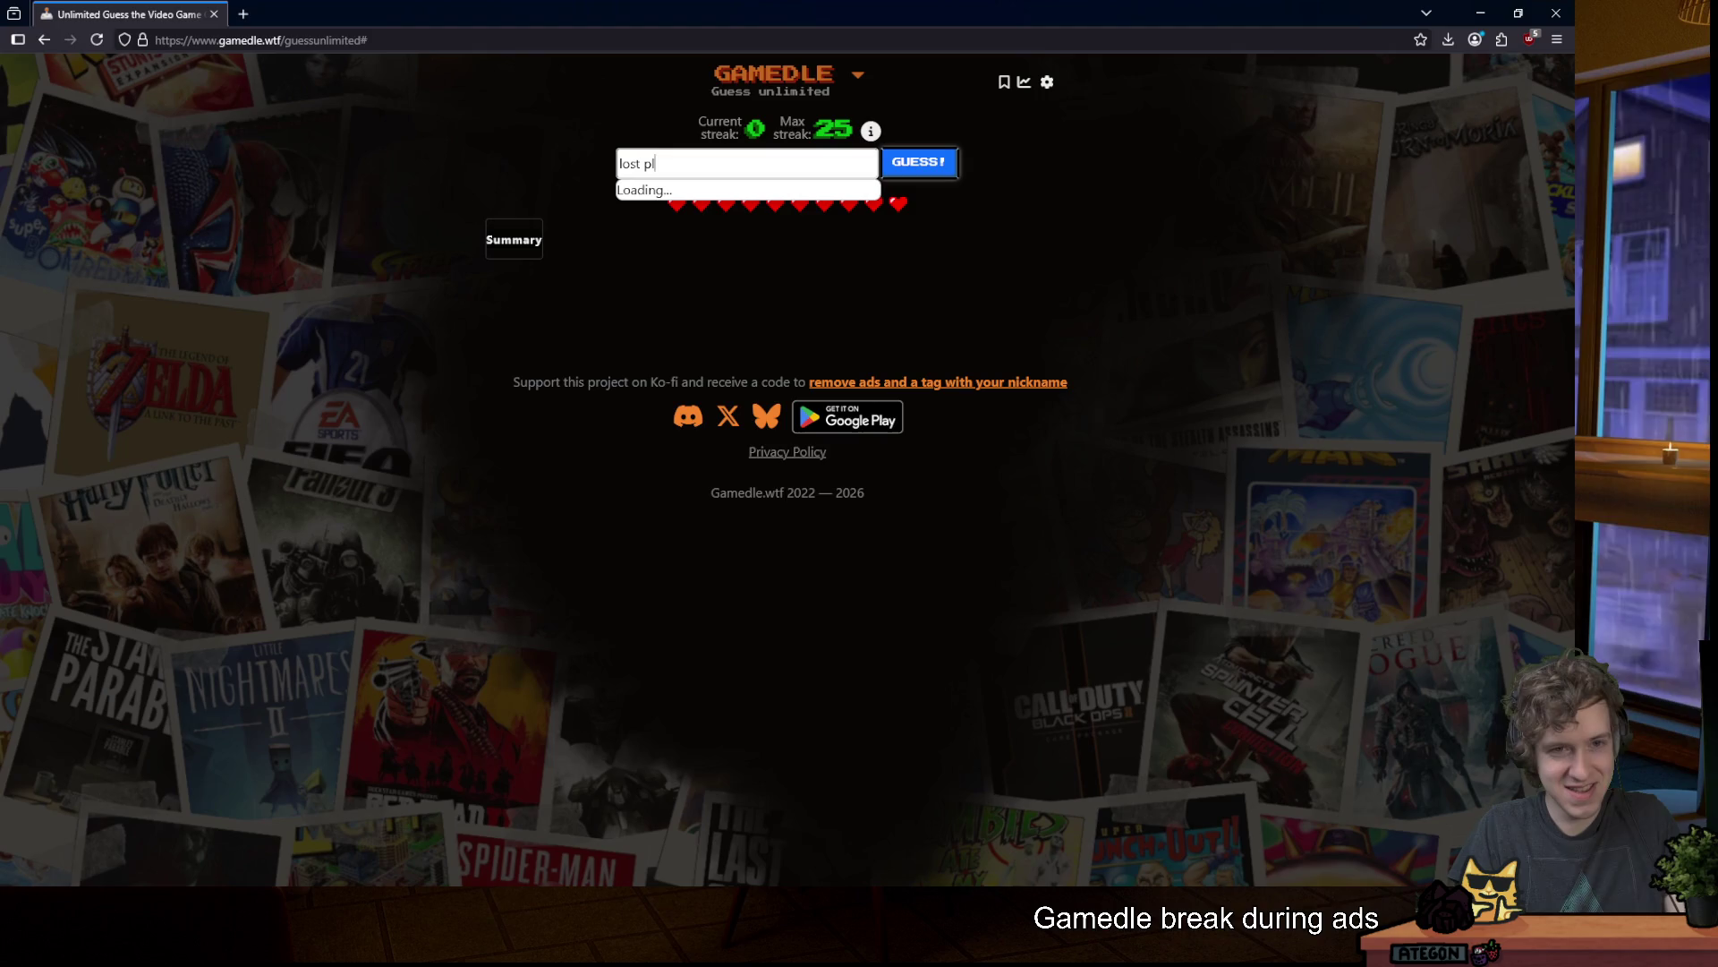
{"action": "key", "text": "Return"}
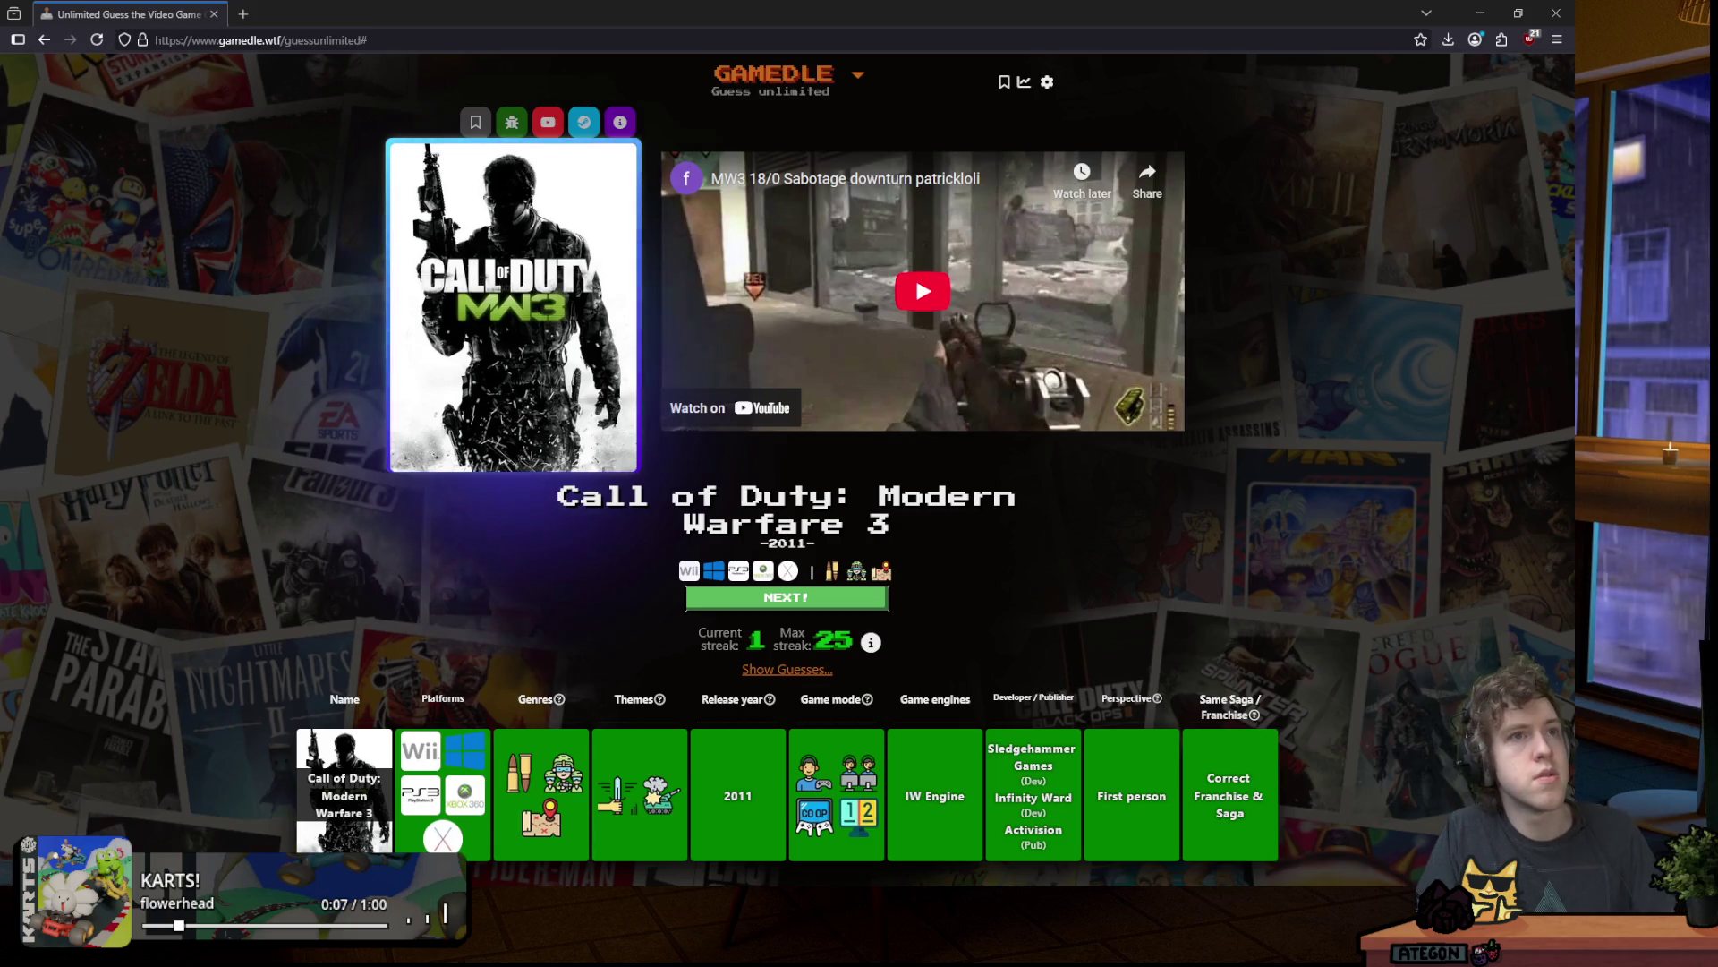
{"action": "mouse_move", "coordinate": [550, 867]}
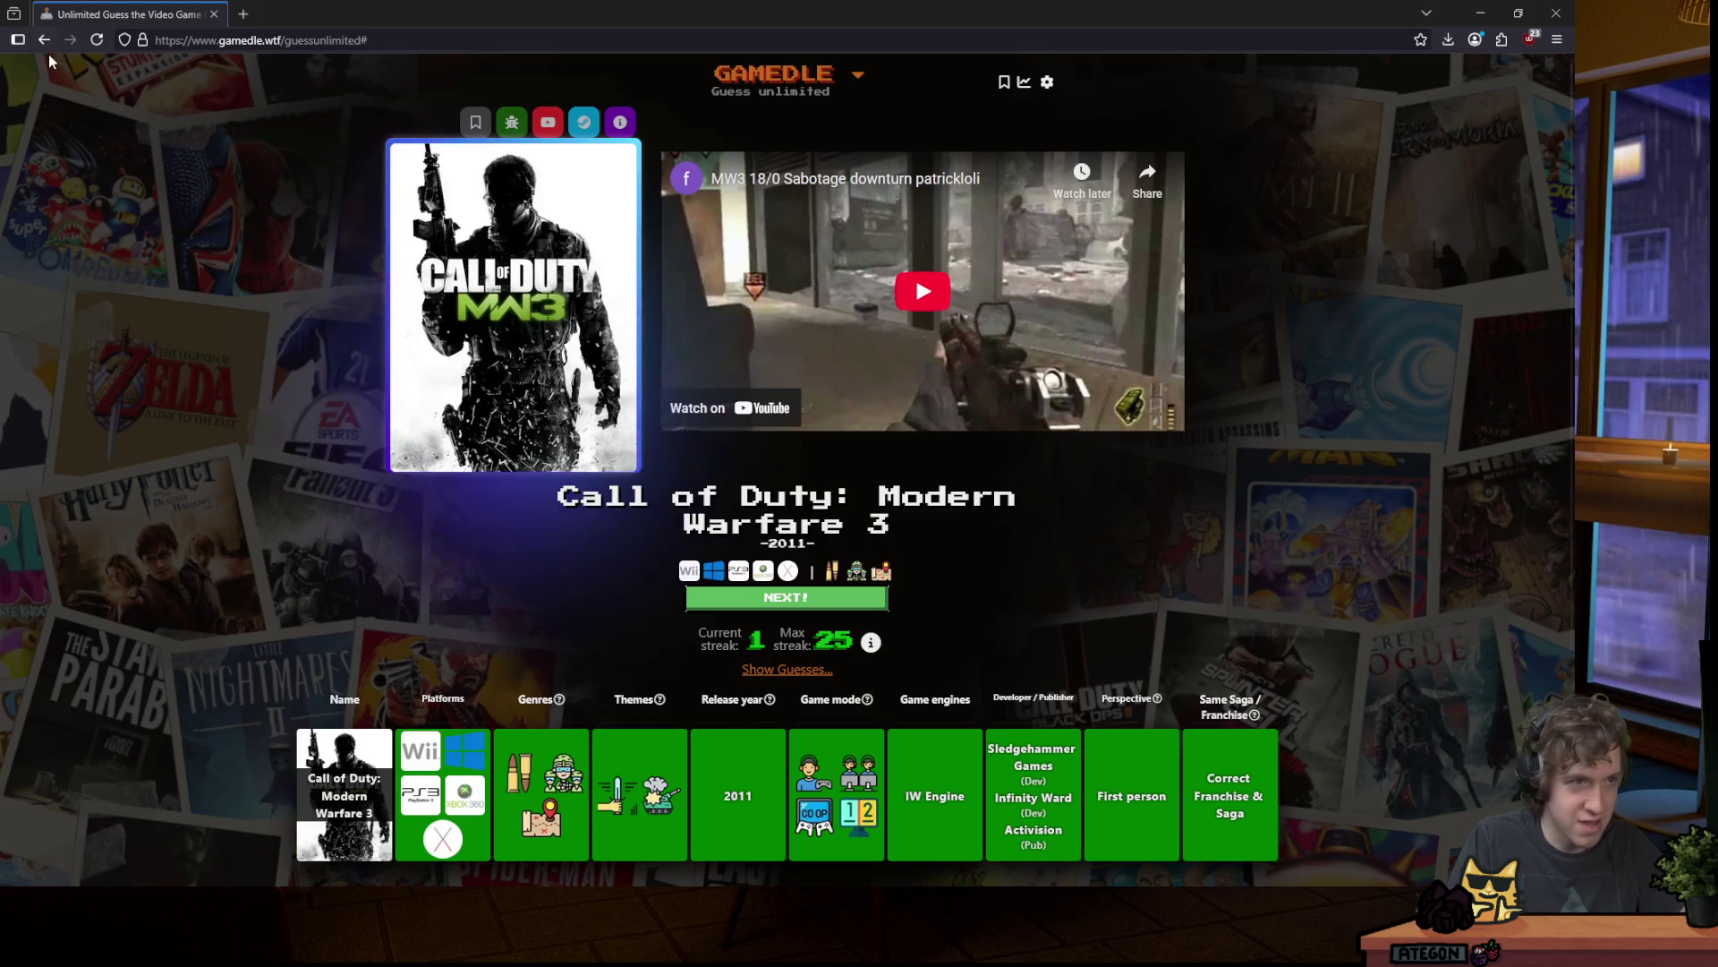
Step: Switch back to the Godot editor and run the project to the MYCO RYTHMN title screen
{"action": "key", "text": "alt+Tab"}
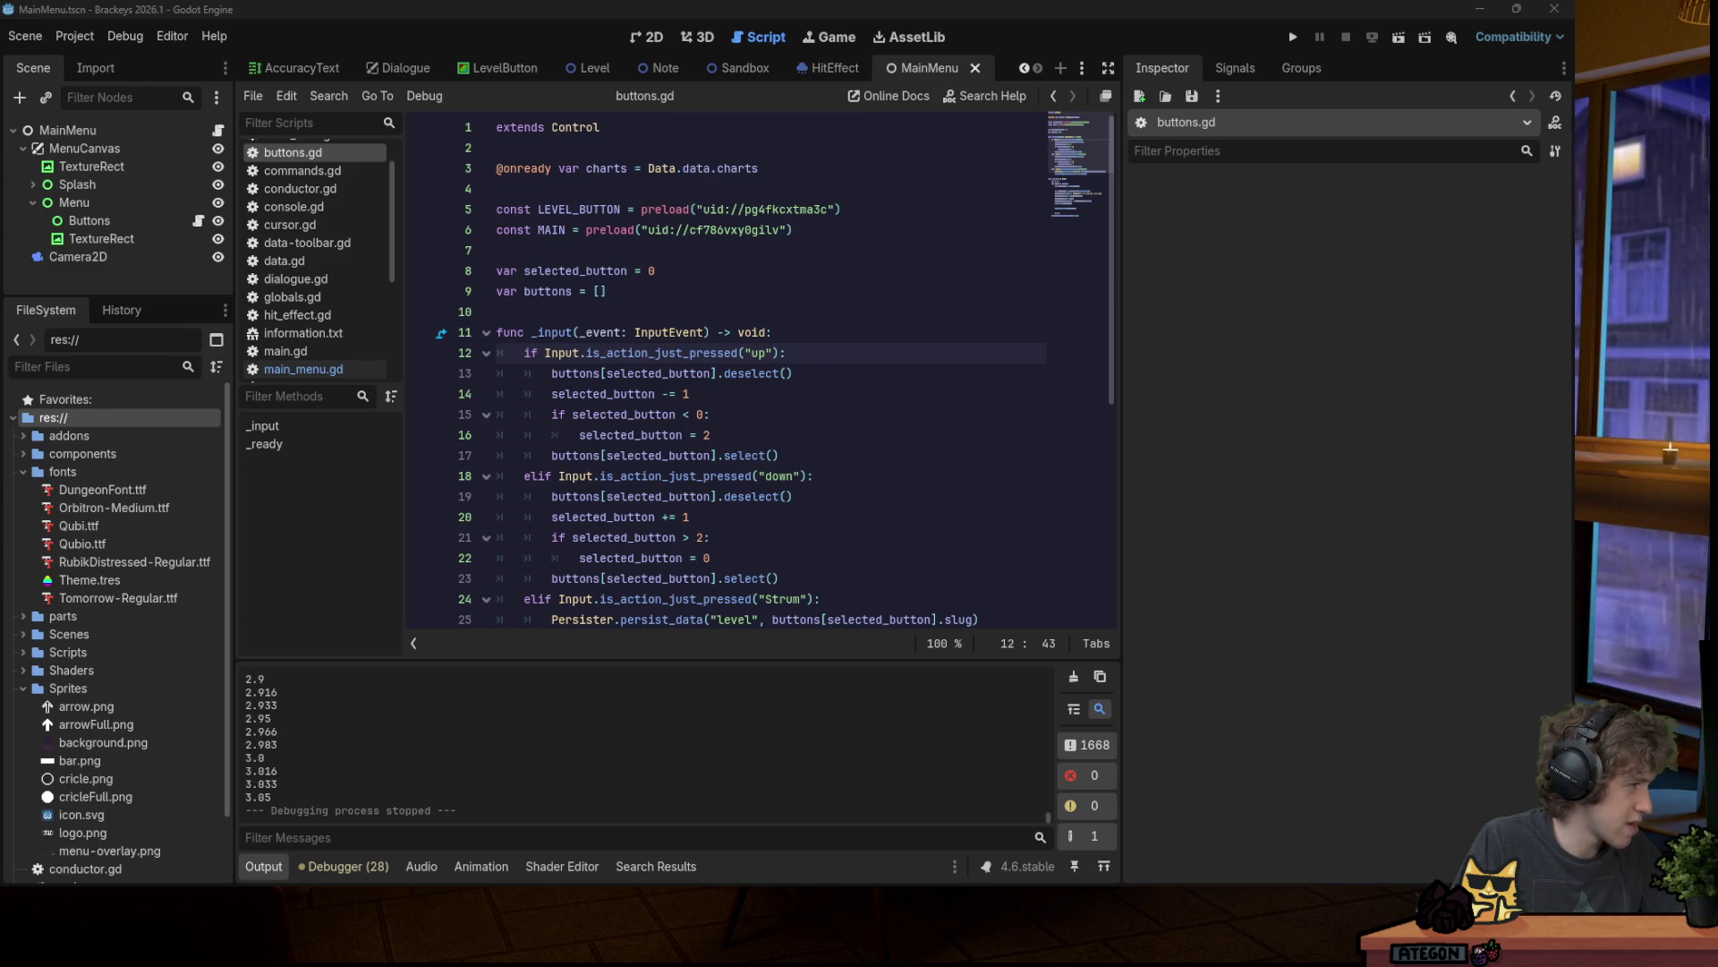
{"action": "left_click", "coordinate": [1297, 36]}
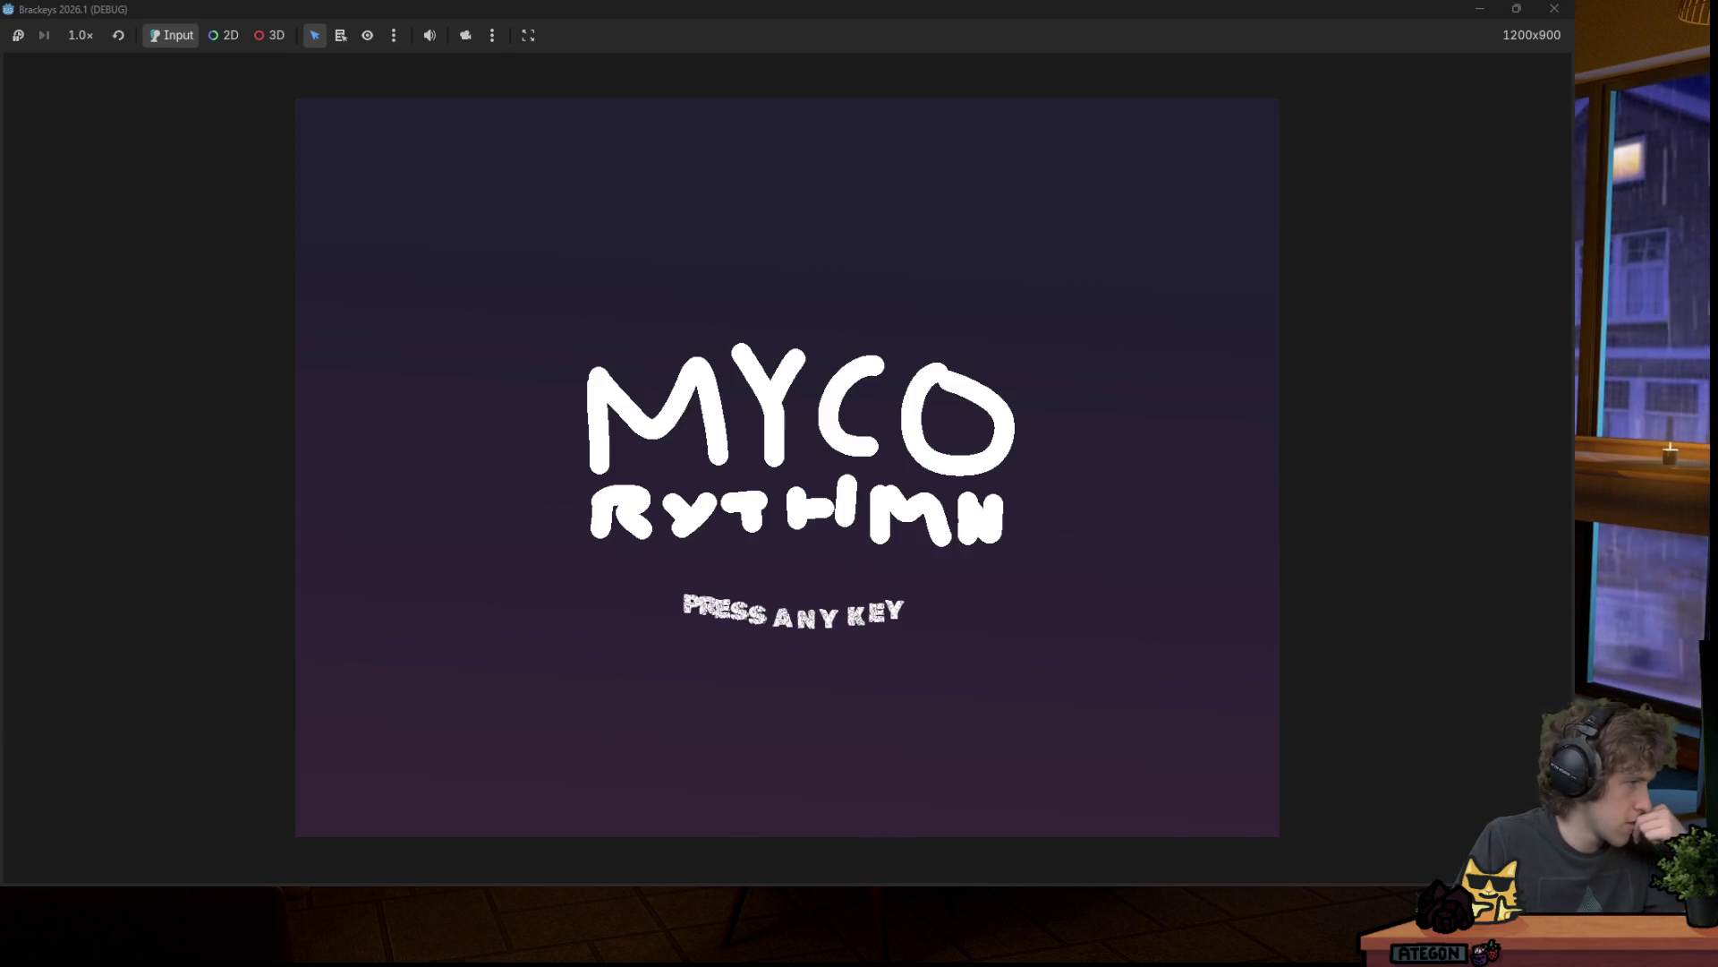
Step: Start playing from the title, hit a circle note, then stop the game and show the audio bus layout
{"action": "key", "text": "space"}
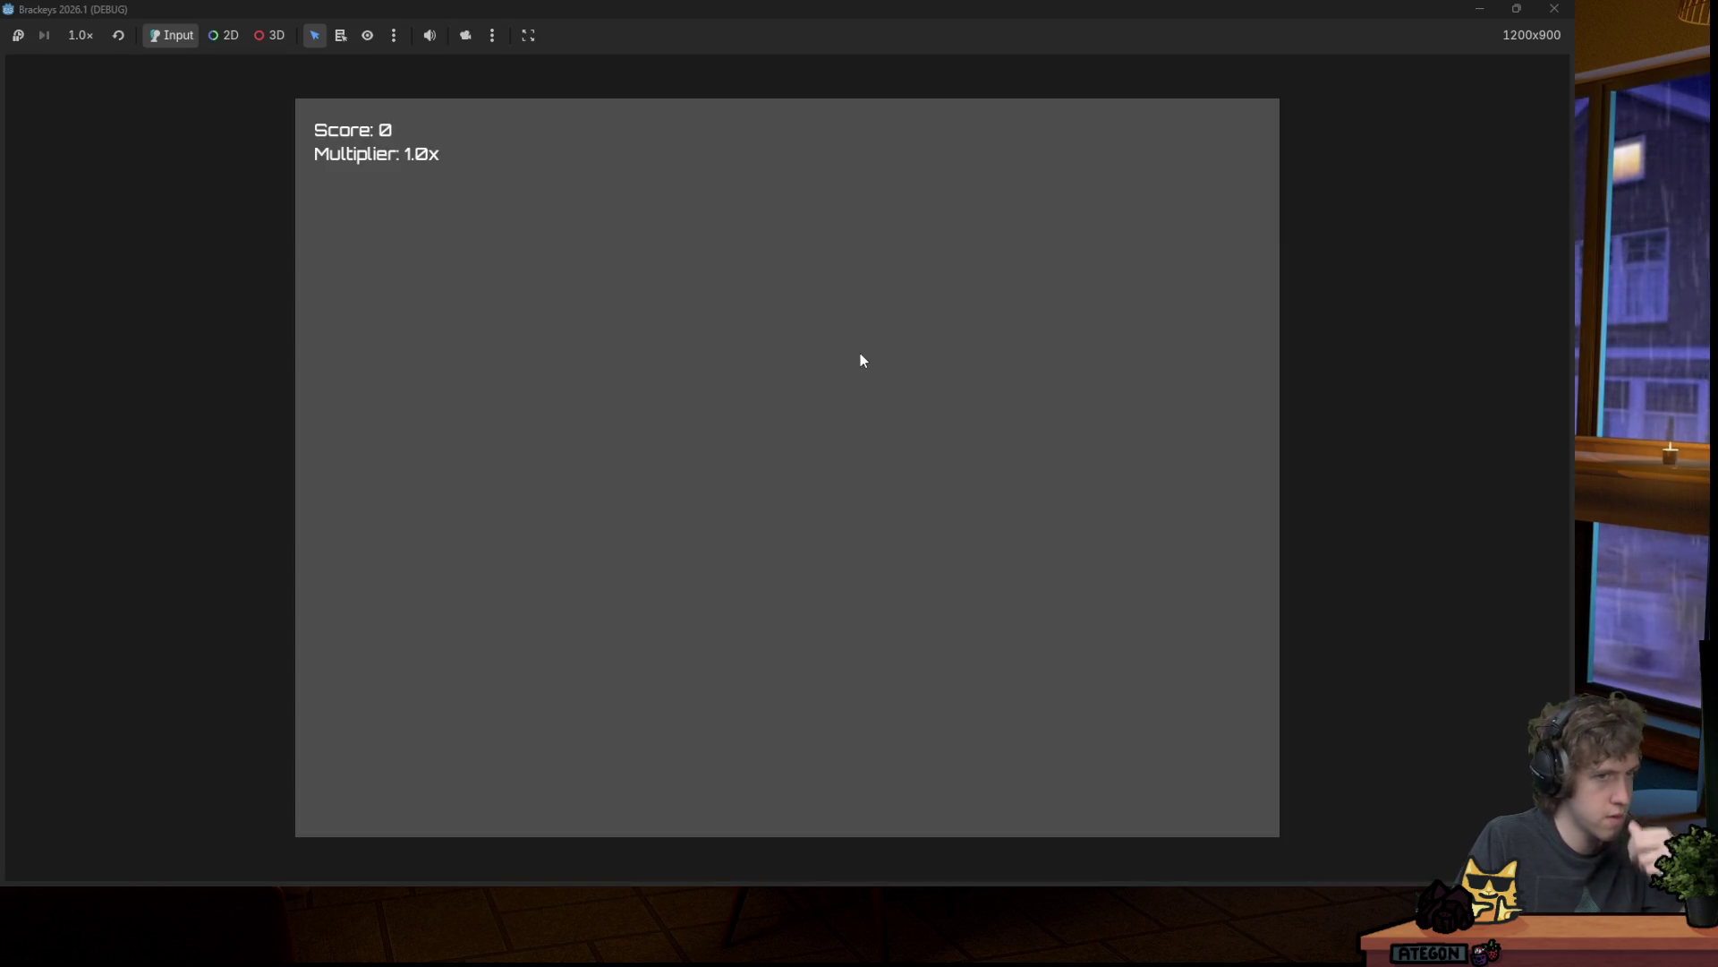
{"action": "key", "text": "space"}
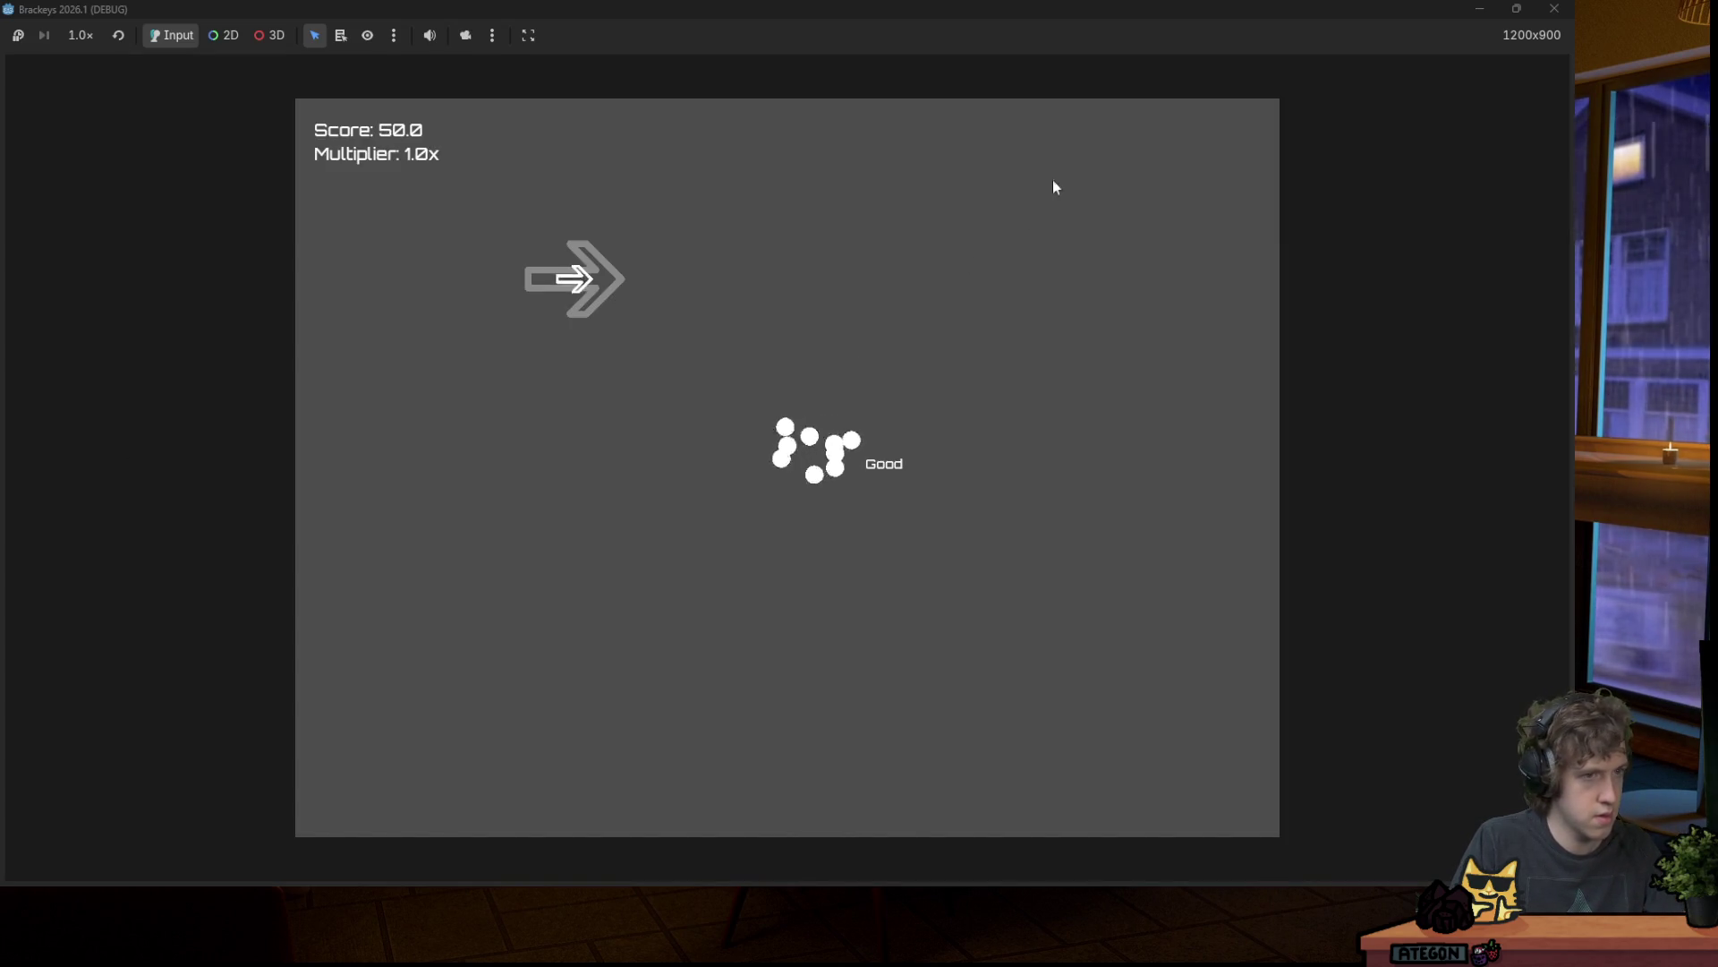
{"action": "key", "text": "F8"}
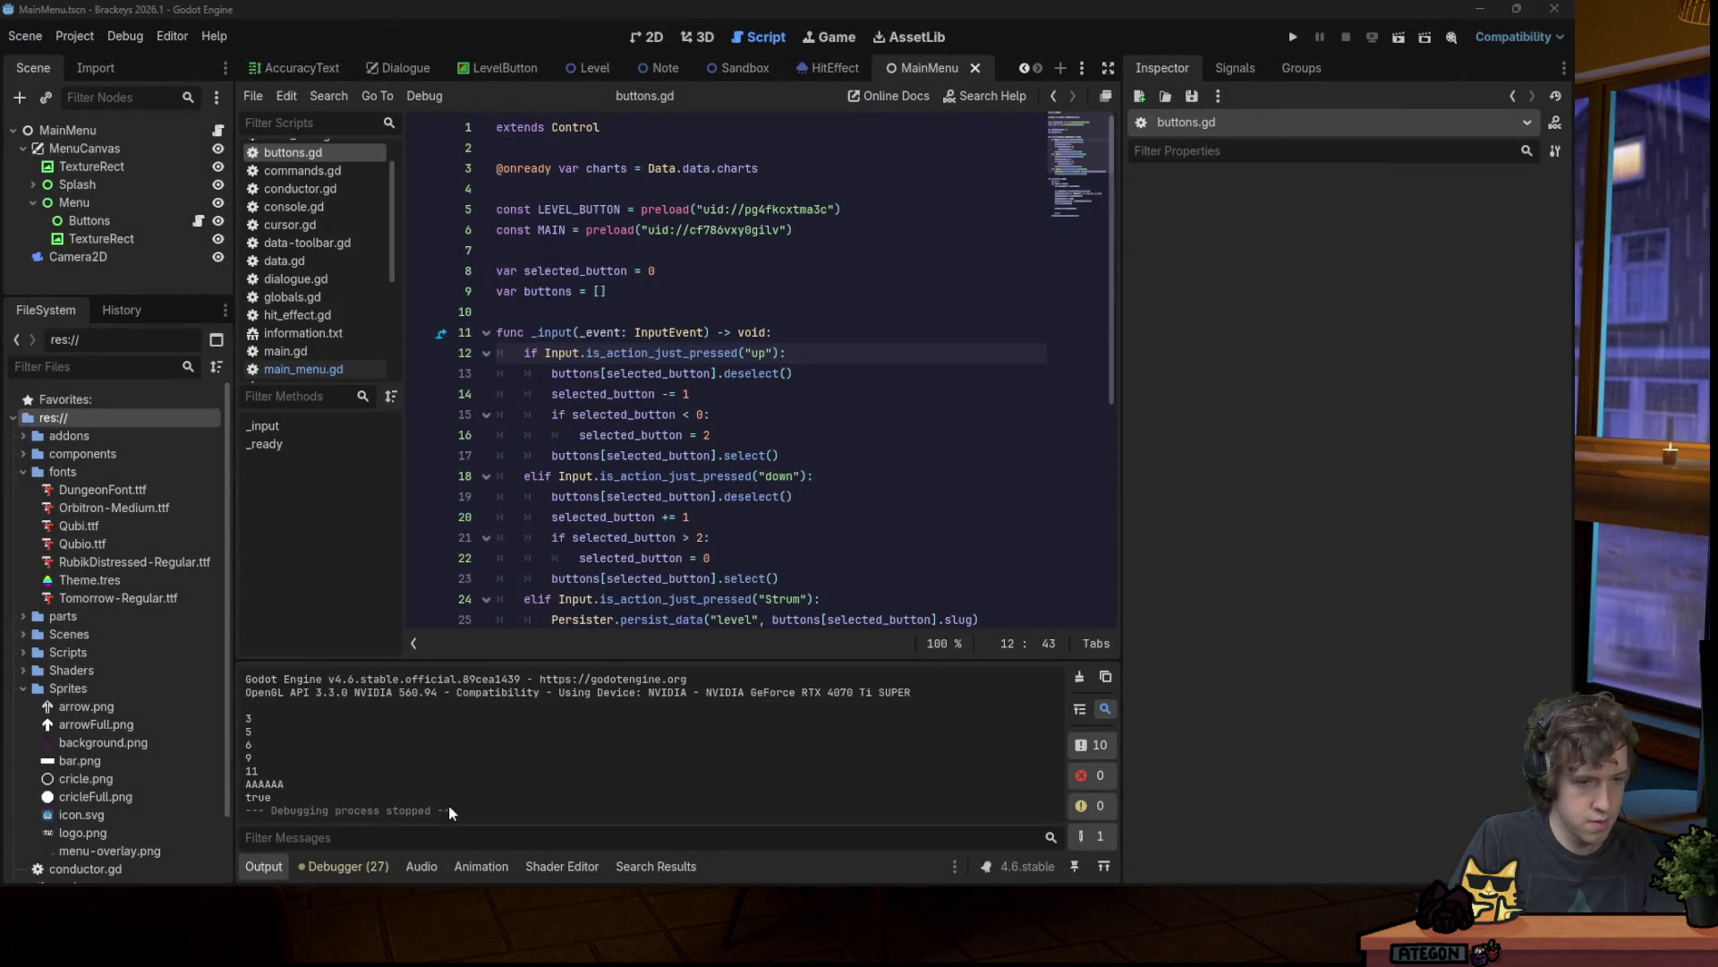
{"action": "left_click", "coordinate": [421, 861]}
Step: Rerun the game, pick song3 from the menu, play its notes to 200.0, and close the window
{"action": "key", "text": "F5"}
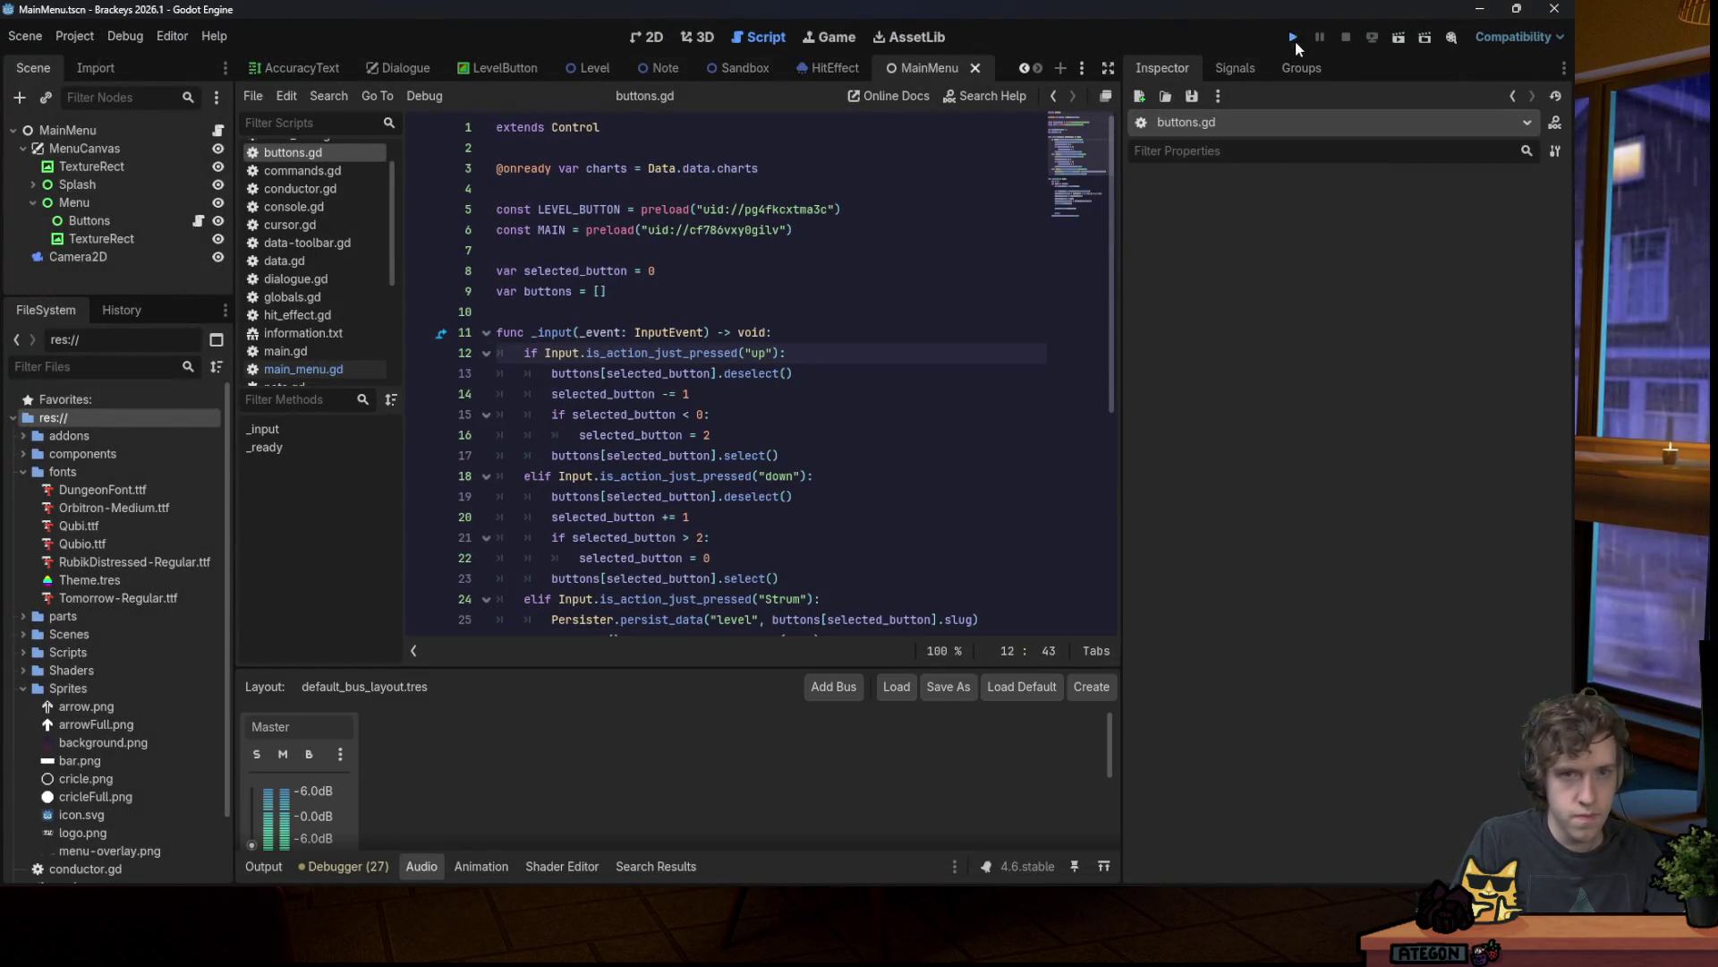
{"action": "key", "text": "space"}
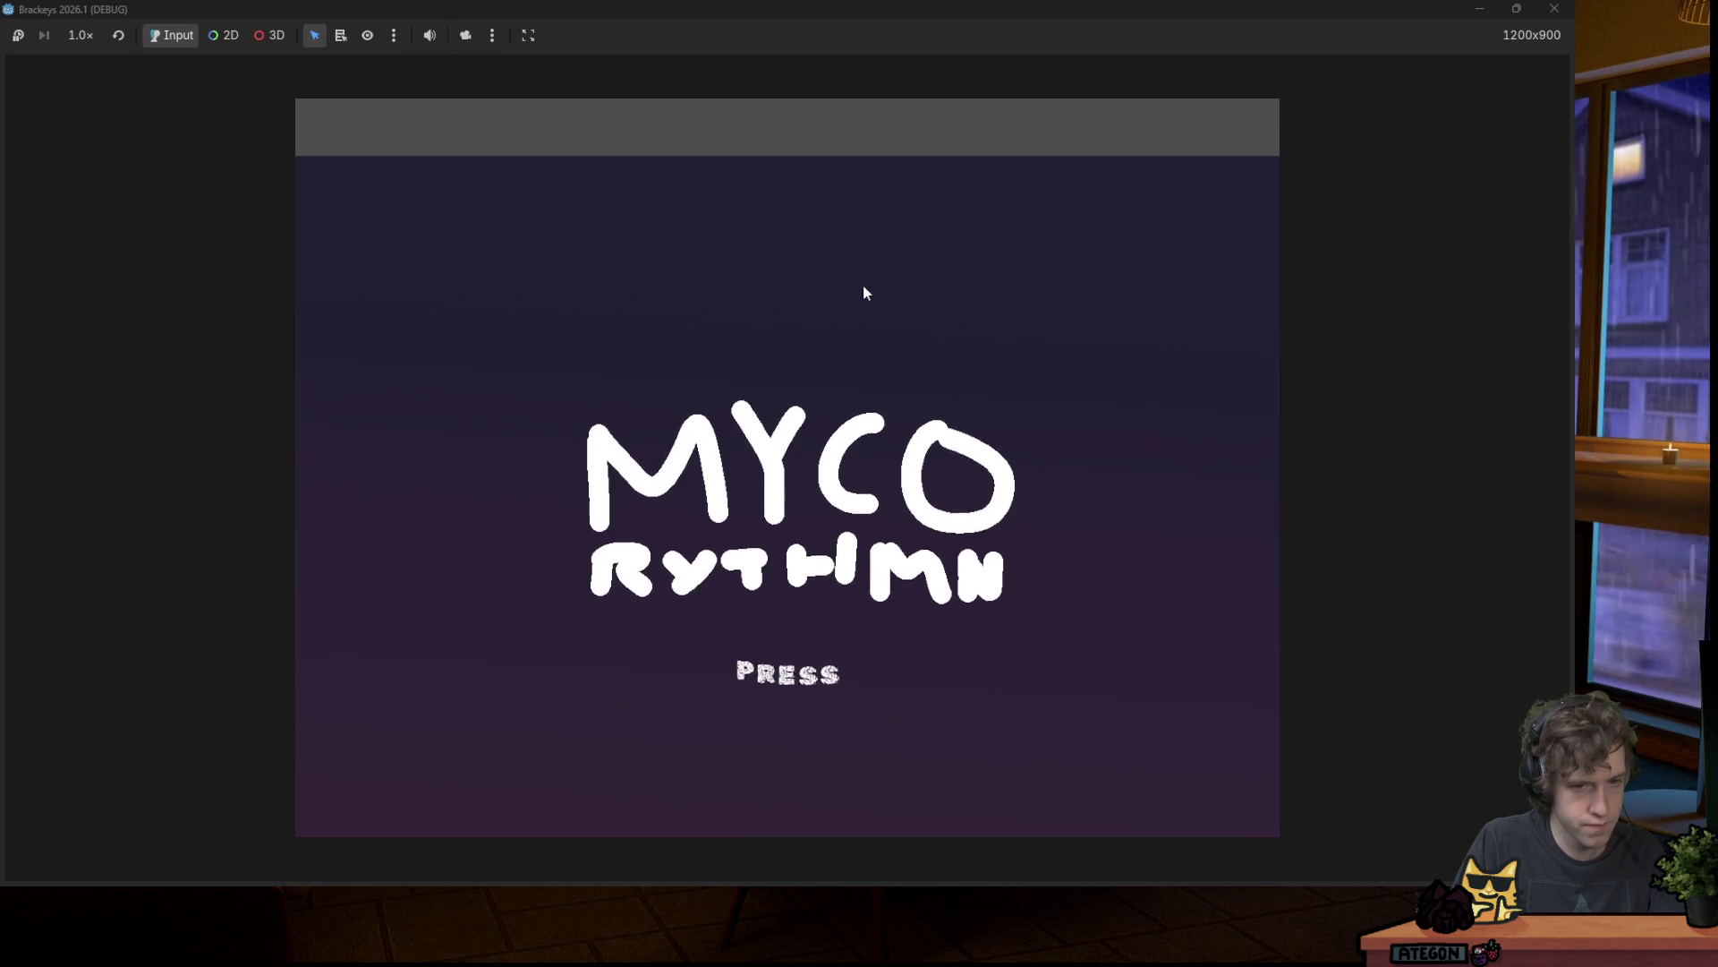
{"action": "key", "text": "Down"}
{"action": "key", "text": "Up"}
{"action": "key", "text": "Down"}
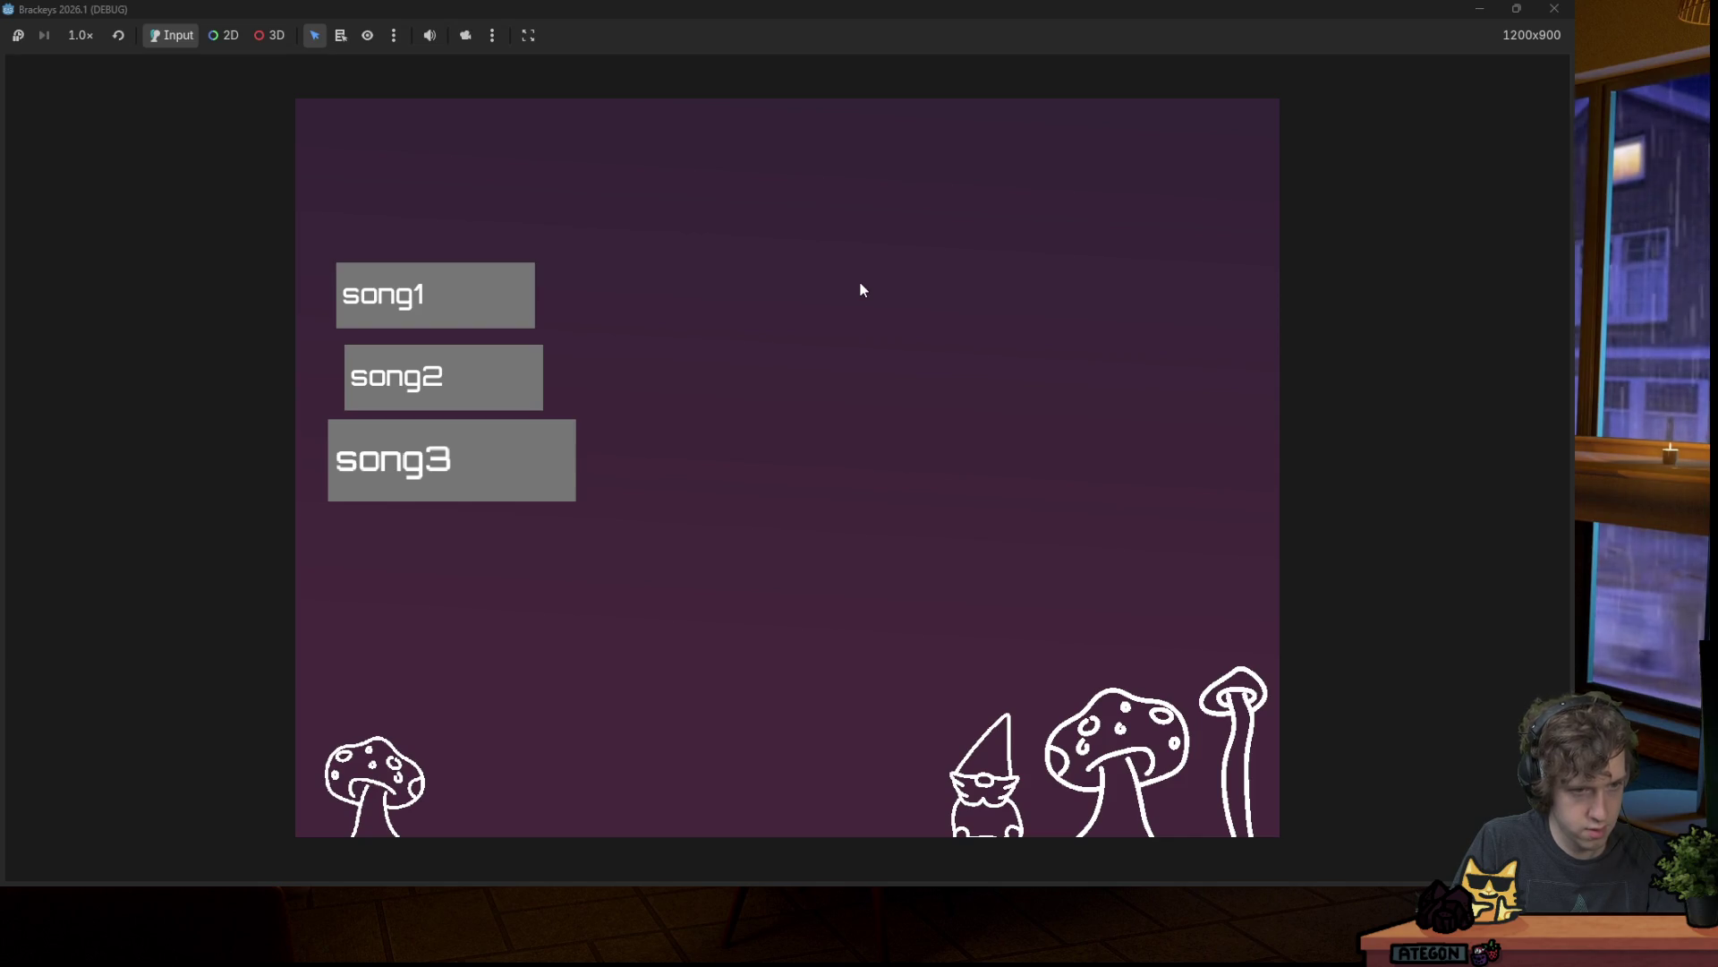
{"action": "key", "text": "Return"}
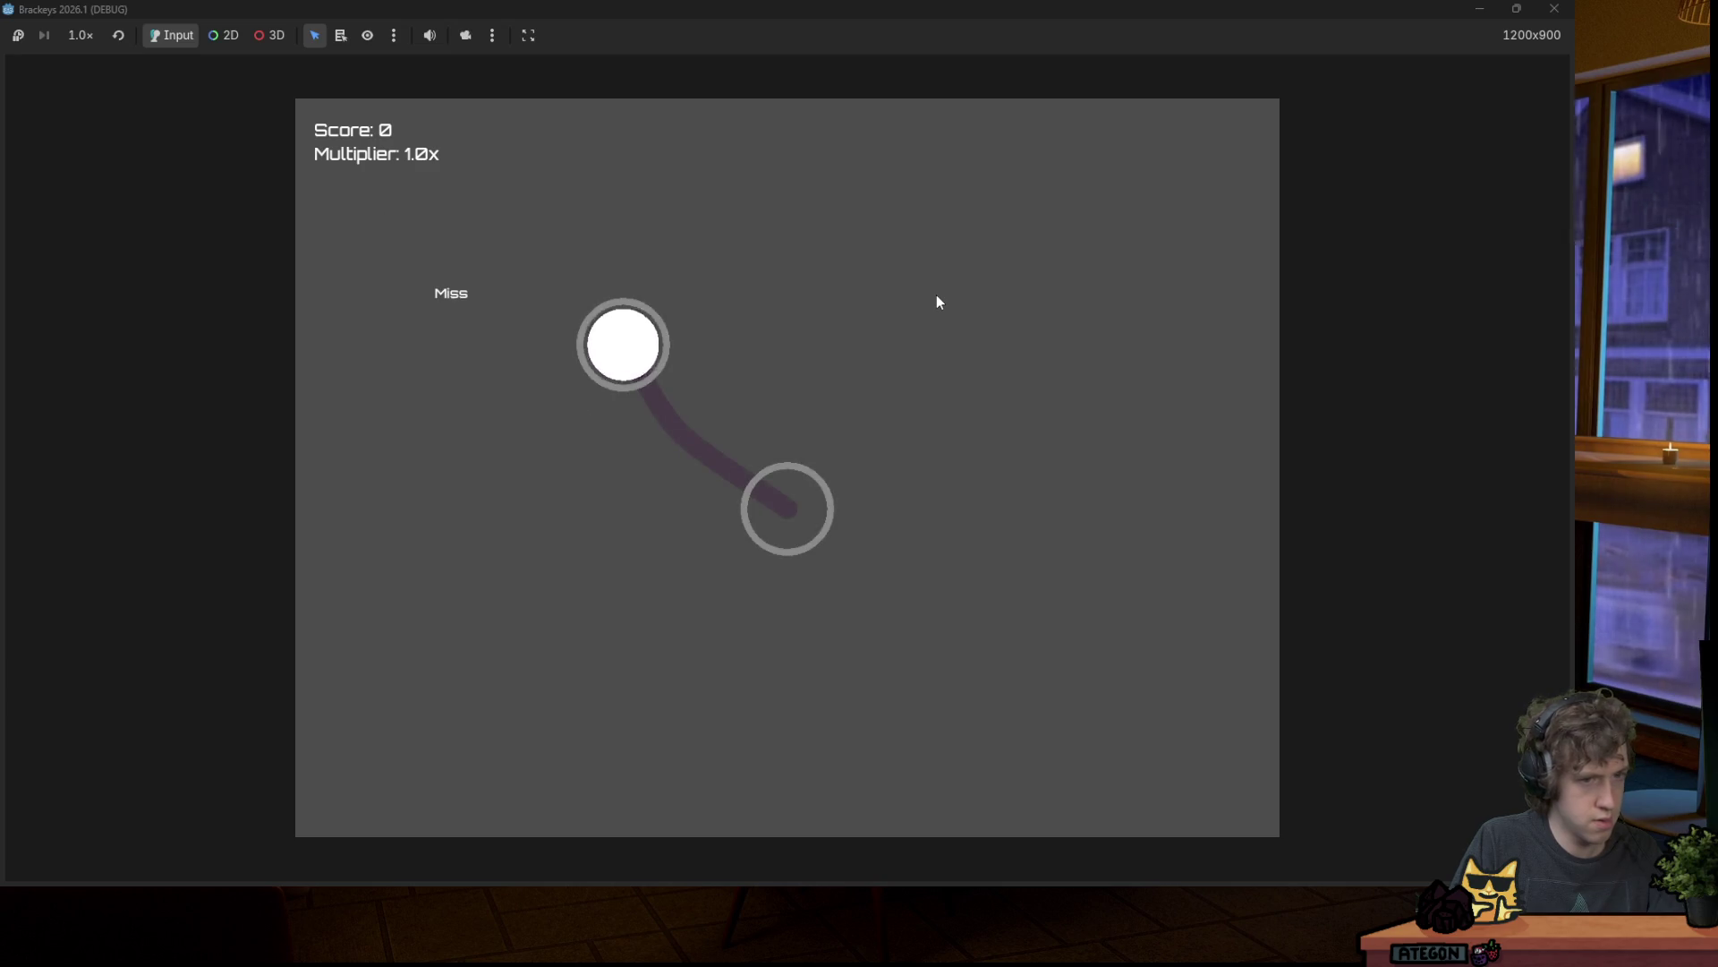
{"action": "key", "text": "Right"}
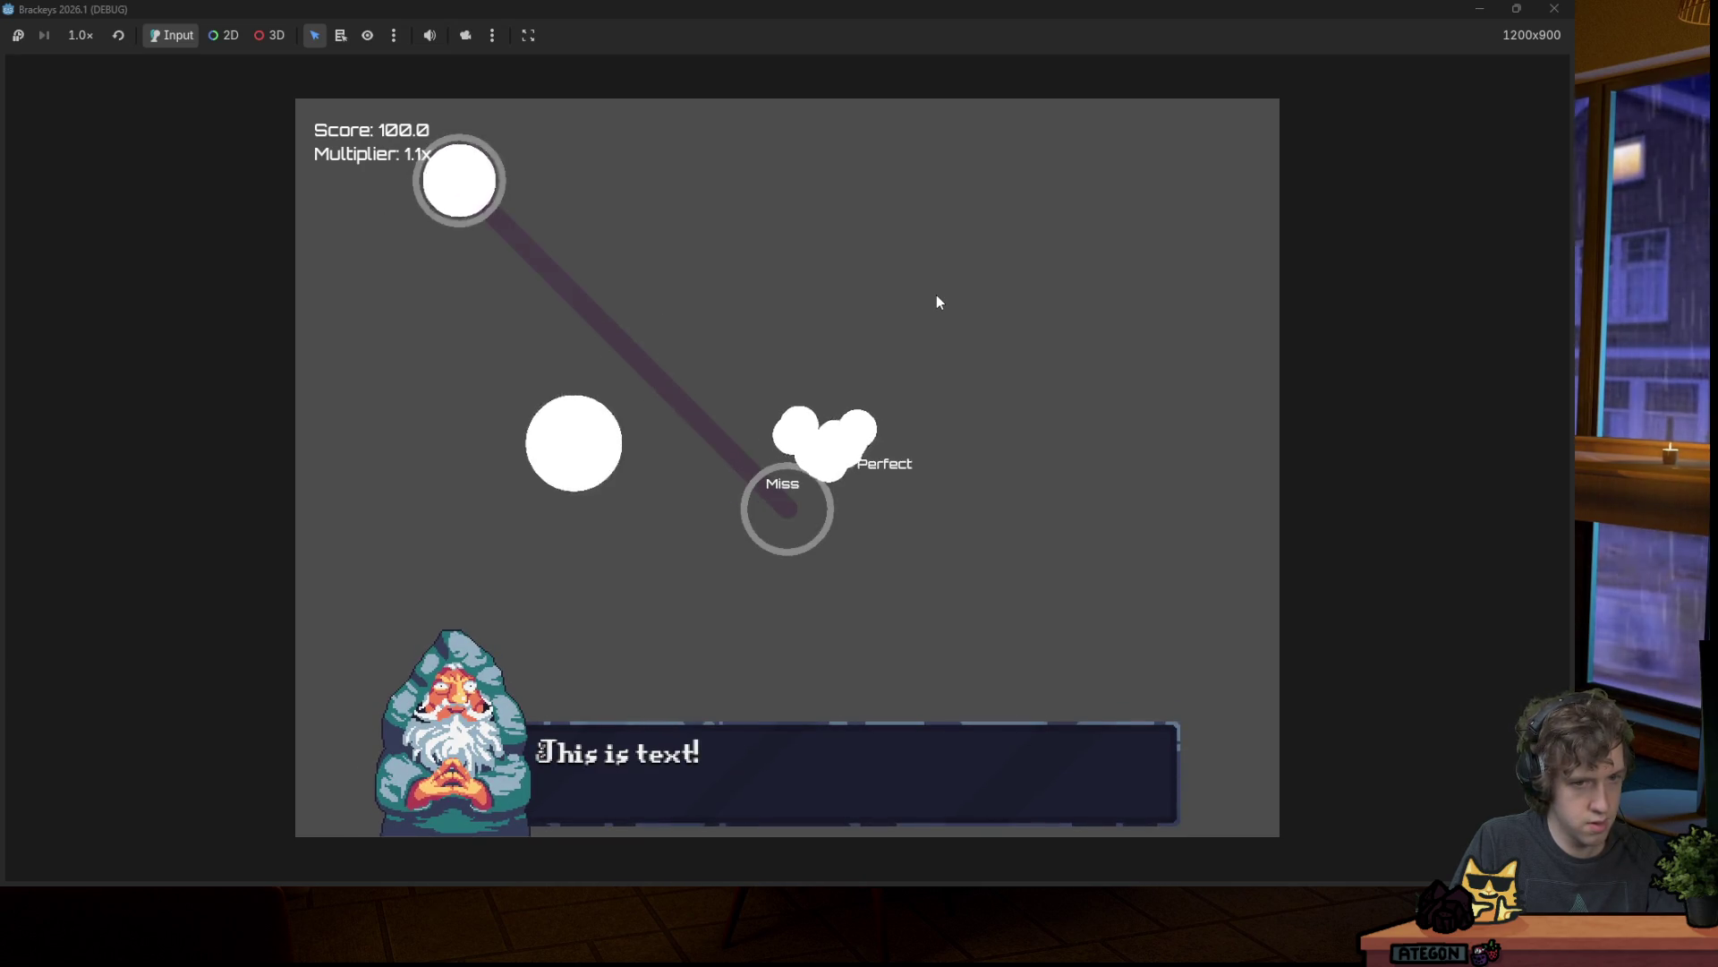
{"action": "key", "text": "Left"}
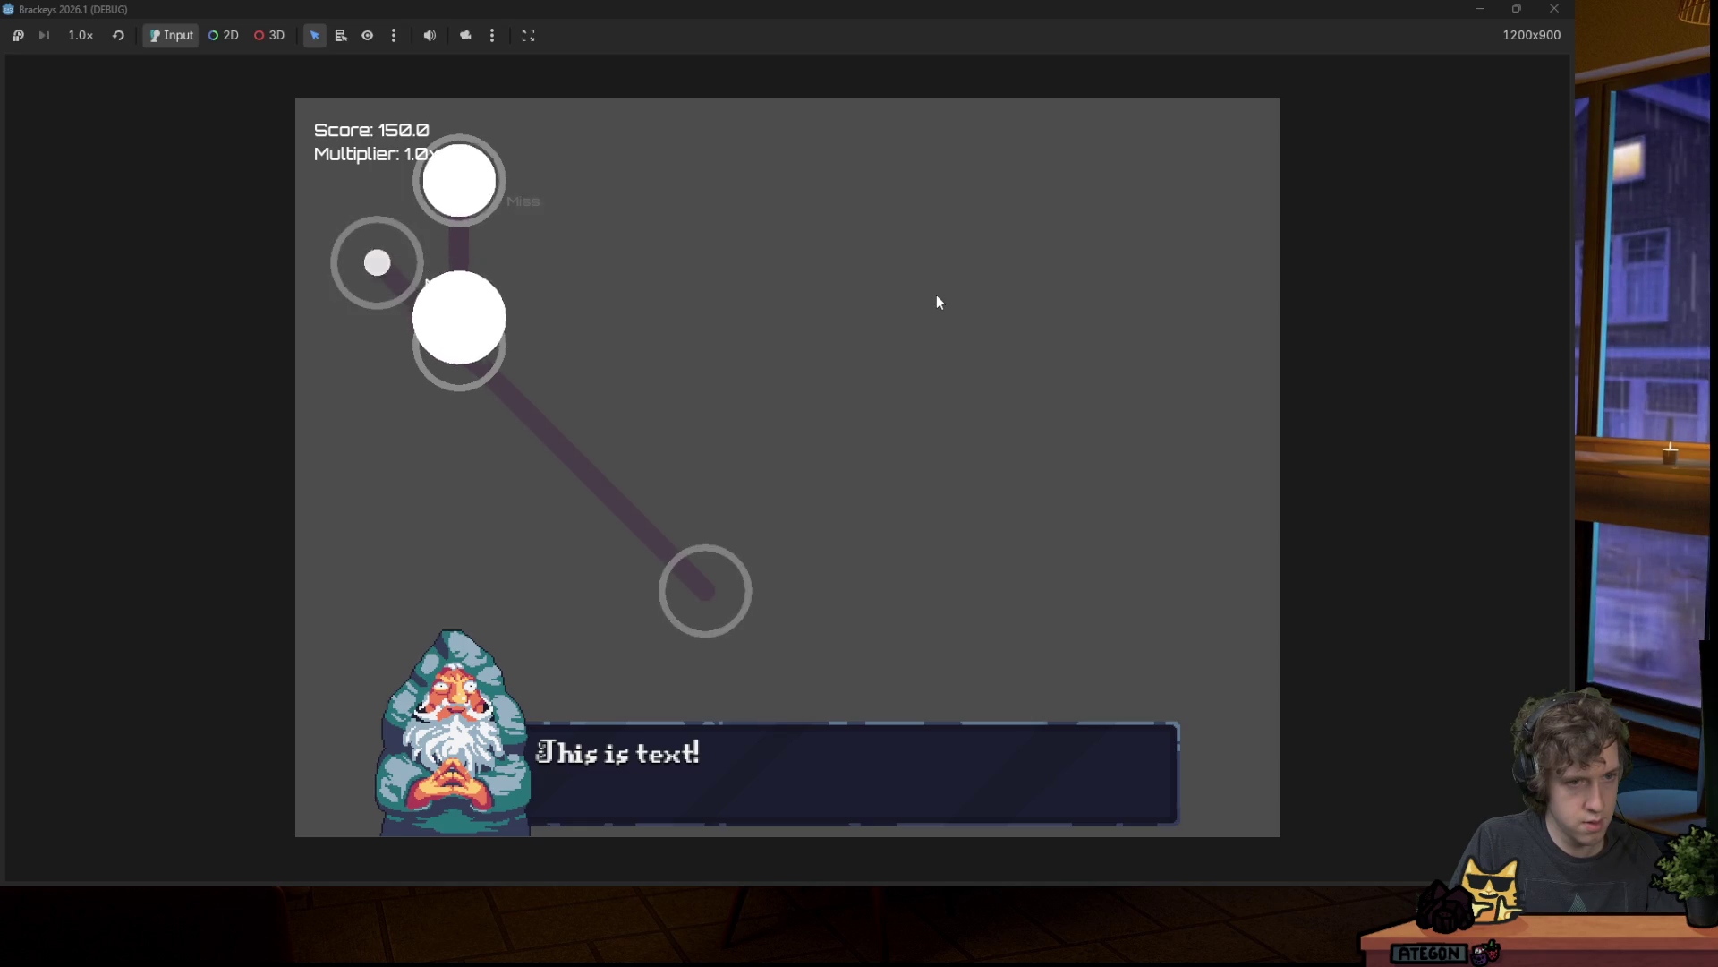
{"action": "key", "text": "Right"}
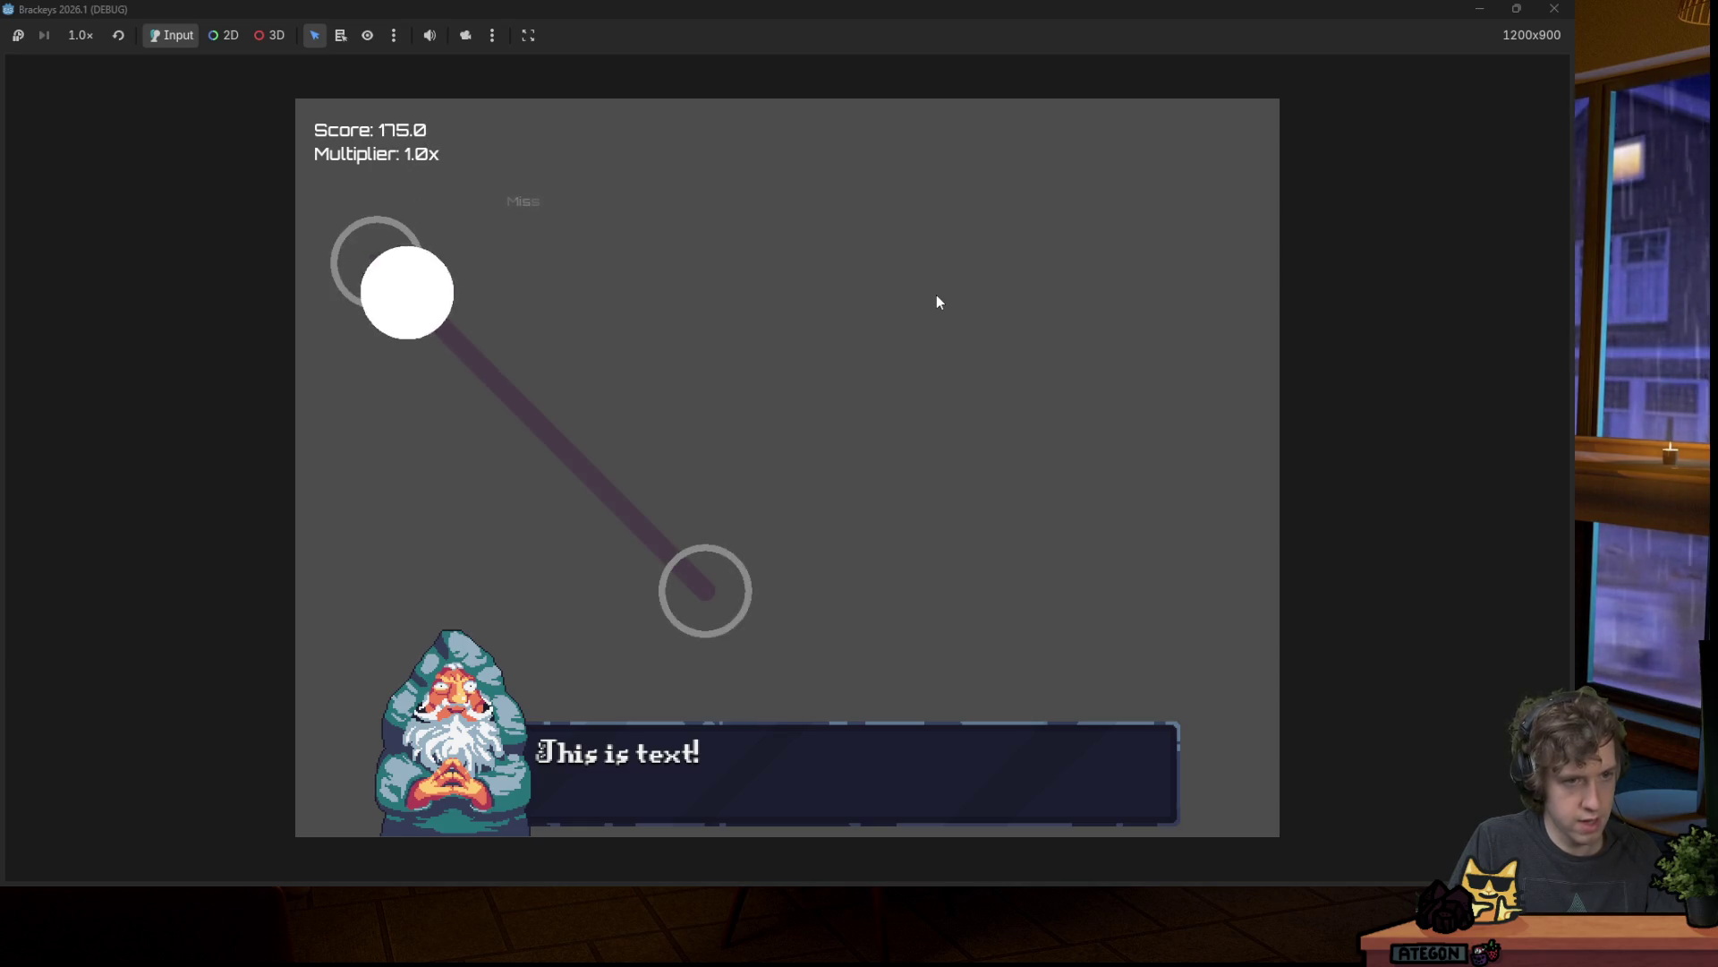
{"action": "key", "text": "Right"}
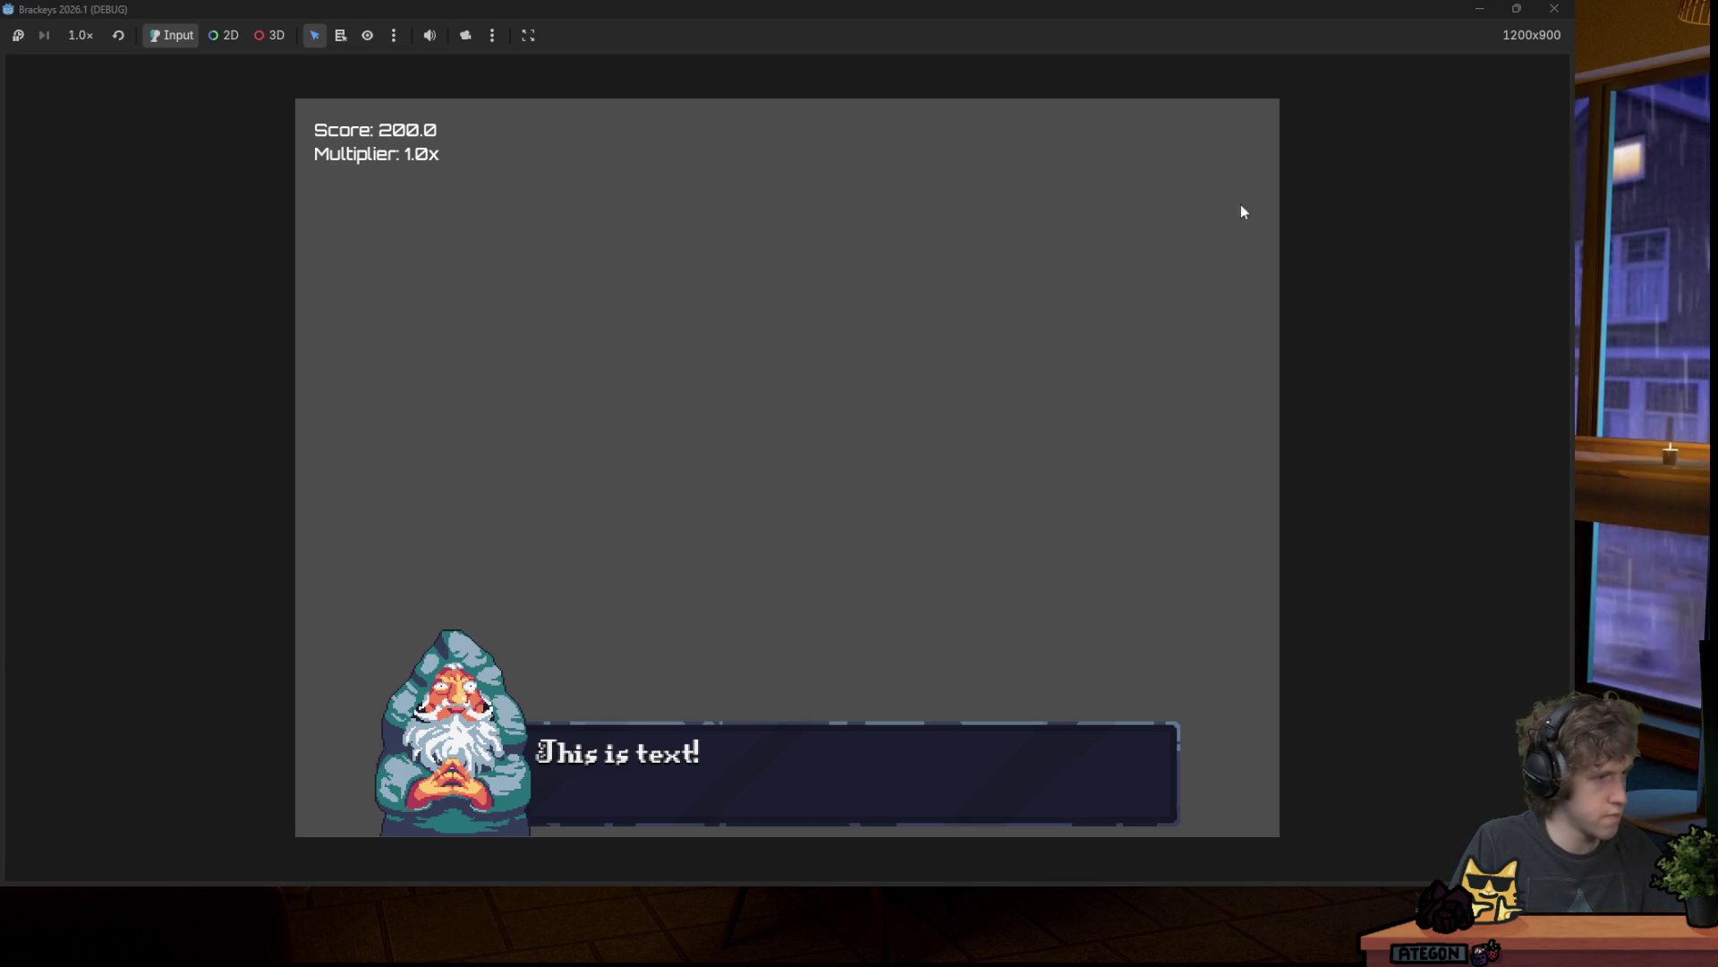
{"action": "left_click", "coordinate": [1556, 11]}
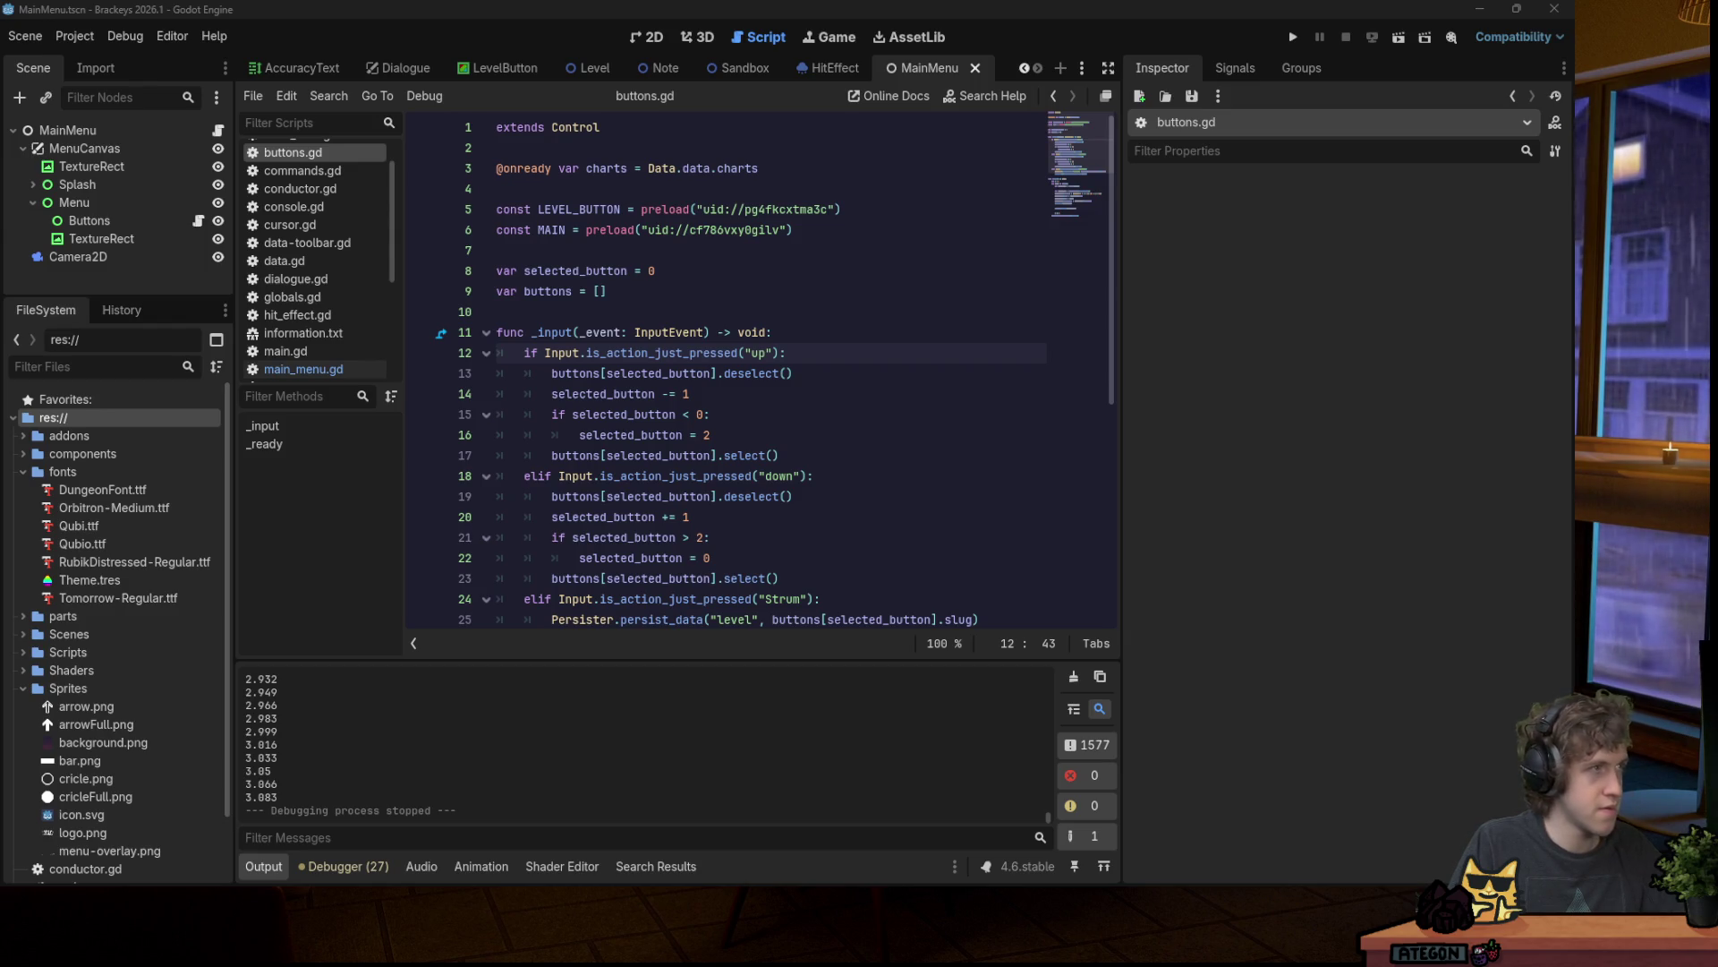
Step: Save the main menu scene with Ctrl+S and relaunch the project with Run Project
{"action": "left_click", "coordinate": [683, 293]}
{"action": "key", "text": "ctrl+s"}
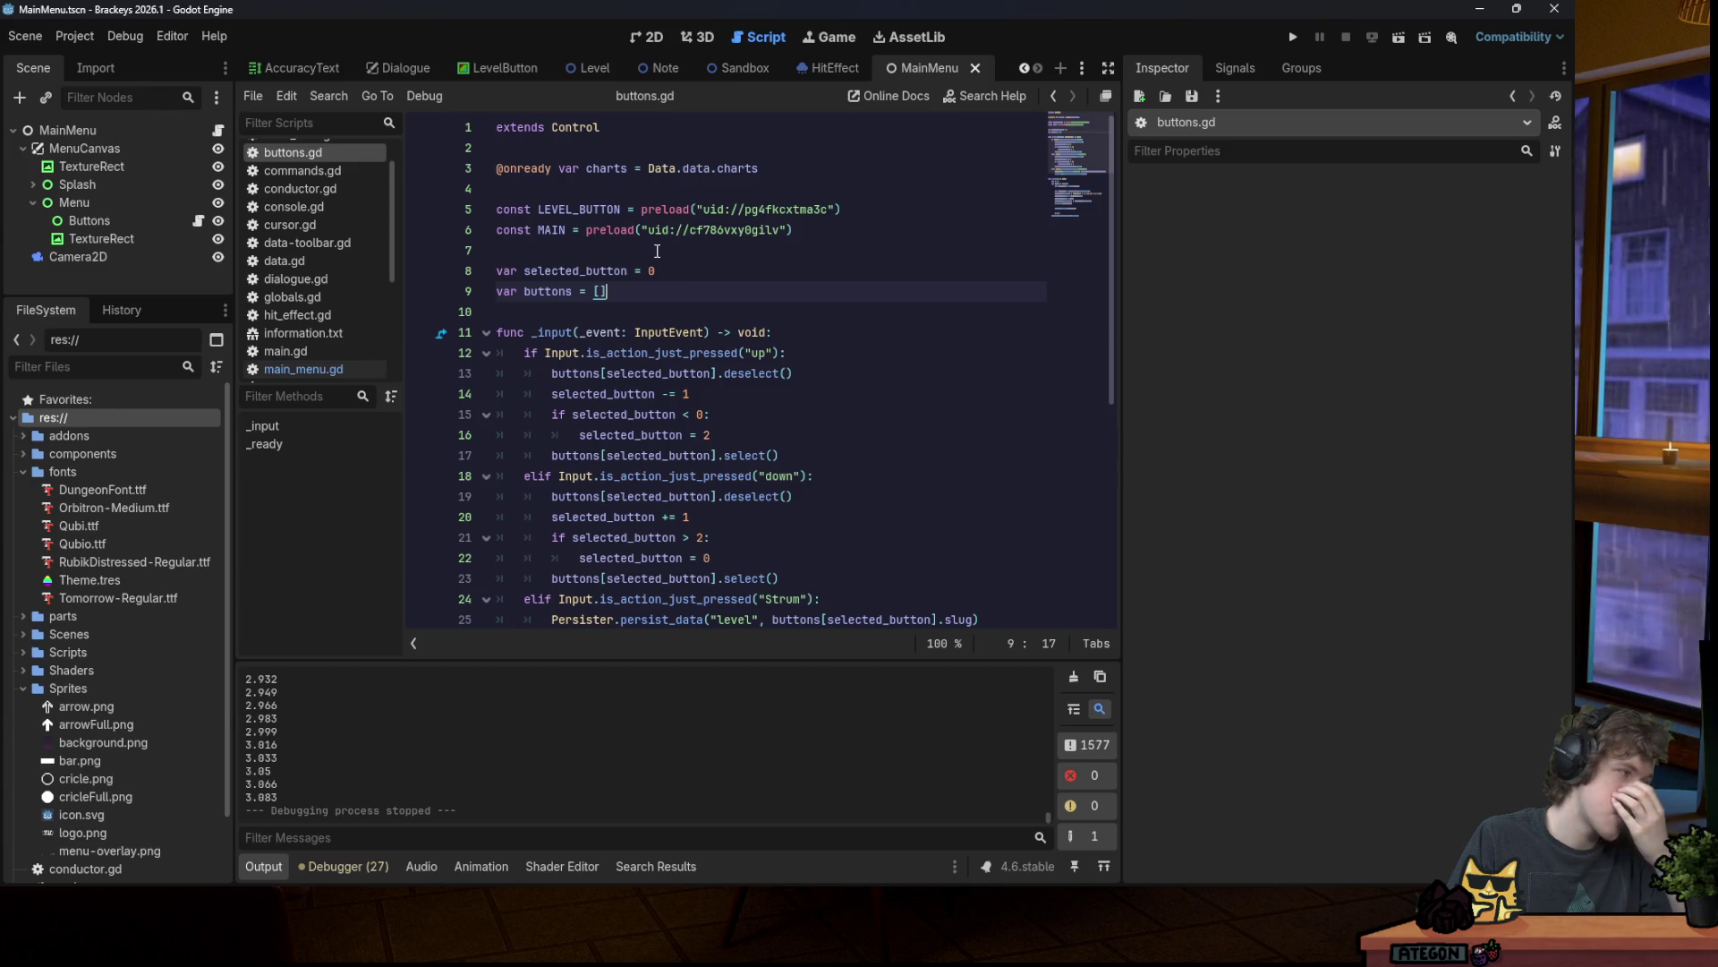
{"action": "left_click", "coordinate": [823, 209]}
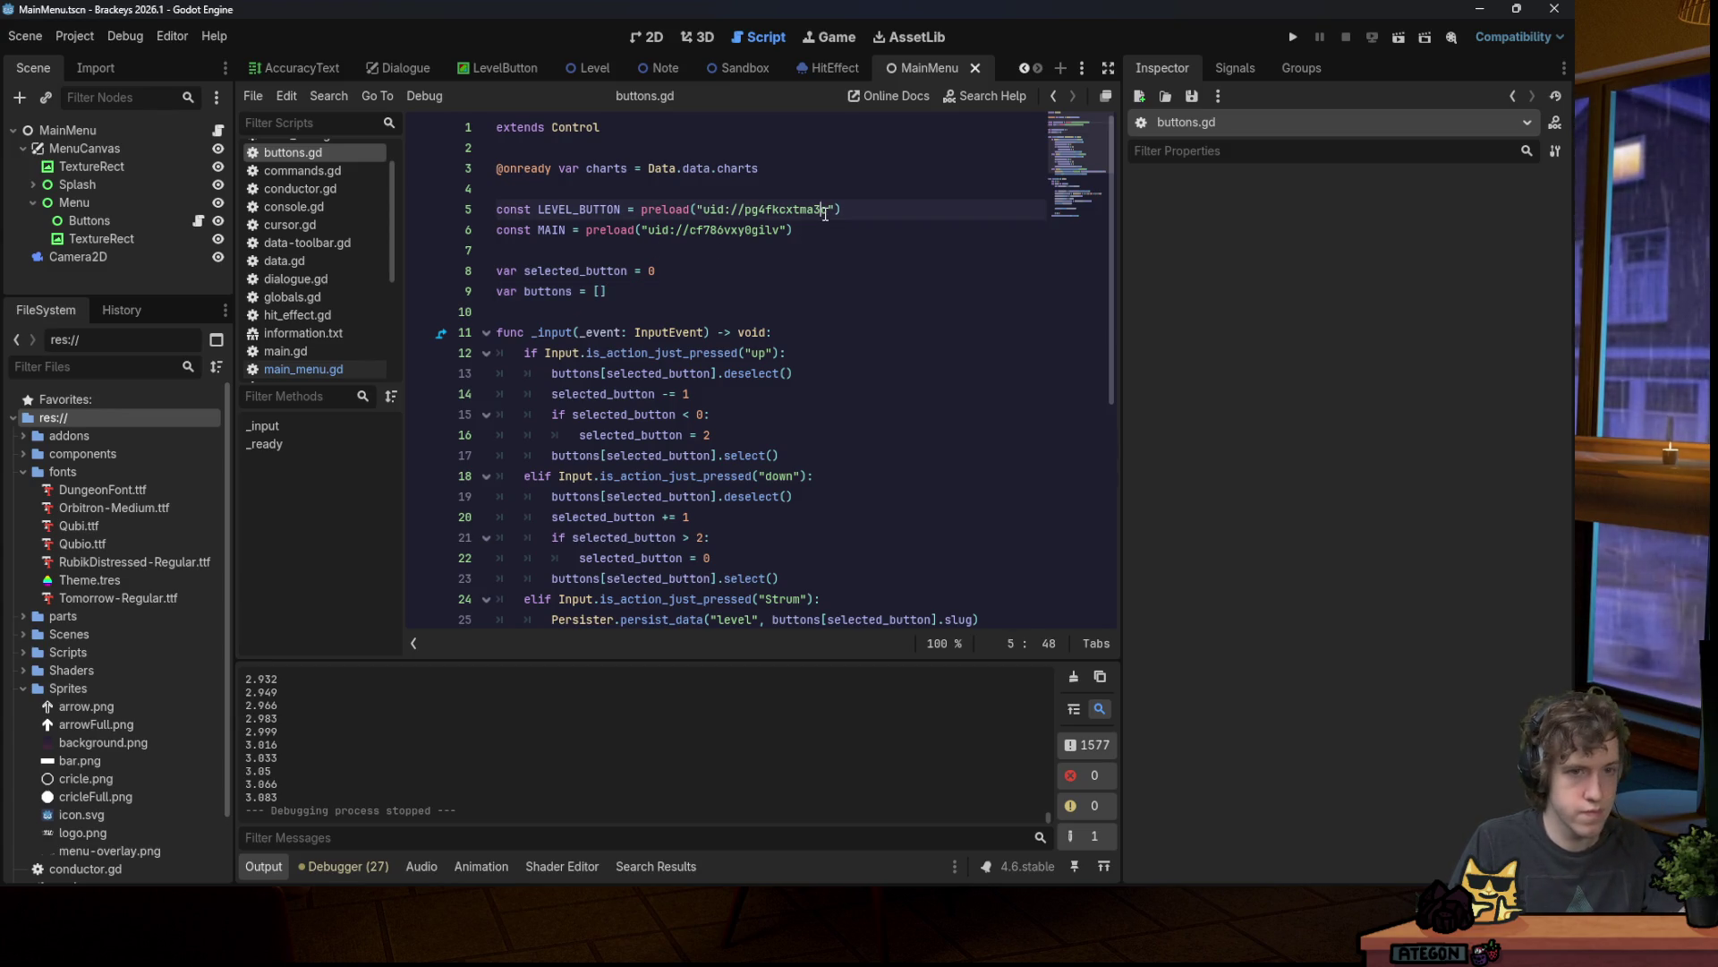
{"action": "left_click", "coordinate": [1292, 37]}
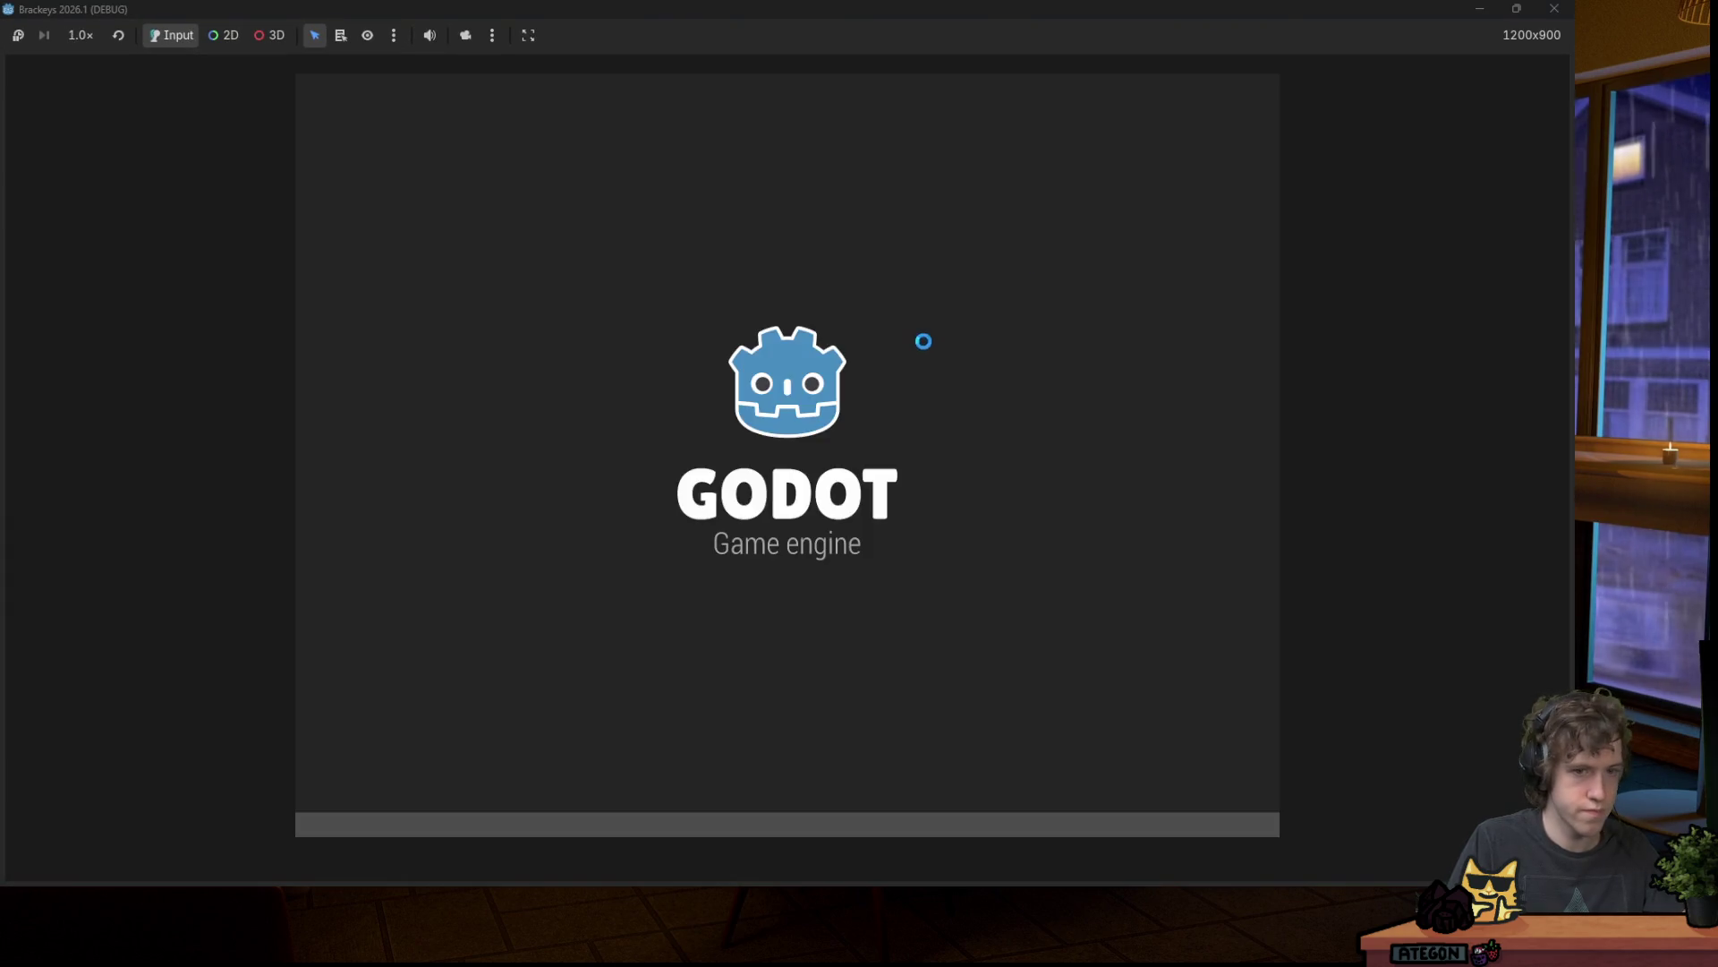
Step: Leave the title screen, pick song2 in the mushroom song menu and start its level
{"action": "key", "text": "space"}
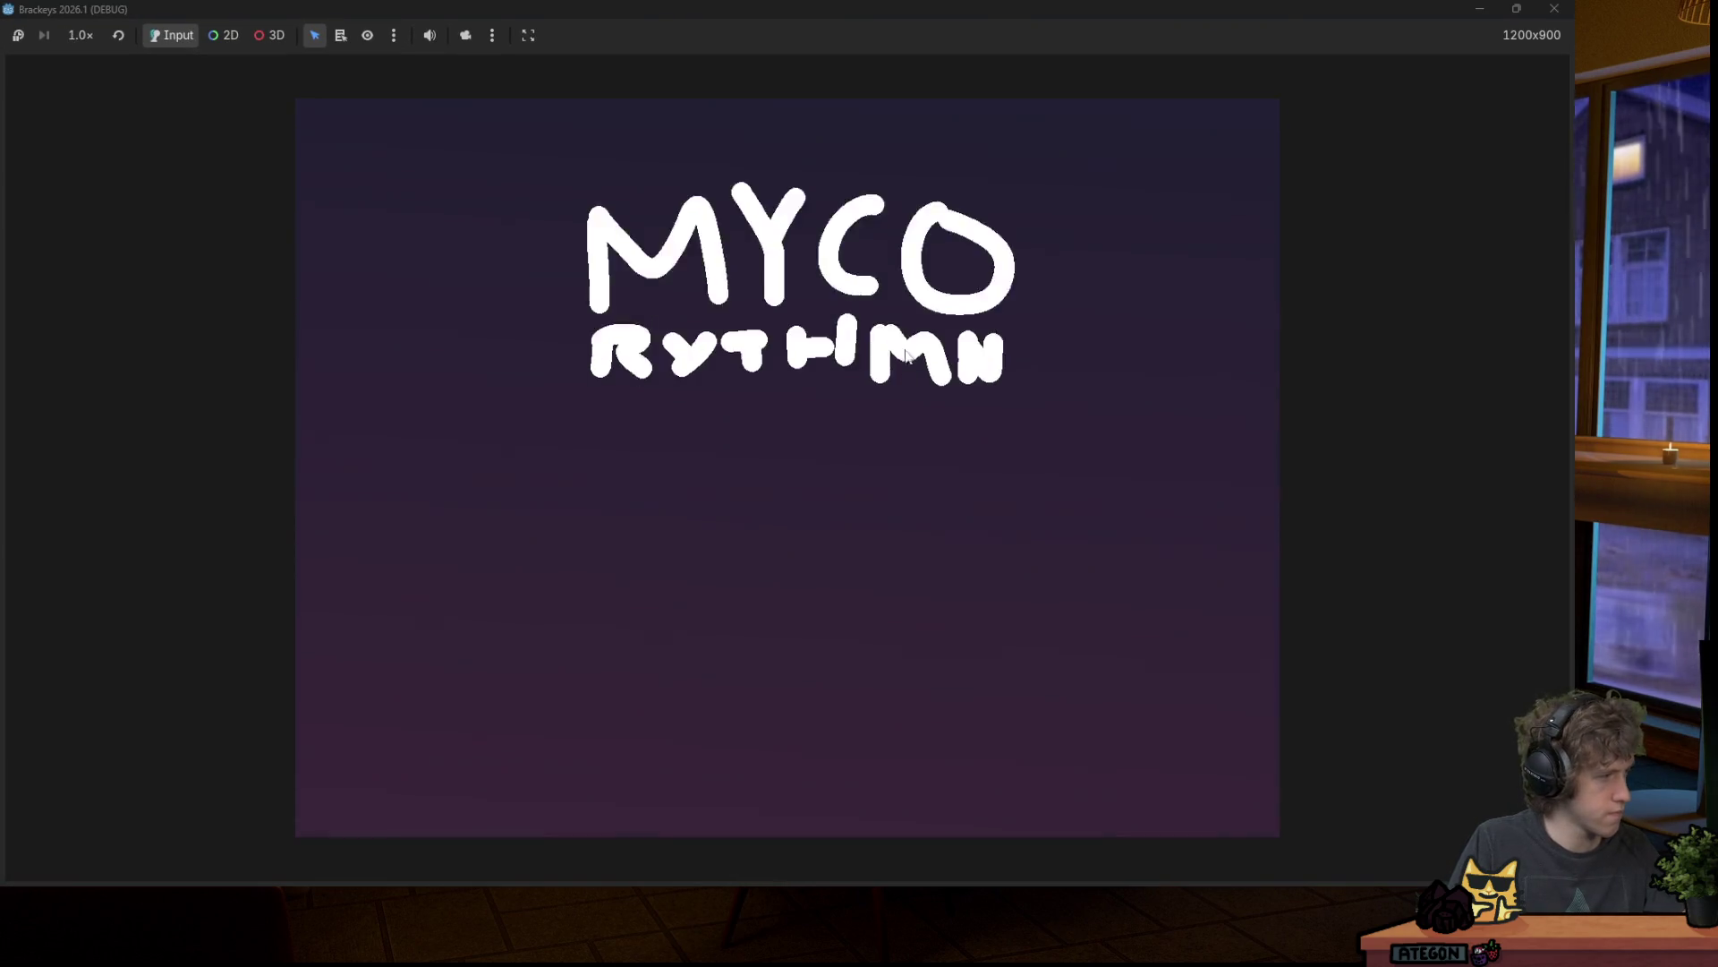
{"action": "key", "text": "Down"}
{"action": "key", "text": "Up"}
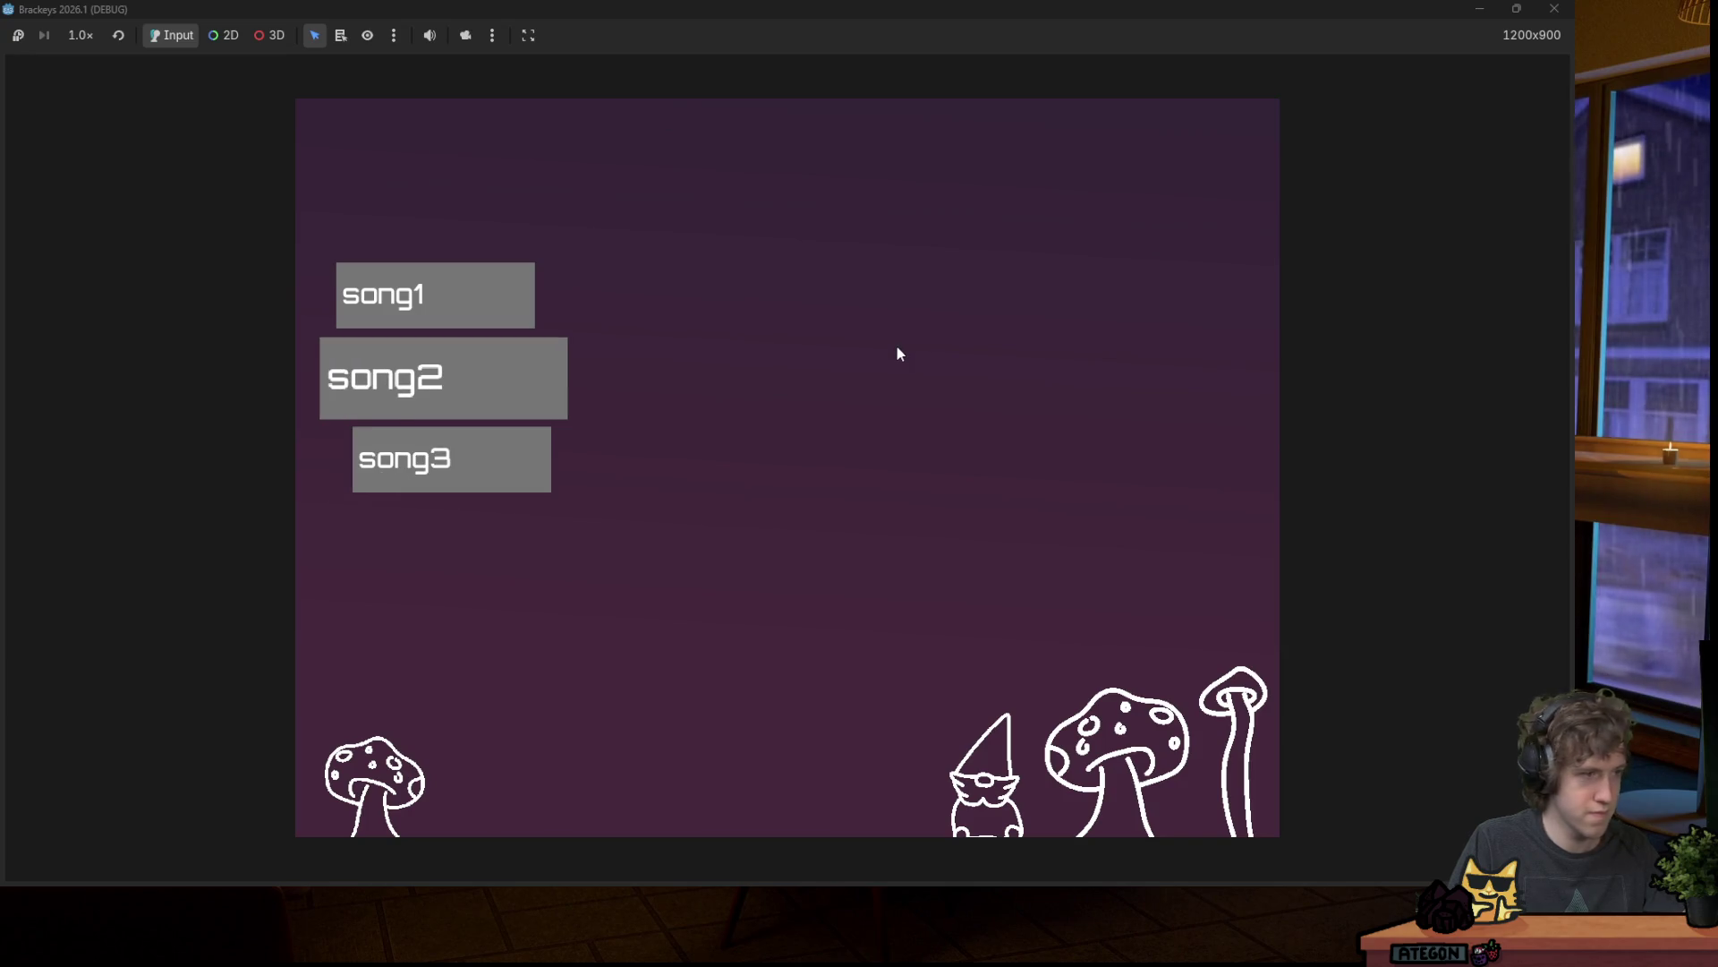
{"action": "key", "text": "Up"}
{"action": "key", "text": "Down"}
{"action": "key", "text": "Down"}
{"action": "key", "text": "Up"}
{"action": "key", "text": "Up"}
{"action": "key", "text": "Down"}
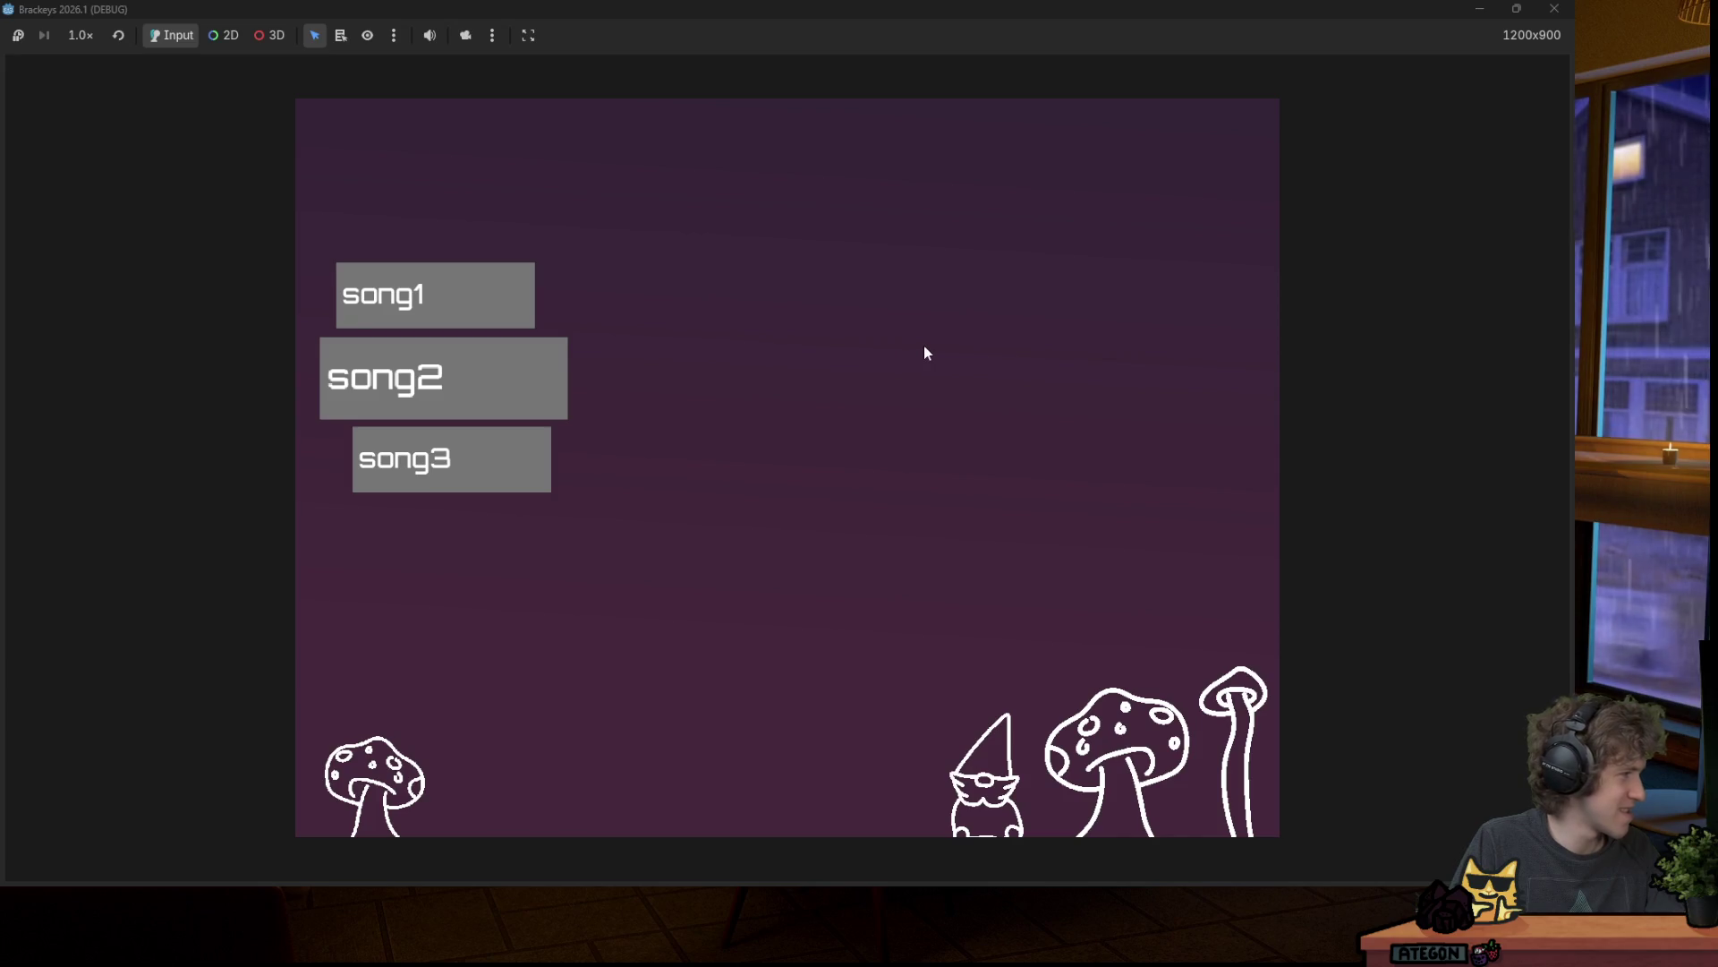
{"action": "key", "text": "Return"}
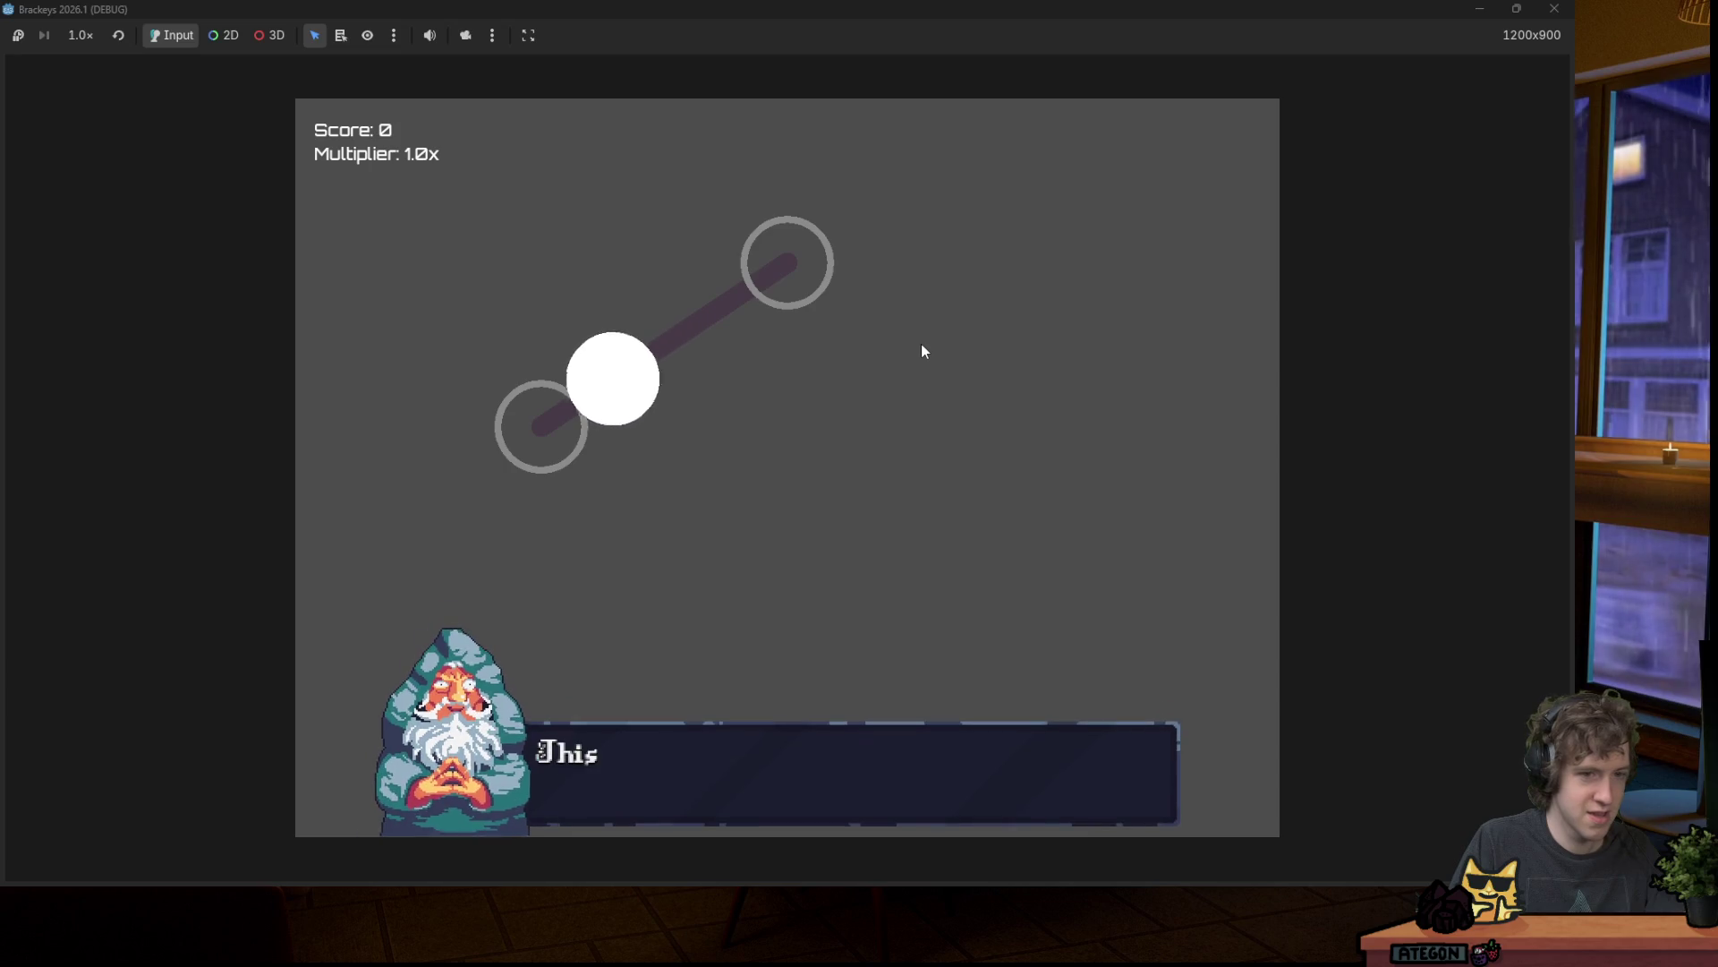
{"action": "key", "text": "space"}
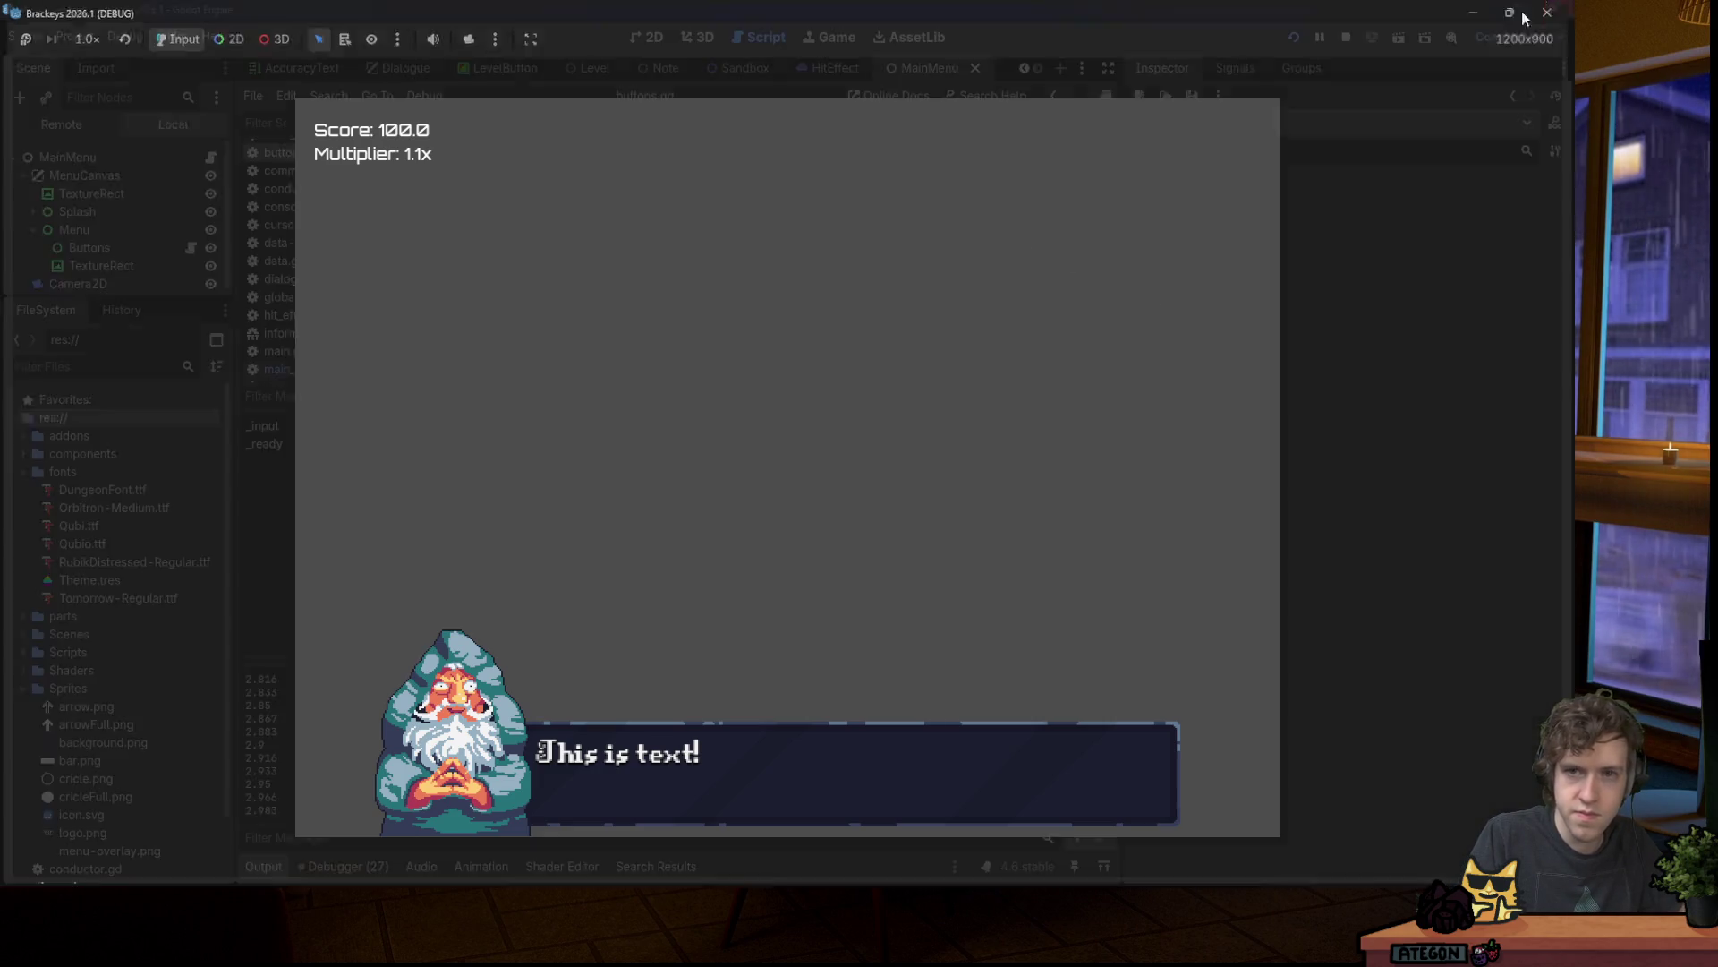
Step: Restart the game with F5 and hit centre, right and left notes to reach 260.0
{"action": "left_click", "coordinate": [1555, 8]}
{"action": "key", "text": "F5"}
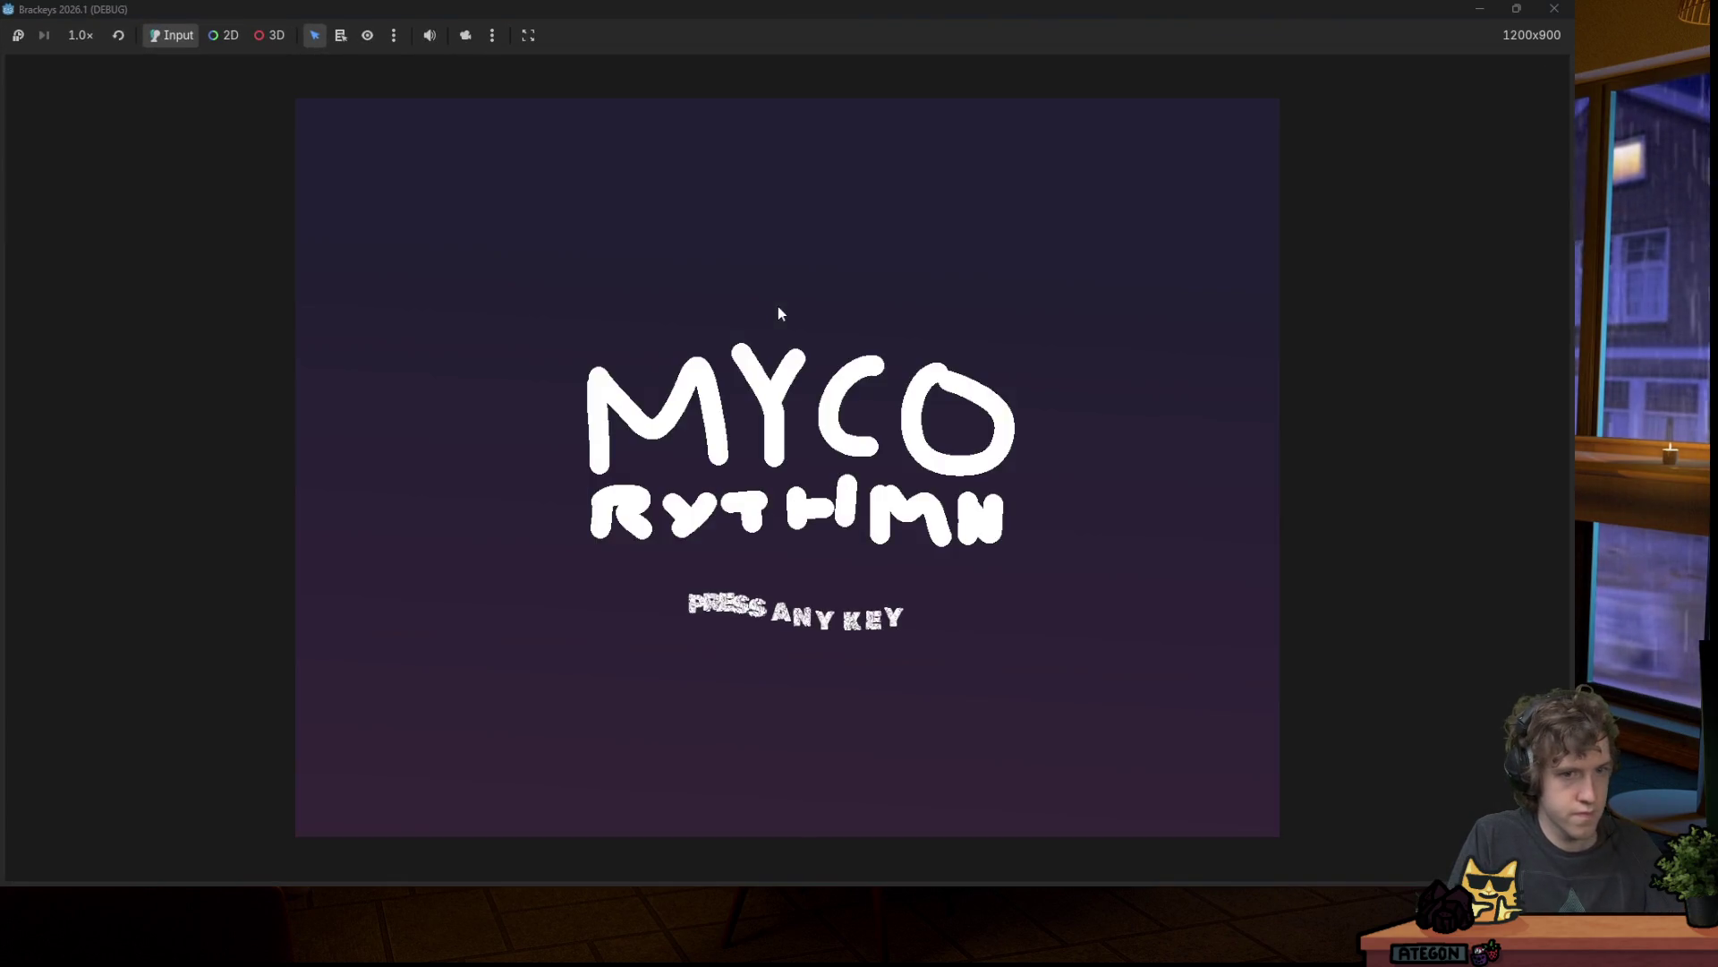
{"action": "key", "text": "space"}
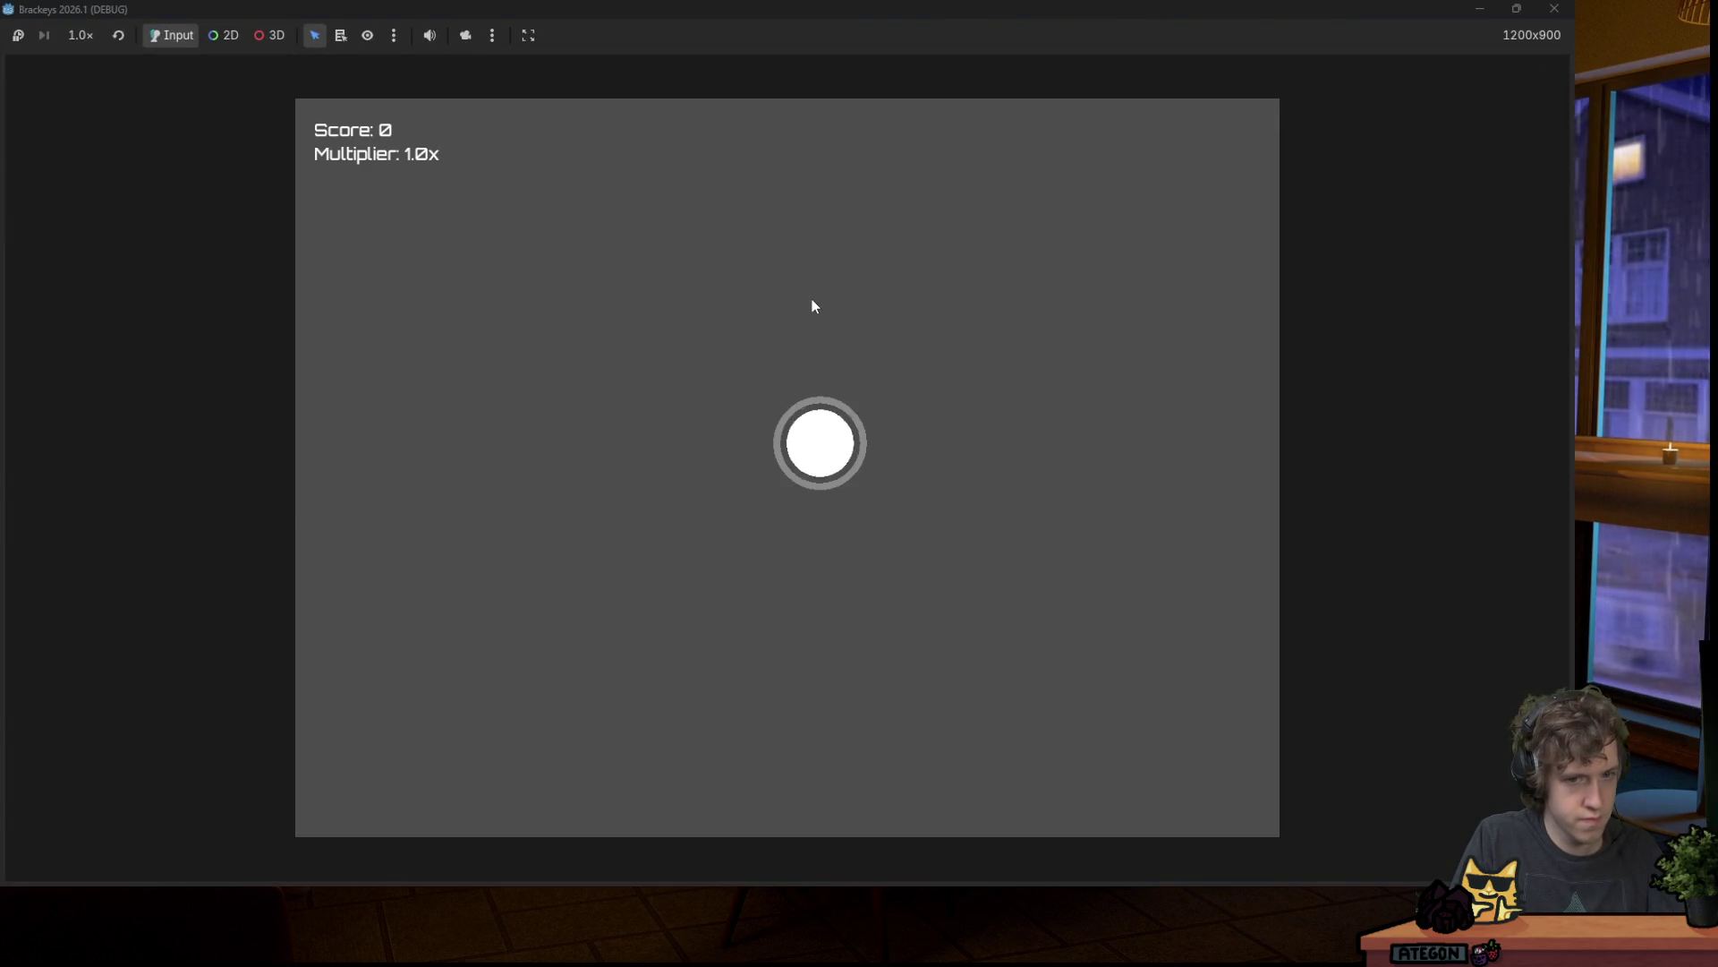
{"action": "key", "text": "space"}
{"action": "key", "text": "Right"}
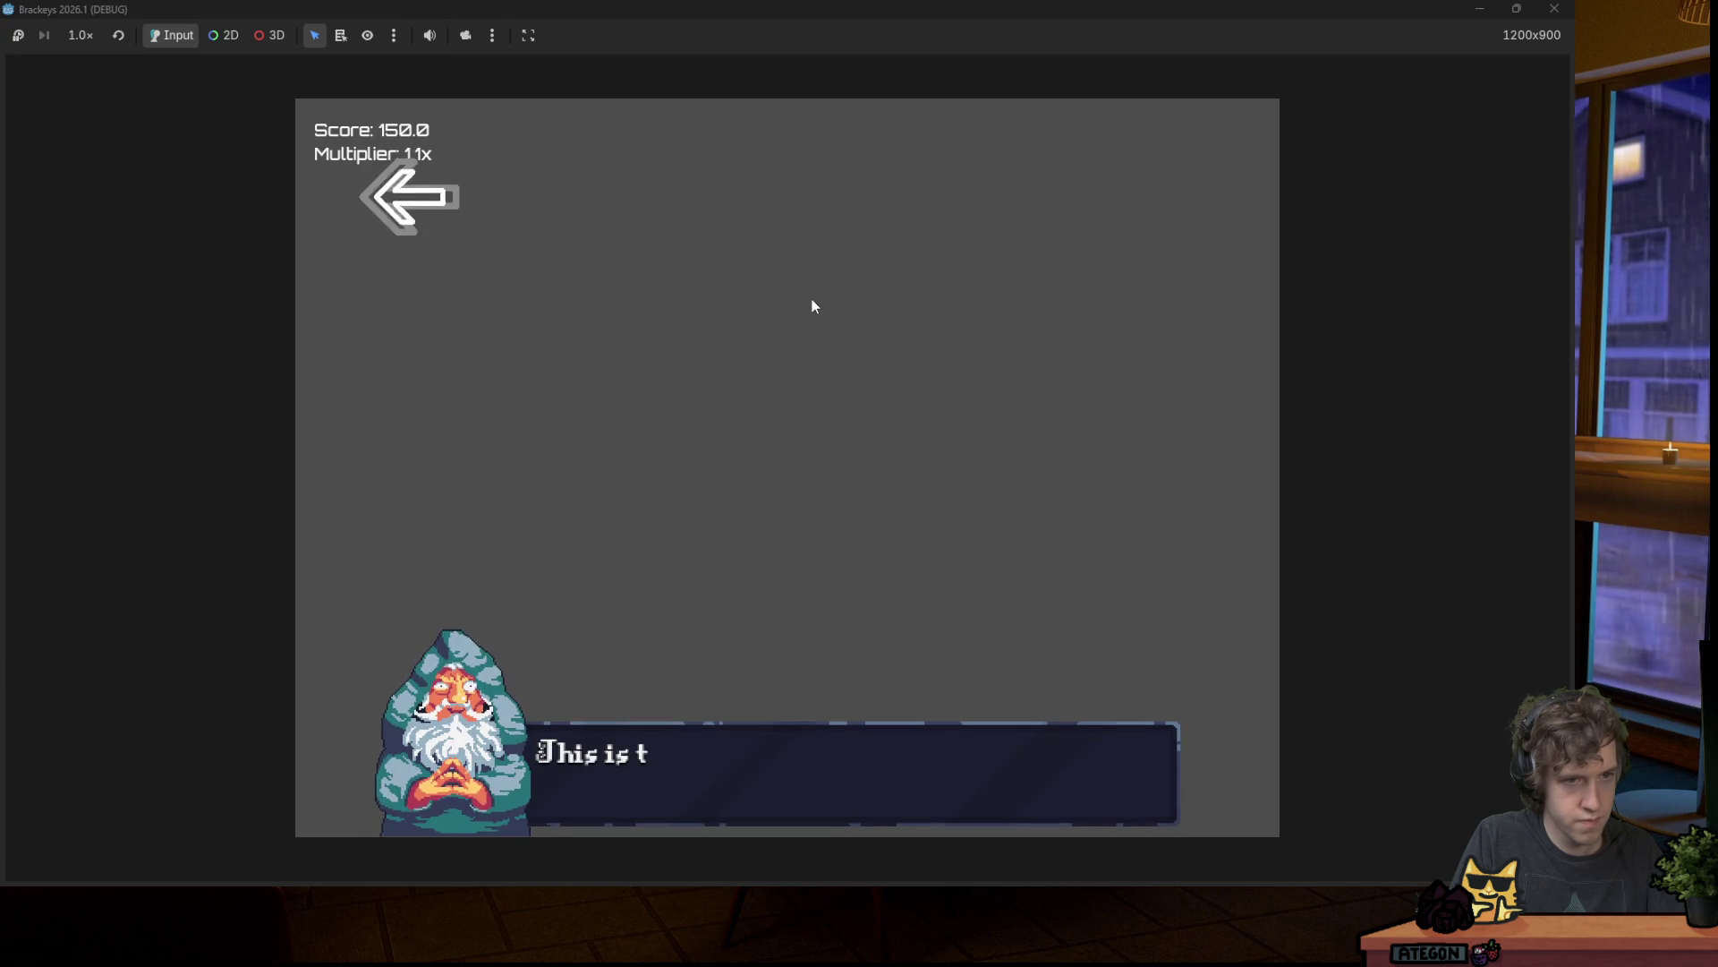
{"action": "key", "text": "Left"}
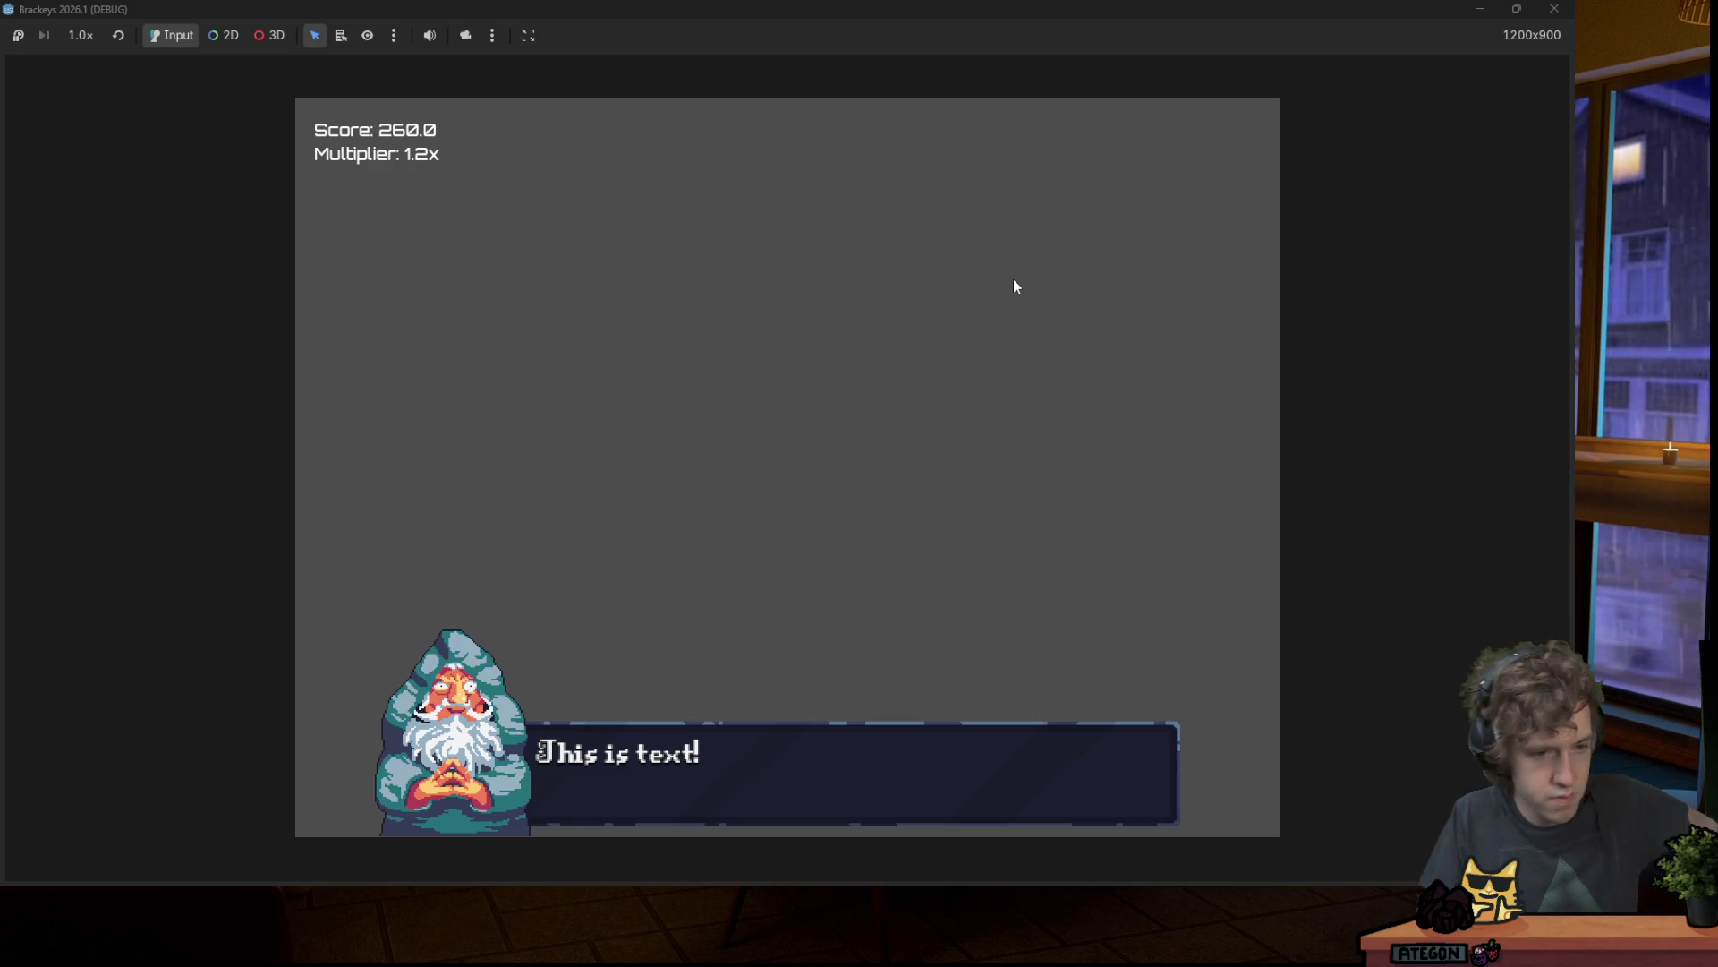
{"action": "left_click", "coordinate": [1553, 11]}
Step: Put the cursor at the end of line 6 in buttons.gd and scroll the FileSystem dock
{"action": "left_click", "coordinate": [851, 227]}
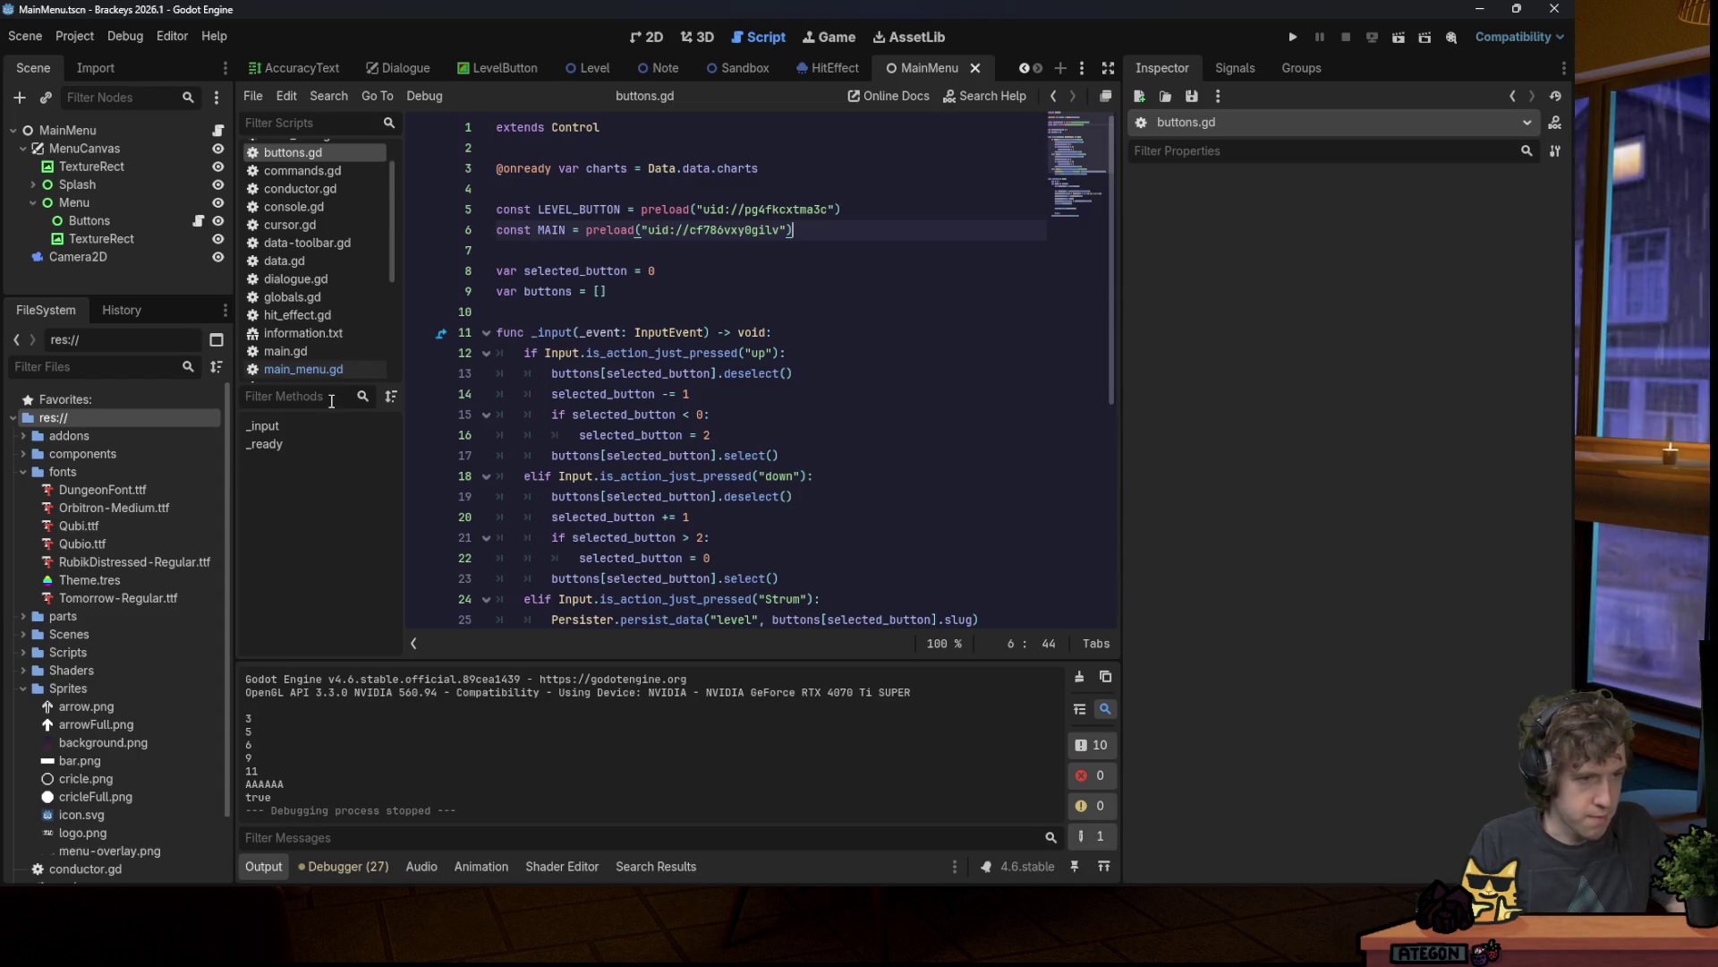
{"action": "scroll", "coordinate": [152, 600], "scroll_direction": "down", "scroll_amount": 2}
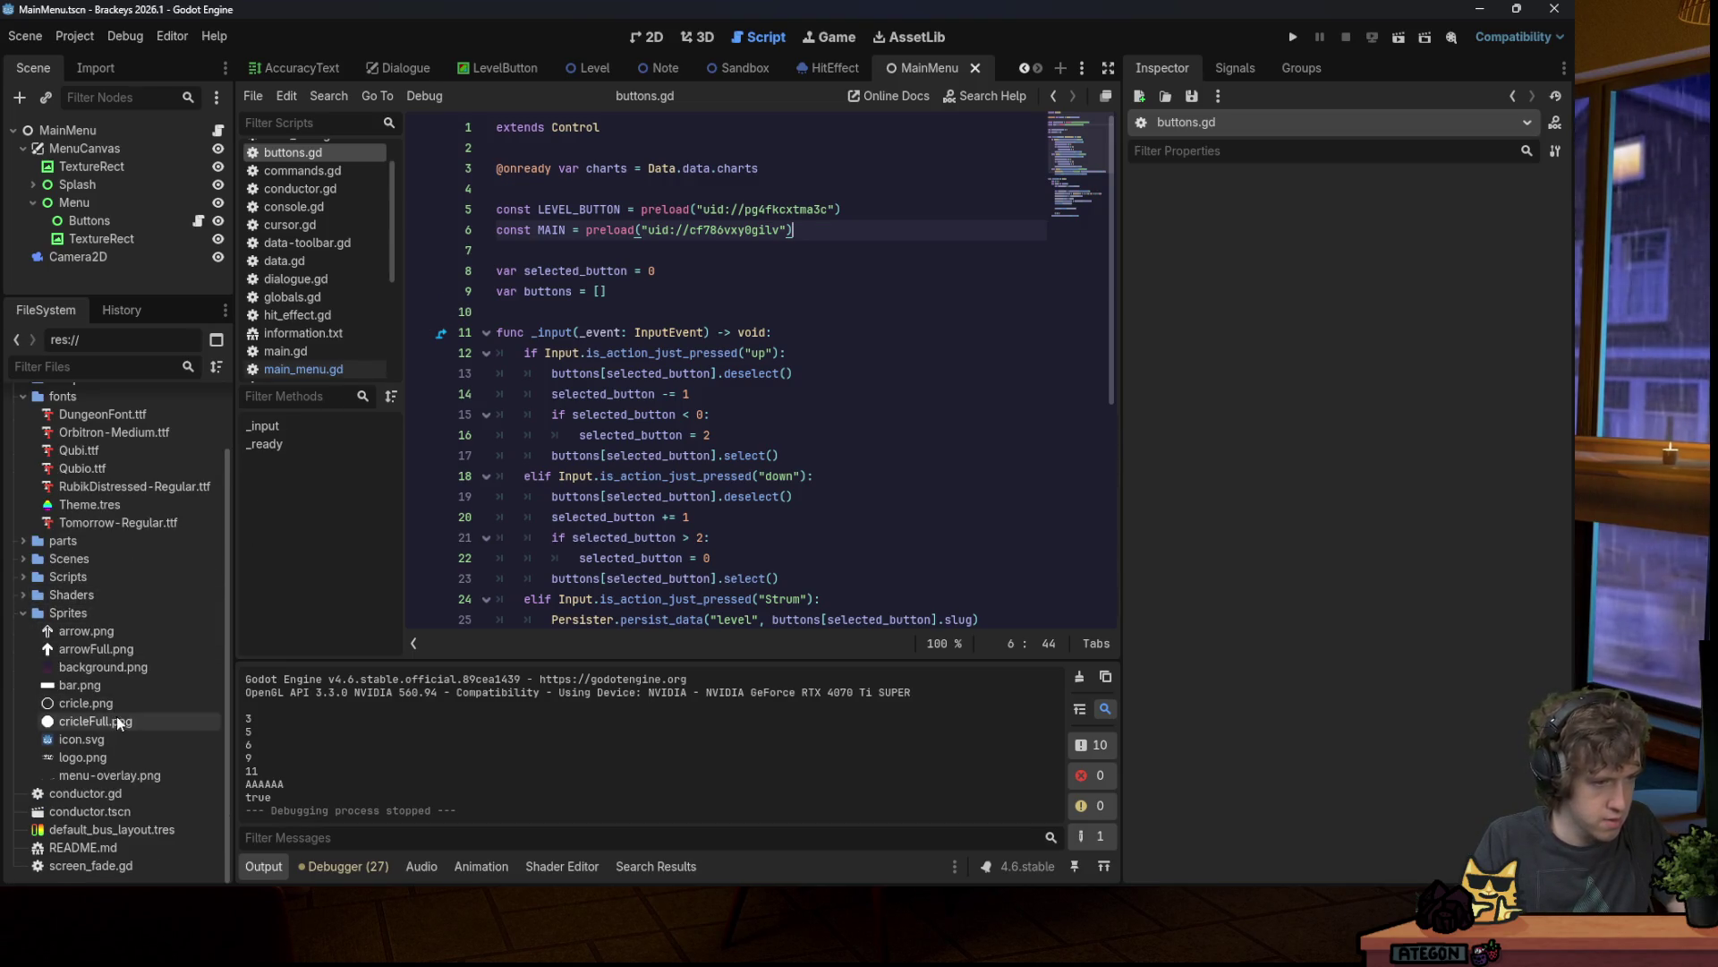
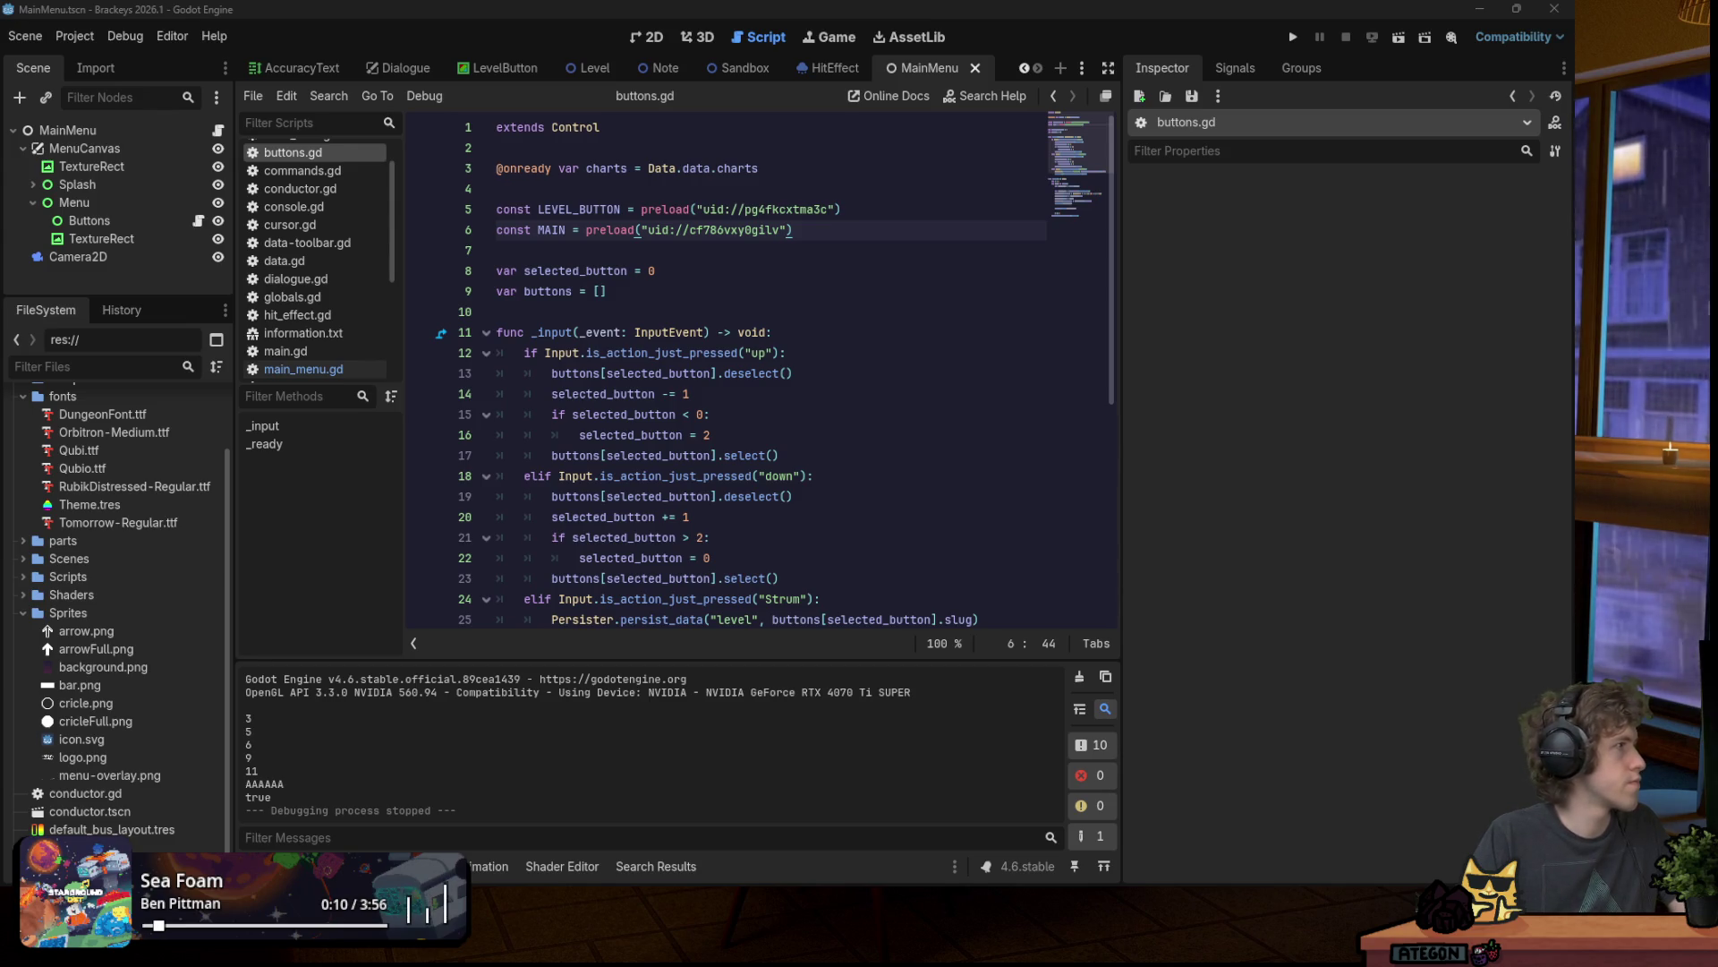
Step: Launch the project from main_menu.gd so the game opens on the Godot splash screen
{"action": "key", "text": "Down"}
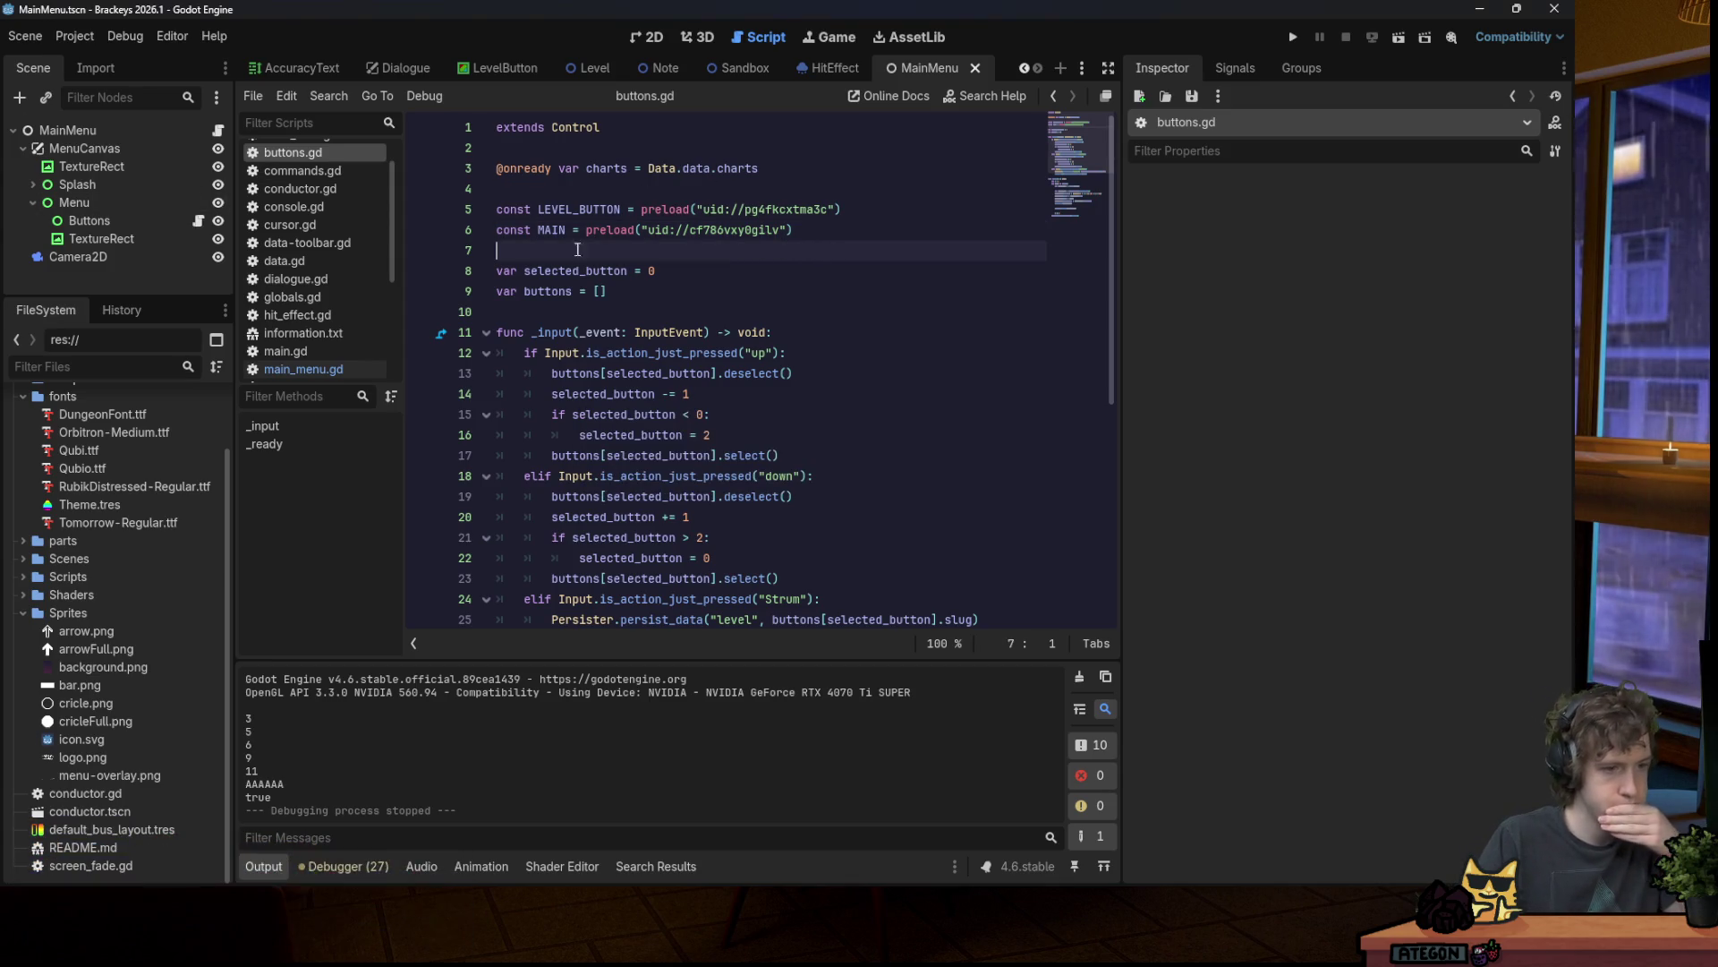
{"action": "scroll", "coordinate": [68, 562], "scroll_direction": "up", "scroll_amount": 3}
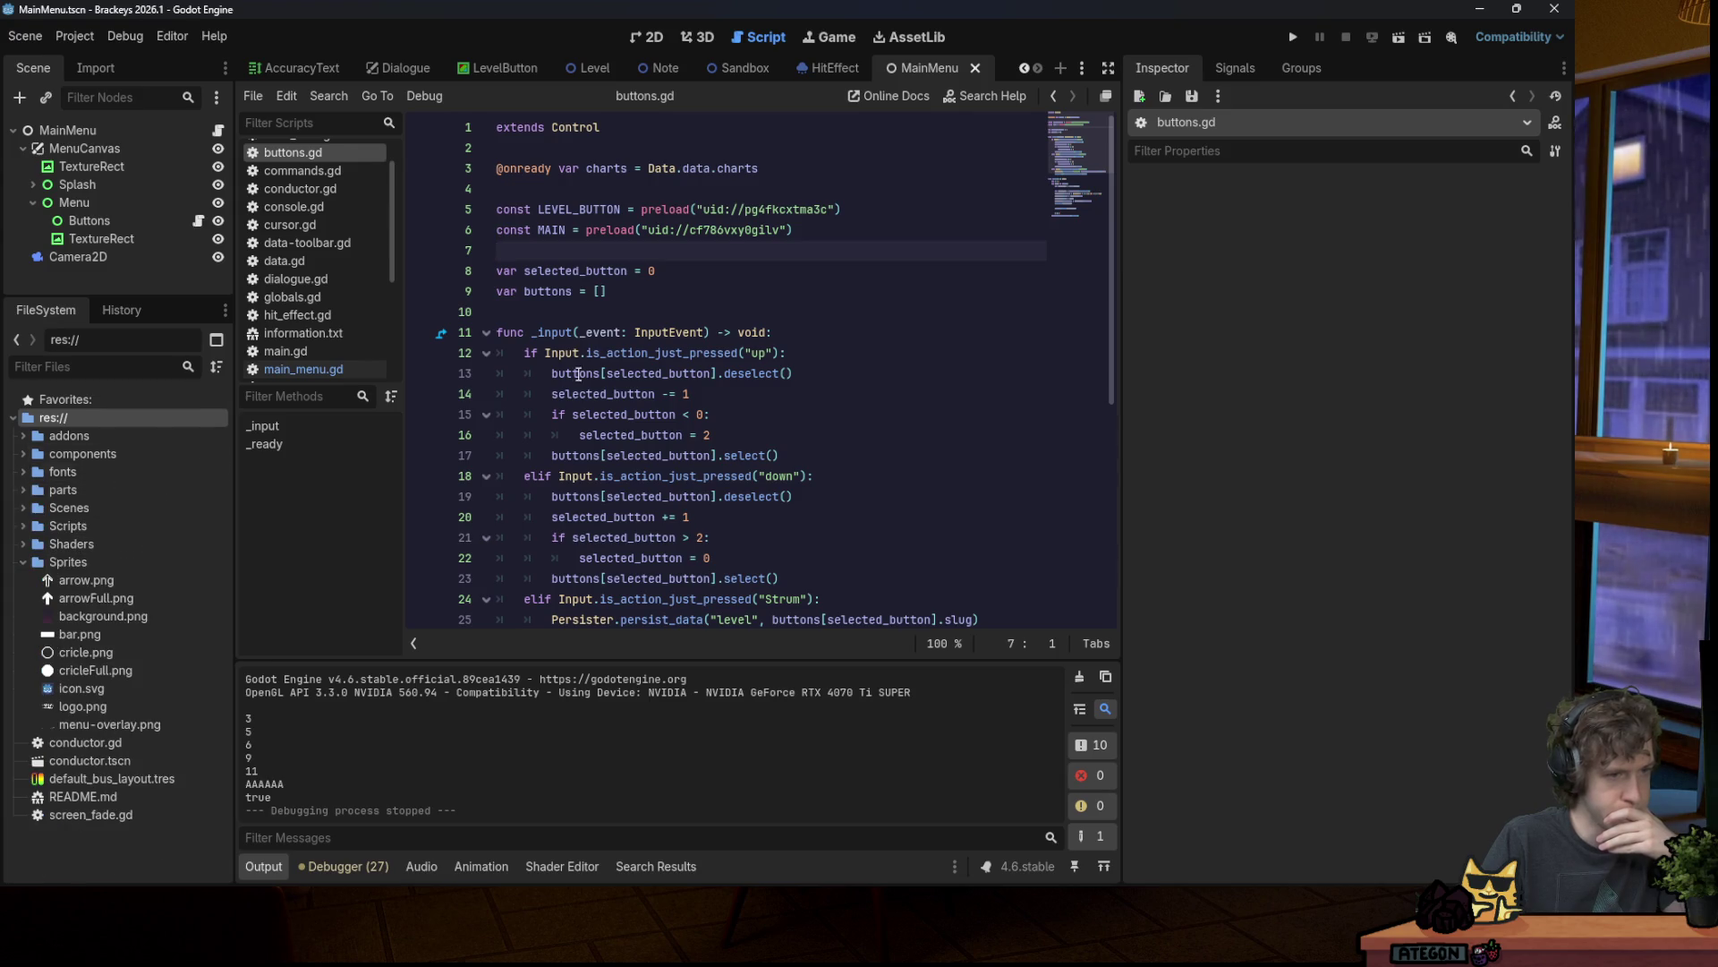
{"action": "left_click", "coordinate": [1293, 37]}
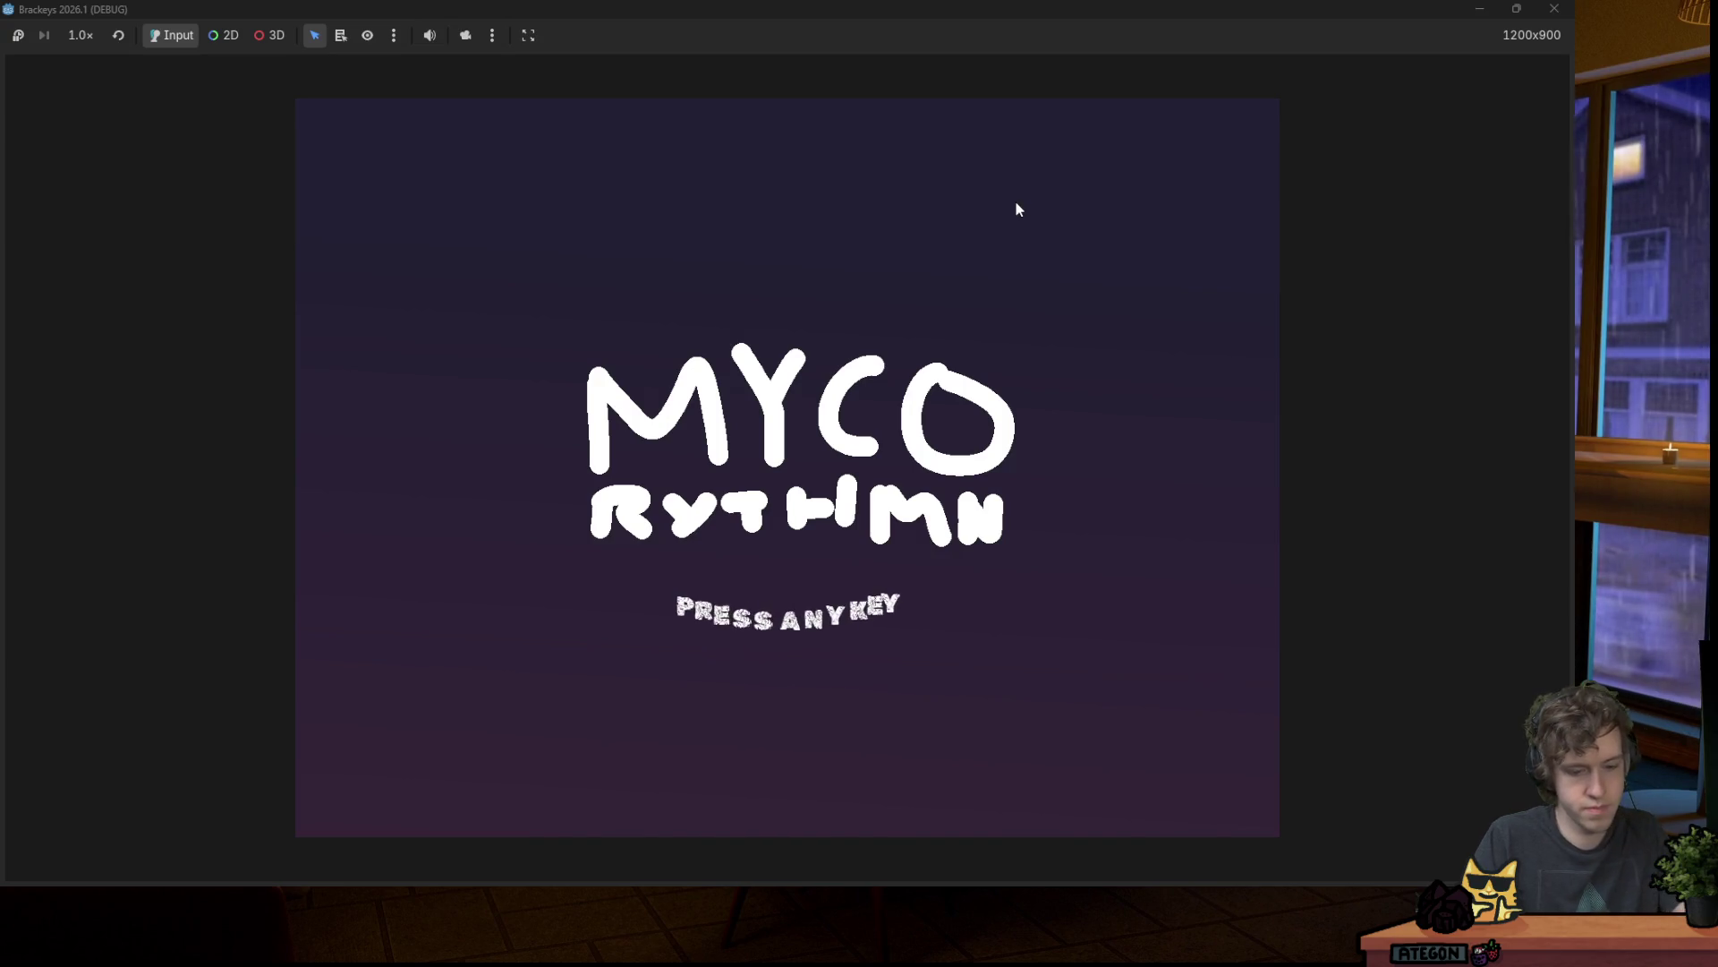
Step: Skip the title, cycle the selection through song1, song2 and song3, then close the game
{"action": "key", "text": "space"}
{"action": "key", "text": "Down"}
{"action": "key", "text": "Up"}
{"action": "key", "text": "Down"}
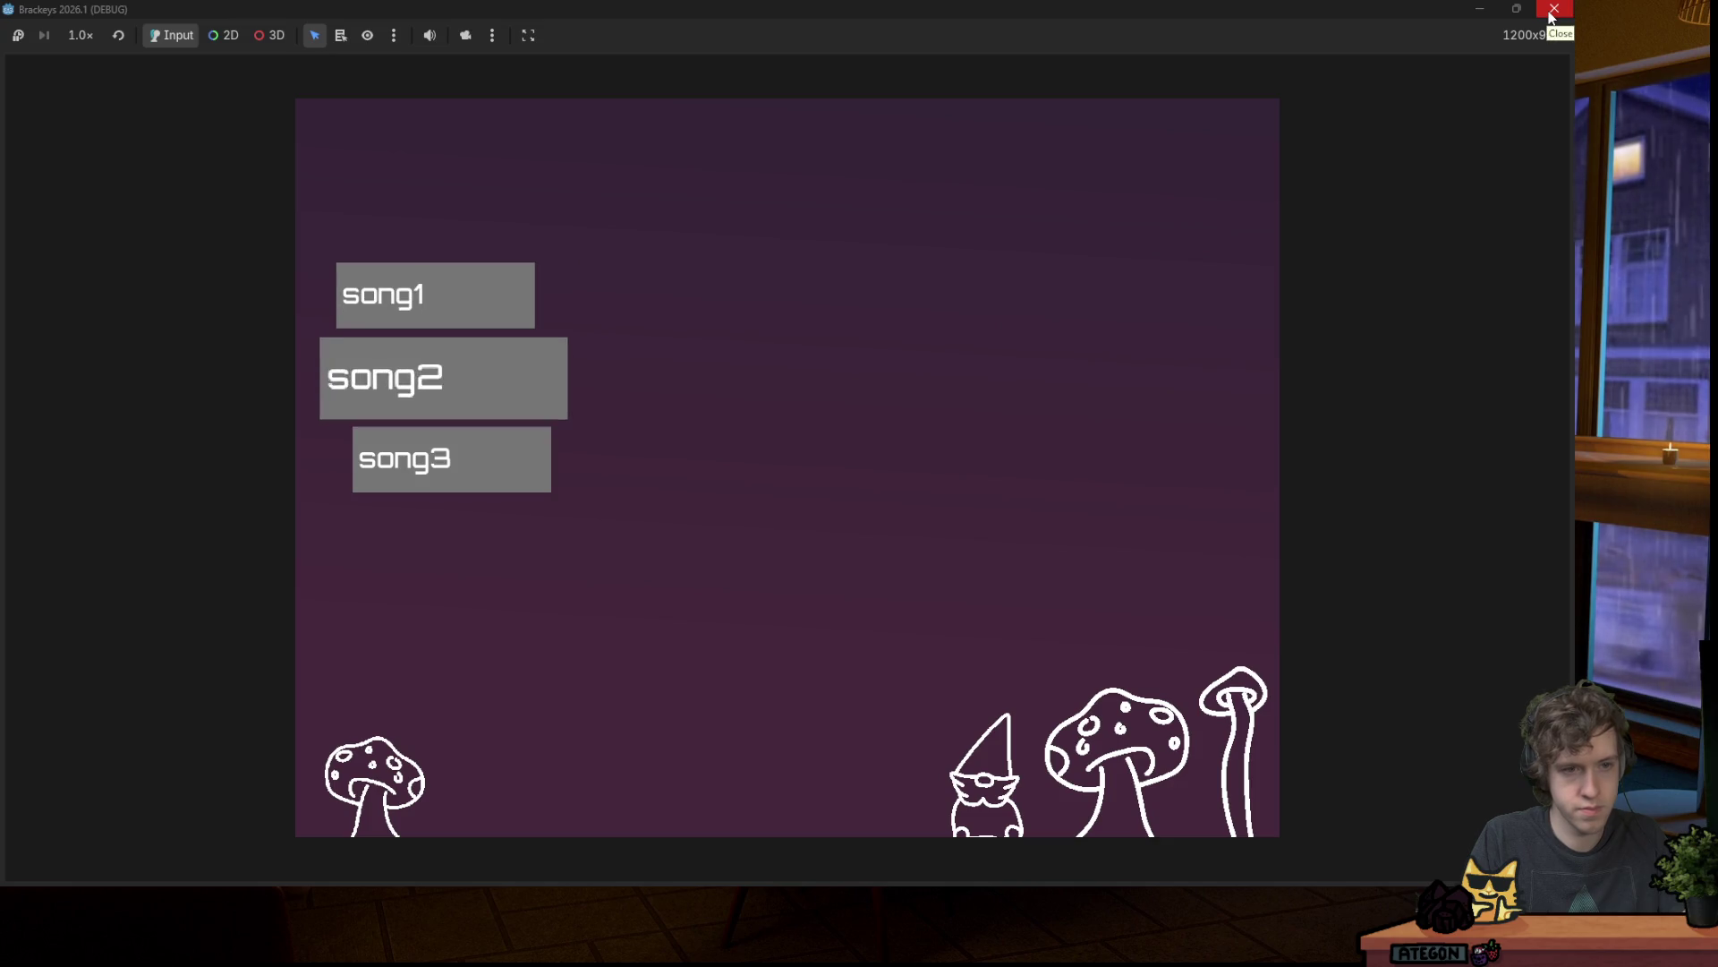
{"action": "key", "text": "Down"}
{"action": "key", "text": "Down"}
{"action": "key", "text": "Up"}
{"action": "key", "text": "Up"}
{"action": "key", "text": "Down"}
{"action": "key", "text": "Down"}
{"action": "key", "text": "Up"}
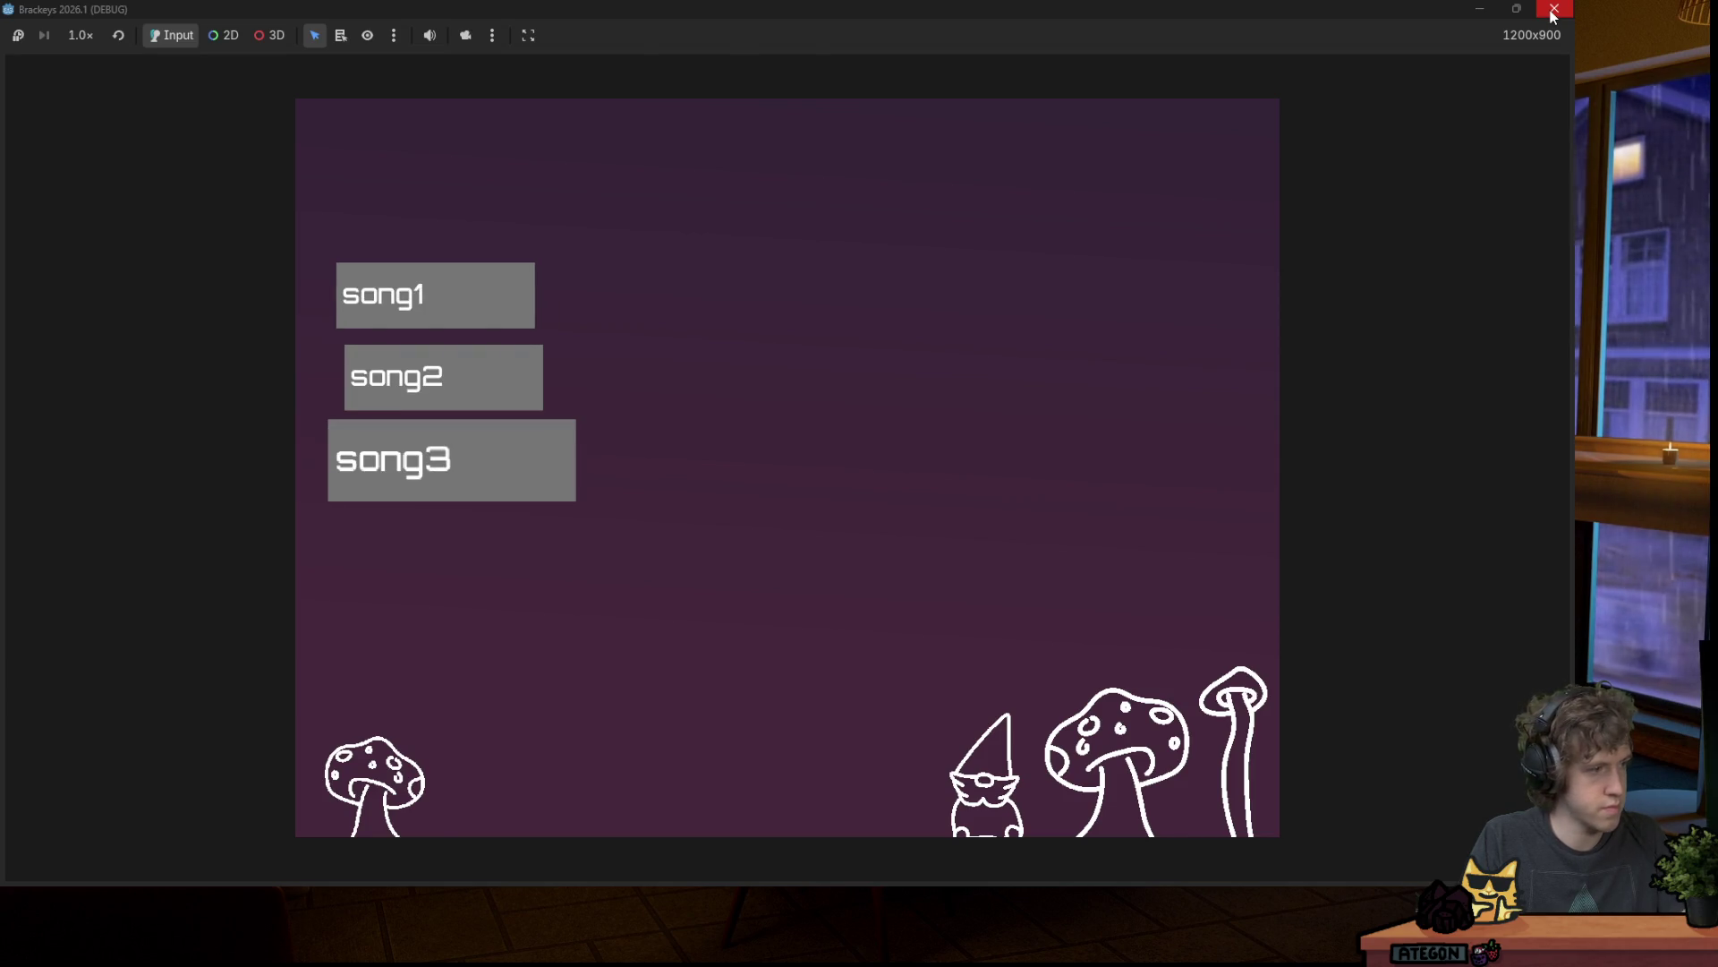
{"action": "left_click", "coordinate": [1554, 11]}
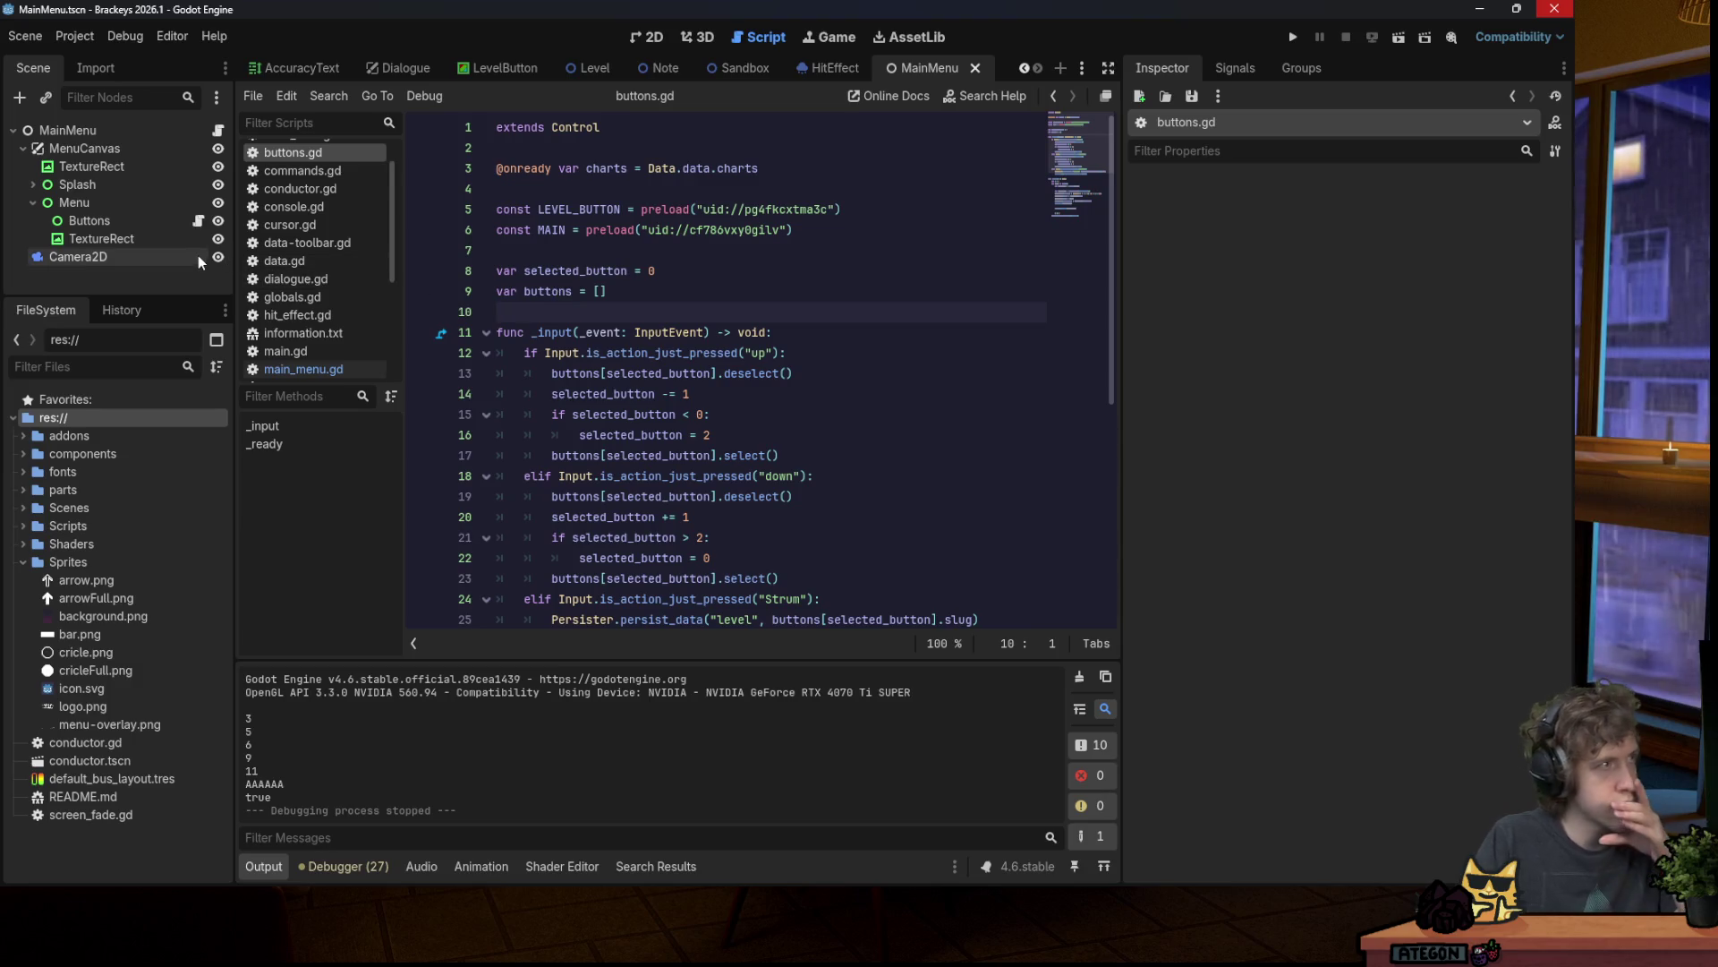
Step: Select the MenuCanvas nodes and bring up the main_menu.gd script
{"action": "left_click", "coordinate": [99, 240]}
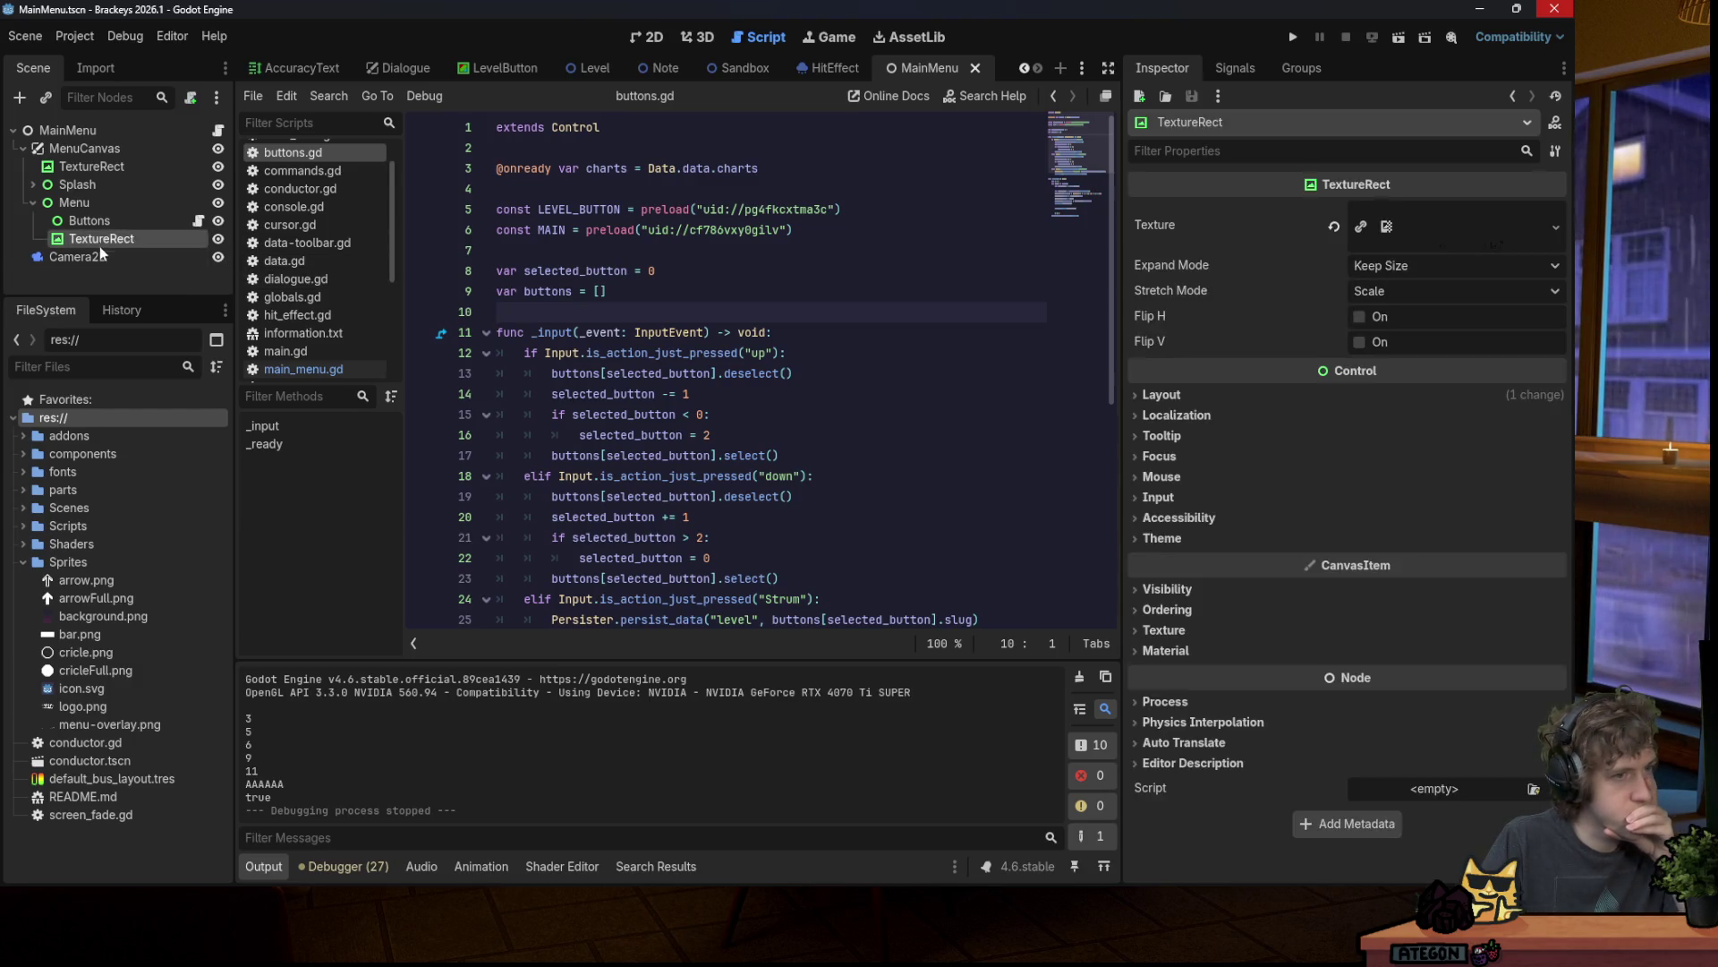
{"action": "key", "text": "Up"}
{"action": "key", "text": "Up"}
{"action": "key", "text": "Up"}
{"action": "left_click", "coordinate": [107, 167]}
{"action": "left_click", "coordinate": [135, 148]}
{"action": "left_click", "coordinate": [218, 130]}
{"action": "left_click", "coordinate": [746, 221]}
{"action": "scroll", "coordinate": [1070, 184], "scroll_direction": "down", "scroll_amount": 1}
Step: Rename the TextureRect under Menu to MenuOverlay
{"action": "left_click", "coordinate": [105, 238]}
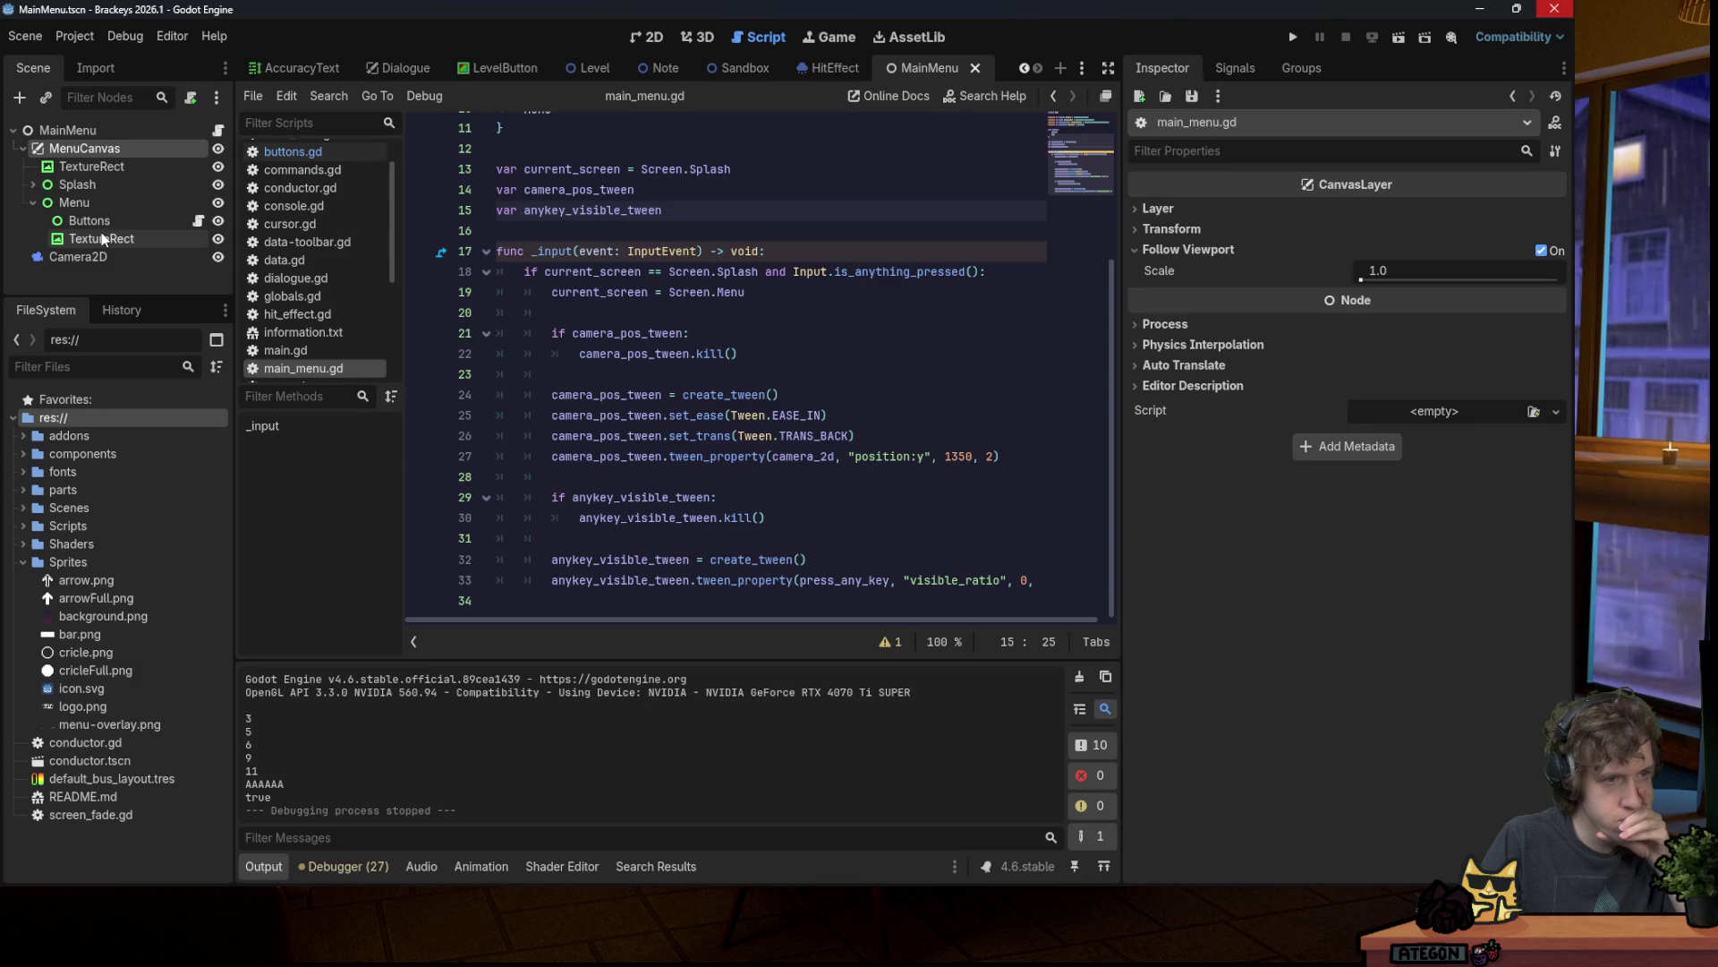
{"action": "left_click", "coordinate": [106, 238]}
{"action": "key", "text": "End"}
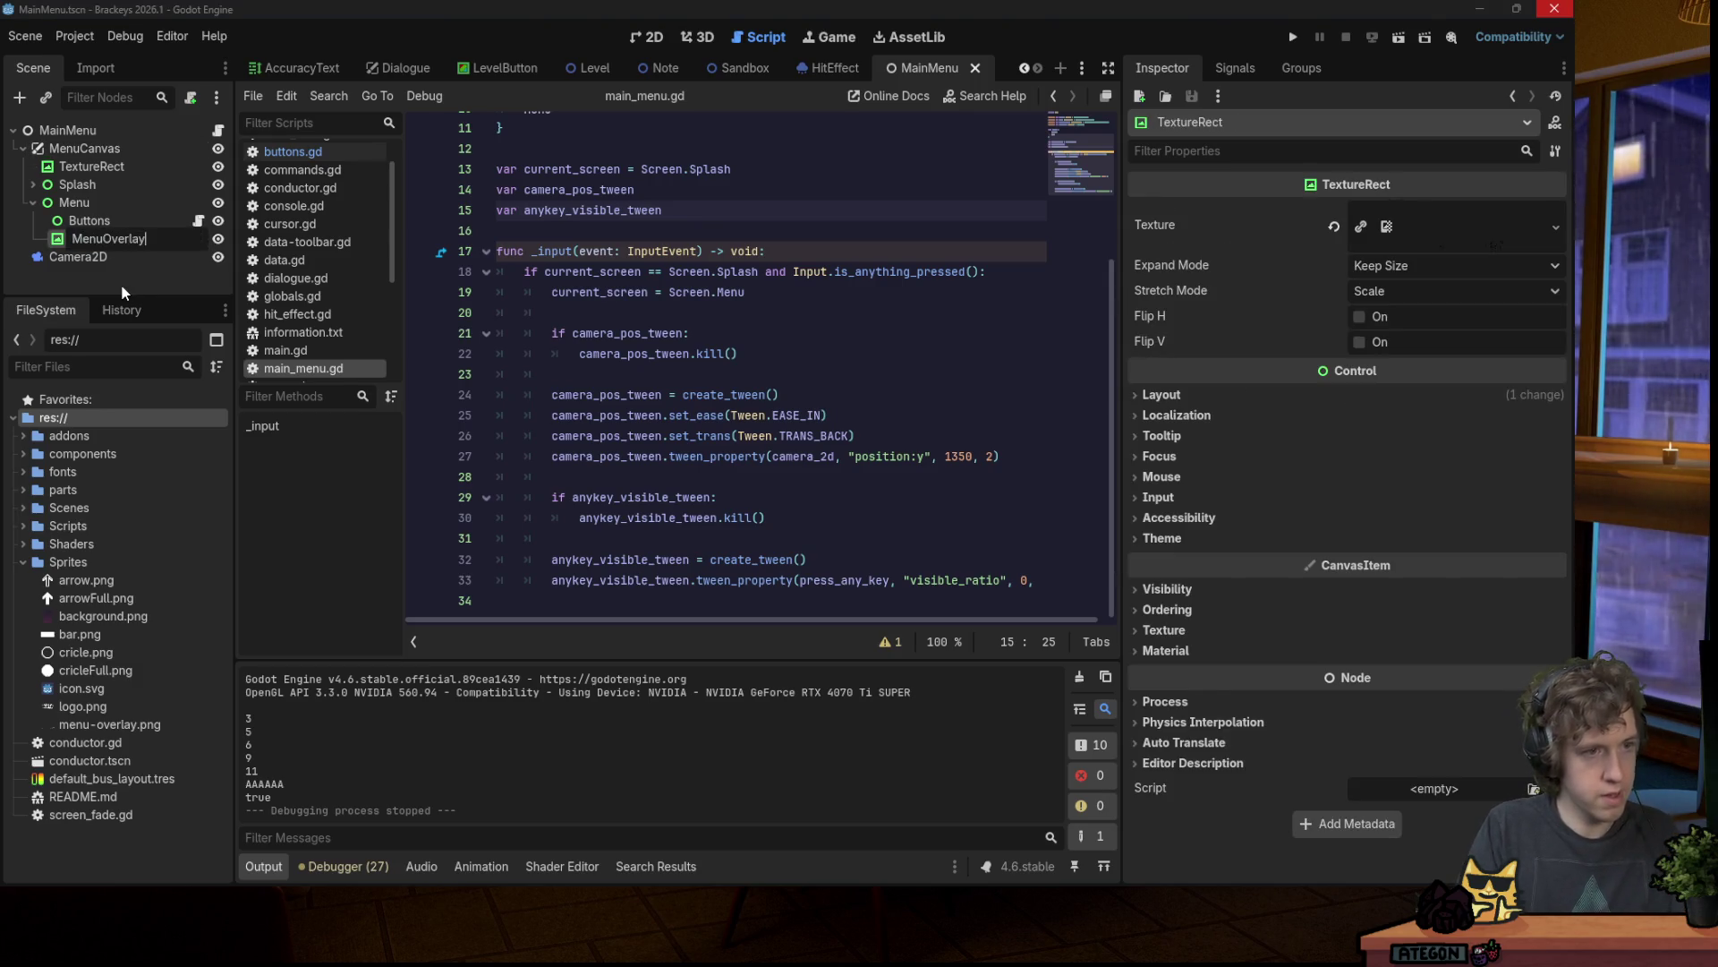
{"action": "key", "text": "Return"}
{"action": "scroll", "coordinate": [626, 358], "scroll_direction": "up", "scroll_amount": 4}
{"action": "scroll", "coordinate": [314, 224], "scroll_direction": "up", "scroll_amount": 2}
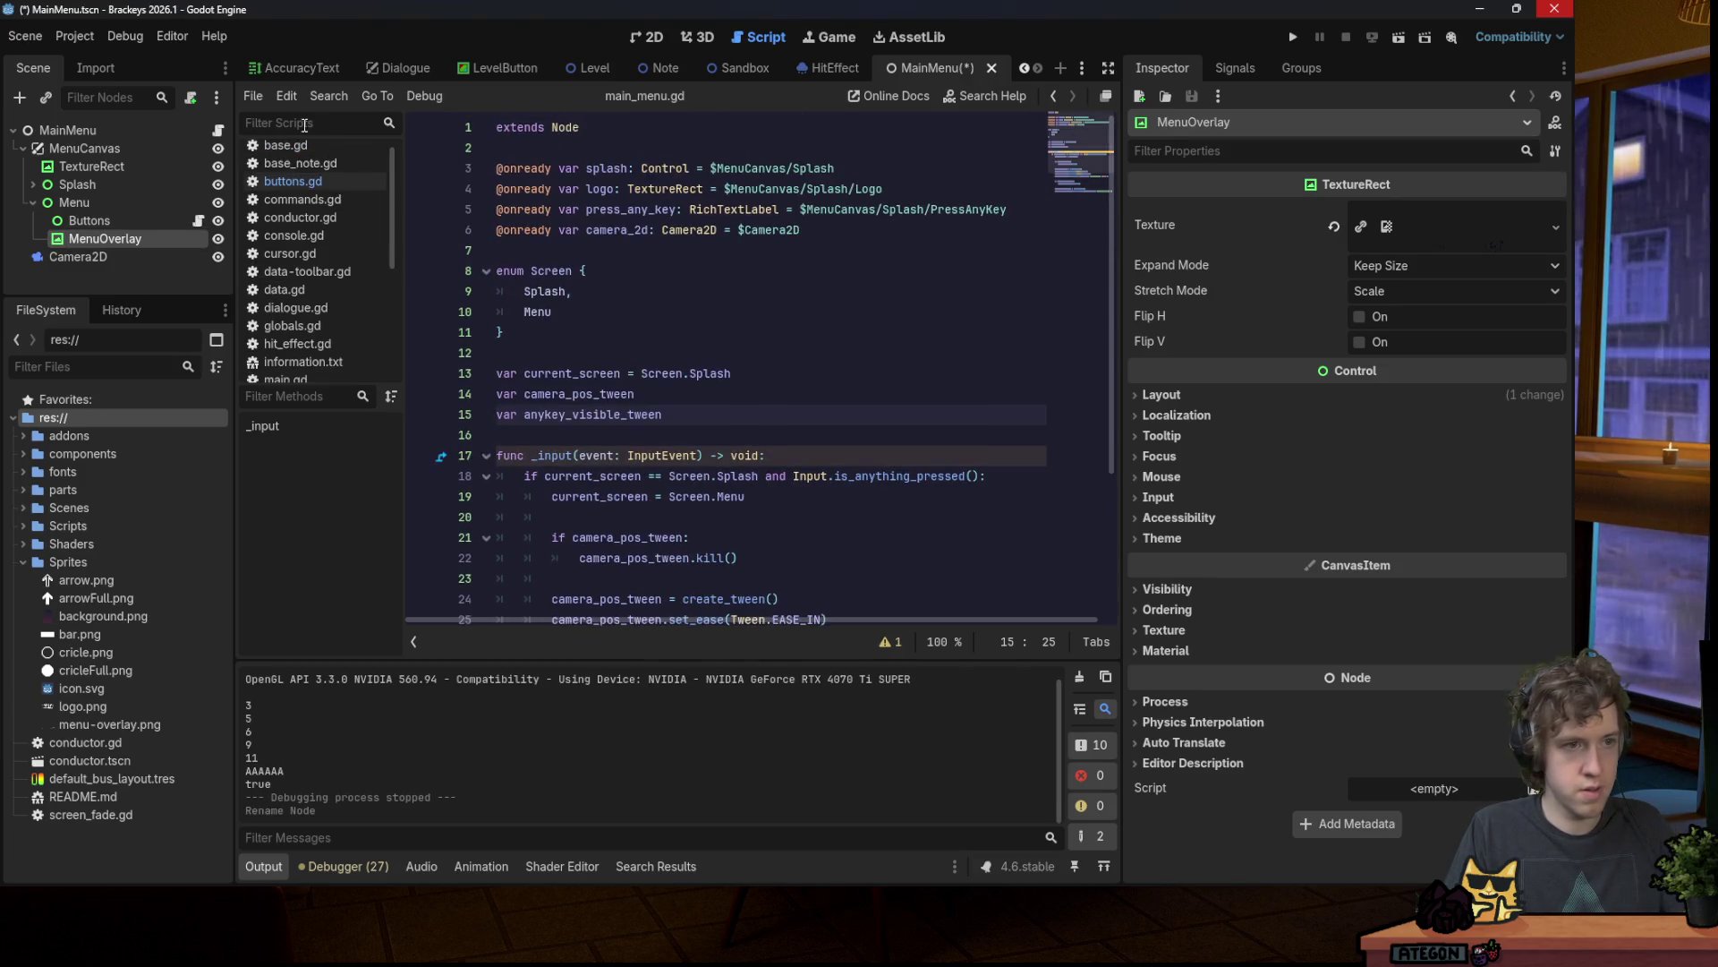
{"action": "left_click", "coordinate": [188, 130]}
{"action": "left_click_drag", "start_coordinate": [116, 240], "coordinate": [650, 252]}
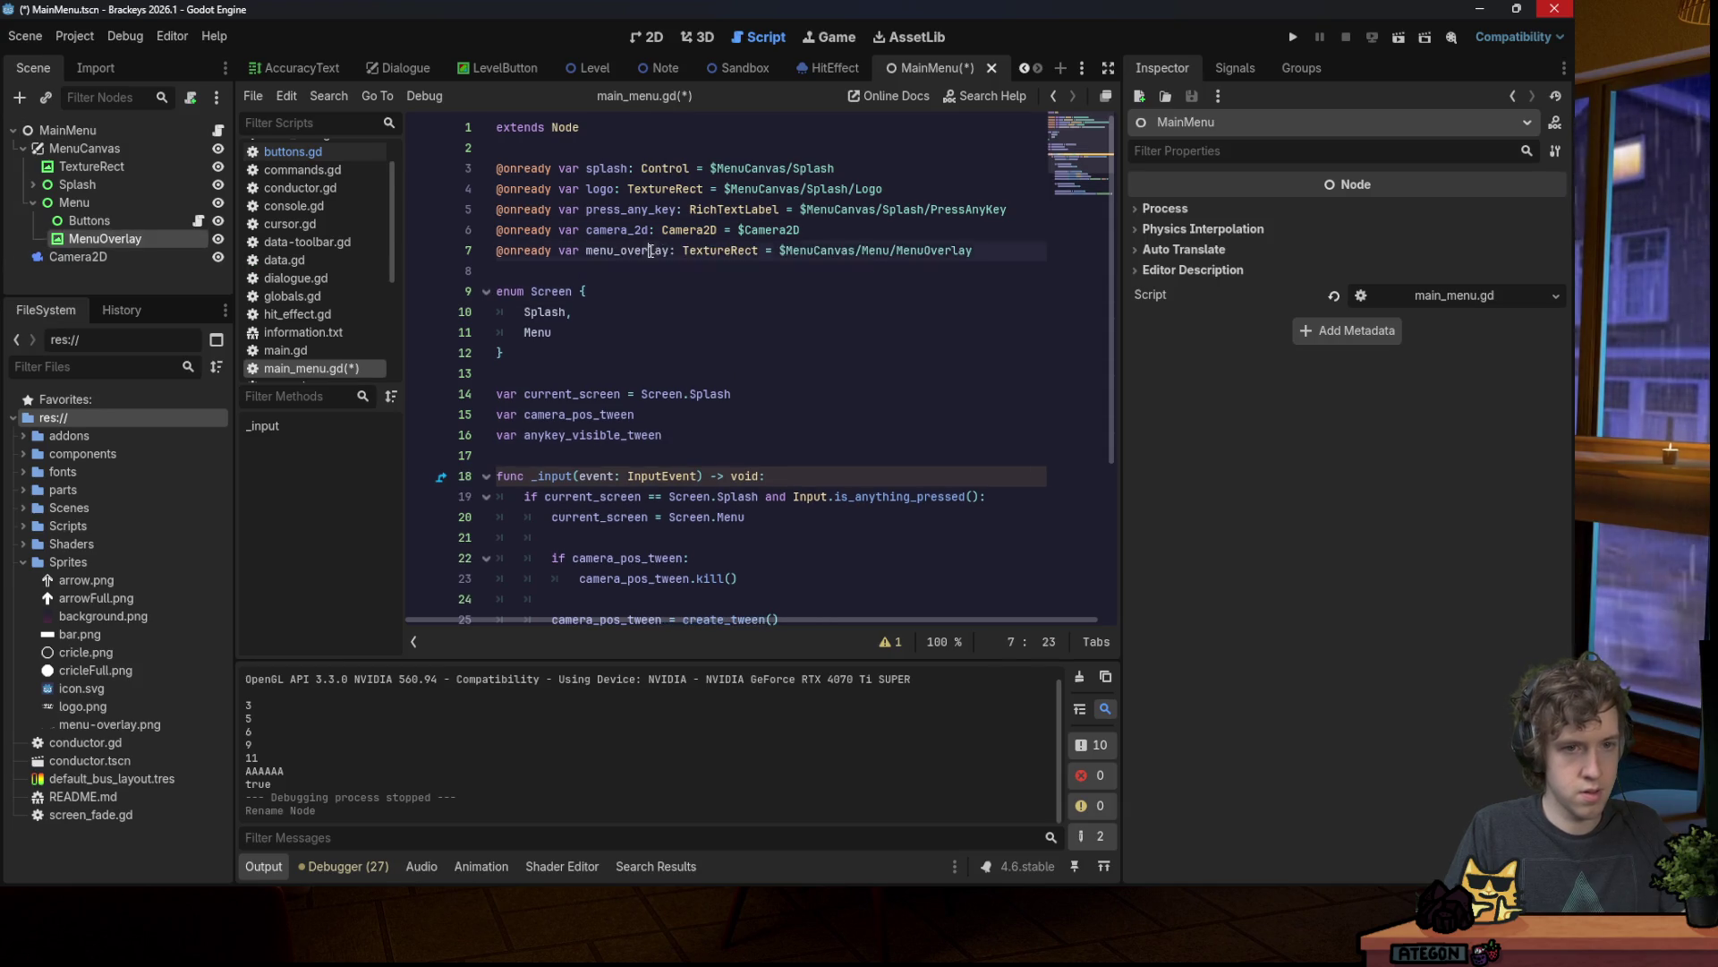
{"action": "double_click", "coordinate": [650, 251]}
{"action": "key", "text": "ctrl+s"}
{"action": "scroll", "coordinate": [688, 284], "scroll_direction": "down", "scroll_amount": 4}
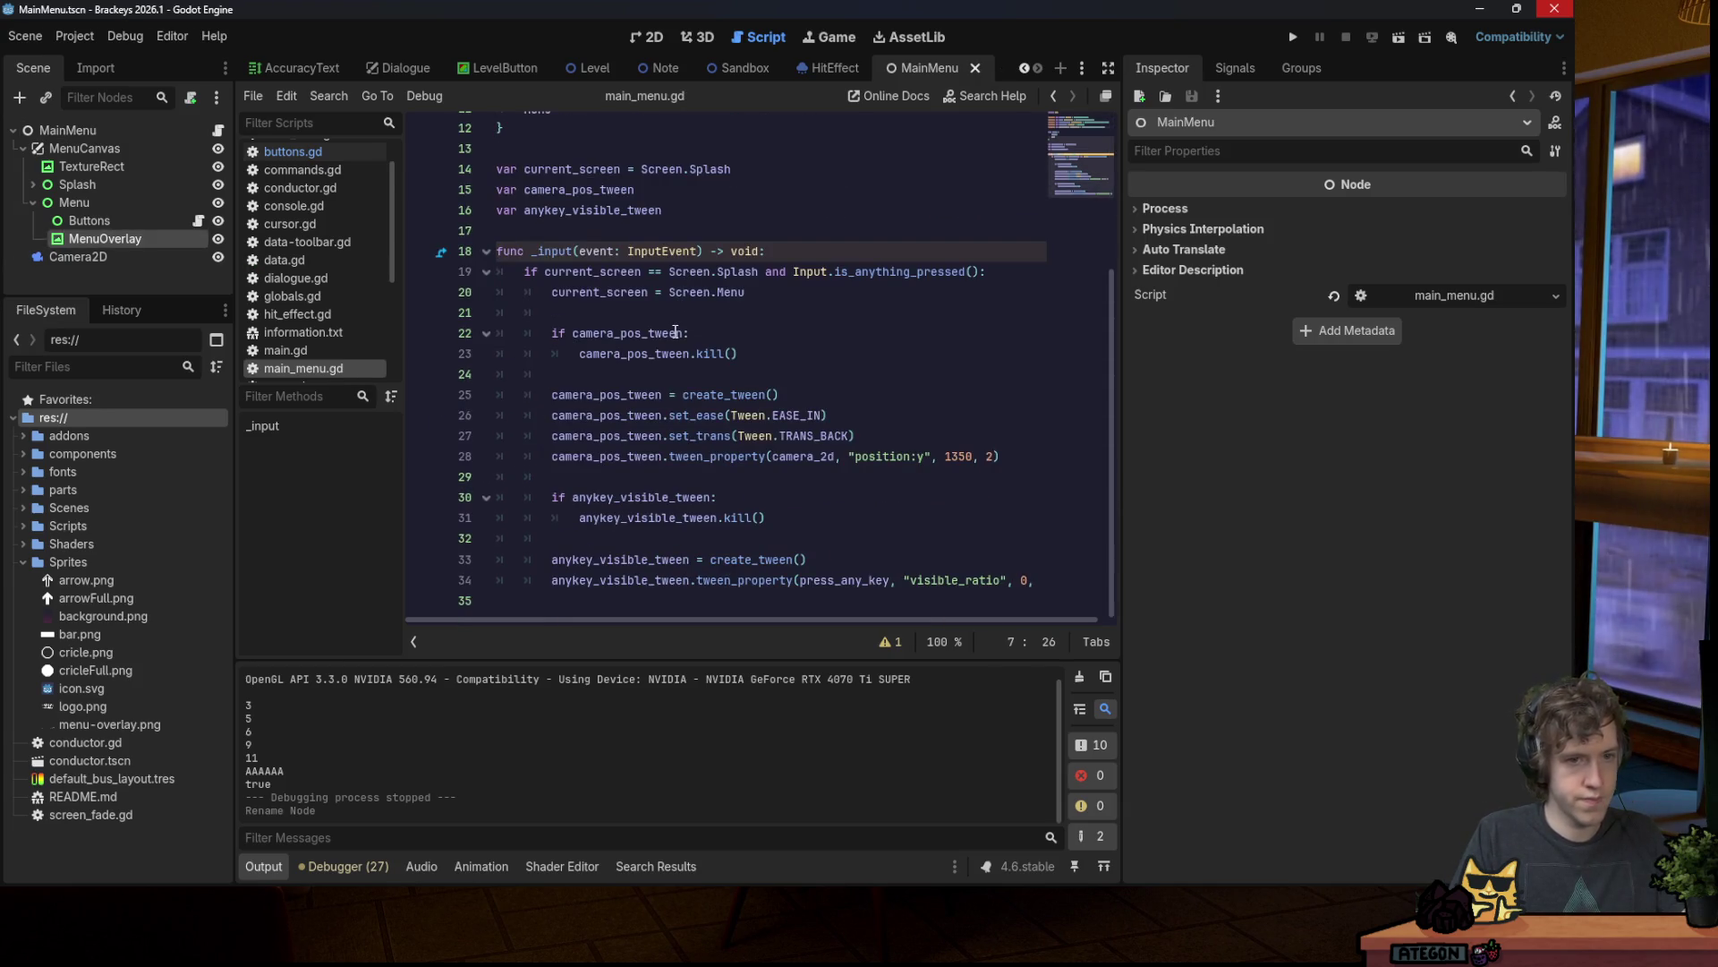
{"action": "left_click", "coordinate": [904, 600]}
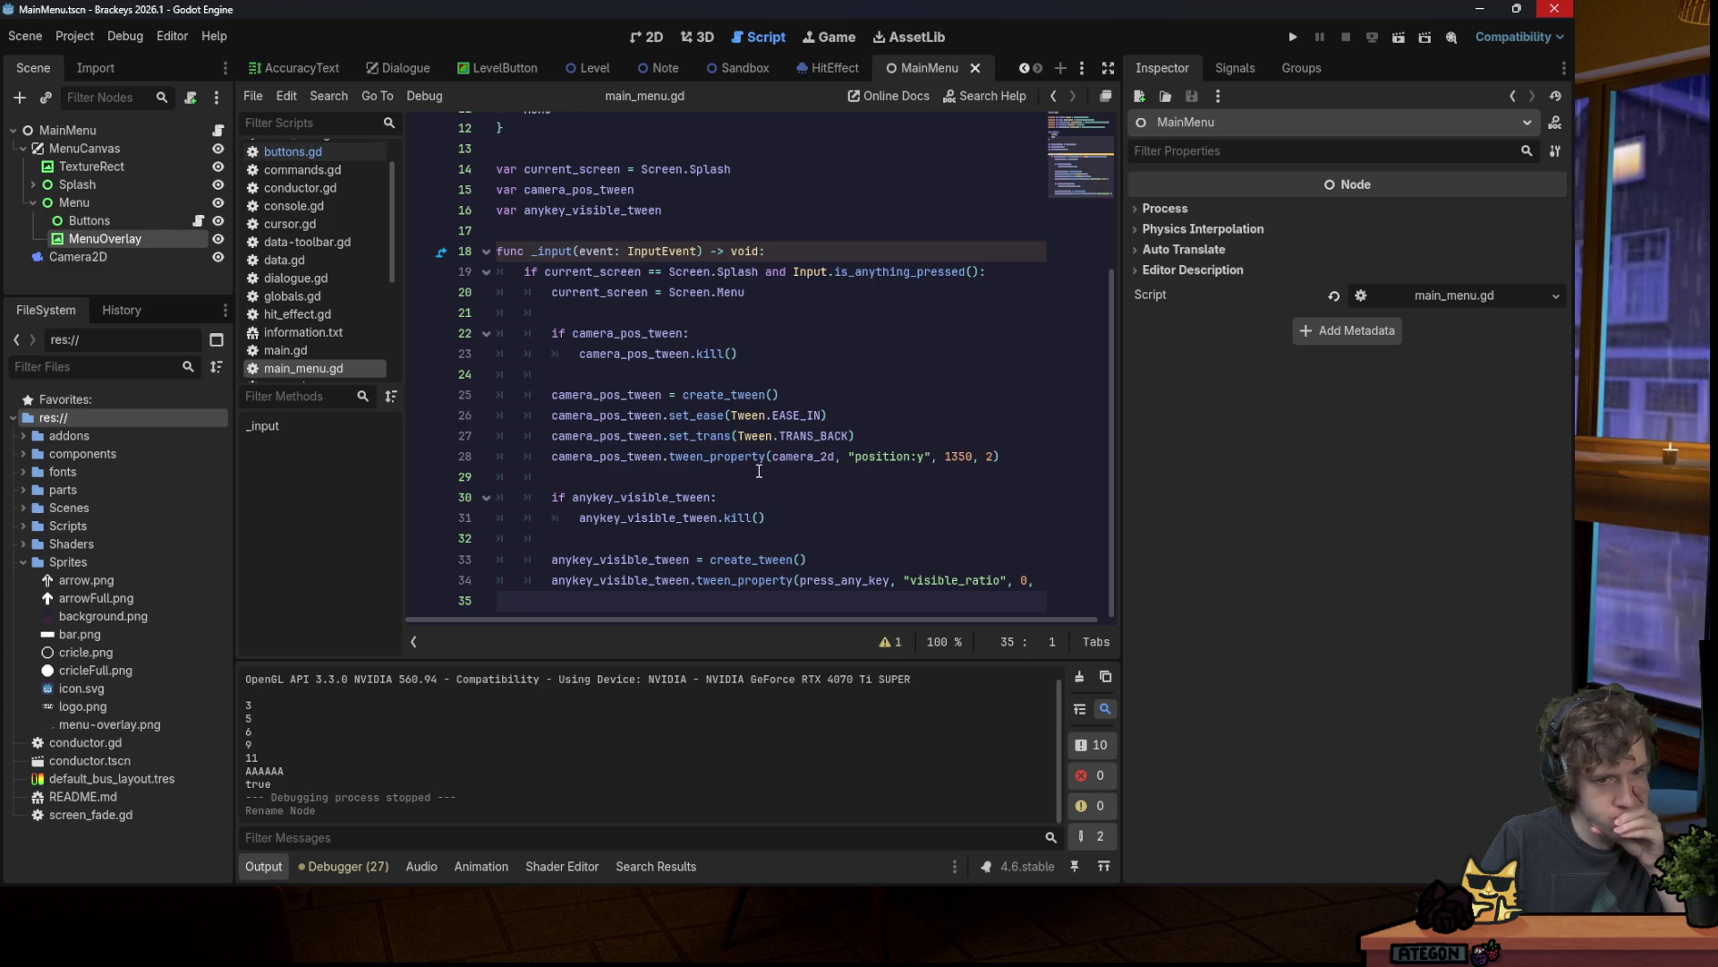
{"action": "scroll", "coordinate": [748, 430], "scroll_direction": "up", "scroll_amount": 1}
Step: Declare a new variable menu_overlay_tween below line 16
{"action": "left_click", "coordinate": [703, 273]}
{"action": "key", "text": "Return"}
{"action": "type", "text": "var meu"}
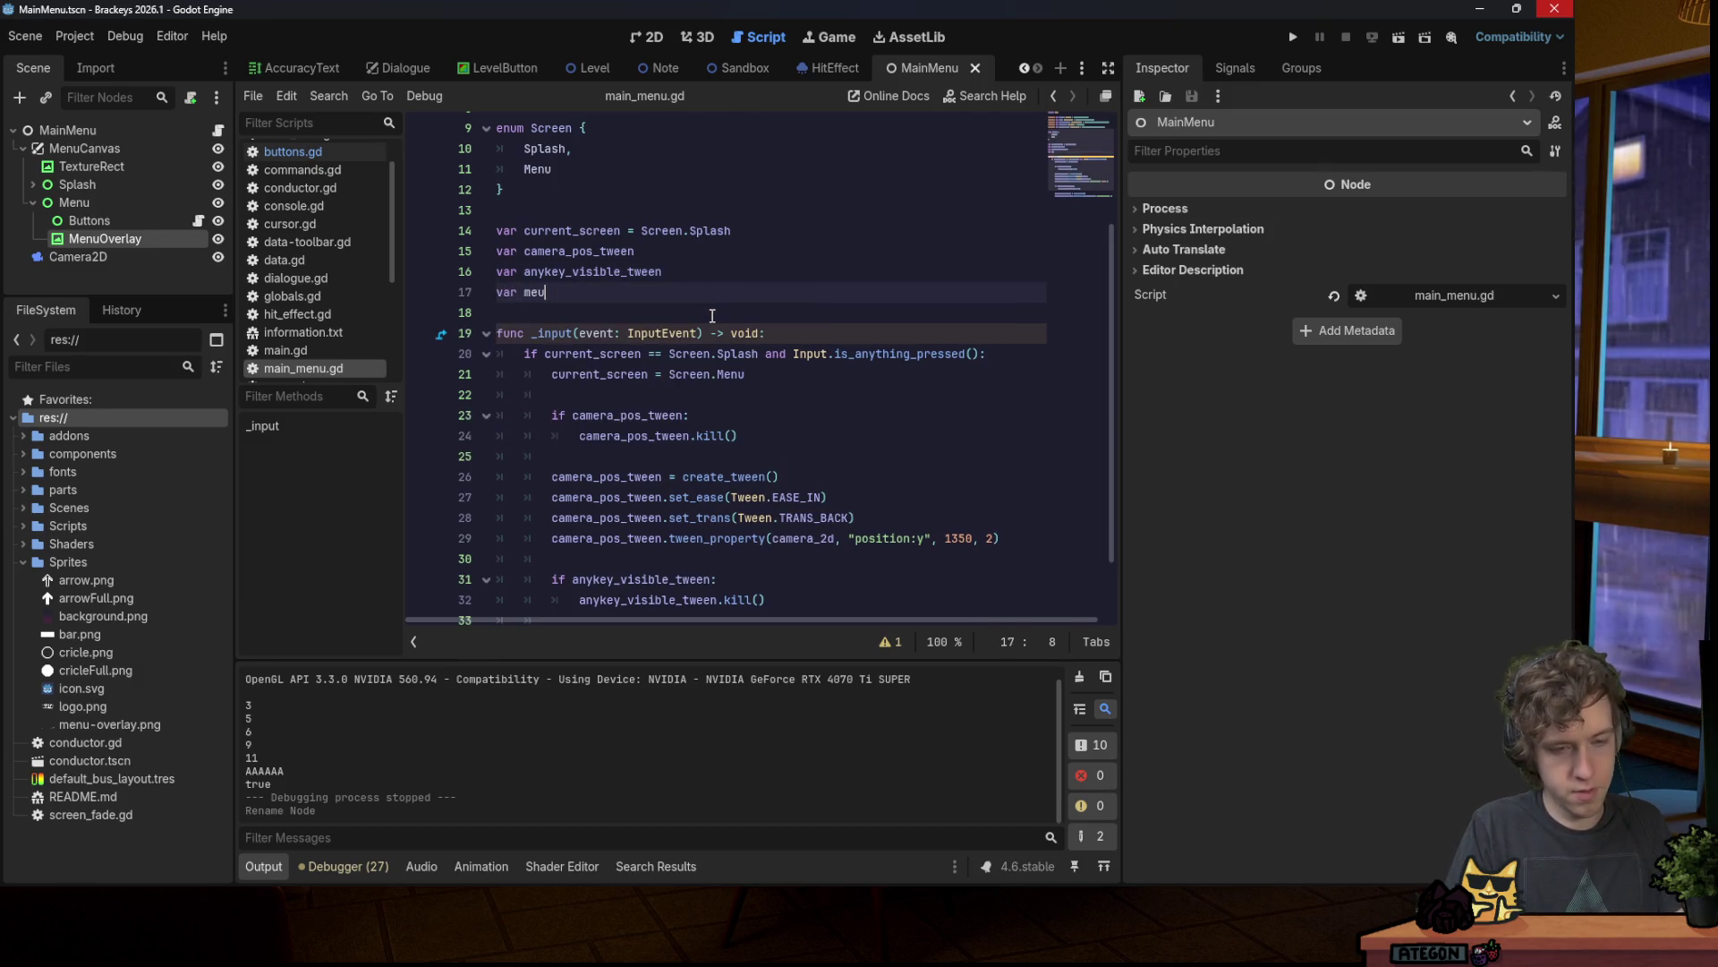
{"action": "key", "text": "BackSpace"}
{"action": "type", "text": "nu_ove"}
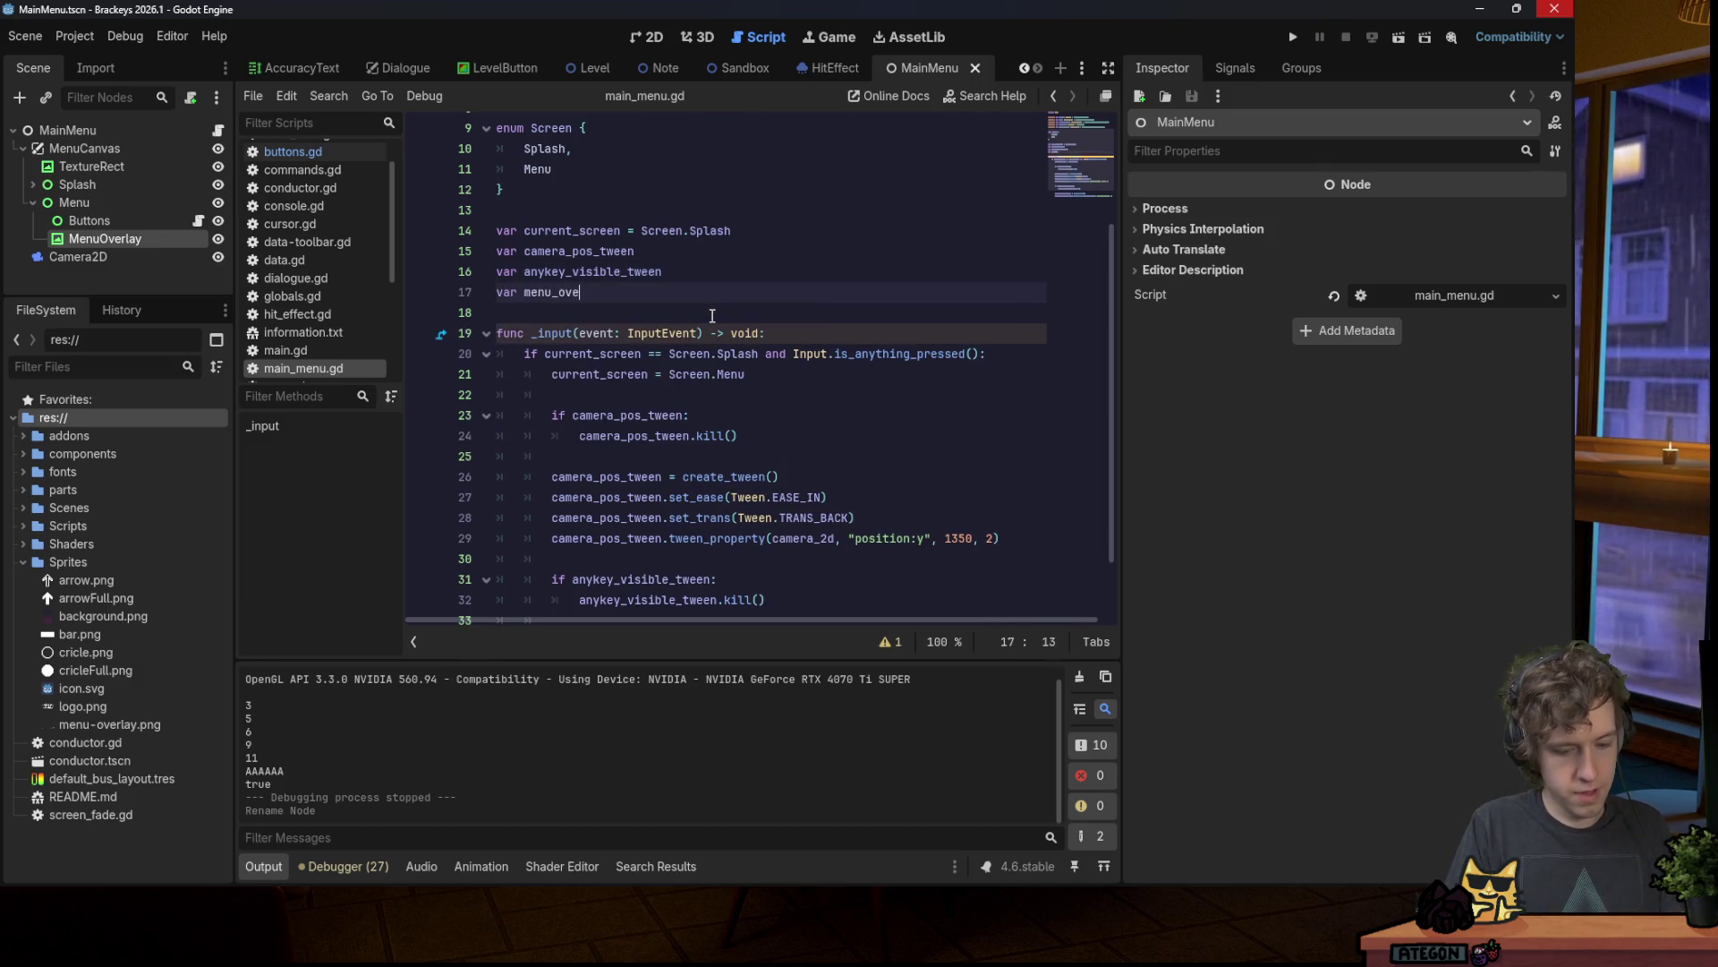
{"action": "type", "text": "rlay_tween"}
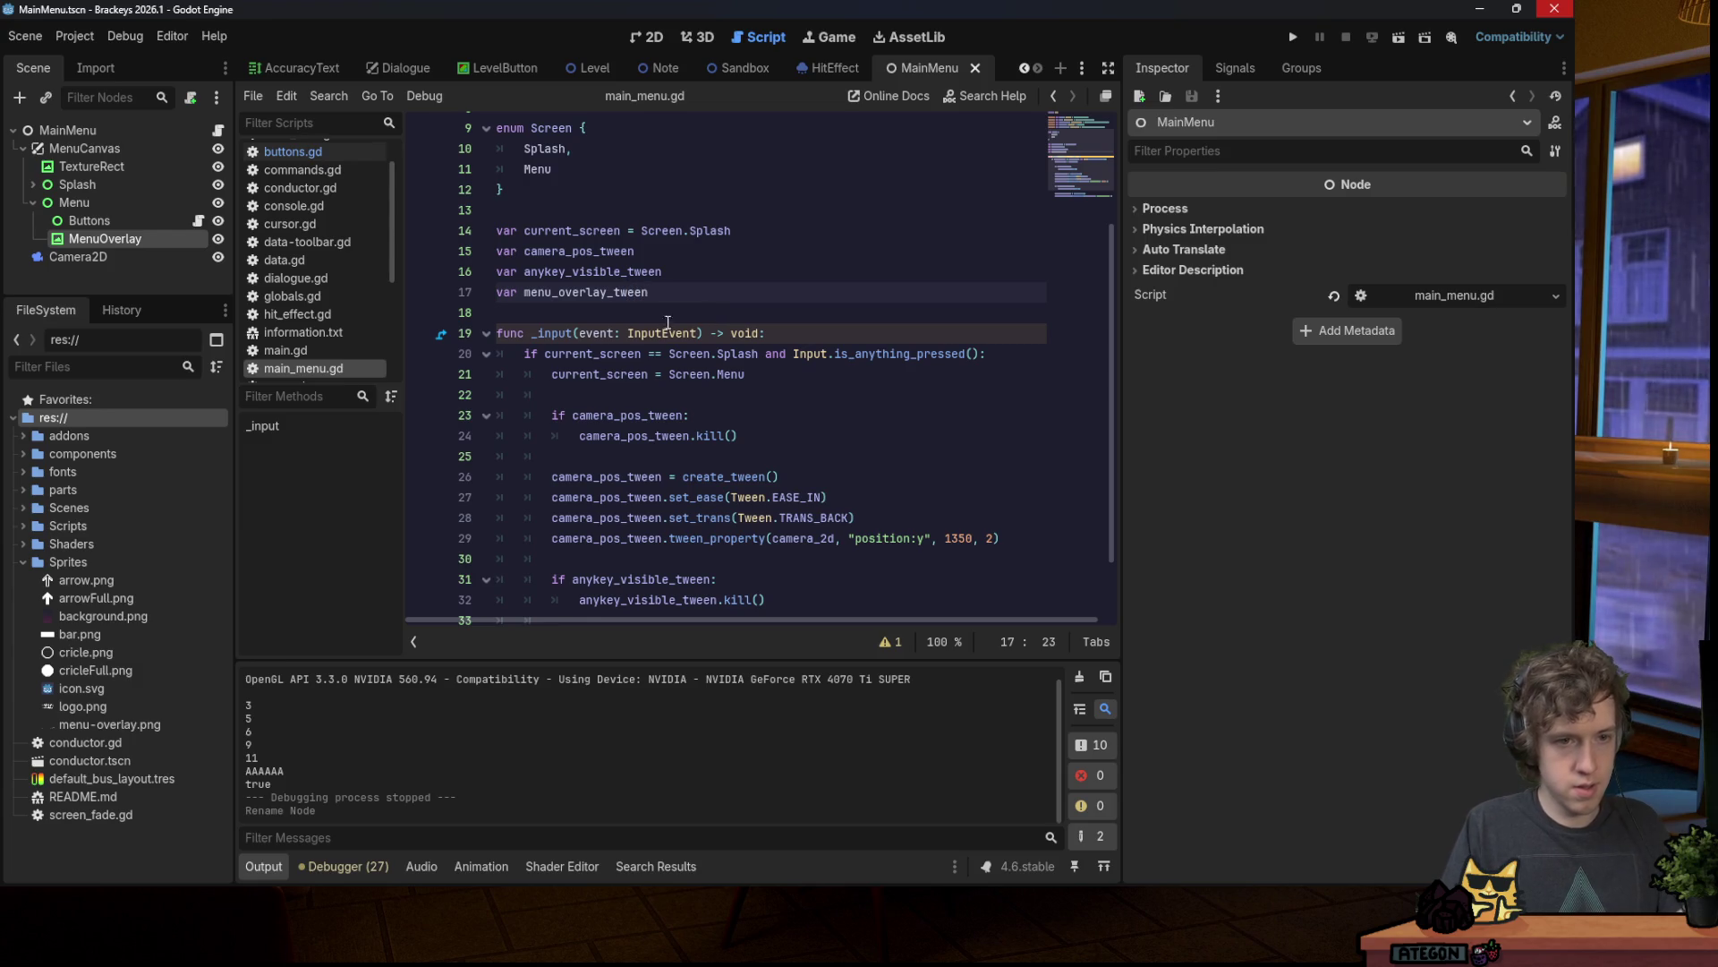
{"action": "scroll", "coordinate": [748, 354], "scroll_direction": "down", "scroll_amount": 2}
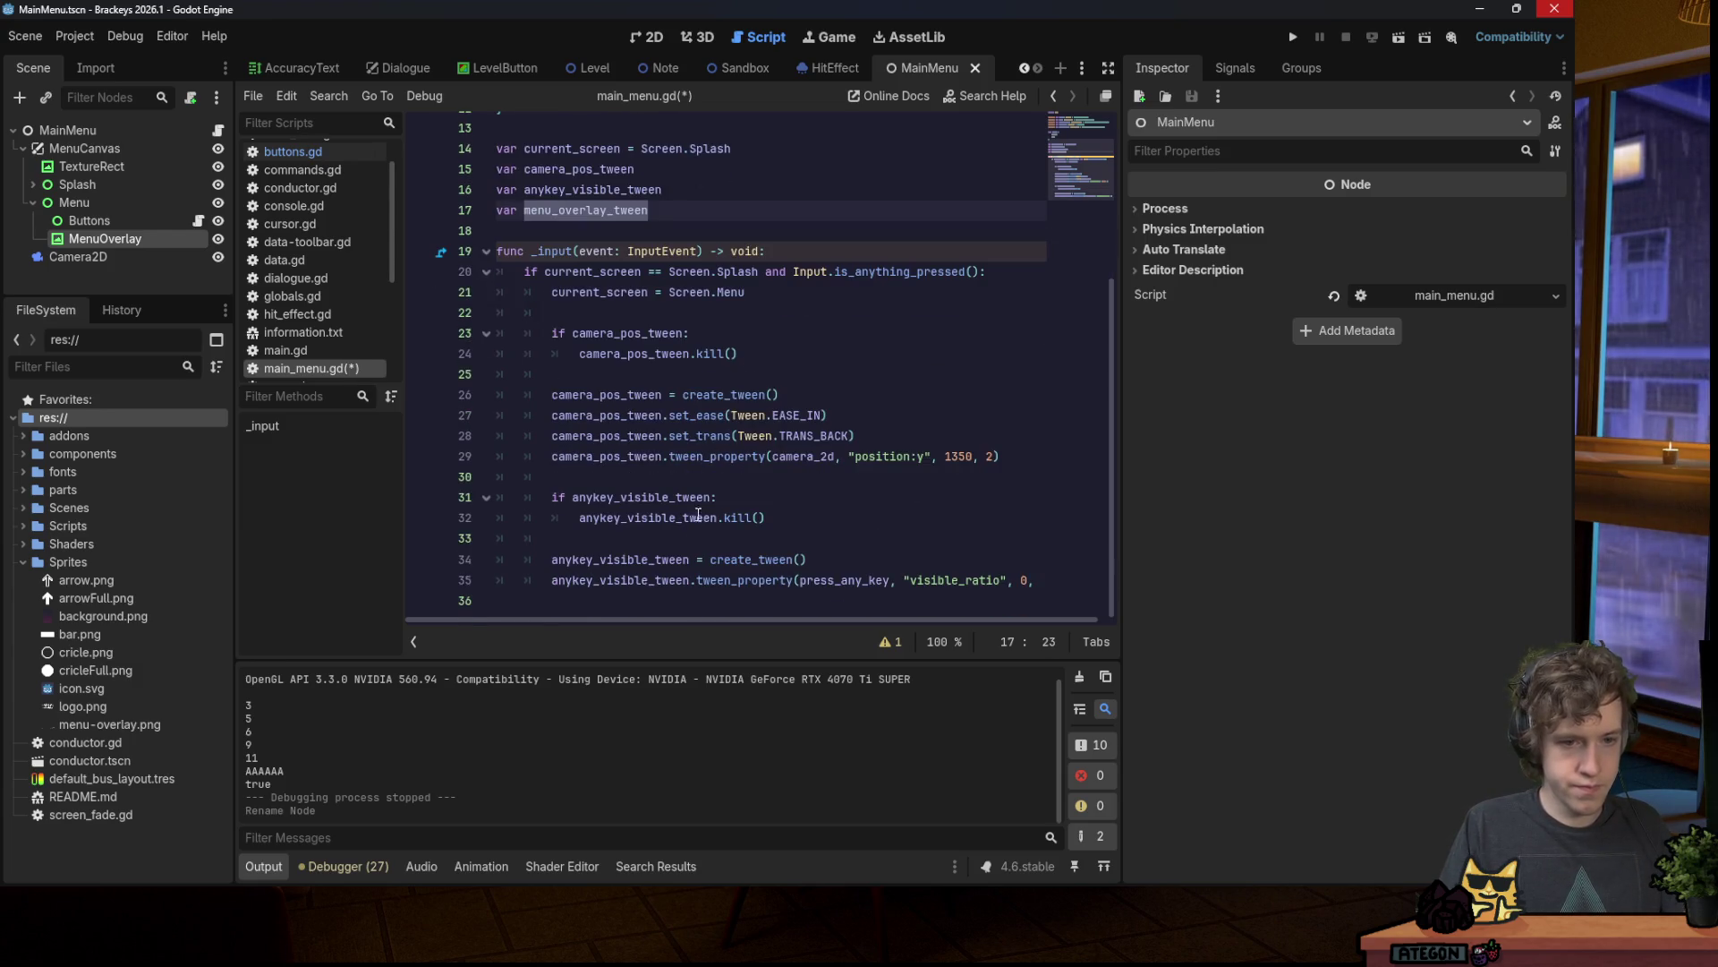
Step: In _input, kill menu_overlay_tween if it exists, then assign it create_tween()
{"action": "left_click", "coordinate": [689, 601]}
{"action": "key", "text": "Return"}
{"action": "type", "text": "if menu_overlay_tween:"}
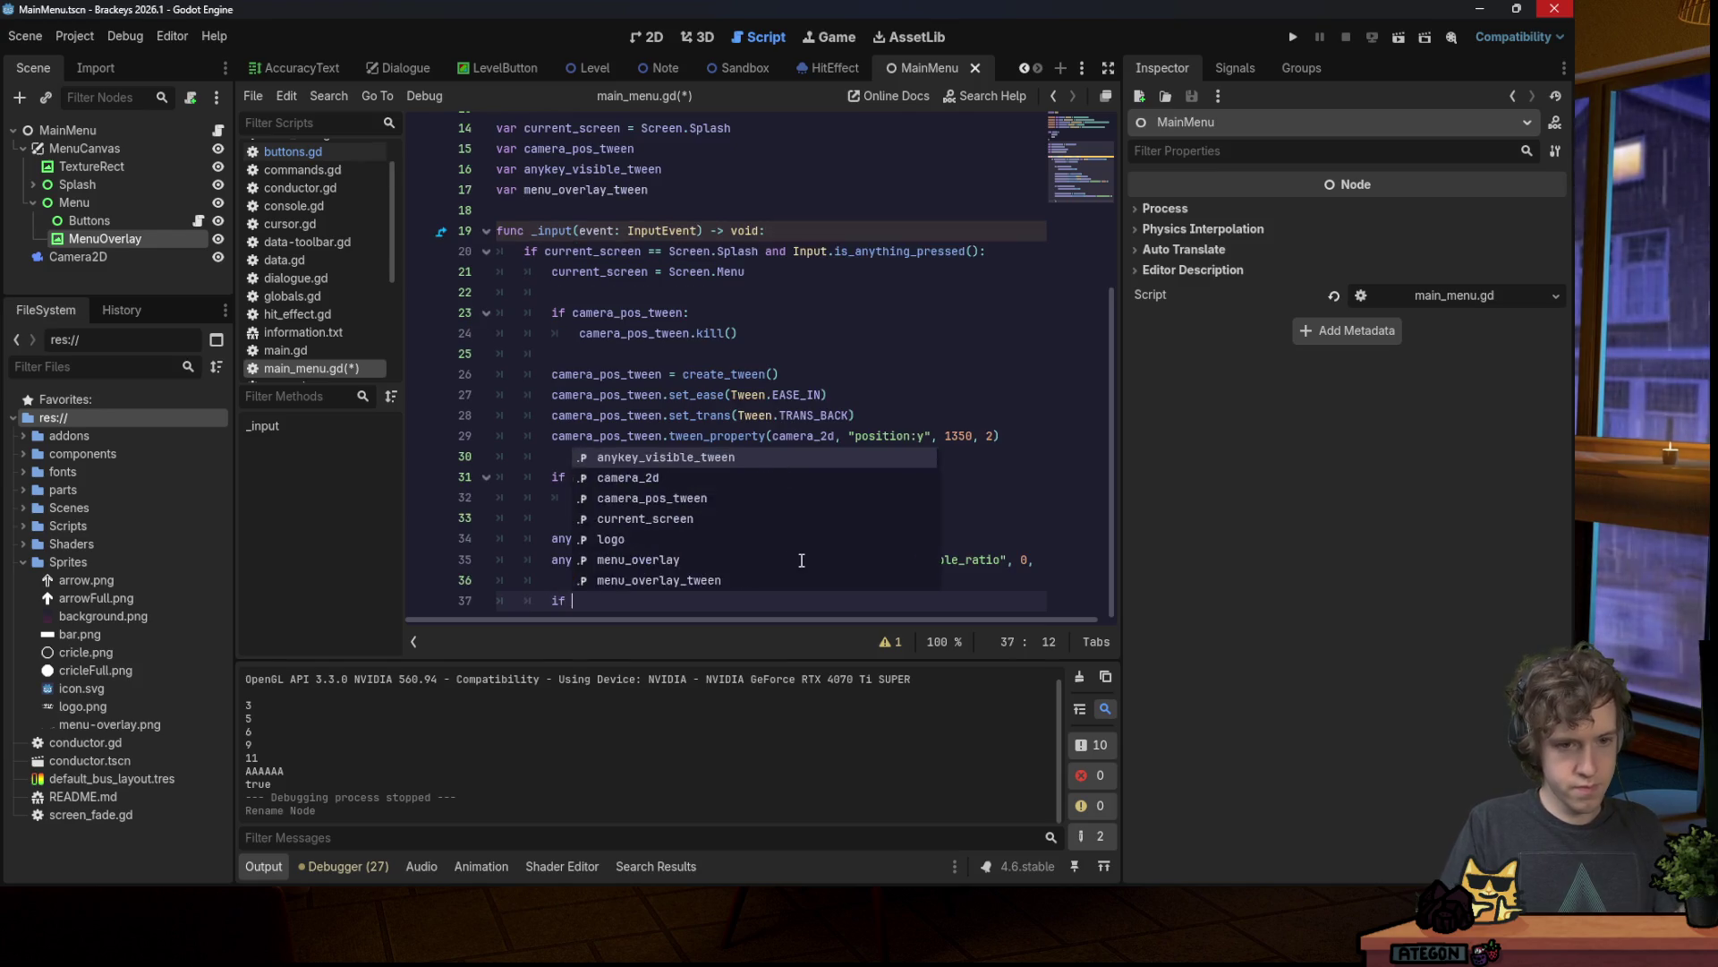
{"action": "key", "text": "Return"}
{"action": "type", "text": "menu_overlay_tween.kill()"}
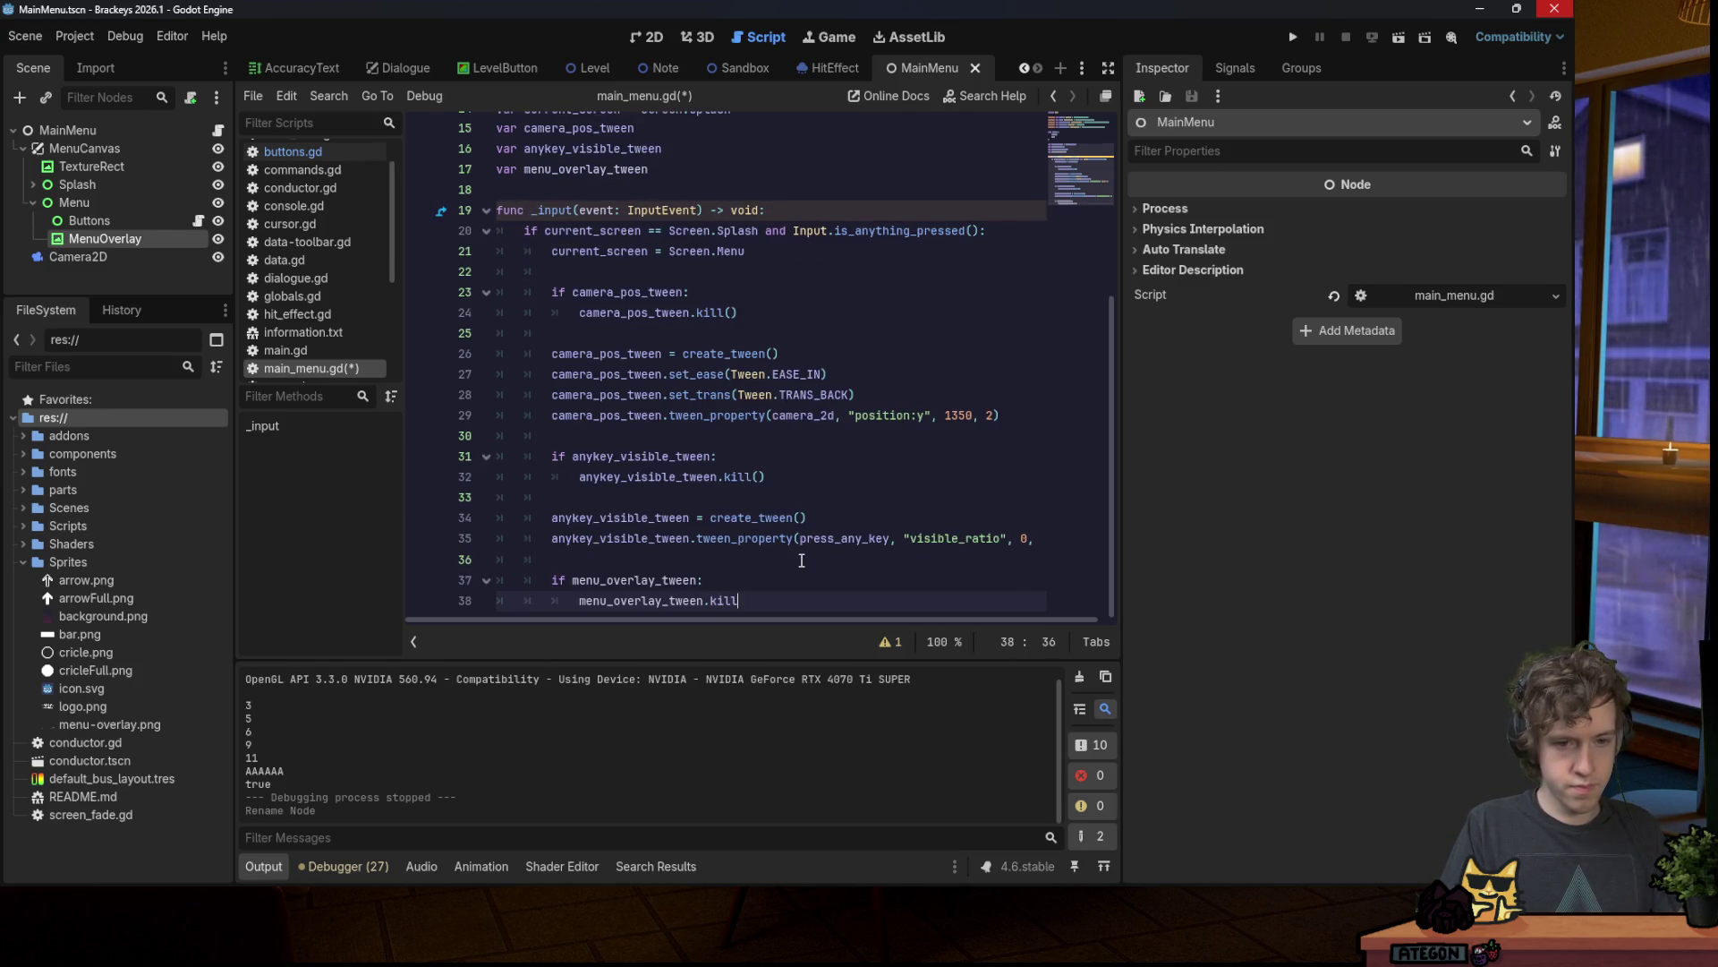
{"action": "key", "text": "Return"}
{"action": "key", "text": "Return"}
{"action": "key", "text": "BackSpace"}
{"action": "type", "text": "menu_overlay_tween= create_tween()"}
Step: Chain tween_interval(1) and begin tween_property(menu_overlay, "position:...") on the overlay tween
{"action": "key", "text": "Return"}
{"action": "type", "text": "menu_overlay_tween.tween_i"}
{"action": "key", "text": "Return"}
{"action": "key", "text": "End"}
{"action": "key", "text": "Return"}
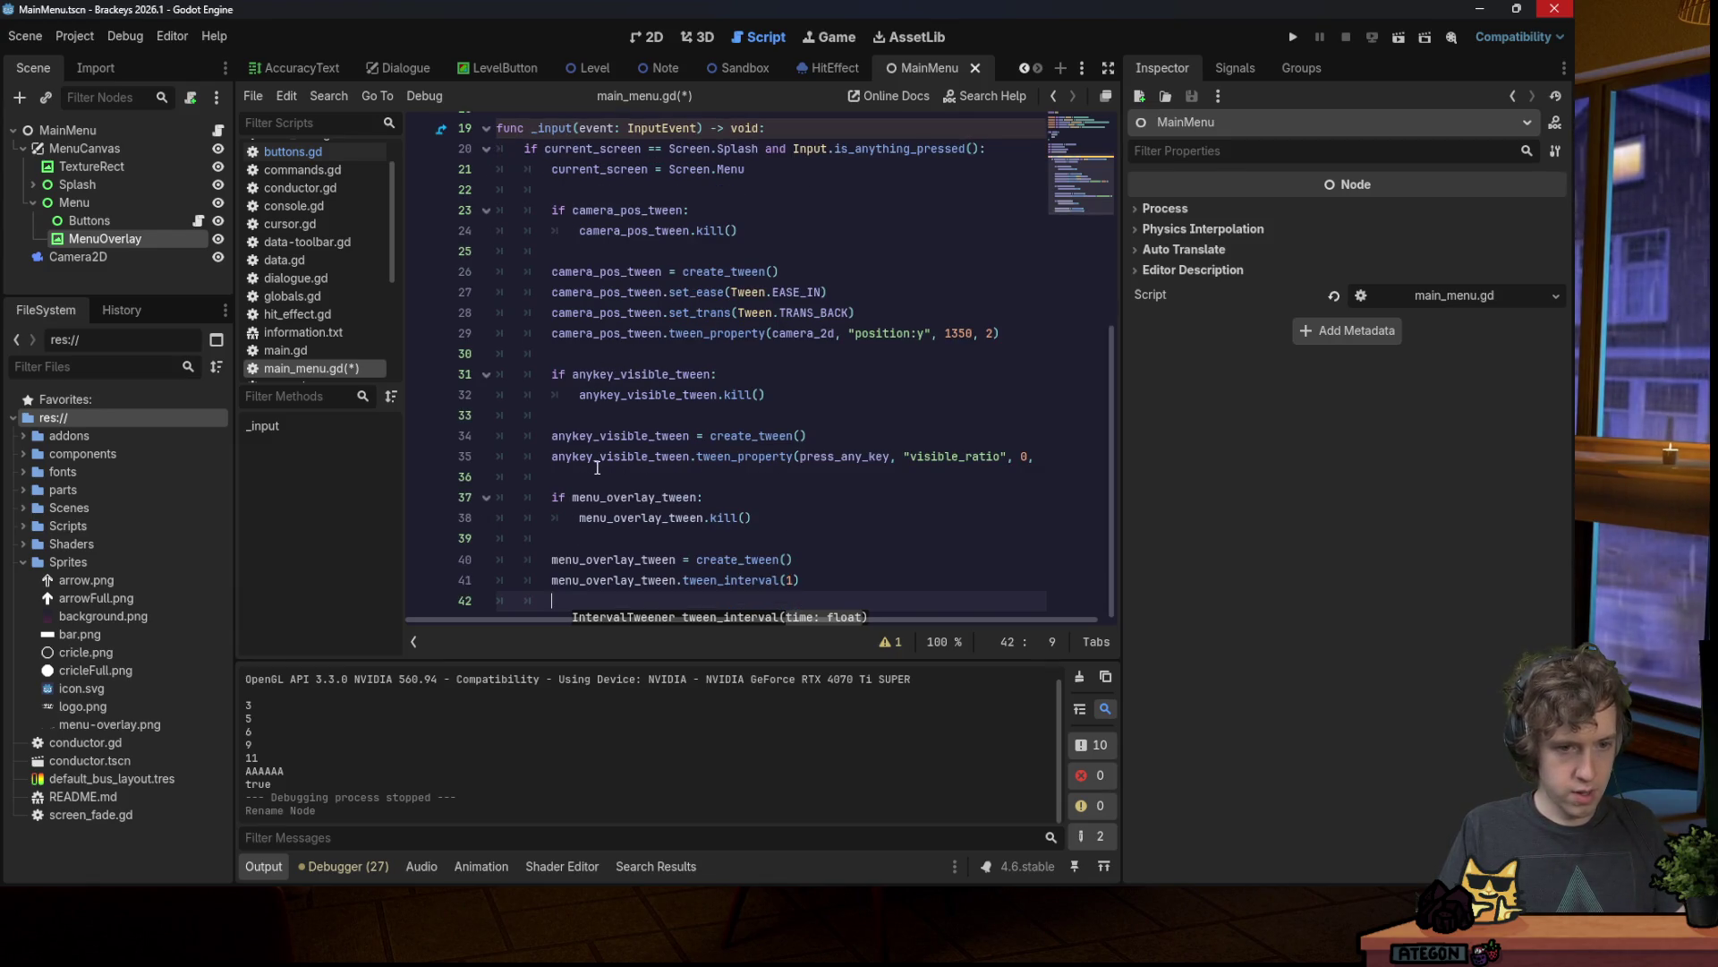
{"action": "type", "text": "menu_overlay_tween"}
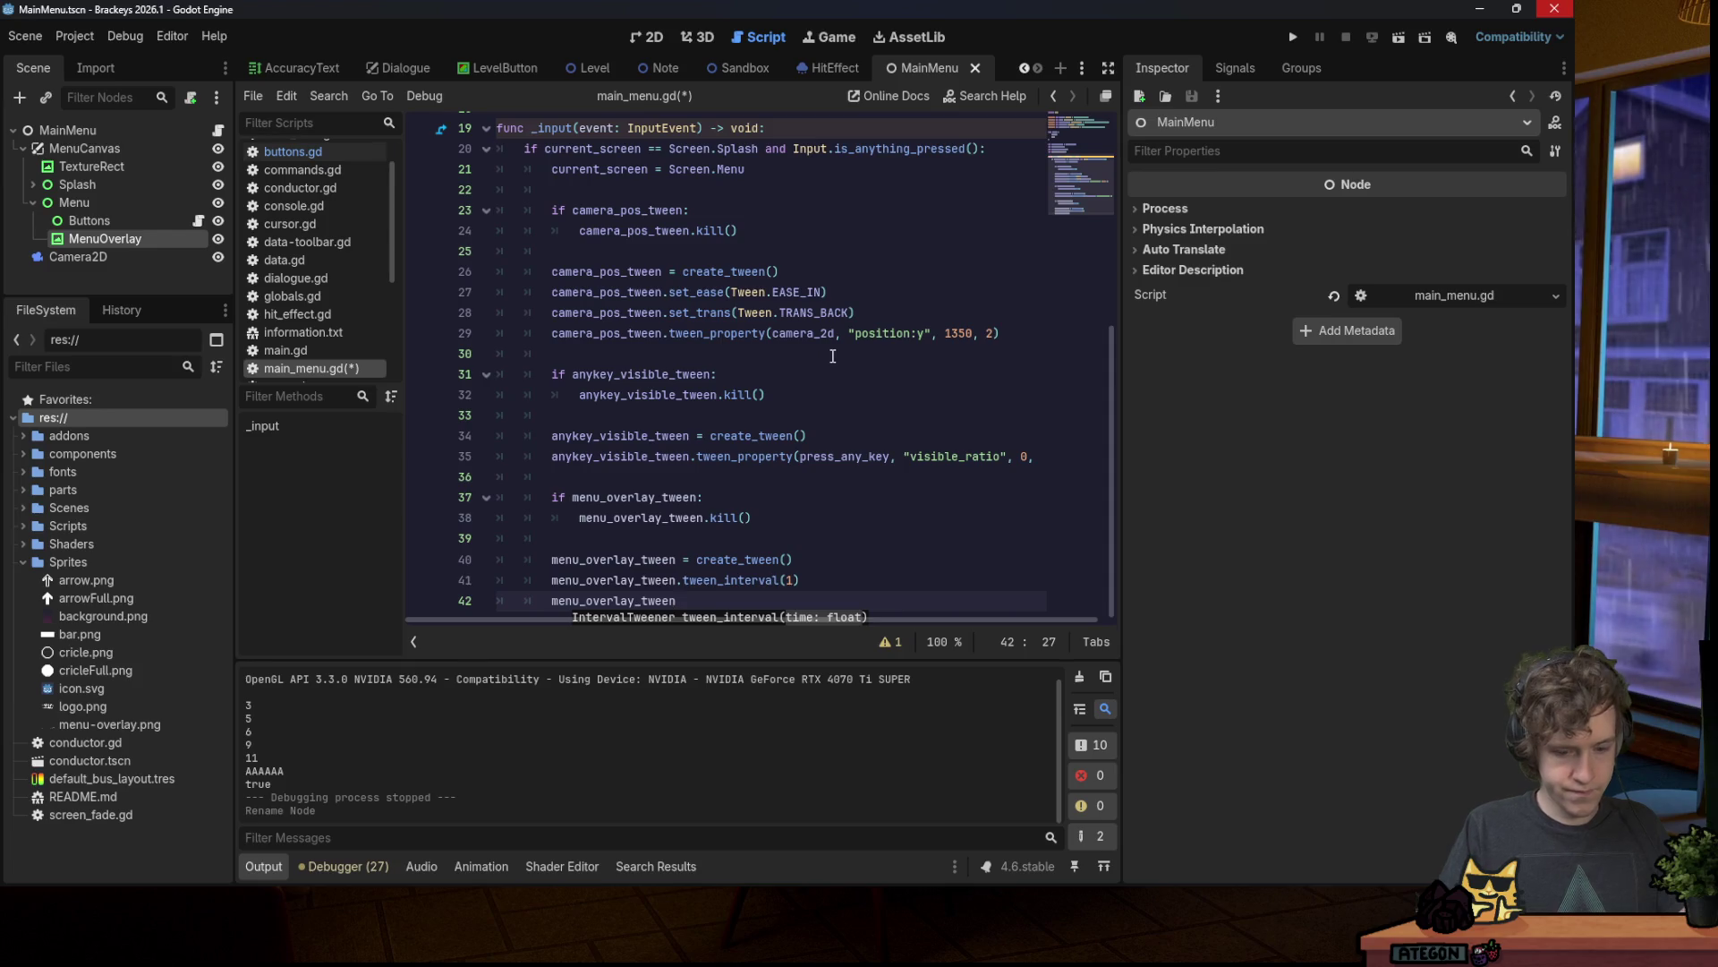
{"action": "type", "text": ".tw"}
{"action": "key", "text": "Down"}
{"action": "key", "text": "Down"}
{"action": "key", "text": "Down"}
{"action": "key", "text": "Return"}
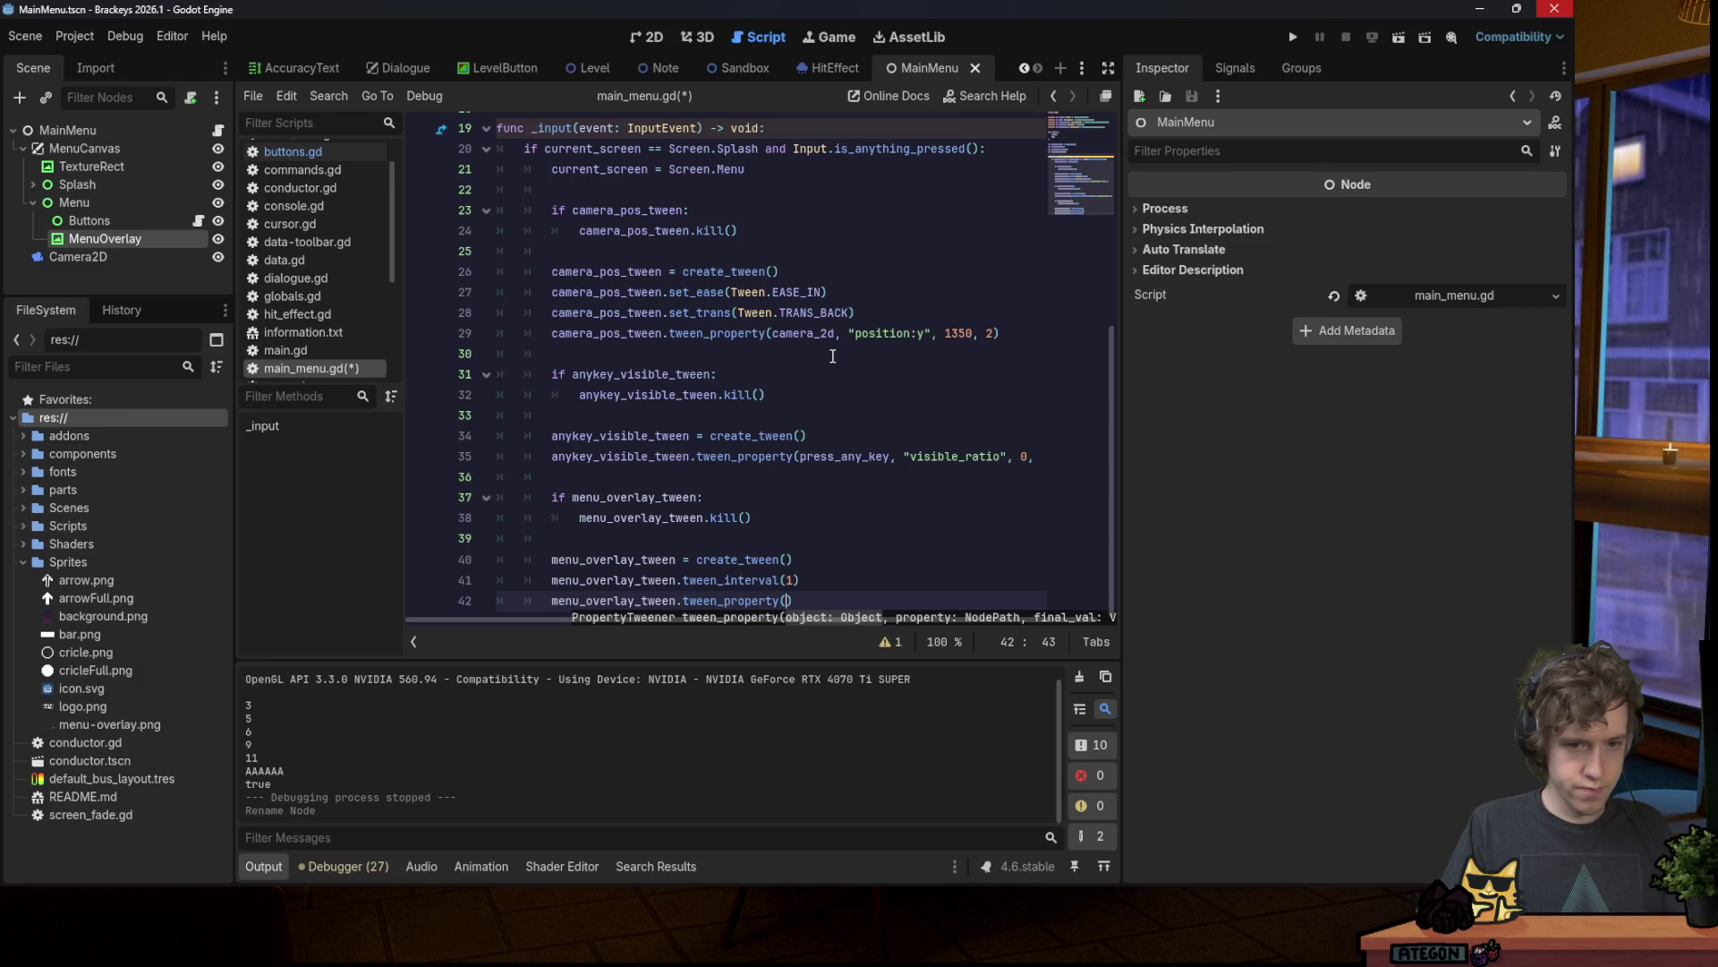
{"action": "type", "text": "menu_overlay, \"p"}
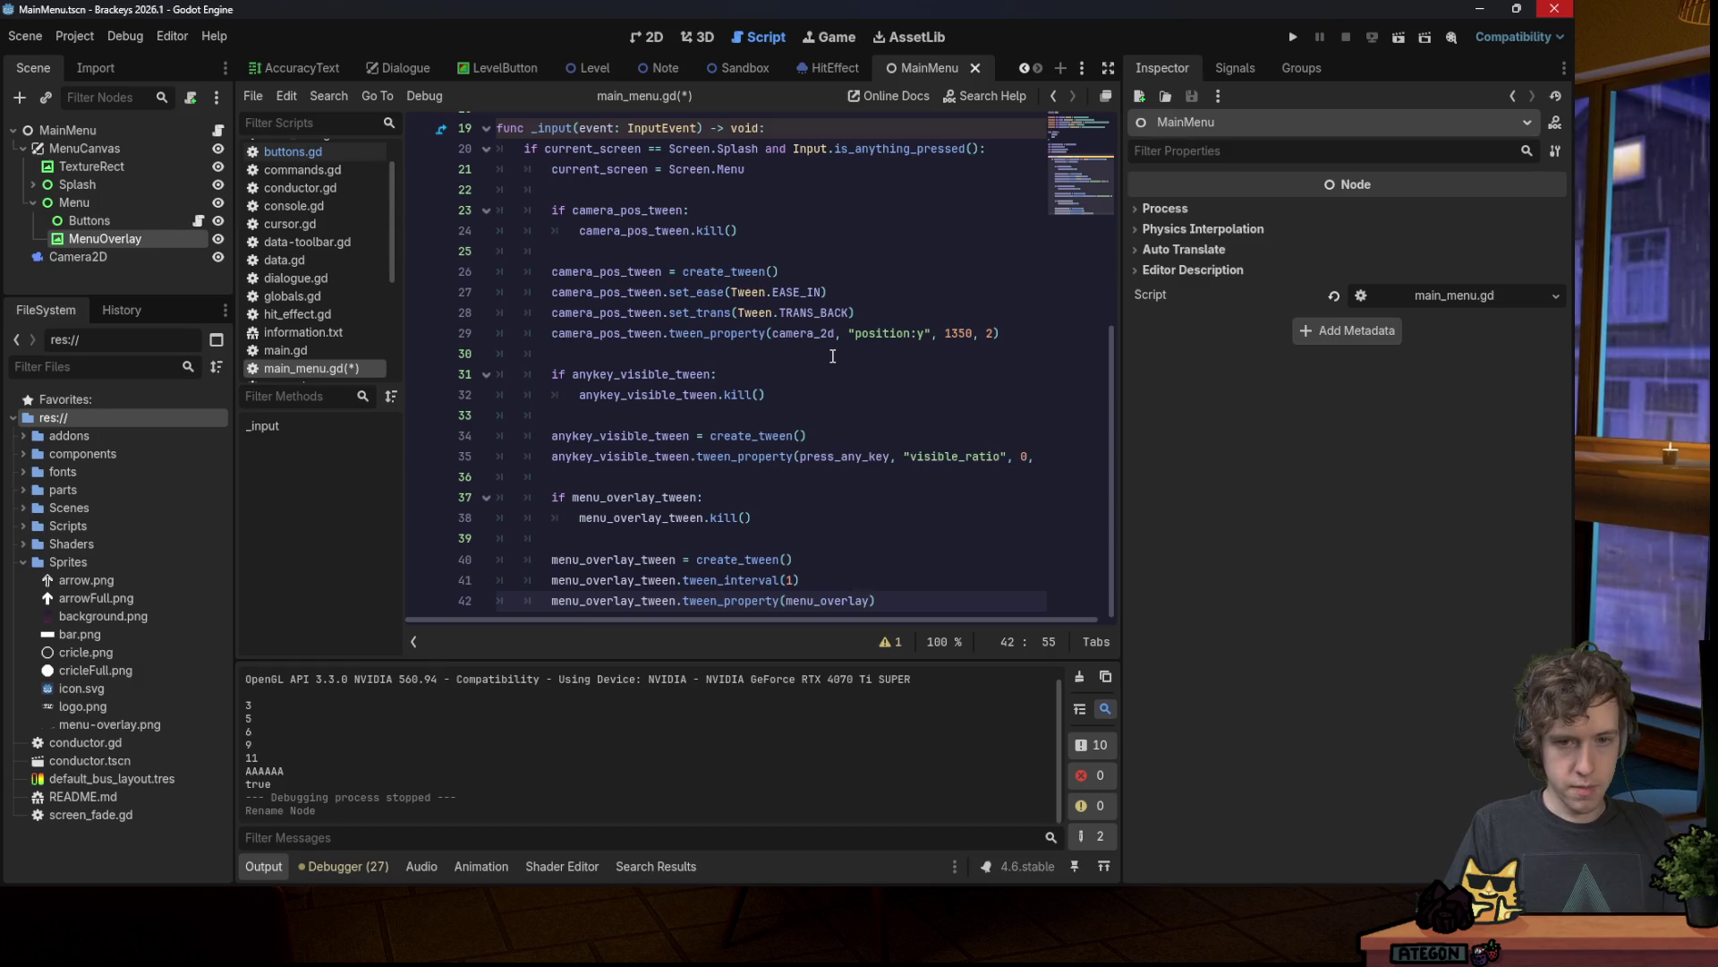
{"action": "type", "text": "osition:"}
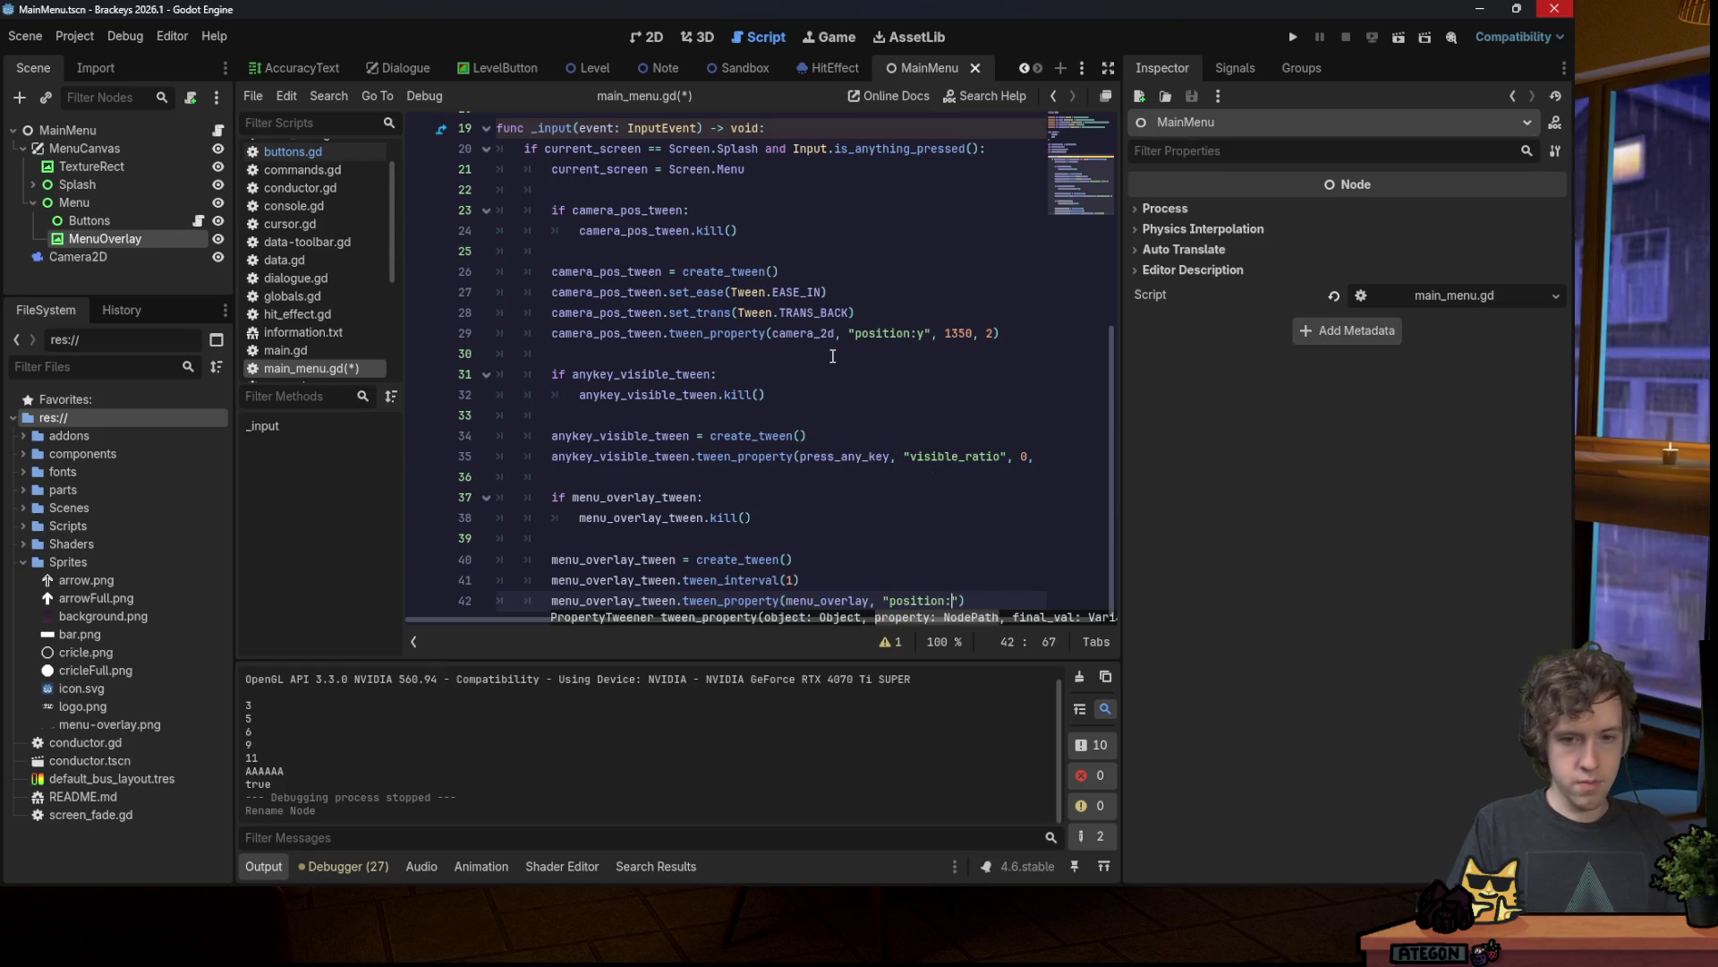
Step: Check MenuOverlay's Transform position, finish the tween as position:y to 900 over 1 second, and save
{"action": "left_click", "coordinate": [135, 238]}
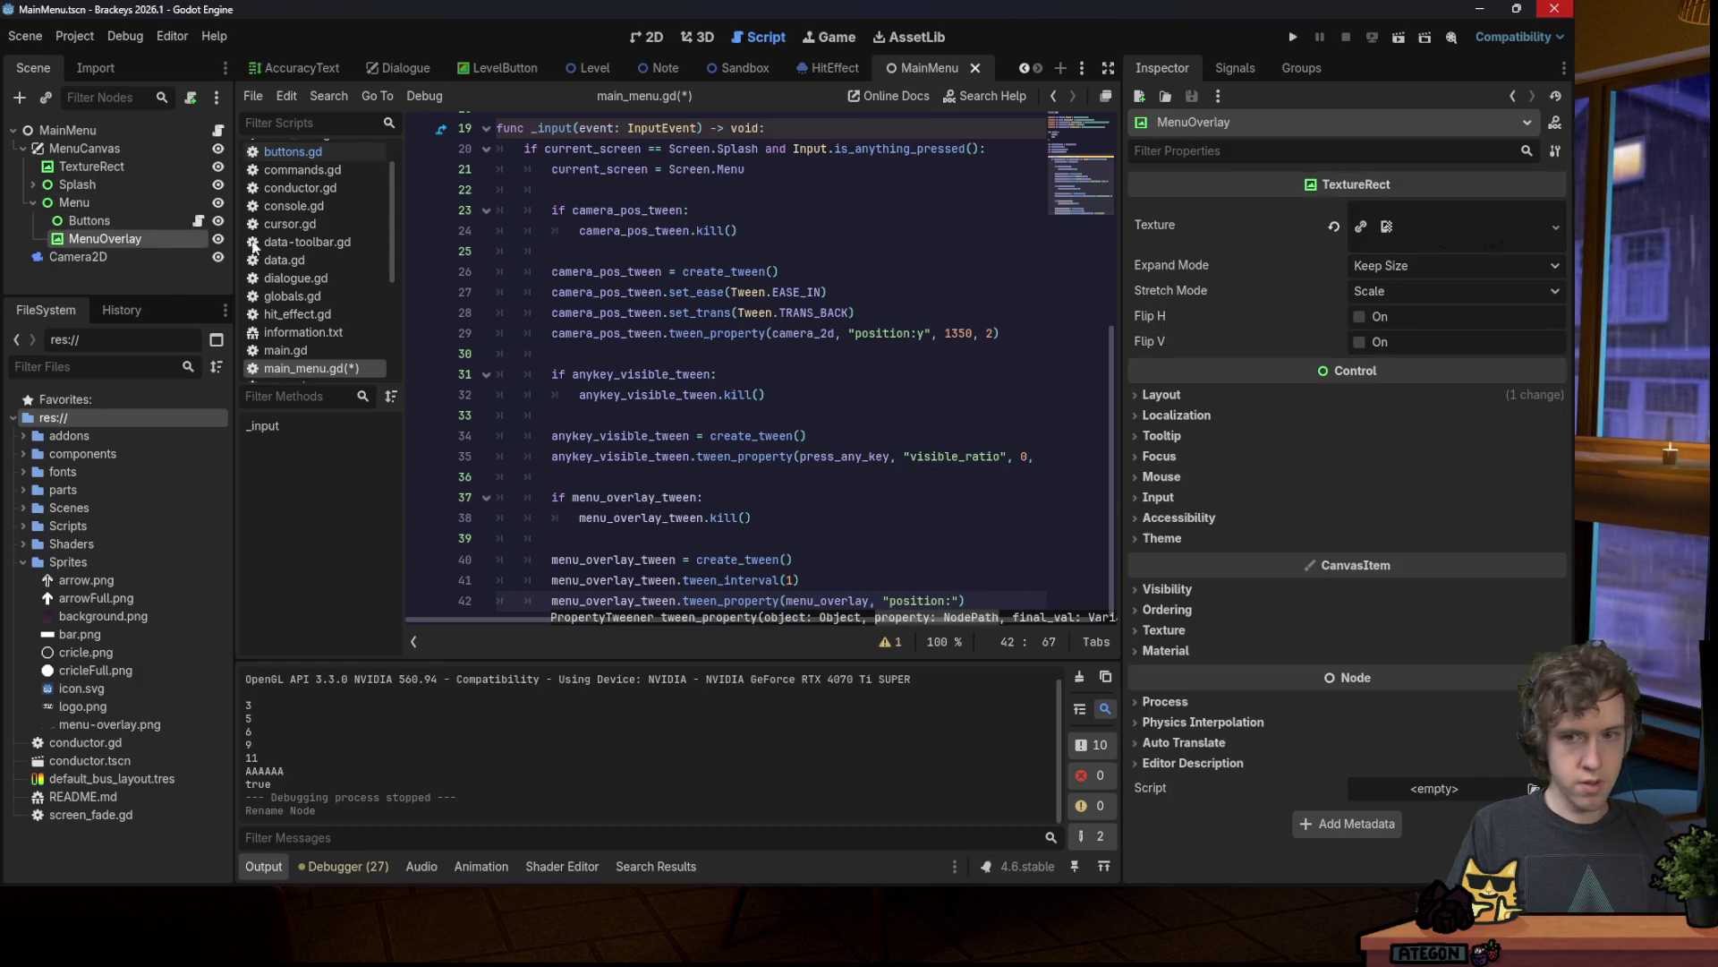
{"action": "left_click", "coordinate": [1239, 394]}
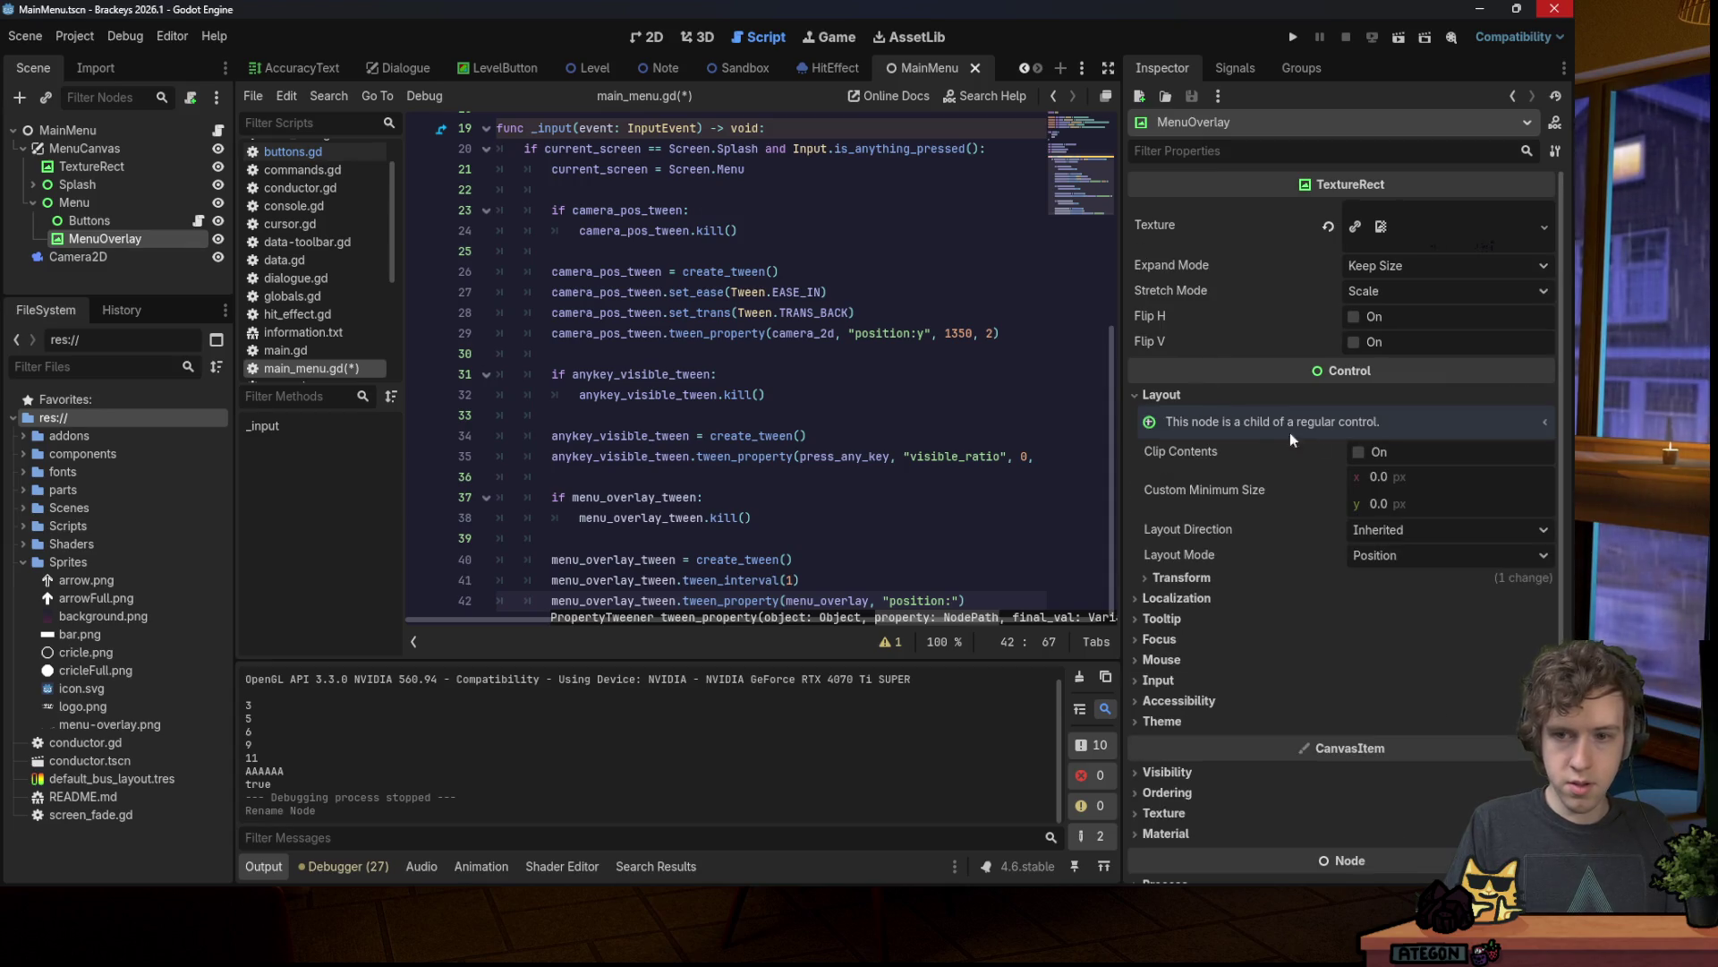
{"action": "left_click", "coordinate": [1351, 578]}
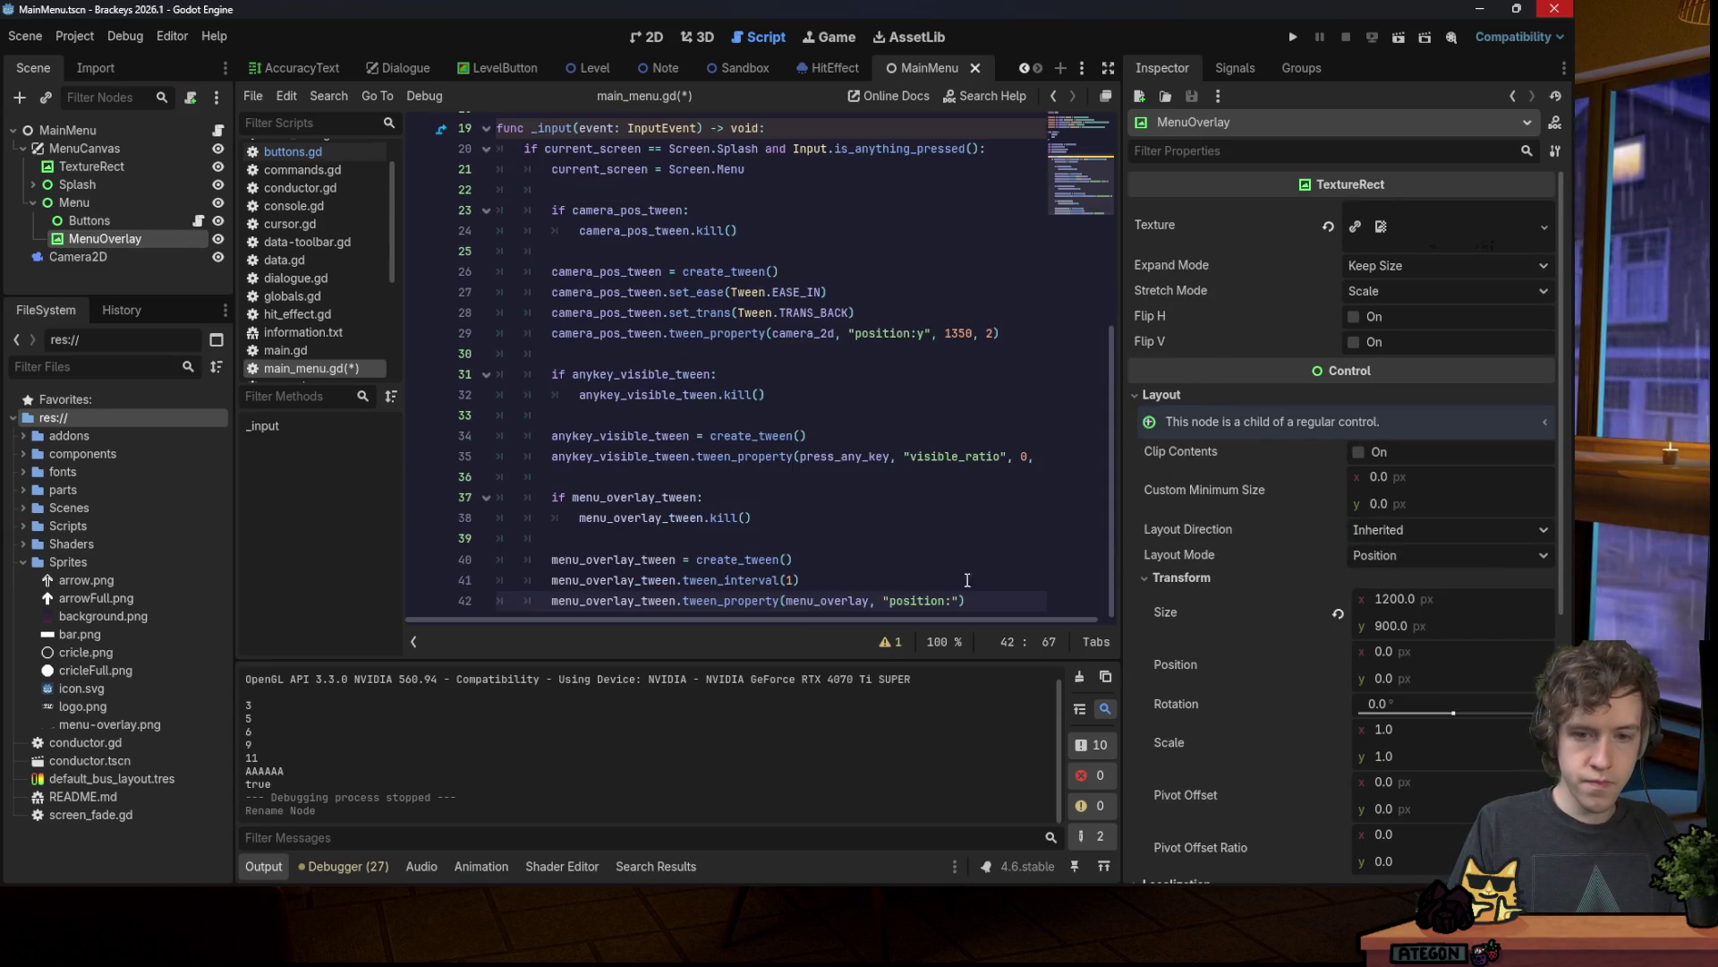
{"action": "type", "text": "y\", 900"}
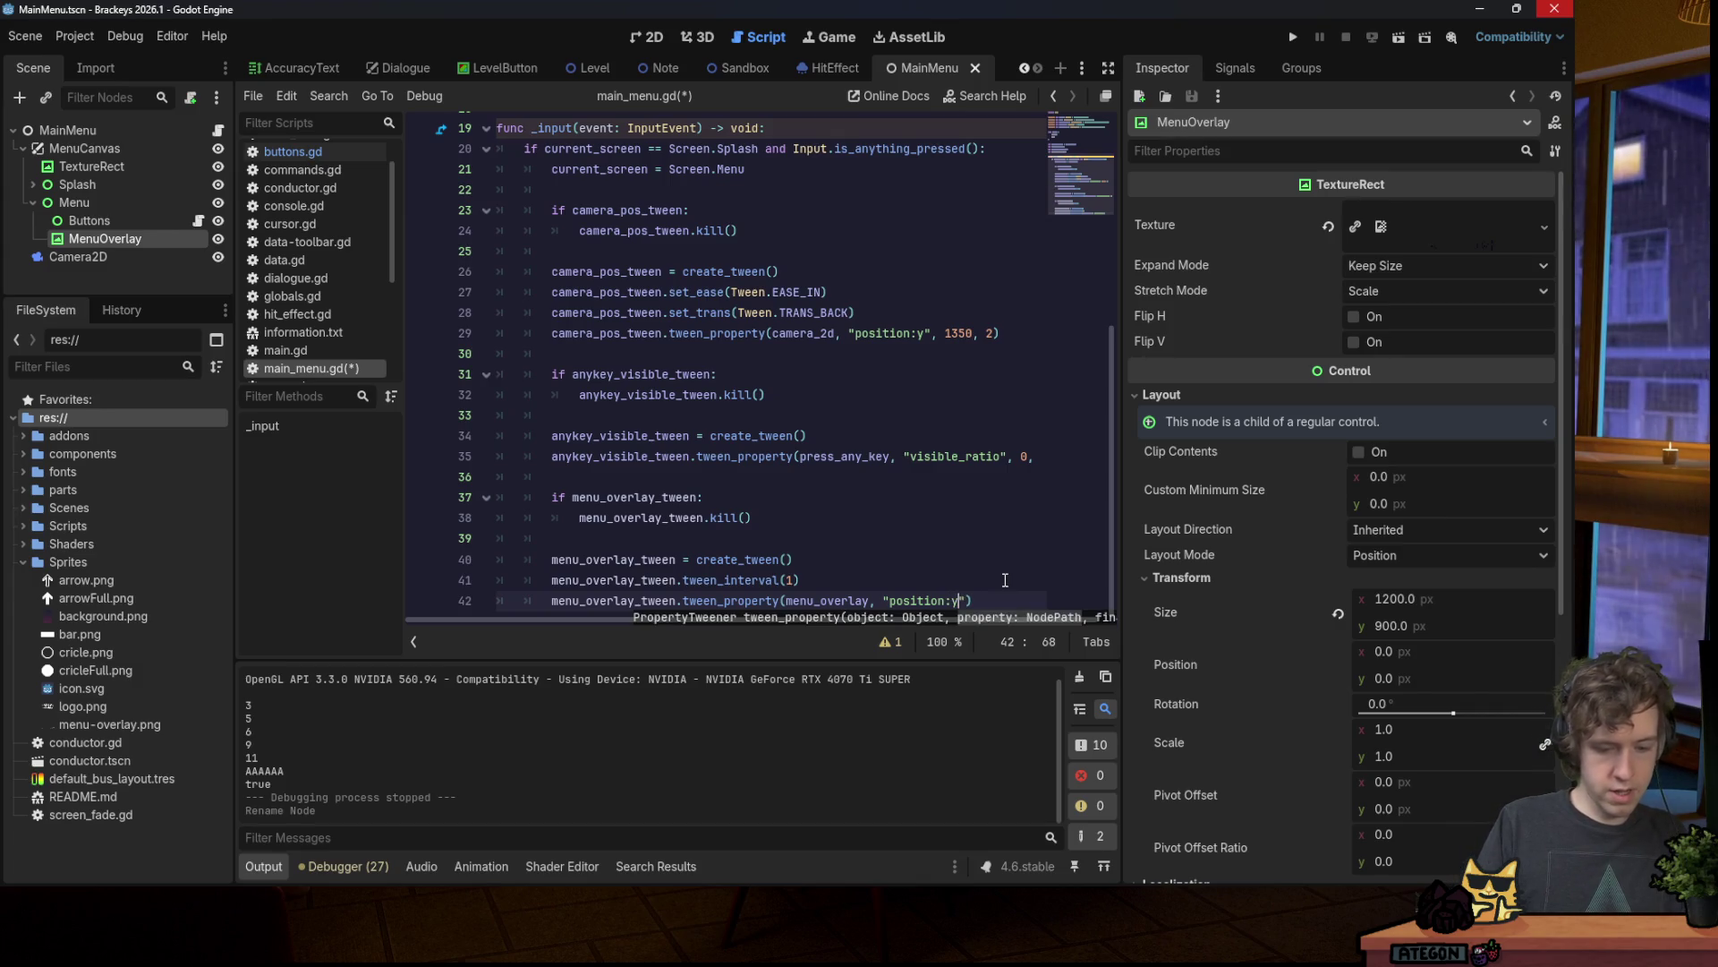
{"action": "type", "text": ", "}
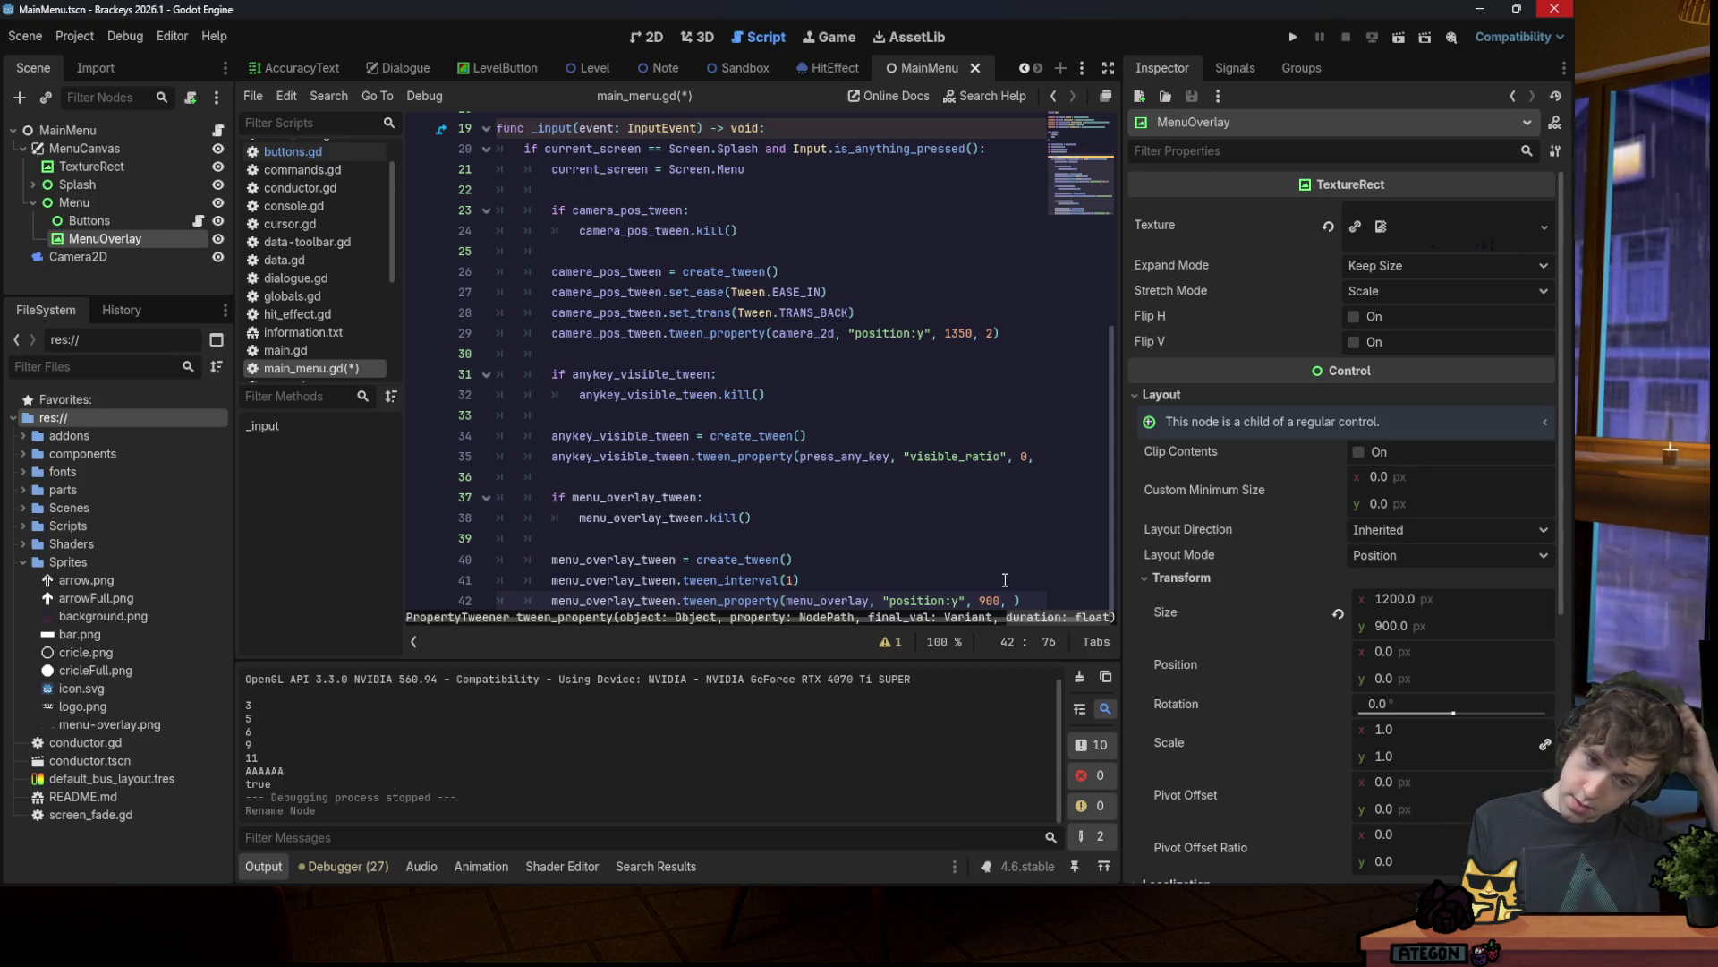
{"action": "type", "text": "1"}
{"action": "key", "text": "ctrl+s"}
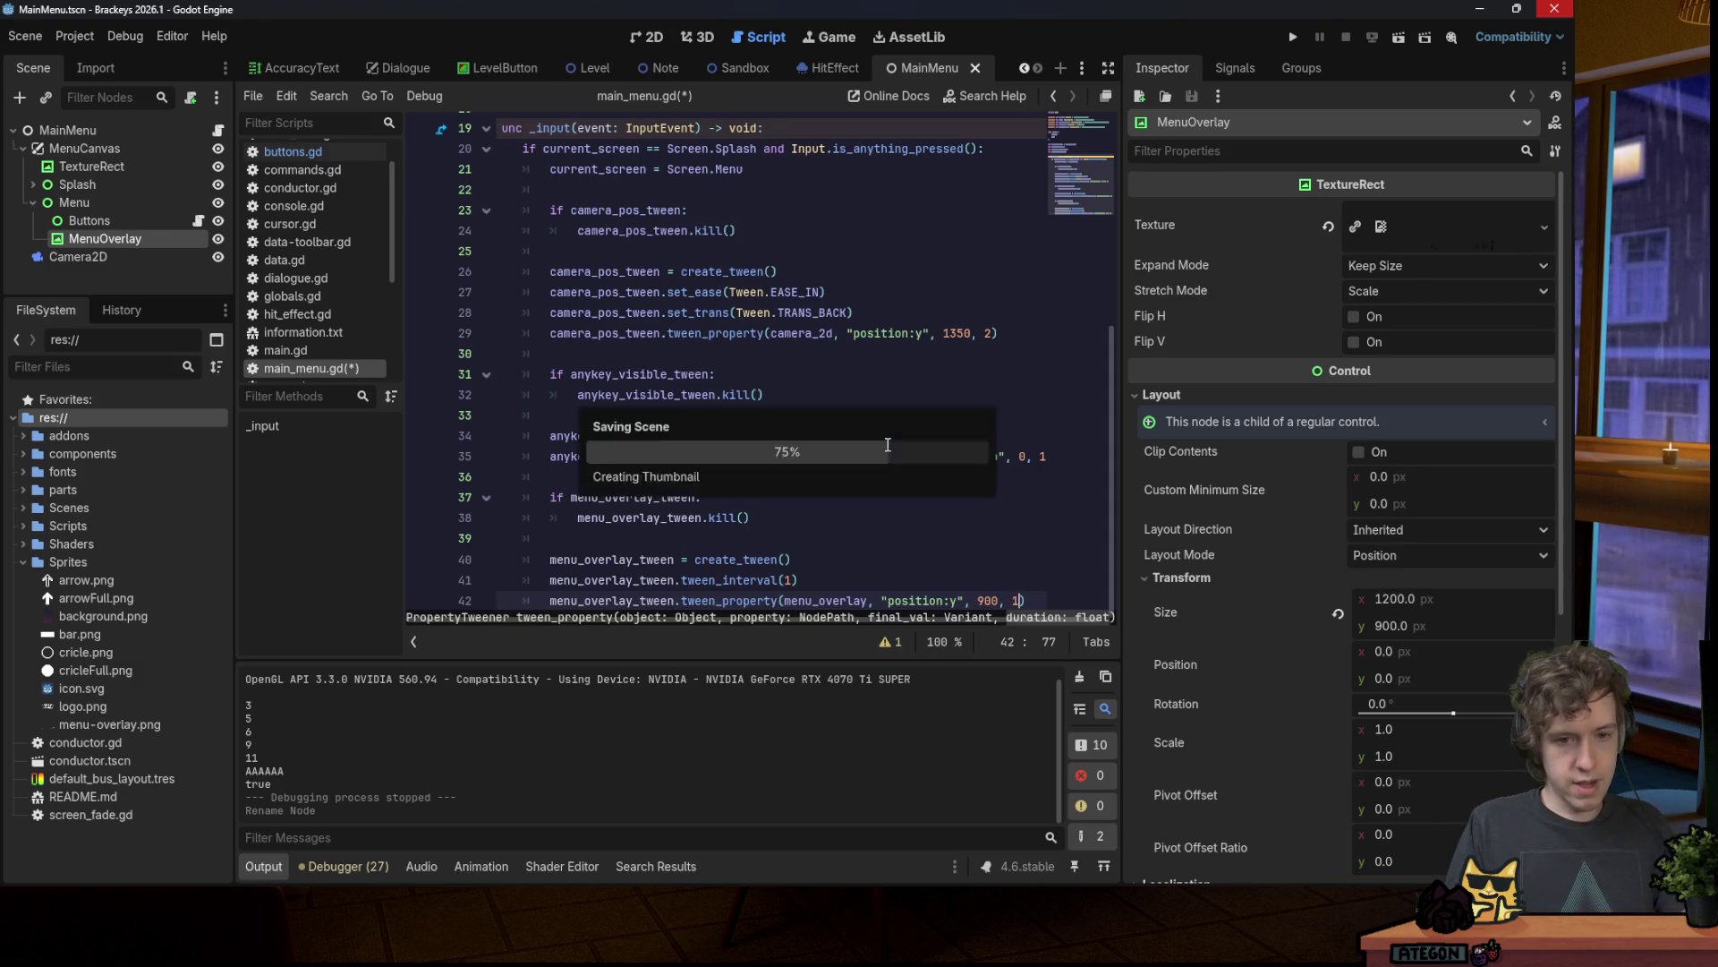
{"action": "double_click", "coordinate": [637, 597]}
{"action": "scroll", "coordinate": [639, 537], "scroll_direction": "up", "scroll_amount": 5}
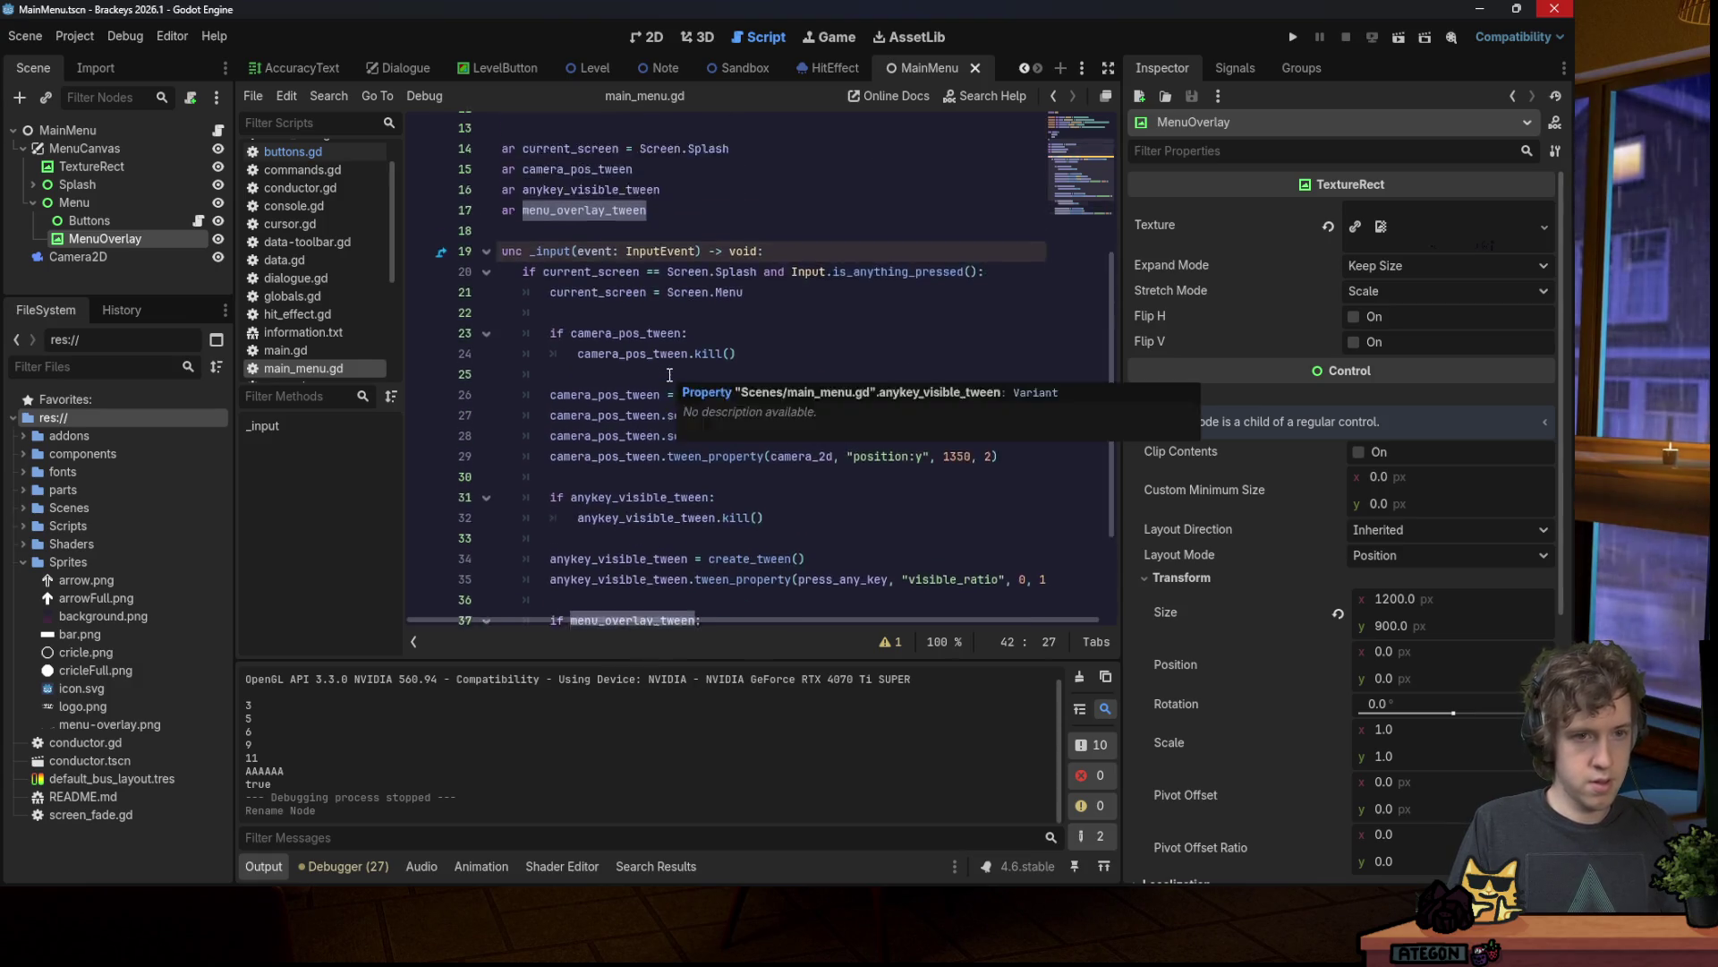
Step: Add a _ready() function setting menu_overlay.position = 1350, and save the script
{"action": "left_click", "coordinate": [644, 395]}
{"action": "key", "text": "Return"}
{"action": "key", "text": "Return"}
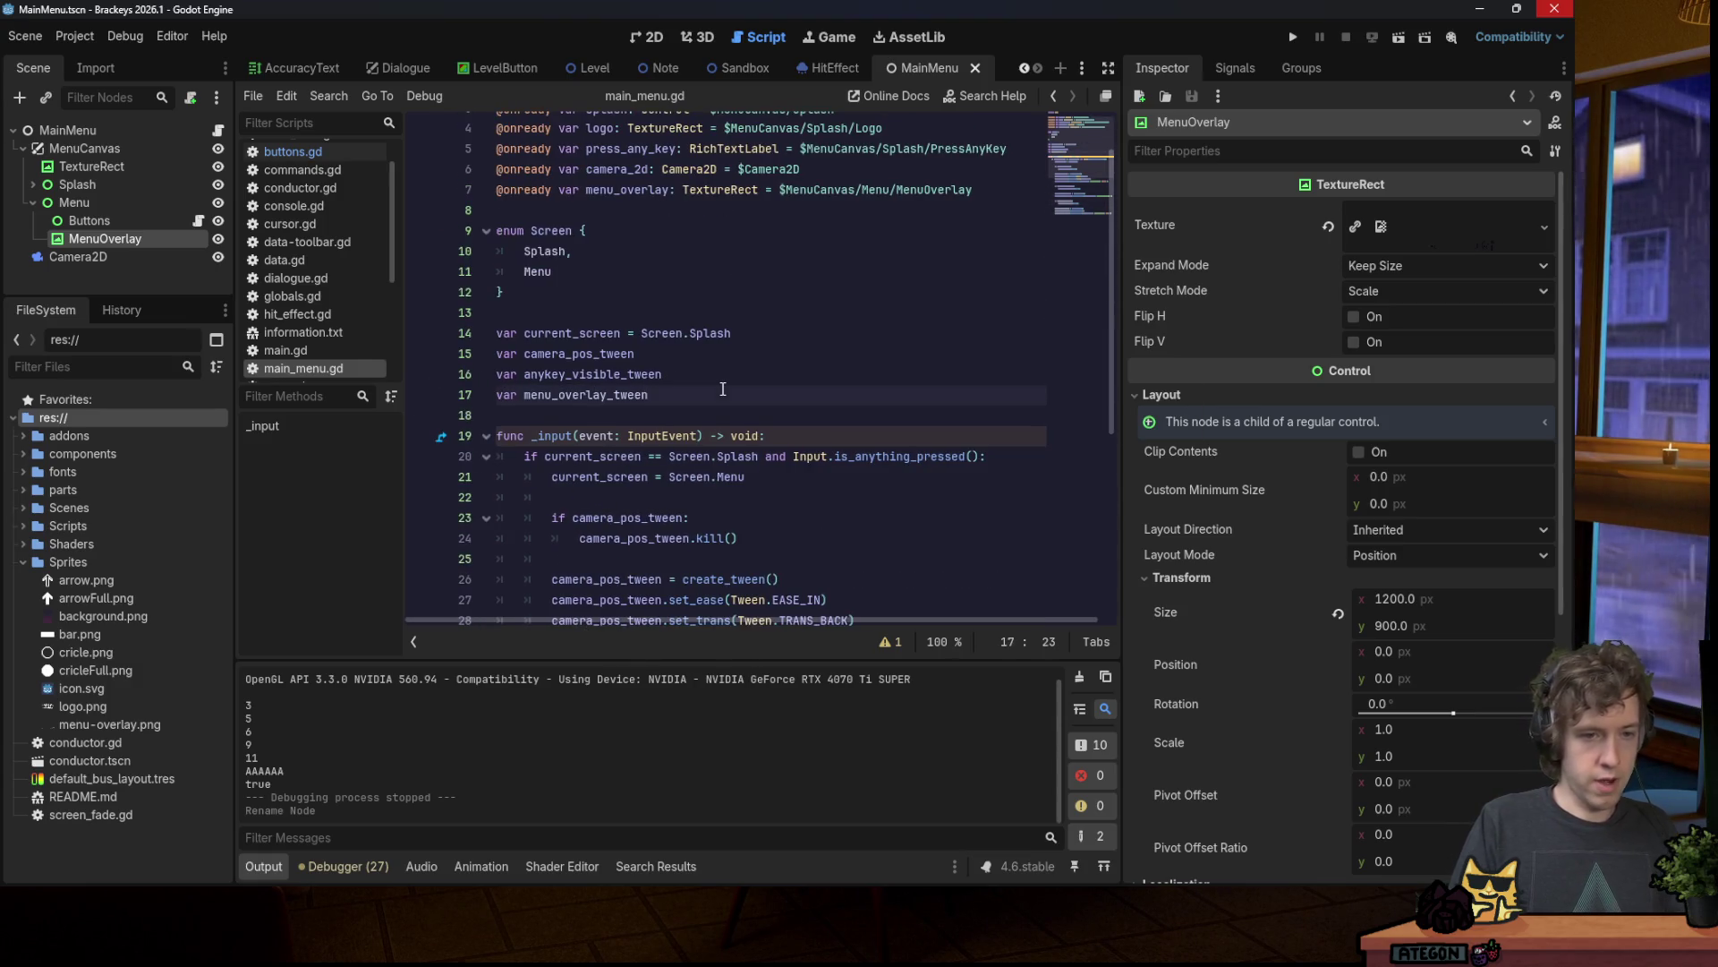
{"action": "key", "text": "Up"}
{"action": "type", "text": "func _rea"}
{"action": "key", "text": "Return"}
{"action": "key", "text": "Return"}
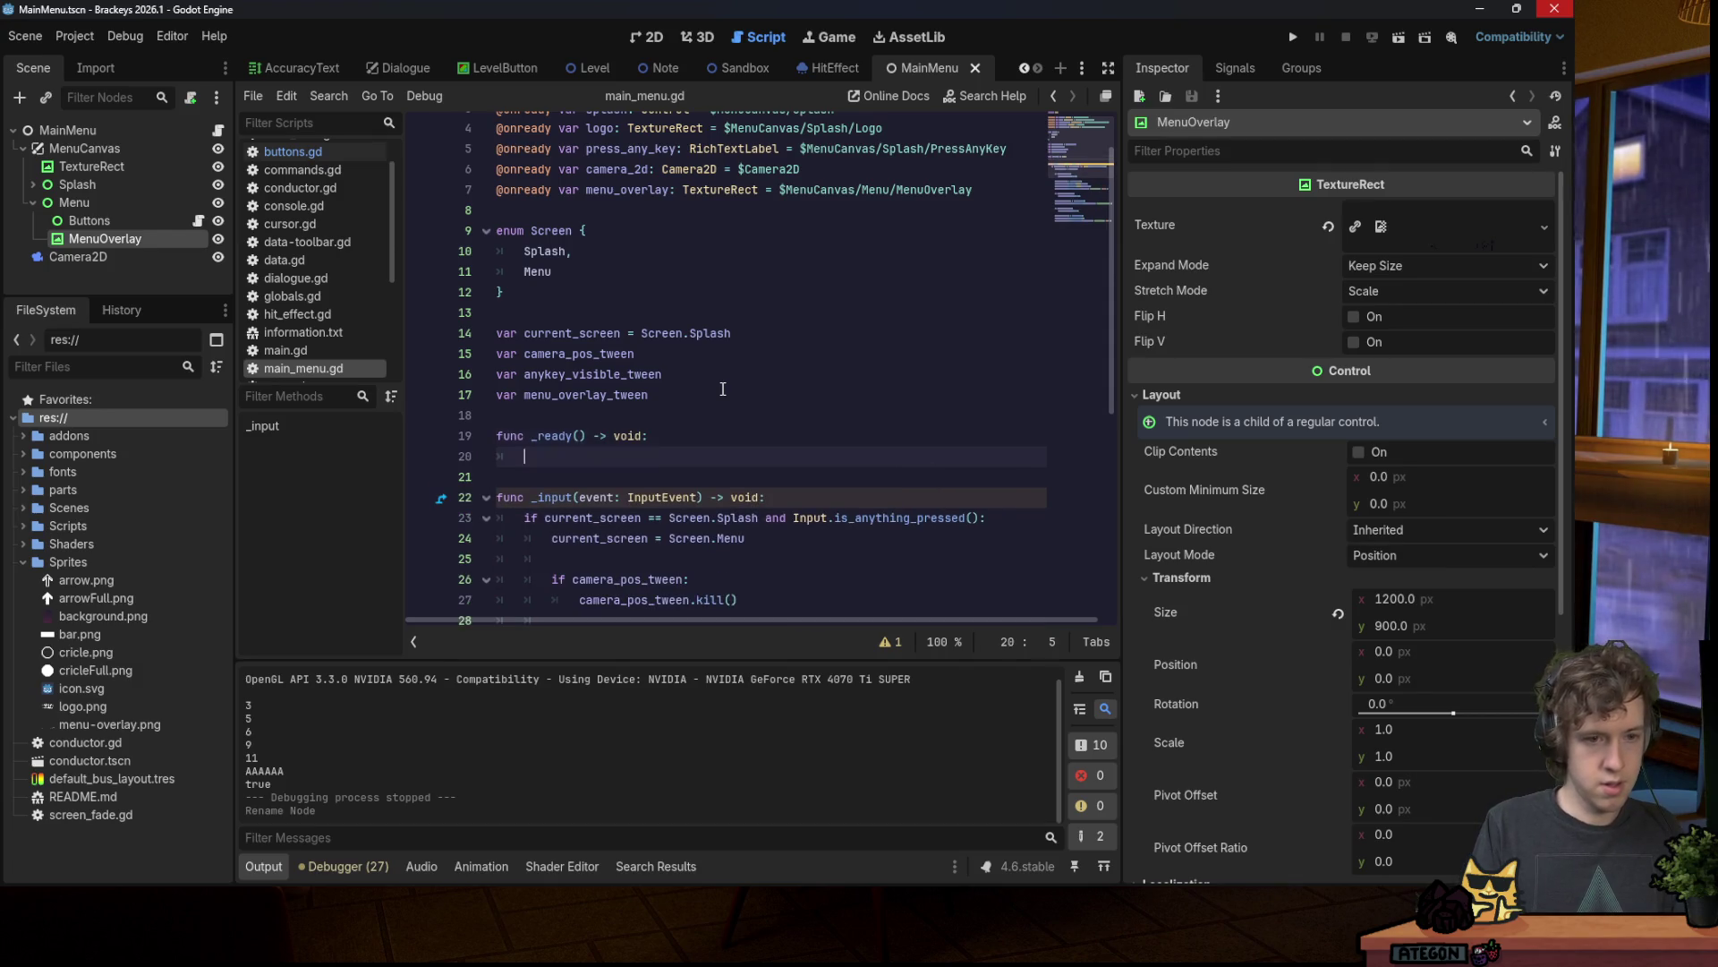
{"action": "type", "text": "menu_overlay.posit"}
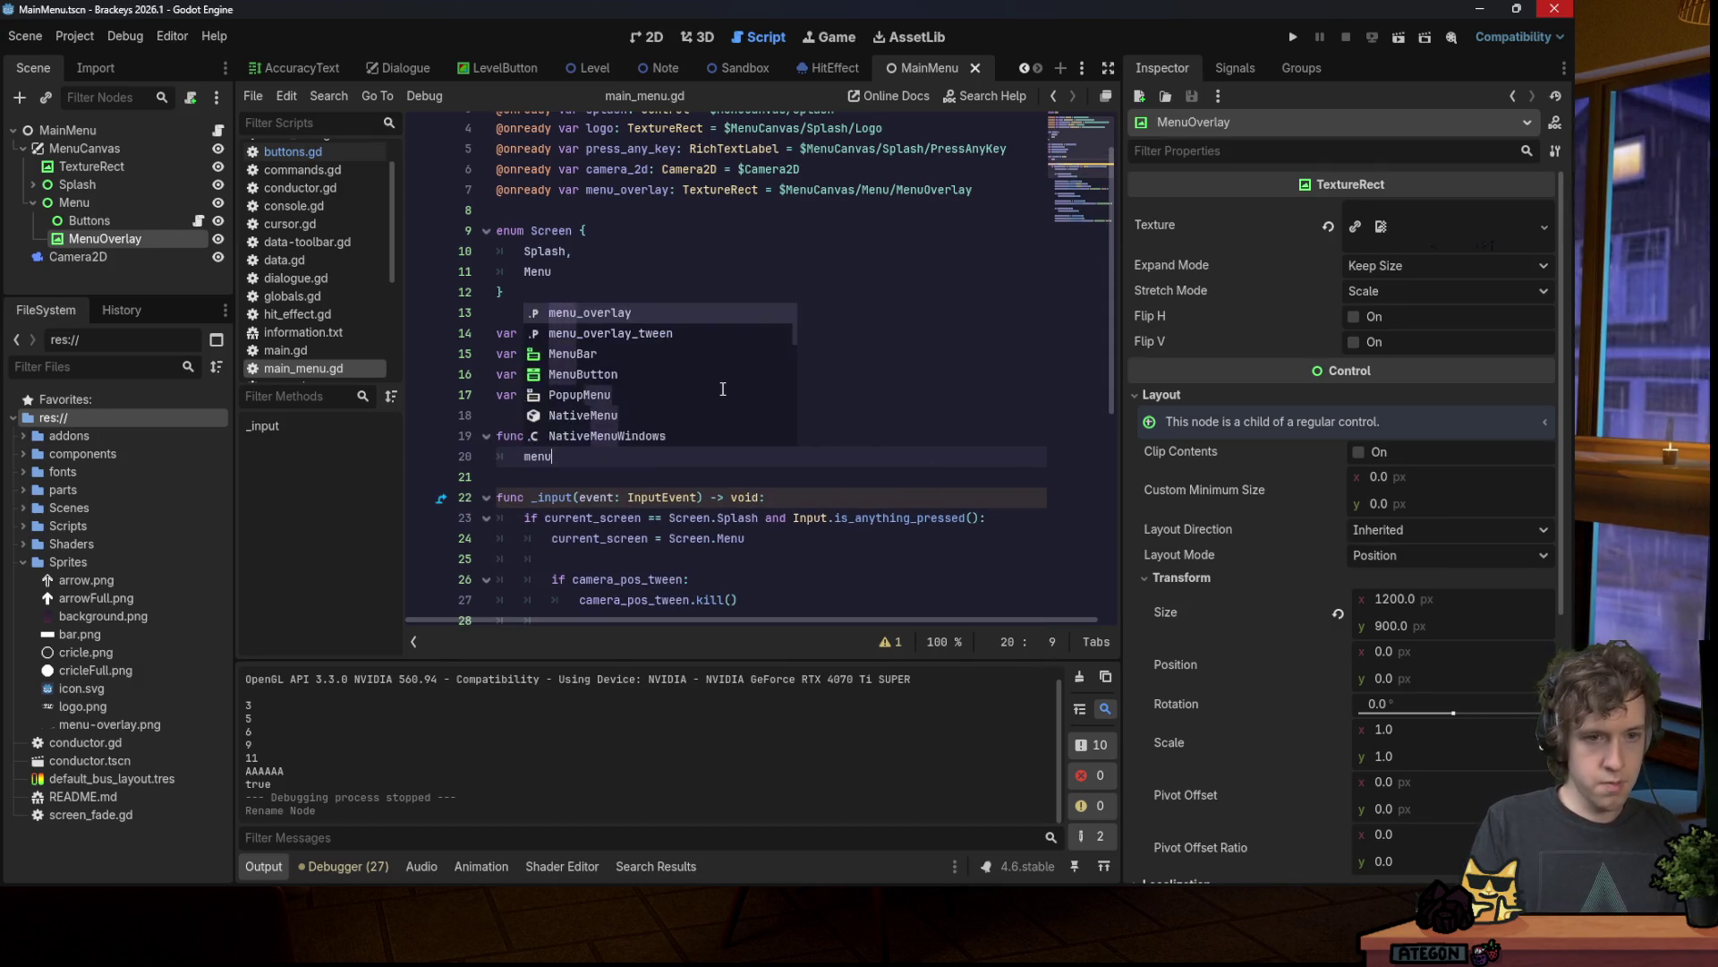
{"action": "key", "text": "Return"}
{"action": "type", "text": "= 1080"}
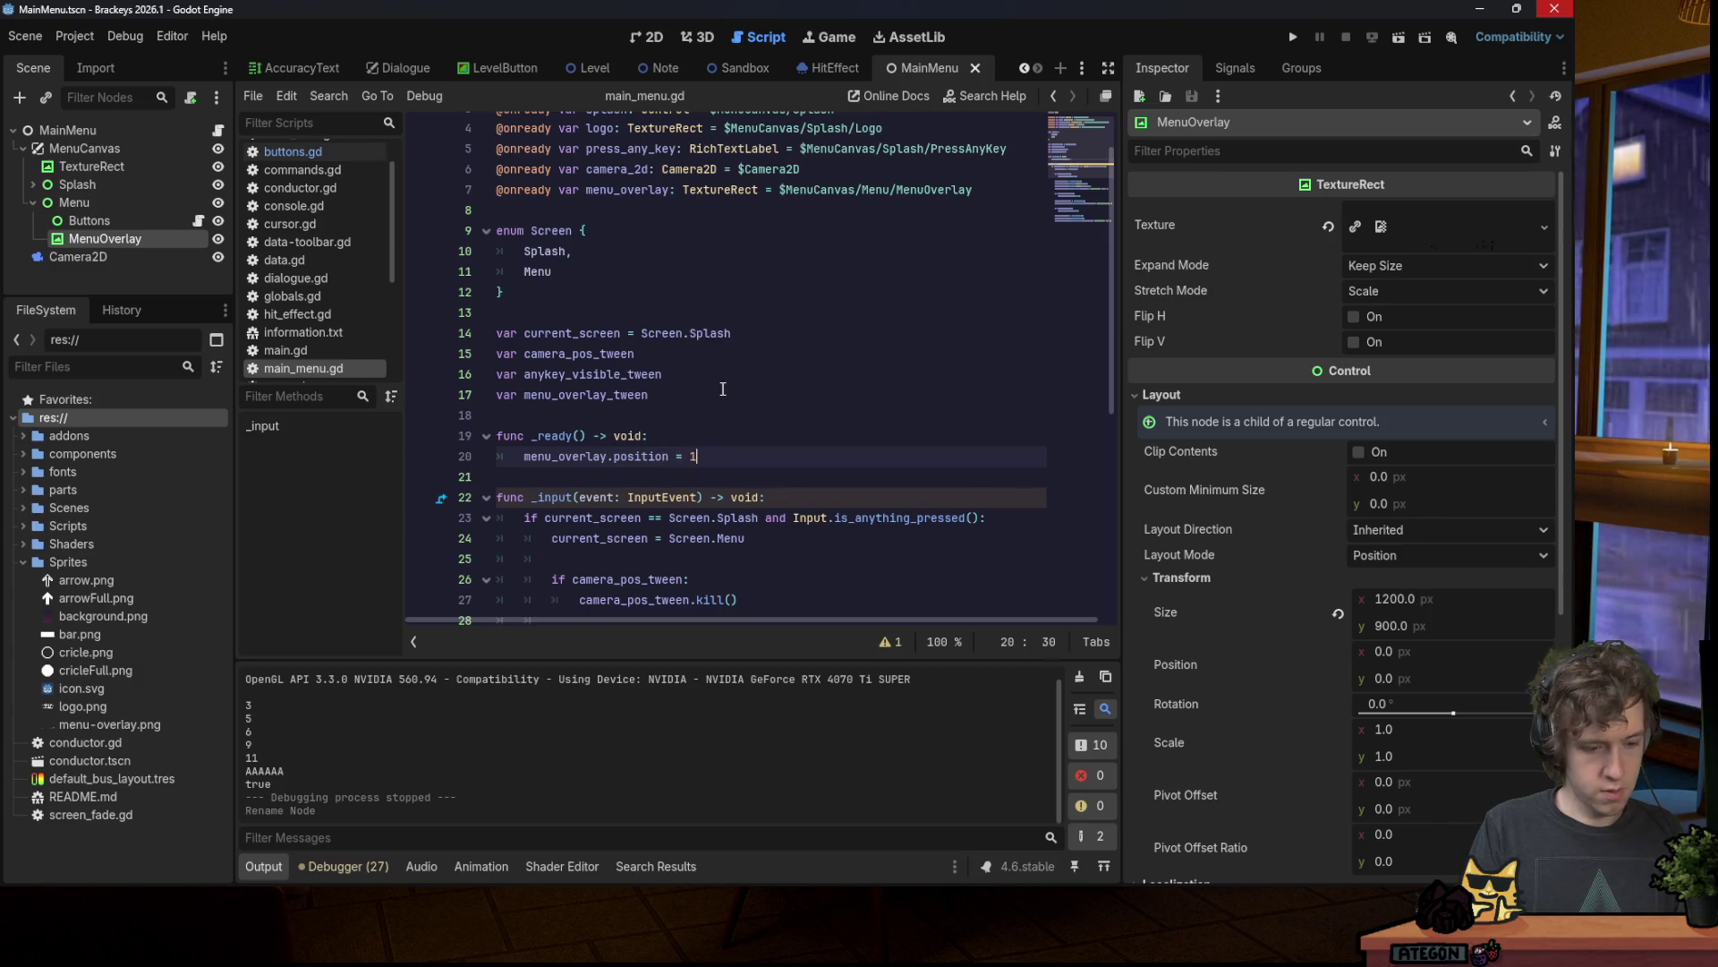
{"action": "key", "text": "ctrl+s"}
{"action": "key", "text": "Left"}
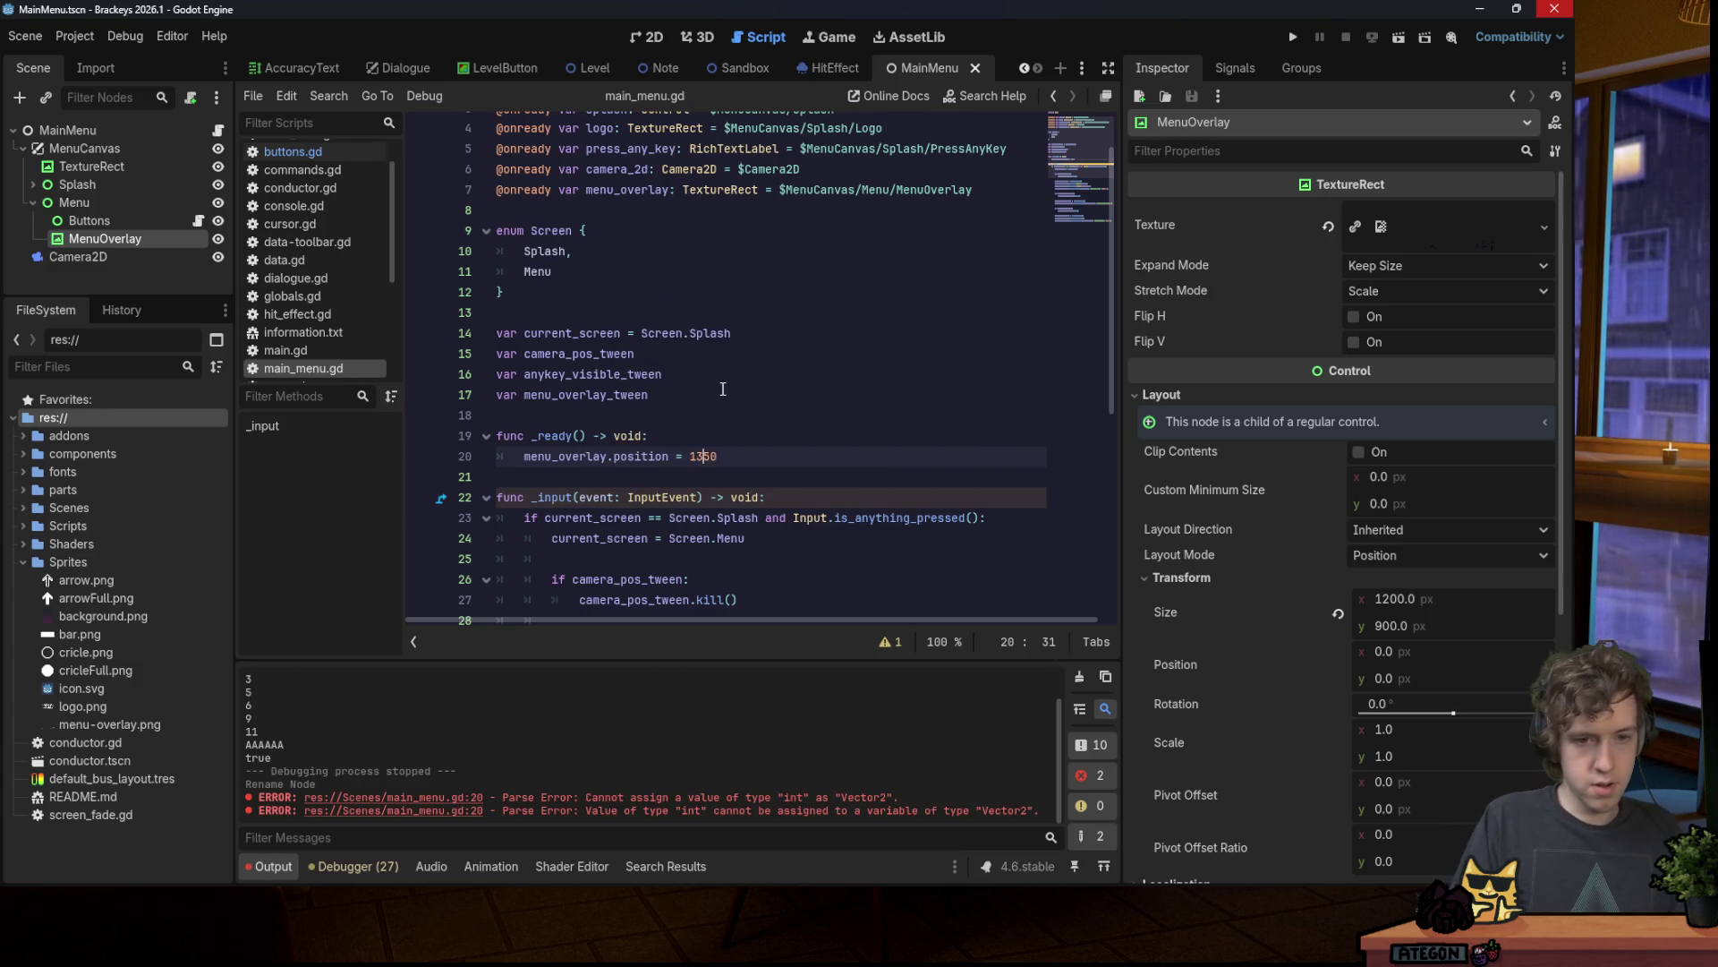
{"action": "key", "text": "ctrl+s"}
Step: Fix the int-to-Vector2 error with menu_overlay.position.y = 1350 and rerun to the song menu
{"action": "left_click", "coordinate": [1301, 37]}
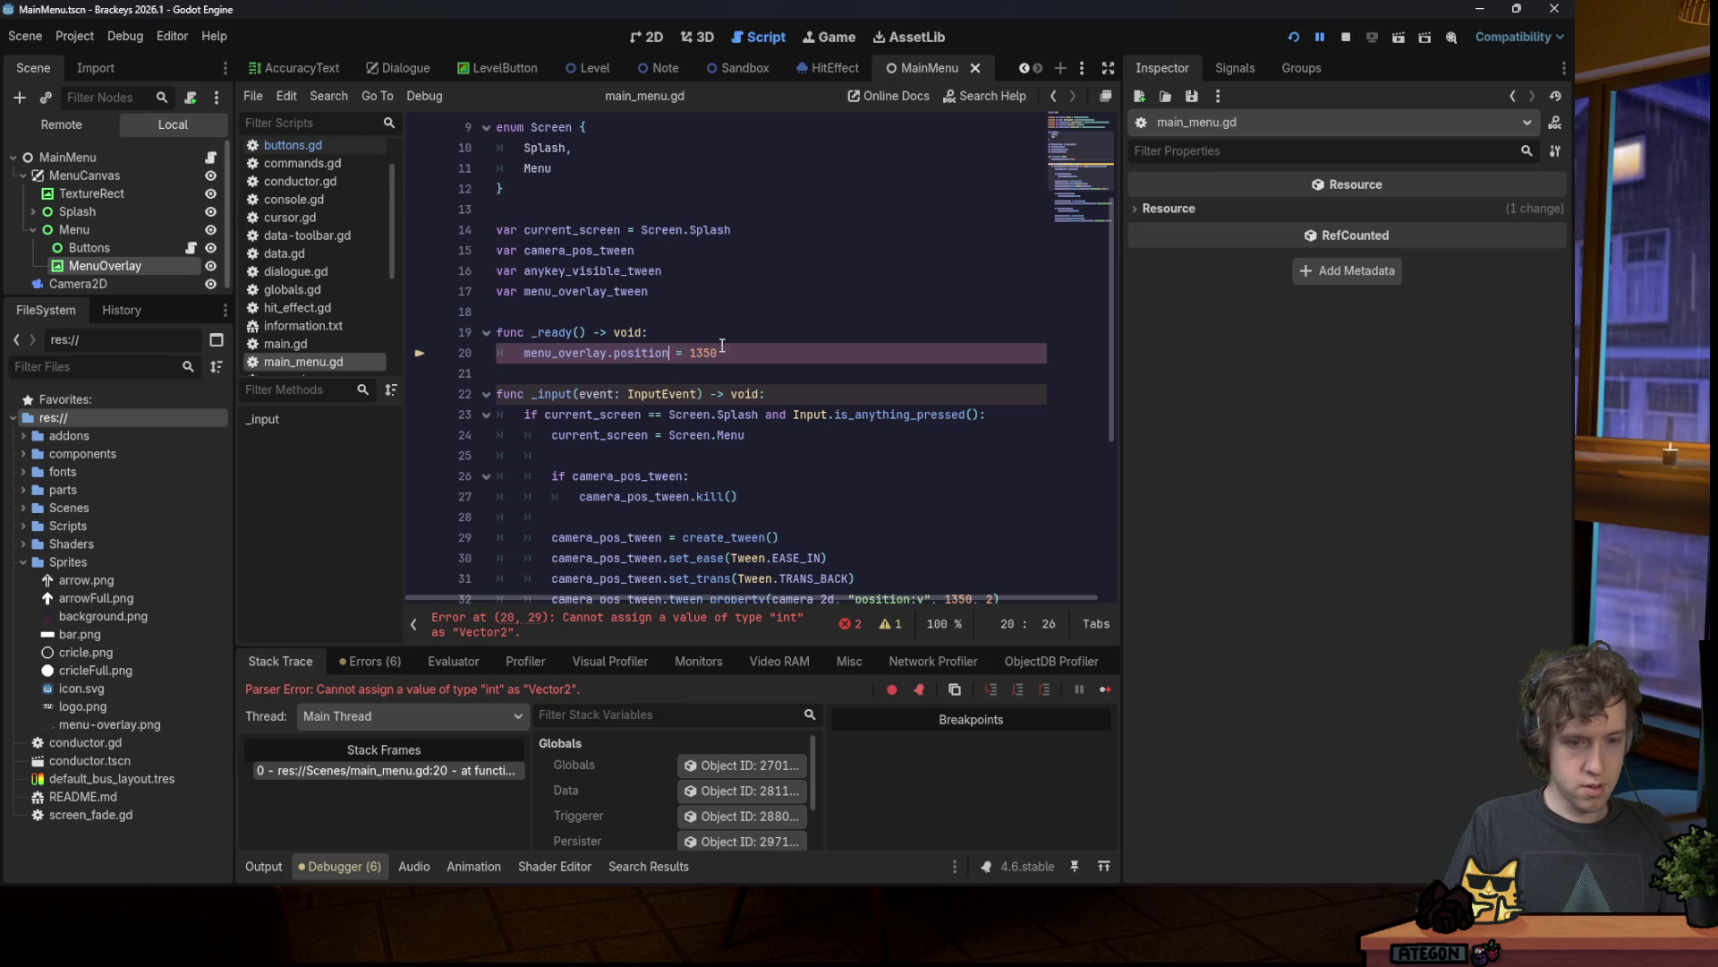
{"action": "type", "text": ".y"}
{"action": "key", "text": "F5"}
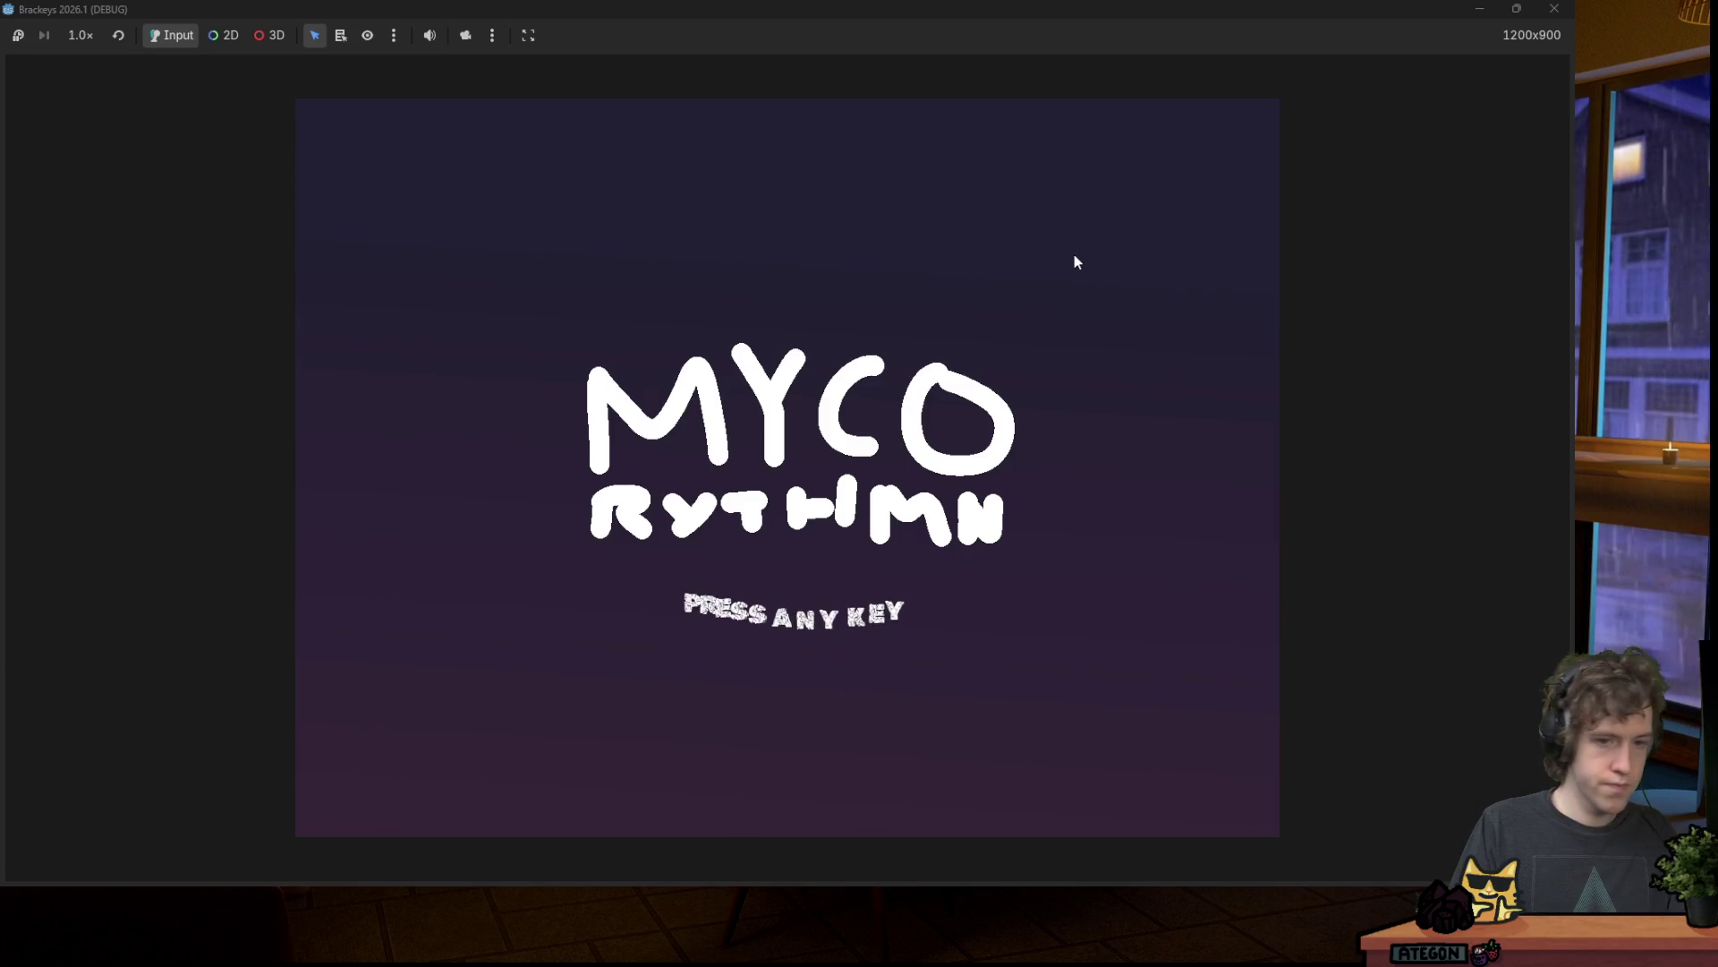
{"action": "key", "text": "space"}
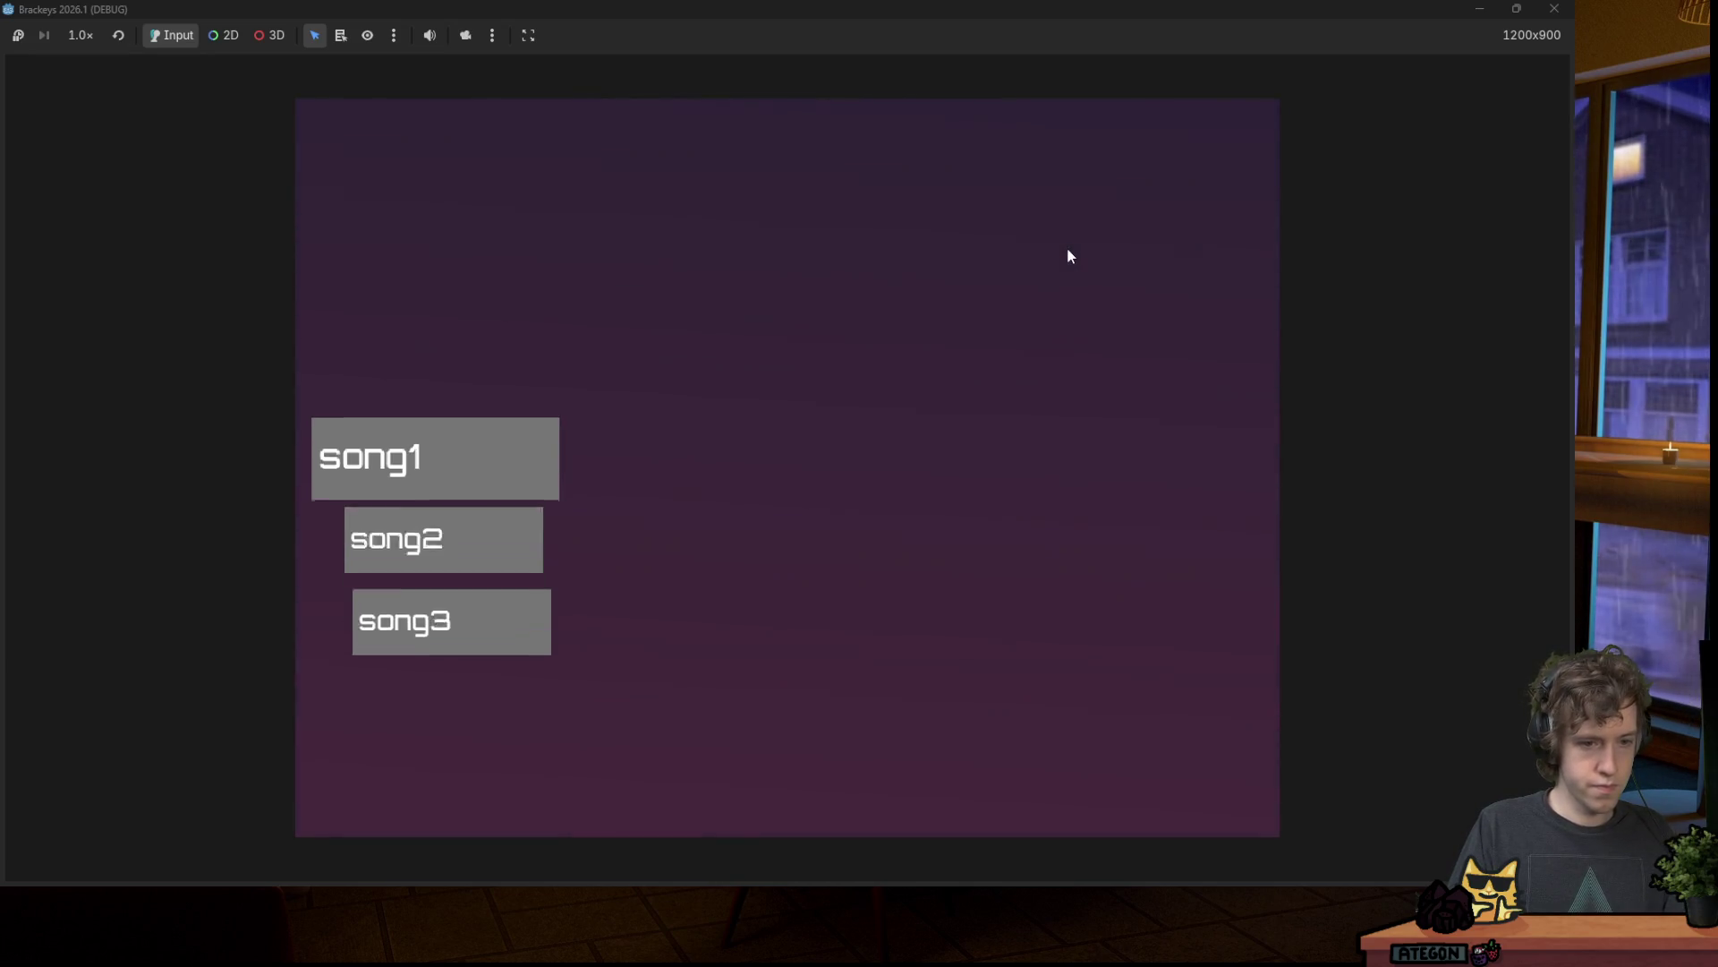
{"action": "left_click", "coordinate": [1542, 16]}
{"action": "key", "text": "ctrl+s"}
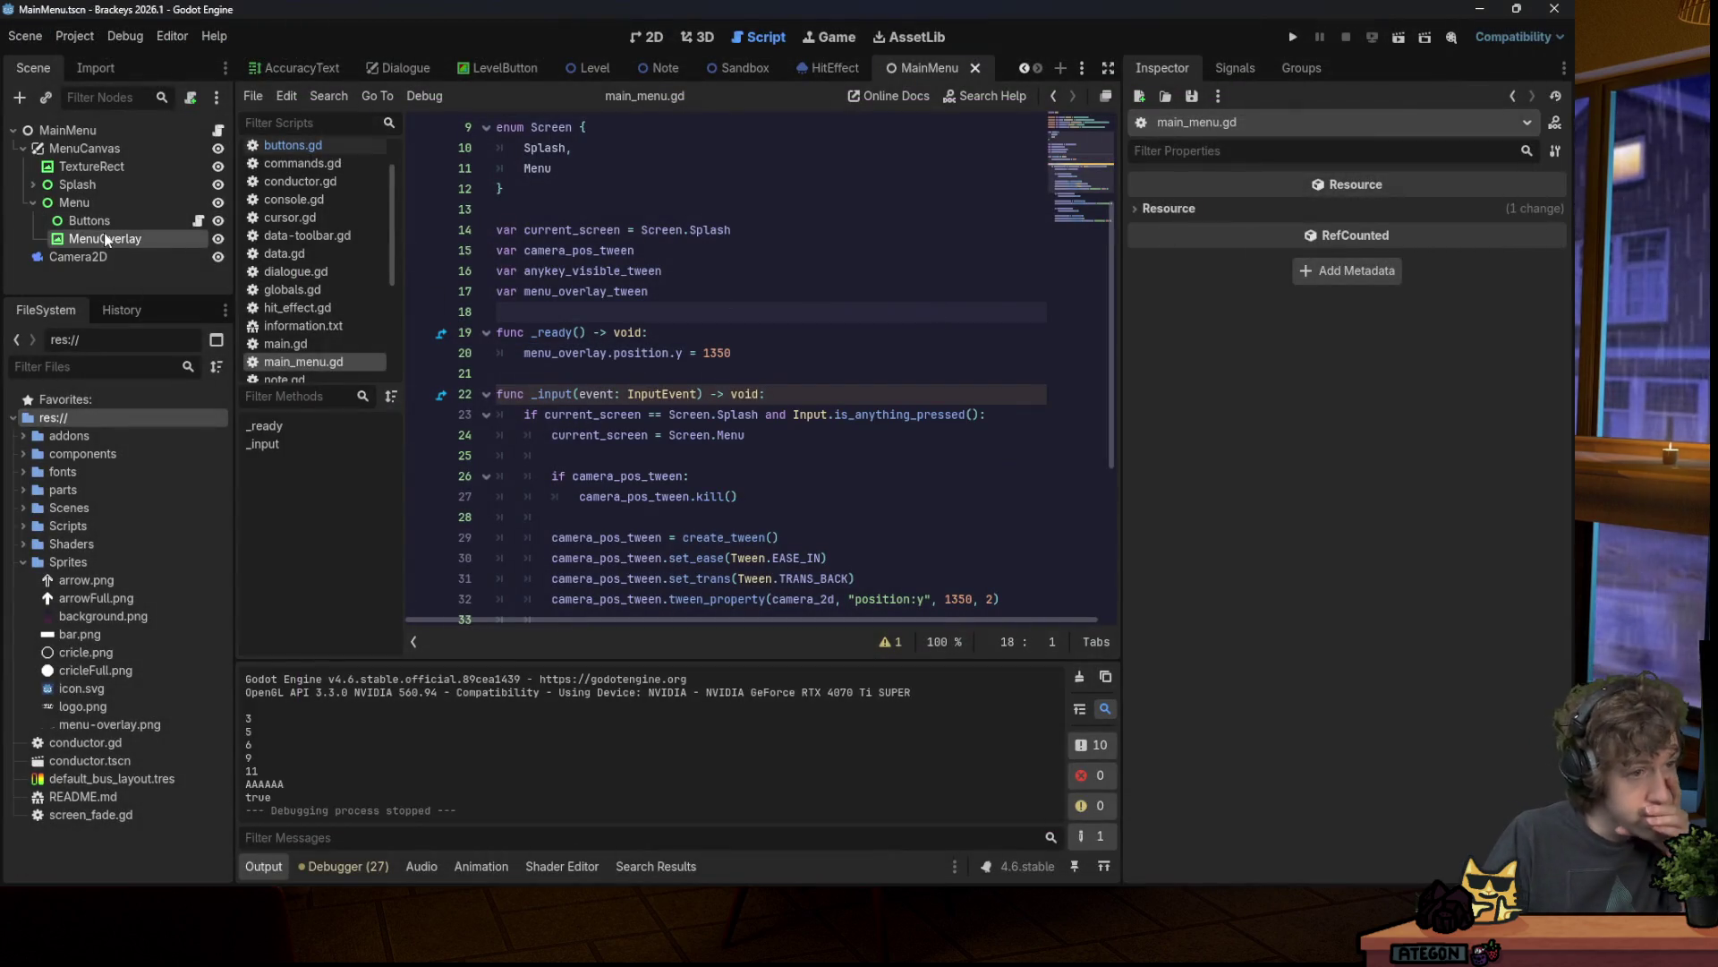
Step: Compare MenuOverlay's Transform > Position y in the Inspector with the tween's 900 target
{"action": "double_click", "coordinate": [108, 238]}
{"action": "scroll", "coordinate": [1357, 394], "scroll_direction": "down", "scroll_amount": 5}
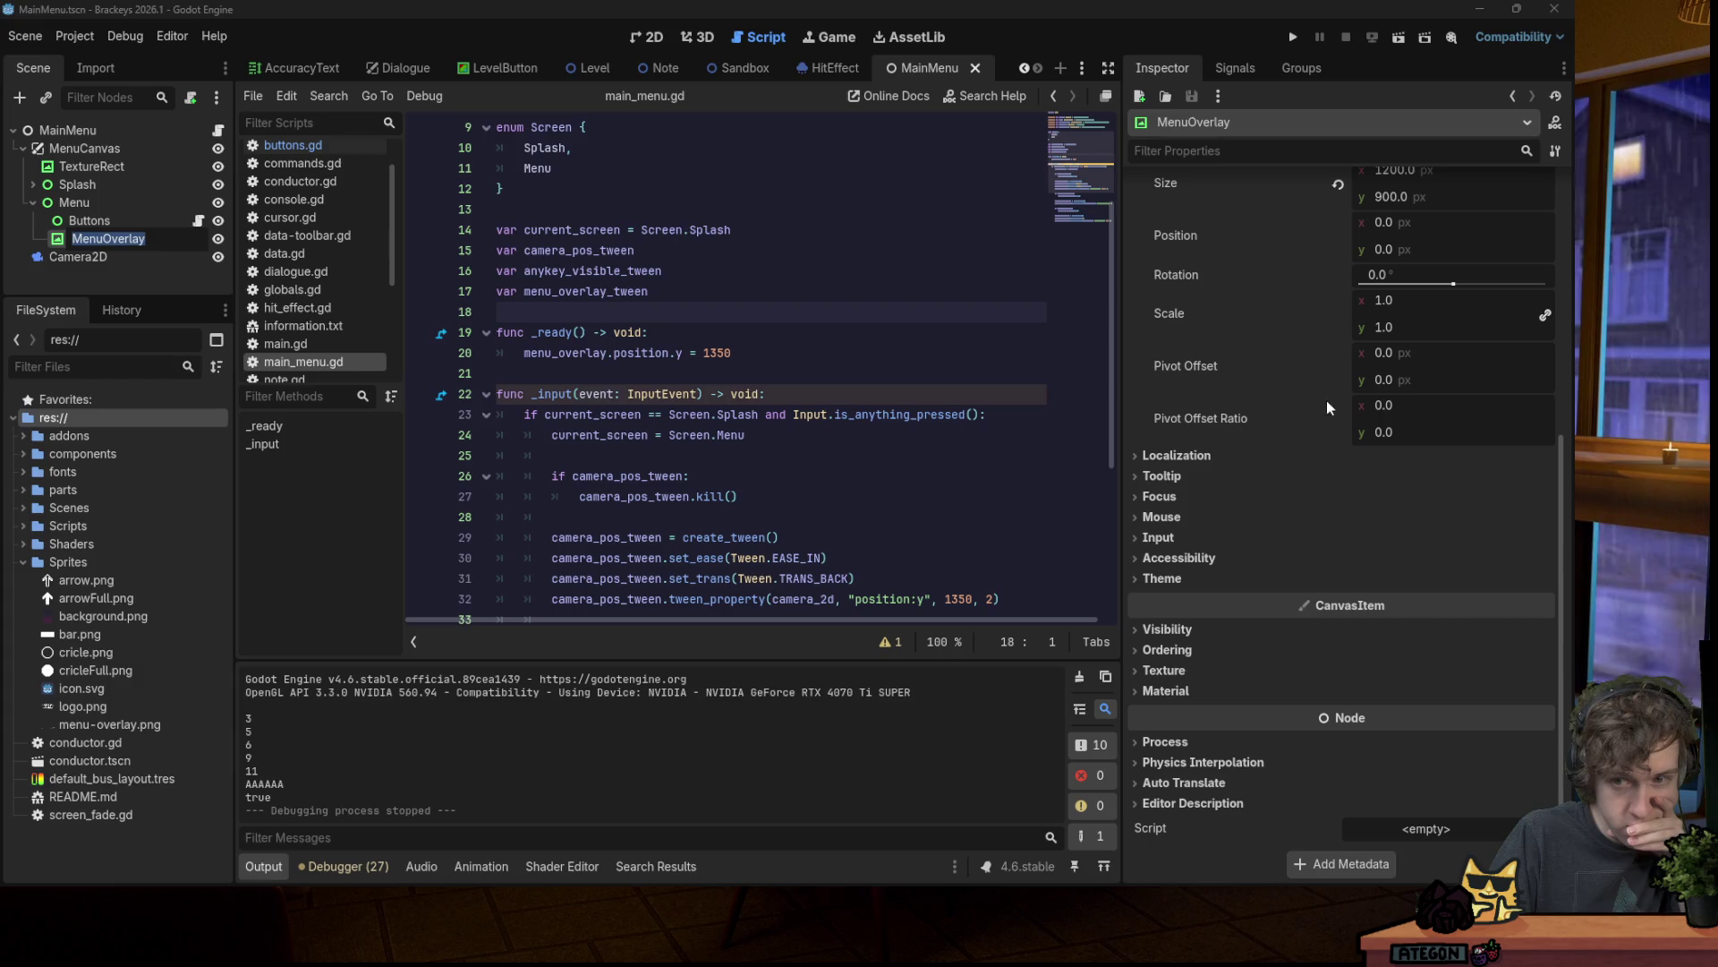
{"action": "key", "text": "Return"}
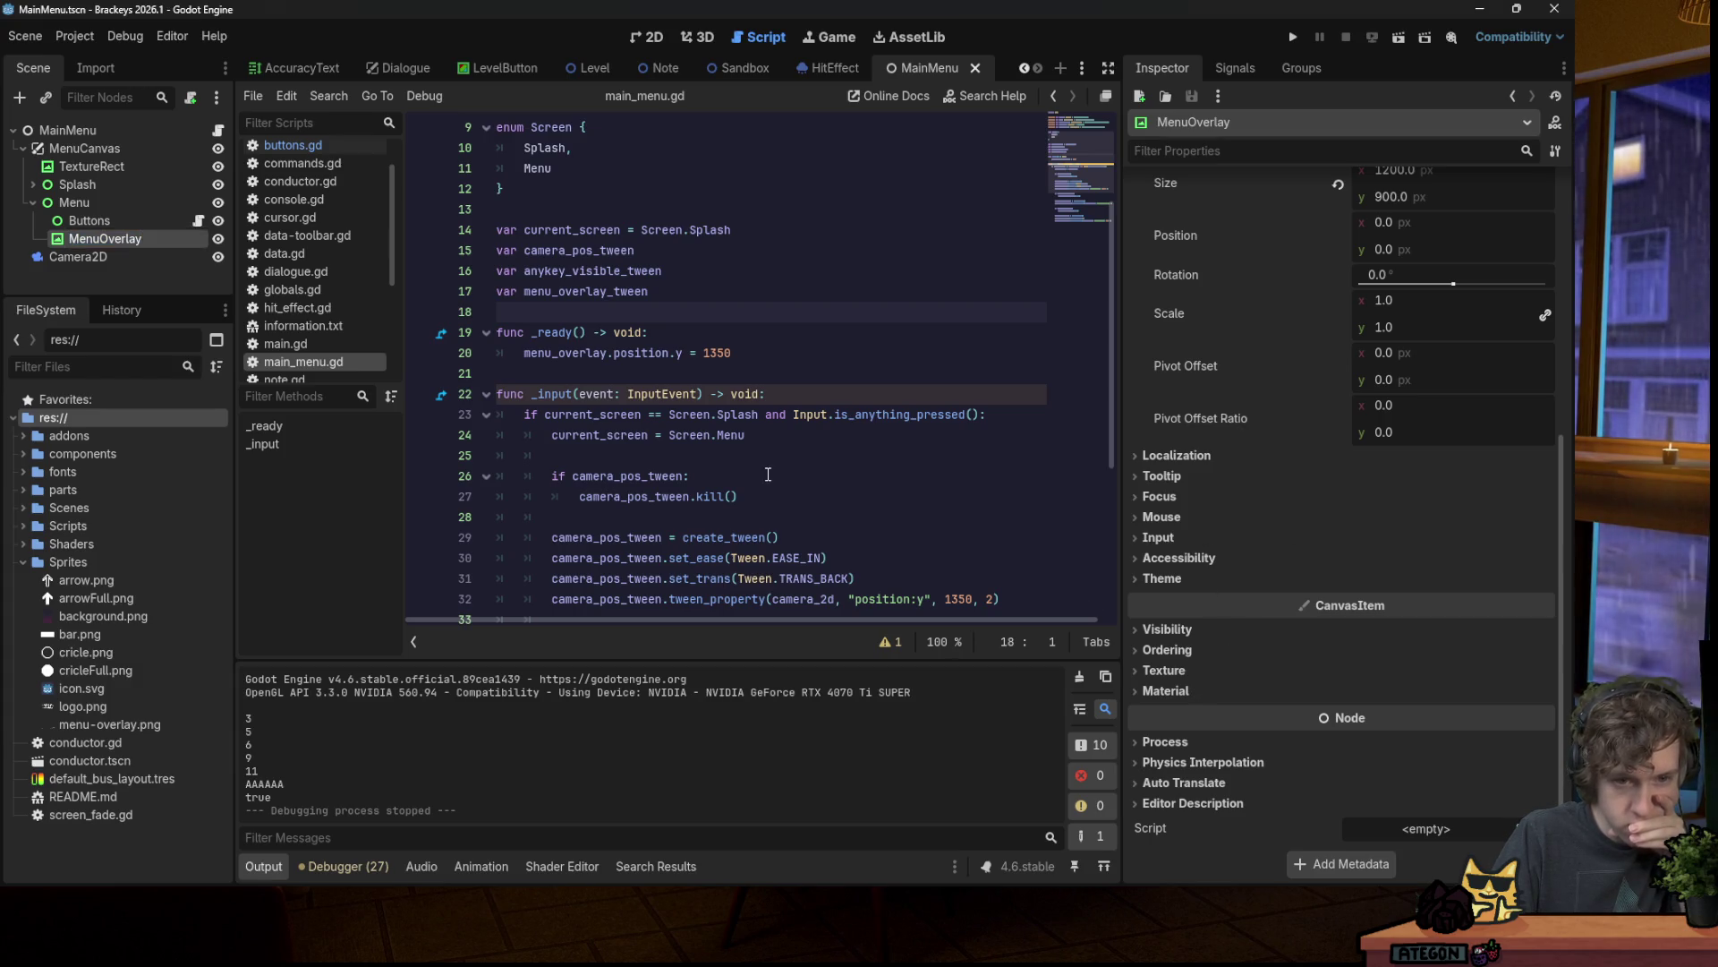
{"action": "scroll", "coordinate": [785, 490], "scroll_direction": "down", "scroll_amount": 5}
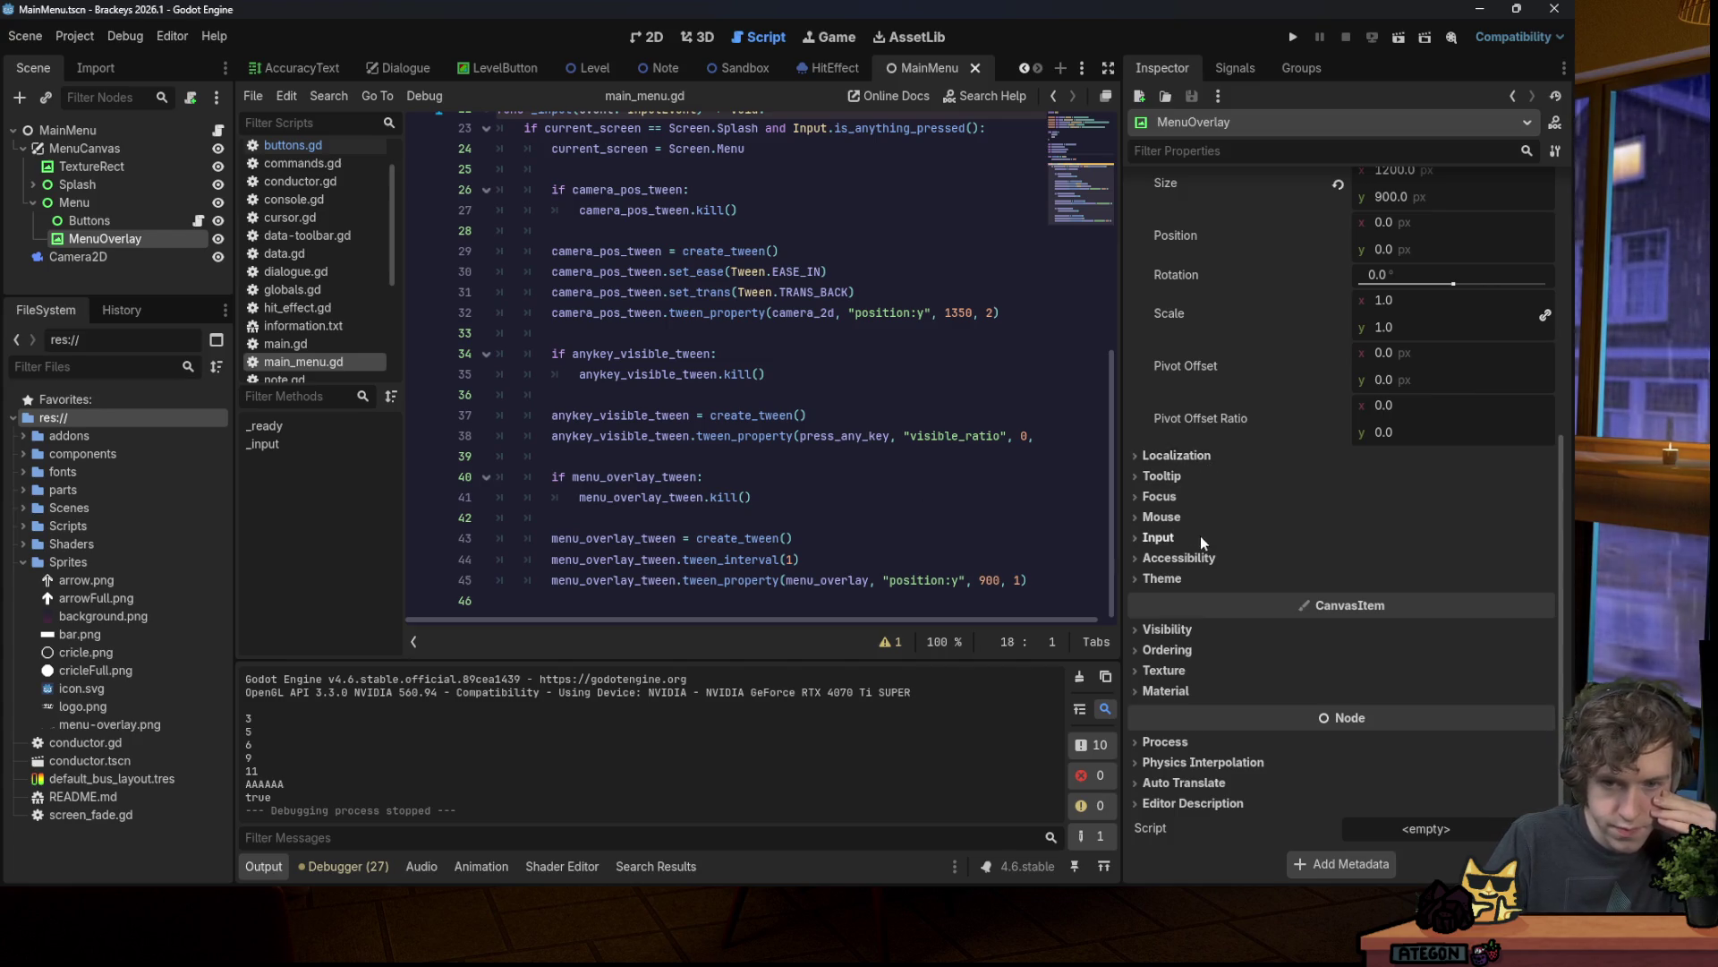
{"action": "scroll", "coordinate": [1204, 543], "scroll_direction": "up", "scroll_amount": 5}
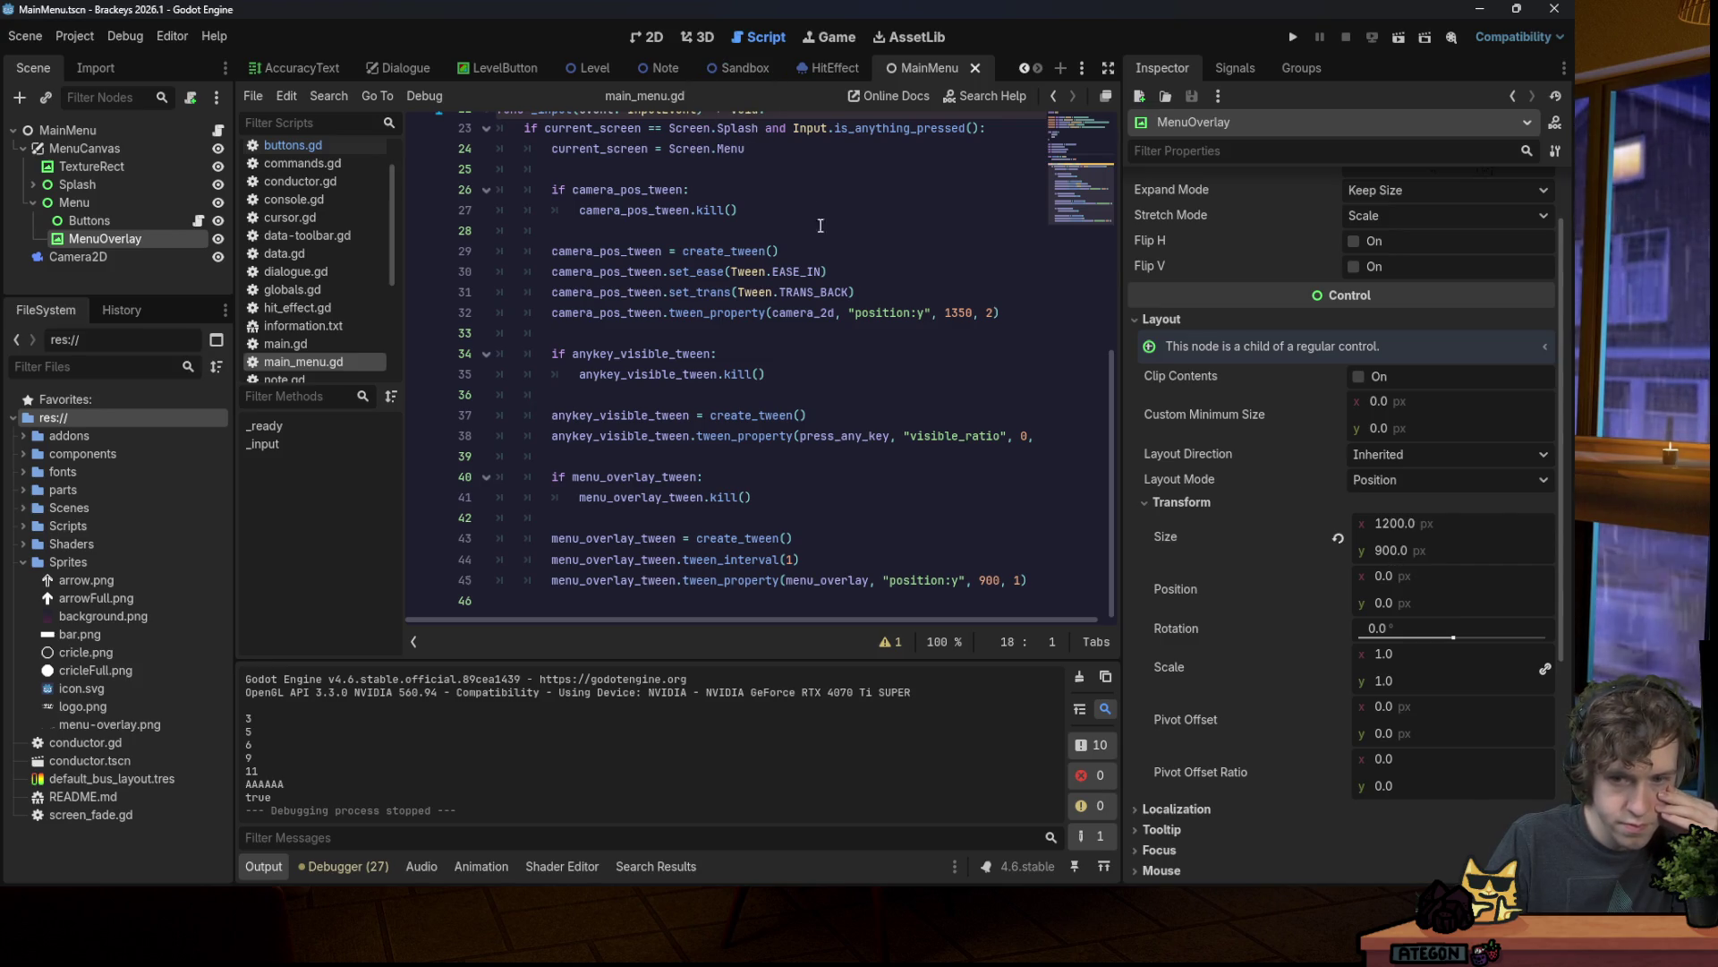
{"action": "left_click", "coordinate": [1389, 594]}
{"action": "left_click", "coordinate": [988, 584]}
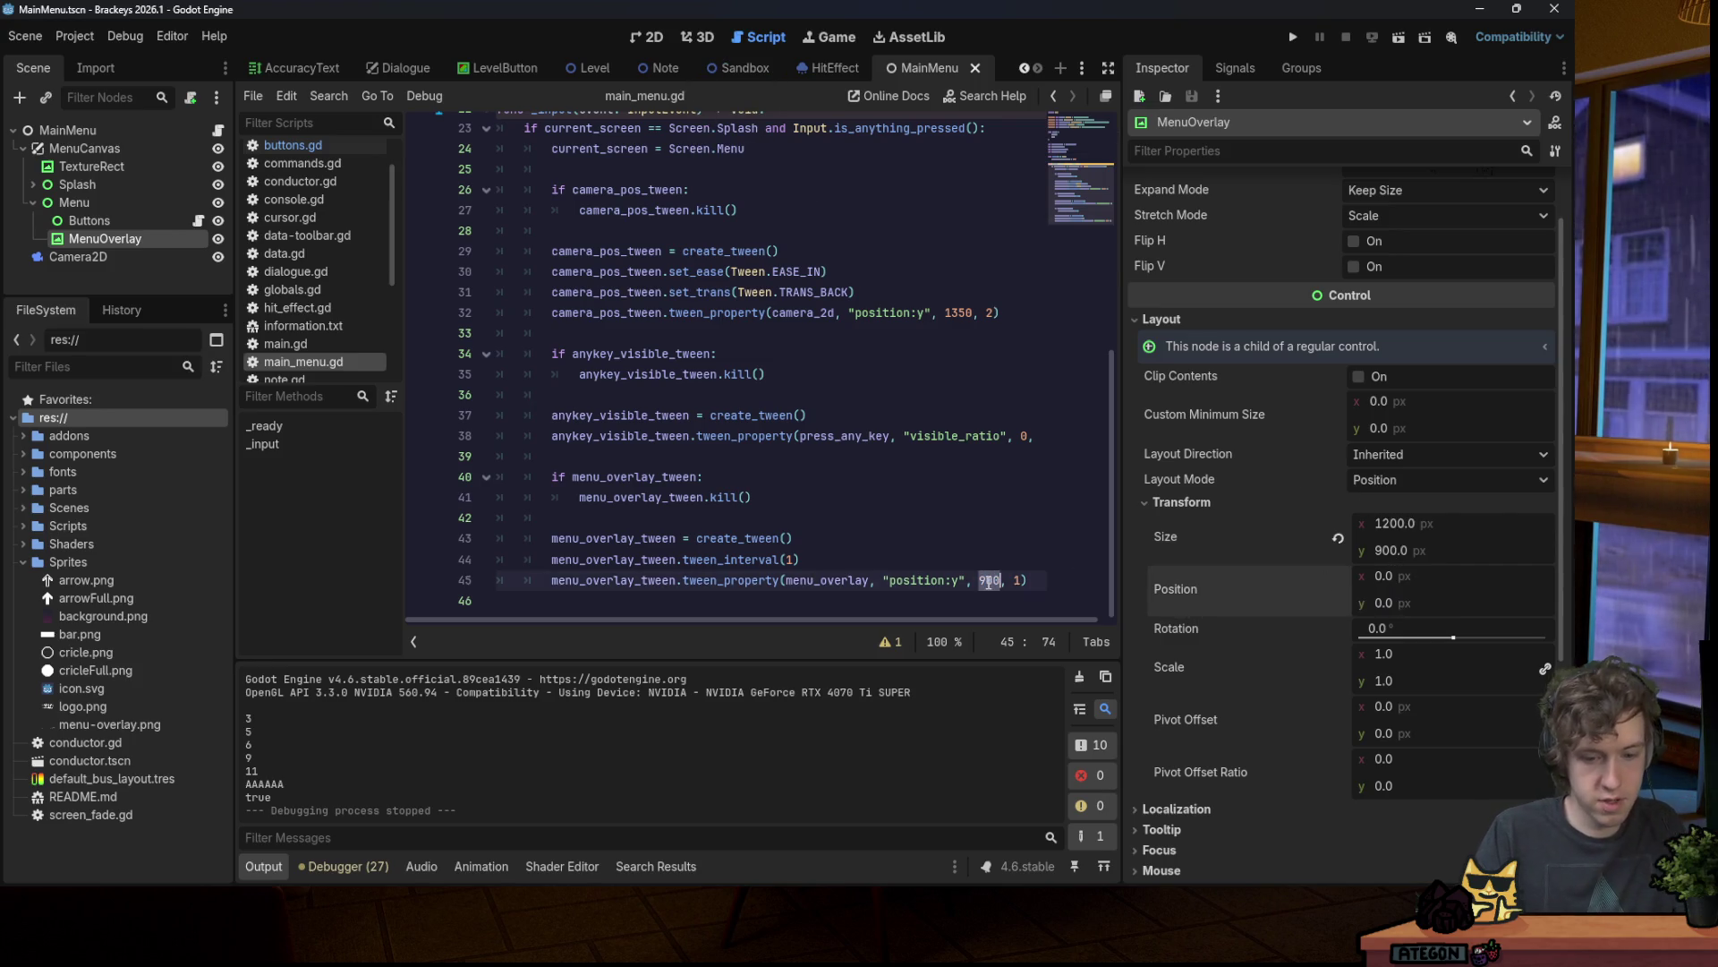
{"action": "scroll", "coordinate": [696, 463], "scroll_direction": "up", "scroll_amount": 7}
{"action": "scroll", "coordinate": [696, 463], "scroll_direction": "down", "scroll_amount": 2}
Step: Change the overlay's starting y from 1350 to 350 and test-run past the title
{"action": "double_click", "coordinate": [726, 391]}
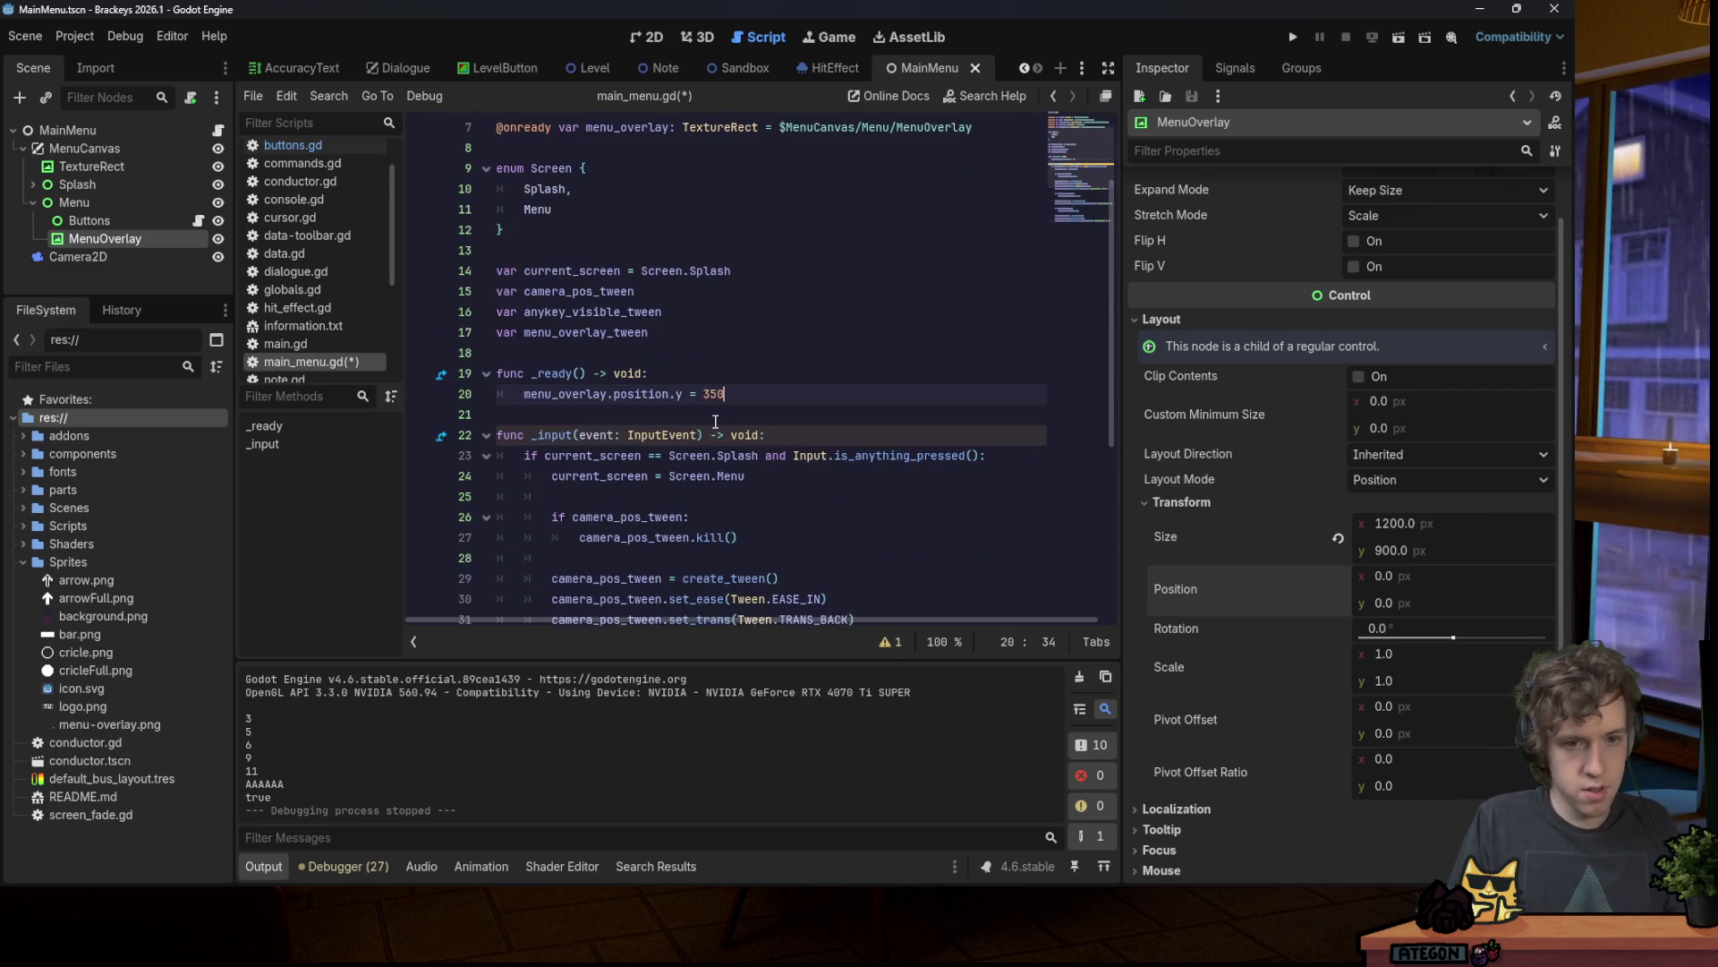
{"action": "left_click", "coordinate": [1291, 38]}
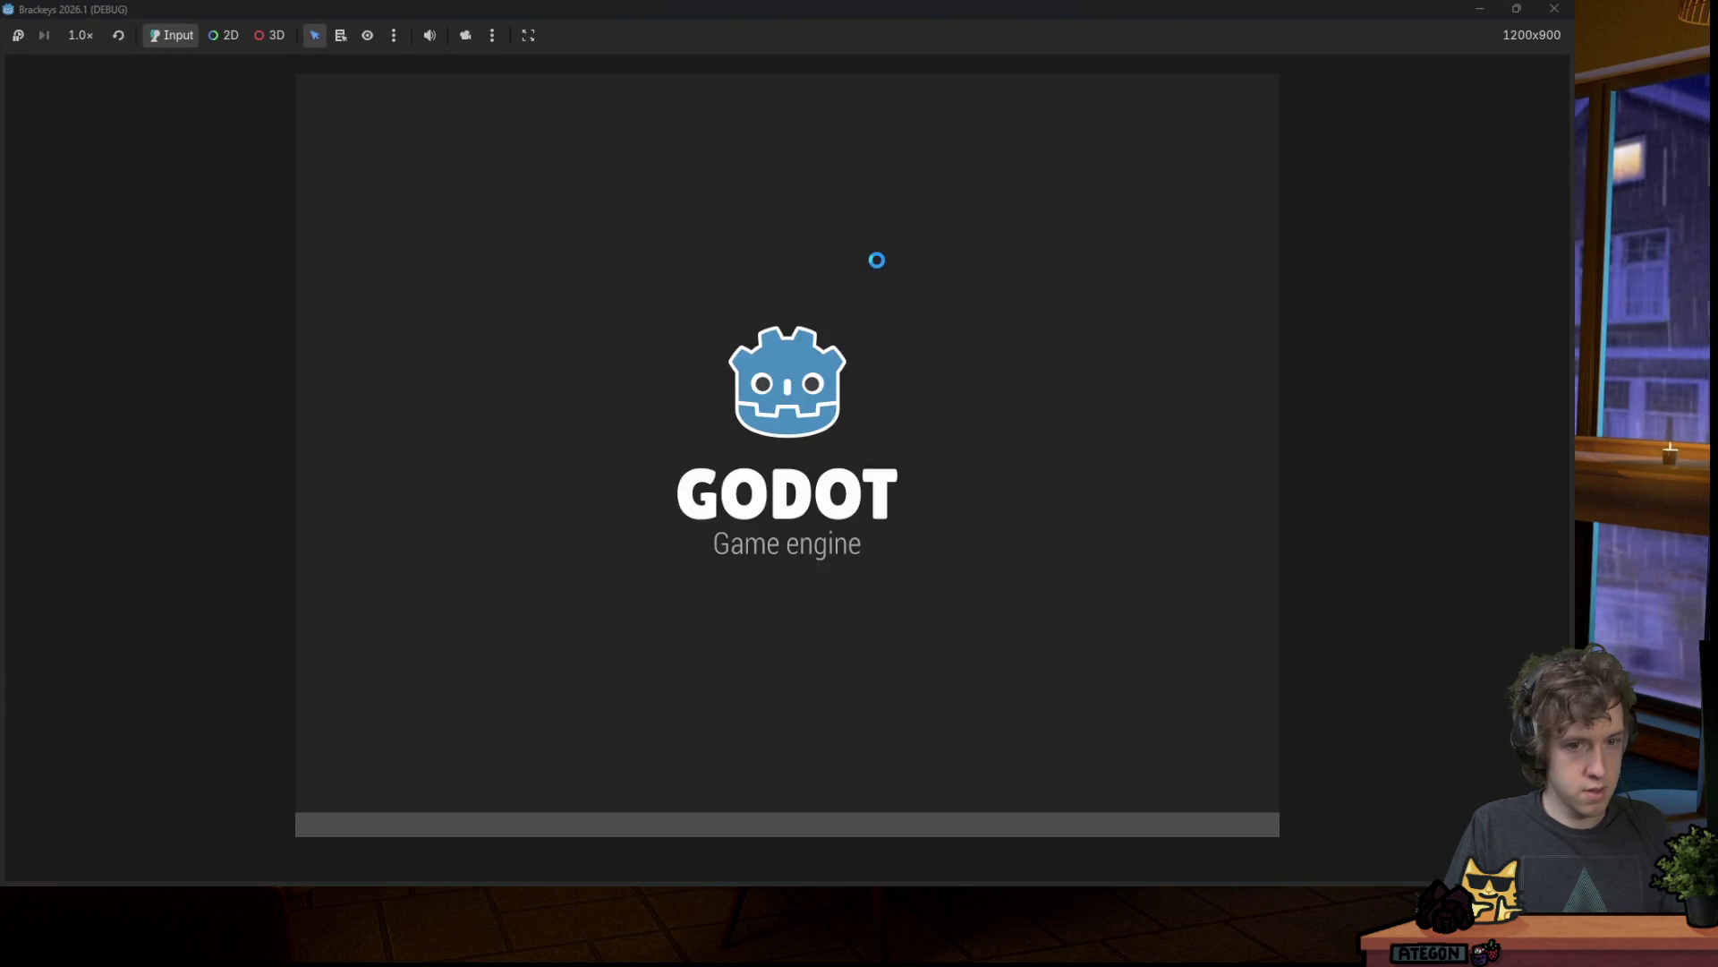
{"action": "key", "text": "space"}
{"action": "left_click", "coordinate": [1544, 16]}
Step: Rerun the game and cycle the song focus through song1, song2 and song3
{"action": "key", "text": "F5"}
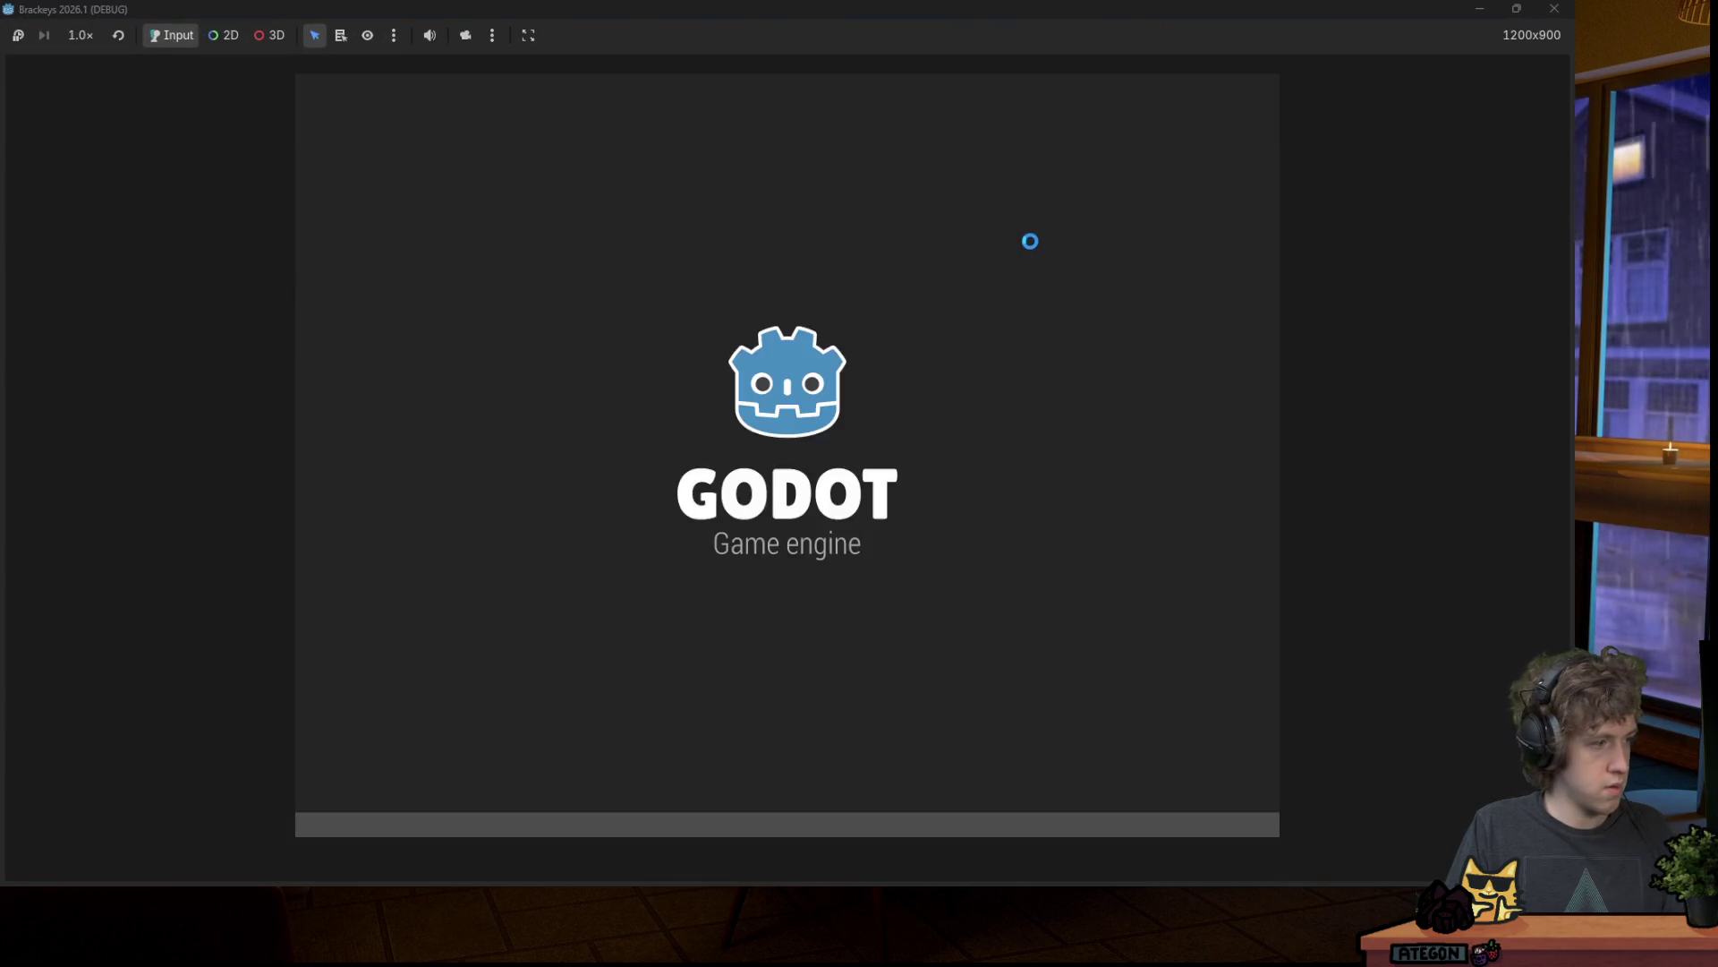
{"action": "key", "text": "space"}
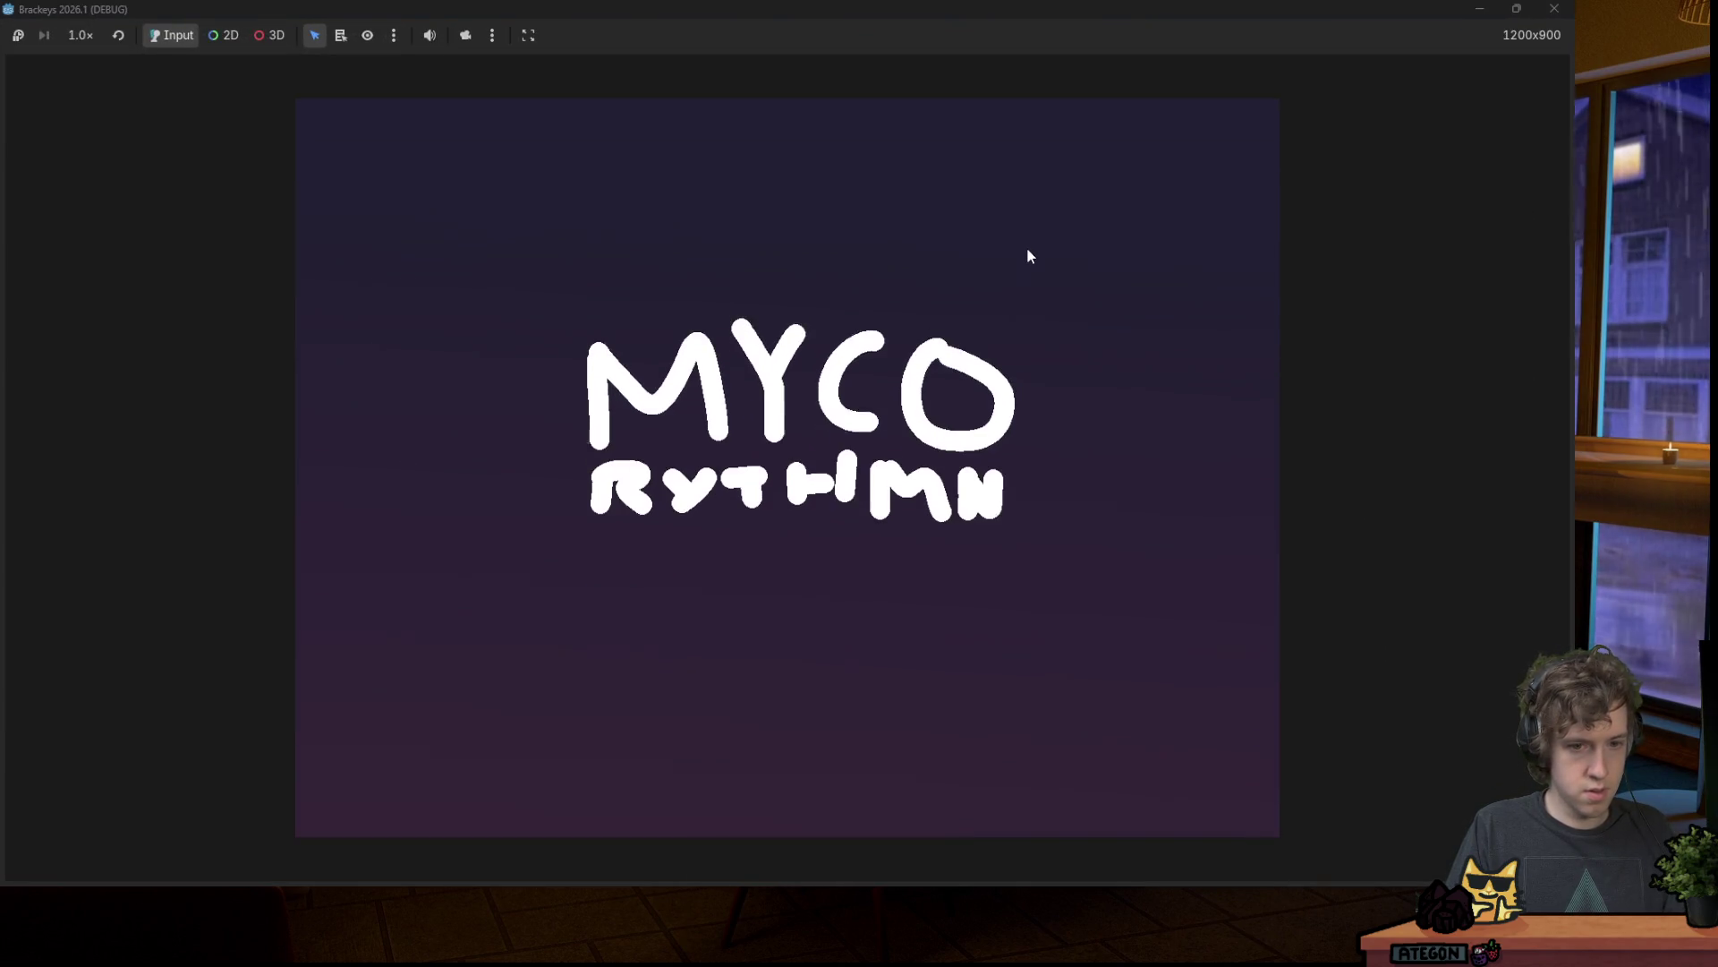
{"action": "key", "text": "Down"}
{"action": "key", "text": "Down"}
{"action": "key", "text": "Up"}
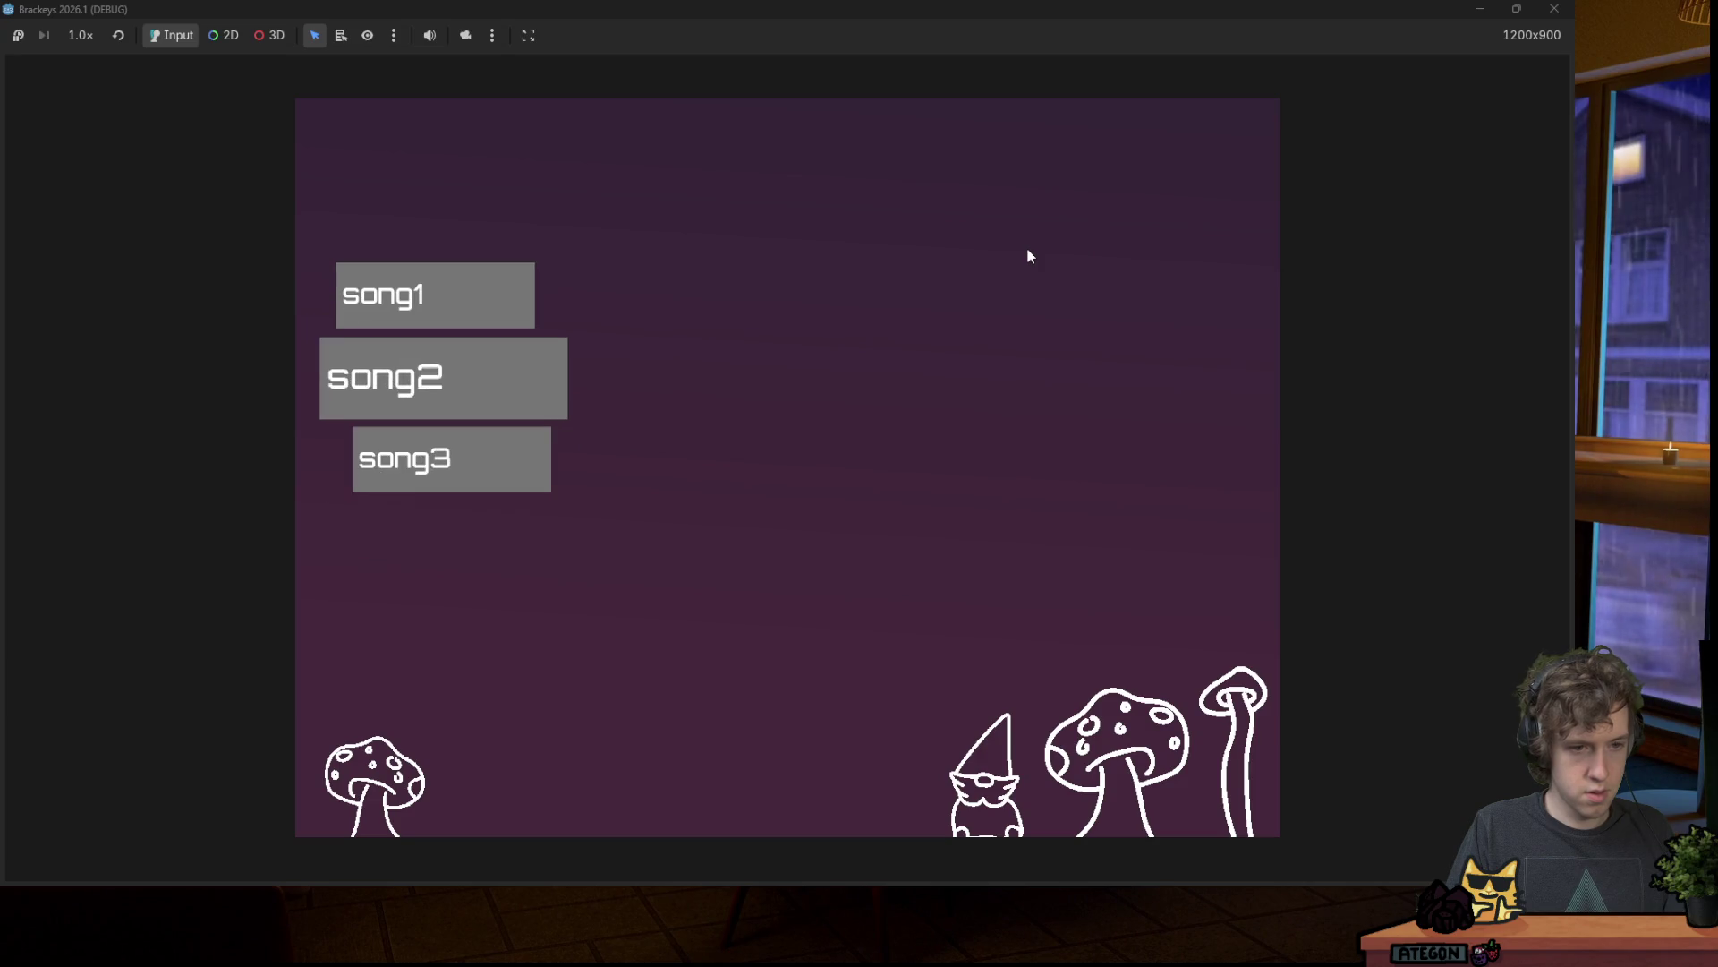
{"action": "key", "text": "Up"}
{"action": "key", "text": "Down"}
{"action": "key", "text": "Down"}
{"action": "key", "text": "Down"}
{"action": "key", "text": "Up"}
{"action": "key", "text": "Down"}
{"action": "key", "text": "Down"}
{"action": "key", "text": "Down"}
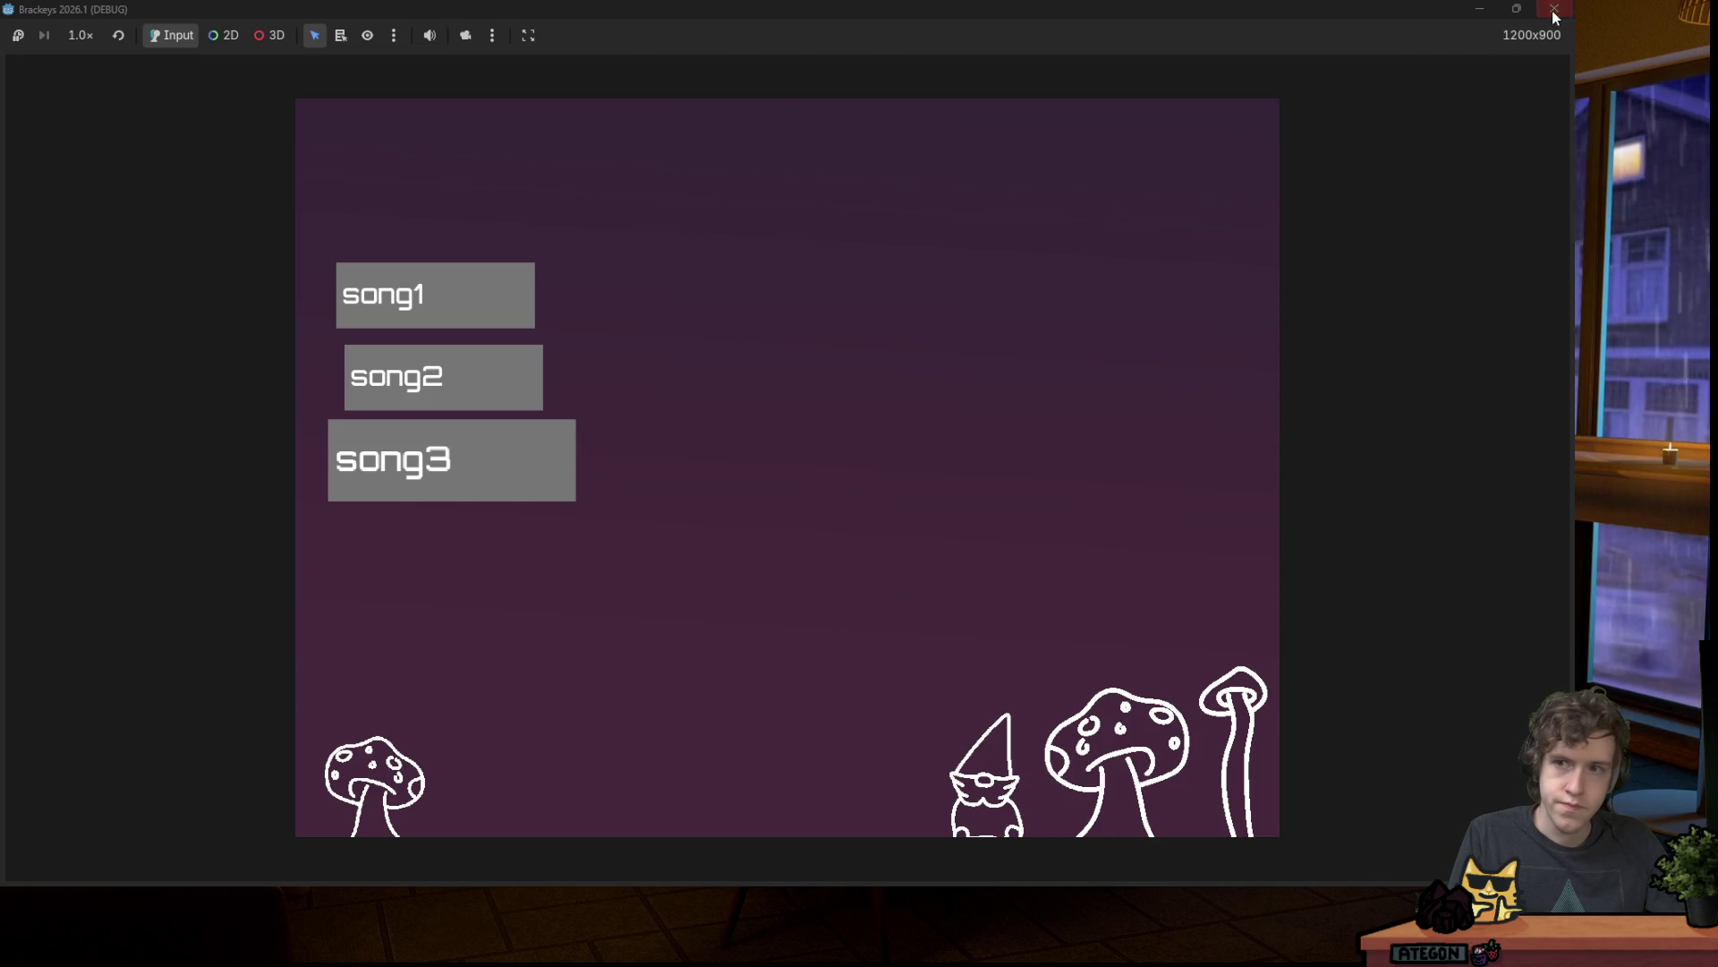
{"action": "left_click", "coordinate": [1552, 11]}
Step: Relaunch to watch the mushroom overlay slide in, then return to main_menu.gd
{"action": "left_click", "coordinate": [1291, 43]}
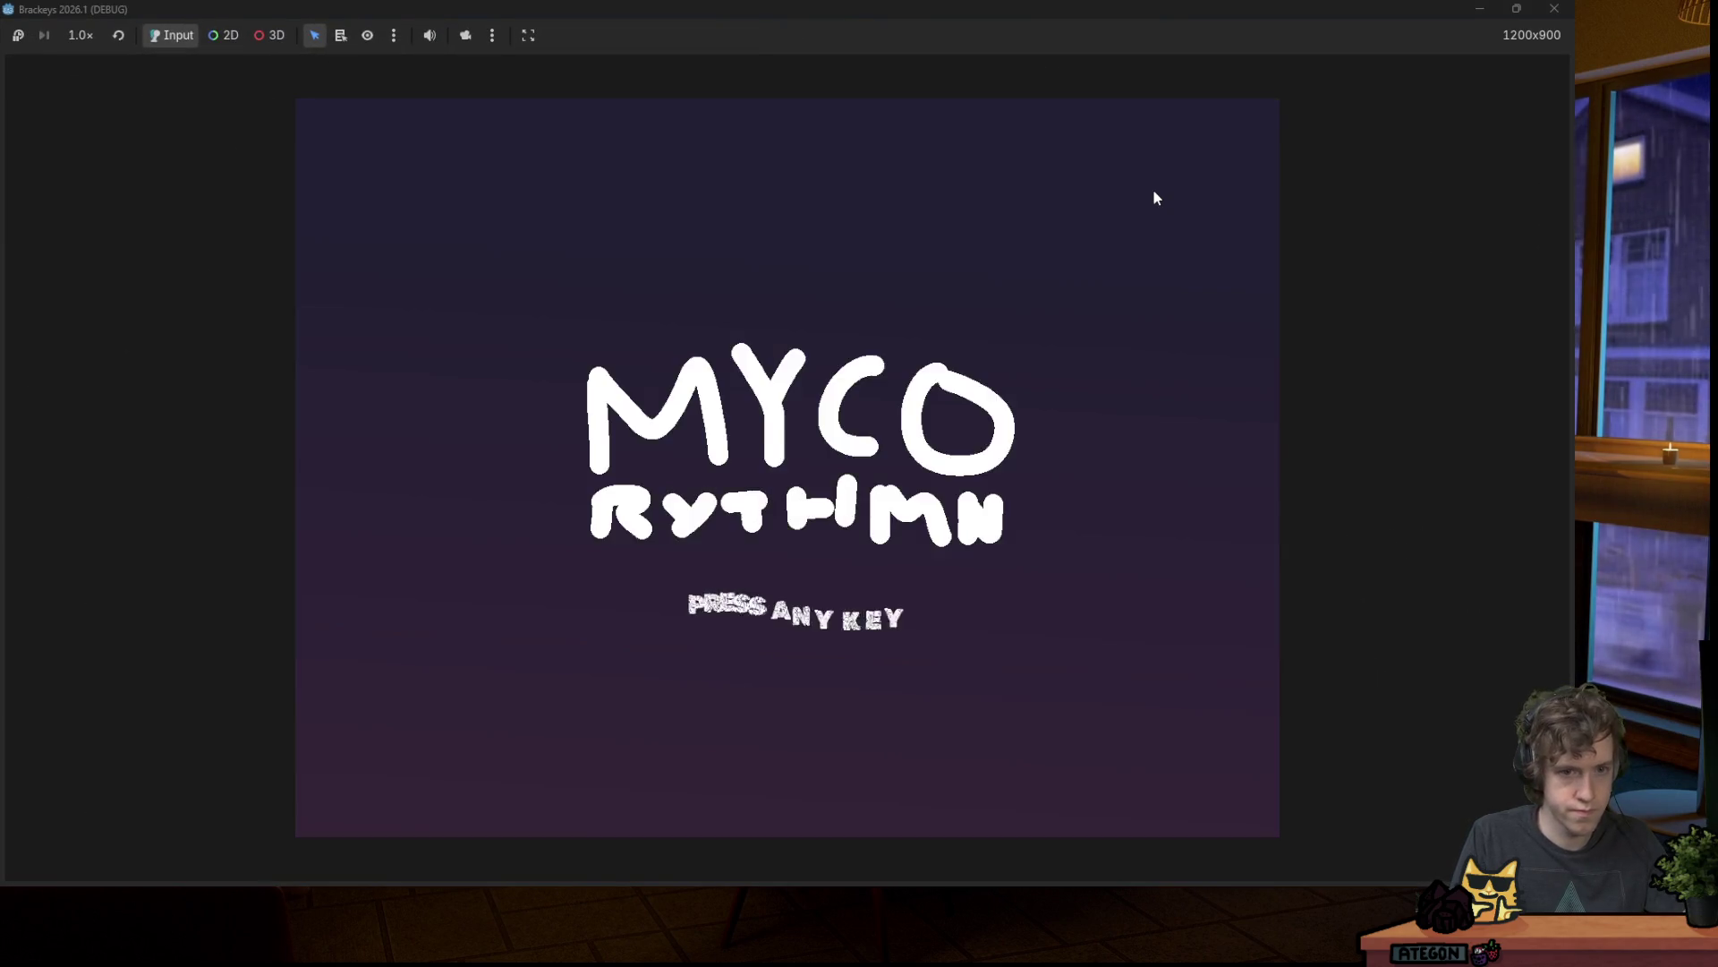
{"action": "key", "text": "space"}
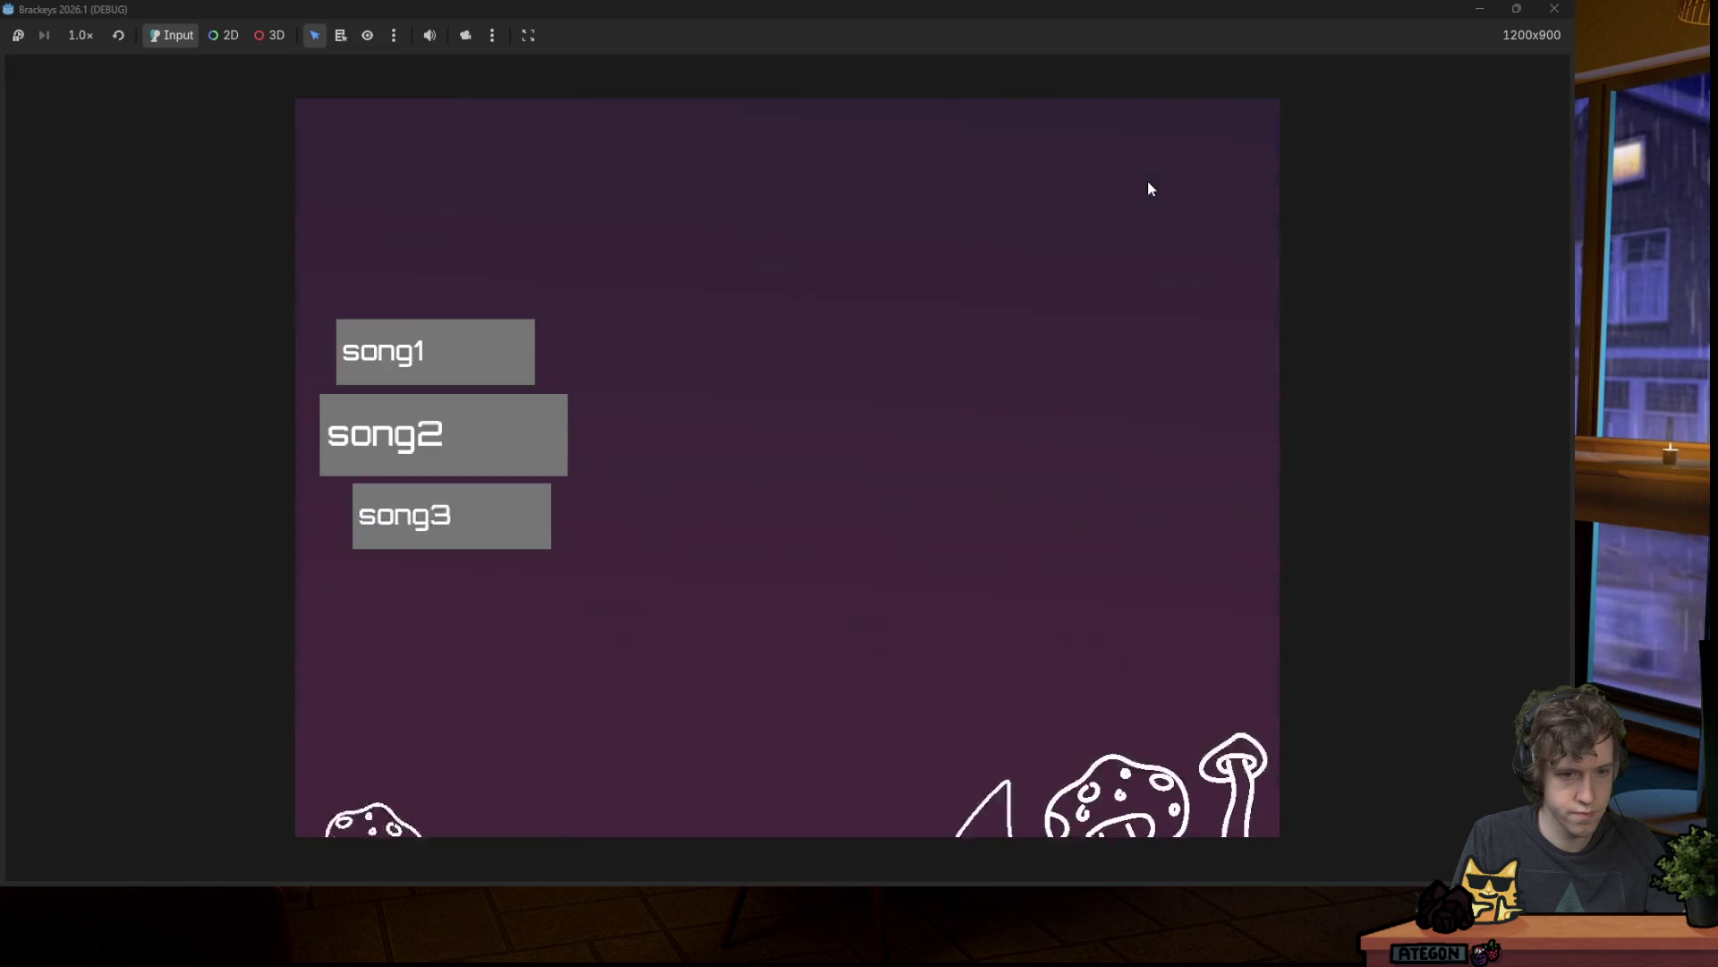
{"action": "left_click", "coordinate": [1555, 9]}
{"action": "left_click", "coordinate": [887, 354]}
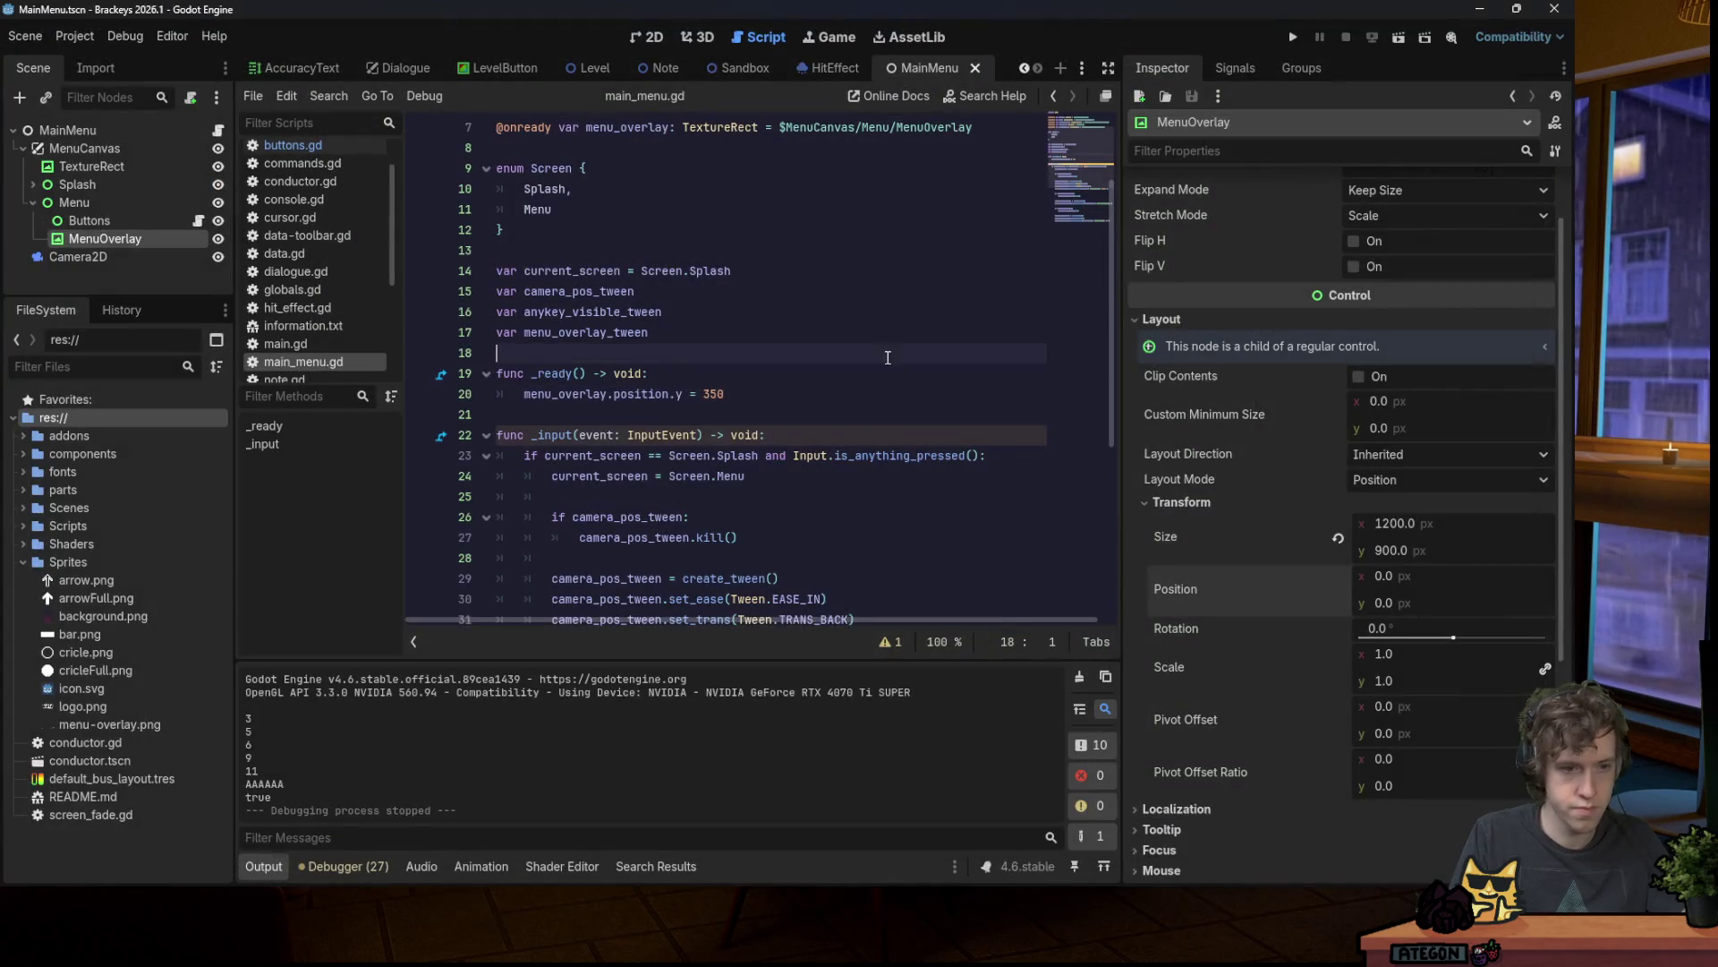
Step: Try a 2-second overlay tween duration, then revert it to 1 and save
{"action": "scroll", "coordinate": [886, 353], "scroll_direction": "down", "scroll_amount": 5}
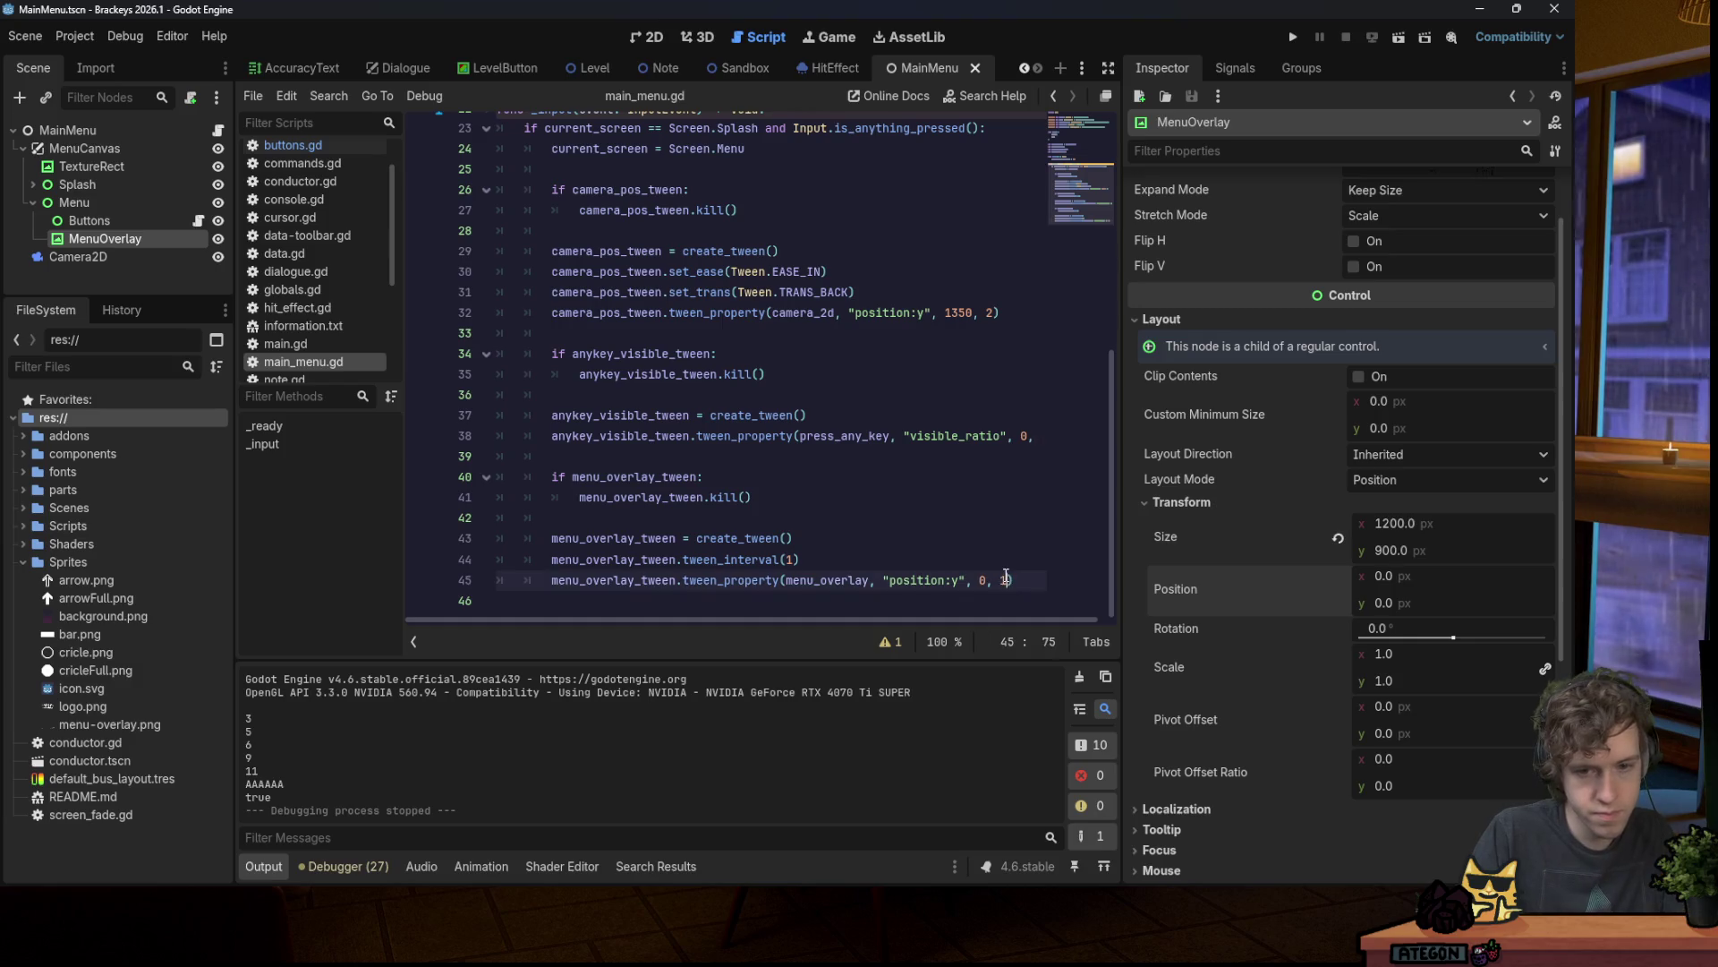
{"action": "left_click", "coordinate": [1000, 577]}
{"action": "key", "text": "F5"}
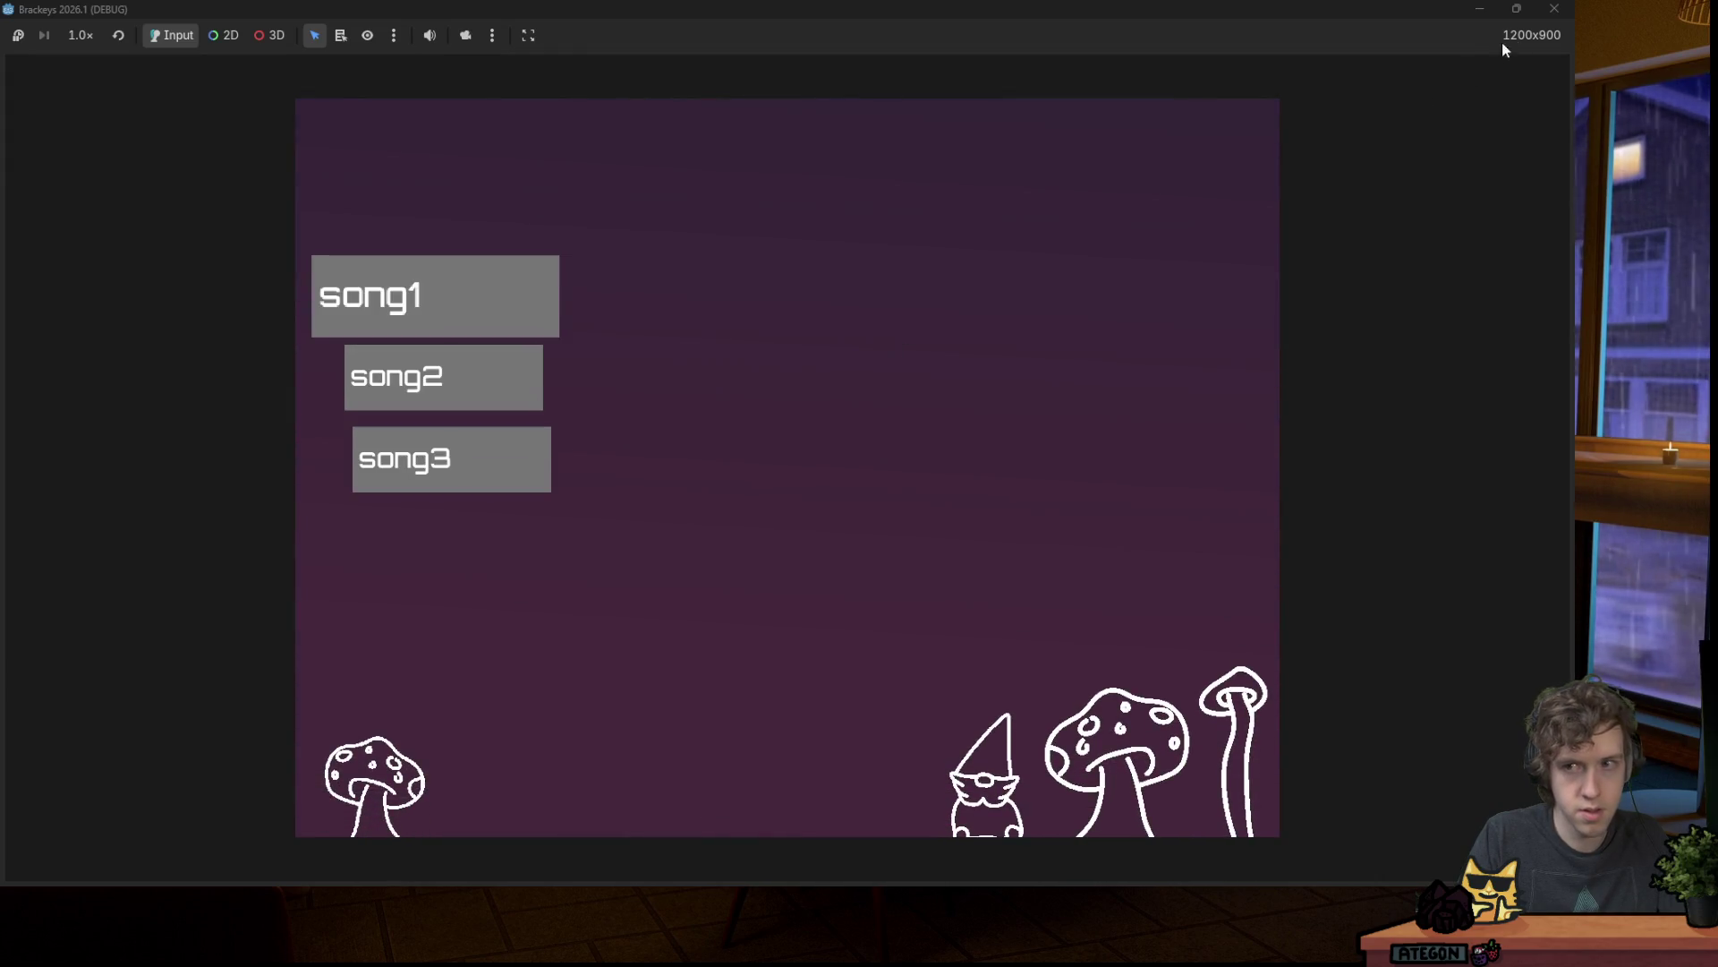
{"action": "left_click", "coordinate": [1555, 8]}
{"action": "key", "text": "ctrl+z"}
{"action": "key", "text": "ctrl+s"}
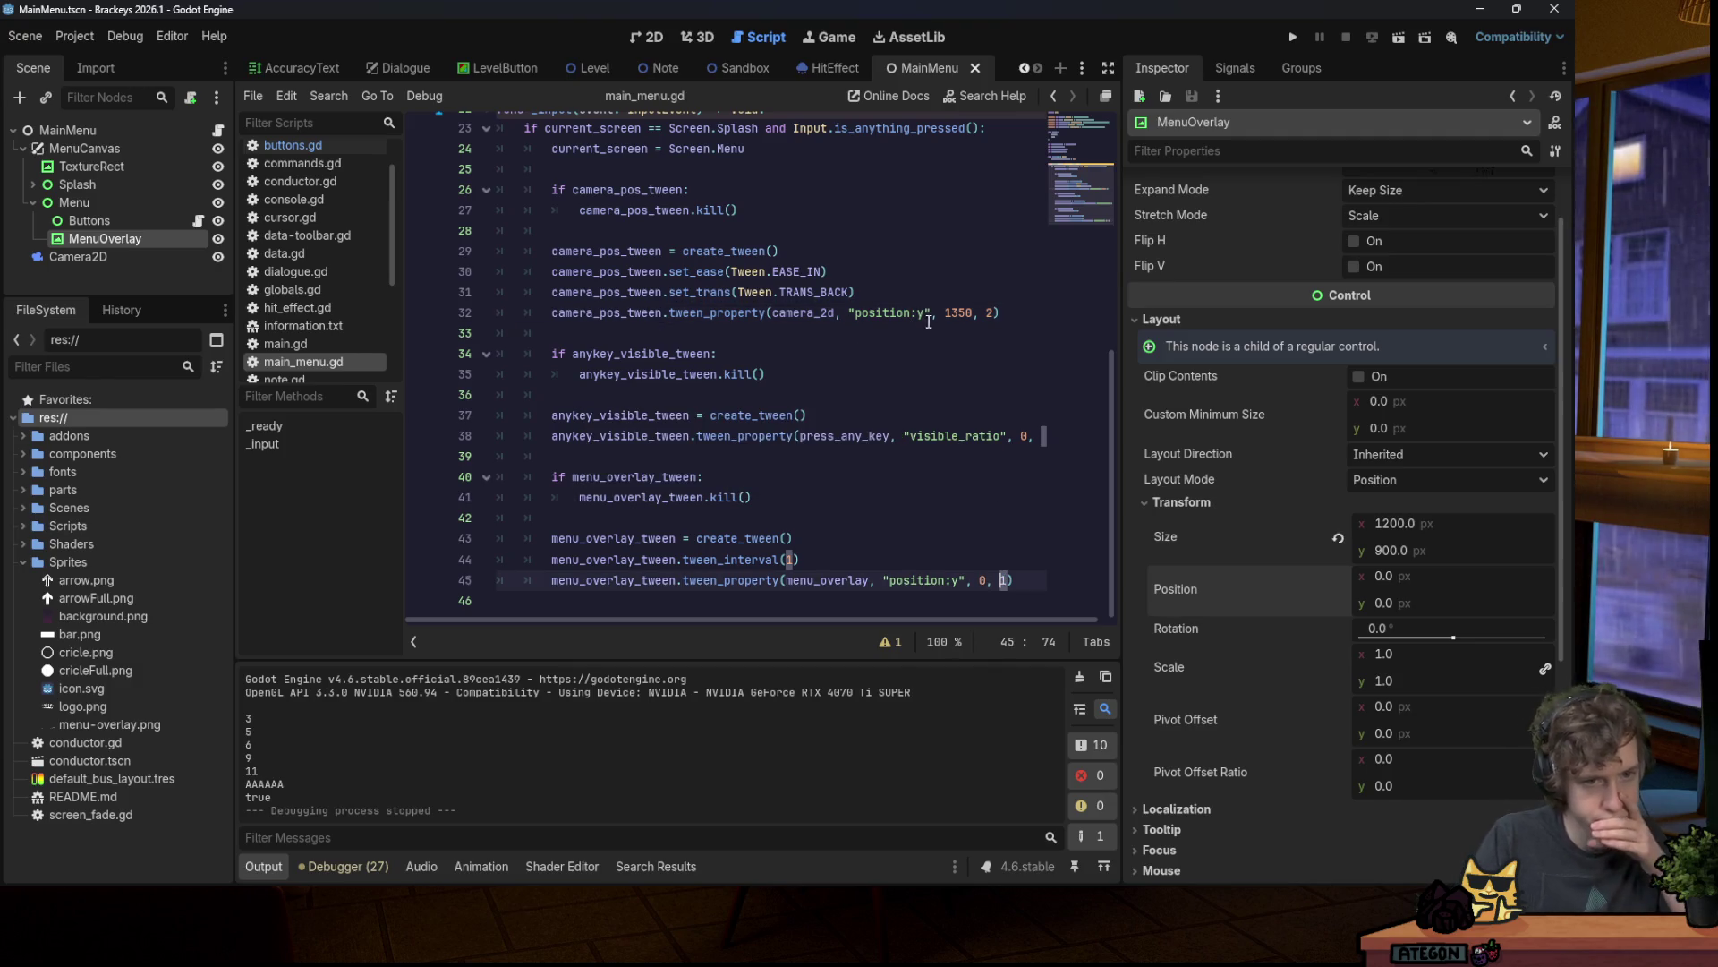
Step: Switch the camera tween easing from EASE_IN to EASE_IN_OUT and test the menu transition
{"action": "double_click", "coordinate": [795, 272]}
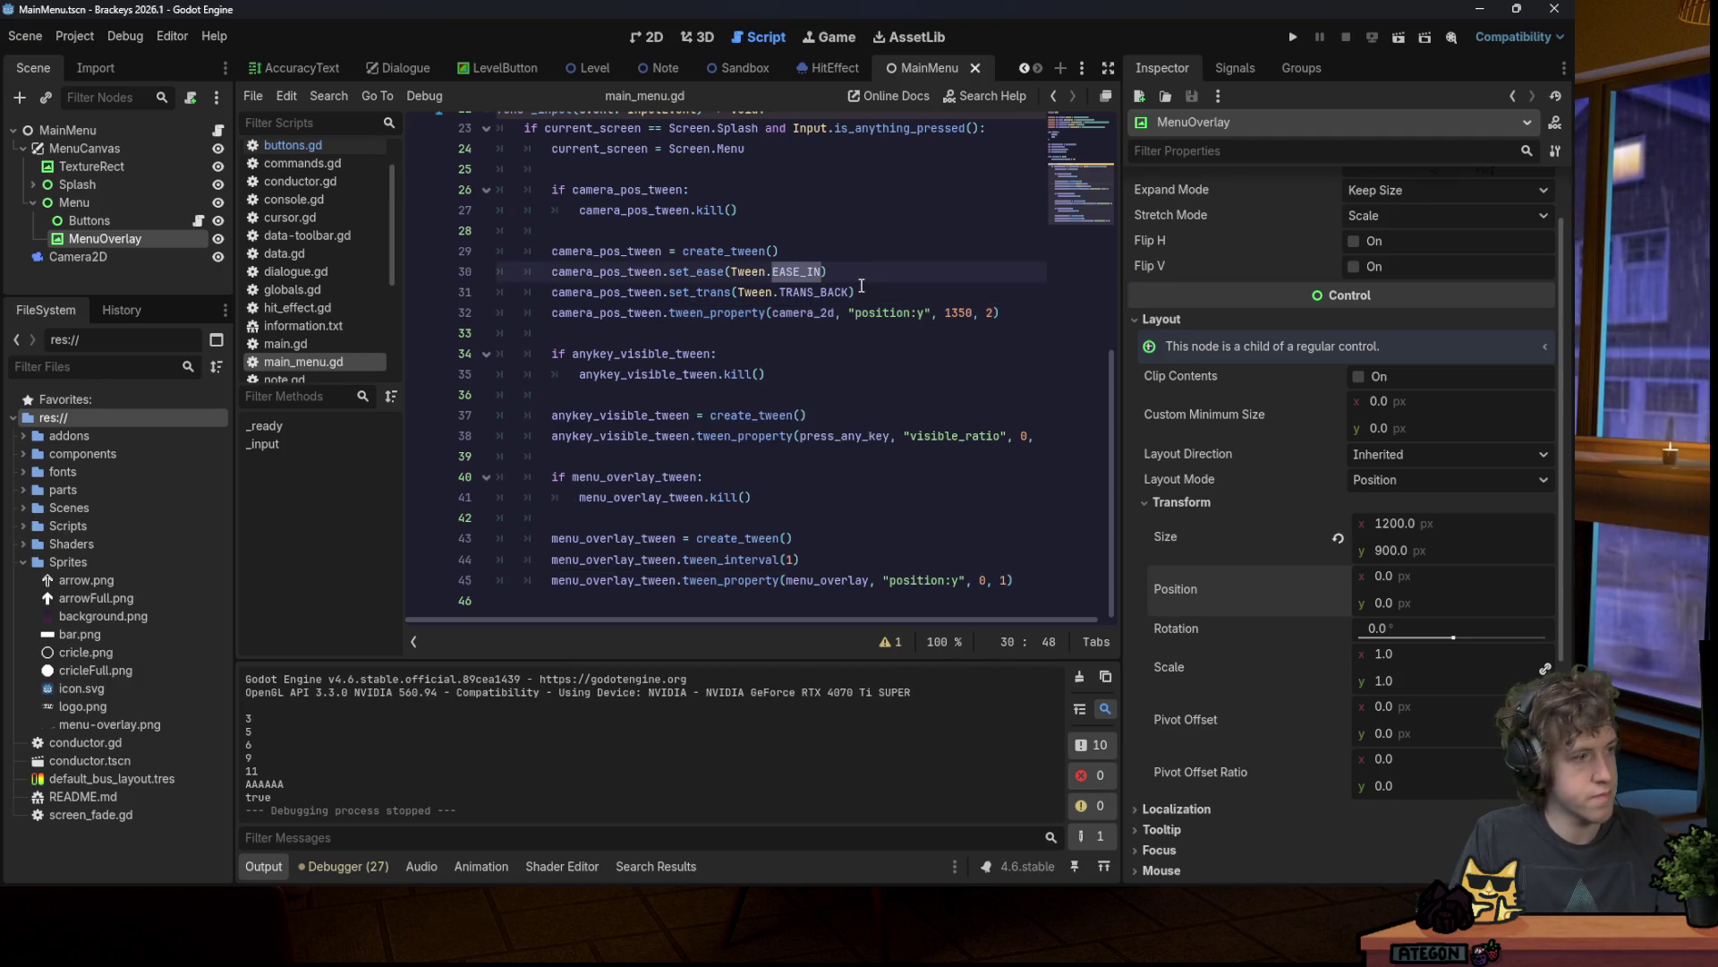
{"action": "type", "text": "E"}
{"action": "key", "text": "Down"}
{"action": "key", "text": "Down"}
{"action": "key", "text": "Return"}
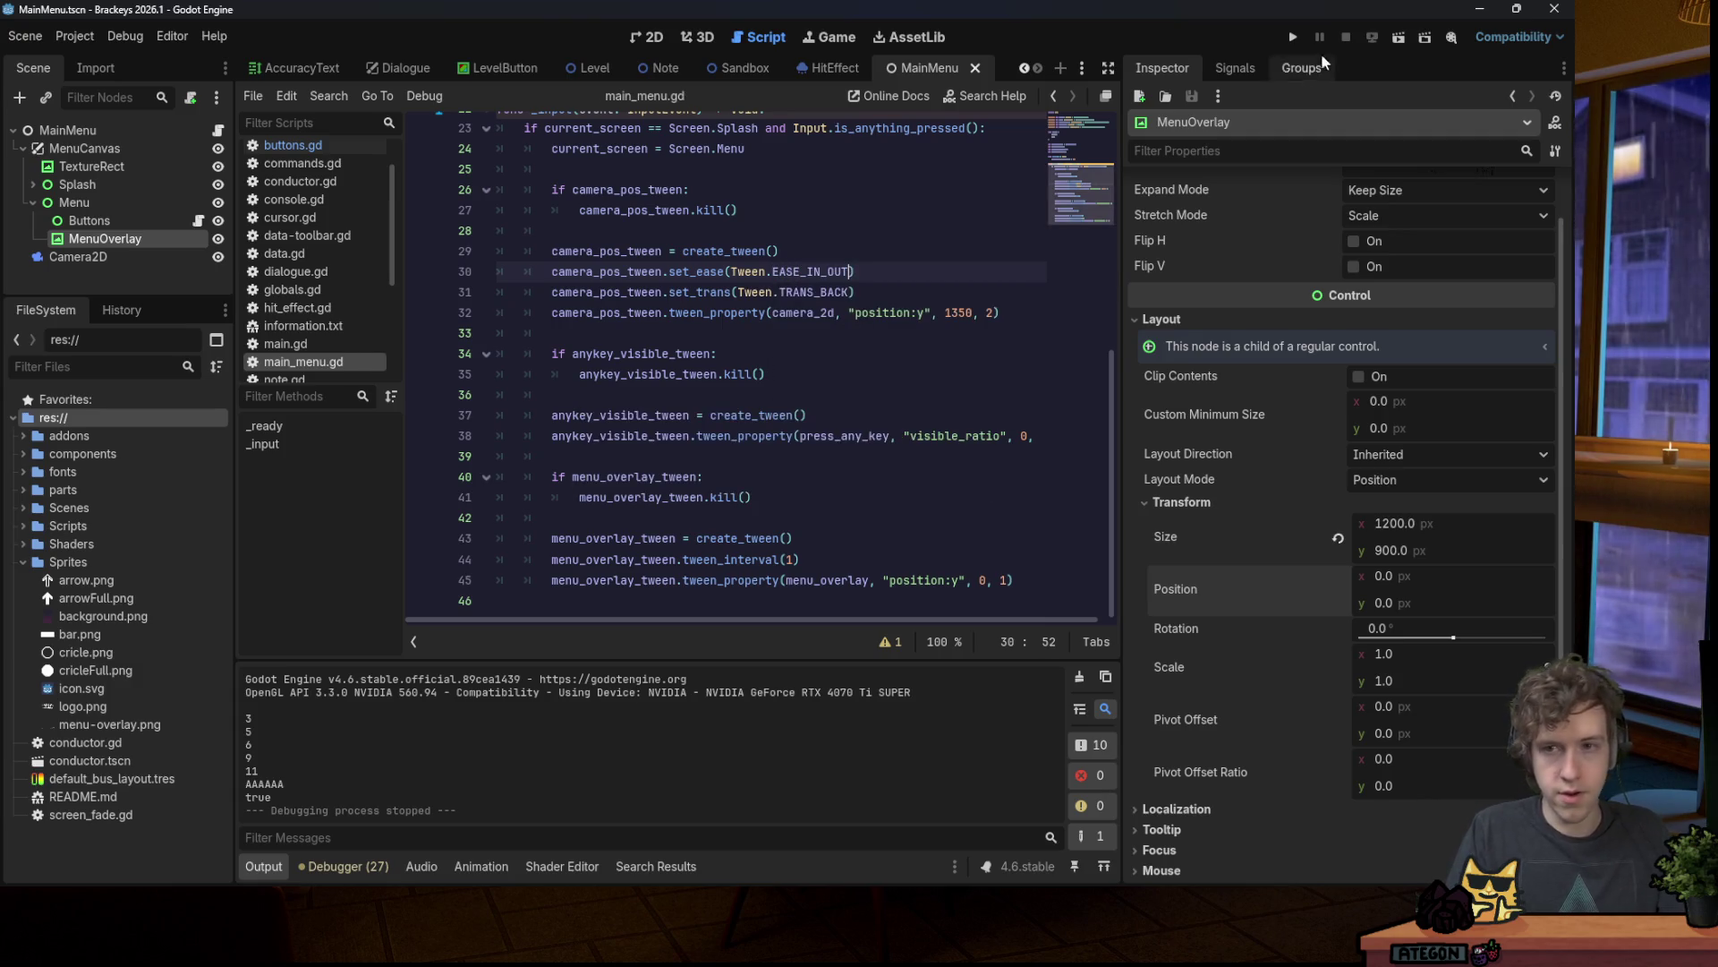
{"action": "left_click", "coordinate": [1294, 36]}
{"action": "key", "text": "space"}
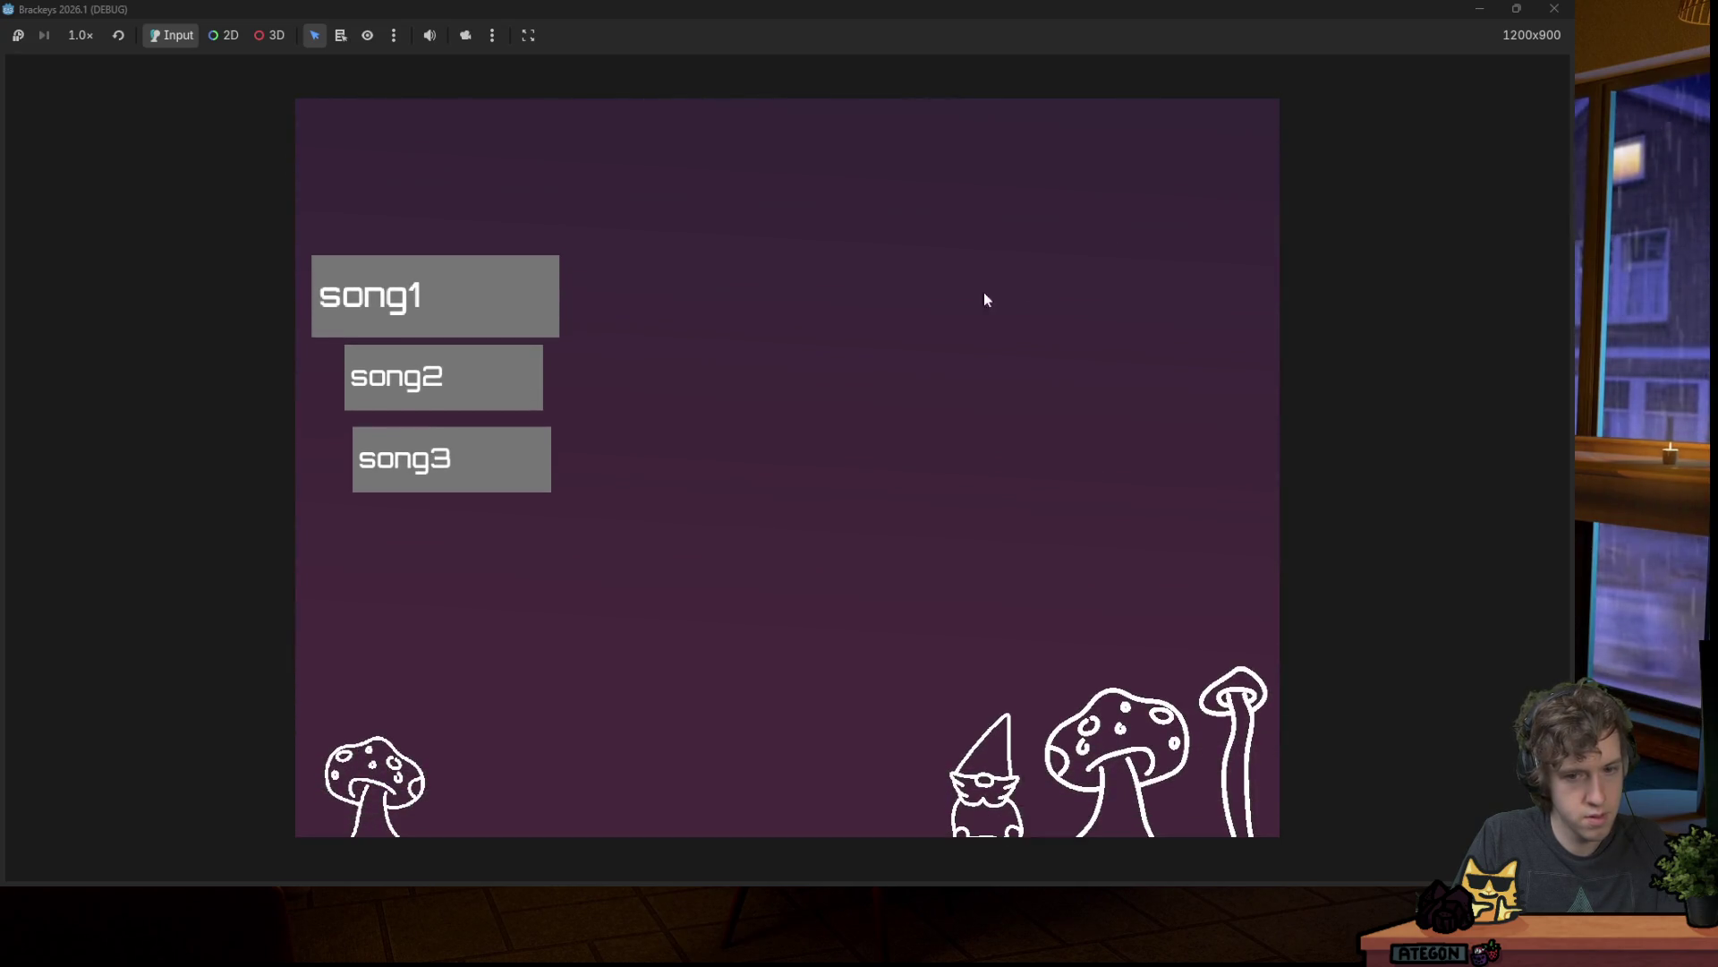
{"action": "left_click", "coordinate": [1555, 8]}
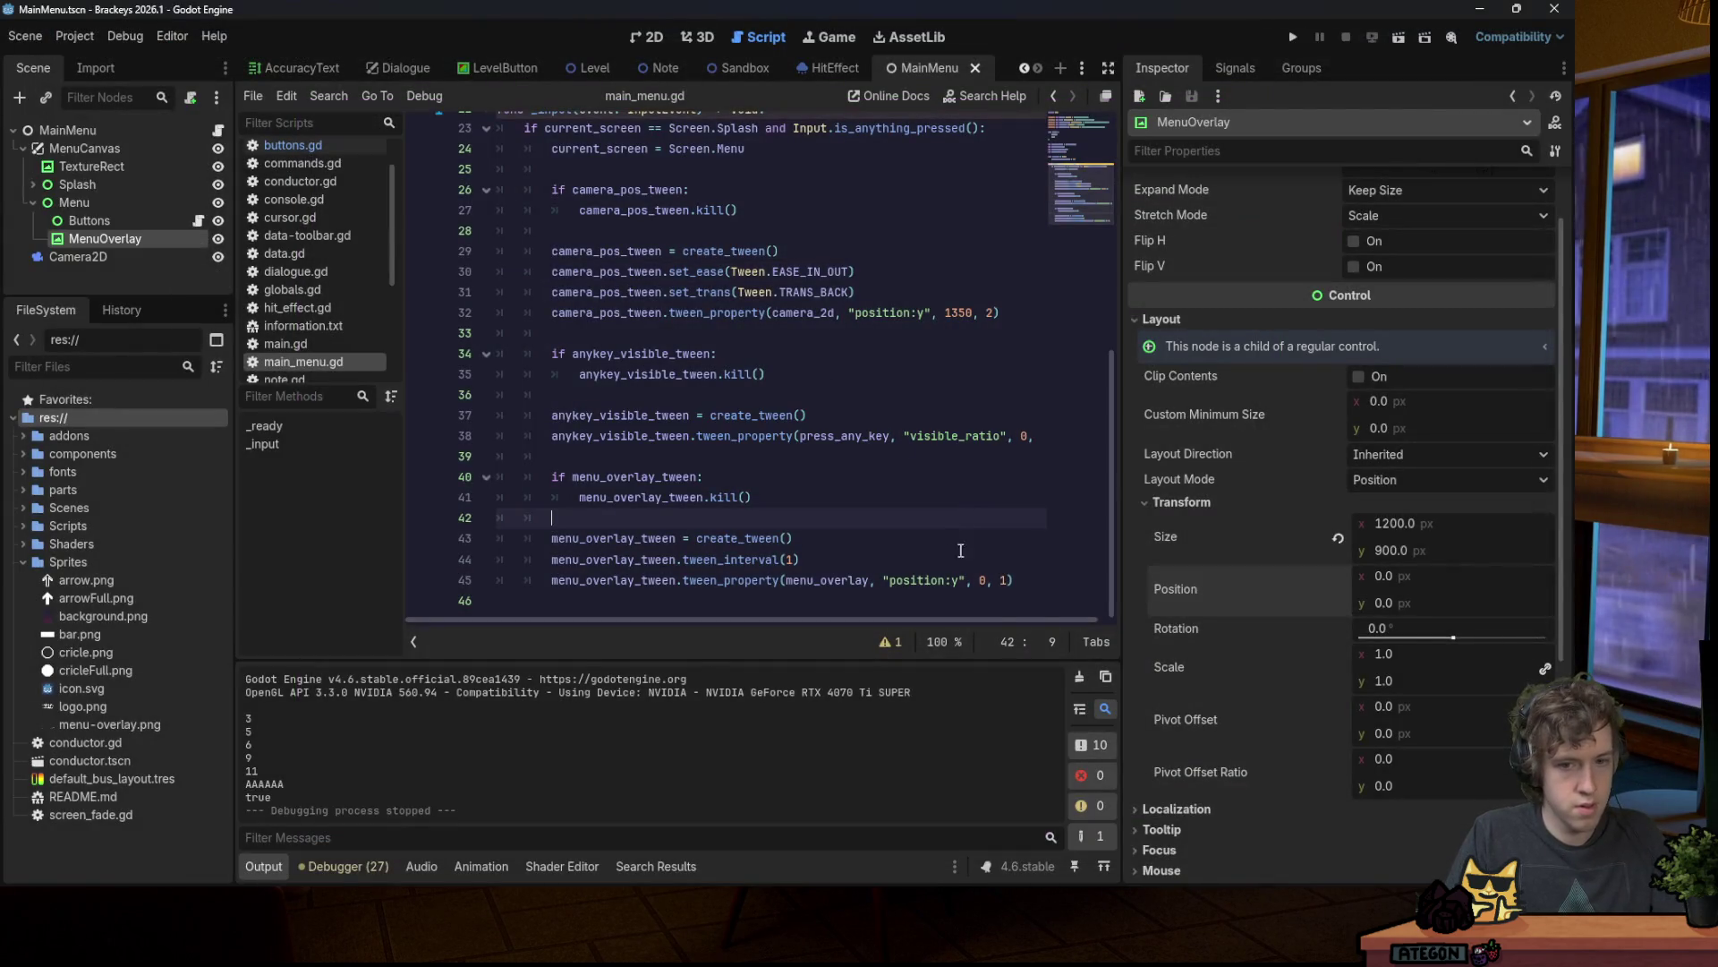
Step: Delete the trailing empty lines, save, and test-run to the song list
{"action": "key", "text": "shift+Up"}
{"action": "key", "text": "shift+Up"}
{"action": "key", "text": "shift+Up"}
{"action": "key", "text": "Delete"}
{"action": "key", "text": "ctrl+s"}
{"action": "left_click", "coordinate": [1303, 34]}
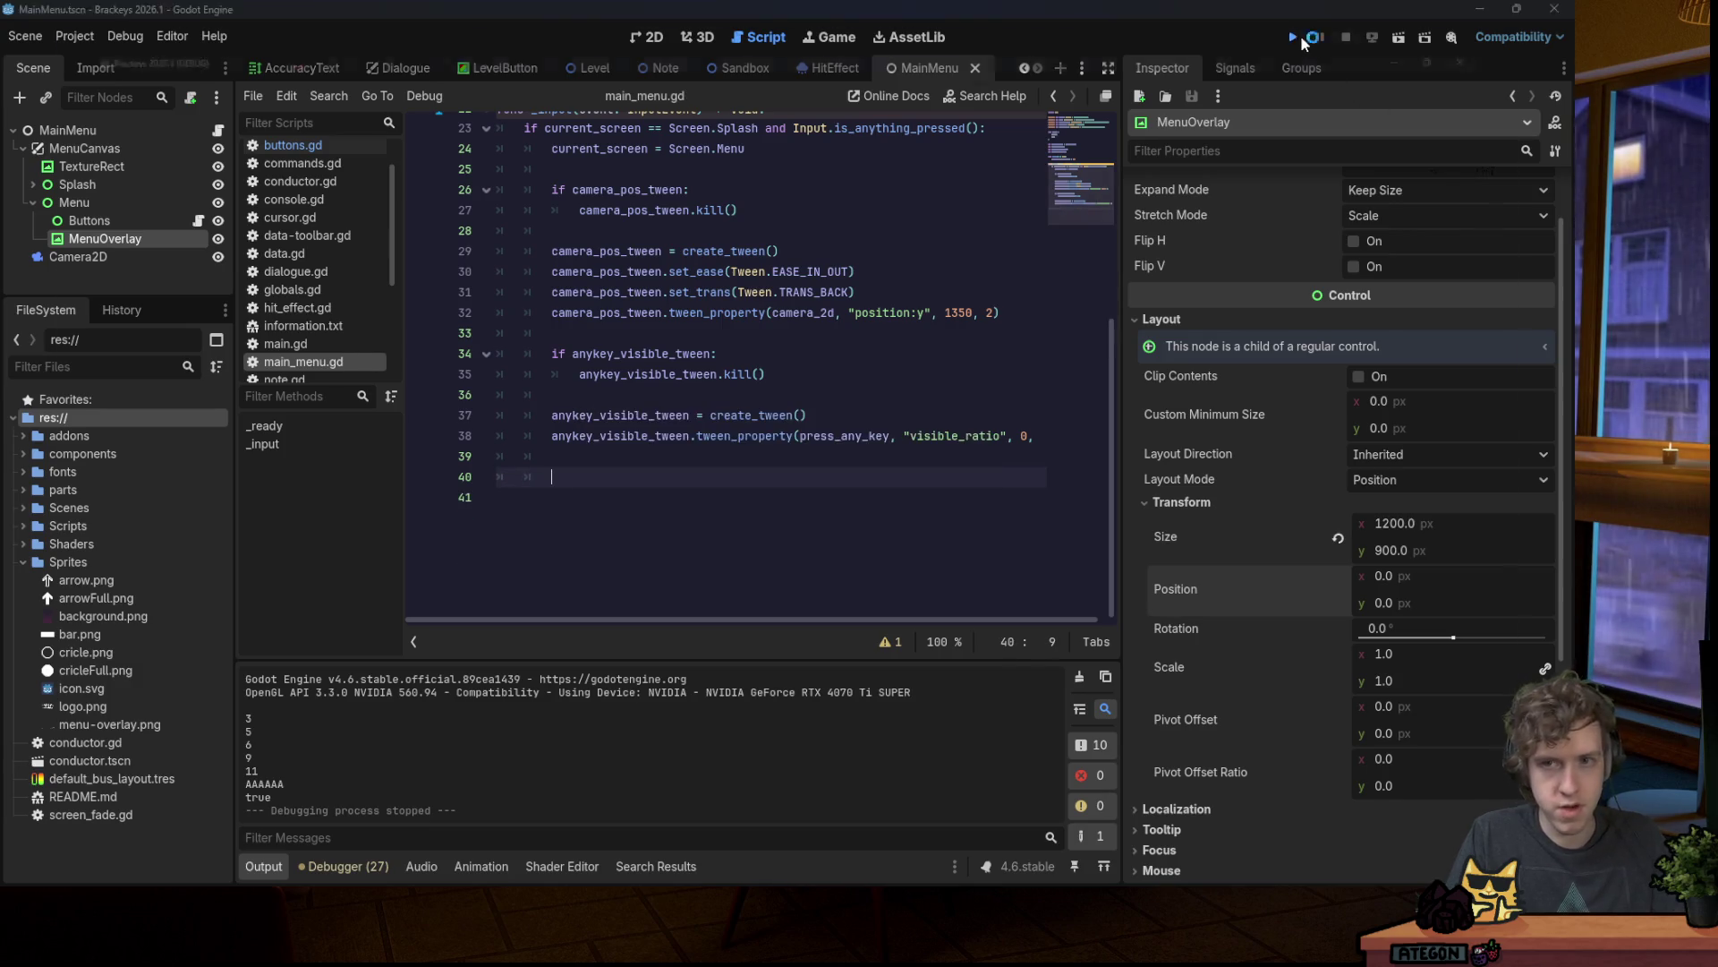
{"action": "key", "text": "space"}
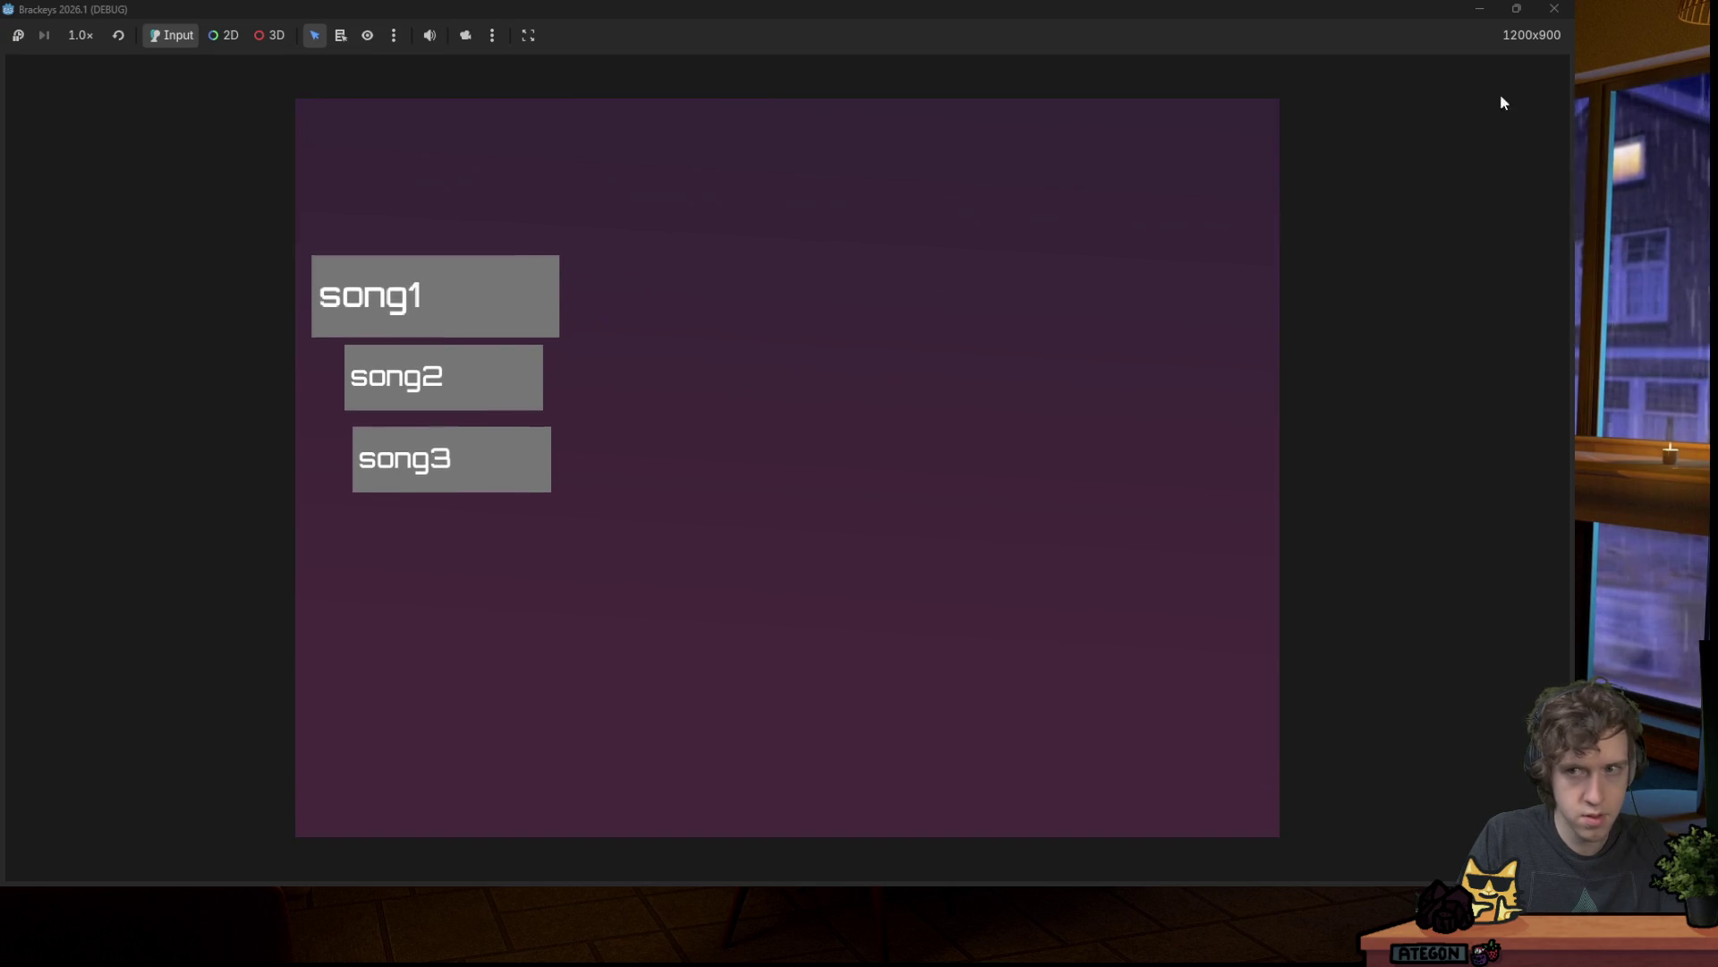
{"action": "left_click", "coordinate": [1554, 9]}
Step: Delete the _ready function that offsets the overlay and rerun to the song menu
{"action": "key", "text": "shift+Up"}
{"action": "key", "text": "shift+Up"}
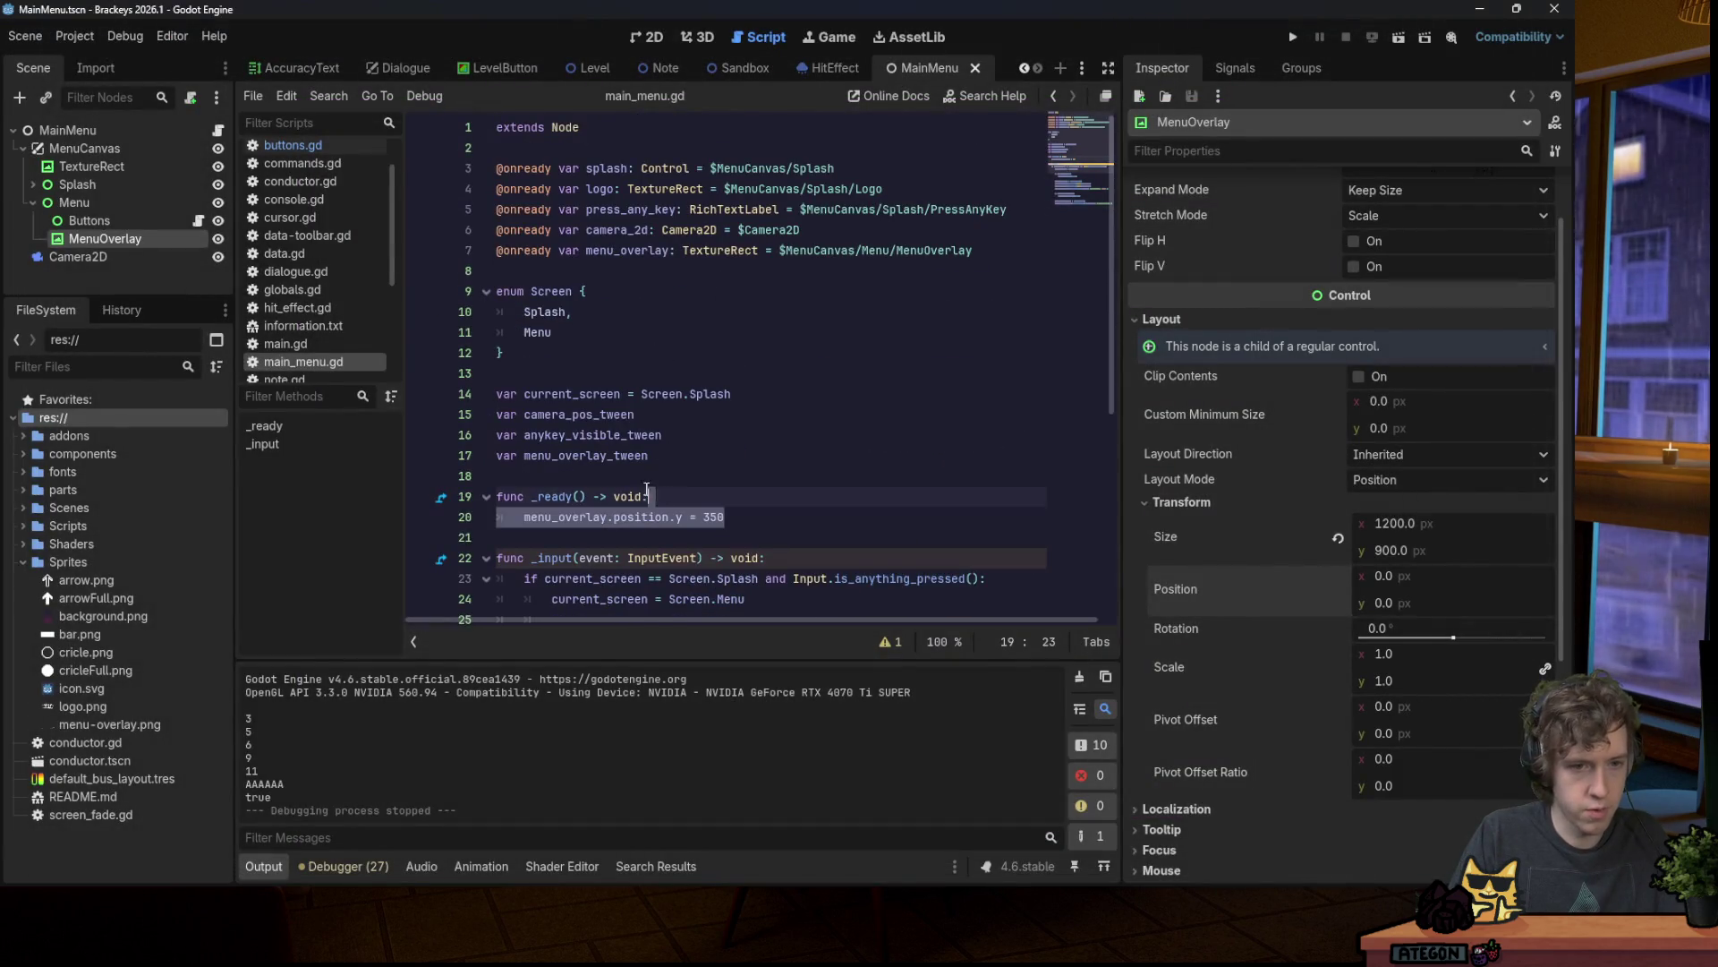
{"action": "key", "text": "Delete"}
{"action": "key", "text": "F5"}
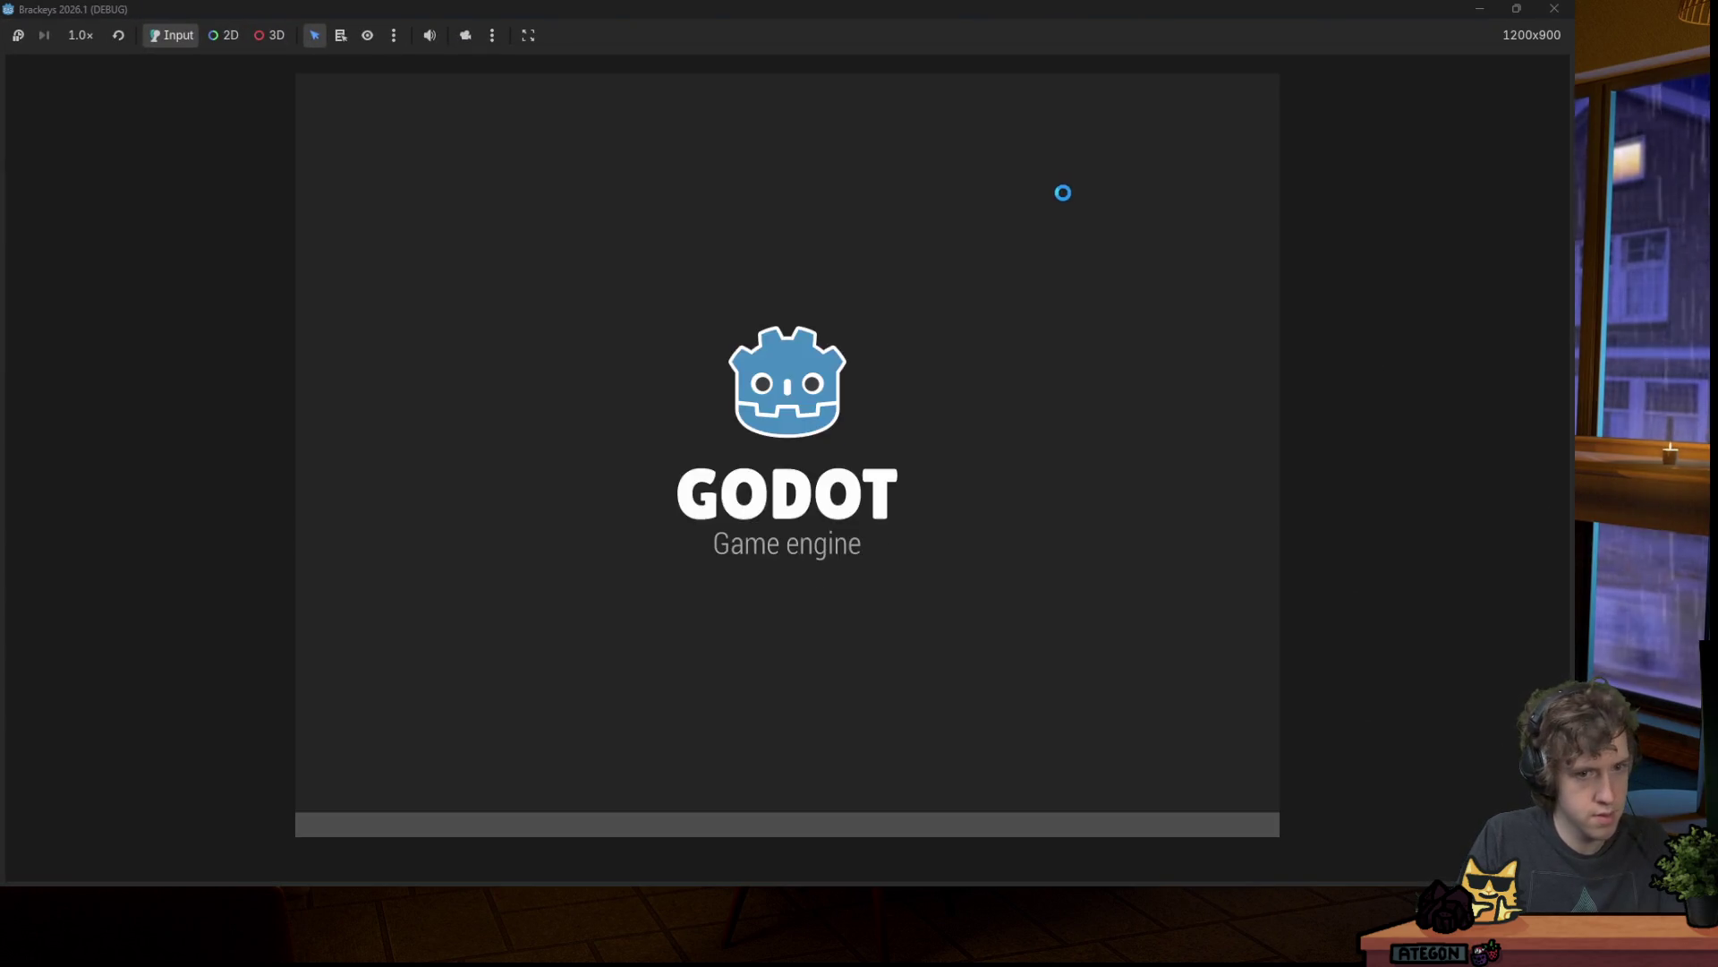
{"action": "key", "text": "space"}
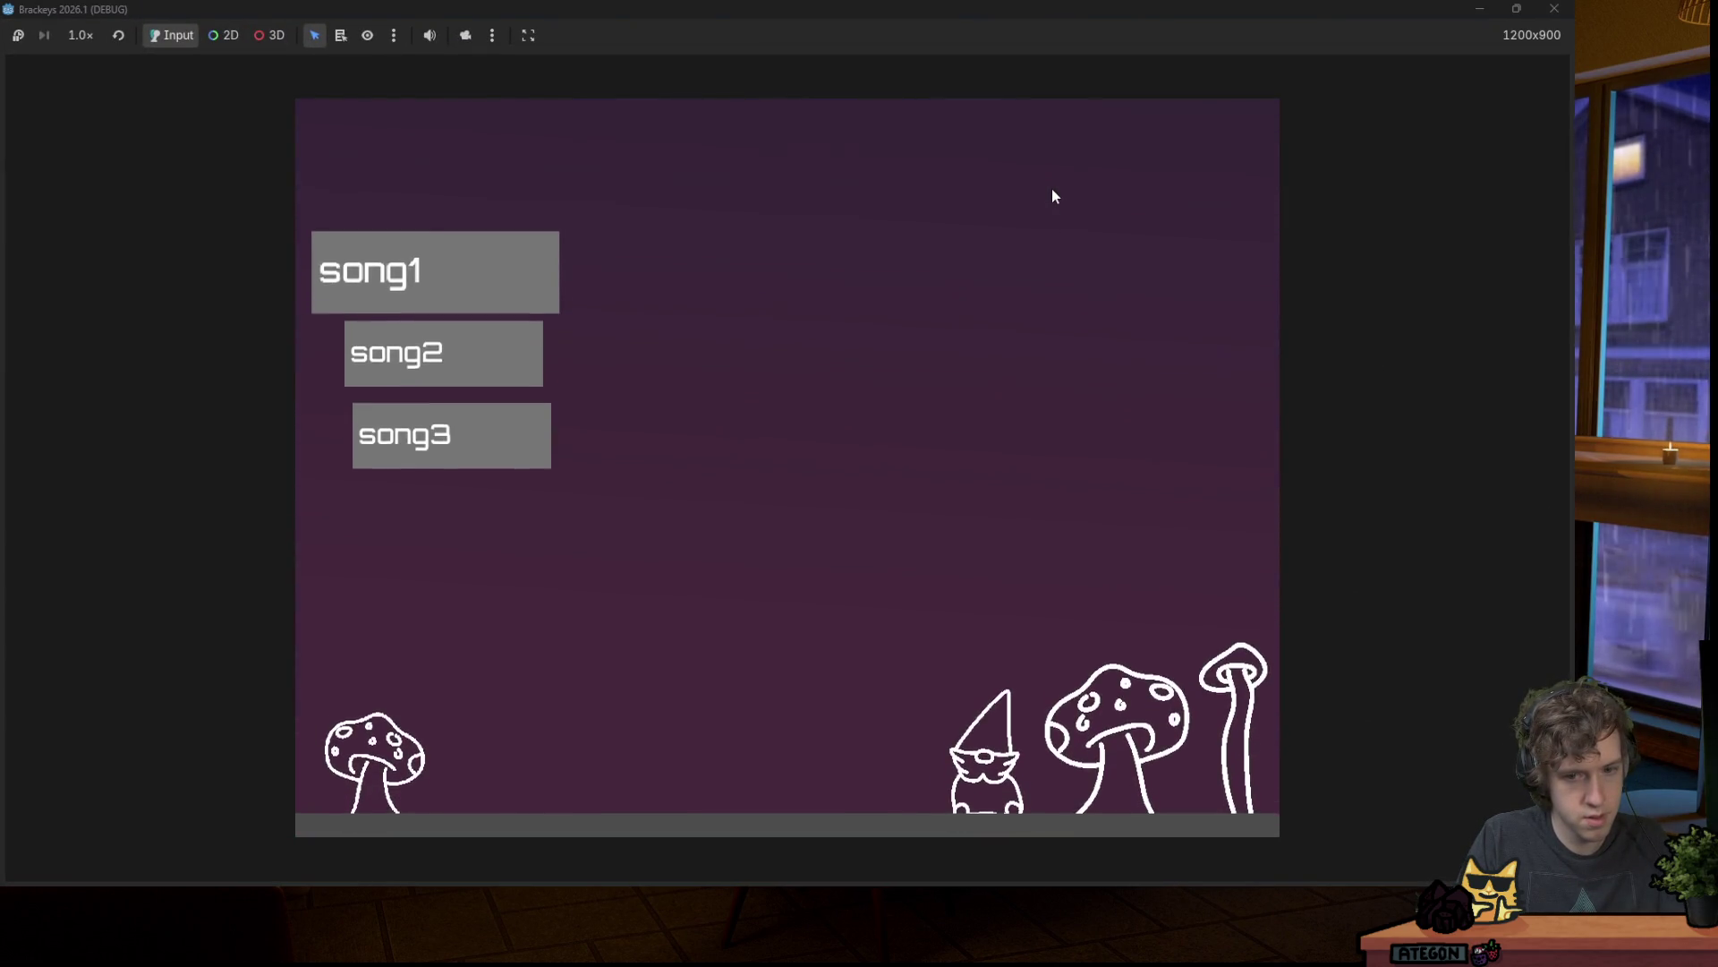
{"action": "left_click", "coordinate": [1562, 20]}
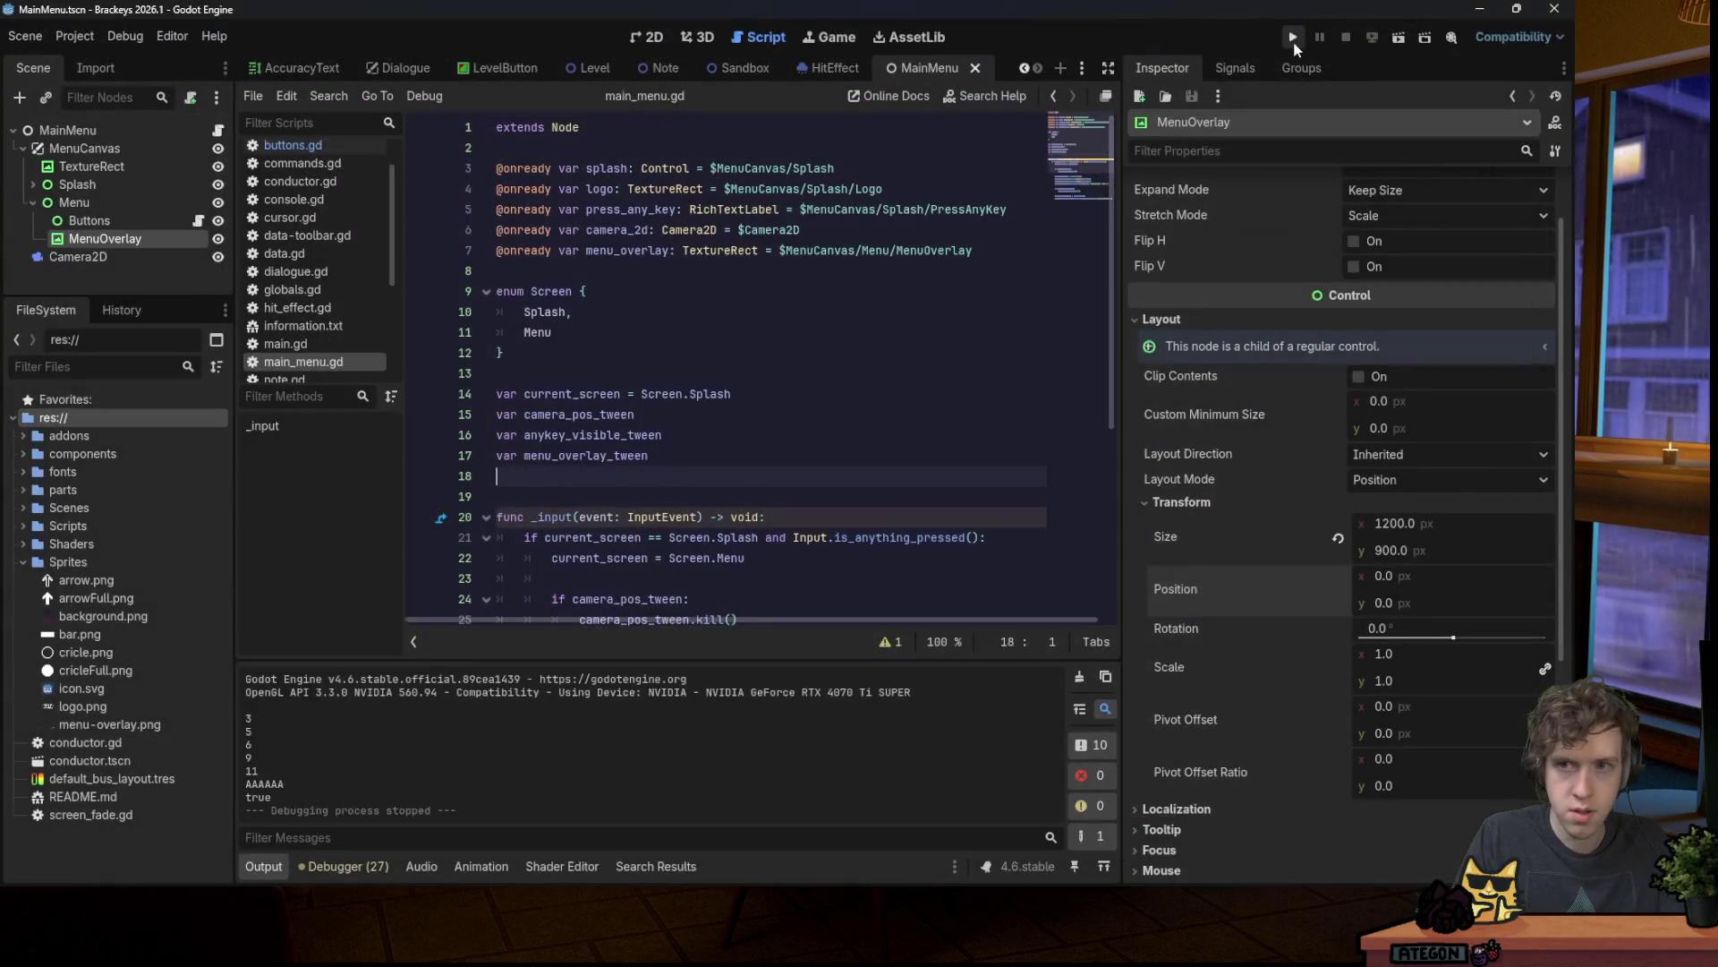
Step: Relaunch the game and step the song selection down to song2 and song3
{"action": "key", "text": "F5"}
{"action": "key", "text": "space"}
{"action": "key", "text": "Down"}
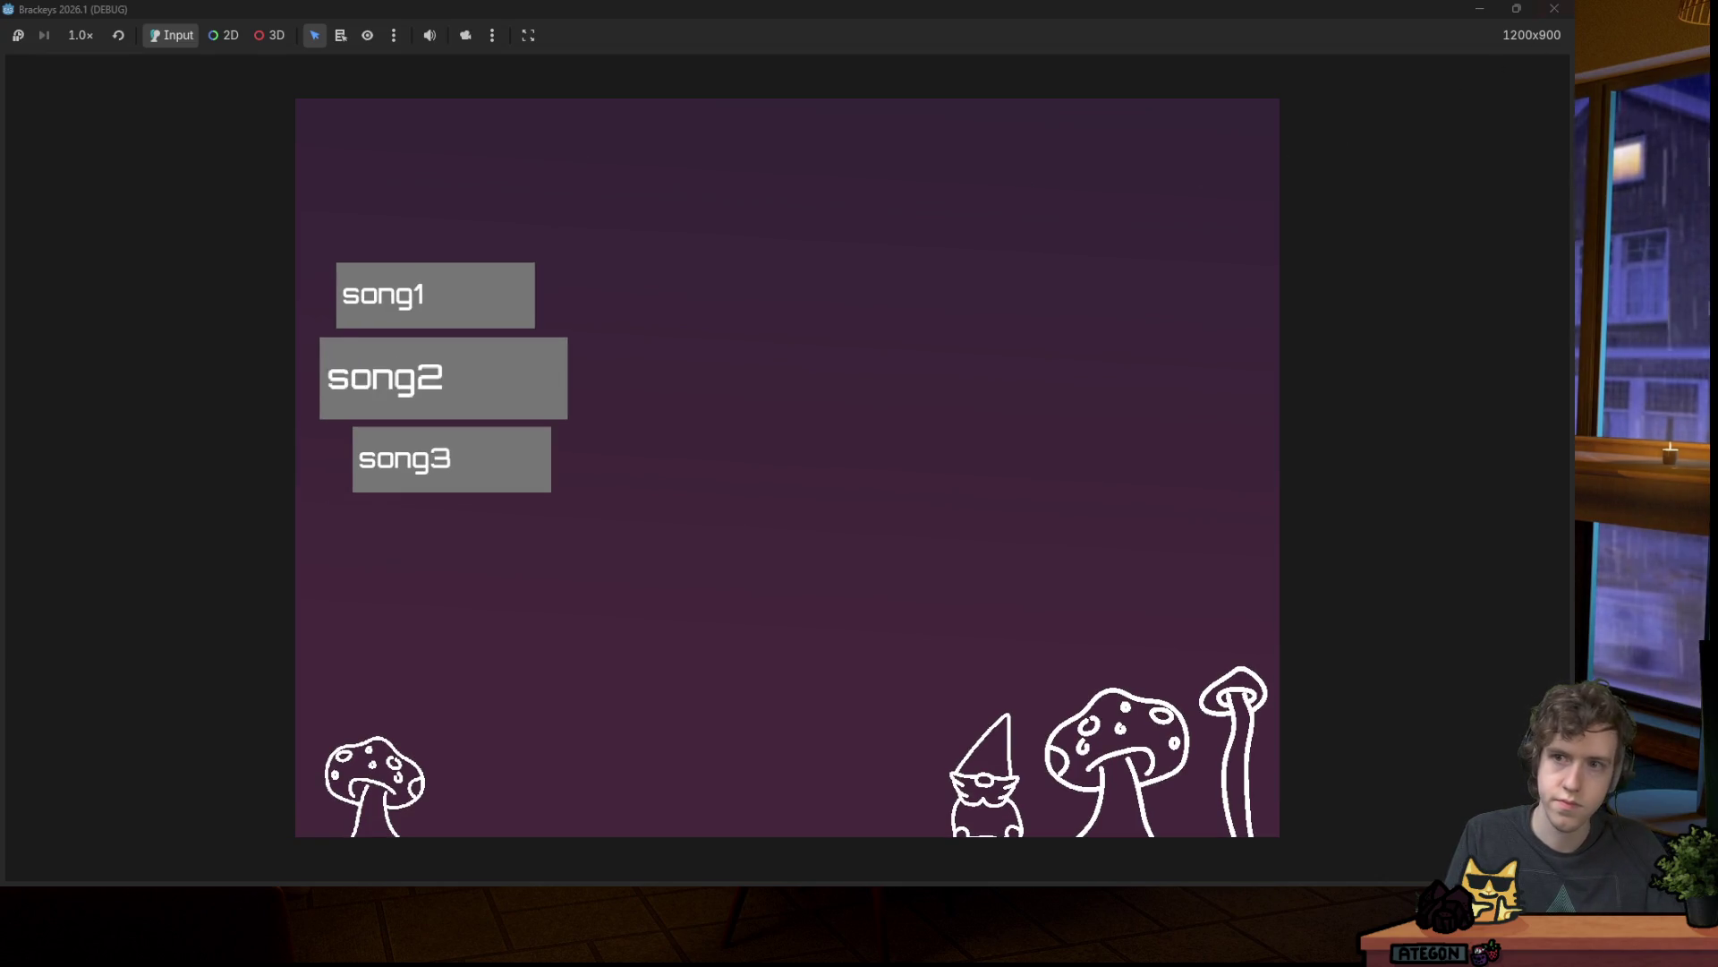
{"action": "key", "text": "Down"}
{"action": "left_click", "coordinate": [1551, 11]}
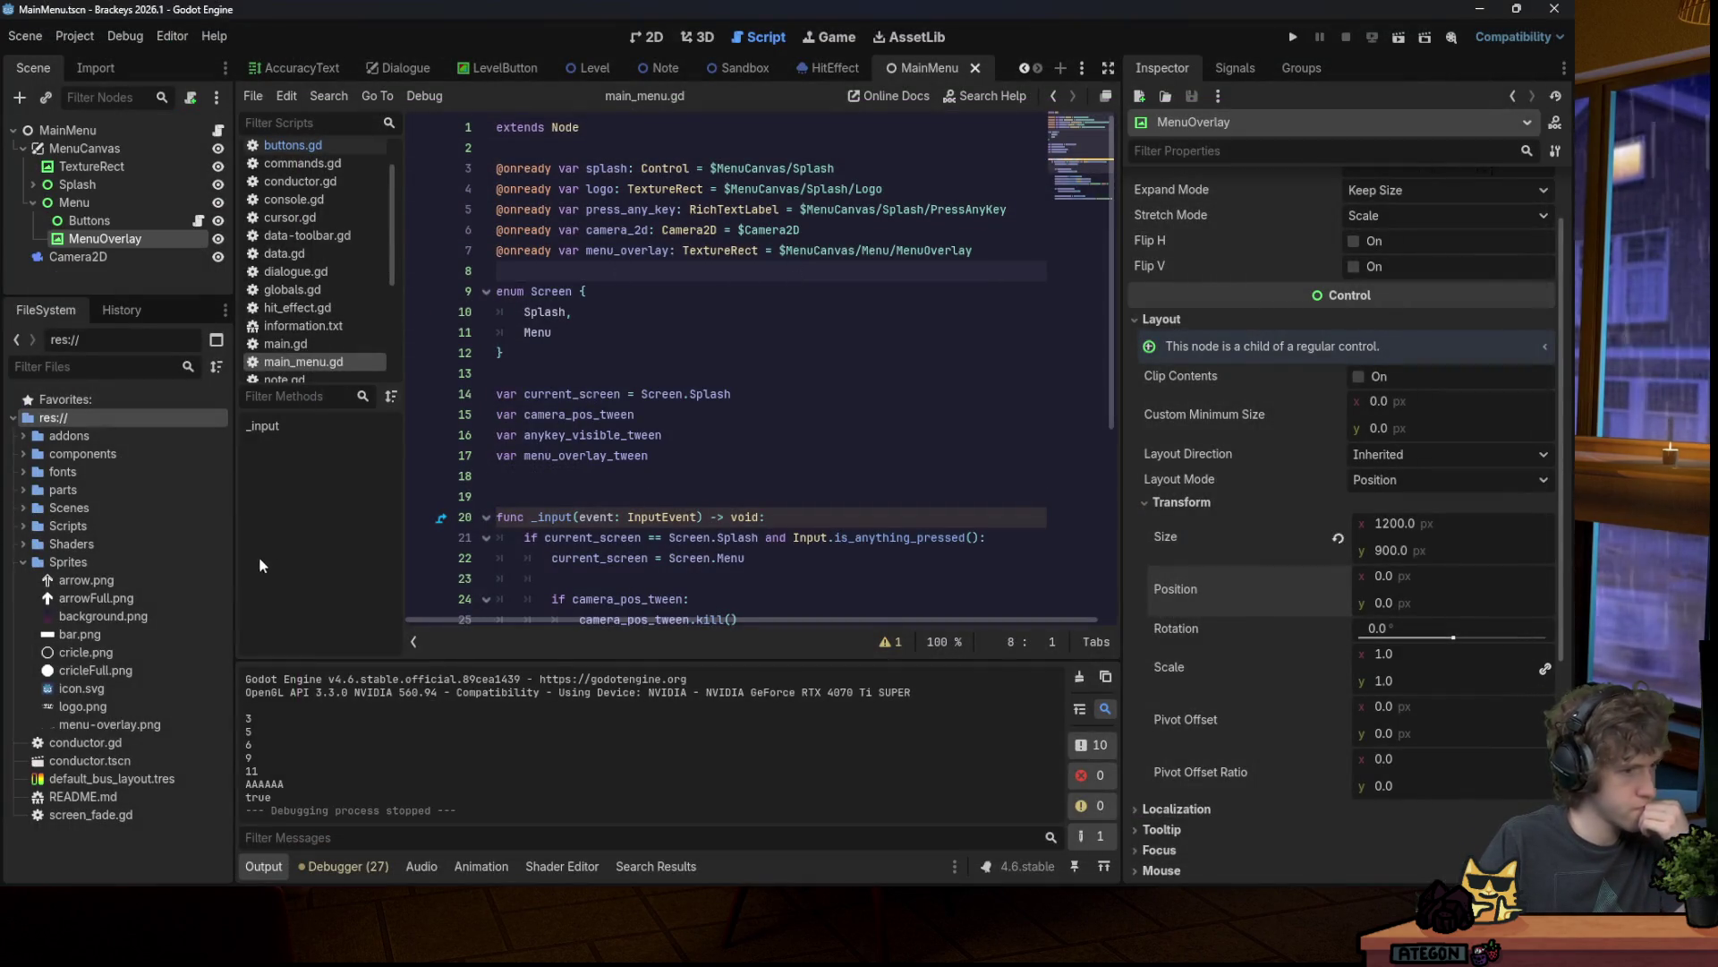
Step: Open buttons.gd from the Scripts list and scroll through its code
{"action": "mouse_move", "coordinate": [624, 875]}
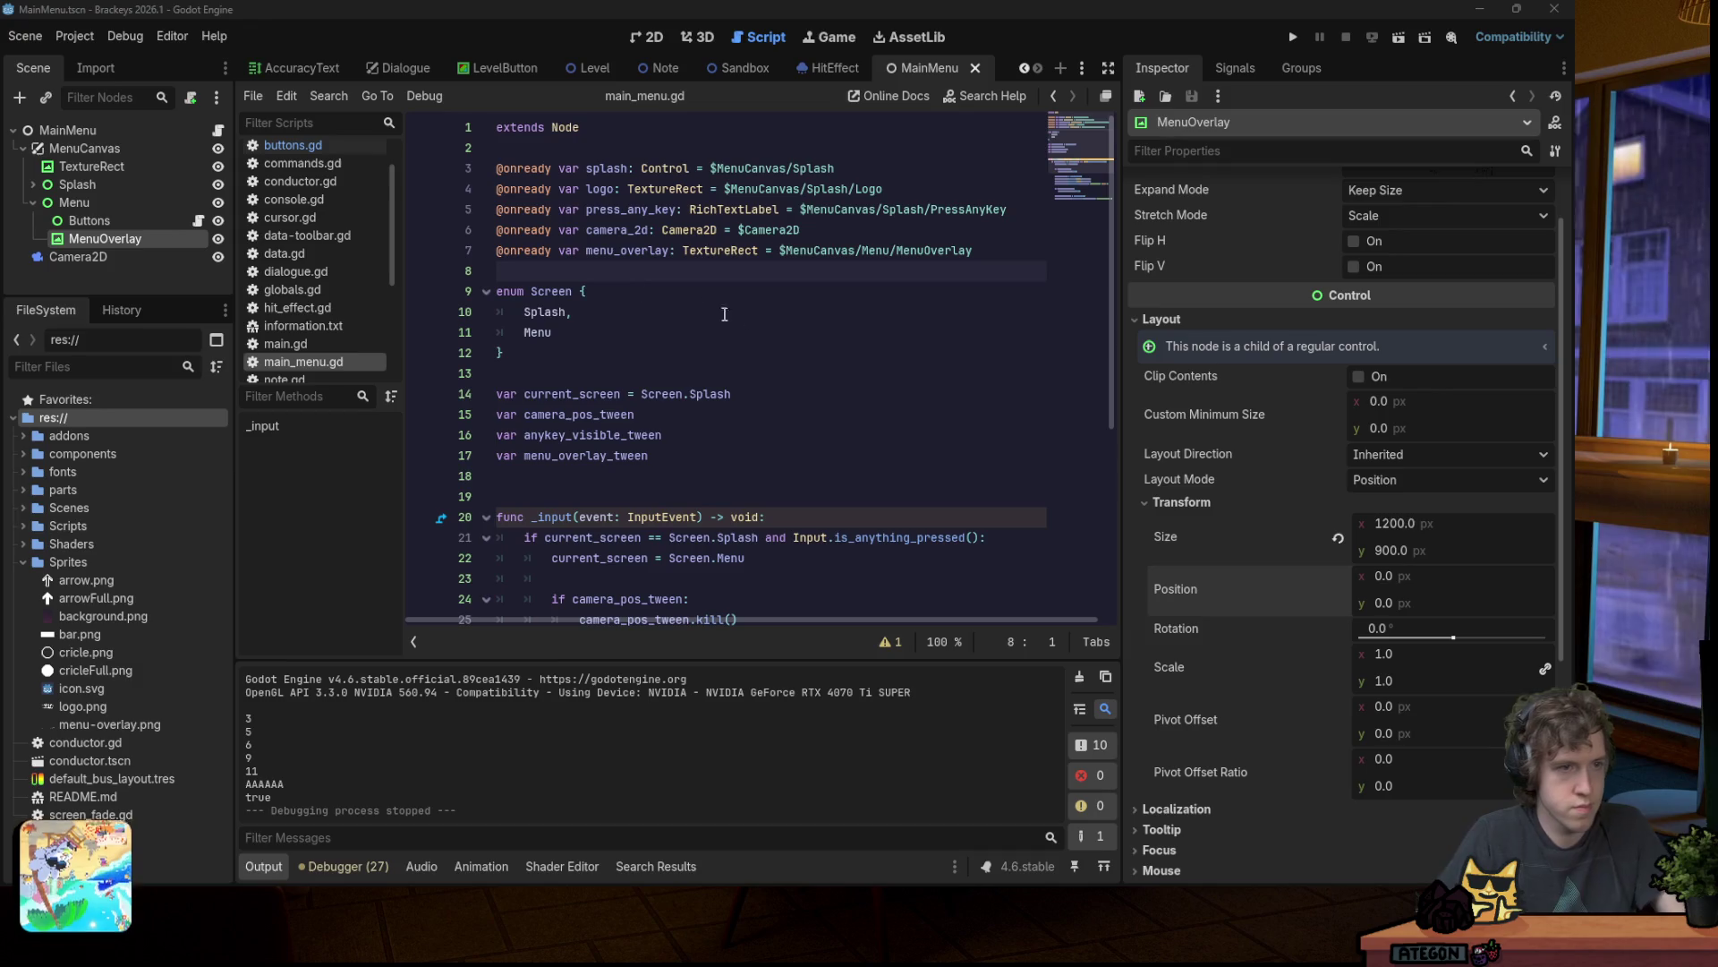
{"action": "left_click", "coordinate": [609, 312]}
{"action": "left_click", "coordinate": [198, 220]}
{"action": "left_click", "coordinate": [813, 274]}
{"action": "scroll", "coordinate": [783, 259], "scroll_direction": "down", "scroll_amount": 4}
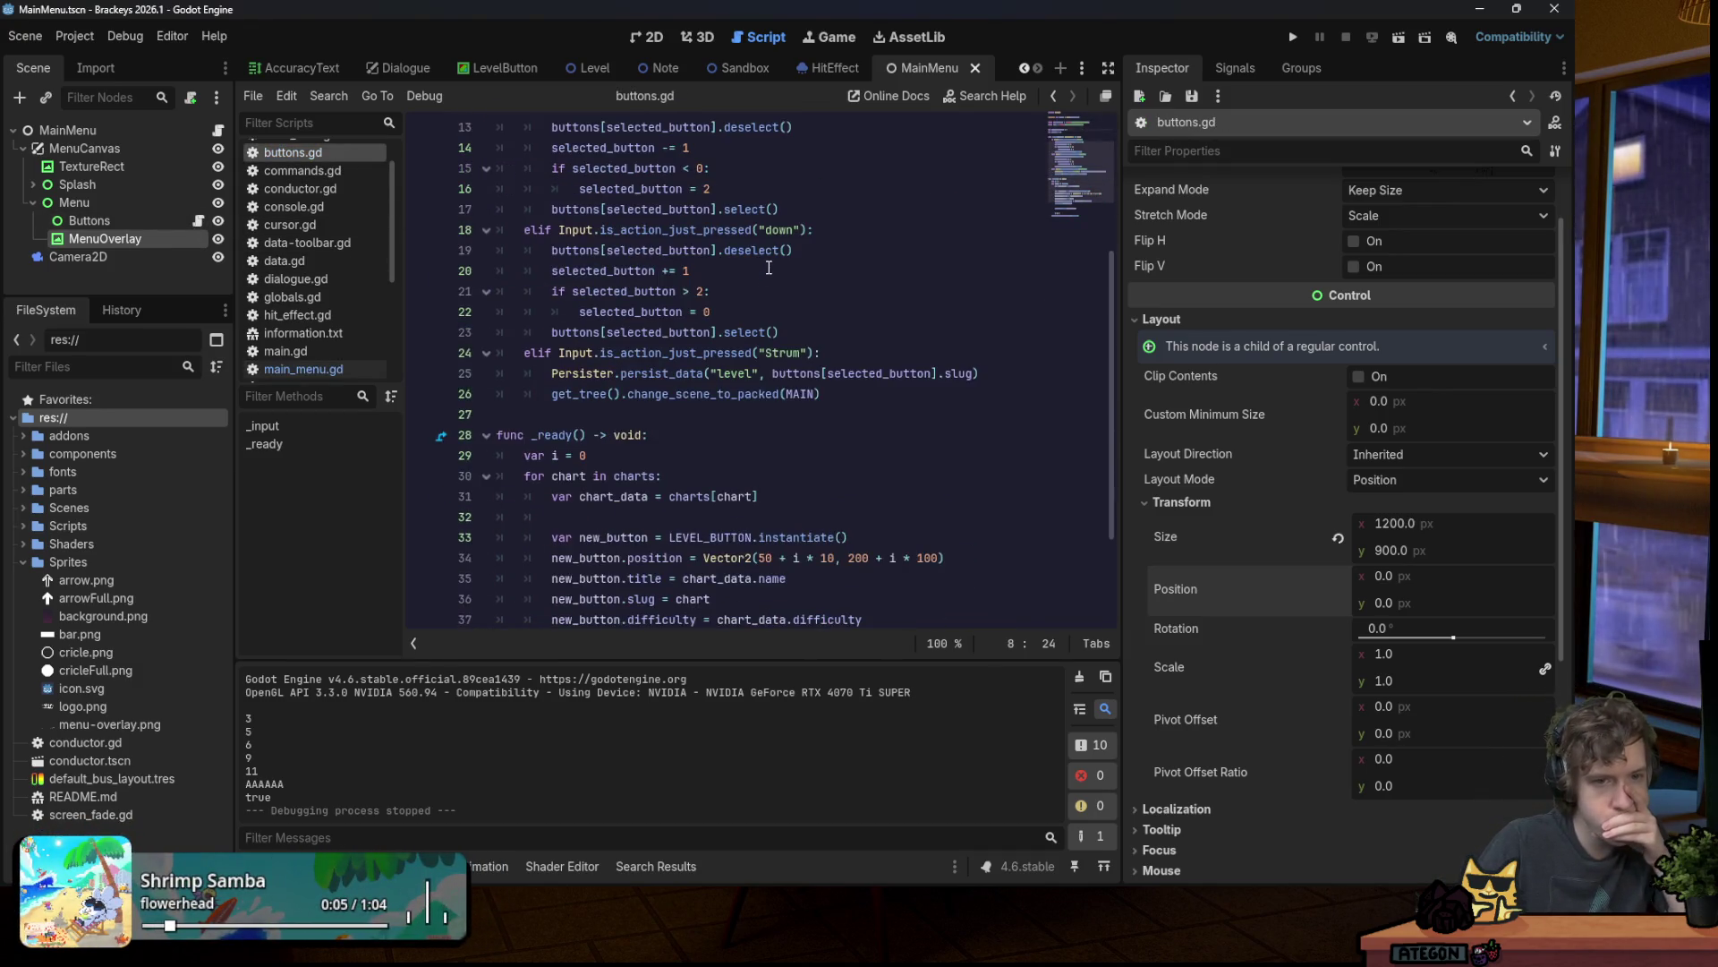
{"action": "scroll", "coordinate": [761, 259], "scroll_direction": "up", "scroll_amount": 4}
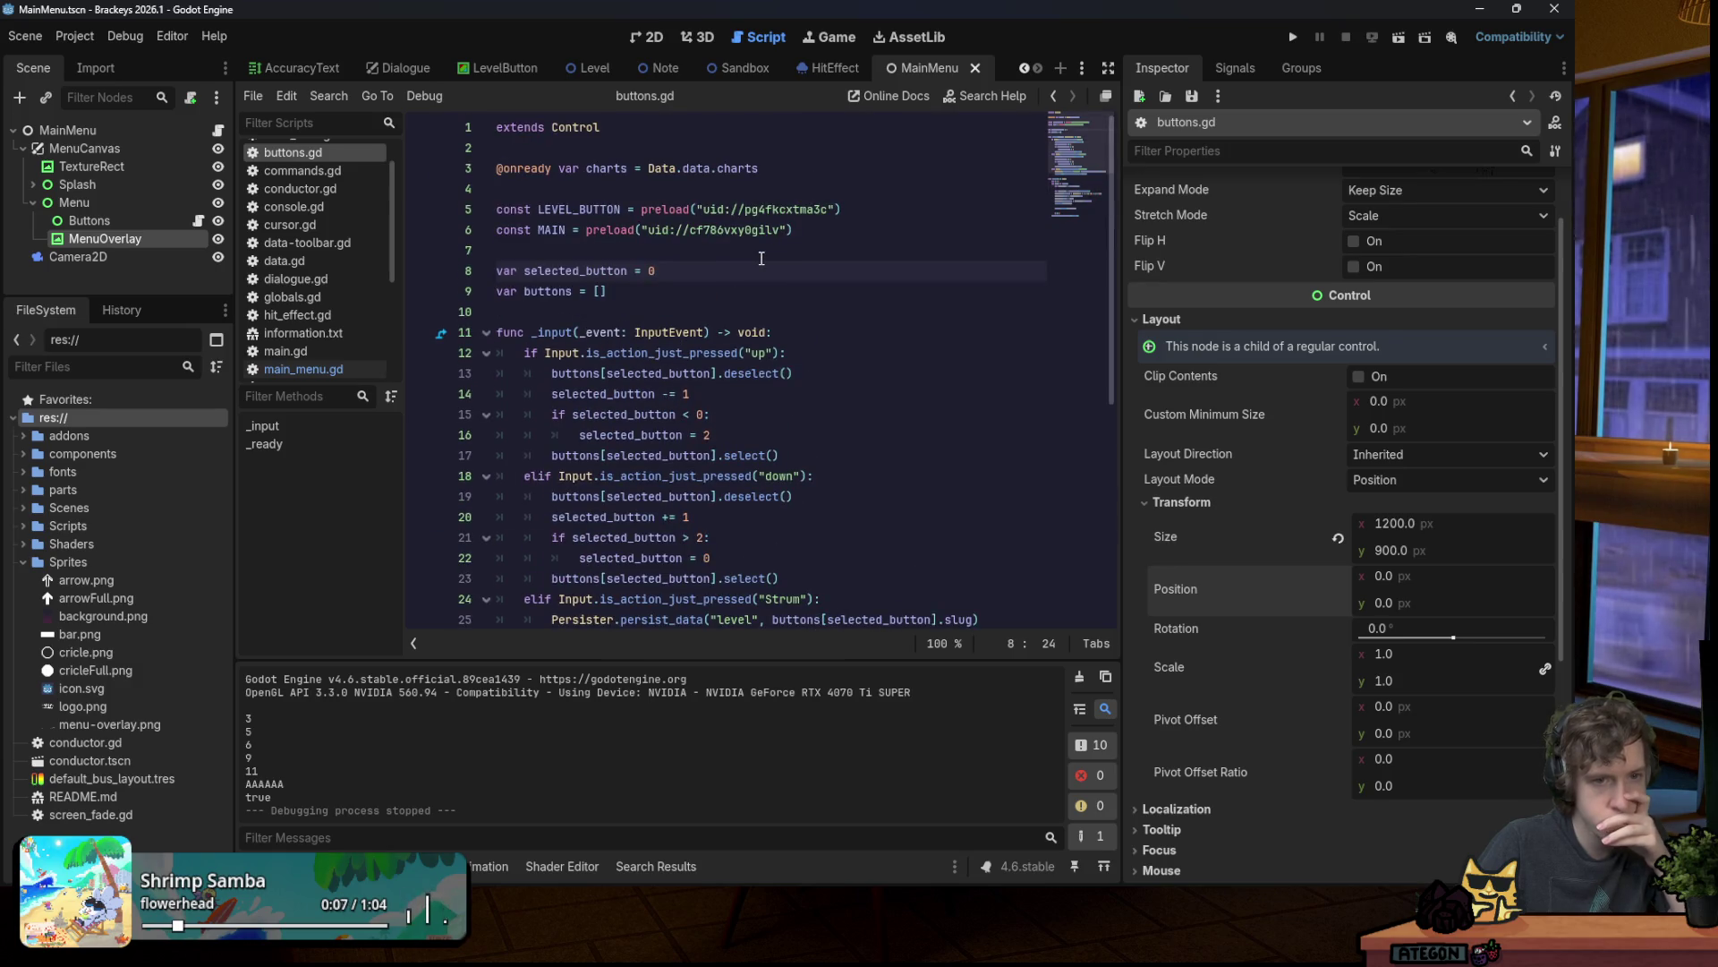
{"action": "scroll", "coordinate": [762, 258], "scroll_direction": "down", "scroll_amount": 2}
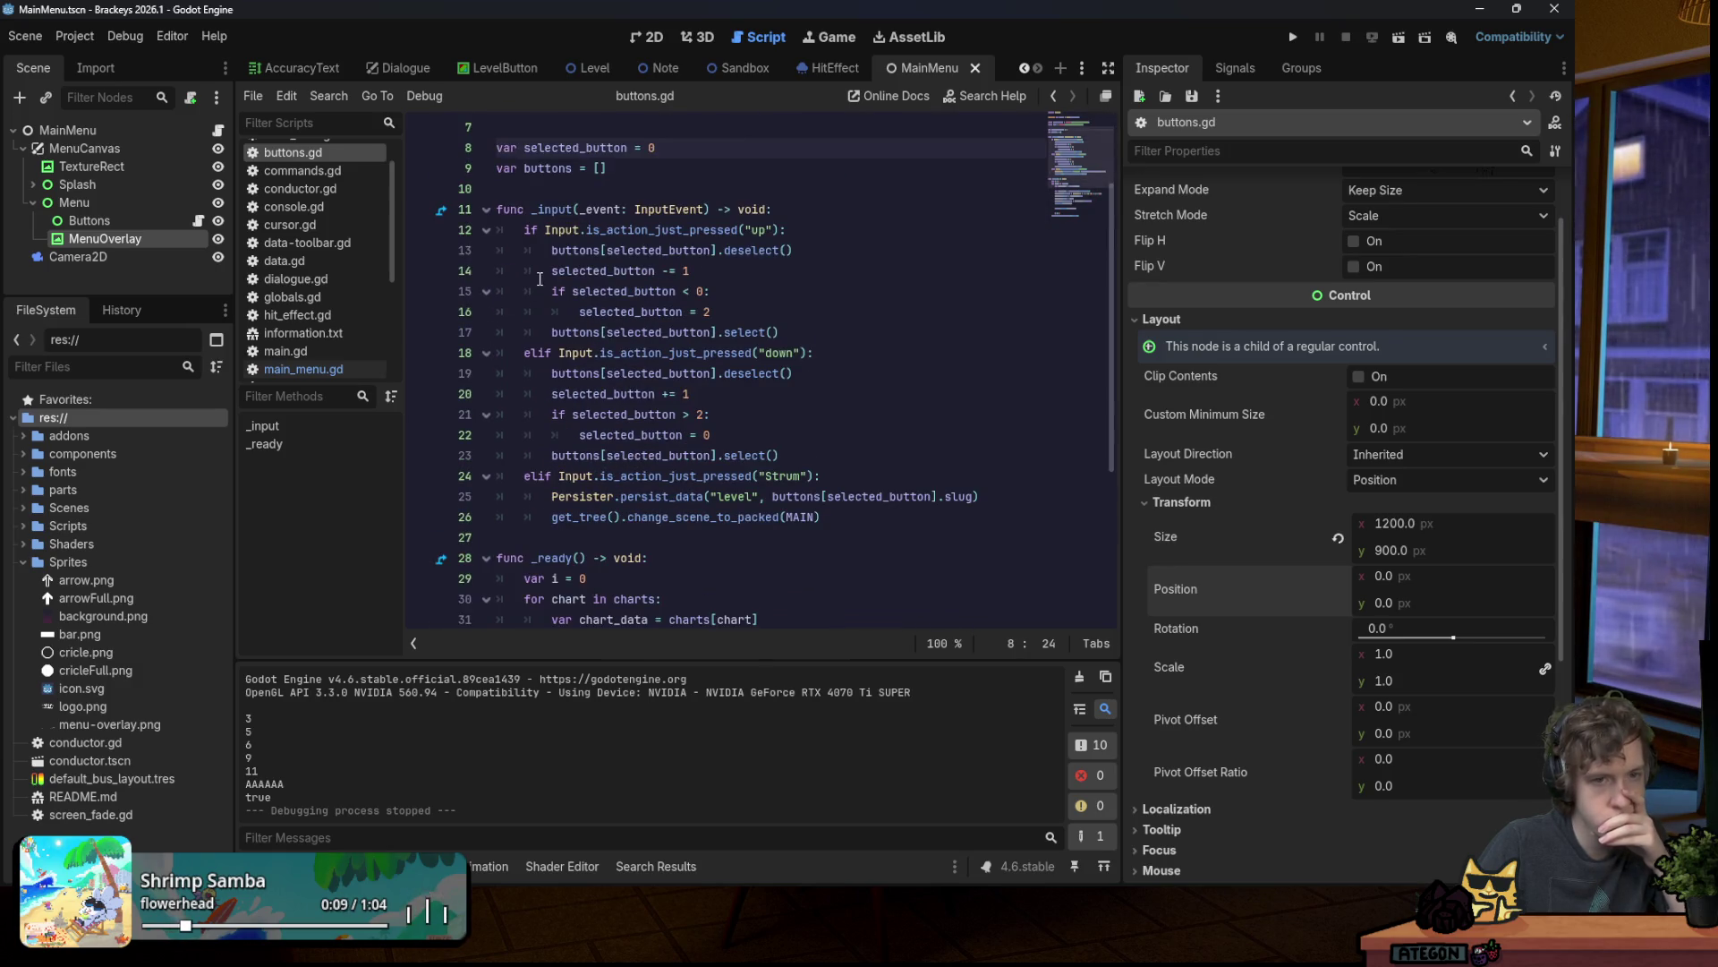
{"action": "scroll", "coordinate": [525, 235], "scroll_direction": "up", "scroll_amount": 2}
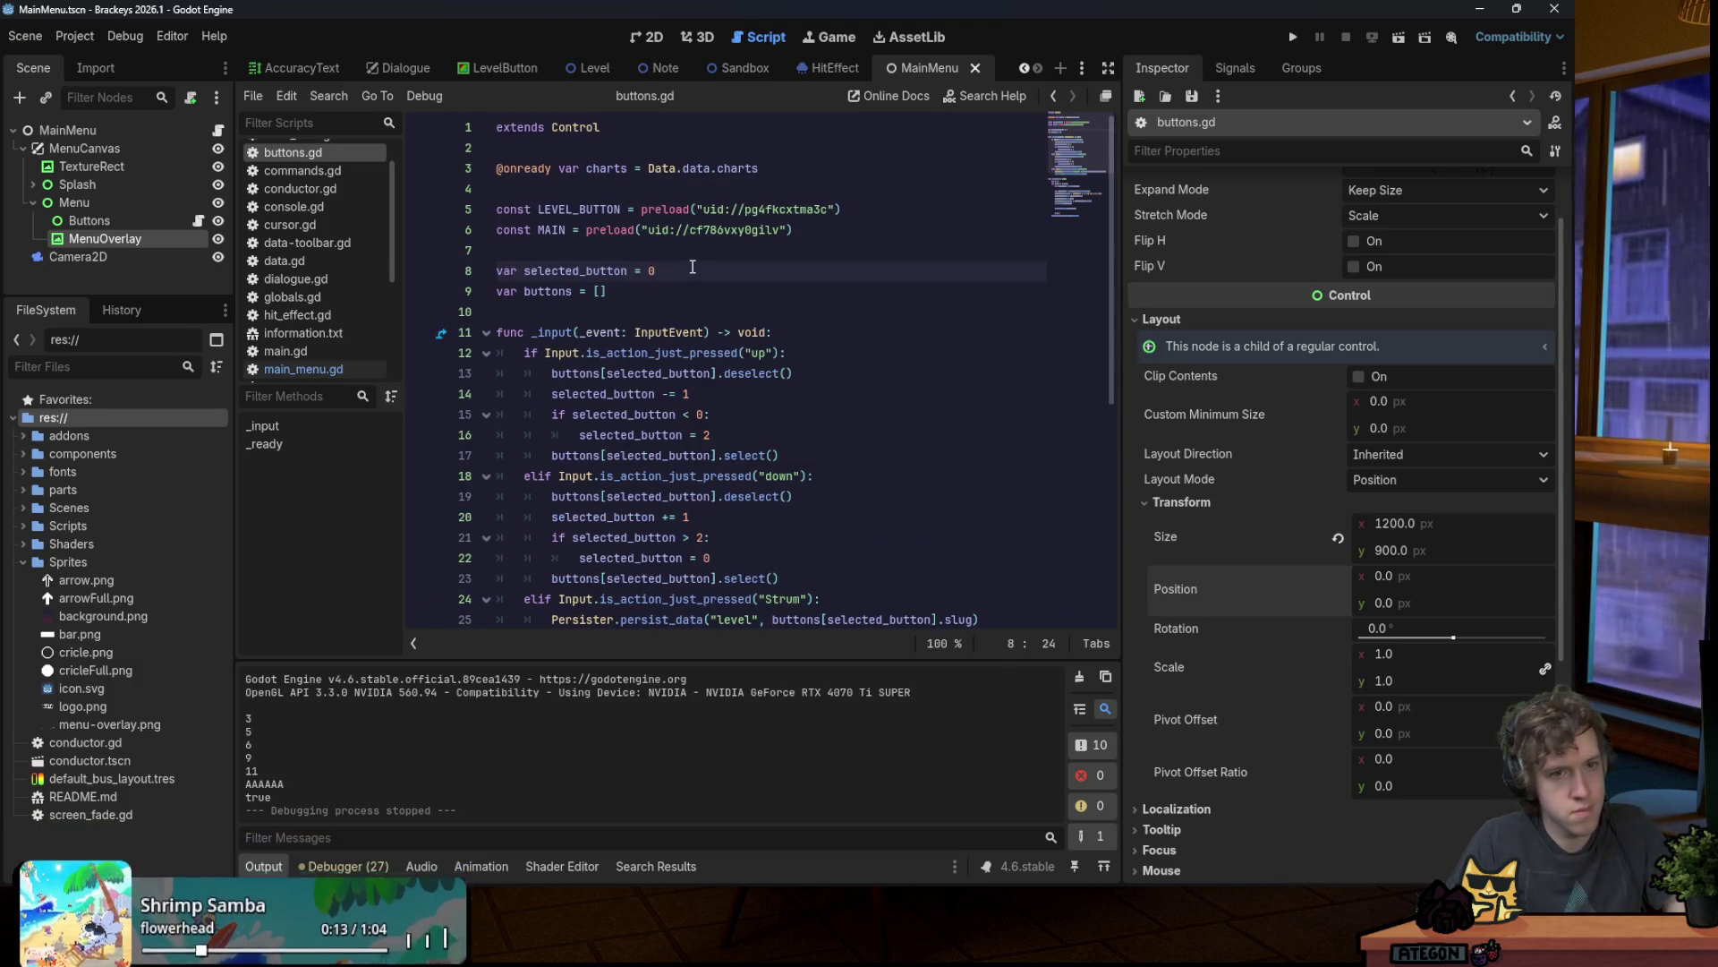
{"action": "key", "text": "shift+Home"}
{"action": "scroll", "coordinate": [627, 266], "scroll_direction": "down", "scroll_amount": 6}
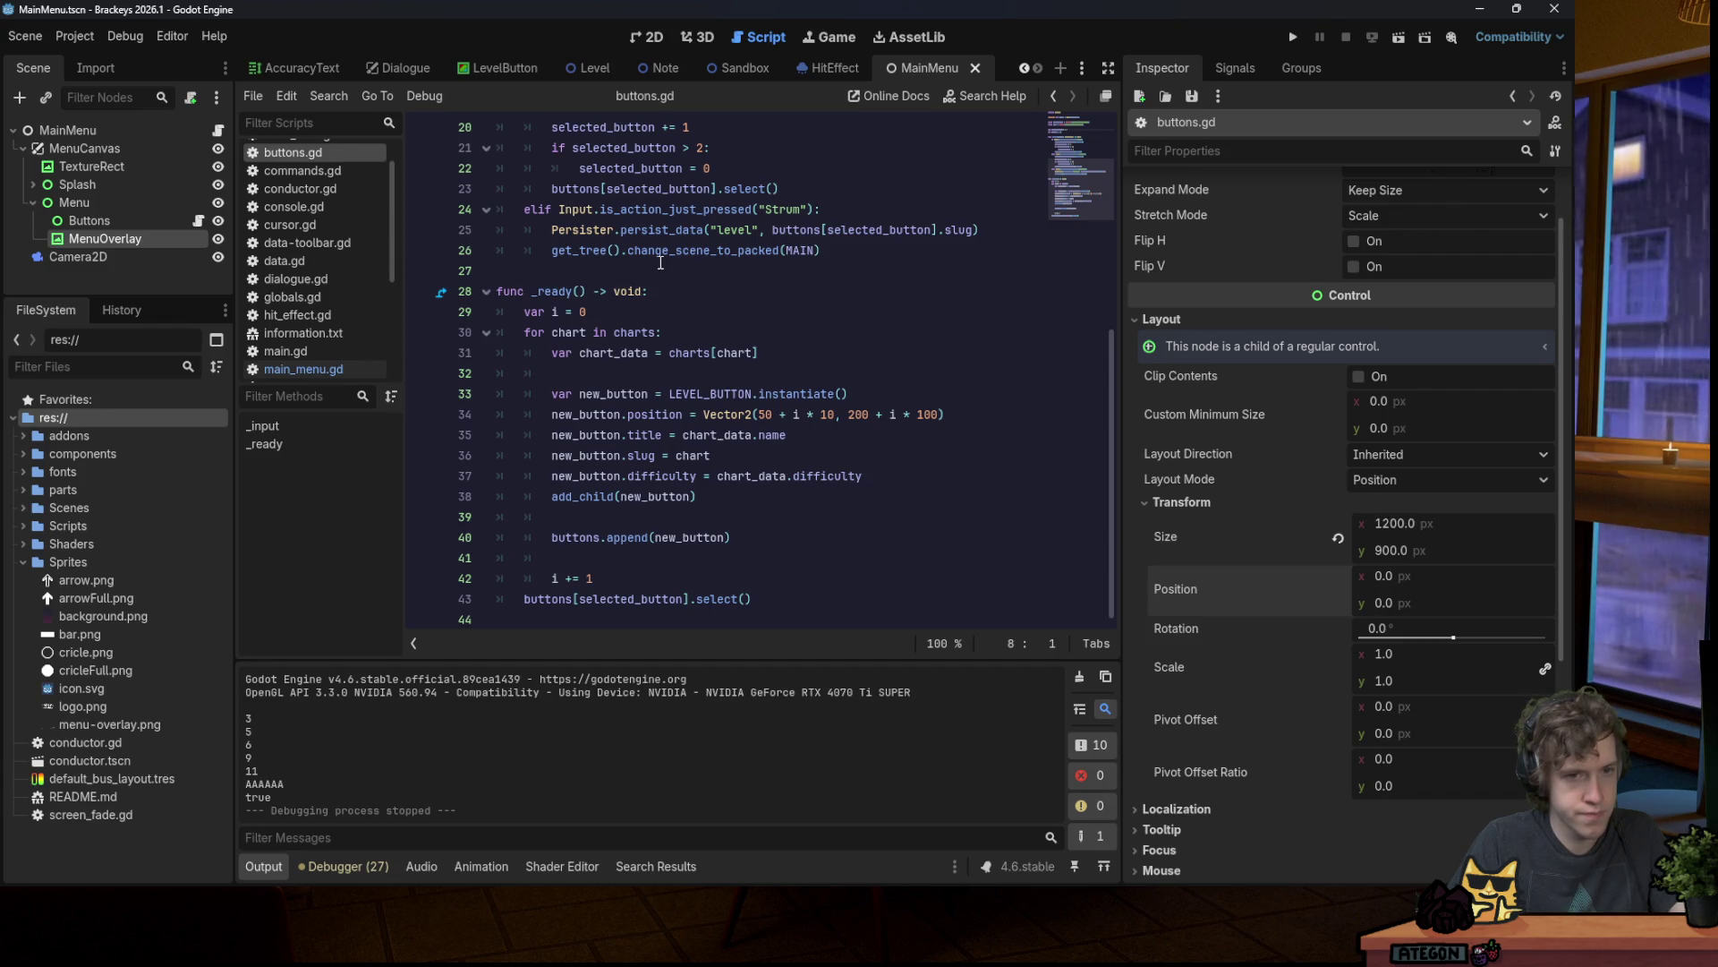
Step: Select all the code in buttons.gd and delete it
{"action": "left_click", "coordinate": [658, 276]}
{"action": "scroll", "coordinate": [658, 277], "scroll_direction": "up", "scroll_amount": 6}
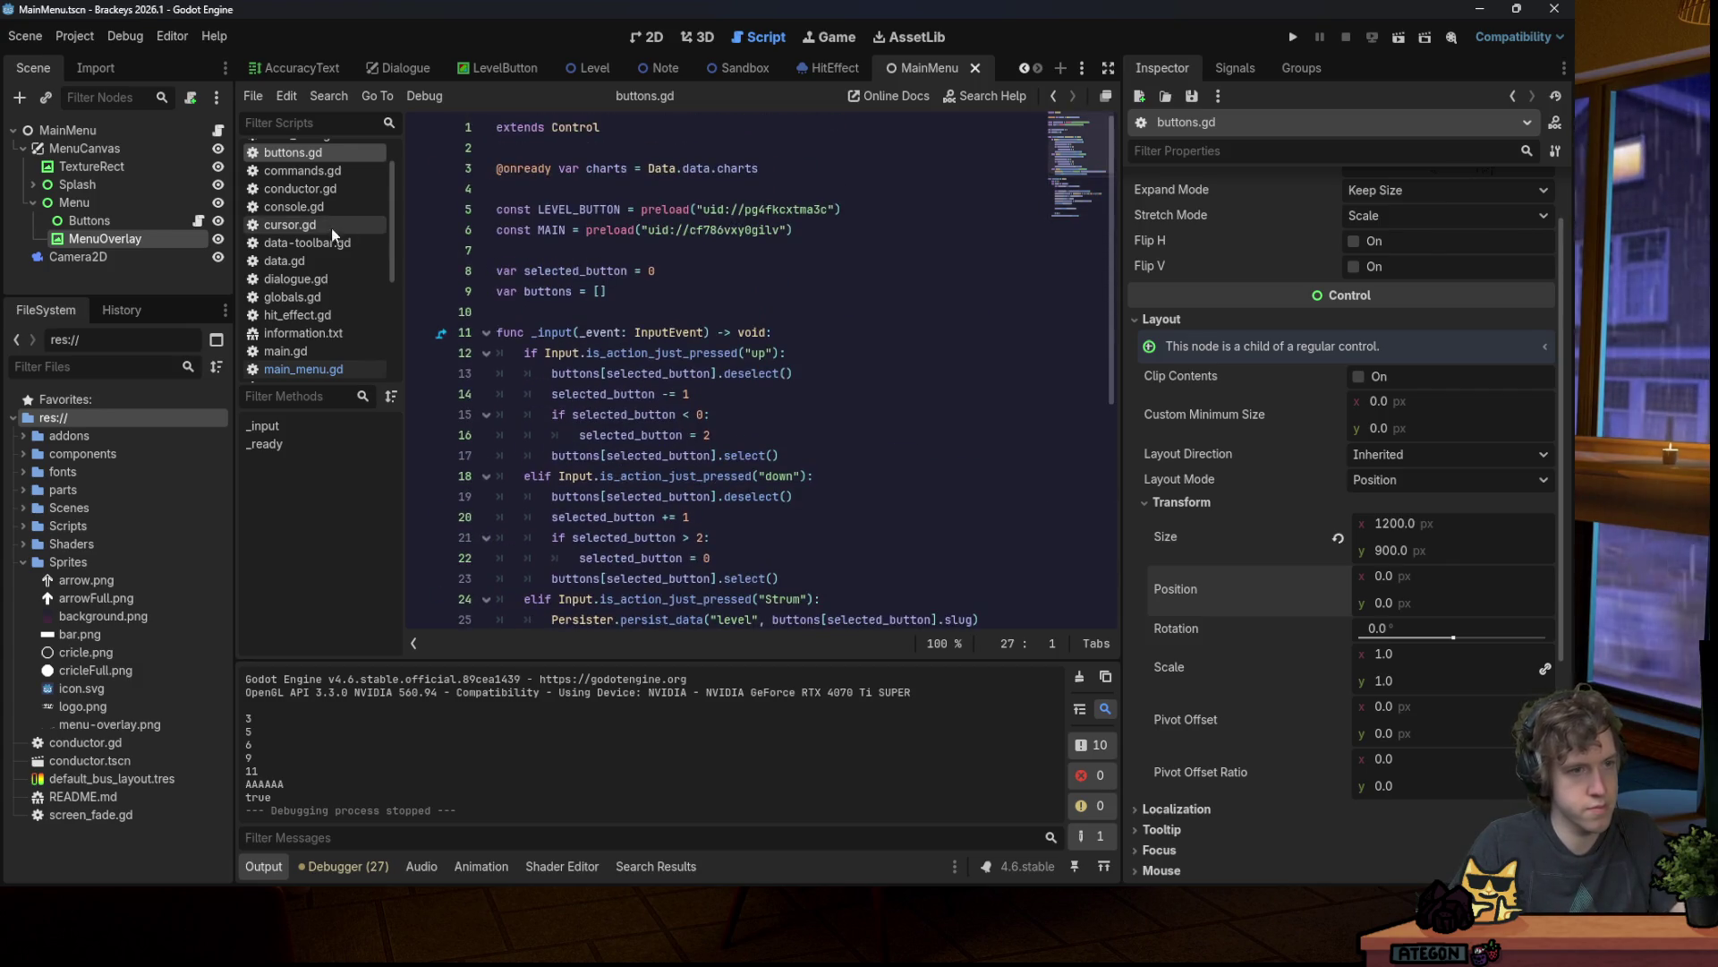
{"action": "key", "text": "ctrl+a"}
{"action": "key", "text": "BackSpace"}
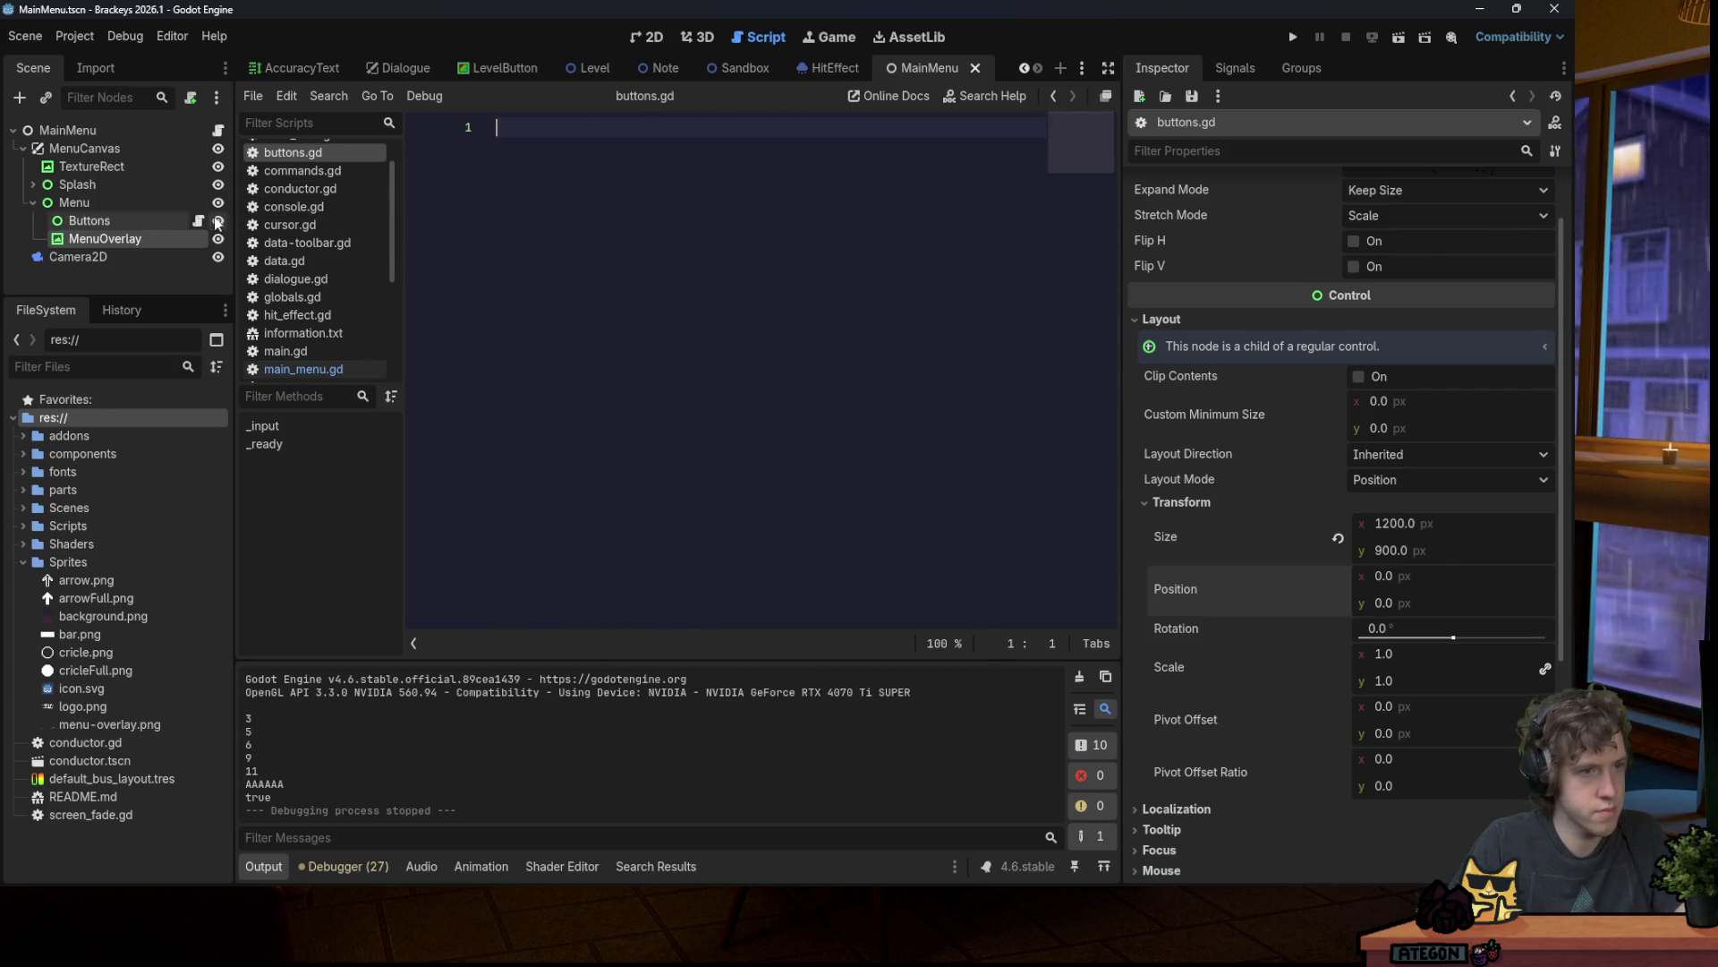
Step: Detach the script from the Buttons node and bring its code into main_menu.gd
{"action": "left_click", "coordinate": [179, 220]}
{"action": "left_click", "coordinate": [190, 97]}
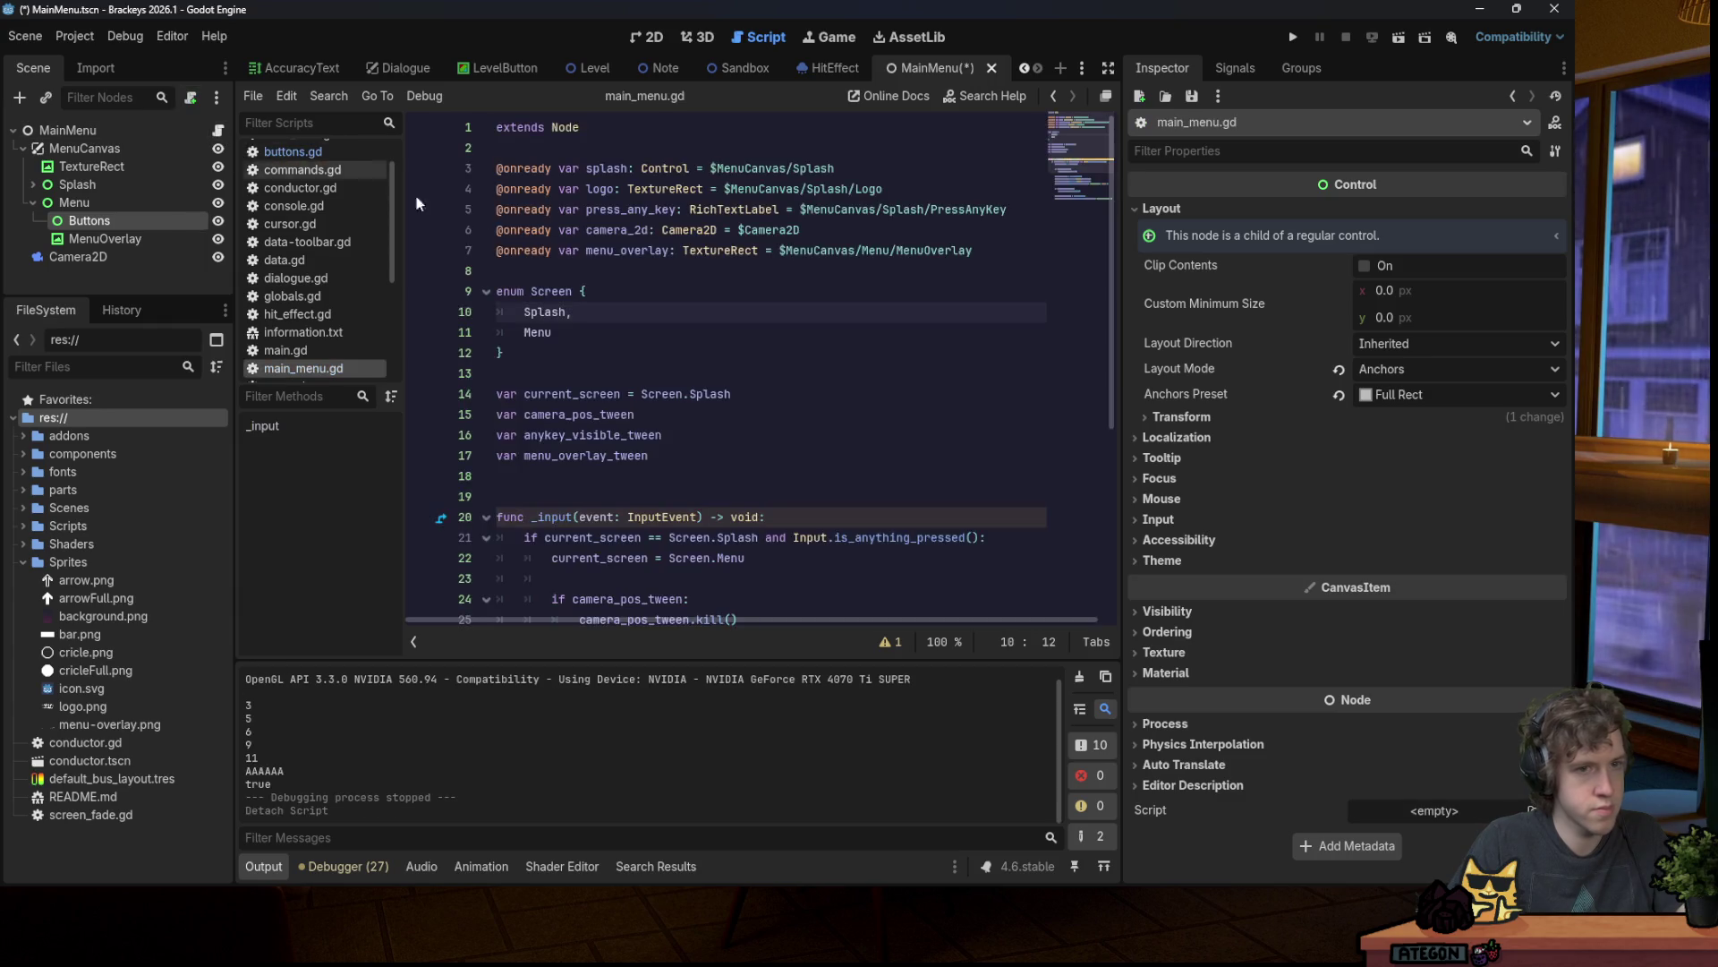
{"action": "scroll", "coordinate": [649, 383], "scroll_direction": "down", "scroll_amount": 5}
{"action": "left_click", "coordinate": [622, 583]}
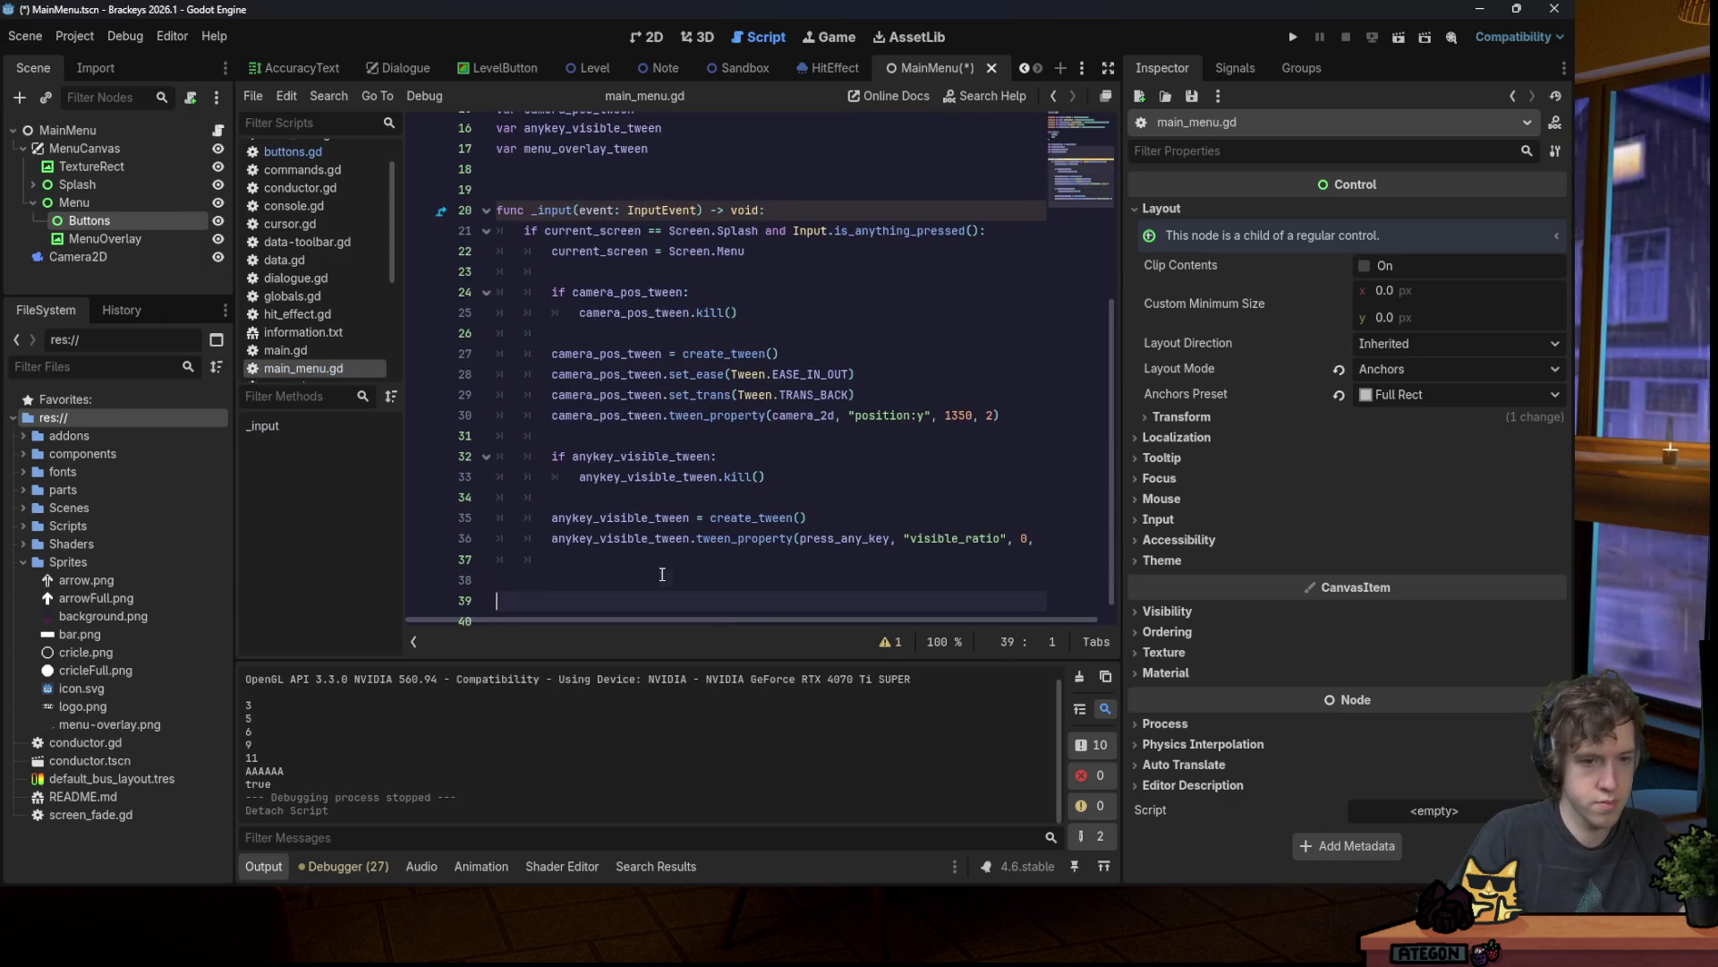
{"action": "key", "text": "Page_Down"}
{"action": "key", "text": "Page_Down"}
{"action": "key", "text": "ctrl+z"}
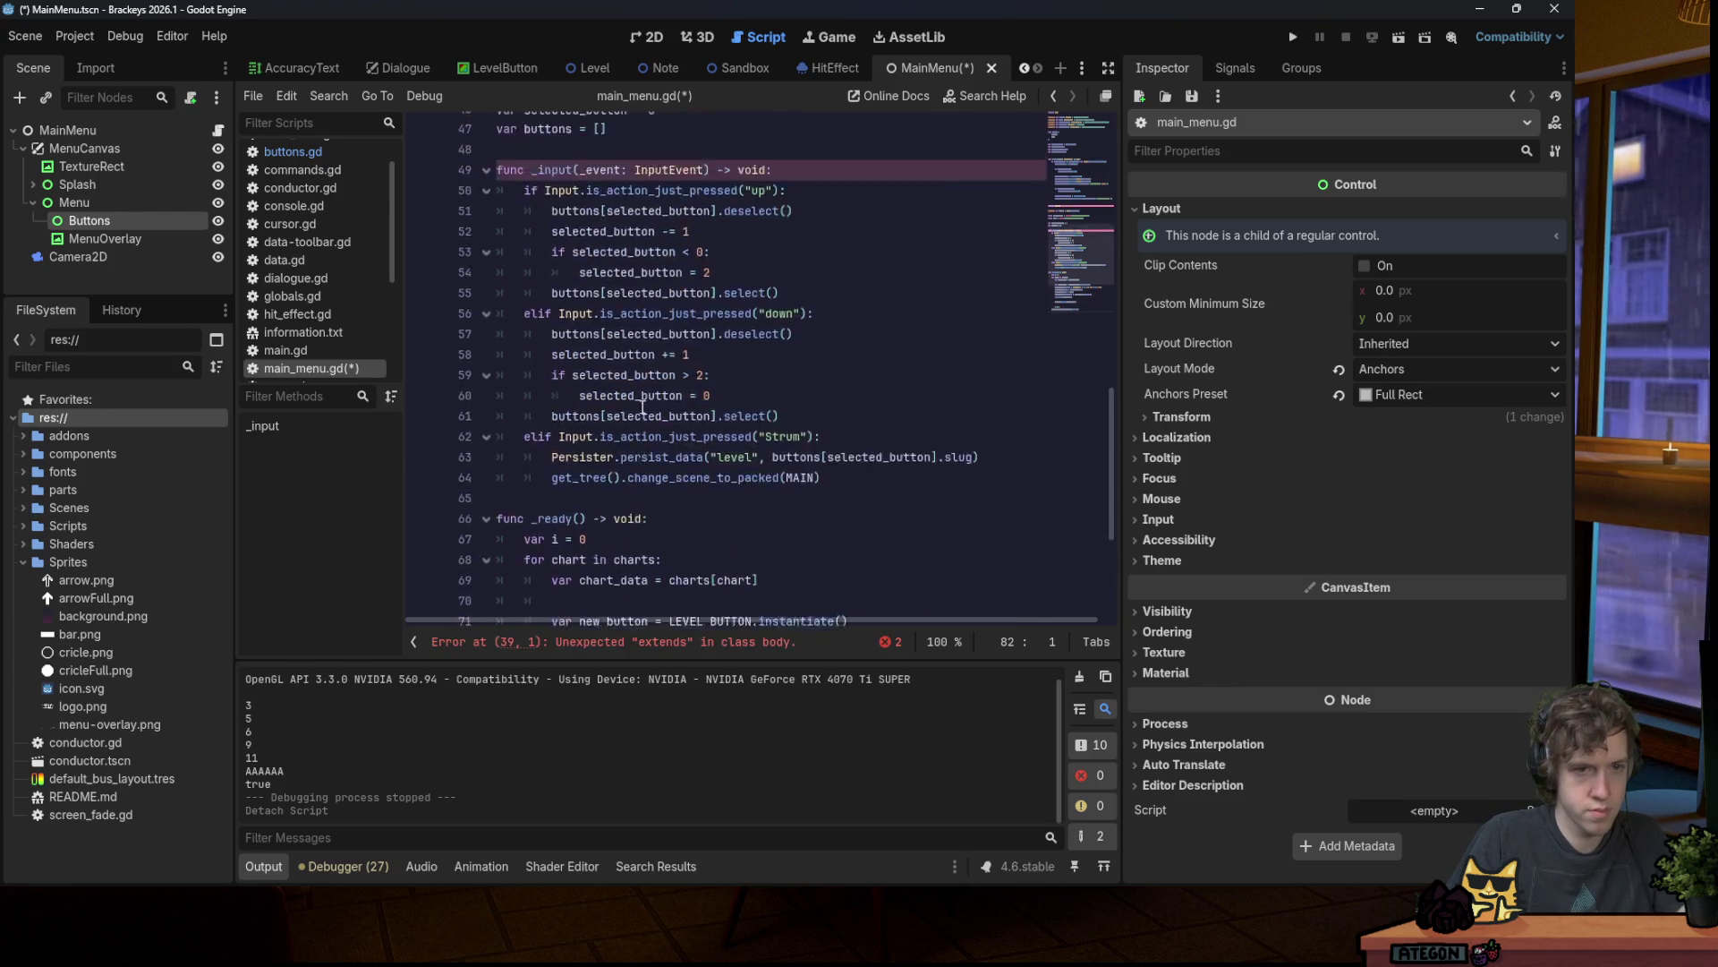
{"action": "scroll", "coordinate": [619, 365], "scroll_direction": "up", "scroll_amount": 5}
{"action": "scroll", "coordinate": [608, 296], "scroll_direction": "down", "scroll_amount": 4}
{"action": "triple_click", "coordinate": [601, 214]}
{"action": "key", "text": "BackSpace"}
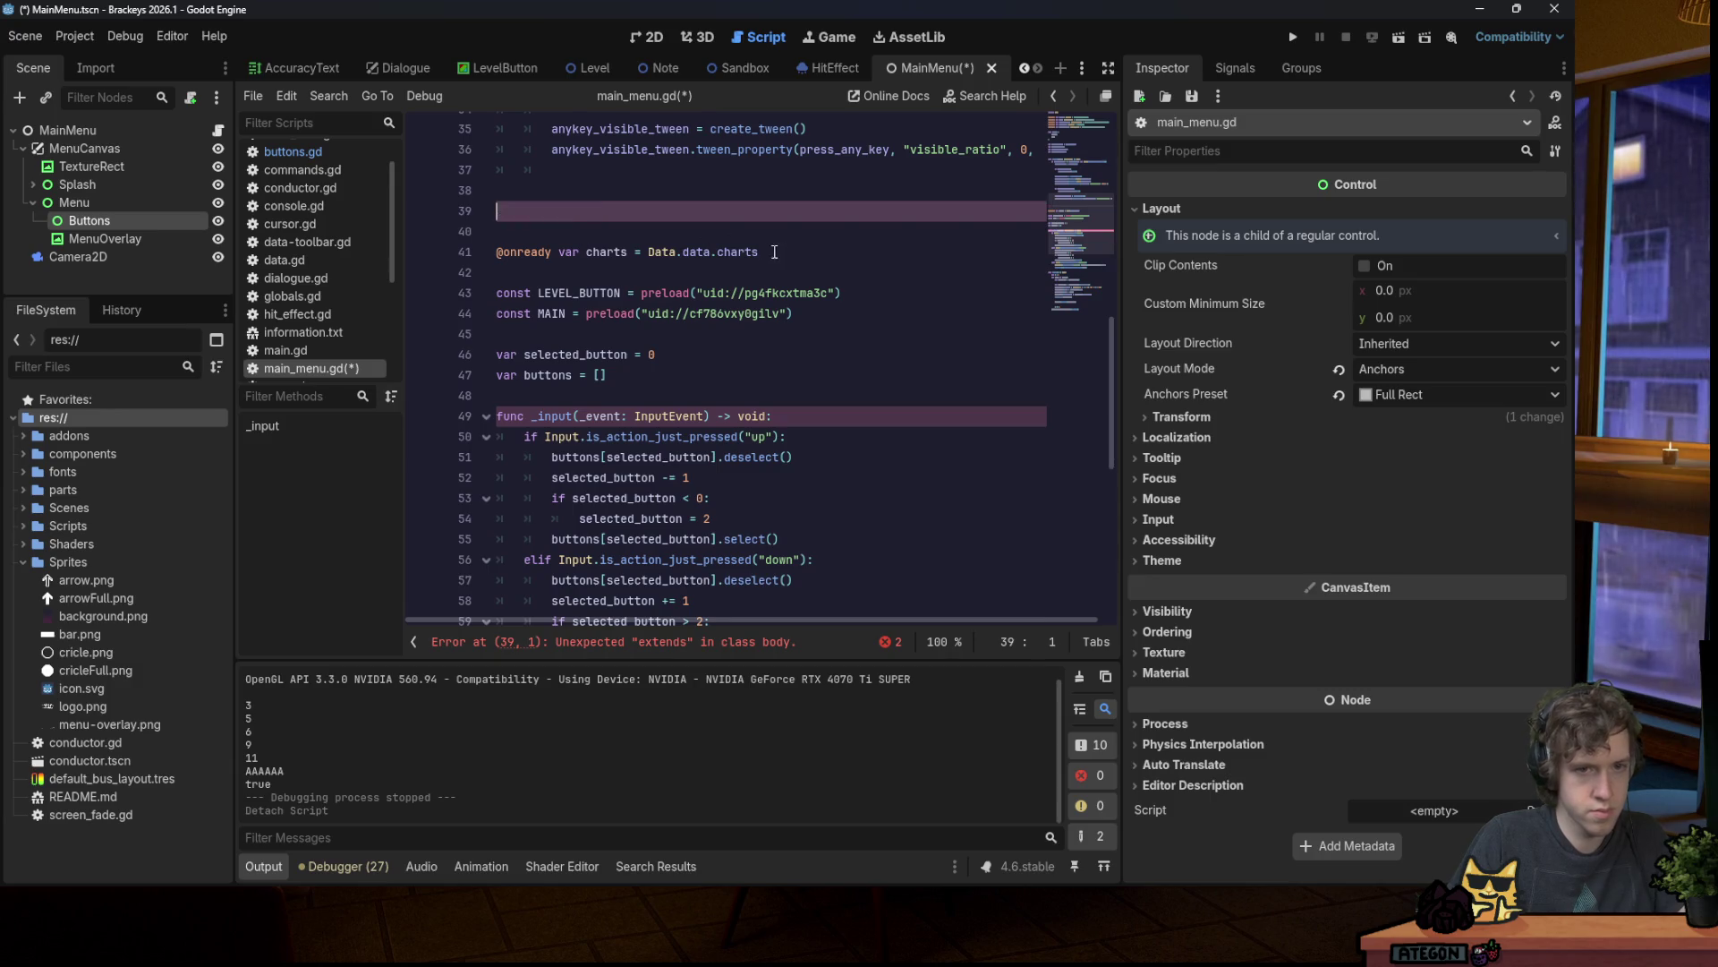
{"action": "left_click", "coordinate": [468, 251]}
{"action": "scroll", "coordinate": [468, 269], "scroll_direction": "up", "scroll_amount": 1}
{"action": "scroll", "coordinate": [686, 238], "scroll_direction": "up", "scroll_amount": 11}
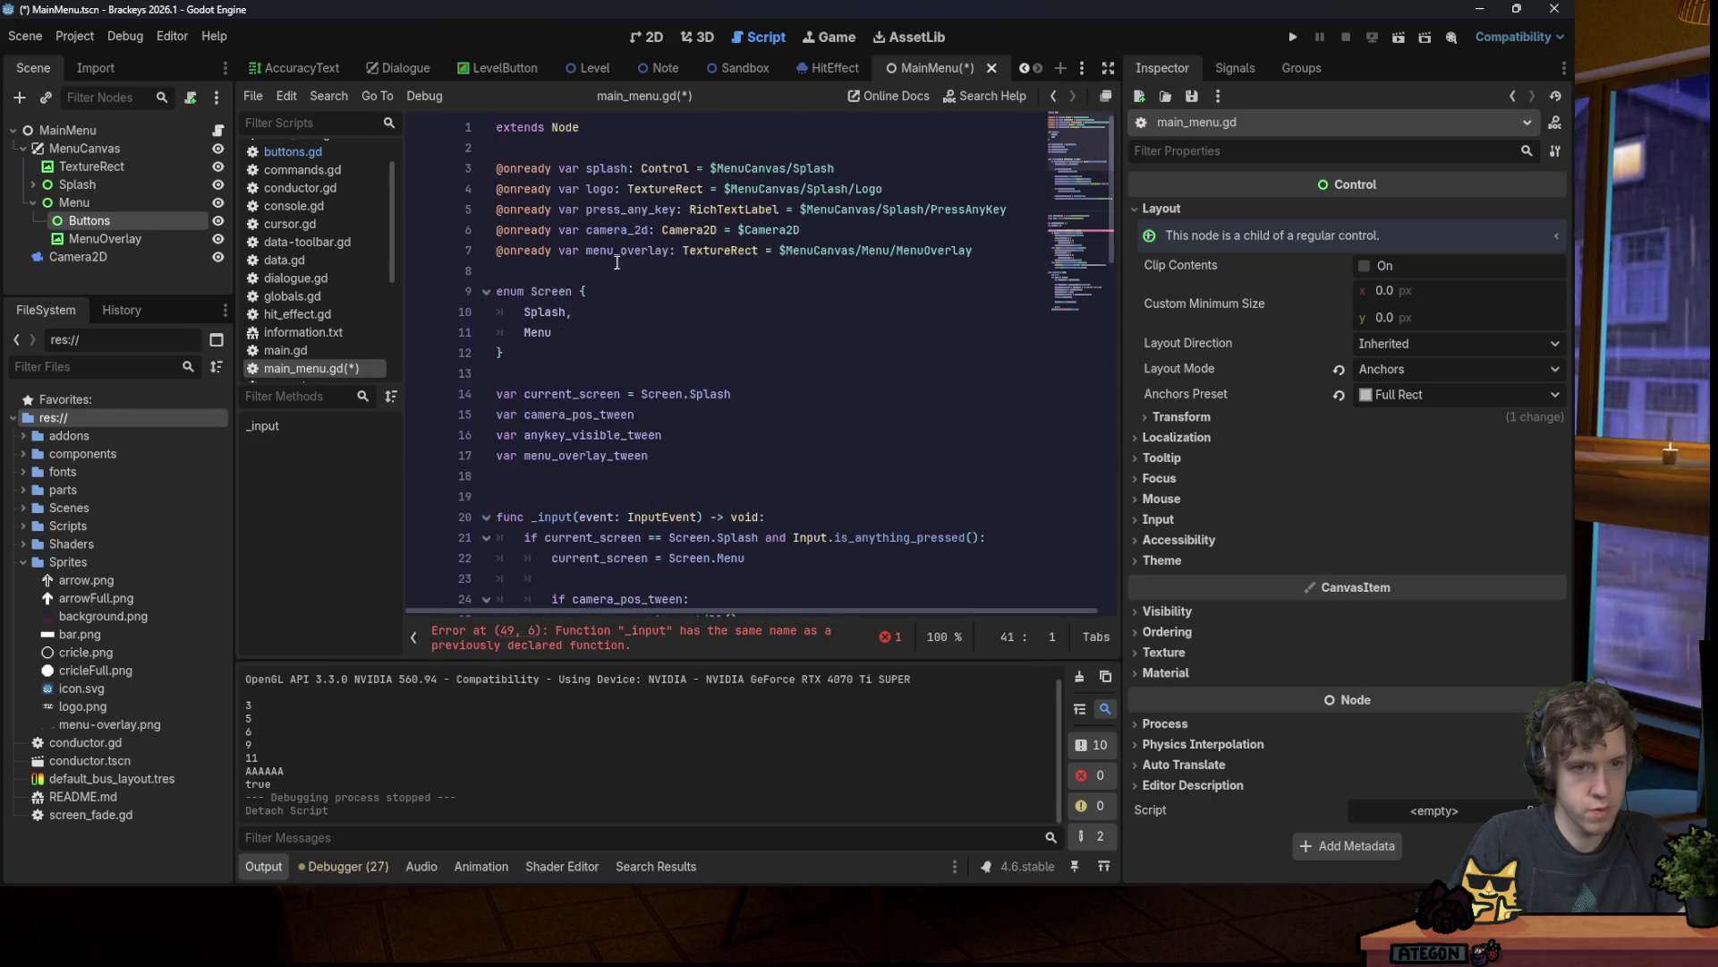
{"action": "left_click", "coordinate": [575, 164]}
{"action": "left_click", "coordinate": [722, 146]}
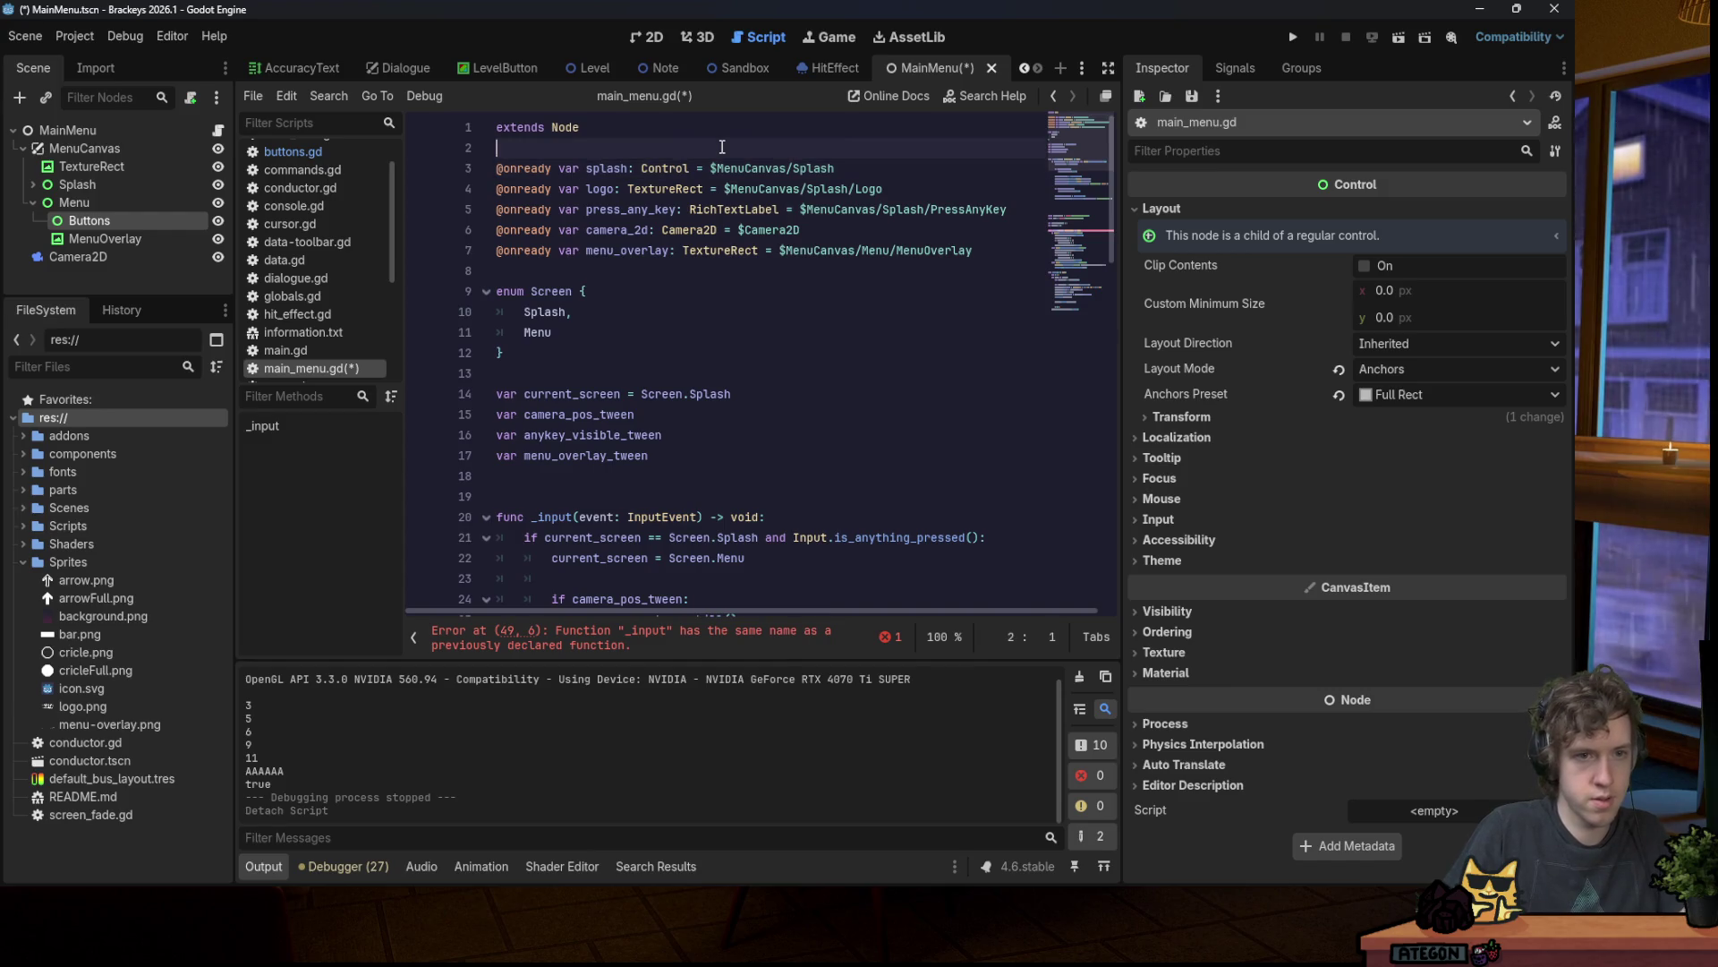
{"action": "key", "text": "Return"}
{"action": "key", "text": "Return"}
{"action": "key", "text": "Up"}
{"action": "type", "text": "@onready var charts = Data.data.charts"}
Step: Move the pasted constants above the Screen enum and cut out the selected_button and buttons lines
{"action": "scroll", "coordinate": [724, 236], "scroll_direction": "down", "scroll_amount": 4}
{"action": "scroll", "coordinate": [724, 235], "scroll_direction": "down", "scroll_amount": 15}
{"action": "scroll", "coordinate": [662, 265], "scroll_direction": "up", "scroll_amount": 7}
{"action": "left_click_drag", "start_coordinate": [636, 347], "coordinate": [498, 268]}
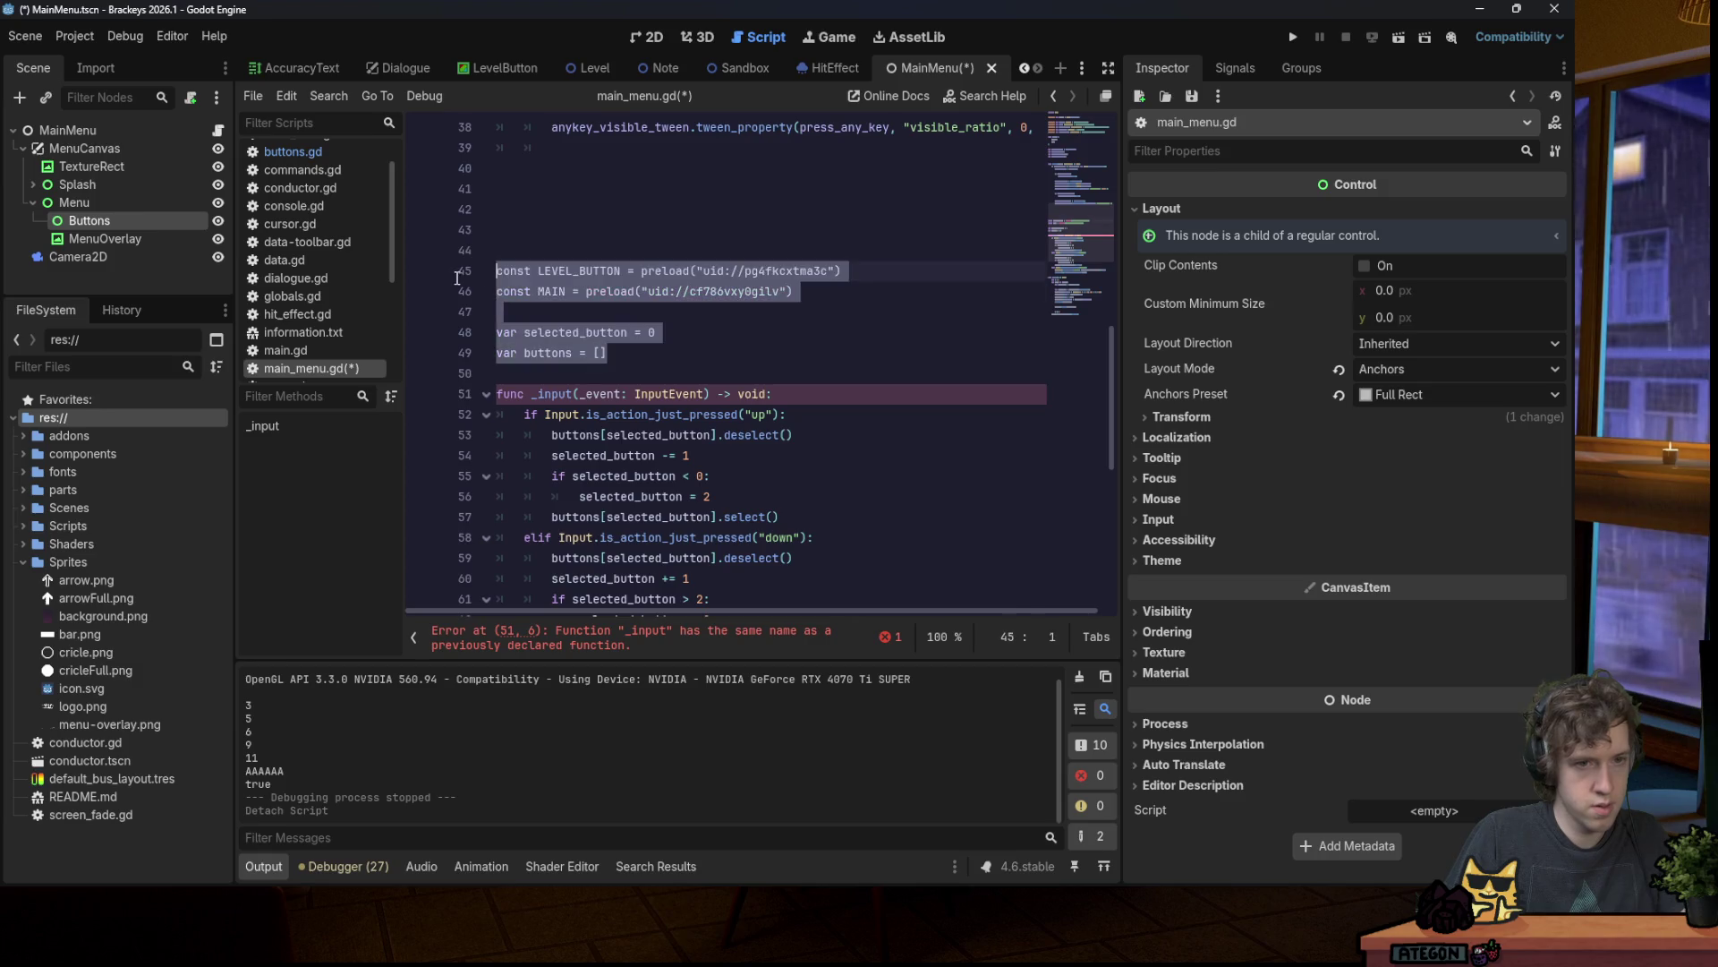
{"action": "key", "text": "ctrl+x"}
{"action": "scroll", "coordinate": [664, 328], "scroll_direction": "up", "scroll_amount": 12}
{"action": "left_click", "coordinate": [600, 309]}
{"action": "key", "text": "ctrl+v"}
{"action": "left_click_drag", "start_coordinate": [502, 394], "coordinate": [499, 435]}
{"action": "key", "text": "ctrl+x"}
{"action": "key", "text": "BackSpace"}
{"action": "key", "text": "Left"}
Step: Paste the selected_button and buttons variables below menu_overlay_tween
{"action": "scroll", "coordinate": [645, 440], "scroll_direction": "down", "scroll_amount": 2}
{"action": "scroll", "coordinate": [644, 440], "scroll_direction": "down", "scroll_amount": 1}
{"action": "left_click", "coordinate": [653, 404]}
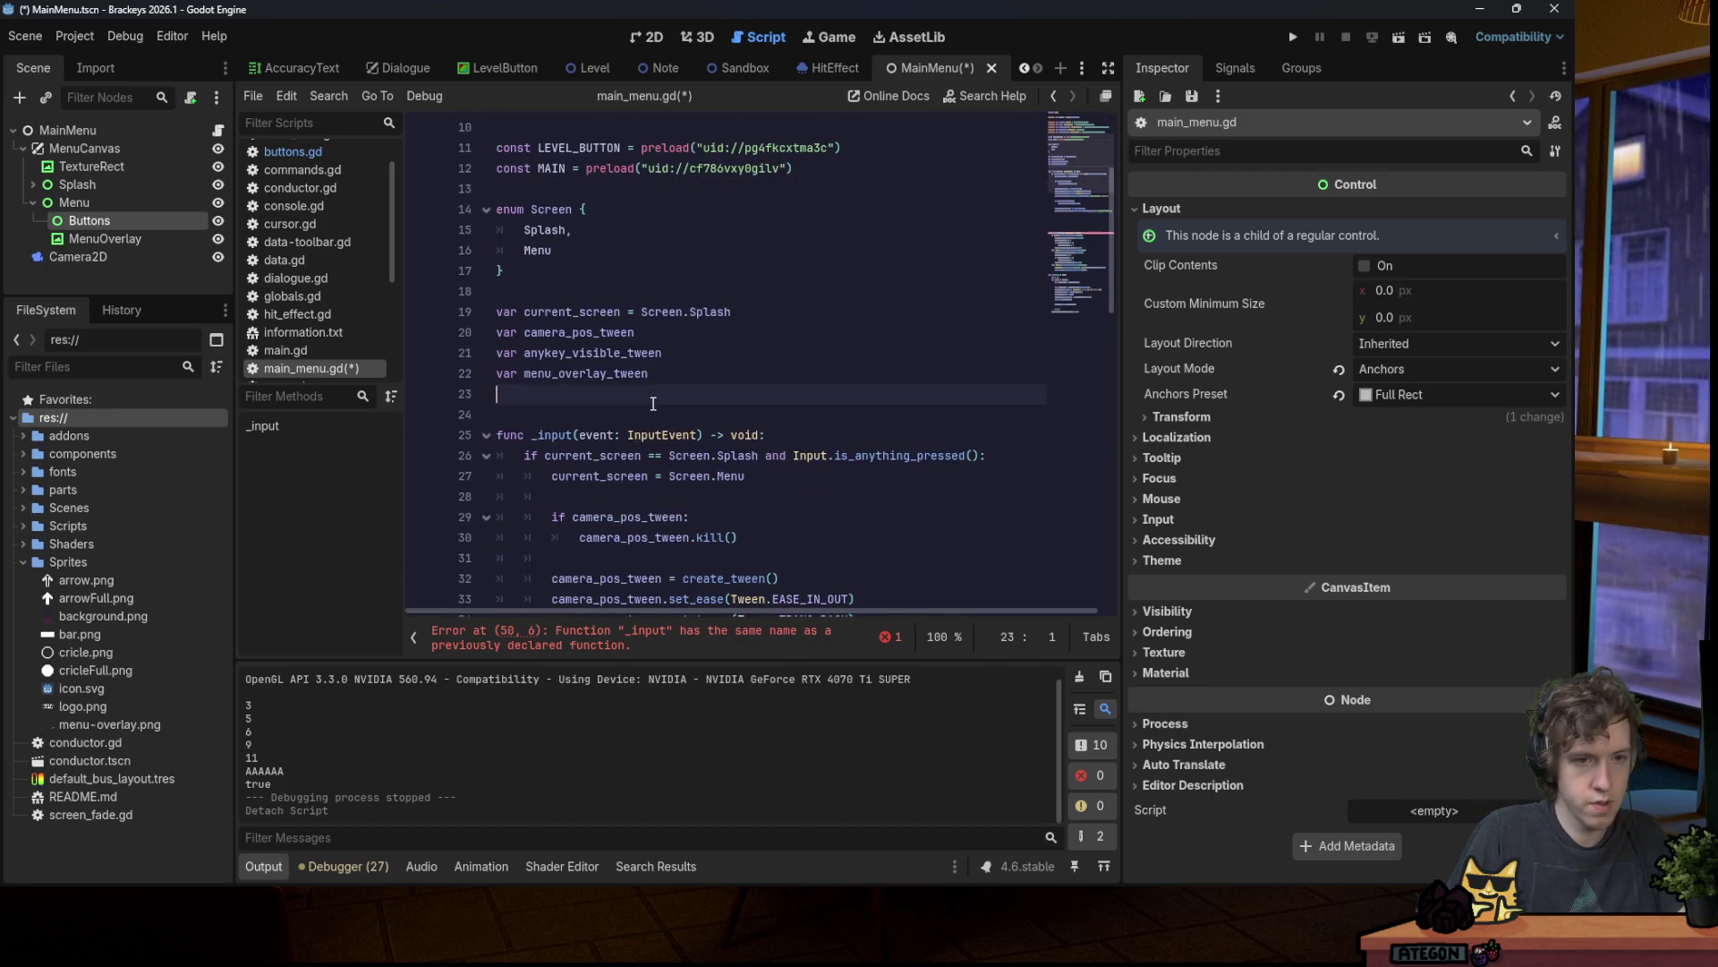
{"action": "left_click", "coordinate": [726, 291]}
{"action": "key", "text": "Return"}
{"action": "key", "text": "ctrl+v"}
{"action": "key", "text": "Left"}
{"action": "left_click_drag", "start_coordinate": [1068, 179], "coordinate": [1099, 360]}
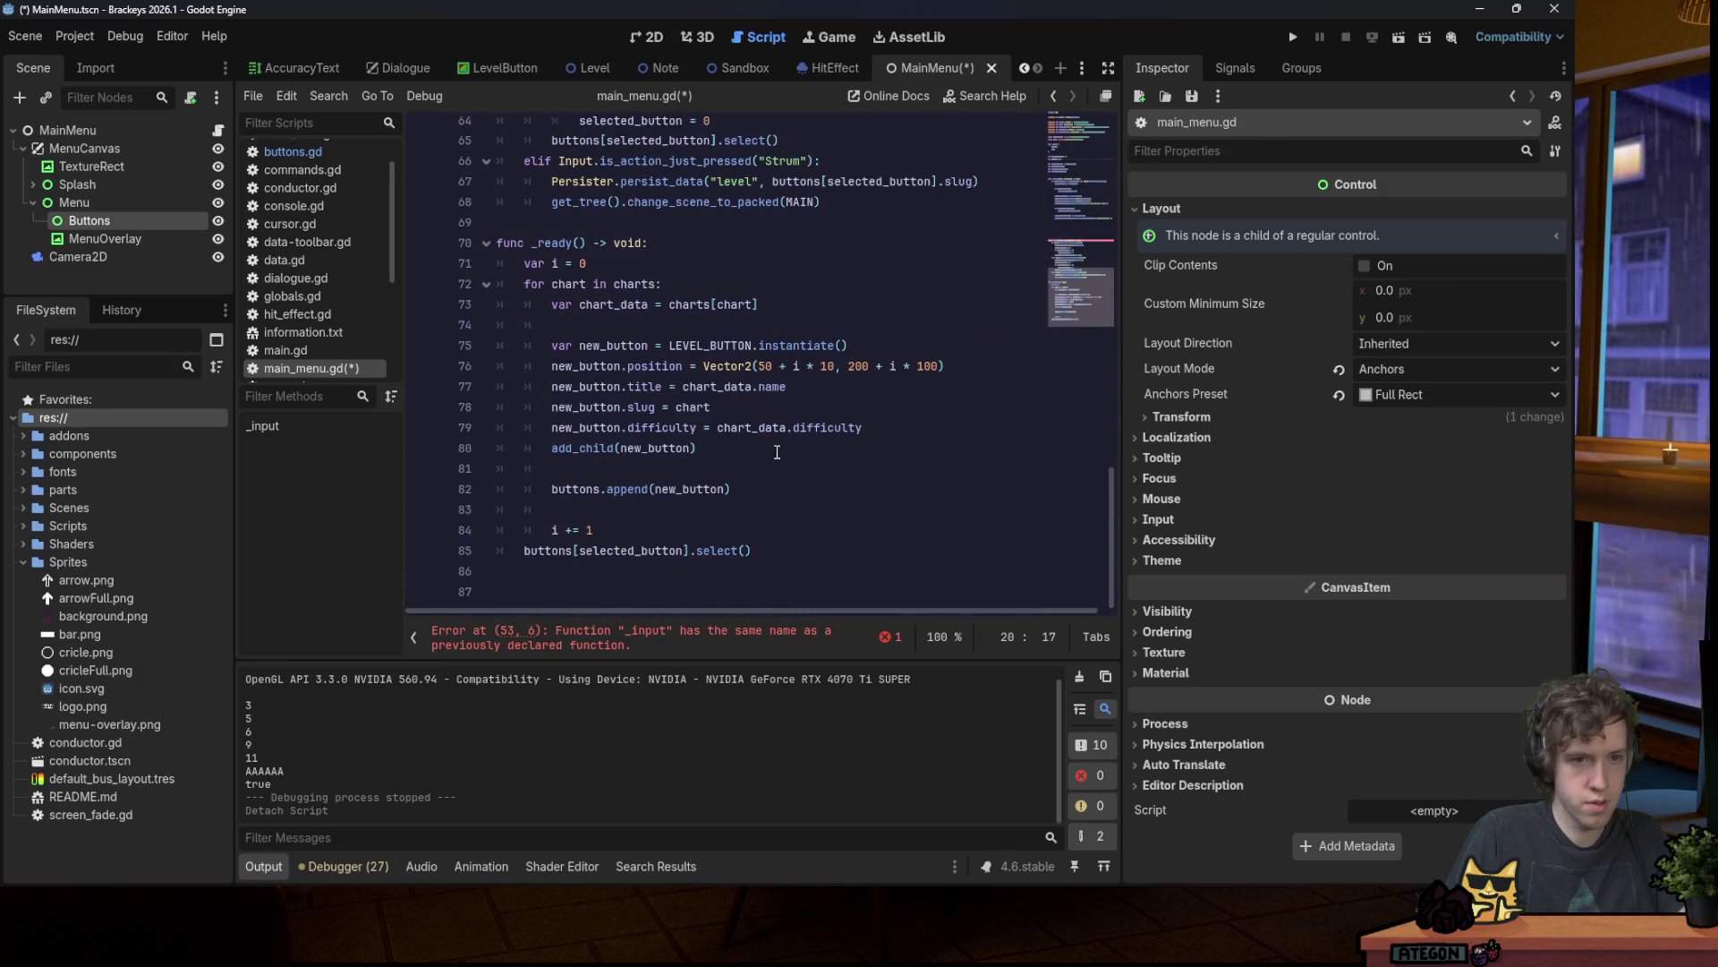
Step: Delete the duplicate _input function
{"action": "scroll", "coordinate": [603, 385], "scroll_direction": "up", "scroll_amount": 5}
{"action": "mouse_move", "coordinate": [822, 508]}
{"action": "left_mouse_down"}
{"action": "mouse_move", "coordinate": [528, 354]}
{"action": "mouse_move", "coordinate": [538, 222]}
{"action": "left_mouse_up"}
{"action": "key", "text": "BackSpace"}
{"action": "key", "text": "BackSpace"}
{"action": "key", "text": "BackSpace"}
{"action": "key", "text": "BackSpace"}
{"action": "scroll", "coordinate": [629, 324], "scroll_direction": "up", "scroll_amount": 8}
{"action": "scroll", "coordinate": [686, 345], "scroll_direction": "down", "scroll_amount": 1}
Step: Add an 'if current_screen == Screen.Menu:' check and a return line inside _input
{"action": "left_click", "coordinate": [597, 526]}
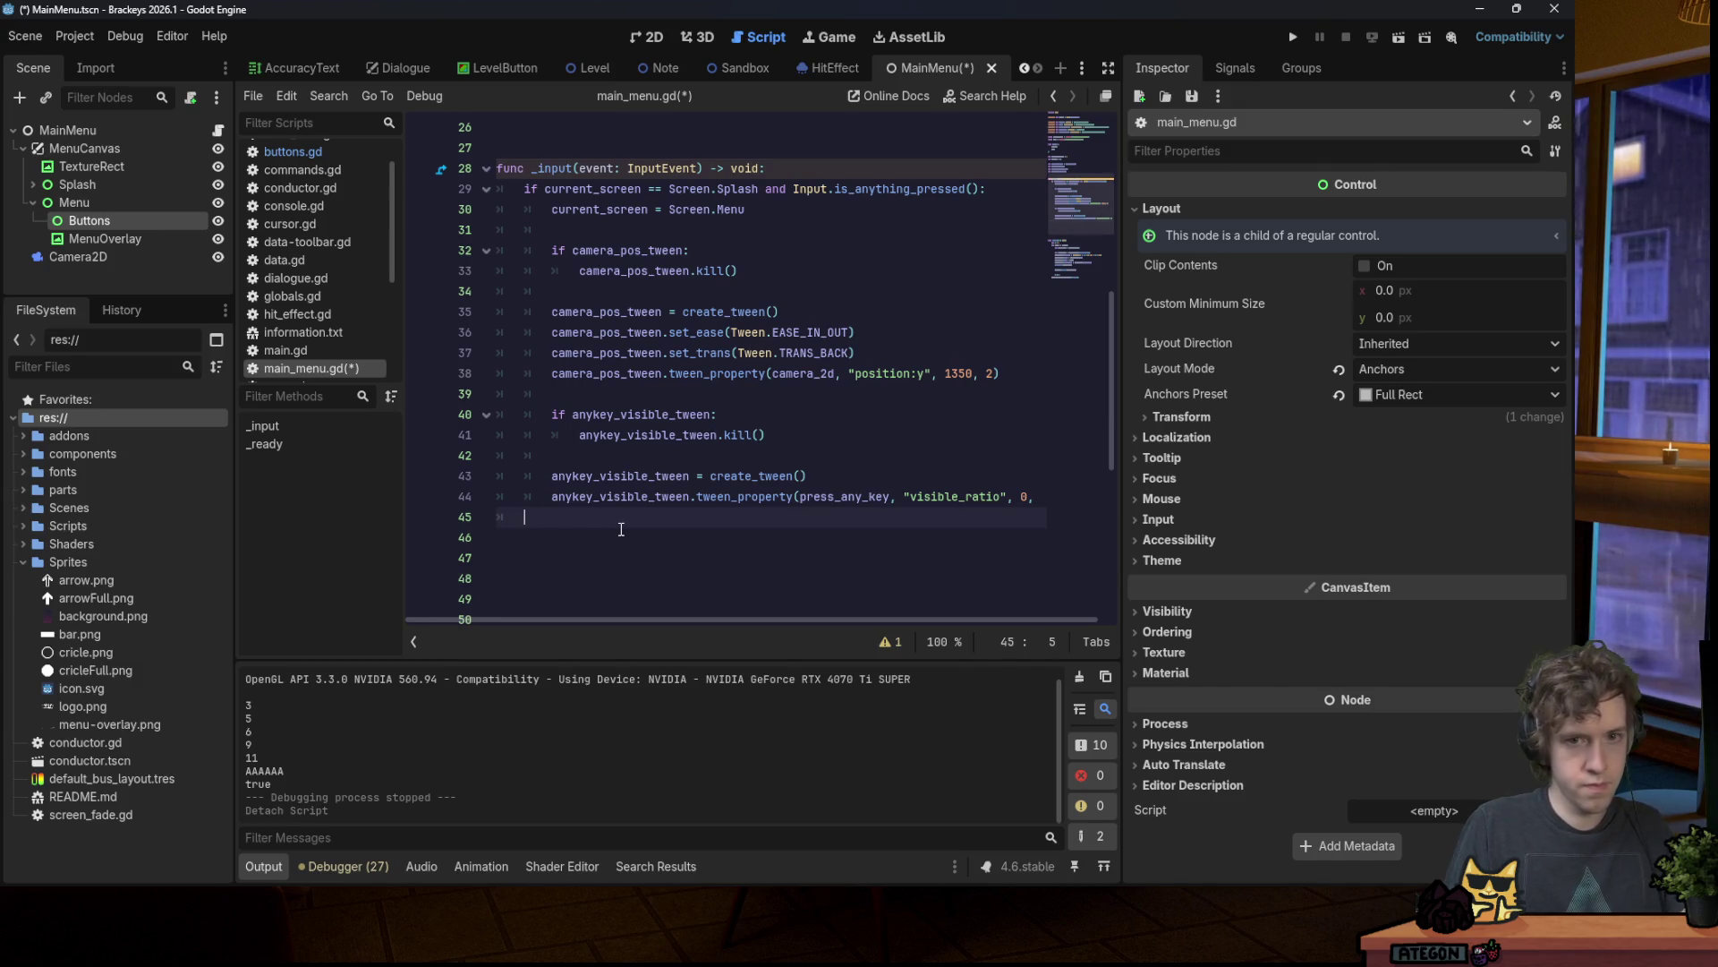
{"action": "key", "text": "ctrl+space"}
{"action": "key", "text": "Escape"}
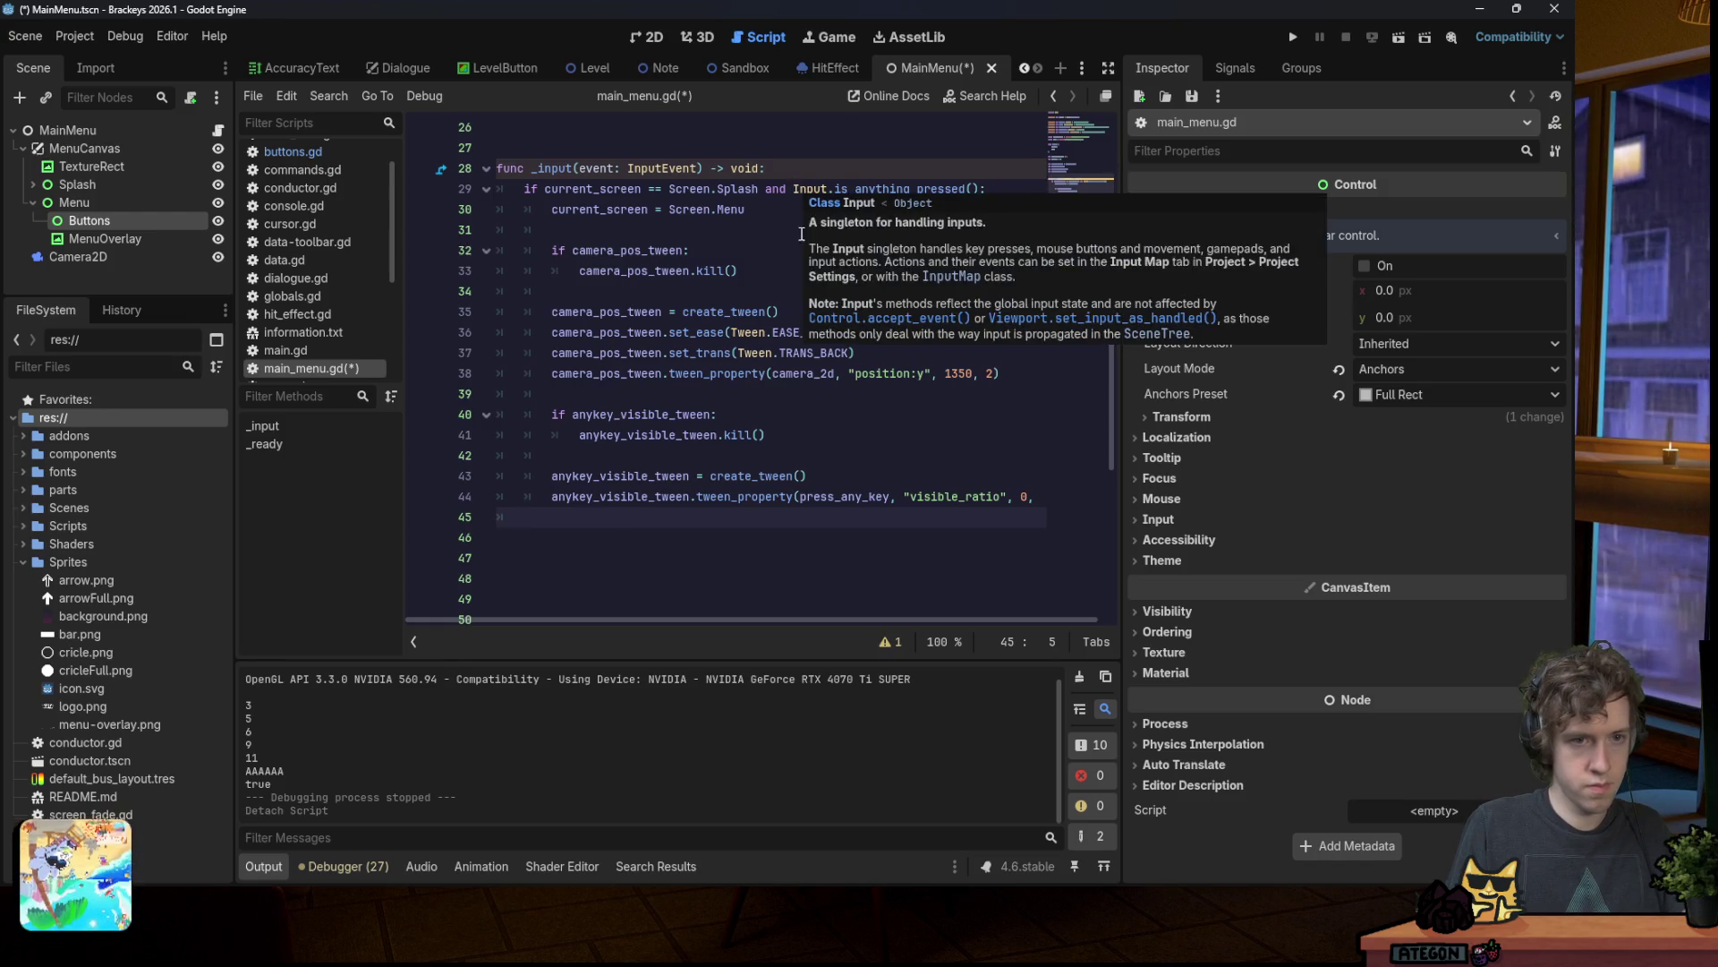
{"action": "mouse_move", "coordinate": [743, 477]}
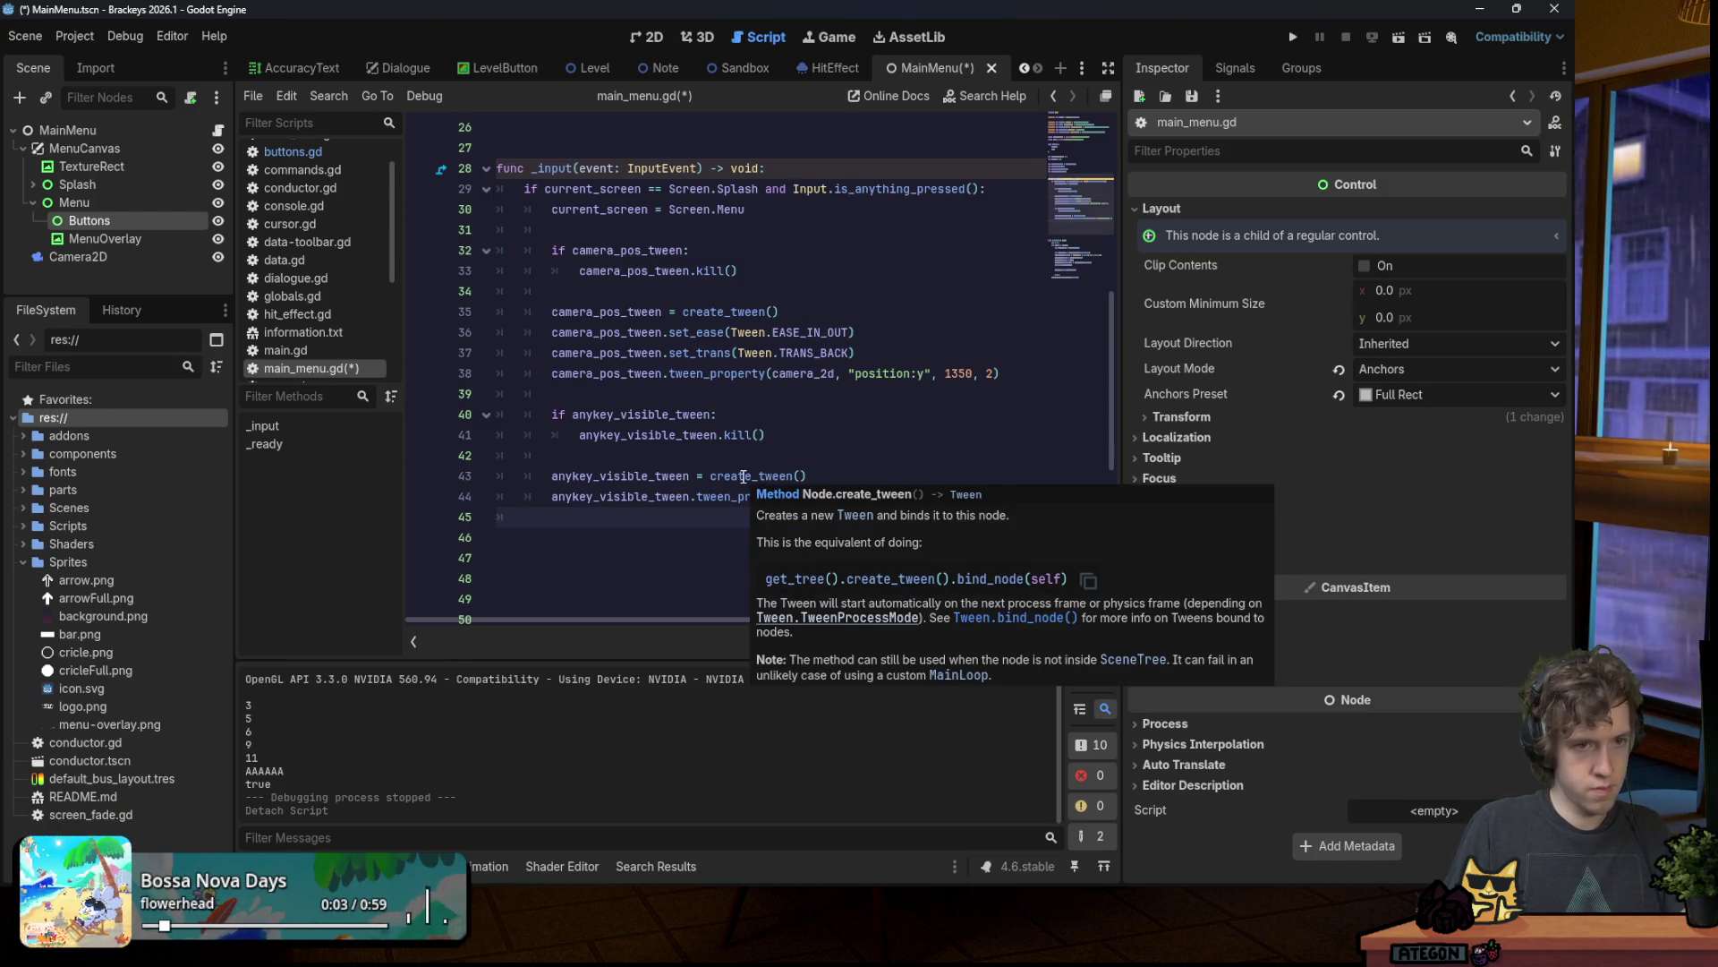
{"action": "key", "text": "Return"}
{"action": "type", "text": "if "}
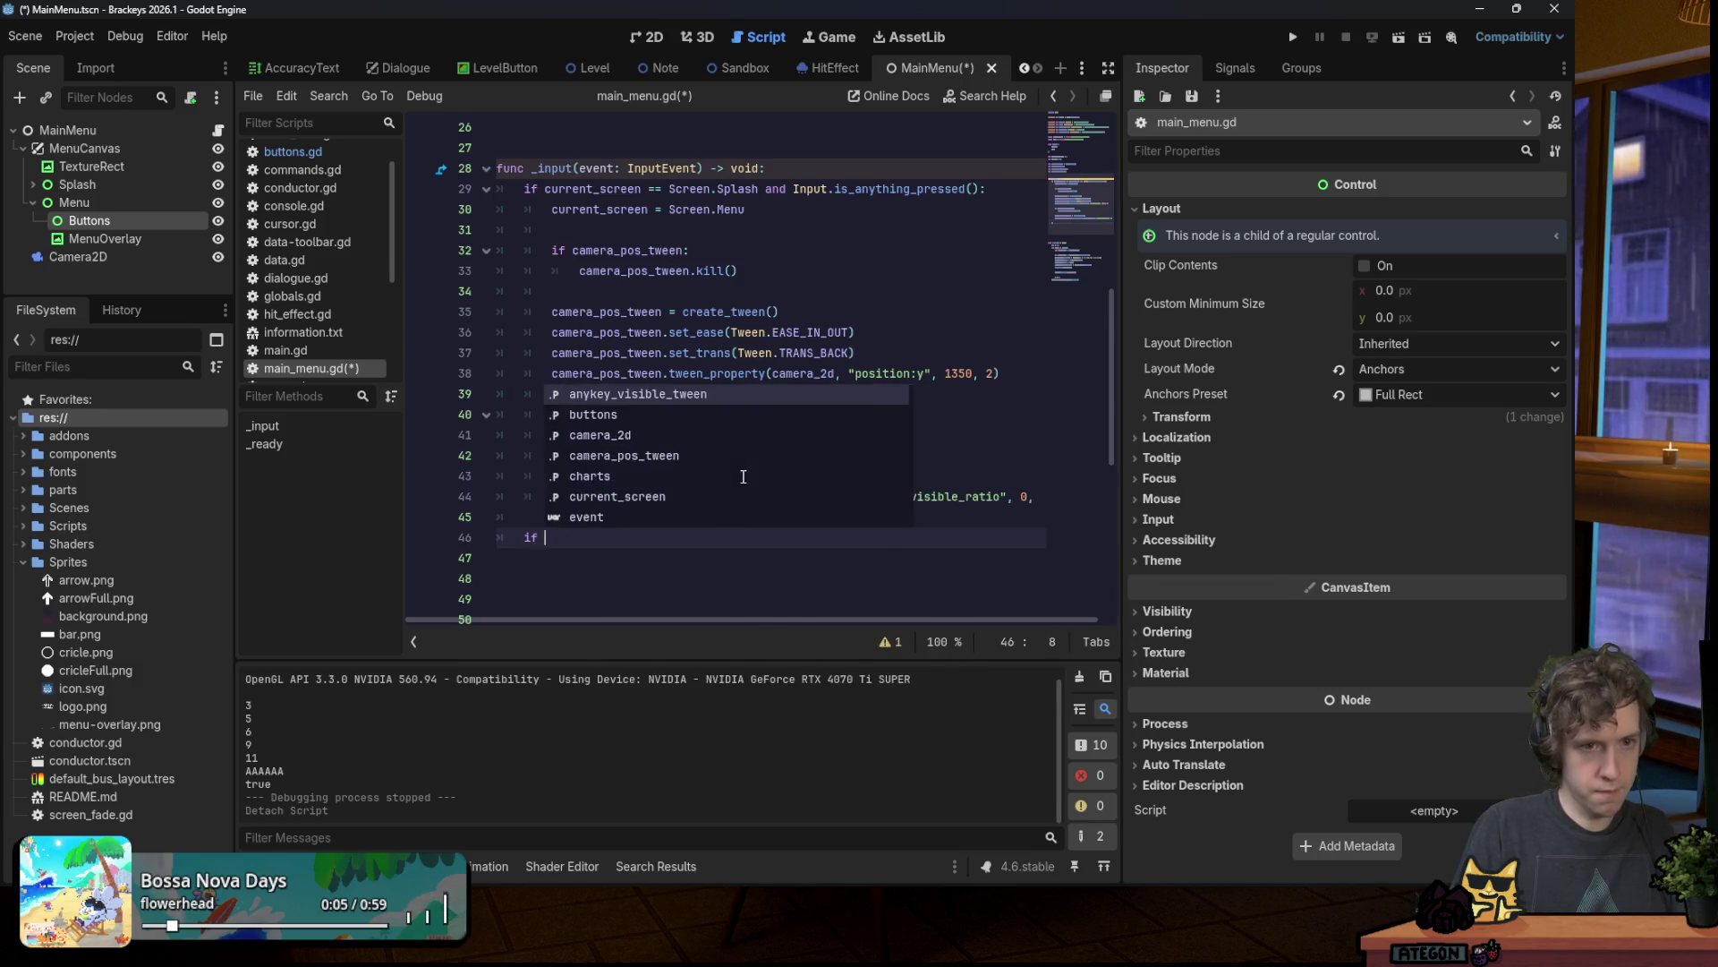
{"action": "type", "text": "current_screen == Screen."}
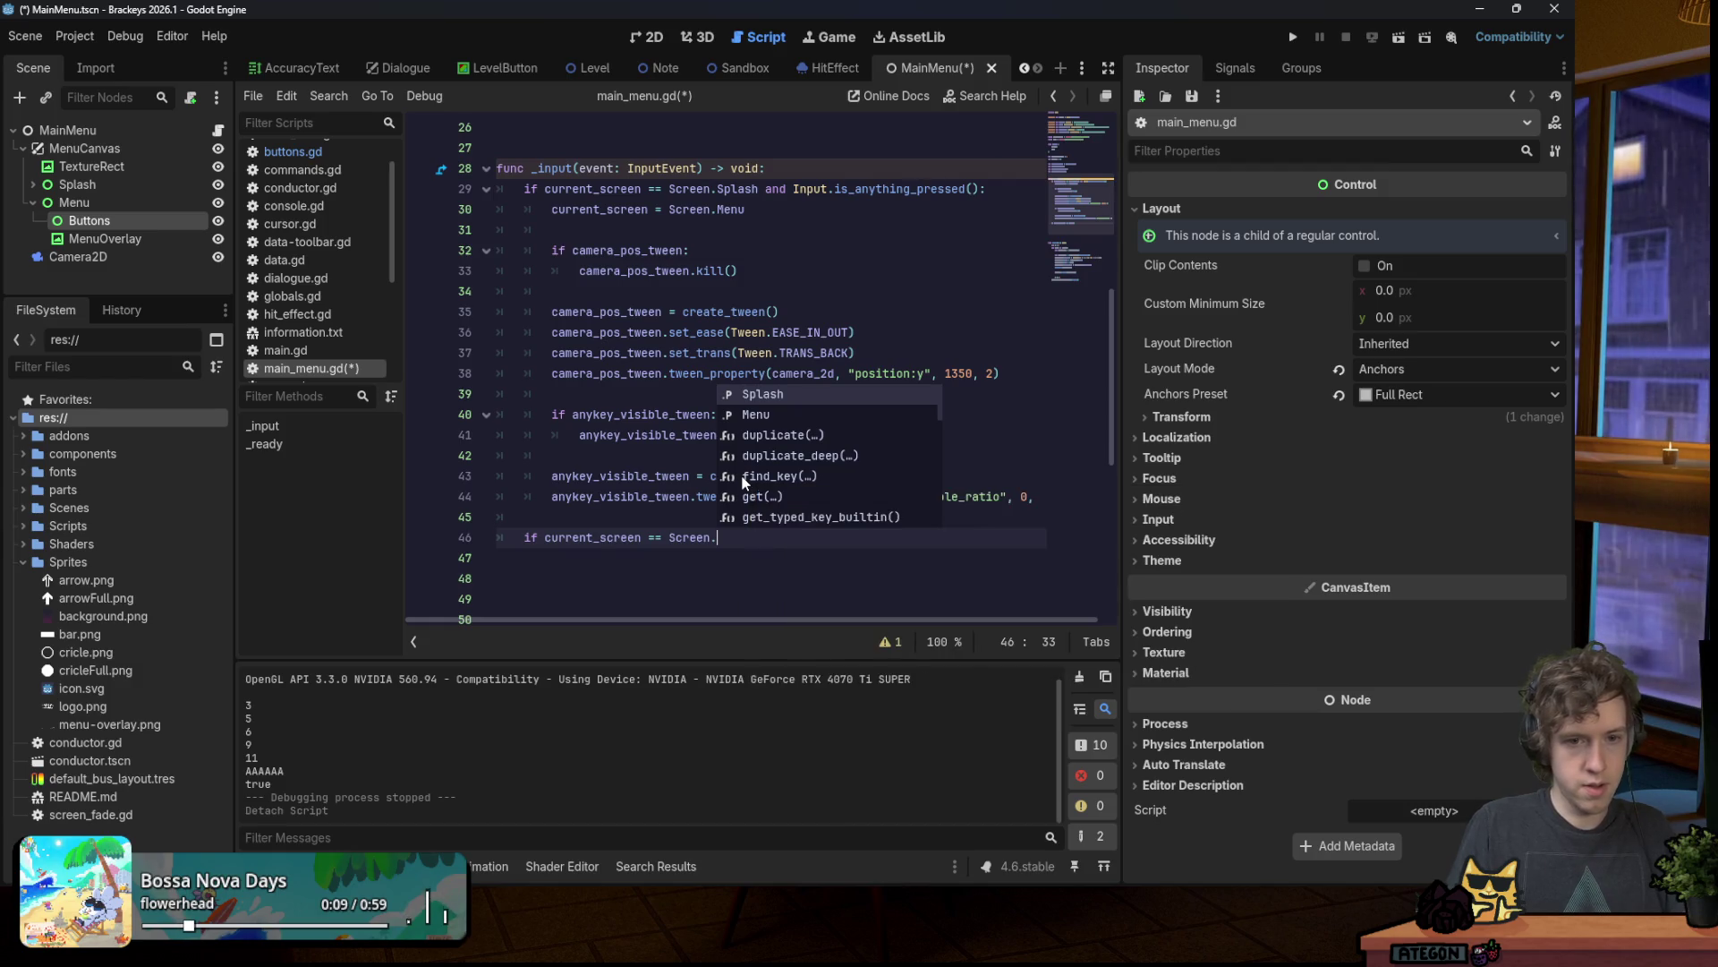
{"action": "key", "text": "Down"}
{"action": "key", "text": "Return"}
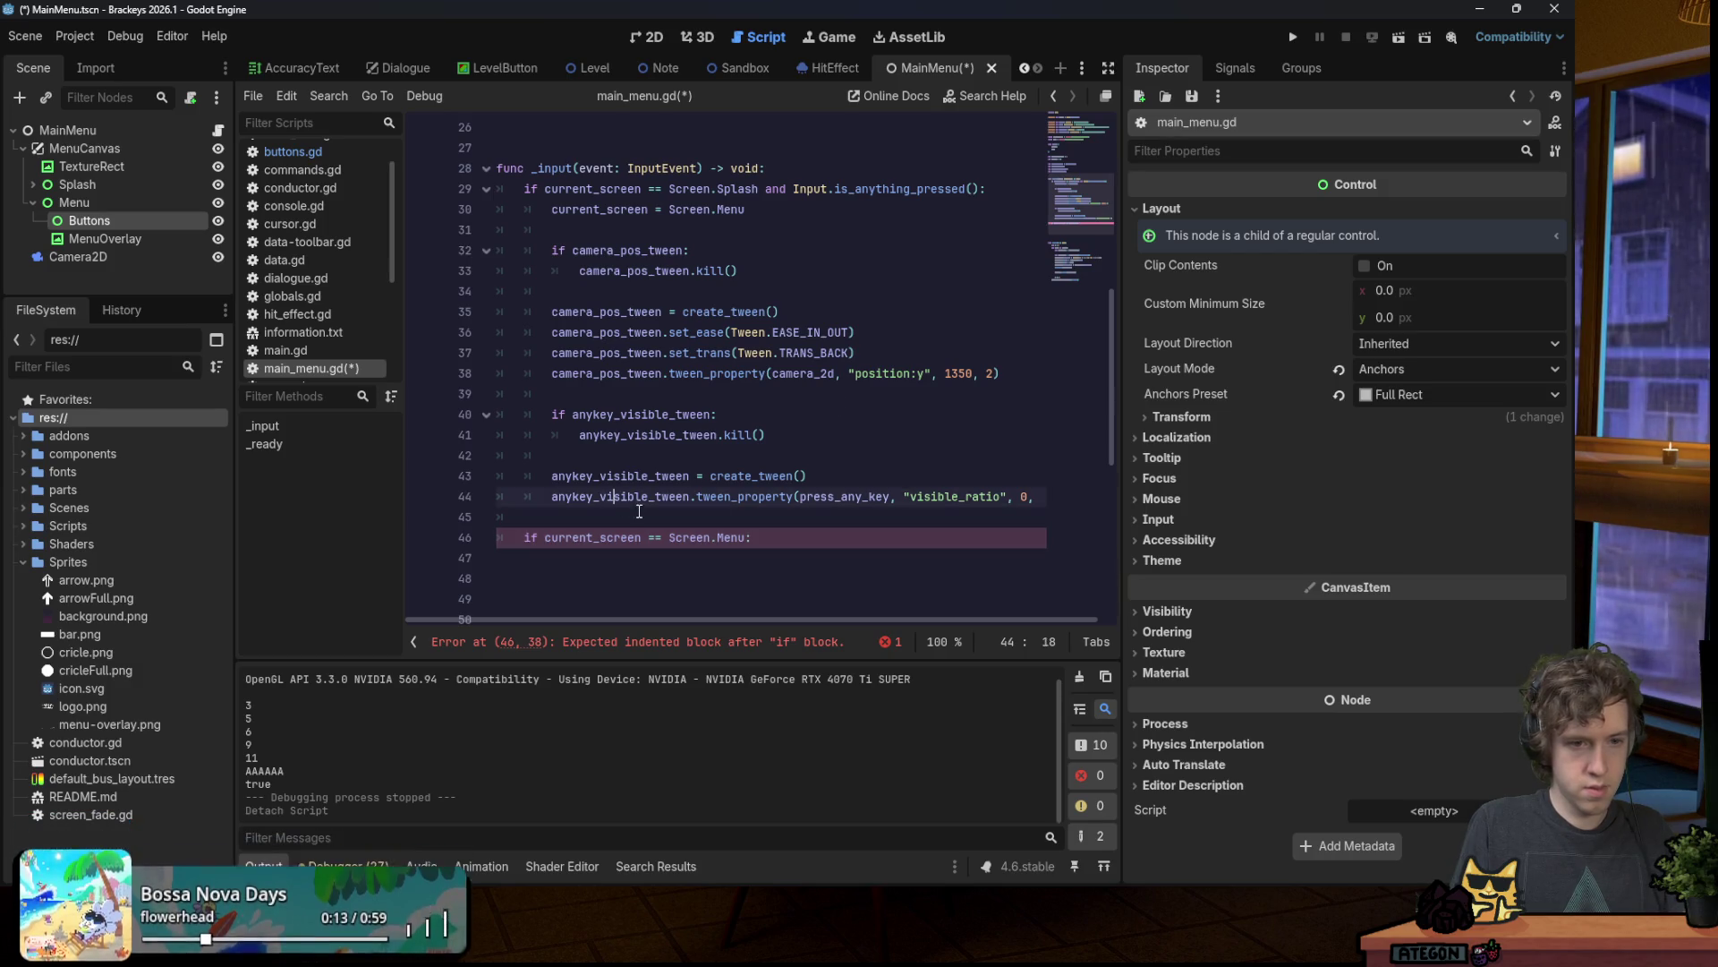
{"action": "left_click", "coordinate": [716, 510]}
{"action": "type", "text": "return"}
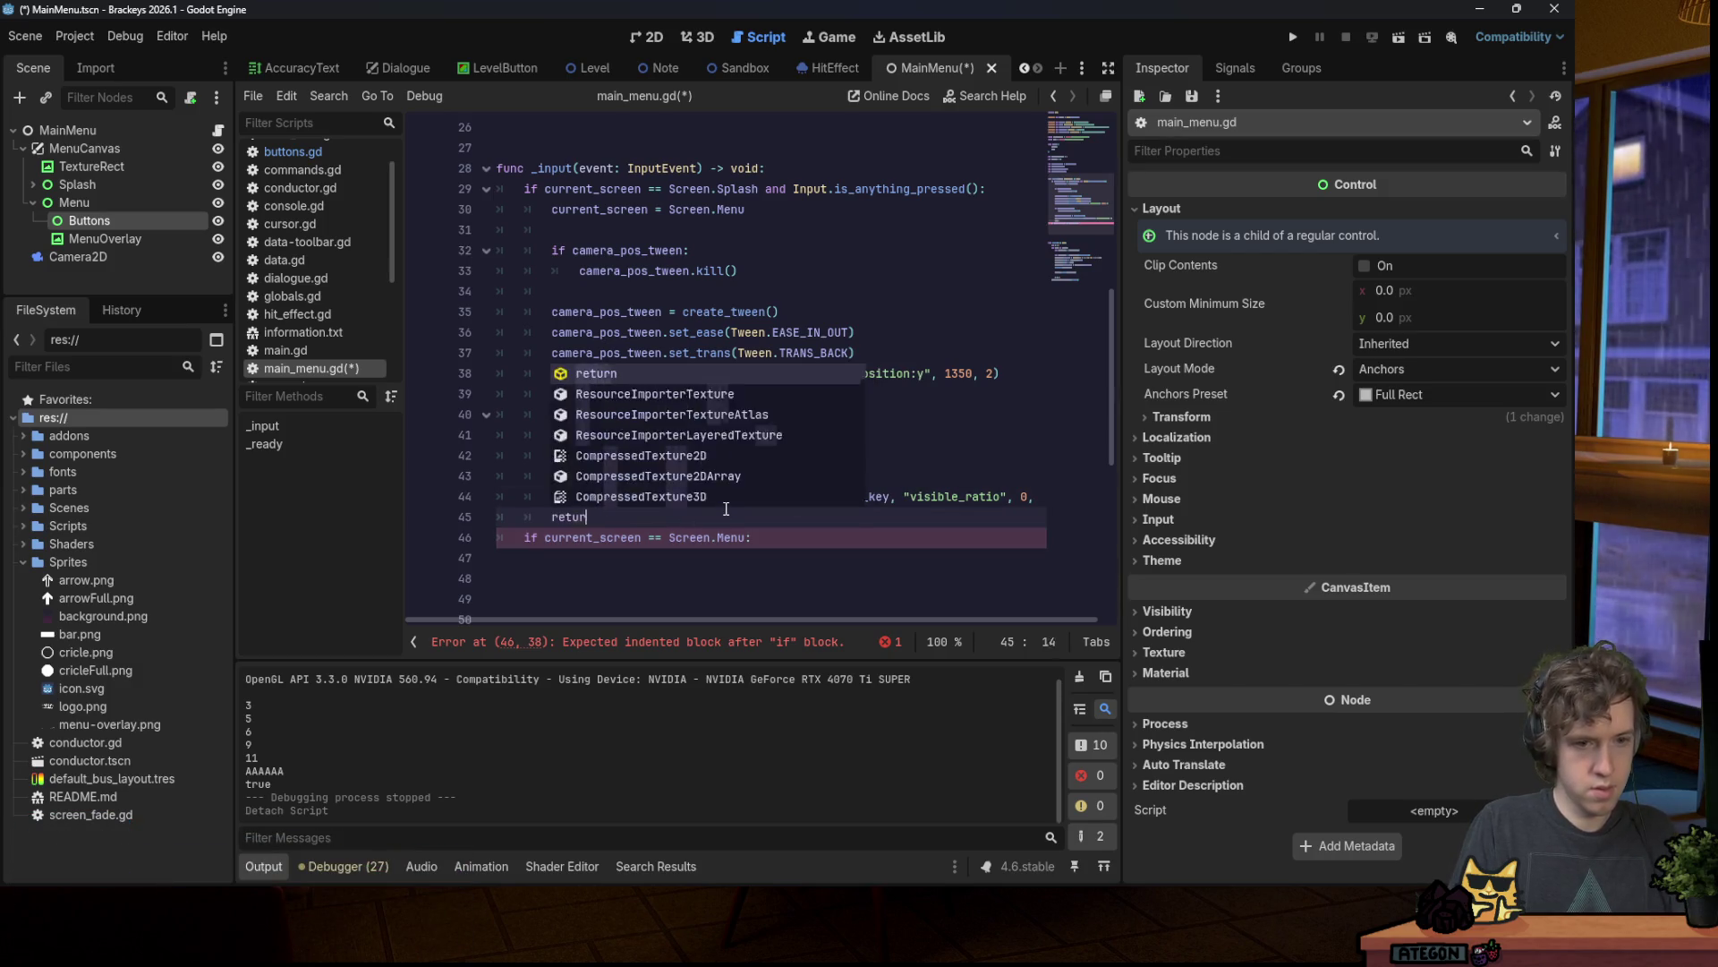
{"action": "key", "text": "Return"}
Step: Paste the up/down/Strum navigation code as lines 49–62, indent it one level, and save
{"action": "key", "text": "Down"}
{"action": "key", "text": "End"}
{"action": "key", "text": "Return"}
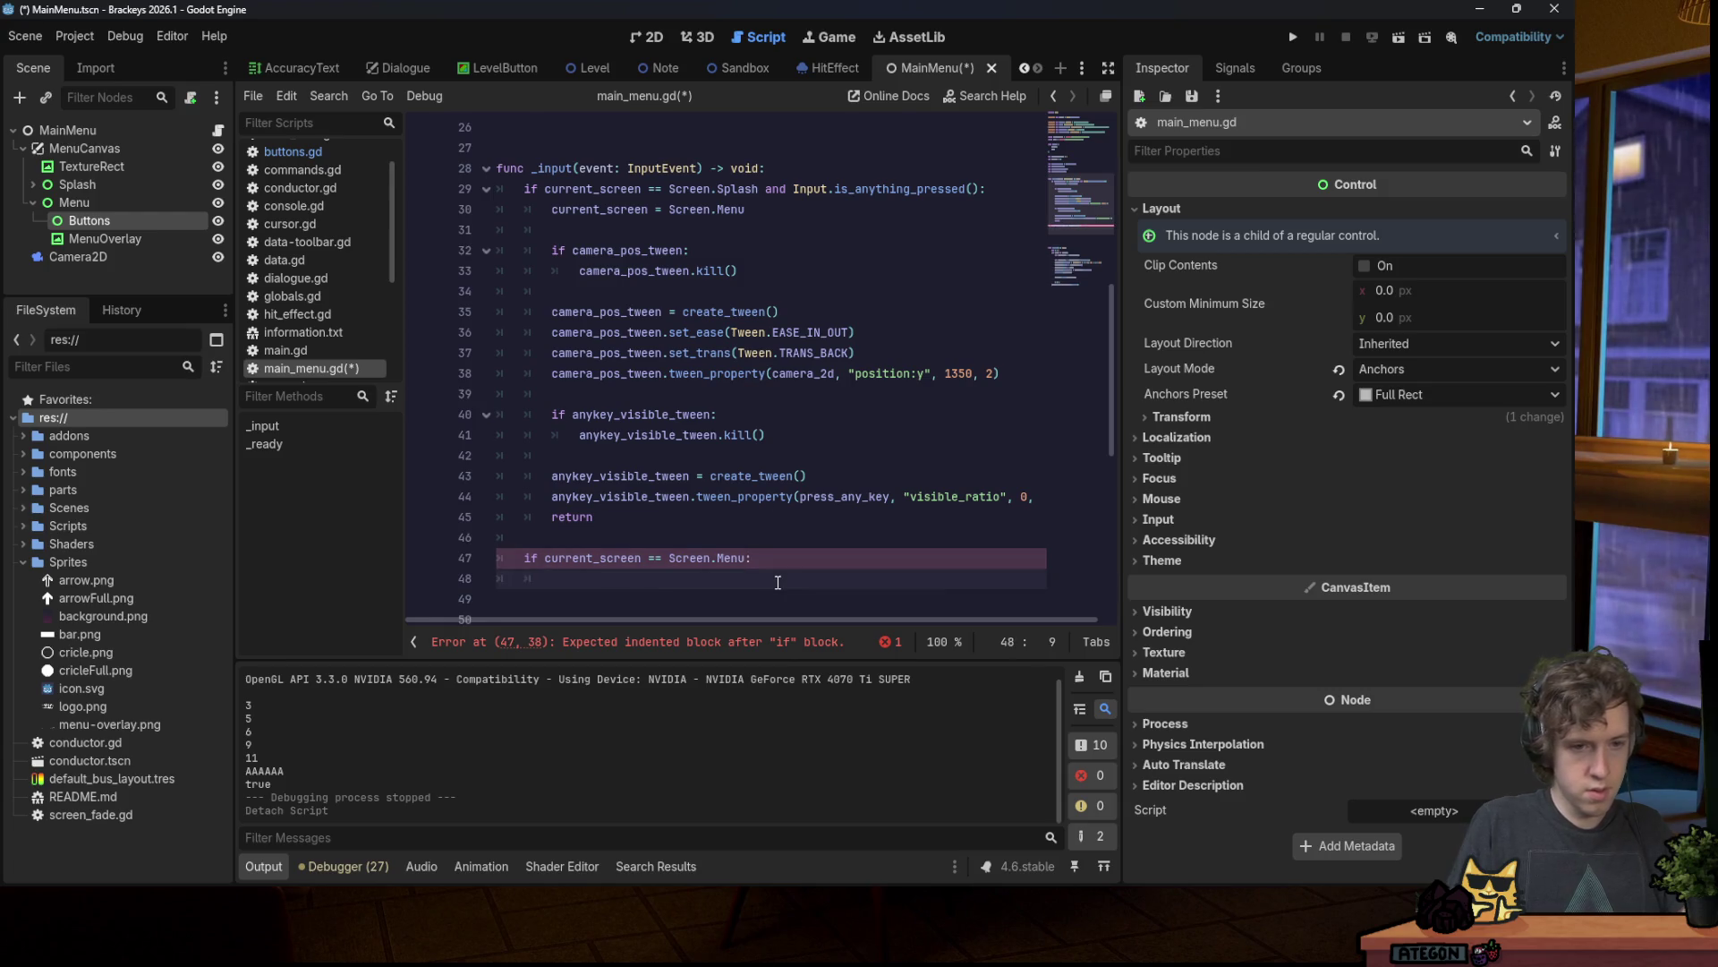
{"action": "type", "text": "if Input.is_action_just_pressed(\"up\"): \t\tbuttons[selected_button].deselect() \t\tselected_button -= 1 \t\tif selected_button < 0: \t\t\tselected_button = 2 \t\tbuttons[selected_button].select() \telif Input.is_action_just_pressed(\"down\"): \t\tbuttons[selected_button].deselect() \t\tselected_button += 1 \t\tif selected_button > 2: \t\t\tselected_button = 0 \t\tbuttons[selected_button].select() \telif Input.is_action_just_pressed(\"Strum\"): \t\tPersister.persist_data(\"level\", buttons[selected_button].slug) \t\tget_tree().change_scene_to_packed(MAIN)"}
{"action": "left_click_drag", "start_coordinate": [553, 328], "coordinate": [821, 600]}
{"action": "key", "text": "Tab"}
{"action": "key", "text": "ctrl+s"}
{"action": "left_click", "coordinate": [813, 313]}
Step: Try renaming the Strum action on line 60 to 'right', then undo it
{"action": "scroll", "coordinate": [783, 334], "scroll_direction": "down", "scroll_amount": 5}
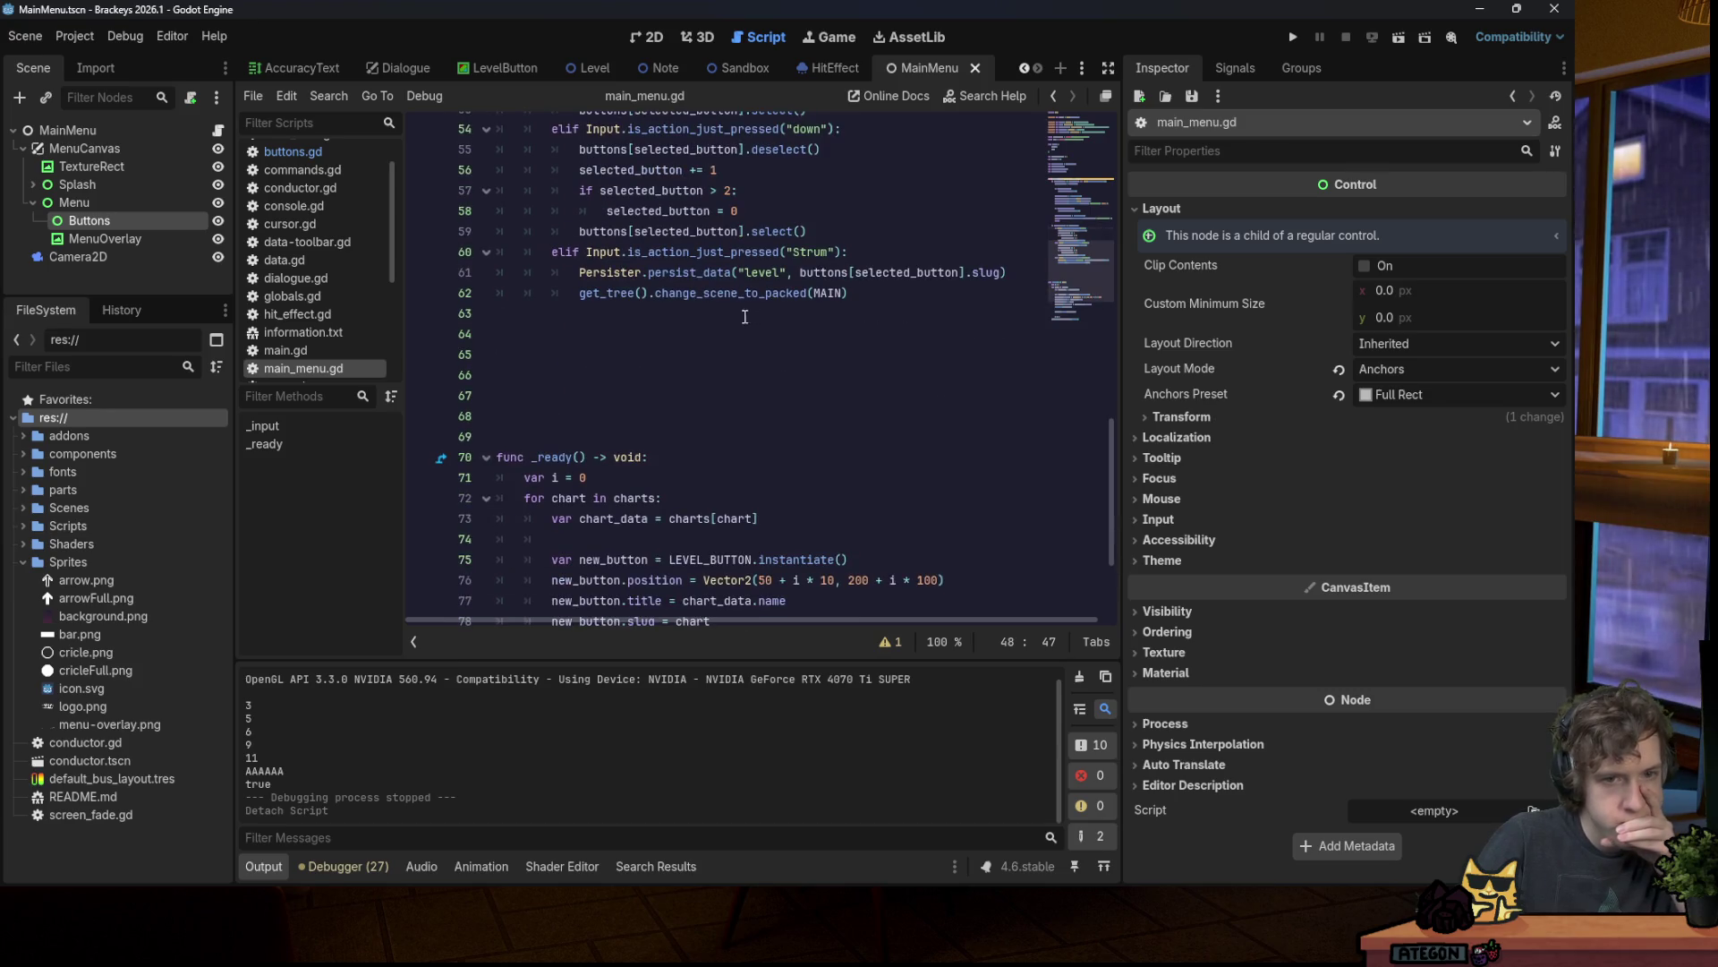
{"action": "left_click", "coordinate": [657, 375]}
{"action": "scroll", "coordinate": [702, 378], "scroll_direction": "down", "scroll_amount": 3}
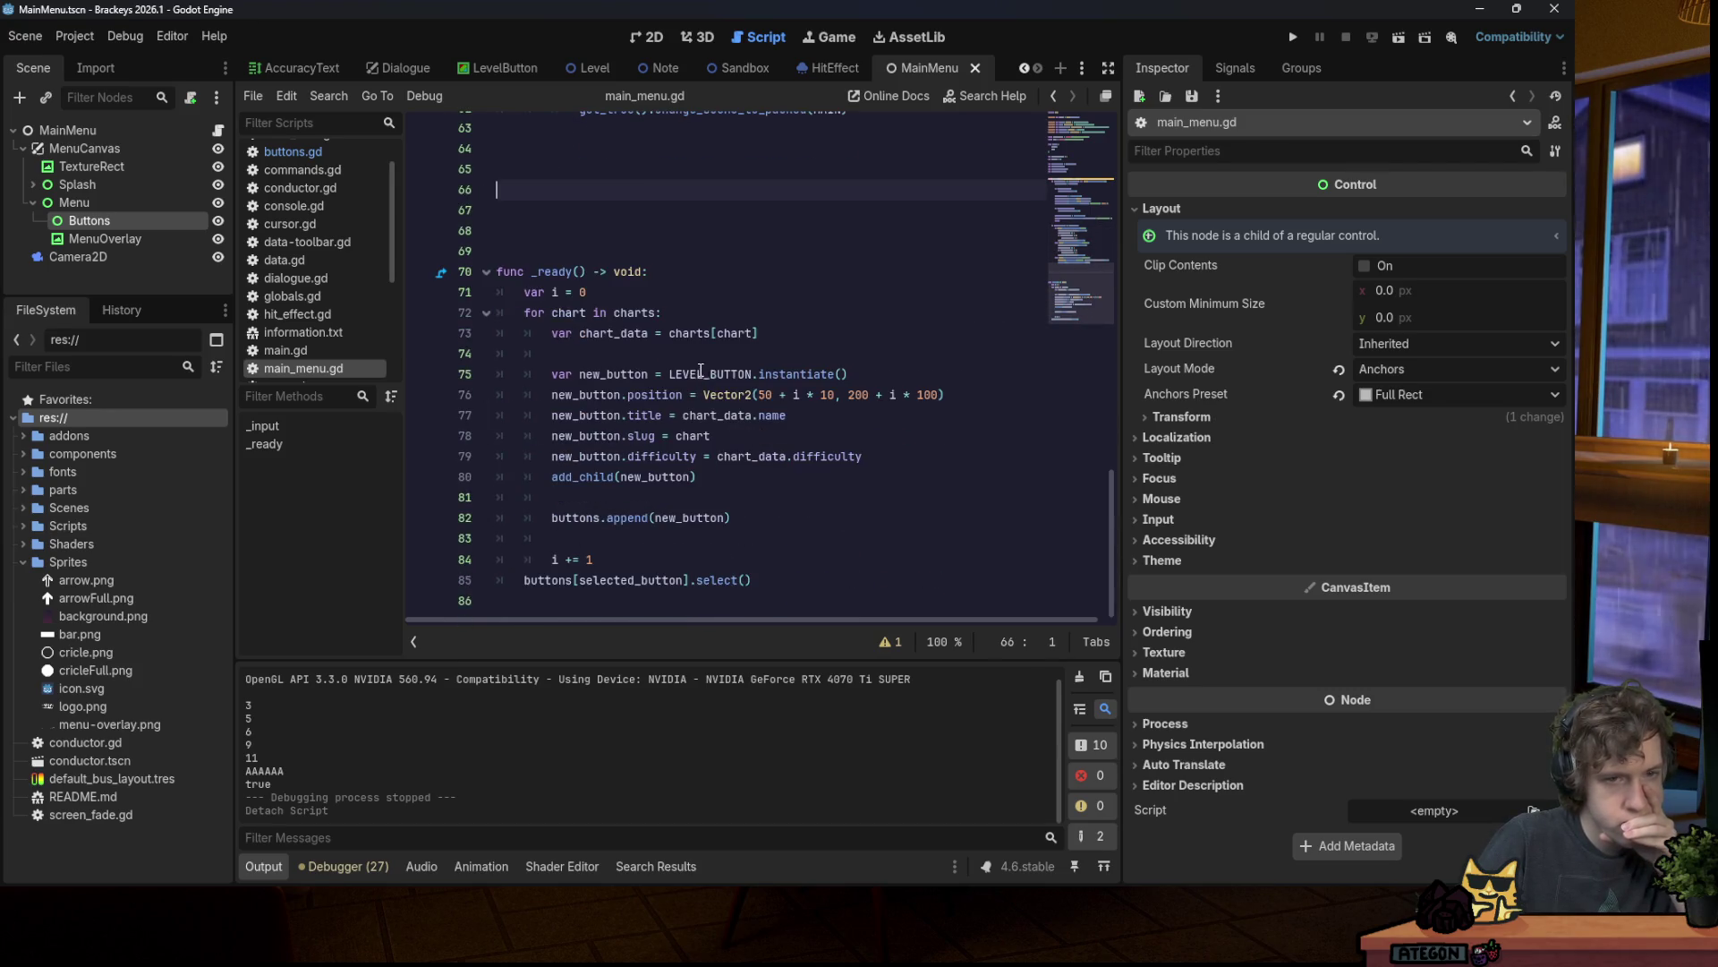
{"action": "scroll", "coordinate": [701, 371], "scroll_direction": "up", "scroll_amount": 4}
{"action": "double_click", "coordinate": [810, 313]}
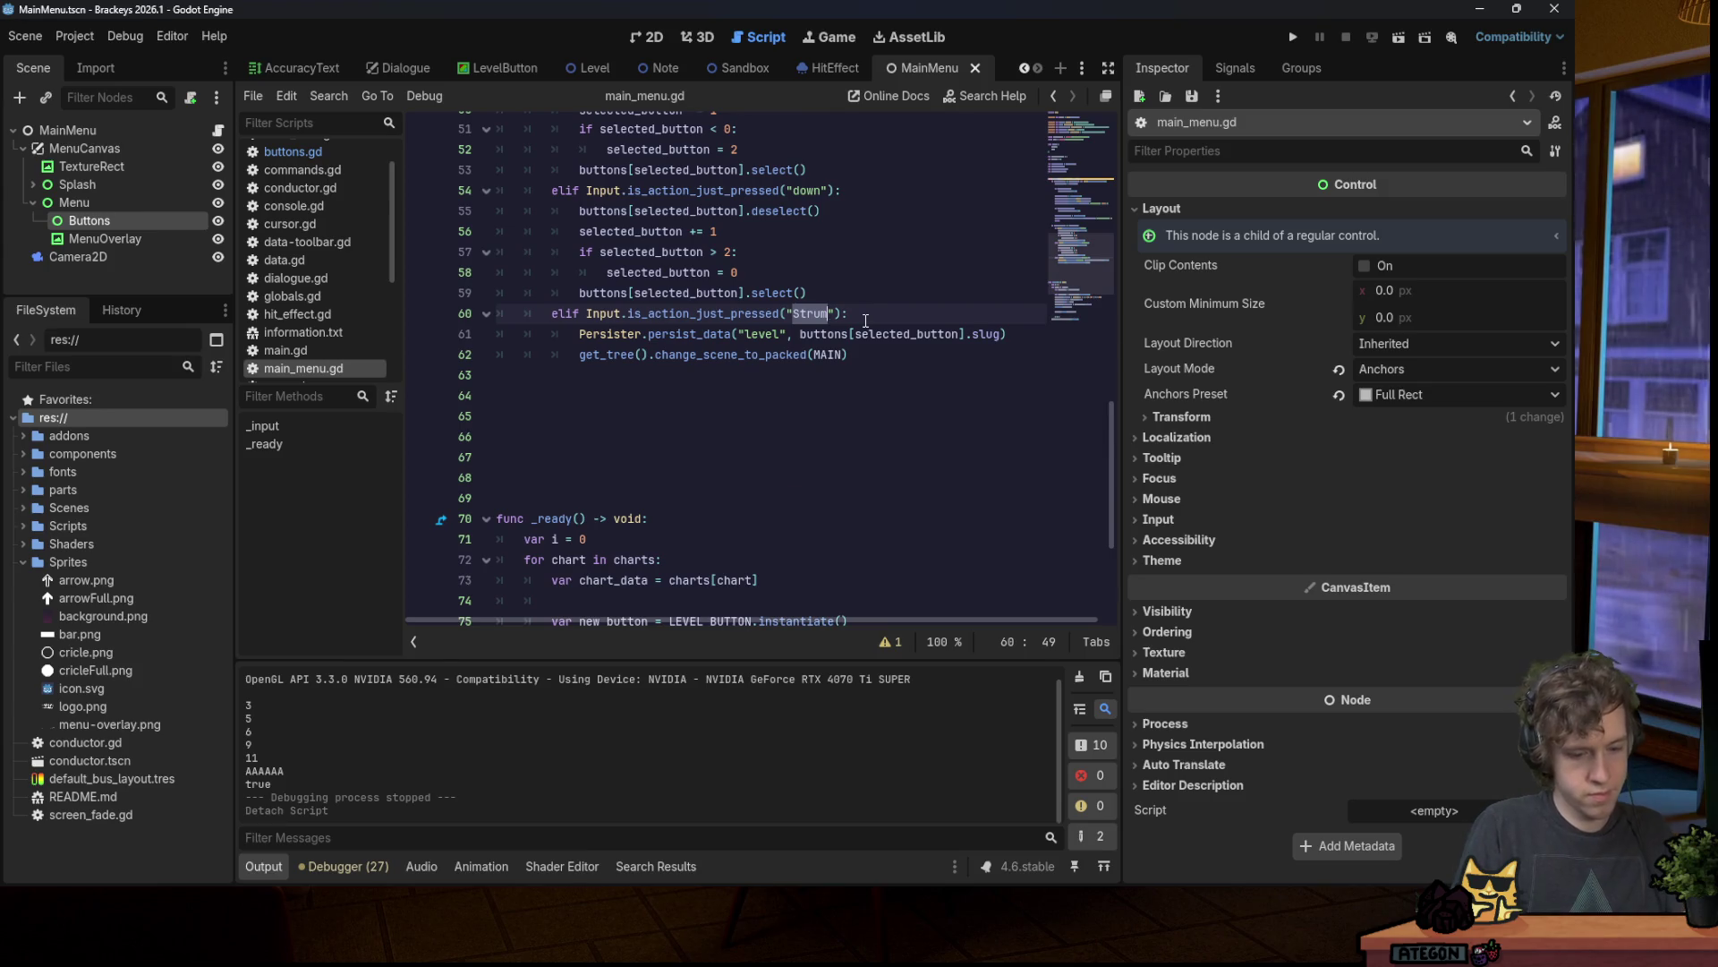
{"action": "type", "text": "right"}
{"action": "key", "text": "ctrl+z"}
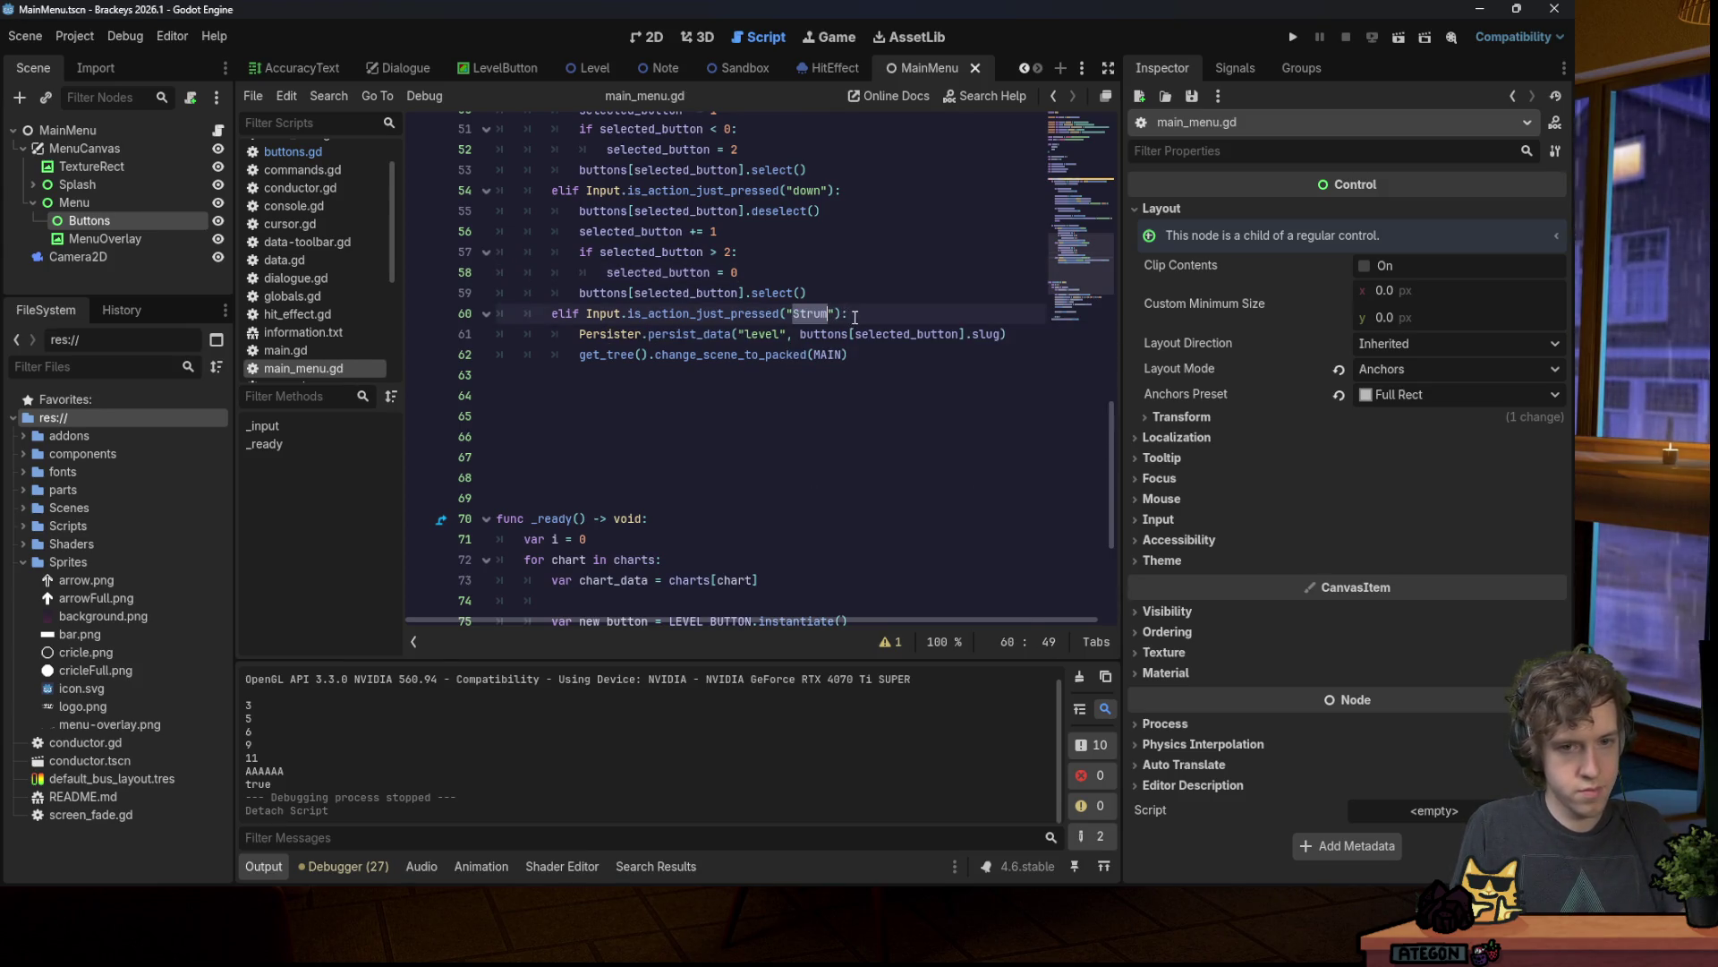
Step: Delete the blank lines above func _ready
{"action": "scroll", "coordinate": [849, 309], "scroll_direction": "down", "scroll_amount": 3}
{"action": "scroll", "coordinate": [807, 411], "scroll_direction": "down", "scroll_amount": 1}
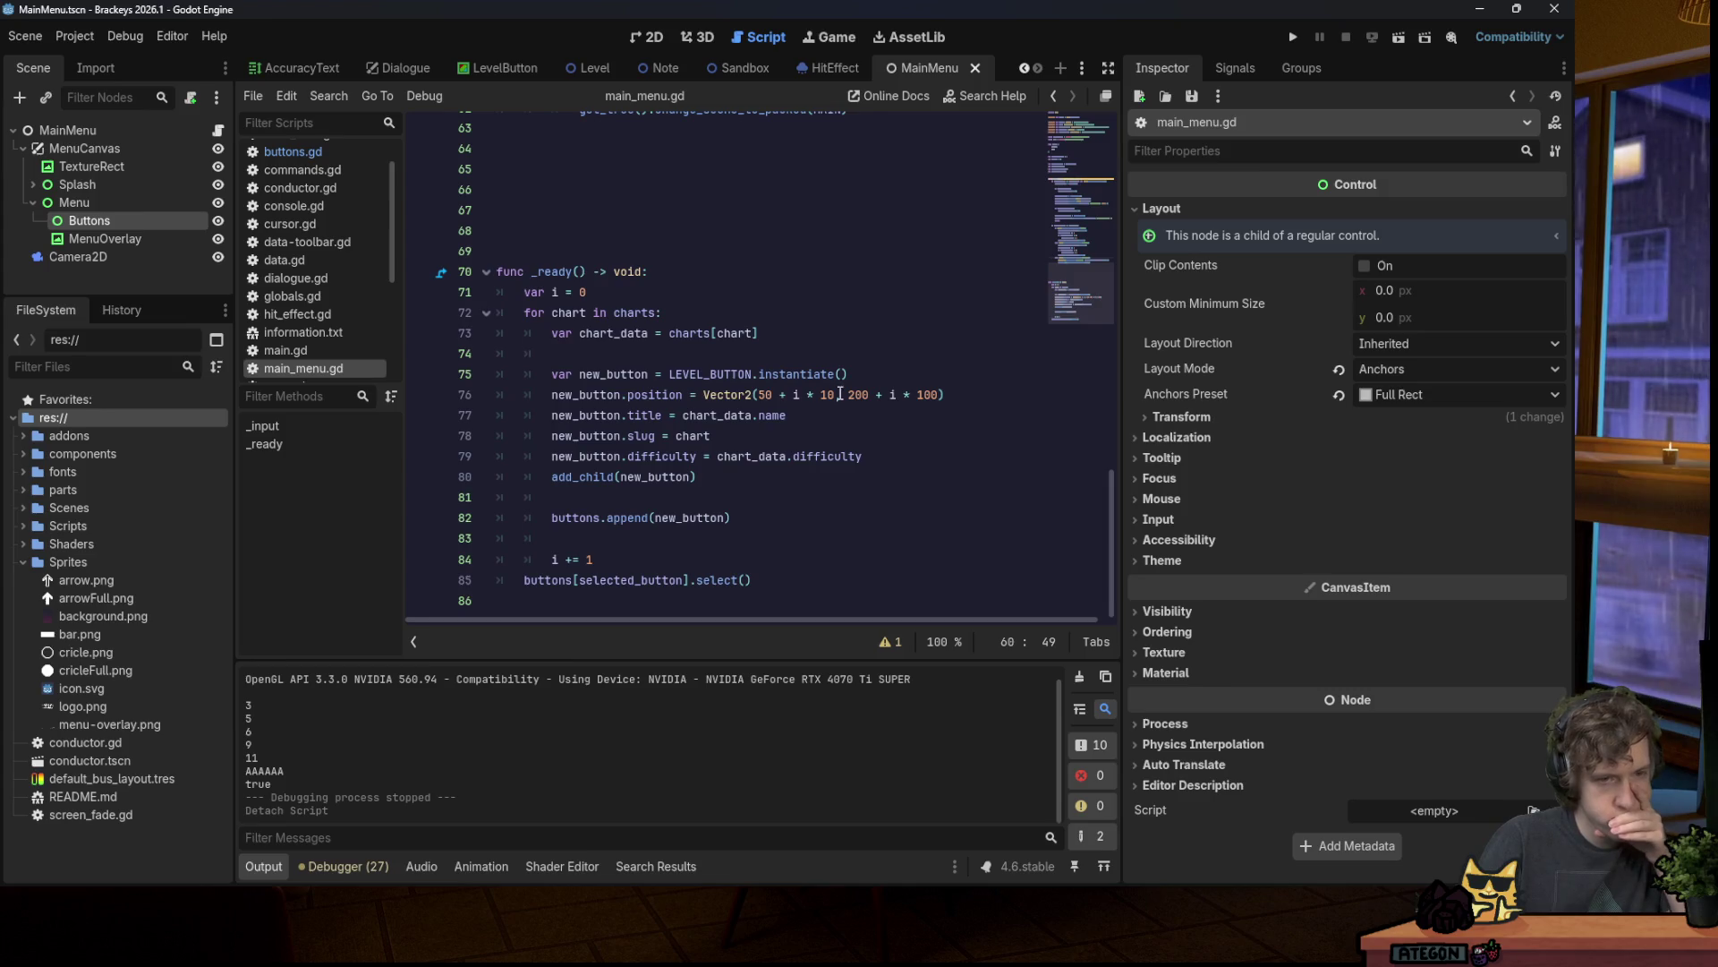
{"action": "scroll", "coordinate": [765, 583], "scroll_direction": "up", "scroll_amount": 2}
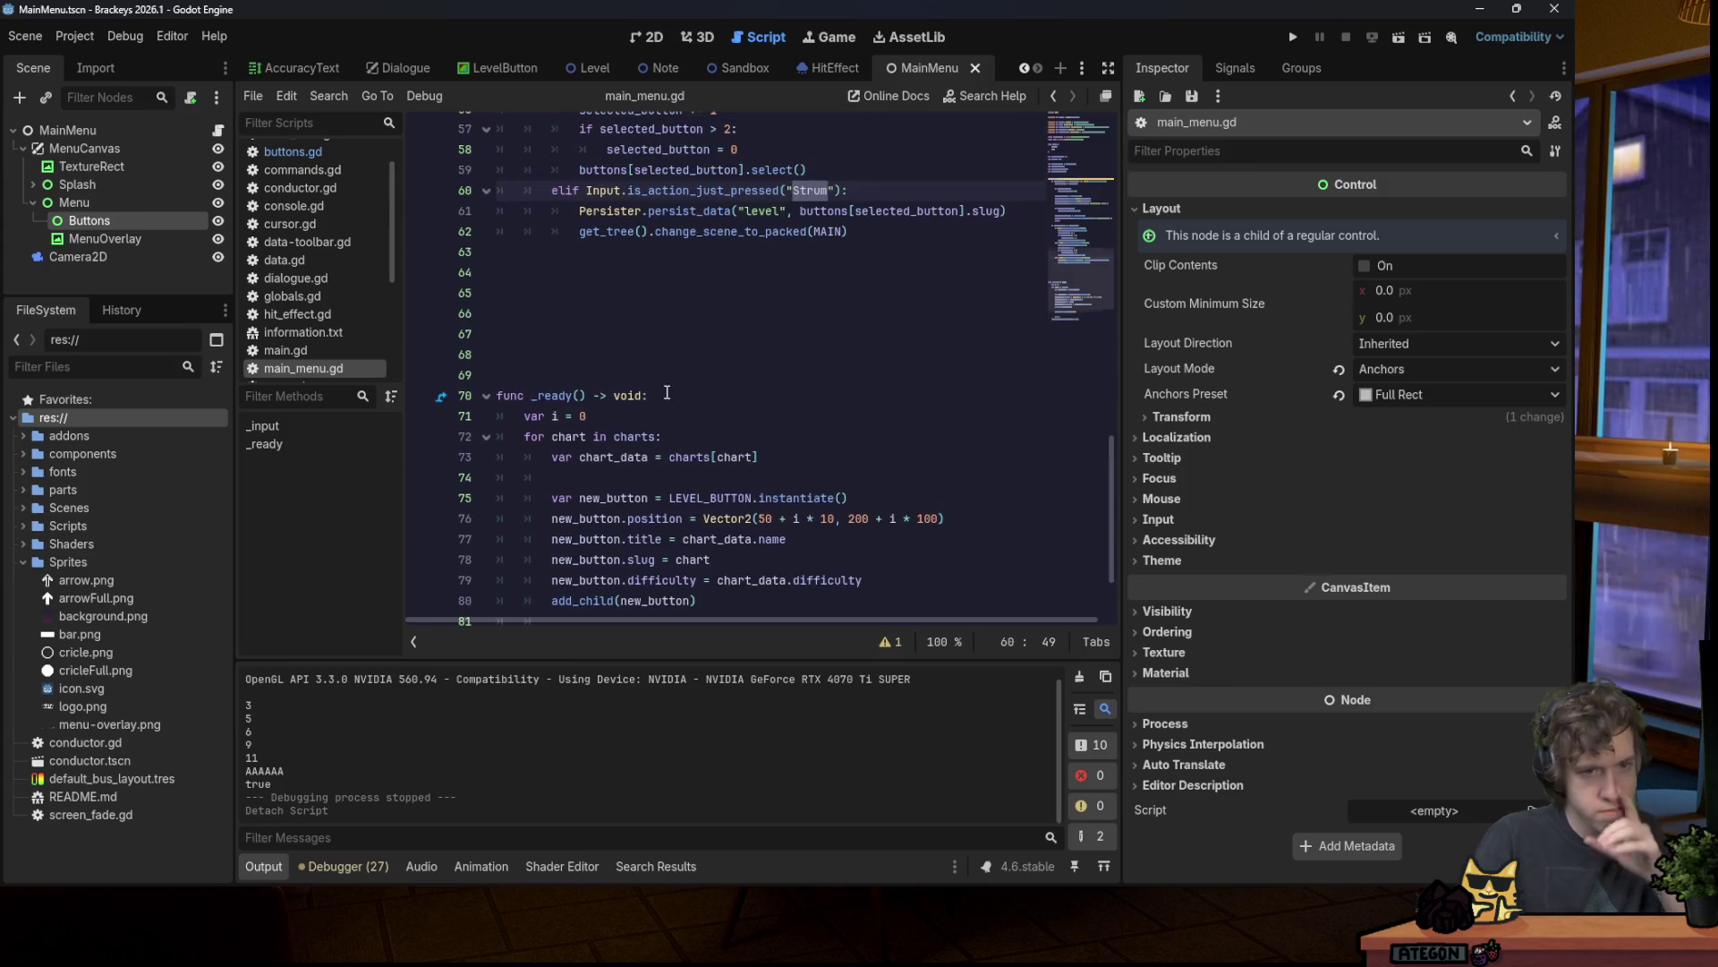
{"action": "left_click_drag", "start_coordinate": [537, 356], "coordinate": [501, 252]}
{"action": "key", "text": "BackSpace"}
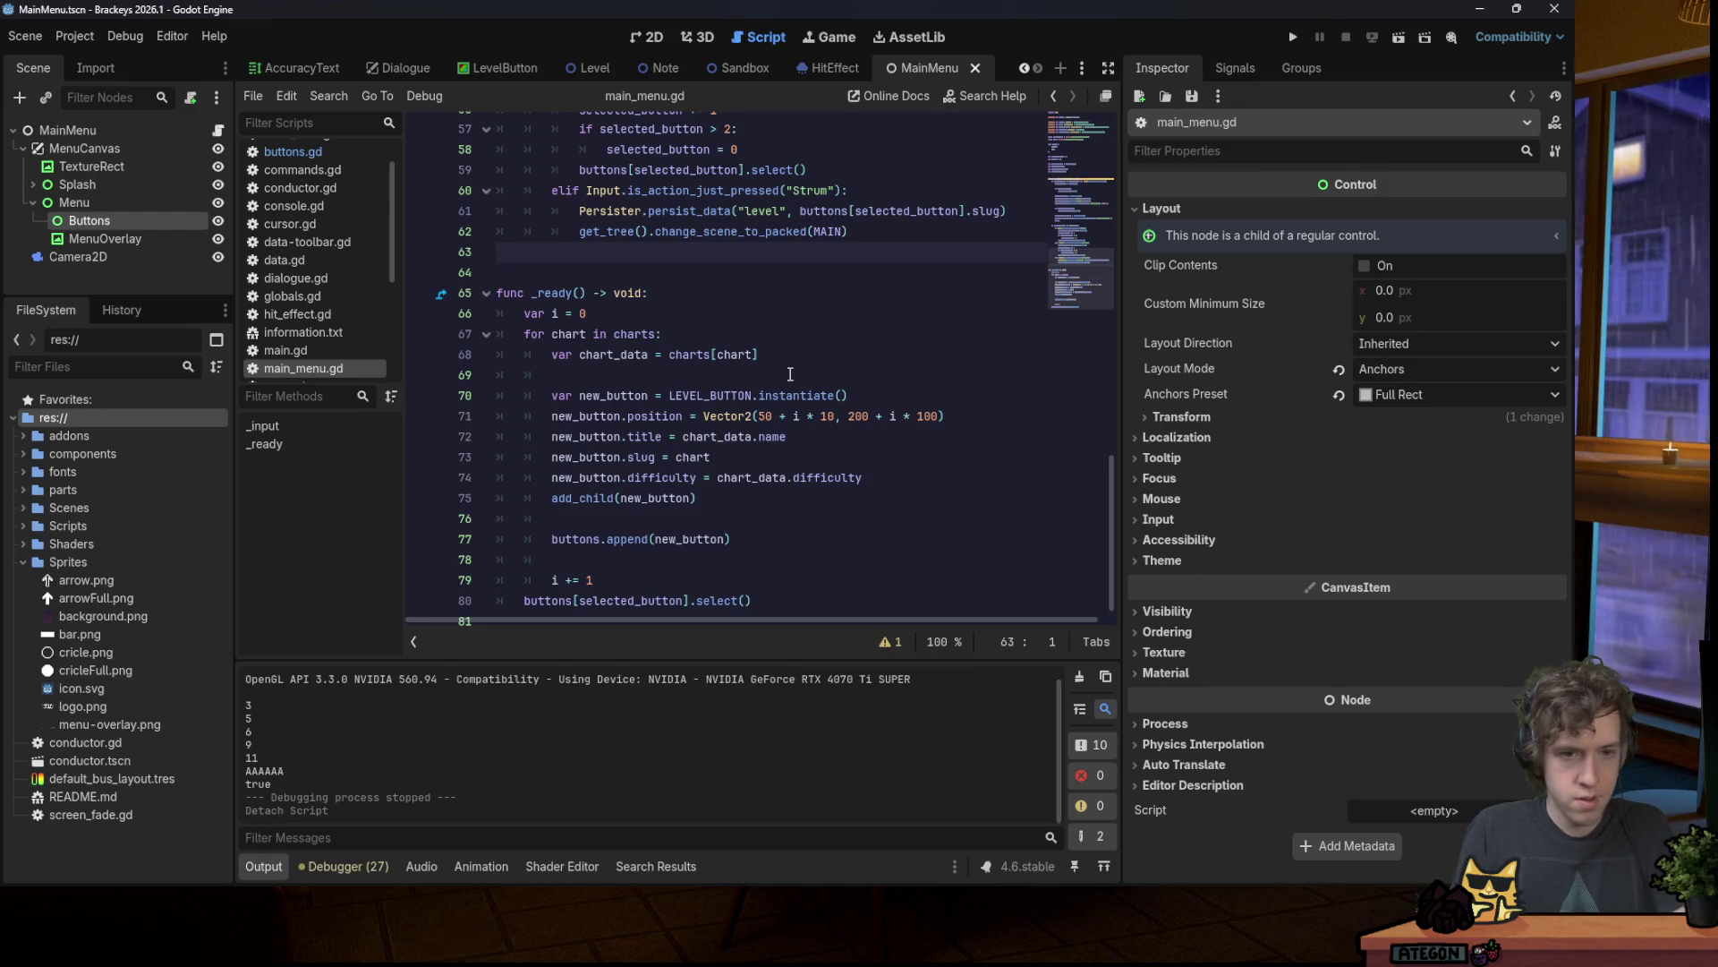
Step: Drag the Buttons node from the Scene dock into the script to create a buttons reference
{"action": "double_click", "coordinate": [608, 488]}
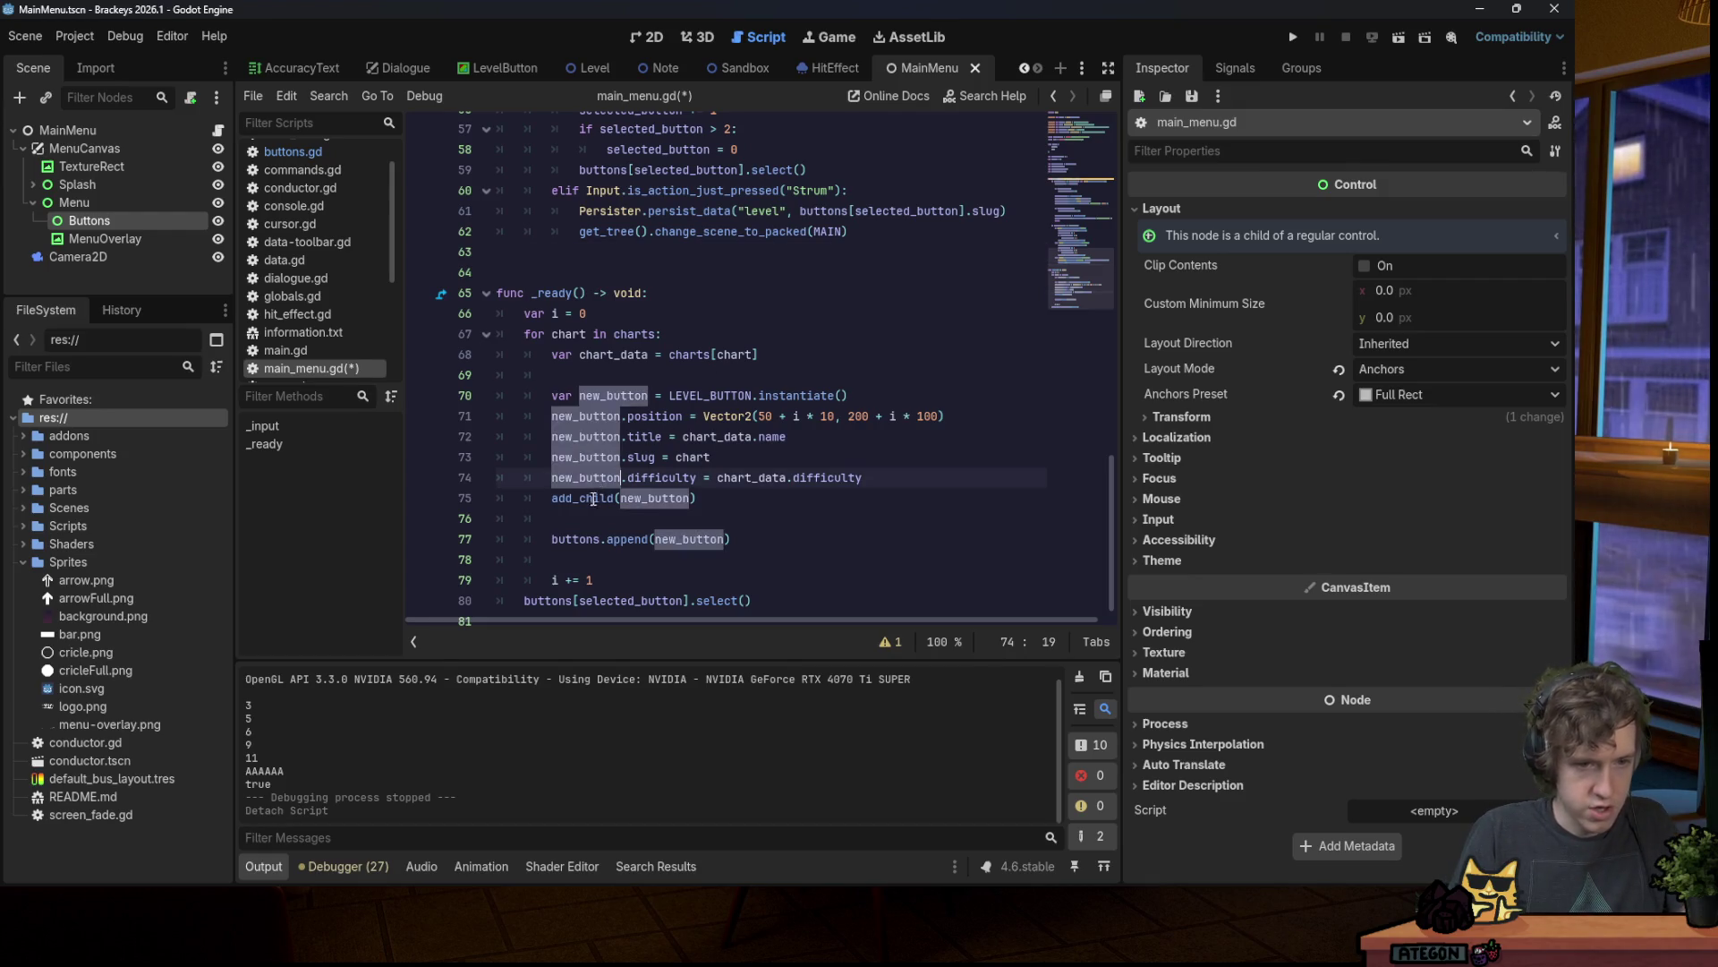
{"action": "scroll", "coordinate": [594, 248], "scroll_direction": "up", "scroll_amount": 15}
{"action": "scroll", "coordinate": [594, 248], "scroll_direction": "up", "scroll_amount": 4}
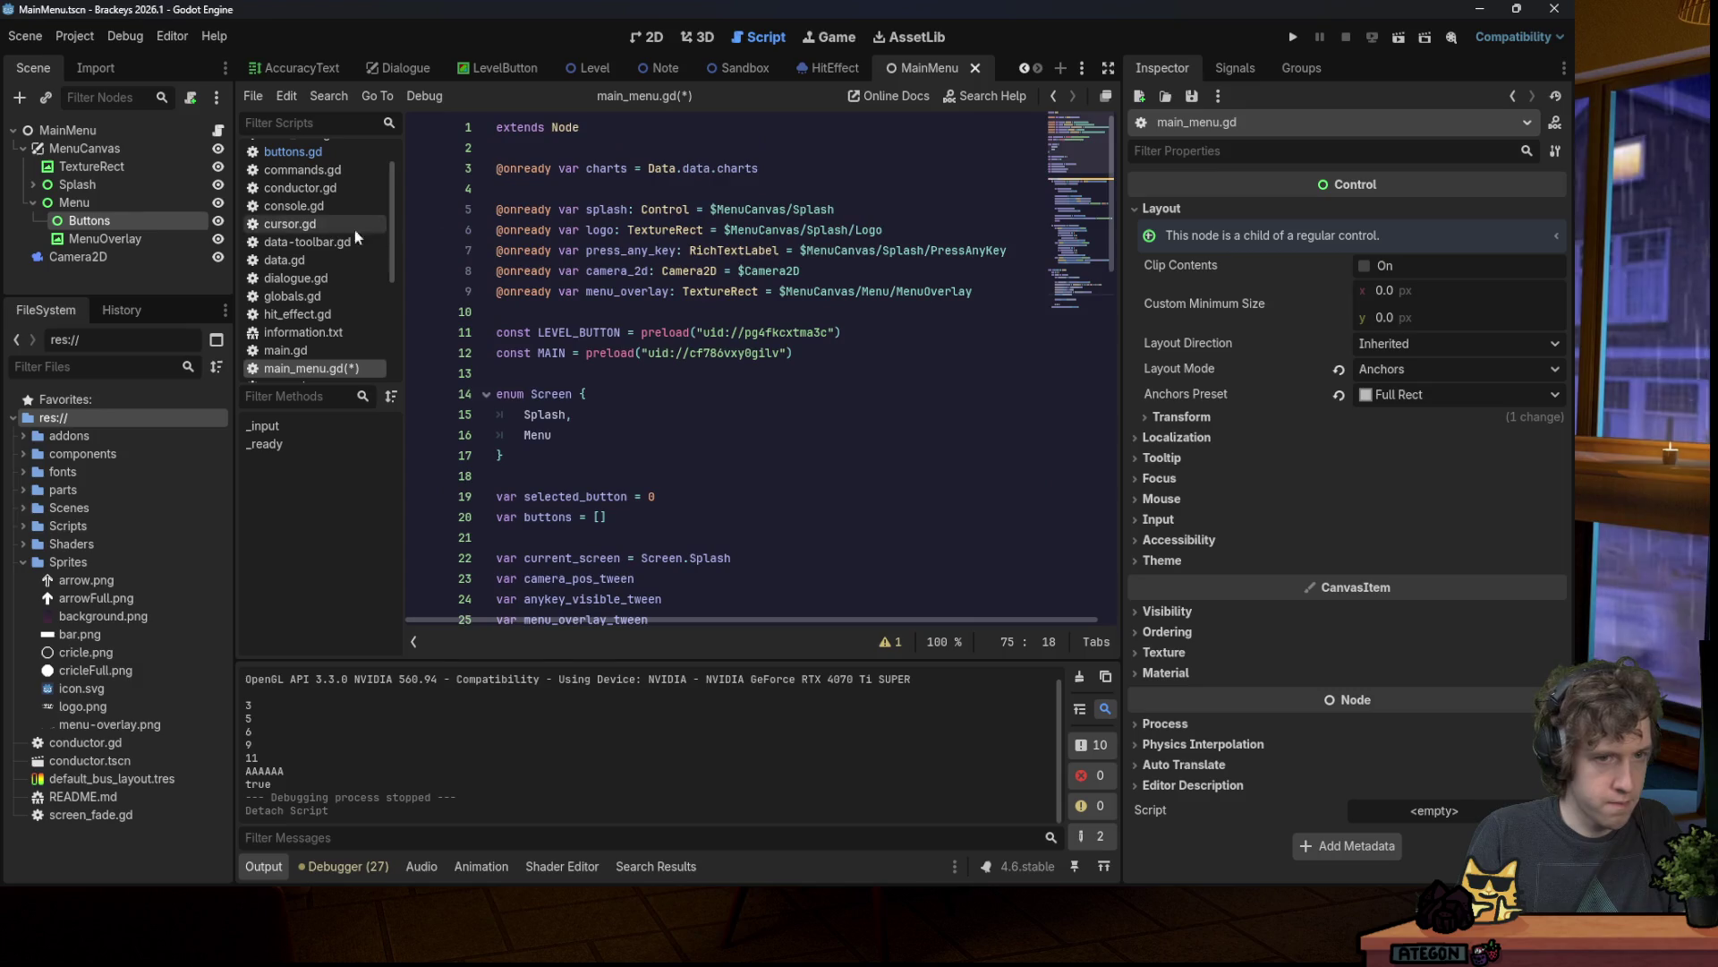
{"action": "mouse_move", "coordinate": [98, 220]}
{"action": "left_mouse_down"}
{"action": "mouse_move", "coordinate": [530, 239]}
{"action": "mouse_move", "coordinate": [586, 344]}
{"action": "mouse_move", "coordinate": [586, 312]}
{"action": "left_mouse_up"}
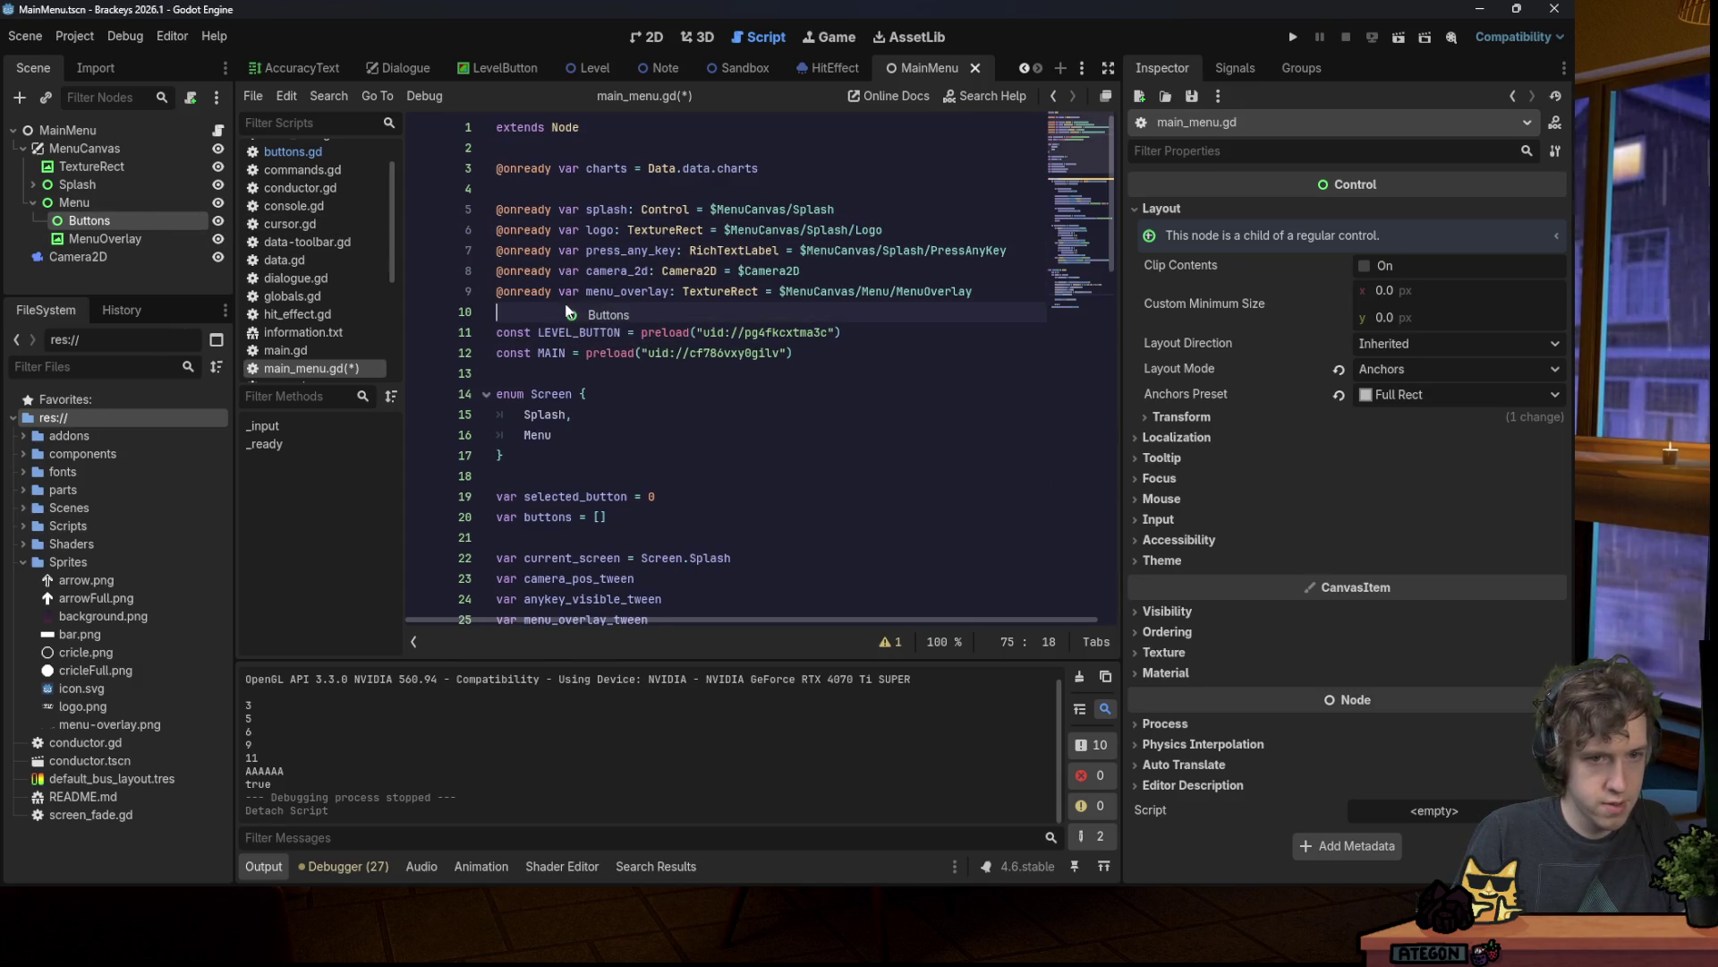
{"action": "double_click", "coordinate": [611, 312]}
{"action": "left_click_drag", "start_coordinate": [1068, 168], "coordinate": [1074, 285]}
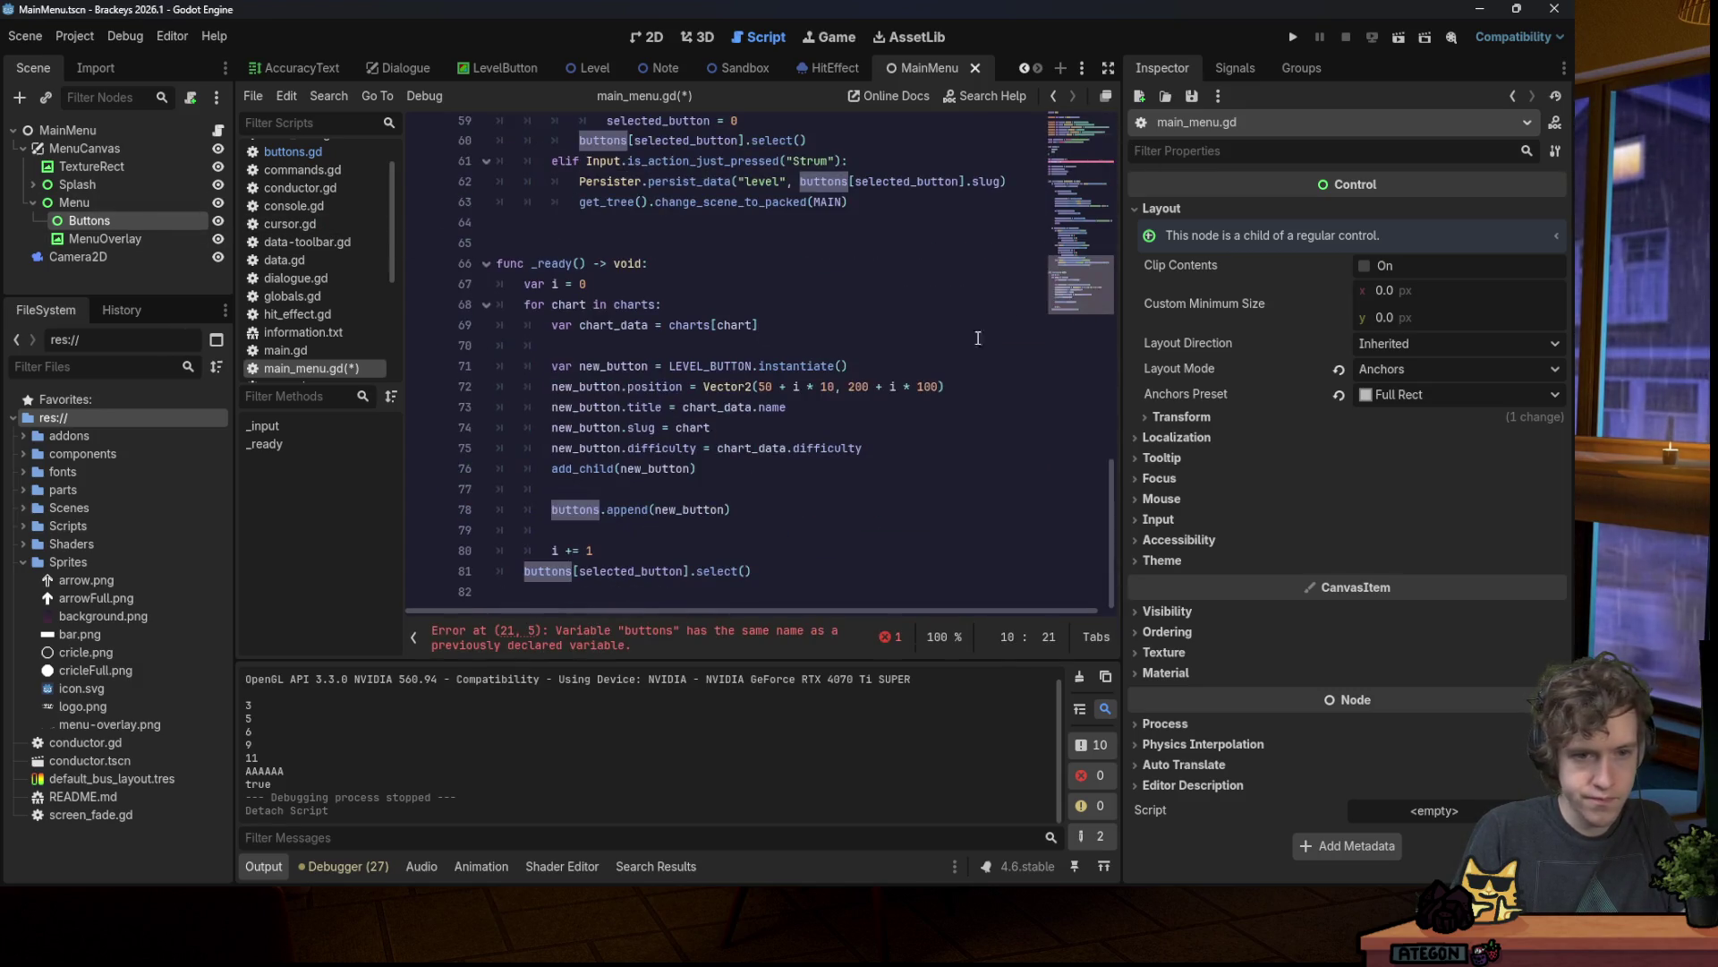
Step: Rename the buttons reference on line 10 to buttonParent and save
{"action": "double_click", "coordinate": [576, 509]}
{"action": "scroll", "coordinate": [595, 415], "scroll_direction": "up", "scroll_amount": 15}
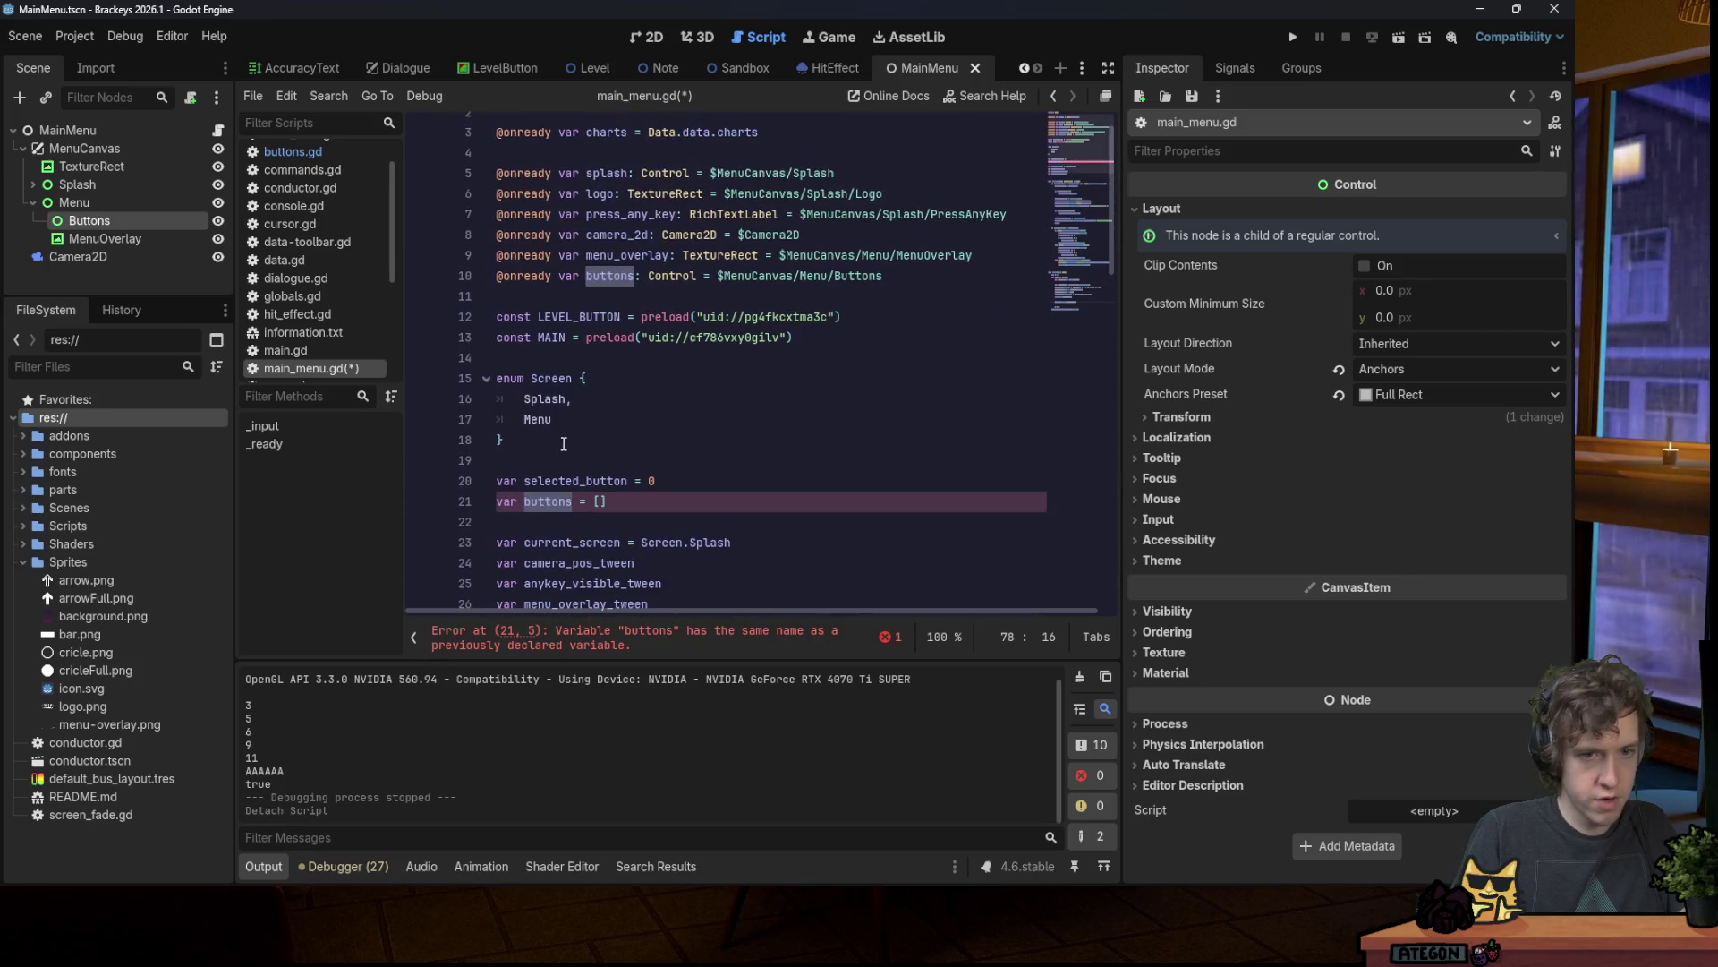
{"action": "left_click", "coordinate": [626, 282]}
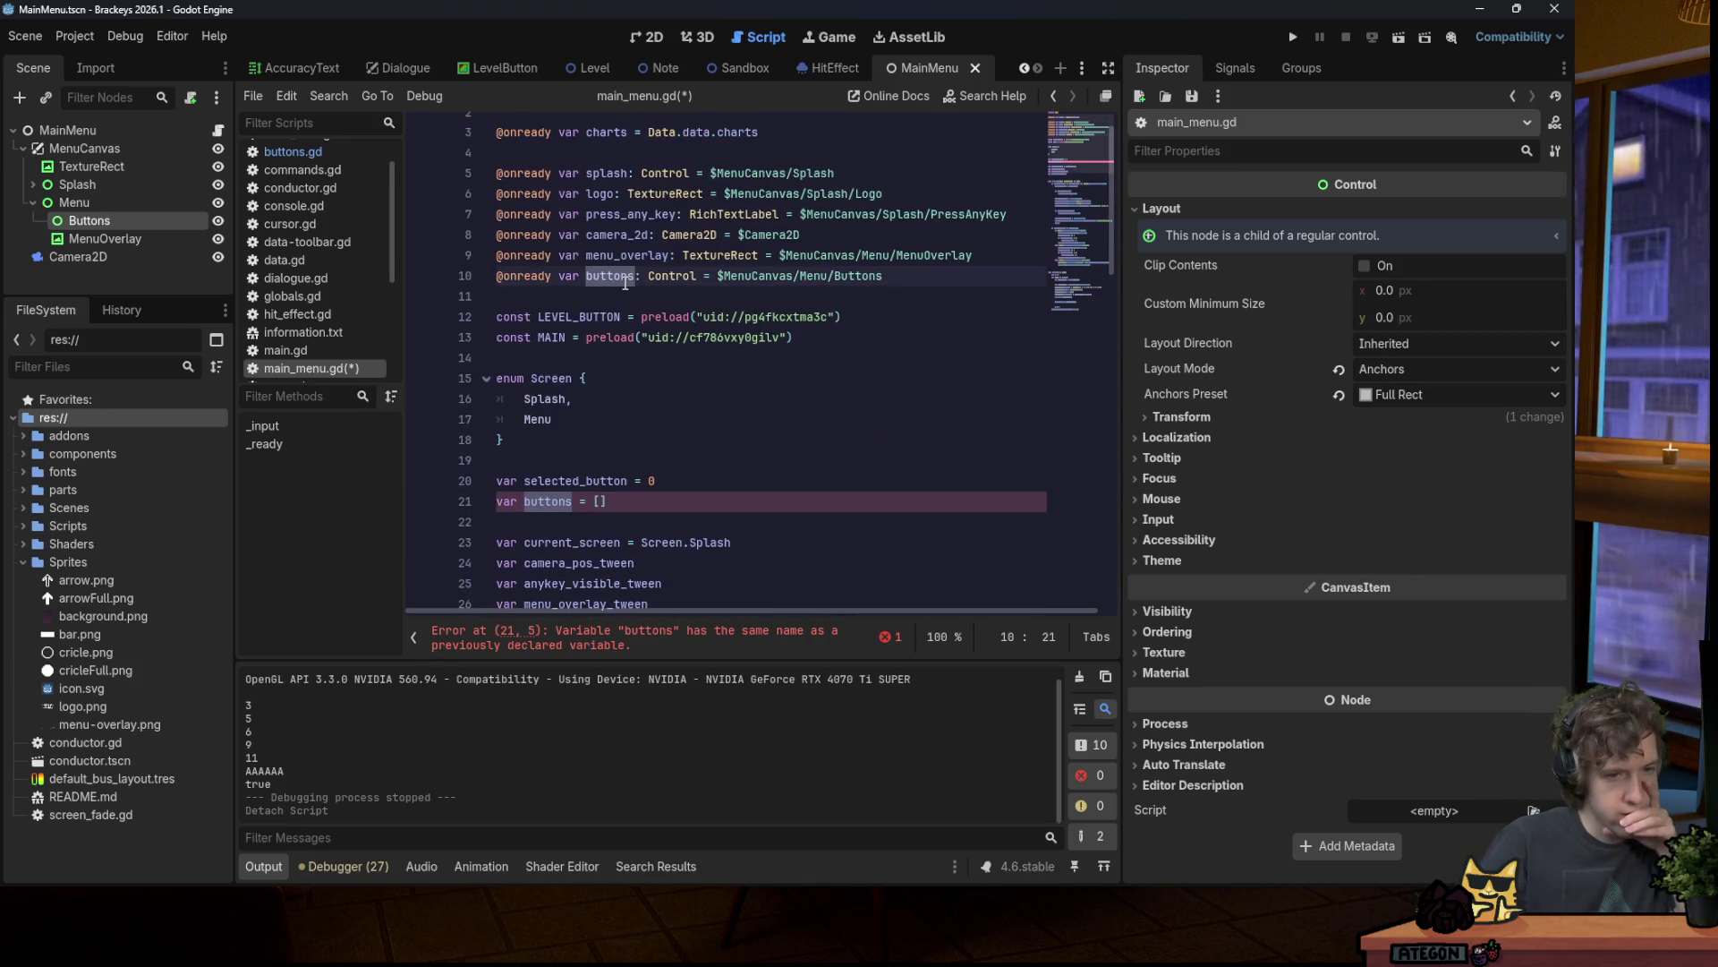
{"action": "left_click", "coordinate": [574, 503]}
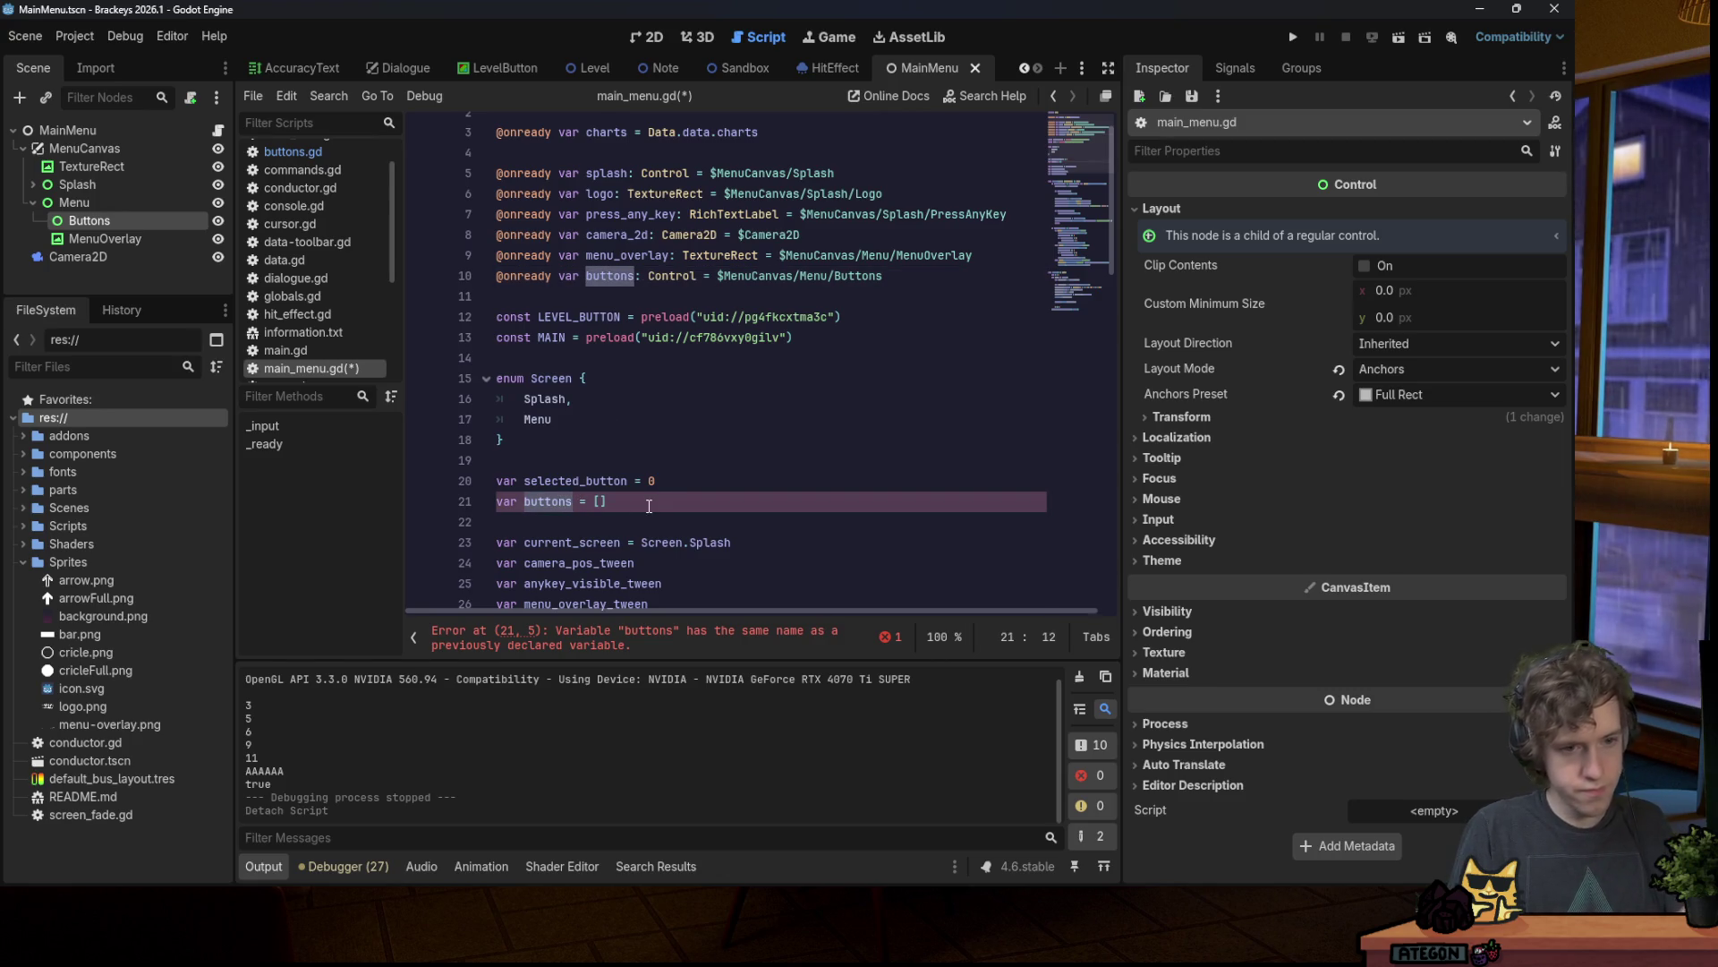
{"action": "left_click", "coordinate": [619, 276]}
{"action": "double_click", "coordinate": [619, 276]}
{"action": "type", "text": "buttonPa"}
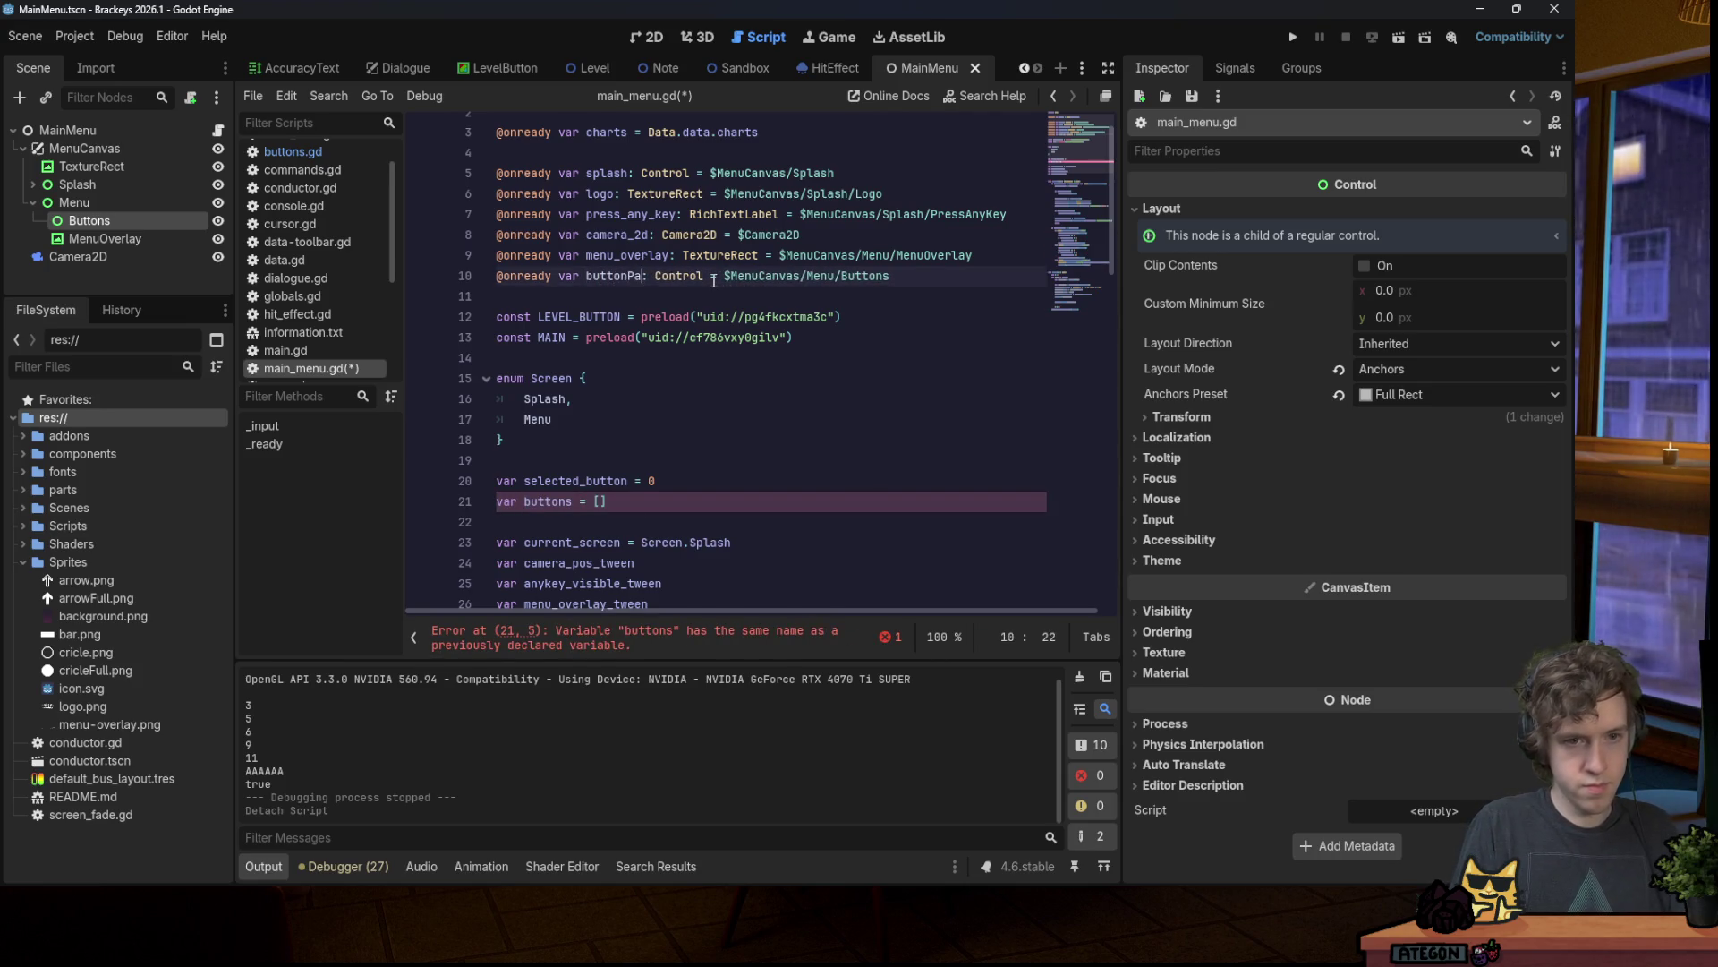
{"action": "type", "text": "rent"}
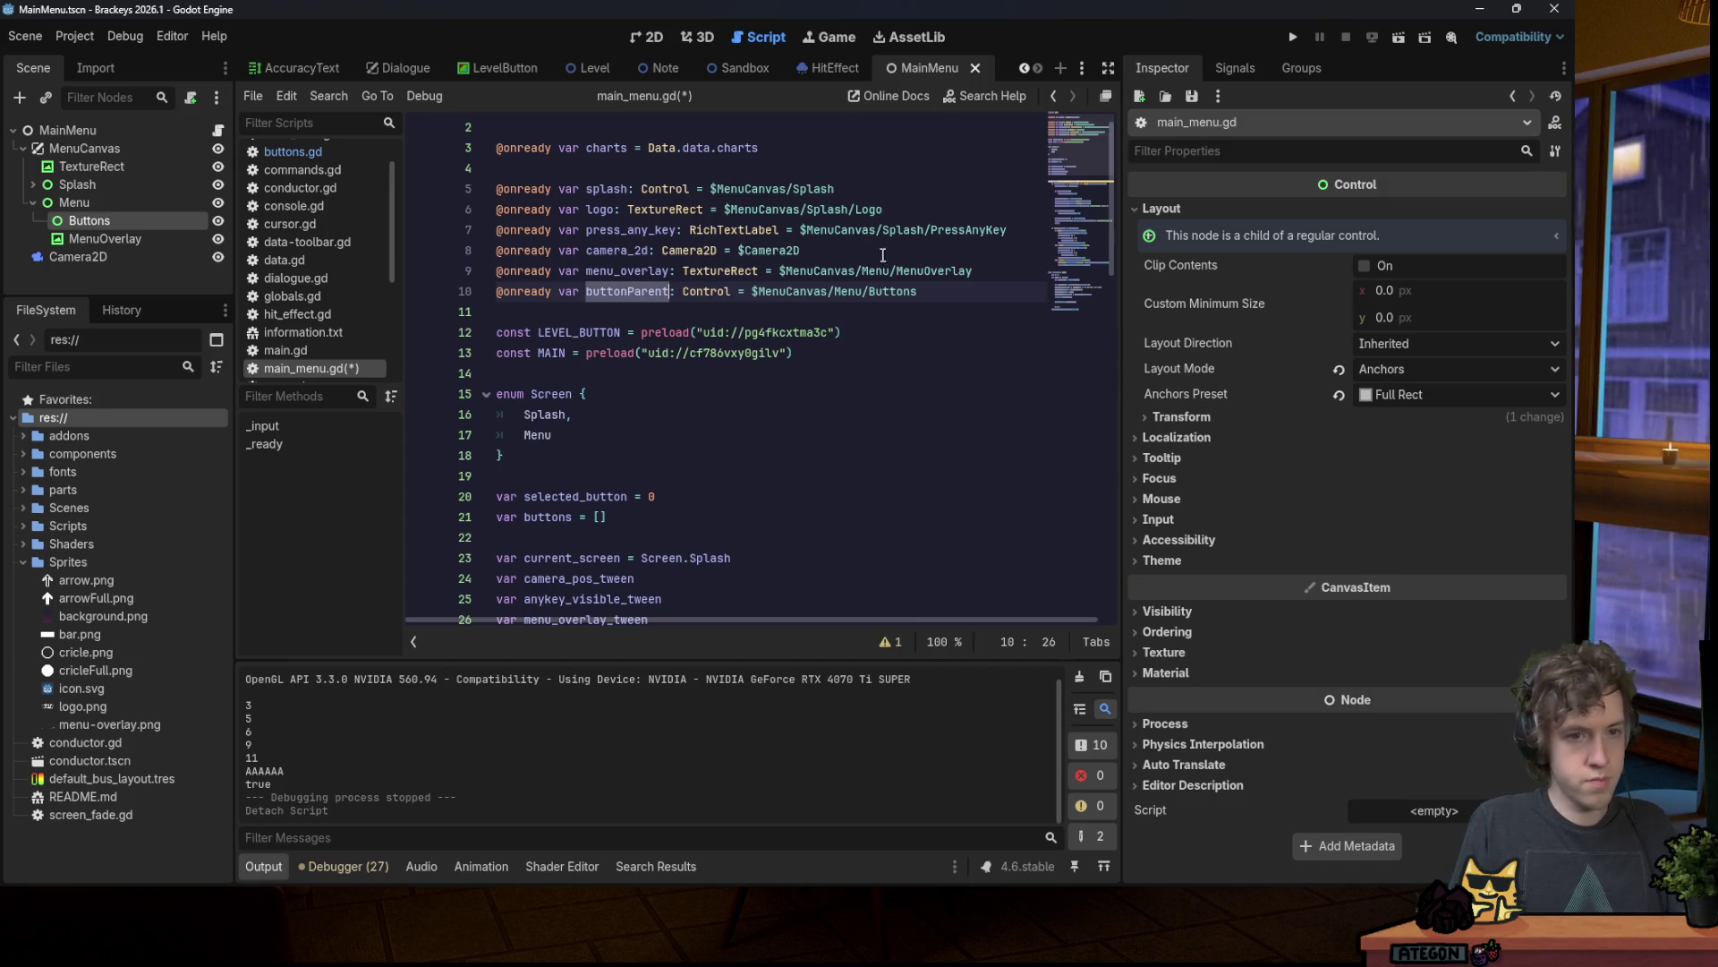
{"action": "key", "text": "ctrl+s"}
Step: Prefix add_child on line 76 with 'buttonParent.' and run the project
{"action": "scroll", "coordinate": [588, 488], "scroll_direction": "down", "scroll_amount": 15}
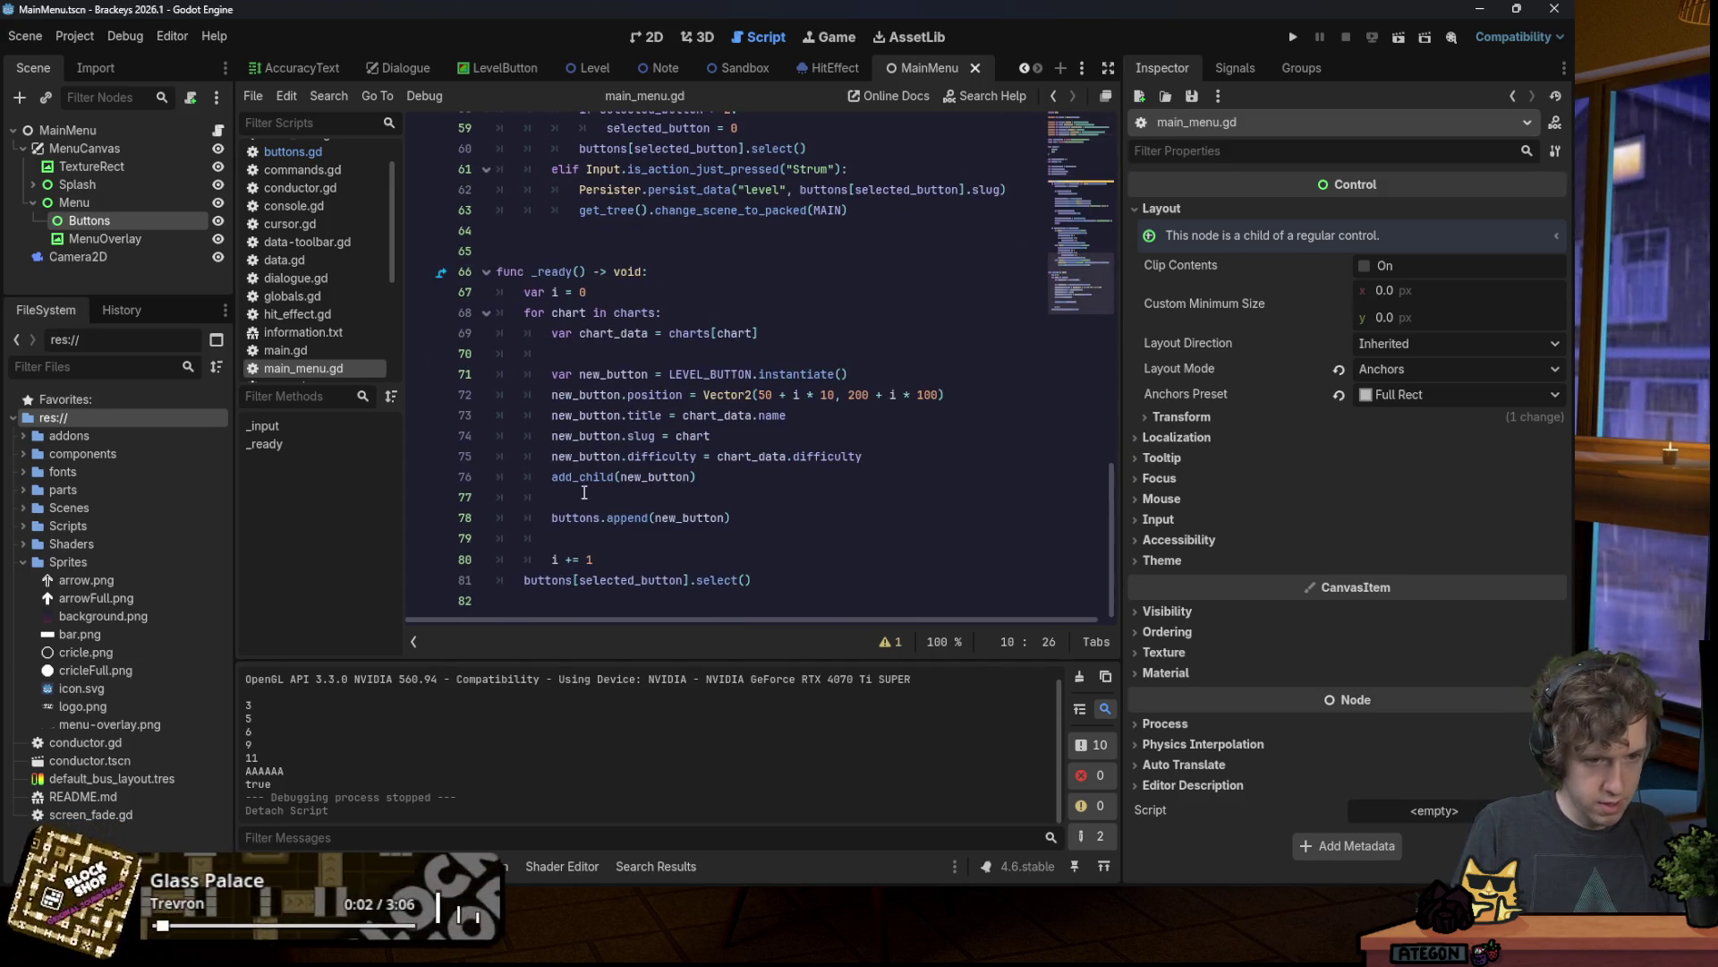
{"action": "left_click", "coordinate": [551, 476]}
{"action": "type", "text": "buttonParent."}
{"action": "left_click", "coordinate": [806, 230]}
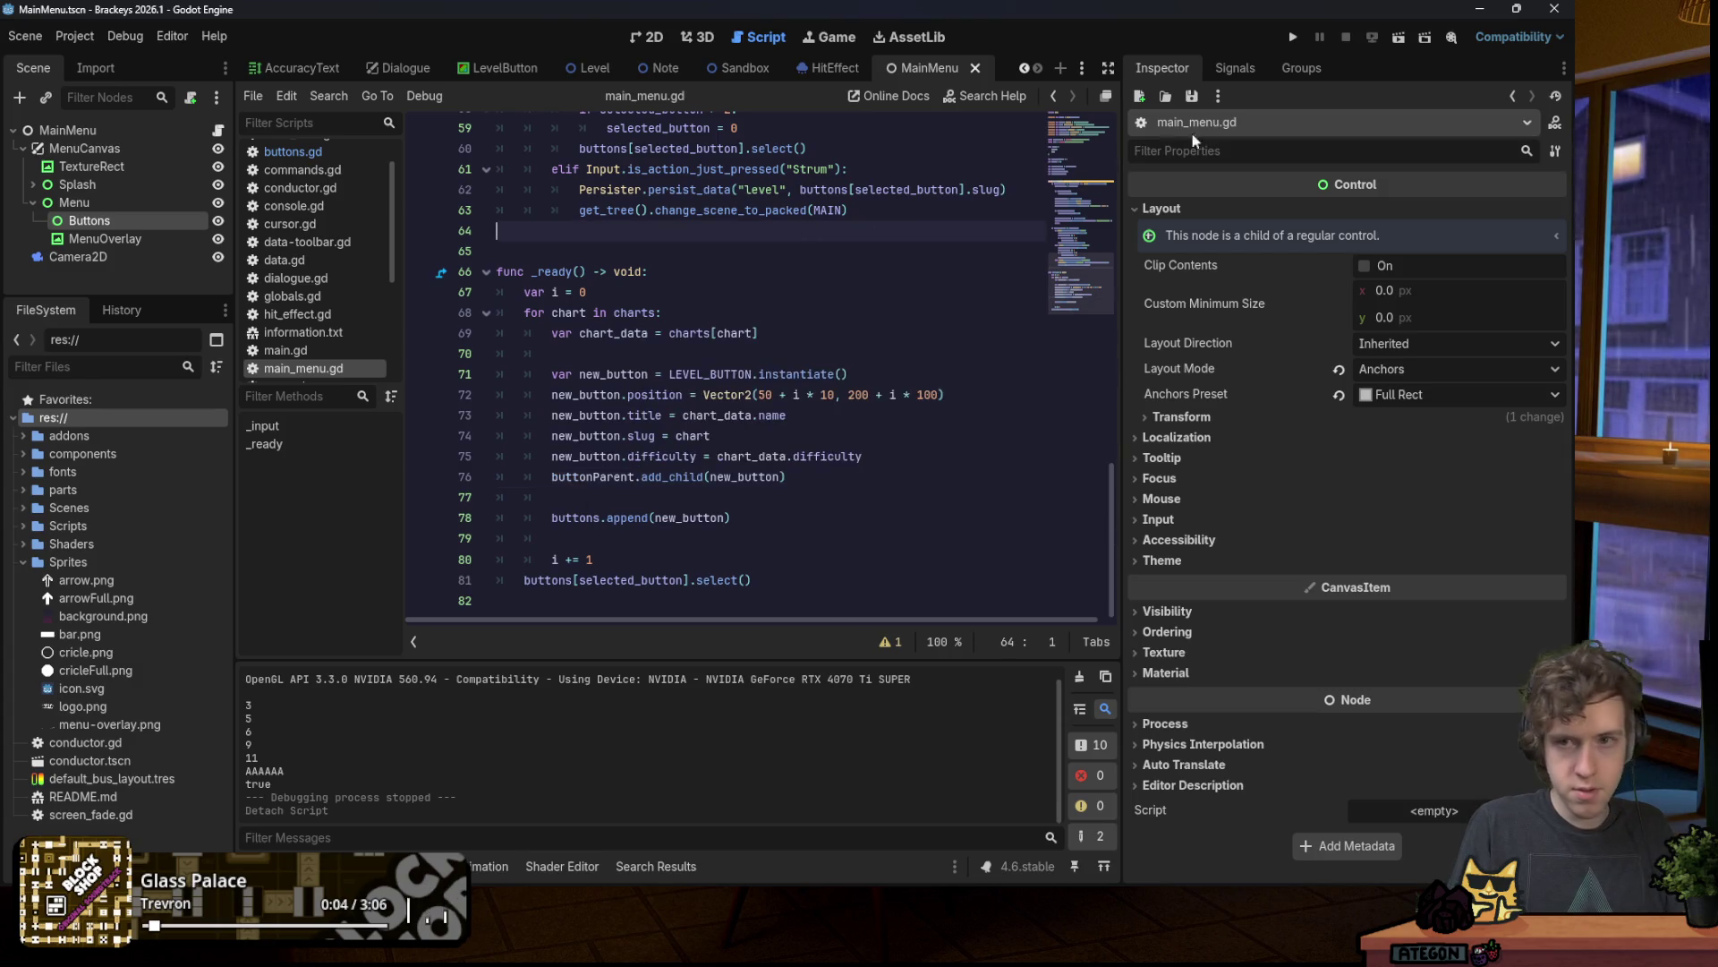
{"action": "left_click", "coordinate": [1290, 37]}
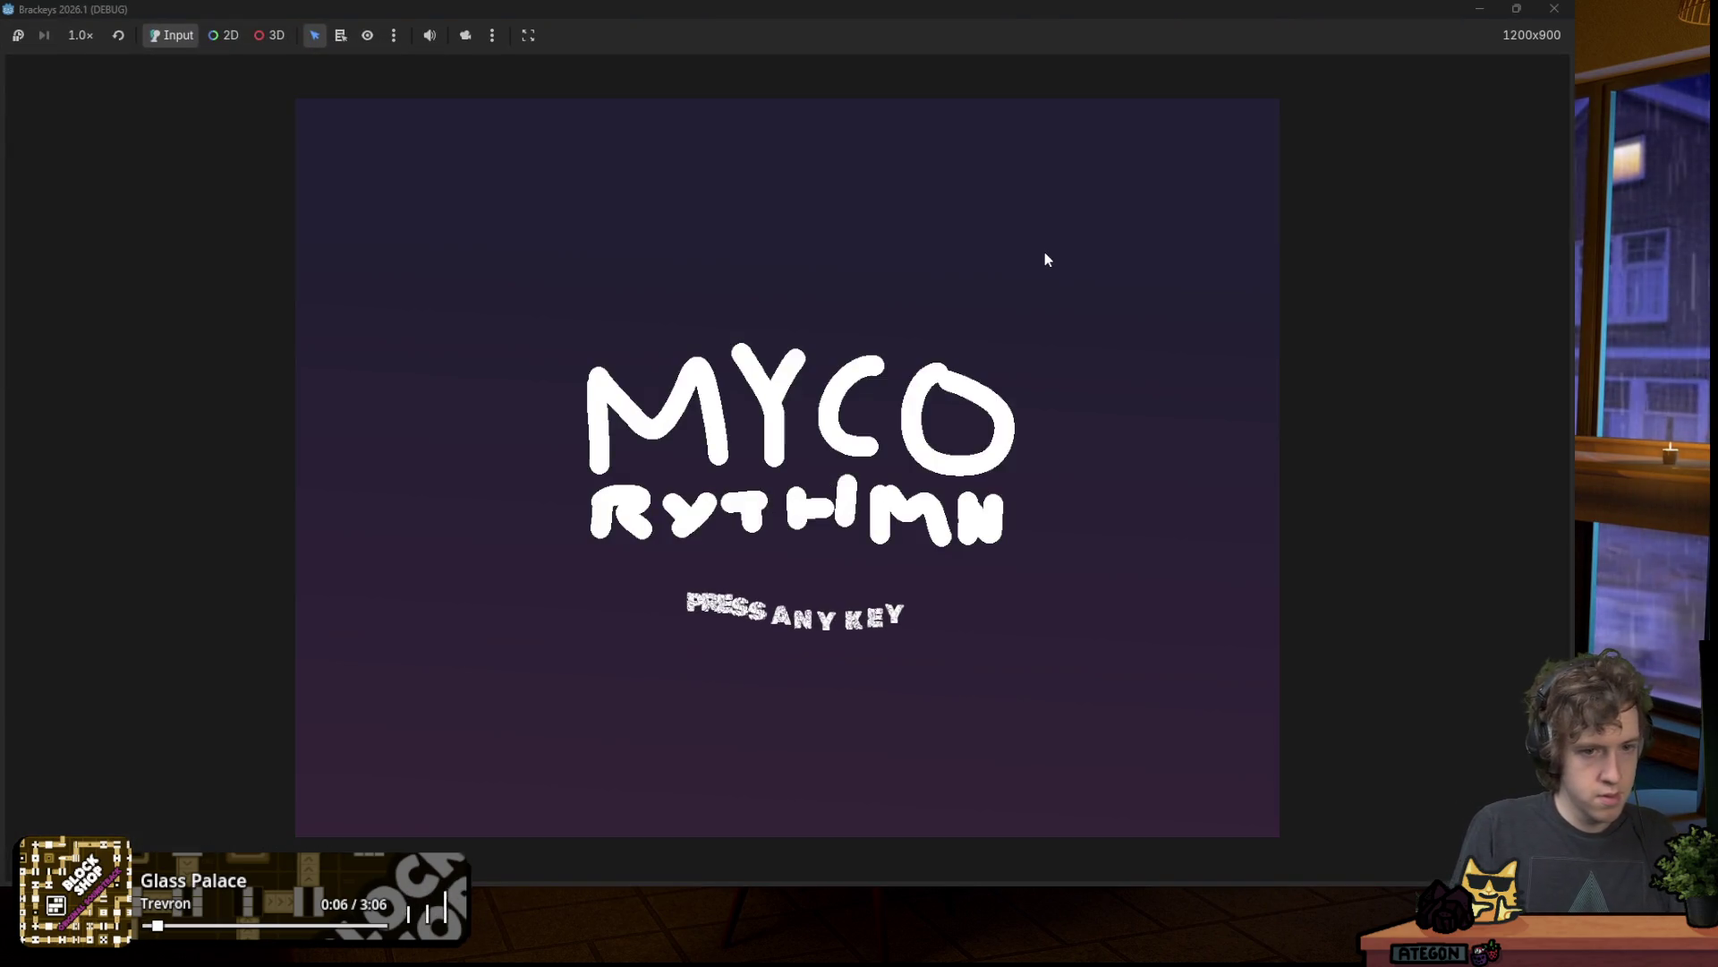
Step: Skip the title screen, pick song2 from the menu, hit a note, then close the game window
{"action": "key", "text": "space"}
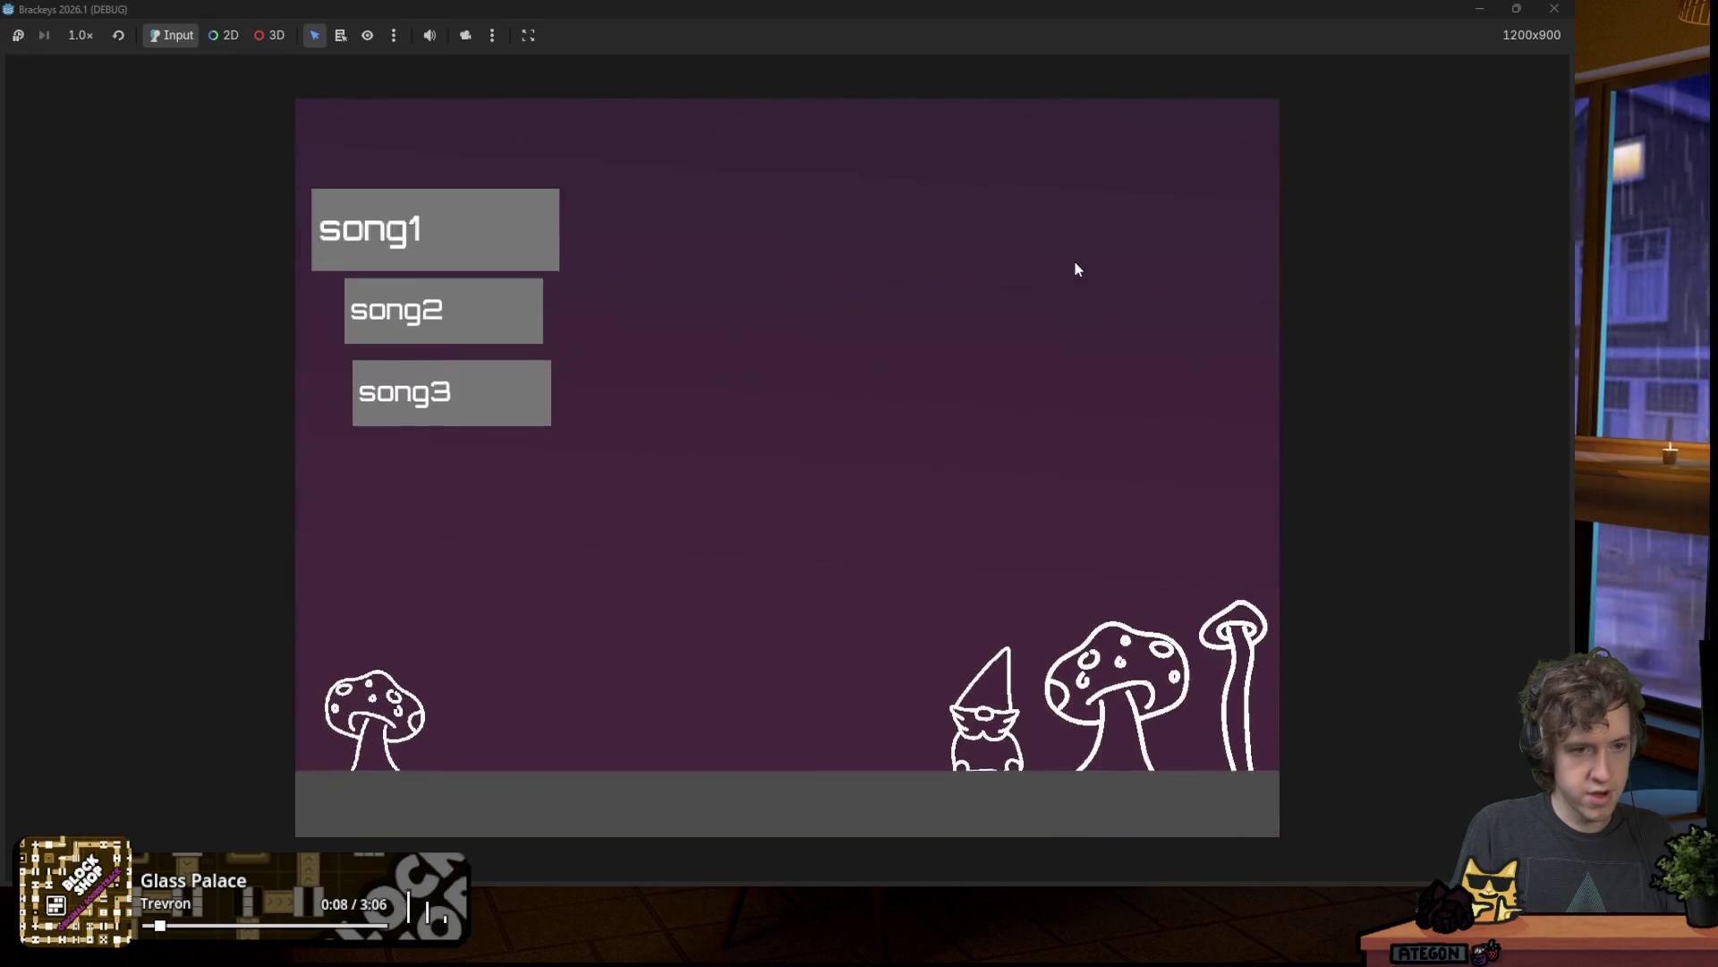
{"action": "key", "text": "Down"}
{"action": "key", "text": "Return"}
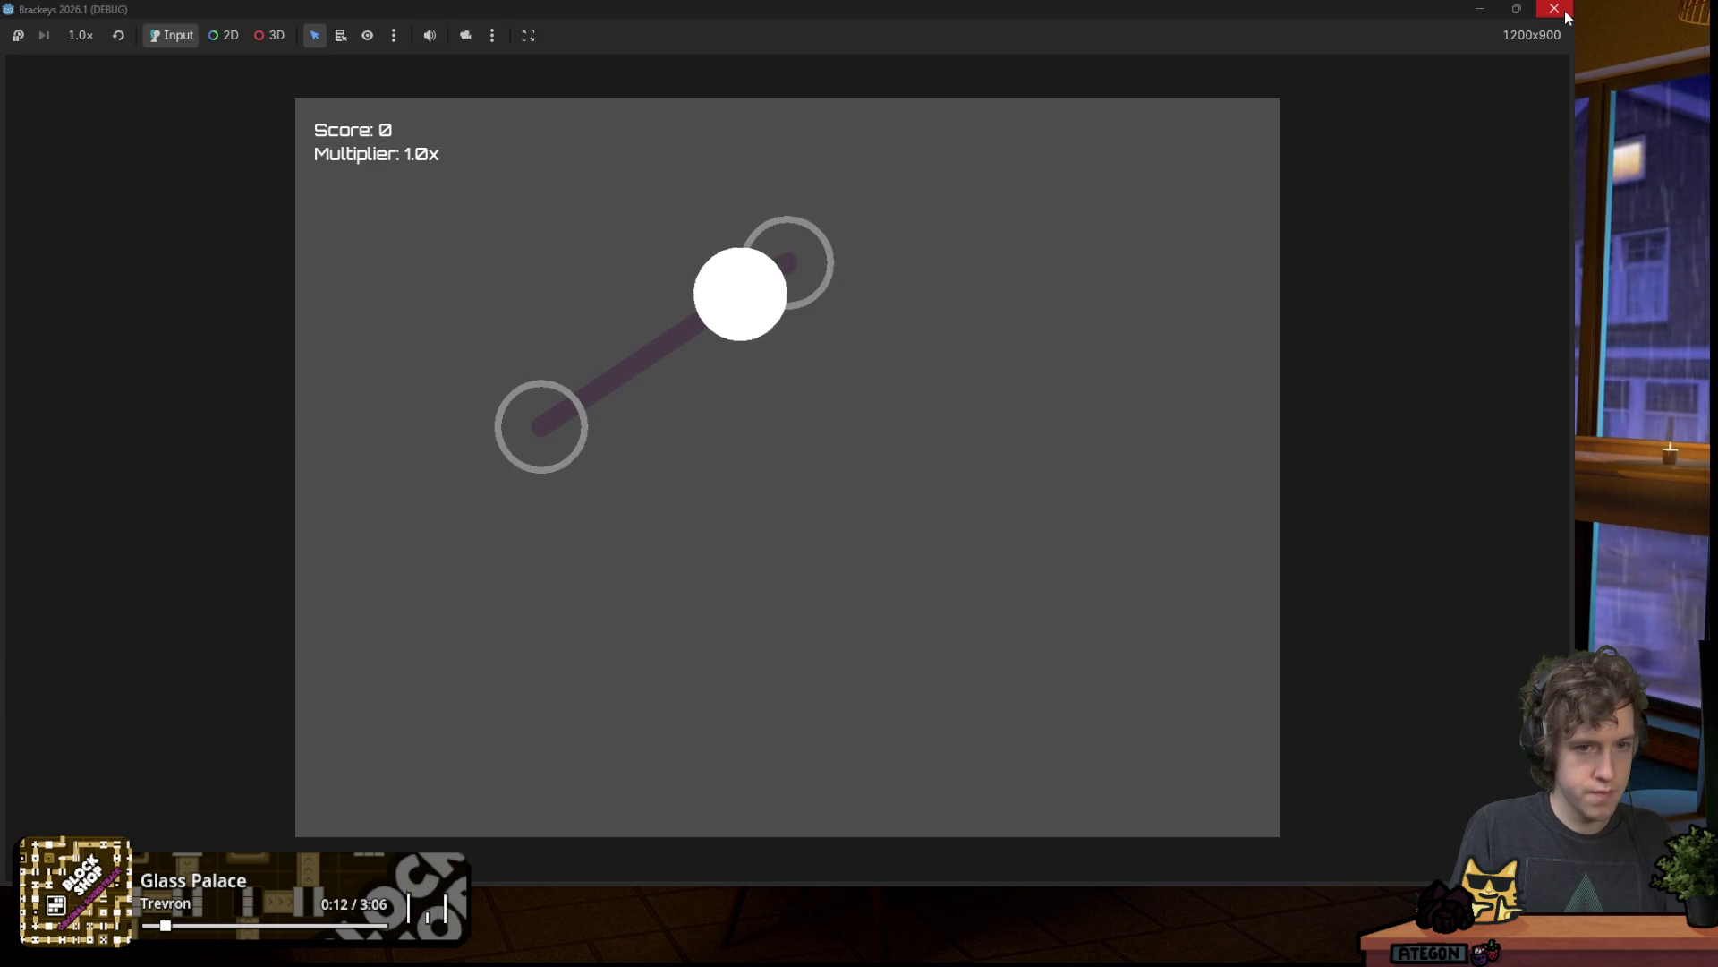
{"action": "key", "text": "space"}
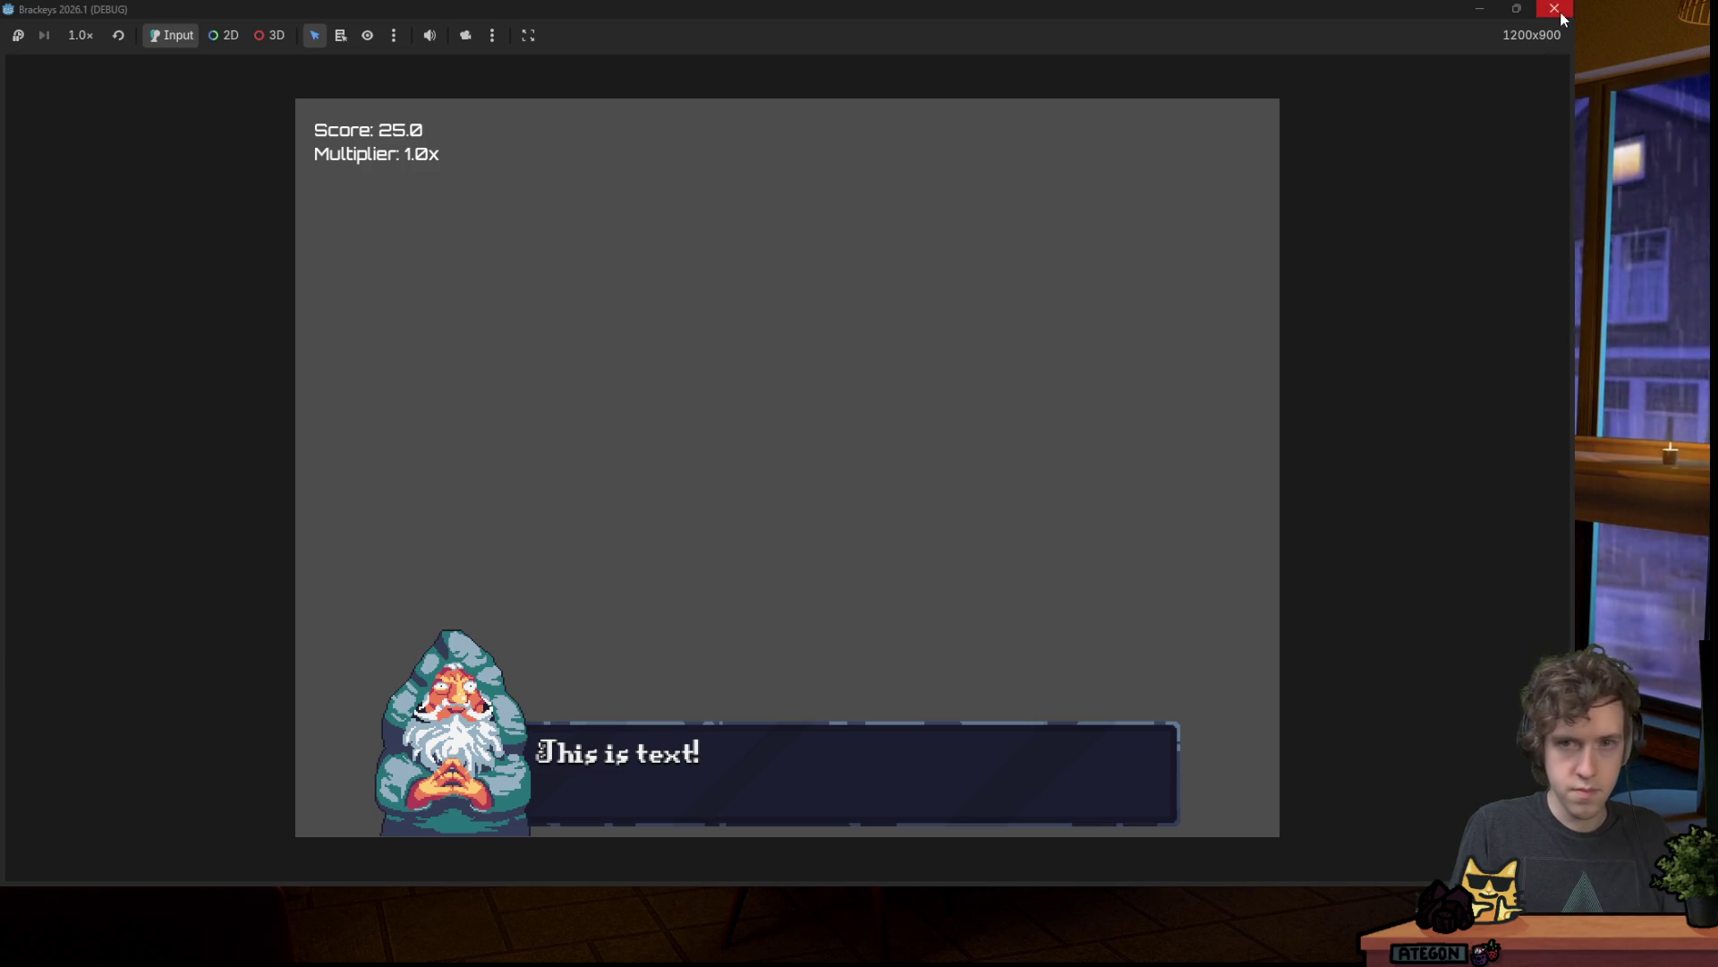
{"action": "left_click", "coordinate": [1560, 14]}
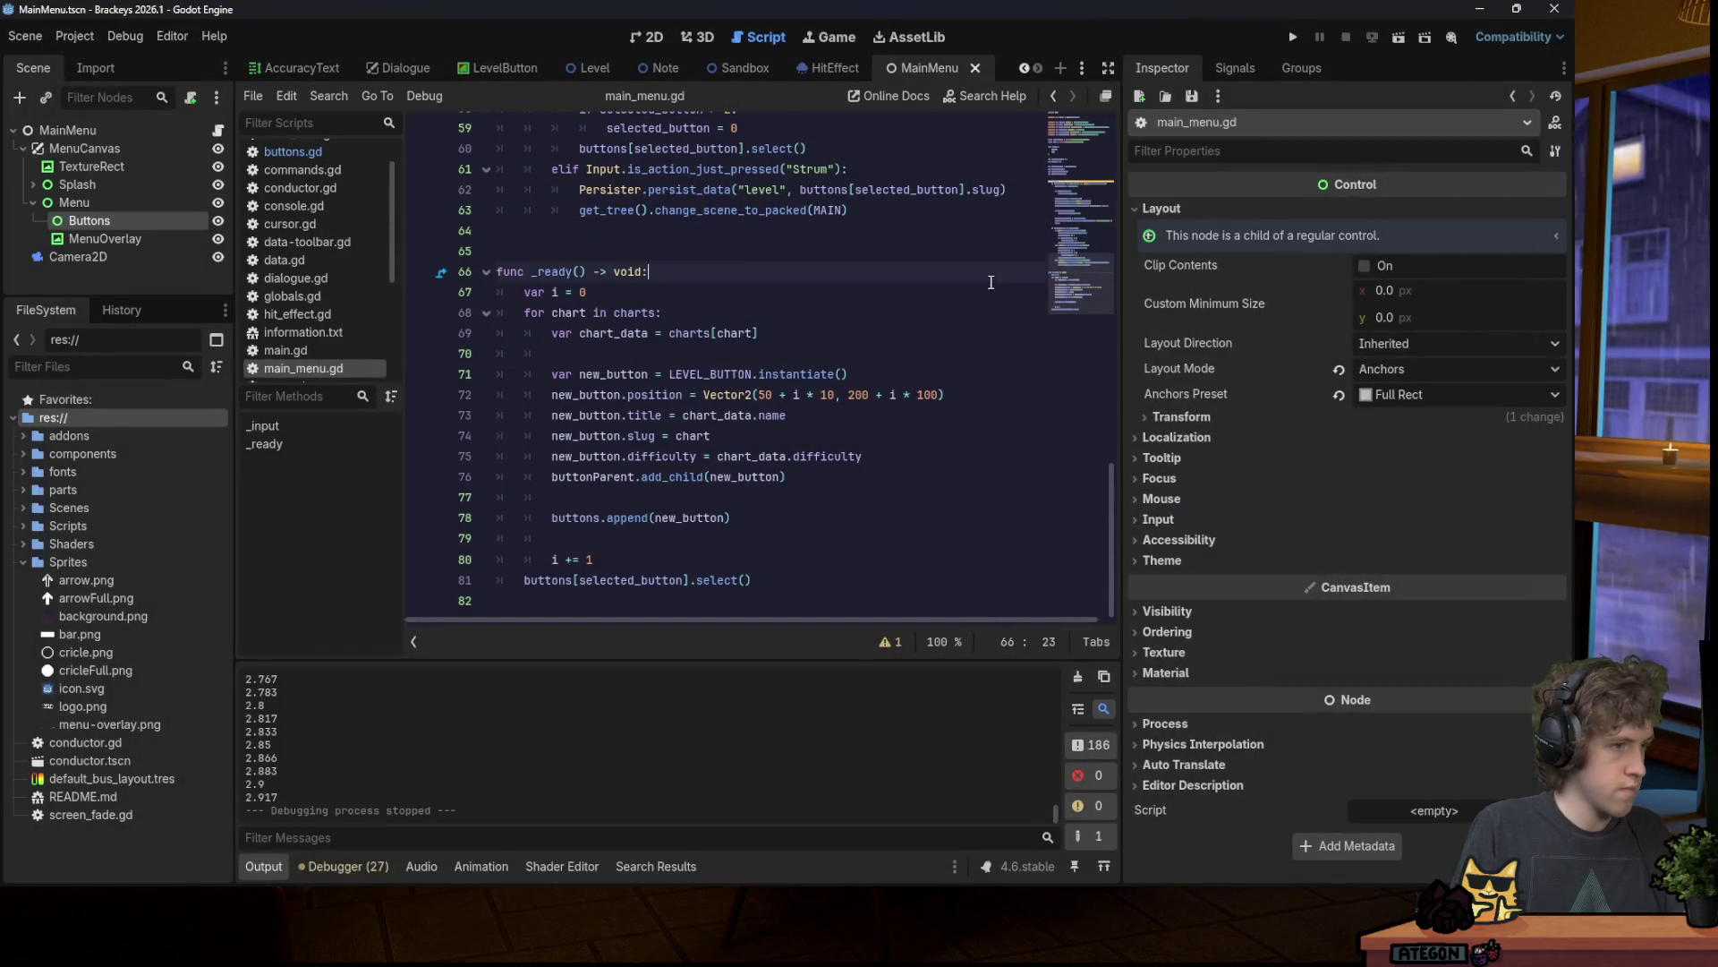
Step: Mute the Master bus in the Audio panel and save the main menu scene
{"action": "left_click", "coordinate": [421, 867]}
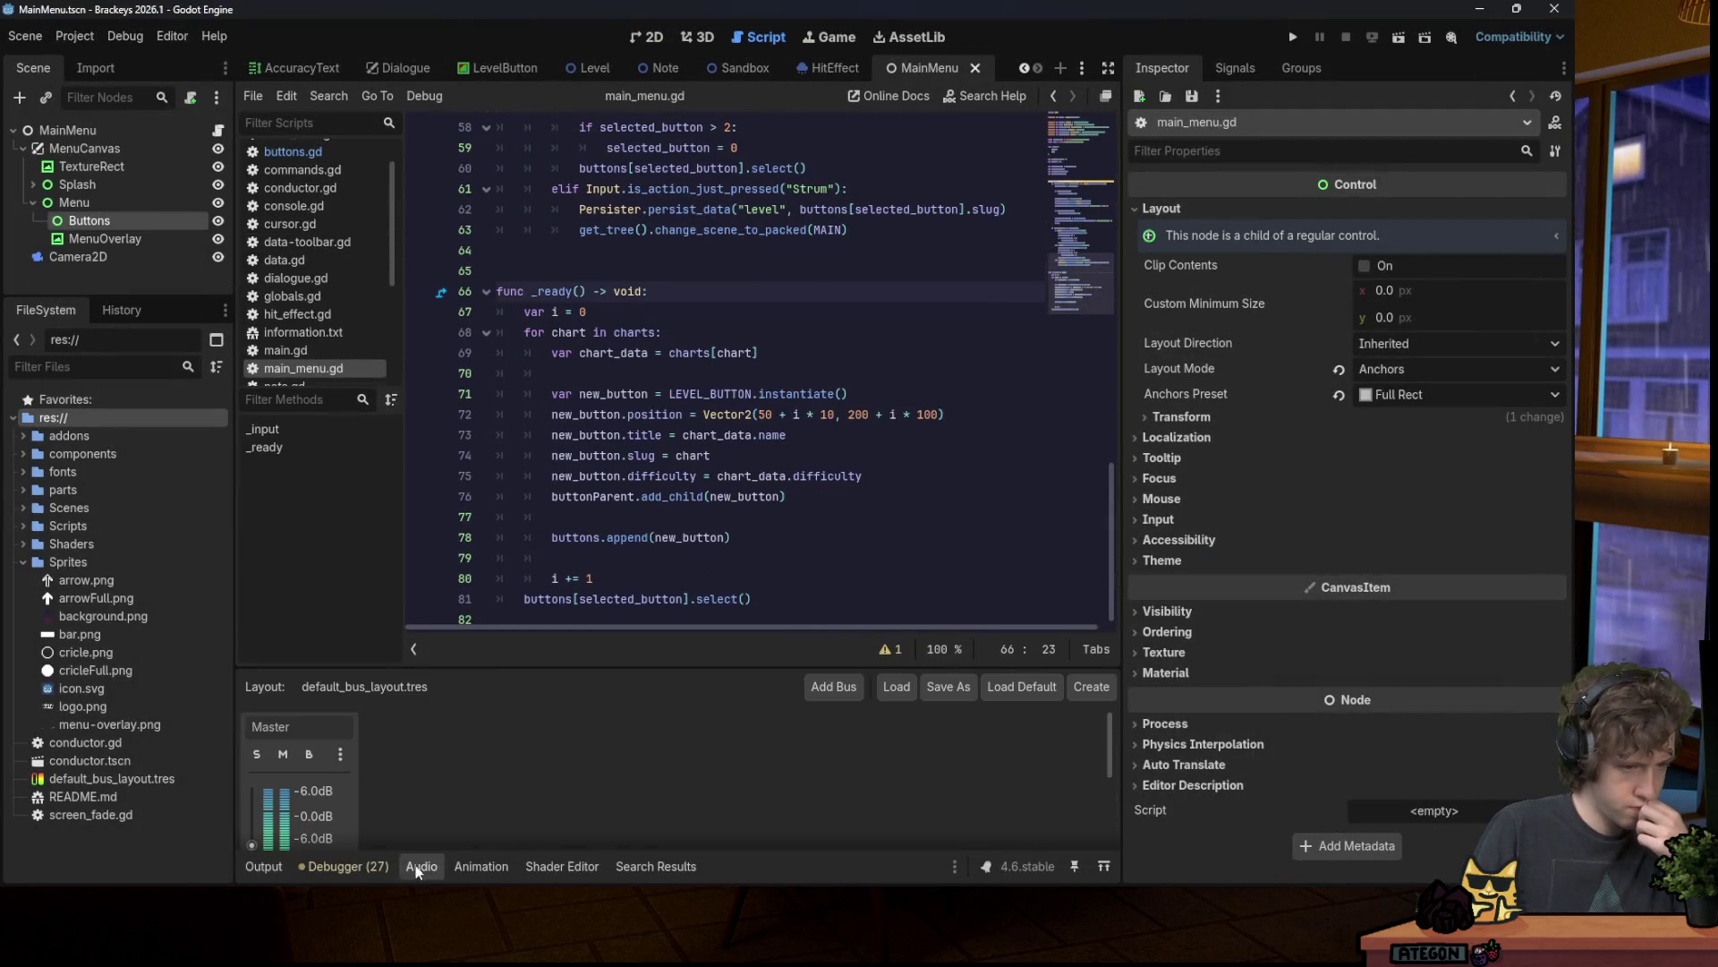
{"action": "left_click", "coordinate": [264, 866]}
{"action": "left_click", "coordinate": [759, 435]}
{"action": "key", "text": "ctrl+s"}
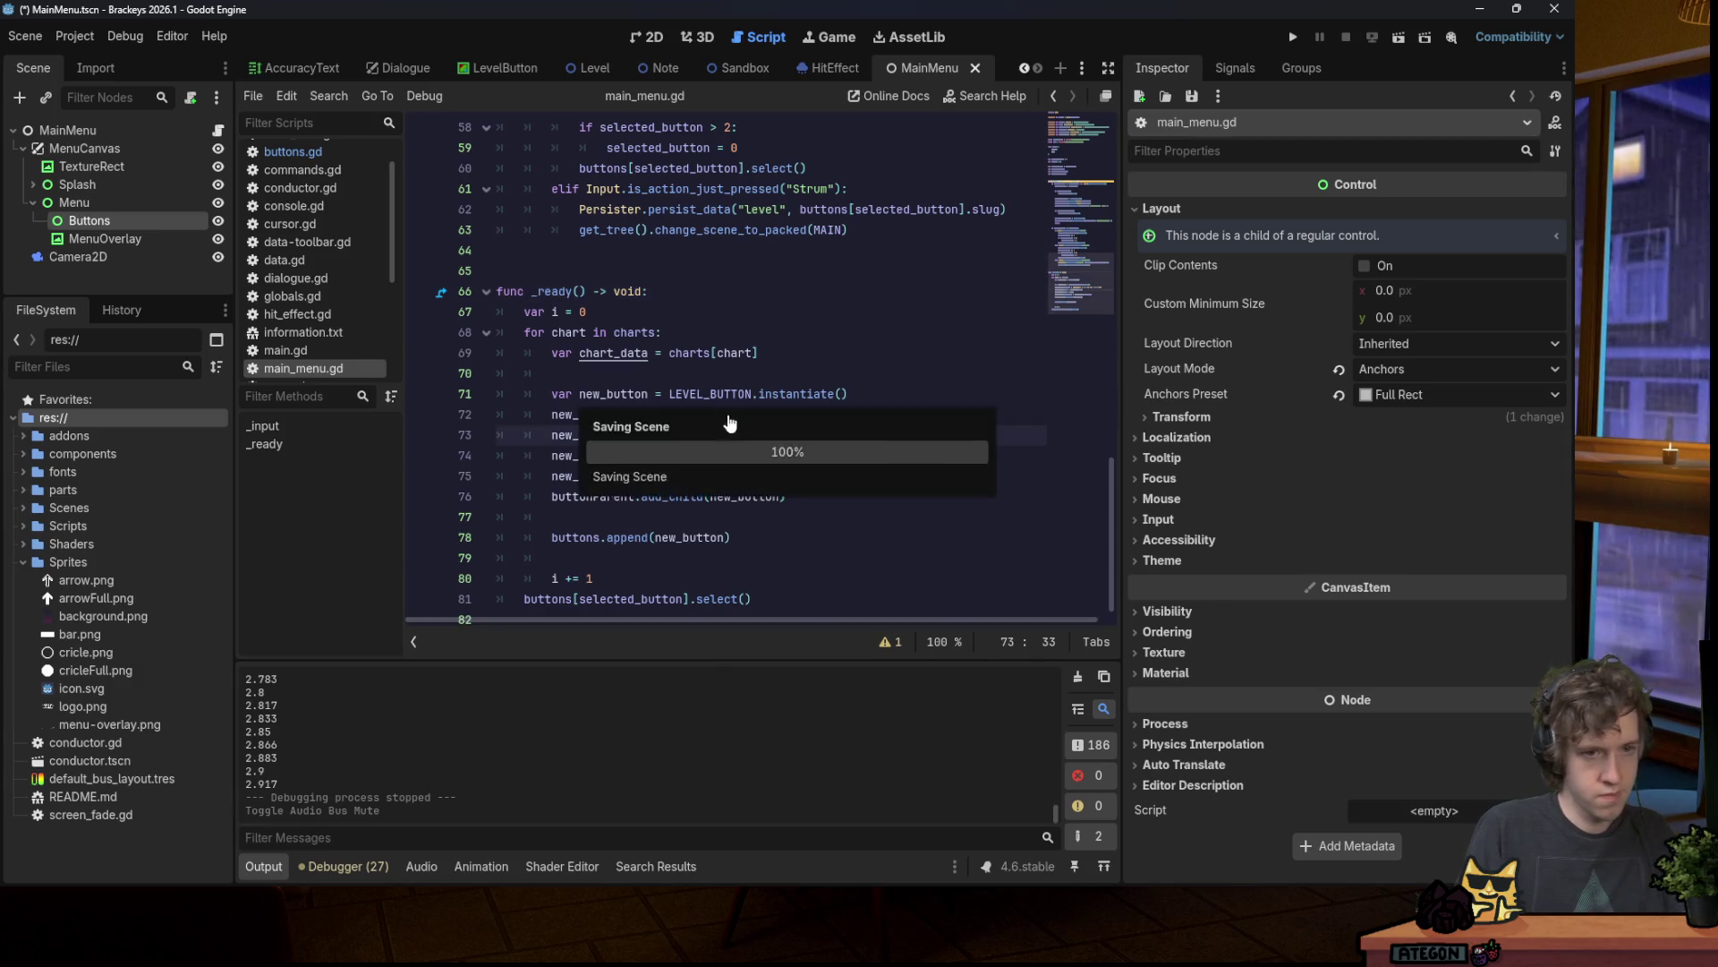
Step: Review main_menu.gd, switching to the 2D view and back to the script
{"action": "left_click", "coordinate": [799, 353]}
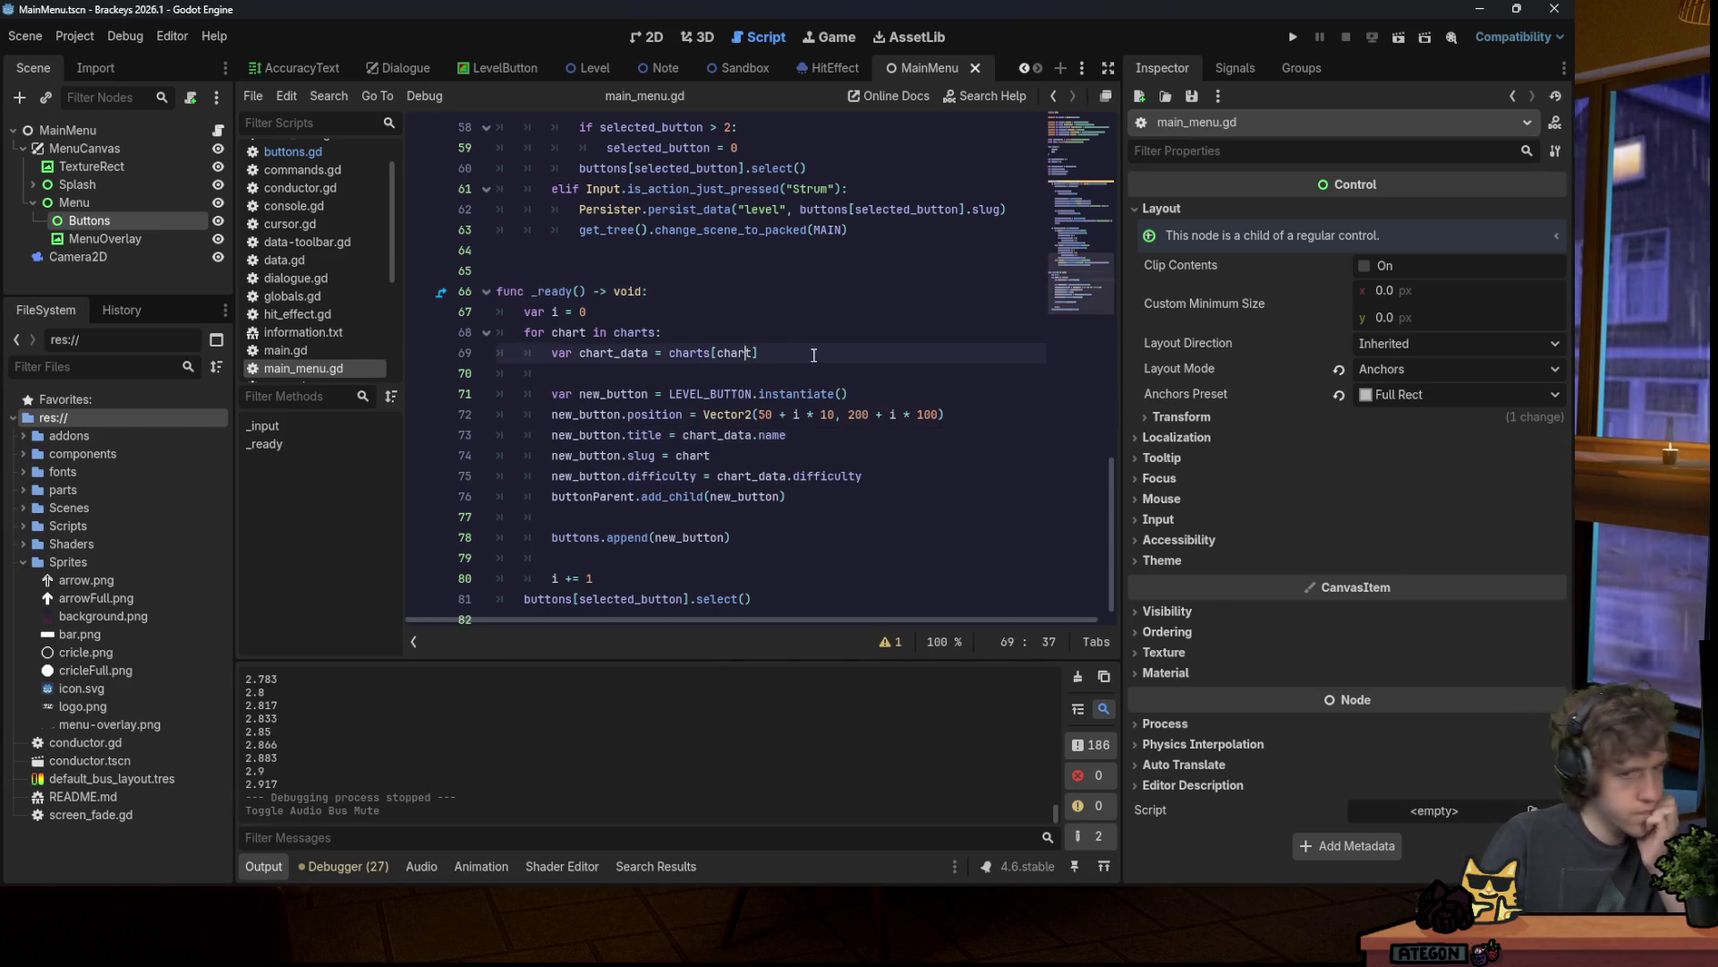
{"action": "key", "text": "Up"}
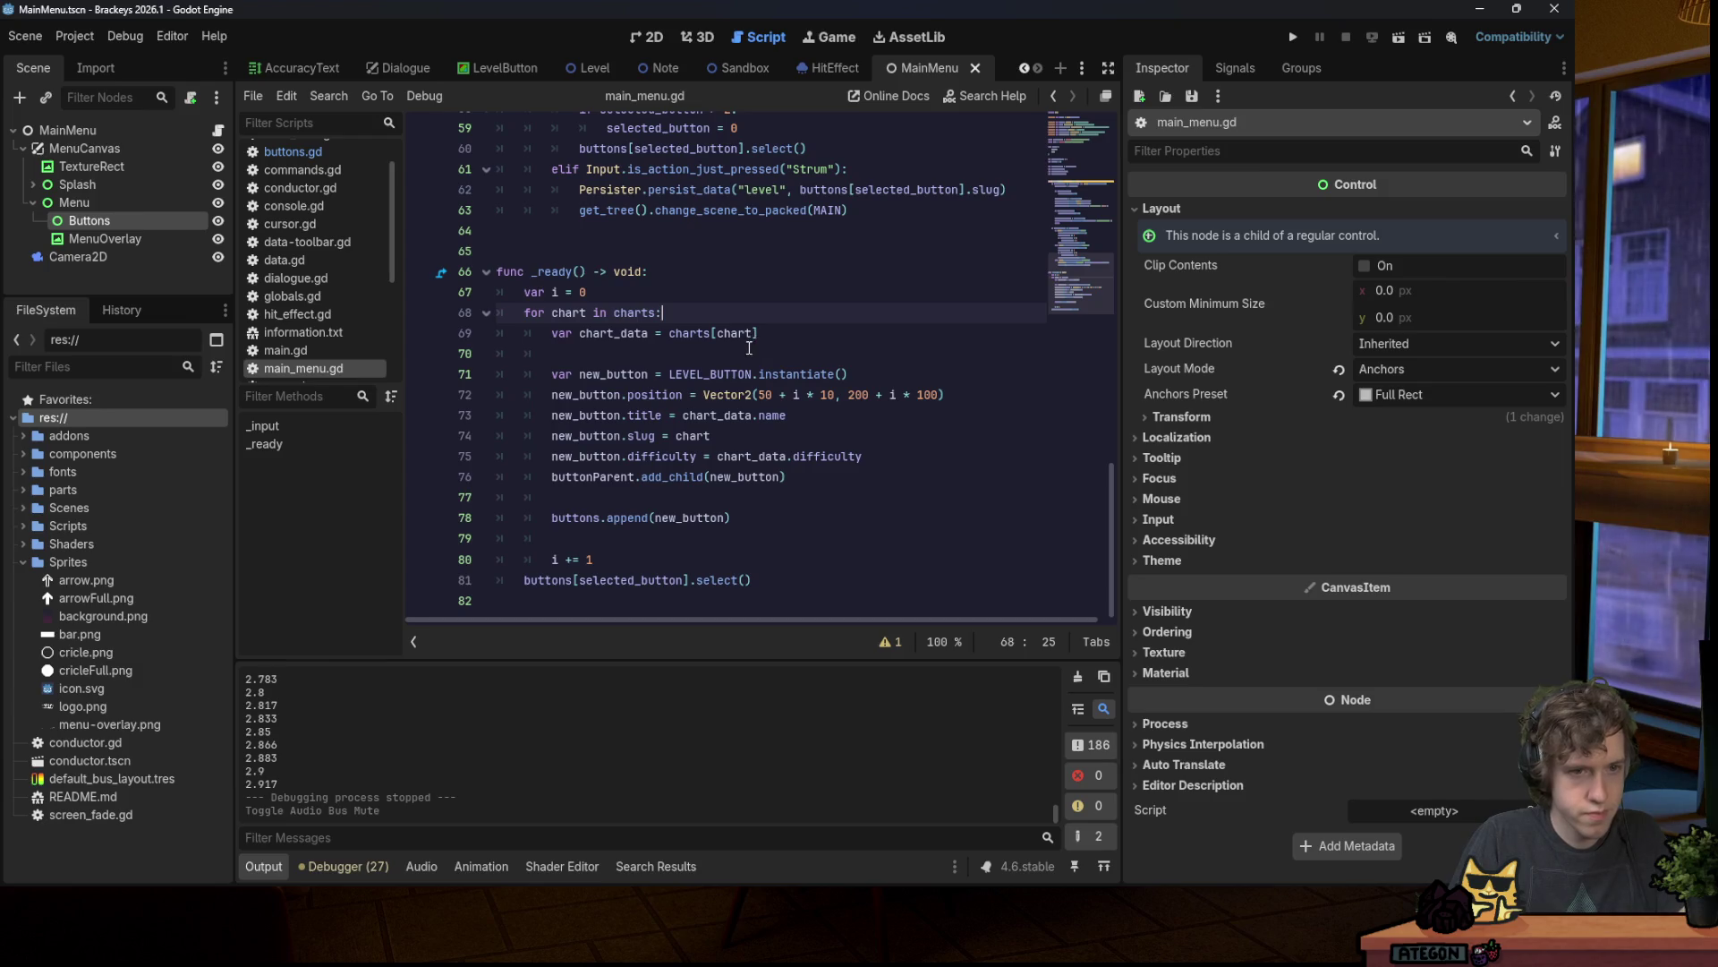
{"action": "scroll", "coordinate": [747, 347], "scroll_direction": "up", "scroll_amount": 3}
{"action": "scroll", "coordinate": [748, 348], "scroll_direction": "up", "scroll_amount": 4}
{"action": "left_click", "coordinate": [748, 347]}
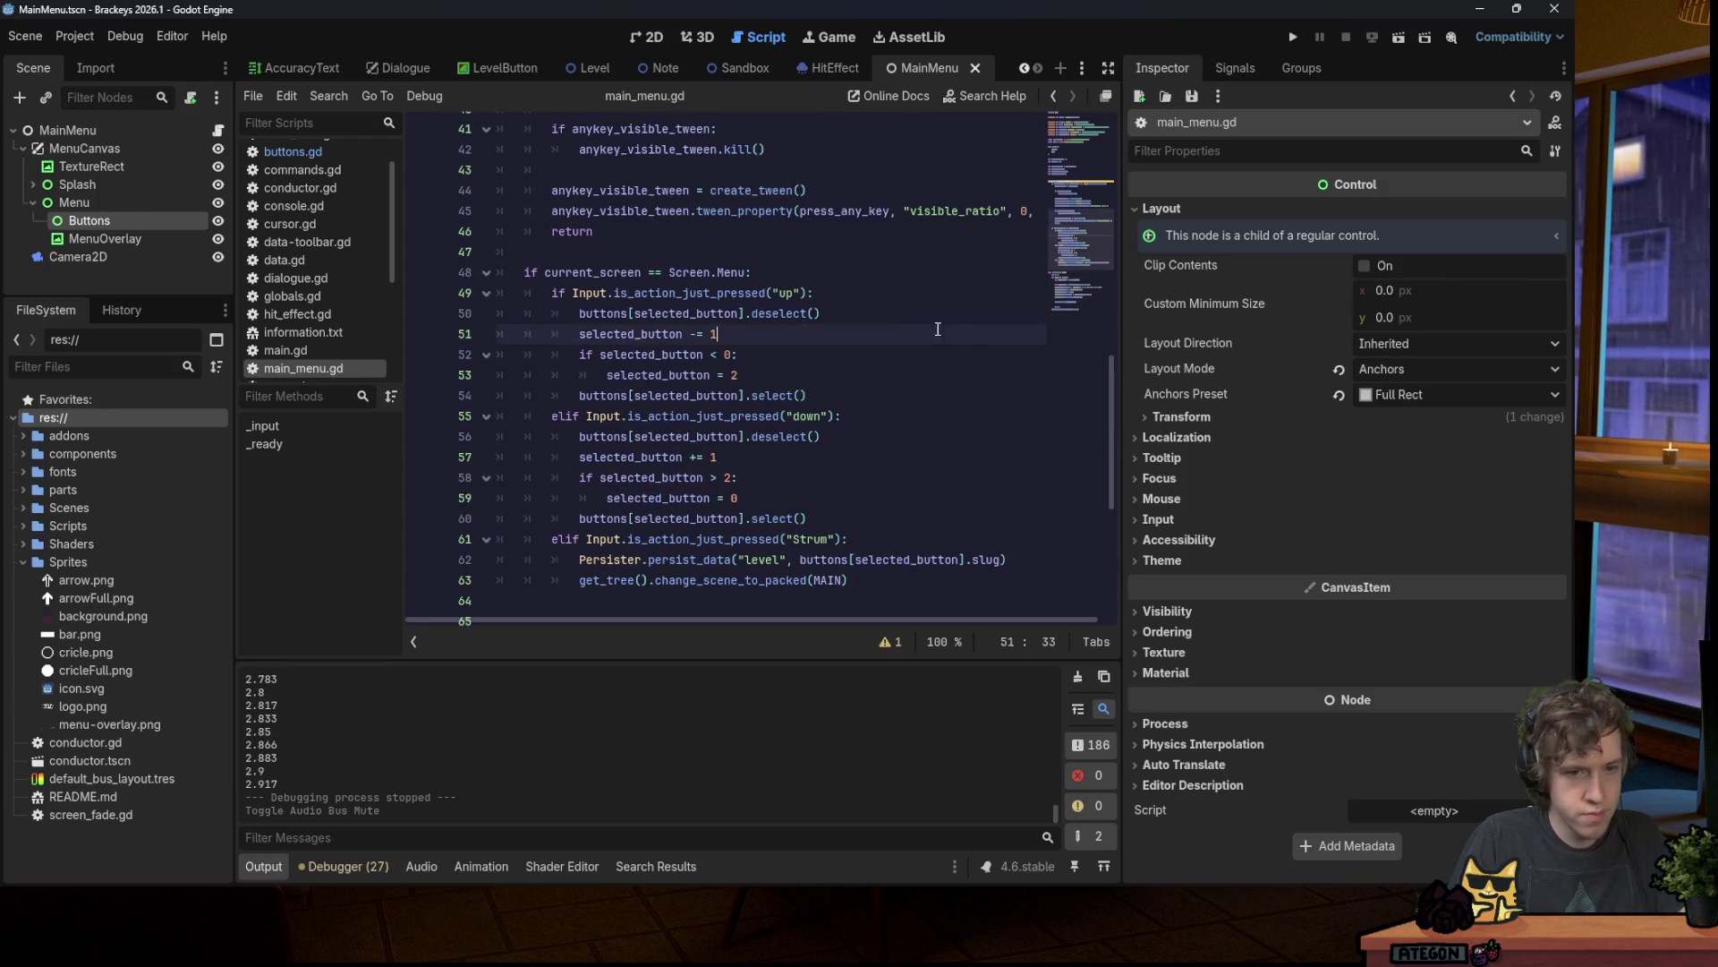
{"action": "scroll", "coordinate": [834, 347], "scroll_direction": "up", "scroll_amount": 7}
{"action": "left_click", "coordinate": [654, 36]}
{"action": "left_click", "coordinate": [765, 37]}
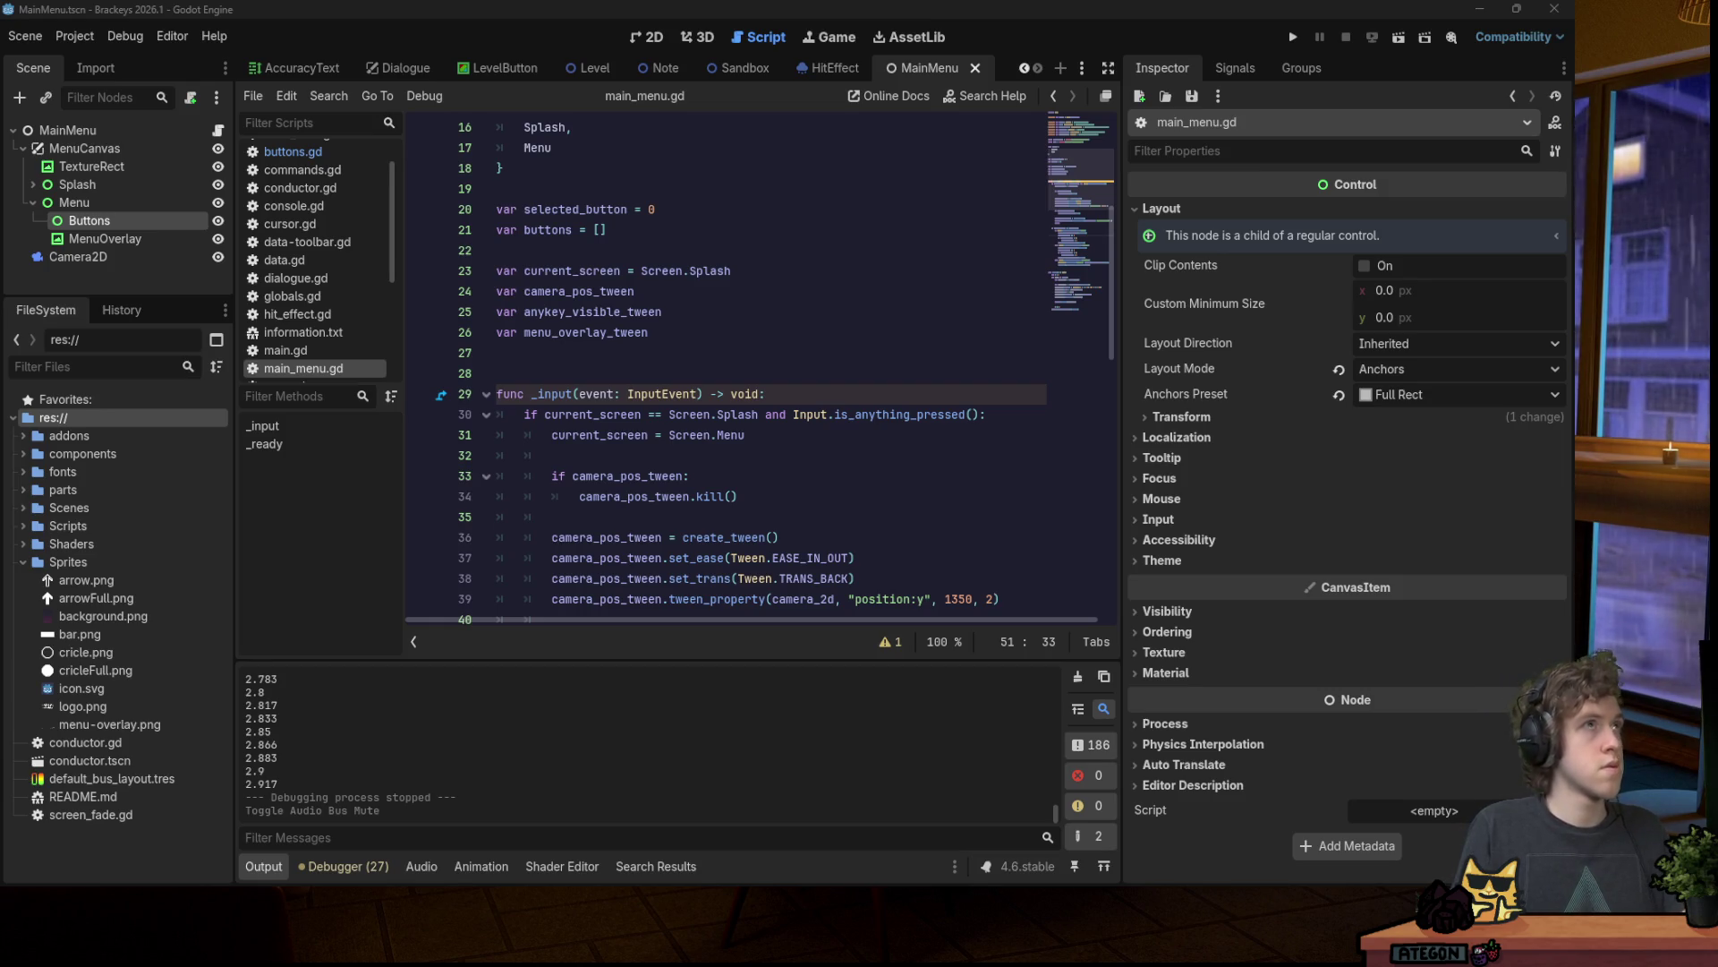
{"action": "left_click", "coordinate": [573, 251]}
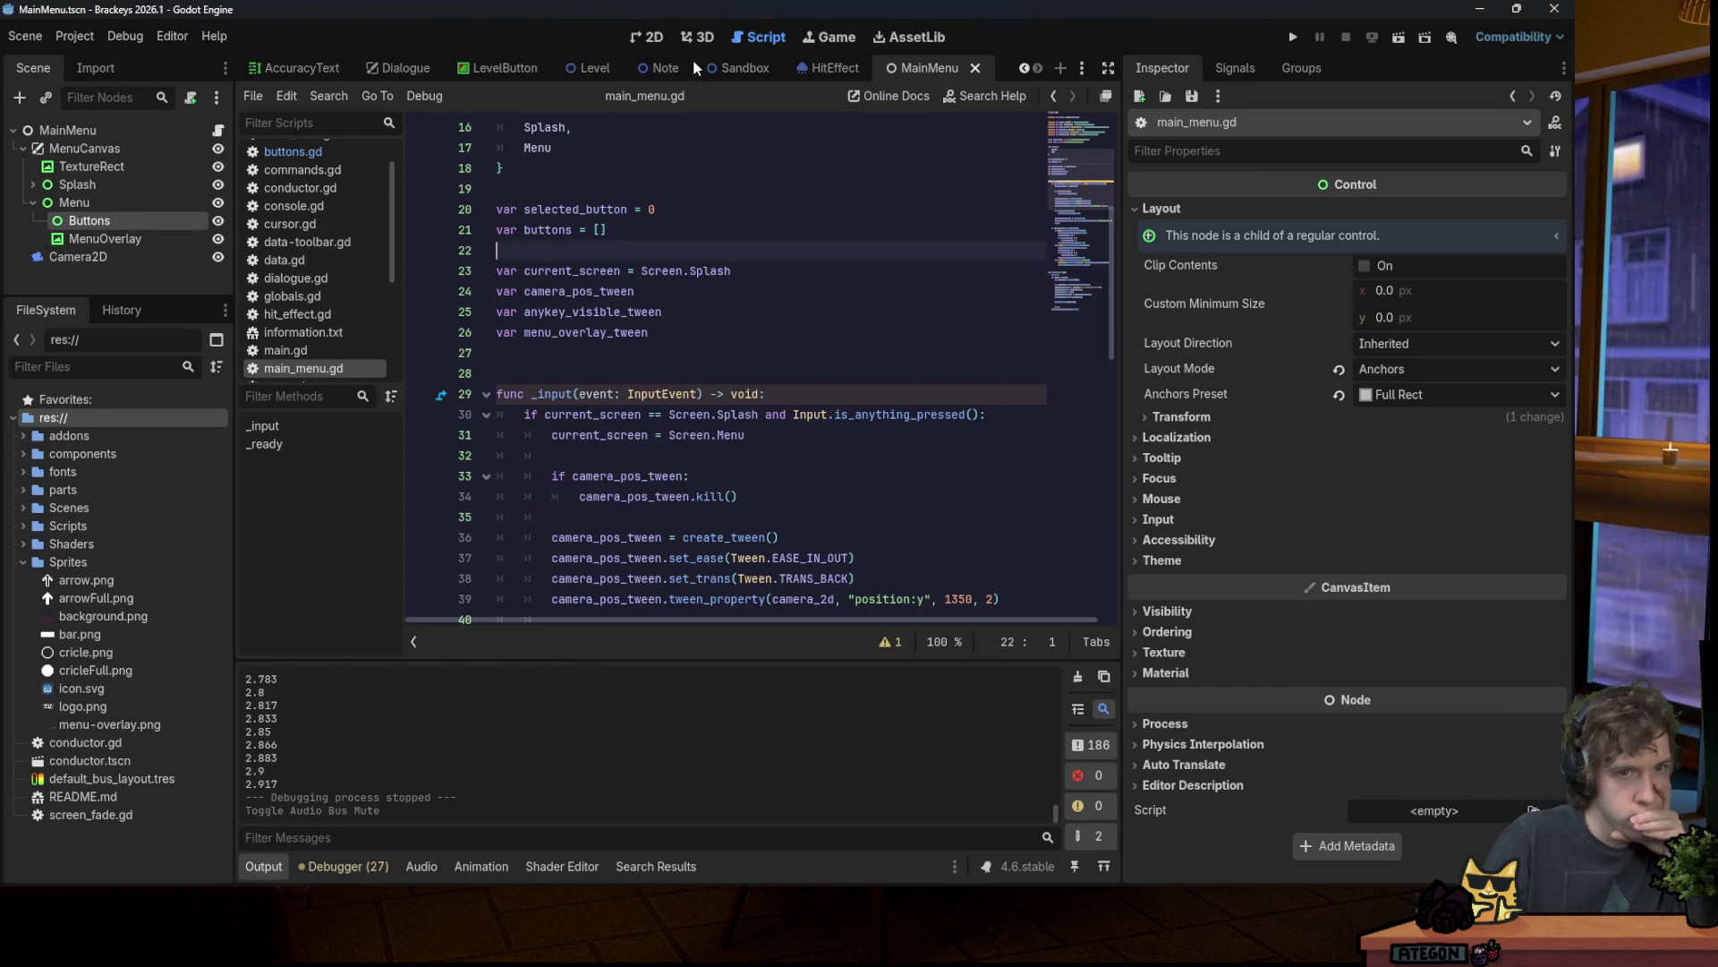
Step: In the 2D view, set the background TextureRect's Position x to -1200
{"action": "left_click", "coordinate": [650, 38]}
{"action": "scroll", "coordinate": [538, 311], "scroll_direction": "up", "scroll_amount": 1}
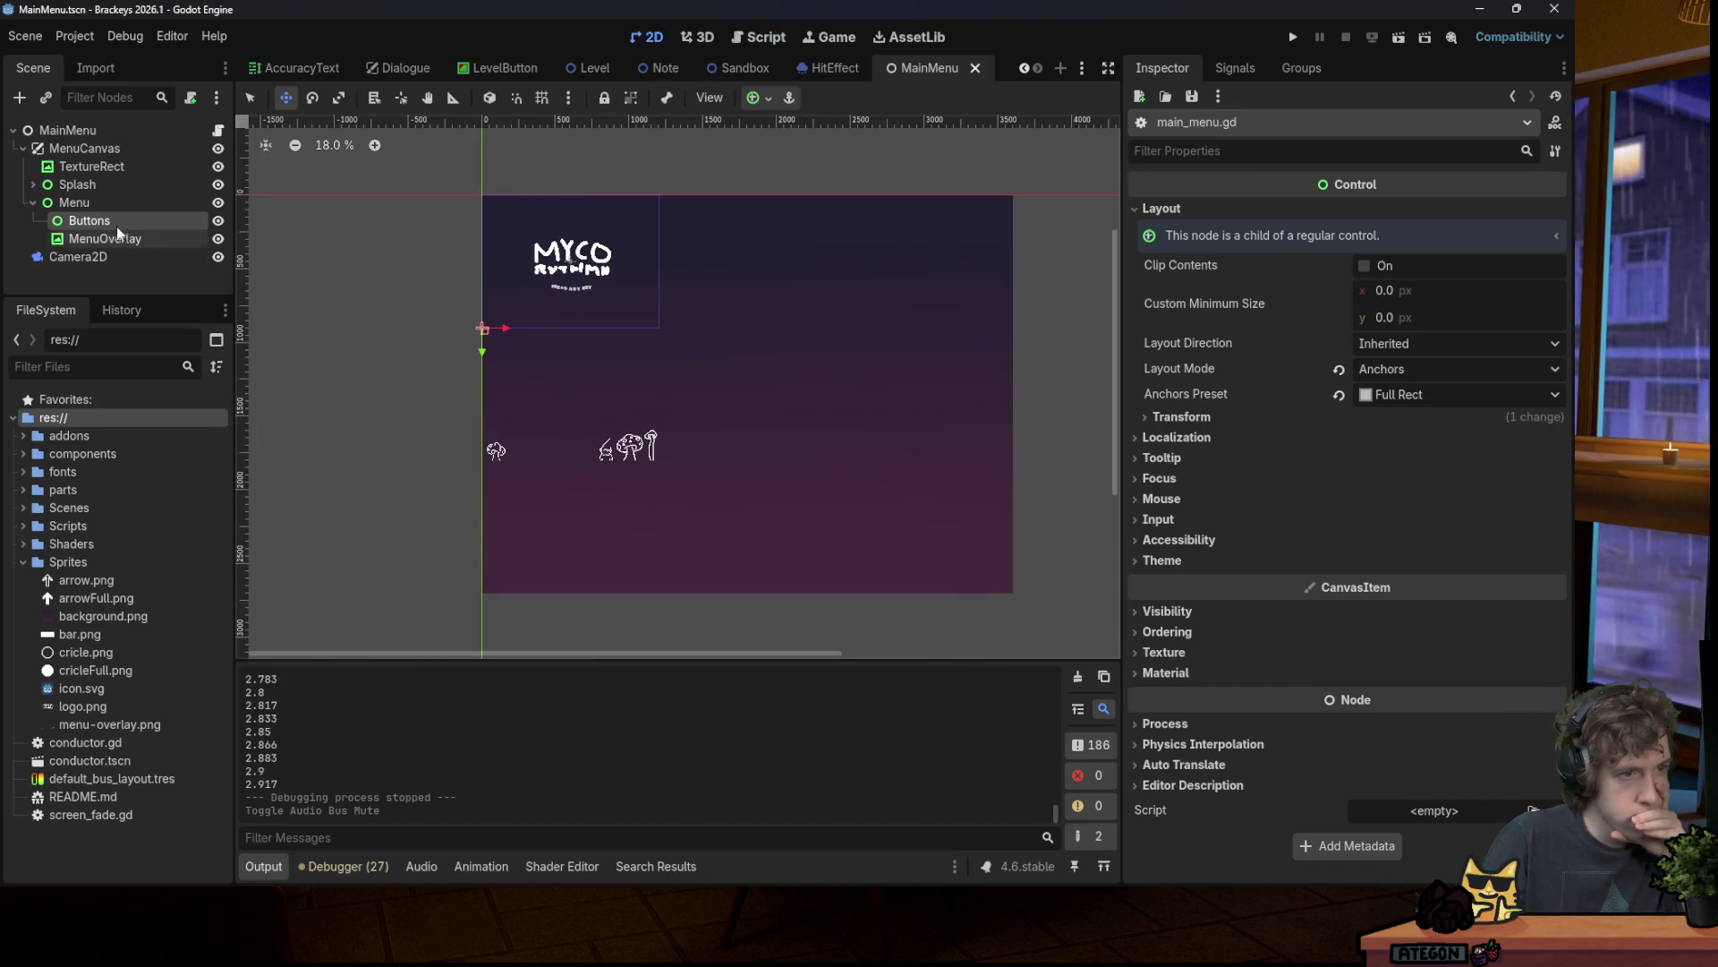
{"action": "left_click", "coordinate": [97, 167]}
{"action": "left_click", "coordinate": [104, 238]}
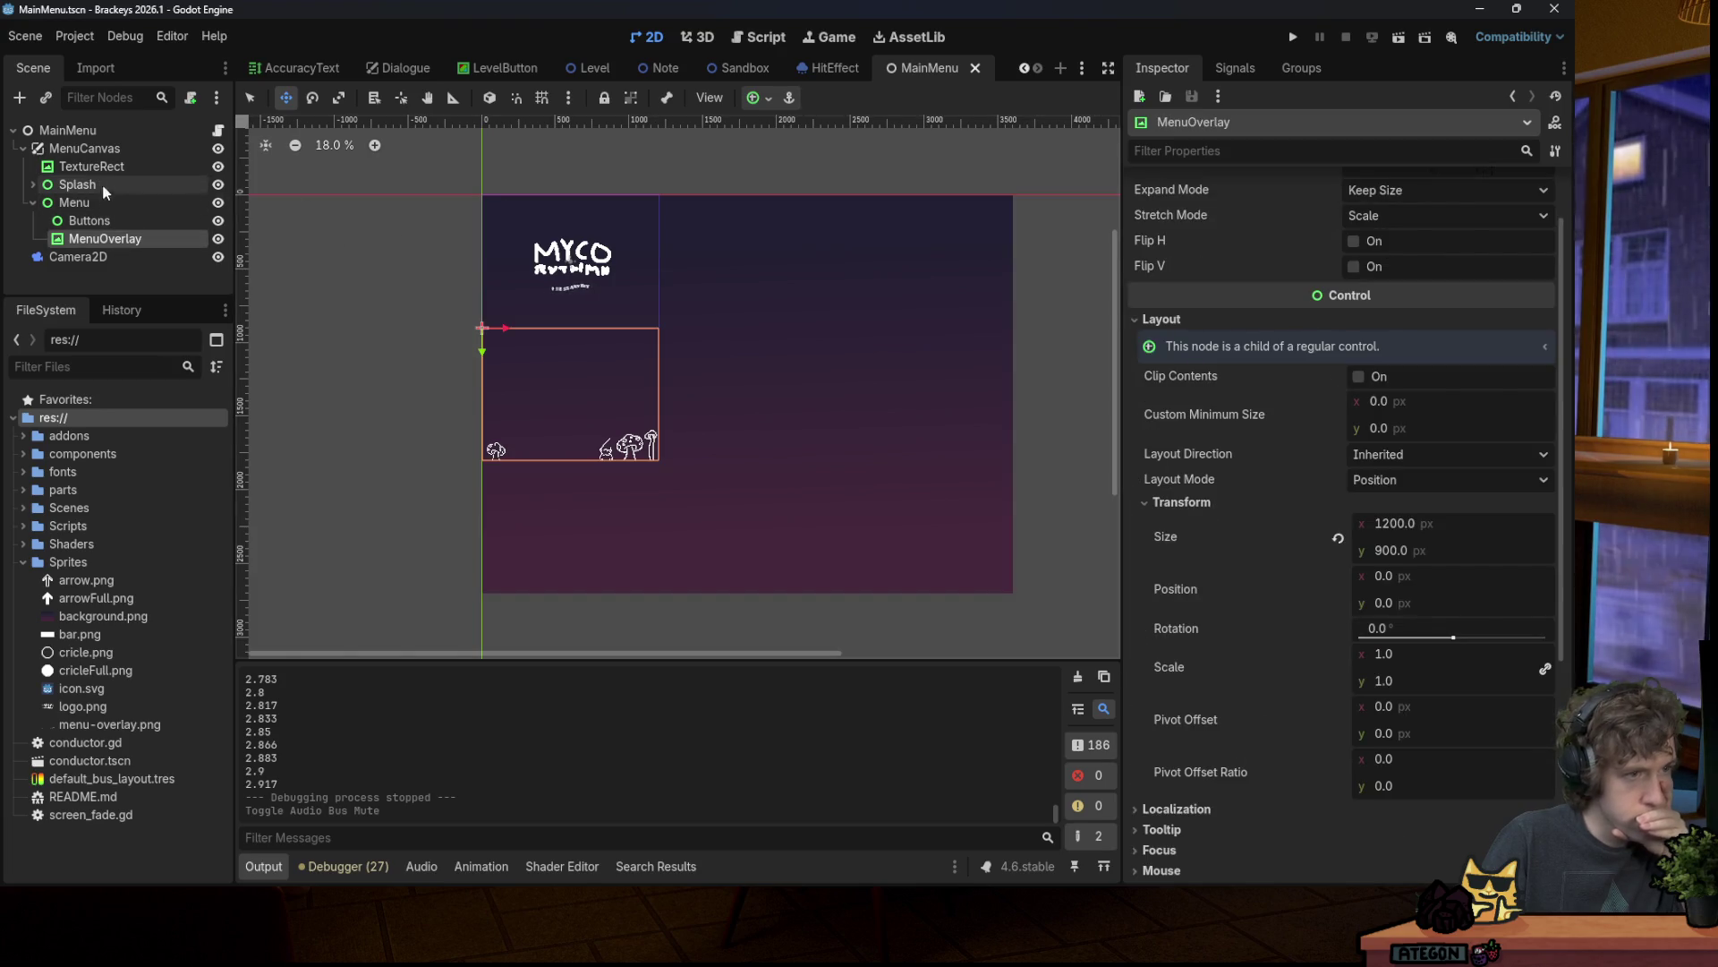
{"action": "left_click", "coordinate": [93, 167]}
{"action": "left_click", "coordinate": [1233, 391]}
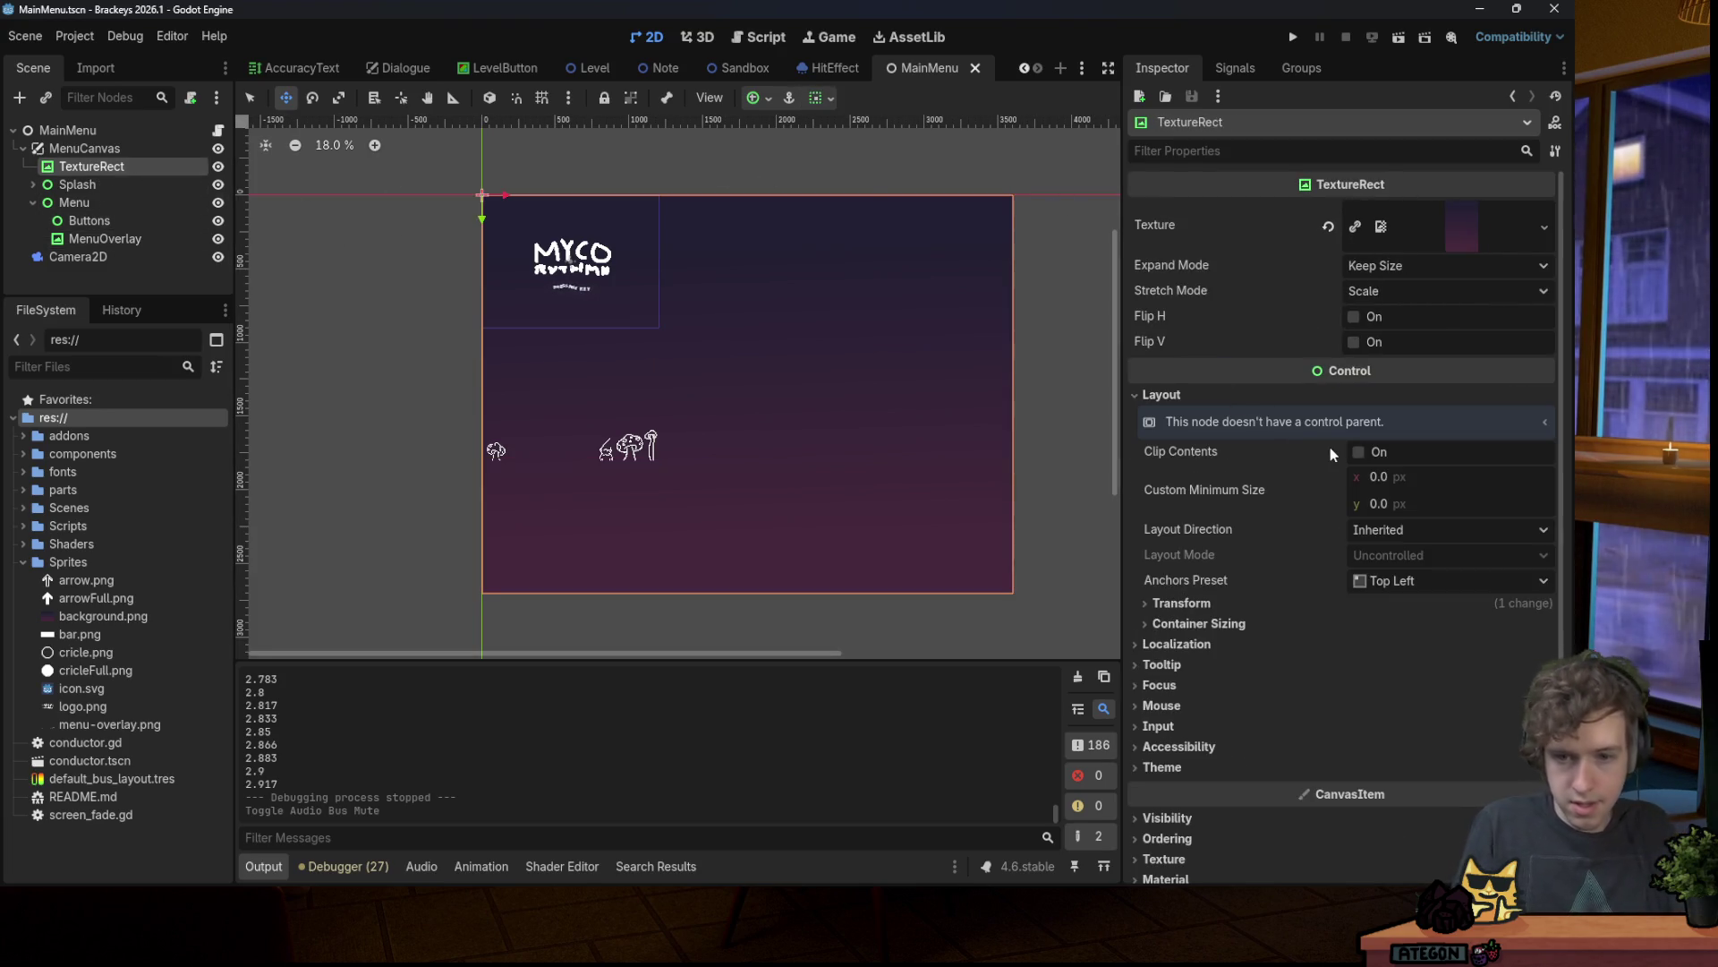
{"action": "left_click", "coordinate": [1266, 605]}
{"action": "left_click", "coordinate": [1396, 680]}
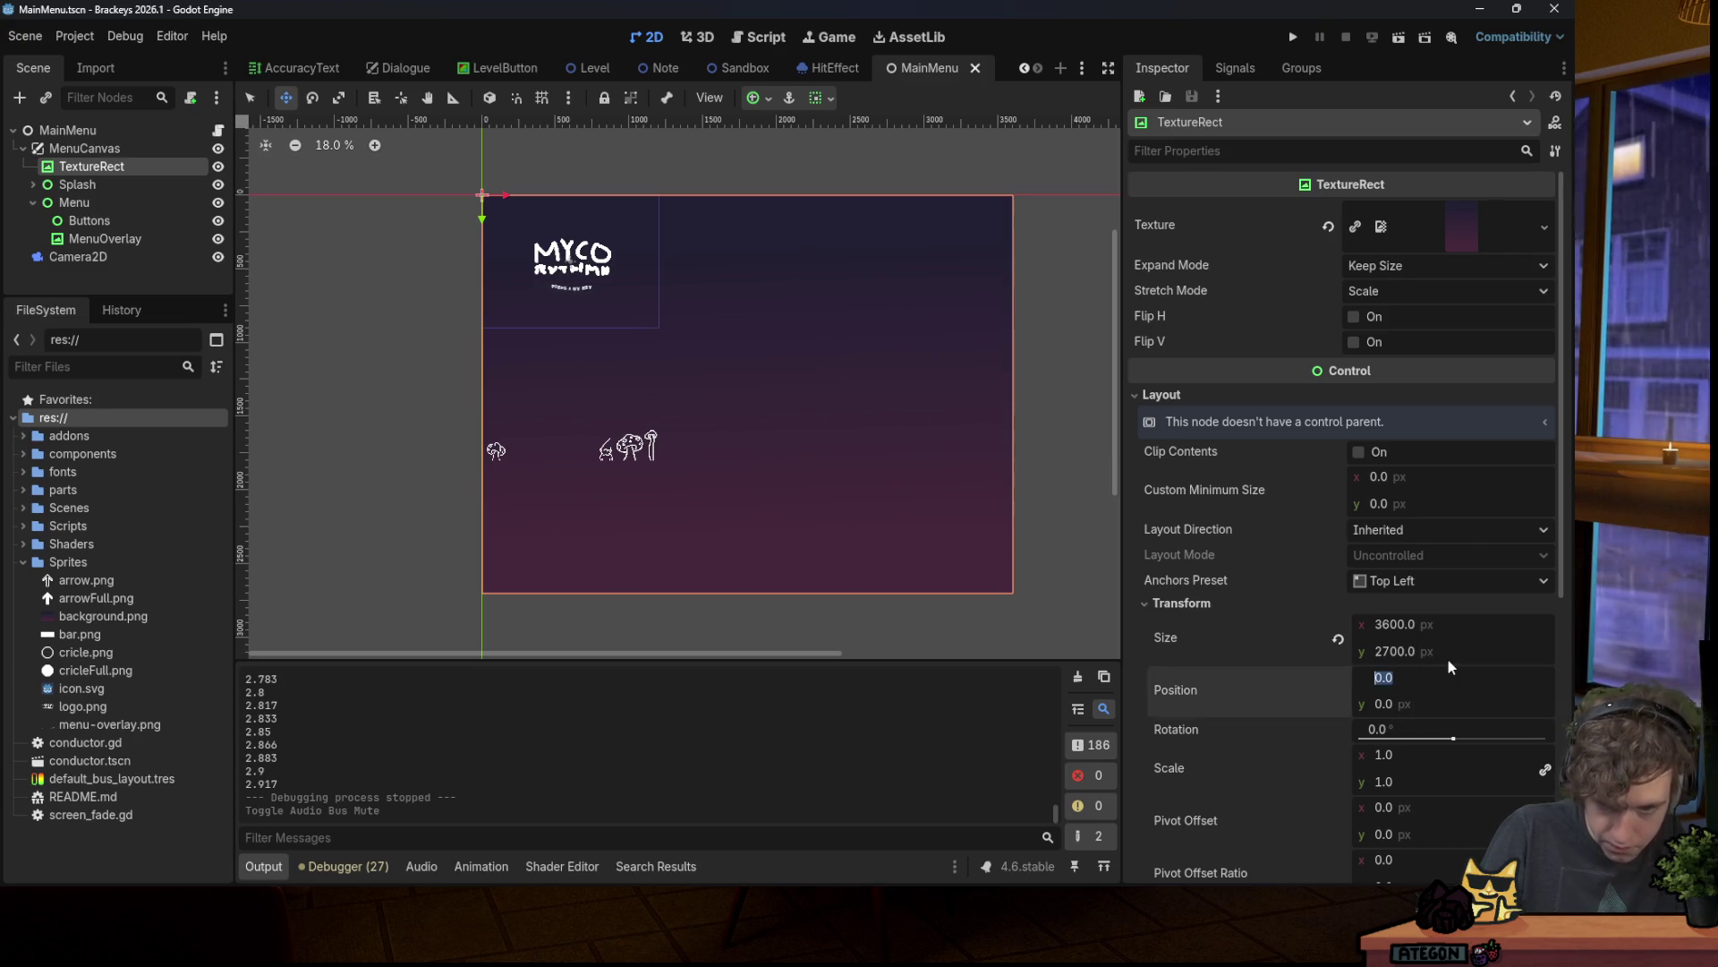
{"action": "type", "text": "-1200"}
{"action": "key", "text": "Return"}
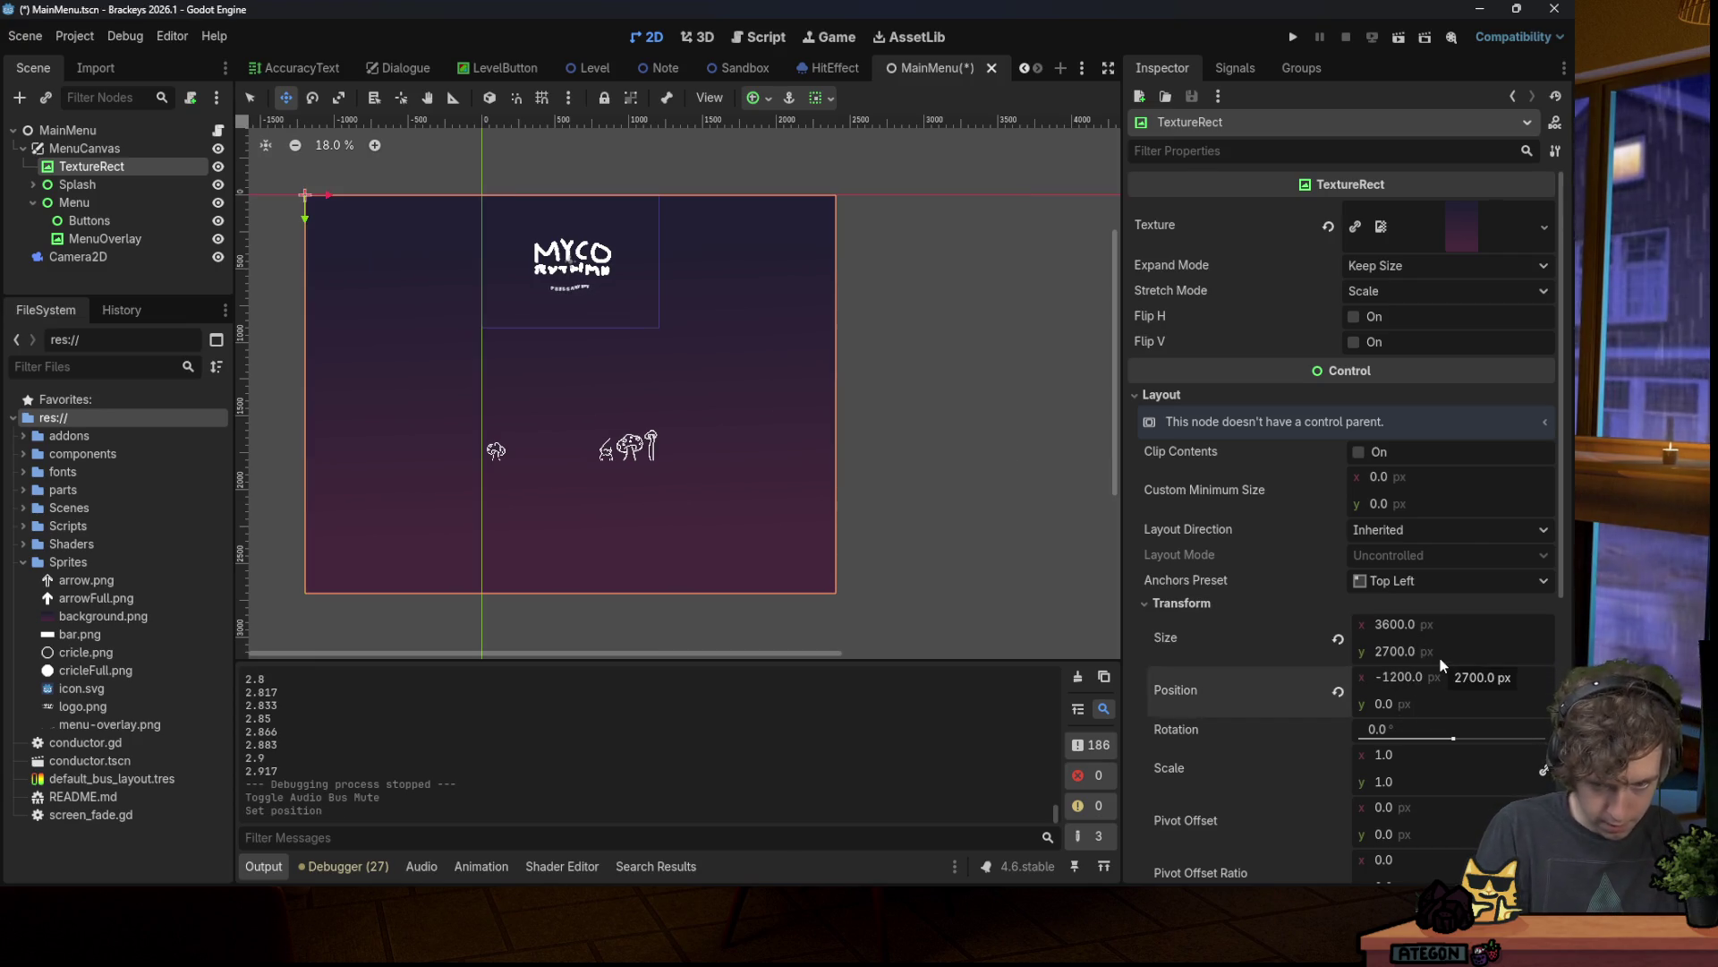
Step: Try a background Position y of -900 and save the scene
{"action": "left_click", "coordinate": [1435, 700]}
{"action": "type", "text": "-900"}
{"action": "key", "text": "Return"}
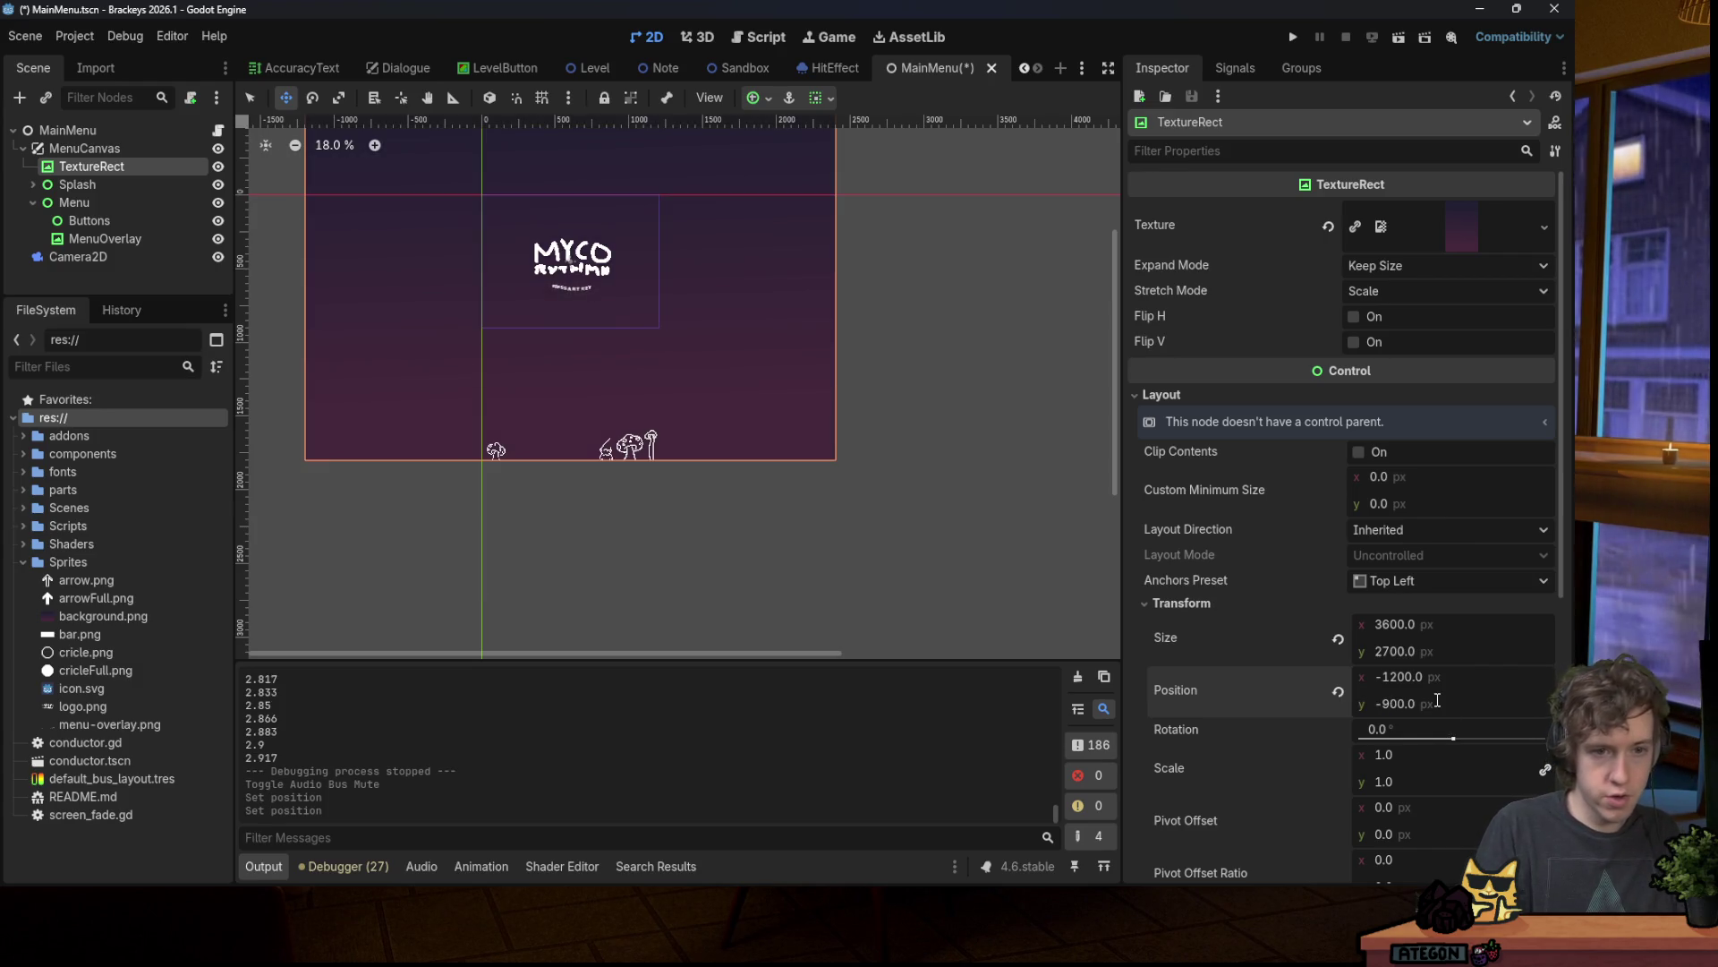
{"action": "key", "text": "ctrl+s"}
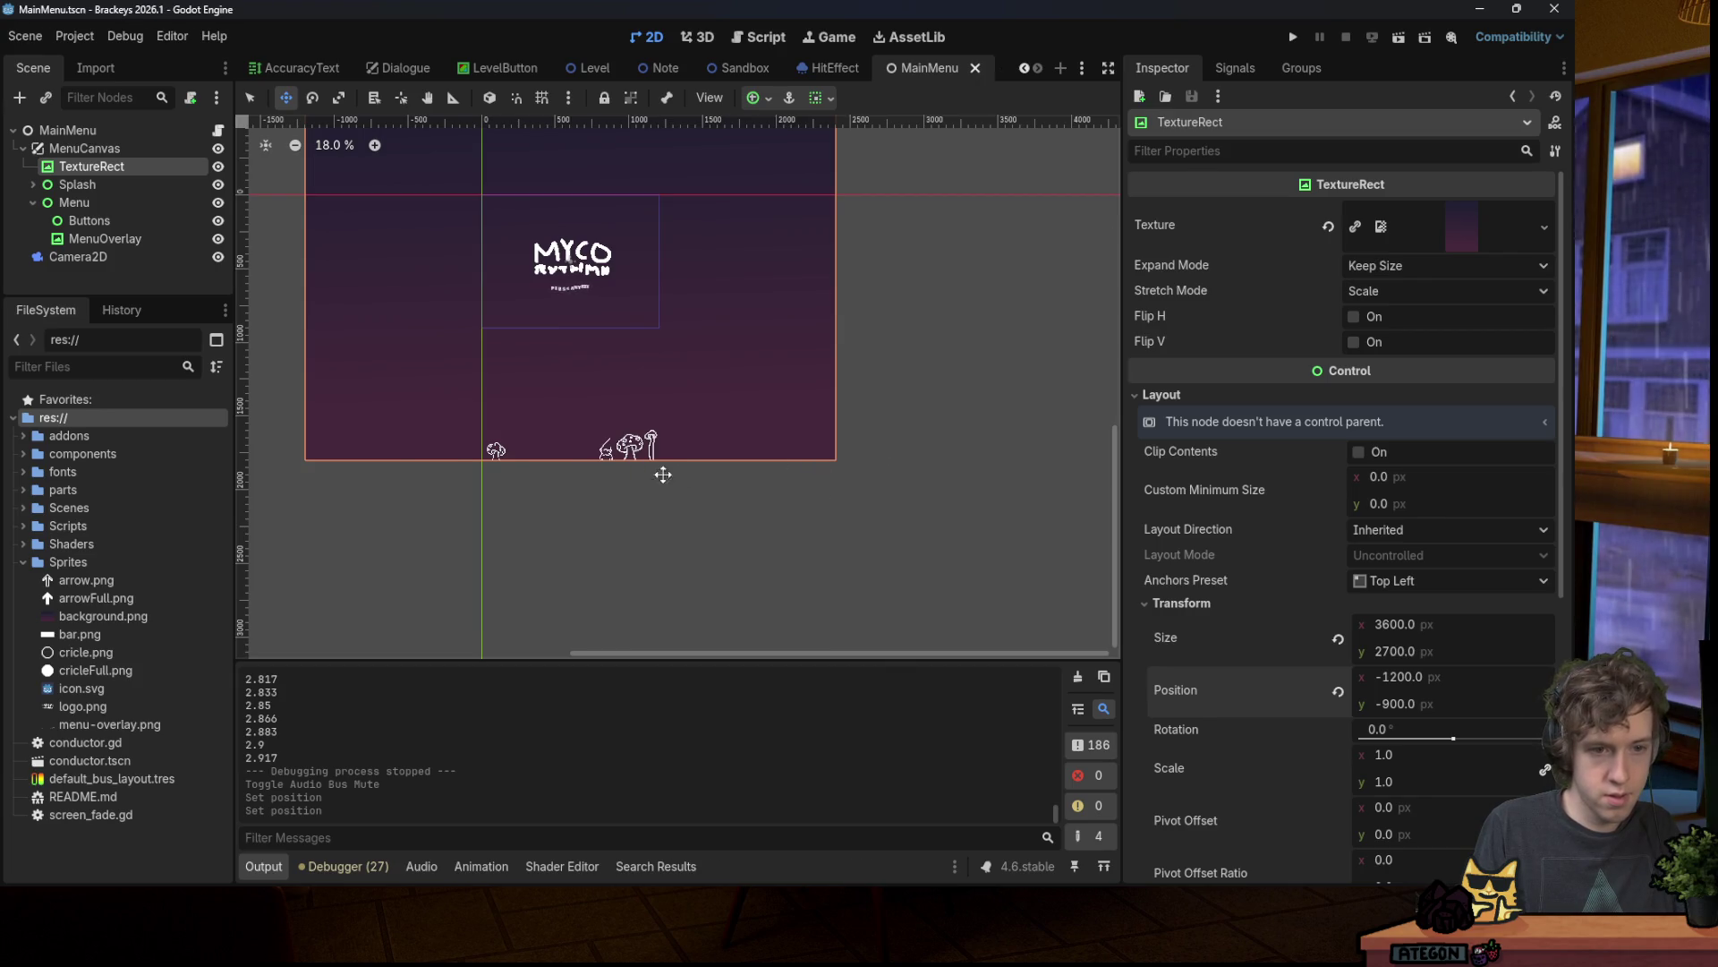
{"action": "scroll", "coordinate": [670, 474], "scroll_direction": "down", "scroll_amount": 3}
{"action": "scroll", "coordinate": [636, 453], "scroll_direction": "up", "scroll_amount": 2}
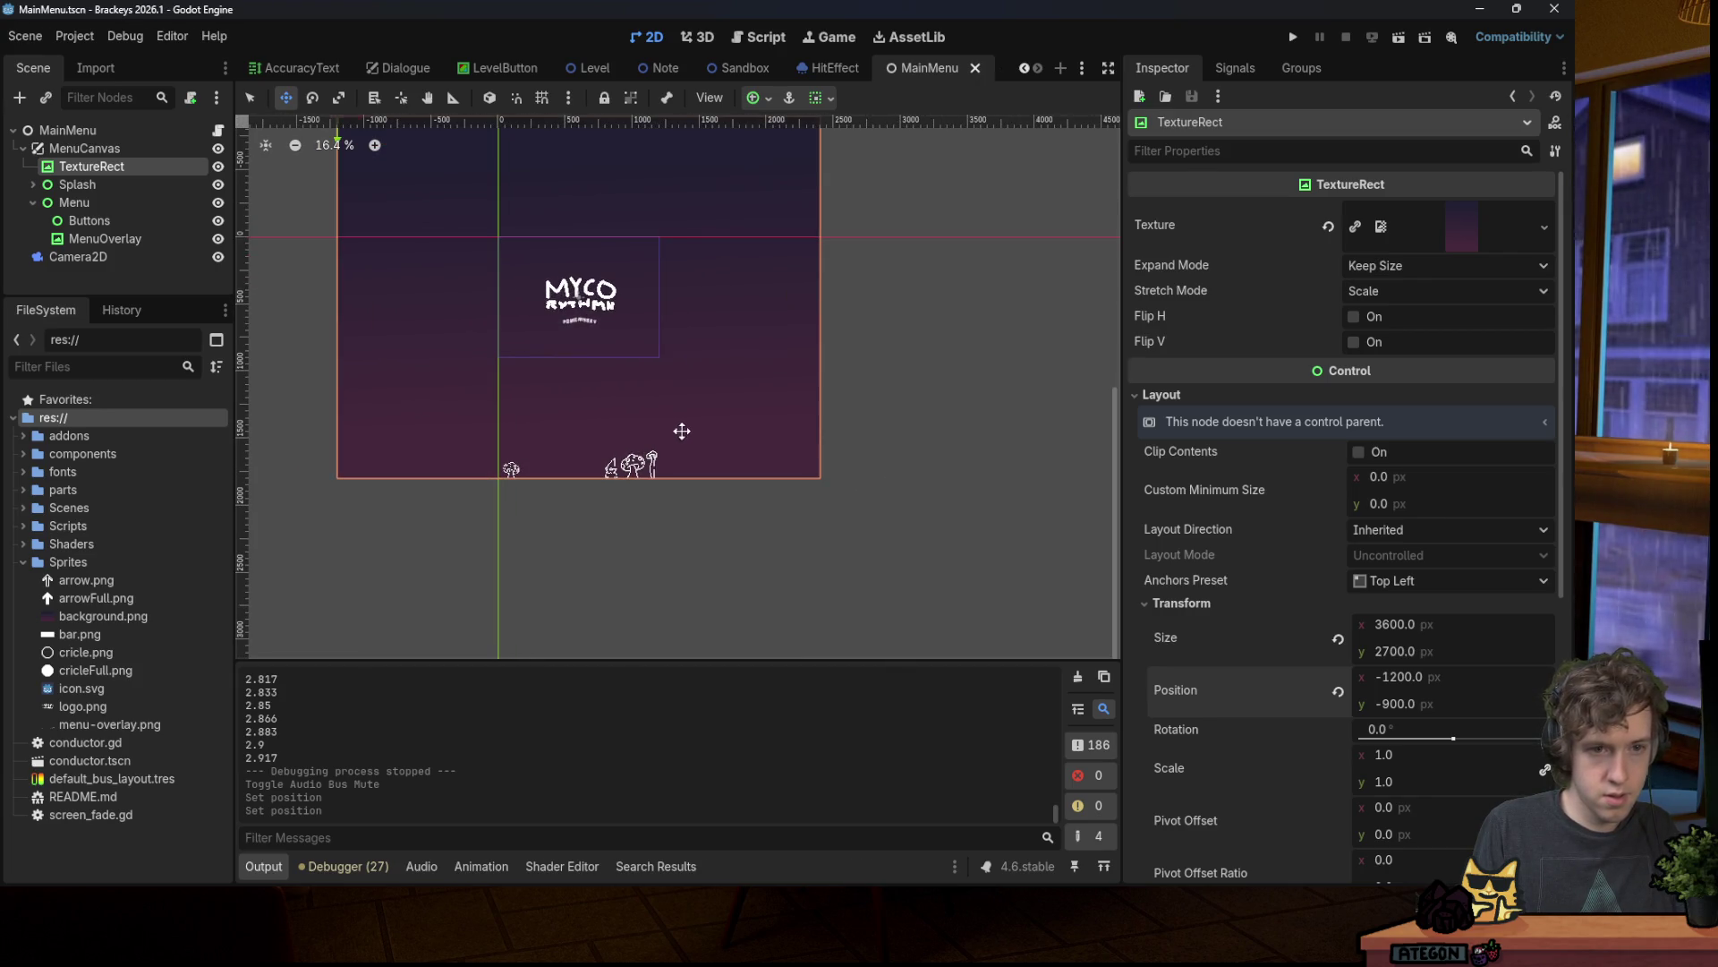
Step: Undo the -900 y value, set the background's Position y to -450, and save
{"action": "key", "text": "ctrl+z"}
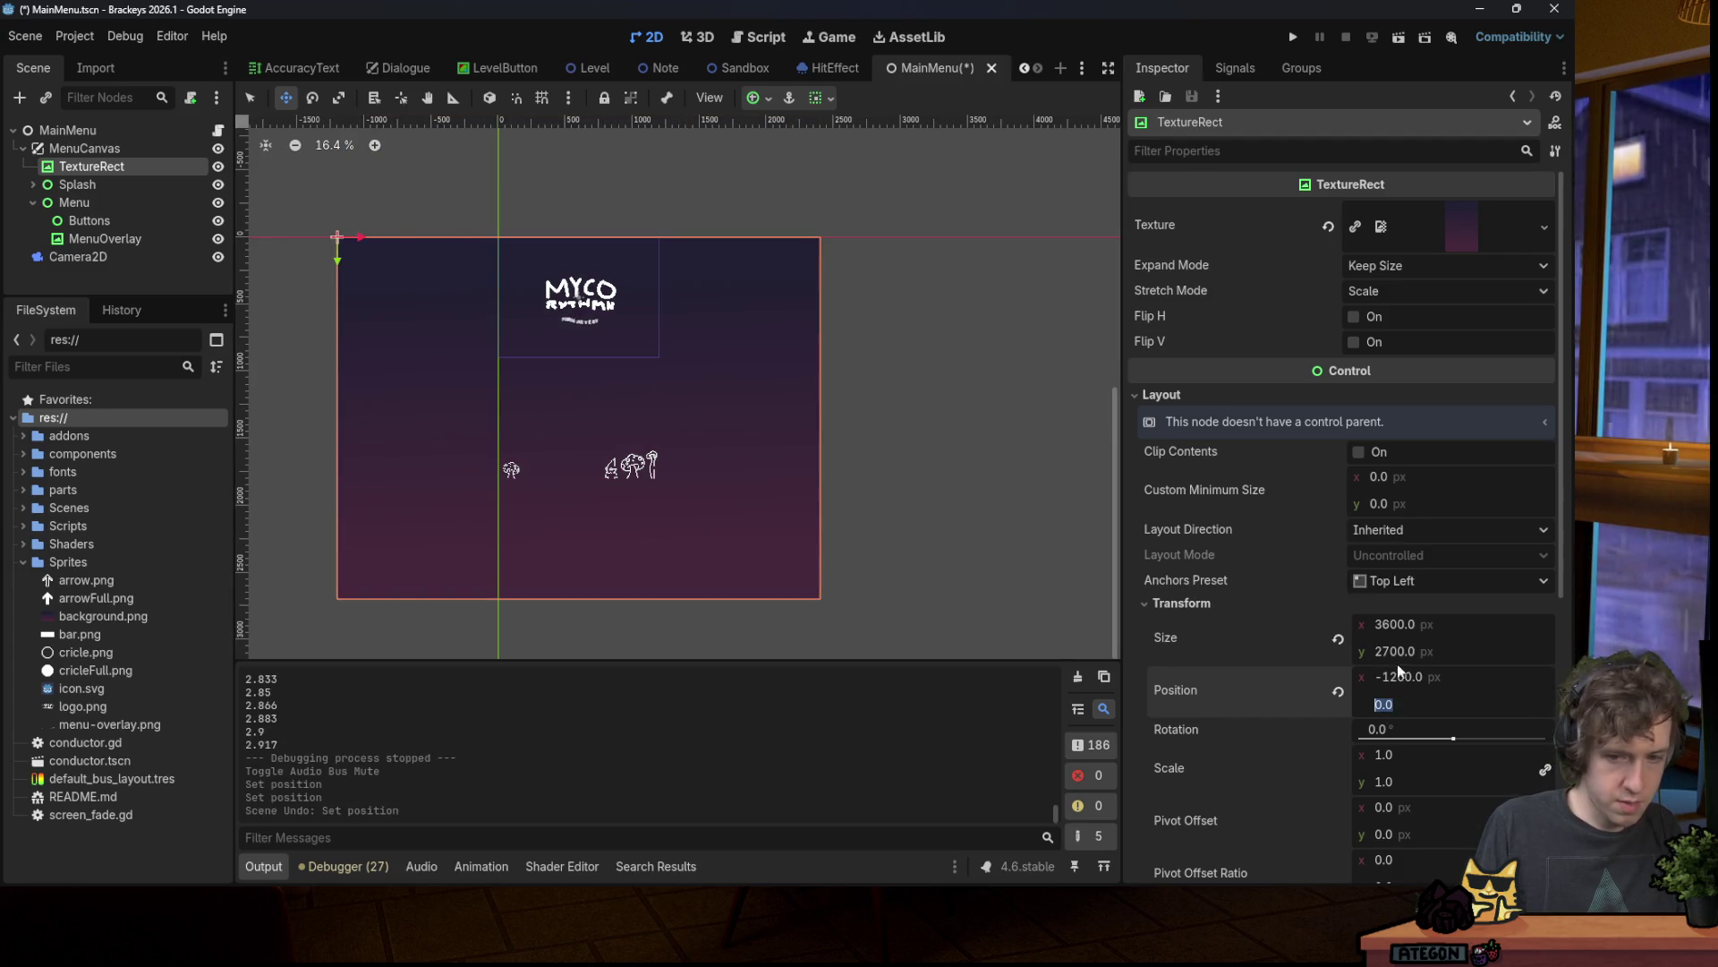
{"action": "type", "text": "-900"}
{"action": "key", "text": "Return"}
{"action": "key", "text": "ctrl+z"}
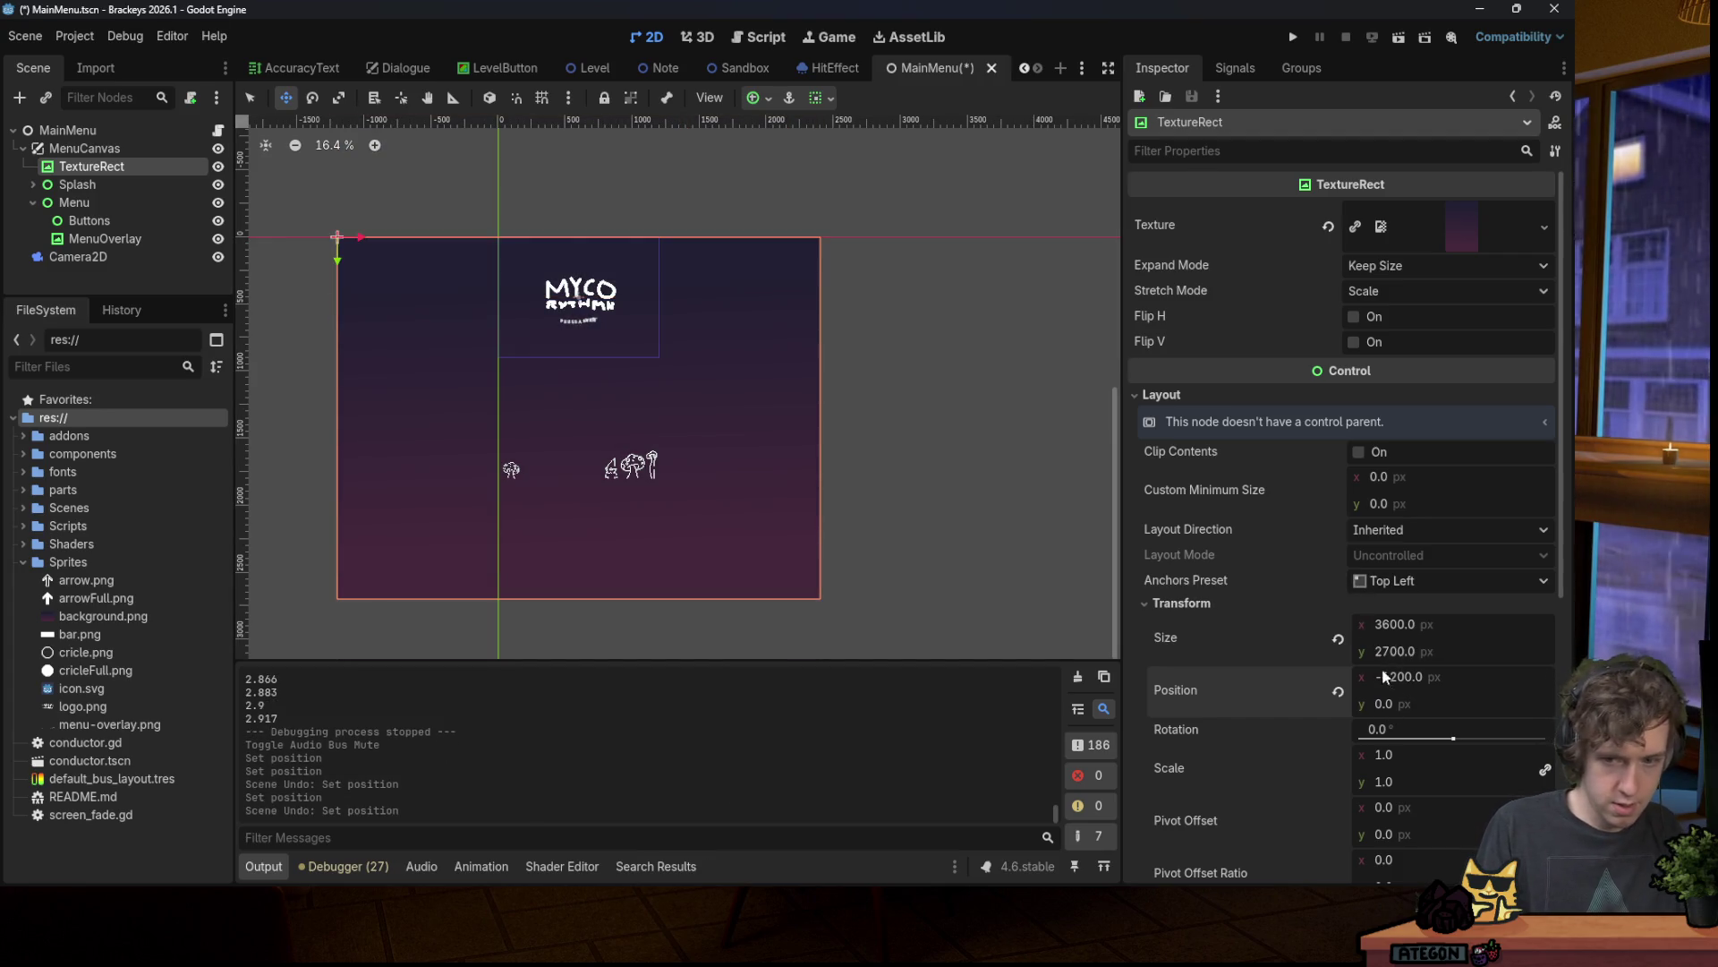
{"action": "left_click", "coordinate": [1400, 703]}
{"action": "type", "text": "-450"}
{"action": "key", "text": "Return"}
{"action": "key", "text": "ctrl+s"}
Step: Run the game, skip the title to view the song menu, then close it and return to the editor
{"action": "left_click", "coordinate": [1293, 37]}
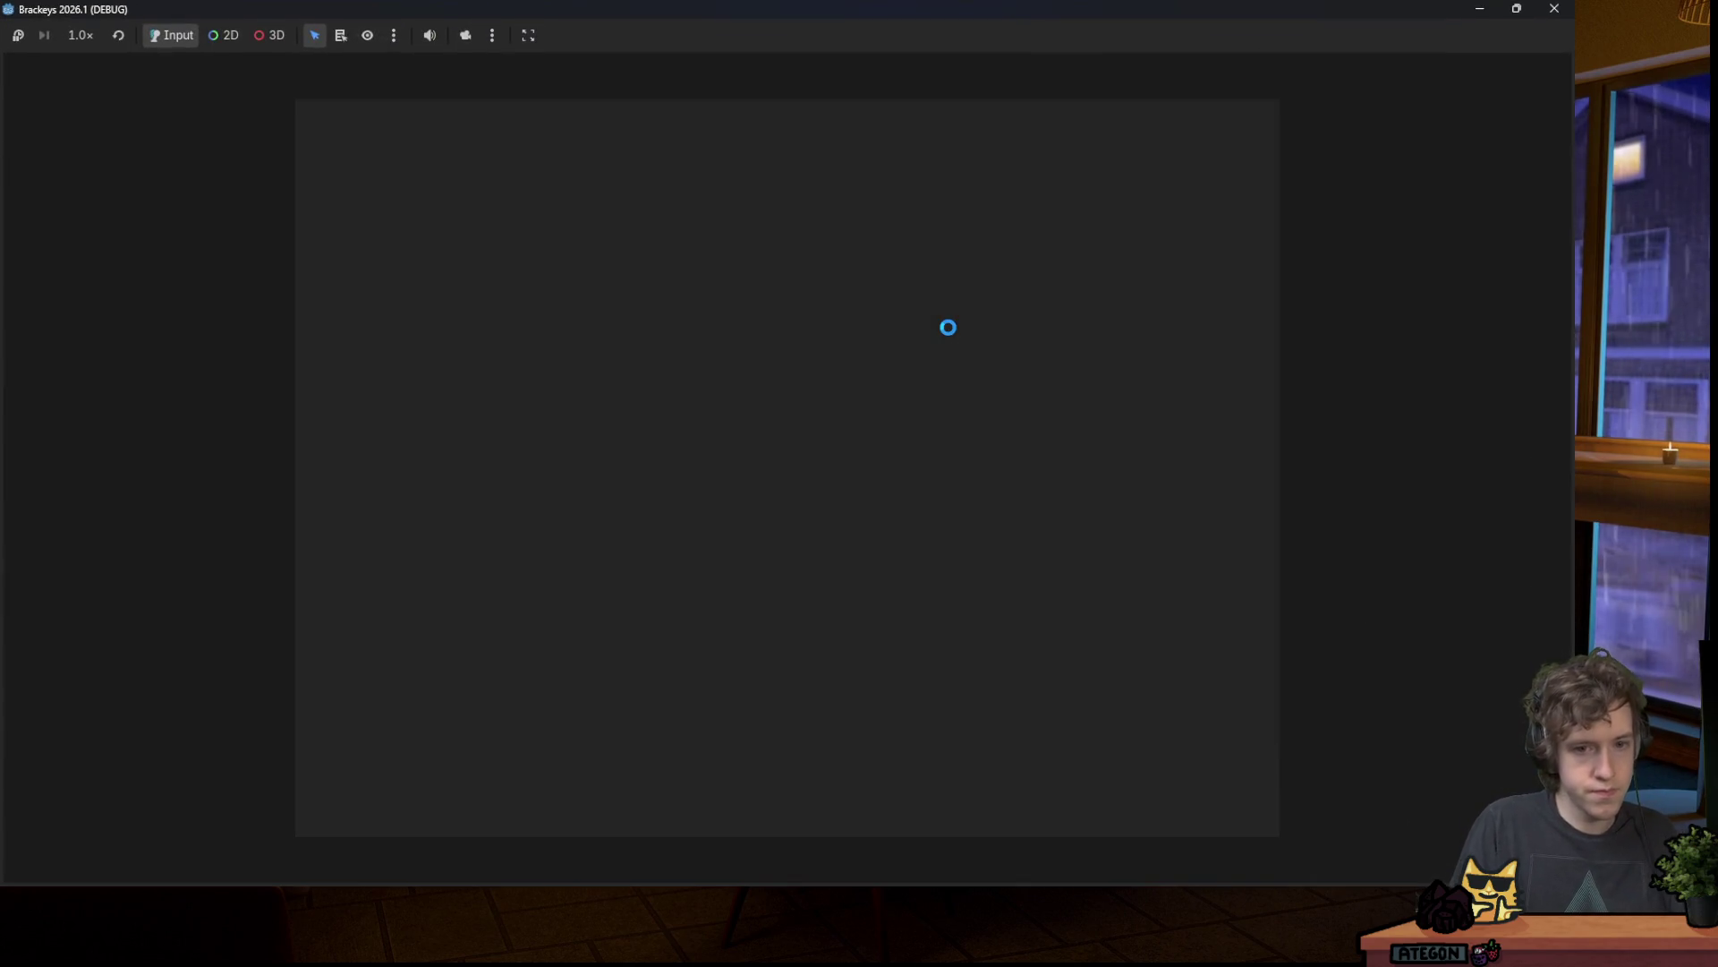
{"action": "key", "text": "space"}
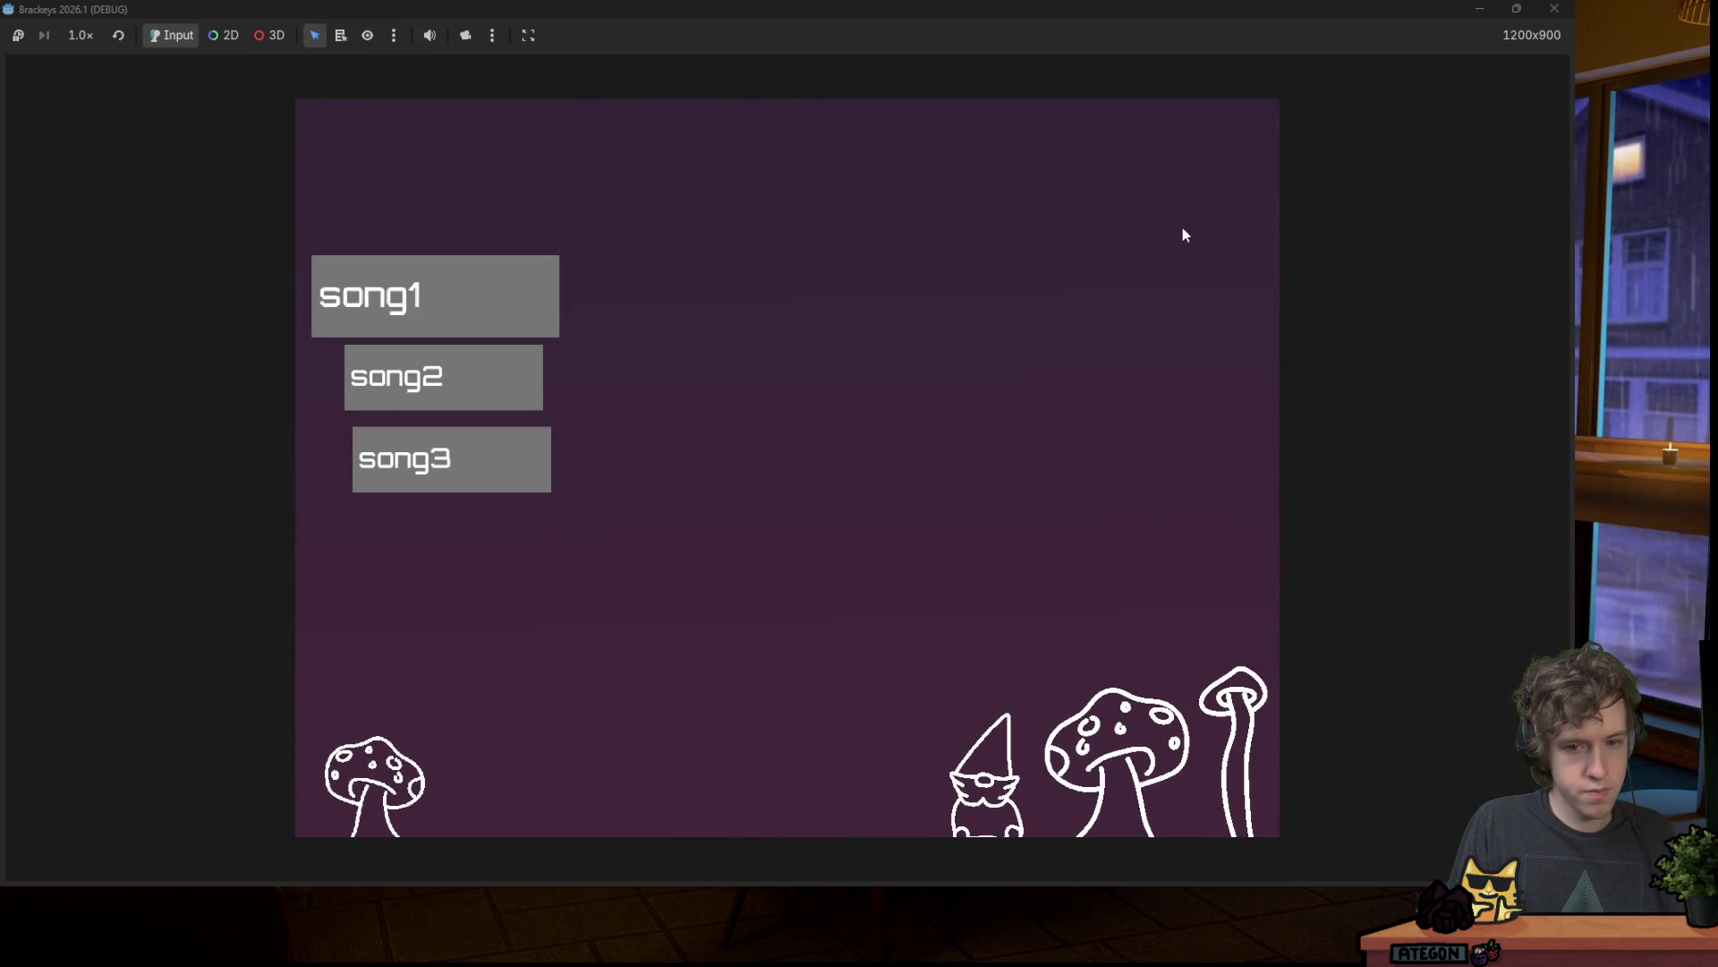
{"action": "left_click", "coordinate": [1554, 8]}
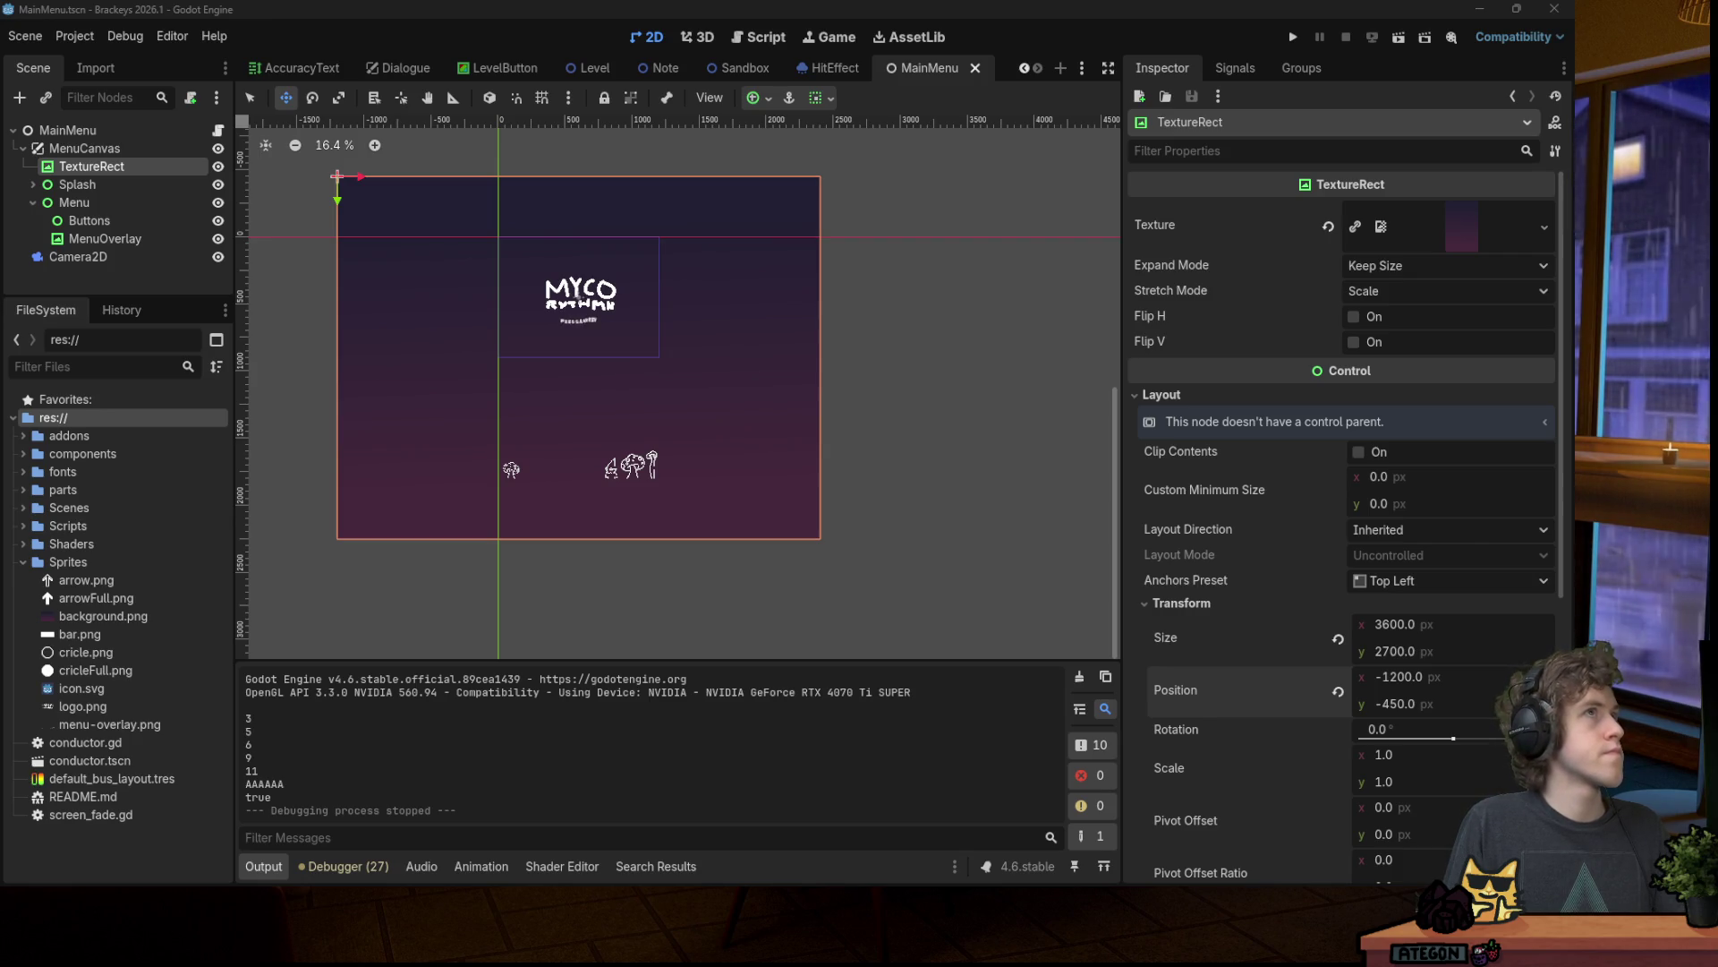
{"action": "left_click", "coordinate": [510, 29]}
{"action": "type", "text": "4500"}
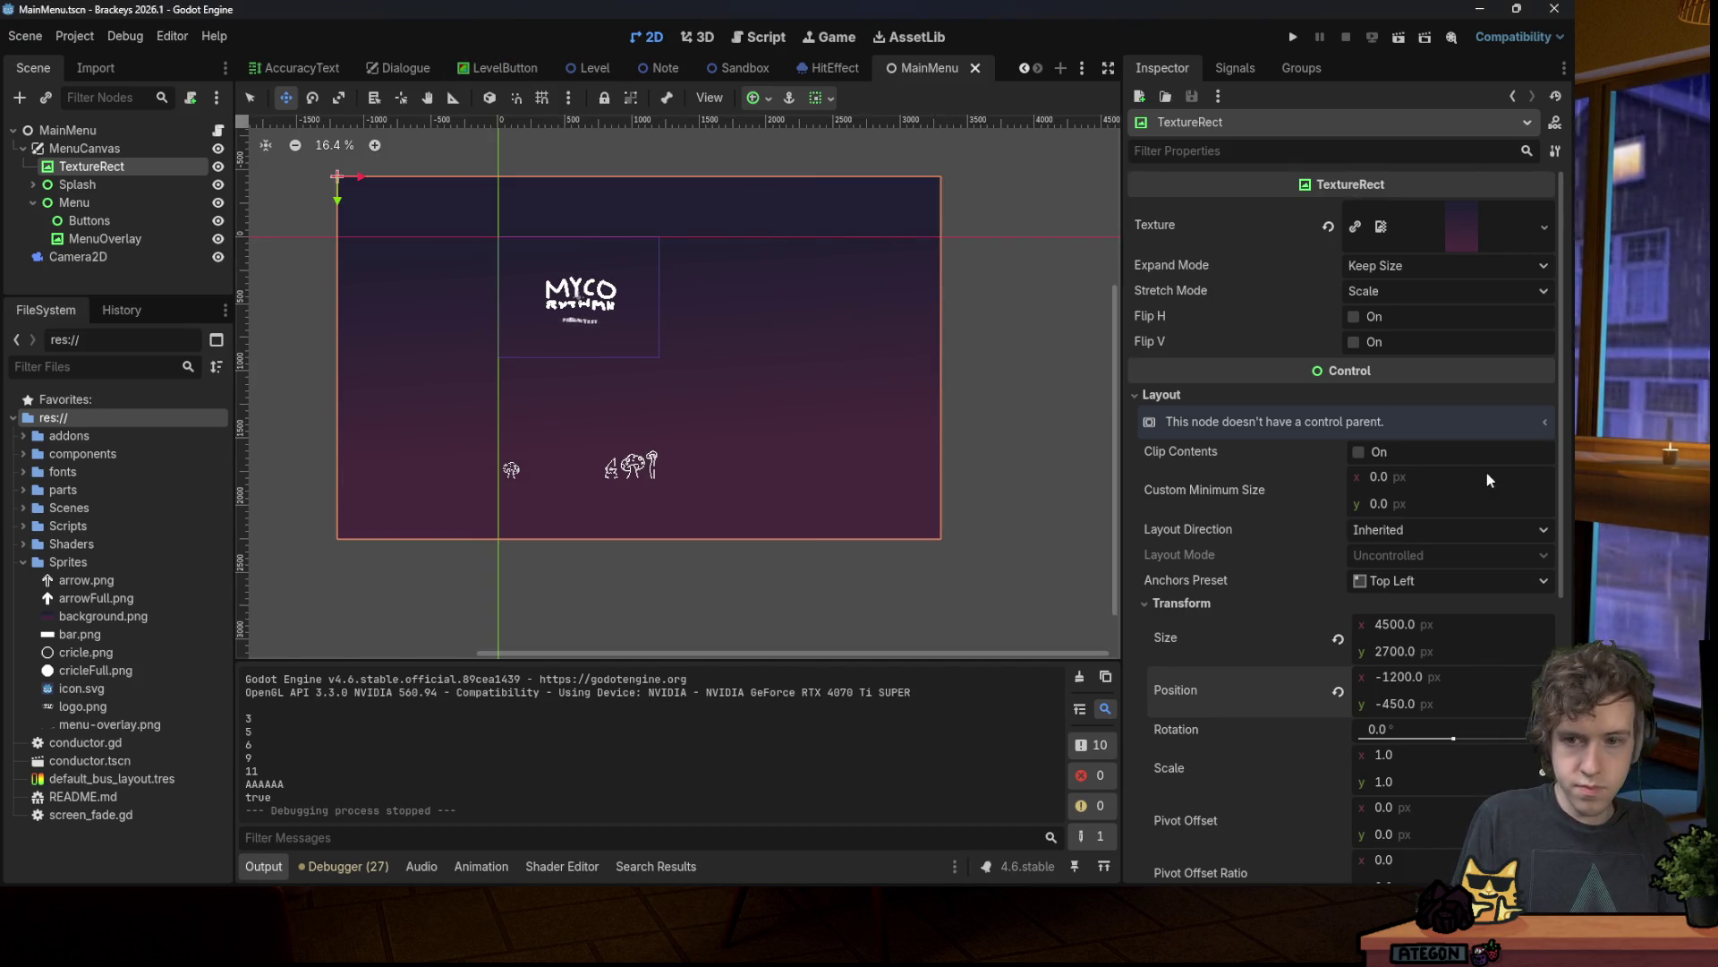
Step: Set the background TextureRect's Position x to -1650
{"action": "left_click", "coordinate": [1427, 680]}
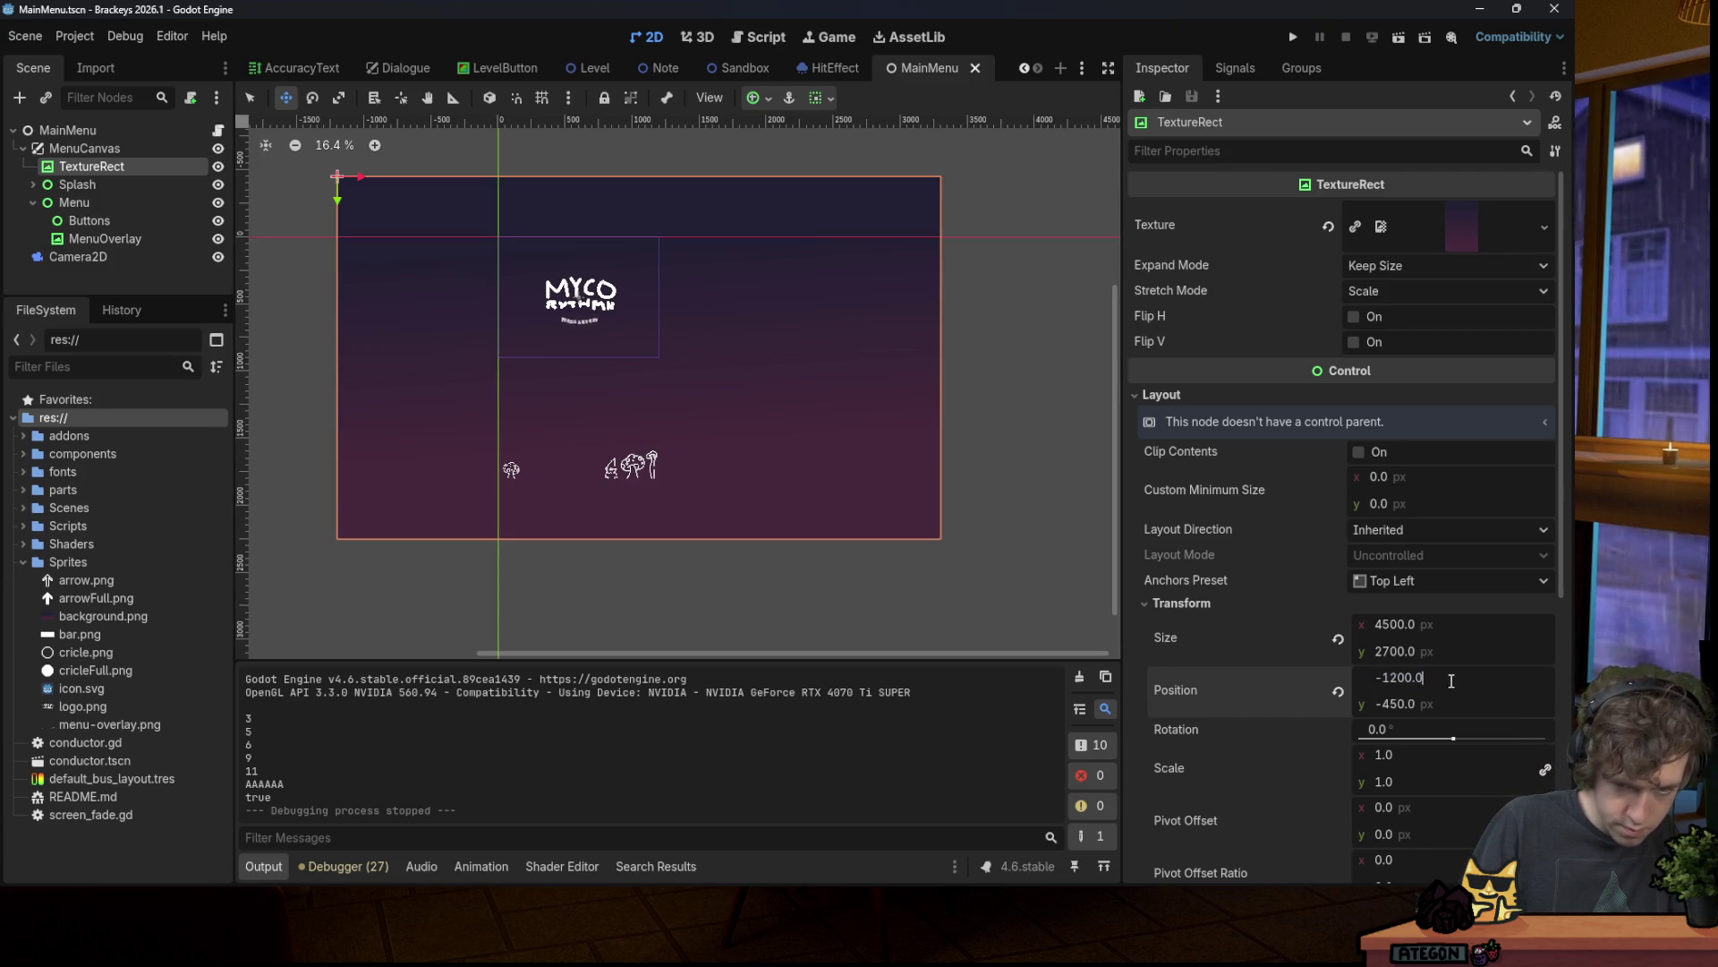
{"action": "type", "text": "-1650"}
{"action": "key", "text": "Return"}
Step: Play-test the menu, cycling through the songs with Up/Down back to song1, then close the game
{"action": "left_click", "coordinate": [1292, 37]}
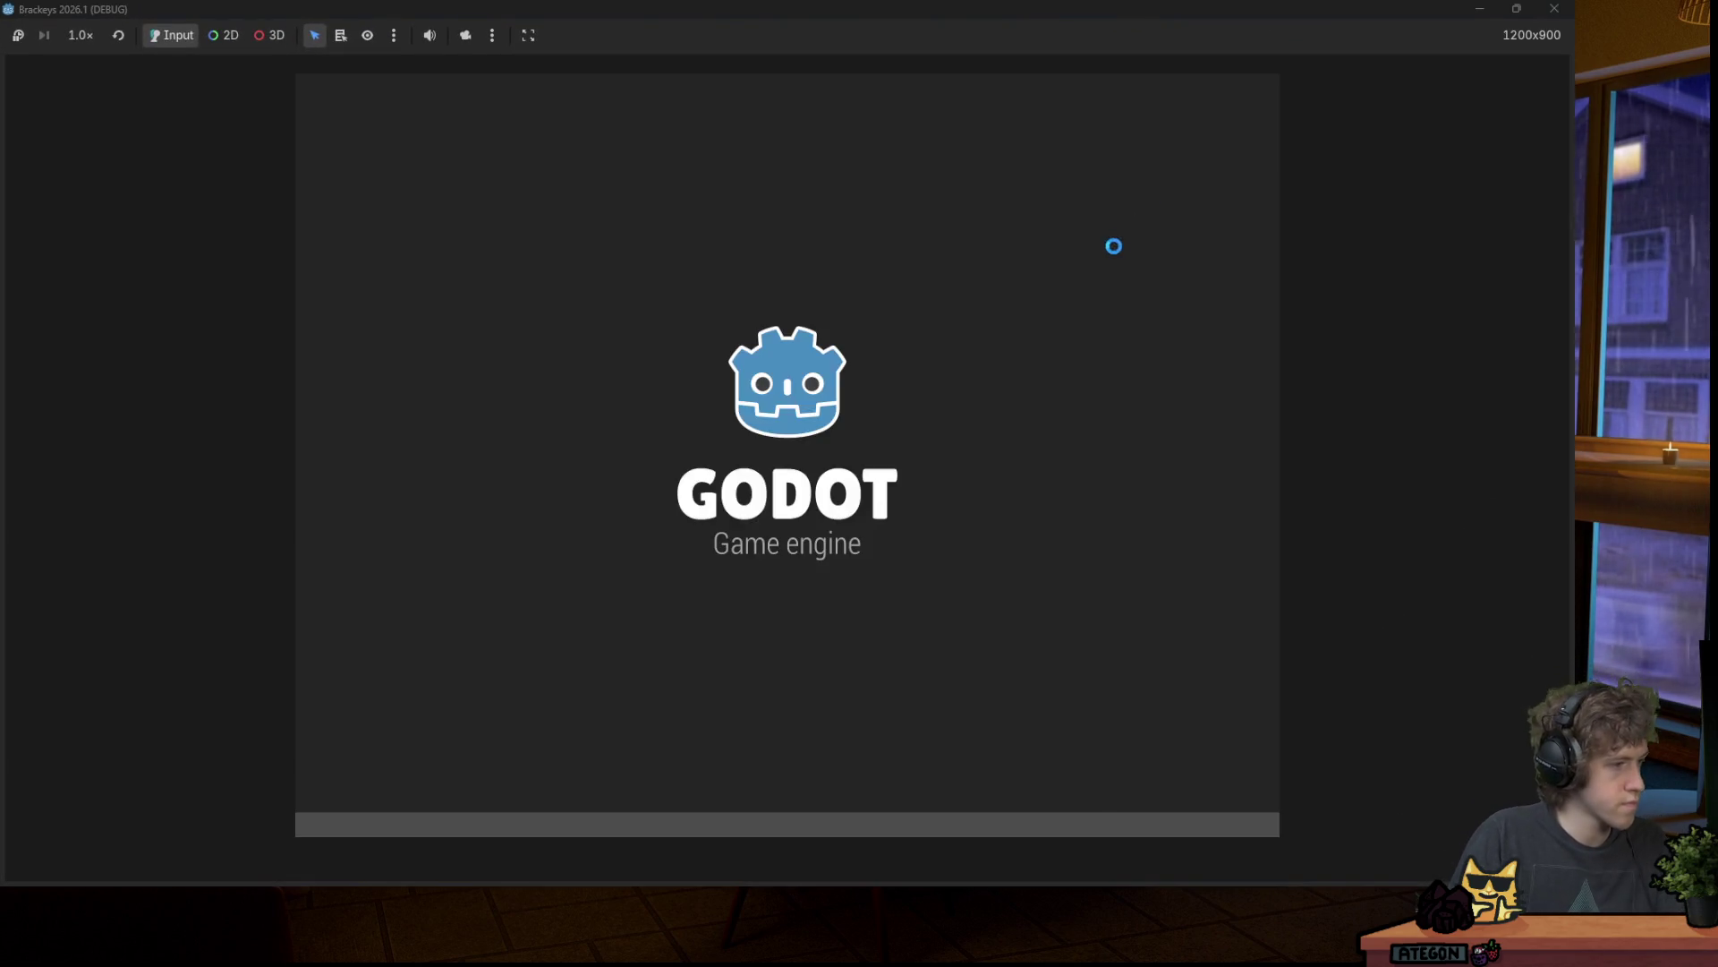
{"action": "key", "text": "space"}
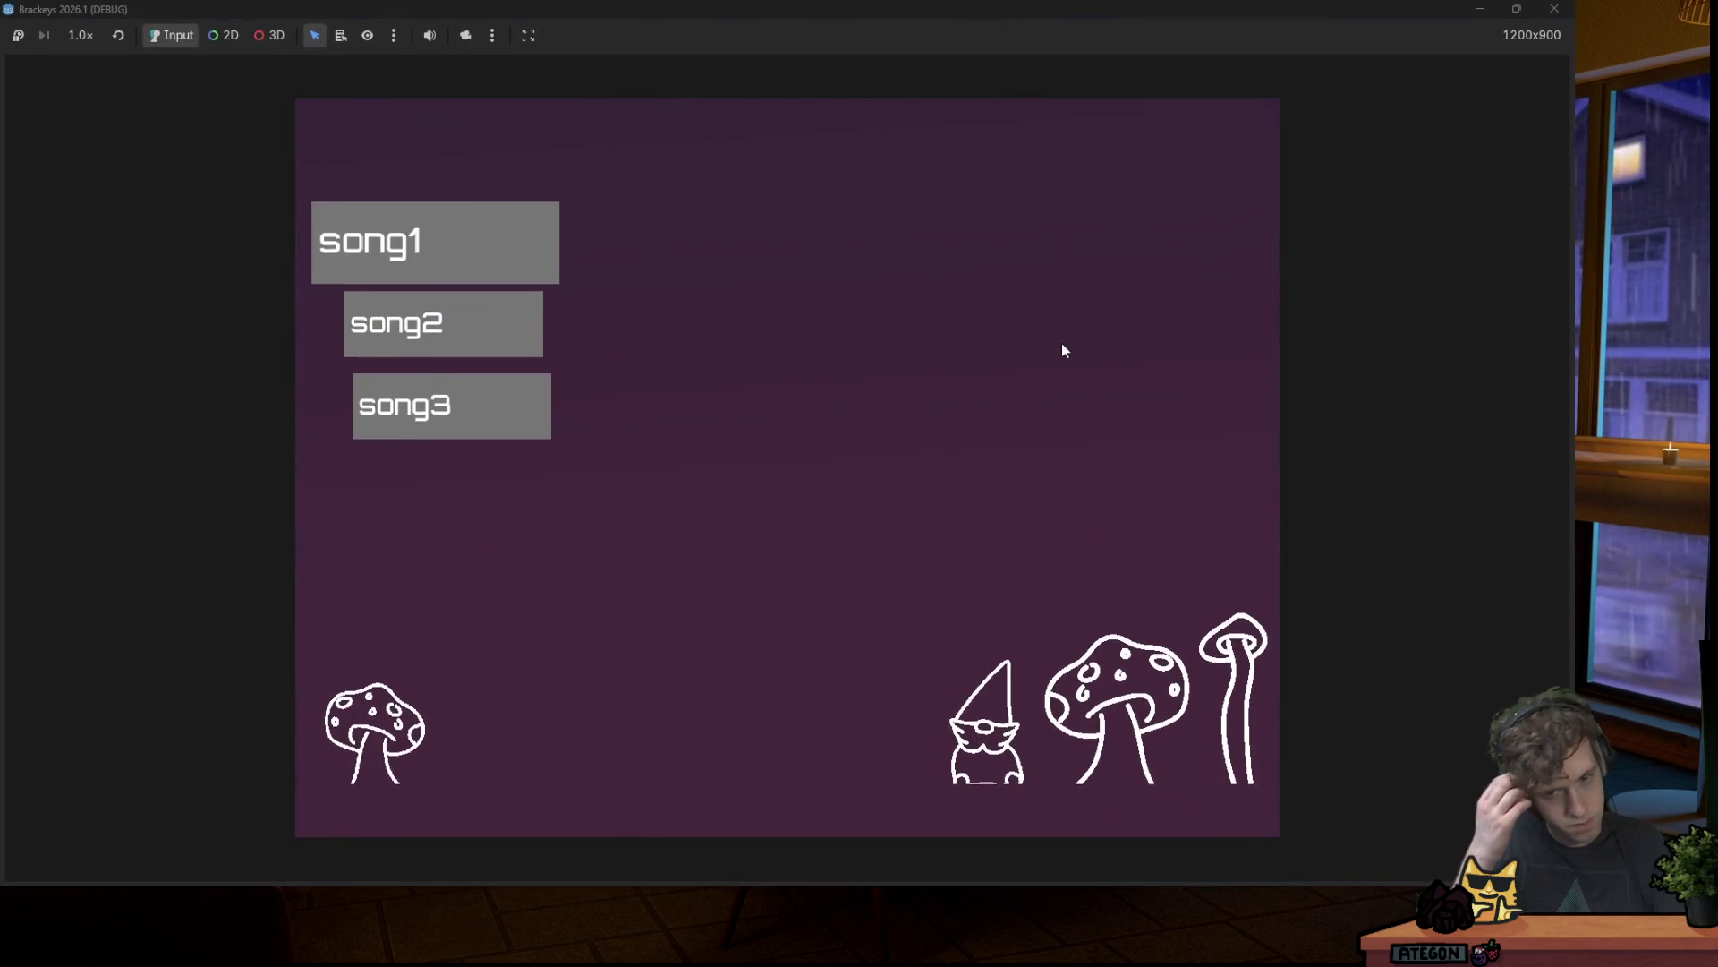
{"action": "key", "text": "Down"}
{"action": "key", "text": "Down"}
{"action": "key", "text": "Up"}
{"action": "key", "text": "Up"}
{"action": "key", "text": "Up"}
{"action": "key", "text": "Down"}
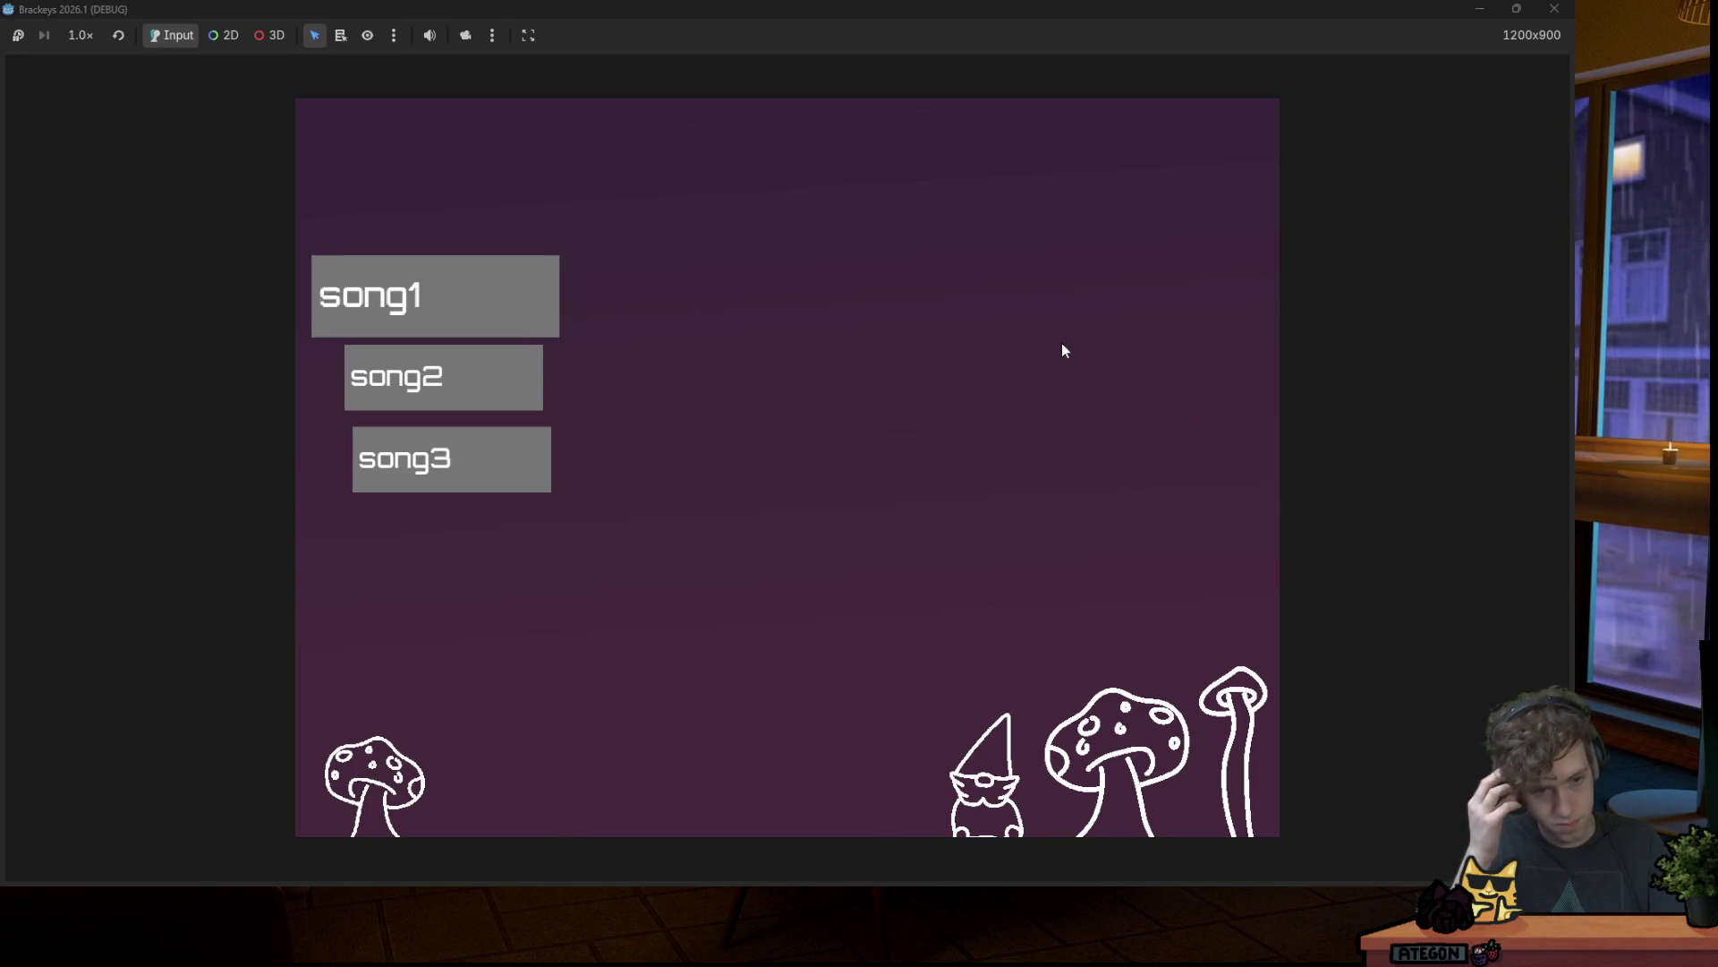
{"action": "key", "text": "Down"}
{"action": "key", "text": "Down"}
{"action": "key", "text": "Down"}
{"action": "key", "text": "Up"}
{"action": "key", "text": "Down"}
{"action": "key", "text": "Down"}
{"action": "key", "text": "Up"}
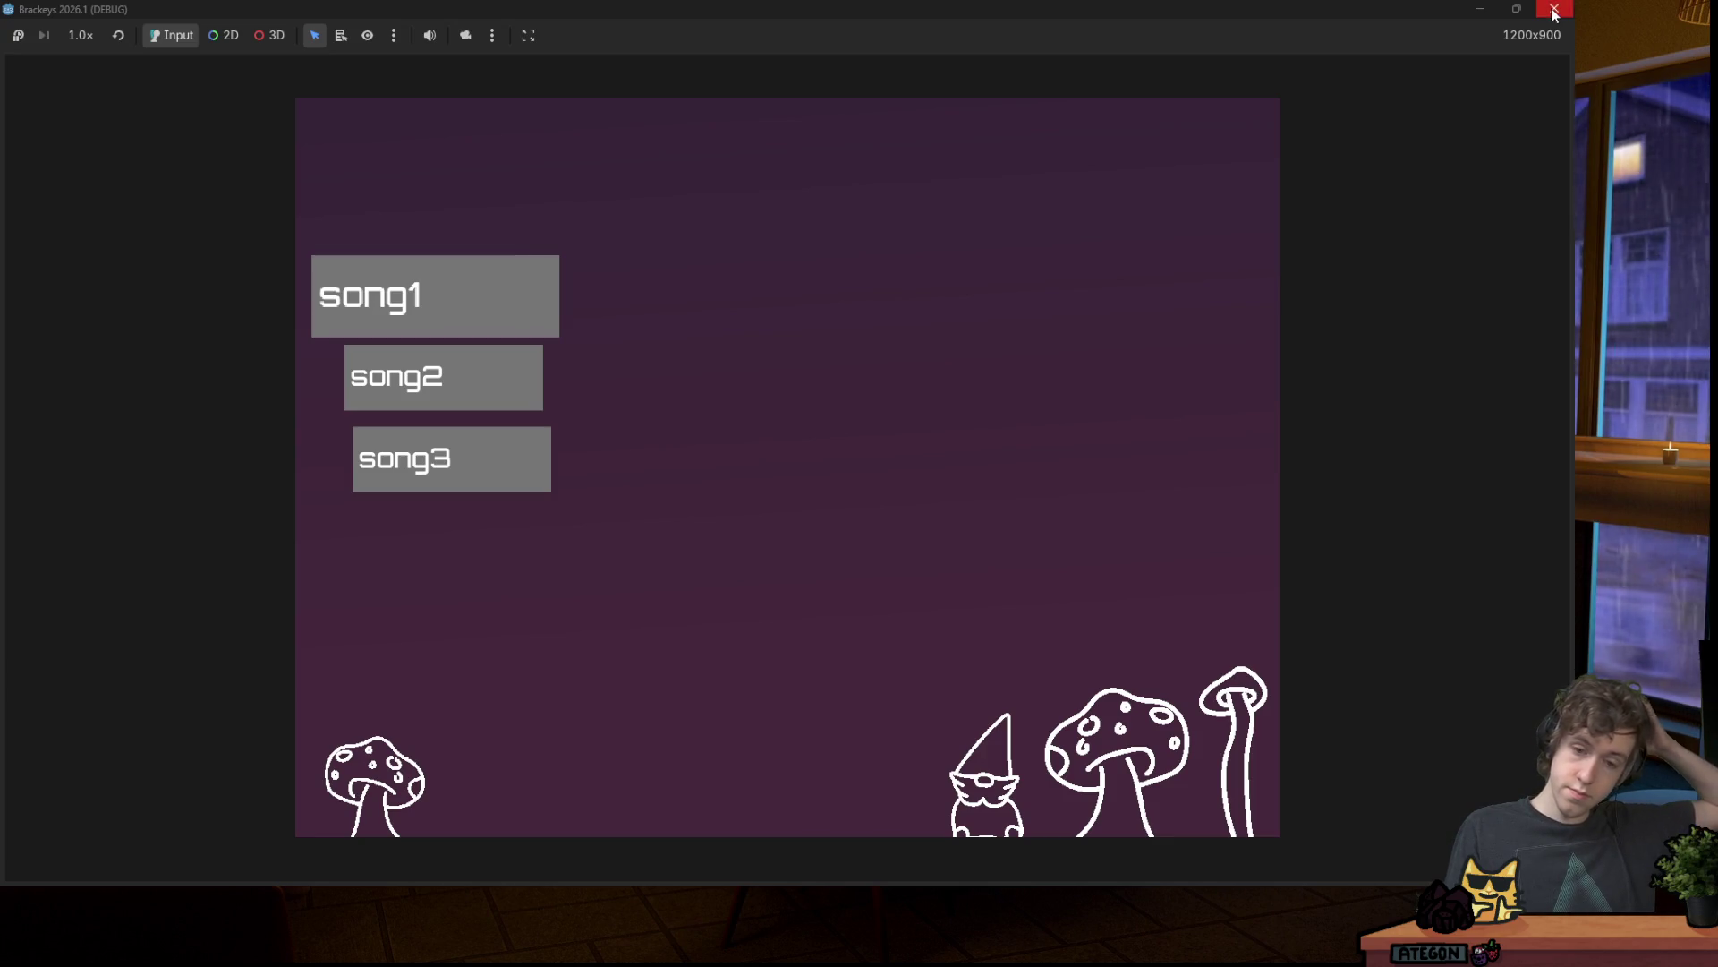
{"action": "left_click", "coordinate": [1554, 11]}
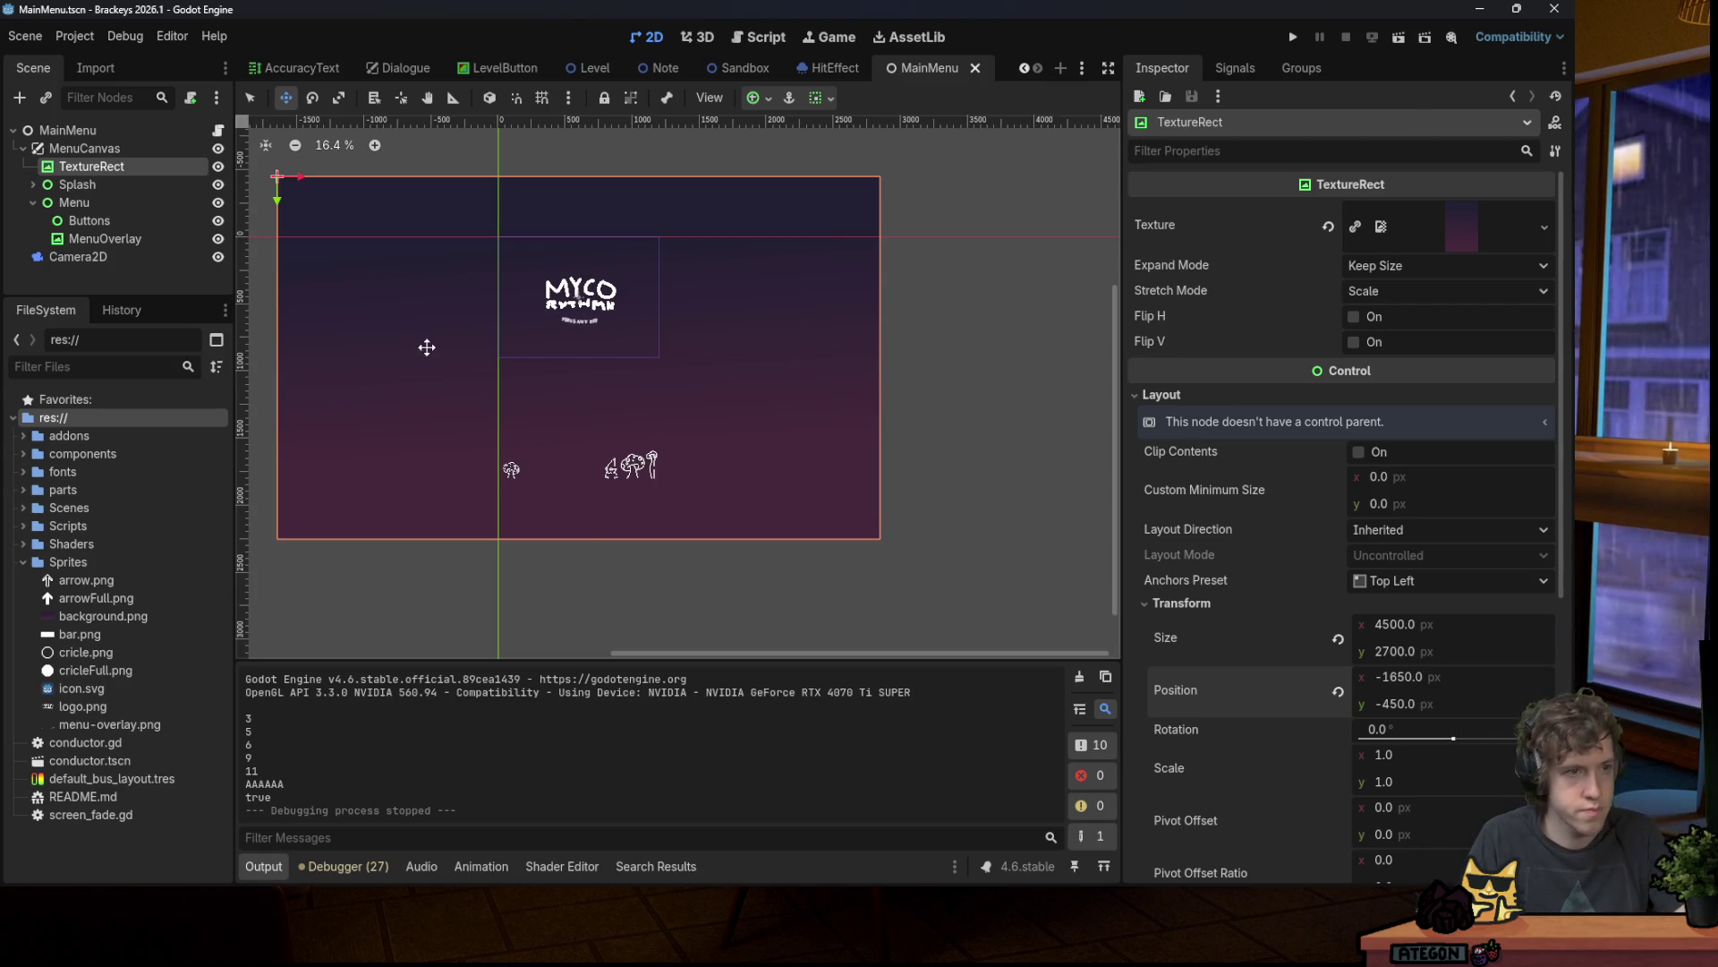
Step: Add a Control child node under MenuCanvas and name it Credits
{"action": "scroll", "coordinate": [483, 503], "scroll_direction": "up", "scroll_amount": 1}
{"action": "left_click", "coordinate": [33, 202]}
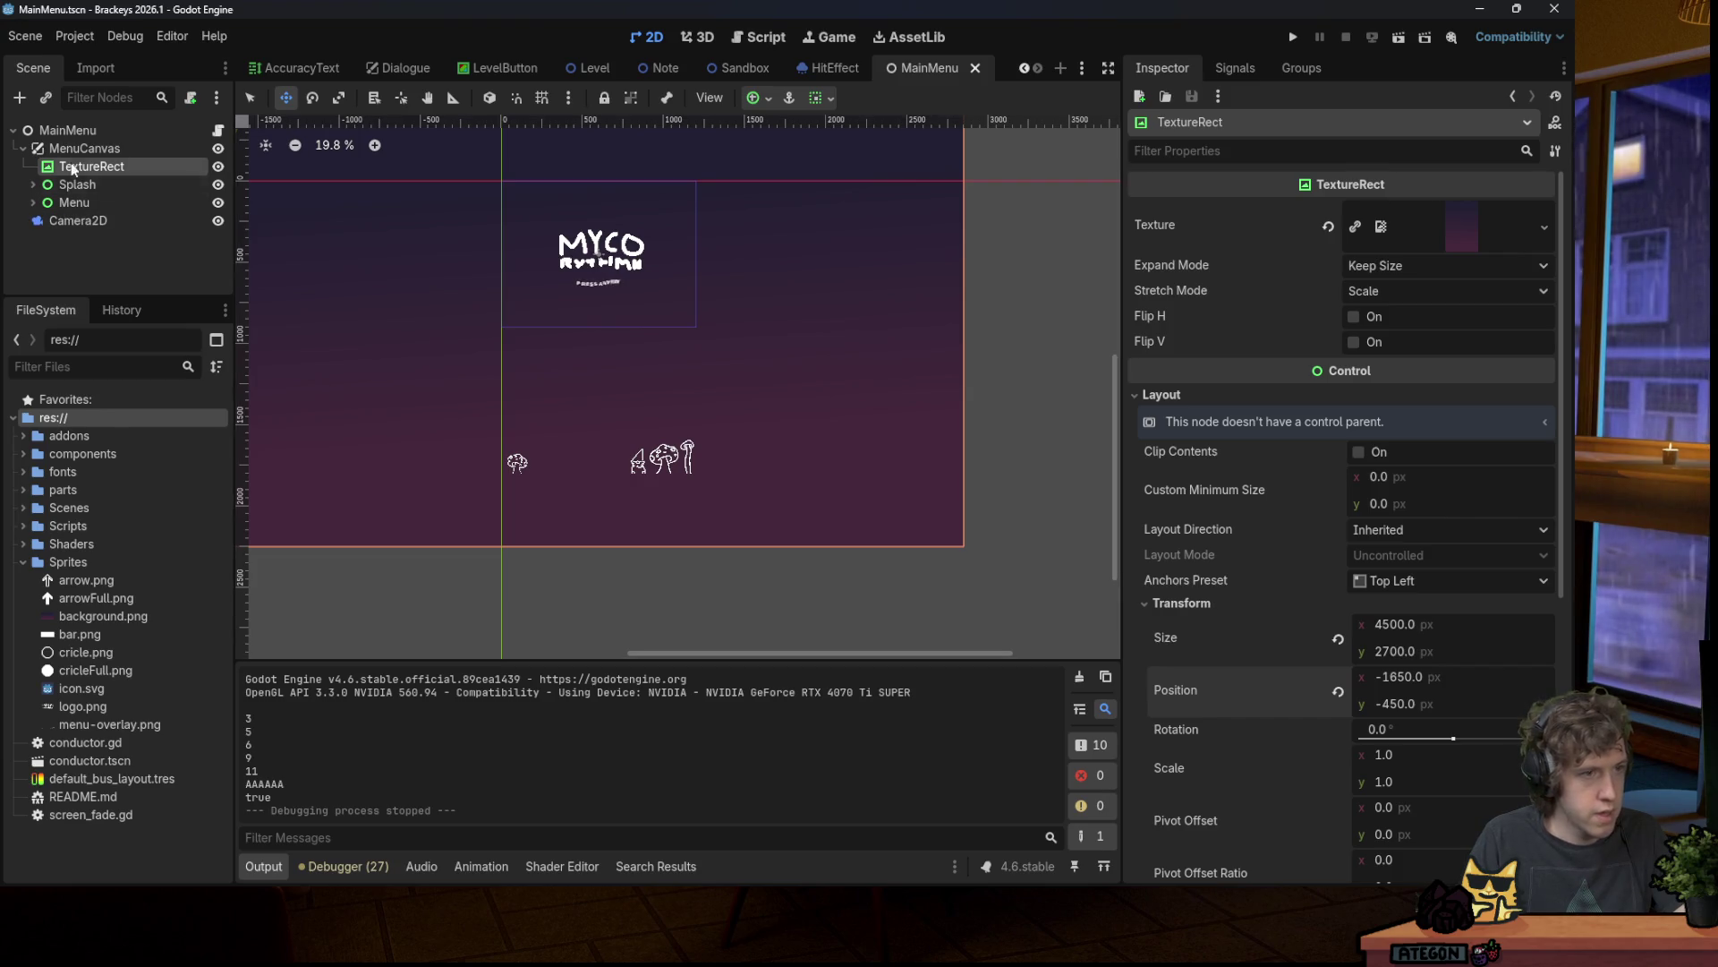
{"action": "right_click", "coordinate": [90, 149]}
{"action": "left_click", "coordinate": [127, 168]}
{"action": "type", "text": "control"}
{"action": "key", "text": "Return"}
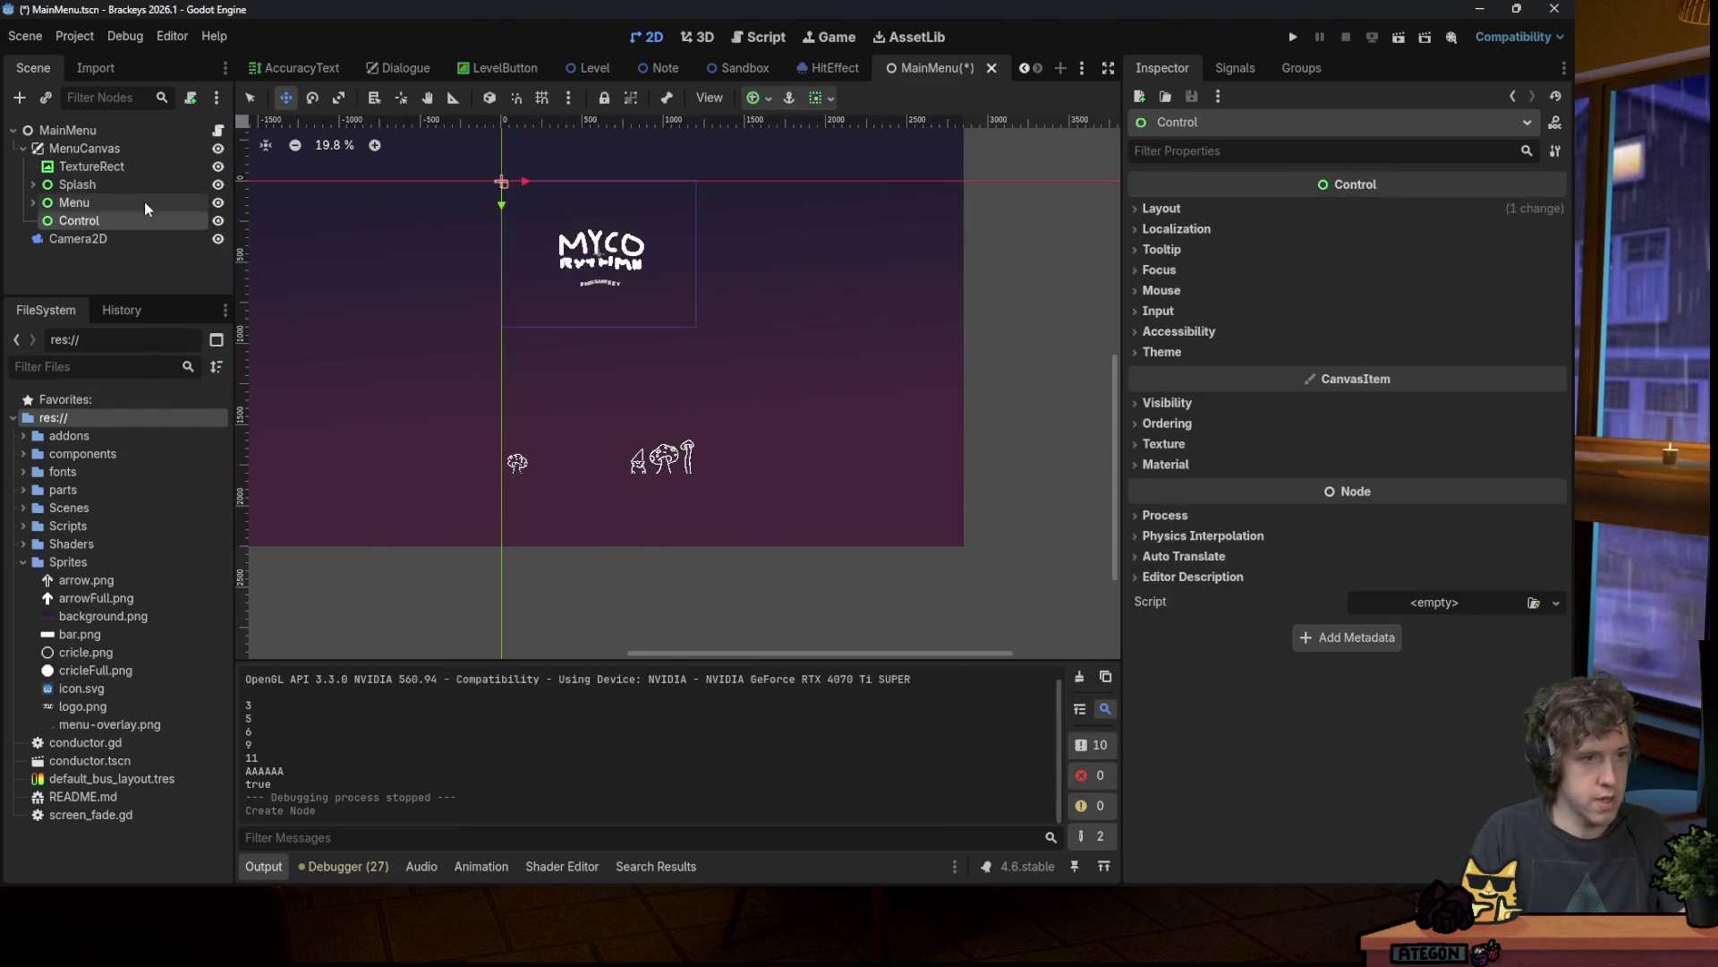
{"action": "double_click", "coordinate": [179, 220]}
{"action": "type", "text": "Cred"}
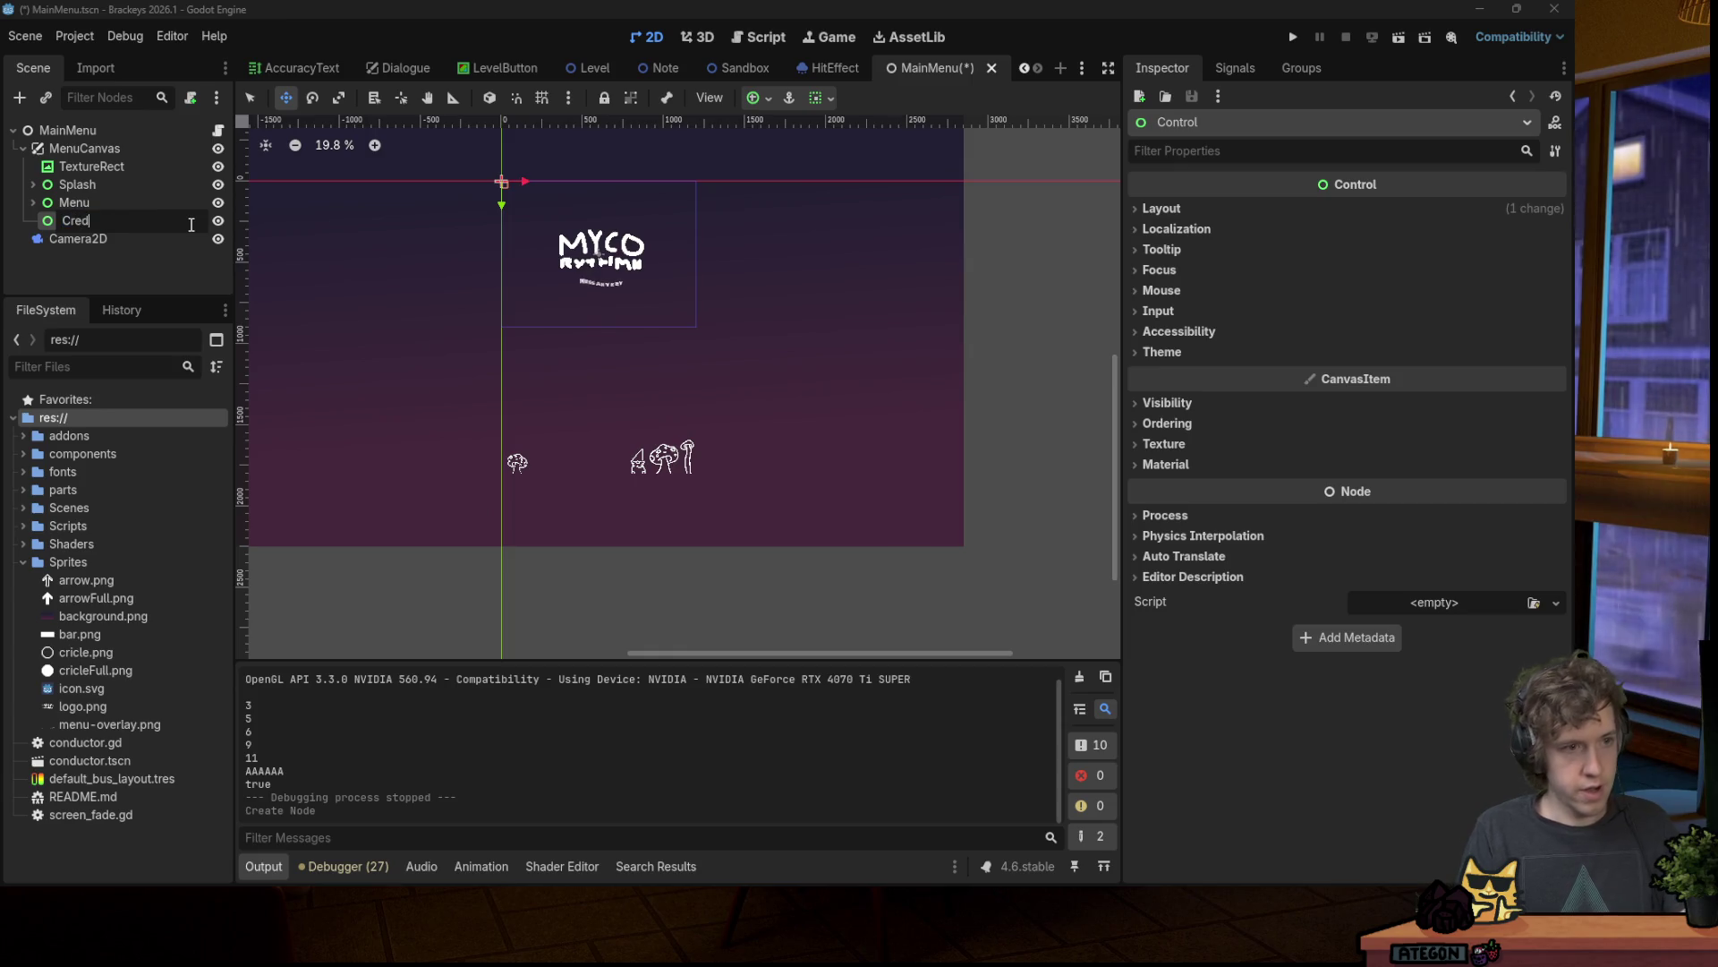
{"action": "type", "text": "its"}
{"action": "key", "text": "Return"}
Step: Duplicate Credits as a node named Settings and save the scene
{"action": "key", "text": "ctrl+d"}
{"action": "type", "text": "Settings"}
{"action": "key", "text": "Return"}
{"action": "key", "text": "ctrl+s"}
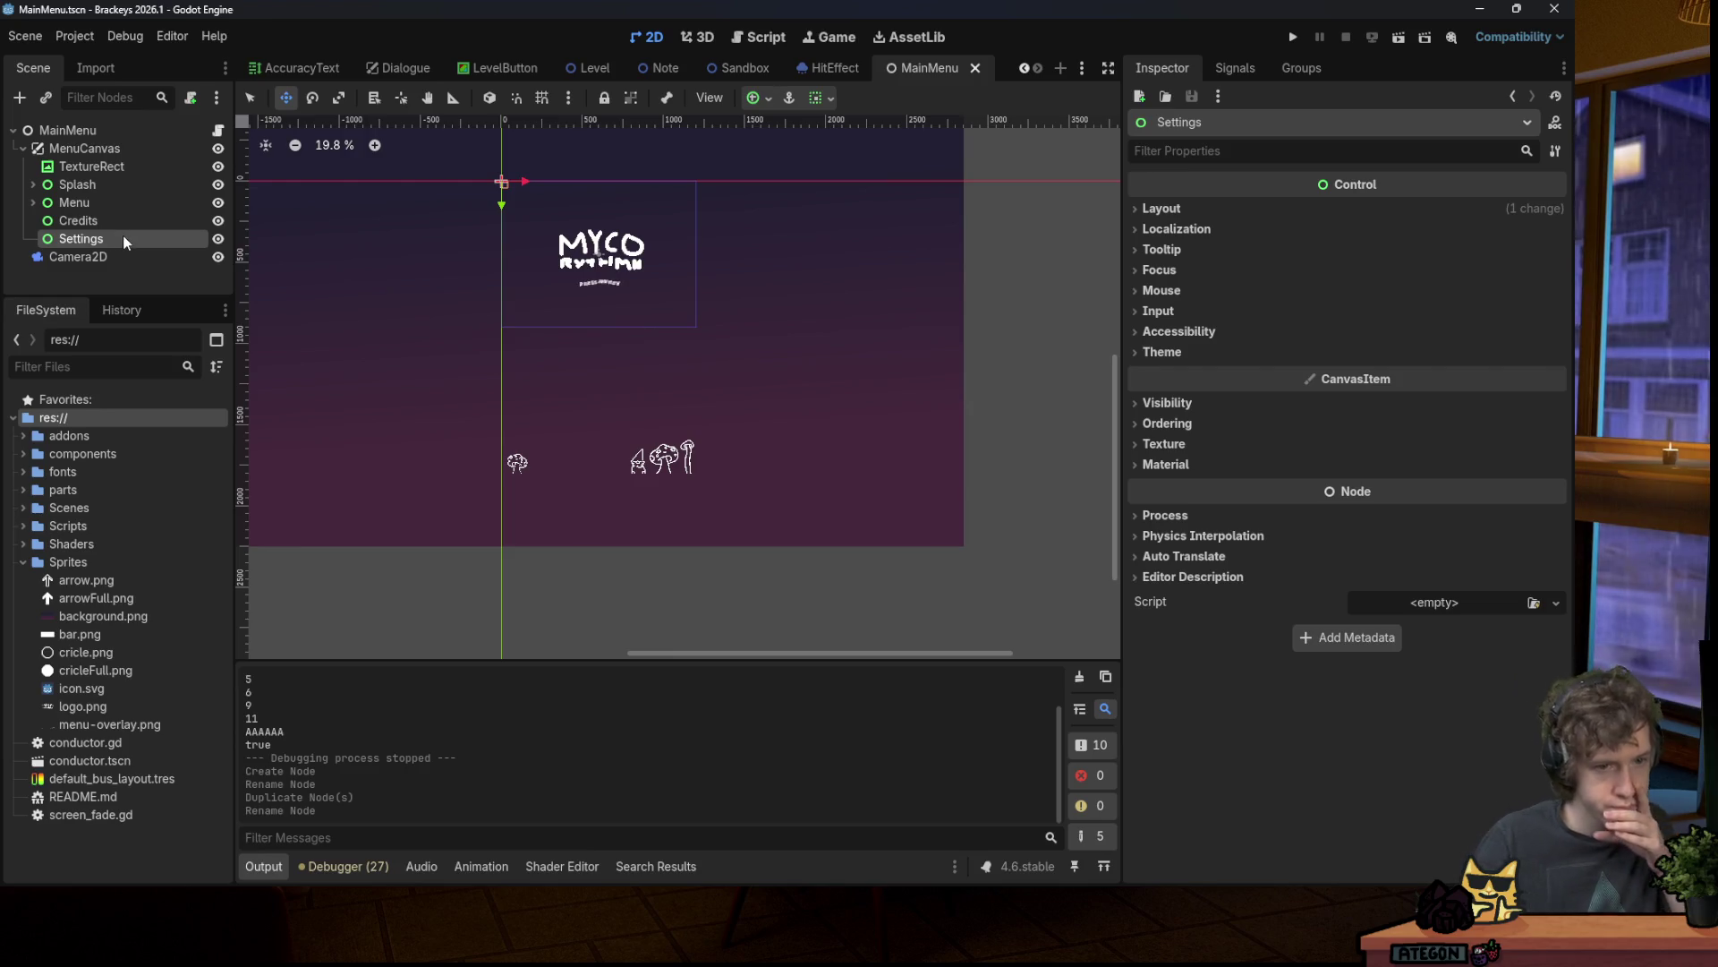
Step: Set the Credits node's Position to x -1200, y 900 and save the scene
{"action": "left_click", "coordinate": [94, 221]}
{"action": "left_click", "coordinate": [96, 202]}
{"action": "left_click", "coordinate": [90, 184]}
{"action": "left_click", "coordinate": [93, 202]}
{"action": "left_click", "coordinate": [93, 221]}
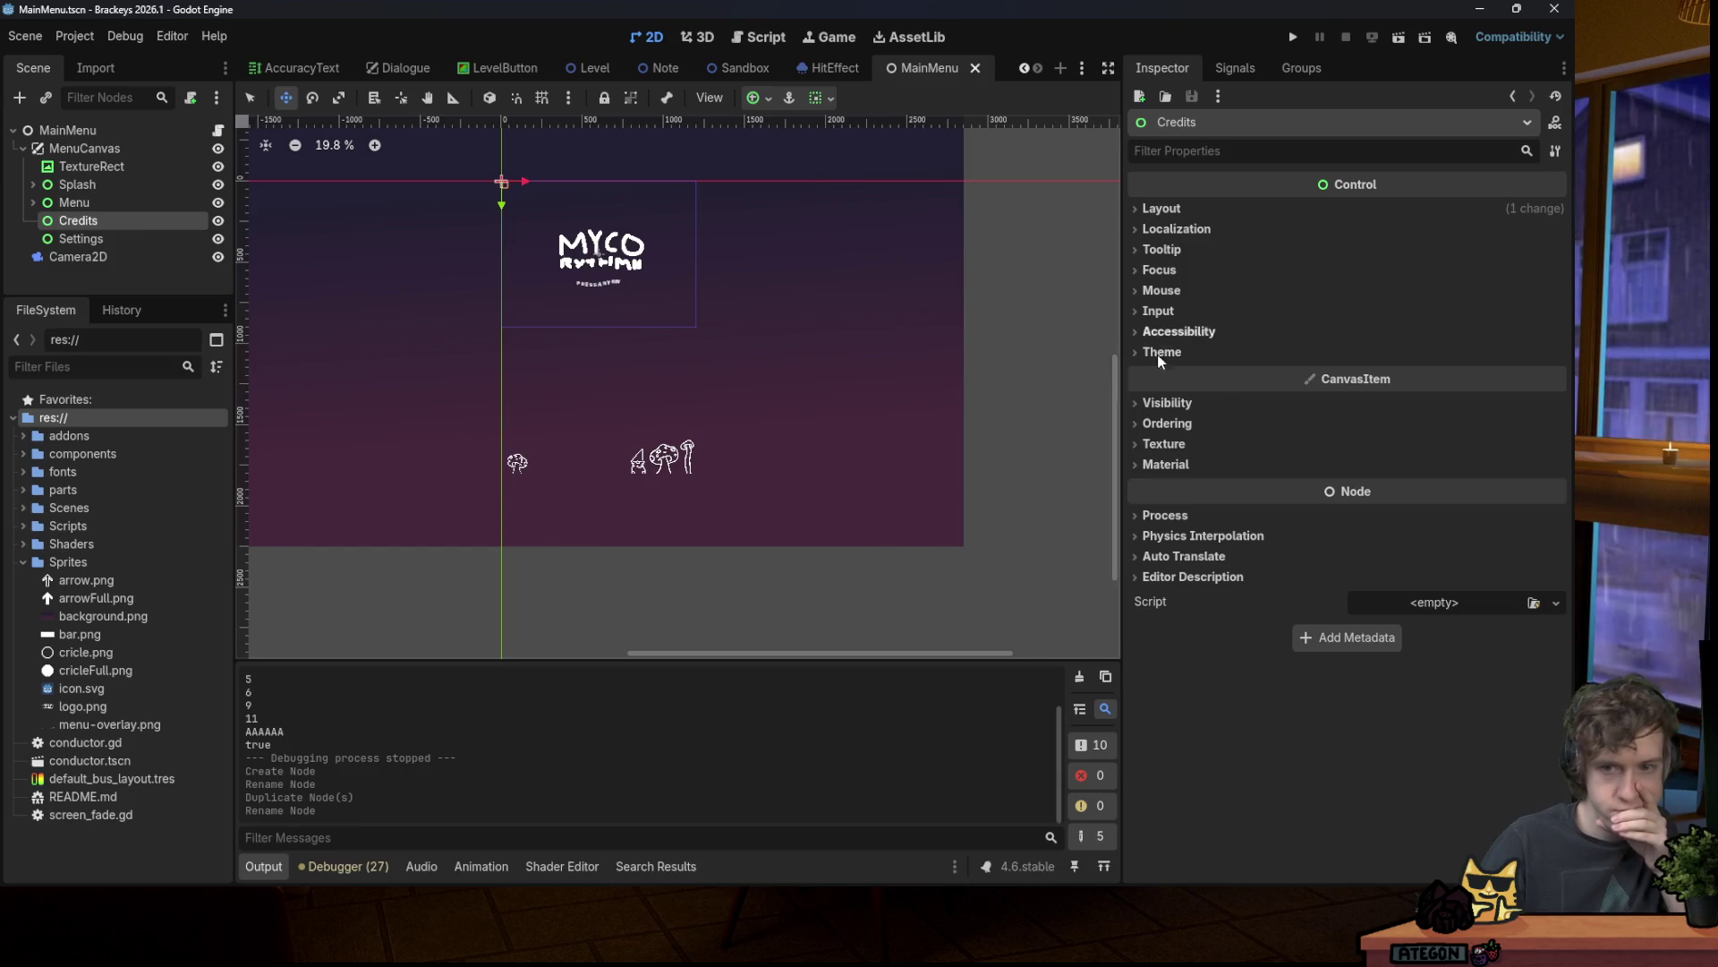
{"action": "left_click", "coordinate": [1198, 210]}
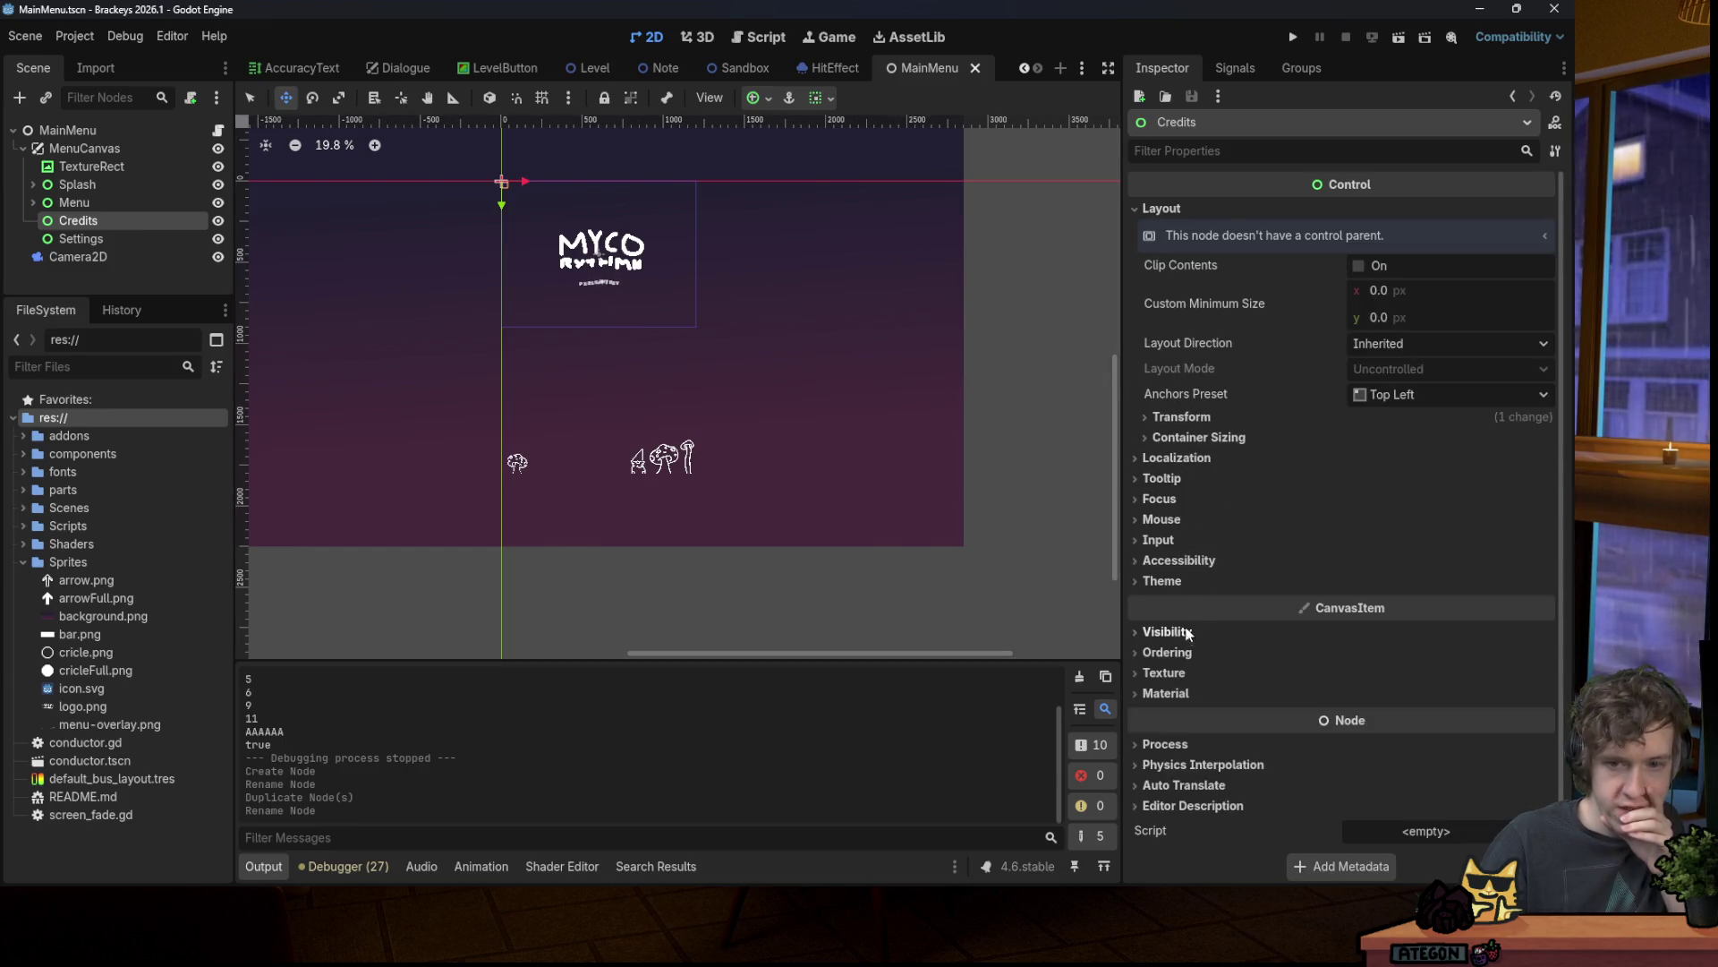
{"action": "left_click", "coordinate": [1179, 420]}
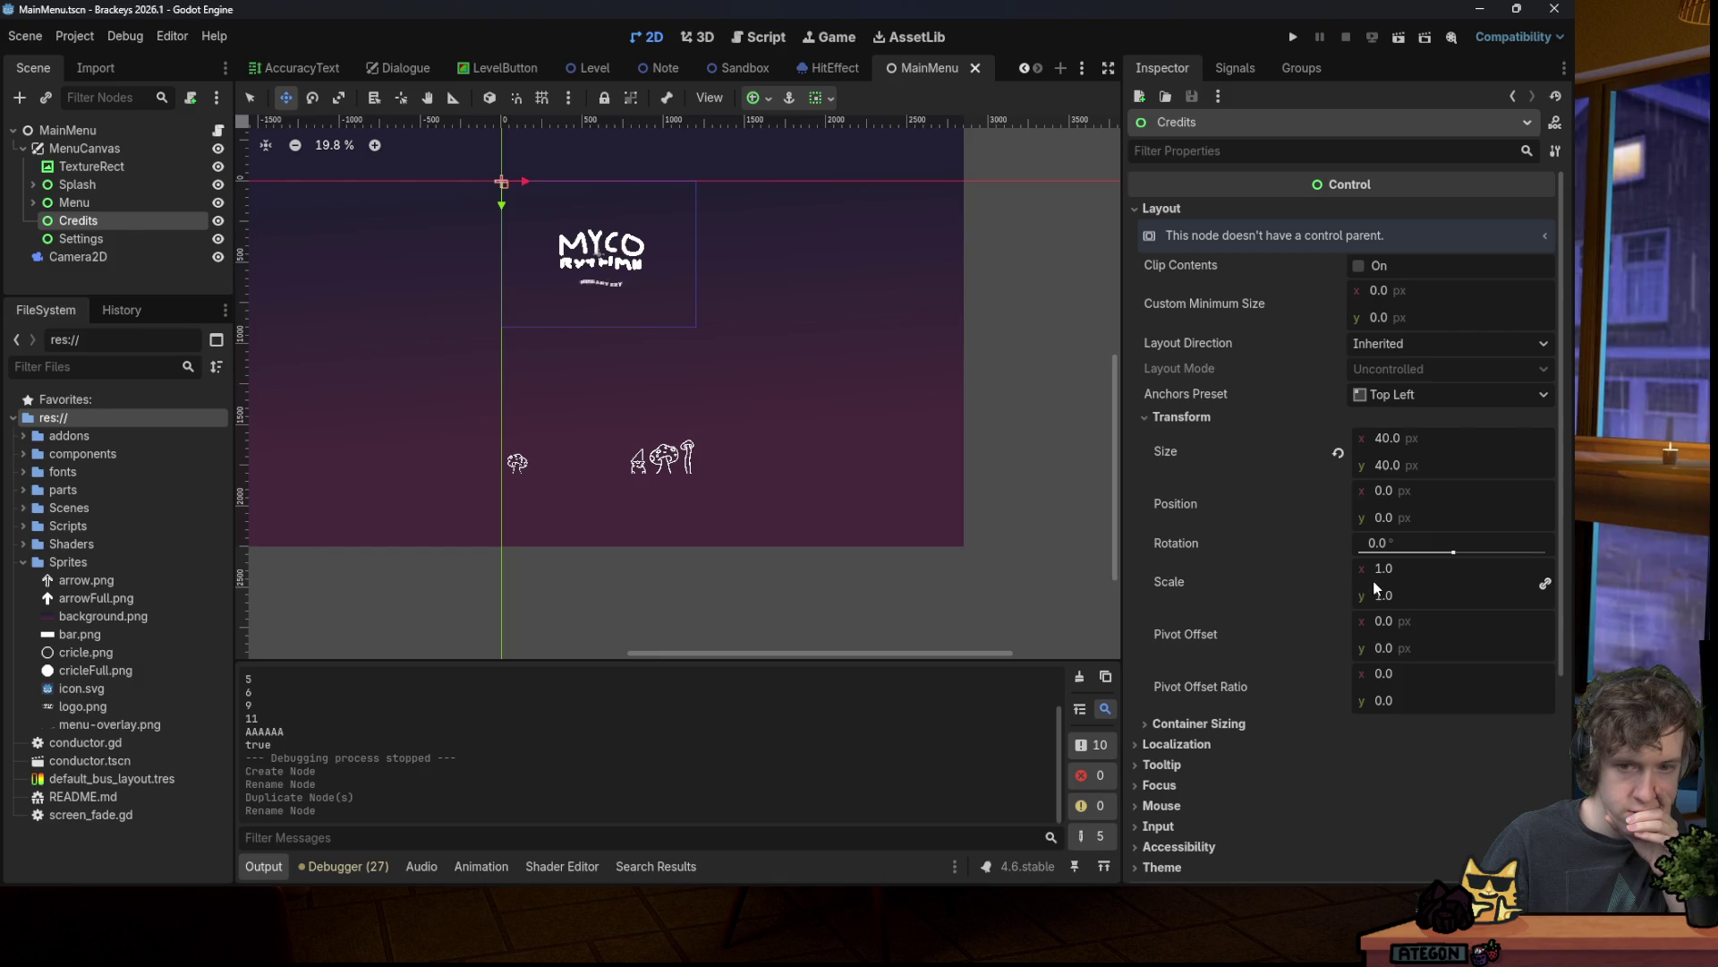
{"action": "left_click", "coordinate": [1410, 493]}
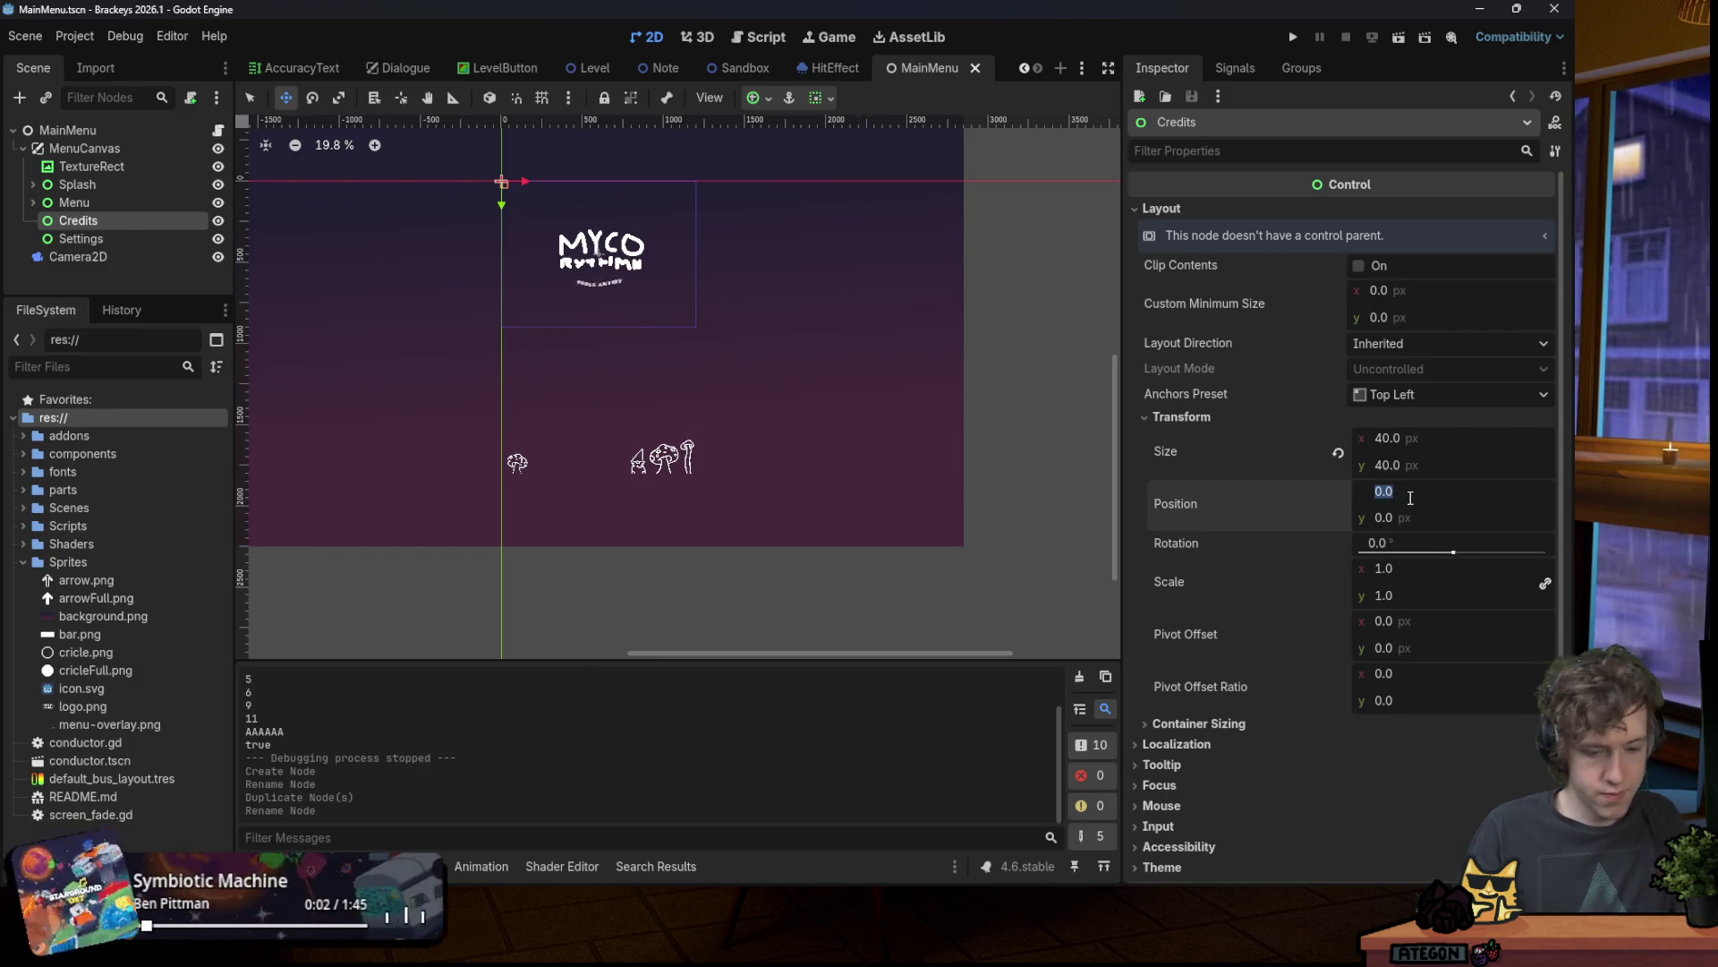
{"action": "type", "text": "-12"}
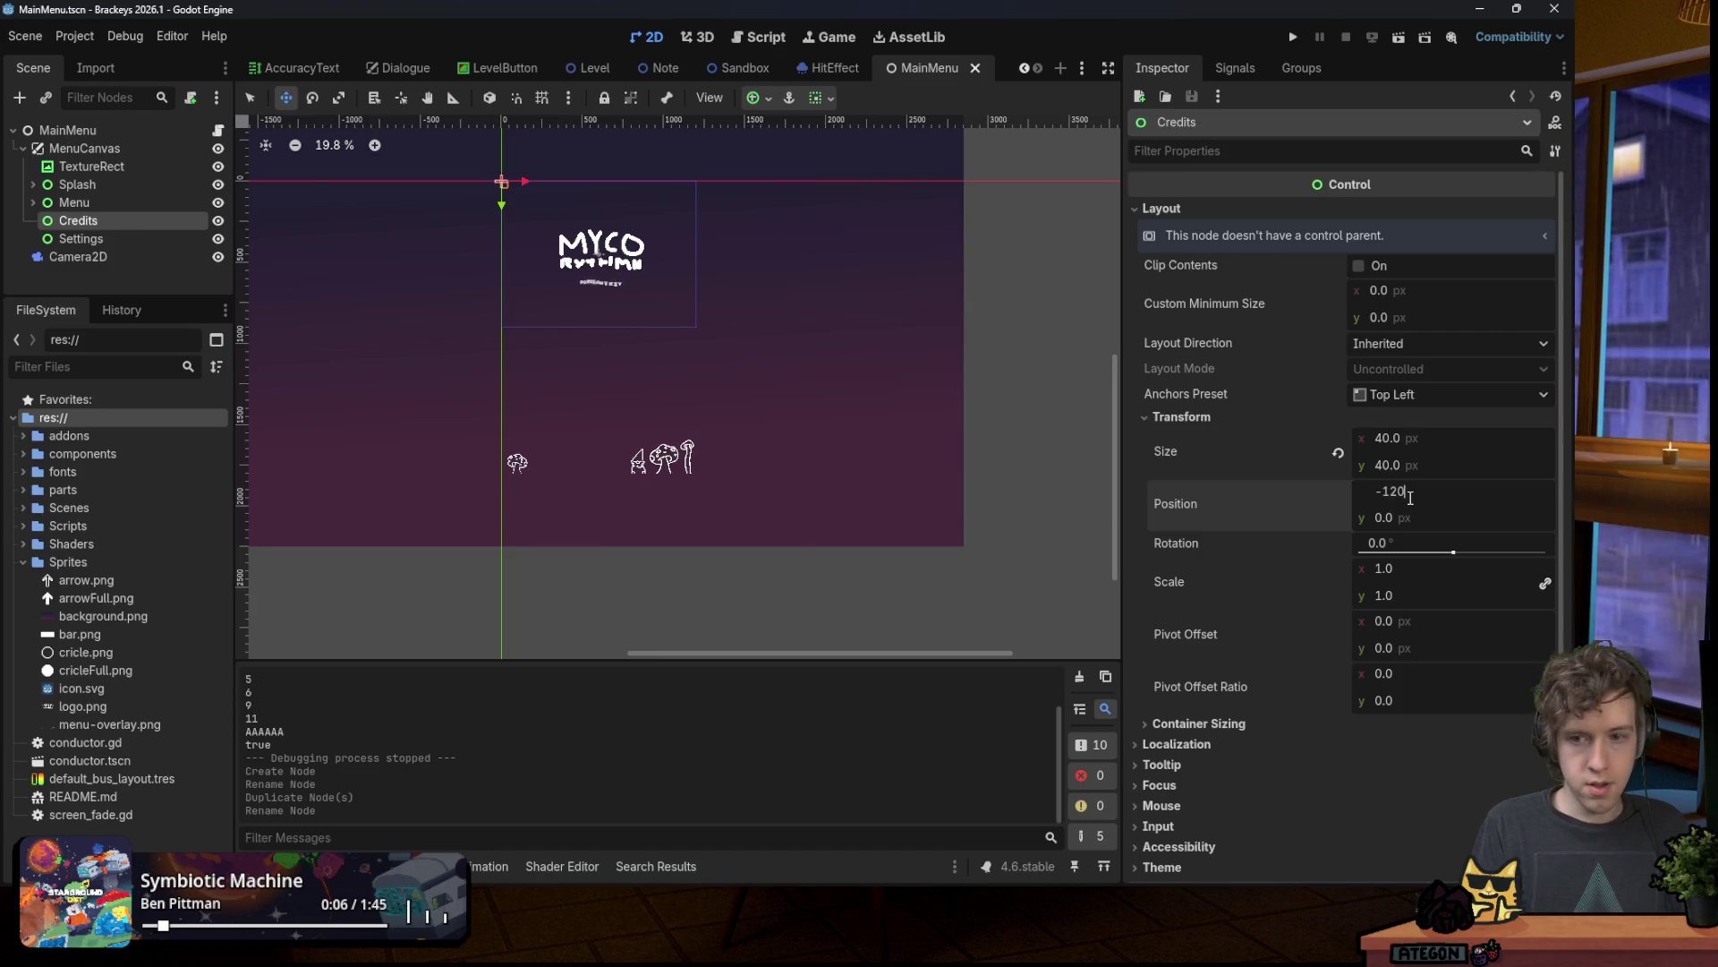
{"action": "type", "text": "0"}
{"action": "key", "text": "Return"}
{"action": "type", "text": "900"}
{"action": "key", "text": "Return"}
{"action": "key", "text": "ctrl+s"}
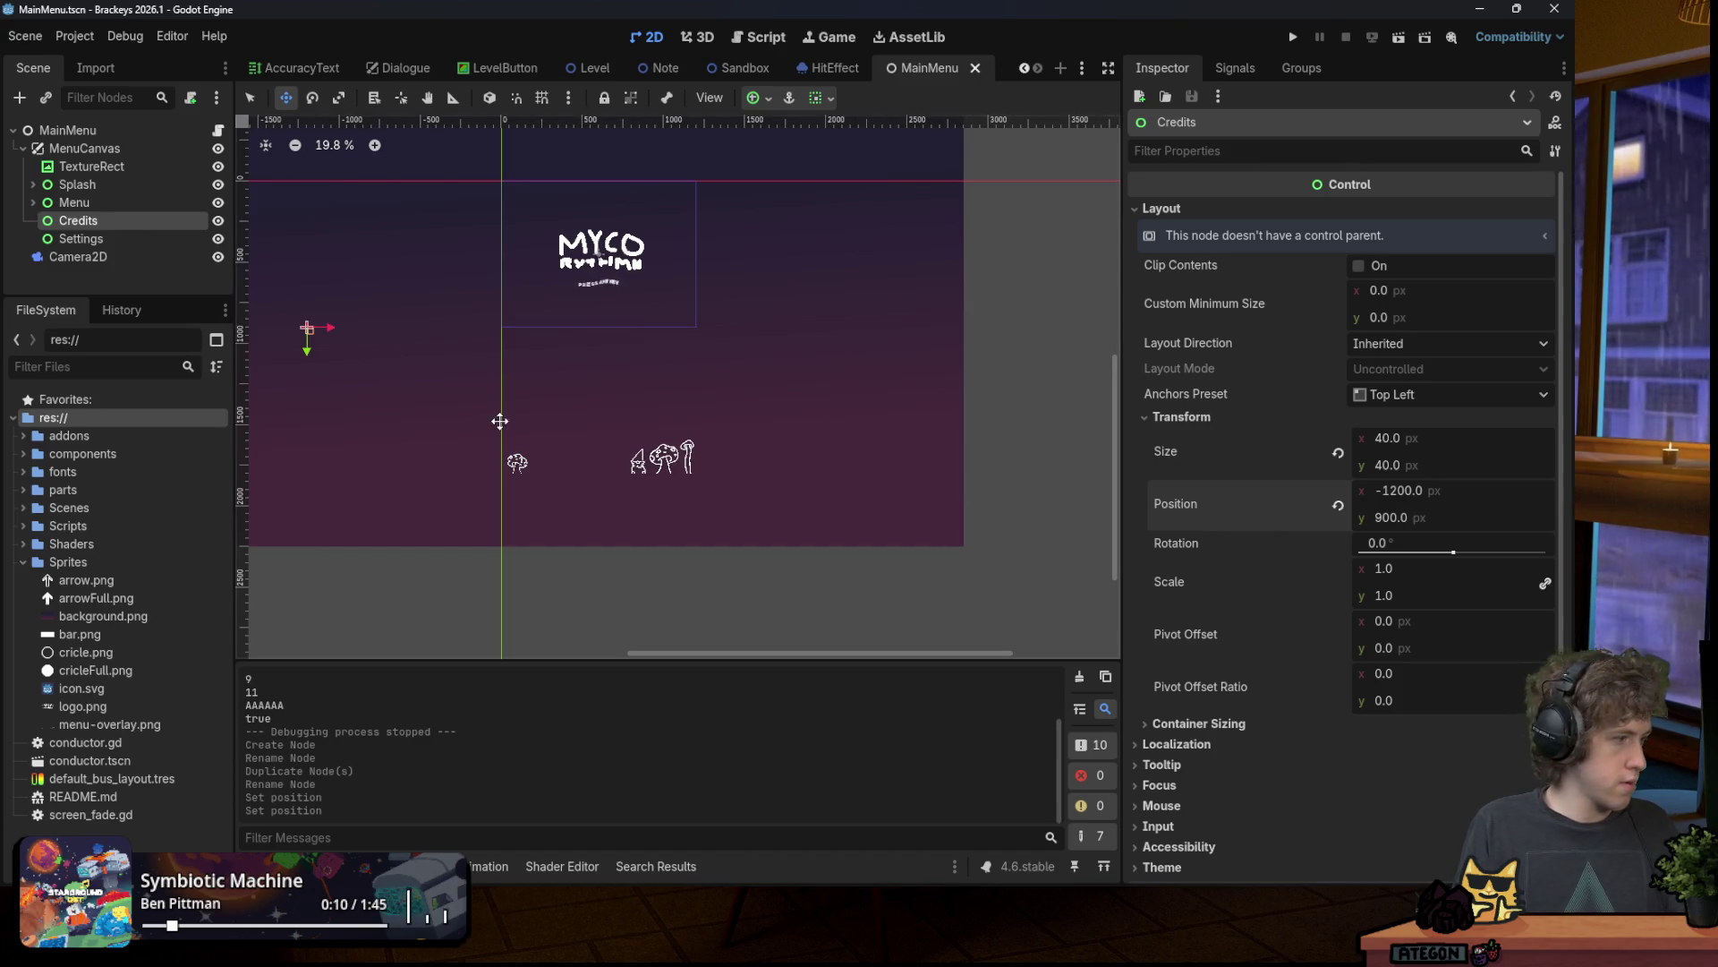
{"action": "scroll", "coordinate": [394, 307], "scroll_direction": "down", "scroll_amount": 1}
{"action": "left_click", "coordinate": [395, 307]}
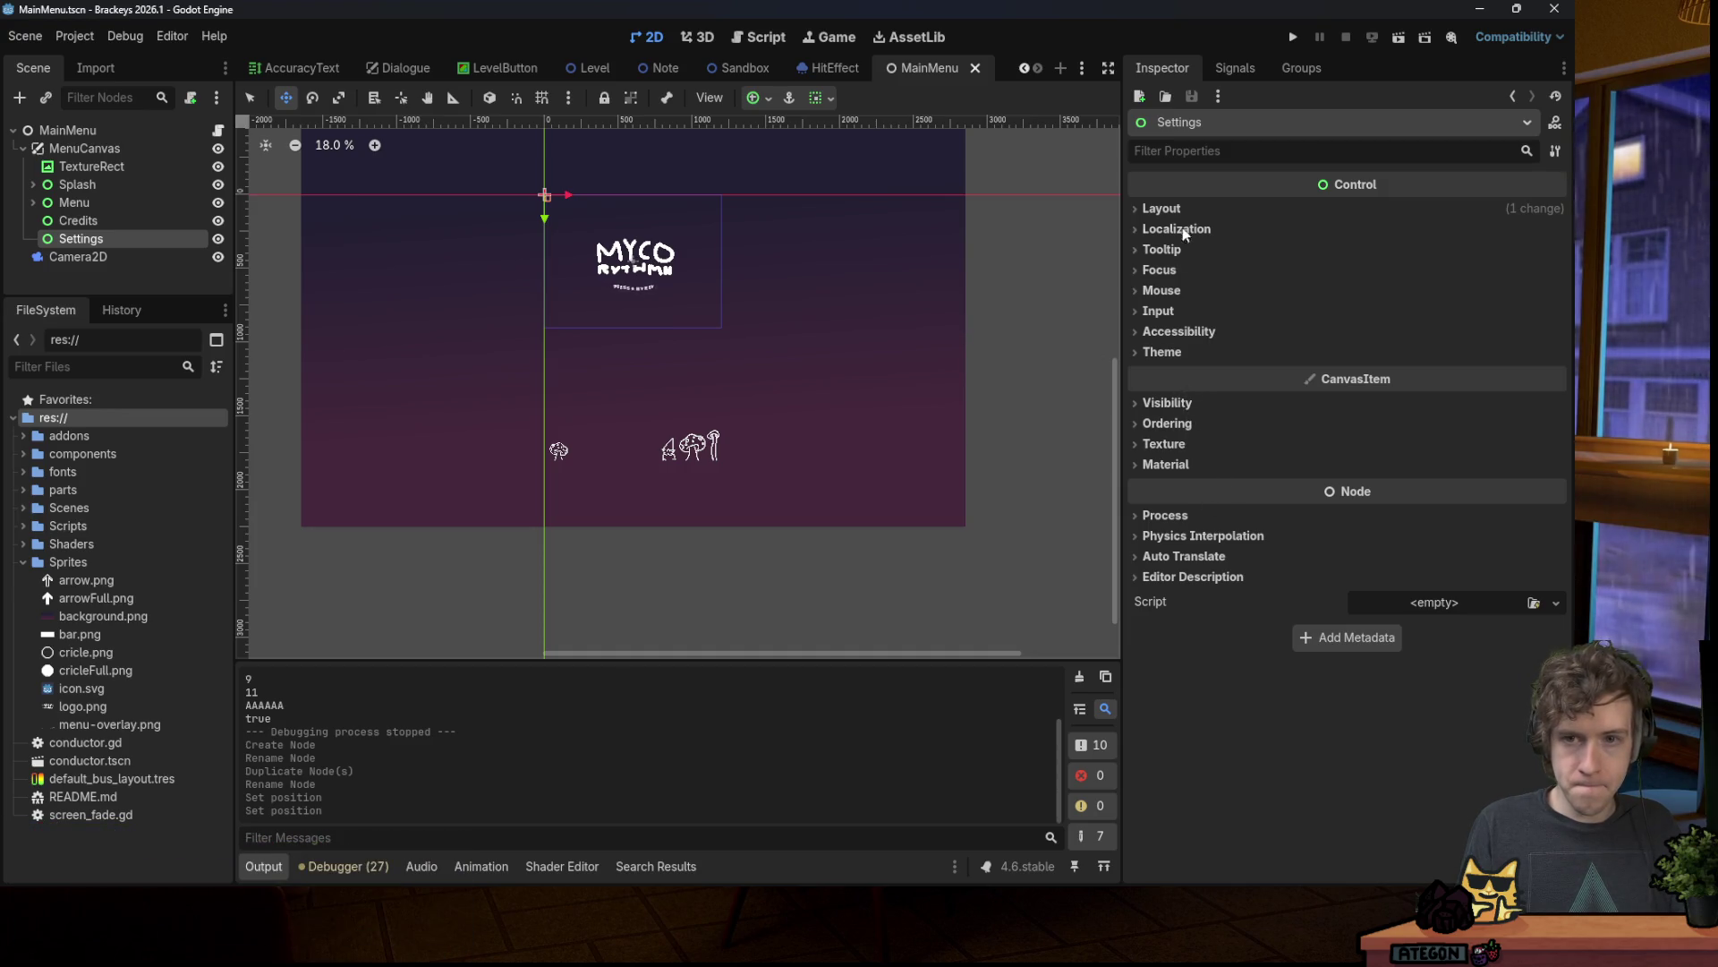
Step: Set the Settings node's Position to x 1200, y 900 and save the scene
{"action": "left_click", "coordinate": [1168, 208]}
{"action": "left_click", "coordinate": [1261, 417]}
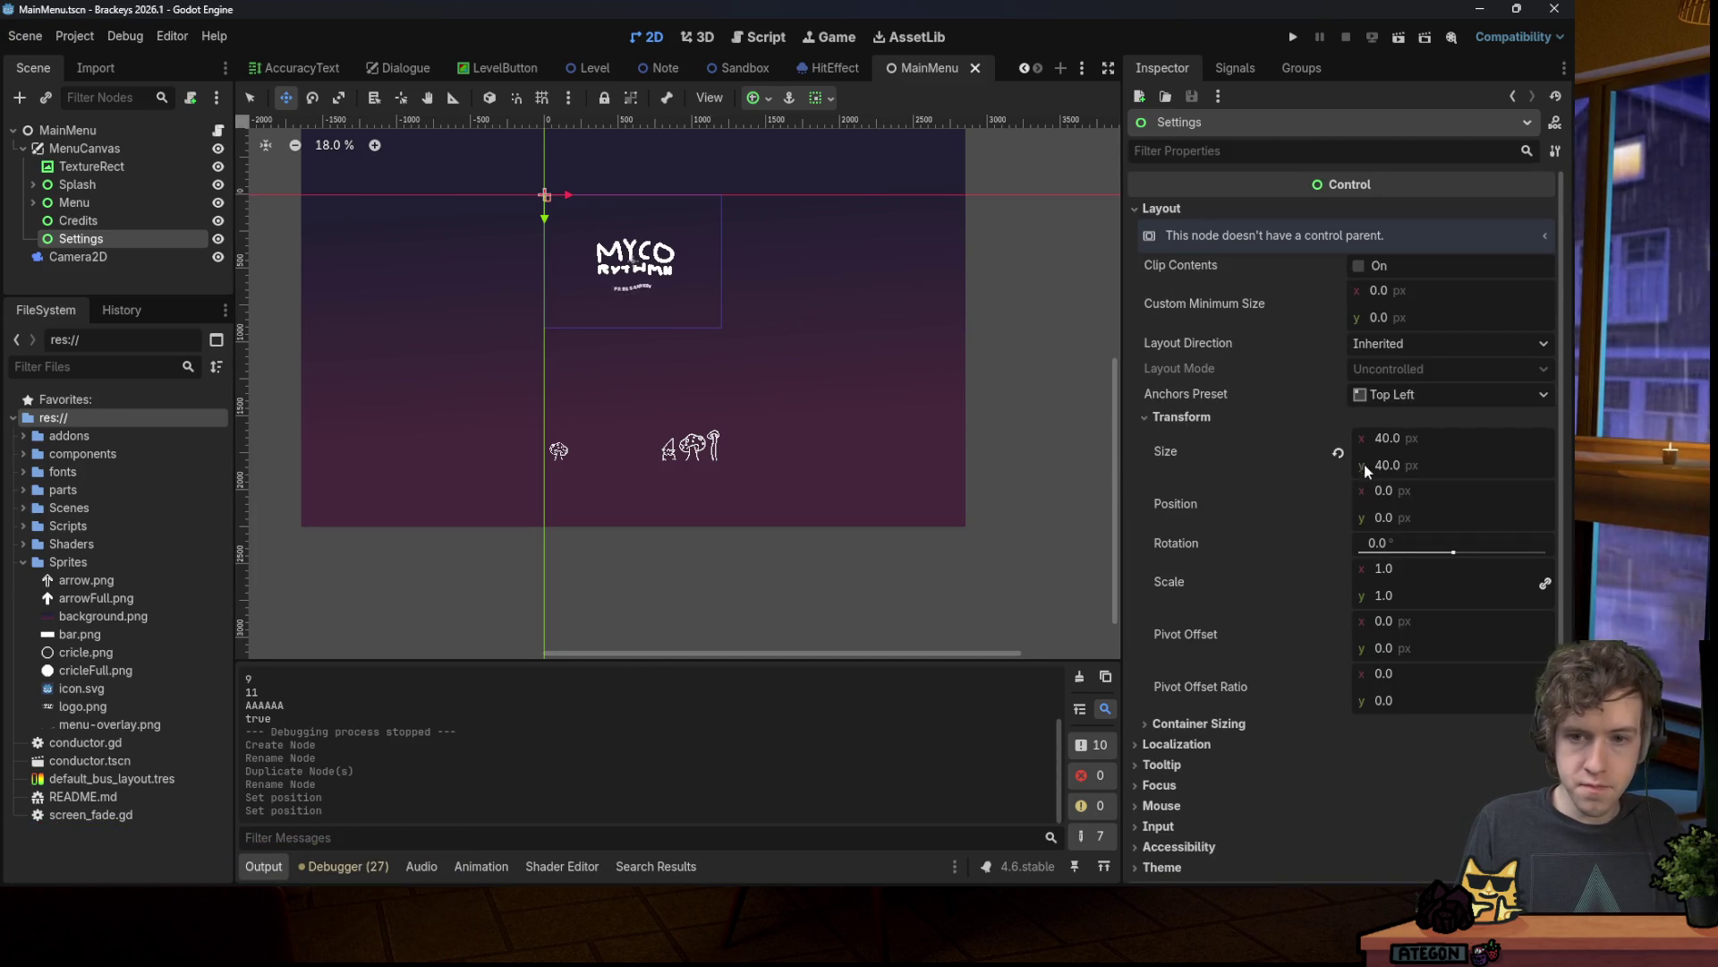
{"action": "left_click", "coordinate": [1436, 494]}
{"action": "type", "text": "1"}
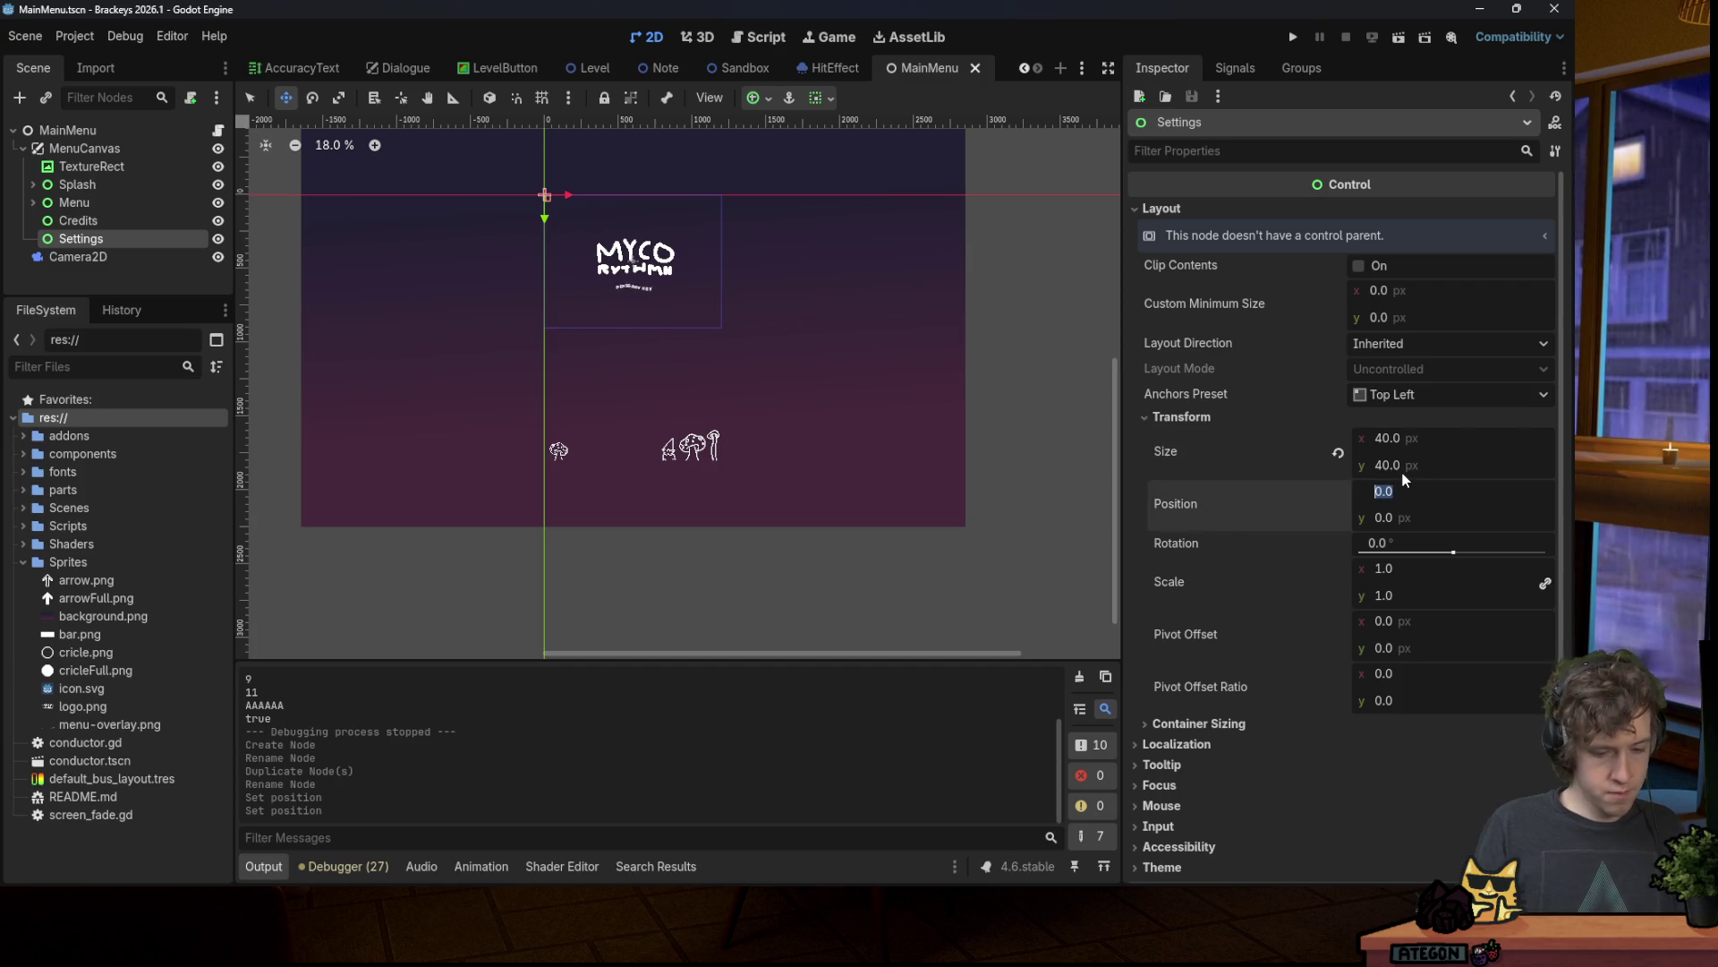
{"action": "key", "text": "Return"}
{"action": "key", "text": "Tab"}
{"action": "type", "text": "0"}
{"action": "key", "text": "Return"}
{"action": "key", "text": "ctrl+s"}
Step: Compare the Settings position against the Credits, Menu and Splash nodes
{"action": "left_click", "coordinate": [130, 220]}
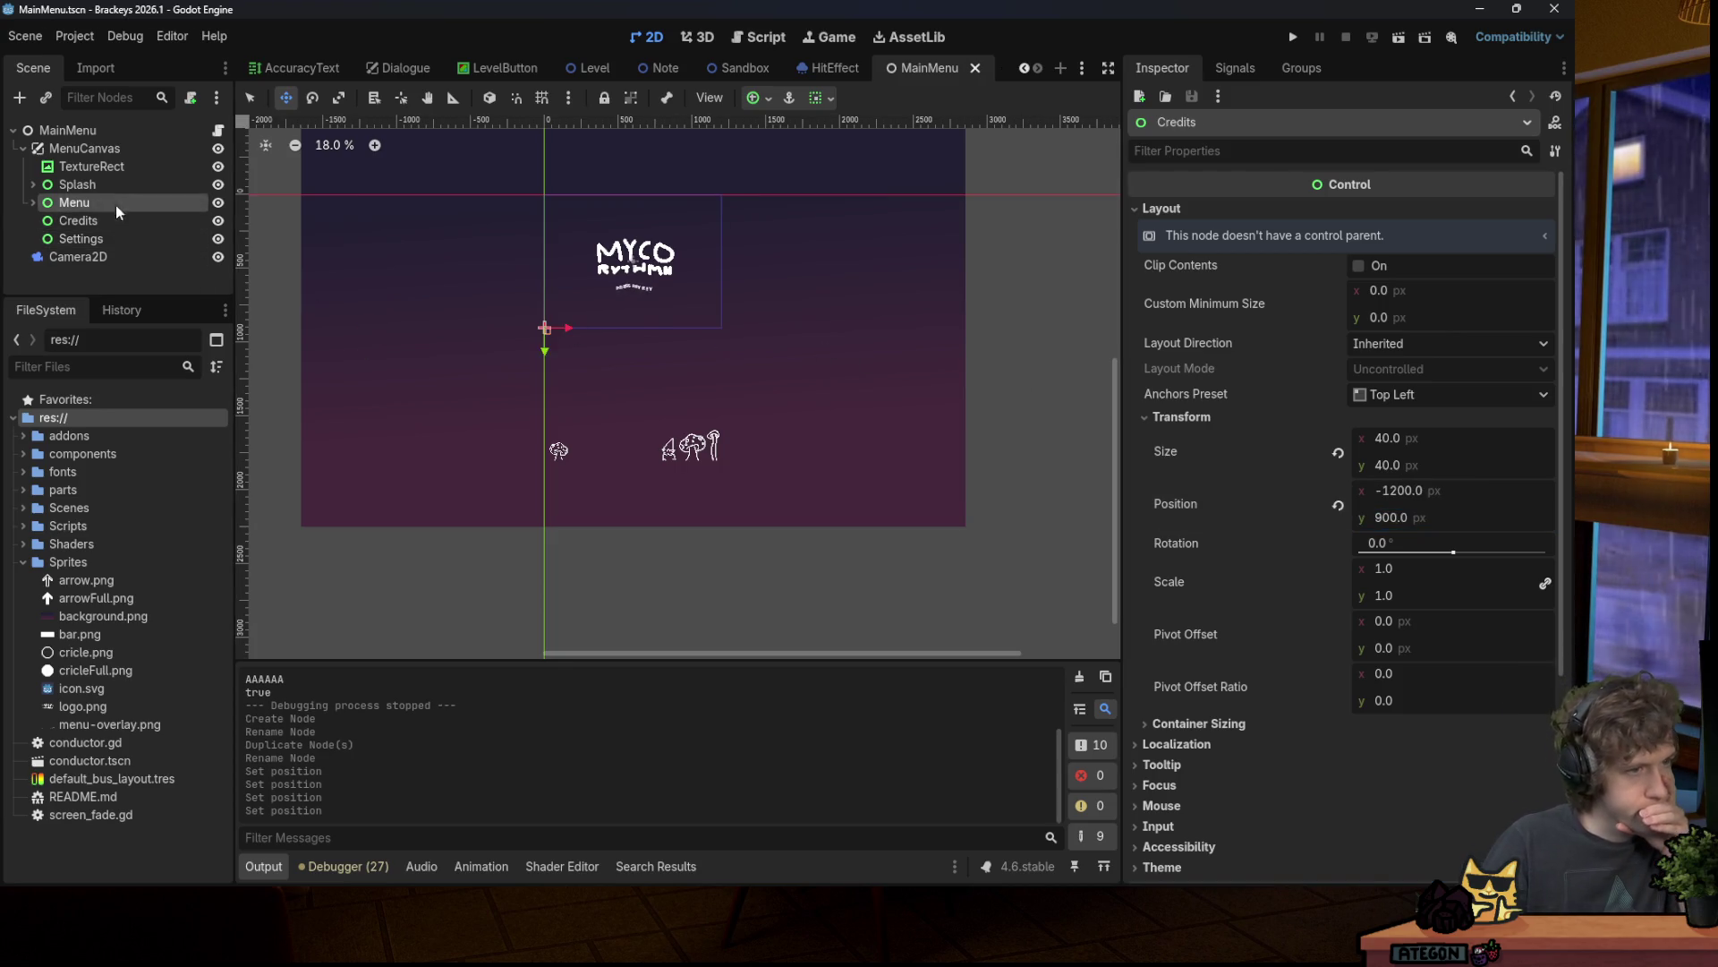
{"action": "left_click", "coordinate": [106, 188]}
{"action": "left_click", "coordinate": [114, 204]}
{"action": "left_click", "coordinate": [120, 237]}
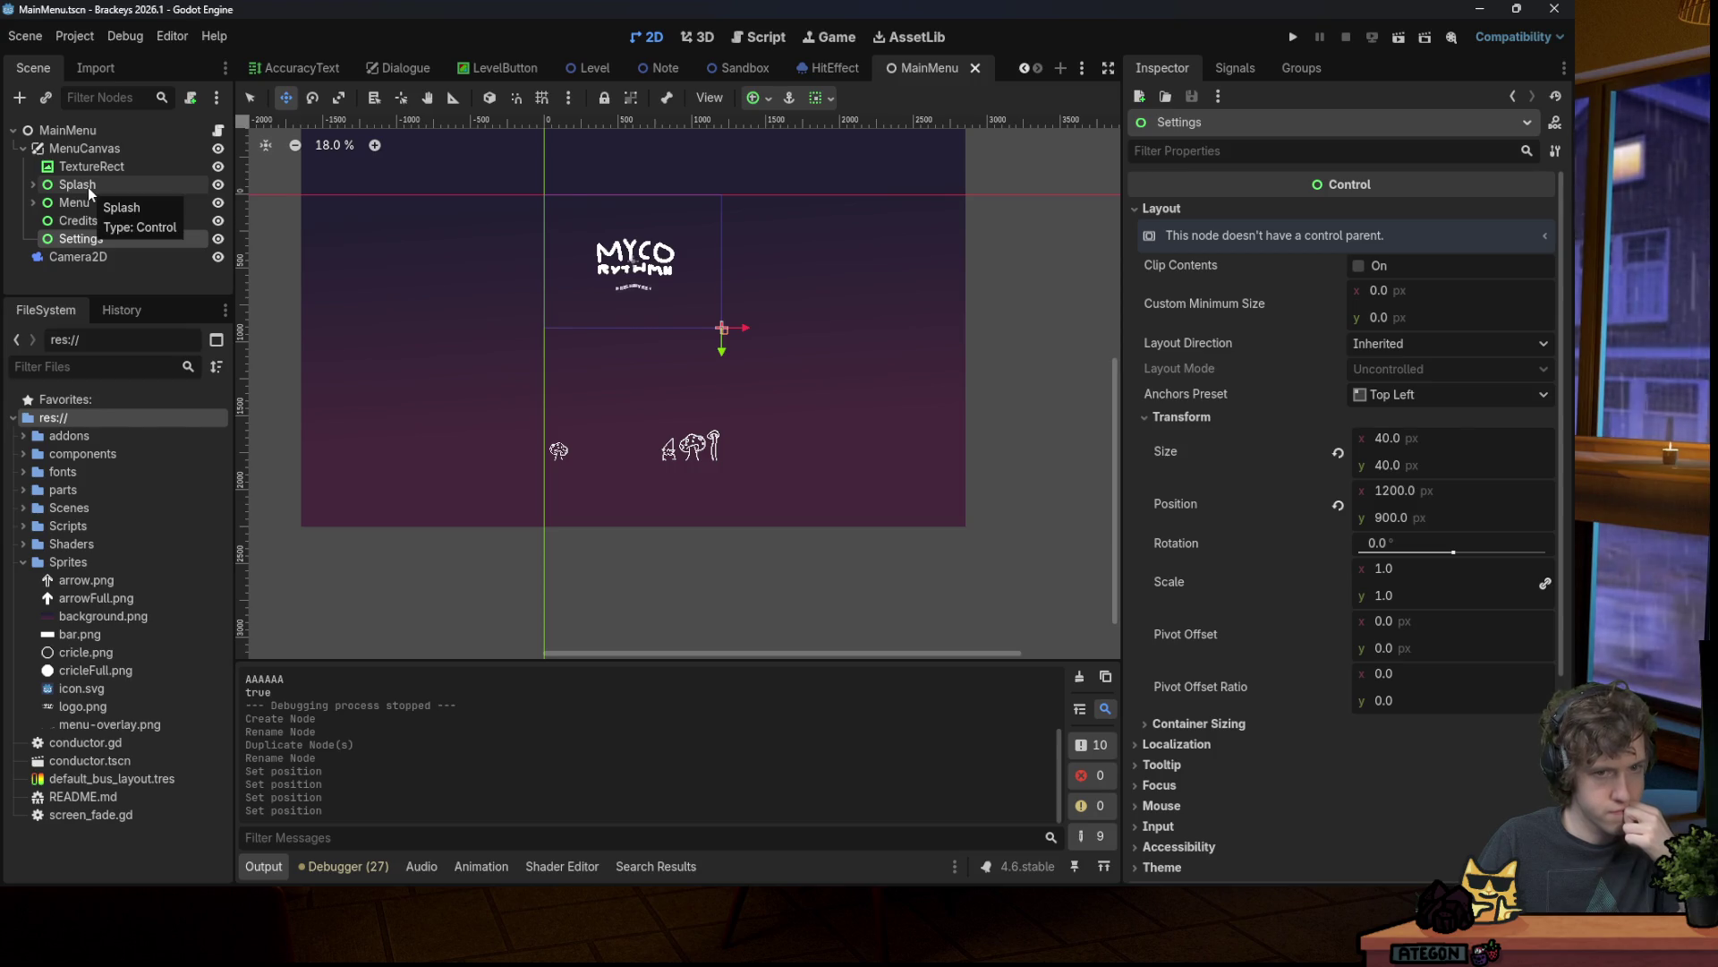
{"action": "left_click", "coordinate": [89, 188]}
{"action": "left_click", "coordinate": [90, 220]}
{"action": "left_click", "coordinate": [89, 238]}
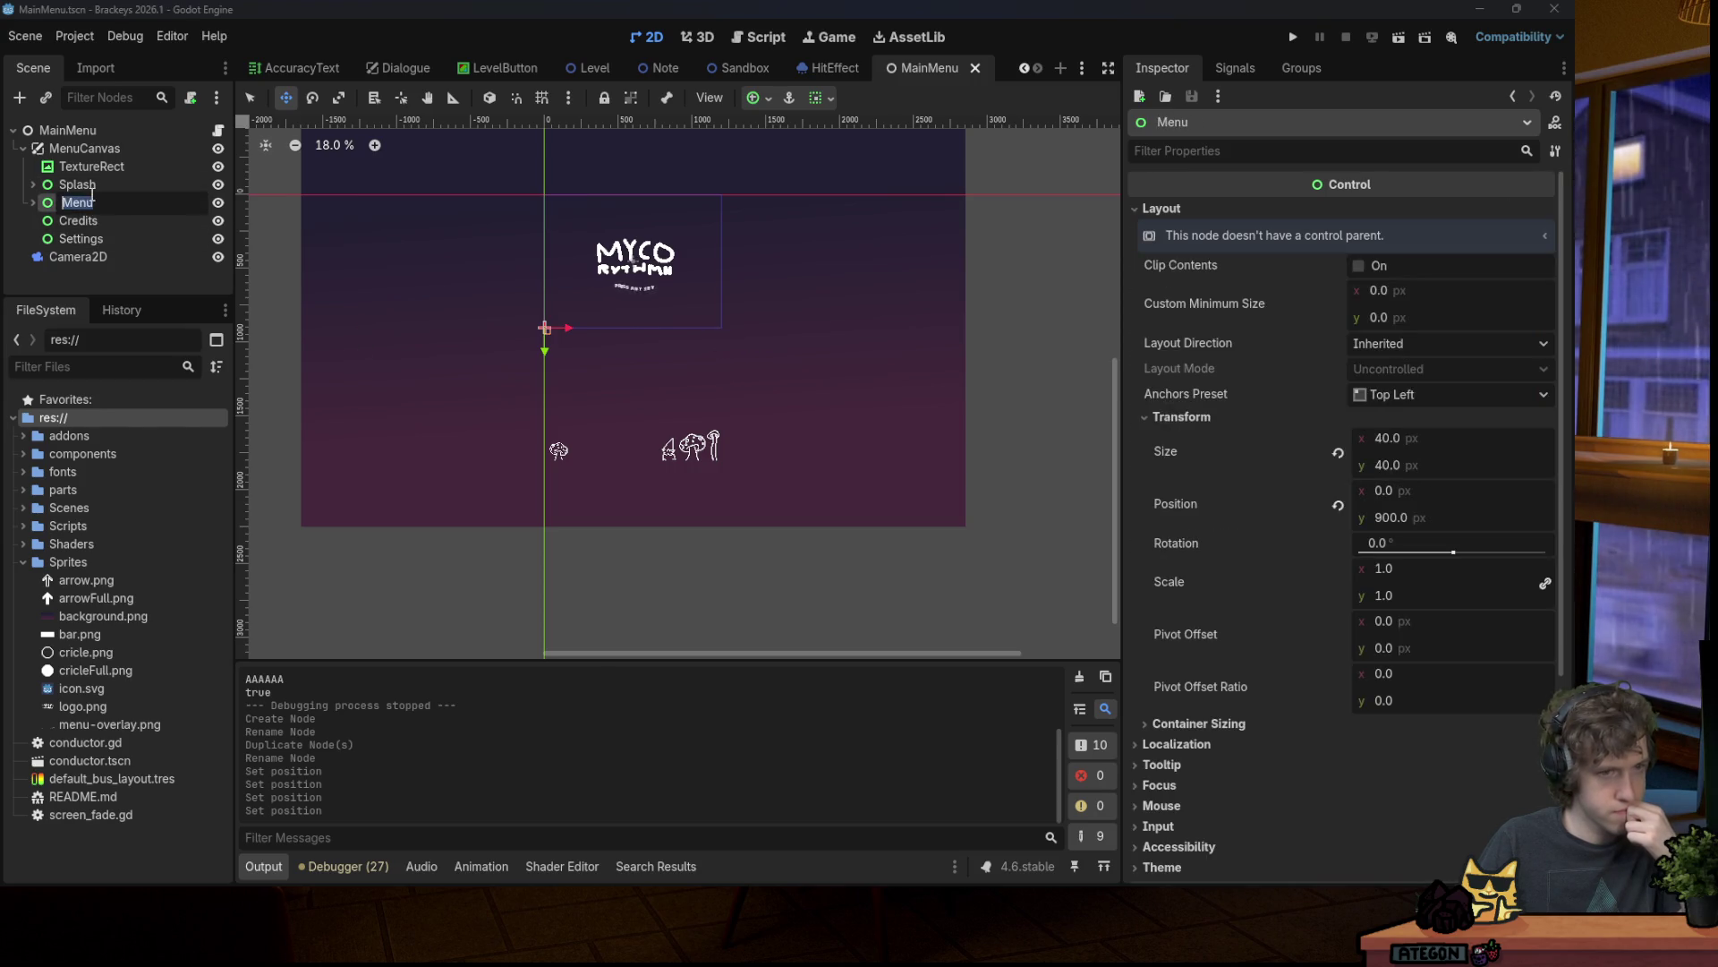
{"action": "left_click", "coordinate": [89, 167]}
{"action": "left_click", "coordinate": [39, 185]}
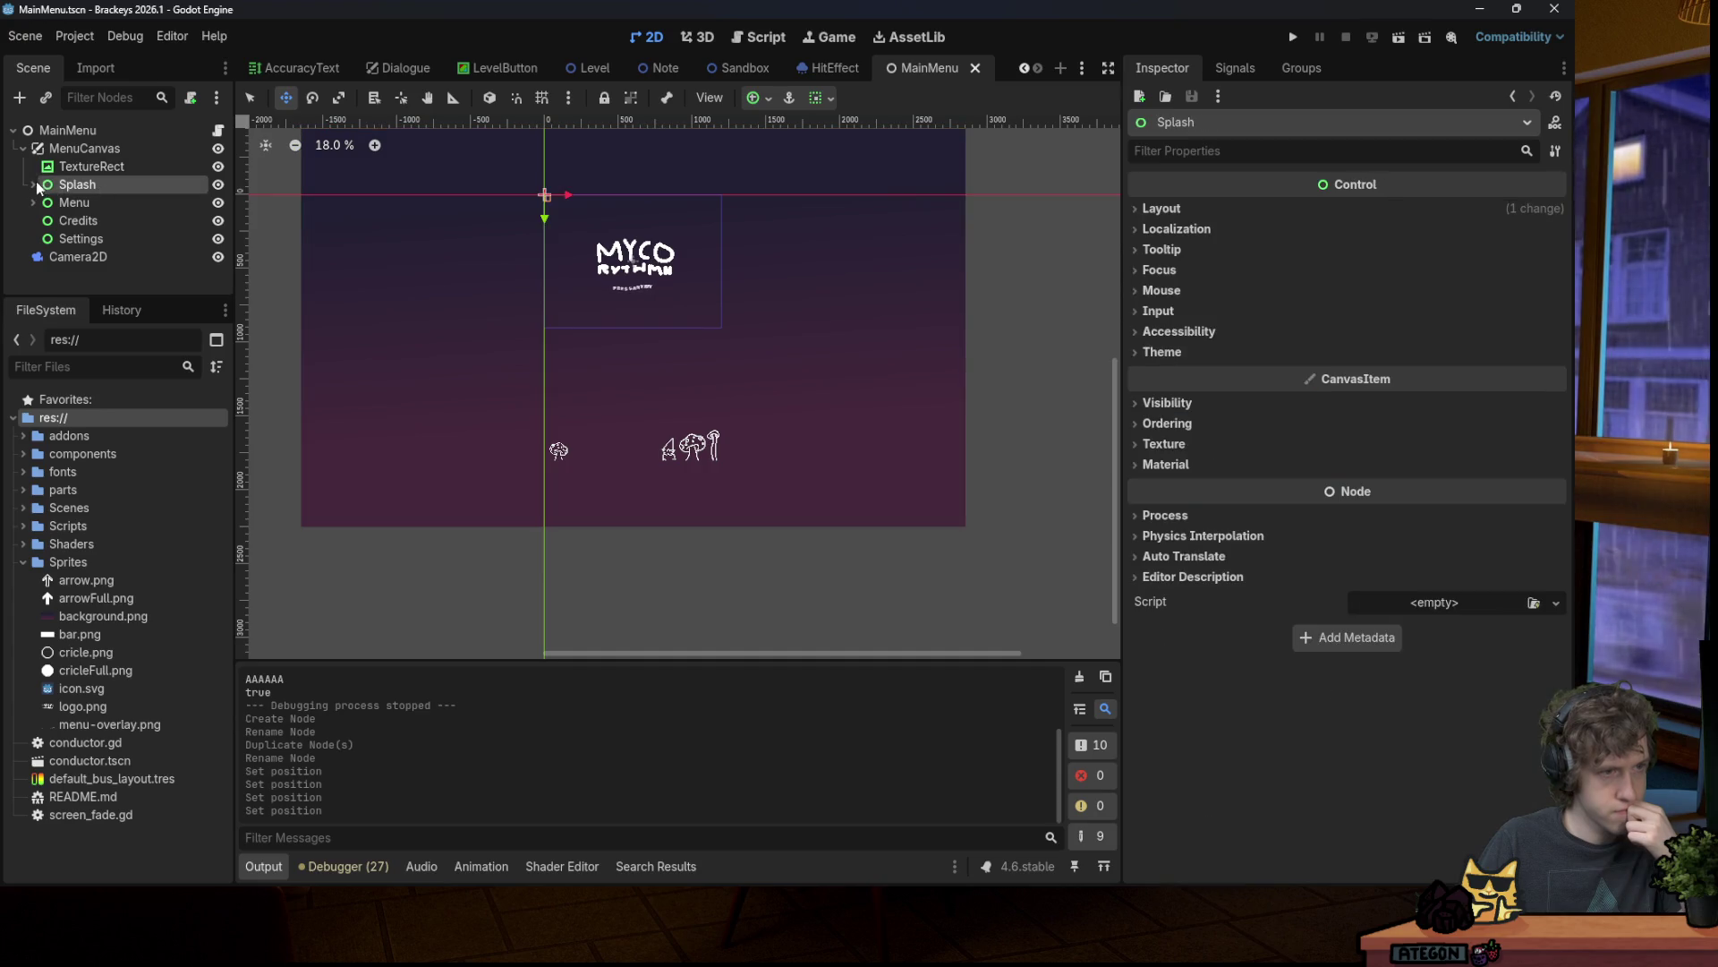
Step: Apply an anchor preset to Splash, make Menu Full Rect at y 900, and save
{"action": "left_click", "coordinate": [33, 185]}
{"action": "left_click", "coordinate": [759, 99]}
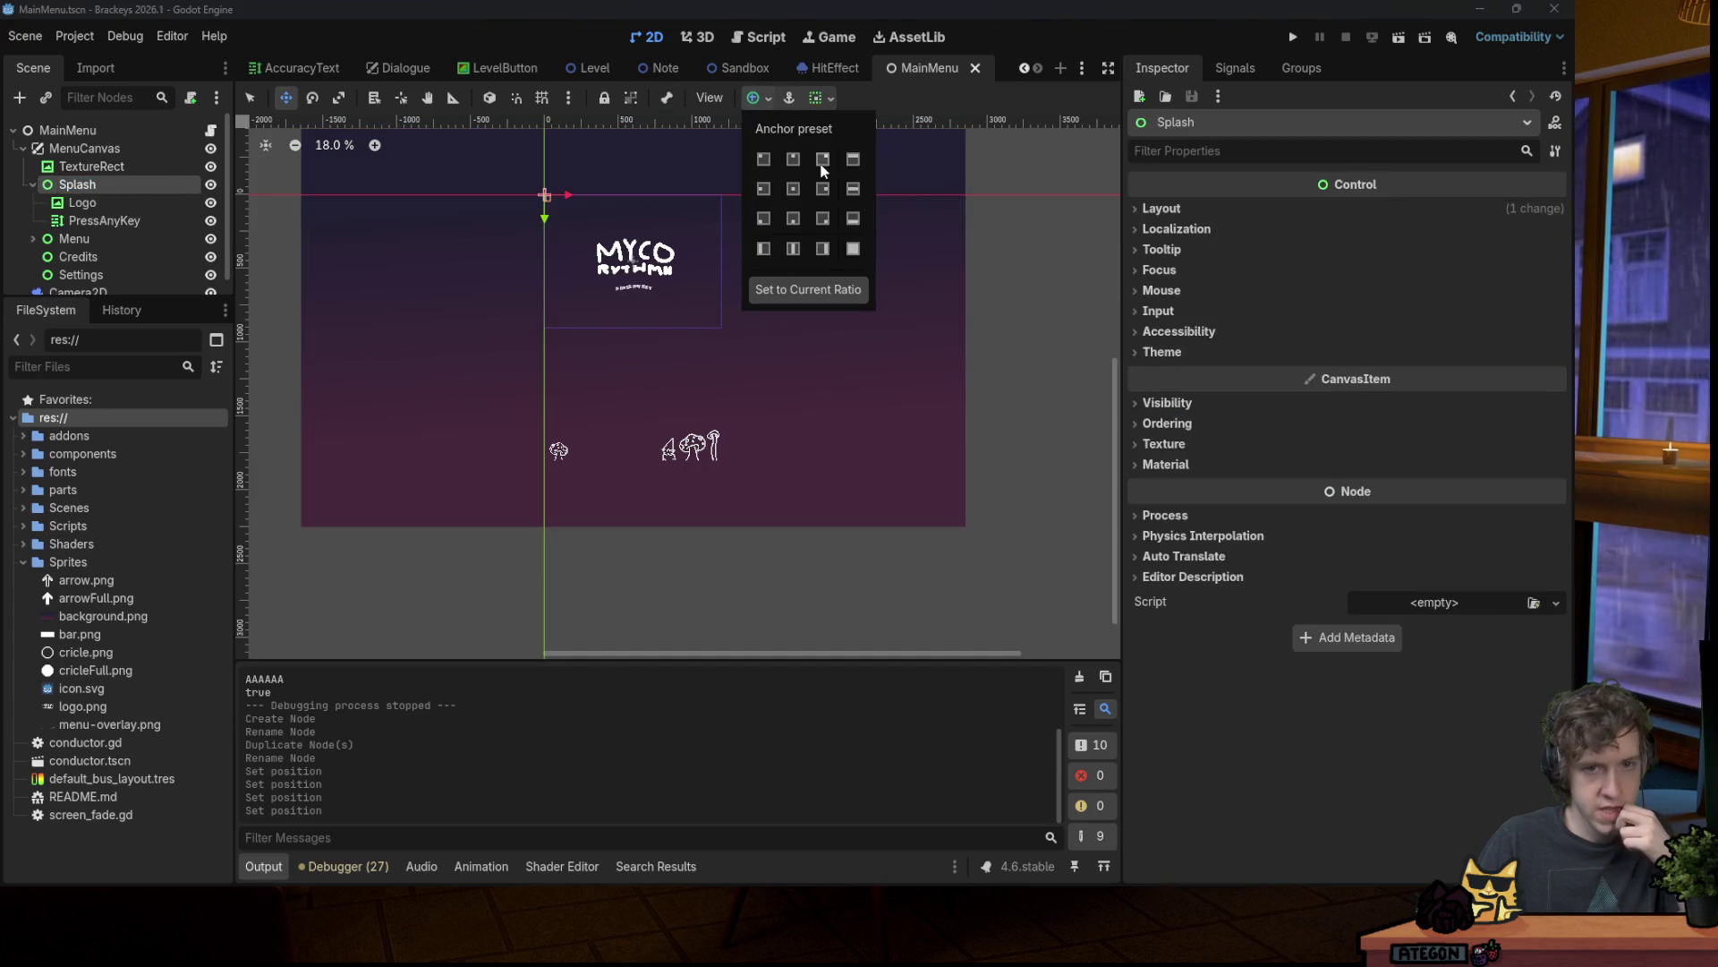
{"action": "left_click", "coordinate": [851, 244]}
{"action": "left_click", "coordinate": [97, 240]}
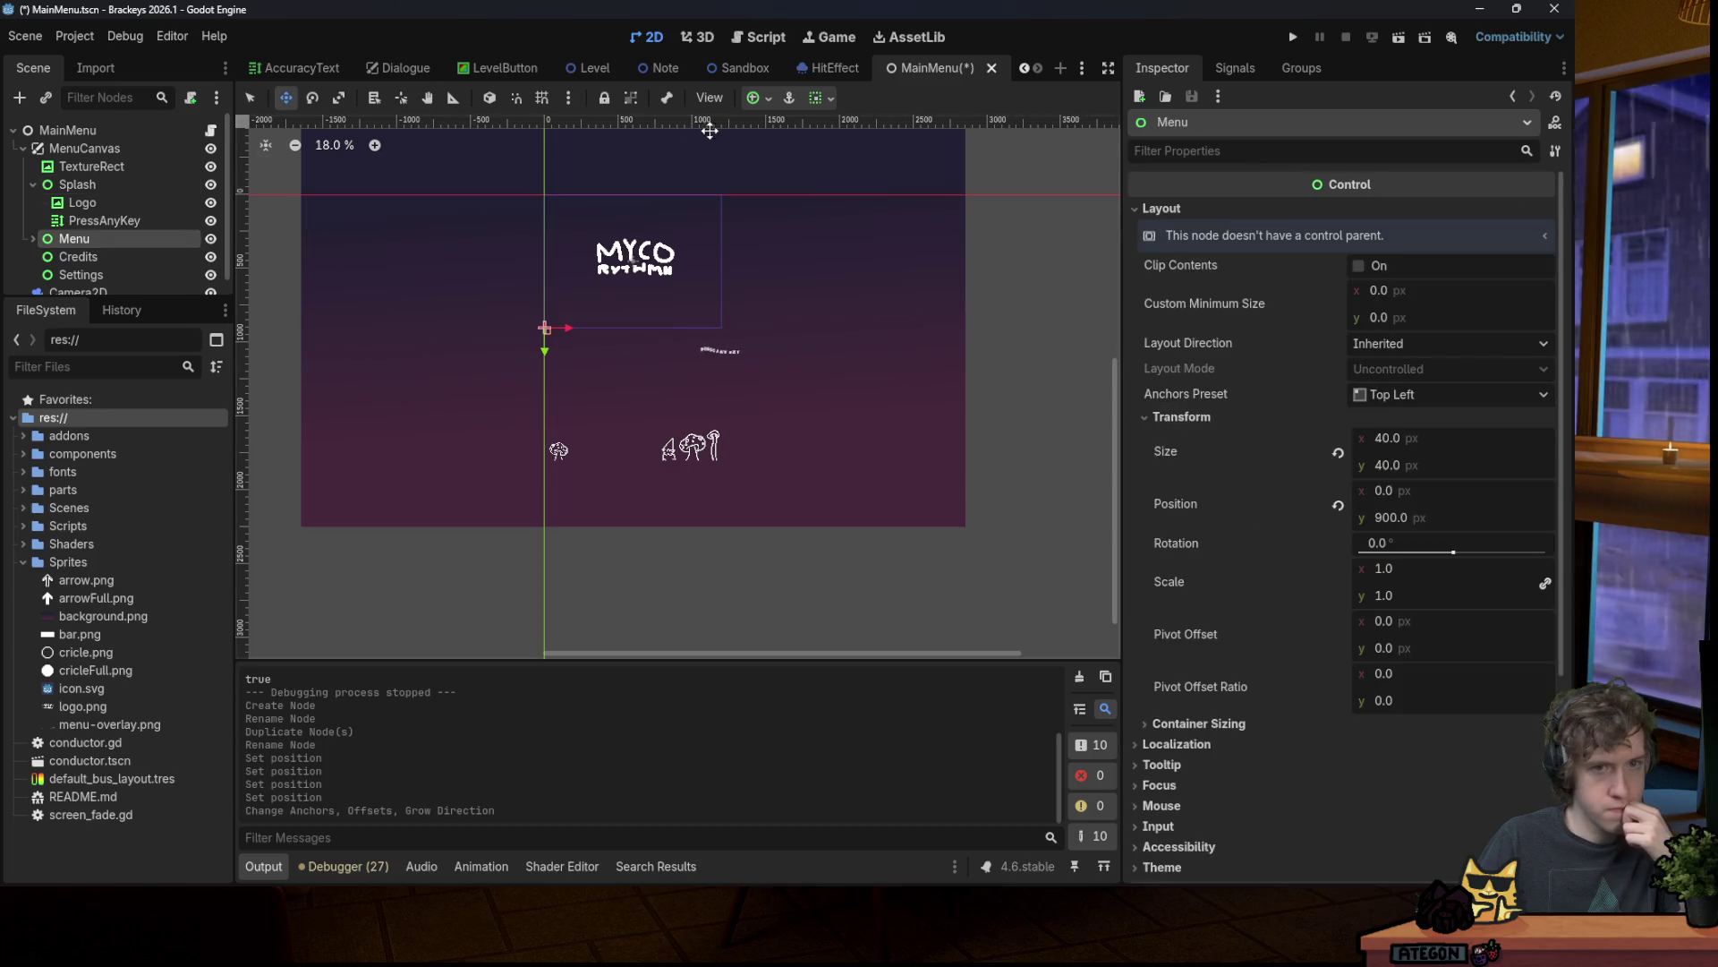
{"action": "left_click", "coordinate": [755, 100]}
{"action": "left_click", "coordinate": [855, 251]}
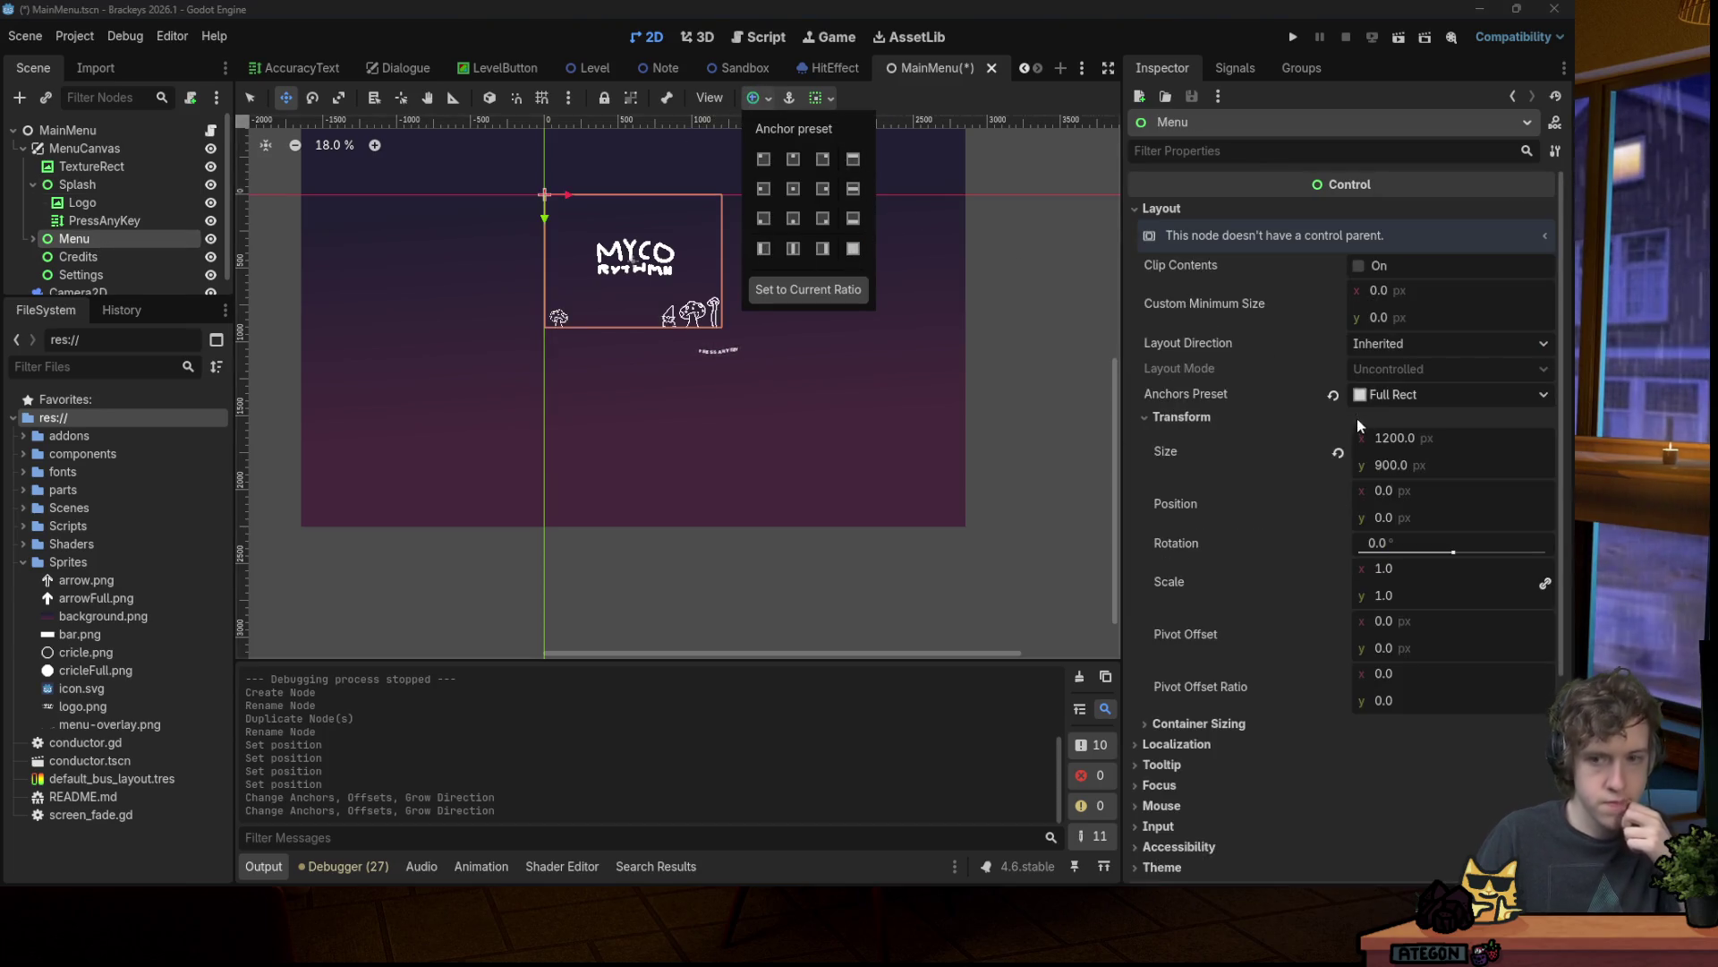
{"action": "left_click", "coordinate": [1439, 495]}
{"action": "left_click", "coordinate": [1431, 492]}
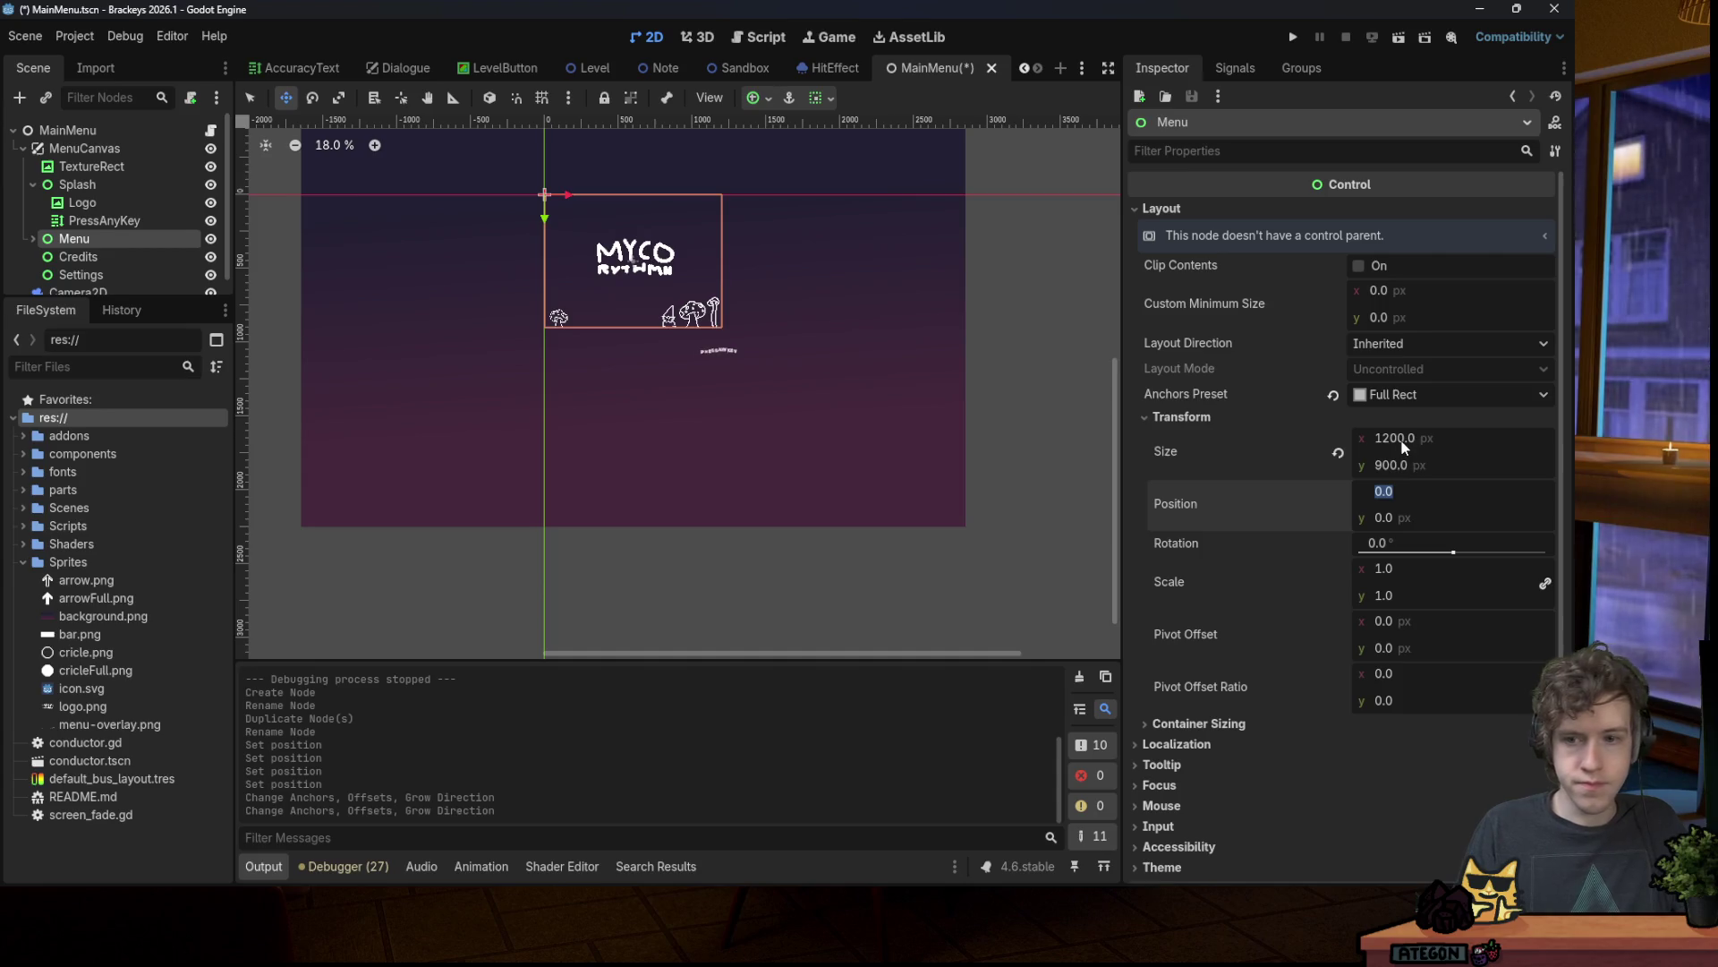
{"action": "type", "text": "900"}
{"action": "key", "text": "Return"}
{"action": "key", "text": "ctrl+s"}
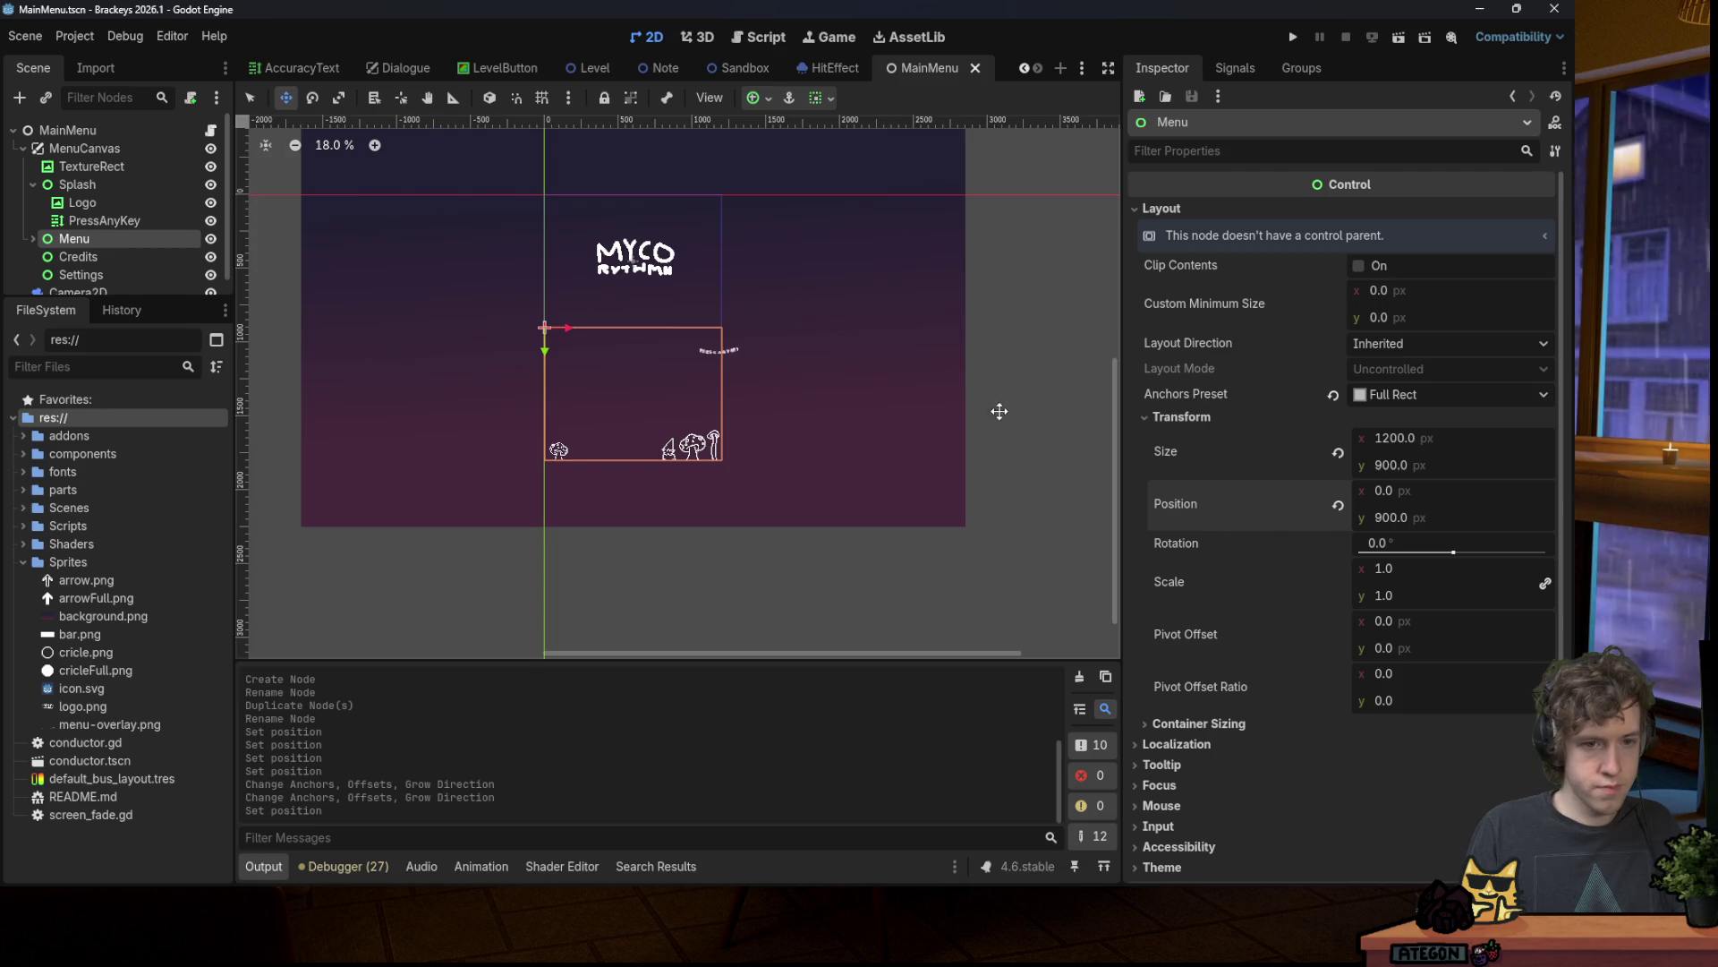
Step: Make Credits Full Rect at position -1200, 900 and save
{"action": "scroll", "coordinate": [735, 474], "scroll_direction": "up", "scroll_amount": 1}
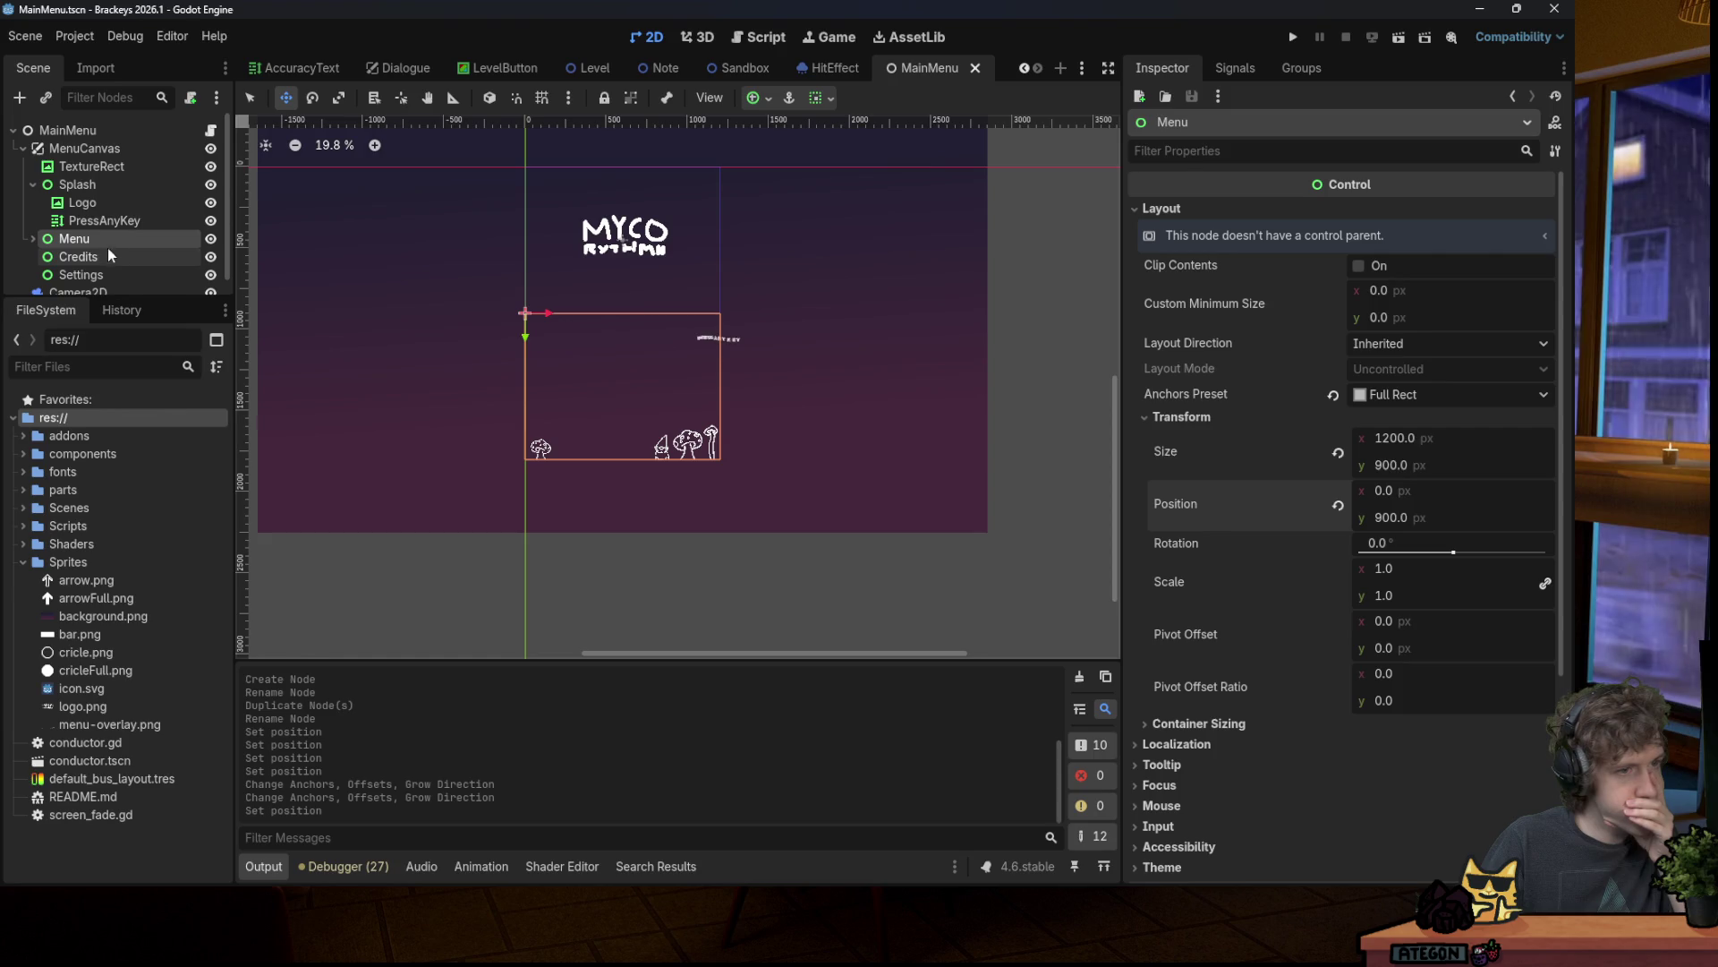
{"action": "left_click", "coordinate": [72, 256]}
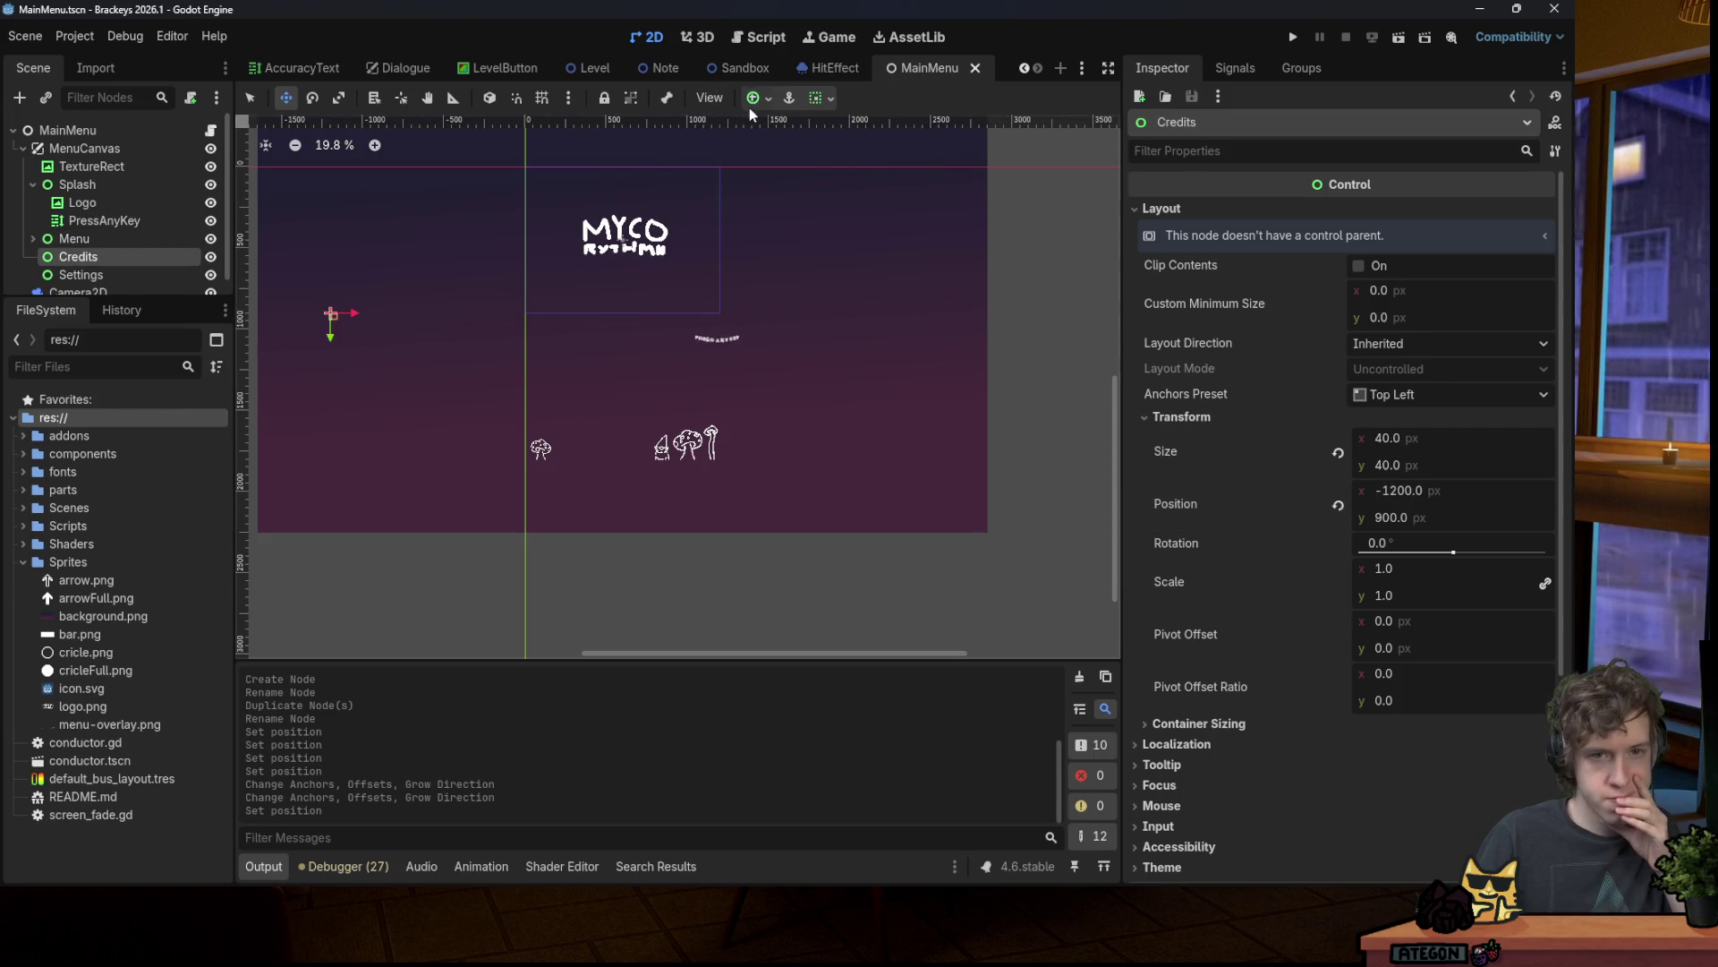
{"action": "left_click", "coordinate": [815, 97]}
{"action": "left_click", "coordinate": [853, 244]}
{"action": "left_click", "coordinate": [1432, 492]}
{"action": "type", "text": "-1200"}
{"action": "key", "text": "Tab"}
{"action": "type", "text": "0"}
{"action": "key", "text": "Return"}
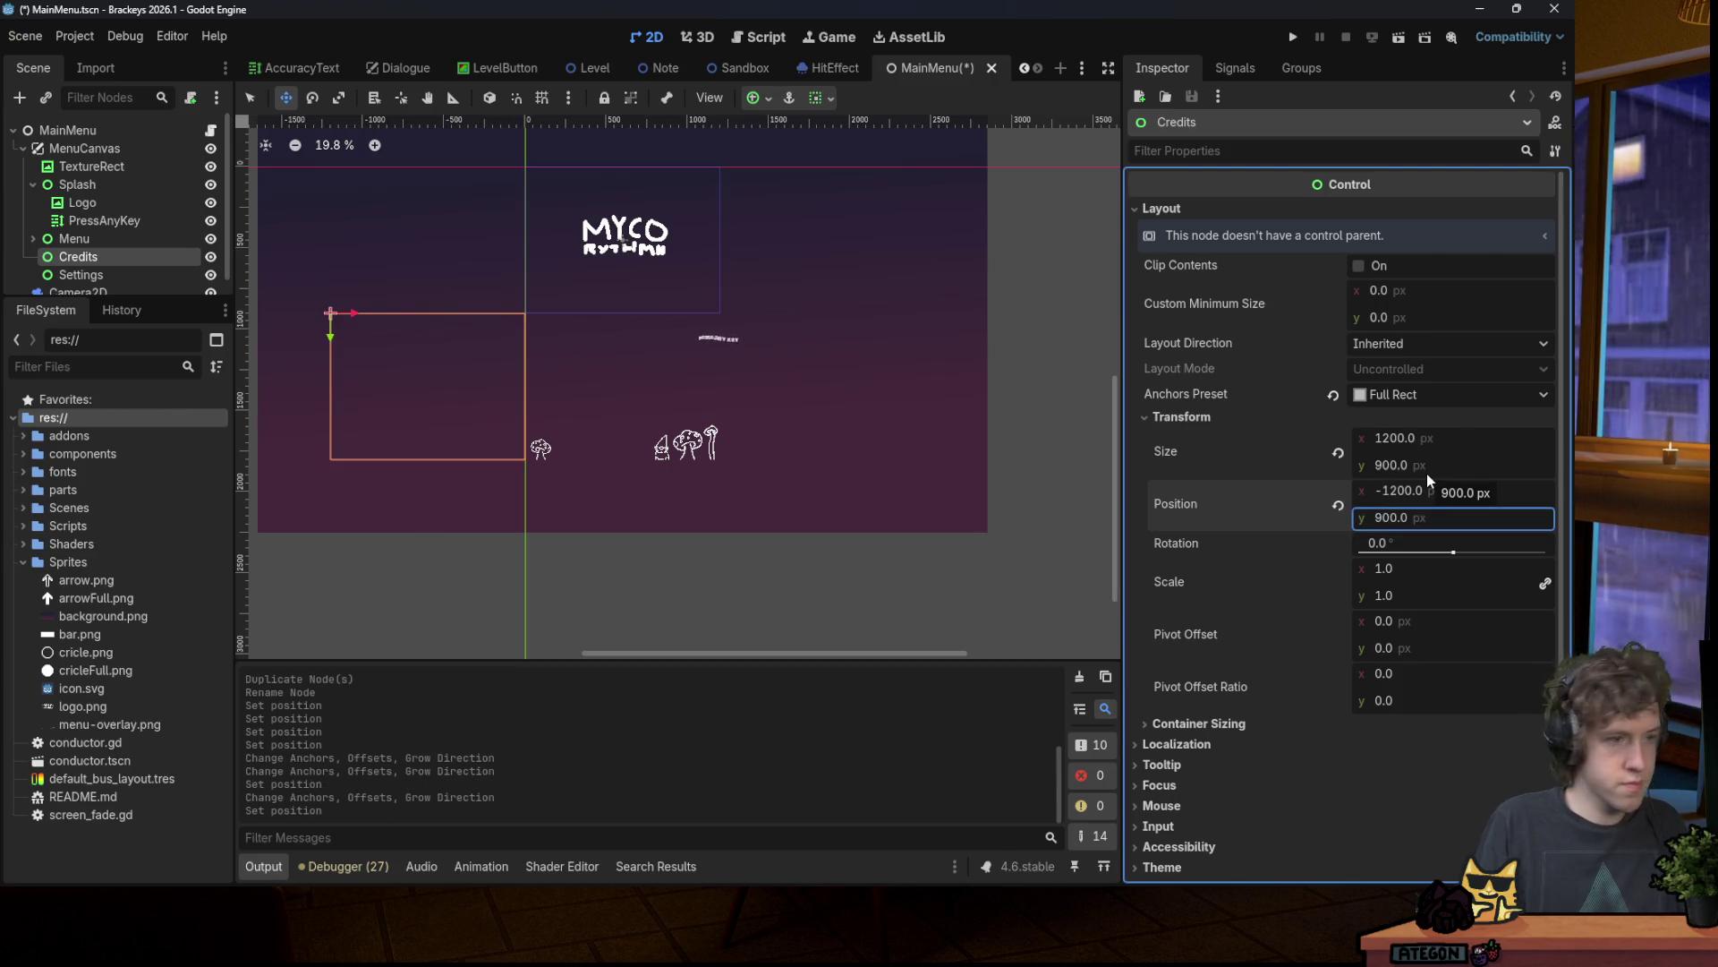
{"action": "key", "text": "ctrl+s"}
Step: Make Settings Full Rect at position 1200, 900 and save
{"action": "left_click", "coordinate": [106, 279]}
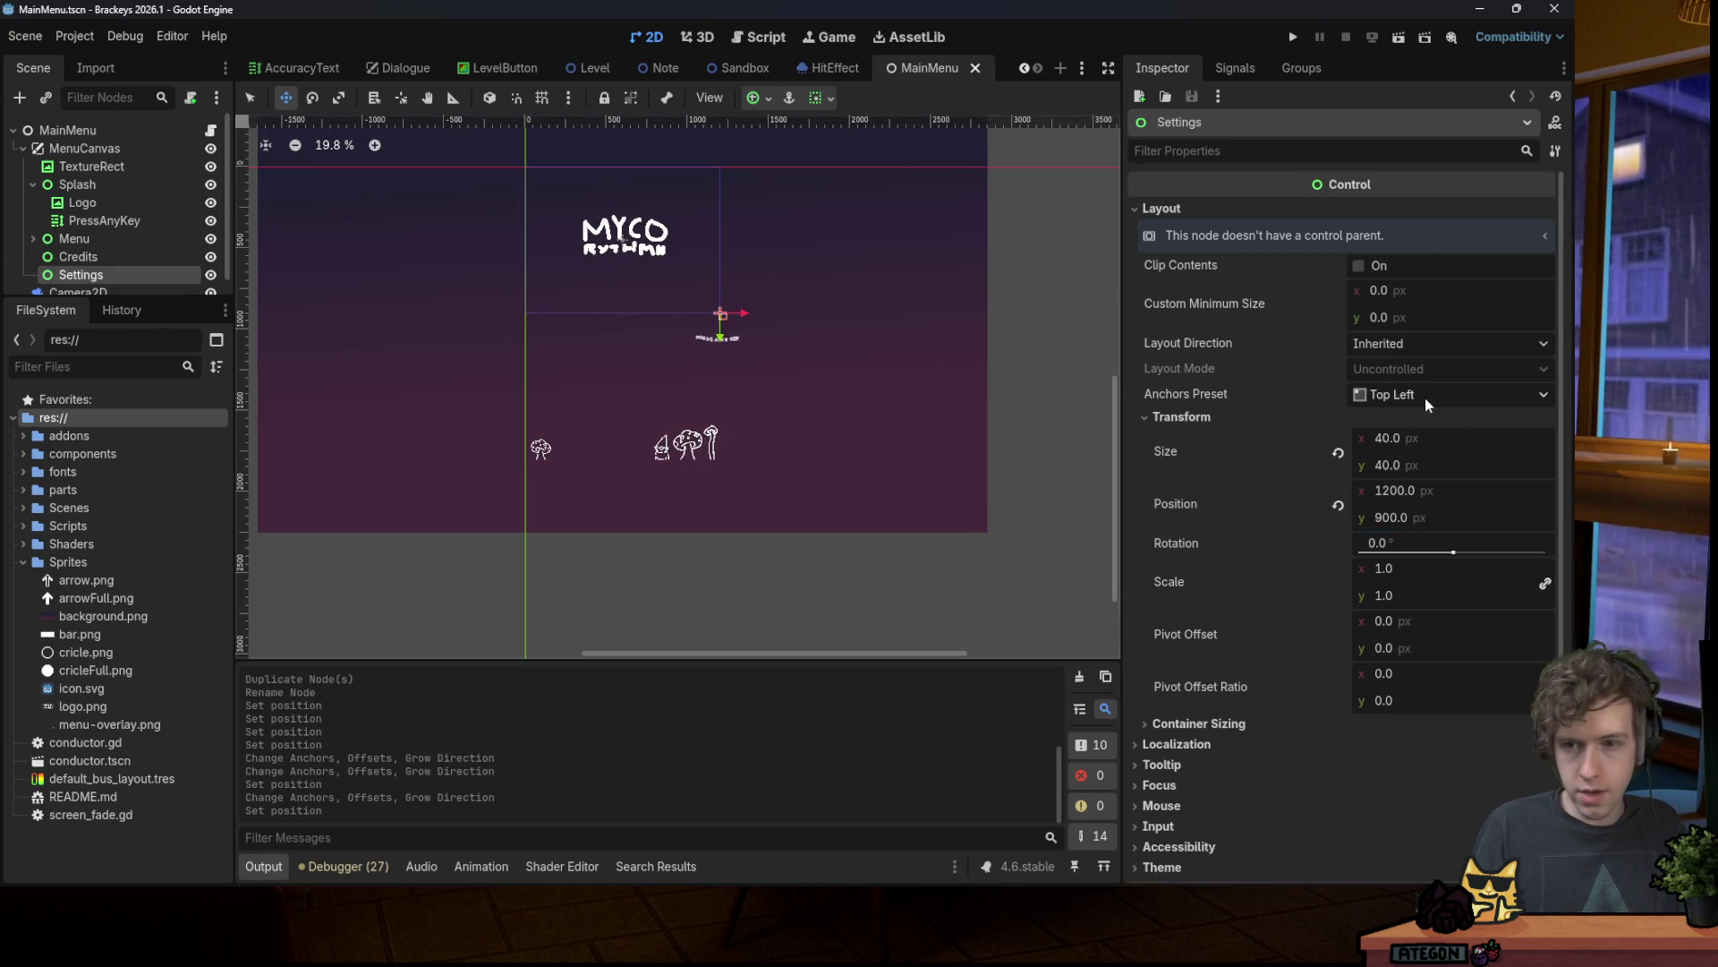
{"action": "left_click", "coordinate": [756, 99]}
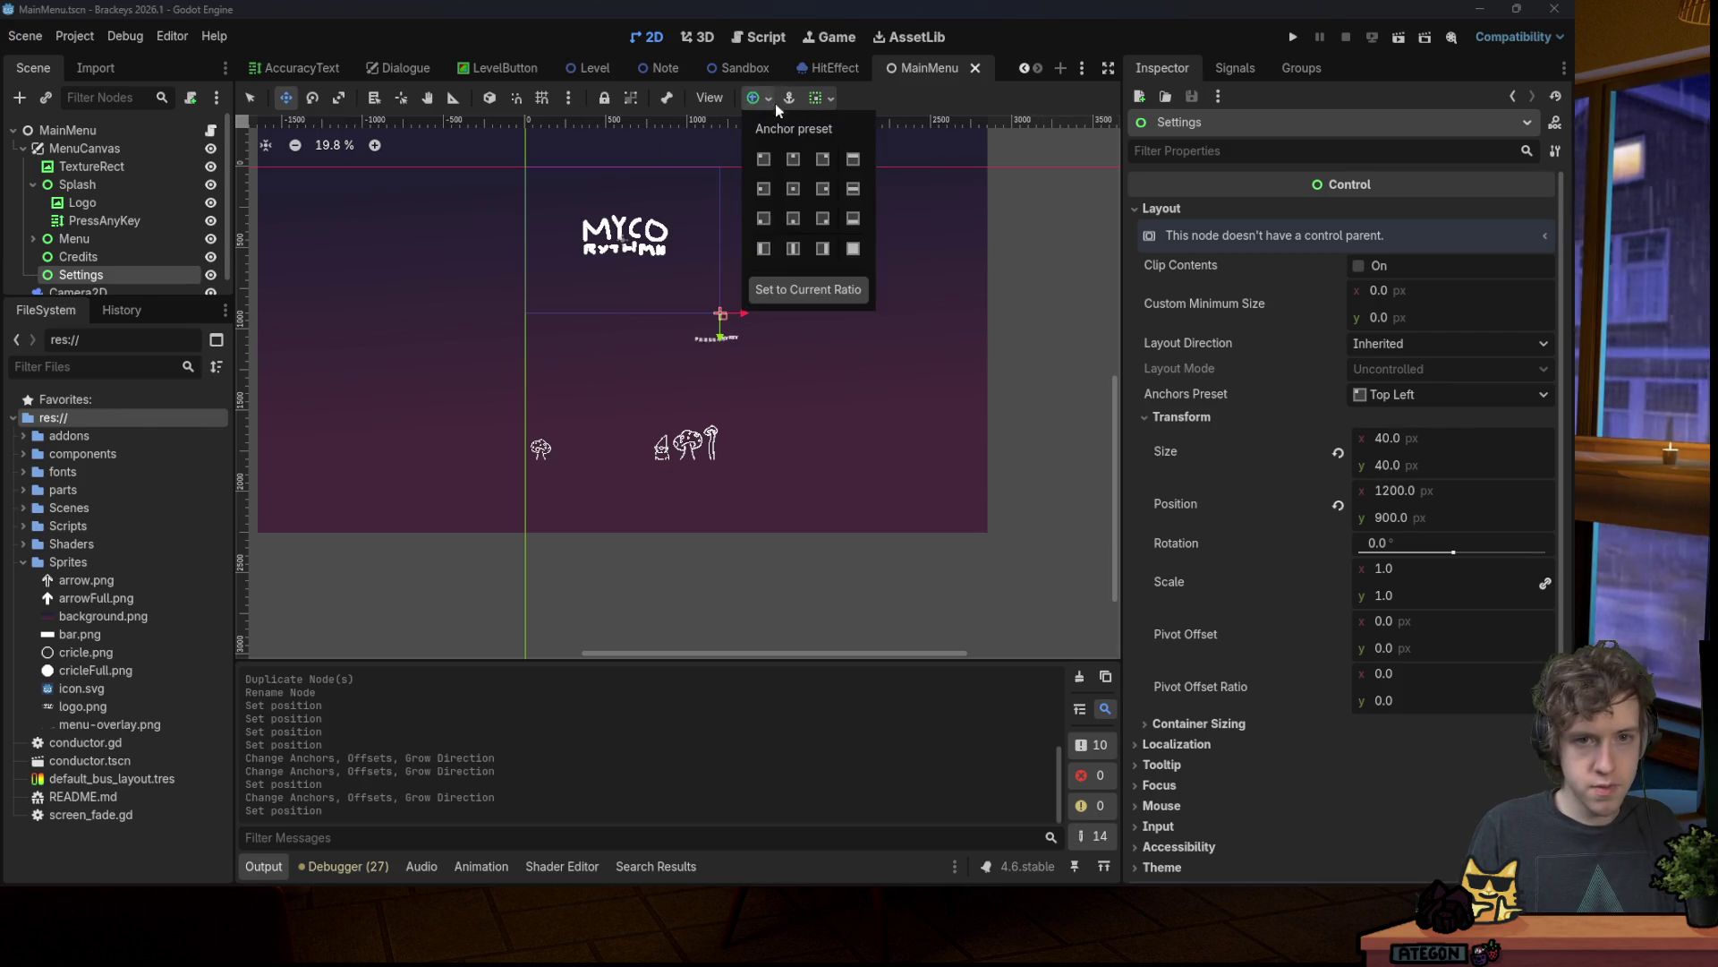
{"action": "left_click", "coordinate": [852, 249]}
{"action": "left_click", "coordinate": [1422, 493]}
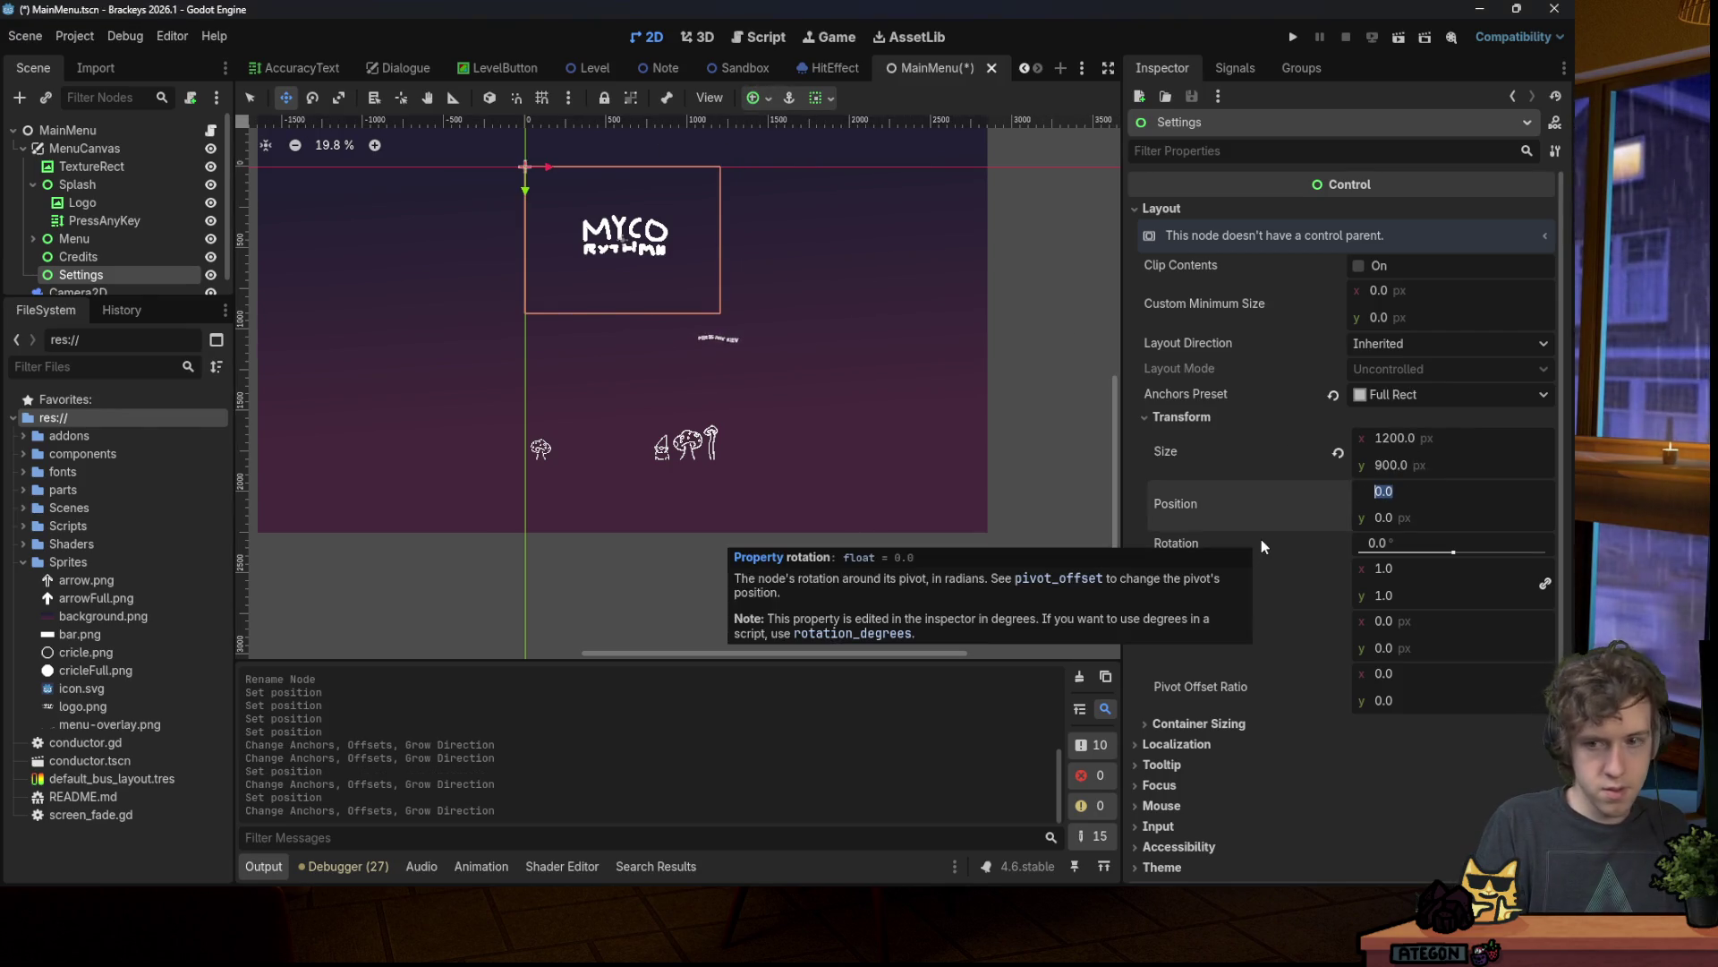
{"action": "type", "text": "1200"}
{"action": "key", "text": "Tab"}
{"action": "type", "text": "900"}
{"action": "key", "text": "Return"}
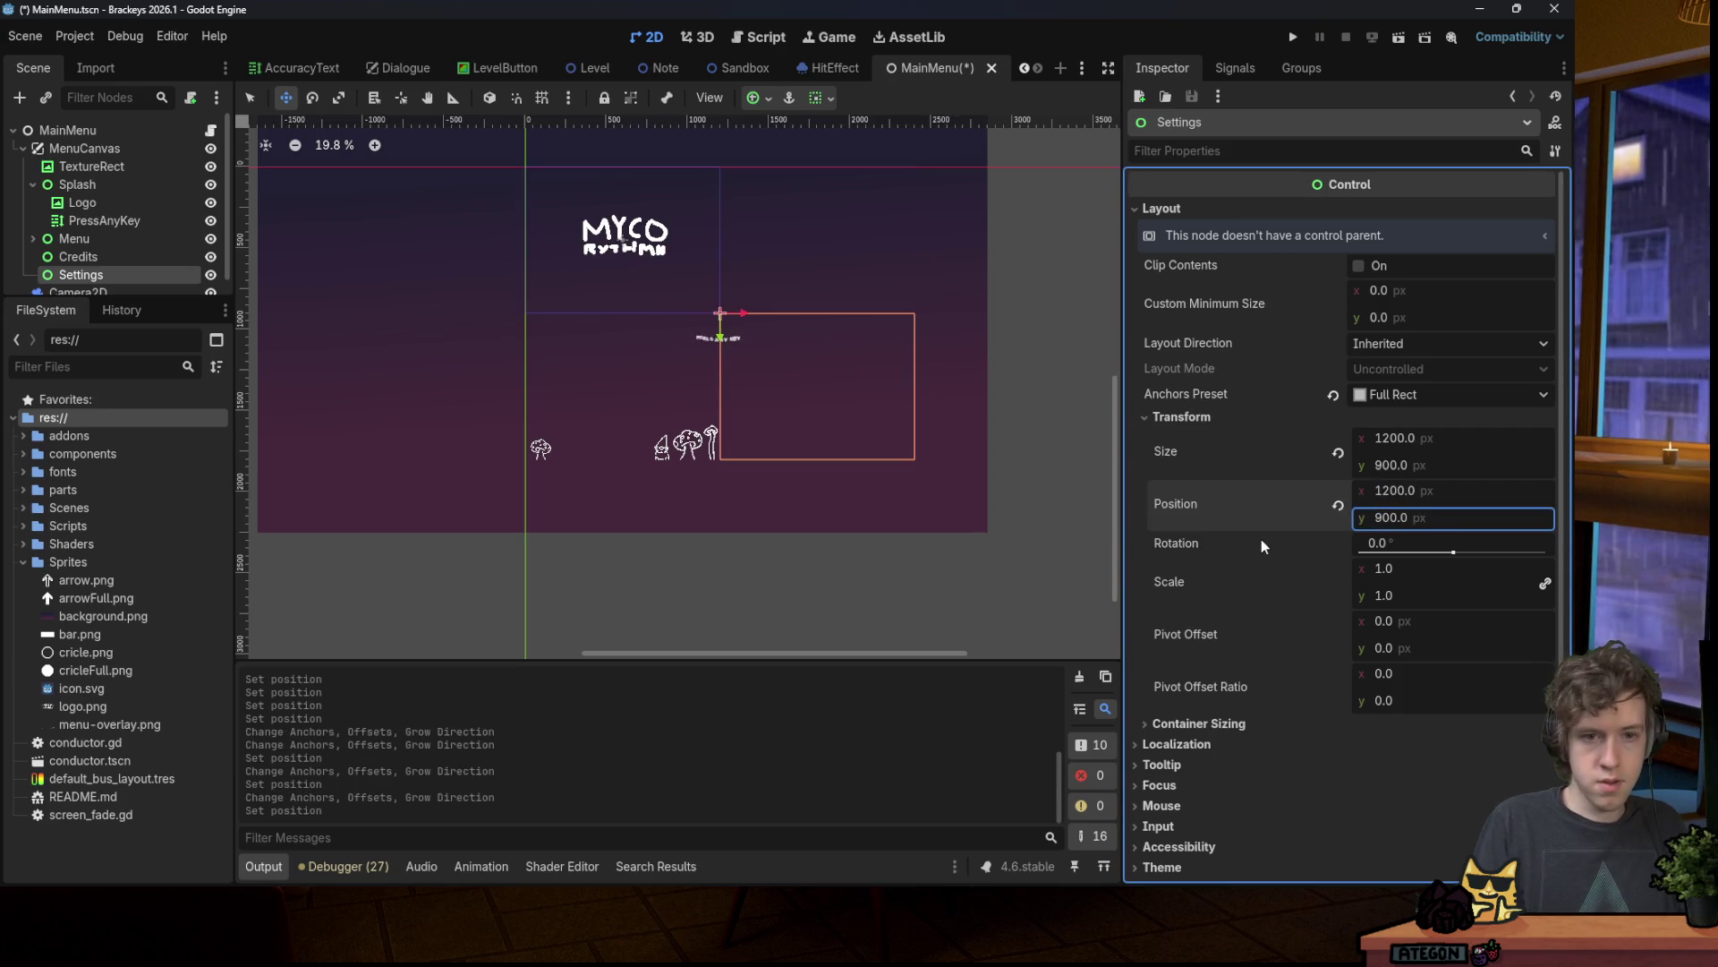
{"action": "key", "text": "ctrl+s"}
Step: Check the Credits, Settings and Menu panels, then copy the PressAnyKey label
{"action": "left_click", "coordinate": [111, 256]}
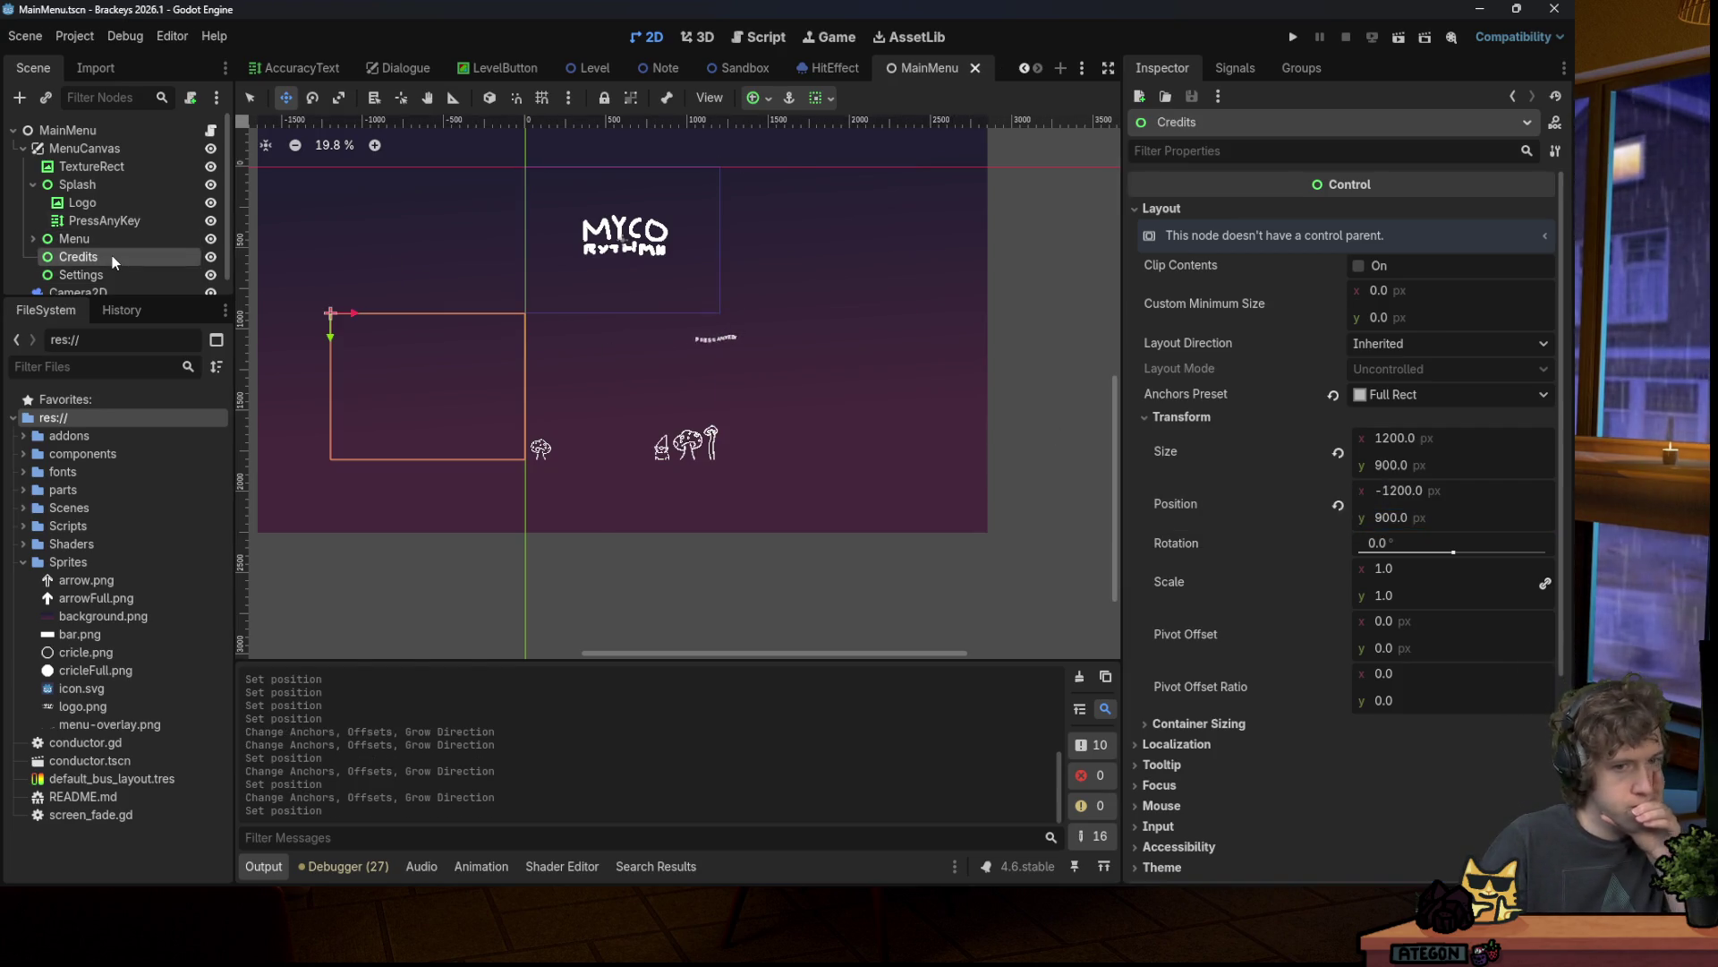
{"action": "left_click", "coordinate": [98, 275]}
{"action": "left_click", "coordinate": [84, 236]}
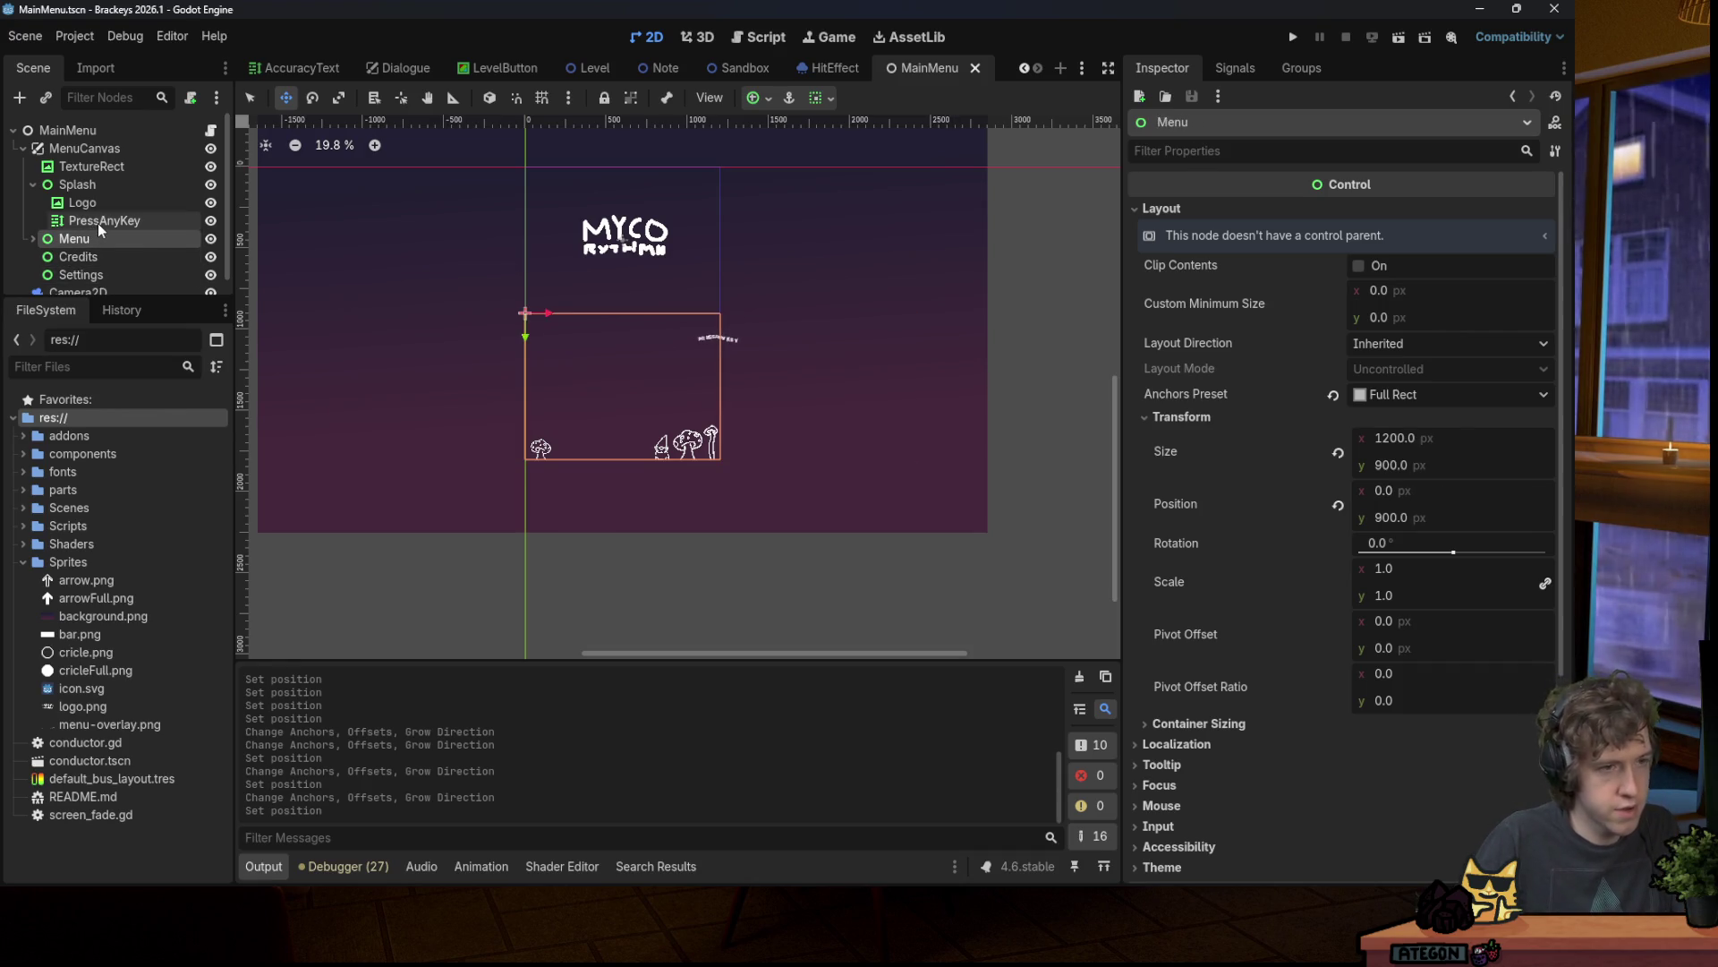
{"action": "left_click", "coordinate": [100, 223]}
{"action": "key", "text": "ctrl+c"}
{"action": "left_click", "coordinate": [109, 255]}
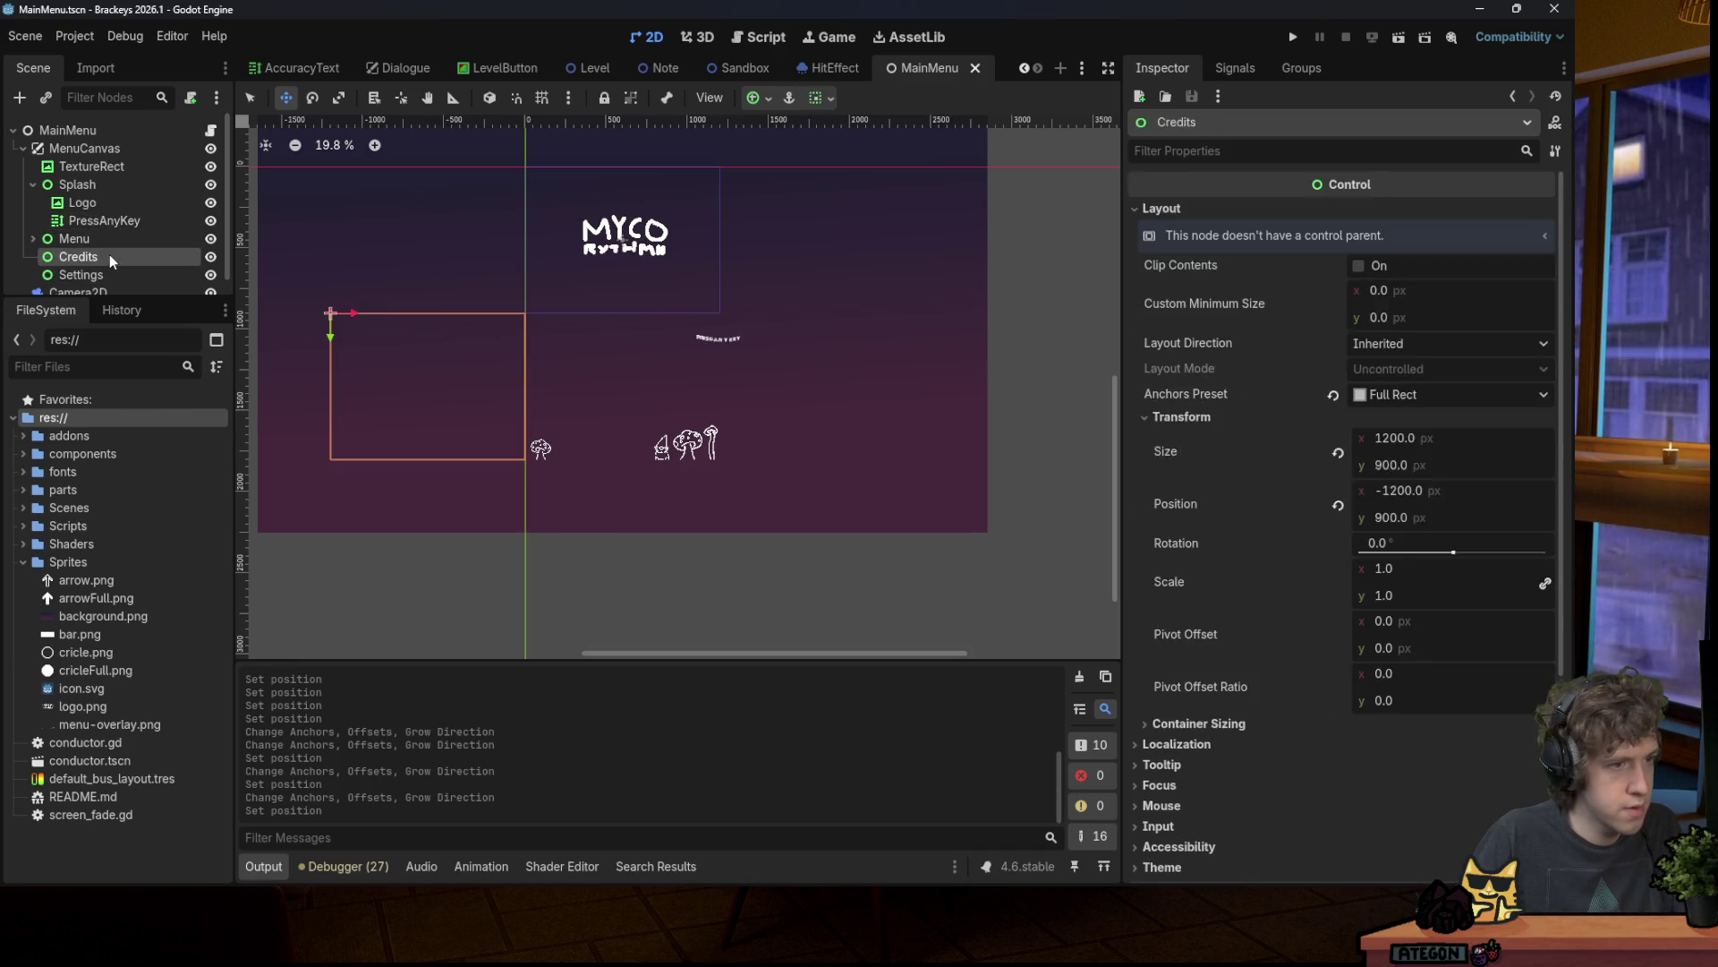
Step: Paste the copied label under Credits, rename it CreditsText, and save the scene
{"action": "key", "text": "ctrl+v"}
{"action": "double_click", "coordinate": [113, 273]}
{"action": "type", "text": "C"}
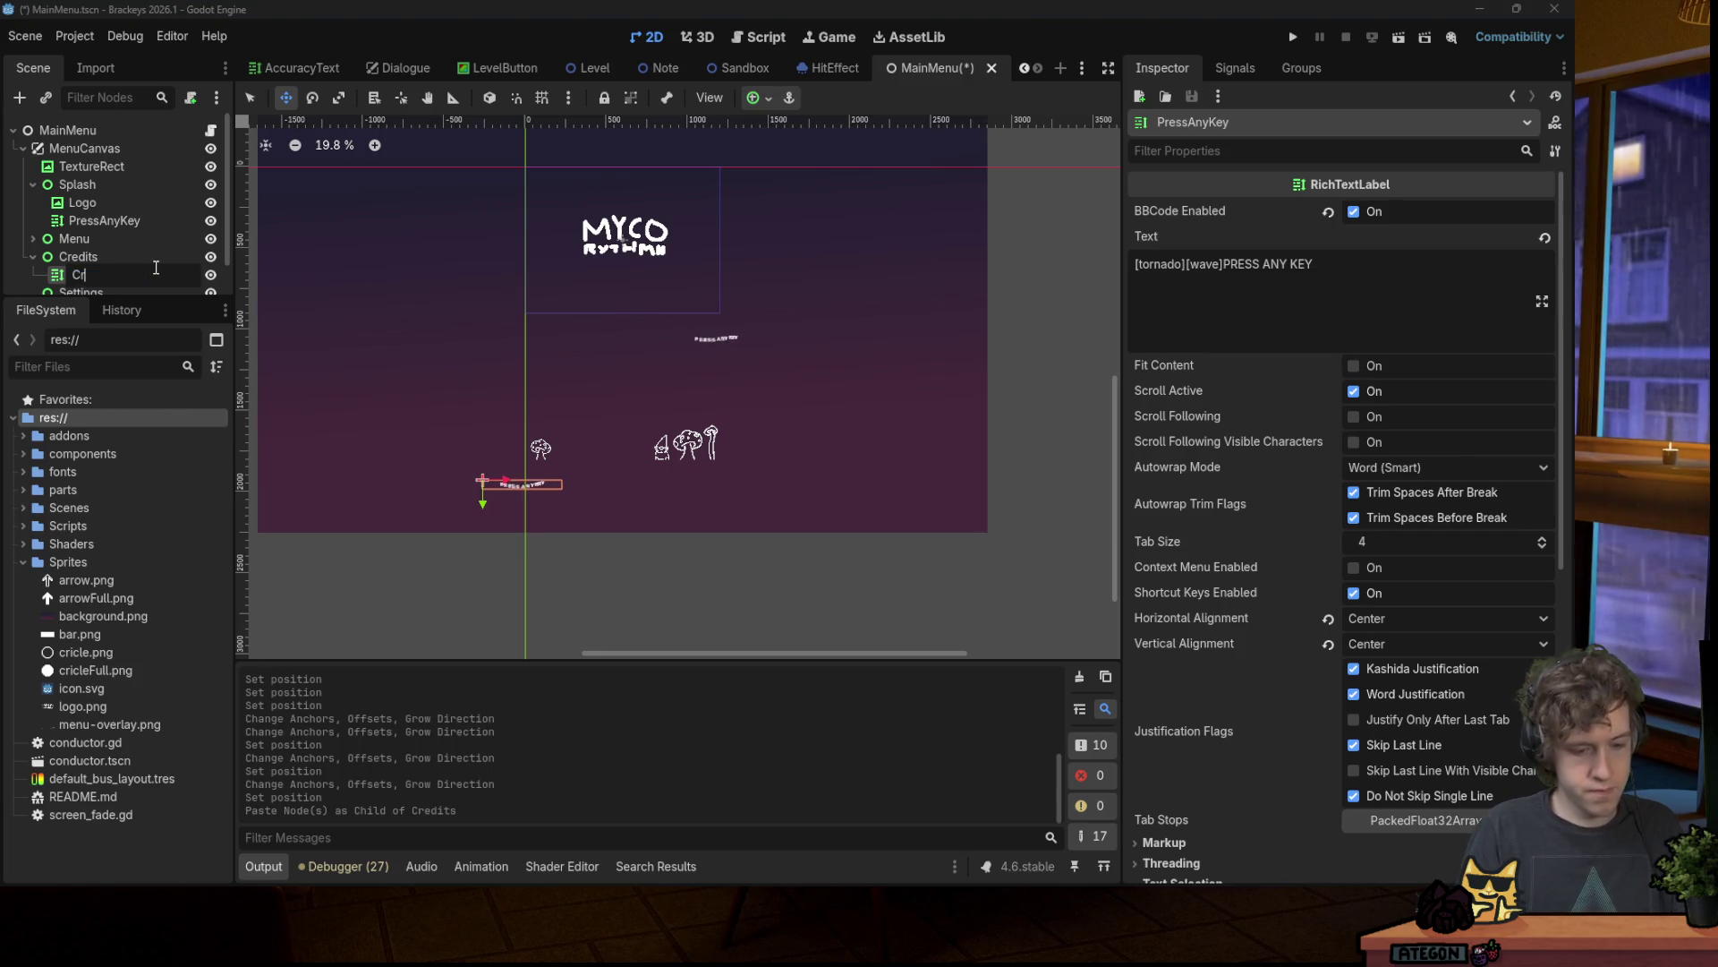
{"action": "type", "text": "xt"}
{"action": "key", "text": "Return"}
{"action": "key", "text": "ctrl+s"}
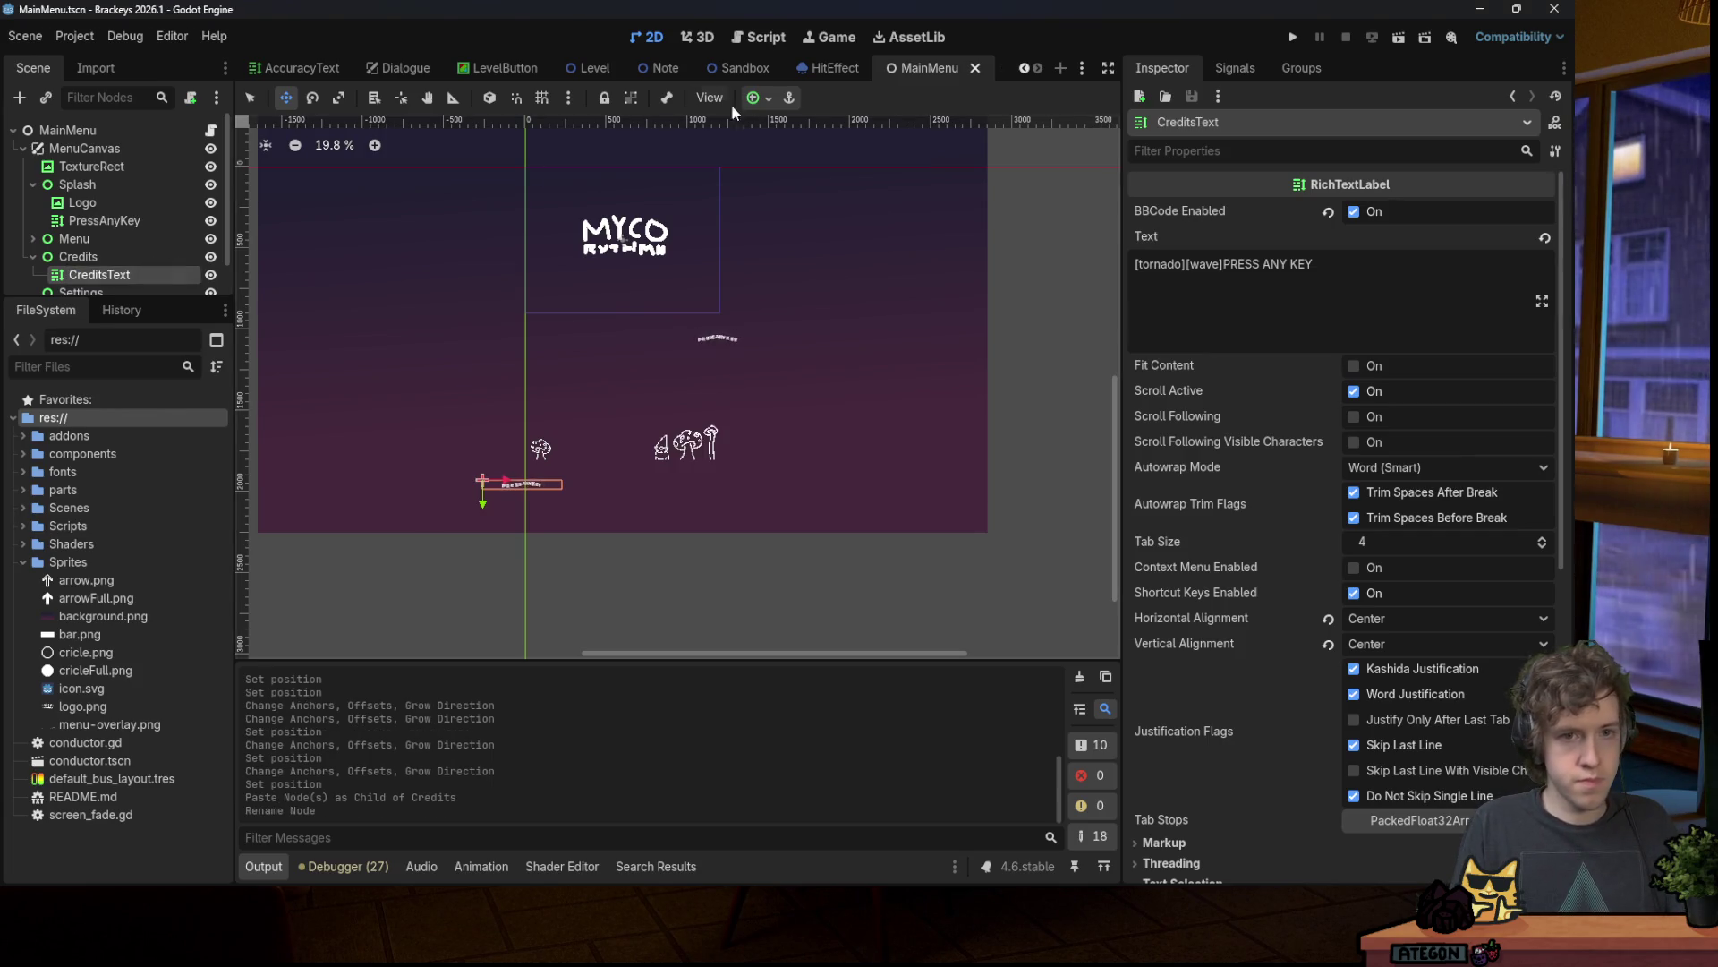
Step: Apply an anchor preset to CreditsText and set its text to 'Credits'
{"action": "left_click", "coordinate": [757, 97]}
{"action": "left_click", "coordinate": [794, 190]}
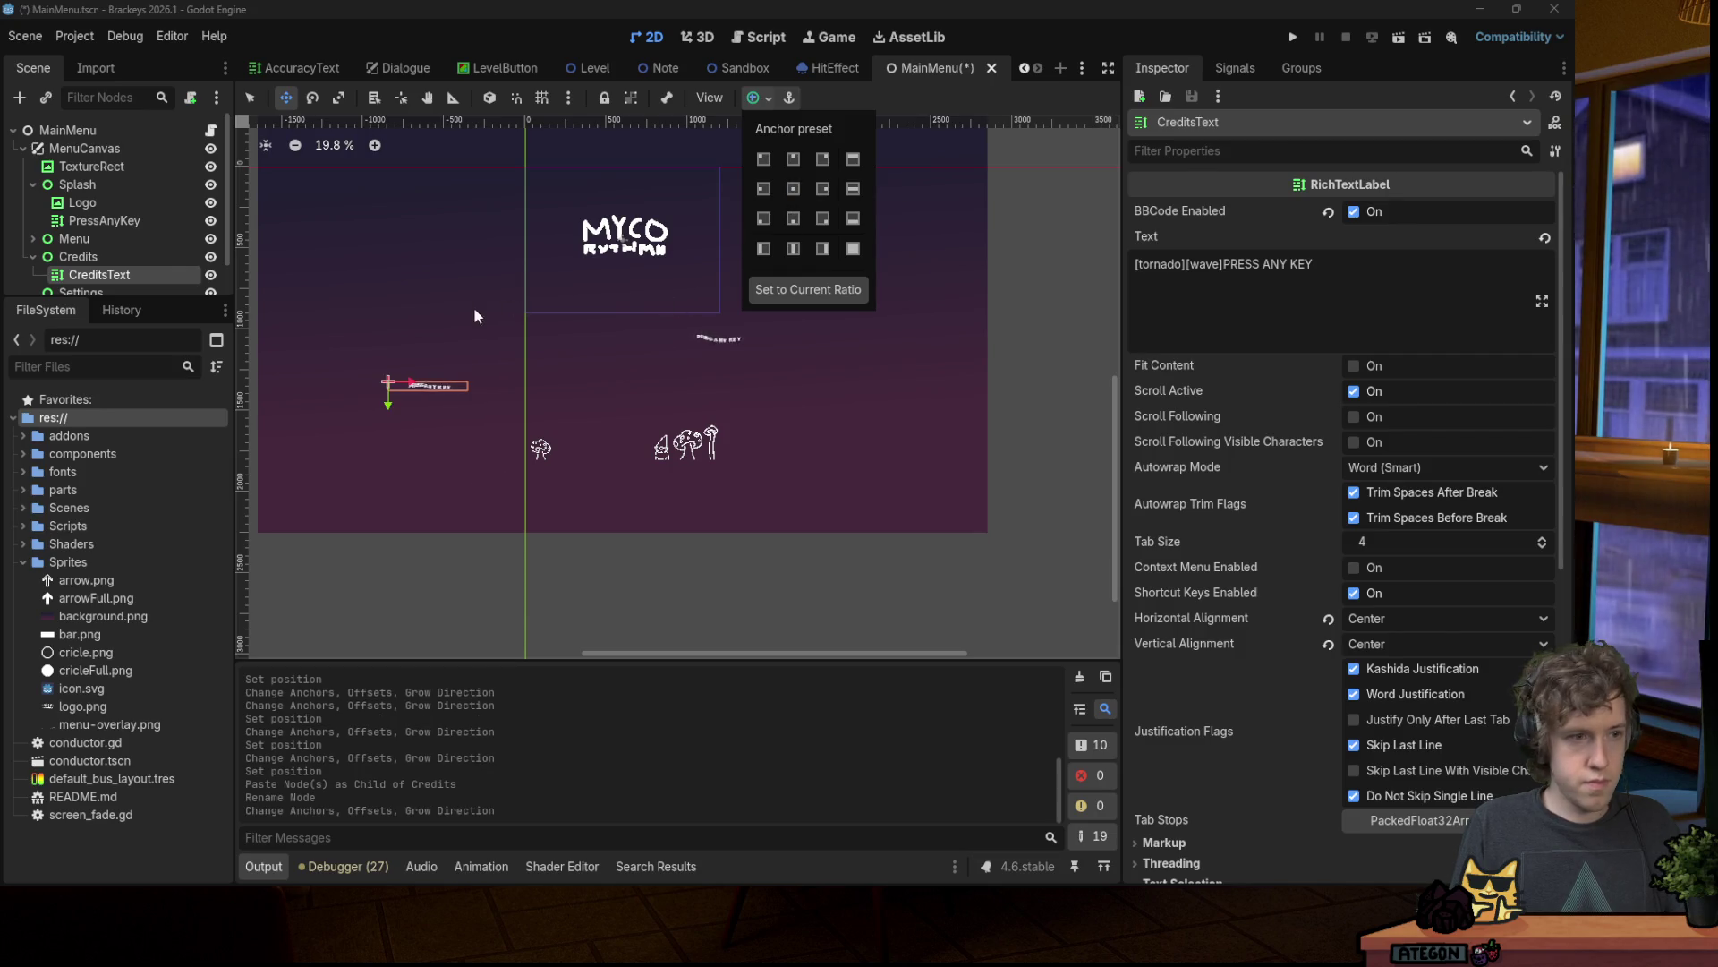
{"action": "left_click", "coordinate": [1319, 262]}
{"action": "key", "text": "ctrl+a"}
{"action": "type", "text": "Cre"}
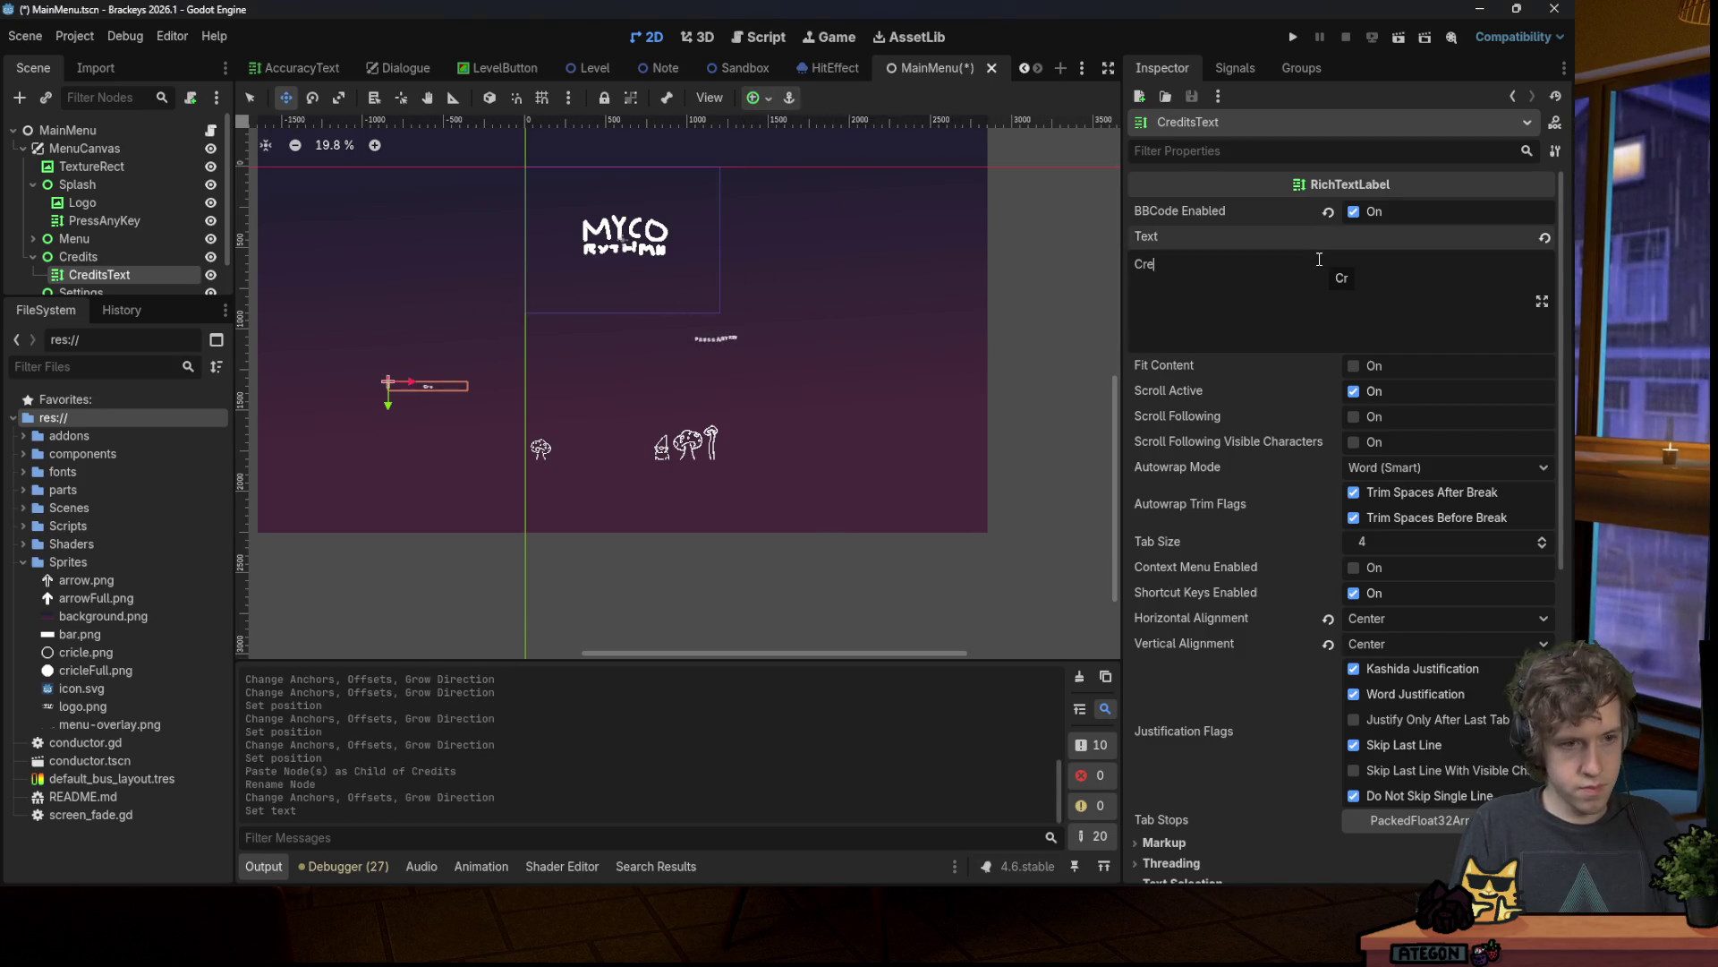
{"action": "key", "text": "ctrl+s"}
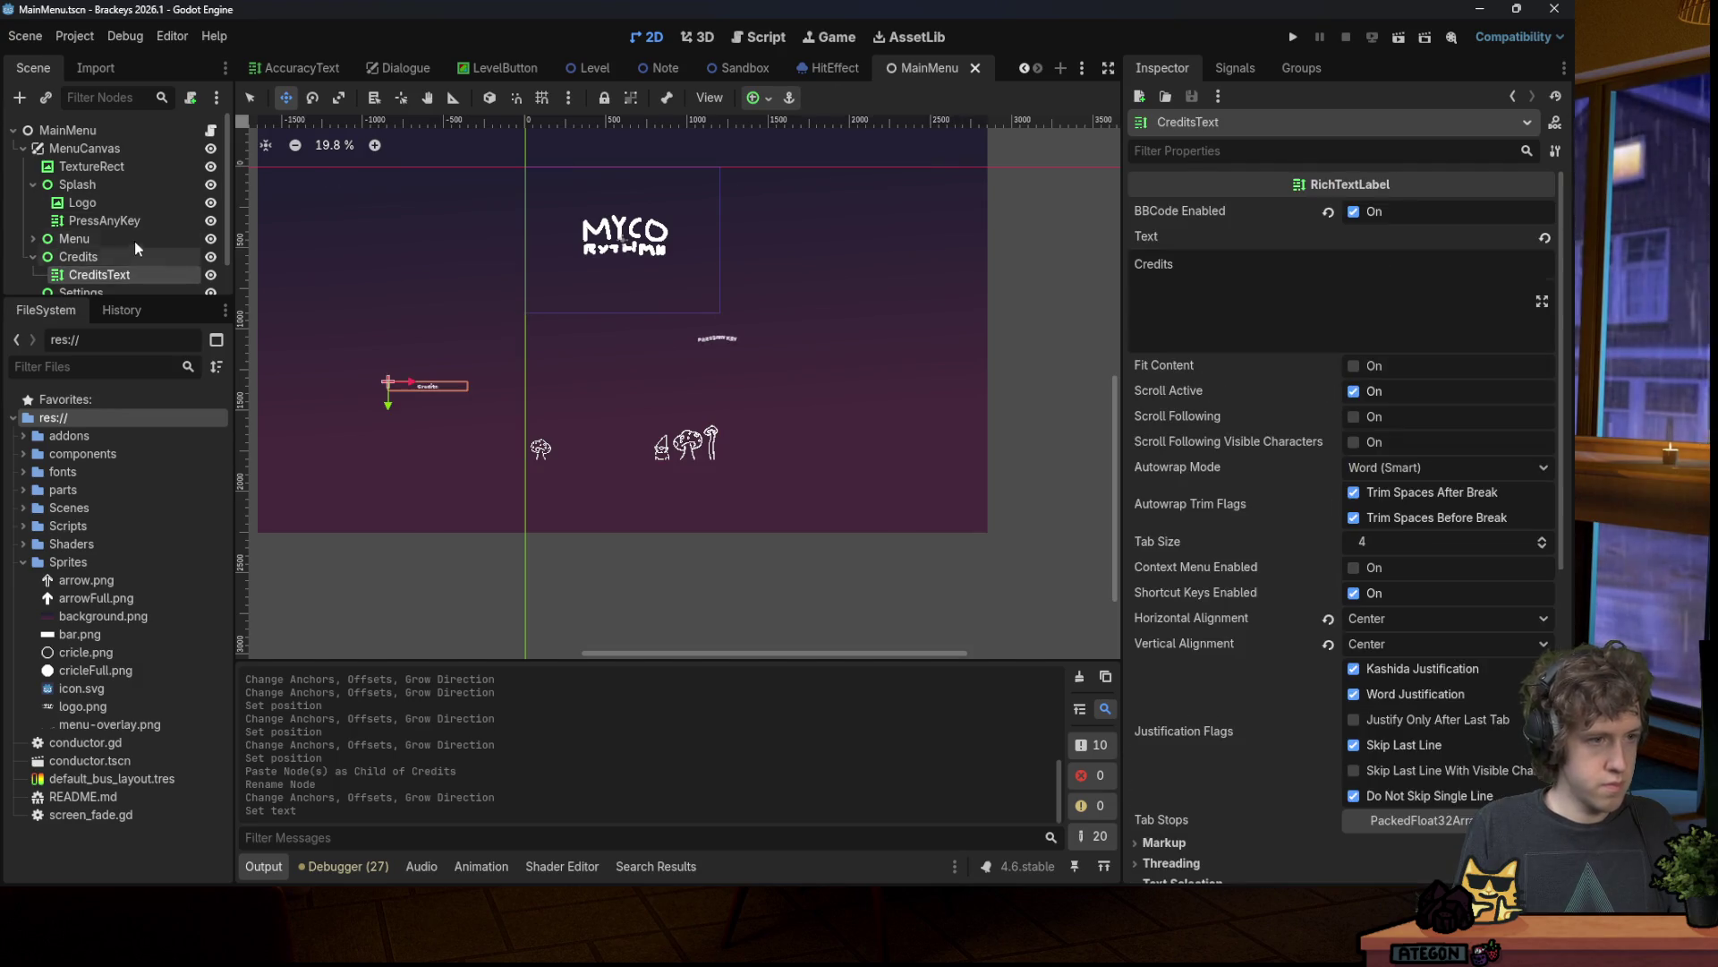
Step: Paste another copy under Settings, rename it SettingsText, and select its text for replacing
{"action": "scroll", "coordinate": [101, 236], "scroll_direction": "down", "scroll_amount": 1}
{"action": "left_click", "coordinate": [90, 258]}
{"action": "key", "text": "ctrl+v"}
{"action": "key", "text": "F2"}
{"action": "type", "text": "S"}
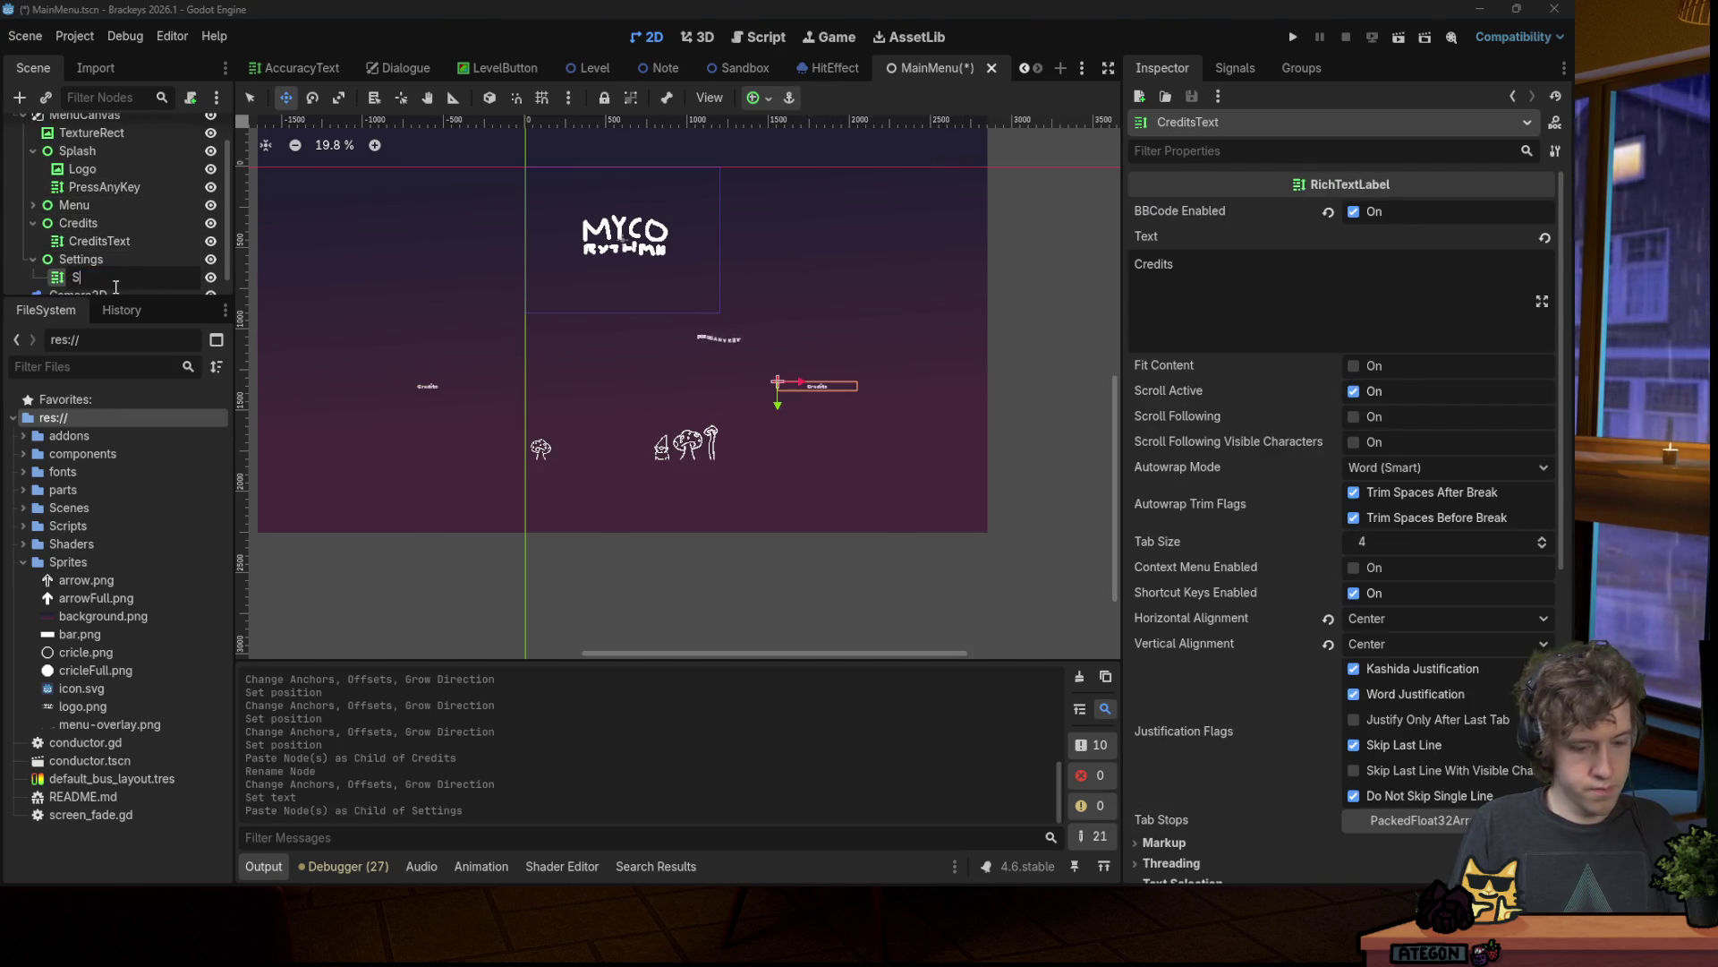
{"action": "type", "text": "xt"}
{"action": "key", "text": "Return"}
{"action": "key", "text": "ctrl+s"}
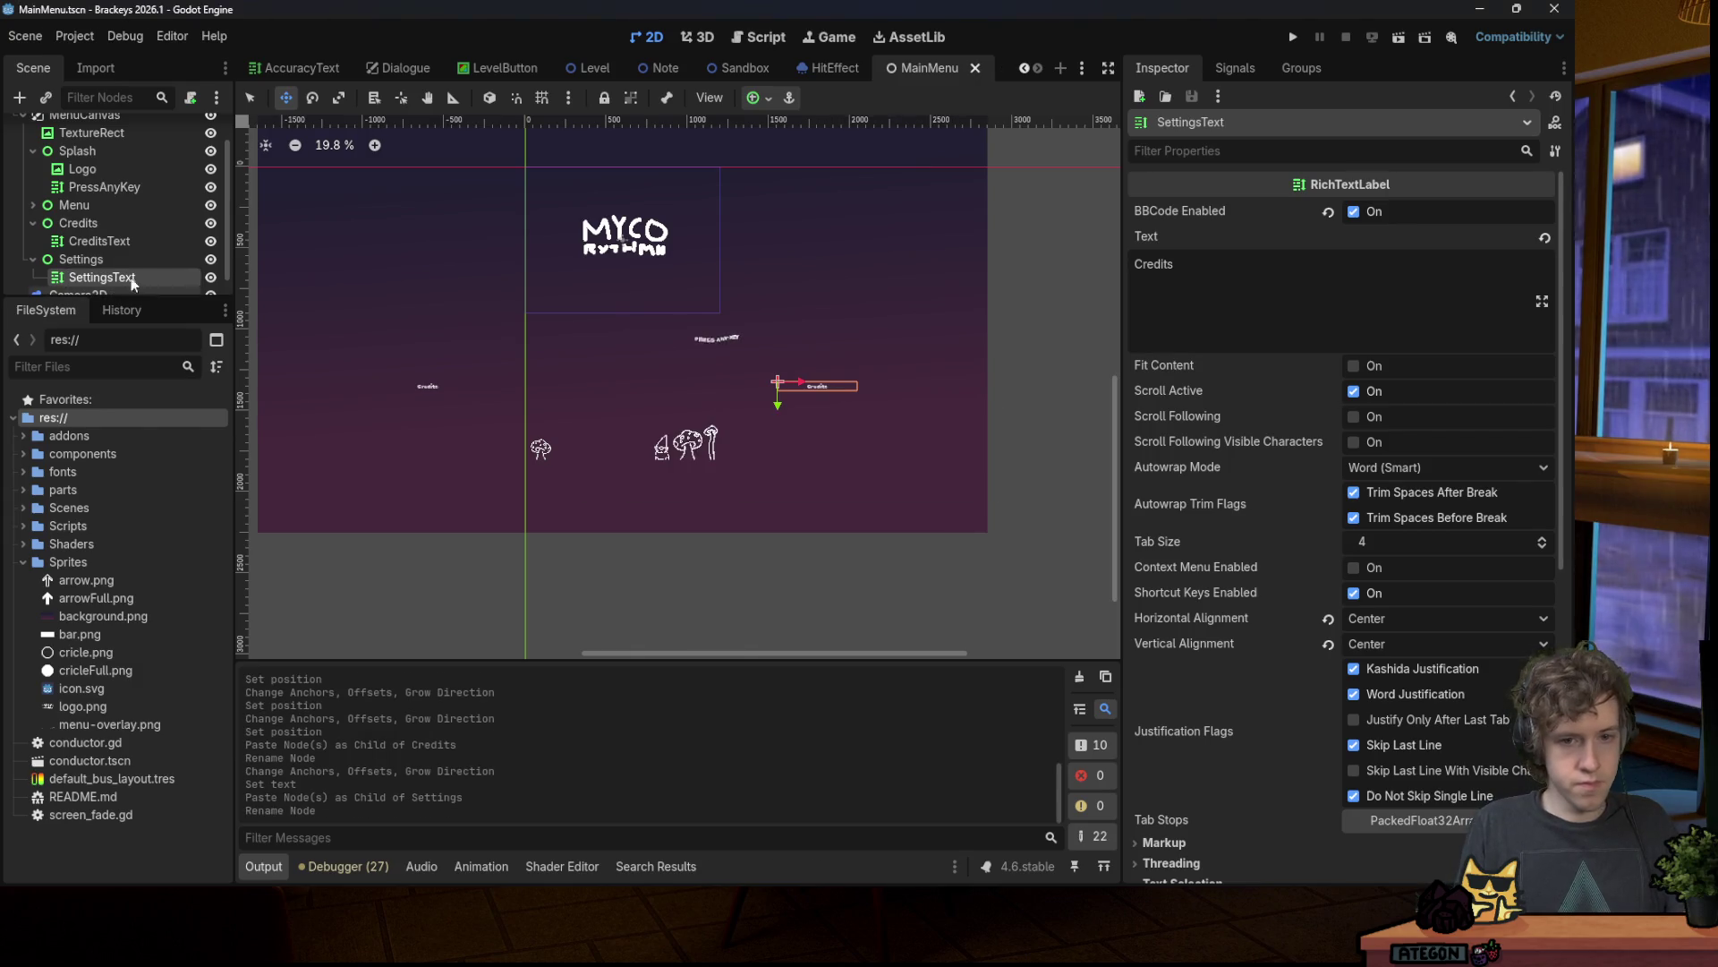
{"action": "left_click", "coordinate": [1233, 284]}
{"action": "key", "text": "ctrl+a"}
Step: Set SettingsText's text to 'Settings', save, and open the main menu script
{"action": "type", "text": "S"}
{"action": "type", "text": "gs"}
{"action": "key", "text": "ctrl+s"}
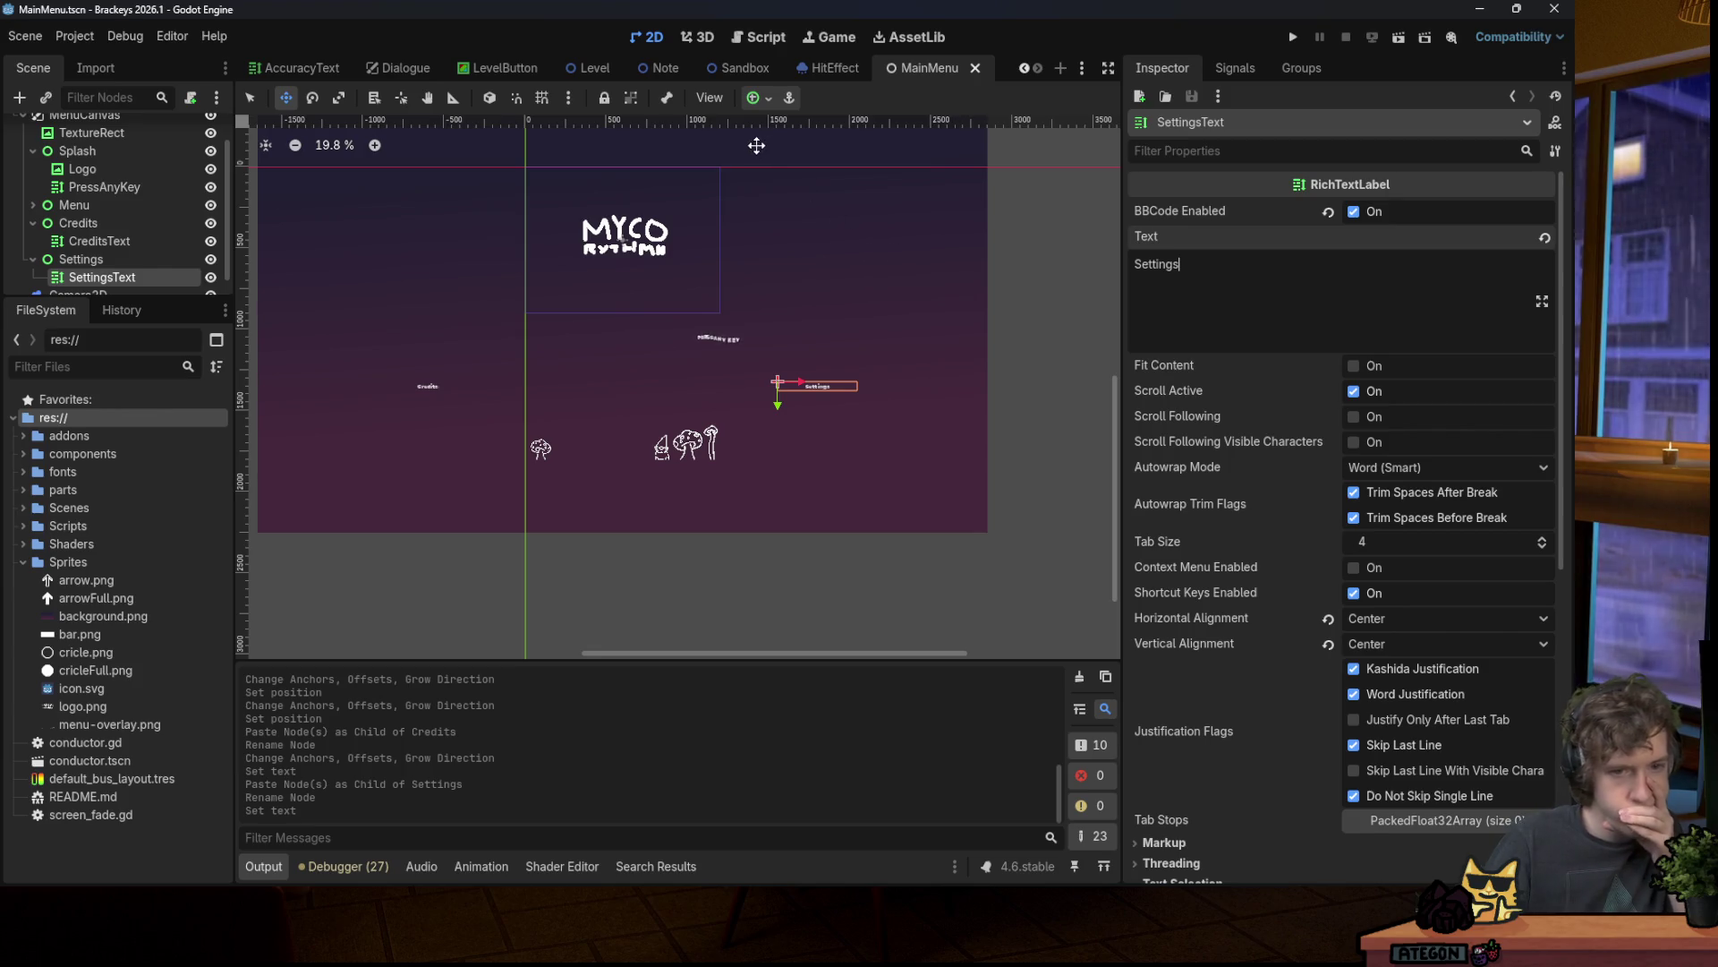
{"action": "scroll", "coordinate": [206, 134], "scroll_direction": "up", "scroll_amount": 2}
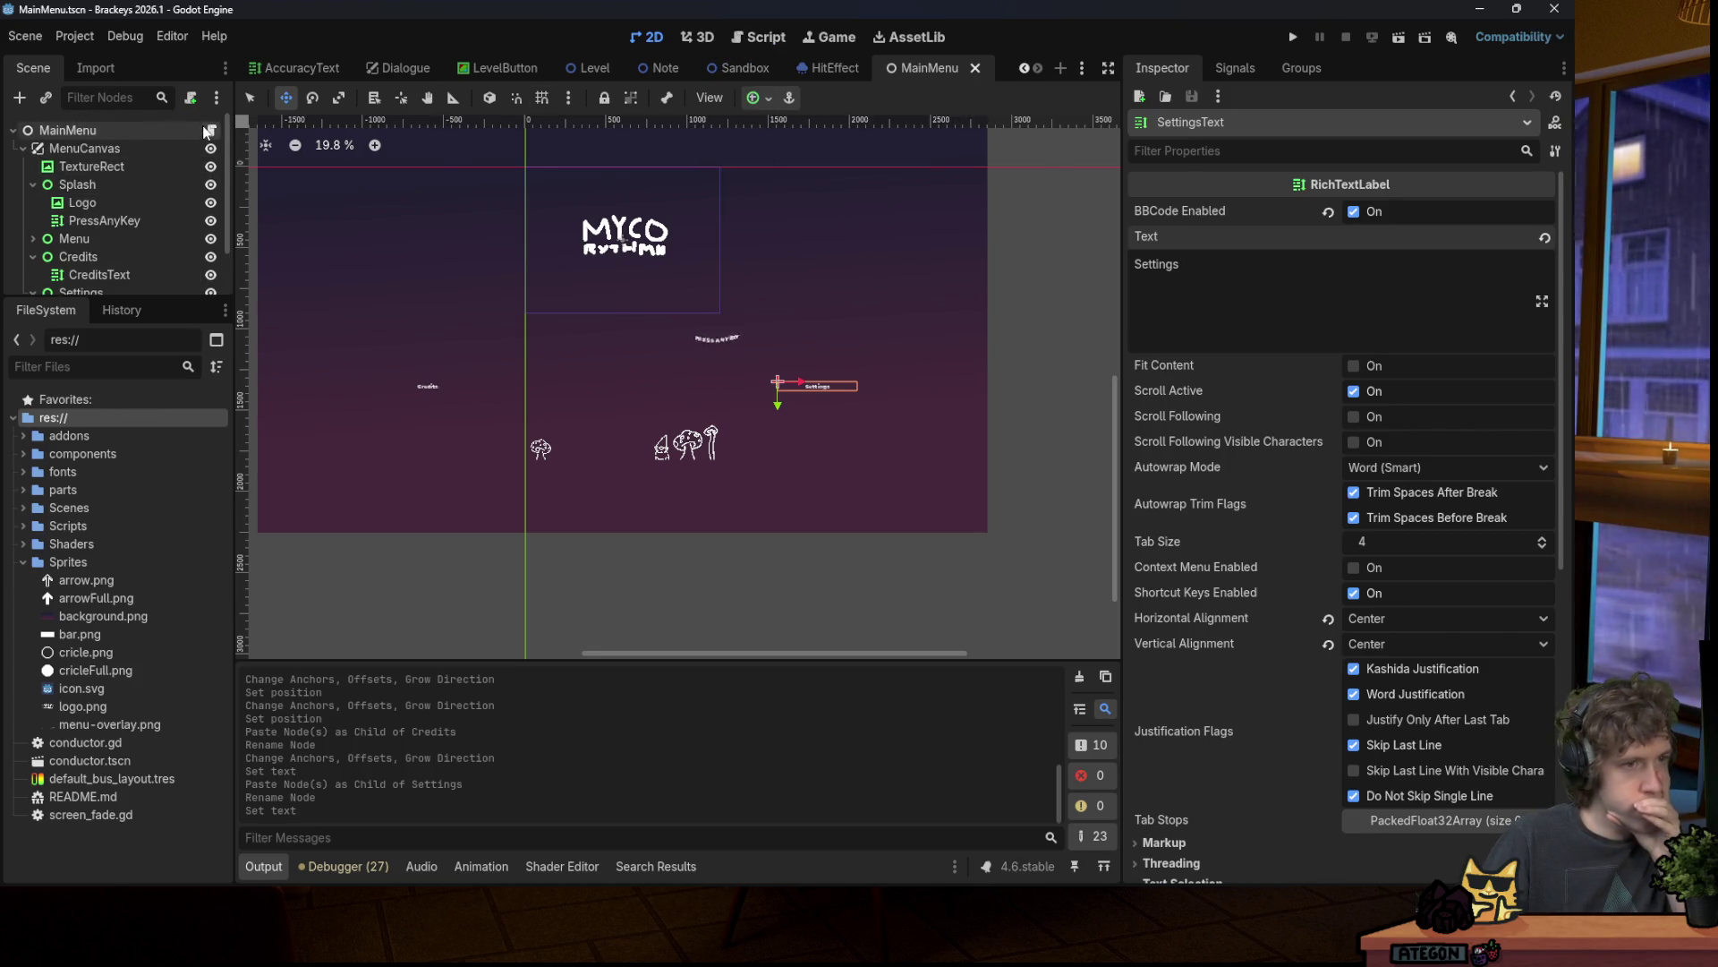
{"action": "left_click", "coordinate": [208, 133]}
Step: Look over the main menu script, then return to the 2D view and run the game
{"action": "scroll", "coordinate": [765, 284], "scroll_direction": "down", "scroll_amount": 5}
{"action": "scroll", "coordinate": [765, 283], "scroll_direction": "down", "scroll_amount": 2}
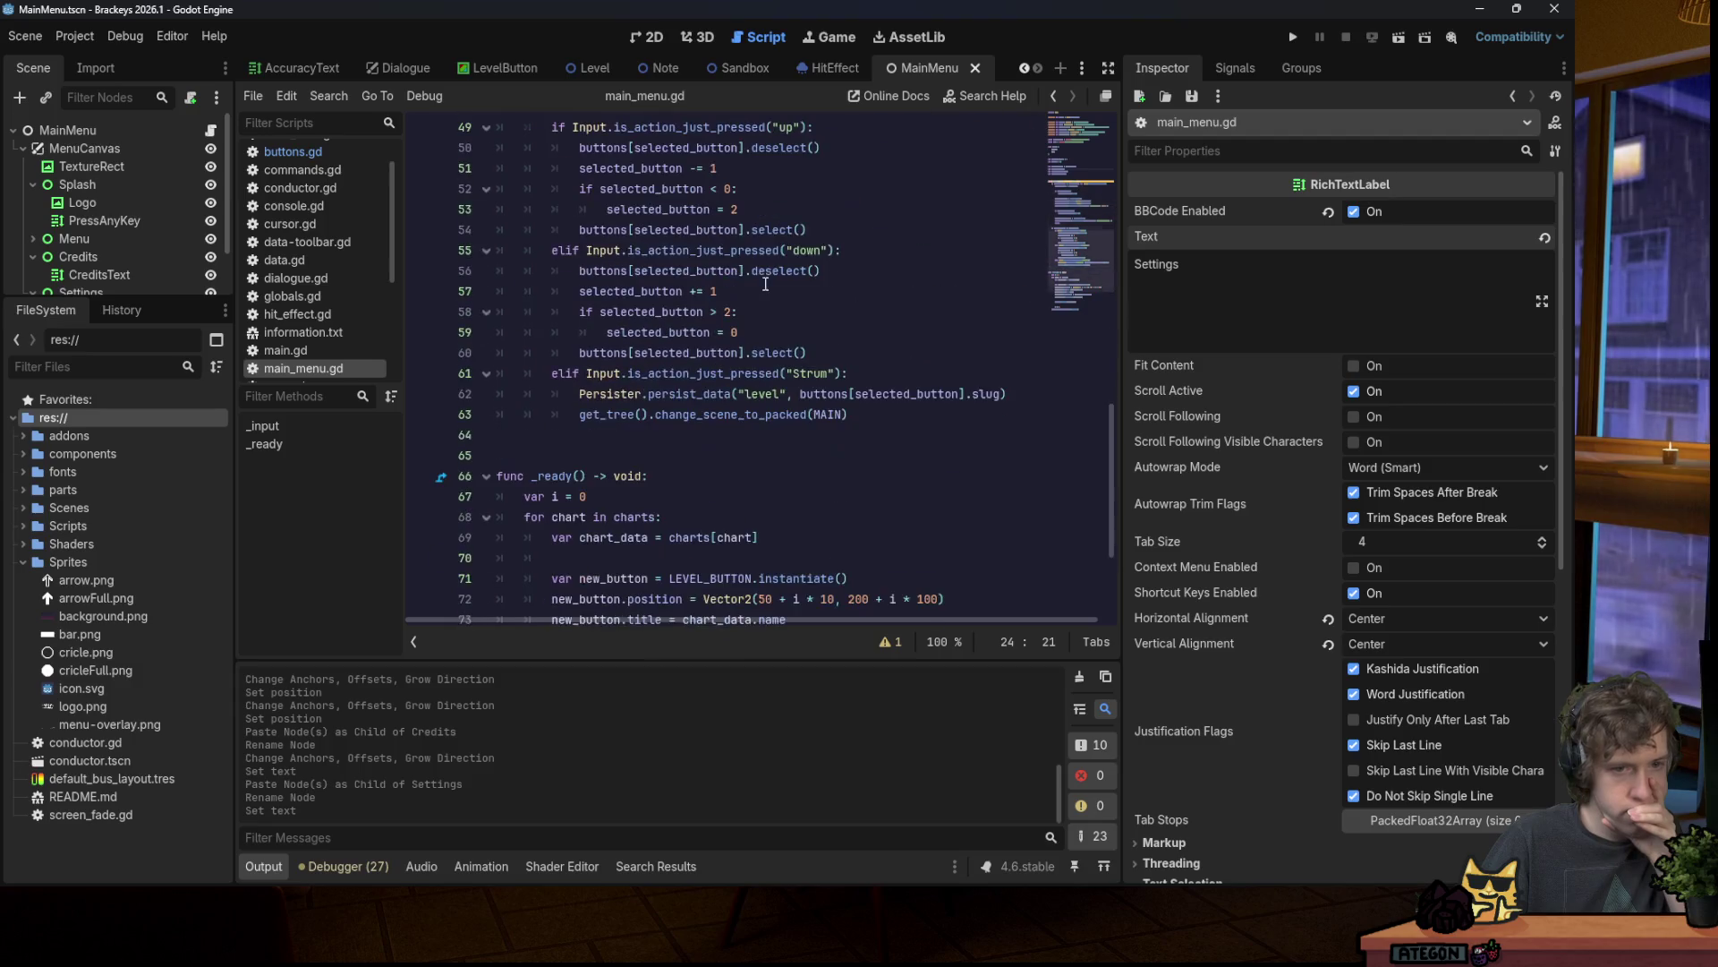
{"action": "scroll", "coordinate": [766, 268], "scroll_direction": "up", "scroll_amount": 4}
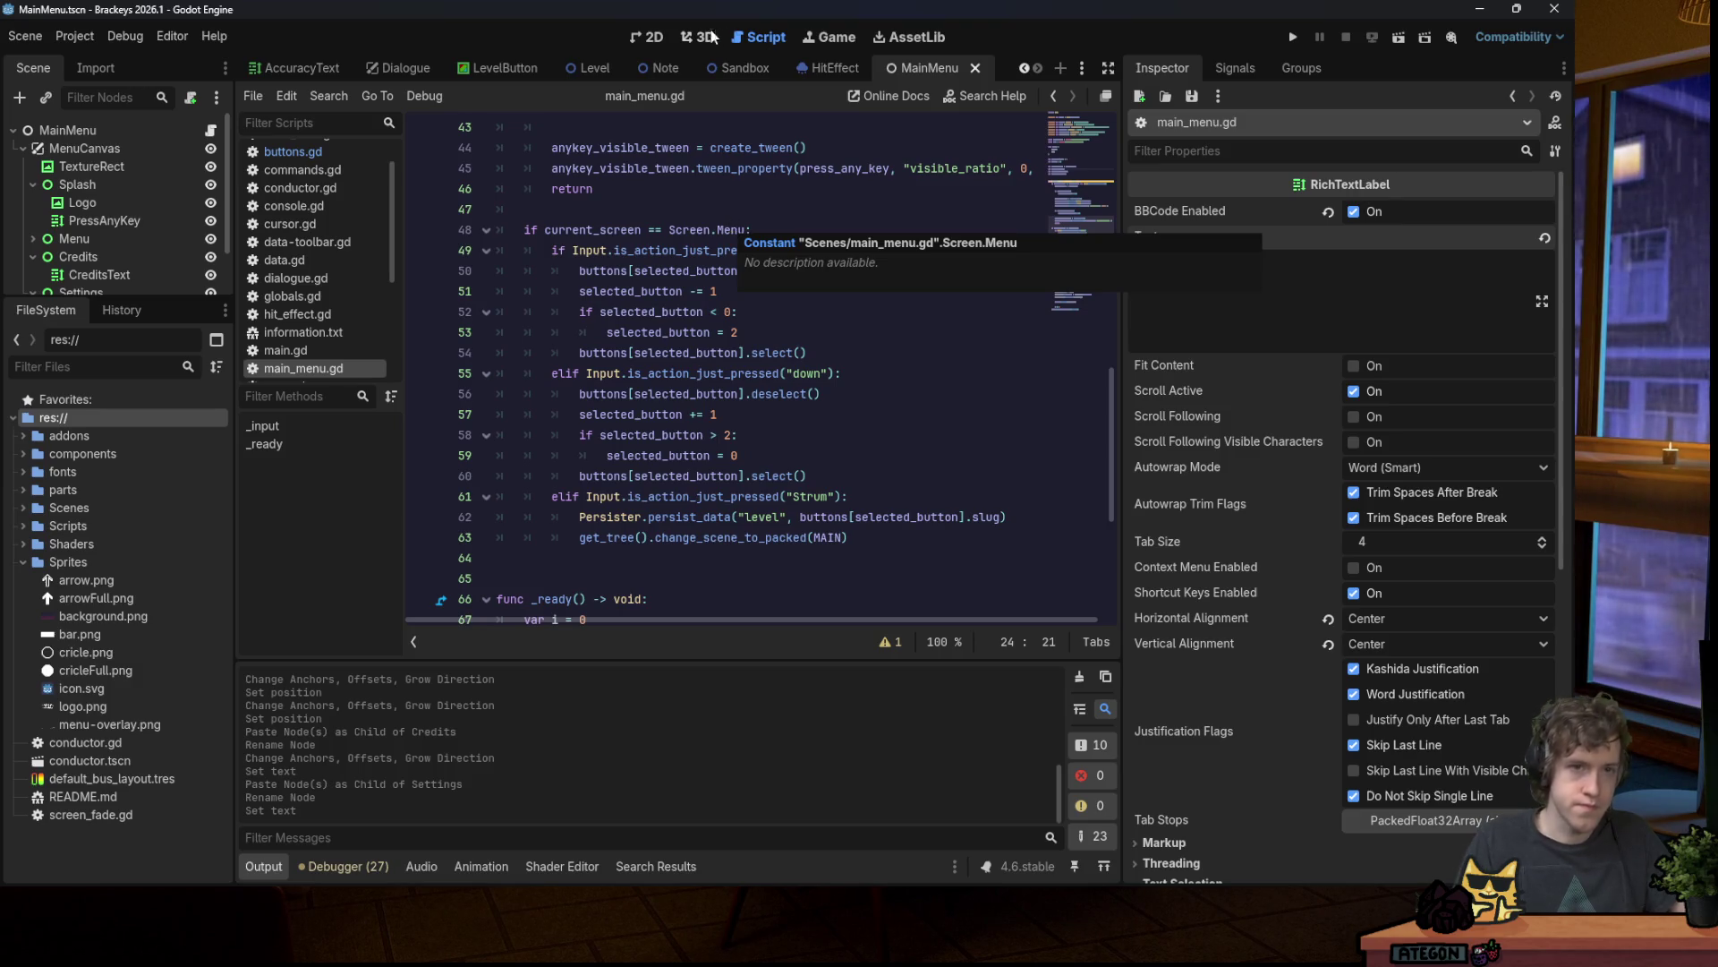
{"action": "left_click", "coordinate": [646, 37]}
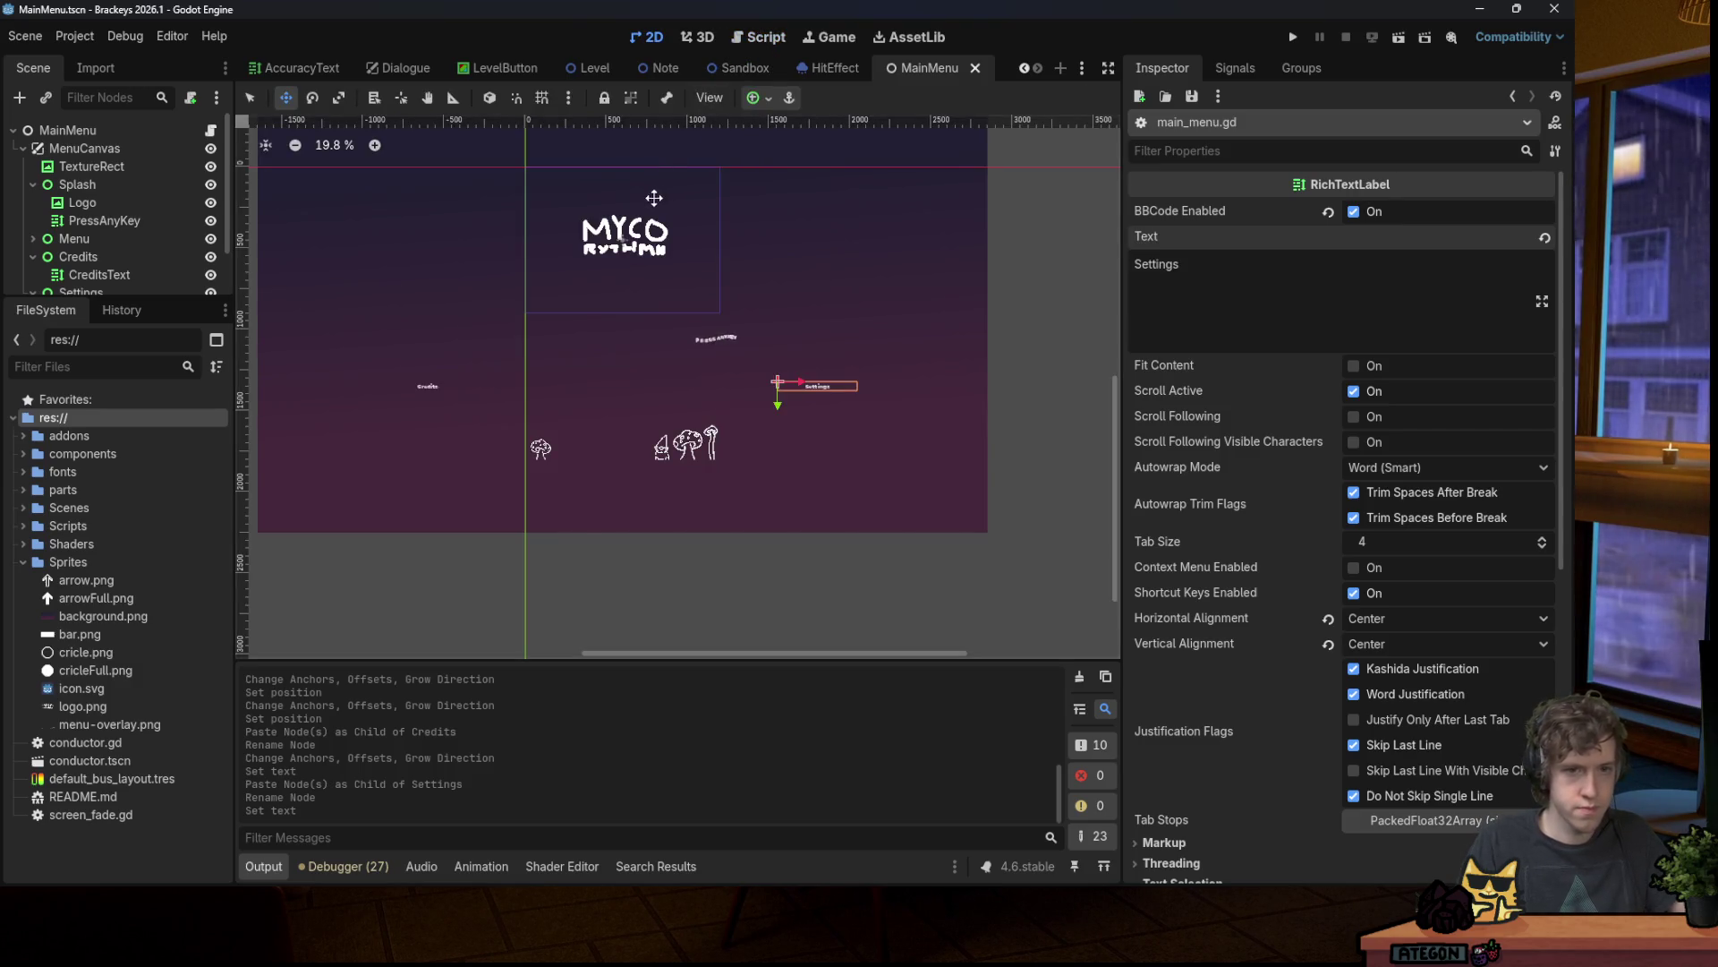
{"action": "left_click", "coordinate": [1293, 37]}
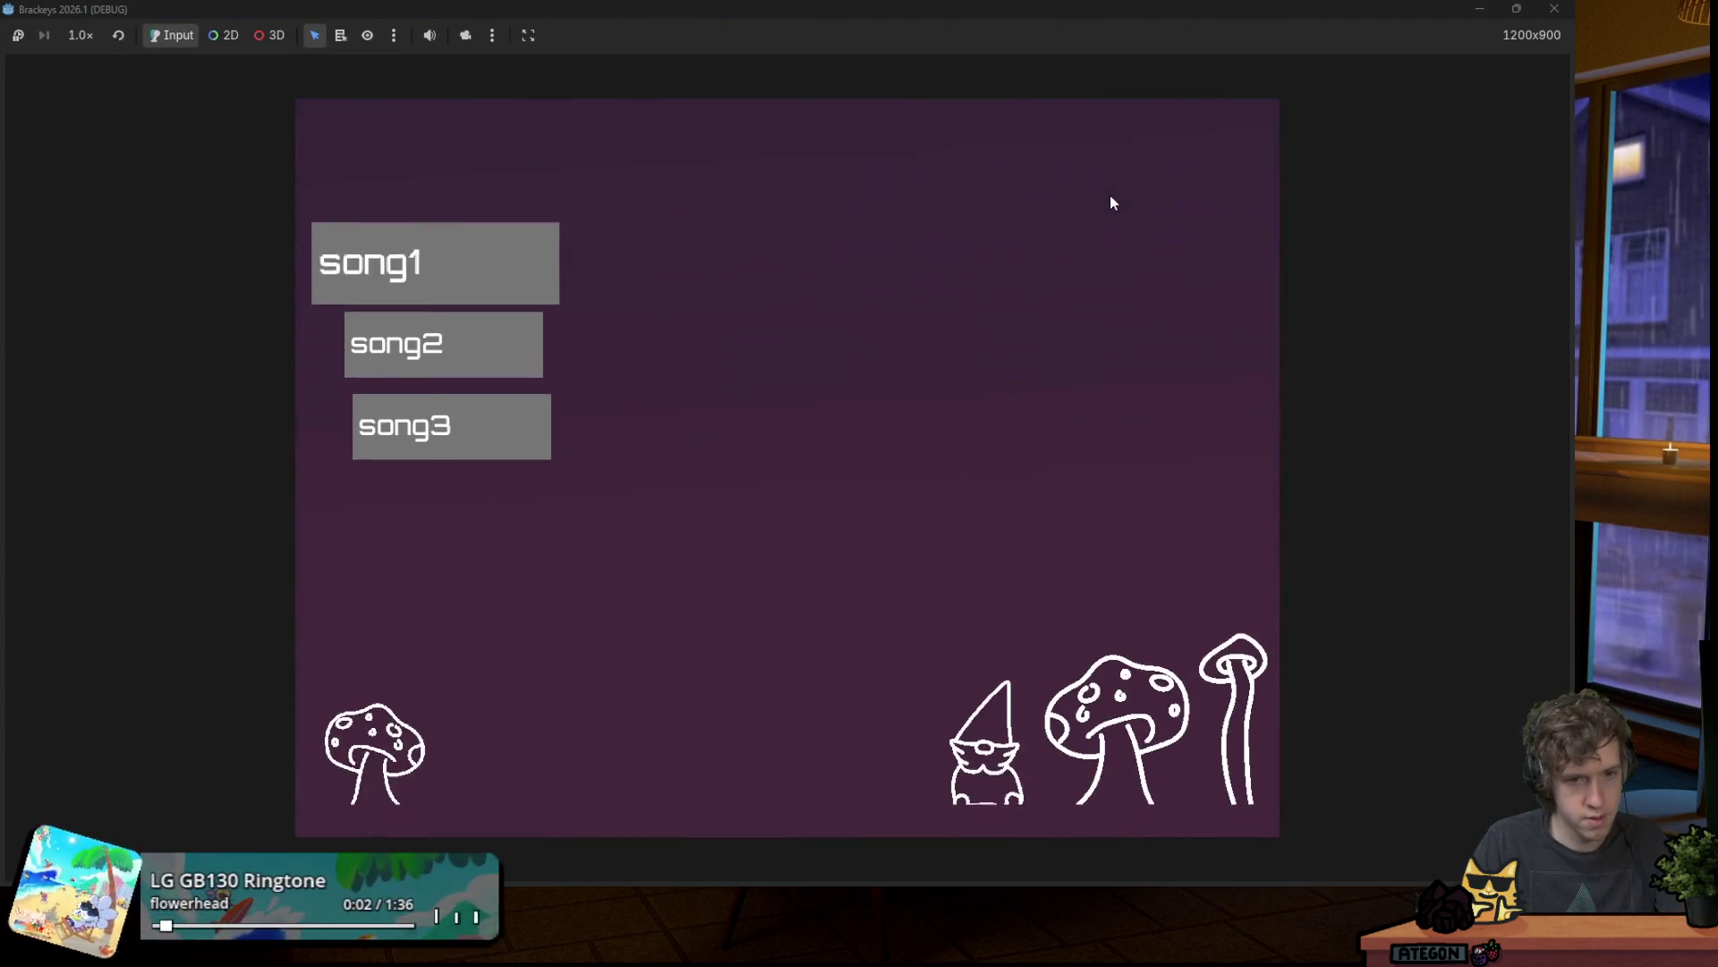
Step: Centre-anchor PressAnyKey, move it just below the MYCO RYTHMN logo, and rerun past the title screen
{"action": "left_click", "coordinate": [1555, 8]}
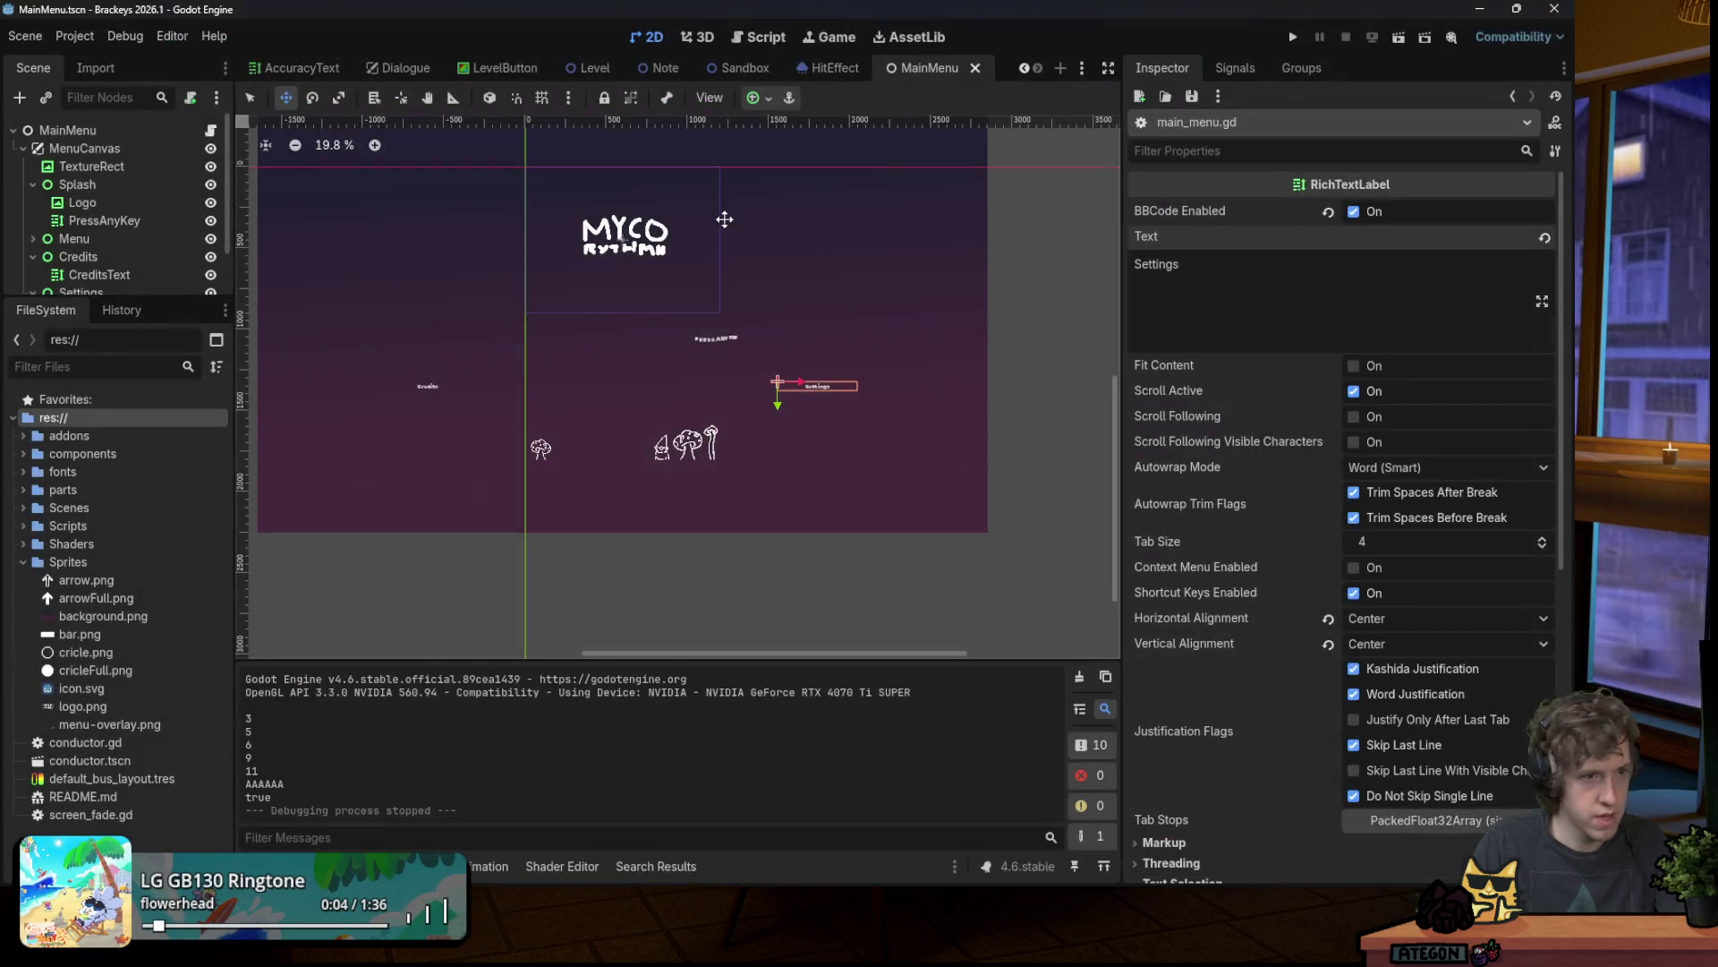
{"action": "left_click", "coordinate": [109, 223]}
{"action": "scroll", "coordinate": [1343, 315], "scroll_direction": "up", "scroll_amount": 6}
{"action": "left_click", "coordinate": [757, 98]}
{"action": "left_click", "coordinate": [793, 189]}
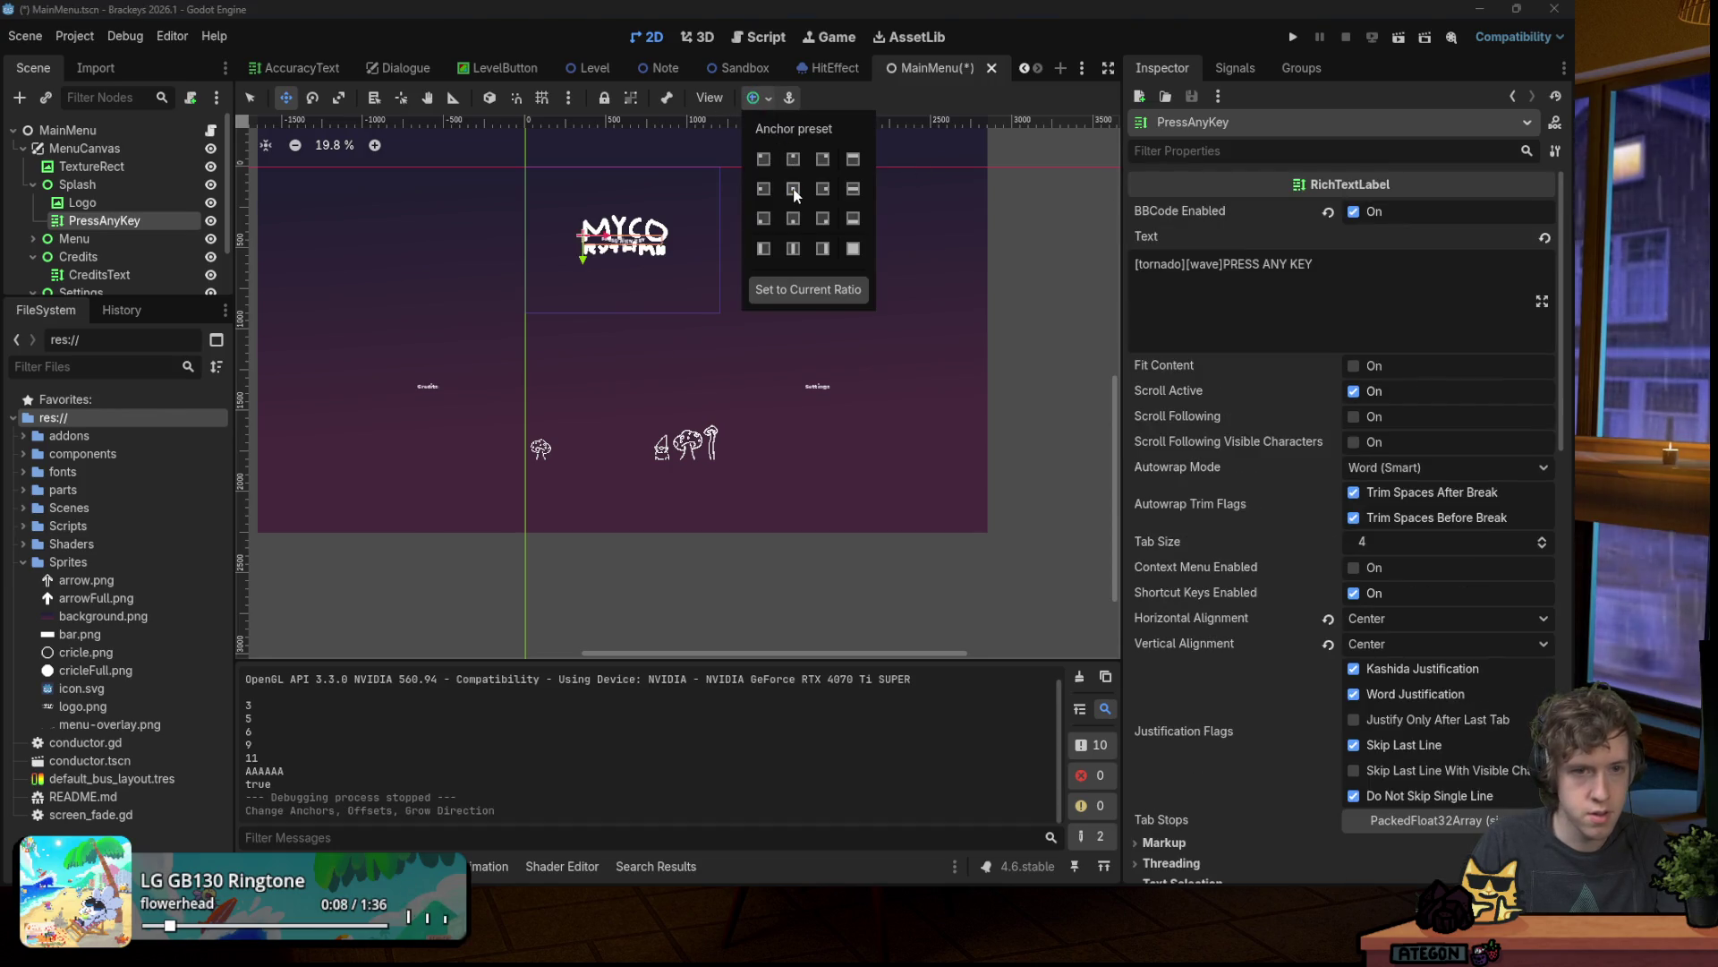
{"action": "left_click", "coordinate": [313, 97]}
{"action": "left_click_drag", "start_coordinate": [609, 241], "coordinate": [625, 273]}
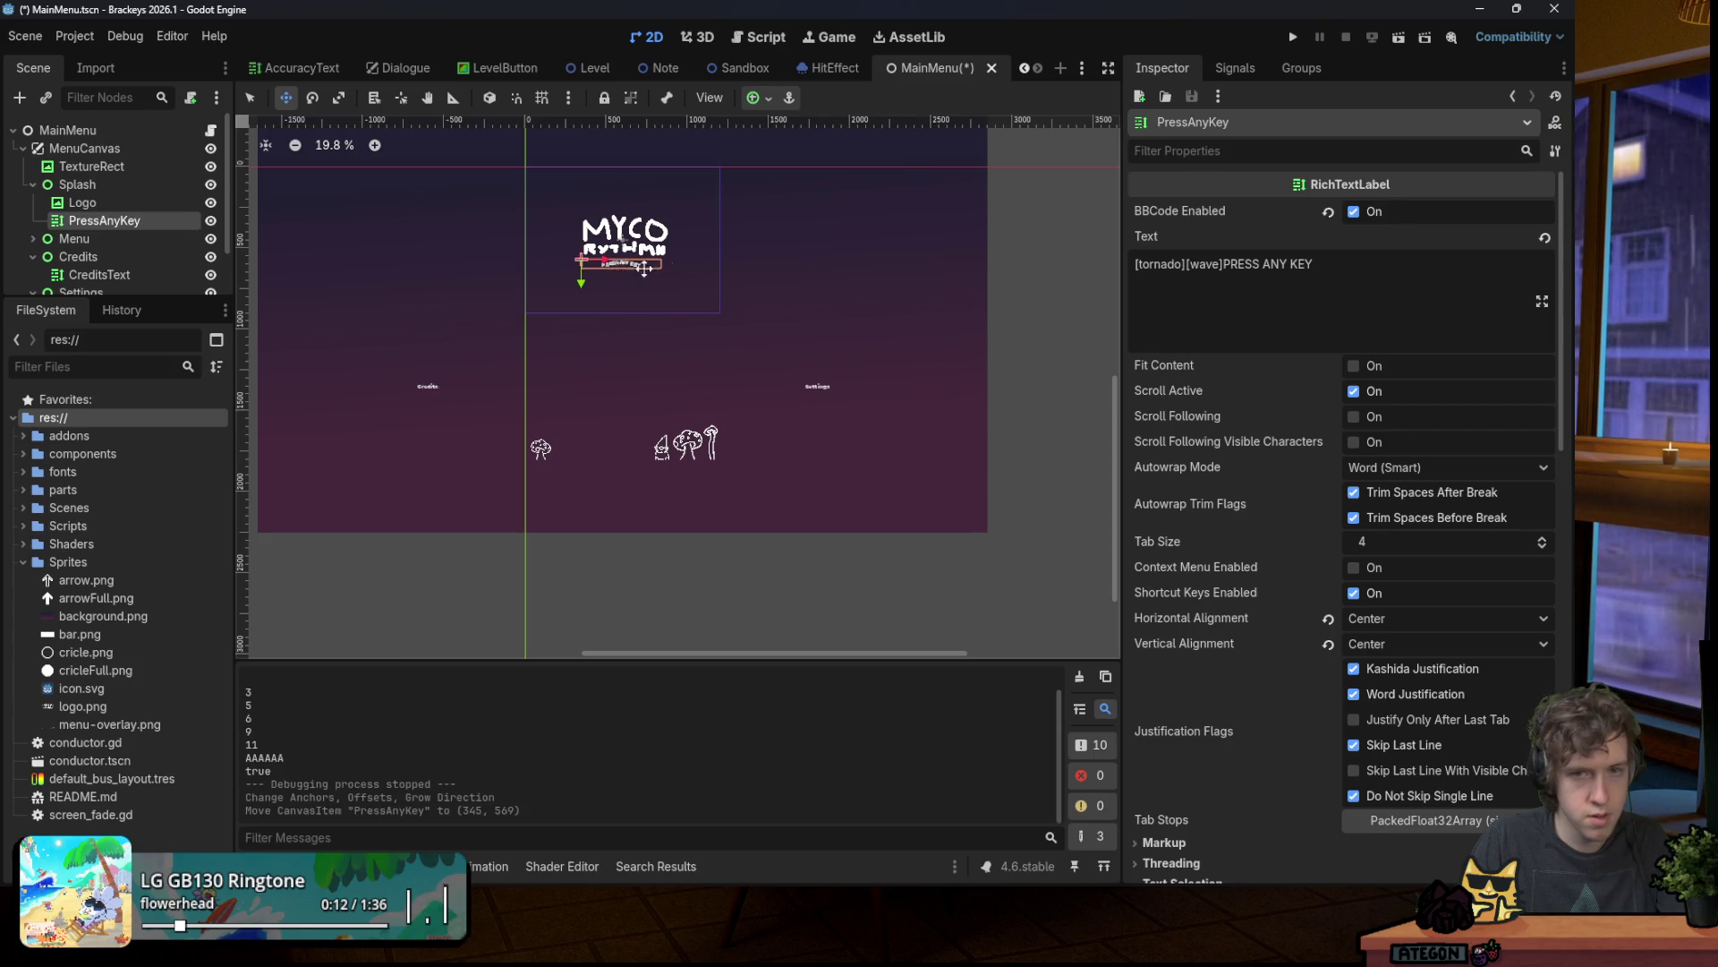
{"action": "left_click", "coordinate": [1288, 37]}
{"action": "key", "text": "space"}
Step: Cycle the menu highlight up and down through song1, song2 and song3
{"action": "key", "text": "Down"}
{"action": "key", "text": "Down"}
{"action": "key", "text": "Up"}
{"action": "key", "text": "Up"}
{"action": "key", "text": "Down"}
{"action": "key", "text": "Down"}
{"action": "key", "text": "Up"}
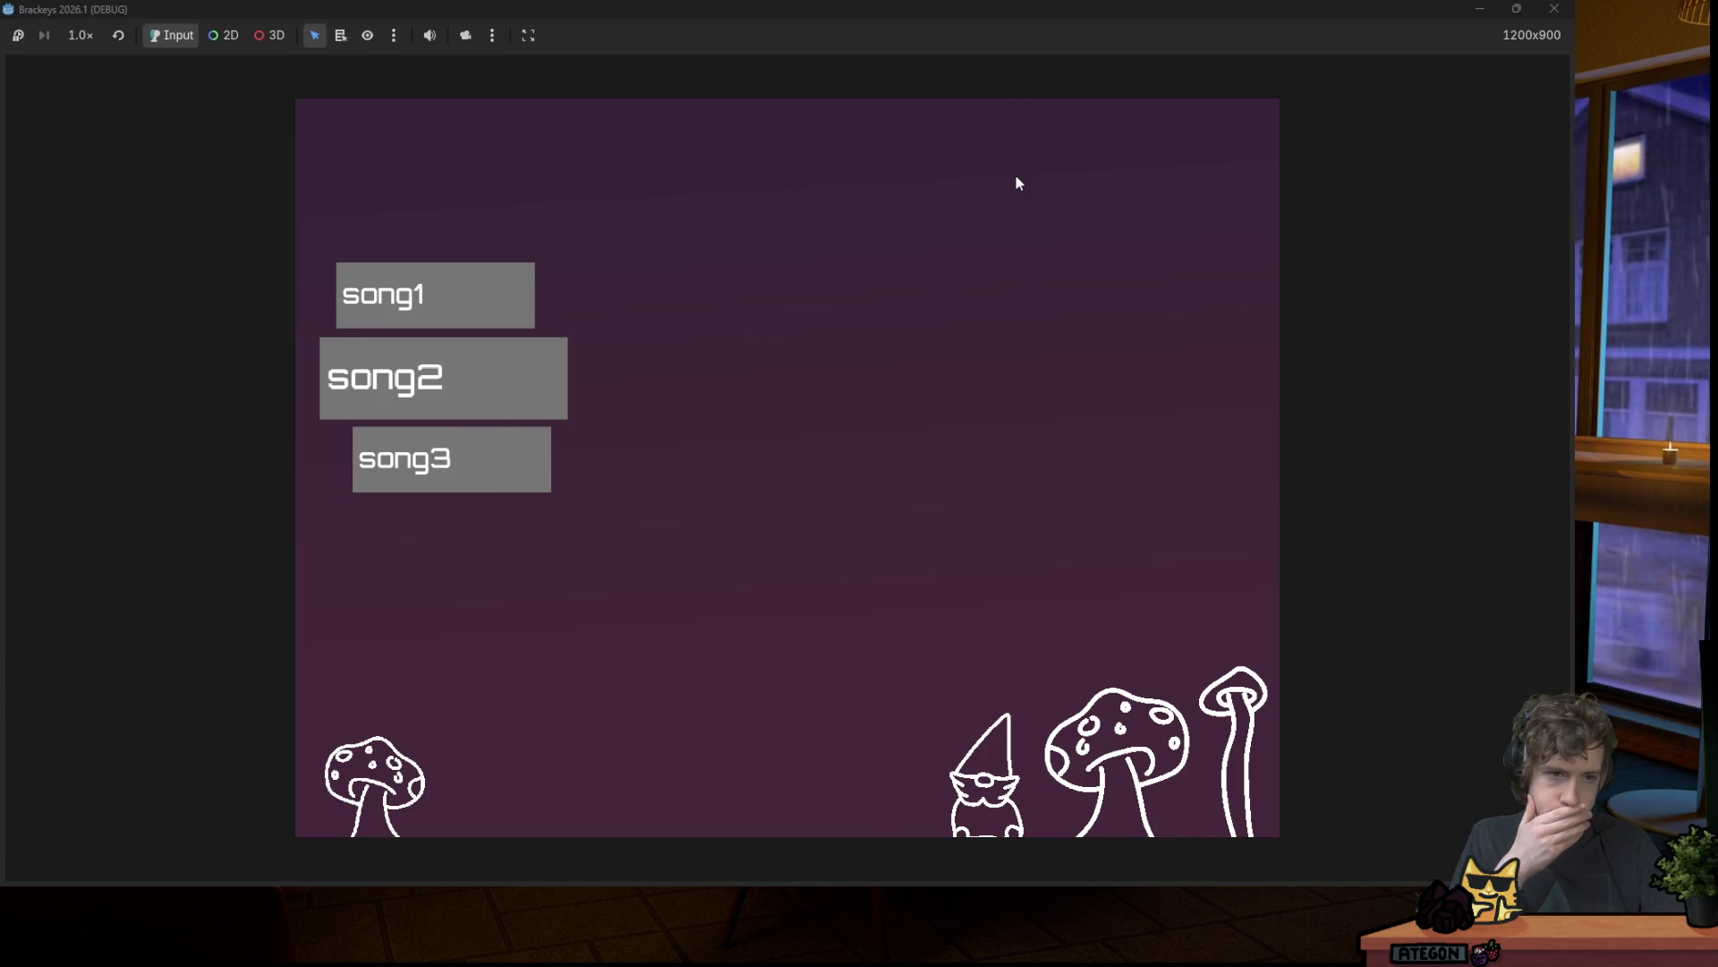
{"action": "key", "text": "Down"}
{"action": "key", "text": "Up"}
{"action": "key", "text": "Up"}
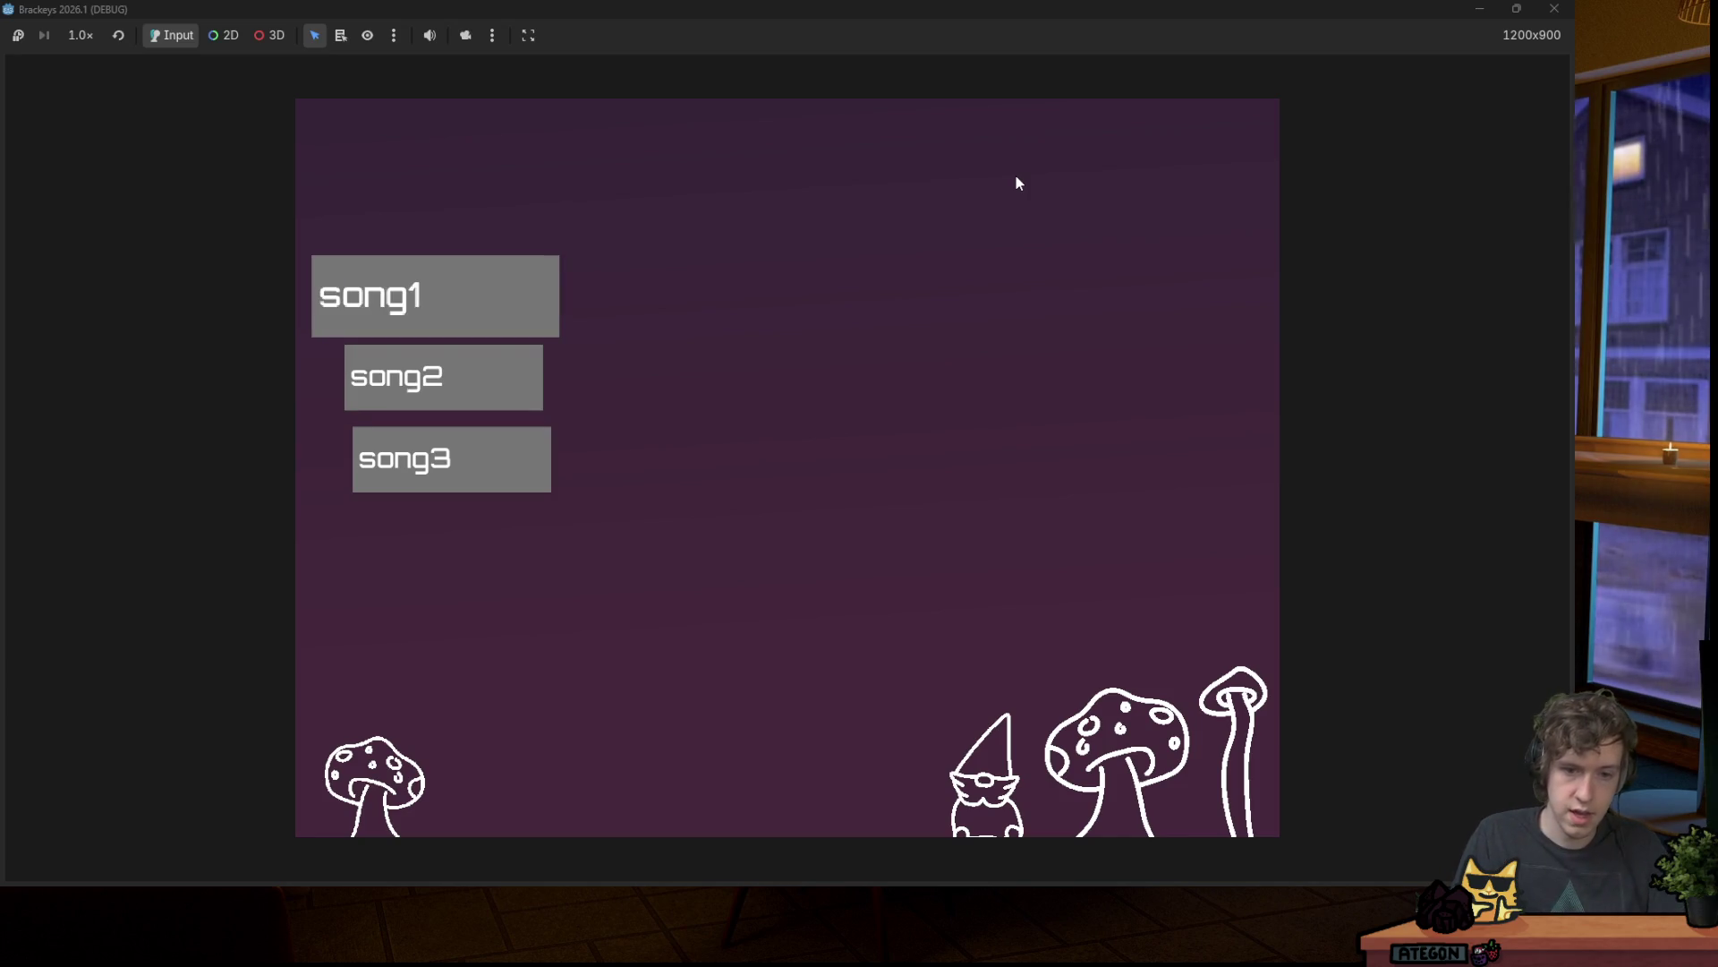
{"action": "key", "text": "Down"}
{"action": "key", "text": "Down"}
{"action": "key", "text": "Down"}
{"action": "key", "text": "Down"}
{"action": "key", "text": "Down"}
{"action": "key", "text": "Up"}
{"action": "key", "text": "Up"}
{"action": "key", "text": "Up"}
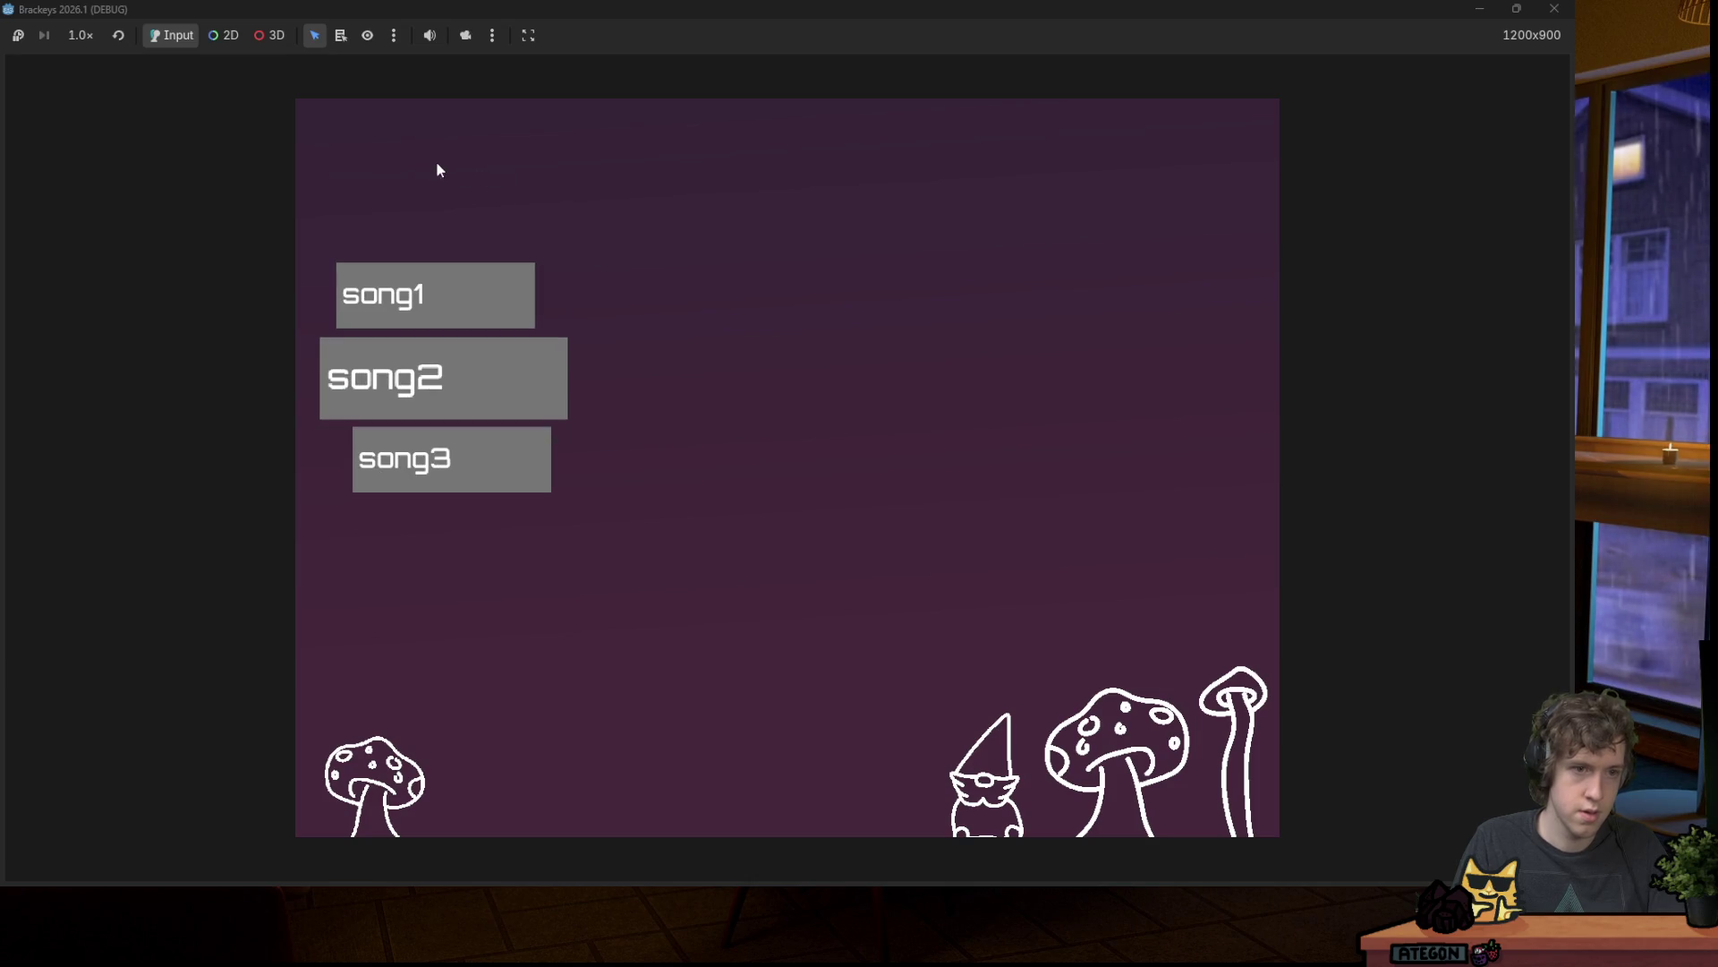
{"action": "key", "text": "Down"}
{"action": "key", "text": "Down"}
{"action": "key", "text": "Down"}
{"action": "key", "text": "Down"}
{"action": "key", "text": "Down"}
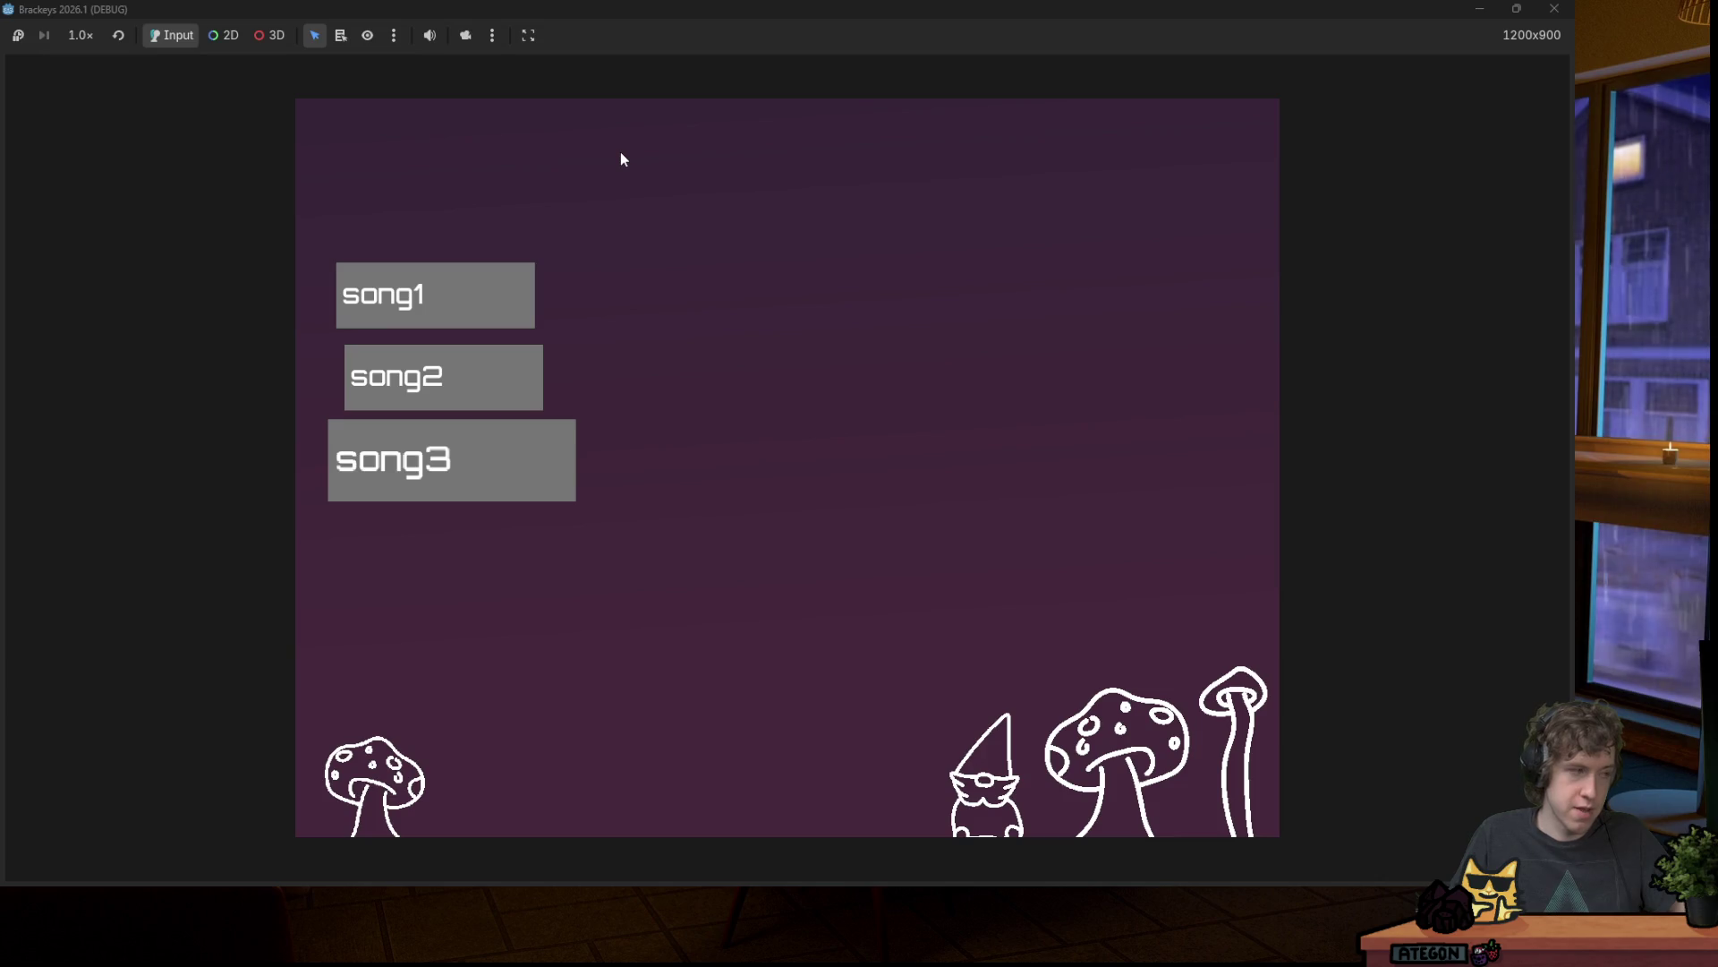
Step: Launch Paint from the system search to get a blank canvas
{"action": "key", "text": "super"}
{"action": "type", "text": "paint"}
{"action": "key", "text": "Return"}
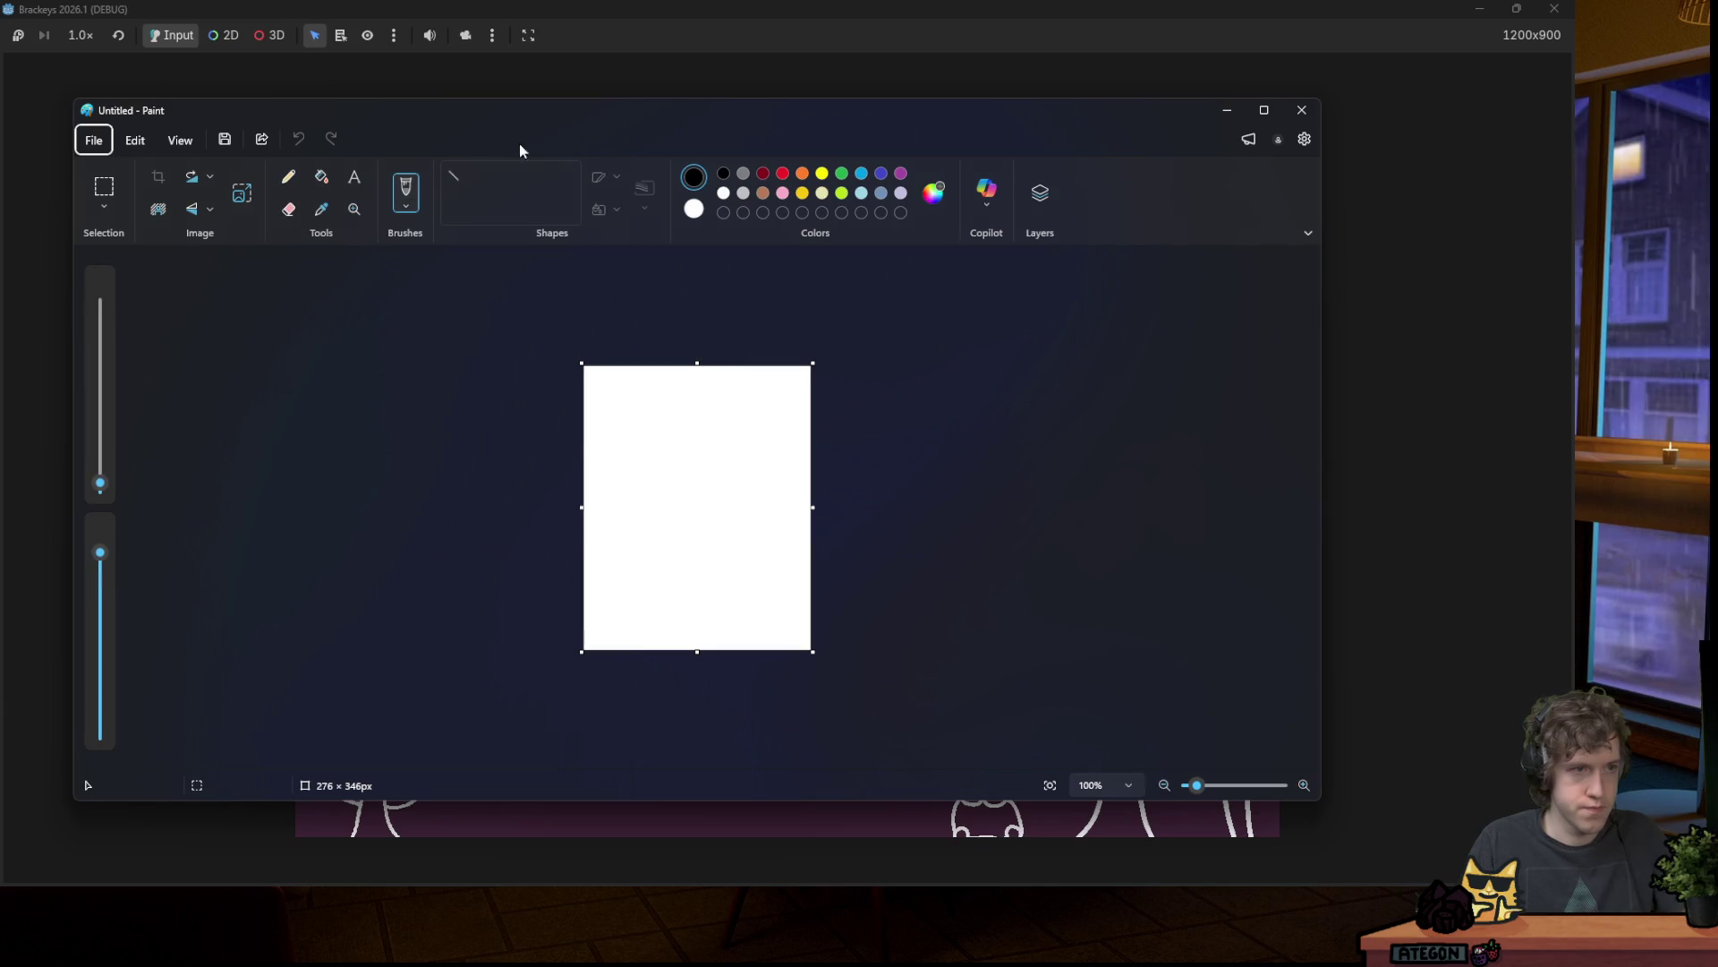
Step: Brush-sketch nested boxes labelled C and M, then close the Paint window
{"action": "scroll", "coordinate": [662, 377], "scroll_direction": "up", "scroll_amount": 5}
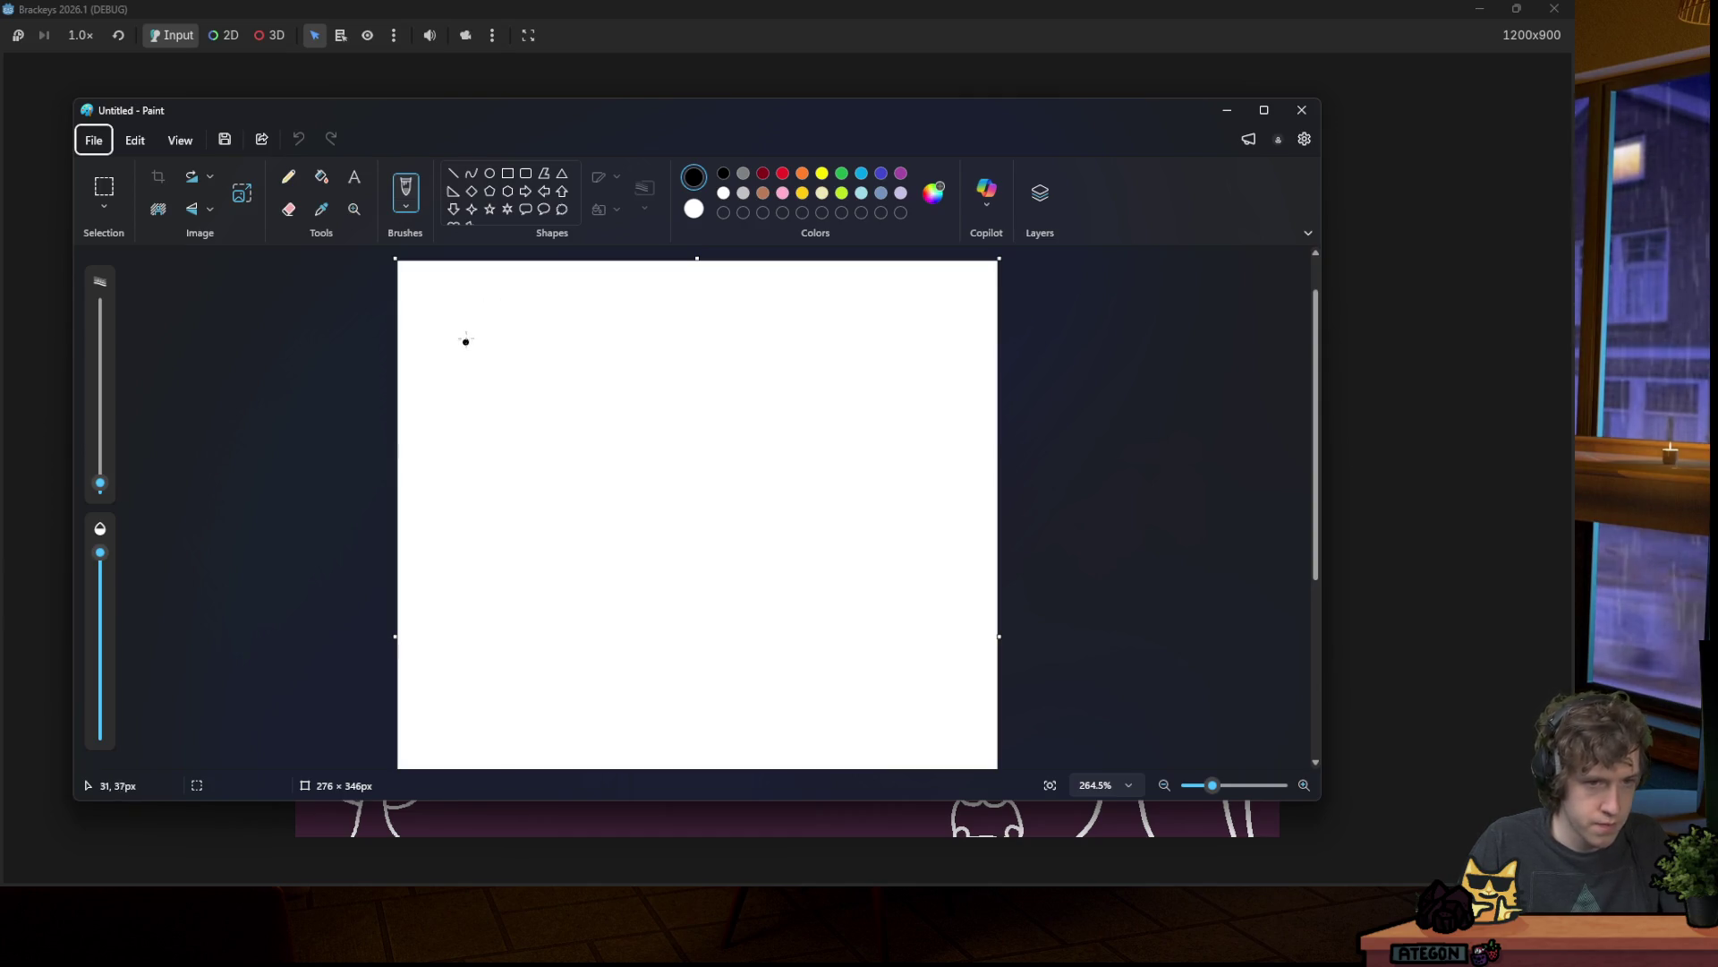
{"action": "mouse_move", "coordinate": [438, 329]}
{"action": "left_mouse_down"}
{"action": "mouse_move", "coordinate": [512, 382]}
{"action": "mouse_move", "coordinate": [593, 340]}
{"action": "mouse_move", "coordinate": [673, 383]}
{"action": "mouse_move", "coordinate": [752, 383]}
{"action": "mouse_move", "coordinate": [760, 327]}
{"action": "left_mouse_up"}
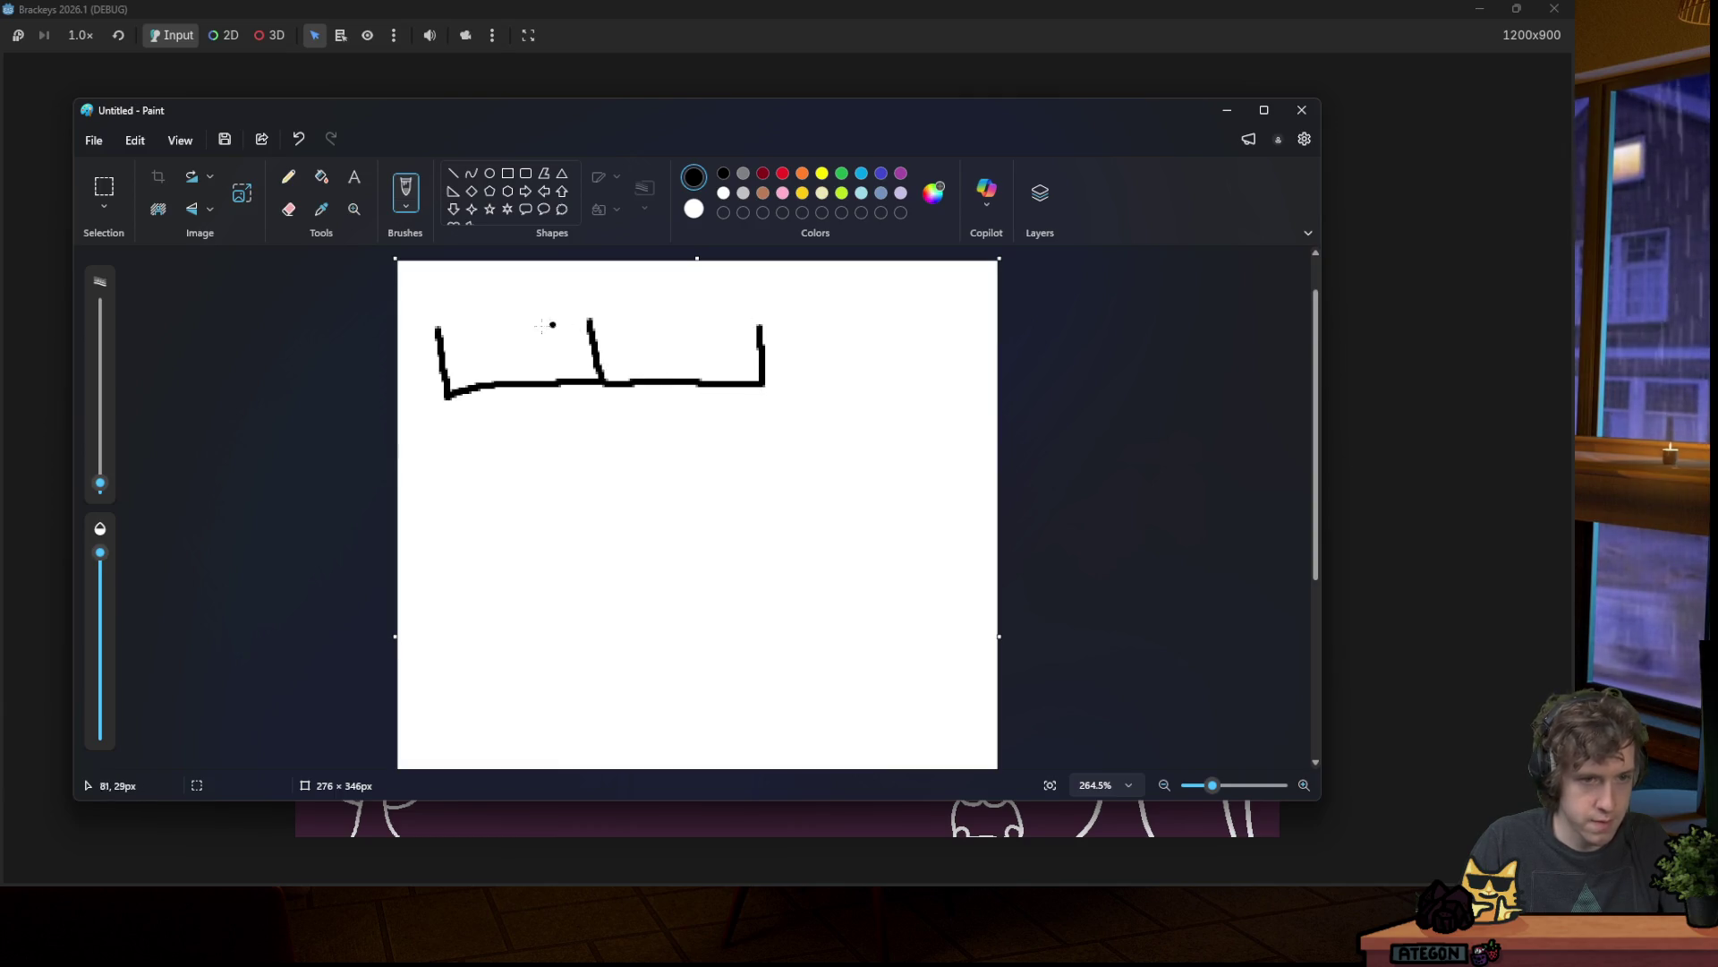
{"action": "left_click_drag", "start_coordinate": [499, 300], "coordinate": [494, 341]}
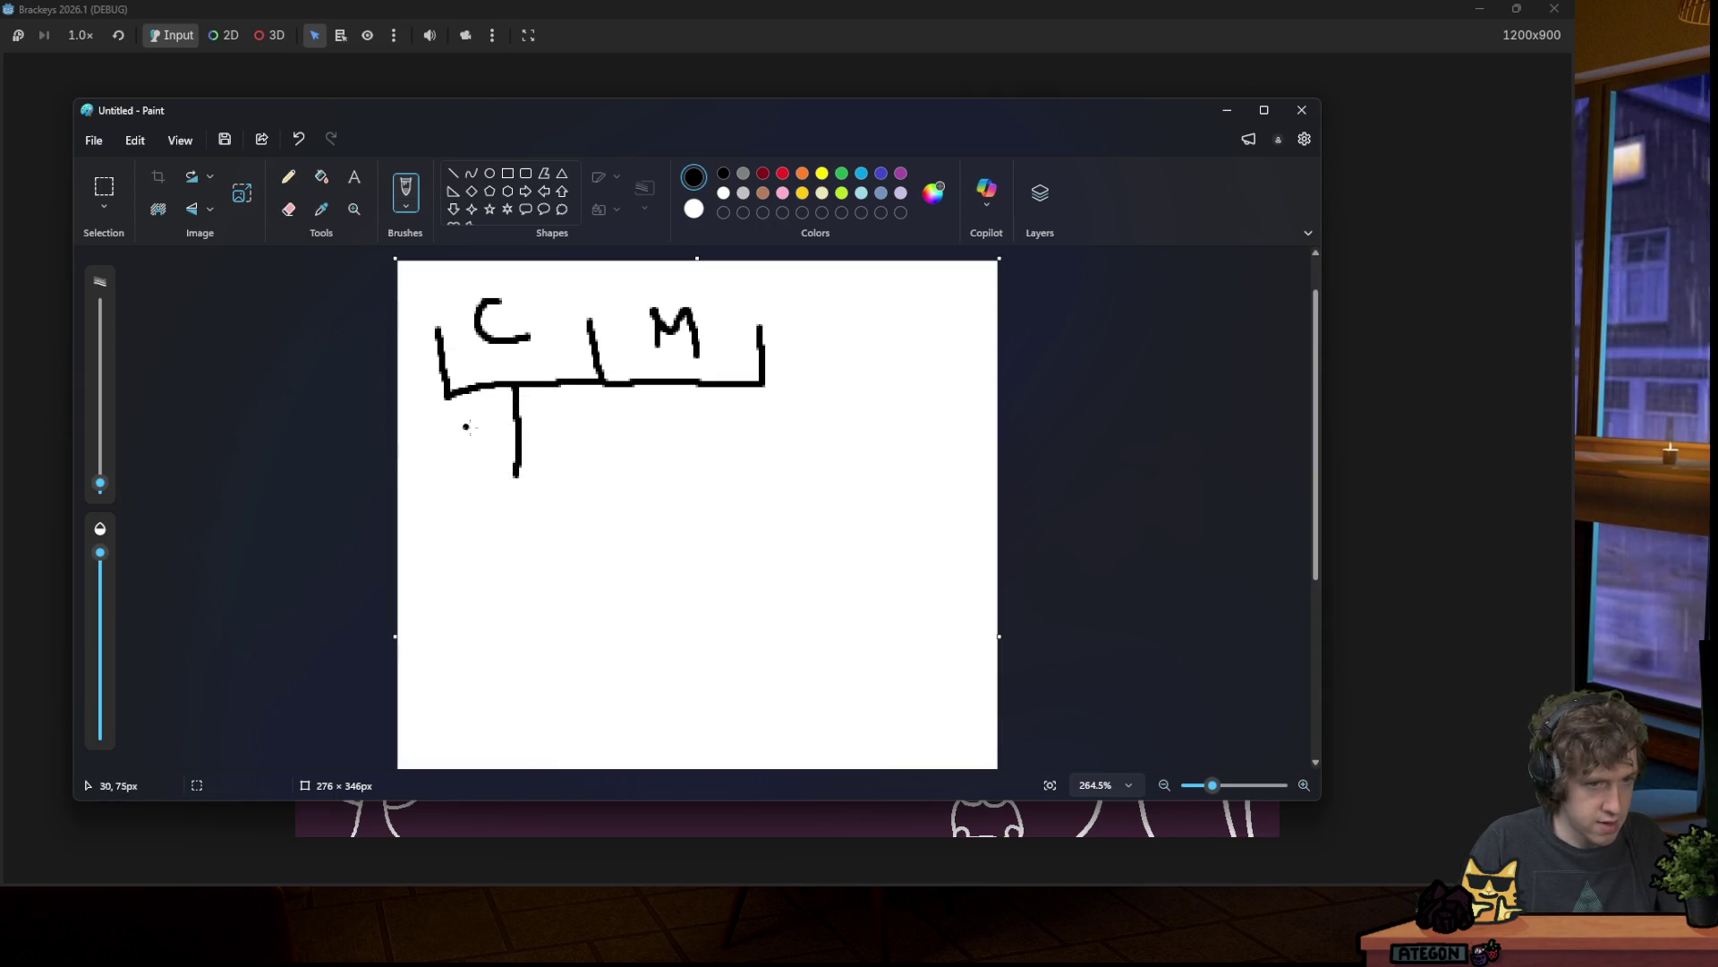
{"action": "left_click_drag", "start_coordinate": [550, 410], "coordinate": [593, 452]}
{"action": "mouse_move", "coordinate": [605, 388]}
{"action": "left_mouse_down"}
{"action": "mouse_move", "coordinate": [610, 472]}
{"action": "mouse_move", "coordinate": [484, 466]}
{"action": "left_mouse_up"}
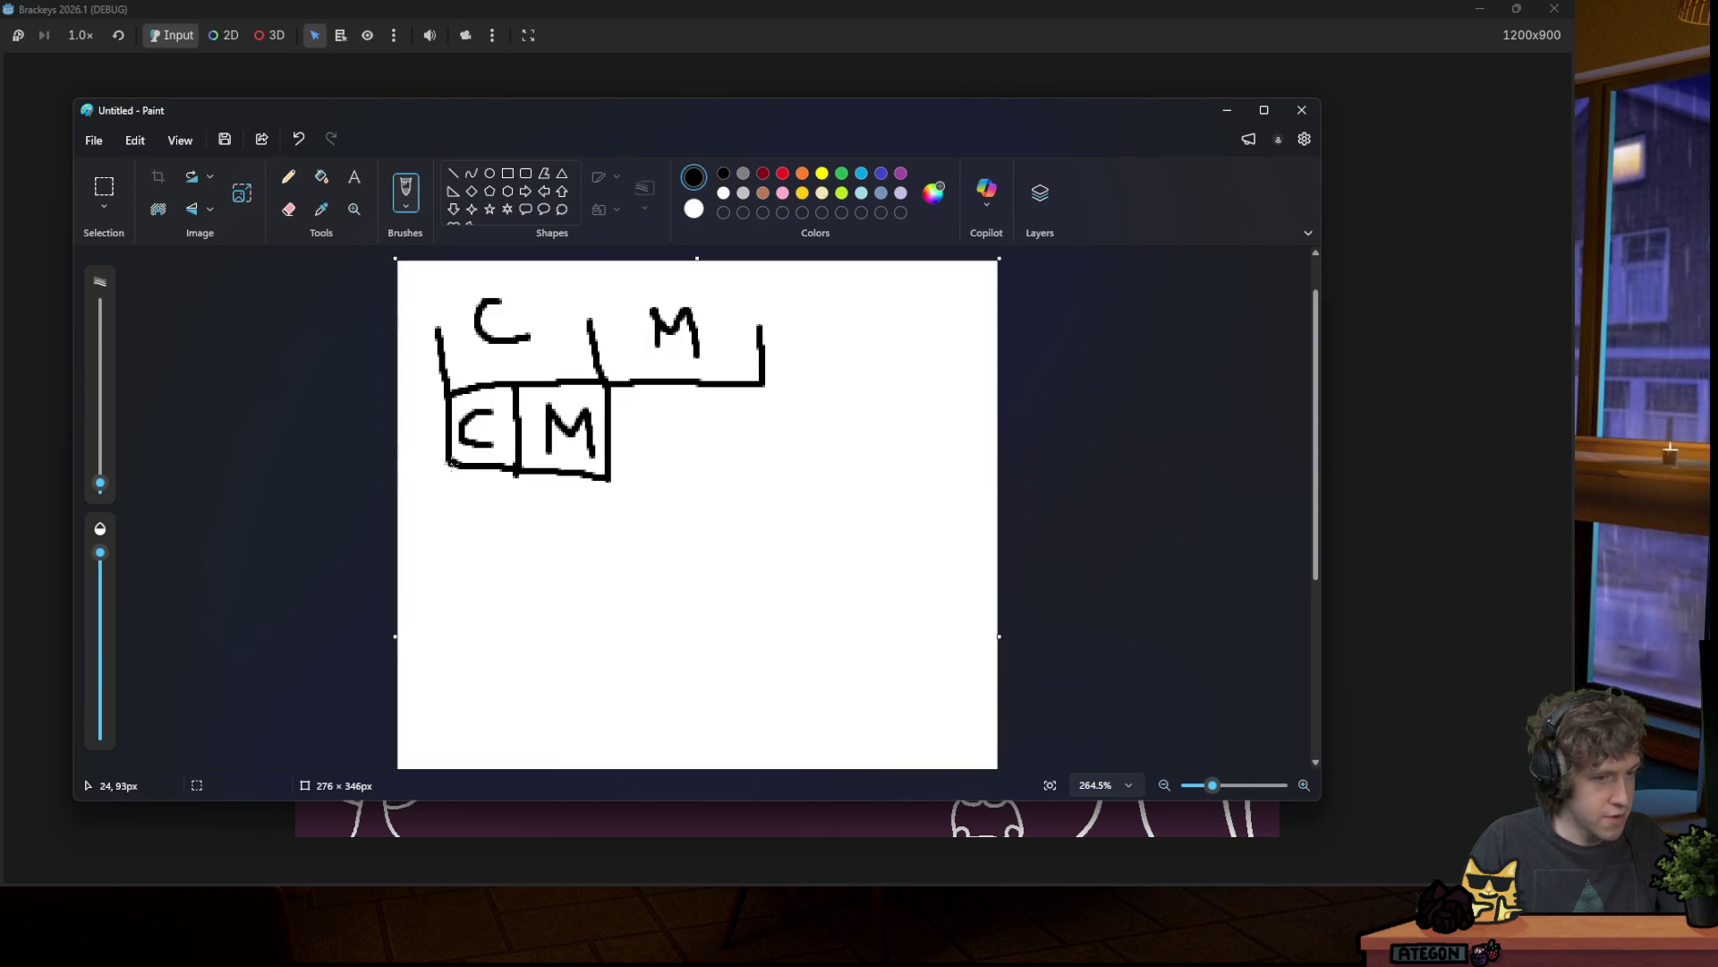
{"action": "mouse_move", "coordinate": [447, 463]}
{"action": "left_mouse_down"}
{"action": "mouse_move", "coordinate": [451, 519]}
{"action": "mouse_move", "coordinate": [513, 525]}
{"action": "left_mouse_up"}
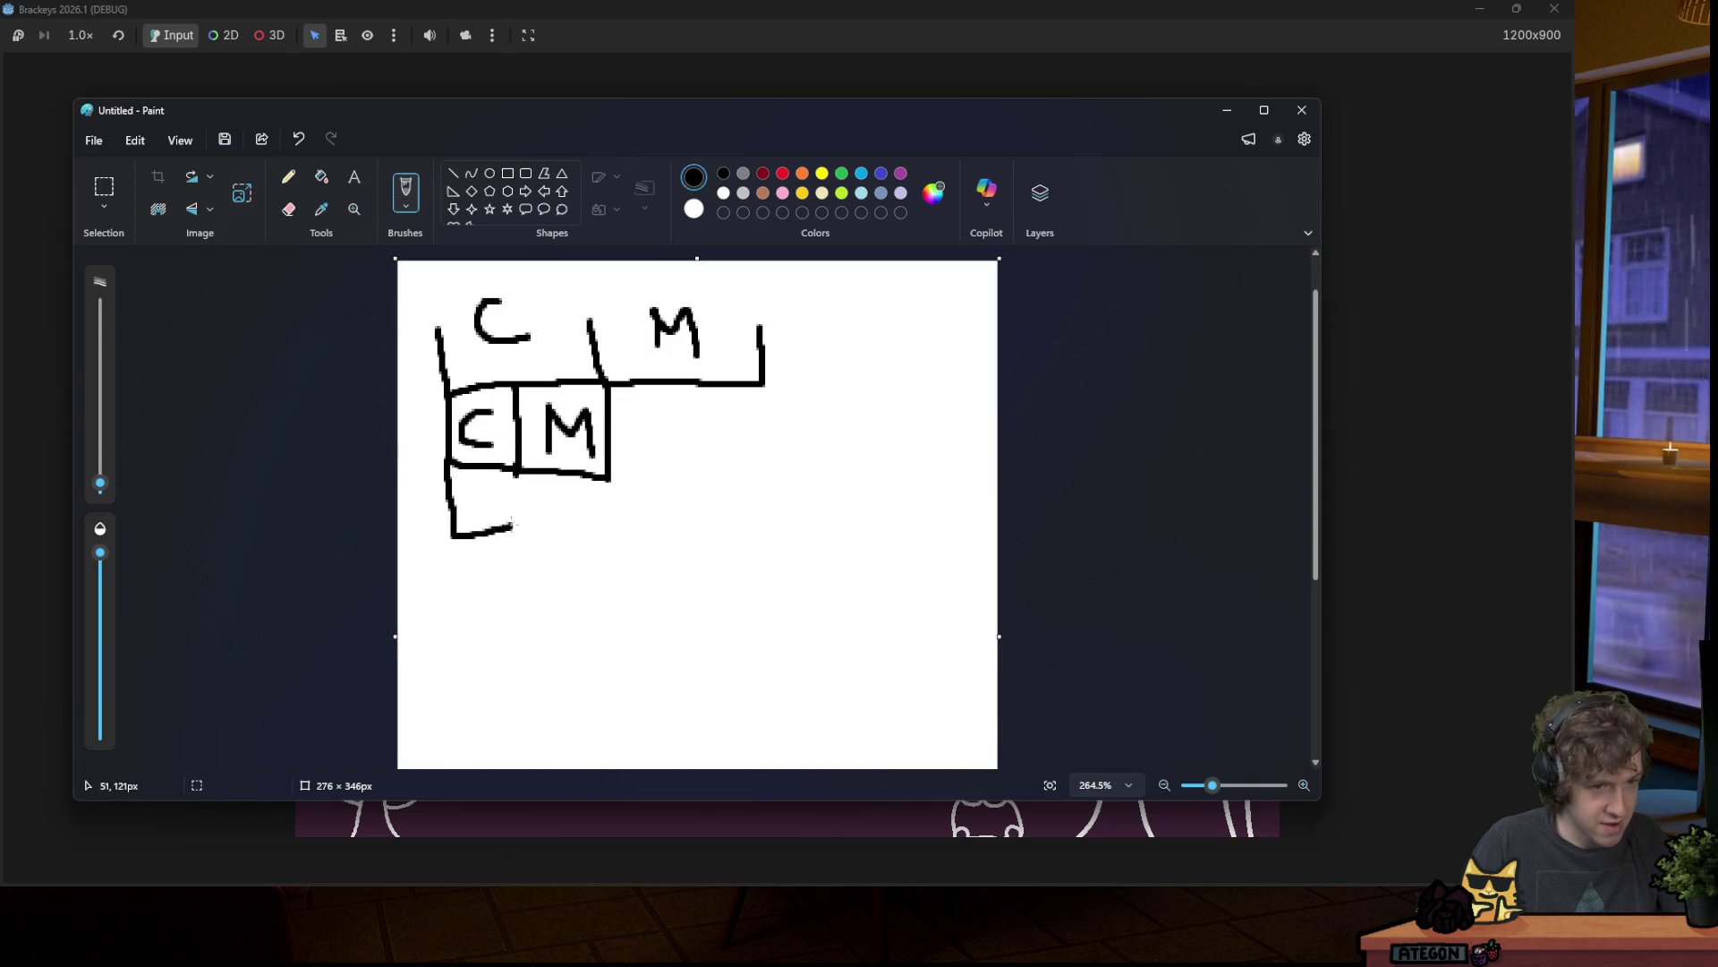
{"action": "left_click_drag", "start_coordinate": [486, 465], "coordinate": [480, 512]}
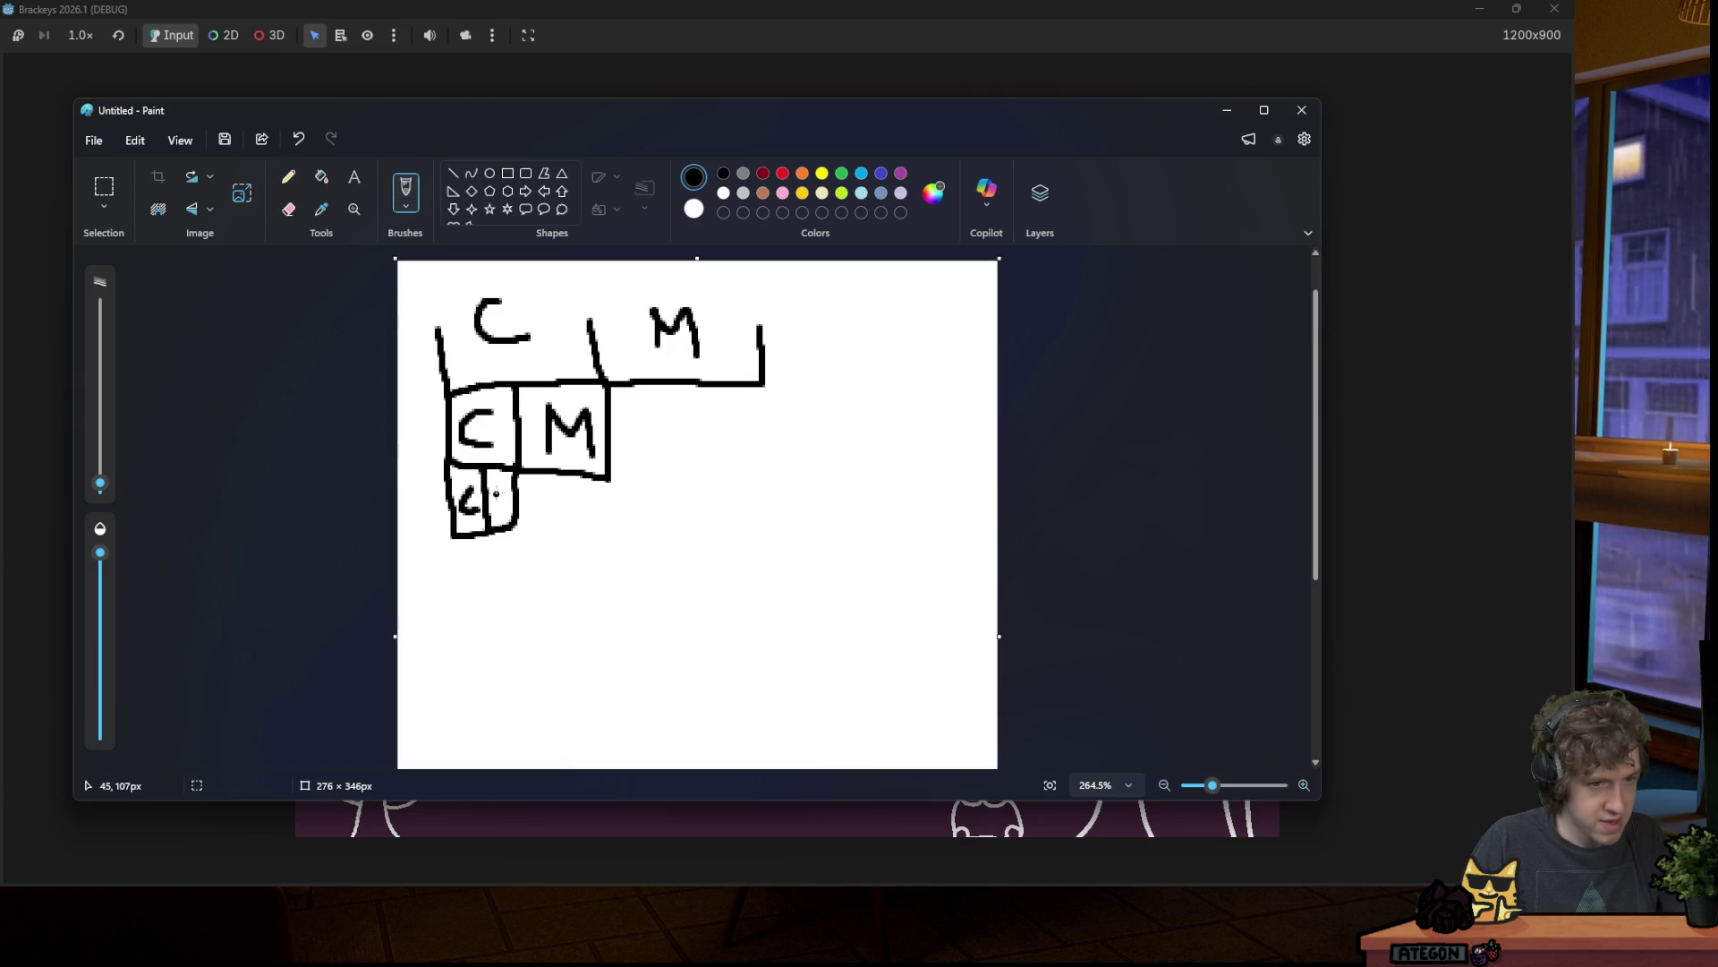
{"action": "left_click_drag", "start_coordinate": [453, 584], "coordinate": [442, 617]}
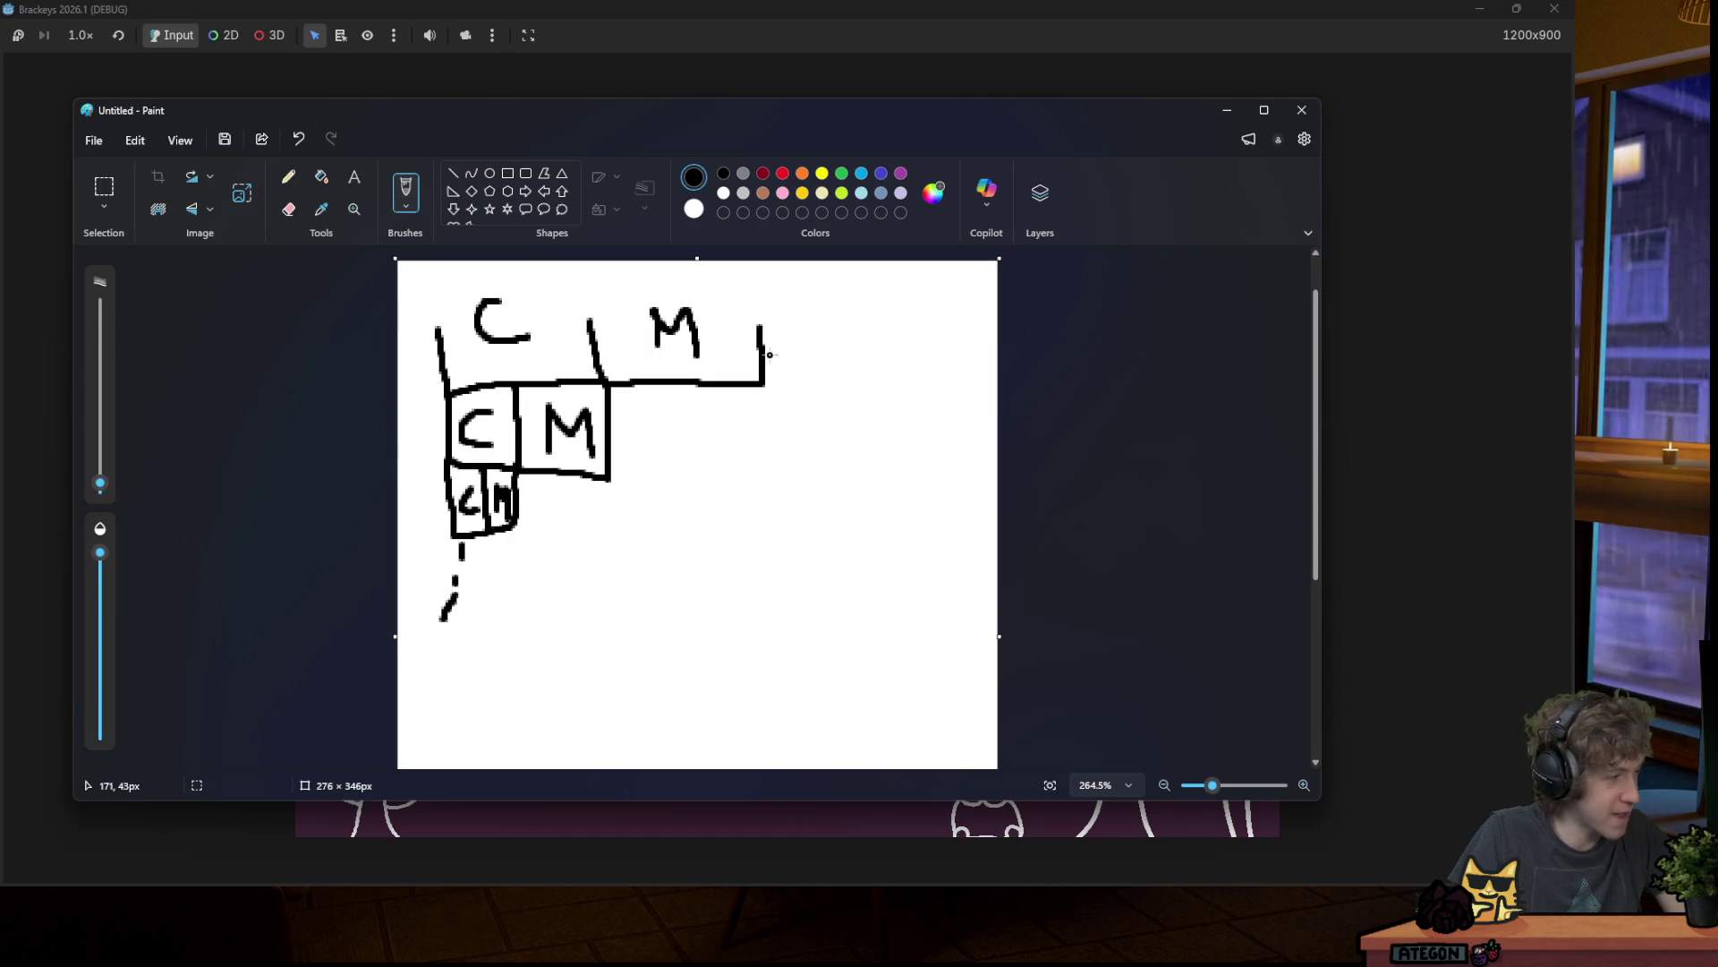
{"action": "left_click", "coordinate": [1312, 114]}
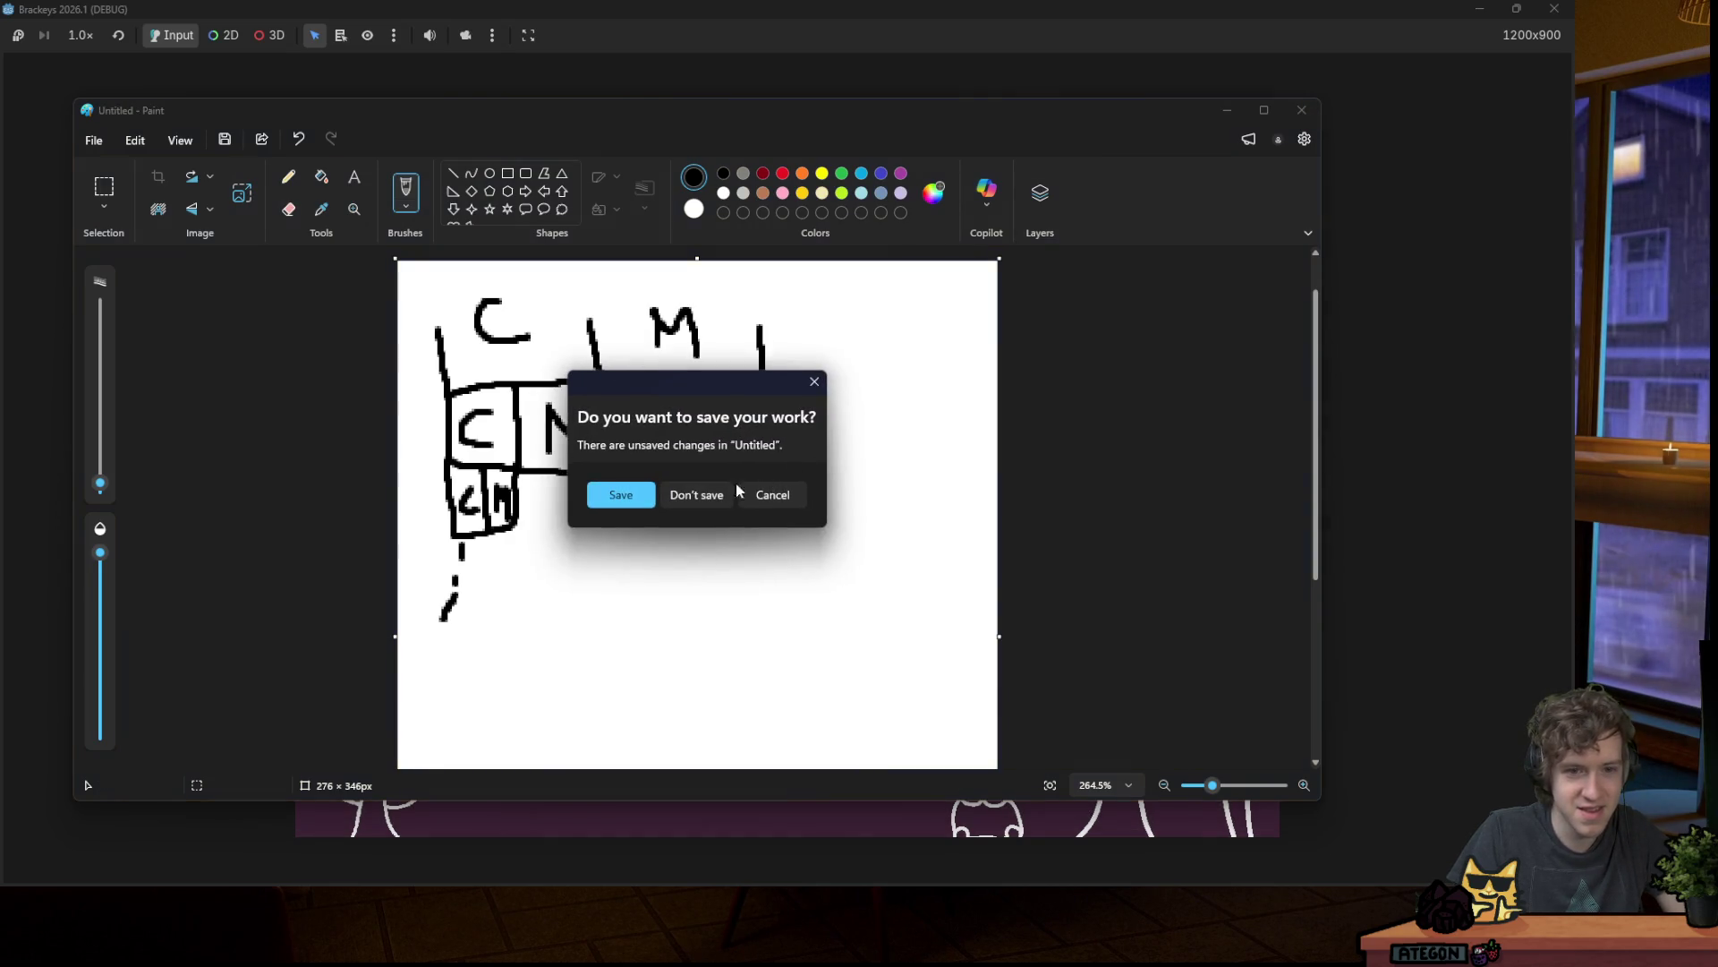
Step: Discard the Paint sketch, start a song level, hit several arrow notes, and close the game
{"action": "left_click", "coordinate": [698, 494]}
{"action": "key", "text": "Return"}
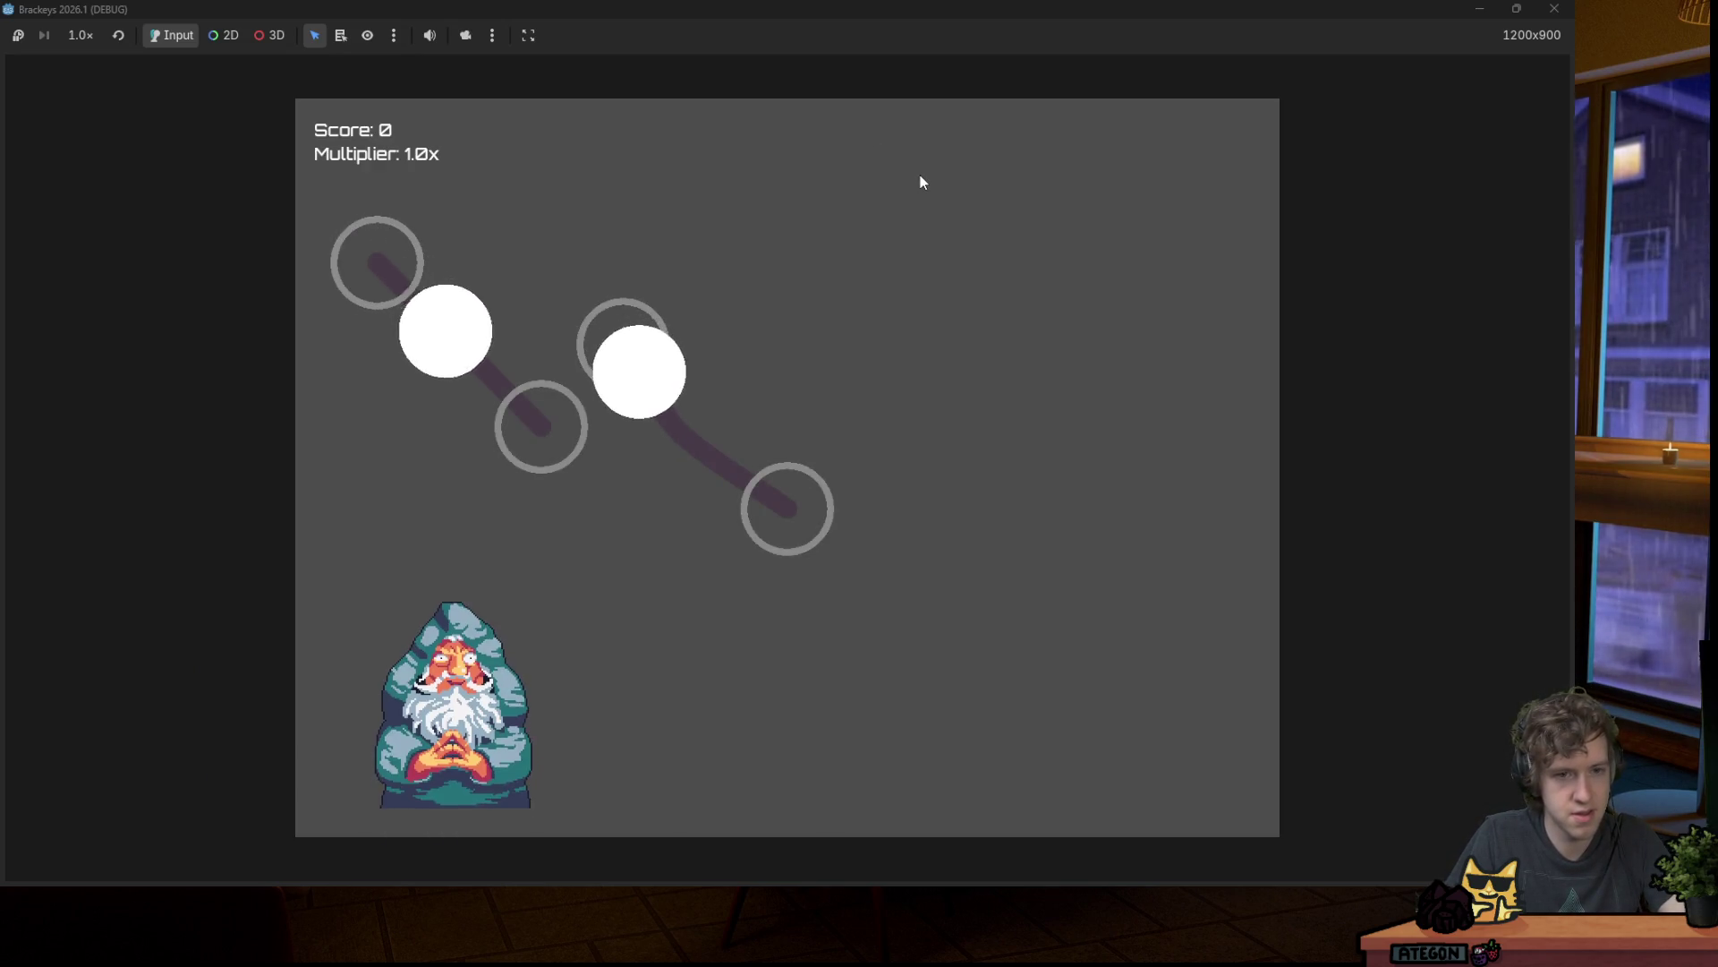
{"action": "key", "text": "Right"}
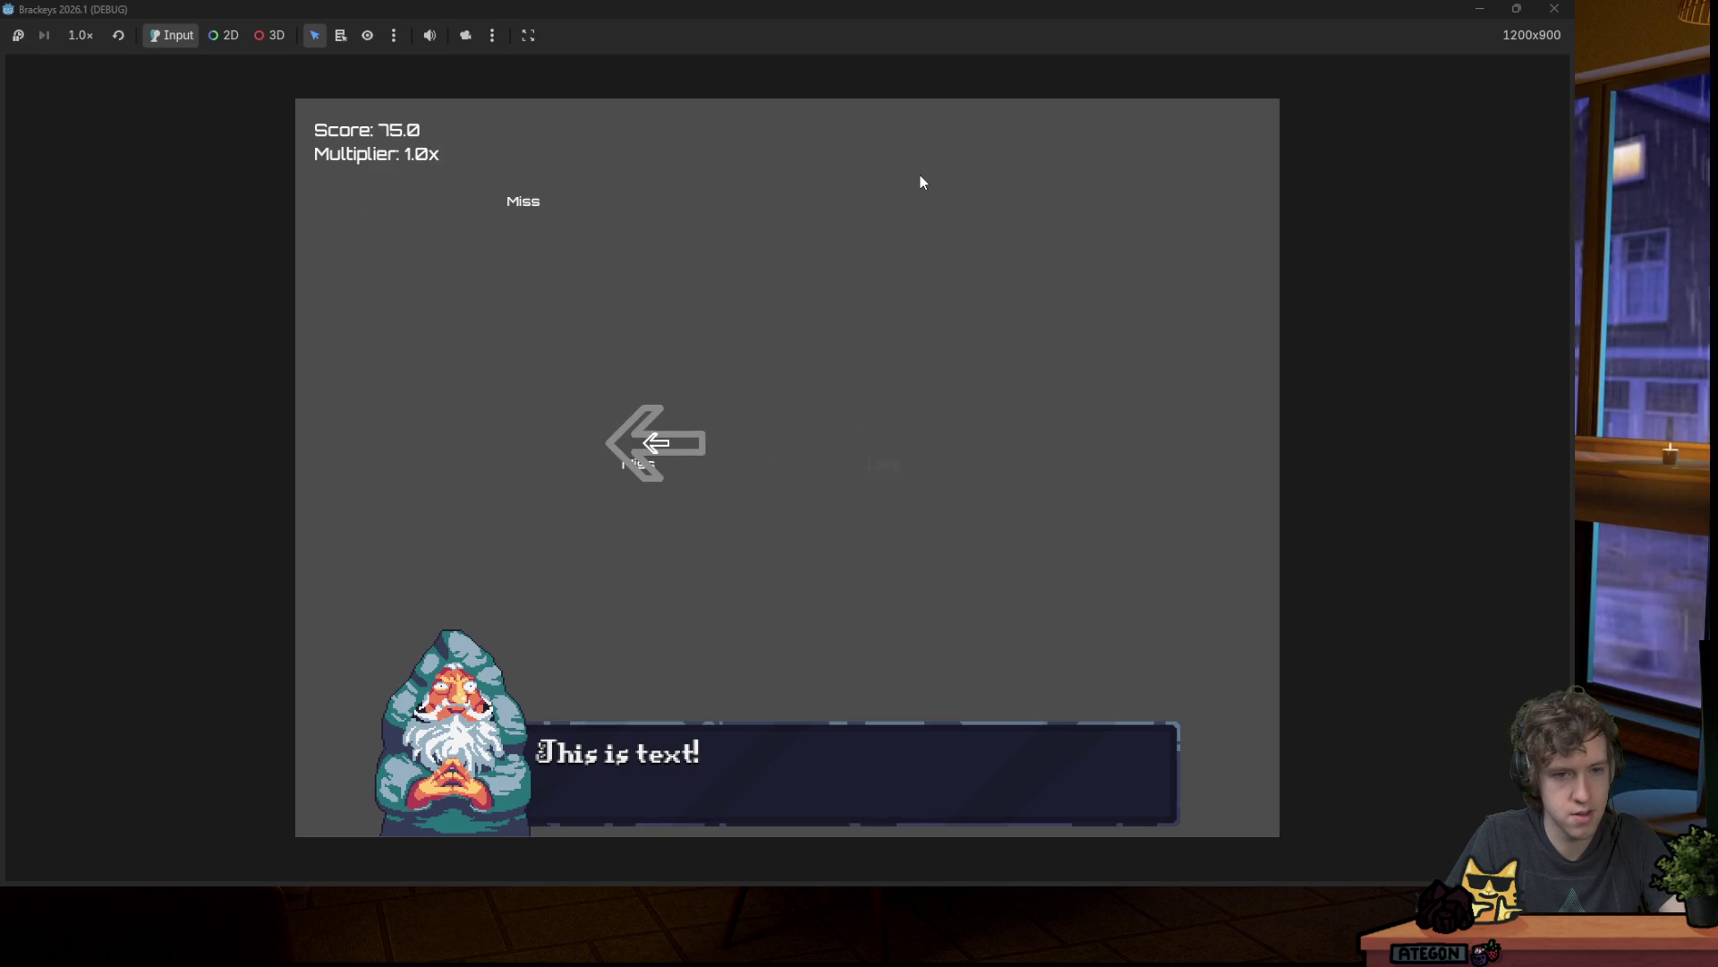
{"action": "key", "text": "Left"}
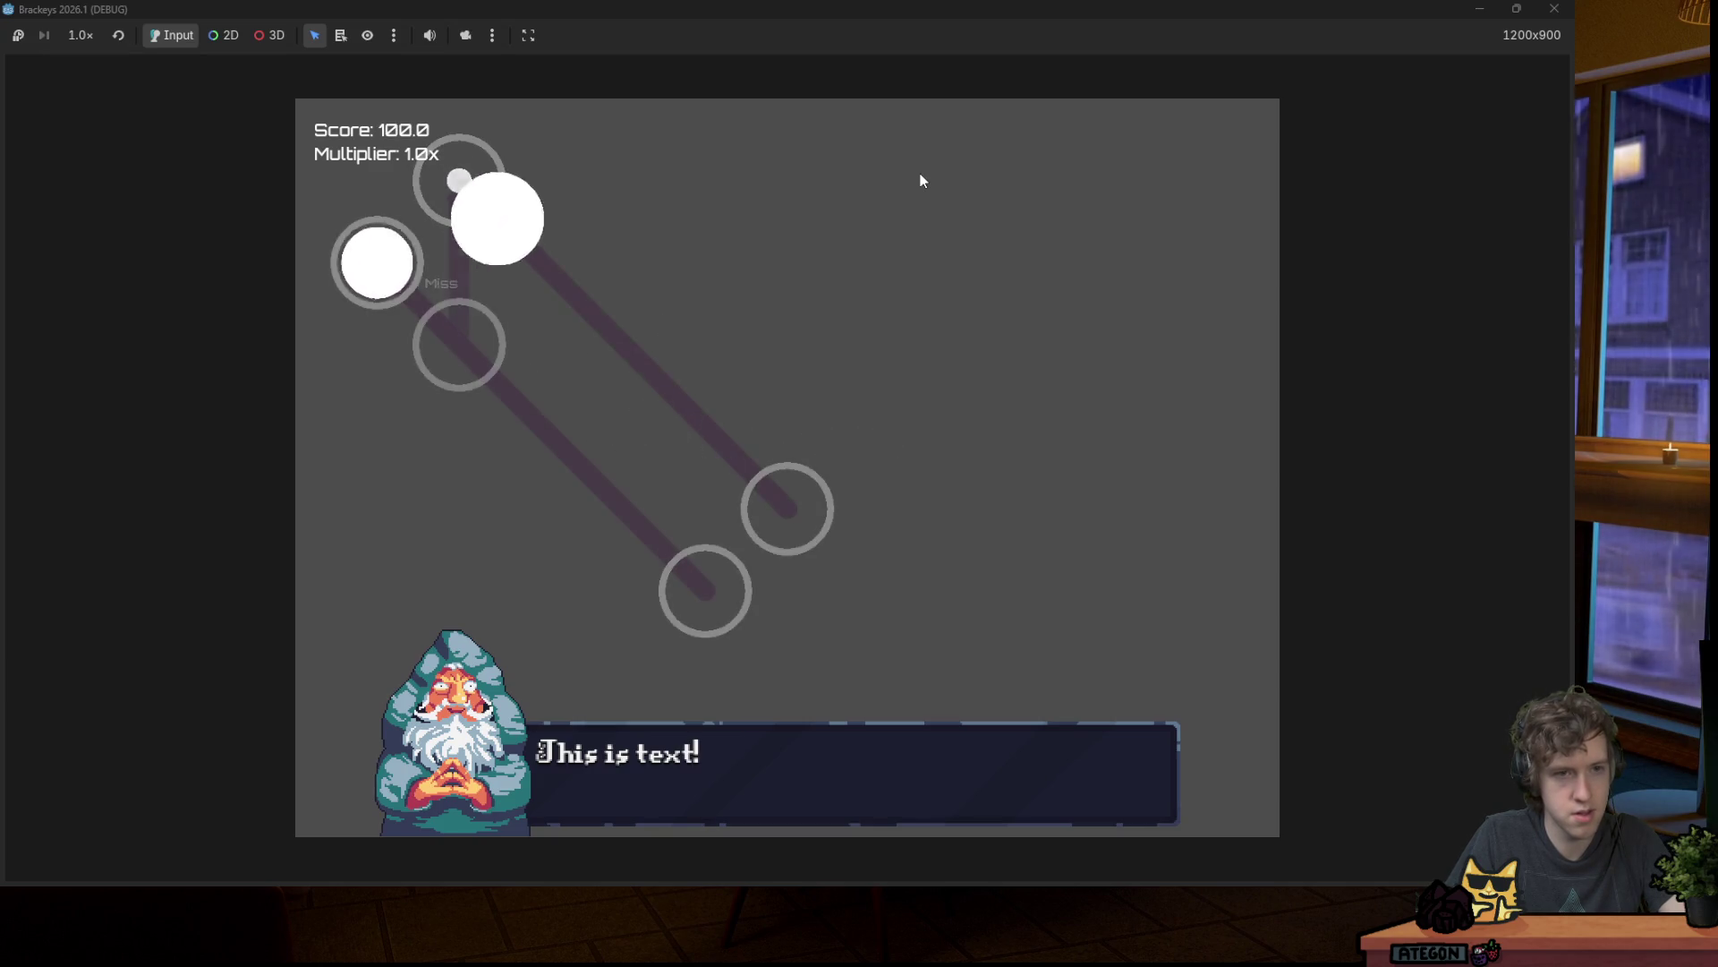
{"action": "key", "text": "Right"}
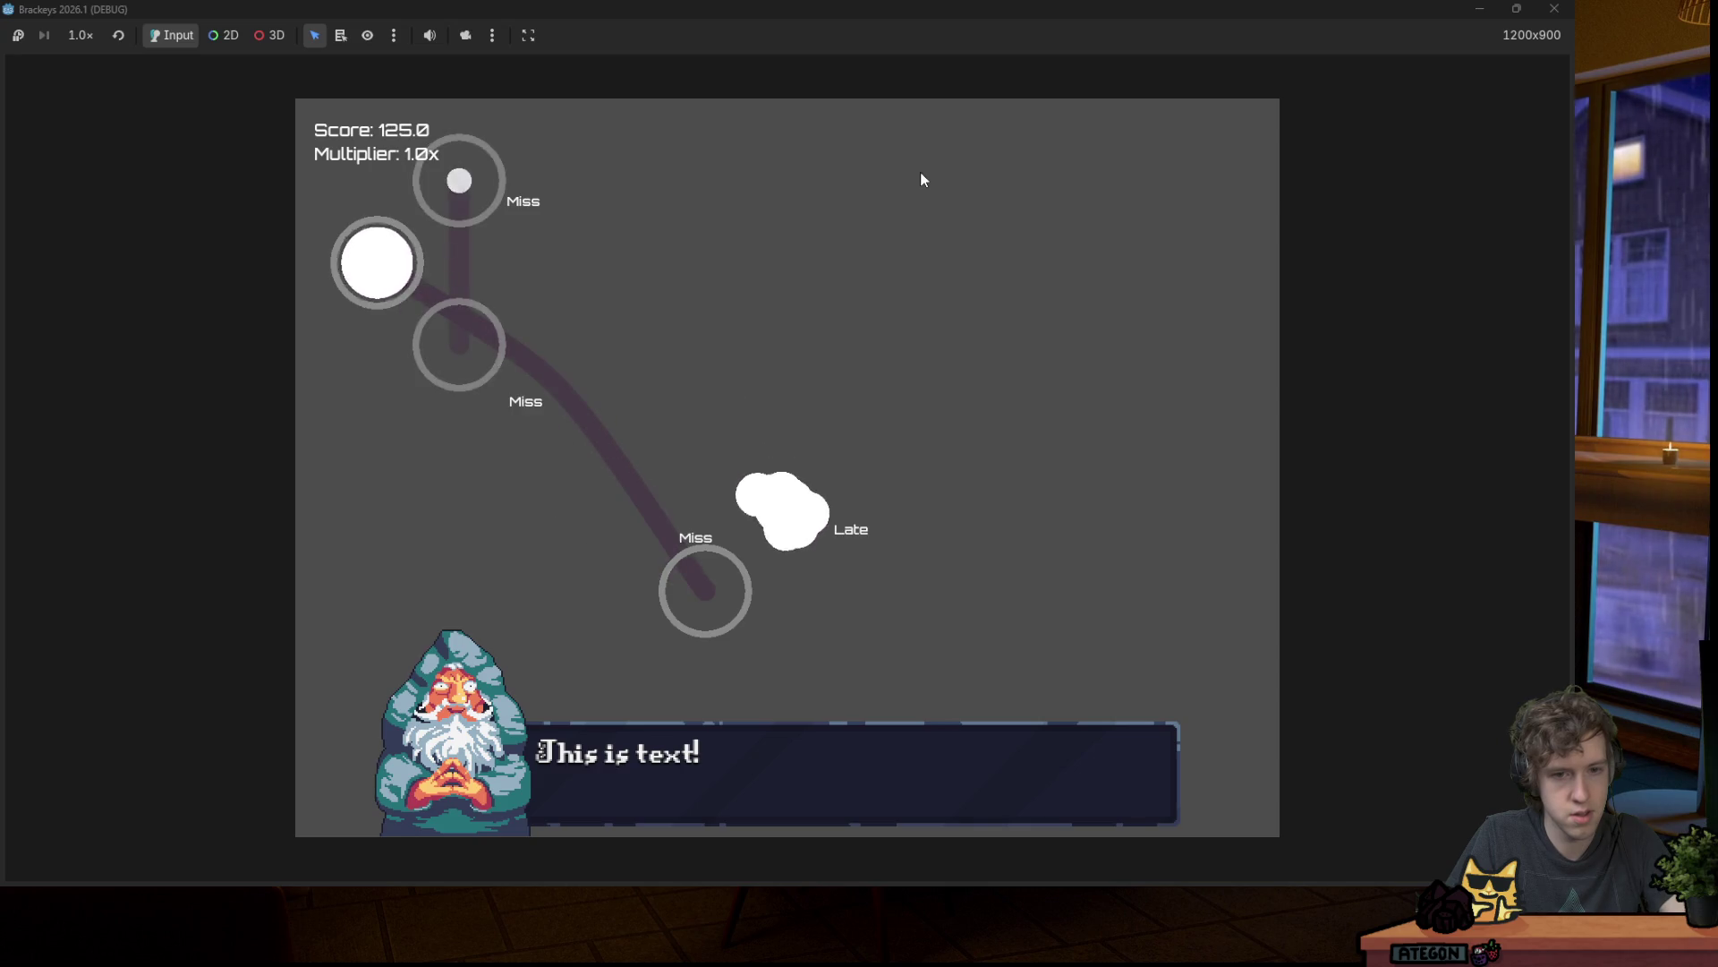
{"action": "key", "text": "Right"}
{"action": "left_click", "coordinate": [1555, 11]}
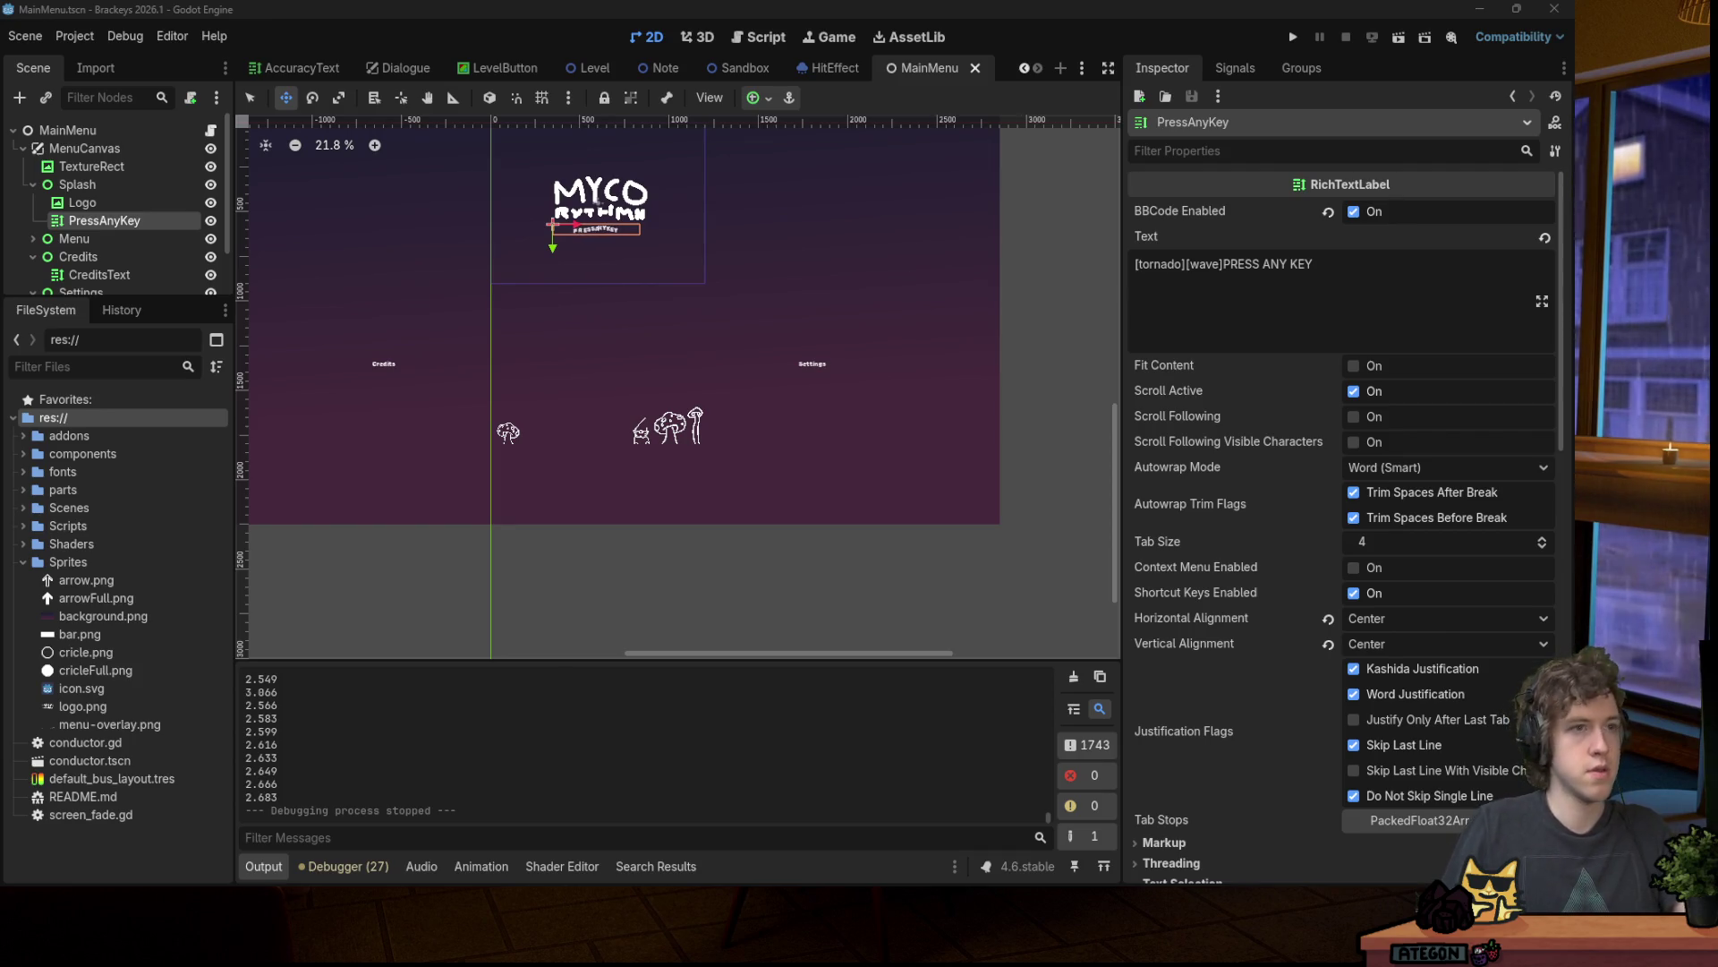
Step: In background.png, add Layer 2 and paste the orange image onto it, then undo the paste
{"action": "key", "text": "alt+Tab"}
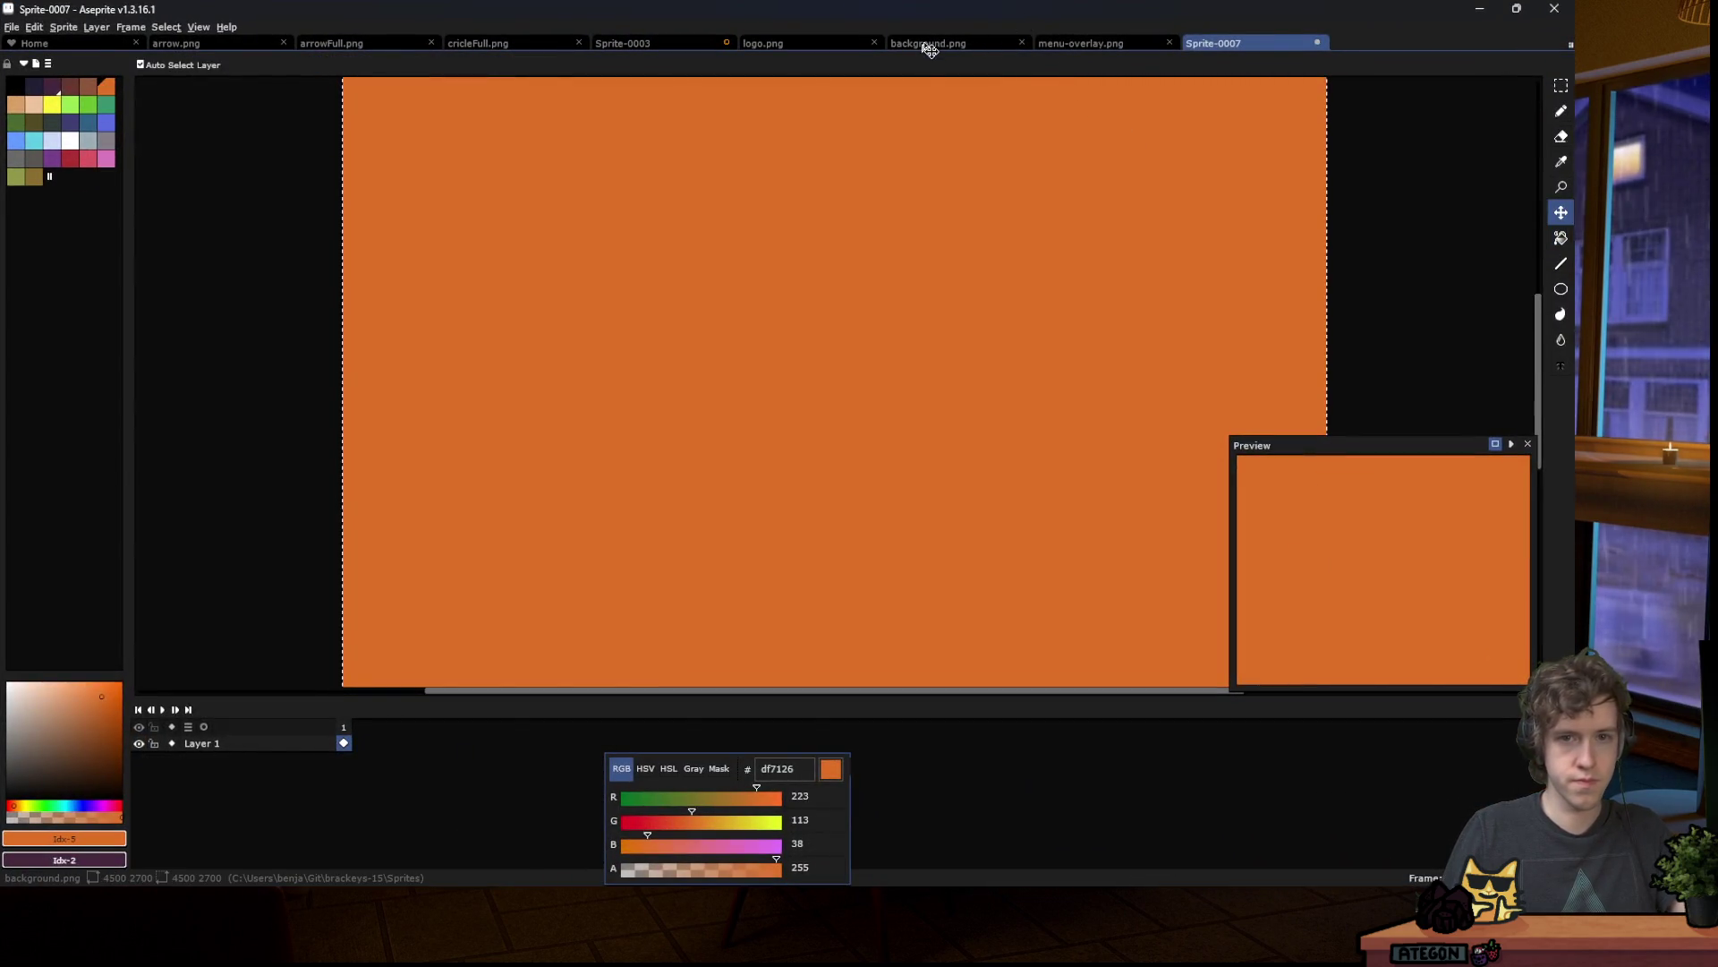
{"action": "left_click", "coordinate": [928, 43]}
{"action": "scroll", "coordinate": [761, 268], "scroll_direction": "down", "scroll_amount": 2}
{"action": "scroll", "coordinate": [627, 255], "scroll_direction": "up", "scroll_amount": 2}
{"action": "key", "text": "ctrl+v"}
{"action": "key", "text": "Escape"}
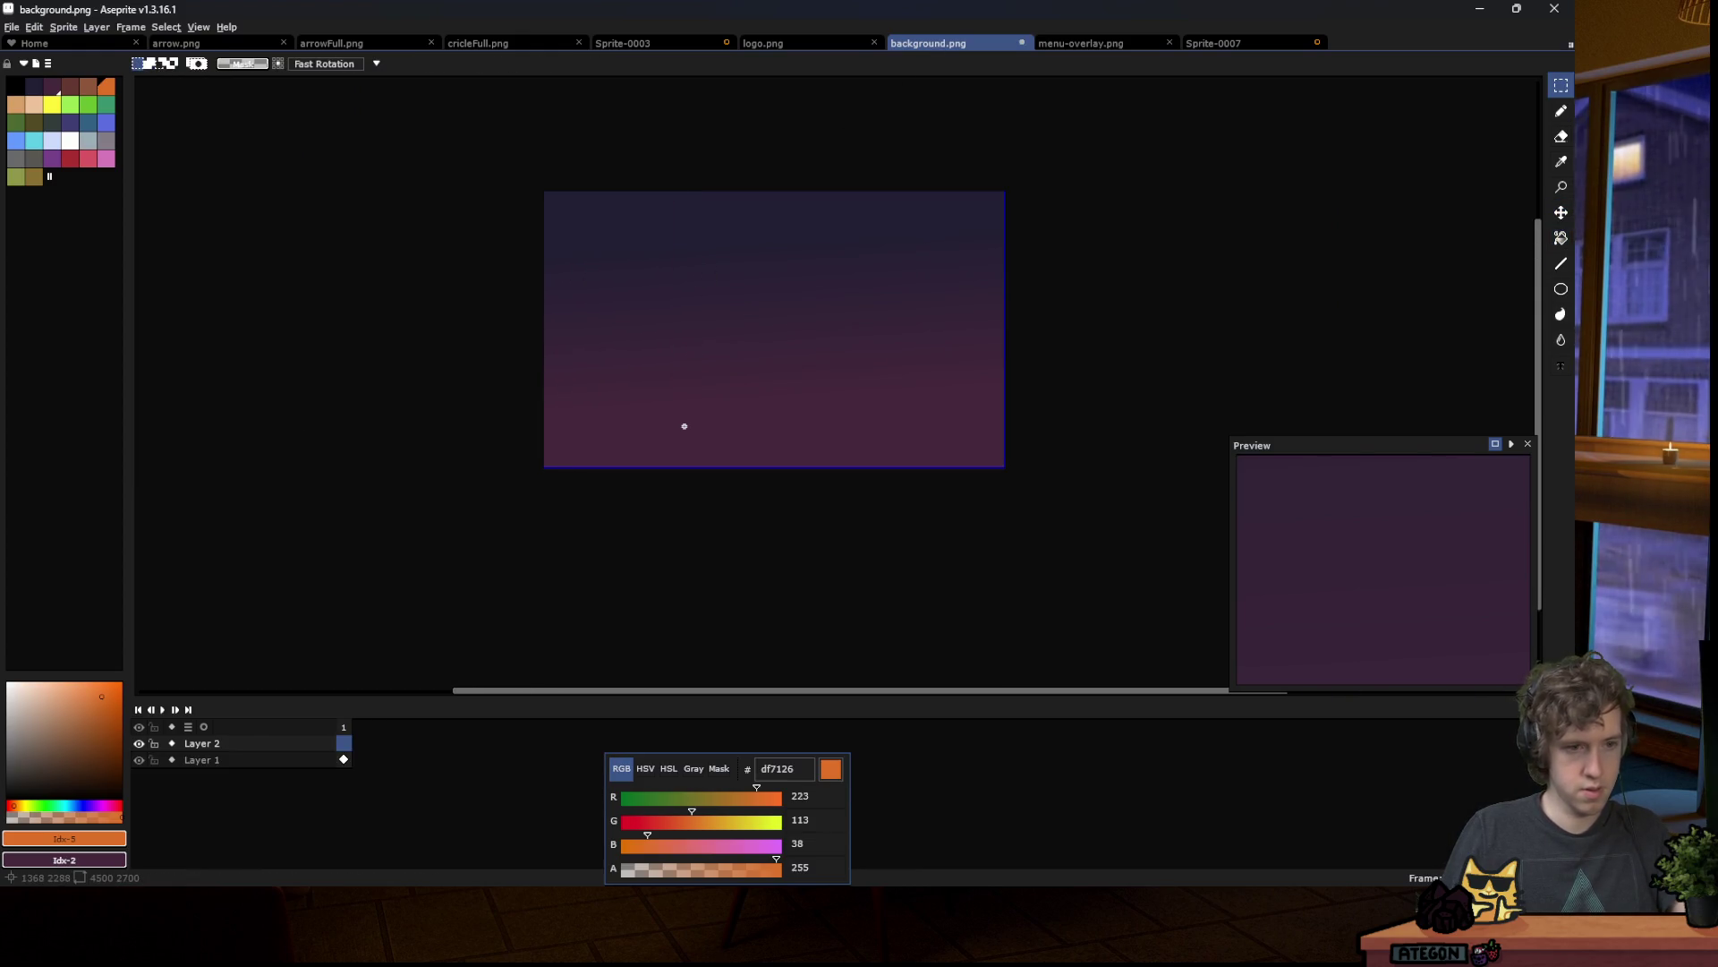
{"action": "key", "text": "shift+n"}
{"action": "key", "text": "ctrl+v"}
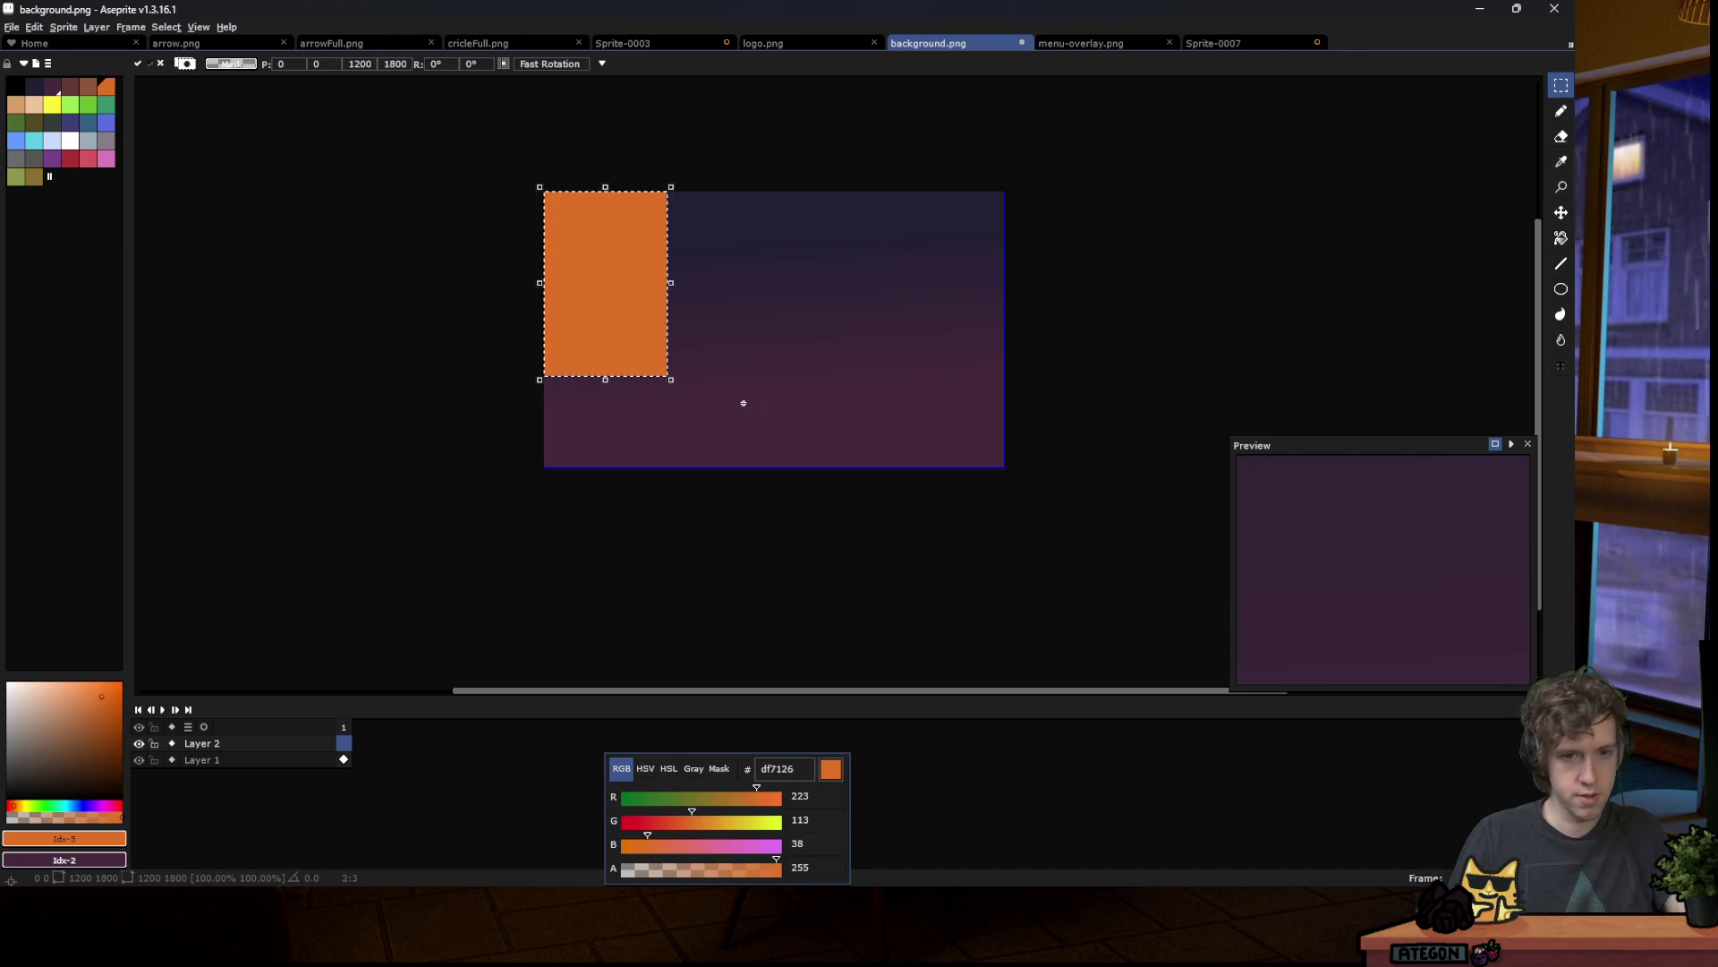
{"action": "key", "text": "Return"}
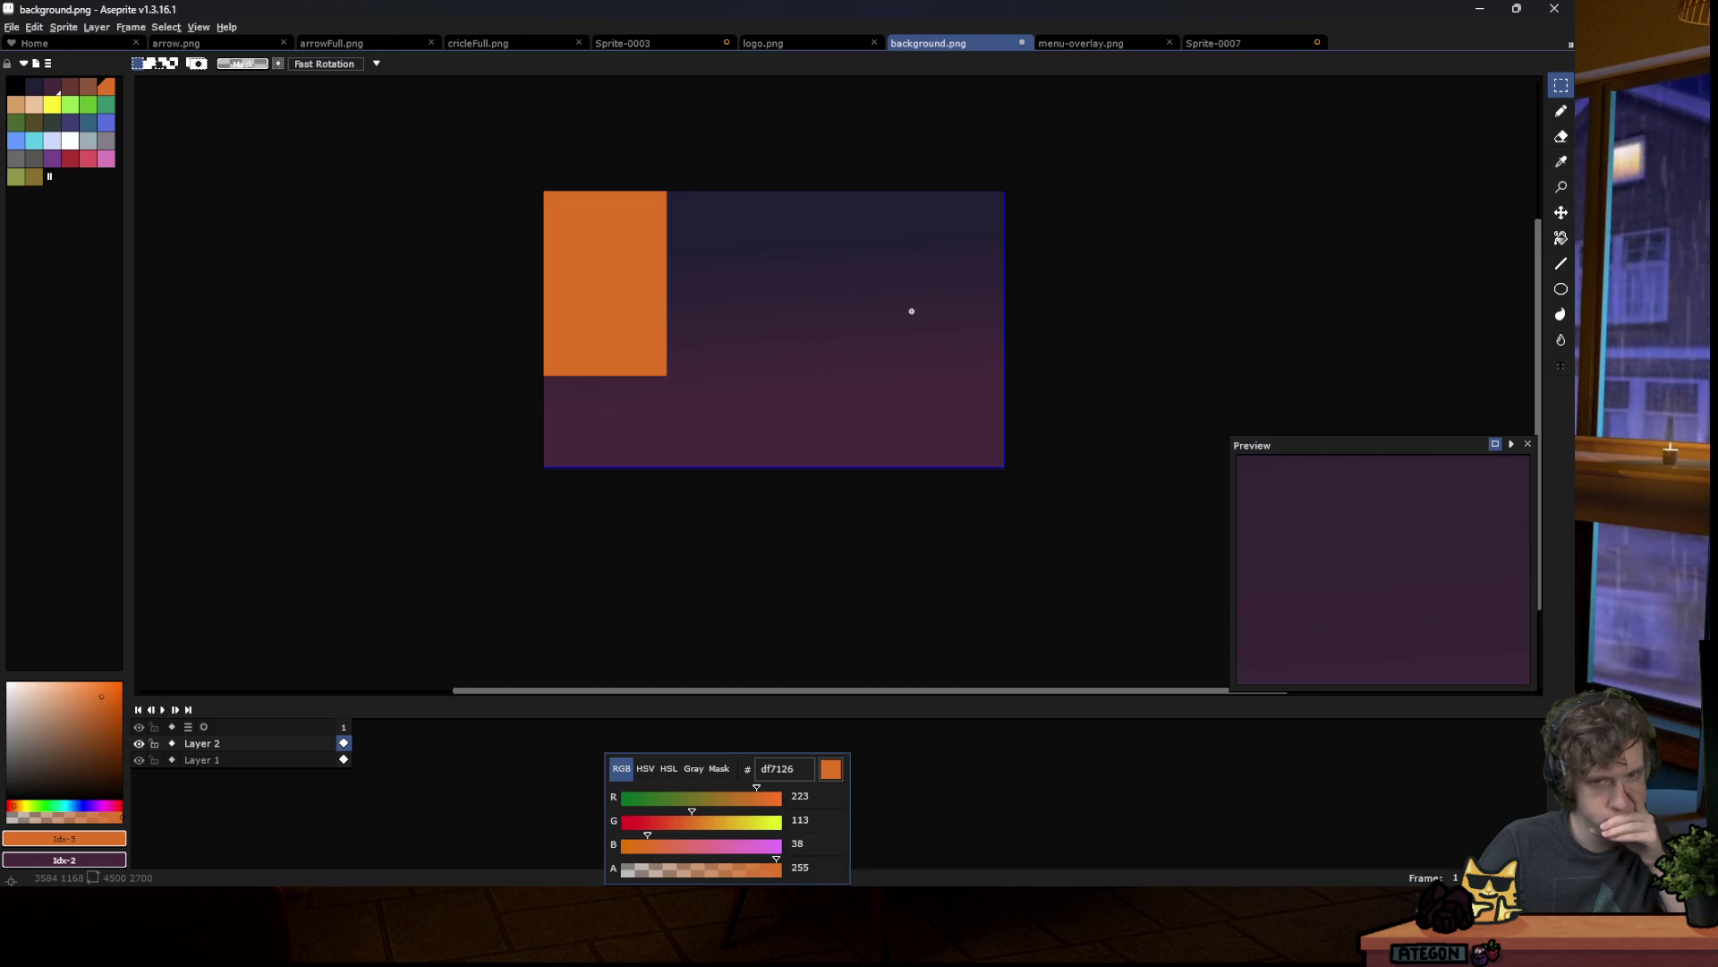
{"action": "key", "text": "ctrl+z"}
Step: Resize the Sprite-0007 canvas to 450 × 2700 px
{"action": "left_click", "coordinate": [1244, 43]}
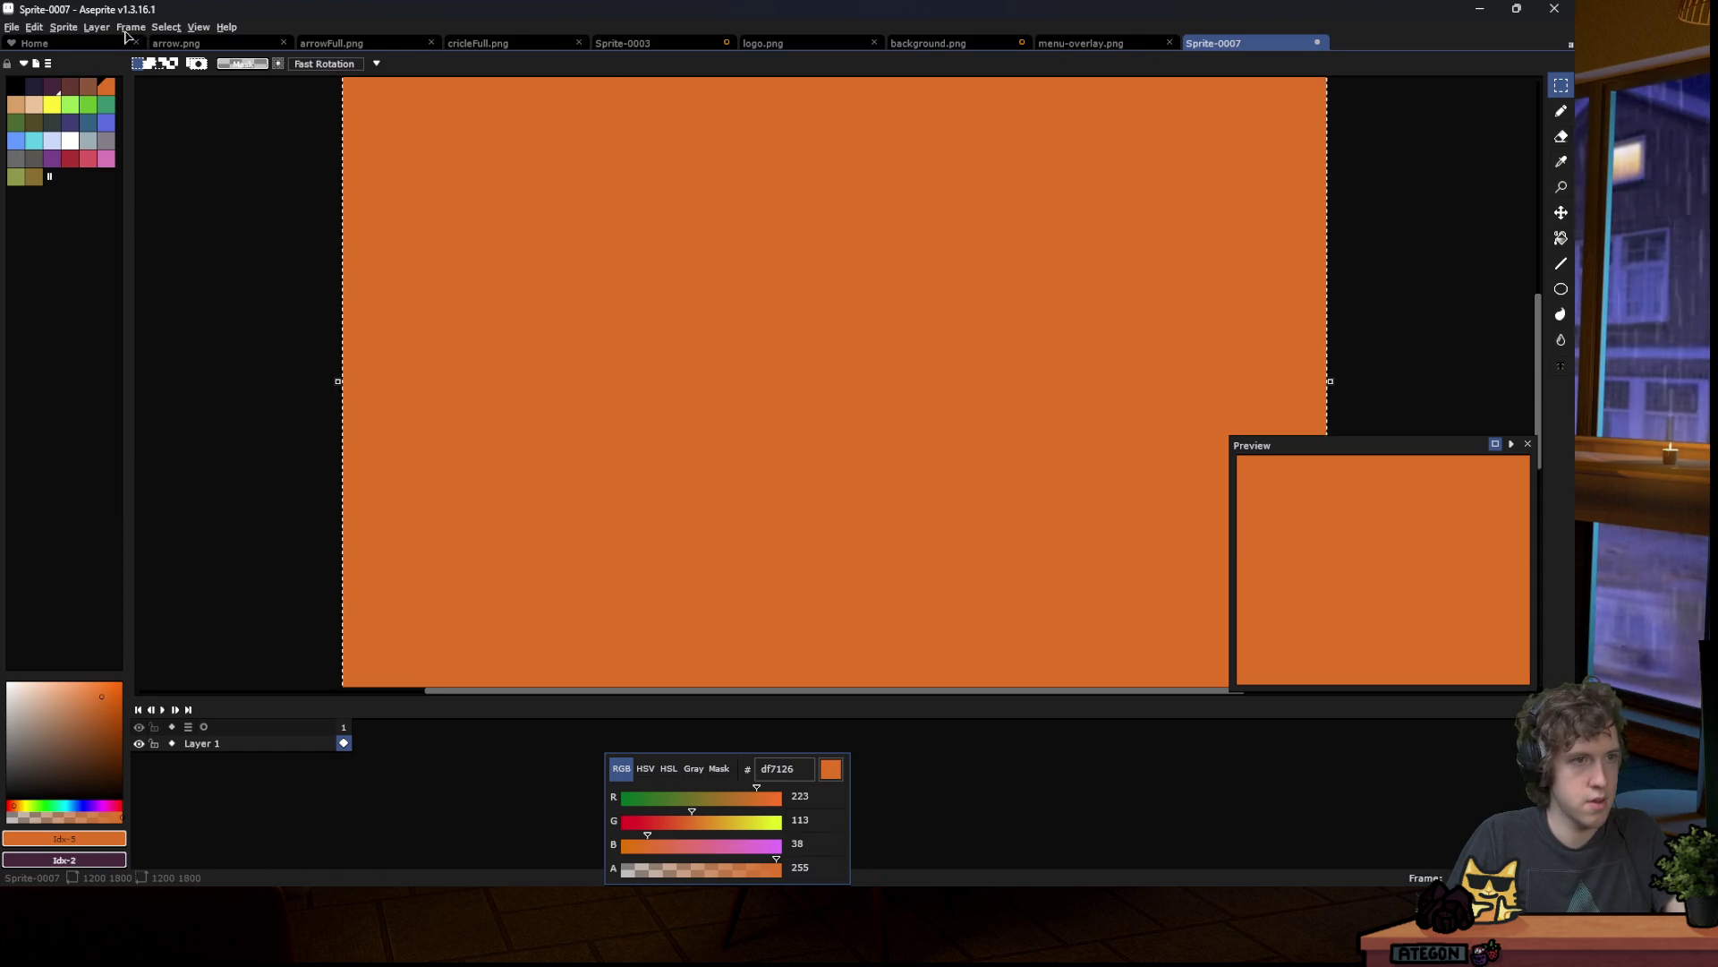
{"action": "left_click", "coordinate": [64, 27]}
{"action": "left_click", "coordinate": [81, 108]}
{"action": "left_click", "coordinate": [895, 146]}
{"action": "double_click", "coordinate": [904, 145]}
{"action": "type", "text": "2700"}
{"action": "double_click", "coordinate": [898, 122]}
{"action": "type", "text": "450"}
{"action": "key", "text": "Return"}
Step: Paste the orange strip onto background.png's left edge and commit it
{"action": "left_click", "coordinate": [948, 44]}
{"action": "key", "text": "ctrl+v"}
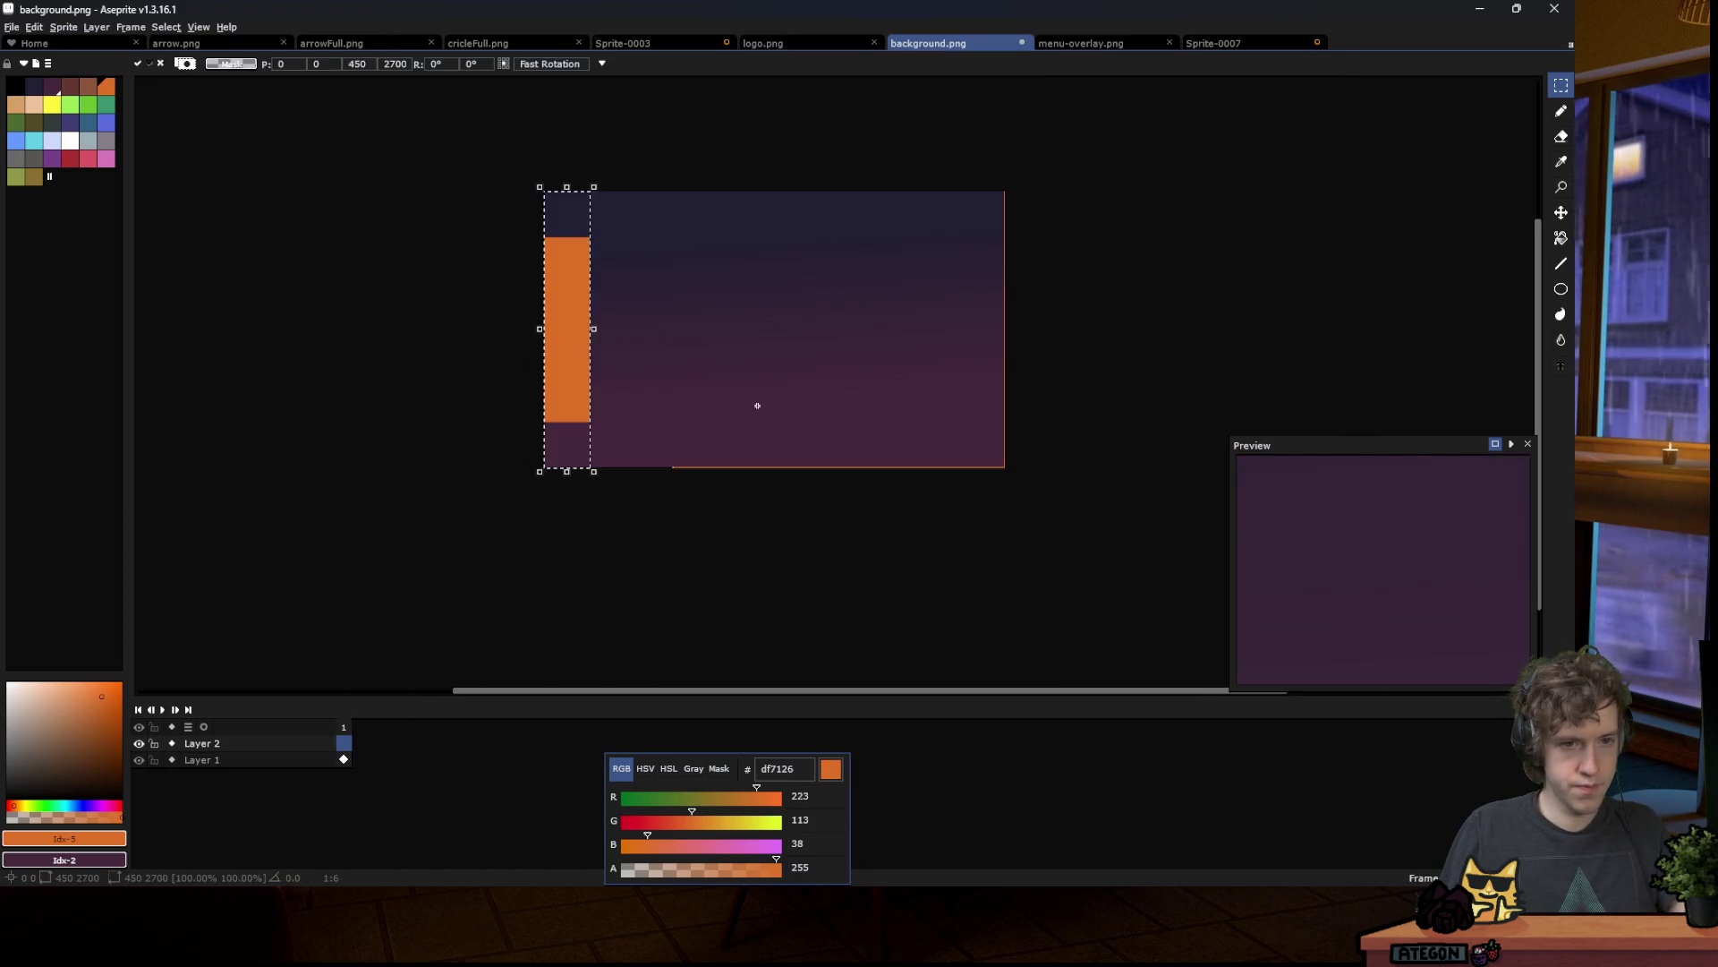
{"action": "key", "text": "Return"}
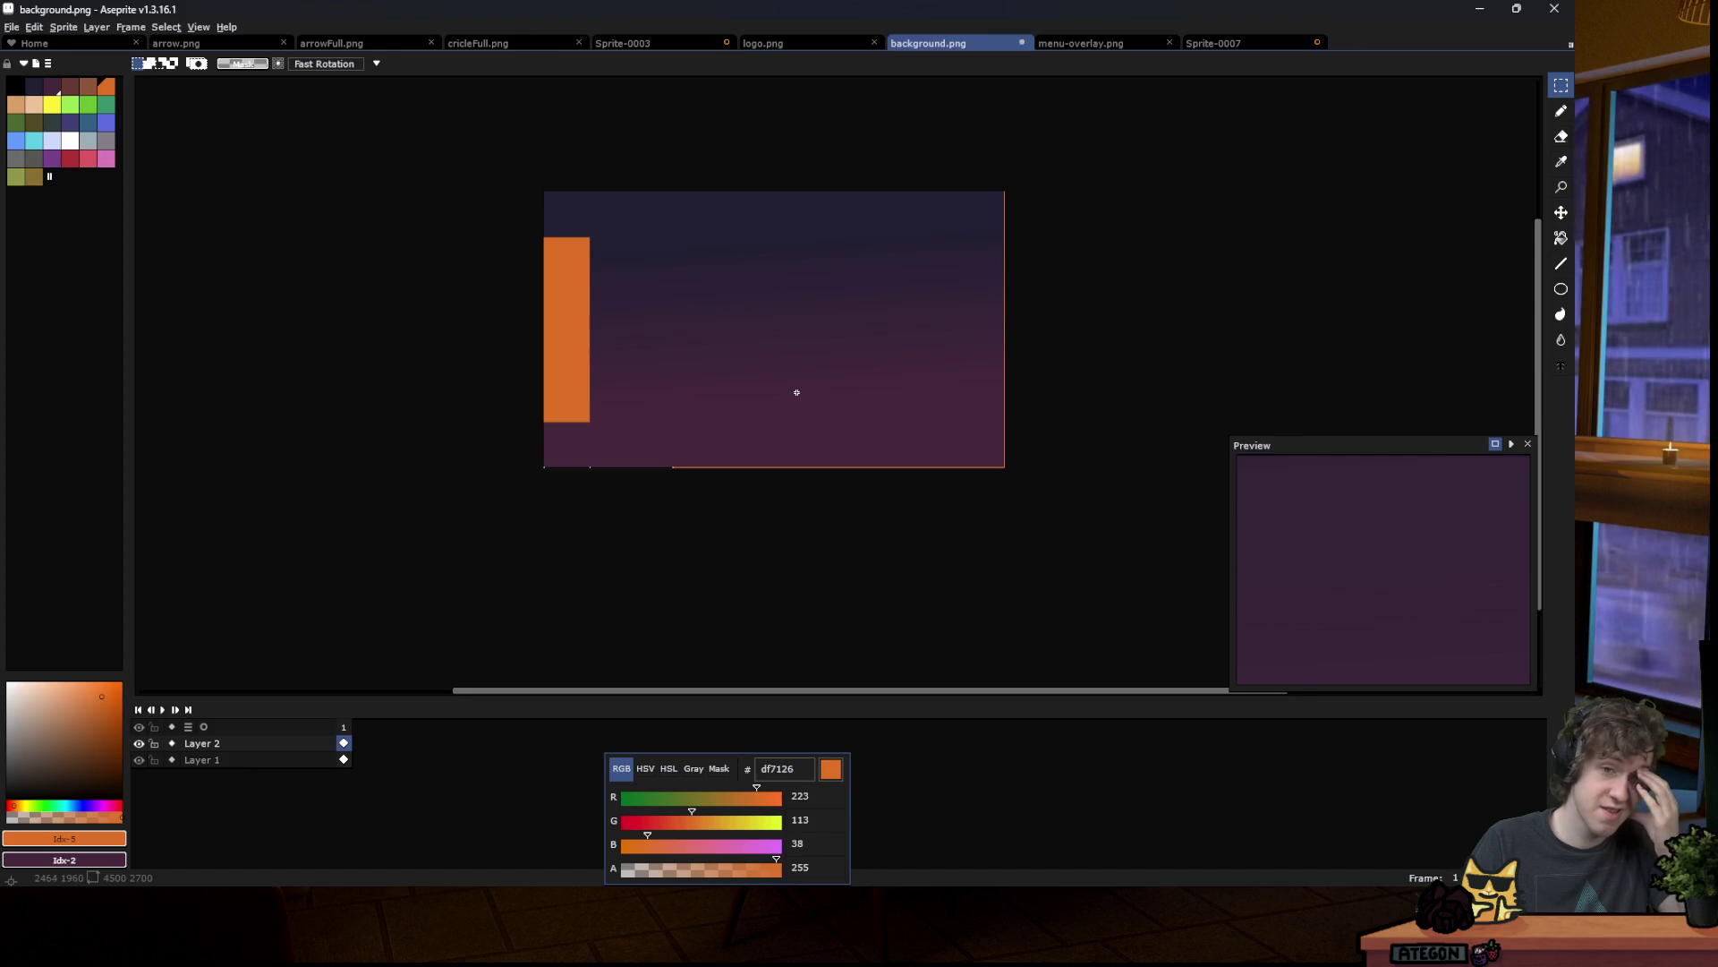
{"action": "scroll", "coordinate": [884, 387], "scroll_direction": "up", "scroll_amount": 1}
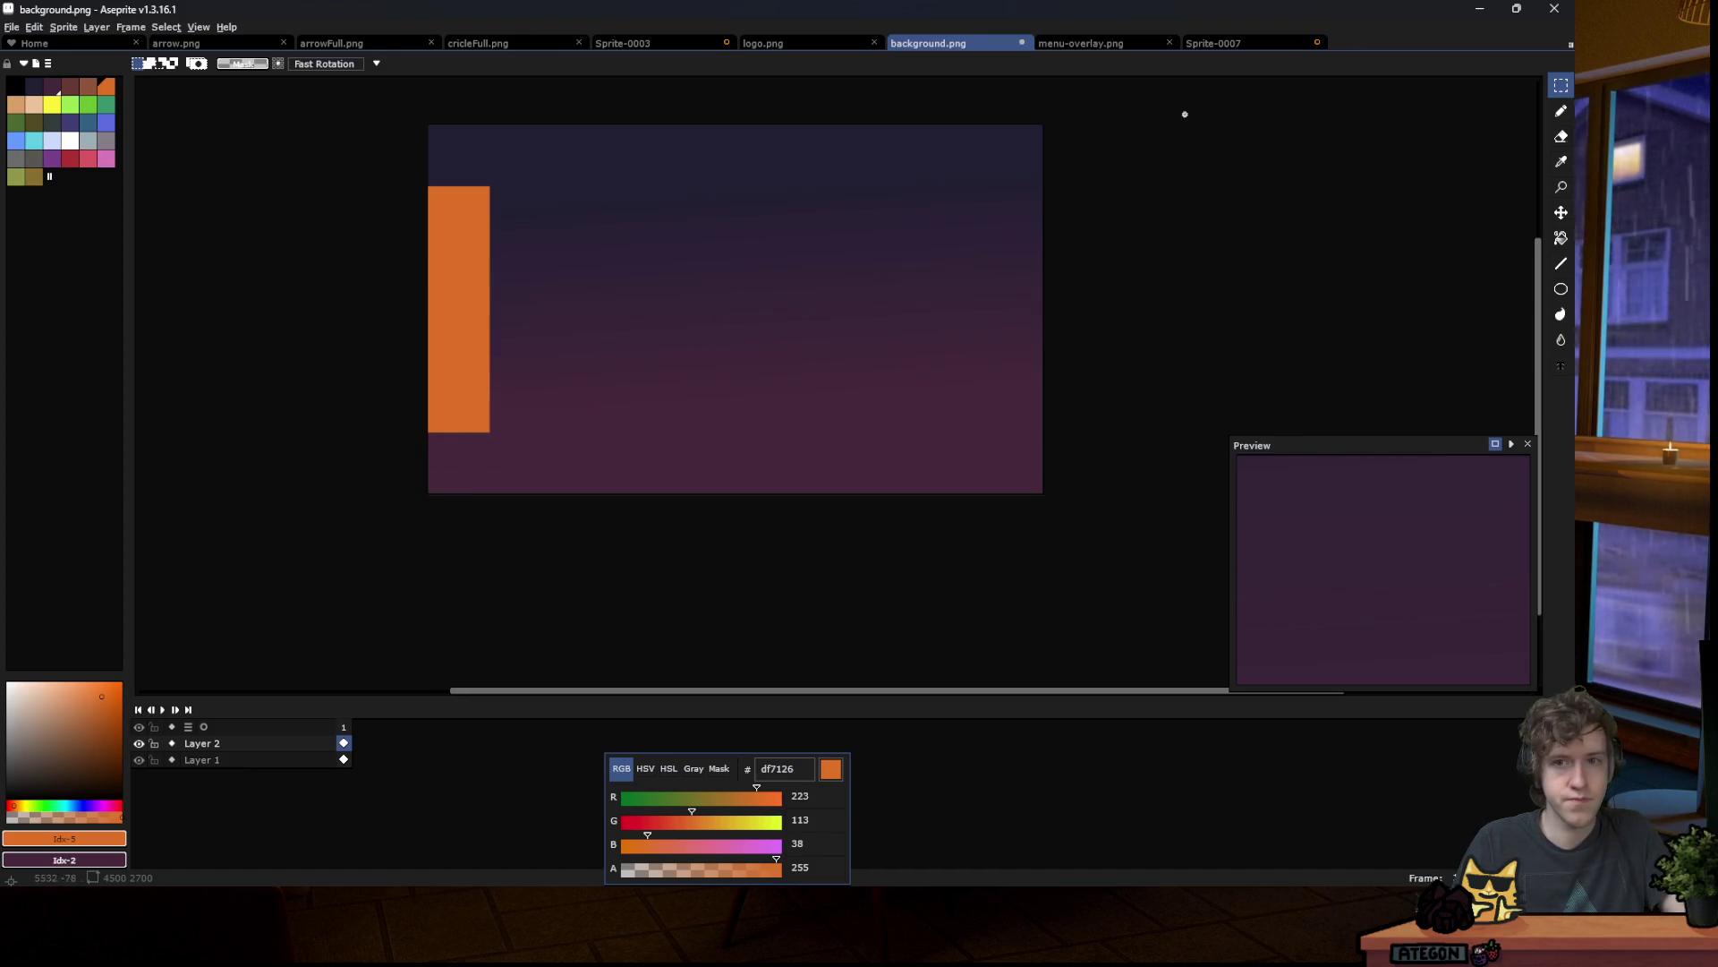
{"action": "left_click", "coordinate": [1235, 43]}
{"action": "left_click", "coordinate": [64, 27]}
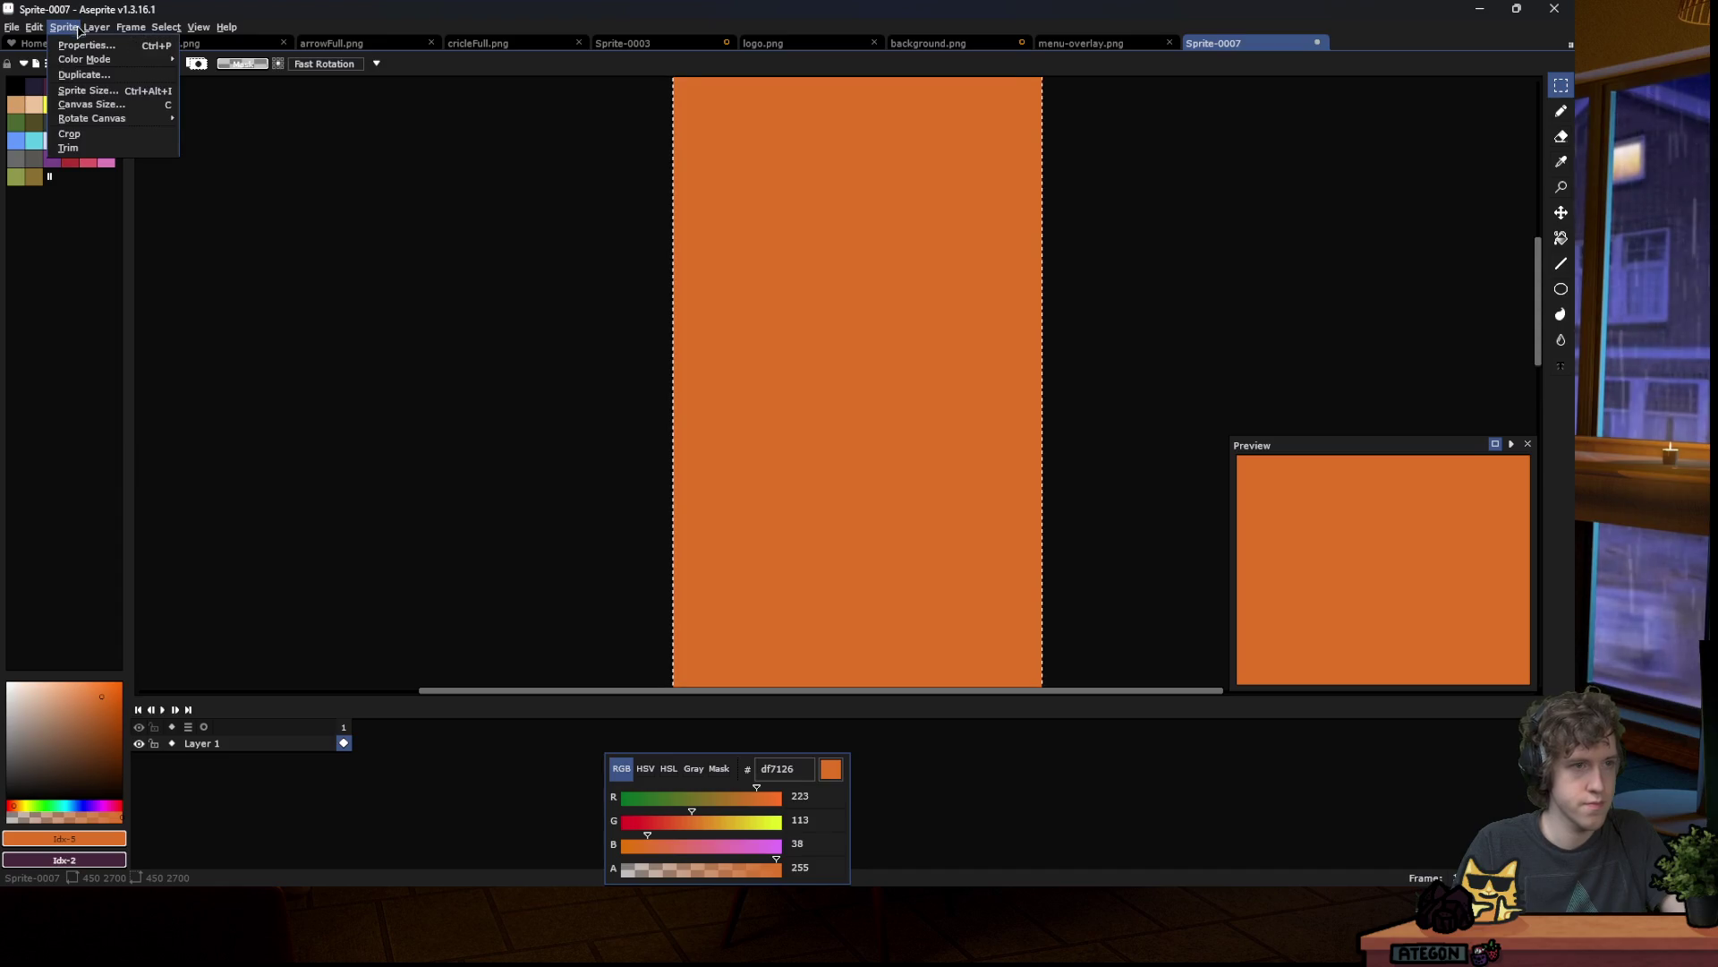
Step: Set Sprite-0007's canvas to 450×2700 and bucket-fill the empty top and bottom areas orange
{"action": "left_click", "coordinate": [103, 105]}
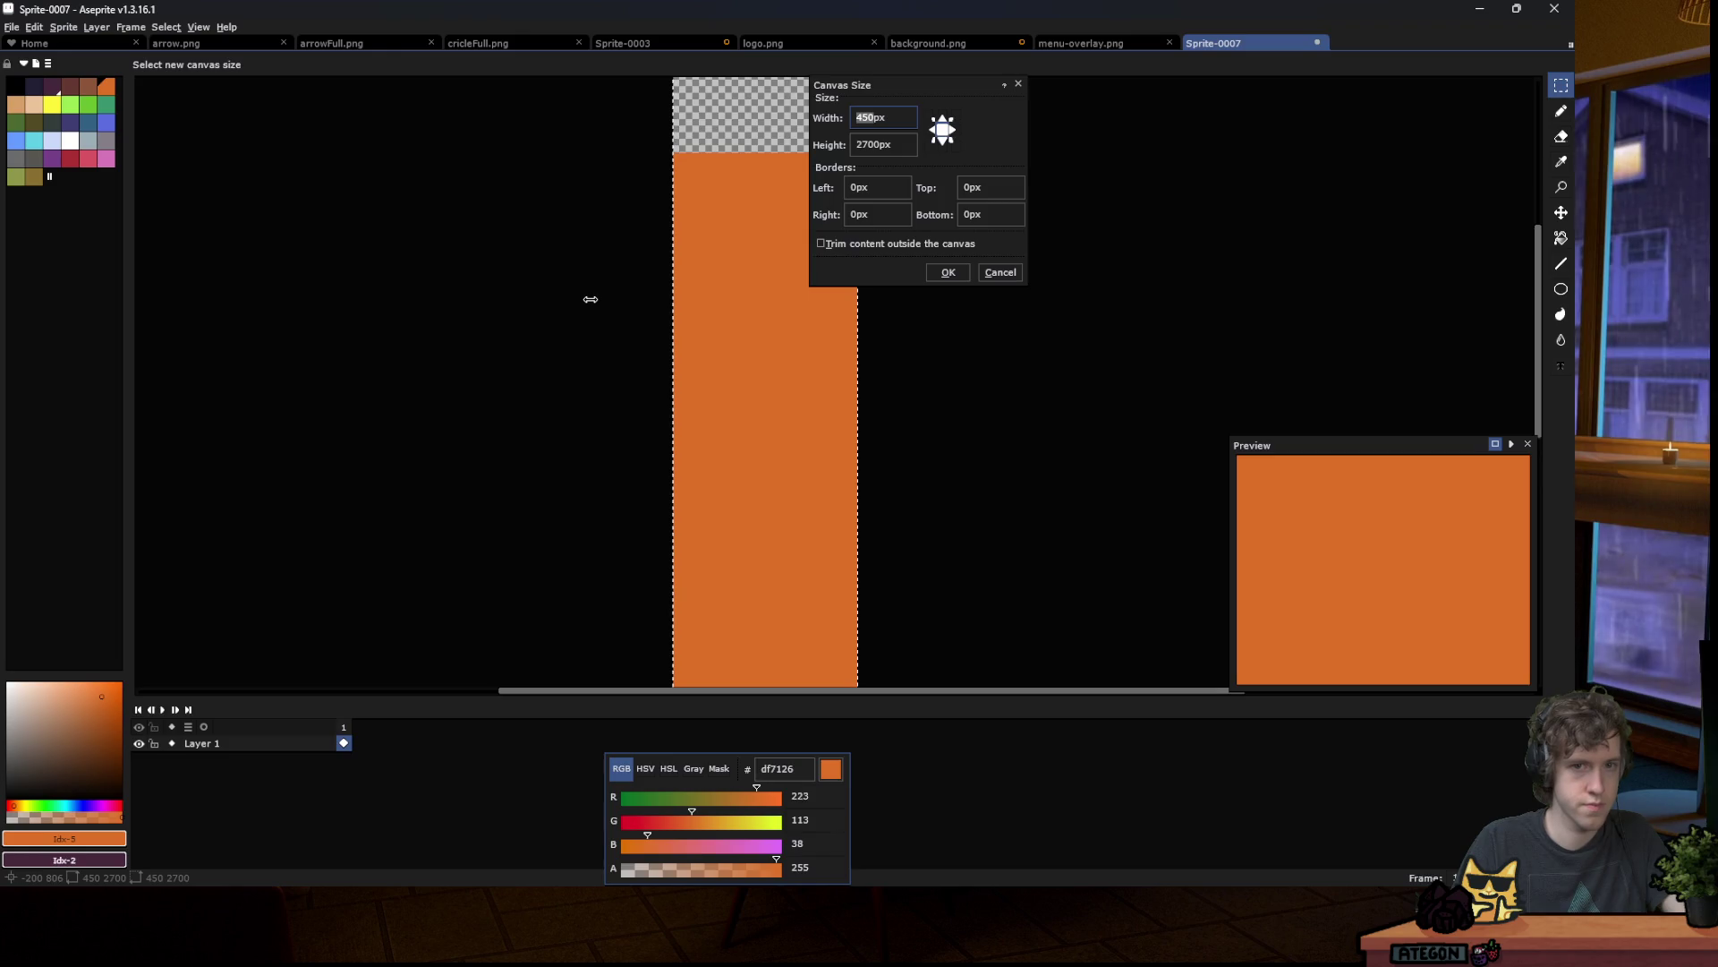
{"action": "scroll", "coordinate": [590, 287], "scroll_direction": "down", "scroll_amount": 1}
{"action": "key", "text": "Tab"}
{"action": "scroll", "coordinate": [559, 197], "scroll_direction": "down", "scroll_amount": 1}
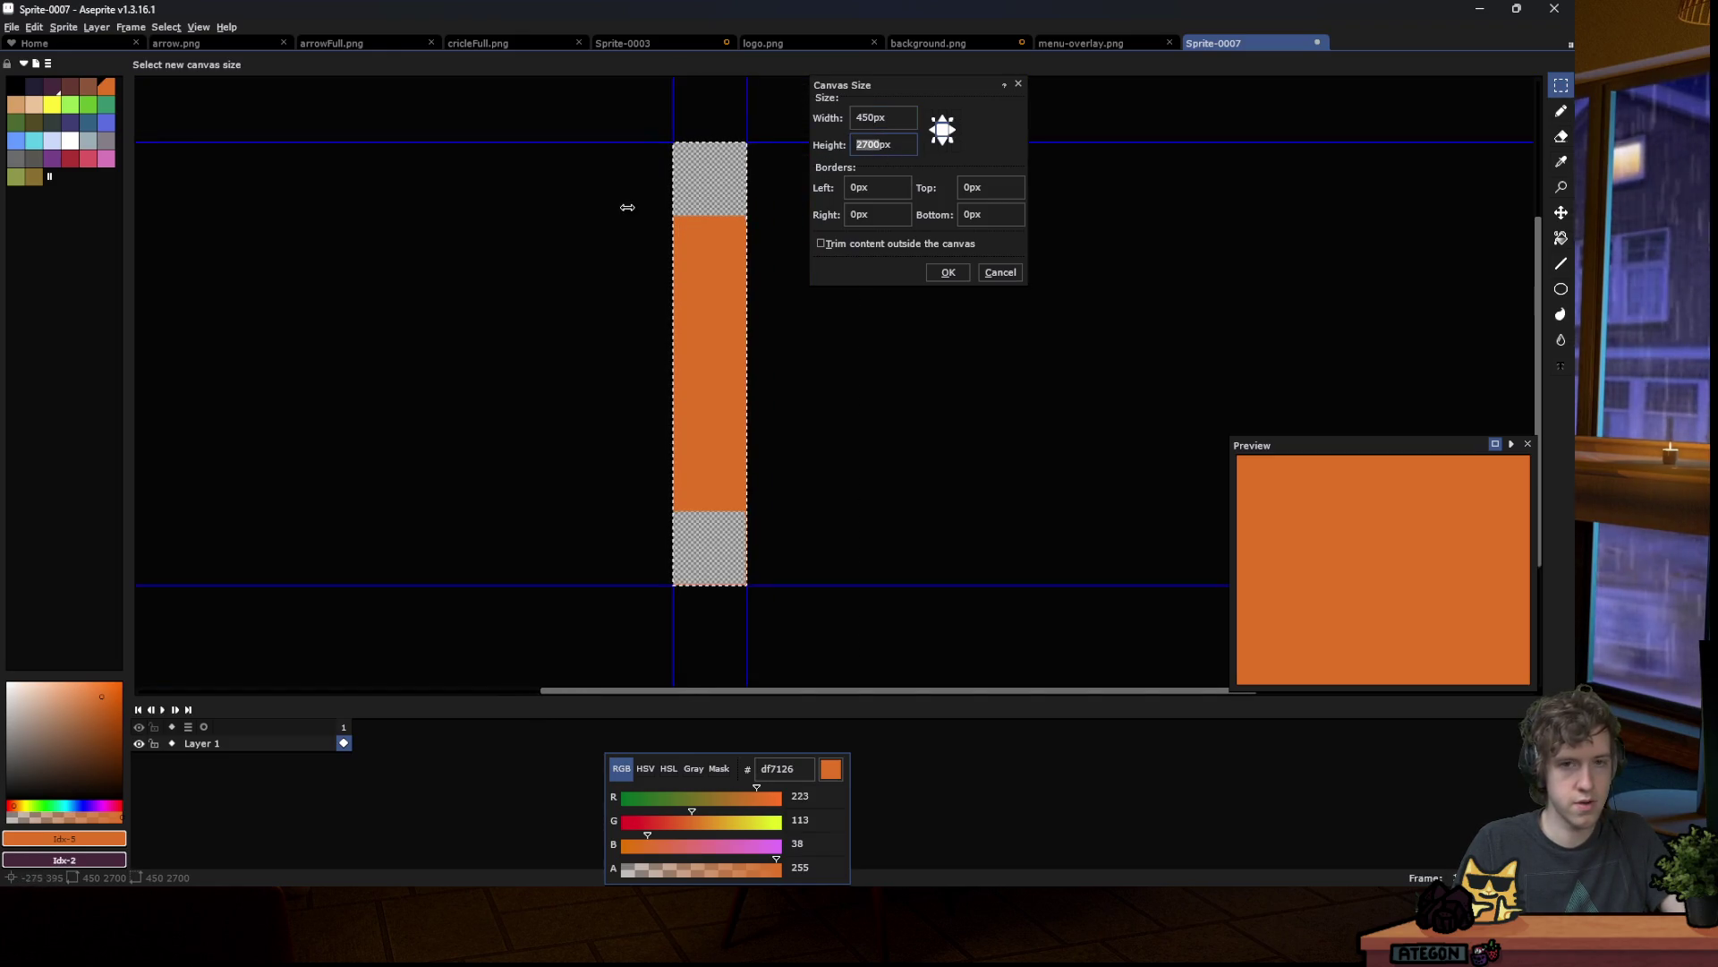
{"action": "scroll", "coordinate": [745, 276], "scroll_direction": "up", "scroll_amount": 1}
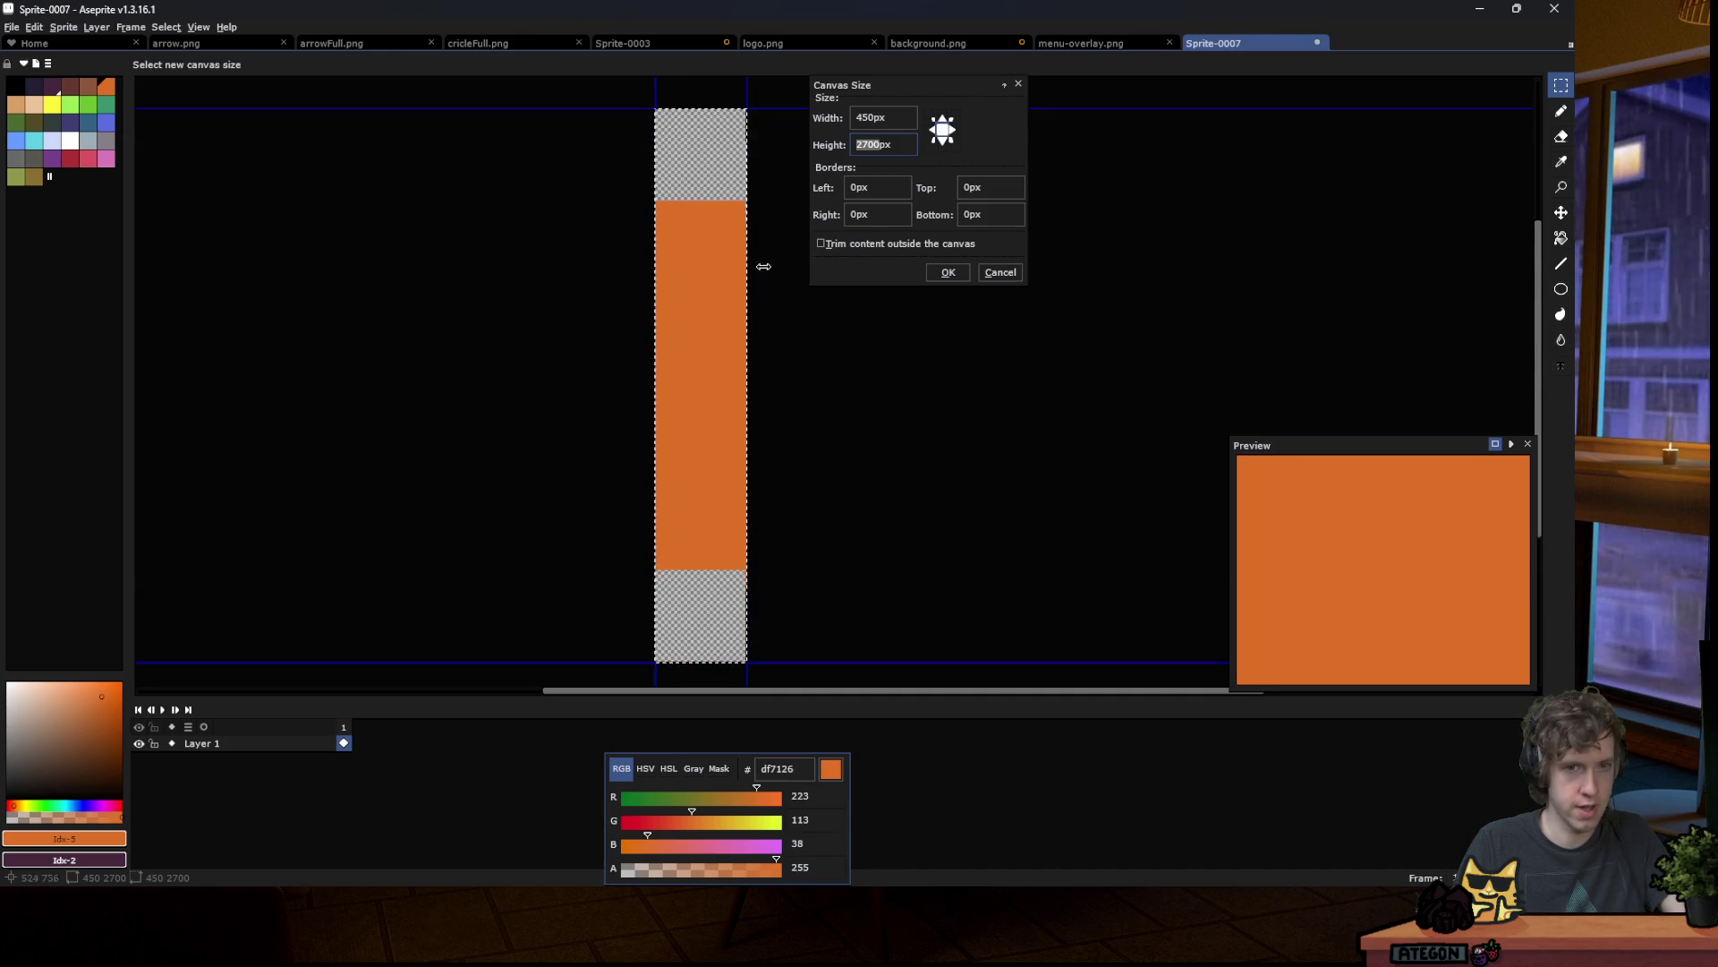
{"action": "key", "text": "Right"}
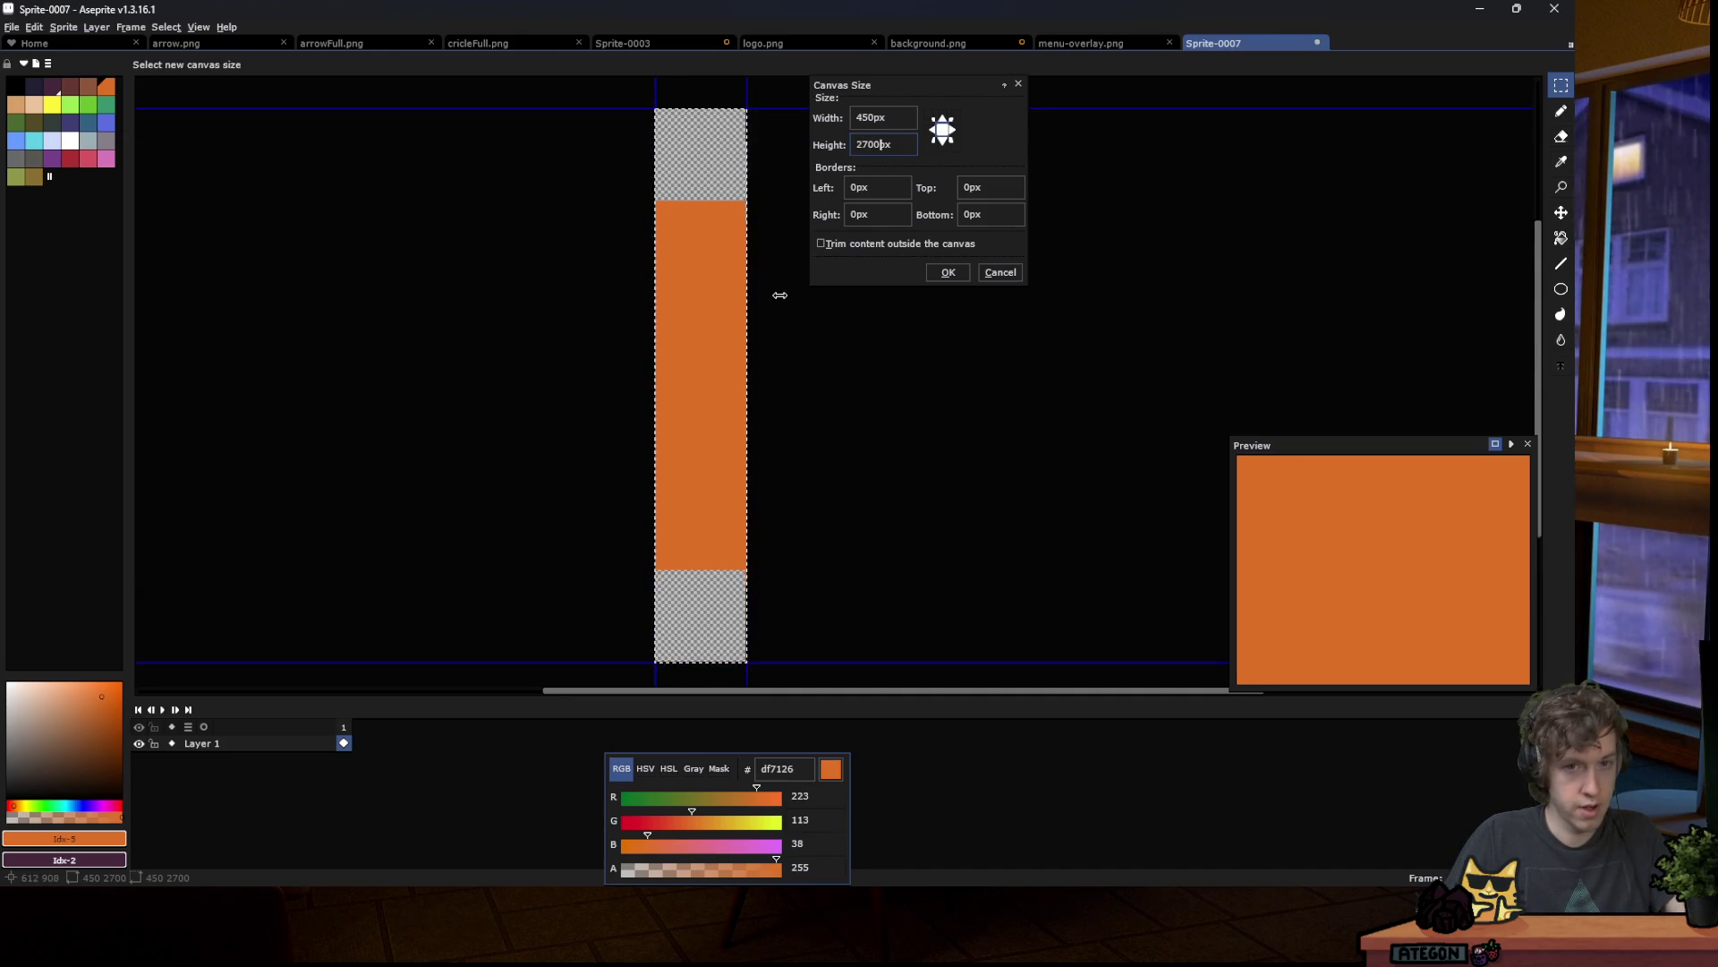
{"action": "left_click", "coordinate": [947, 272]}
{"action": "key", "text": "g"}
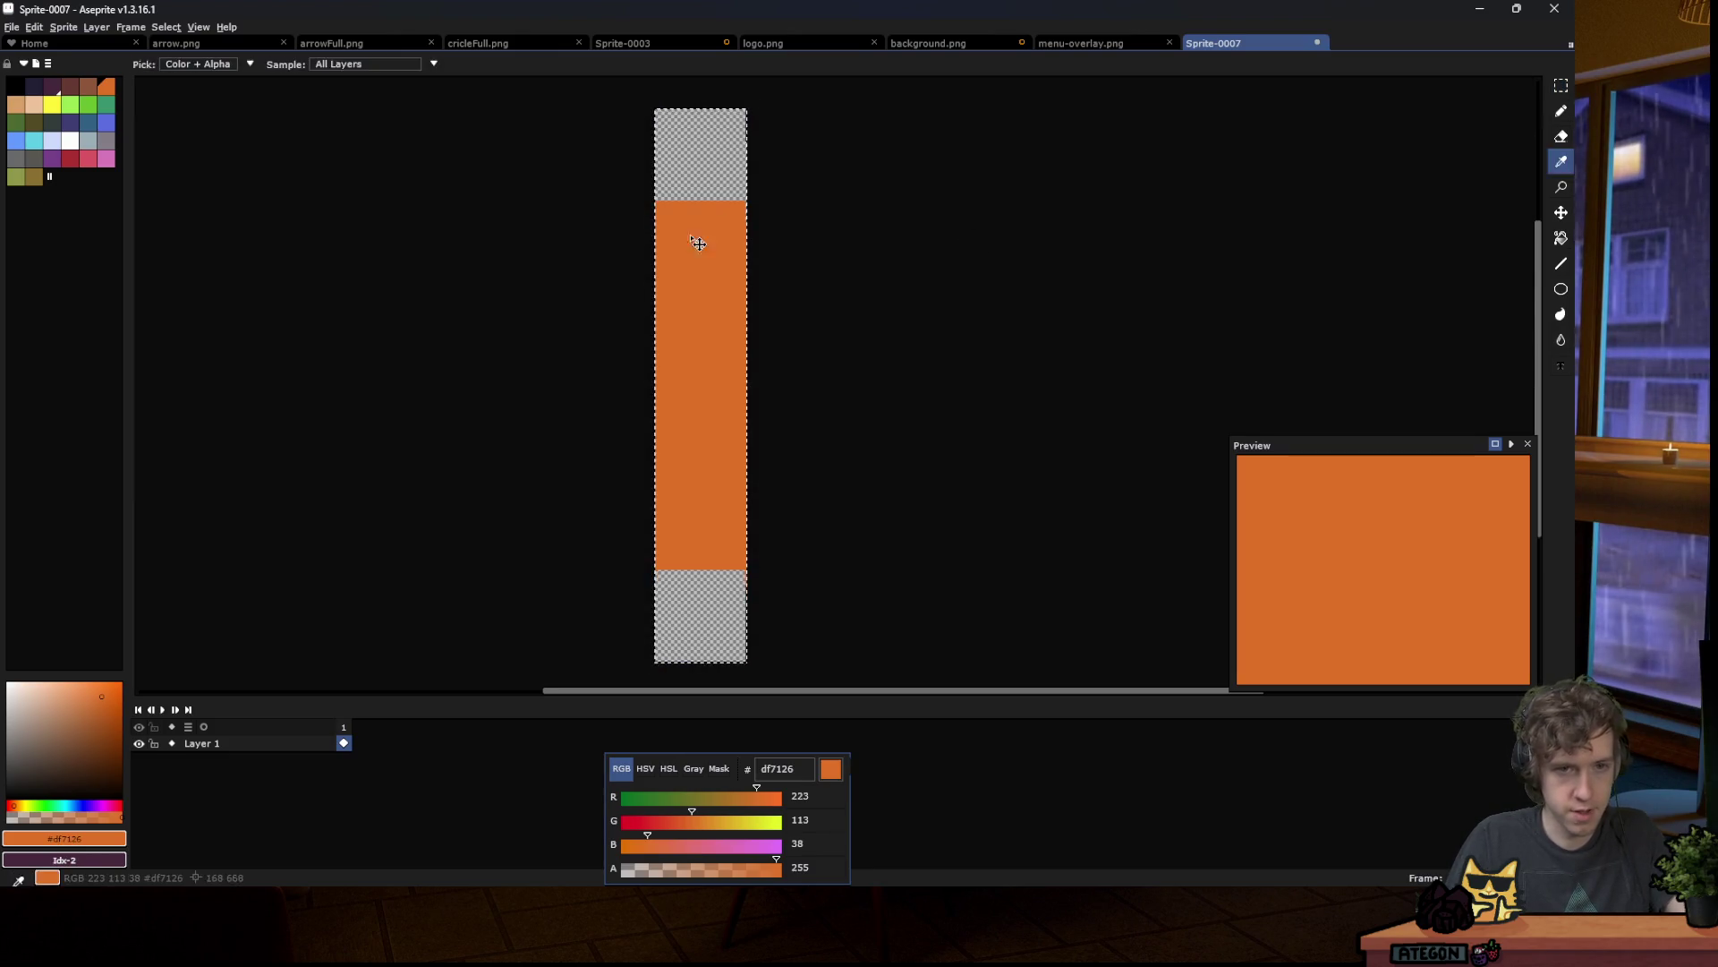
{"action": "left_click", "coordinate": [701, 152]}
{"action": "key", "text": "v"}
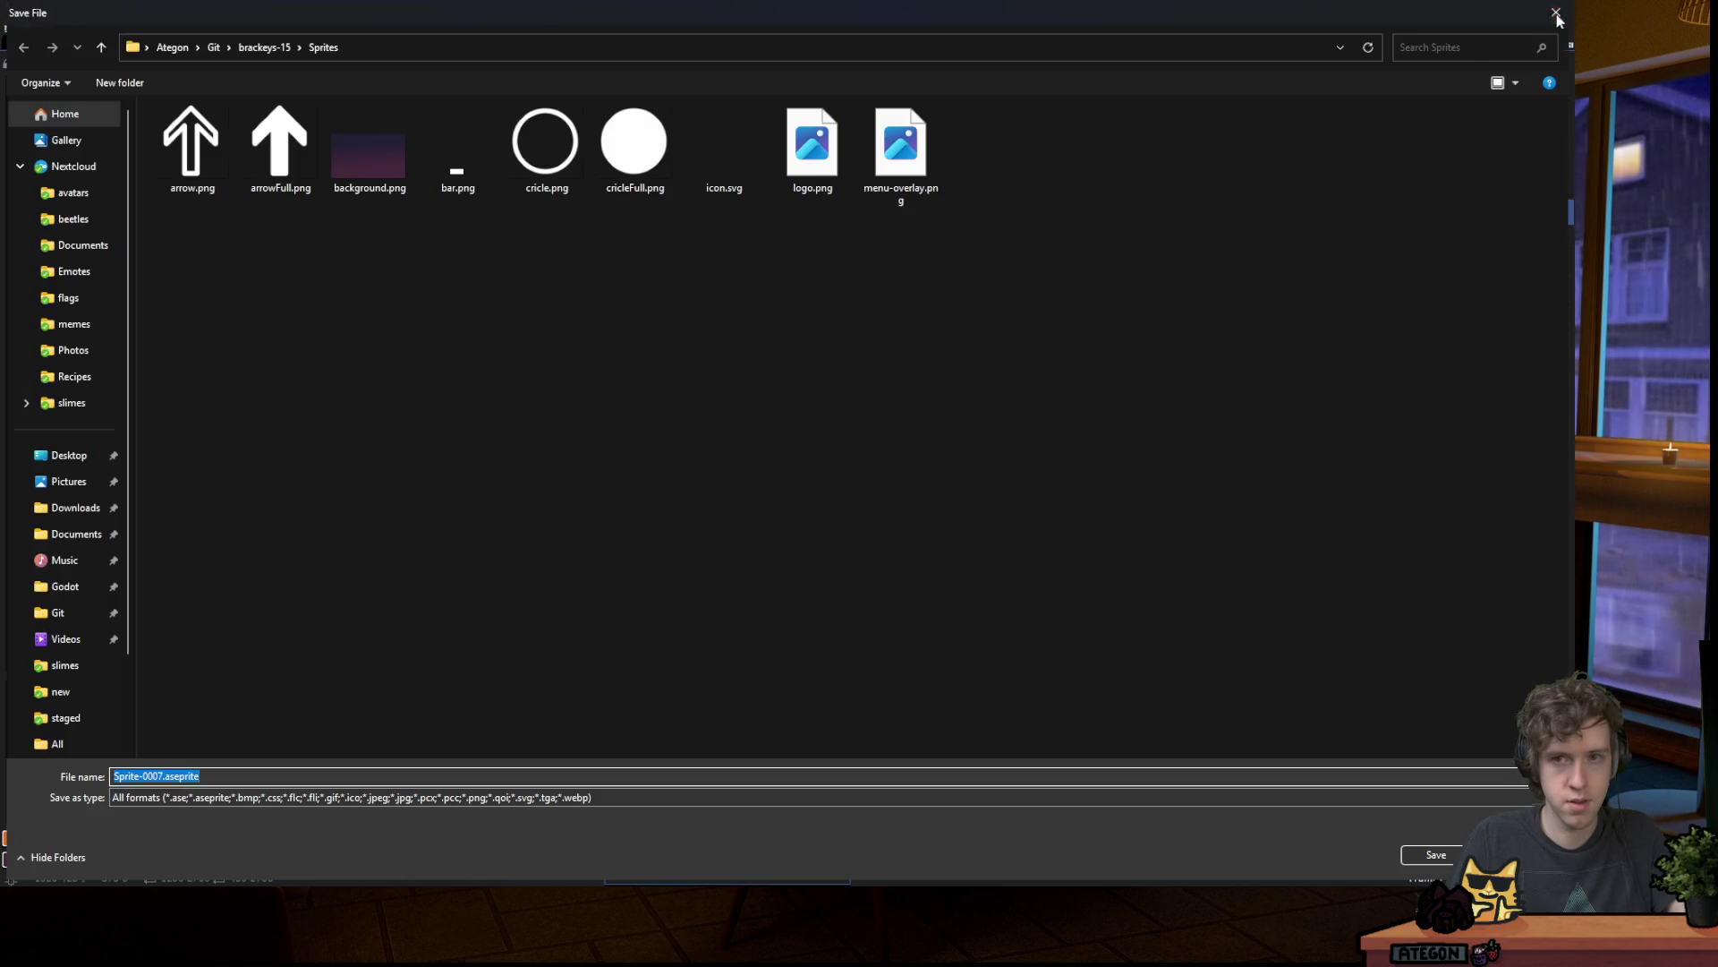
{"action": "key", "text": "Escape"}
Step: Paste the full-height orange strip into background.png at its left edge
{"action": "left_click", "coordinate": [927, 46]}
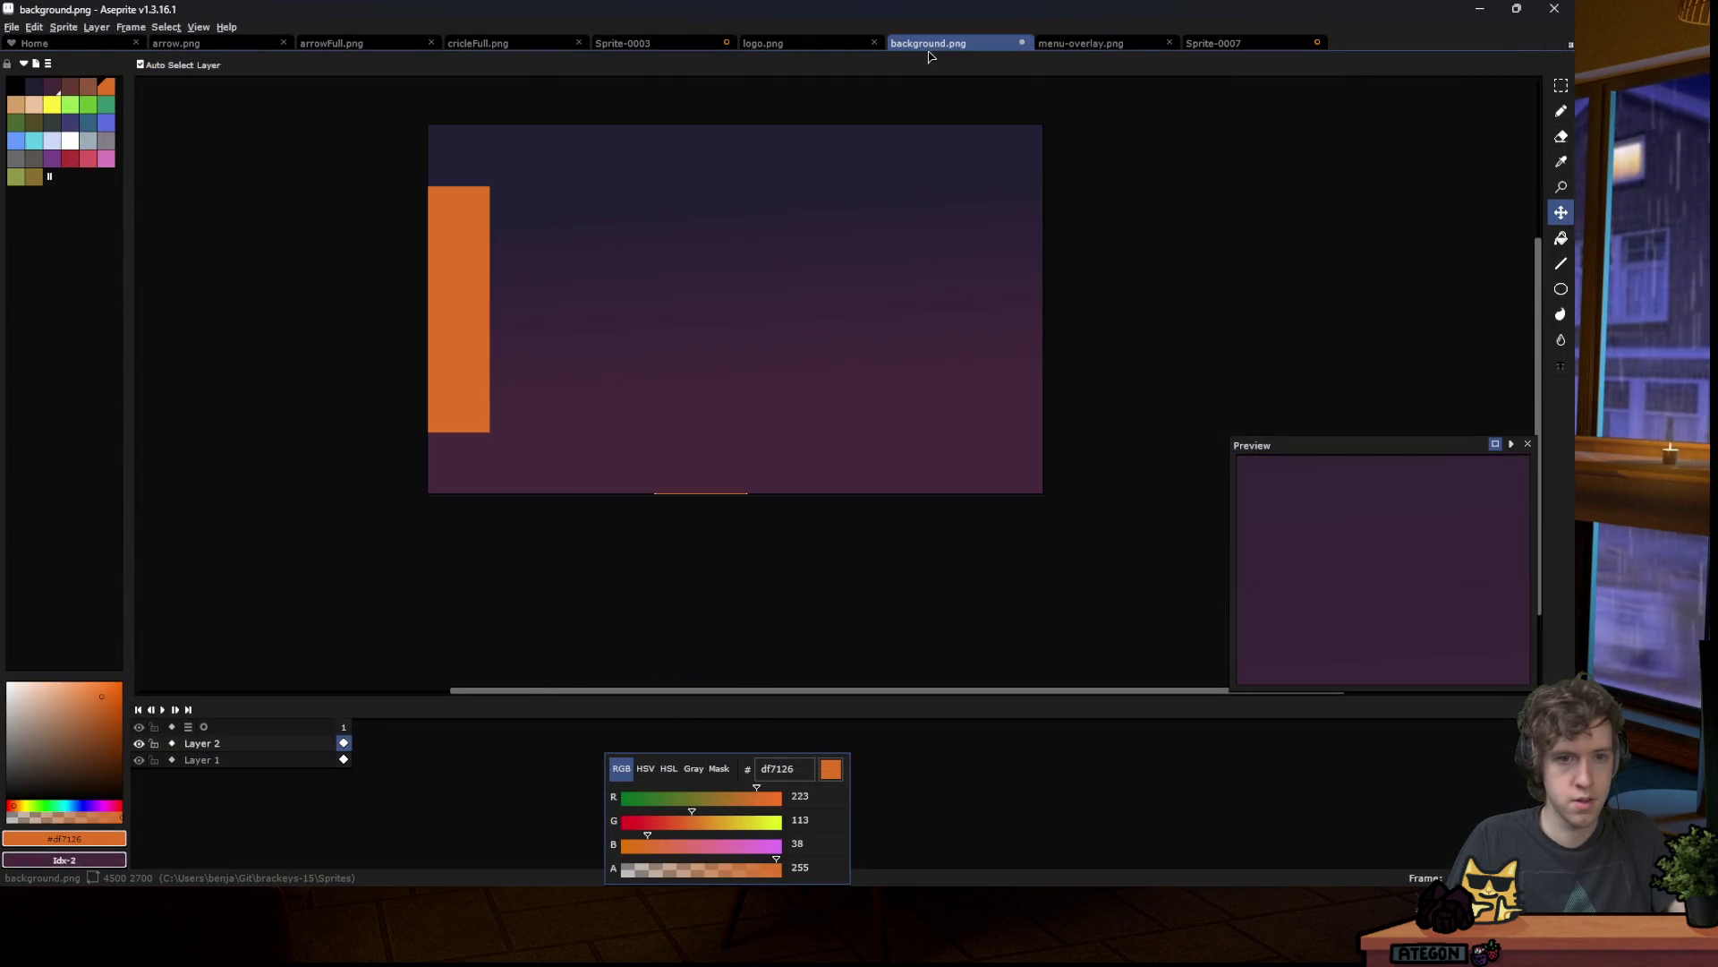
{"action": "key", "text": "ctrl+v"}
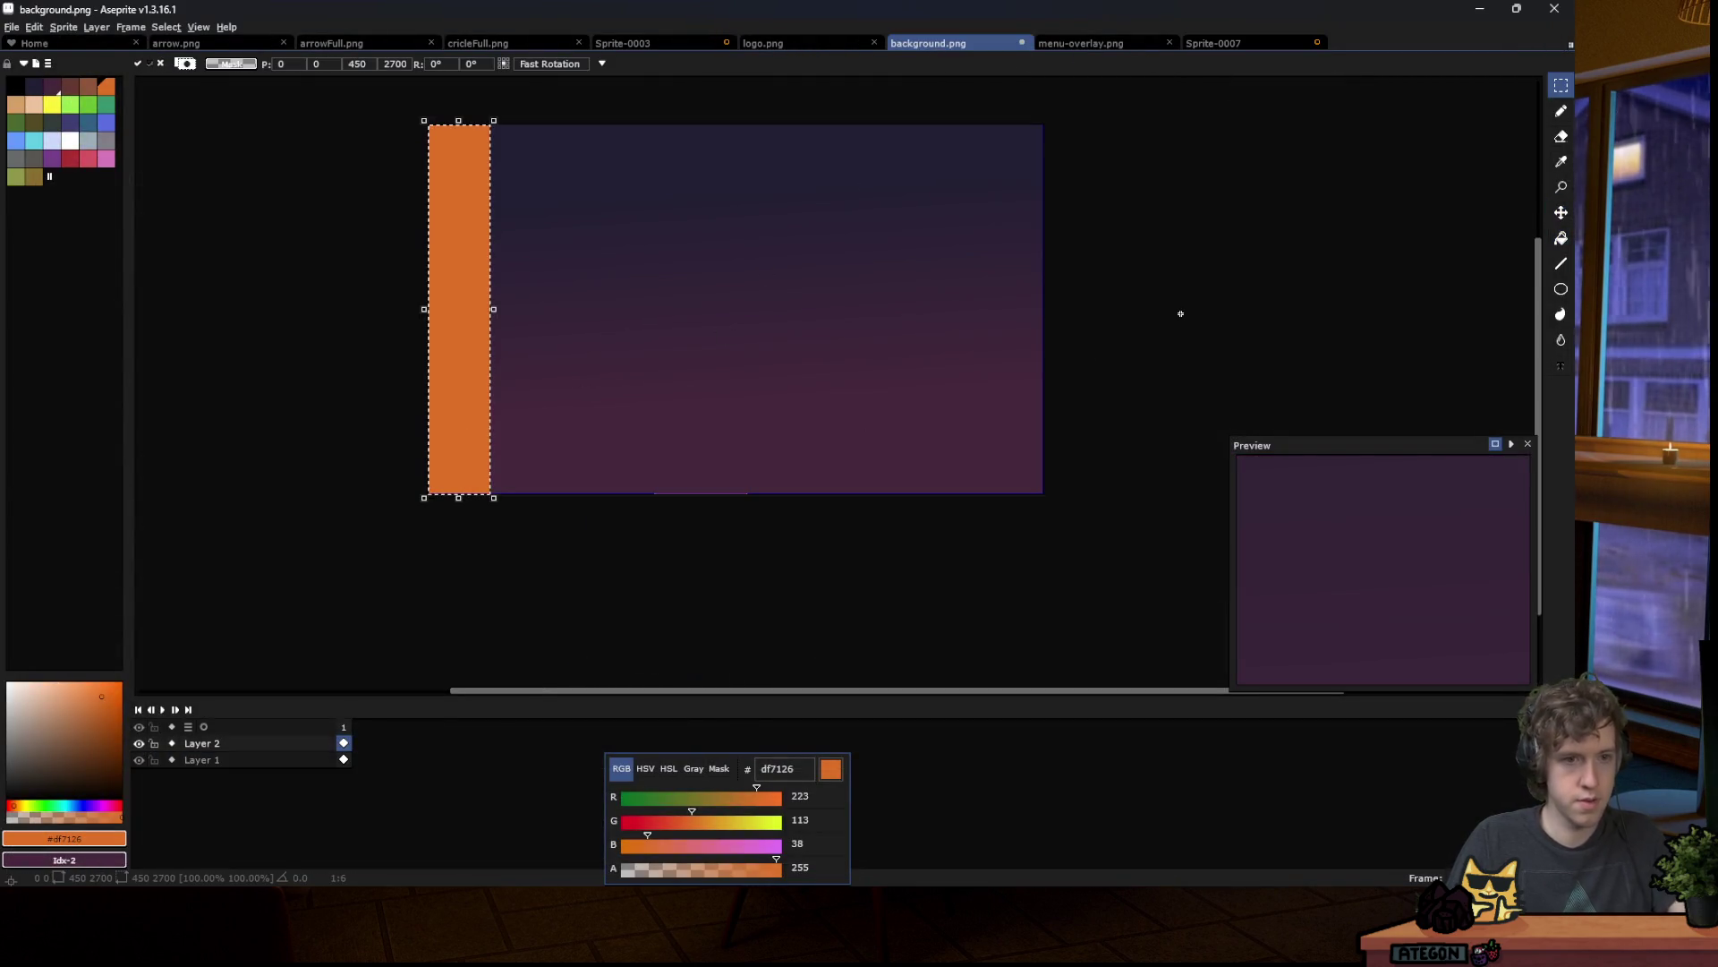
{"action": "left_click", "coordinate": [686, 359]}
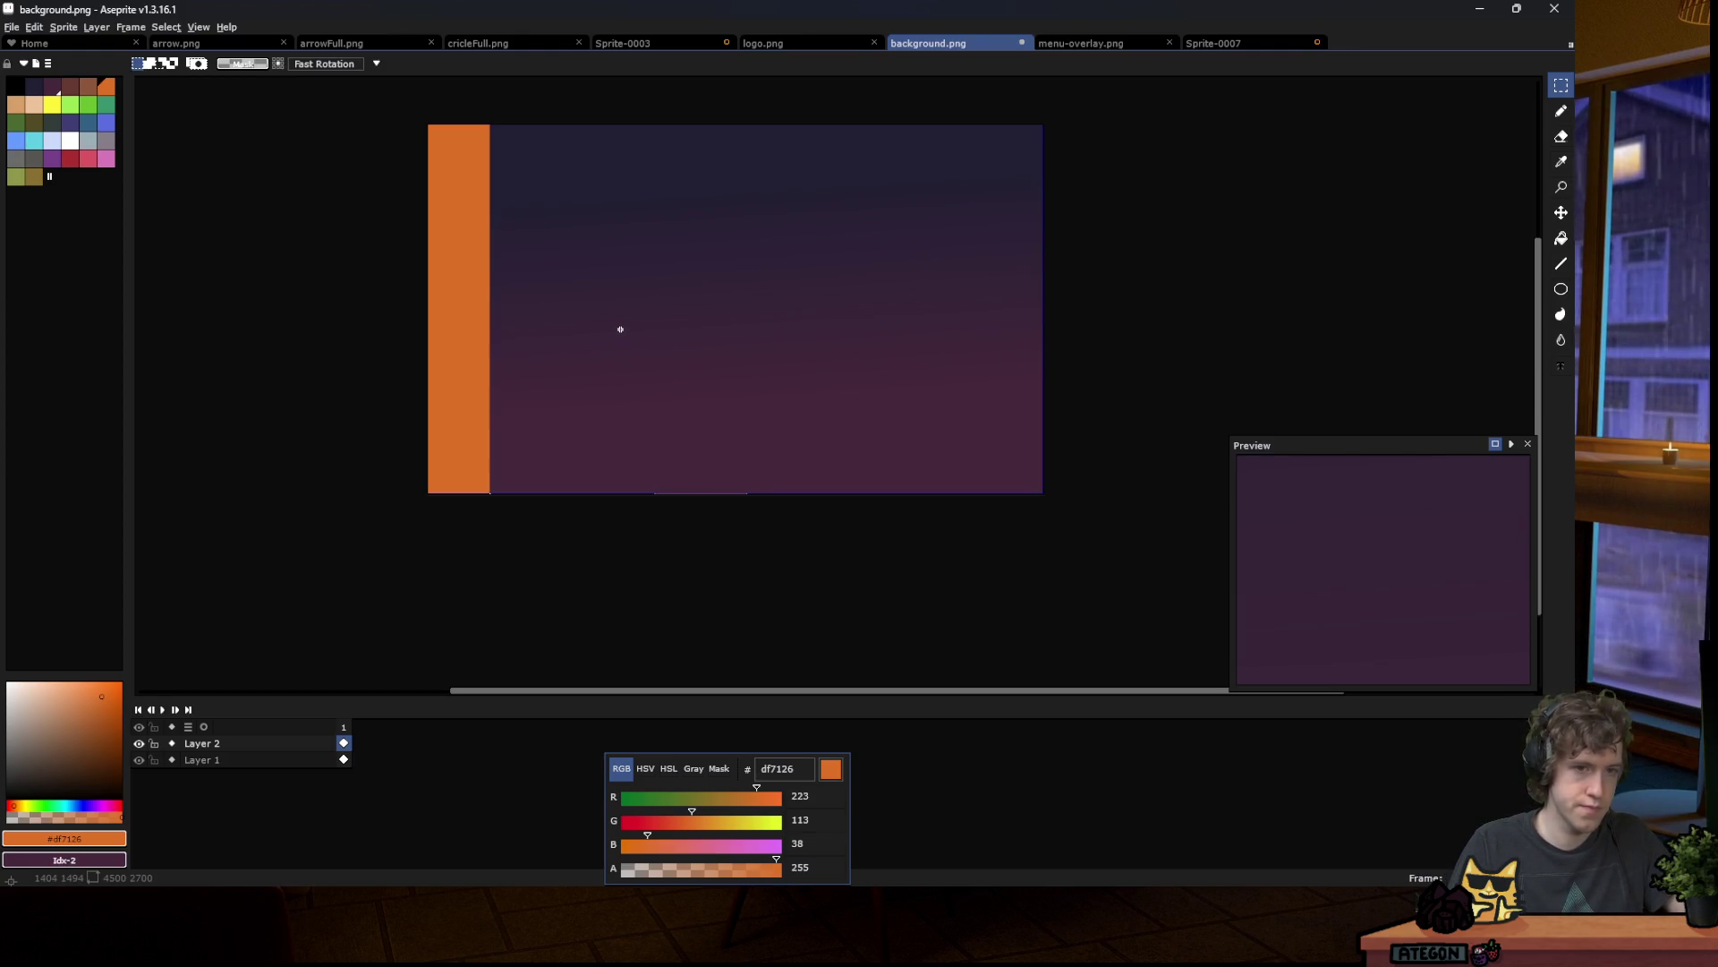
{"action": "key", "text": "ctrl+Tab"}
{"action": "key", "text": "ctrl+Tab"}
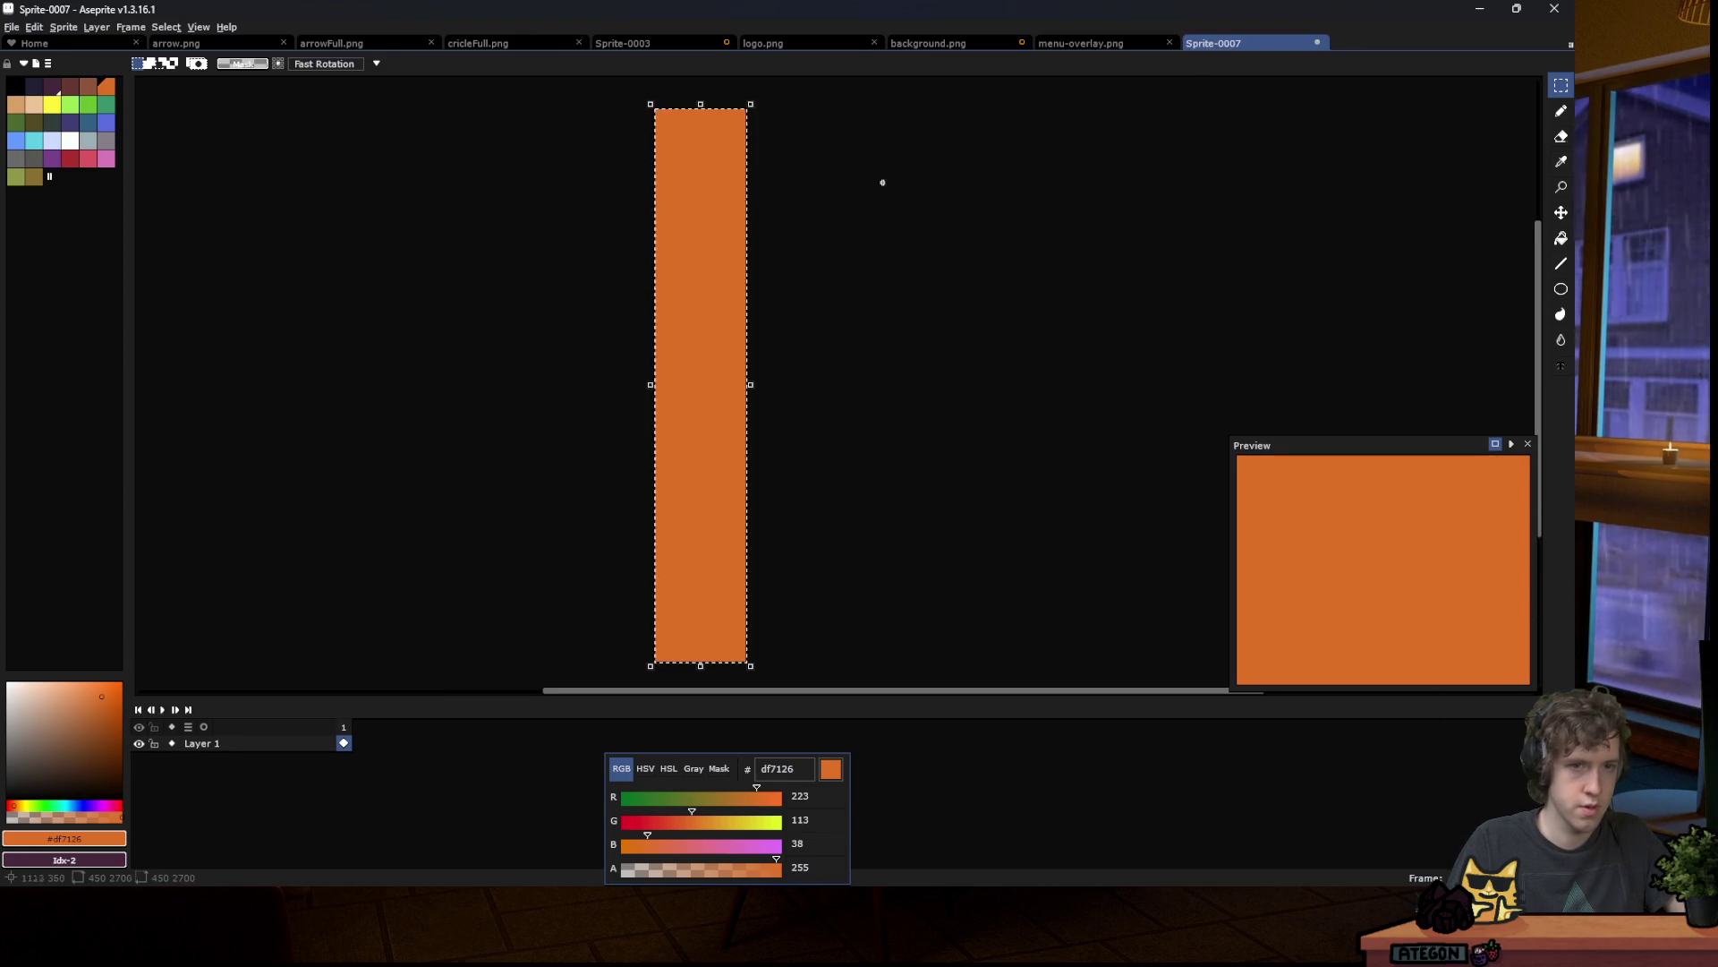
{"action": "left_click", "coordinate": [74, 29]}
{"action": "left_click", "coordinate": [683, 116]}
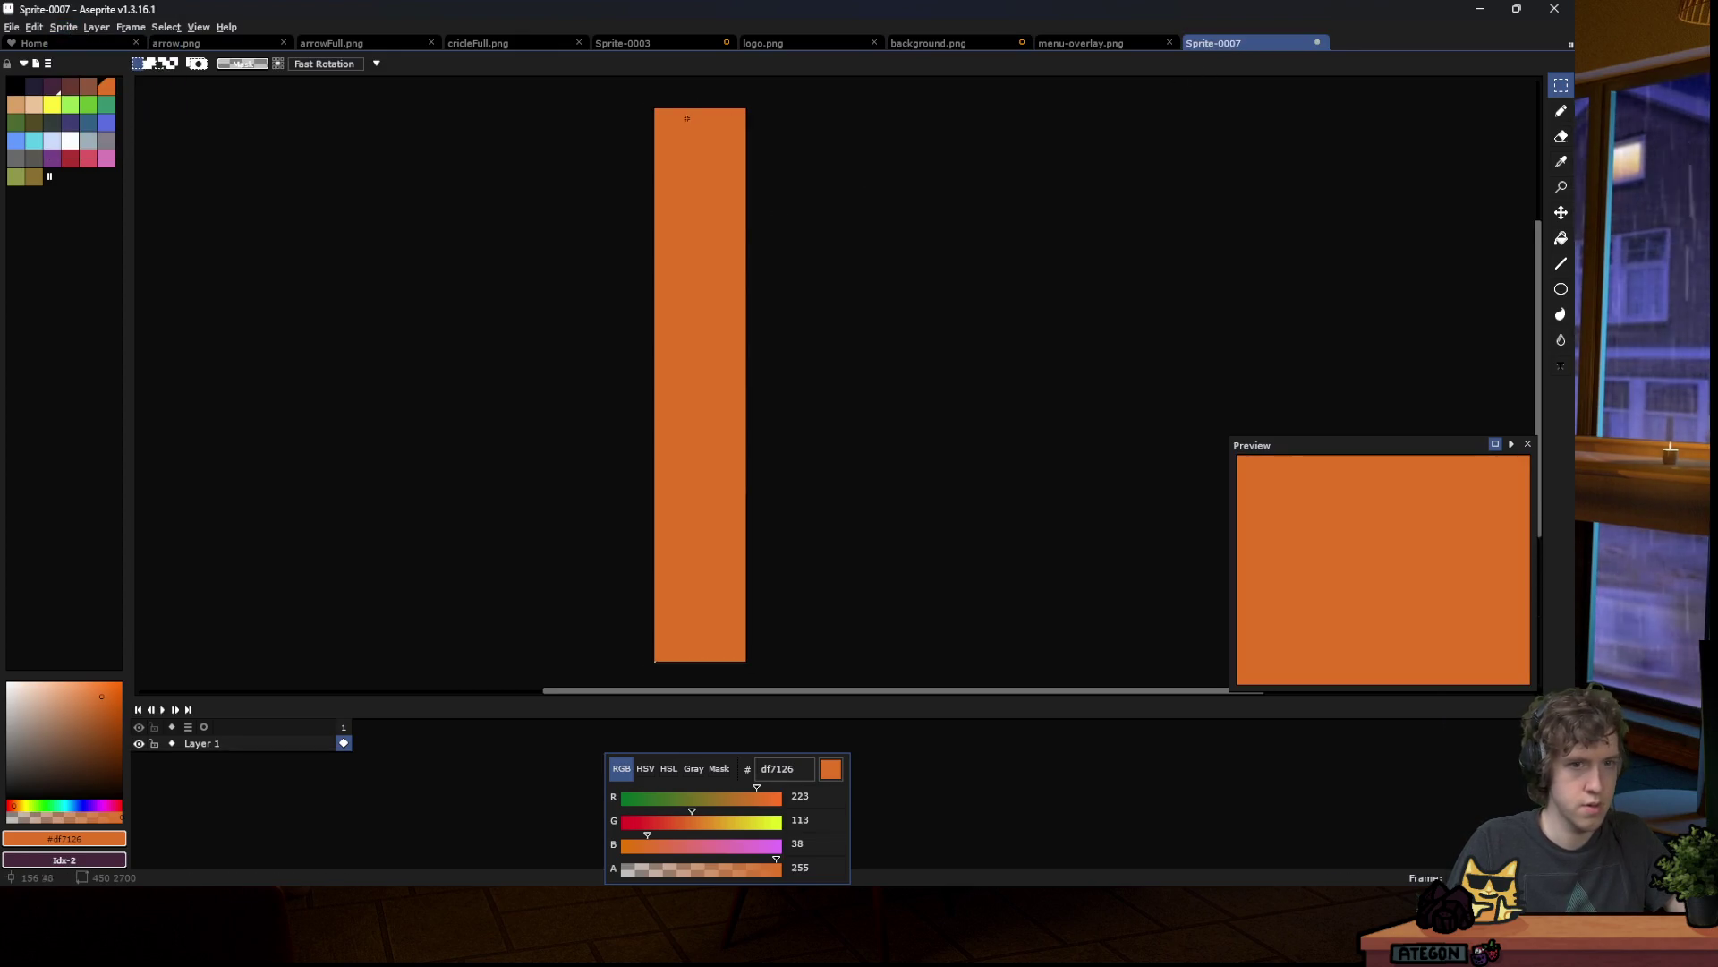
Step: Fill a block at the top of Sprite-0007's orange strip with green 6abe30
{"action": "scroll", "coordinate": [641, 101], "scroll_direction": "up", "scroll_amount": 7}
{"action": "mouse_move", "coordinate": [645, 107]}
{"action": "left_mouse_down"}
{"action": "mouse_move", "coordinate": [1468, 596]}
{"action": "mouse_move", "coordinate": [1226, 634]}
{"action": "mouse_move", "coordinate": [725, 588]}
{"action": "mouse_move", "coordinate": [143, 662]}
{"action": "mouse_move", "coordinate": [225, 669]}
{"action": "mouse_move", "coordinate": [360, 568]}
{"action": "mouse_move", "coordinate": [376, 575]}
{"action": "mouse_move", "coordinate": [377, 557]}
{"action": "left_mouse_up"}
{"action": "key", "text": "g"}
{"action": "left_click", "coordinate": [88, 104]}
{"action": "left_click", "coordinate": [330, 242]}
{"action": "key", "text": "ctrl+z"}
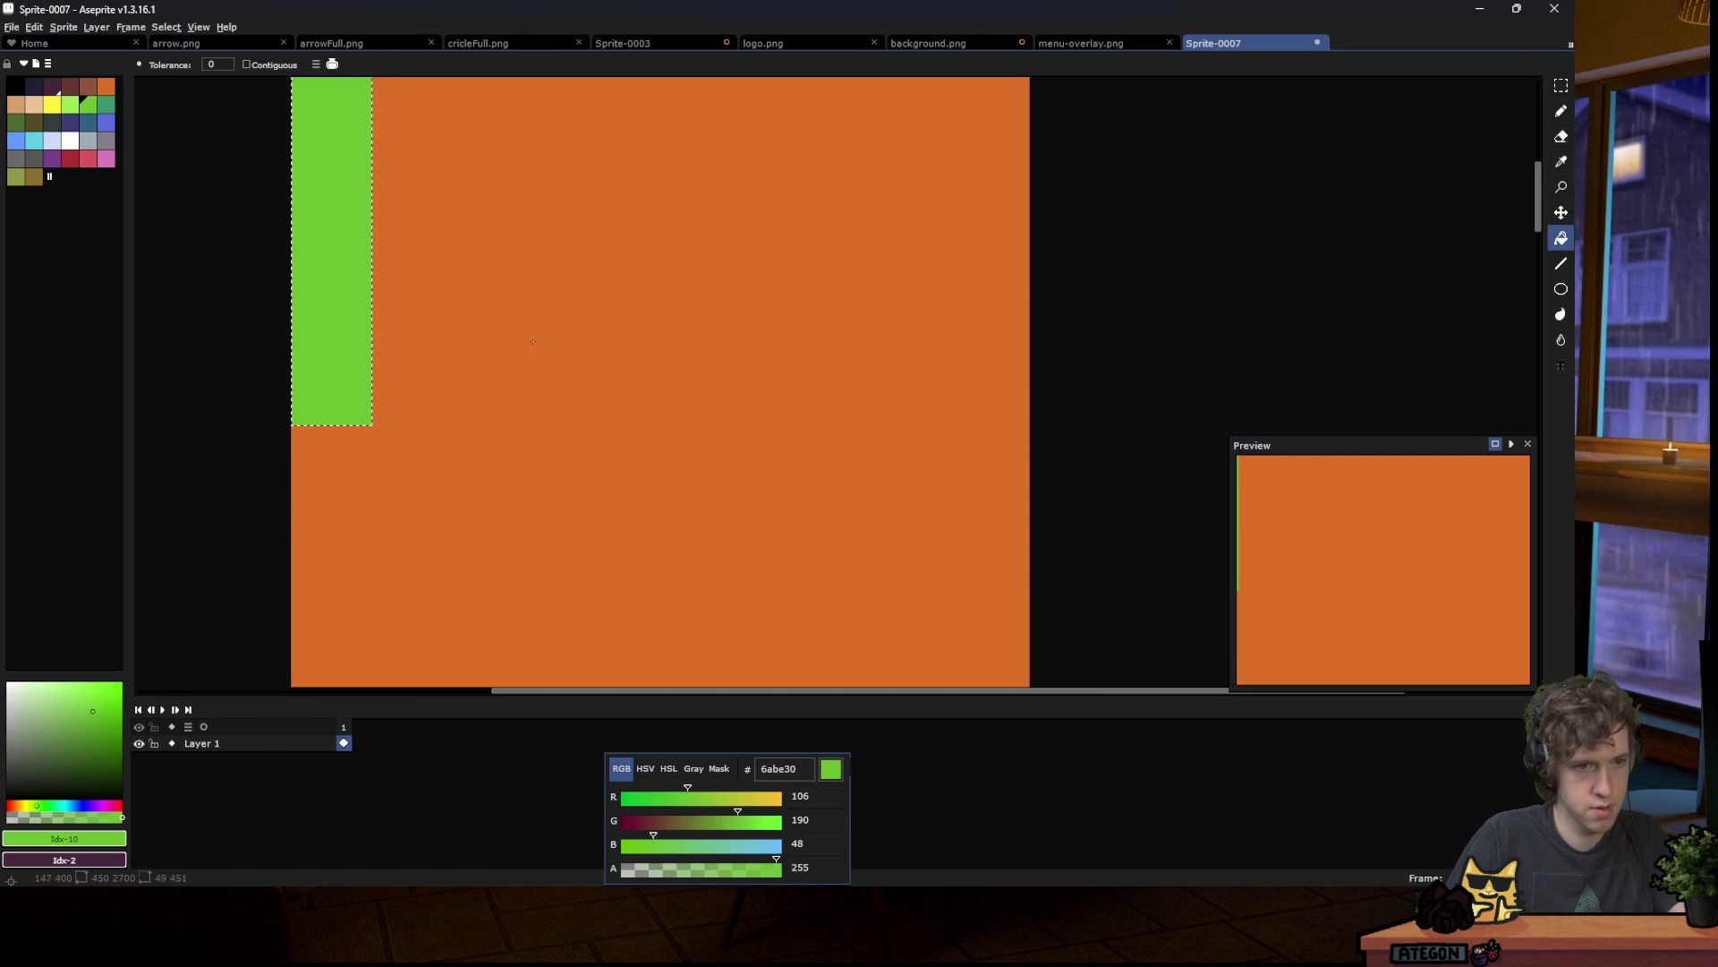
{"action": "key", "text": "m"}
{"action": "scroll", "coordinate": [292, 421], "scroll_direction": "up", "scroll_amount": 2}
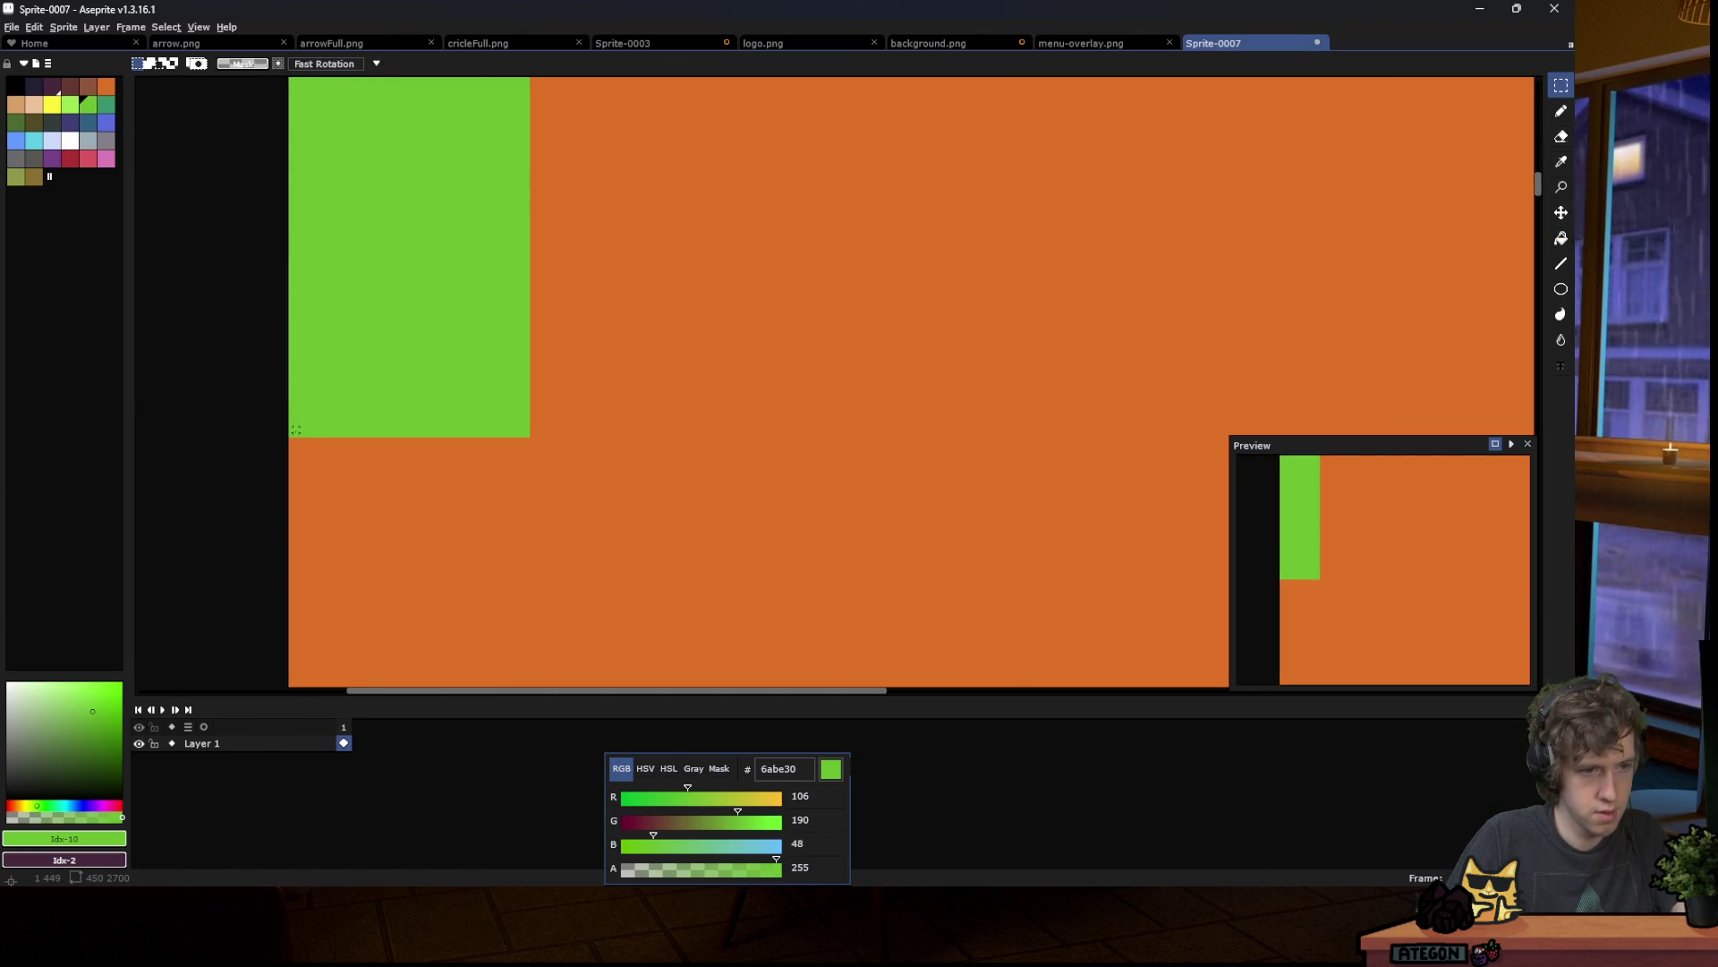
{"action": "mouse_move", "coordinate": [290, 435]}
{"action": "left_mouse_down"}
{"action": "mouse_move", "coordinate": [1113, 299]}
{"action": "mouse_move", "coordinate": [1199, 134]}
{"action": "mouse_move", "coordinate": [1258, 84]}
{"action": "mouse_move", "coordinate": [1209, 276]}
{"action": "left_mouse_up"}
{"action": "scroll", "coordinate": [1112, 422], "scroll_direction": "down", "scroll_amount": 2}
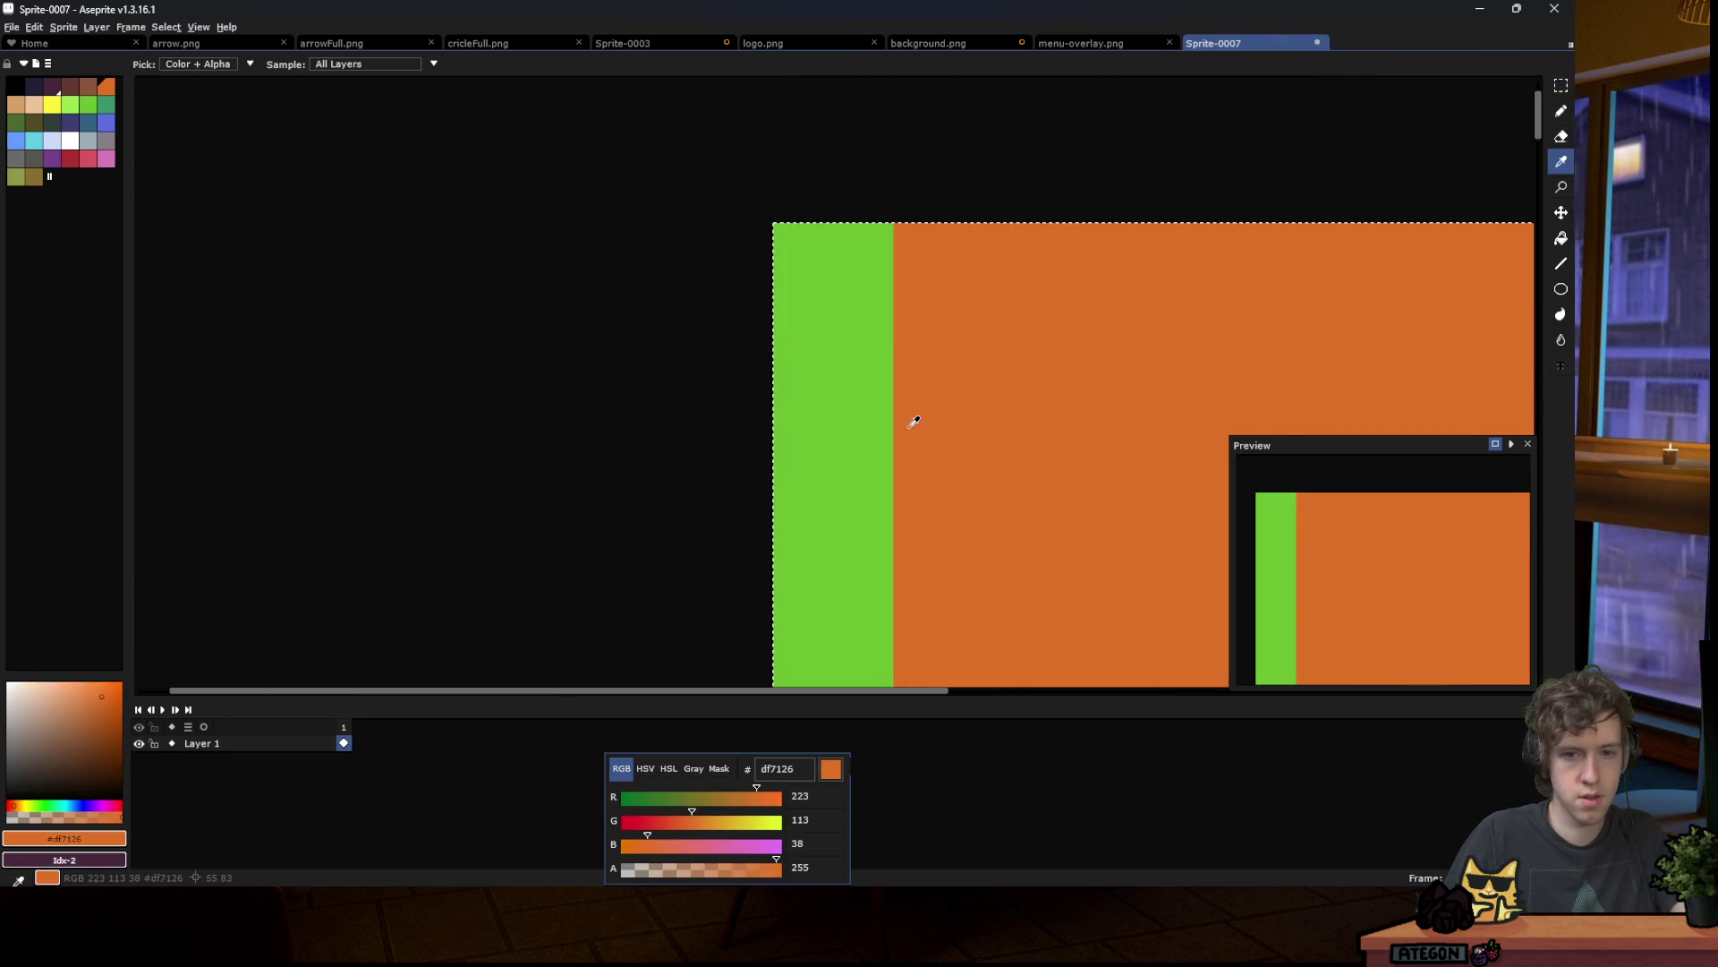
{"action": "key", "text": "f"}
{"action": "scroll", "coordinate": [773, 412], "scroll_direction": "down", "scroll_amount": 5}
{"action": "key", "text": "ctrl+d"}
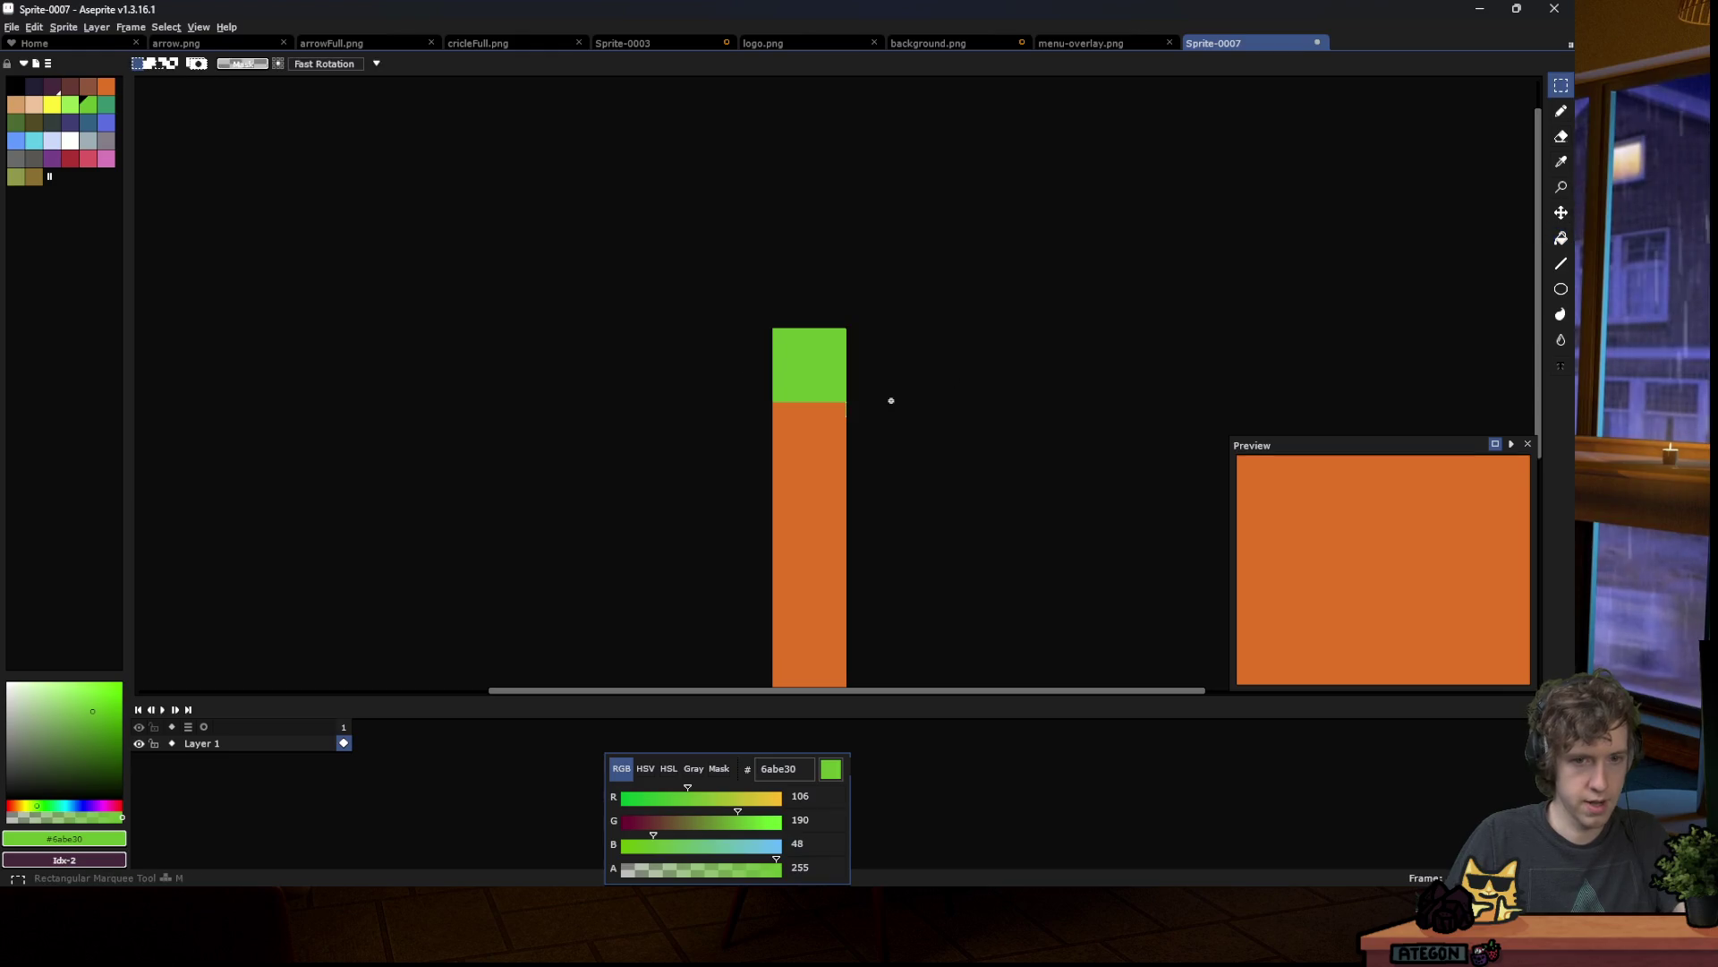
{"action": "scroll", "coordinate": [895, 396], "scroll_direction": "up", "scroll_amount": 3}
{"action": "scroll", "coordinate": [856, 288], "scroll_direction": "up", "scroll_amount": 1}
Step: Move the green block down flush with the strip's bottom edge, then go to background.png
{"action": "mouse_move", "coordinate": [481, 159]}
{"action": "left_mouse_down"}
{"action": "mouse_move", "coordinate": [797, 395]}
{"action": "mouse_move", "coordinate": [886, 514]}
{"action": "mouse_move", "coordinate": [877, 528]}
{"action": "mouse_move", "coordinate": [791, 403]}
{"action": "mouse_move", "coordinate": [905, 525]}
{"action": "mouse_move", "coordinate": [848, 391]}
{"action": "mouse_move", "coordinate": [874, 434]}
{"action": "mouse_move", "coordinate": [268, 179]}
{"action": "mouse_move", "coordinate": [139, 85]}
{"action": "mouse_move", "coordinate": [676, 156]}
{"action": "mouse_move", "coordinate": [743, 89]}
{"action": "mouse_move", "coordinate": [834, 381]}
{"action": "left_mouse_up"}
{"action": "scroll", "coordinate": [853, 535], "scroll_direction": "up", "scroll_amount": 4}
{"action": "scroll", "coordinate": [848, 430], "scroll_direction": "up", "scroll_amount": 3}
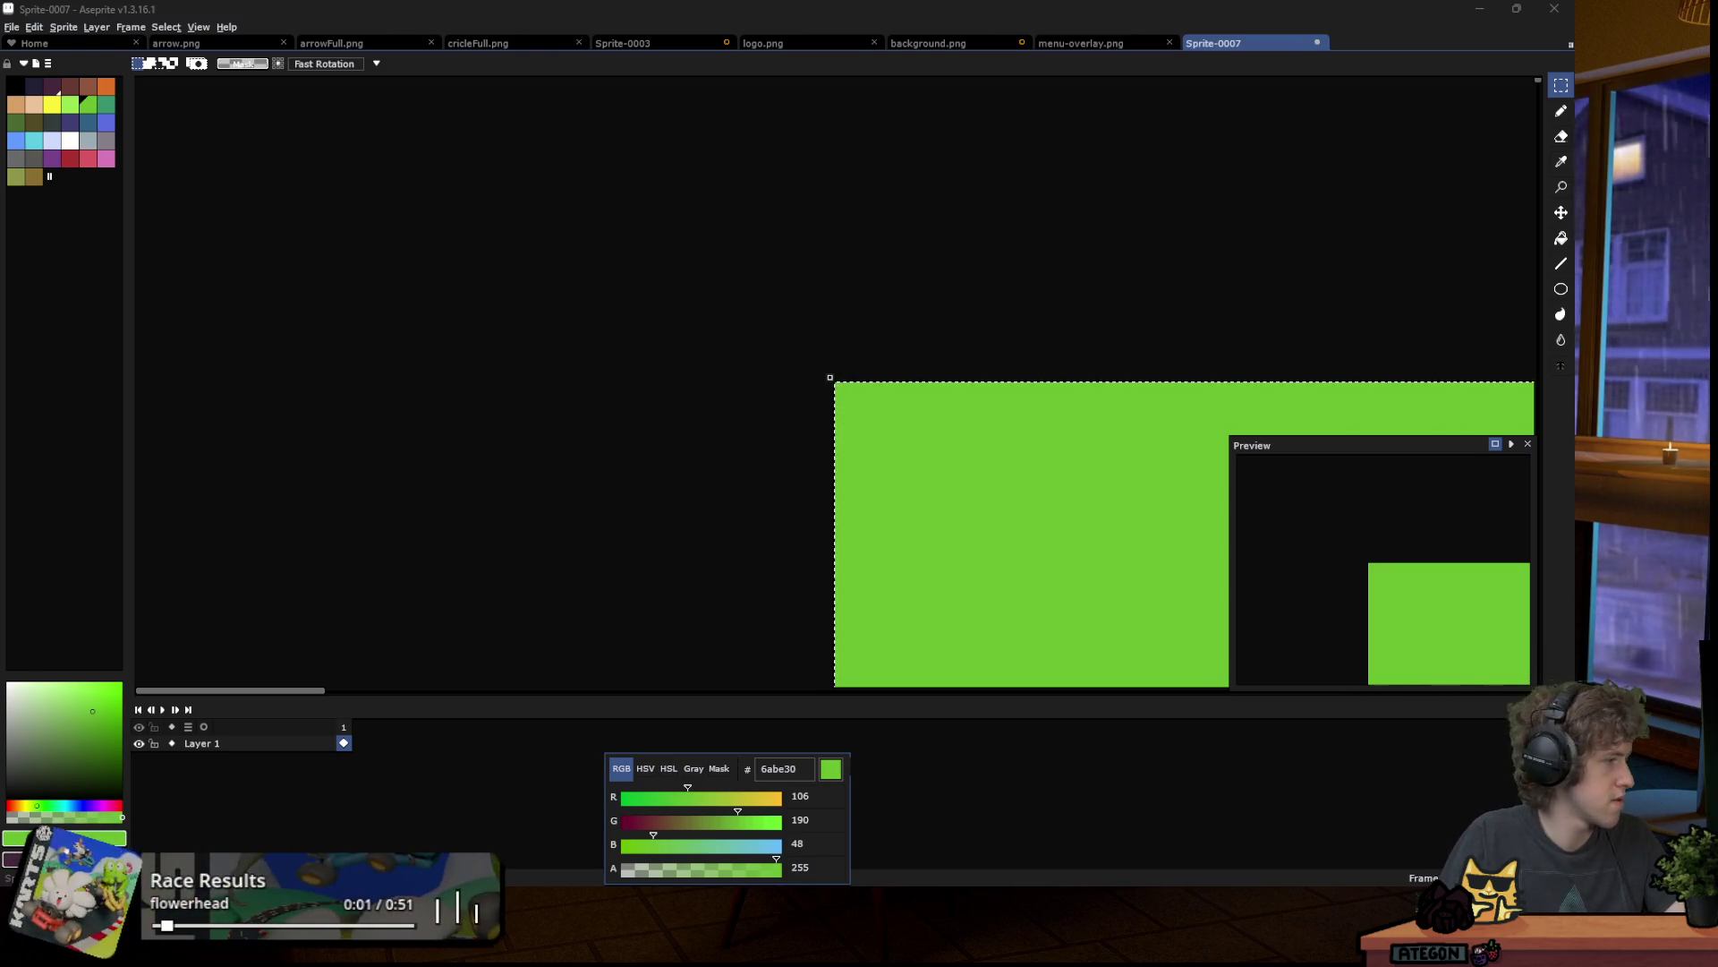
{"action": "left_click", "coordinate": [954, 406]}
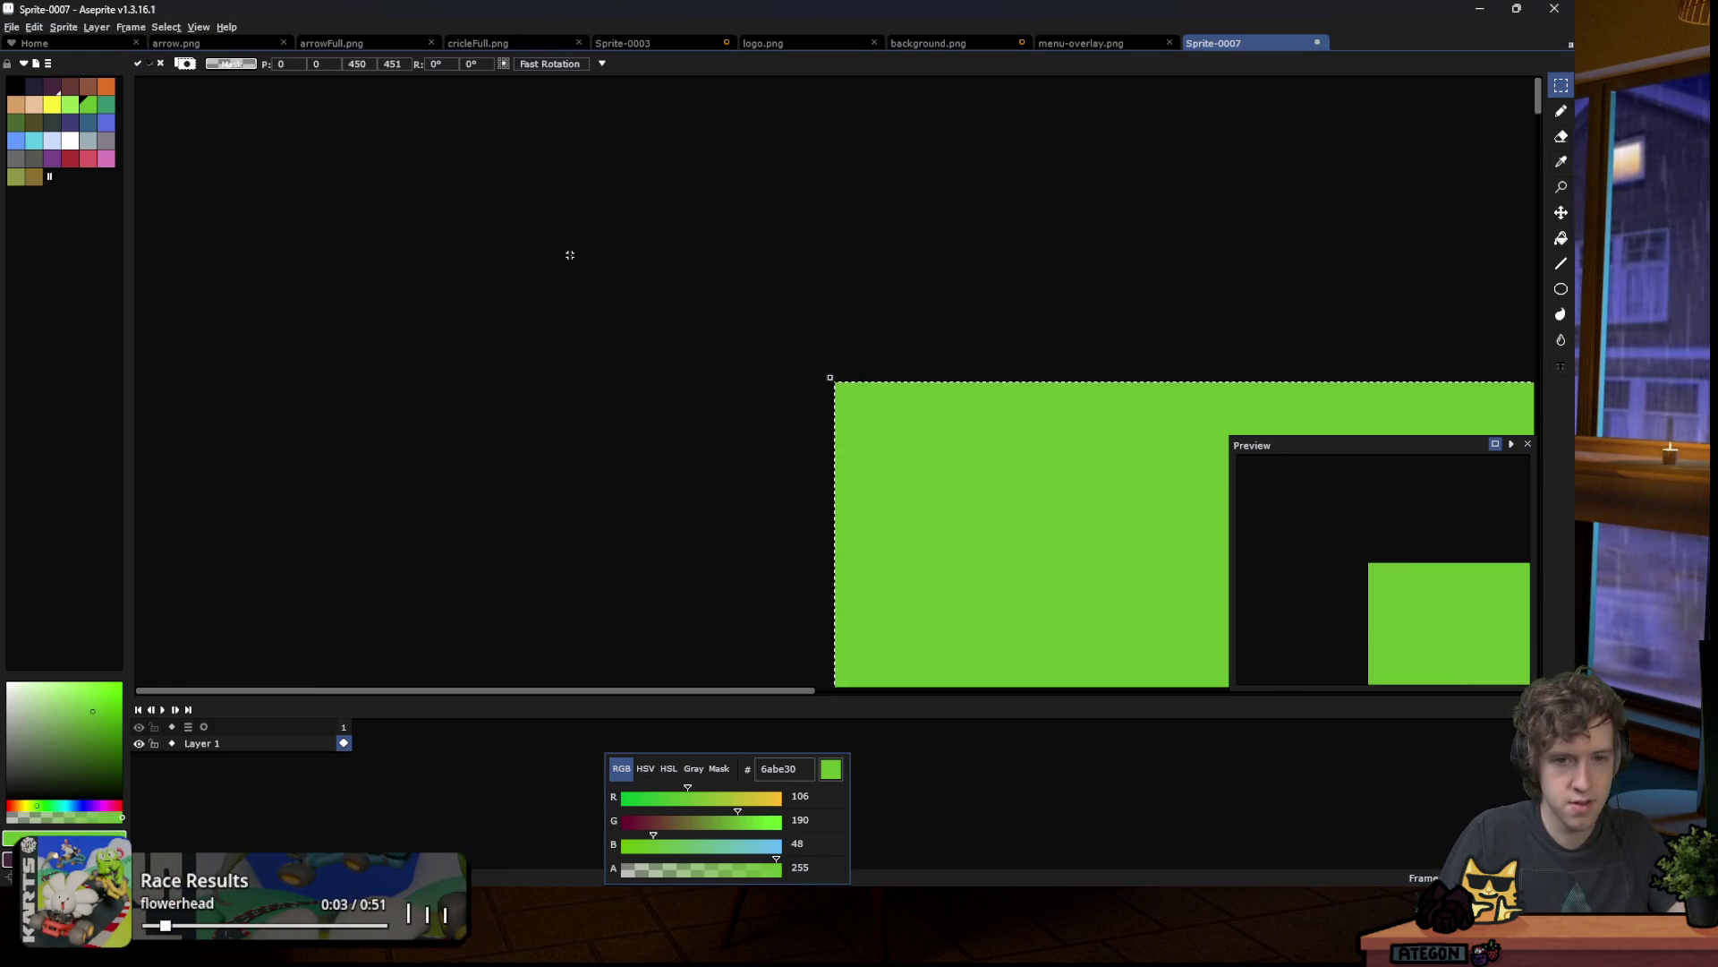
{"action": "scroll", "coordinate": [591, 287], "scroll_direction": "down", "scroll_amount": 3}
{"action": "scroll", "coordinate": [878, 490], "scroll_direction": "up", "scroll_amount": 3}
{"action": "left_click_drag", "start_coordinate": [825, 134], "coordinate": [857, 697]}
{"action": "left_click_drag", "start_coordinate": [858, 407], "coordinate": [817, 334]}
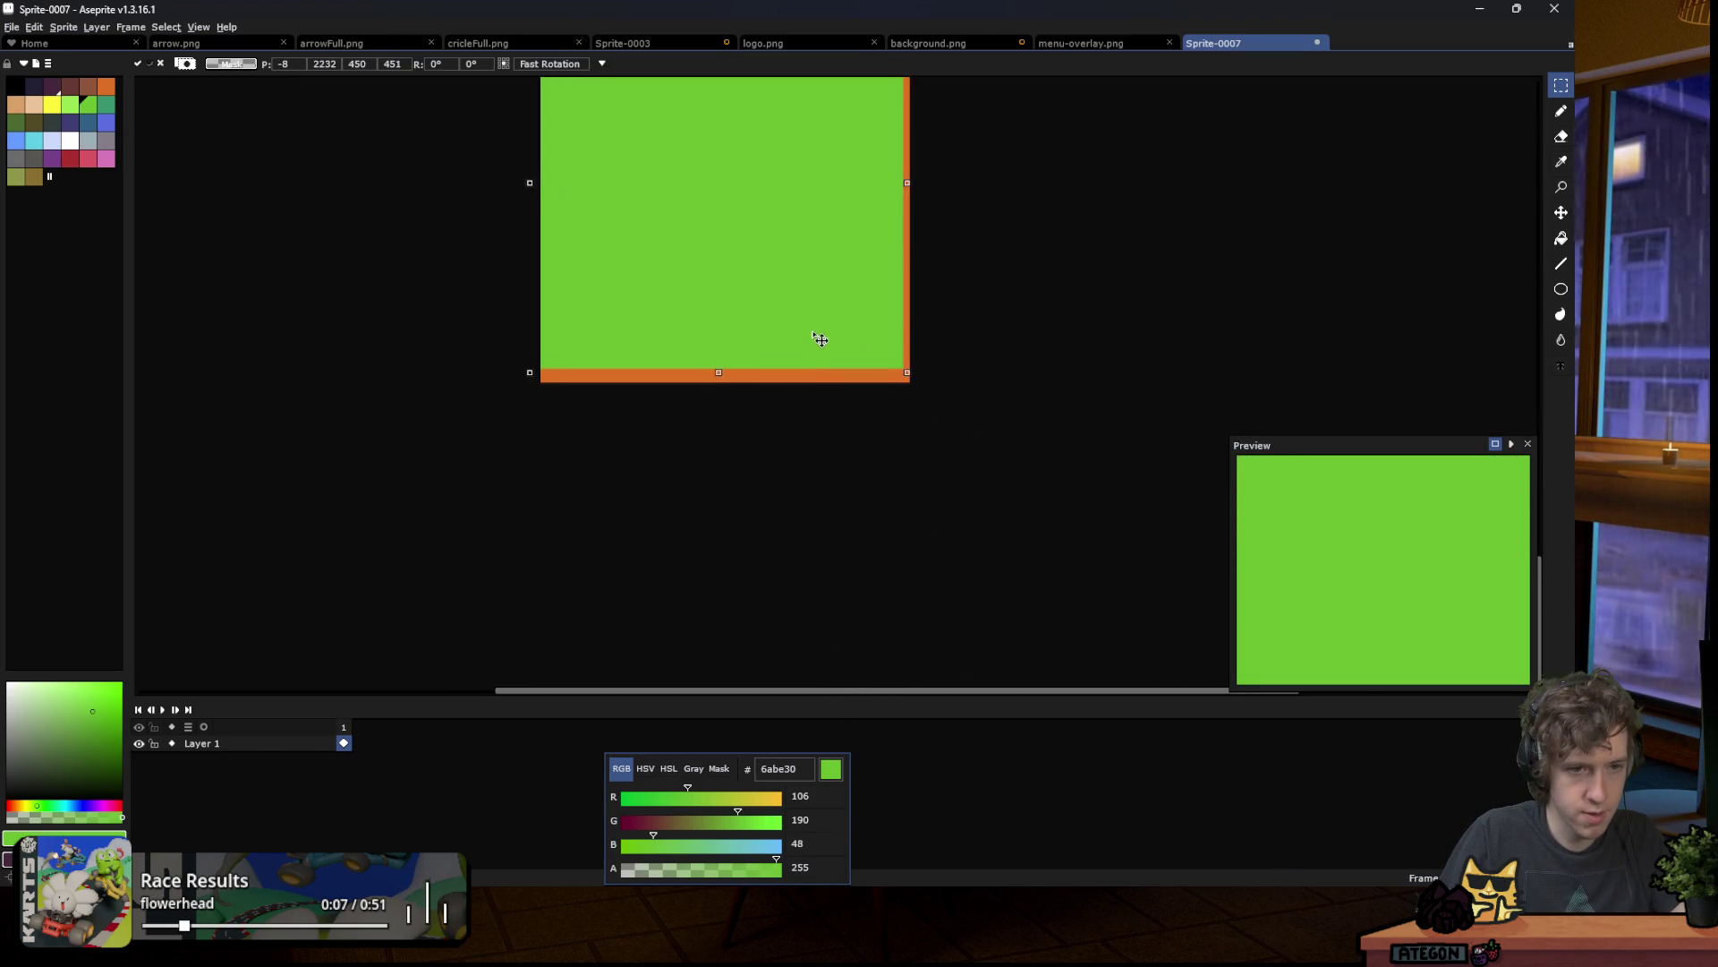
{"action": "scroll", "coordinate": [582, 365], "scroll_direction": "up", "scroll_amount": 2}
{"action": "left_click_drag", "start_coordinate": [499, 385], "coordinate": [502, 399]}
{"action": "scroll", "coordinate": [425, 498], "scroll_direction": "down", "scroll_amount": 3}
{"action": "scroll", "coordinate": [660, 465], "scroll_direction": "down", "scroll_amount": 5}
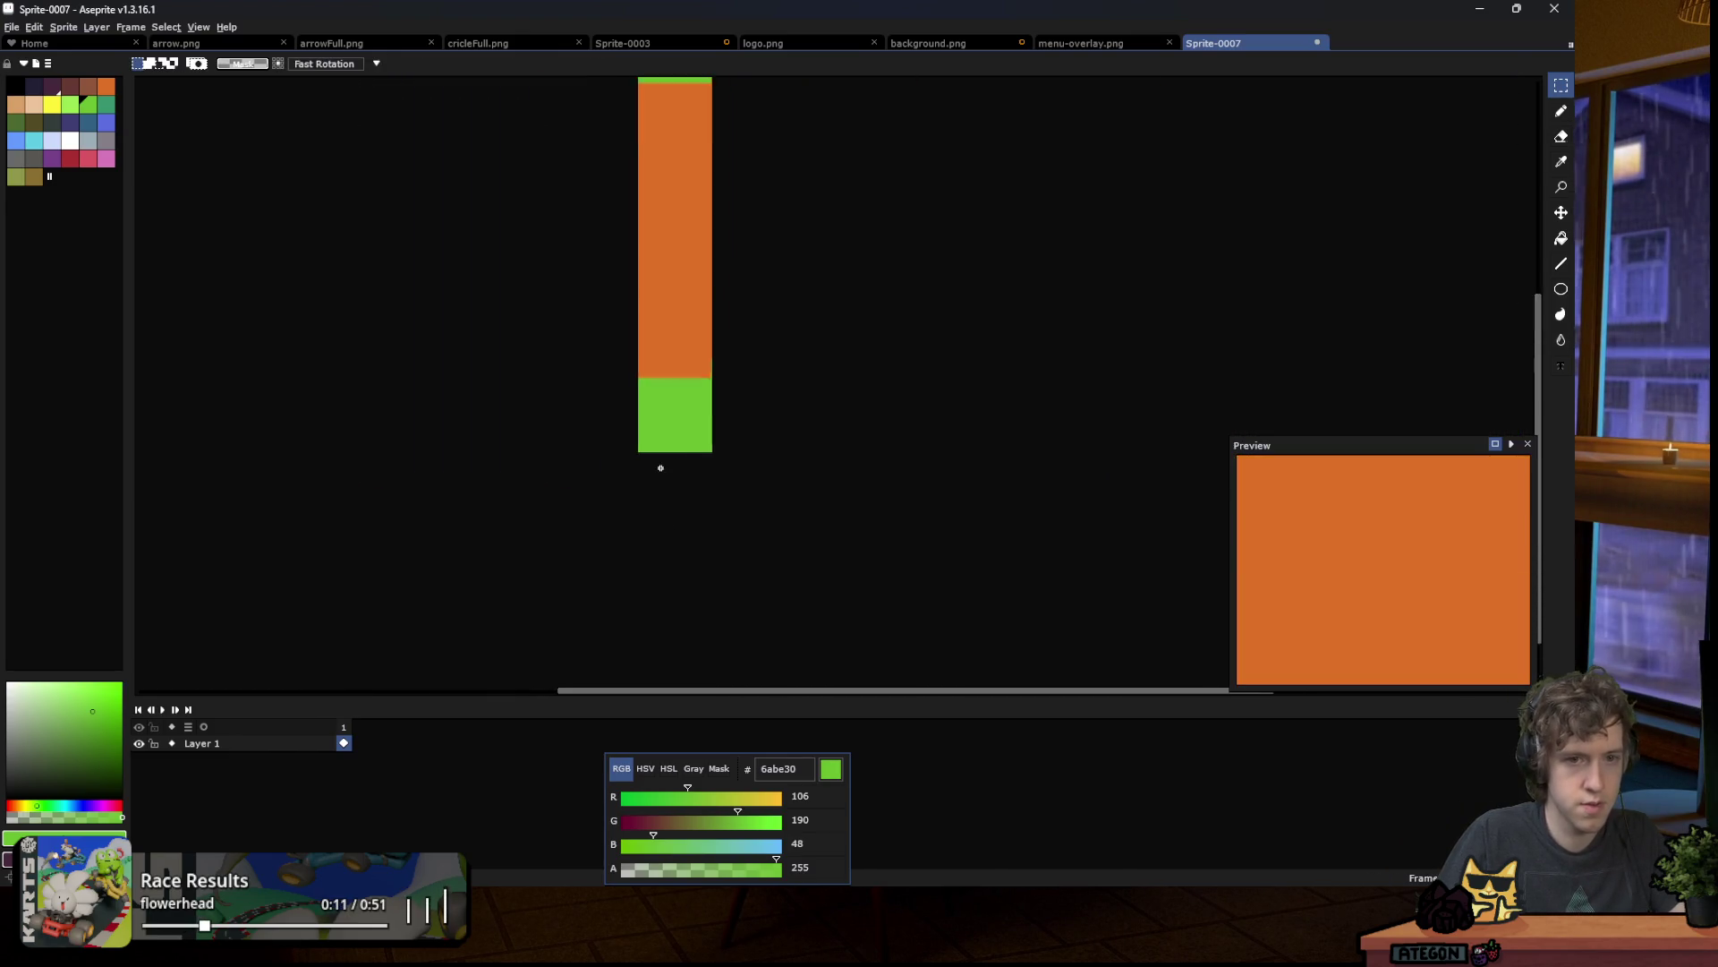
{"action": "left_click", "coordinate": [909, 45]}
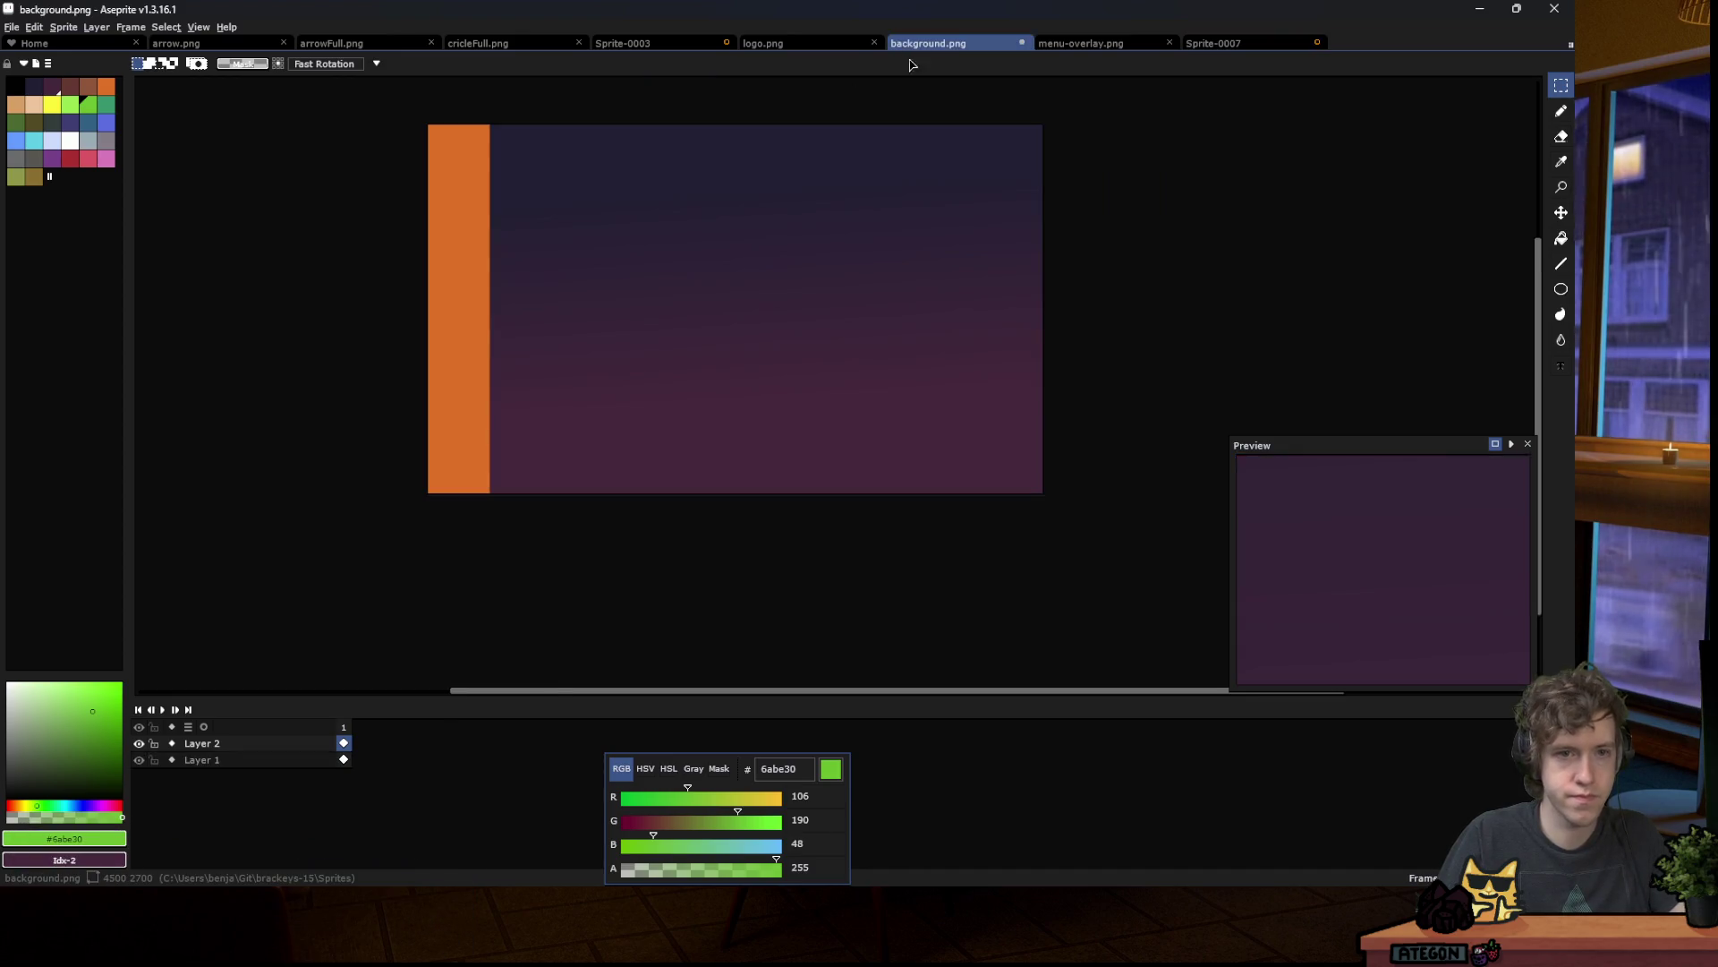
Step: Paste the green-and-orange strip at background.png's left edge and save it as PNG
{"action": "key", "text": "ctrl+v"}
{"action": "key", "text": "Return"}
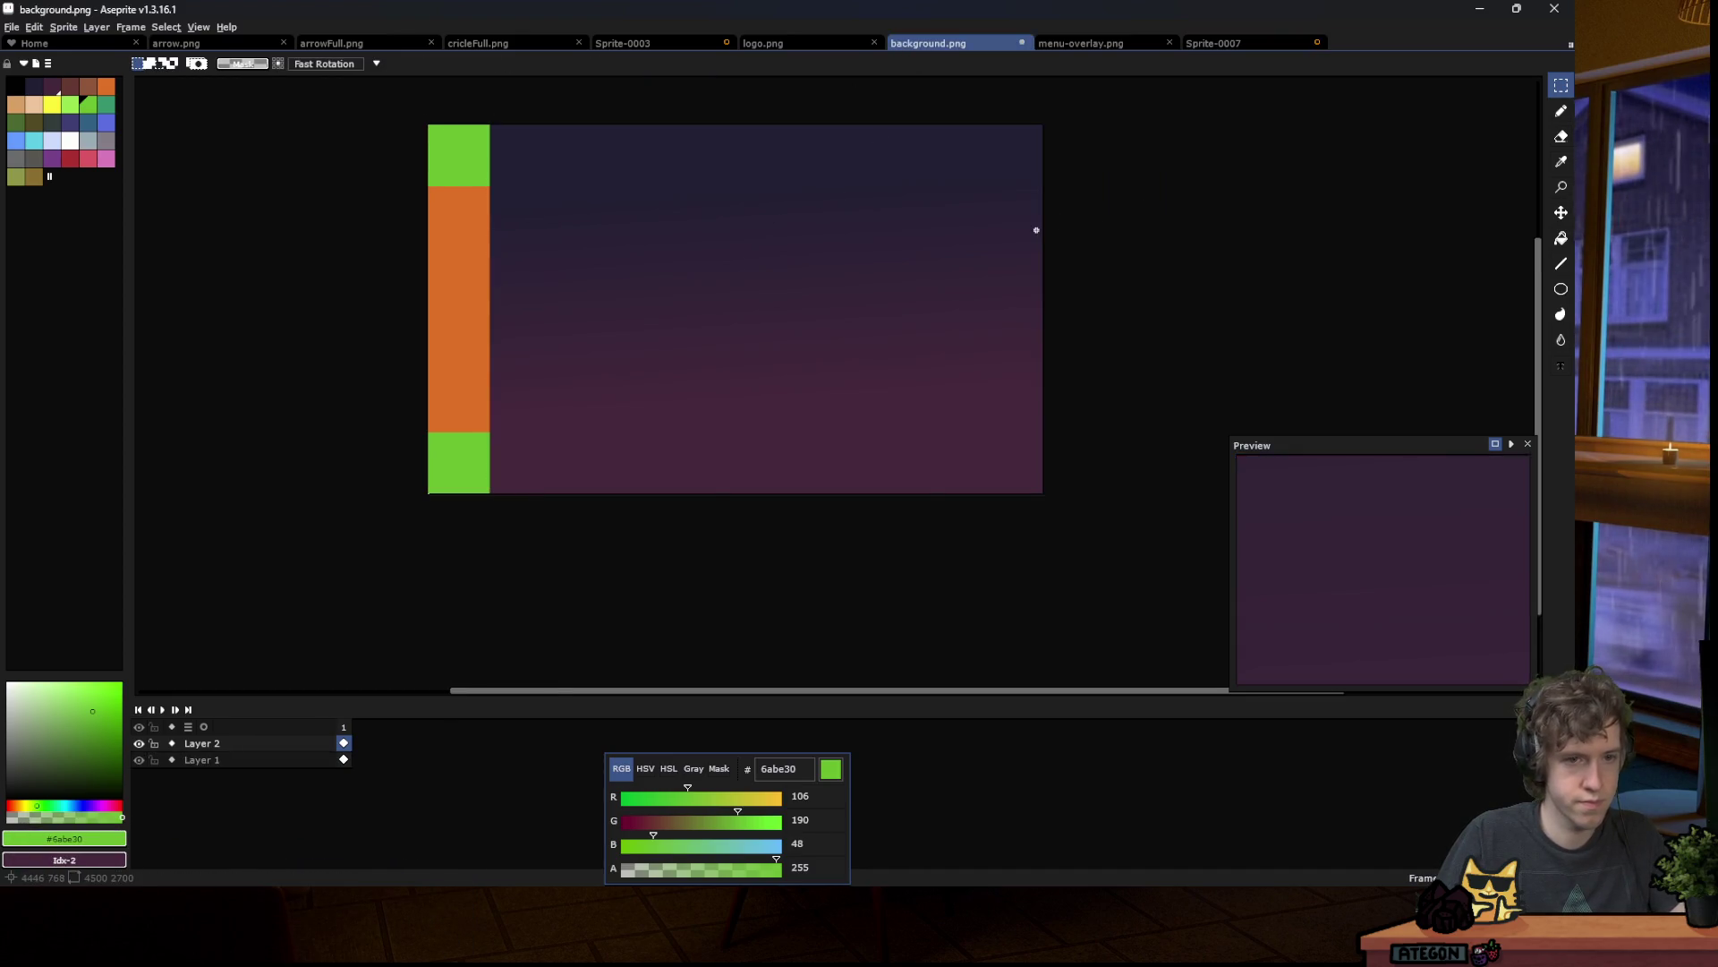
{"action": "key", "text": "ctrl+s"}
{"action": "key", "text": "Return"}
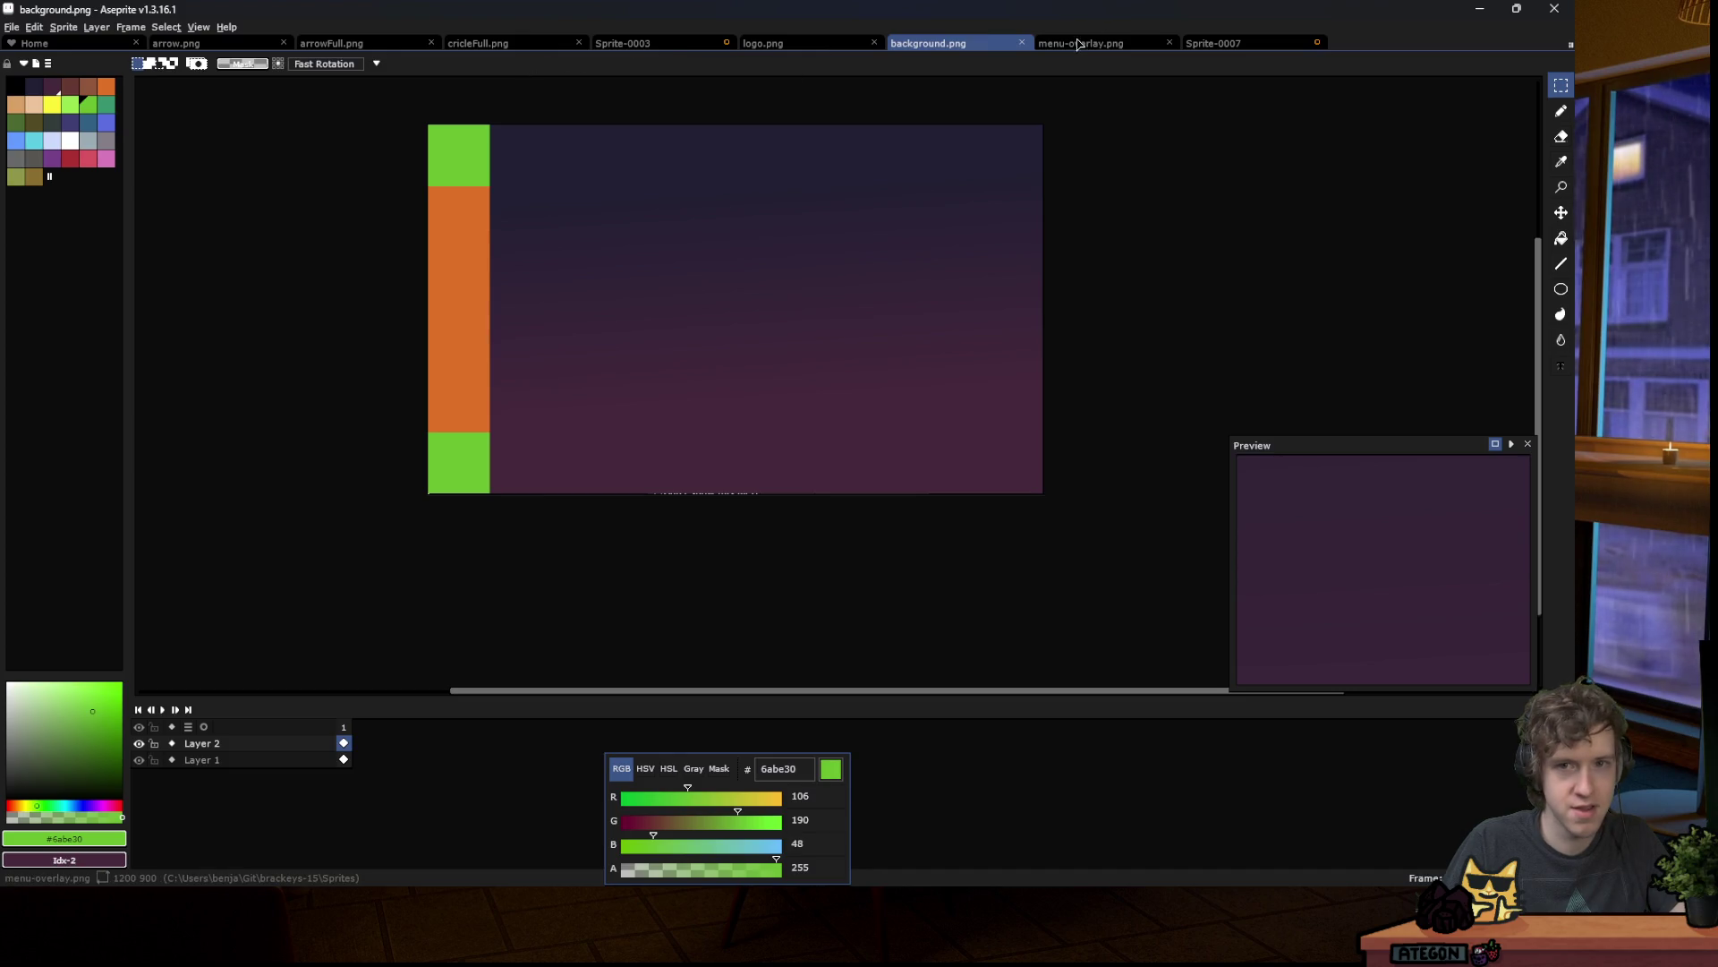
Step: Look over menu-overlay.png and the Sprite-0003 sketch, clear its selection, then return to Godot
{"action": "left_click", "coordinate": [1081, 41]}
{"action": "scroll", "coordinate": [980, 385], "scroll_direction": "down", "scroll_amount": 2}
{"action": "scroll", "coordinate": [981, 385], "scroll_direction": "up", "scroll_amount": 2}
{"action": "scroll", "coordinate": [981, 385], "scroll_direction": "up", "scroll_amount": 2}
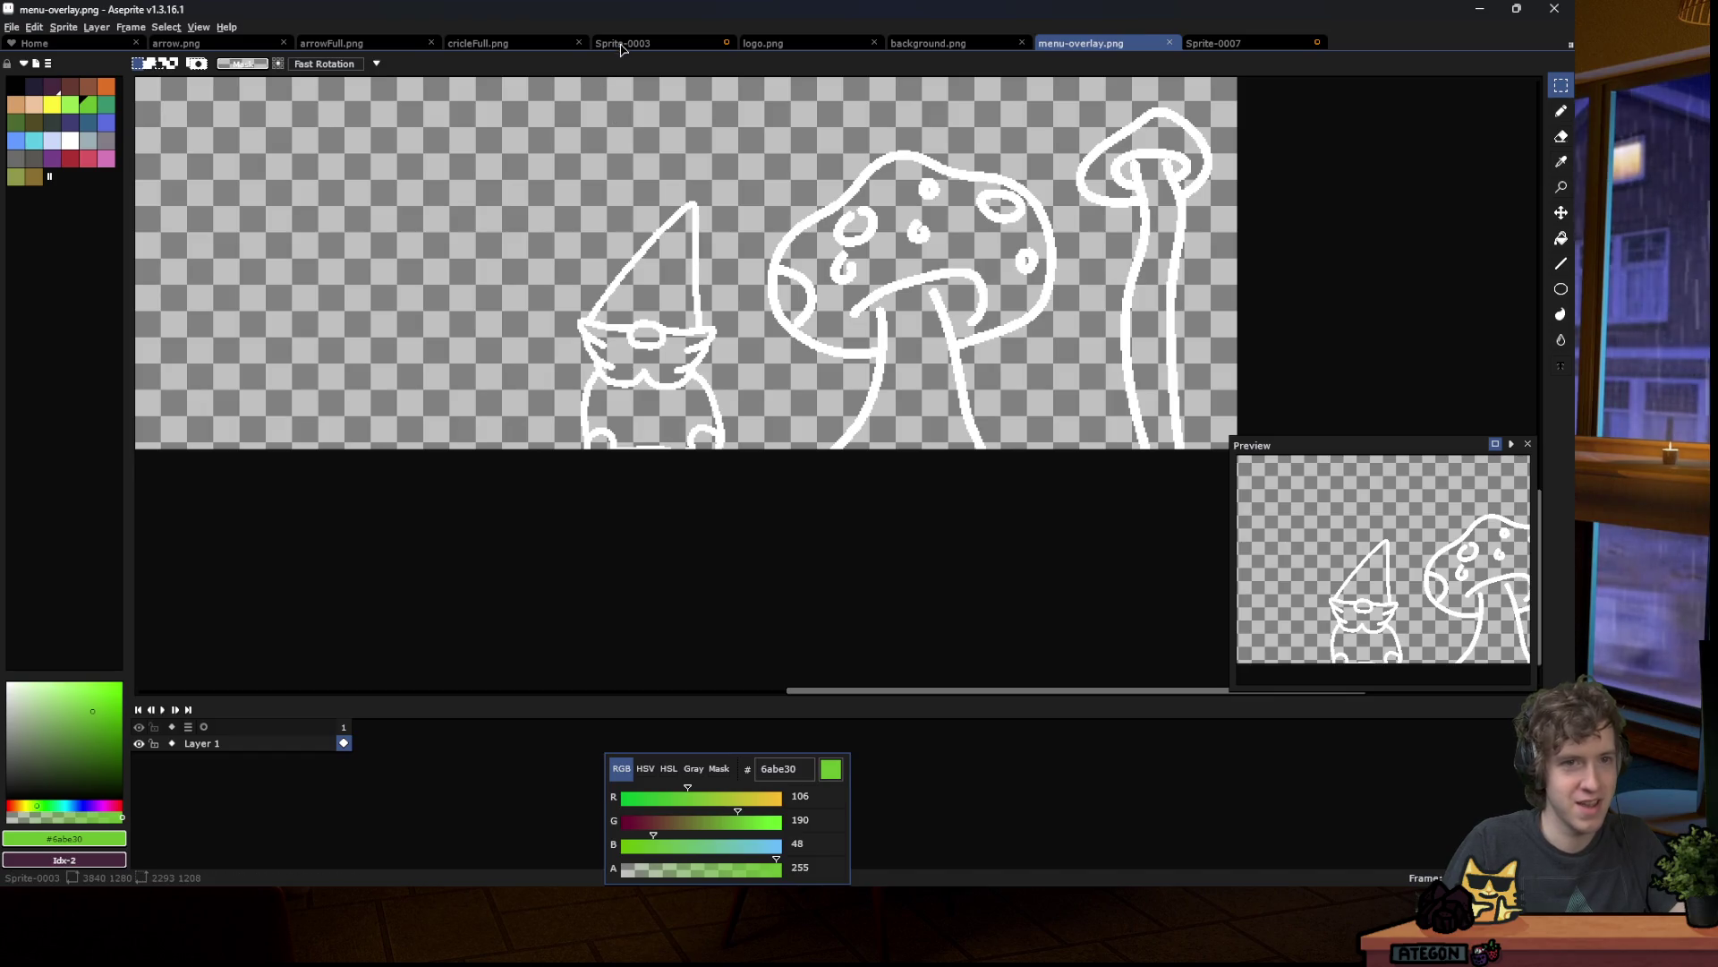
{"action": "left_click", "coordinate": [622, 43]}
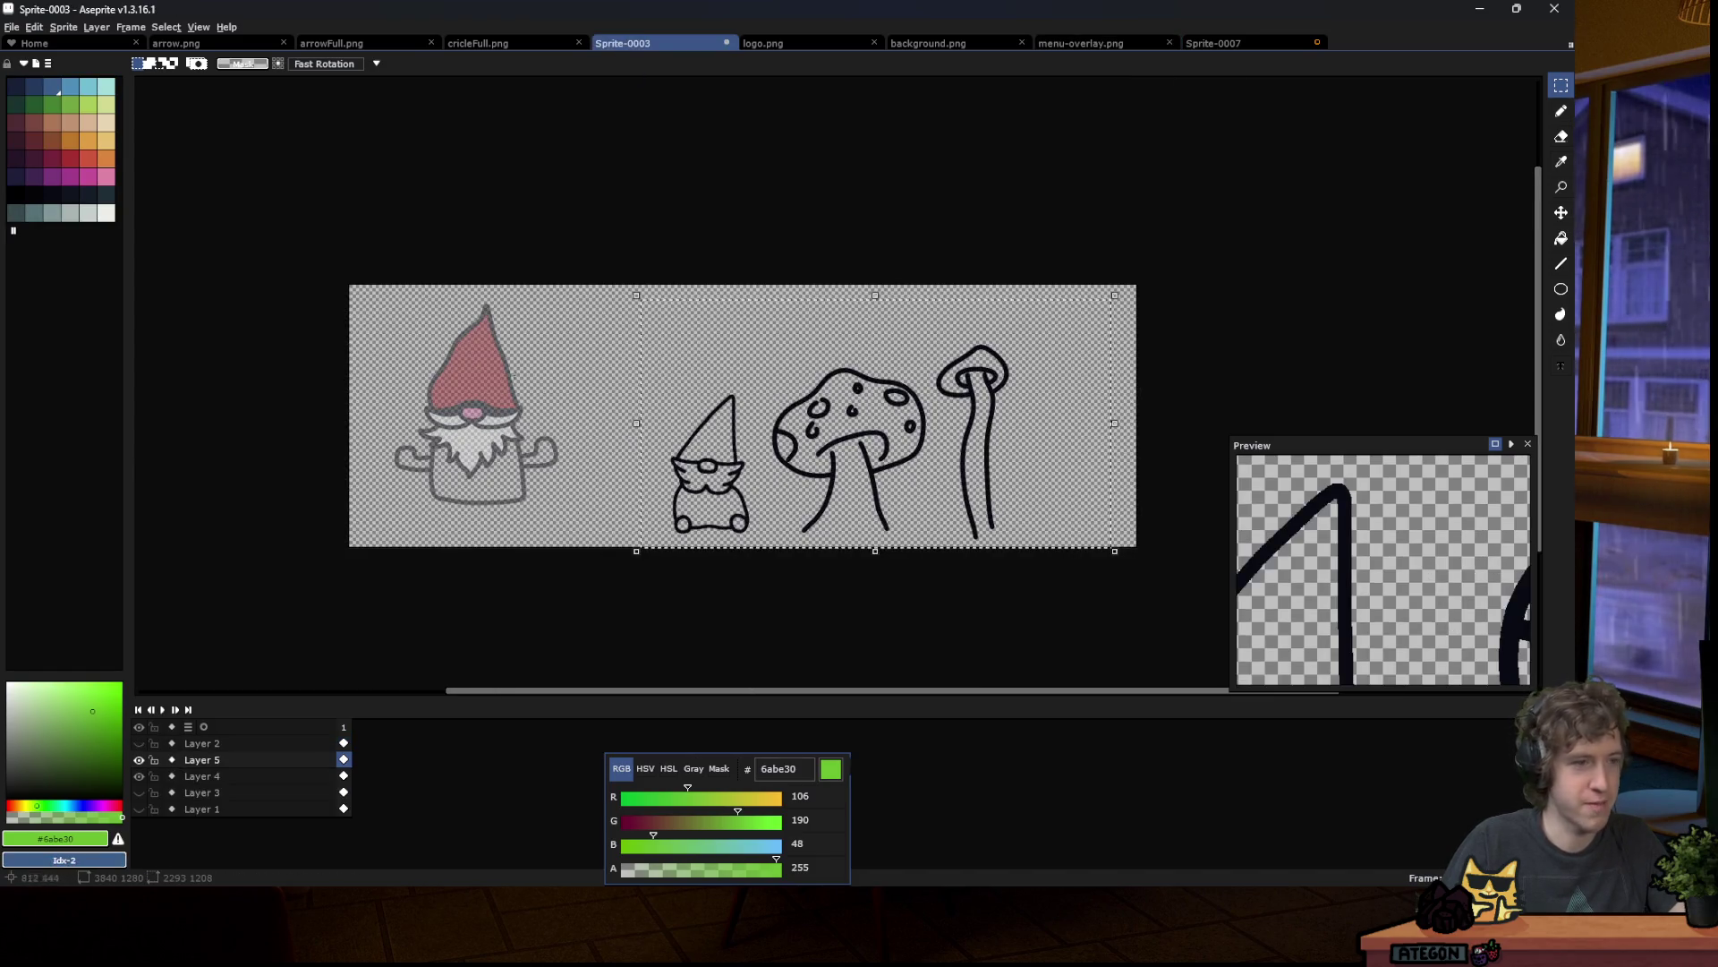
{"action": "left_click", "coordinate": [817, 251]}
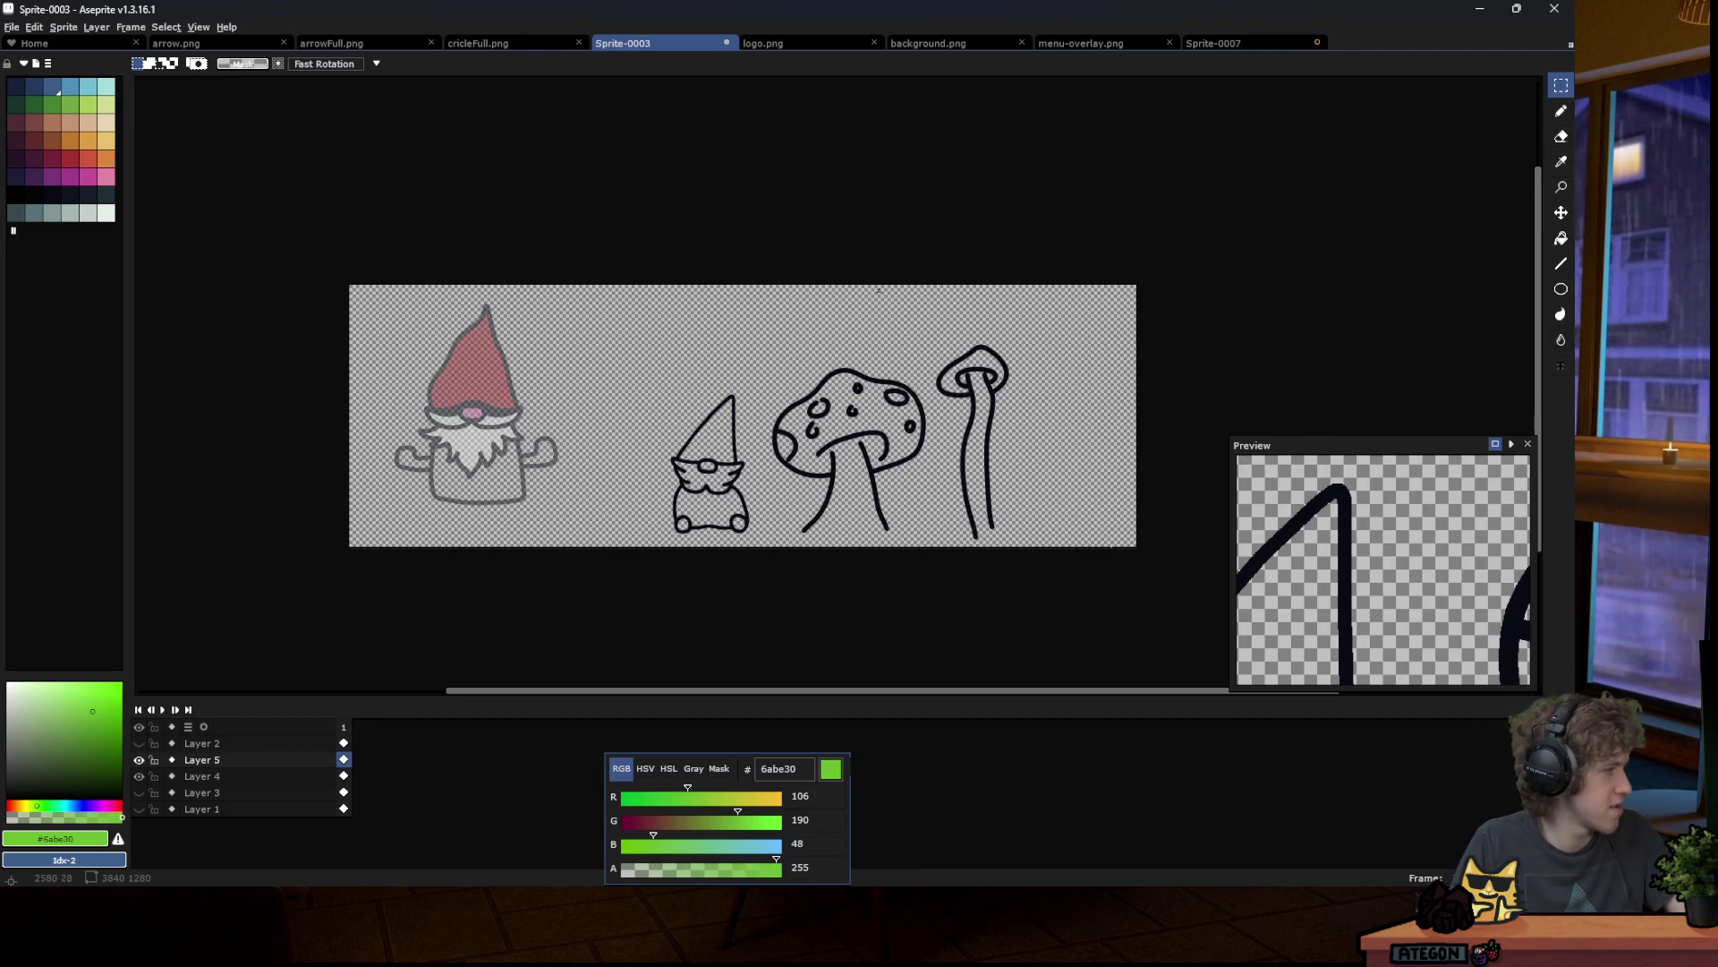
{"action": "key", "text": "alt+Tab"}
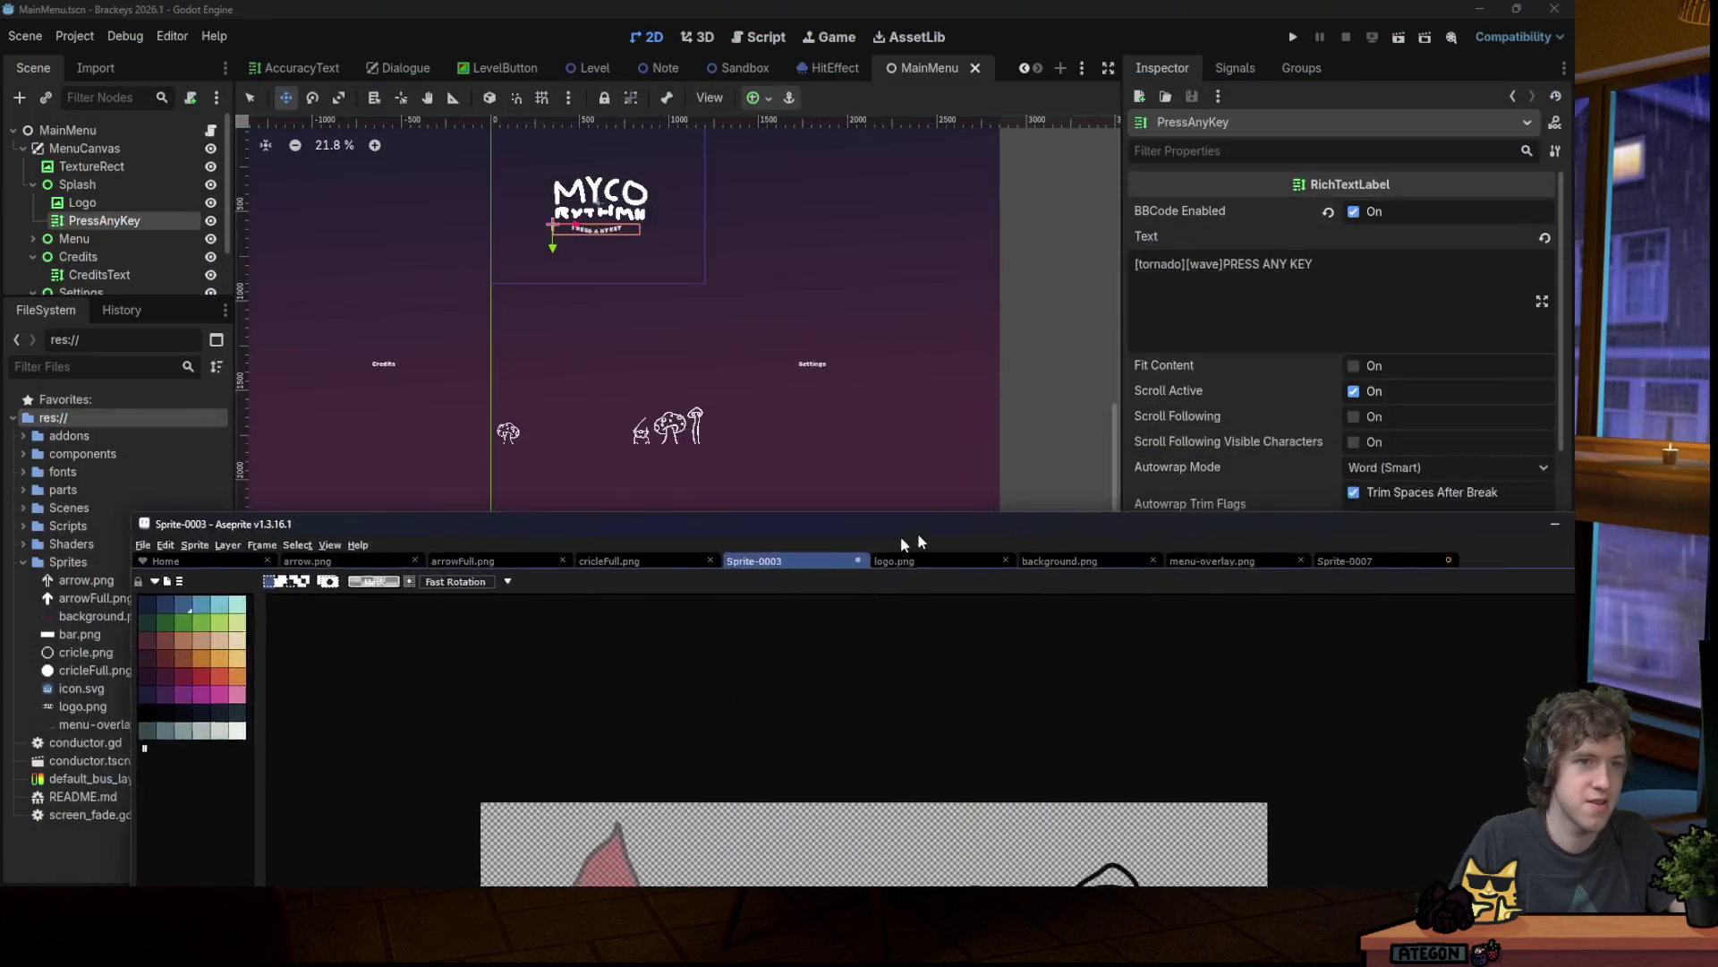
{"action": "key", "text": "alt+Tab"}
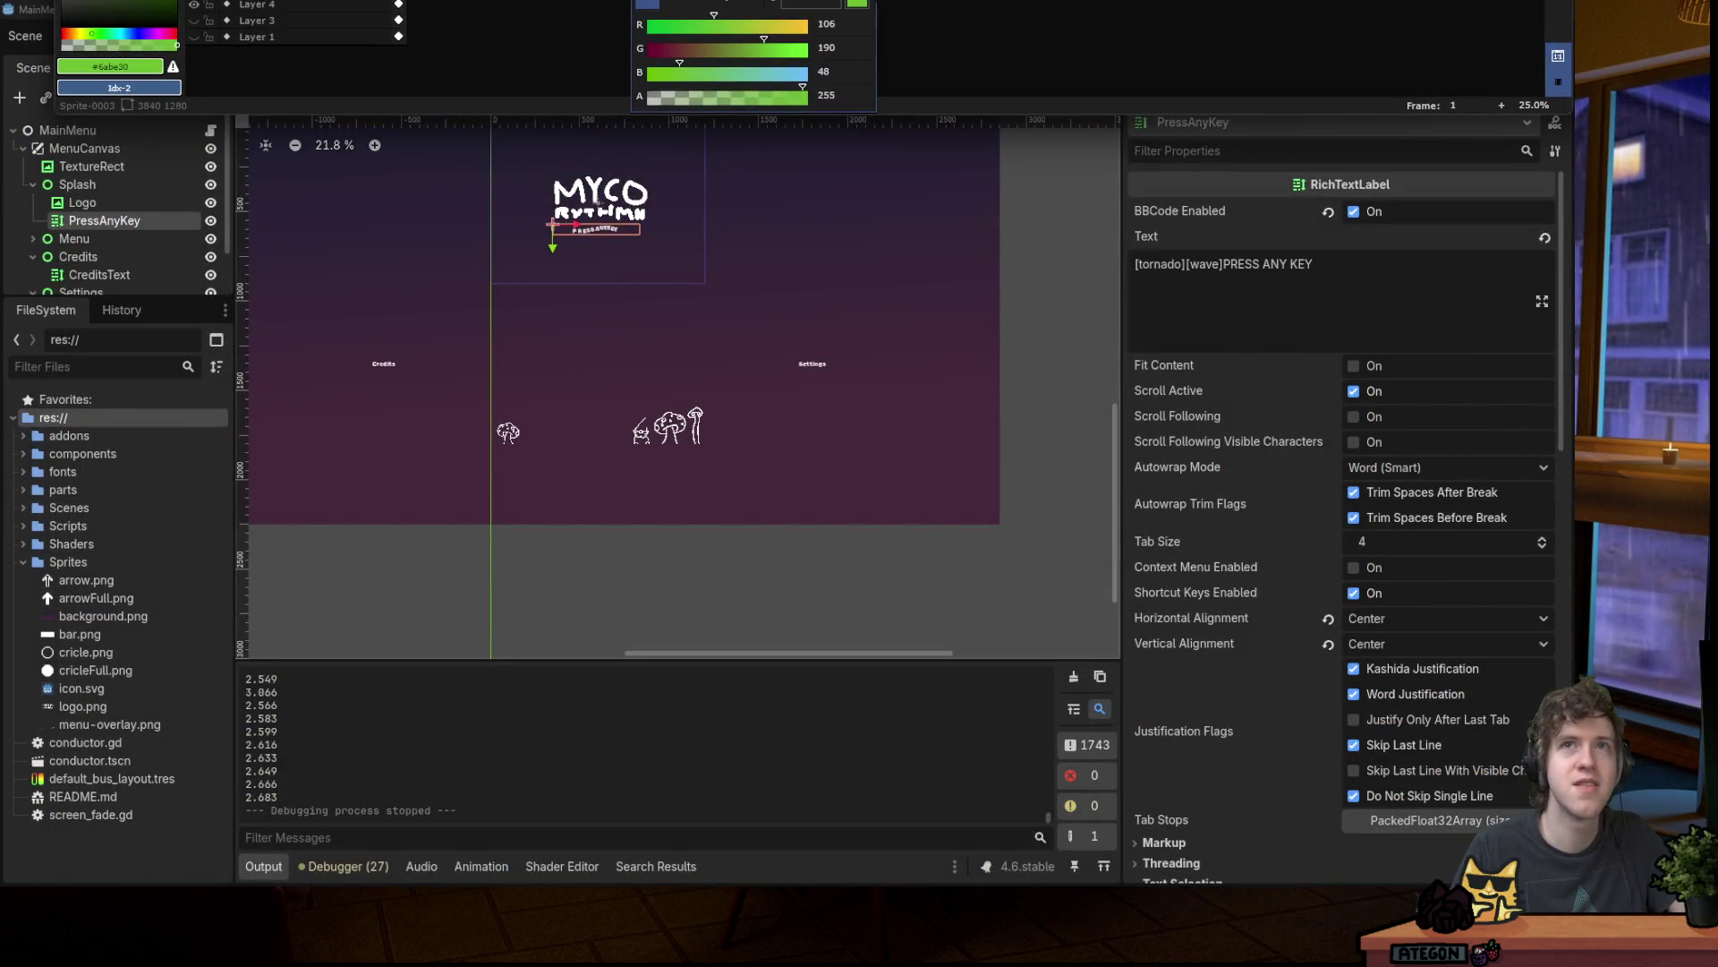
{"action": "key", "text": "alt+Tab"}
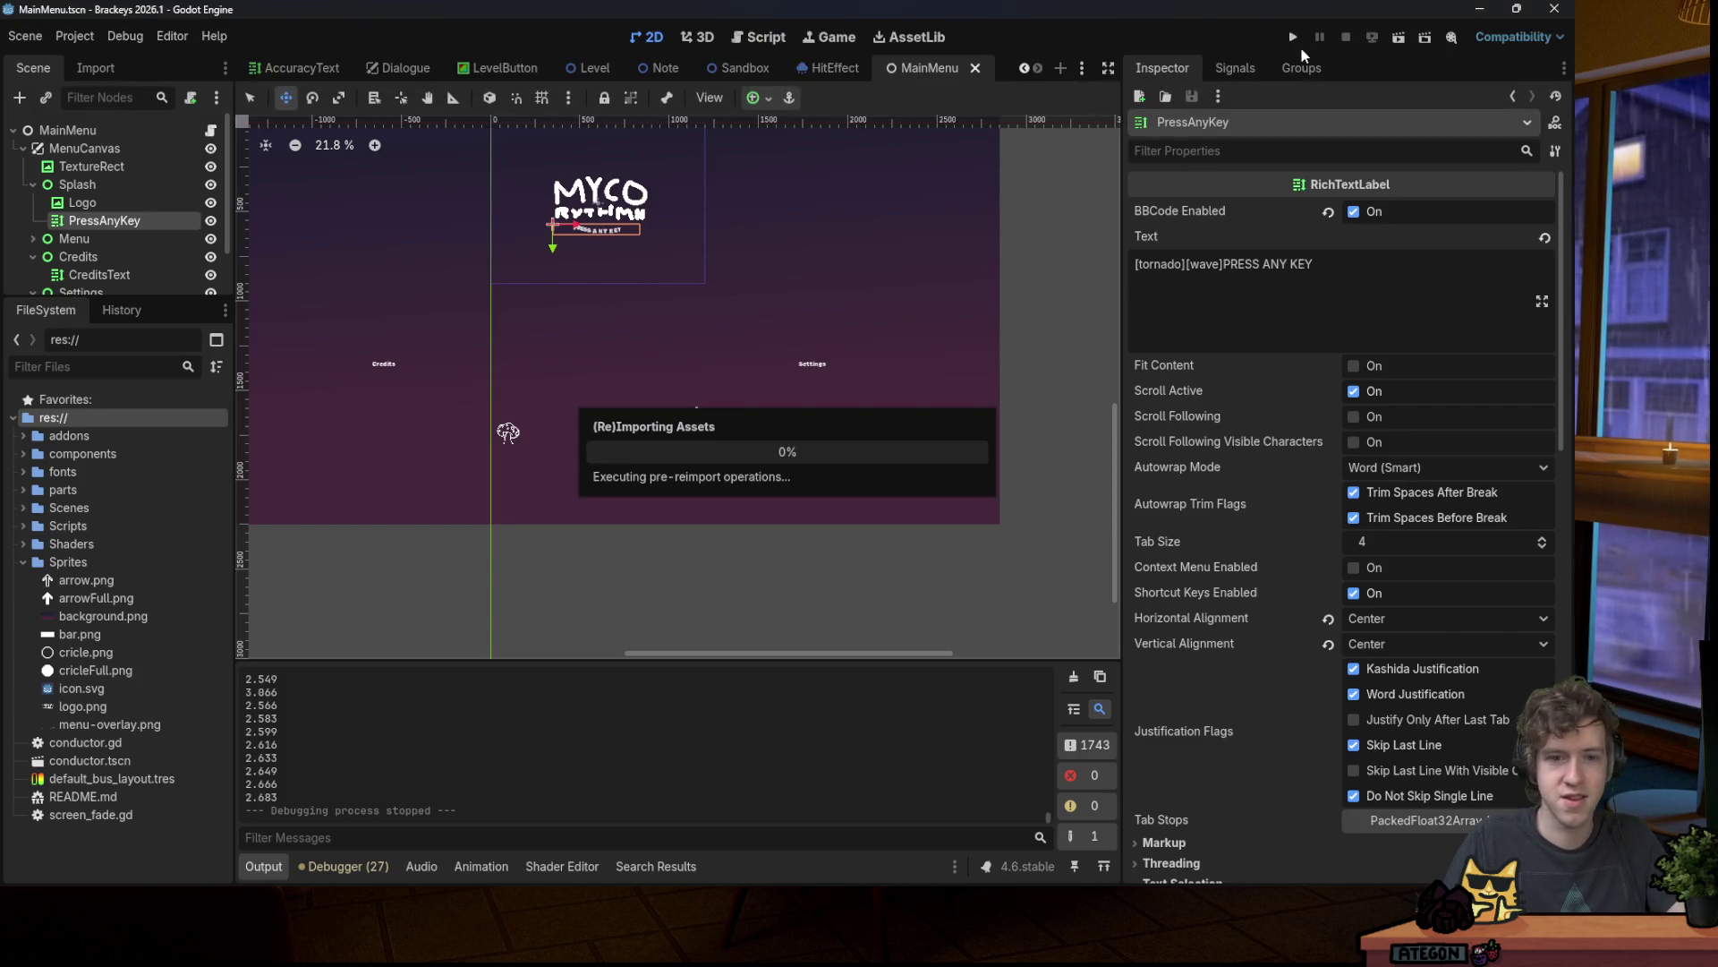
{"action": "left_click", "coordinate": [1294, 38]}
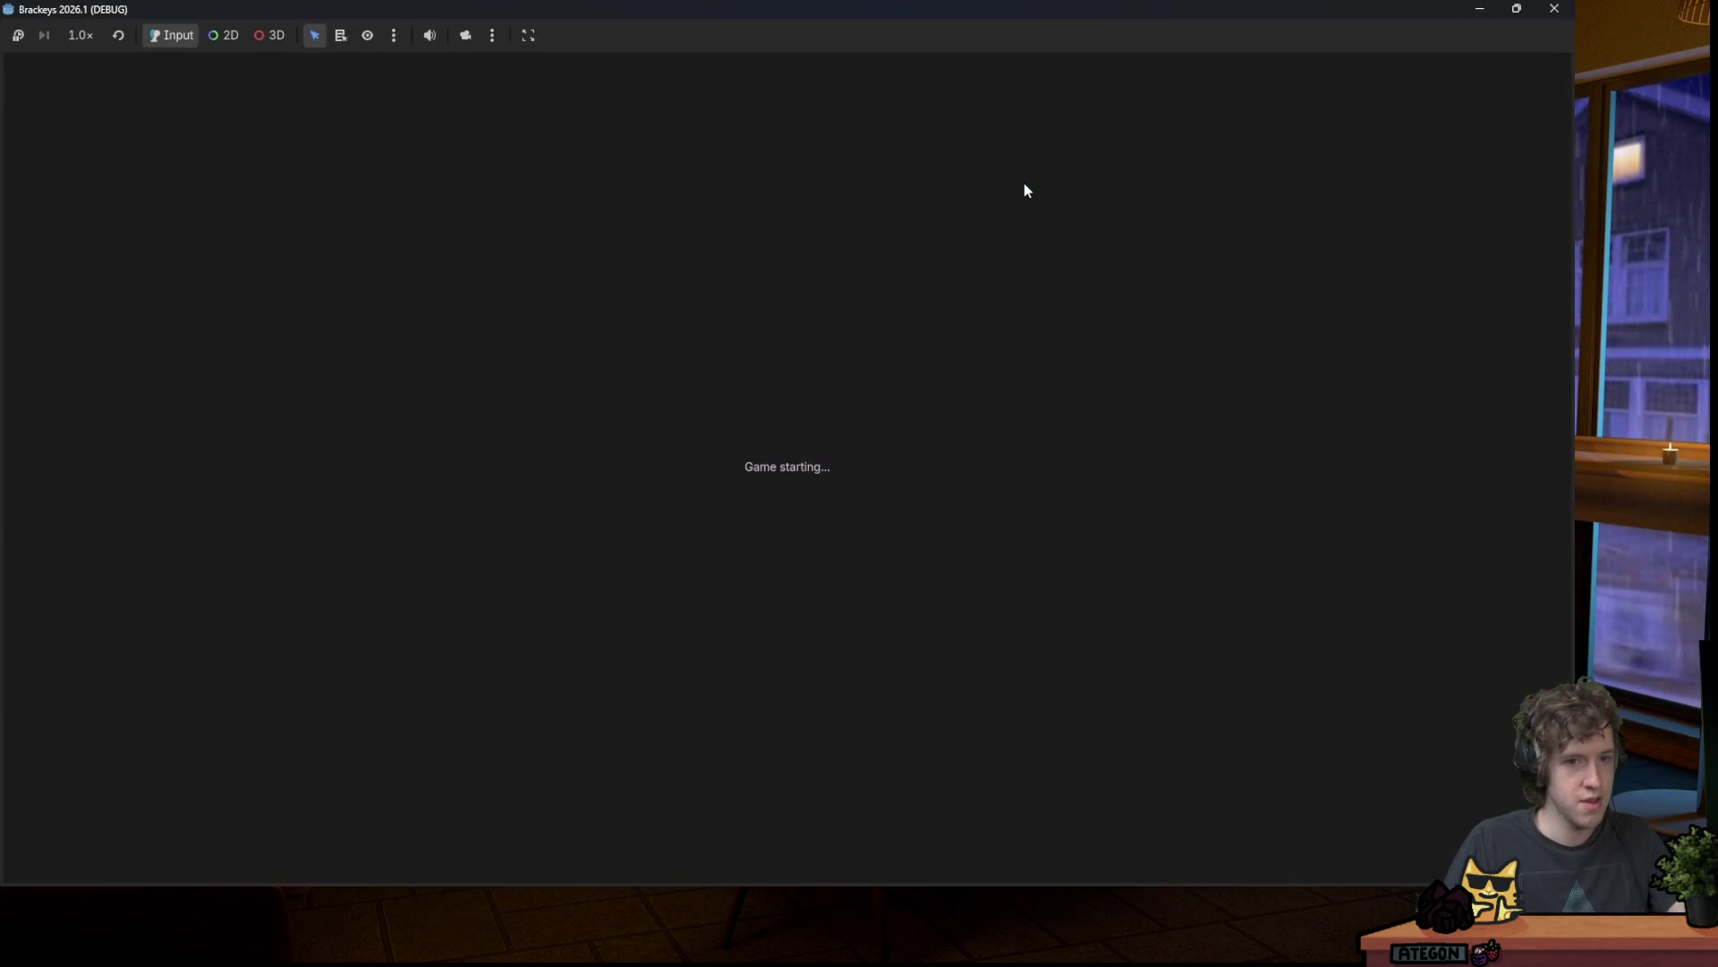
{"action": "key", "text": "space"}
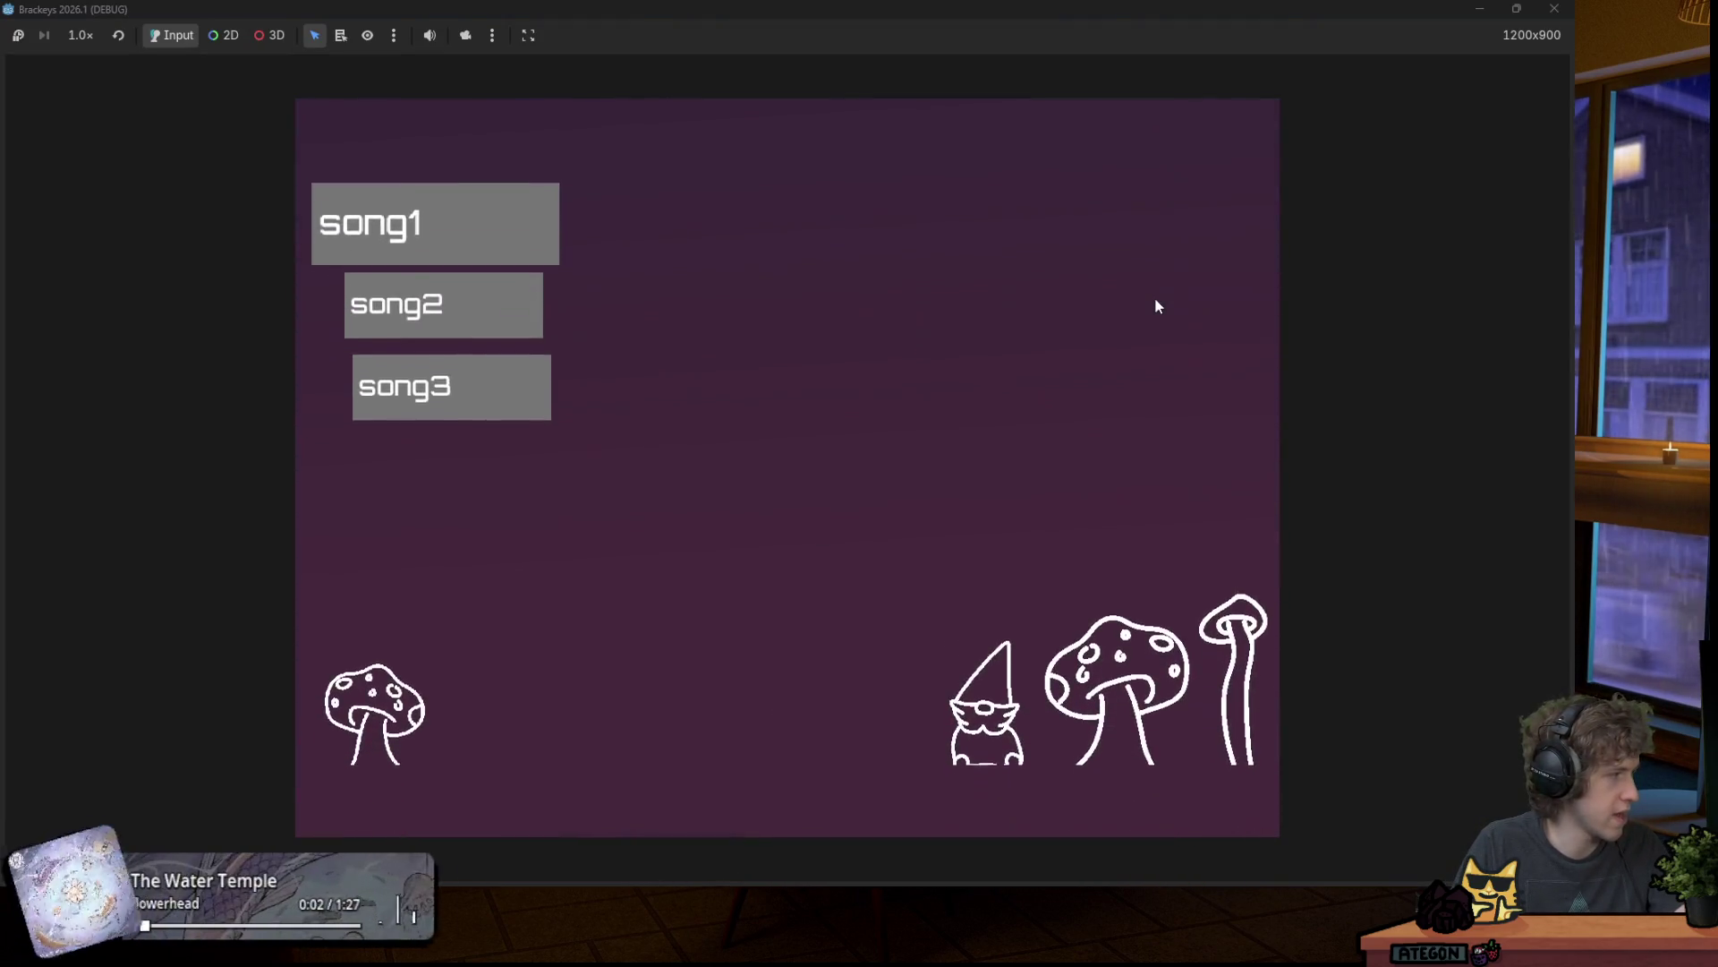
{"action": "key", "text": "Up"}
{"action": "key", "text": "Down"}
{"action": "key", "text": "Down"}
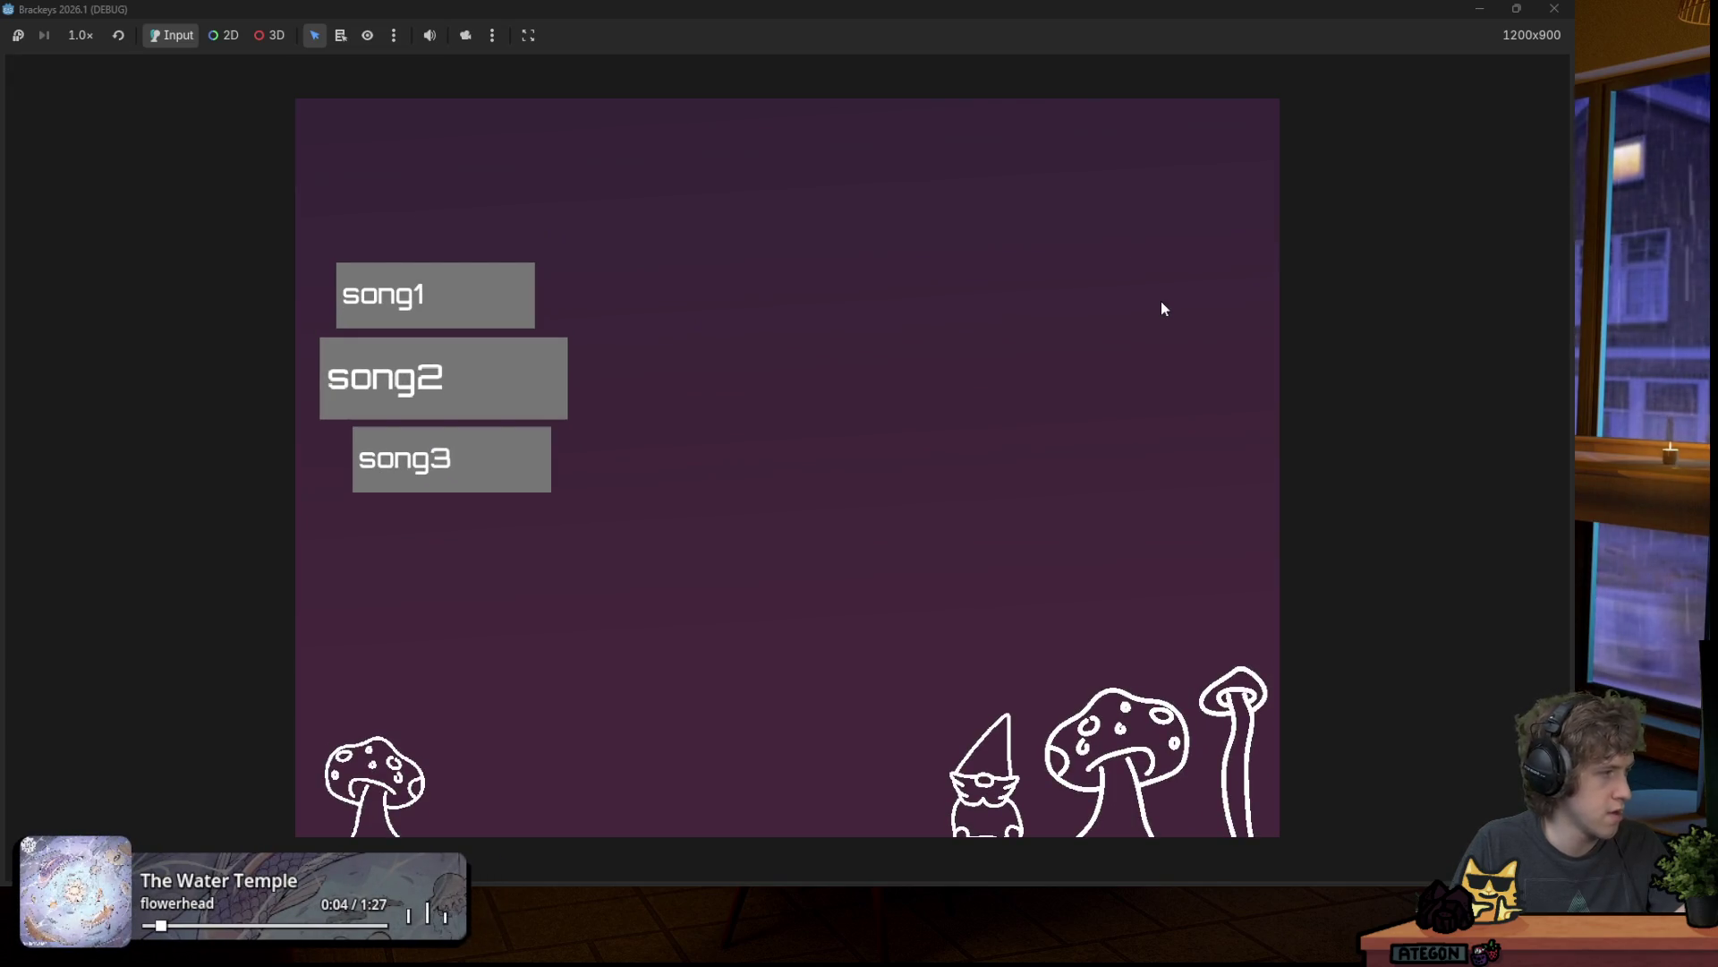
{"action": "key", "text": "Down"}
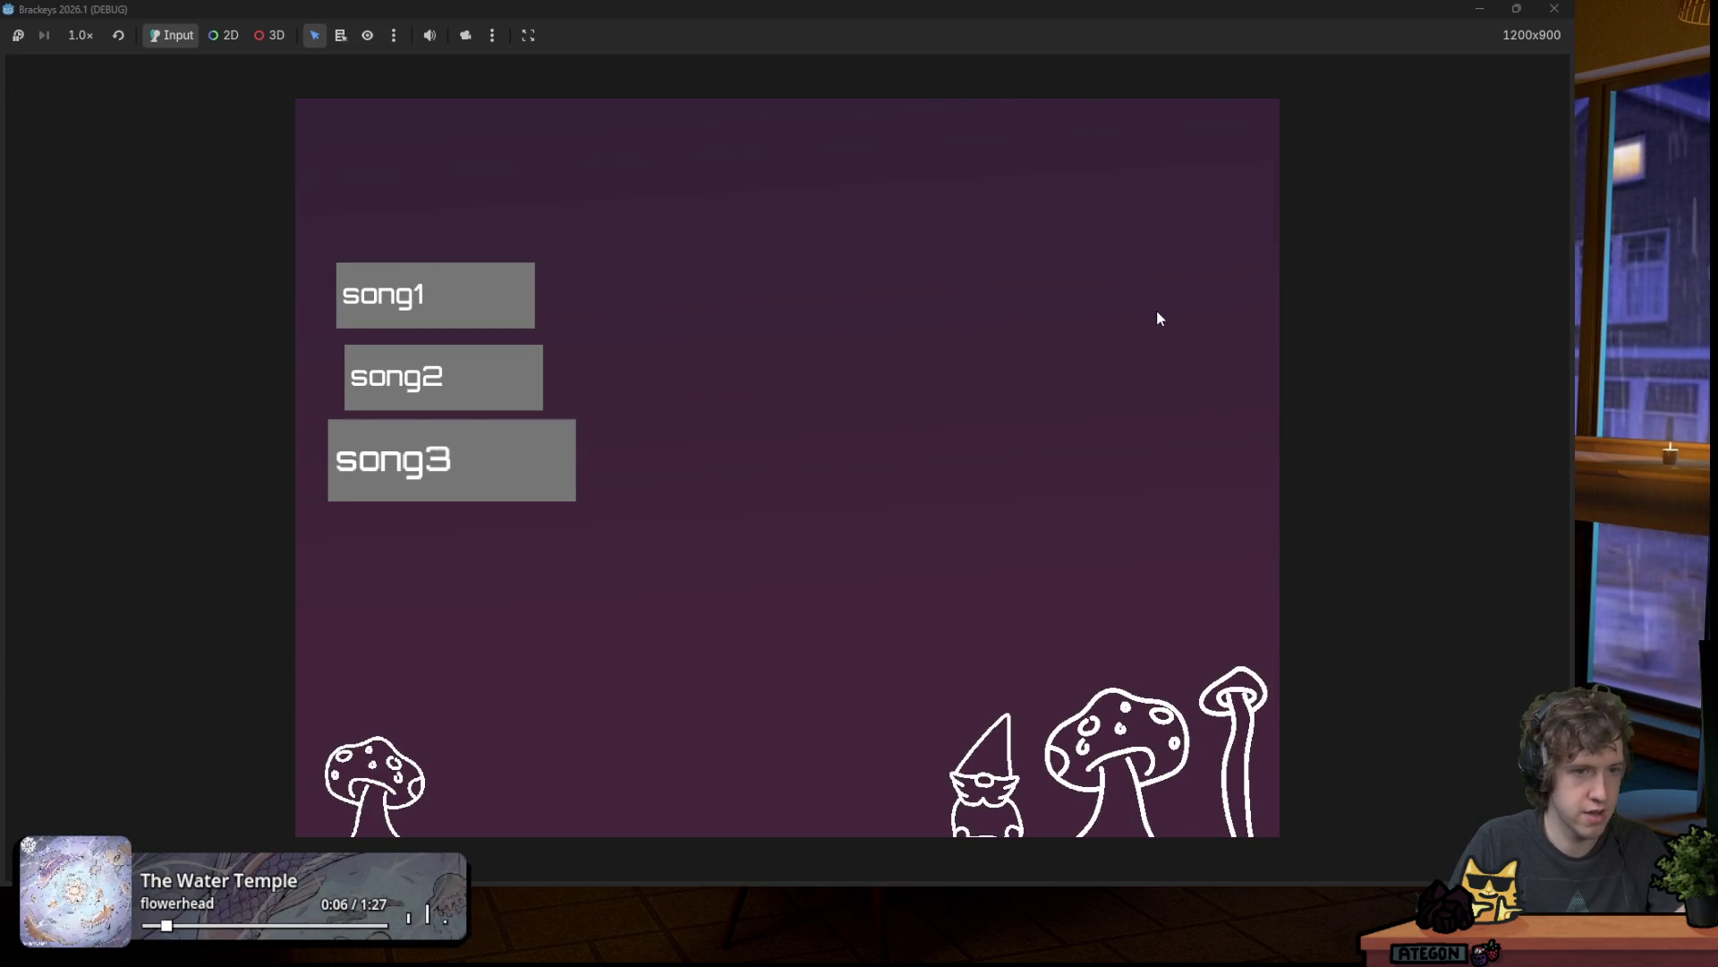
{"action": "key", "text": "Up"}
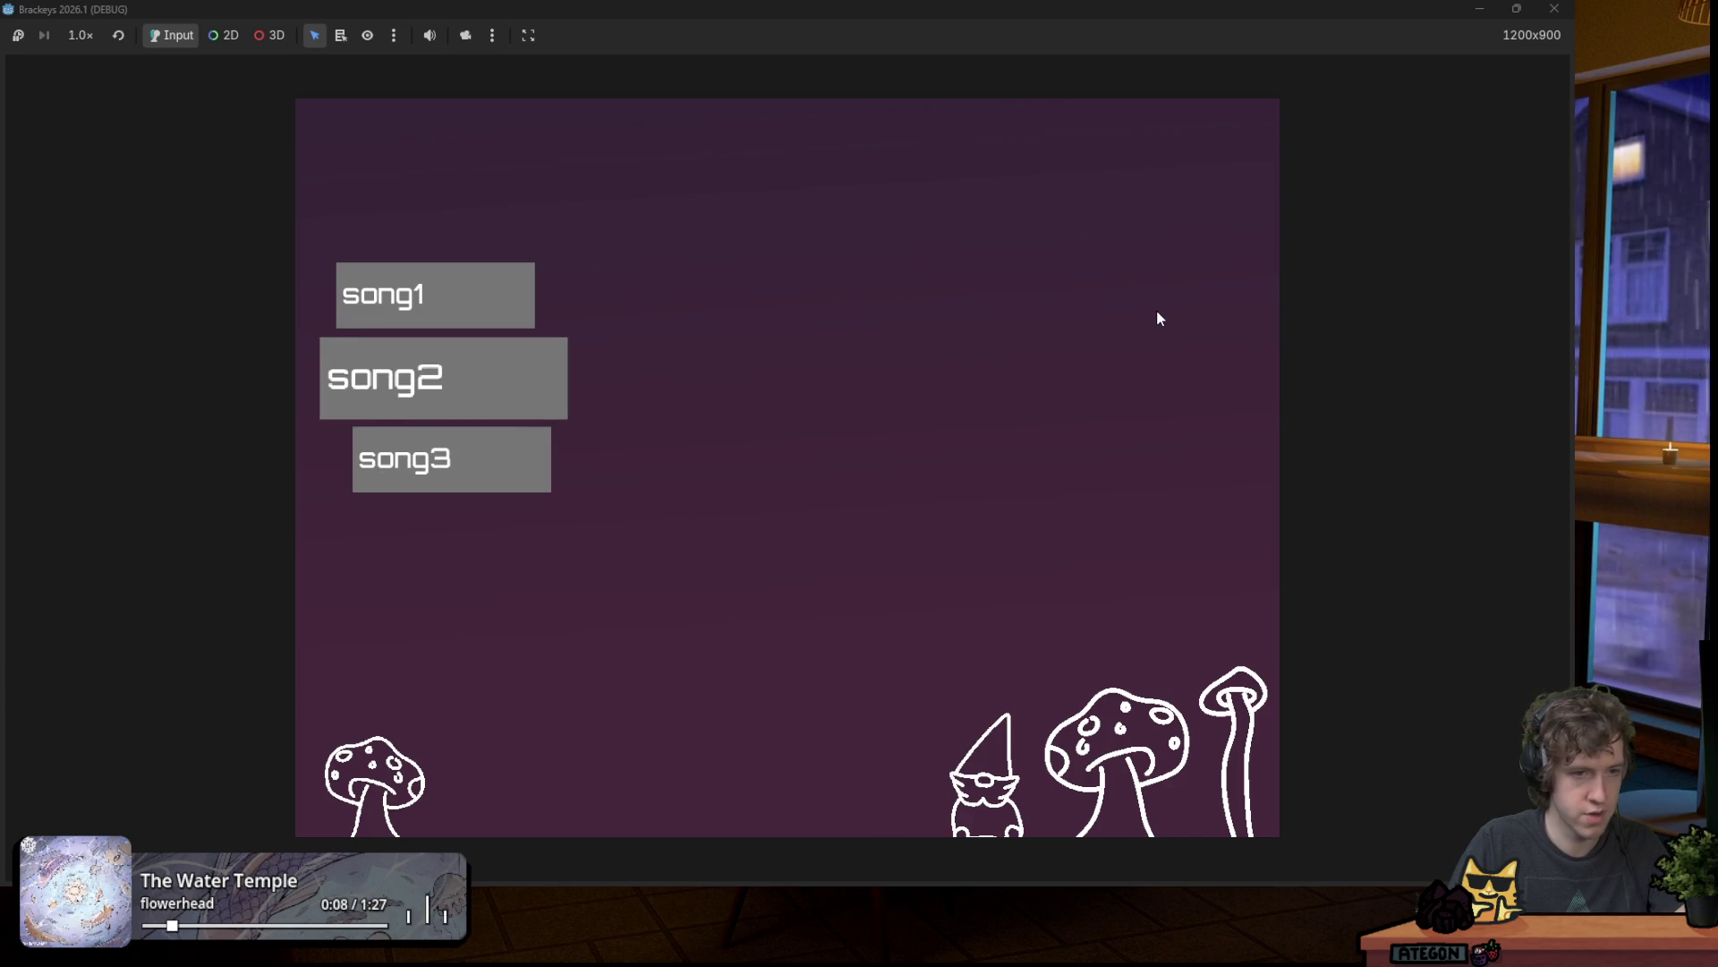
{"action": "key", "text": "Return"}
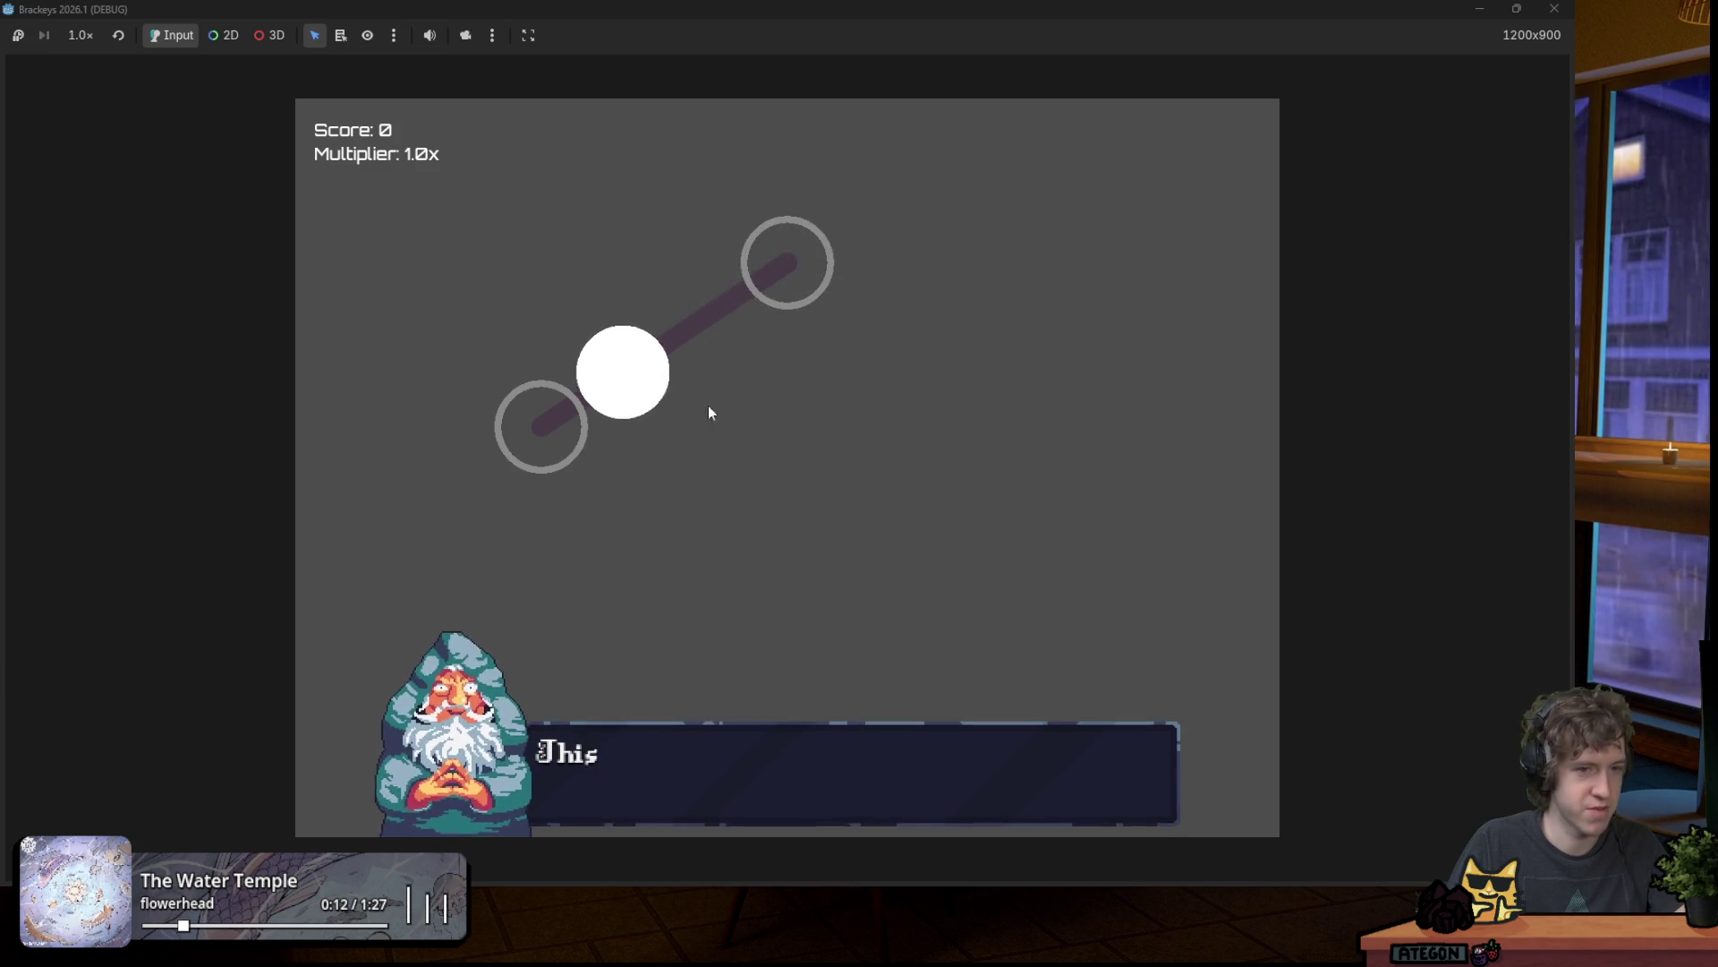
{"action": "key", "text": "space"}
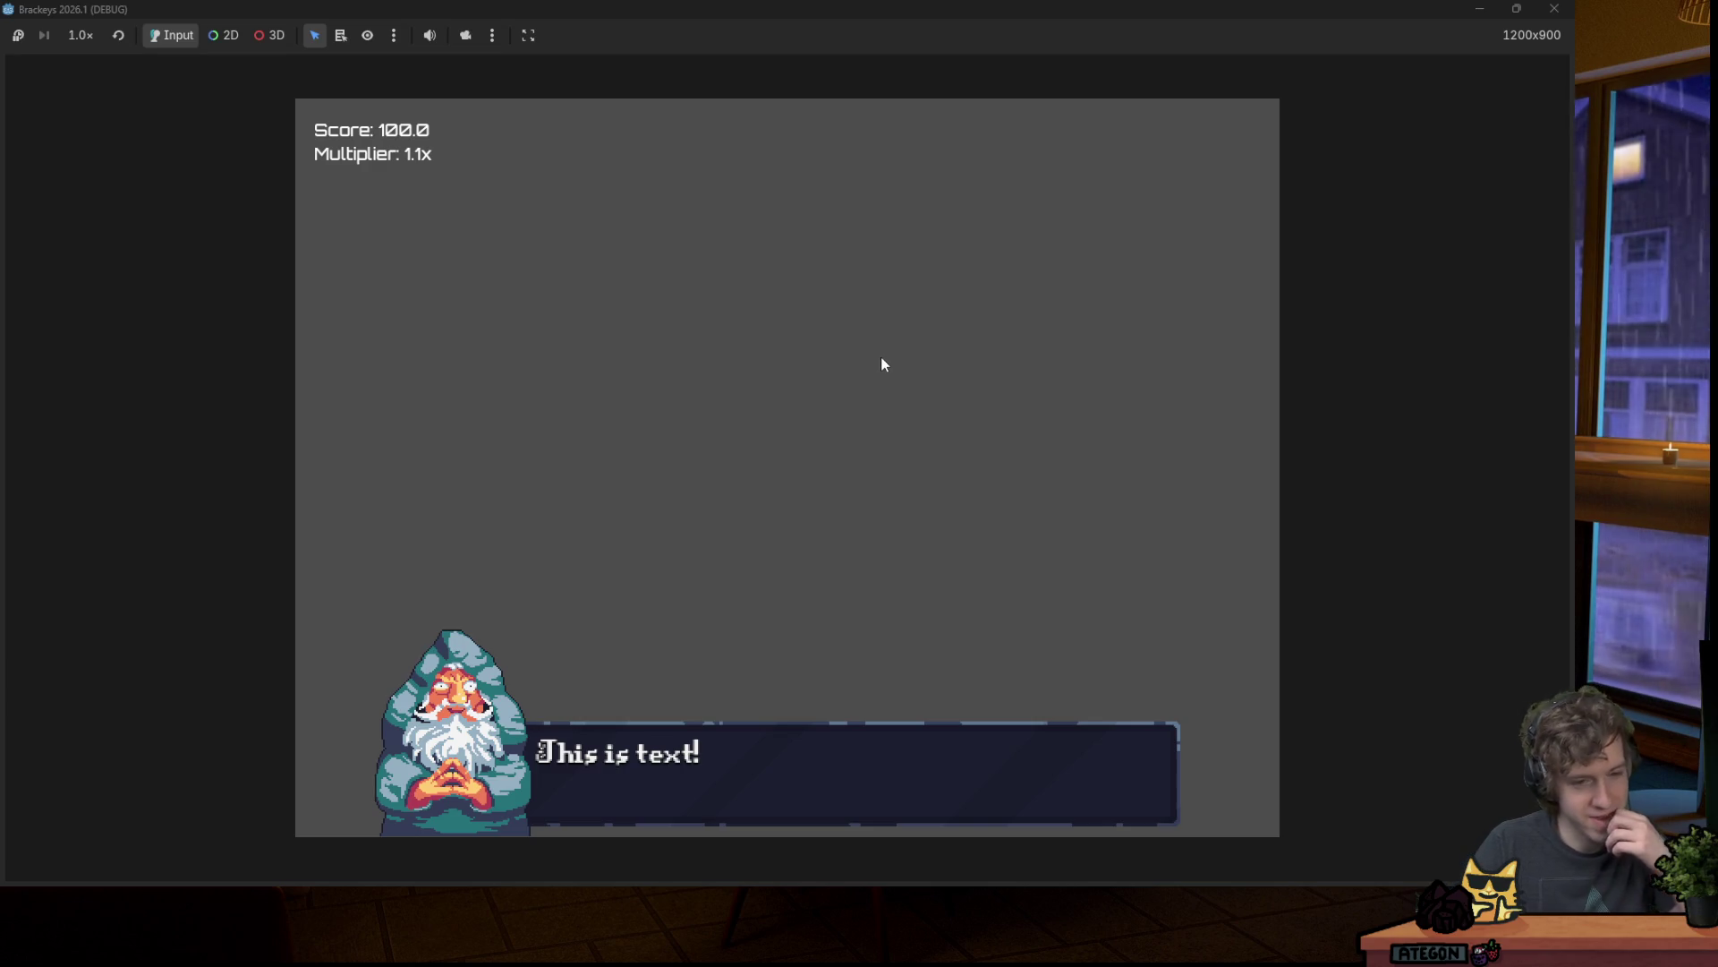
{"action": "left_click", "coordinate": [1566, 11]}
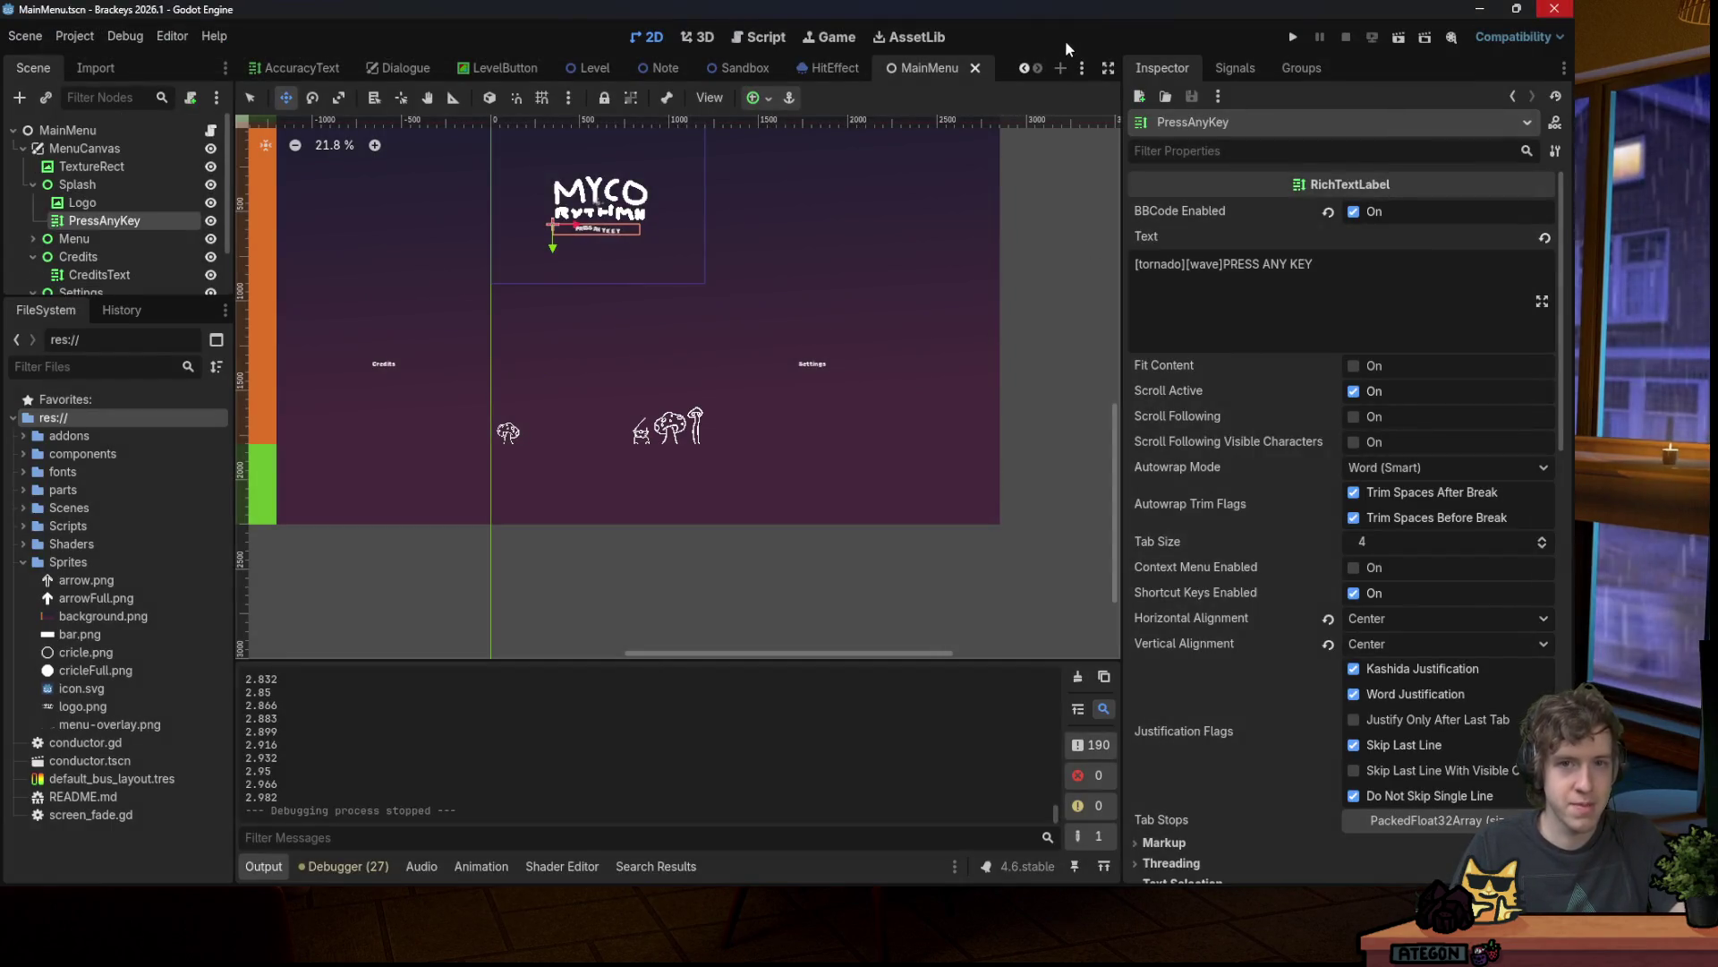
{"action": "left_click", "coordinate": [1302, 37]}
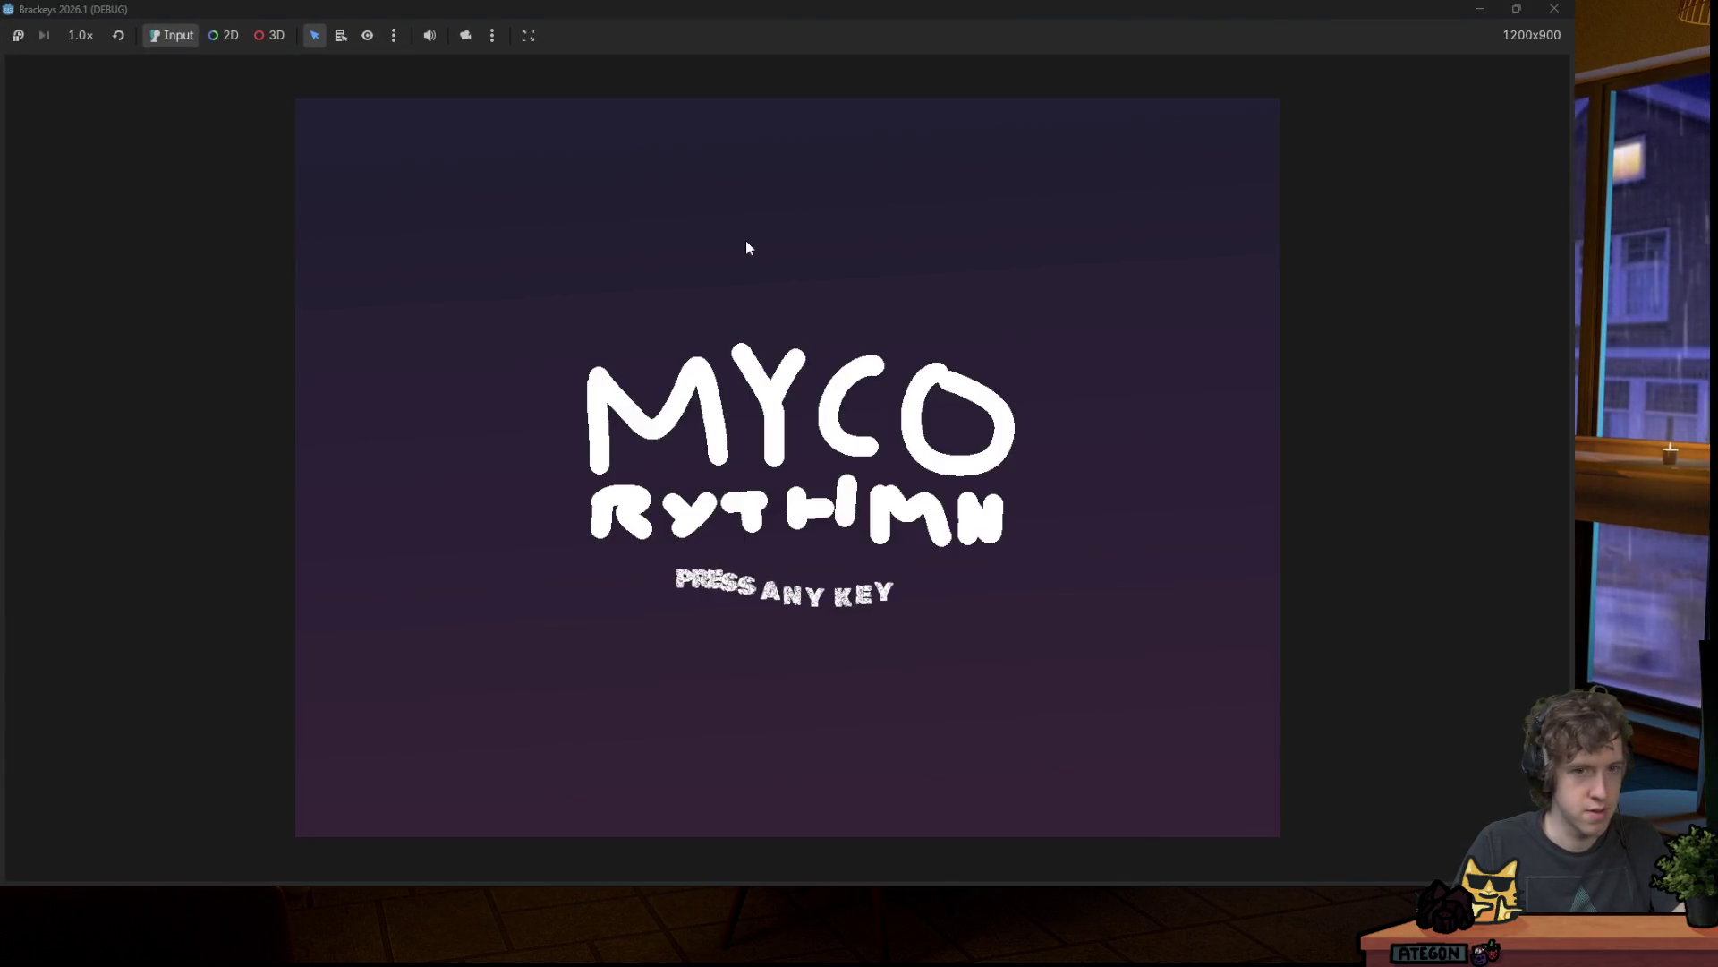
{"action": "key", "text": "space"}
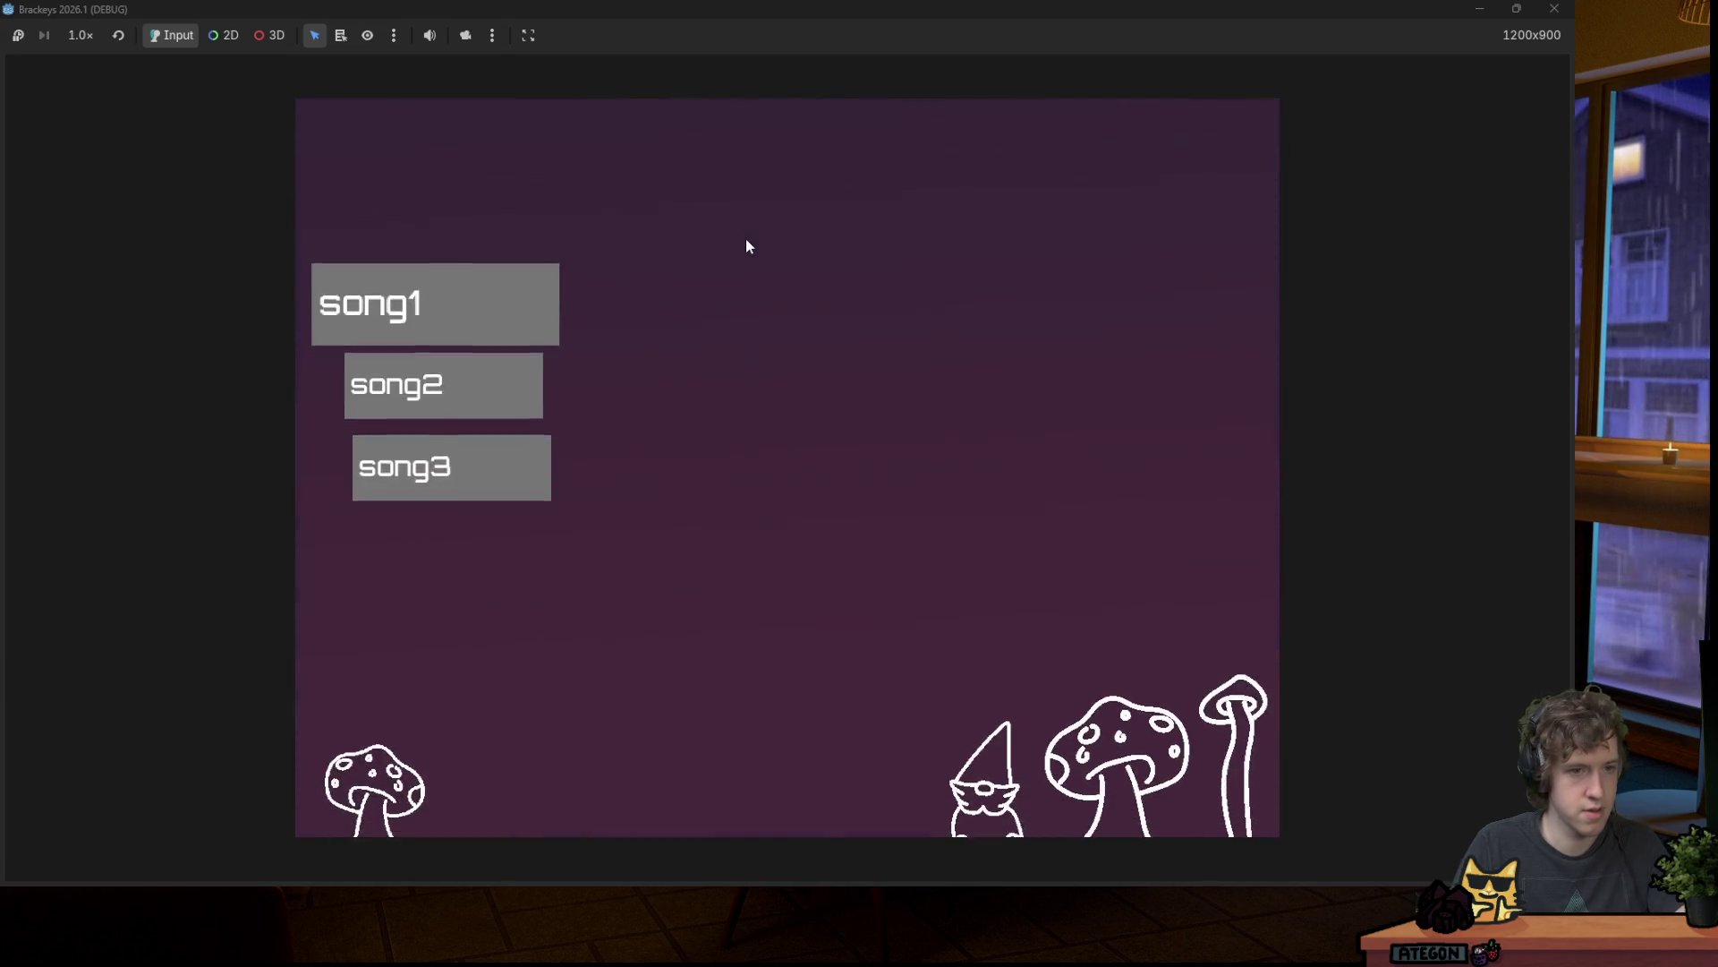
{"action": "key", "text": "Return"}
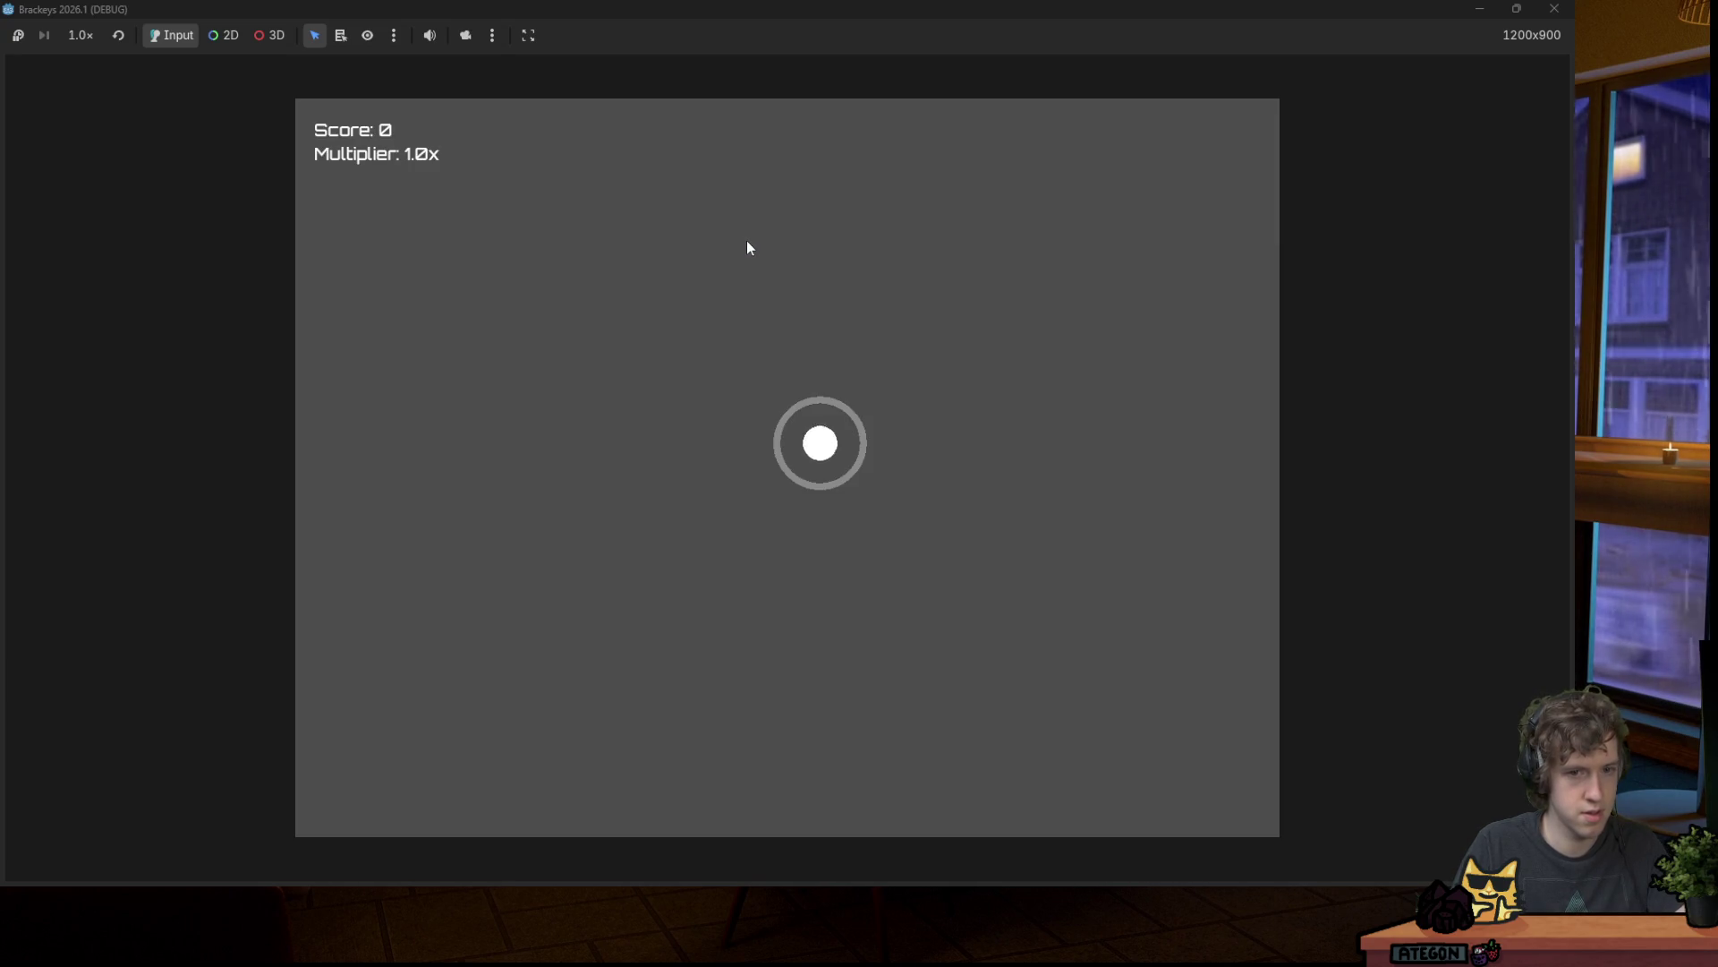
{"action": "key", "text": "space"}
{"action": "key", "text": "Right"}
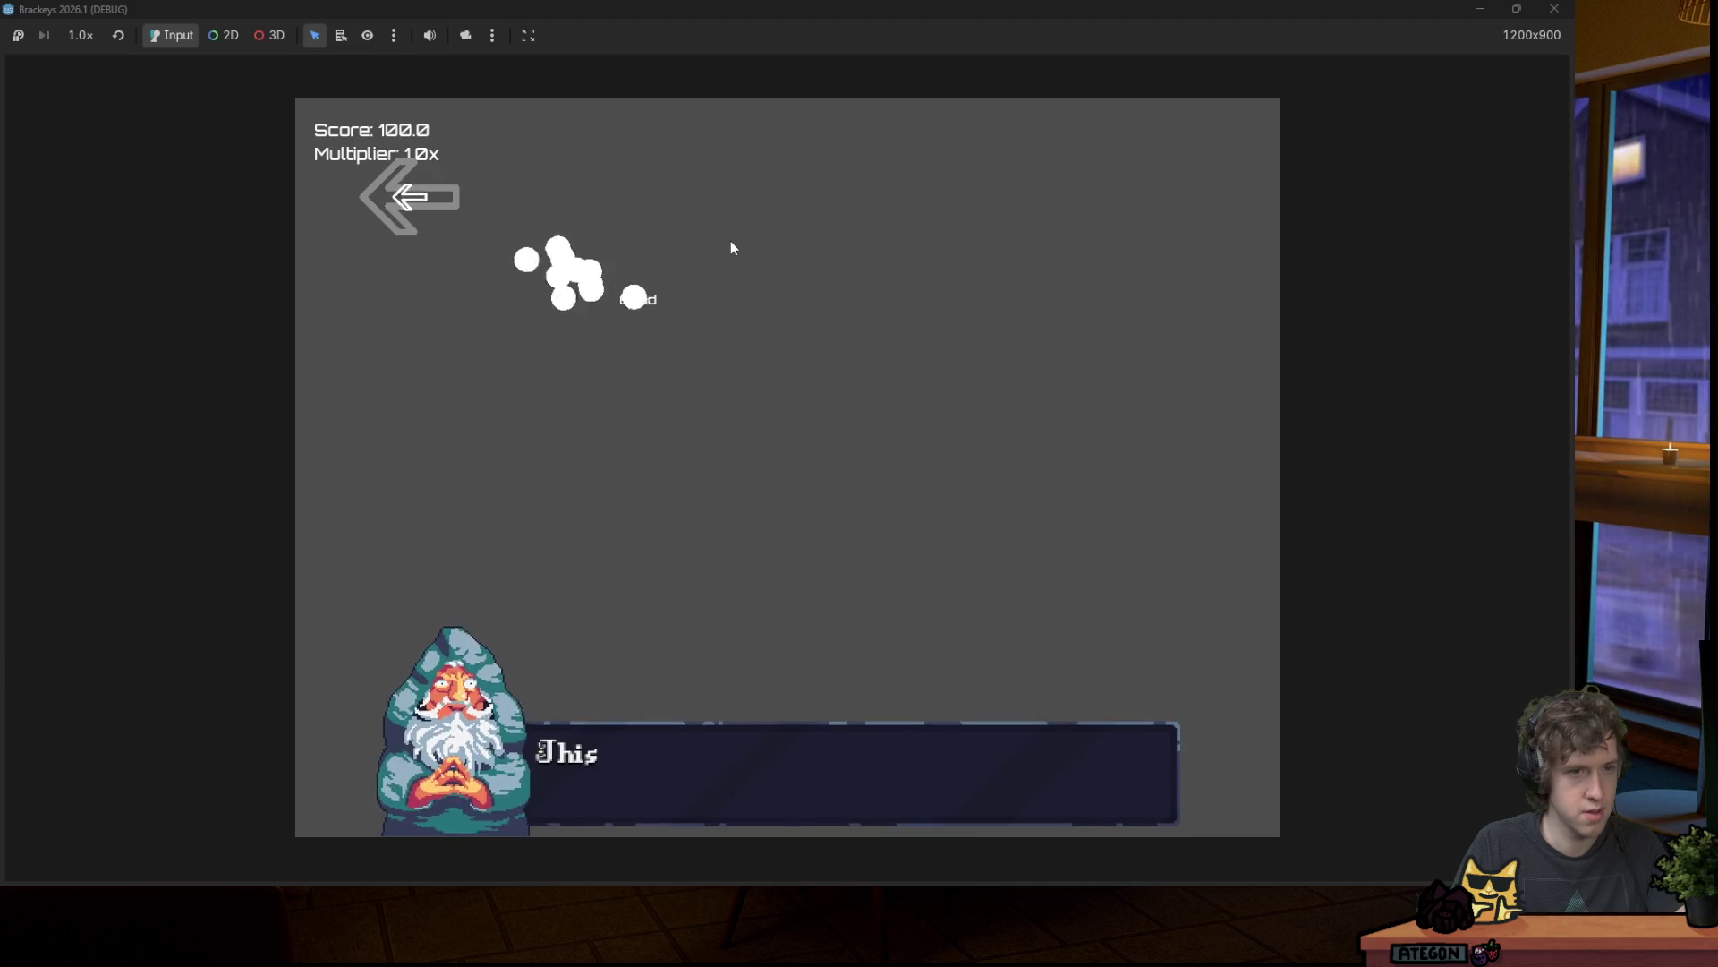
{"action": "key", "text": "Left"}
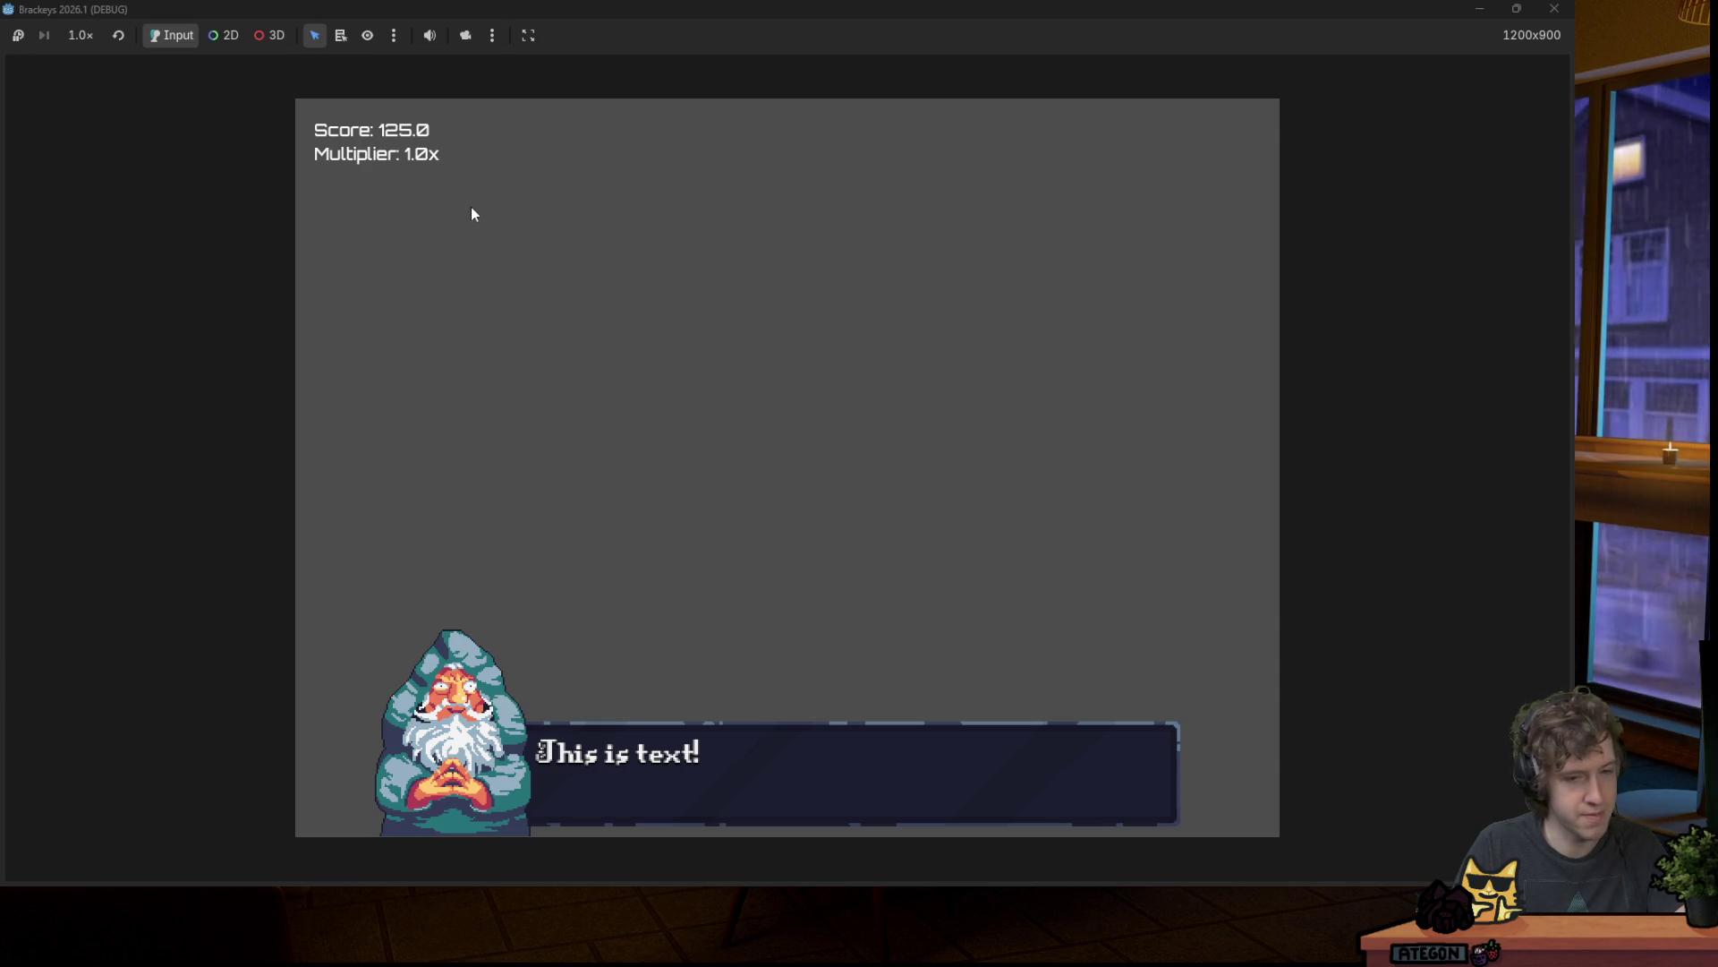
{"action": "left_click", "coordinate": [1554, 8]}
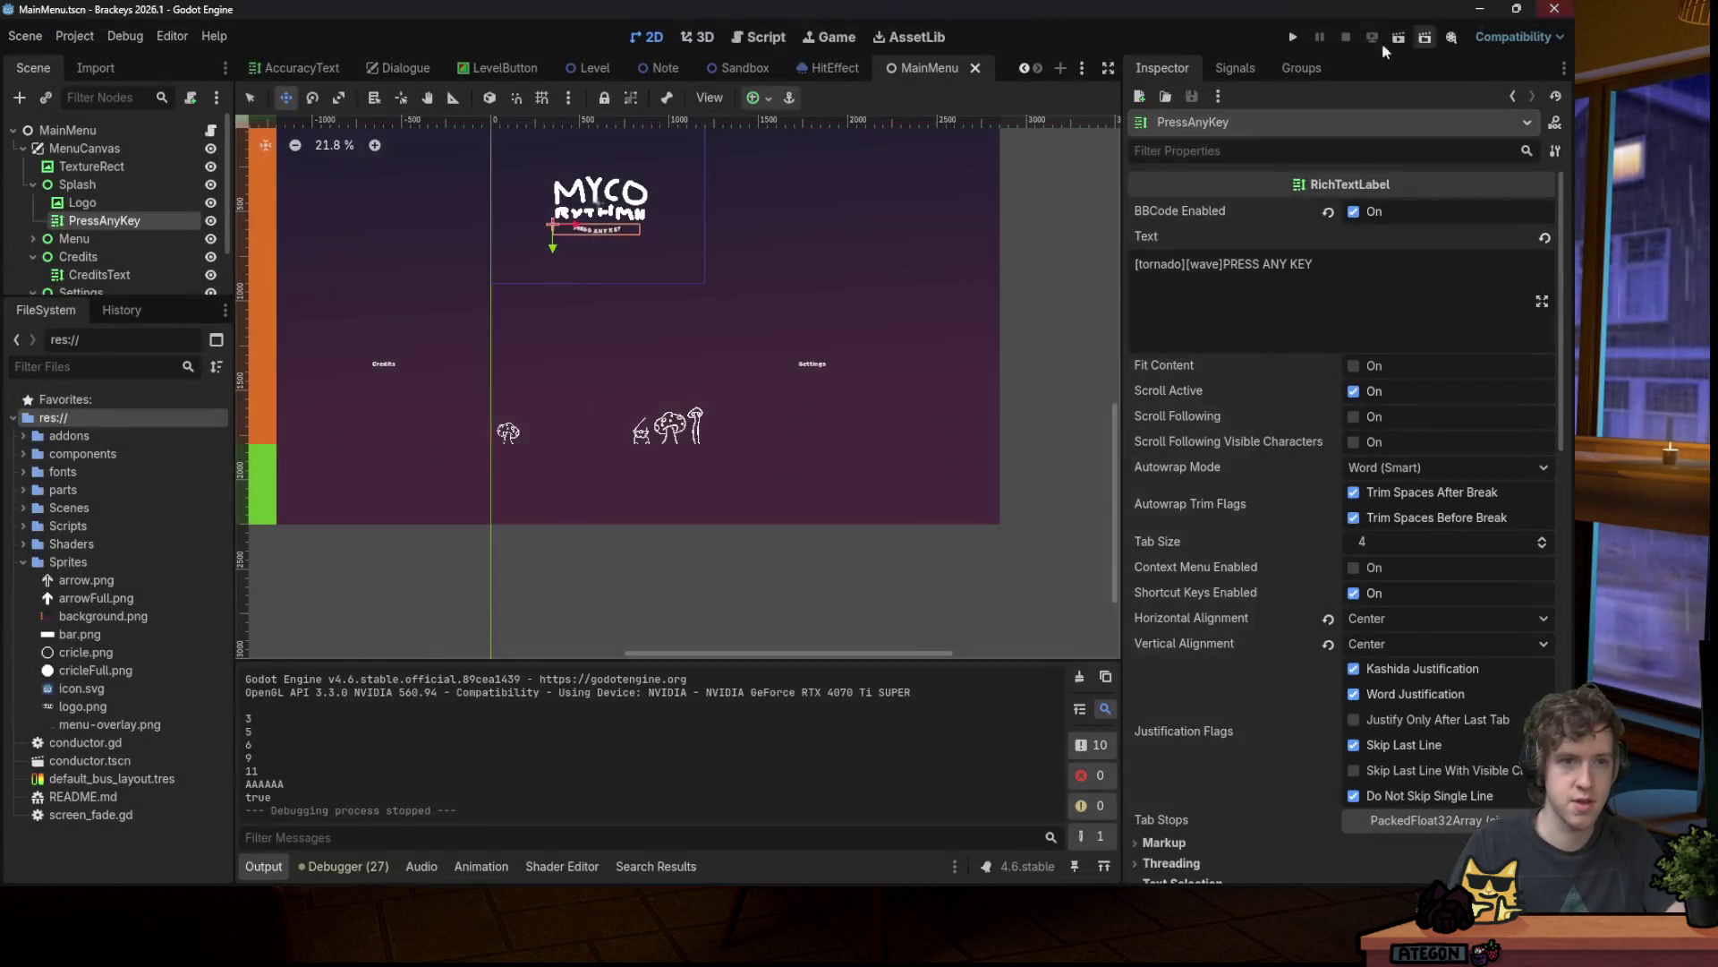
Step: Zoom out and inspect the Credits and PressAnyKey nodes, glancing at the script view
{"action": "scroll", "coordinate": [704, 211], "scroll_direction": "down", "scroll_amount": 2}
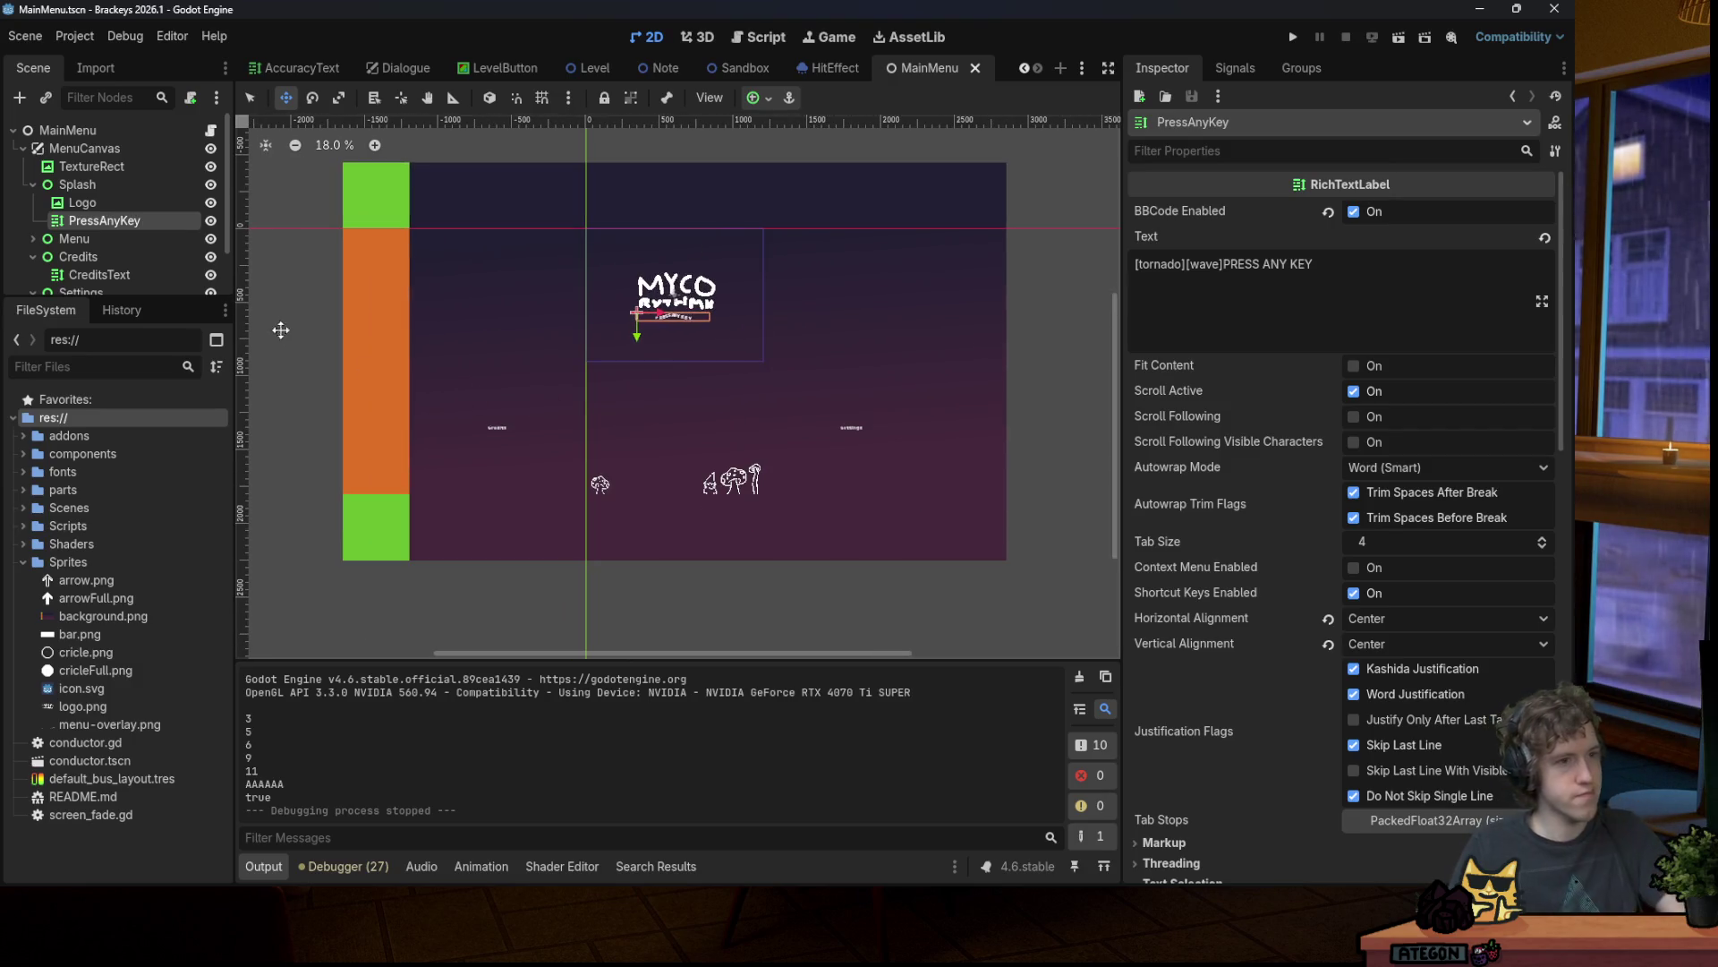
{"action": "left_click", "coordinate": [78, 257]}
{"action": "left_click", "coordinate": [90, 221]}
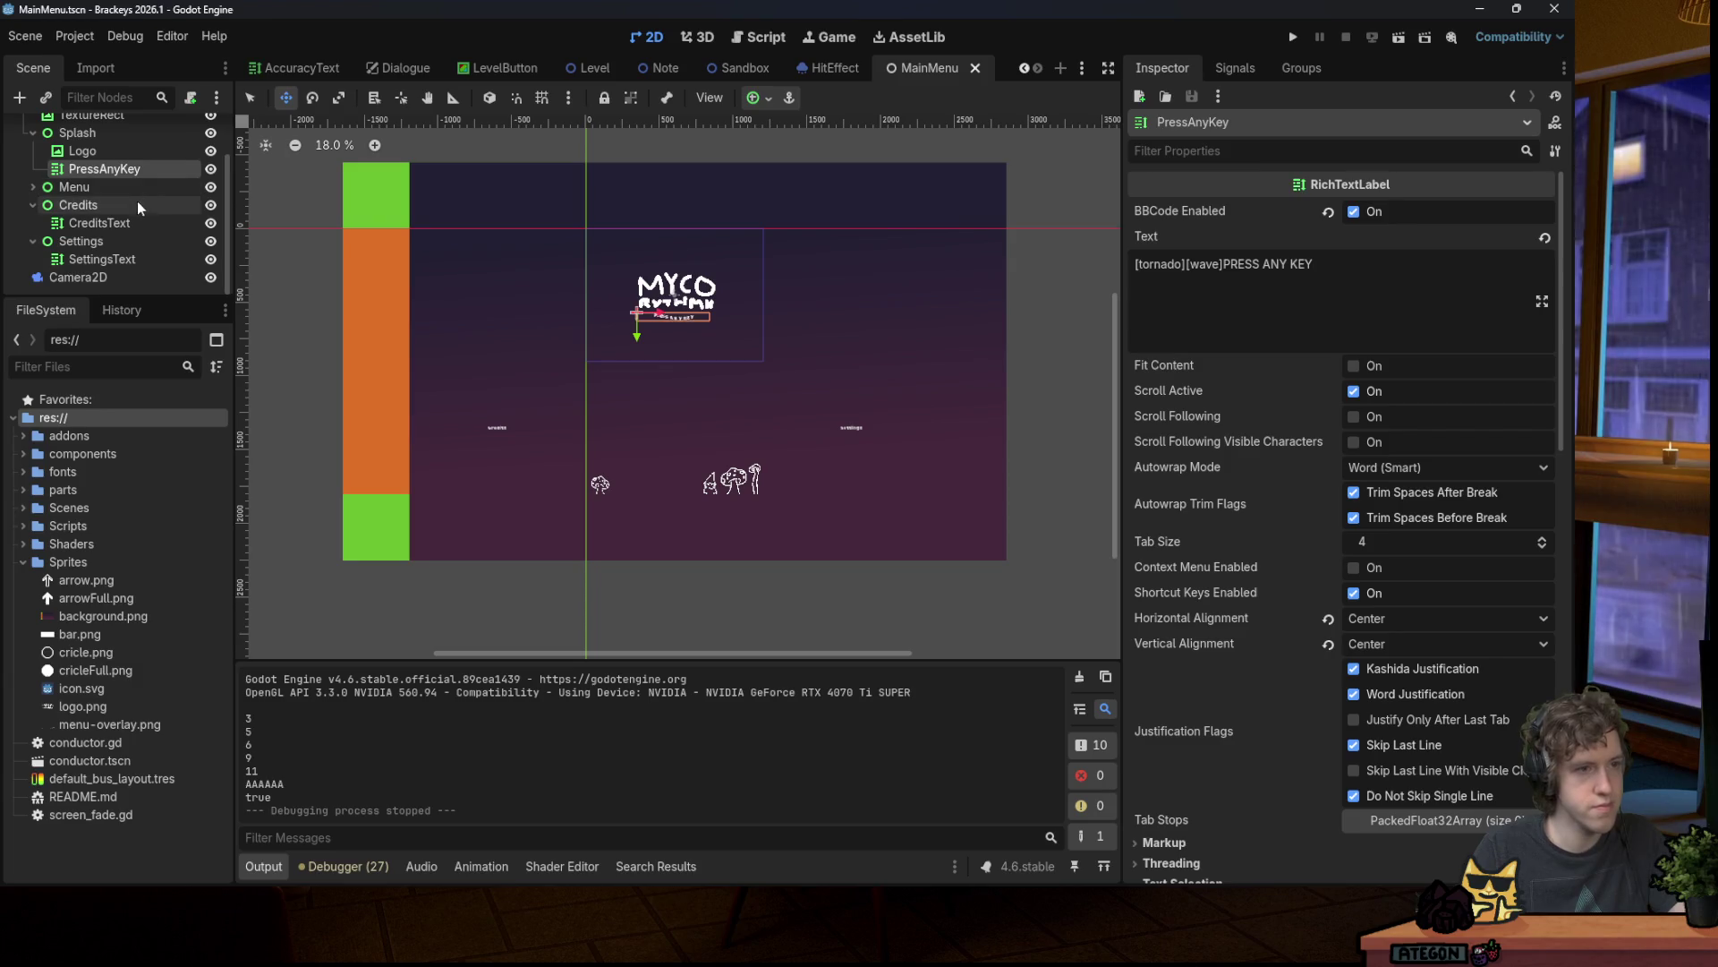
{"action": "left_click", "coordinate": [759, 37]}
{"action": "left_click", "coordinate": [646, 37]}
Step: Step through the Logo, PressAnyKey, CreditsText and Credits nodes, then bring up Aseprite
{"action": "left_click", "coordinate": [116, 205]}
{"action": "left_click", "coordinate": [115, 222]}
{"action": "left_click", "coordinate": [114, 274]}
{"action": "left_click", "coordinate": [108, 256]}
{"action": "left_click", "coordinate": [119, 204]}
{"action": "scroll", "coordinate": [126, 206], "scroll_direction": "down", "scroll_amount": 2}
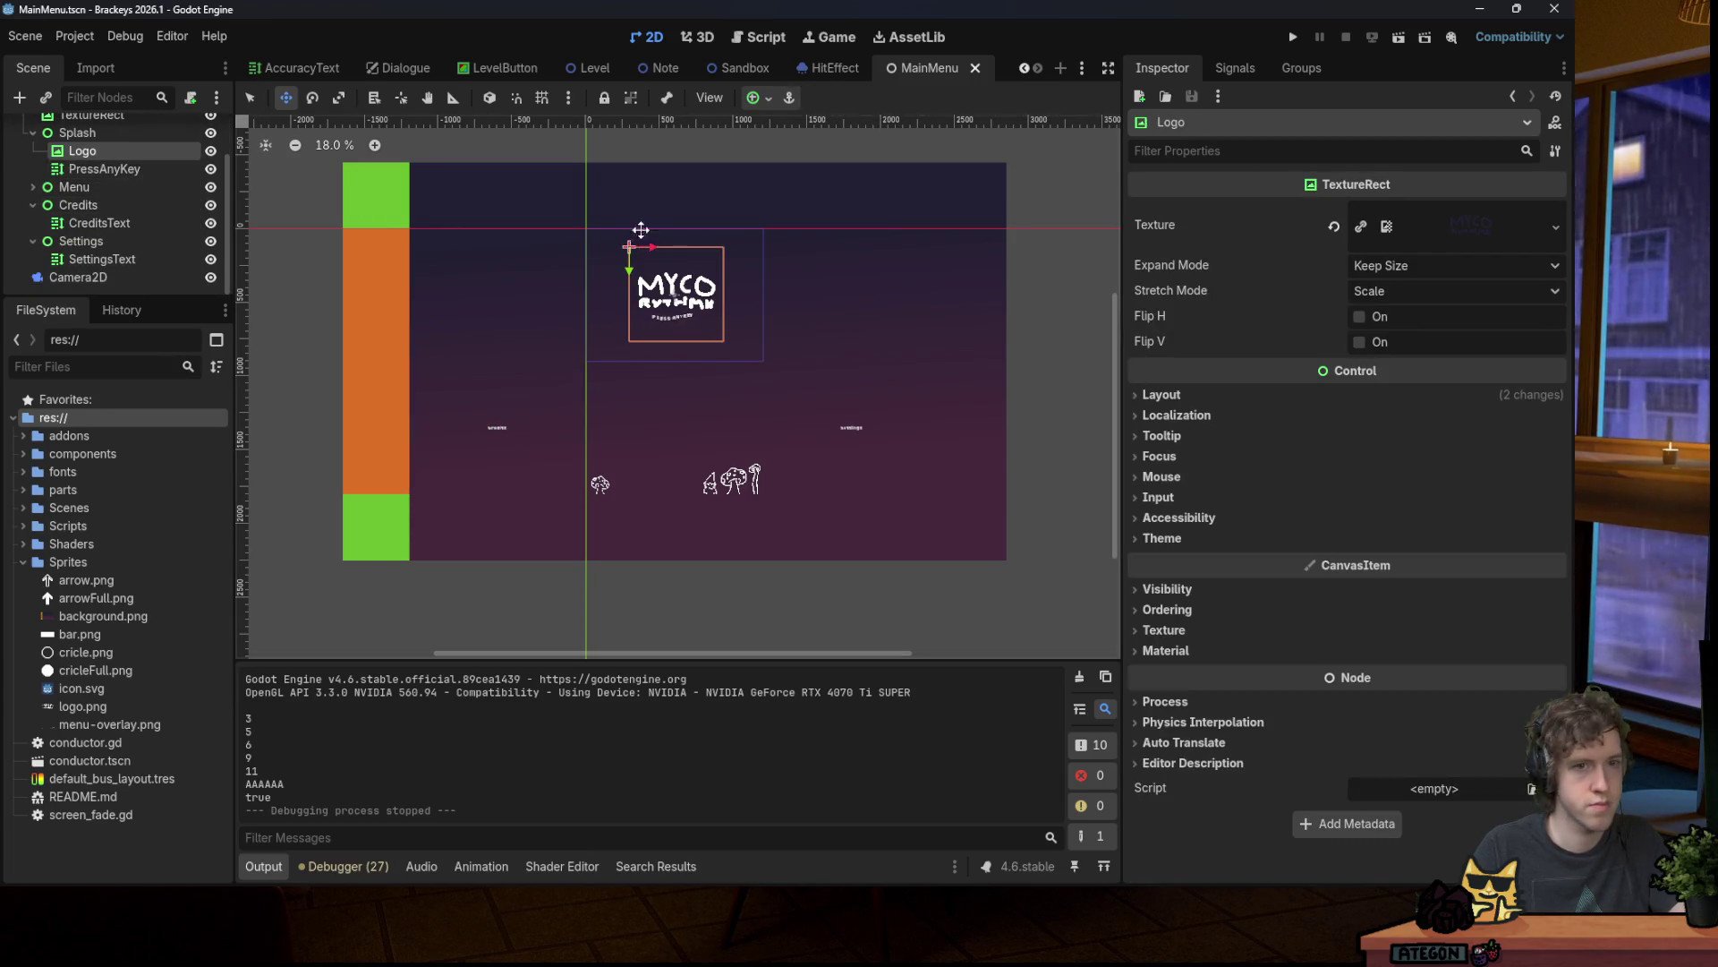
{"action": "mouse_move", "coordinate": [989, 874]}
{"action": "left_click", "coordinate": [1204, 867]}
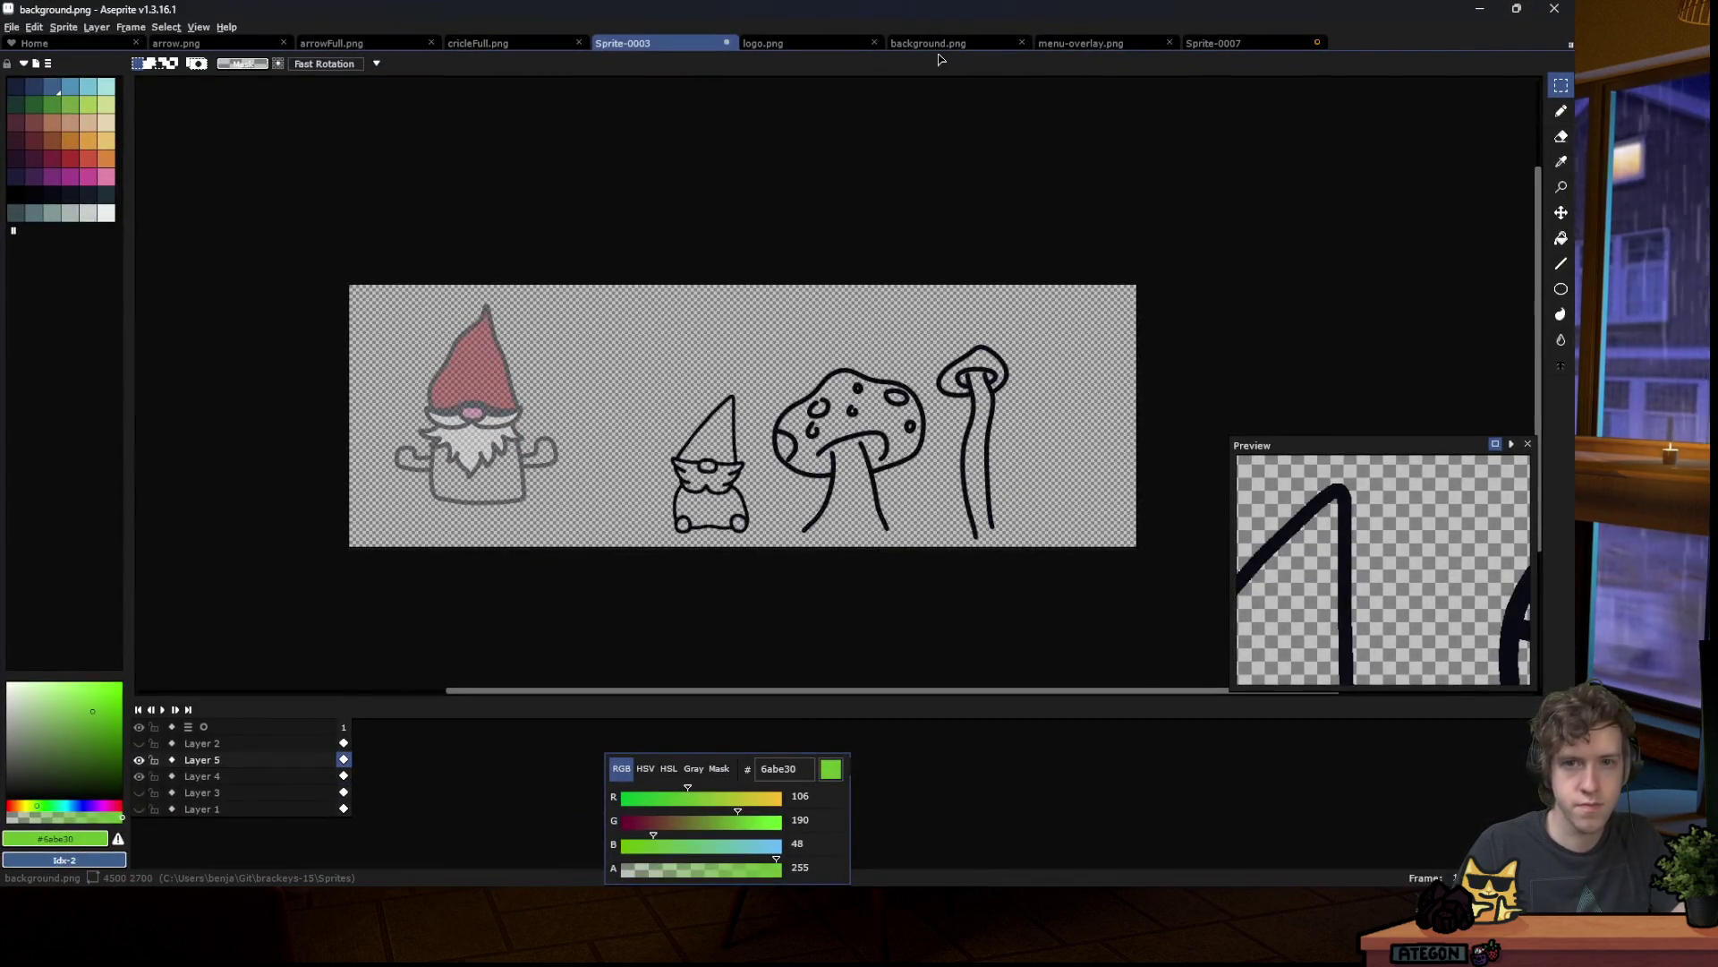
Step: In background.png, find and delete the stray white line
{"action": "left_click", "coordinate": [931, 43]}
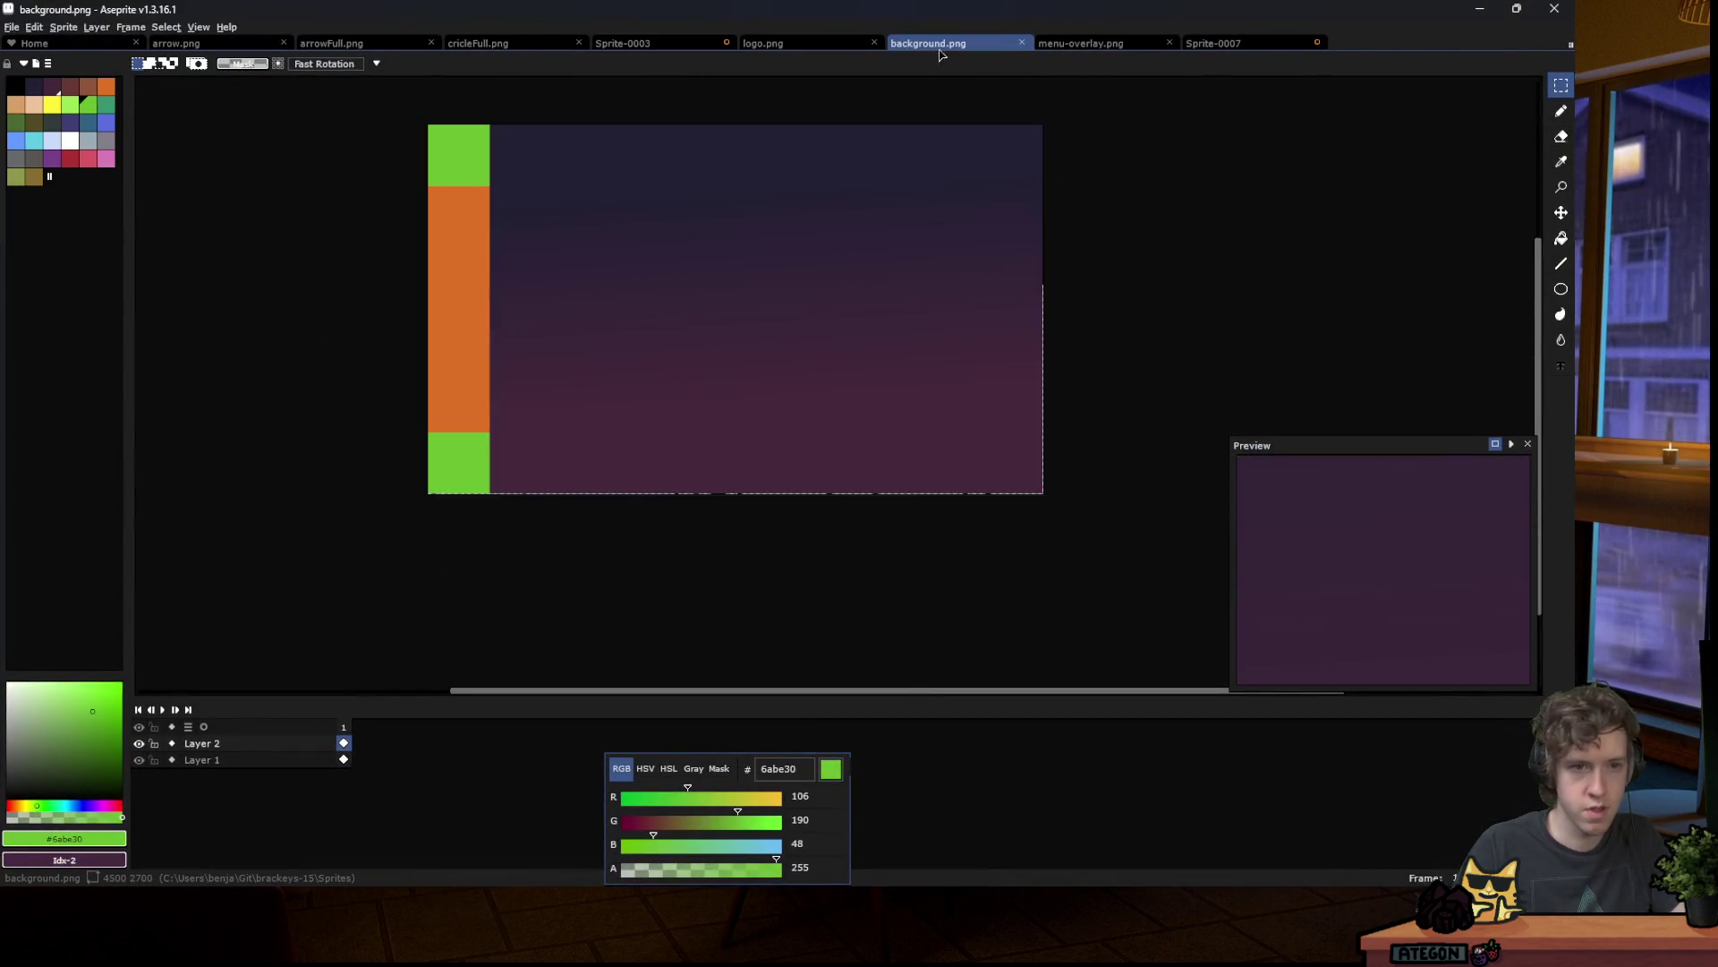
{"action": "scroll", "coordinate": [530, 389], "scroll_direction": "up", "scroll_amount": 1}
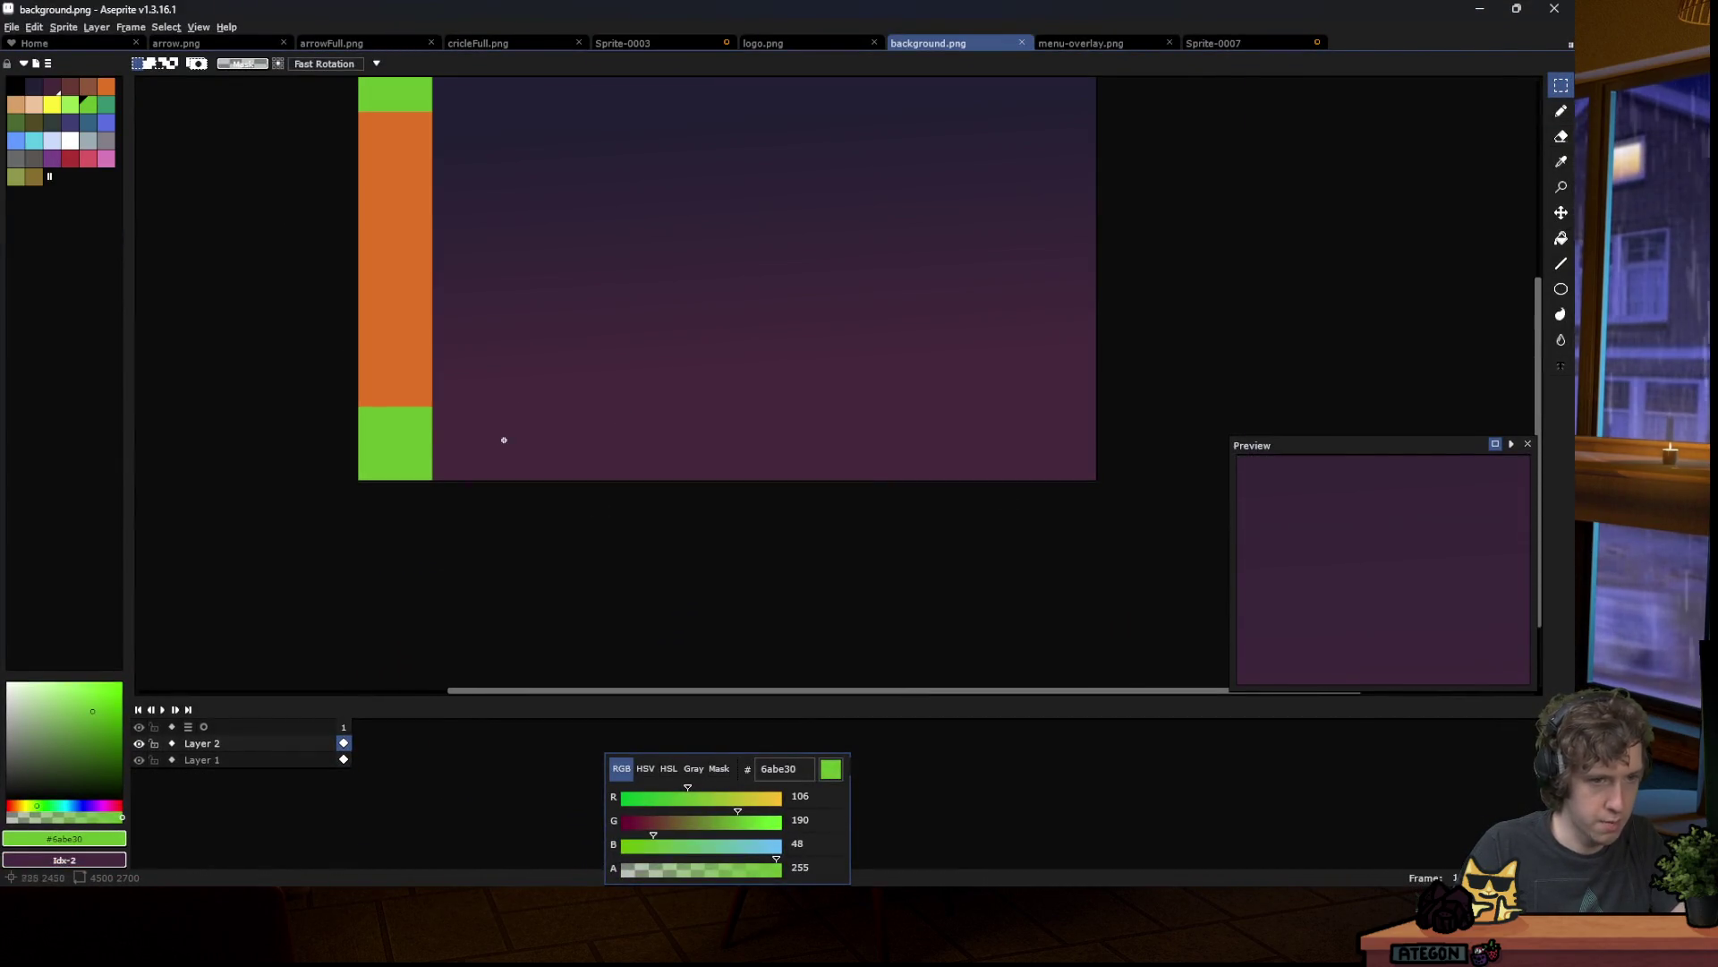
{"action": "scroll", "coordinate": [504, 440], "scroll_direction": "up", "scroll_amount": 5}
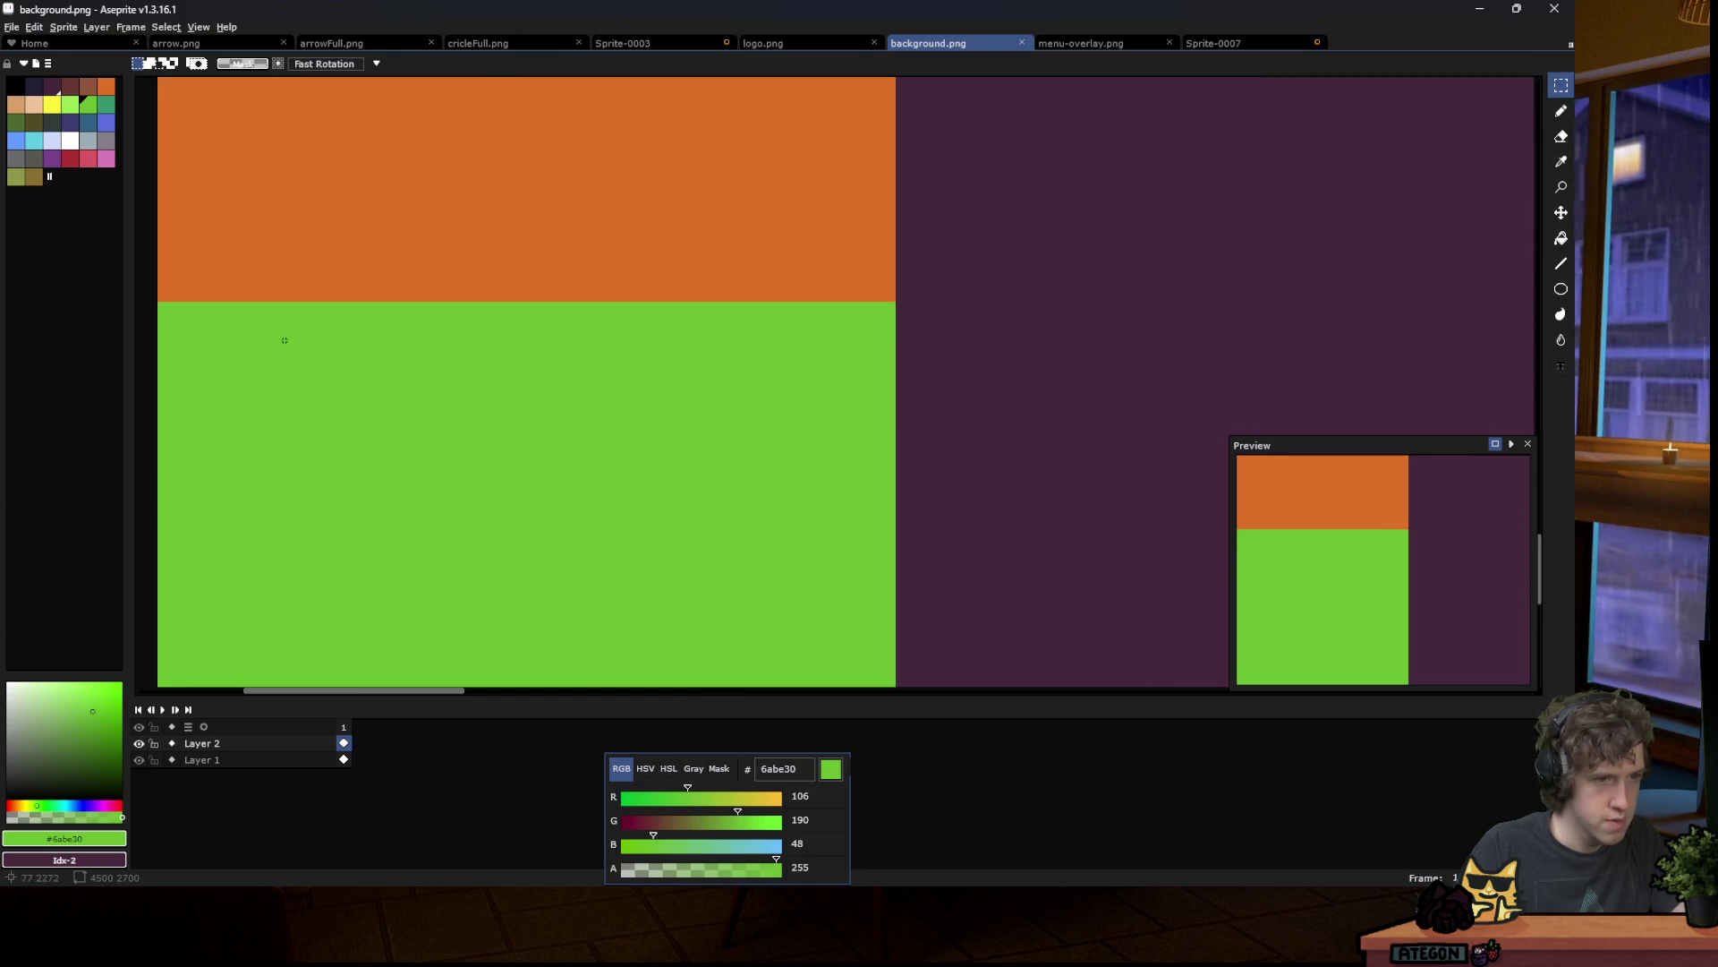
{"action": "scroll", "coordinate": [251, 331], "scroll_direction": "down", "scroll_amount": 2}
{"action": "scroll", "coordinate": [220, 320], "scroll_direction": "up", "scroll_amount": 3}
{"action": "scroll", "coordinate": [220, 304], "scroll_direction": "down", "scroll_amount": 5}
{"action": "scroll", "coordinate": [1529, 273], "scroll_direction": "right", "scroll_amount": 10}
{"action": "scroll", "coordinate": [1528, 273], "scroll_direction": "down", "scroll_amount": 2}
{"action": "key", "text": "Delete"}
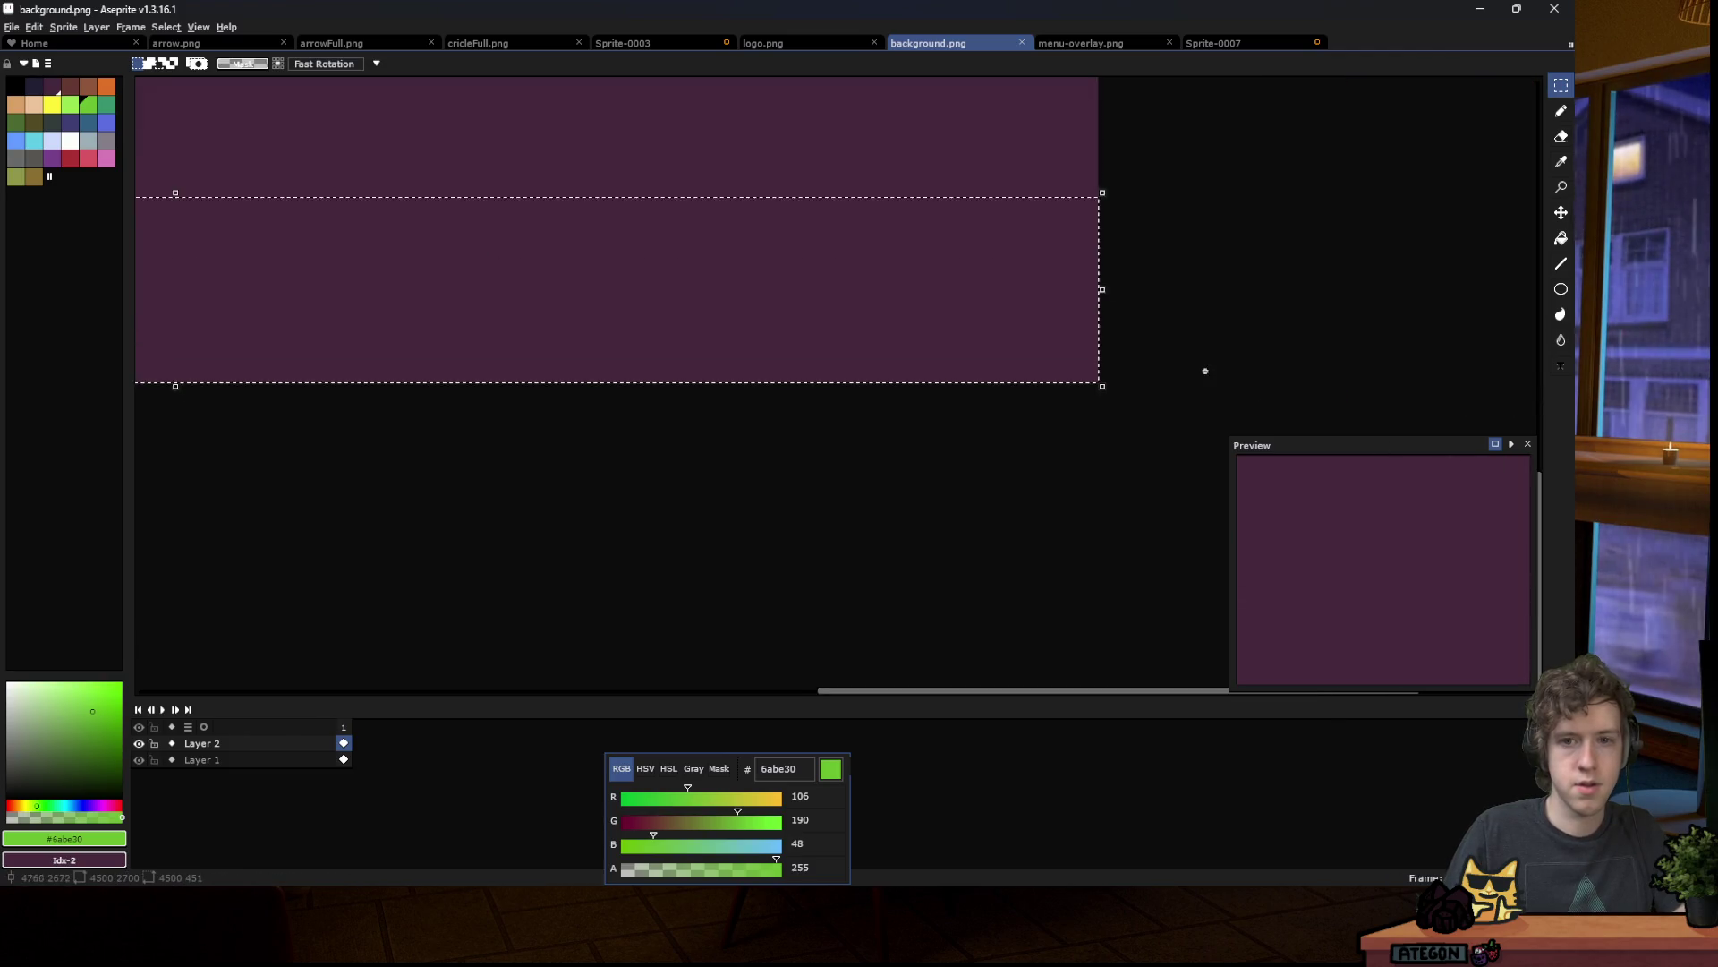
Step: Fill the selected bottom strip with pink d95763 and clear the selection
{"action": "scroll", "coordinate": [1206, 370], "scroll_direction": "down", "scroll_amount": 2}
{"action": "scroll", "coordinate": [543, 304], "scroll_direction": "up", "scroll_amount": 1}
{"action": "key", "text": "i"}
{"action": "left_click", "coordinate": [524, 285]}
{"action": "key", "text": "m"}
{"action": "left_click", "coordinate": [87, 157]}
{"action": "key", "text": "f"}
{"action": "key", "text": "ctrl+d"}
Step: Save background.png in PNG format and switch back to Godot
{"action": "scroll", "coordinate": [597, 450], "scroll_direction": "down", "scroll_amount": 1}
{"action": "key", "text": "ctrl+s"}
{"action": "key", "text": "Return"}
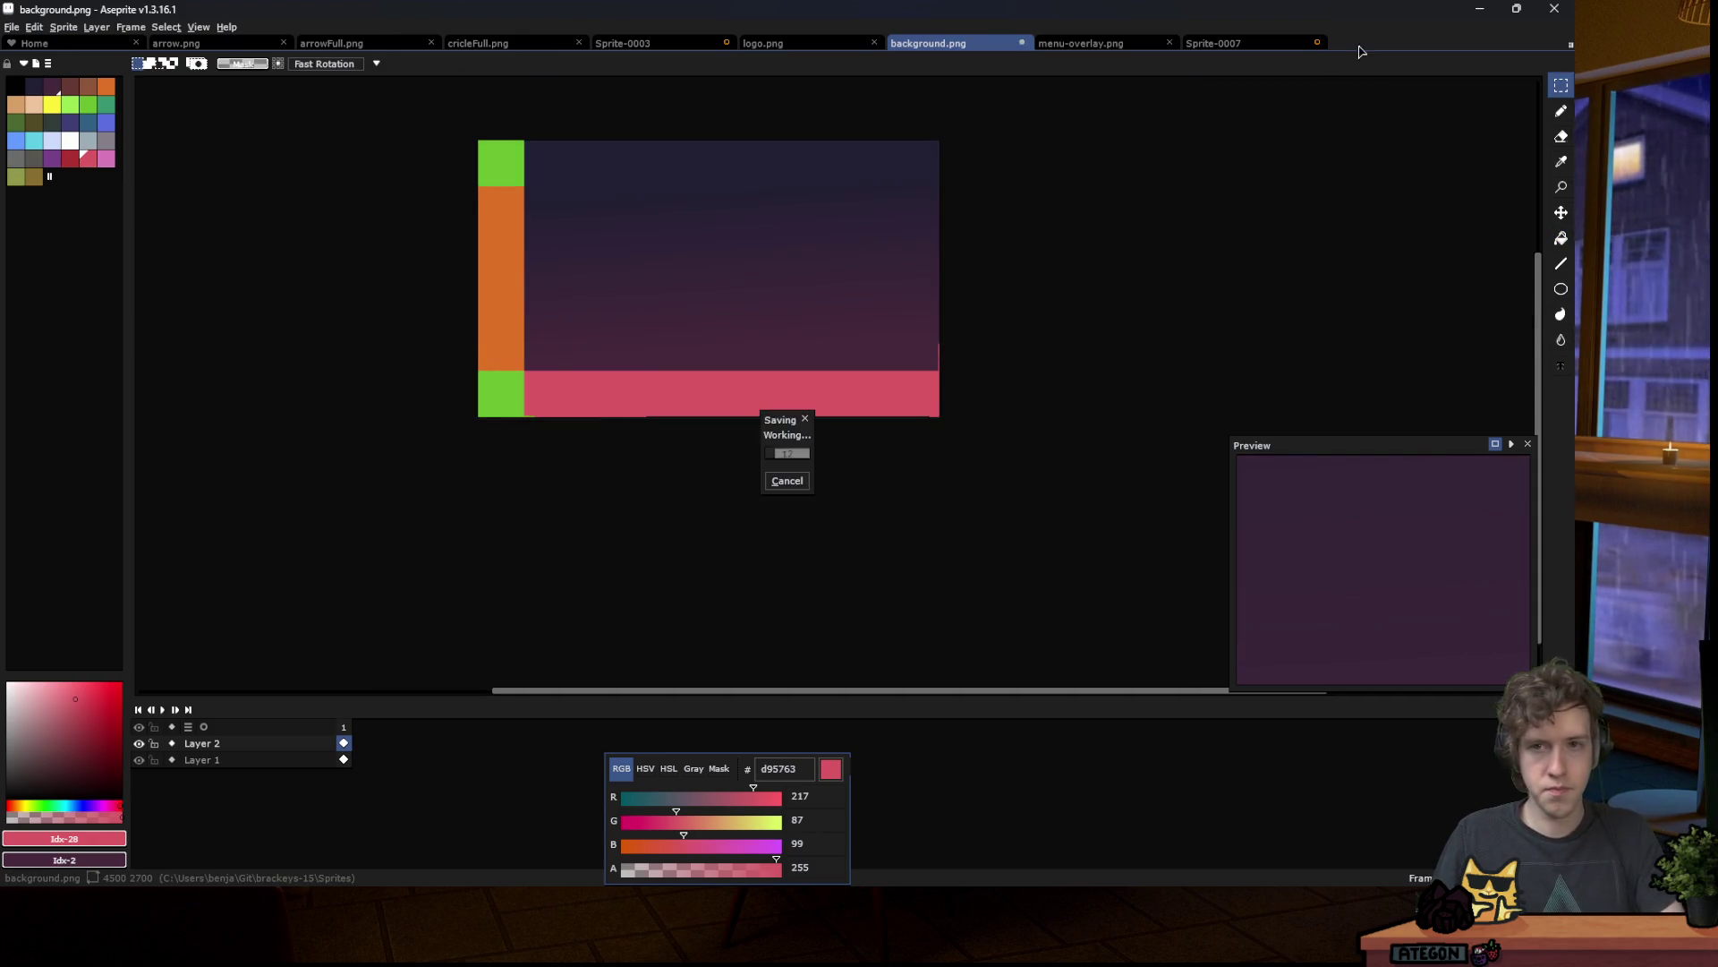
{"action": "key", "text": "alt+Tab"}
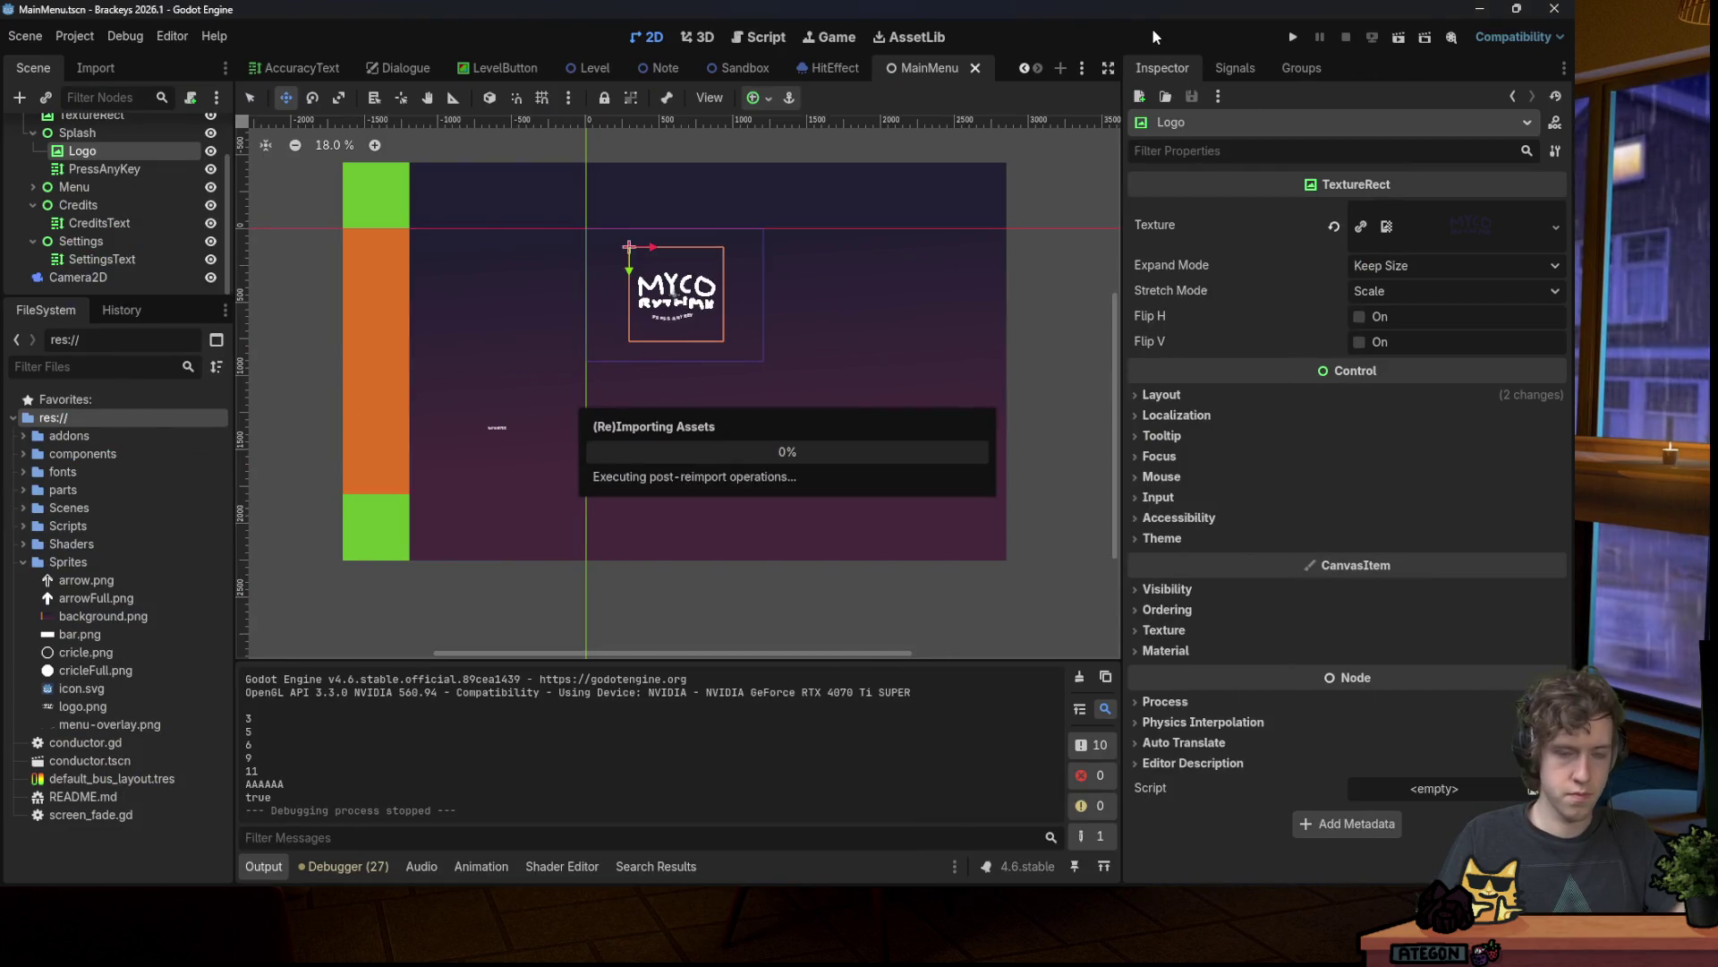
Step: Zoom the 2D viewport in and out to check the new pink floor beneath the mushrooms
{"action": "scroll", "coordinate": [767, 498], "scroll_direction": "up", "scroll_amount": 6}
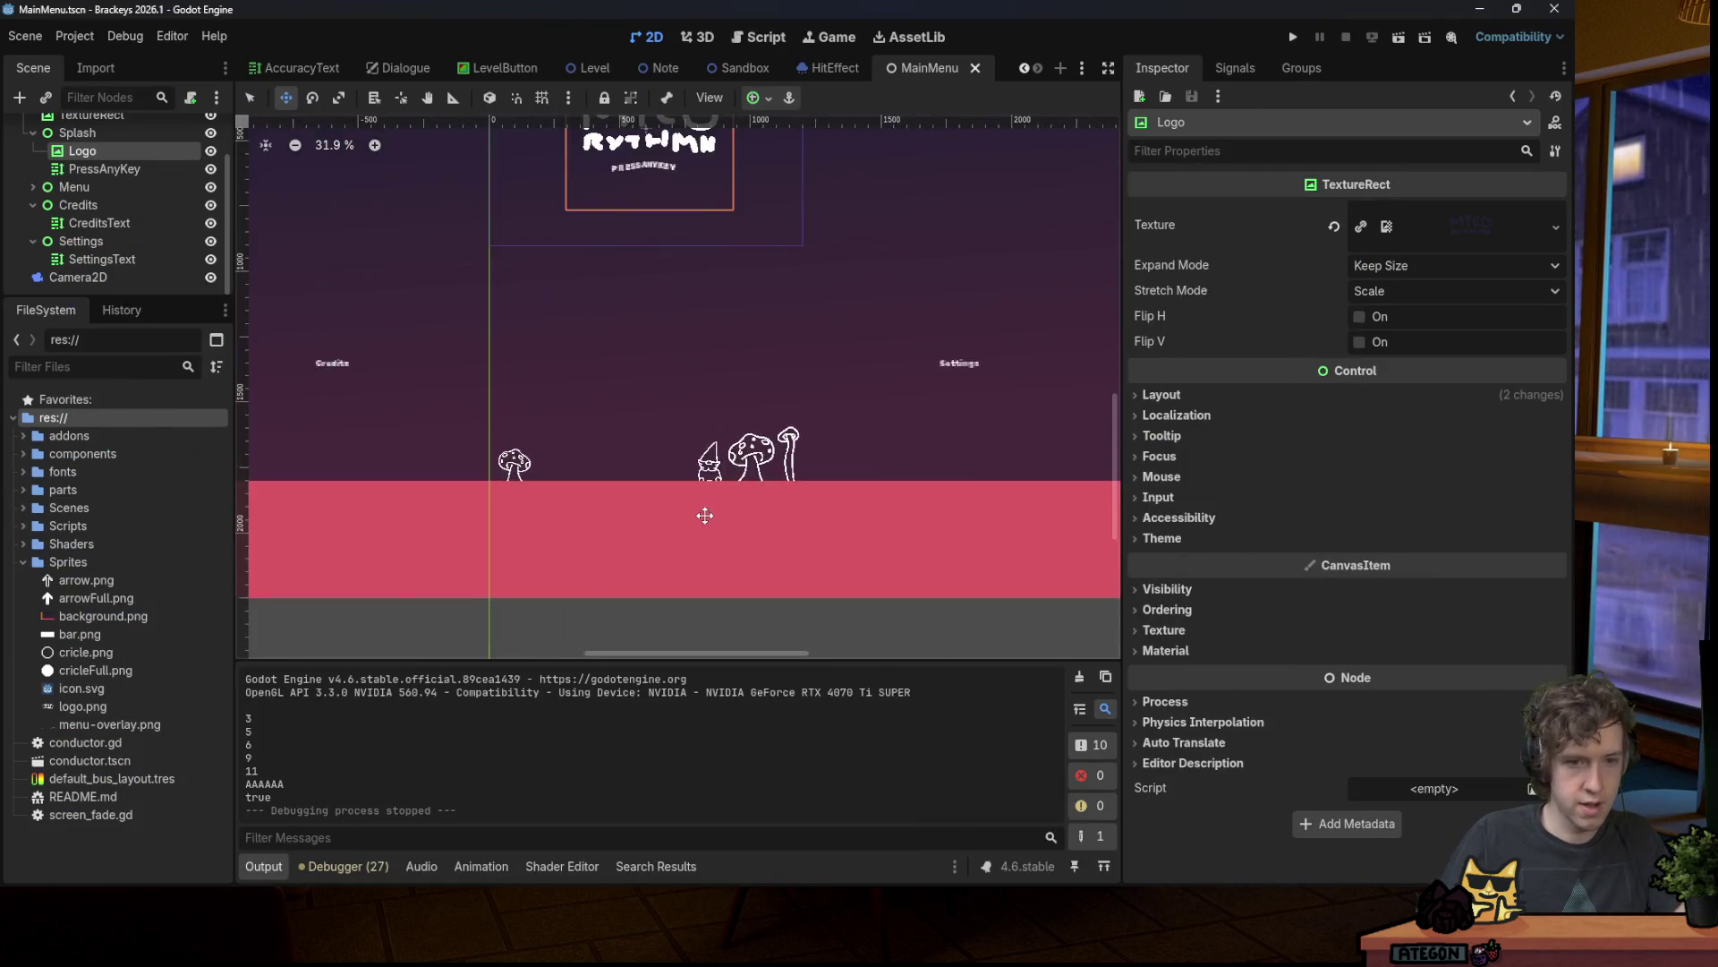
{"action": "scroll", "coordinate": [483, 458], "scroll_direction": "down", "scroll_amount": 6}
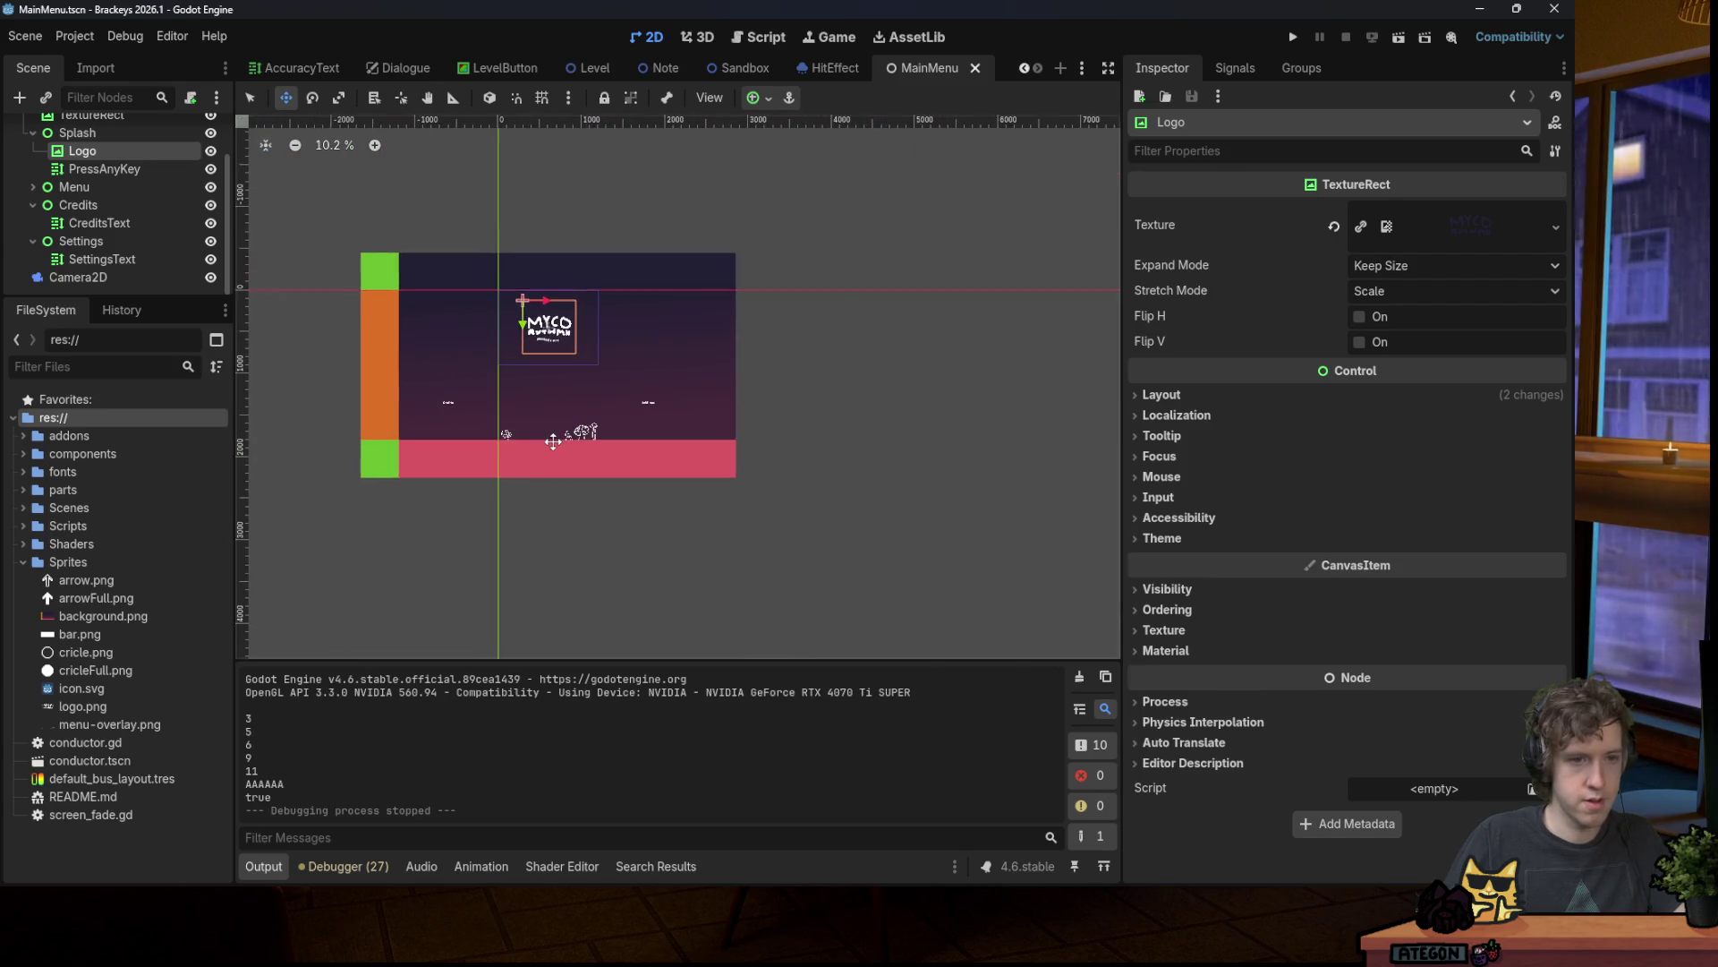
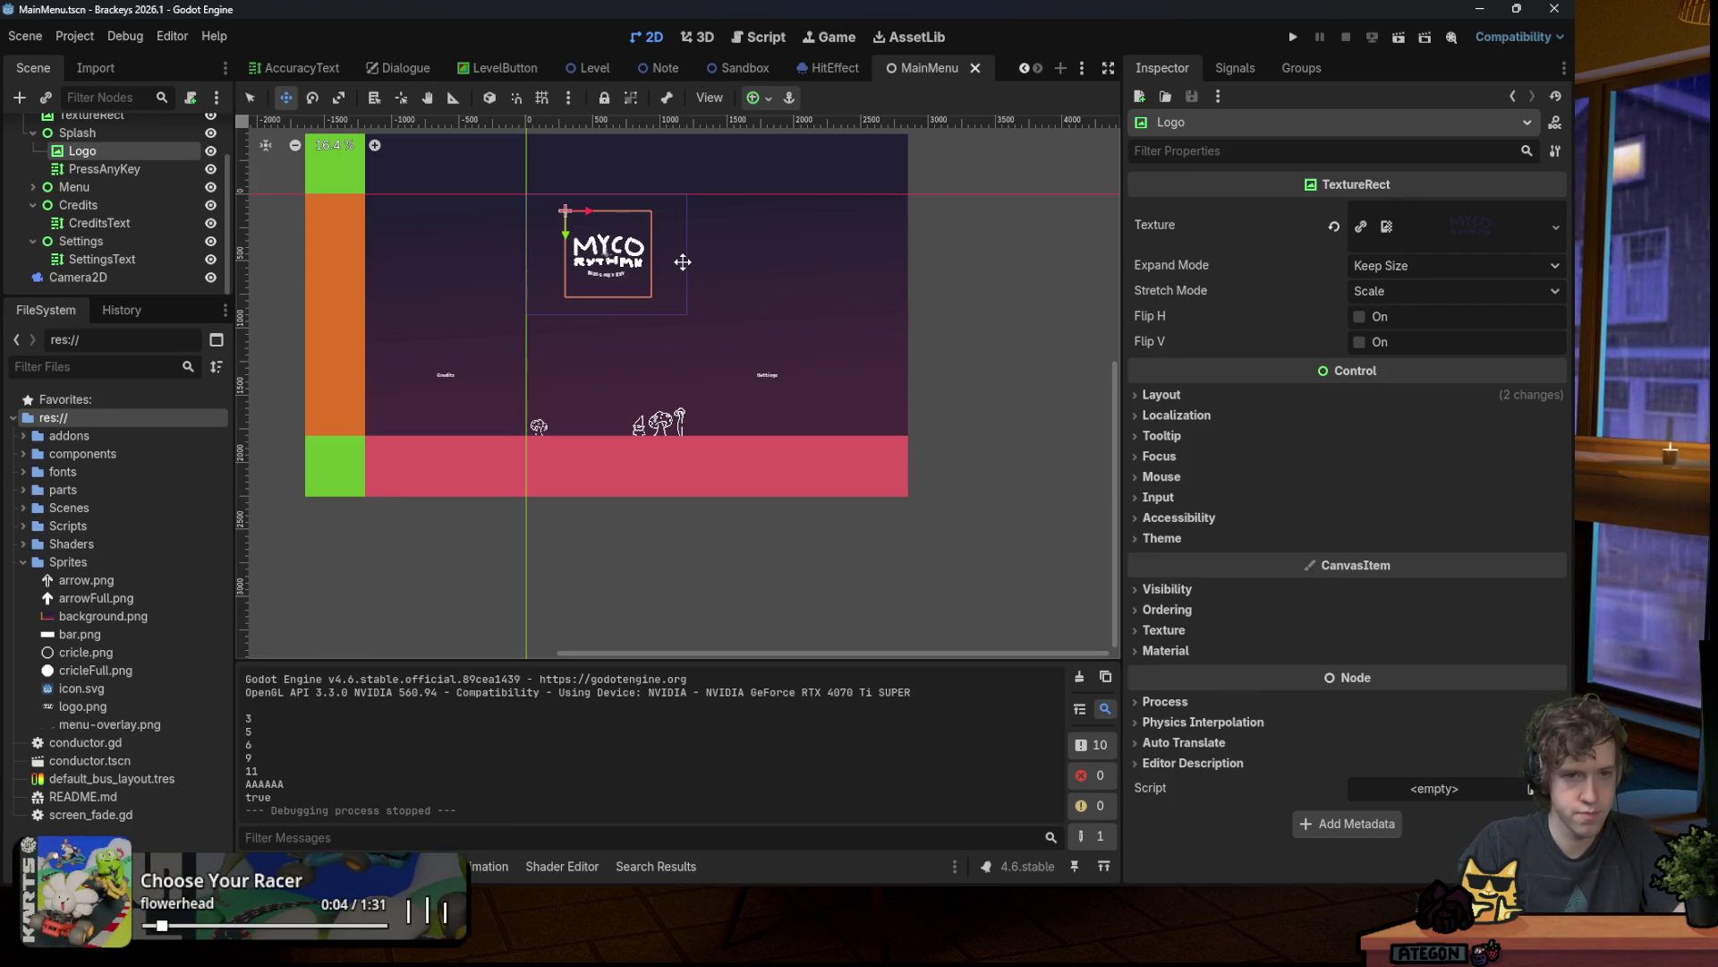
Step: Switch from Godot's main menu scene to Aseprite, where background.png is open
{"action": "scroll", "coordinate": [567, 253], "scroll_direction": "up", "scroll_amount": 3}
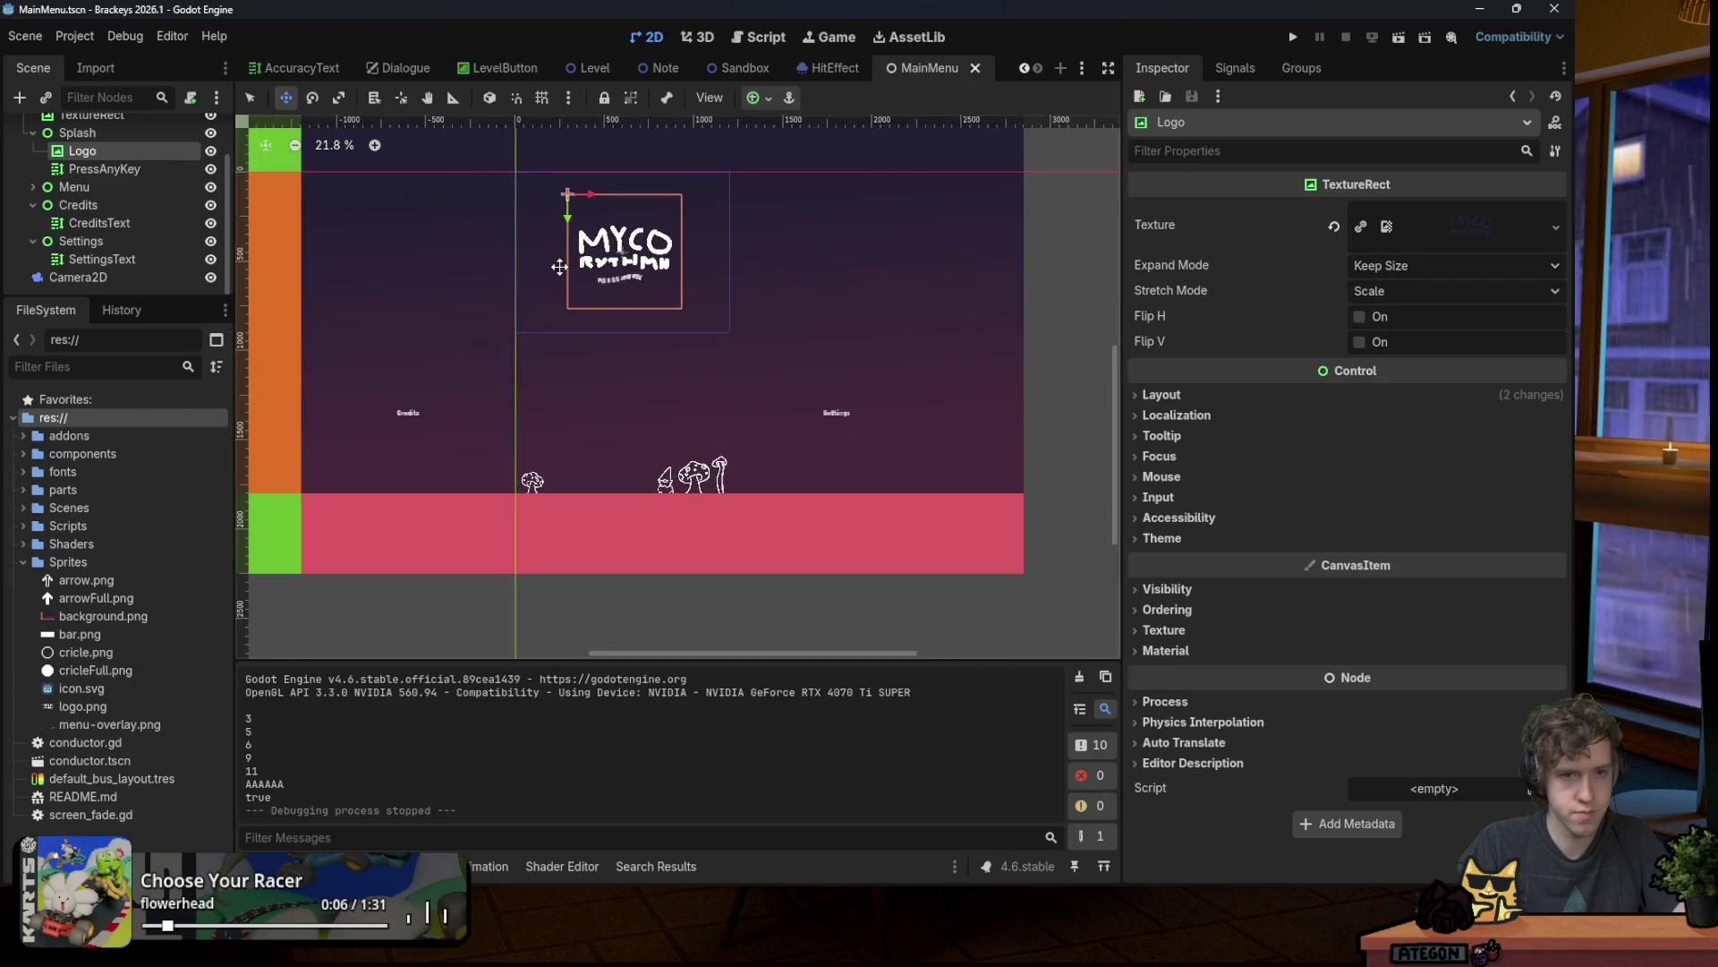
{"action": "mouse_move", "coordinate": [782, 883]}
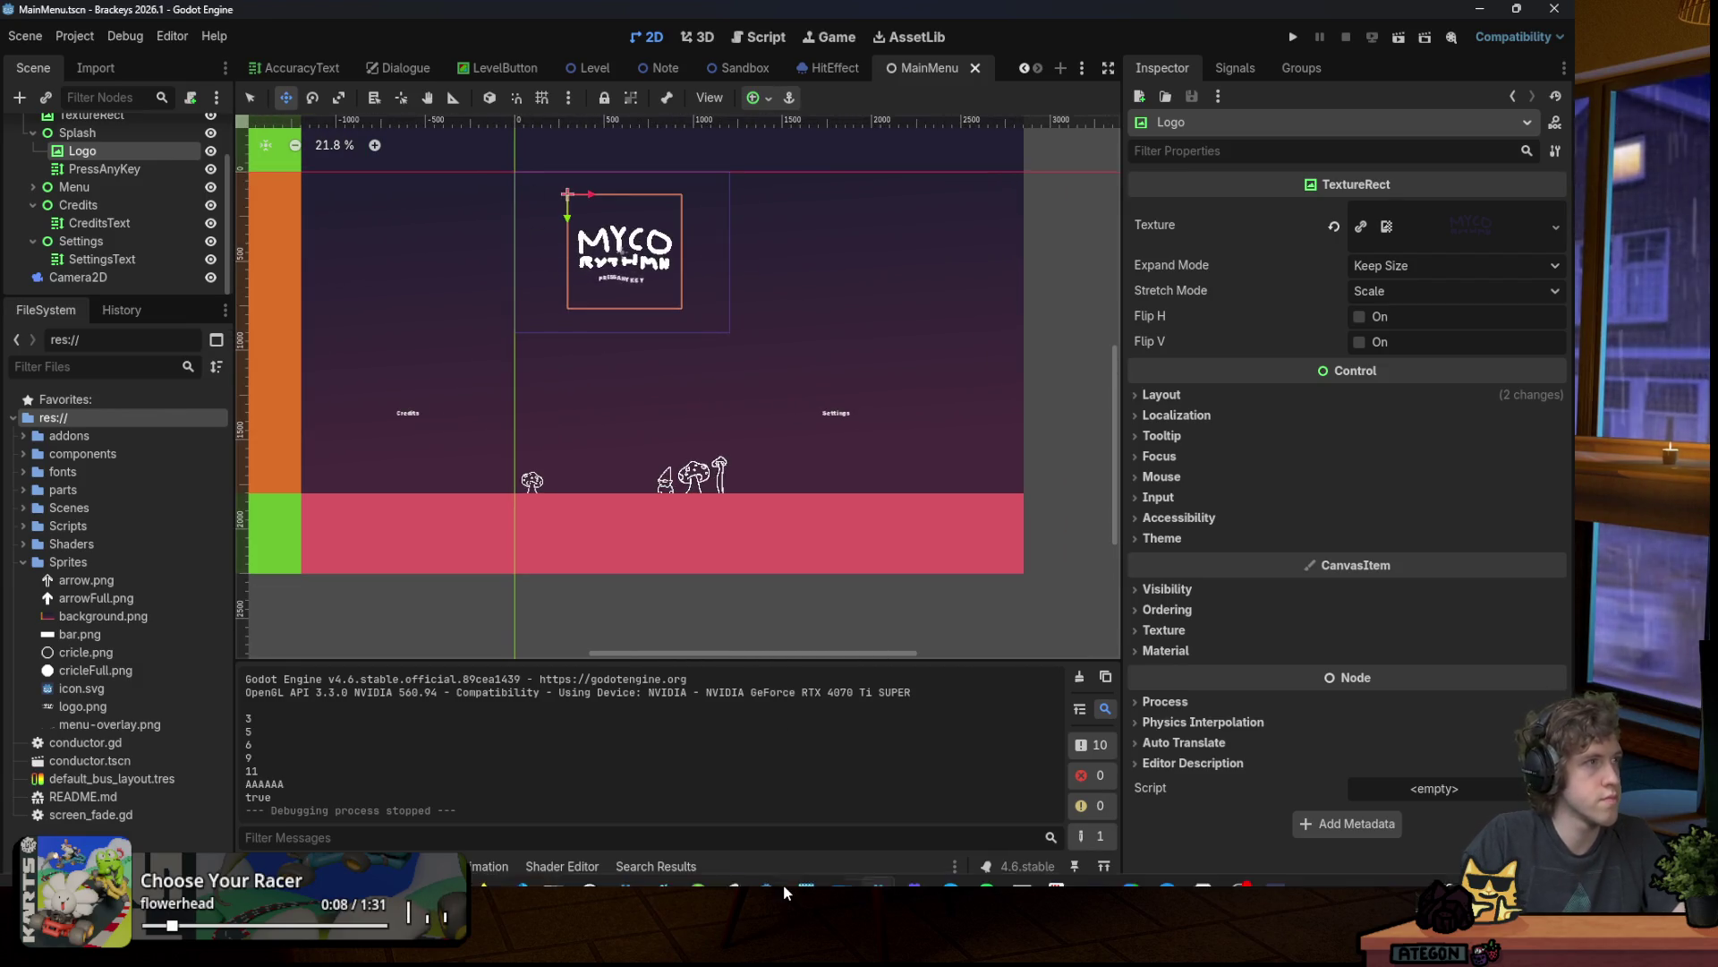
{"action": "left_click", "coordinate": [1202, 873]}
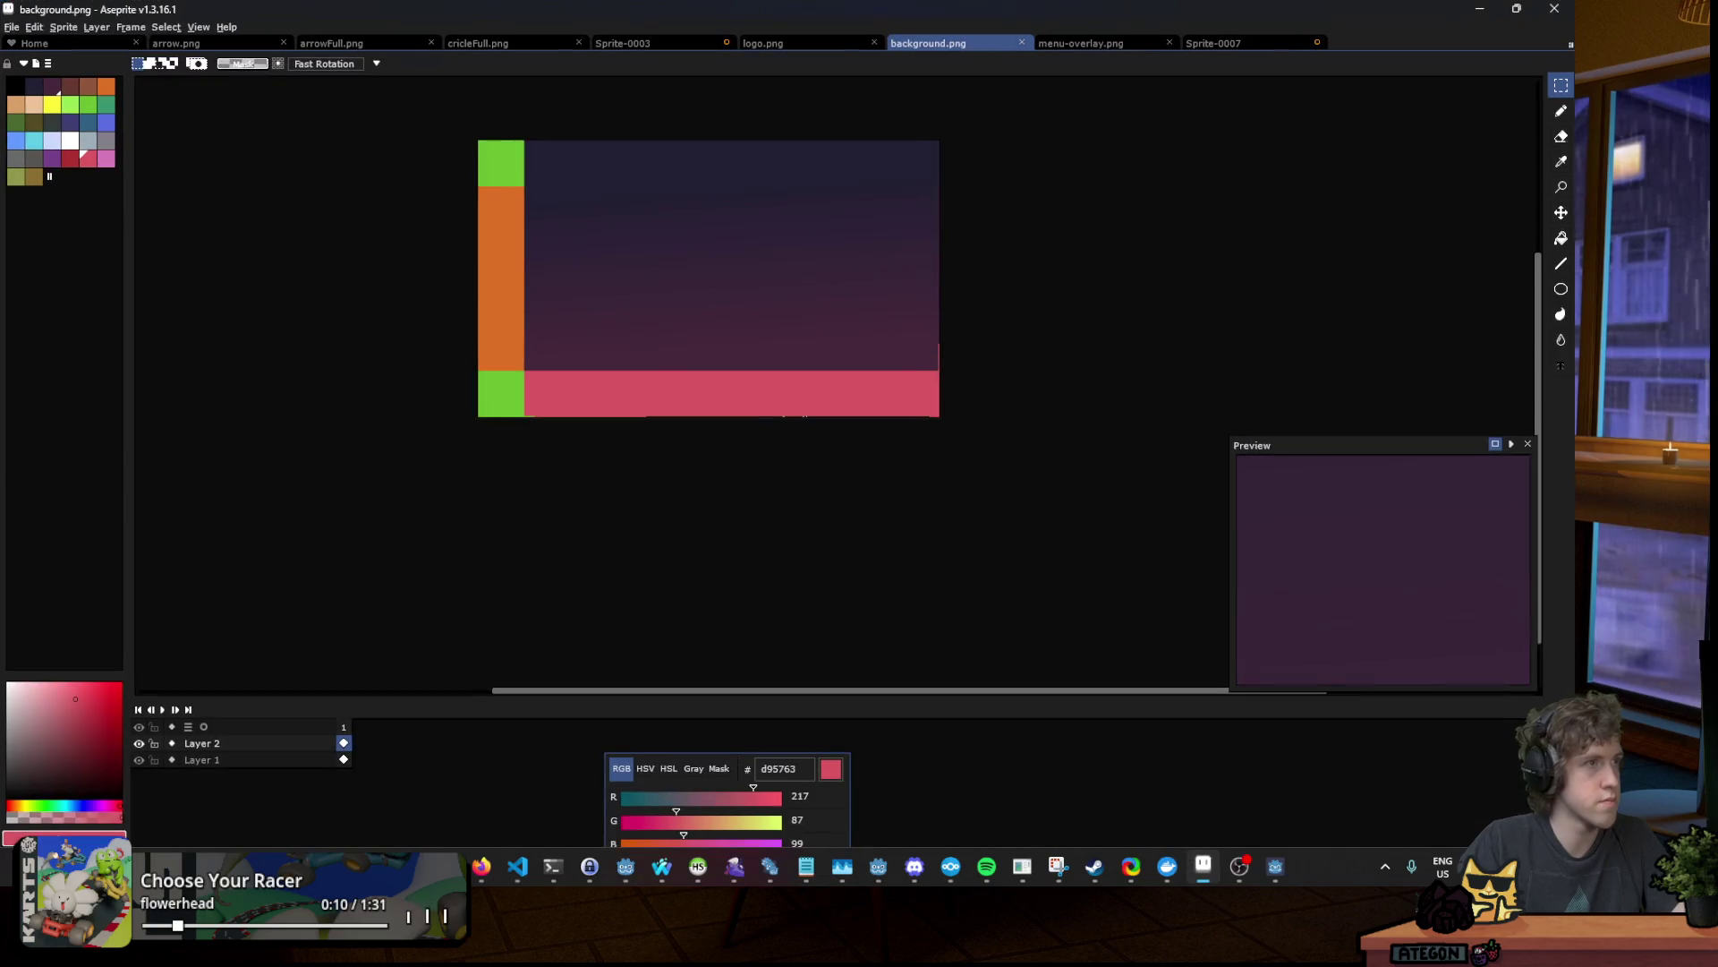
Step: Look through the logo, circle, gnome and menu overlay sprites, ending back on background.png
{"action": "scroll", "coordinate": [545, 308], "scroll_direction": "down", "scroll_amount": 2}
{"action": "scroll", "coordinate": [544, 309], "scroll_direction": "up", "scroll_amount": 3}
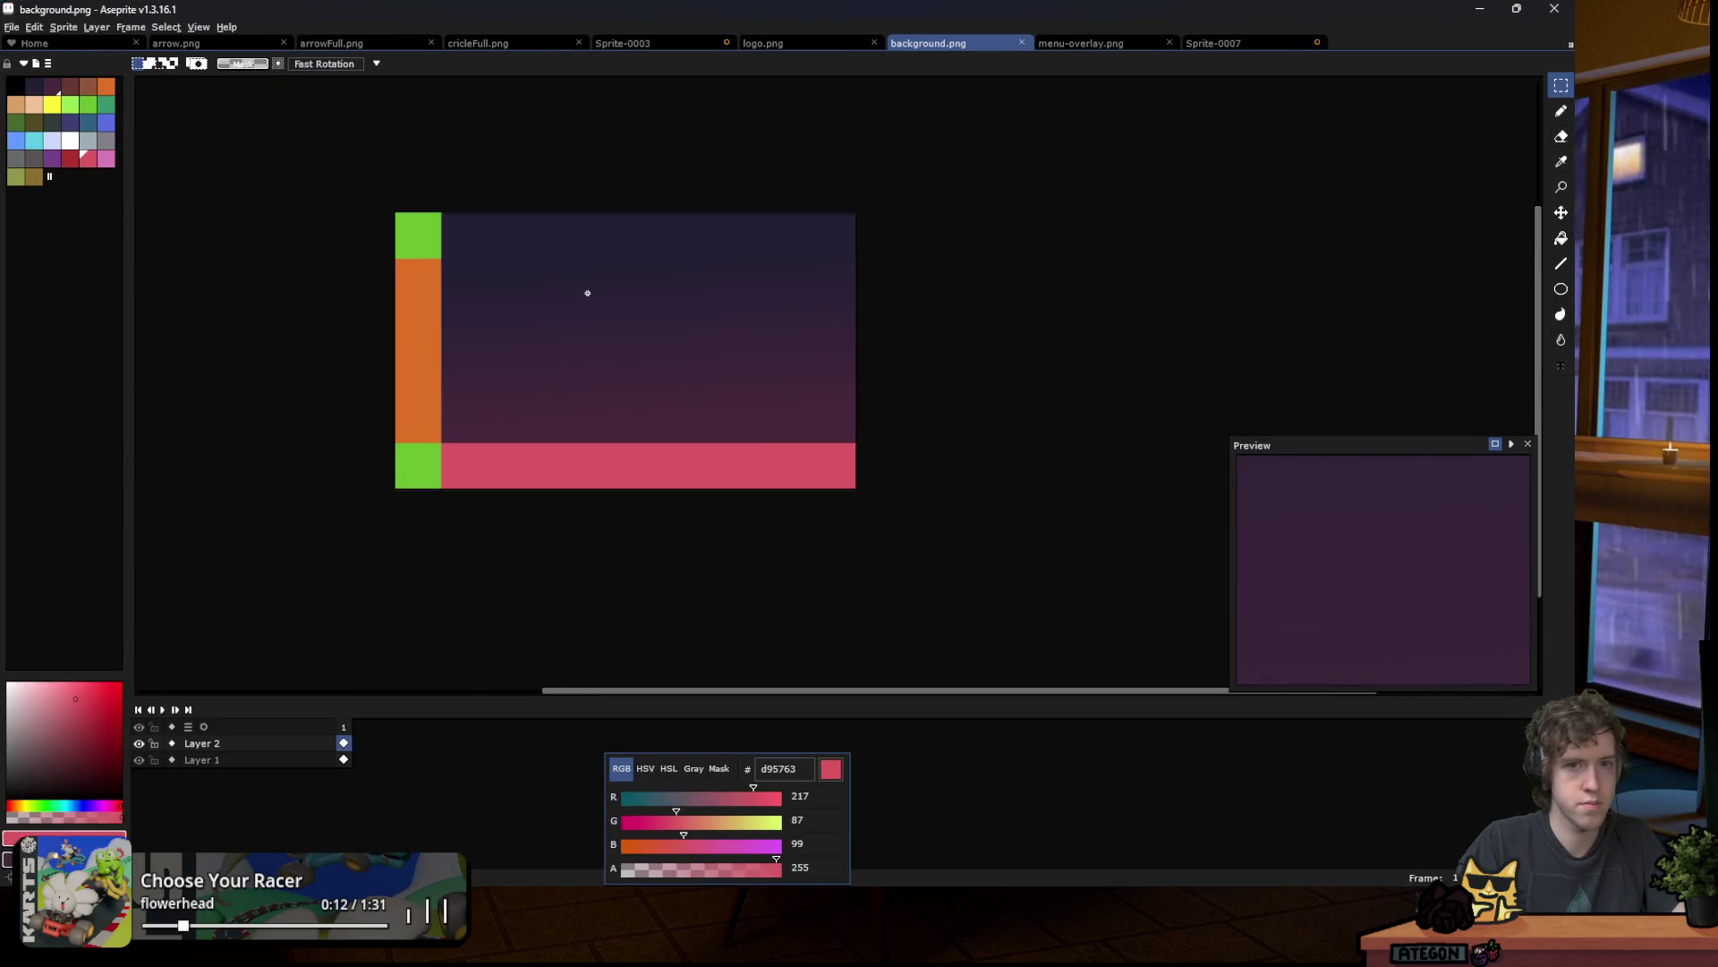
{"action": "left_click", "coordinate": [787, 43]}
{"action": "left_click", "coordinate": [953, 45]}
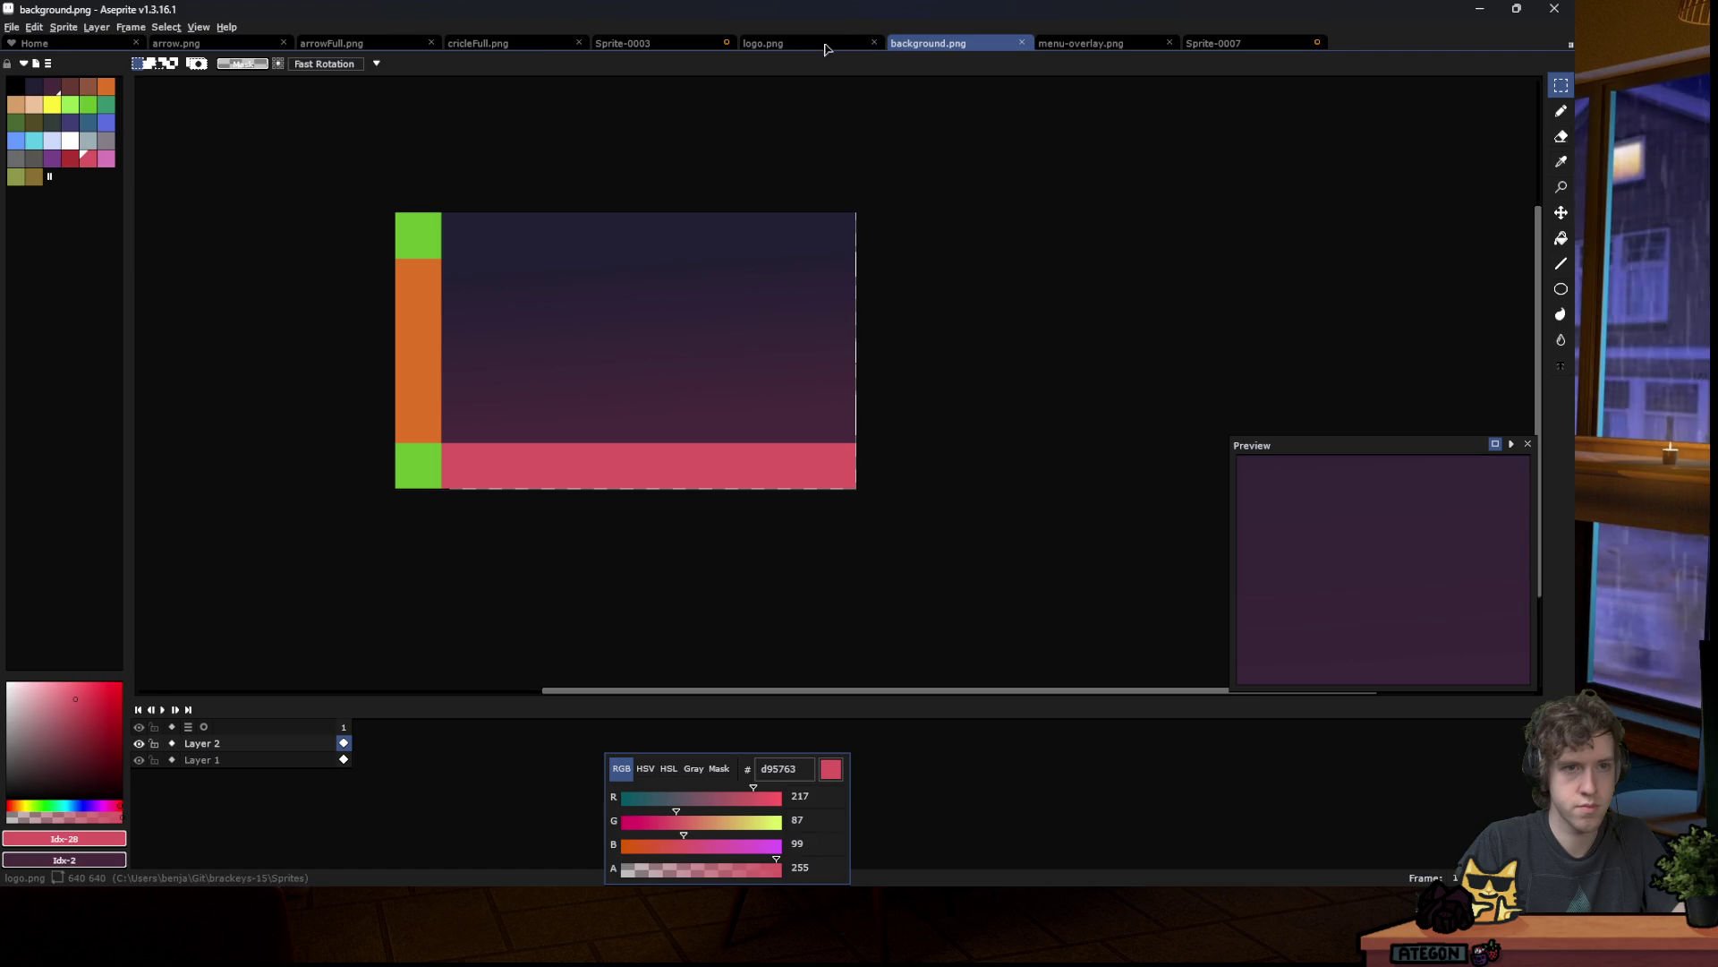
{"action": "left_click", "coordinate": [522, 44]}
{"action": "left_click", "coordinate": [644, 42]}
{"action": "left_click", "coordinate": [1073, 43]}
{"action": "left_click", "coordinate": [968, 41]}
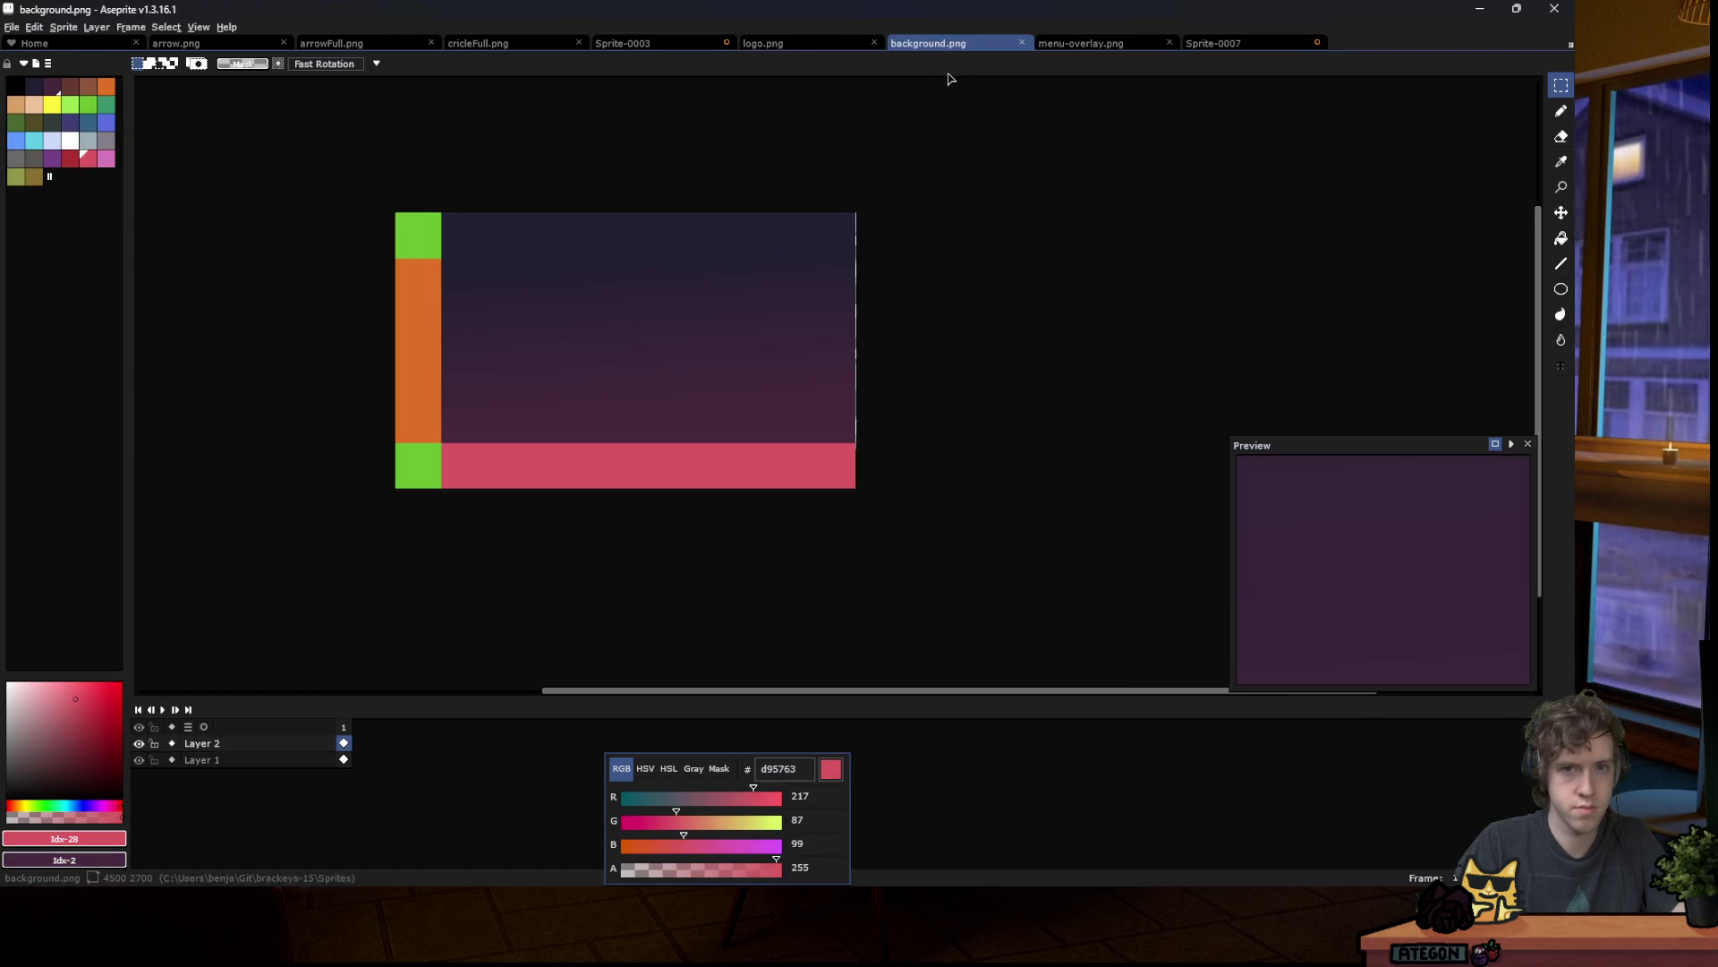
{"action": "left_click", "coordinate": [1079, 43]}
{"action": "left_click", "coordinate": [925, 45]}
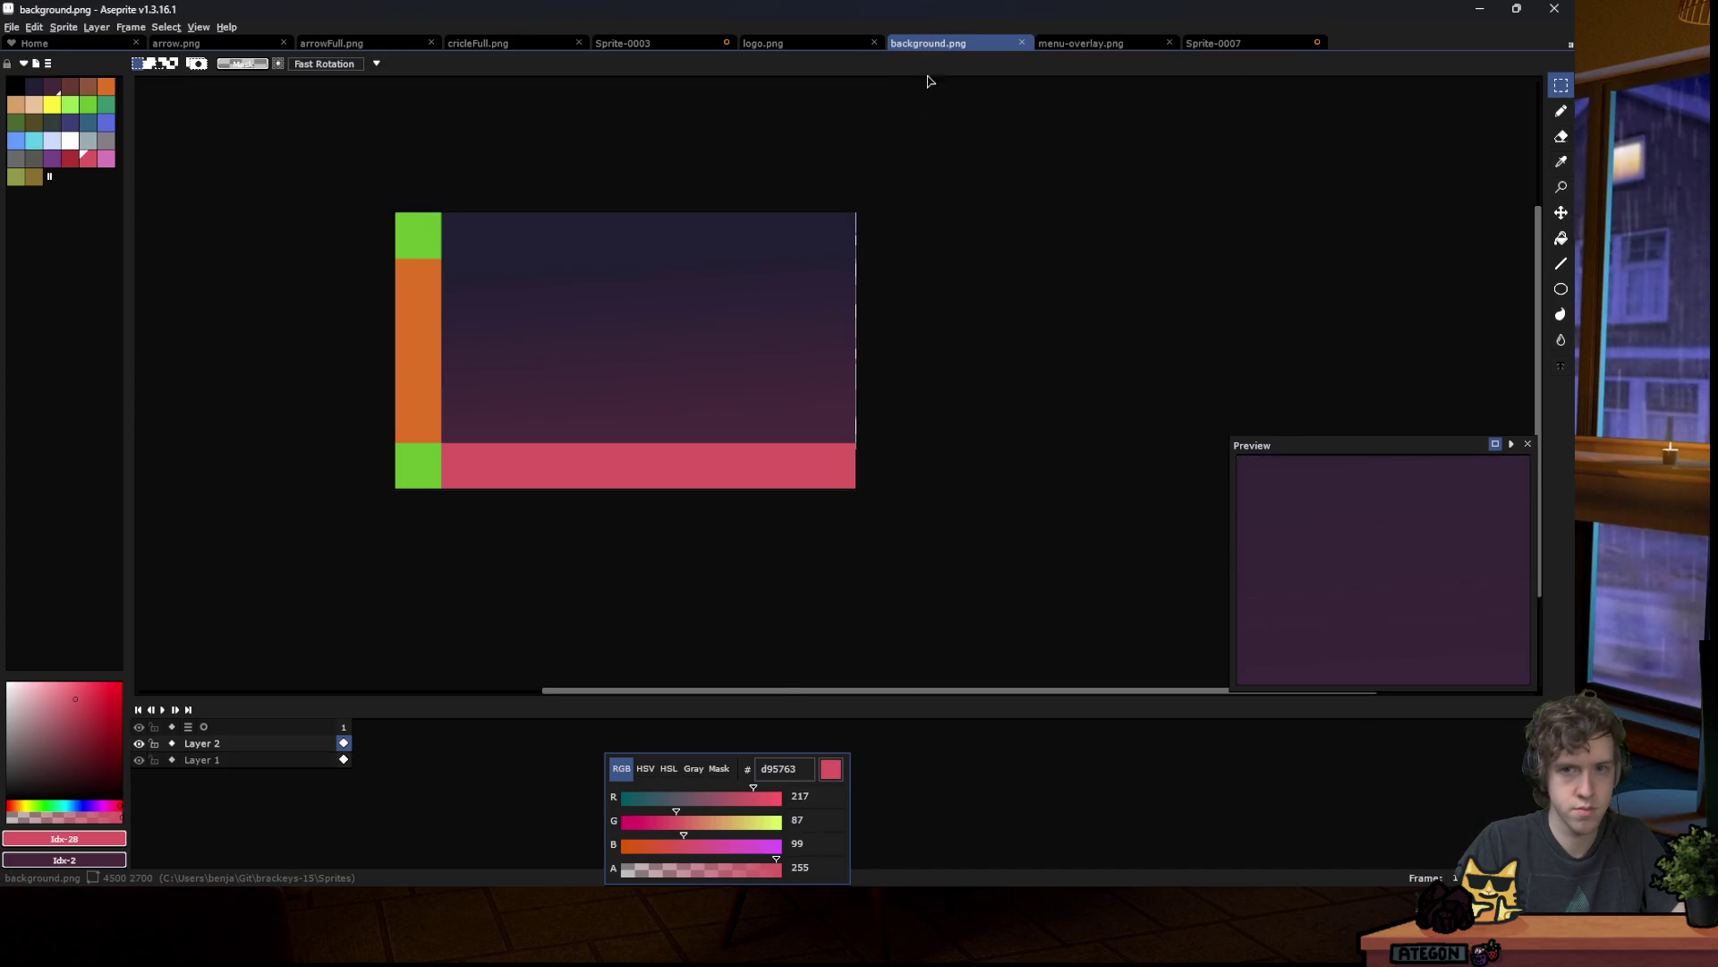
{"action": "scroll", "coordinate": [694, 346], "scroll_direction": "down", "scroll_amount": 1}
{"action": "scroll", "coordinate": [675, 294], "scroll_direction": "up", "scroll_amount": 1}
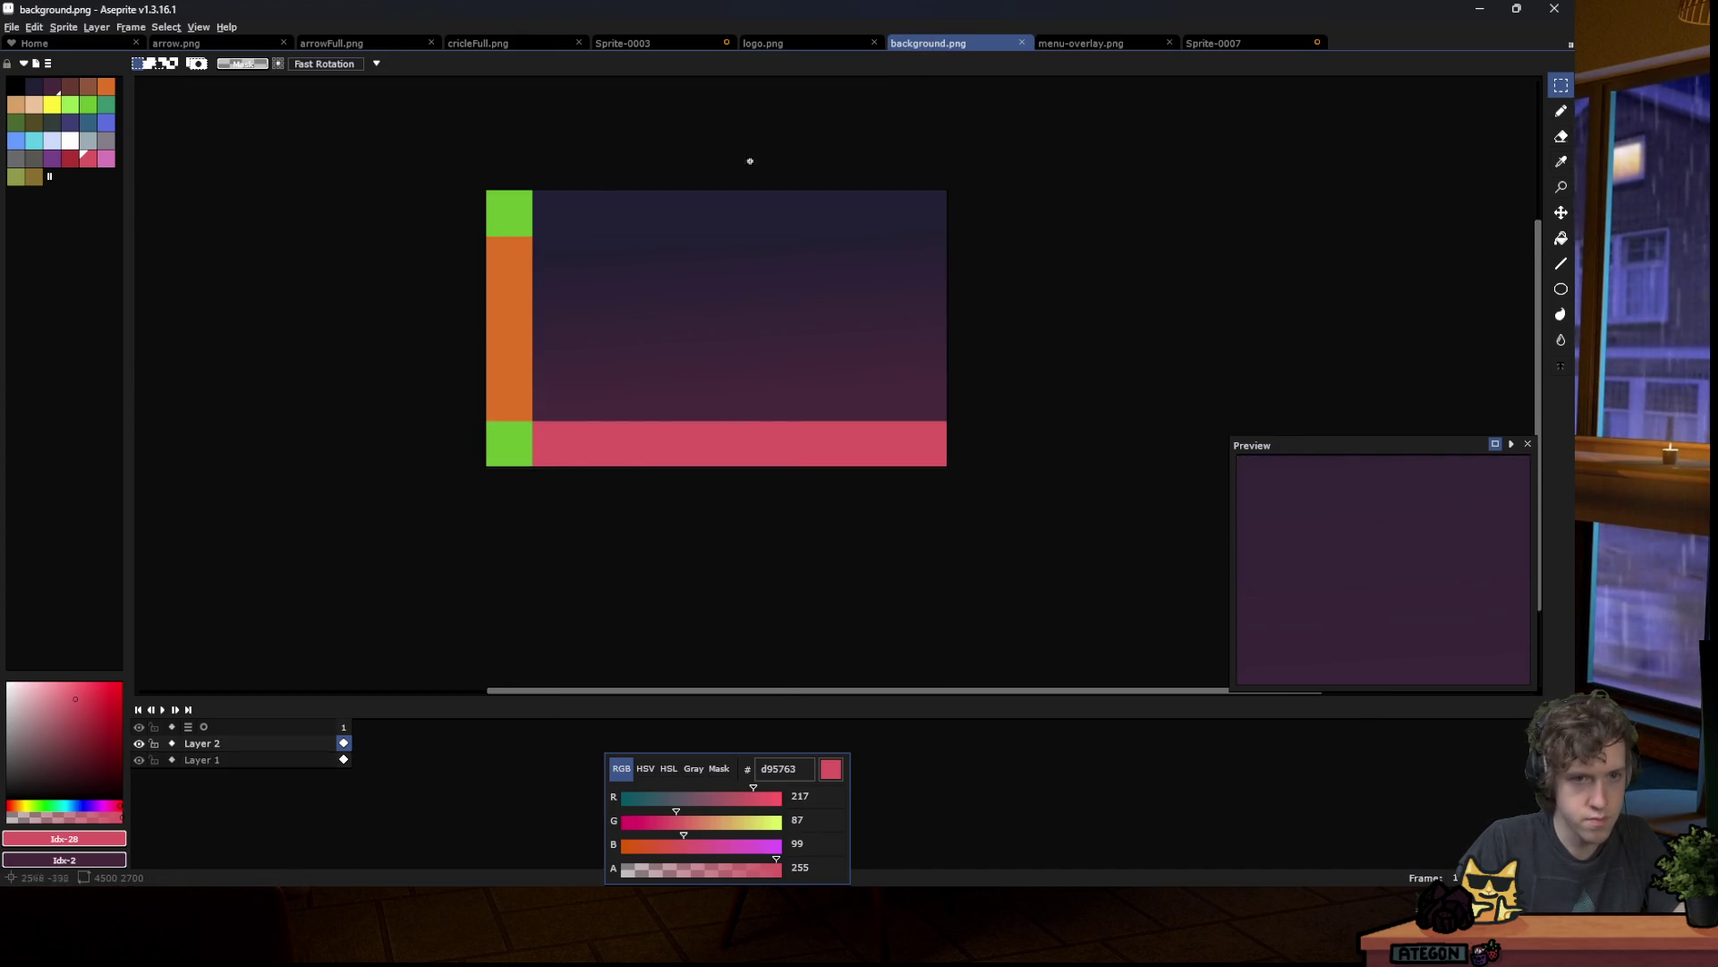
{"action": "scroll", "coordinate": [732, 304], "scroll_direction": "up", "scroll_amount": 1}
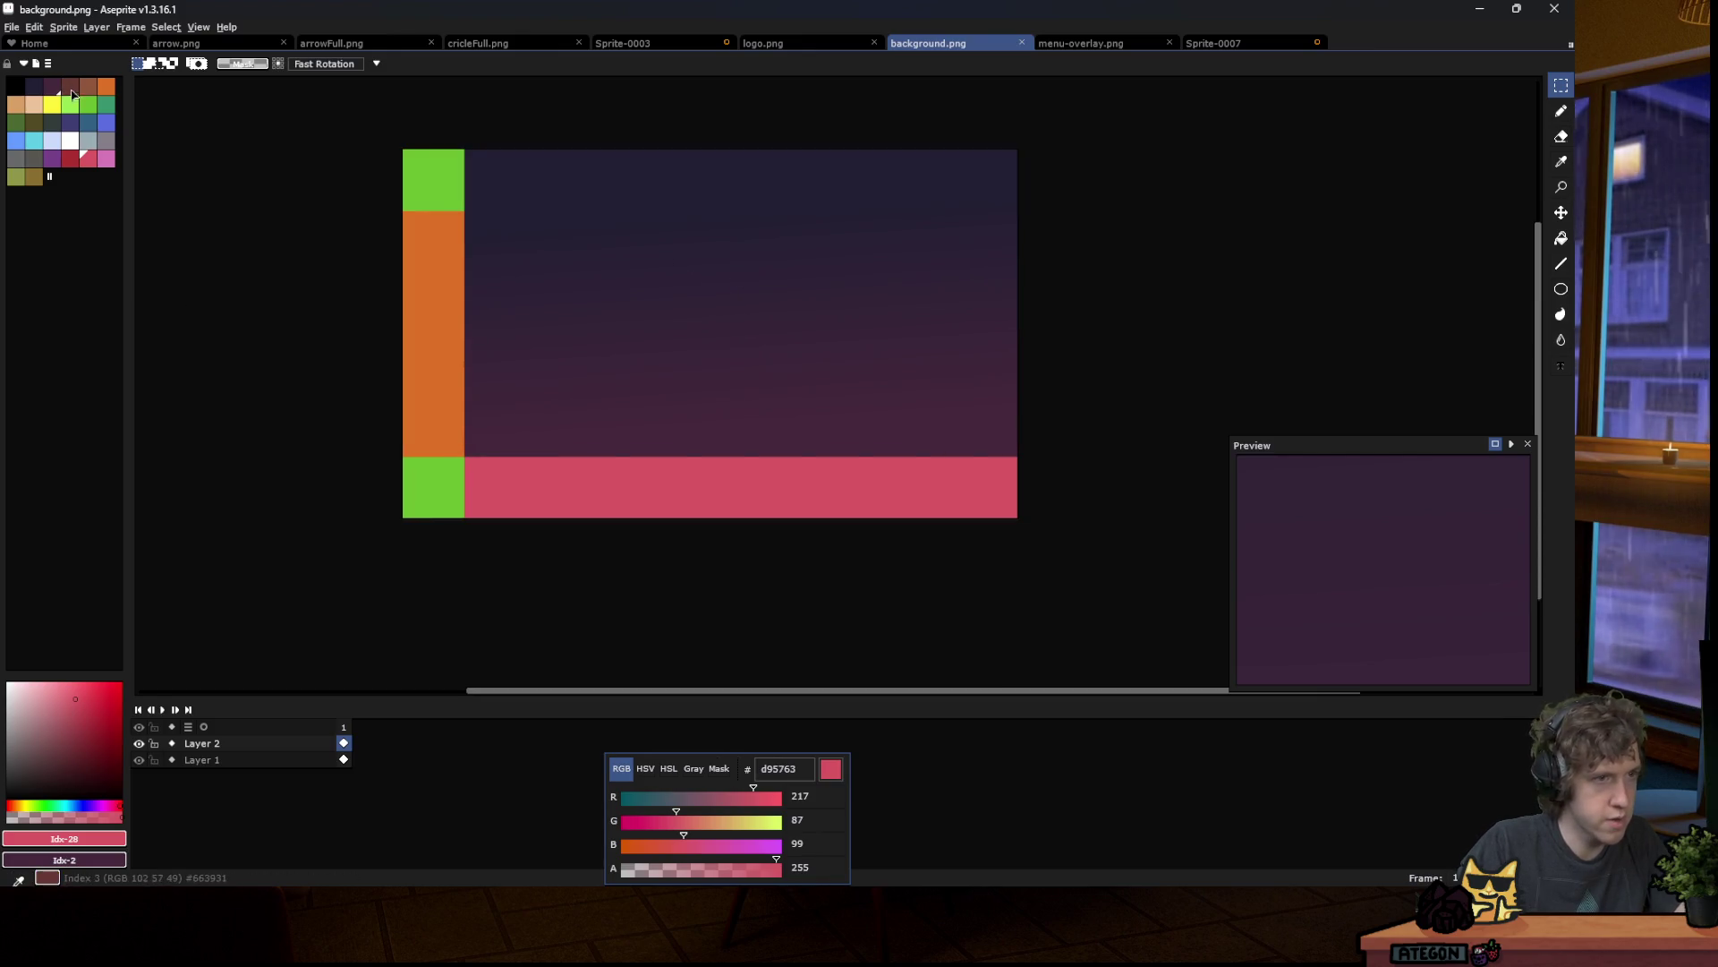
Step: Choose yellow with the Pencil tool and draw the wave on a new layer
{"action": "left_click", "coordinate": [68, 109]}
{"action": "left_click", "coordinate": [51, 104]}
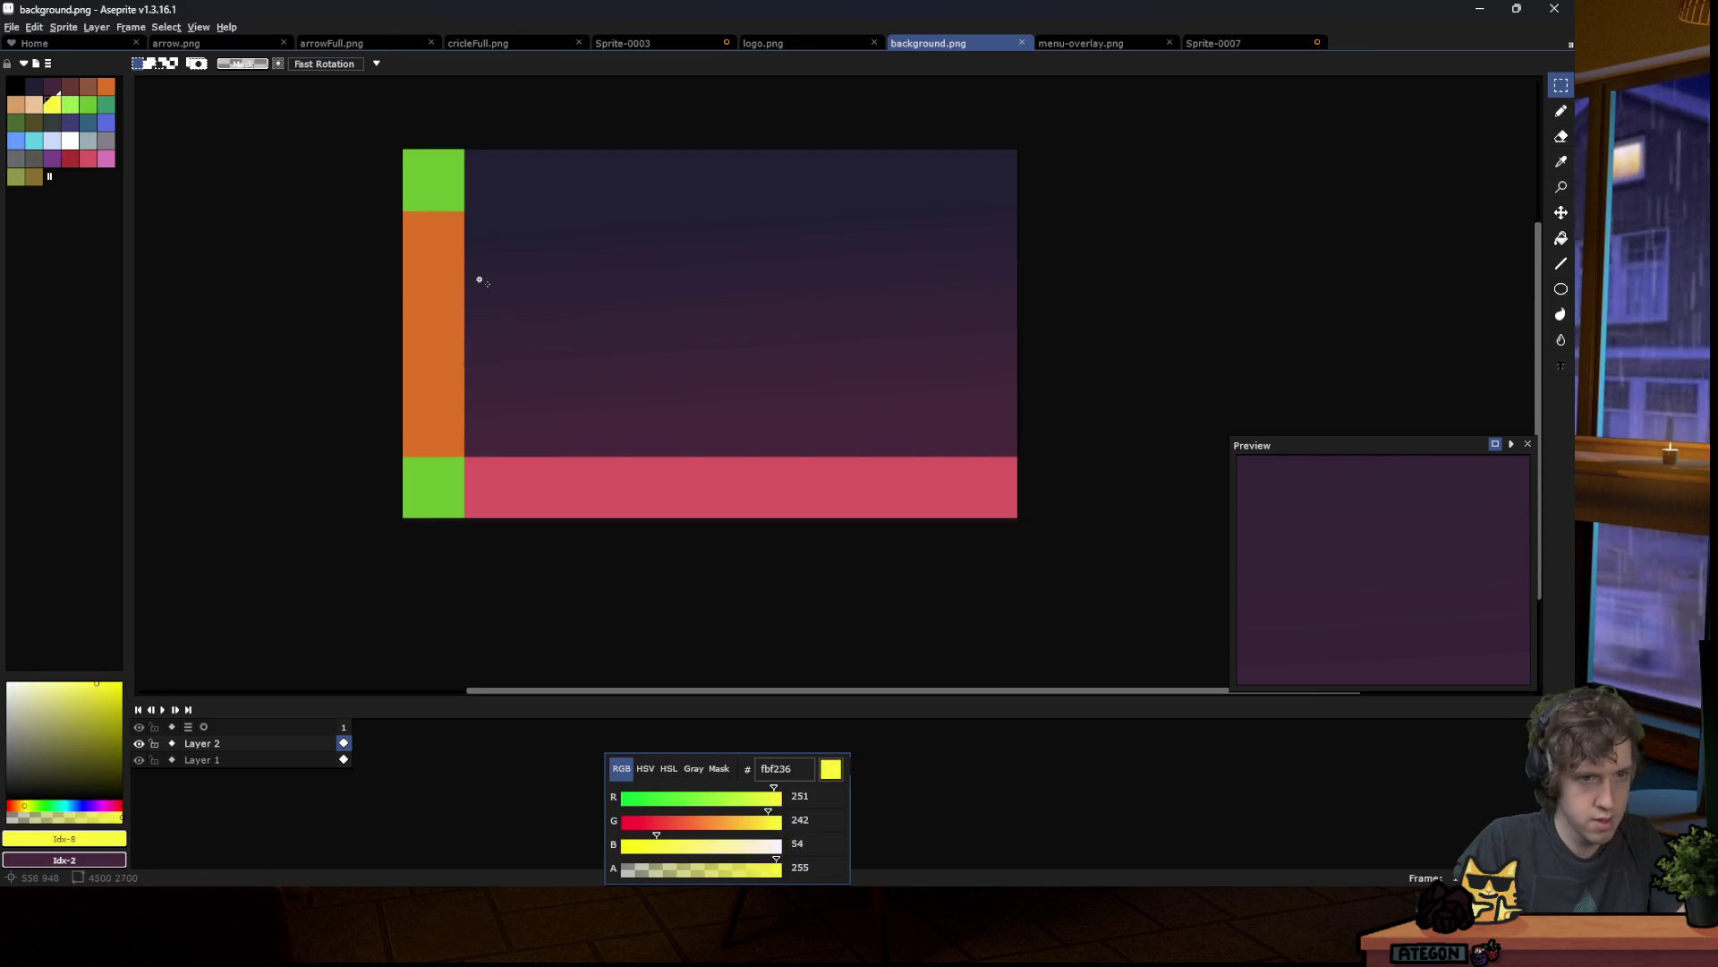
{"action": "key", "text": "b"}
{"action": "scroll", "coordinate": [451, 268], "scroll_direction": "up", "scroll_amount": 3}
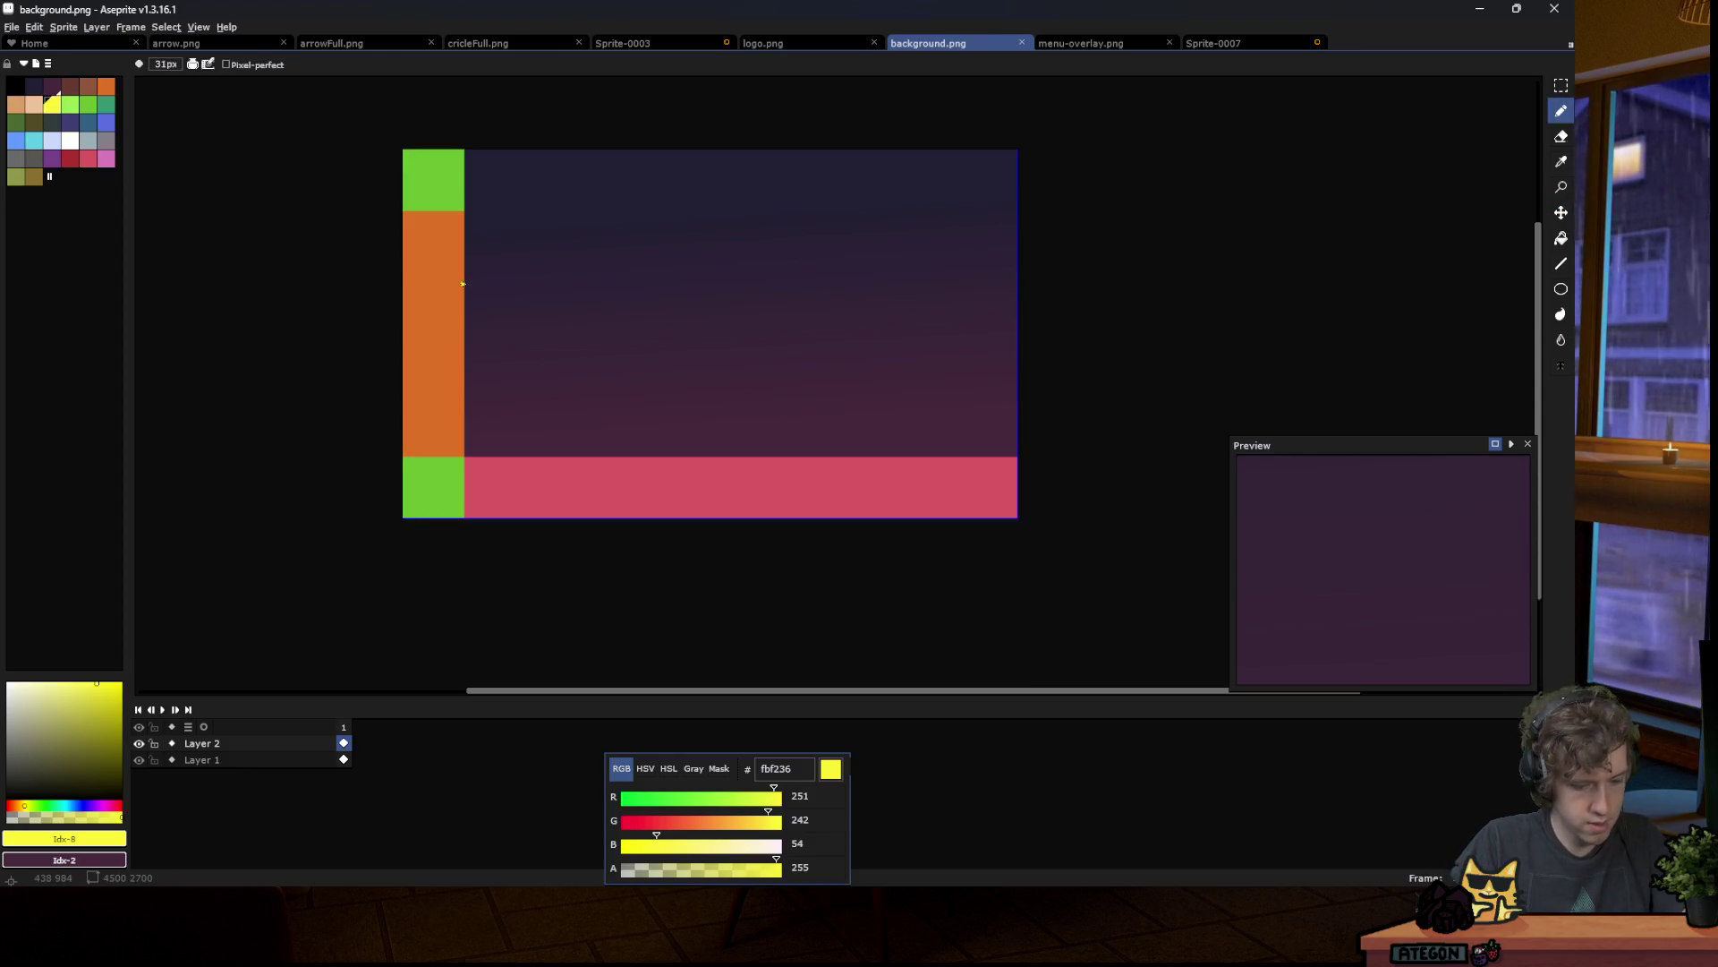
{"action": "key", "text": "shift+n"}
{"action": "scroll", "coordinate": [412, 269], "scroll_direction": "up", "scroll_amount": 3}
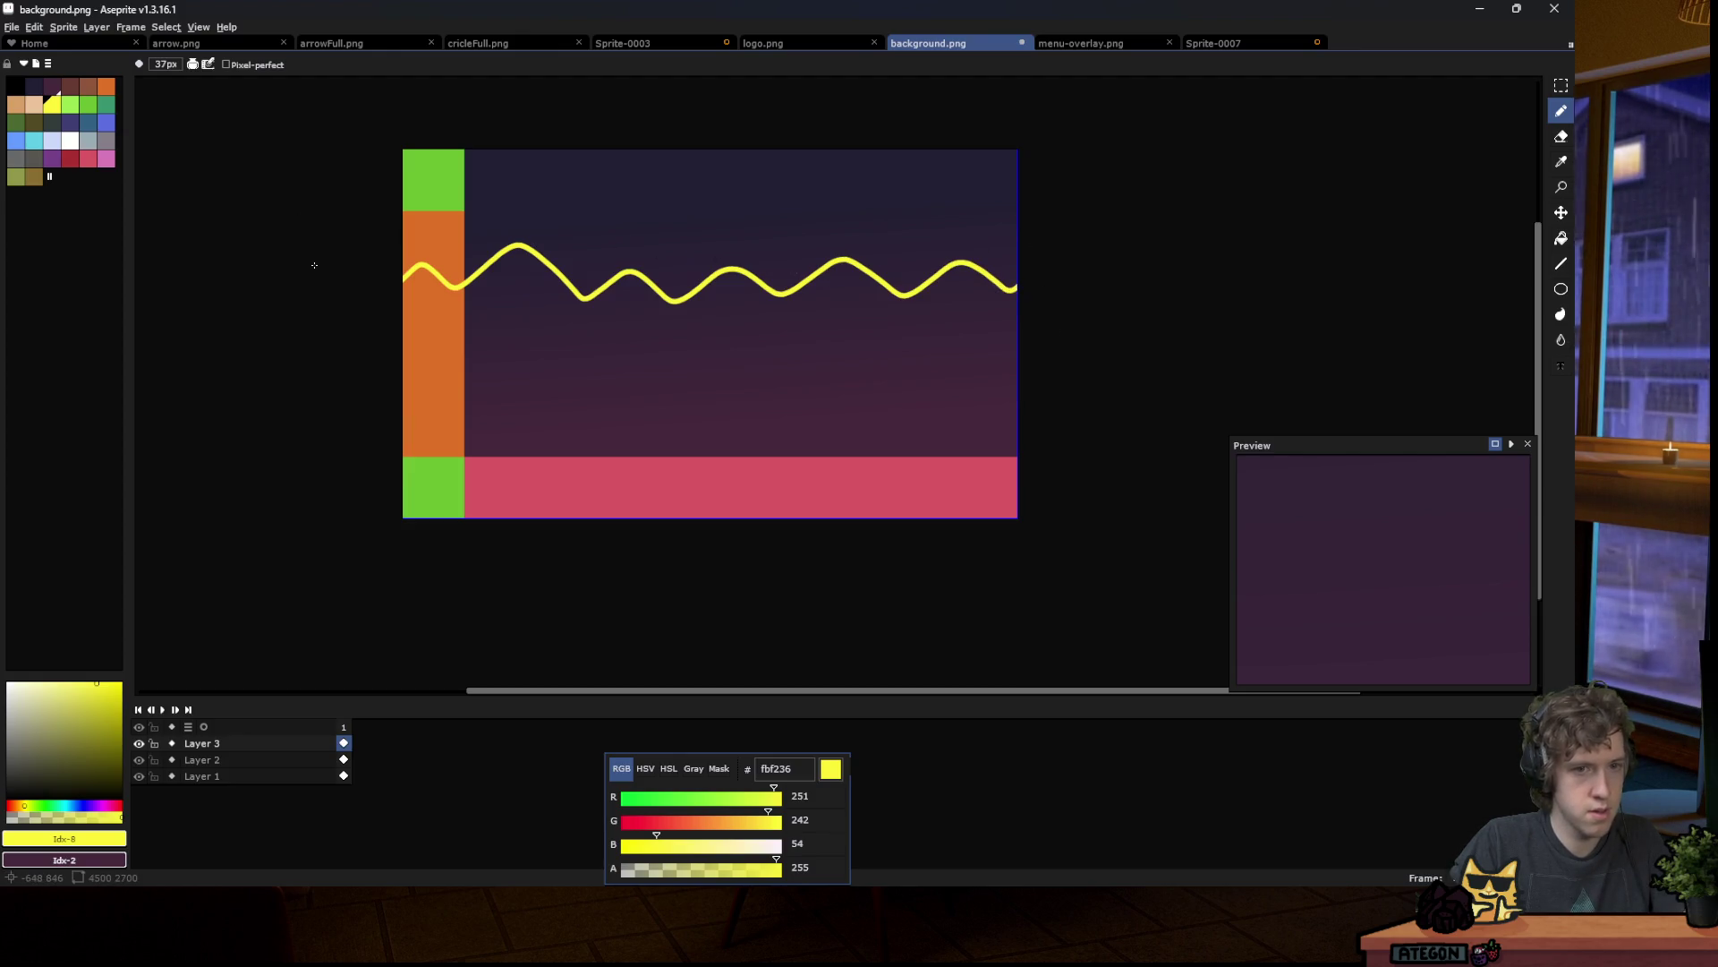
Step: Save background.png as a flattened PNG and return to the Godot editor
{"action": "key", "text": "ctrl+z"}
{"action": "key", "text": "ctrl+s"}
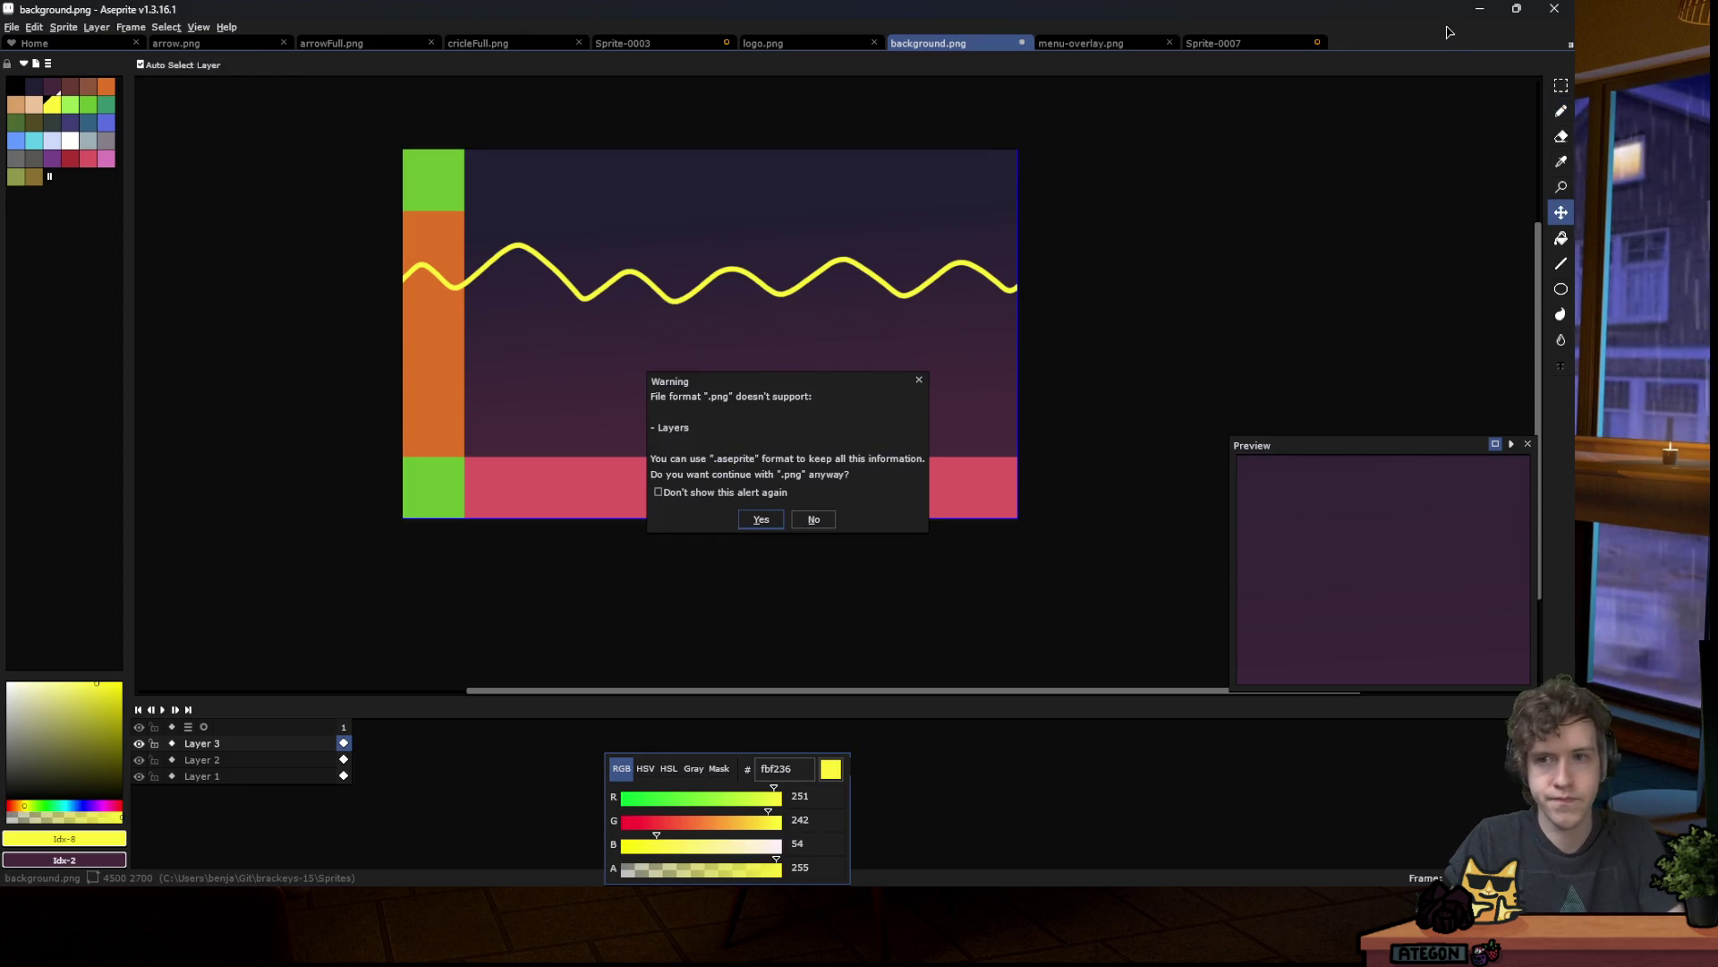
{"action": "key", "text": "Return"}
{"action": "key", "text": "alt+Tab"}
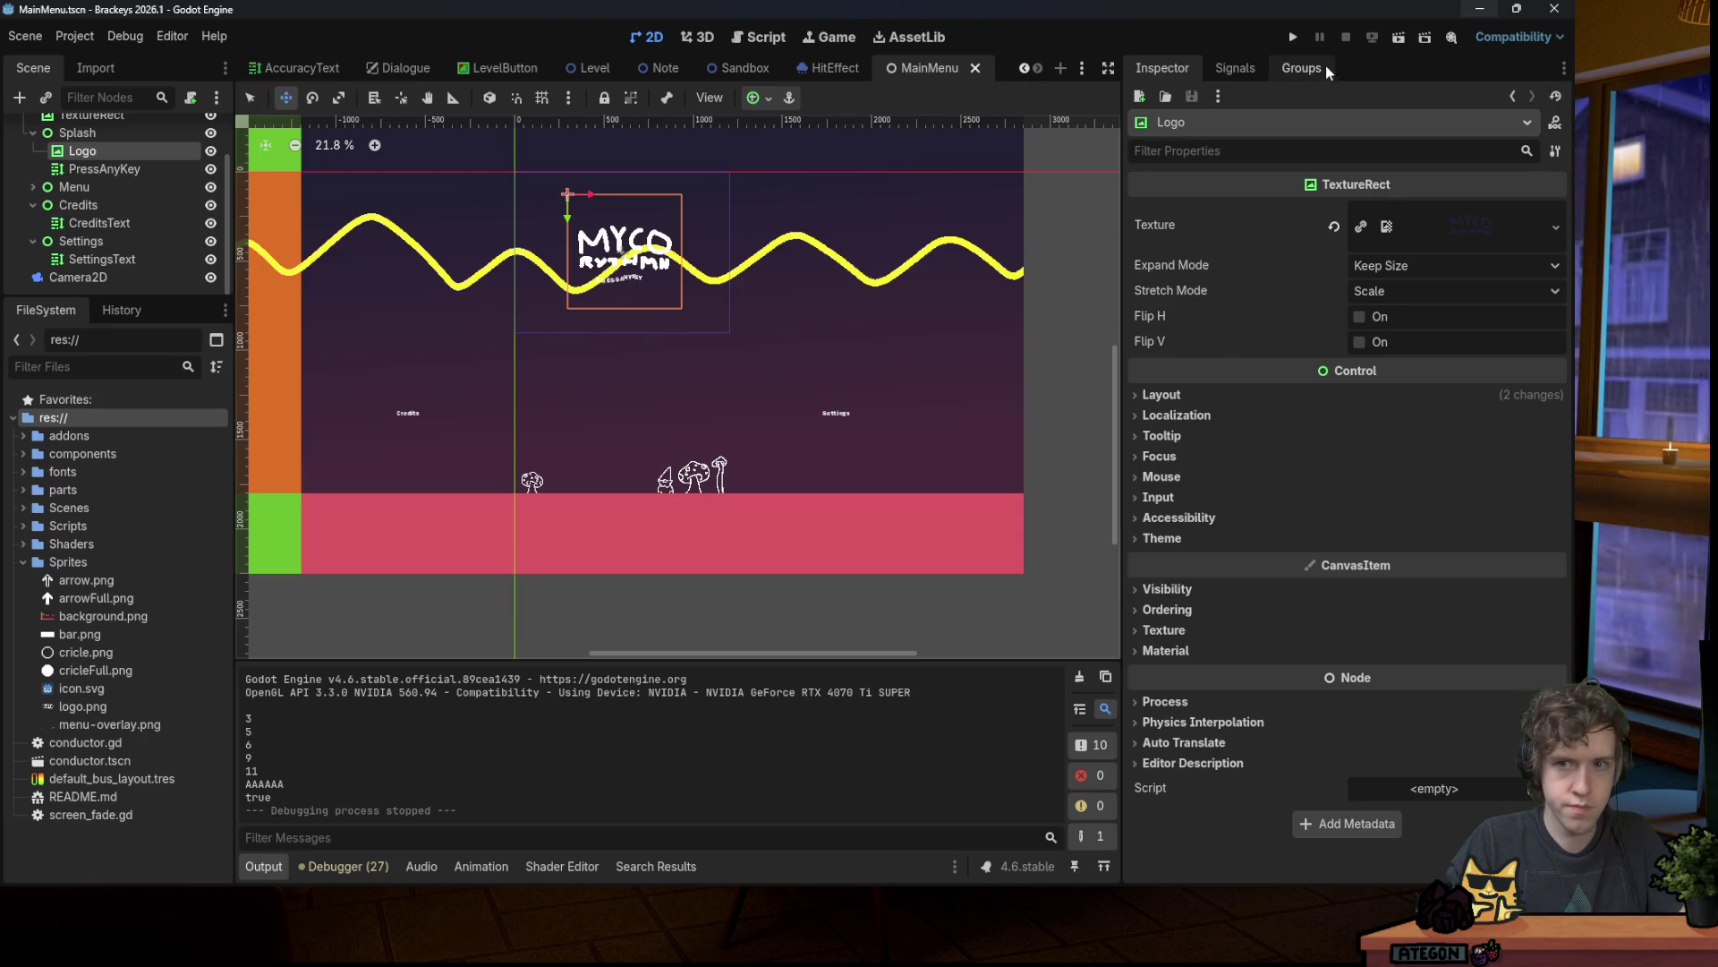
Step: Run the project to view the yellow wave on the title screen, then go back to Aseprite
{"action": "key", "text": "F5"}
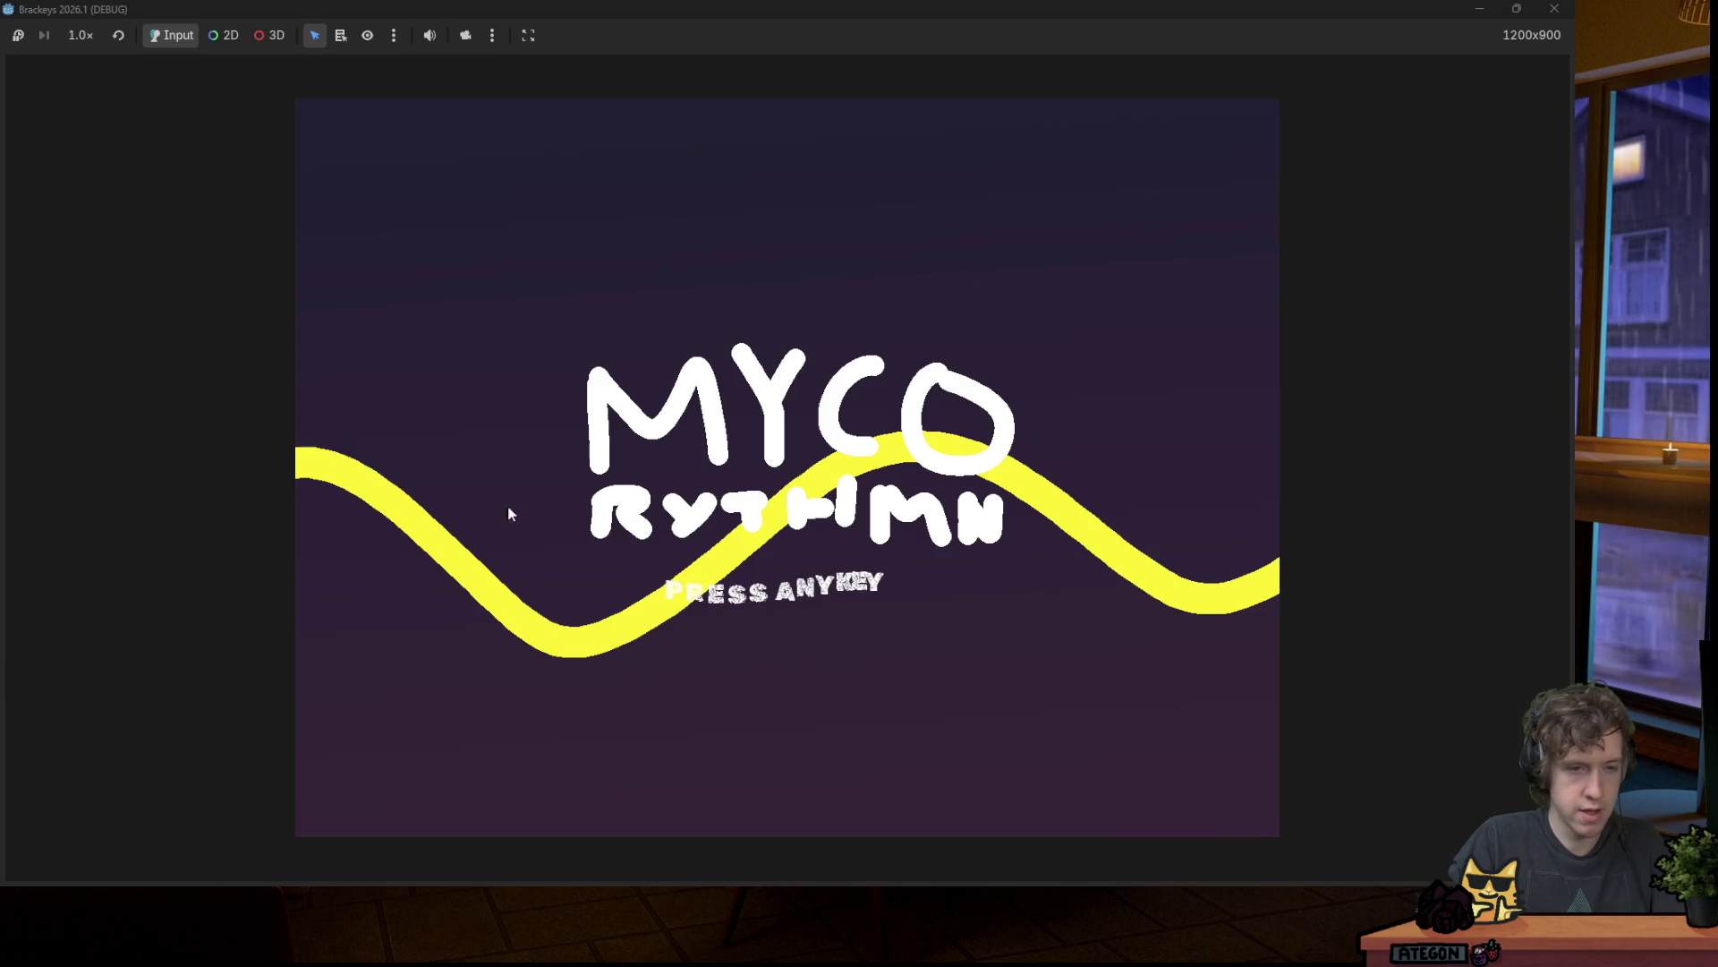
{"action": "left_click", "coordinate": [1553, 9]}
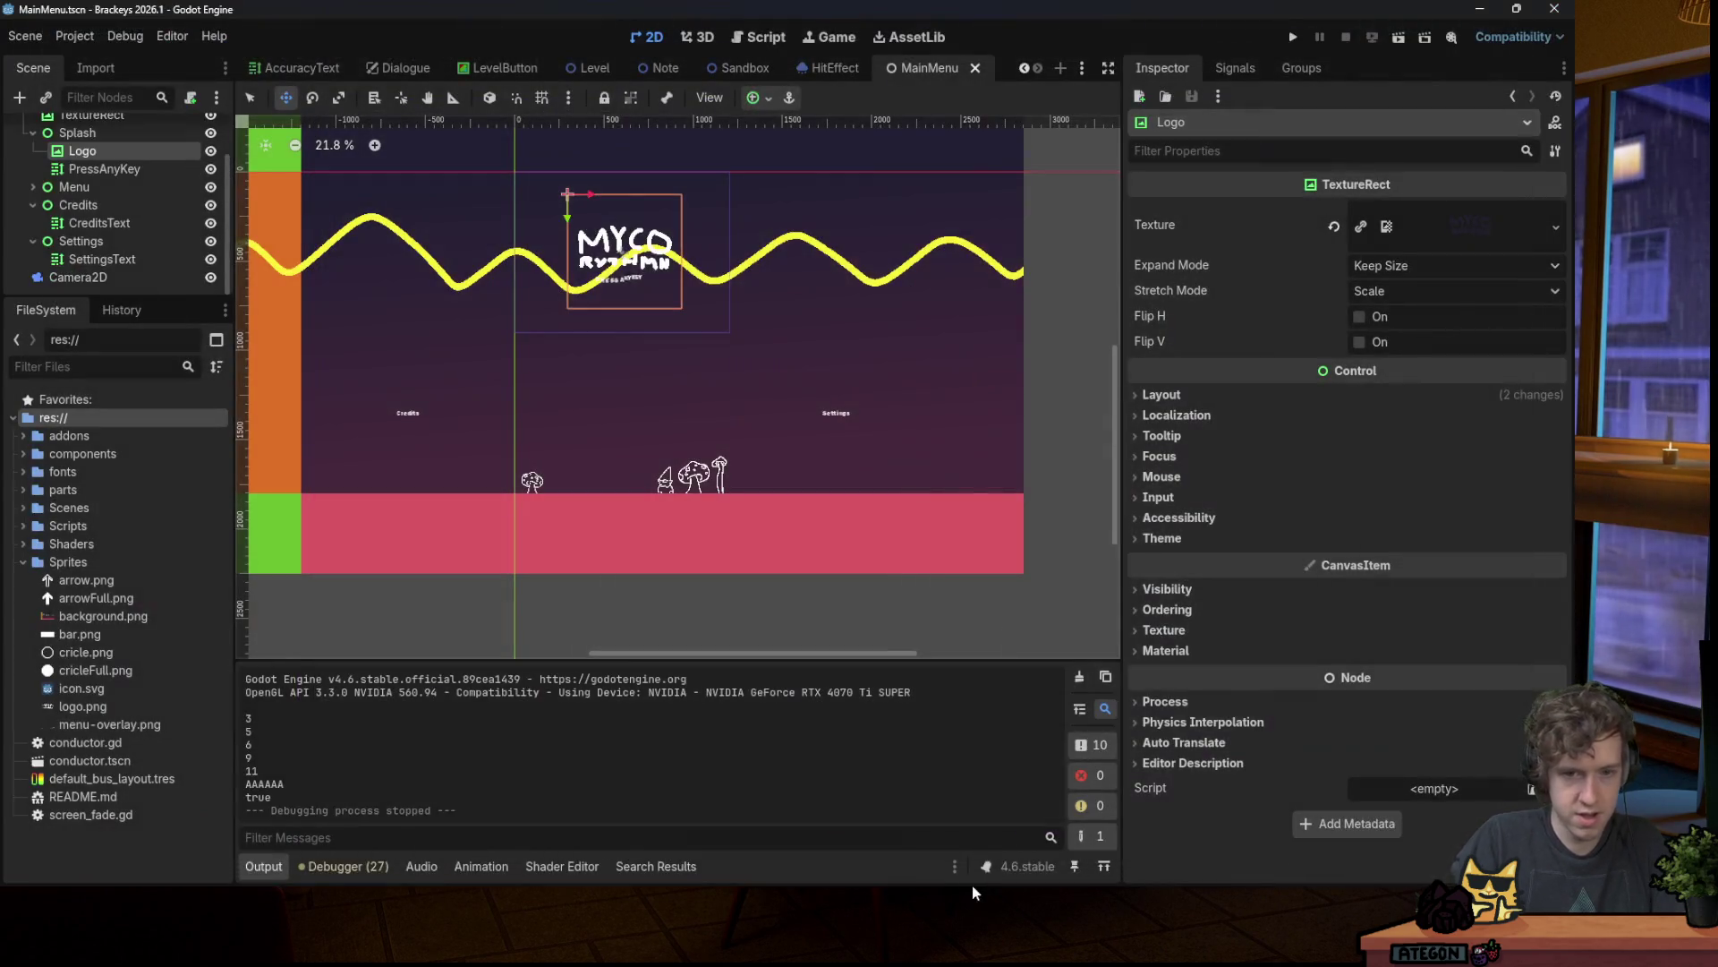
{"action": "left_click", "coordinate": [1203, 867]}
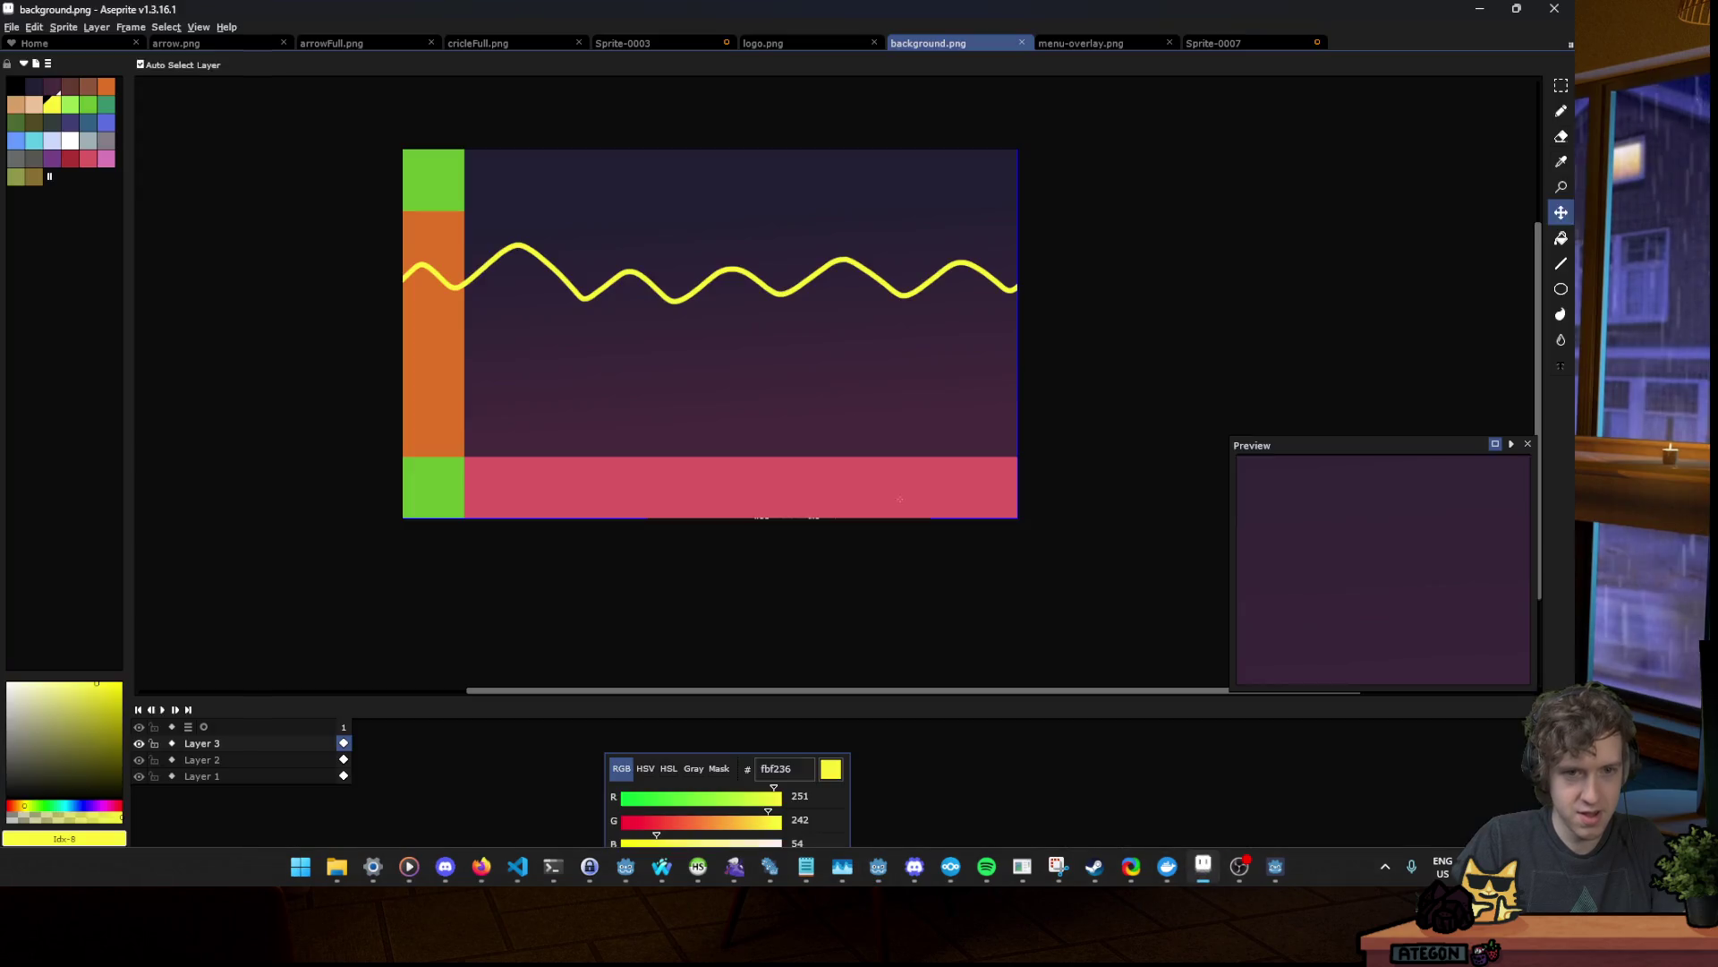
Step: Enable Stabilizer smoothing for the Pencil, then try a yellow stroke and undo it
{"action": "key", "text": "b"}
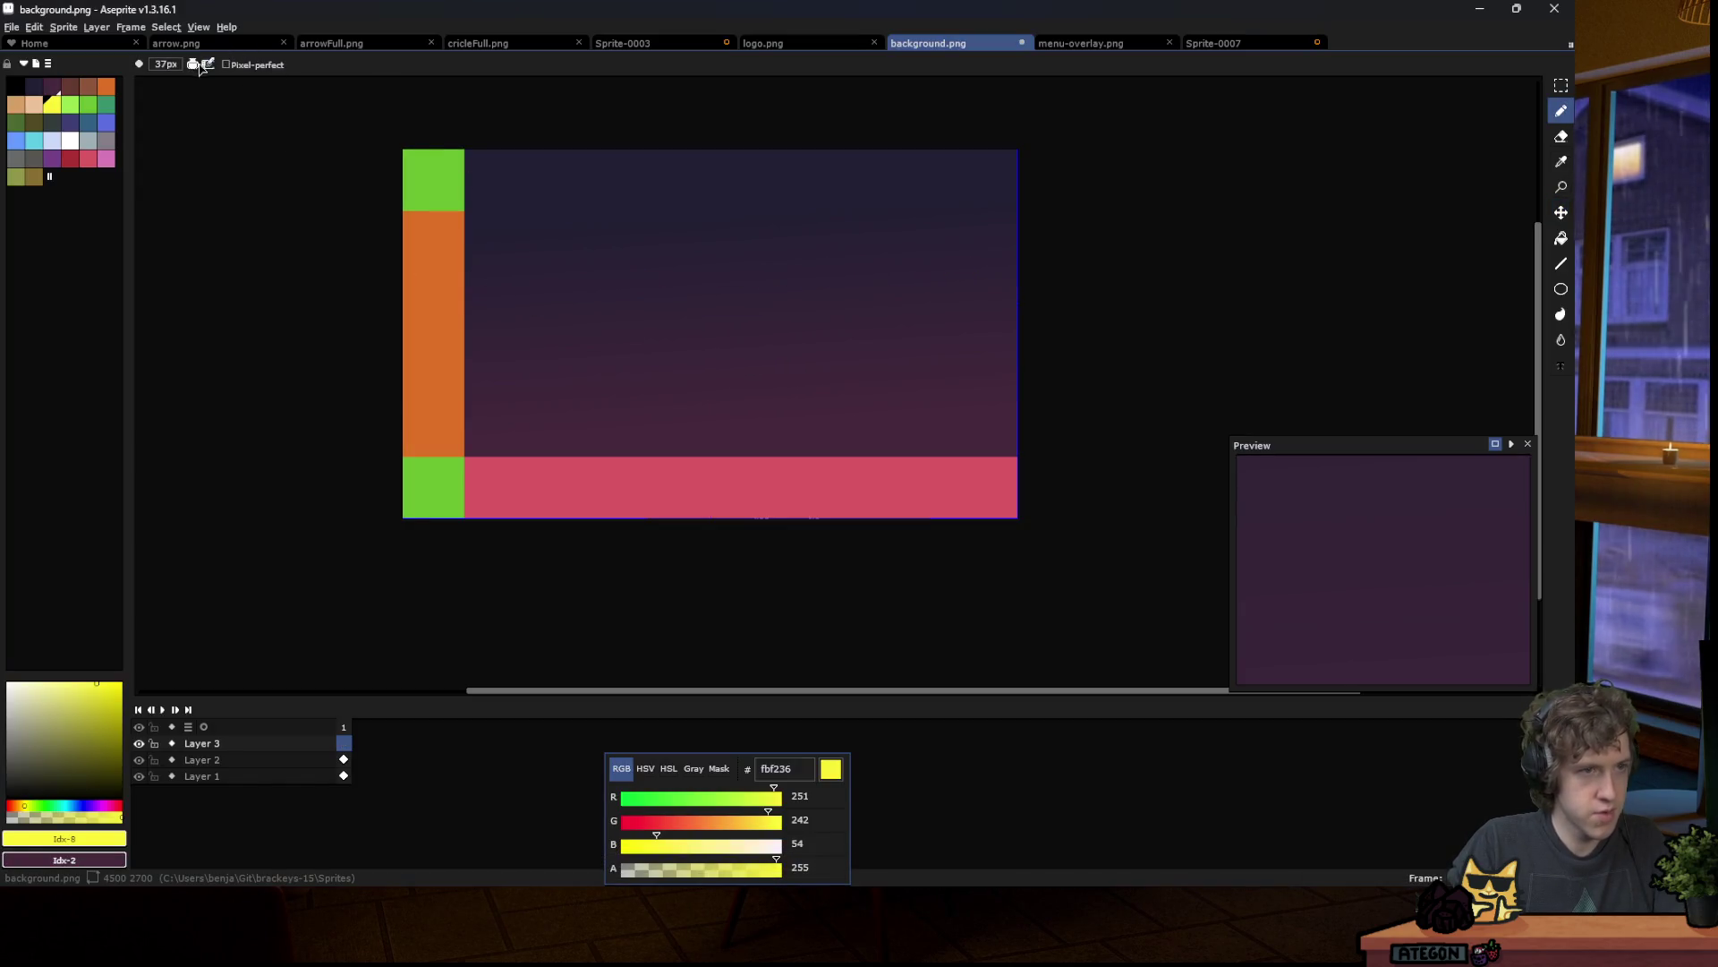
{"action": "left_click", "coordinate": [190, 67]}
{"action": "left_click", "coordinate": [192, 65]}
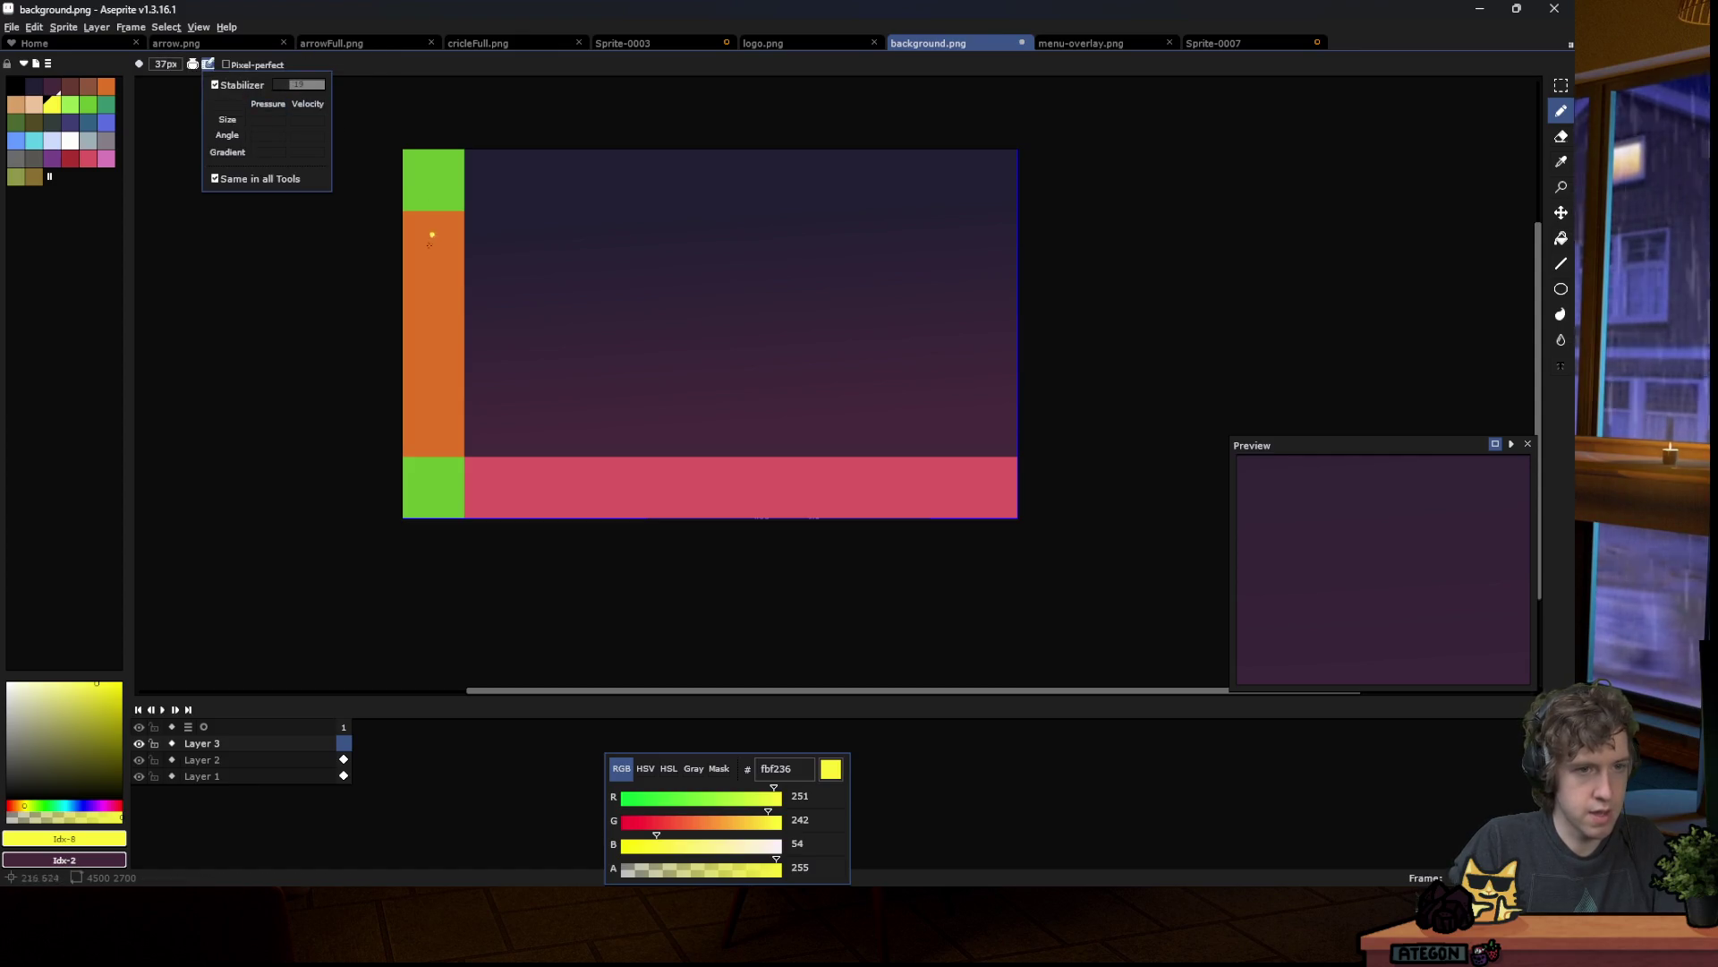
{"action": "left_click", "coordinate": [394, 284]}
{"action": "left_click_drag", "start_coordinate": [557, 302], "coordinate": [573, 268]}
{"action": "key", "text": "ctrl+z"}
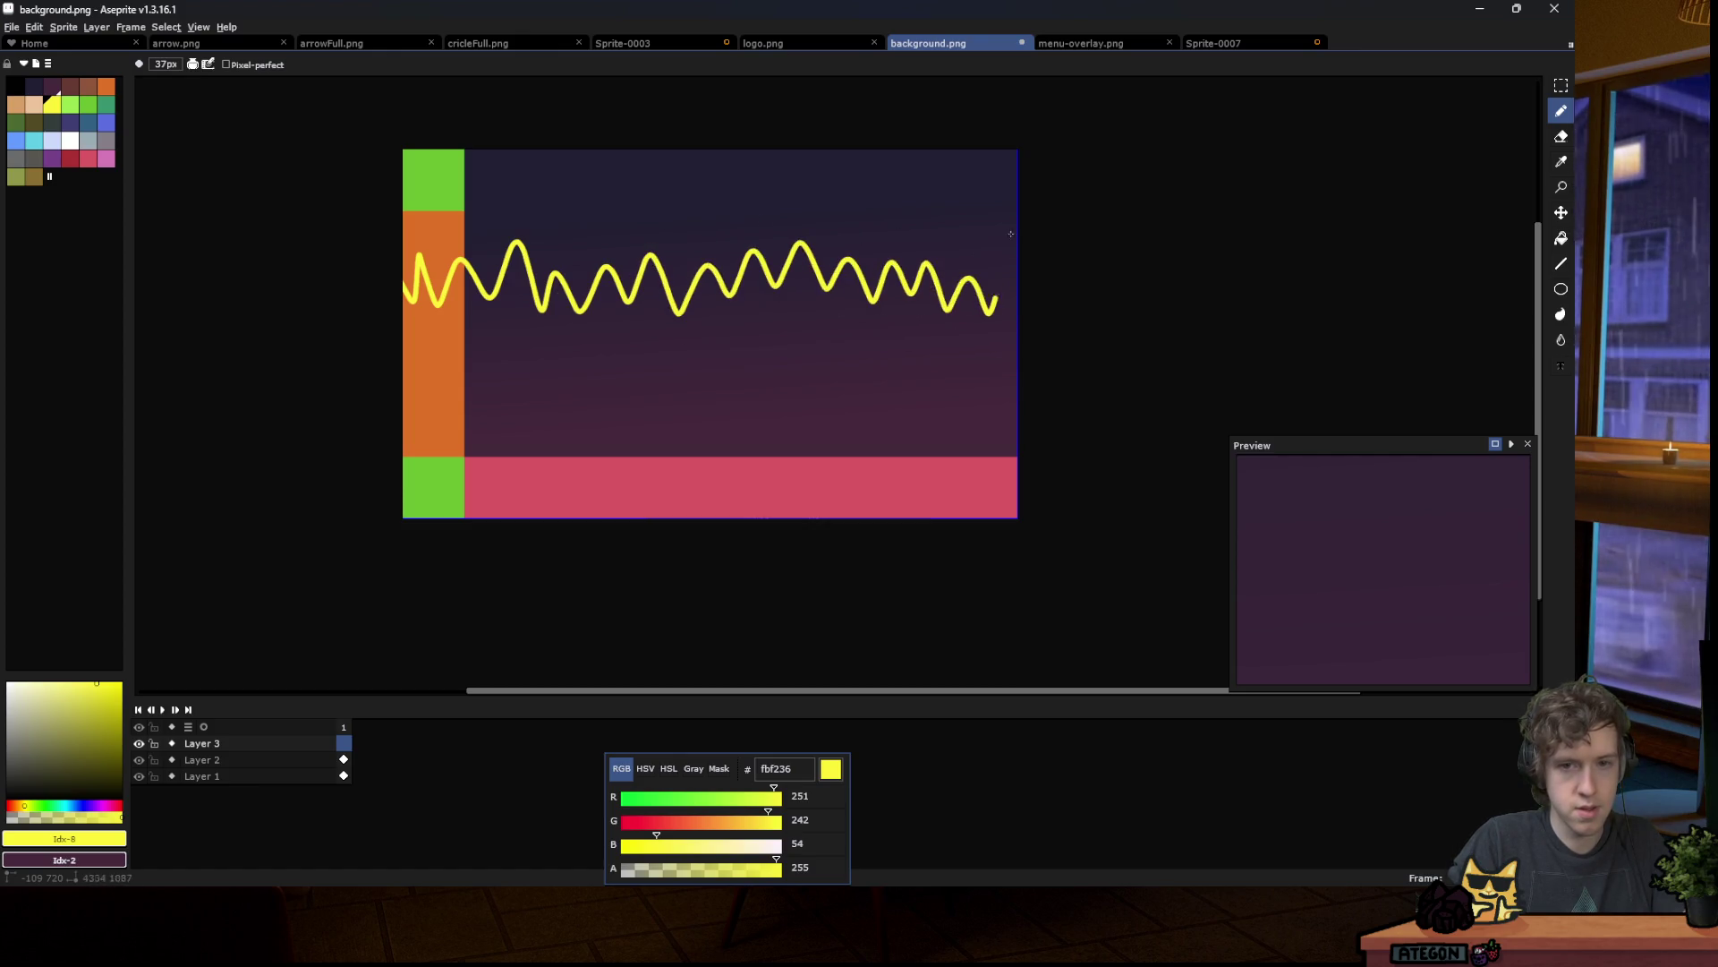
Step: Save background.png as PNG again and run the game from Godot to check it
{"action": "key", "text": "ctrl+s"}
{"action": "key", "text": "Return"}
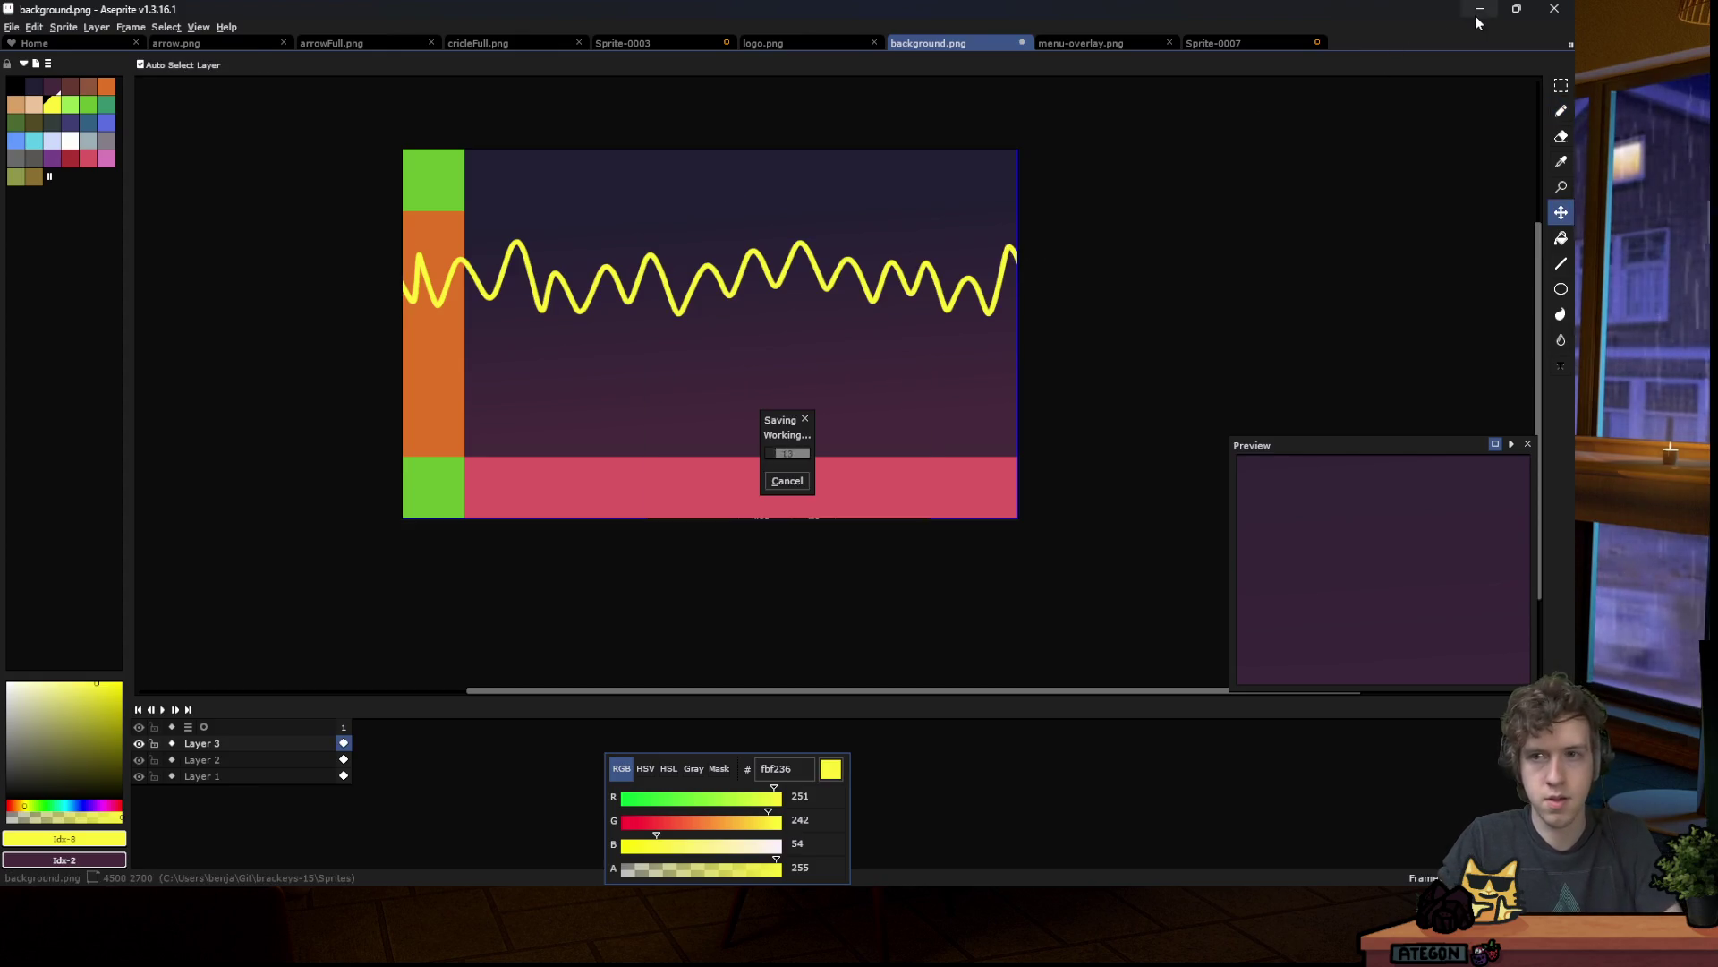
{"action": "key", "text": "alt+Tab"}
{"action": "left_click", "coordinate": [1293, 36]}
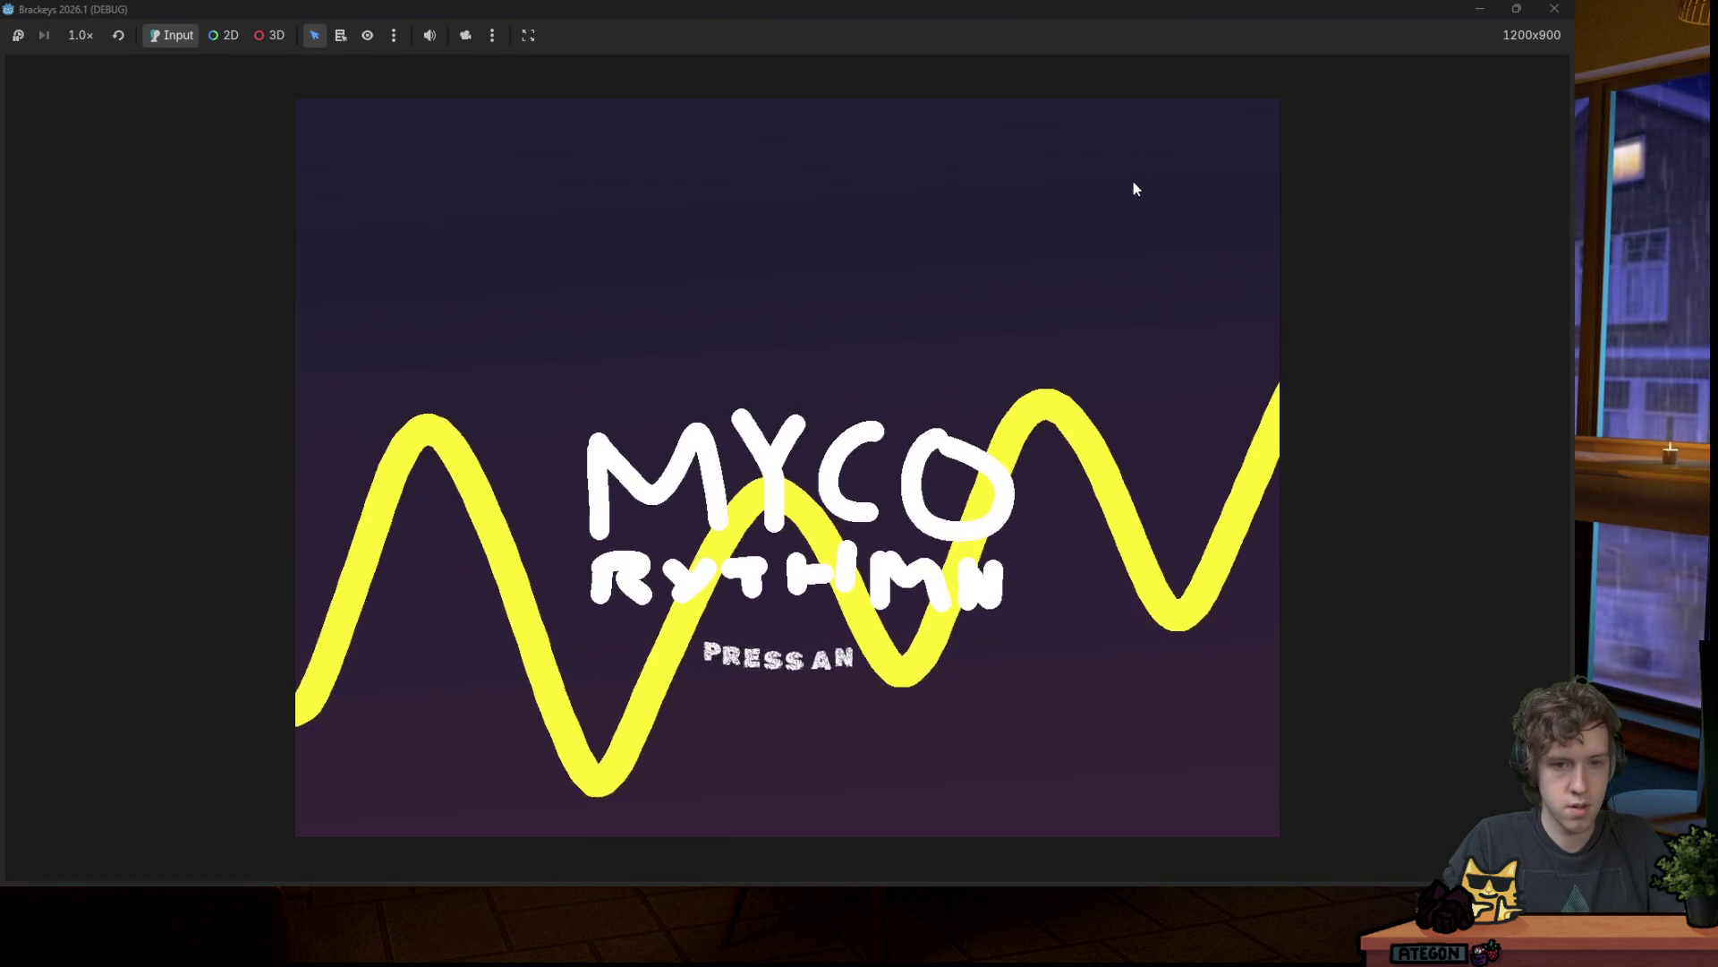
Step: Browse the song list in a test run, close it, and save the main menu scene
{"action": "key", "text": "space"}
{"action": "key", "text": "Up"}
{"action": "key", "text": "Up"}
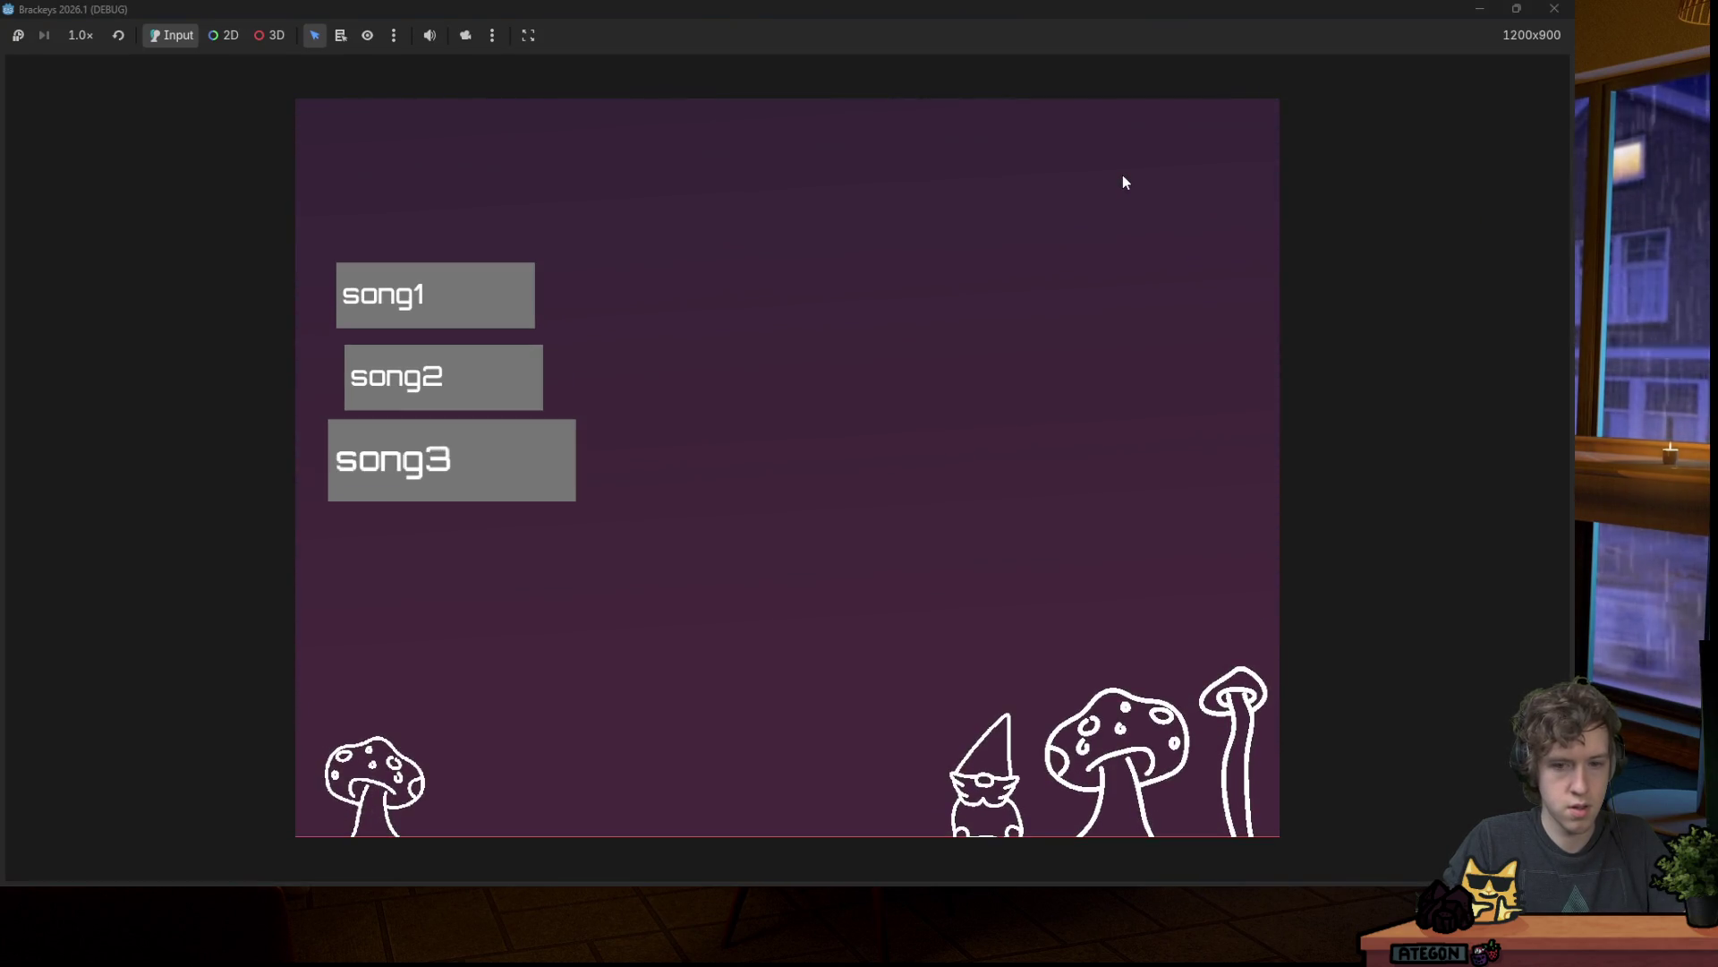
{"action": "key", "text": "Up"}
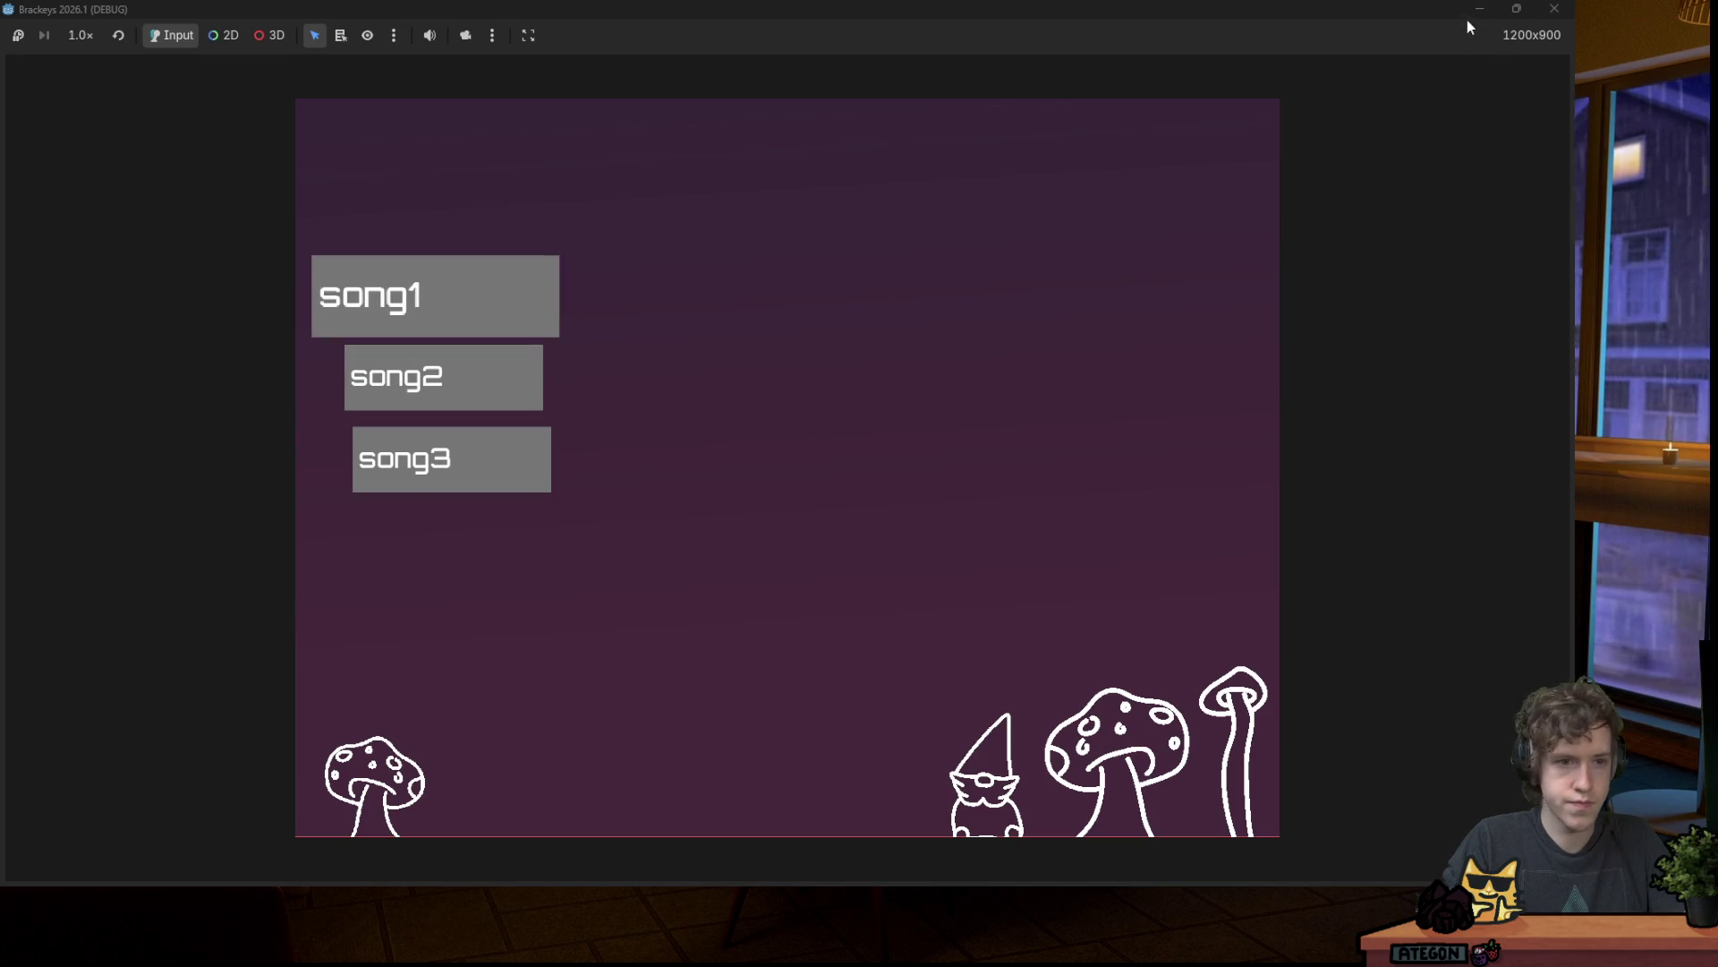
{"action": "left_click", "coordinate": [1543, 16]}
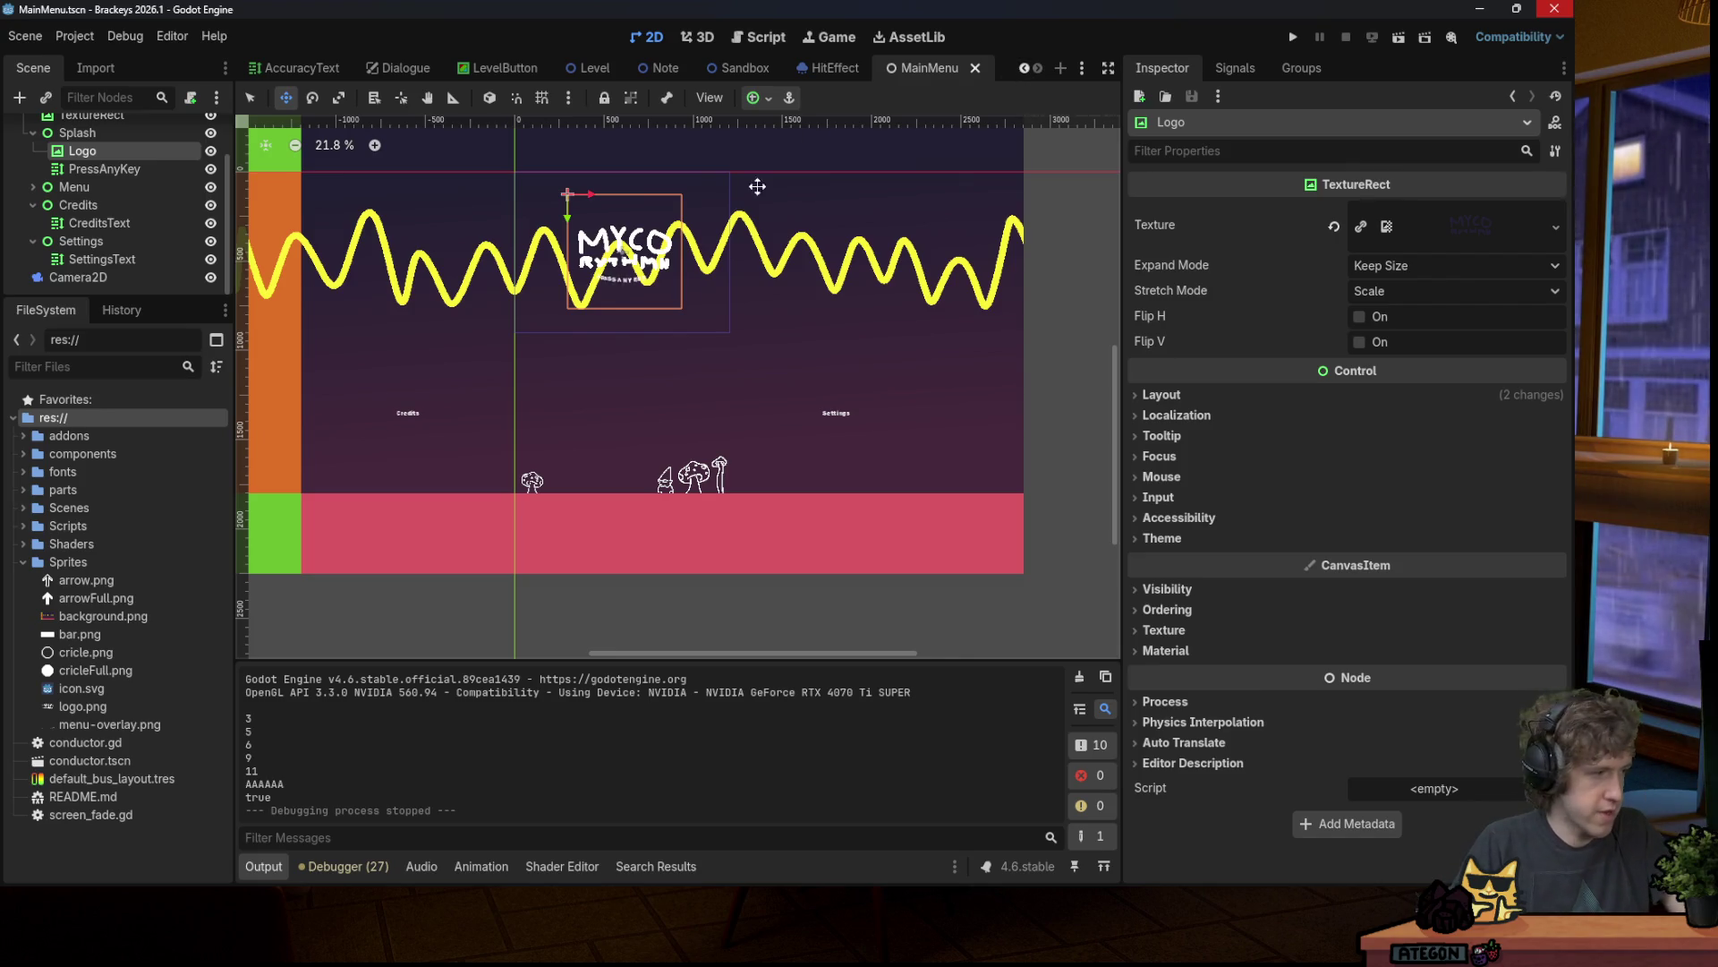
{"action": "key", "text": "ctrl+s"}
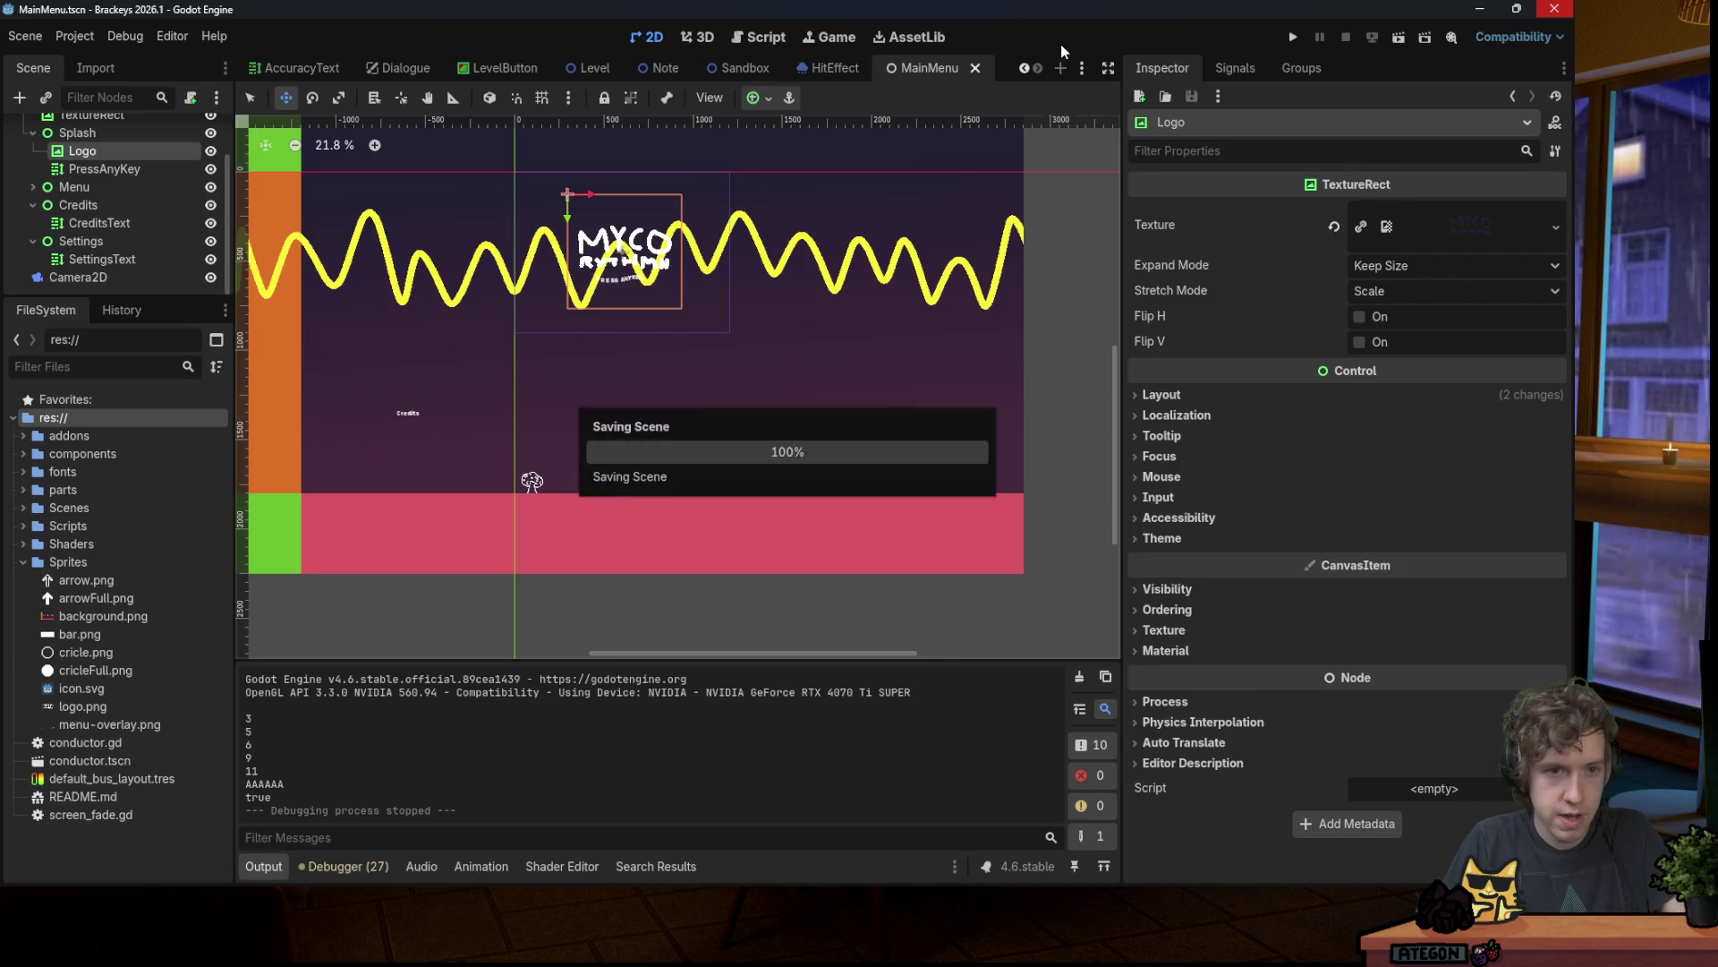
Step: Rerun the game, start song1, and hit a few notes with space and arrow keys
{"action": "left_click", "coordinate": [1295, 39]}
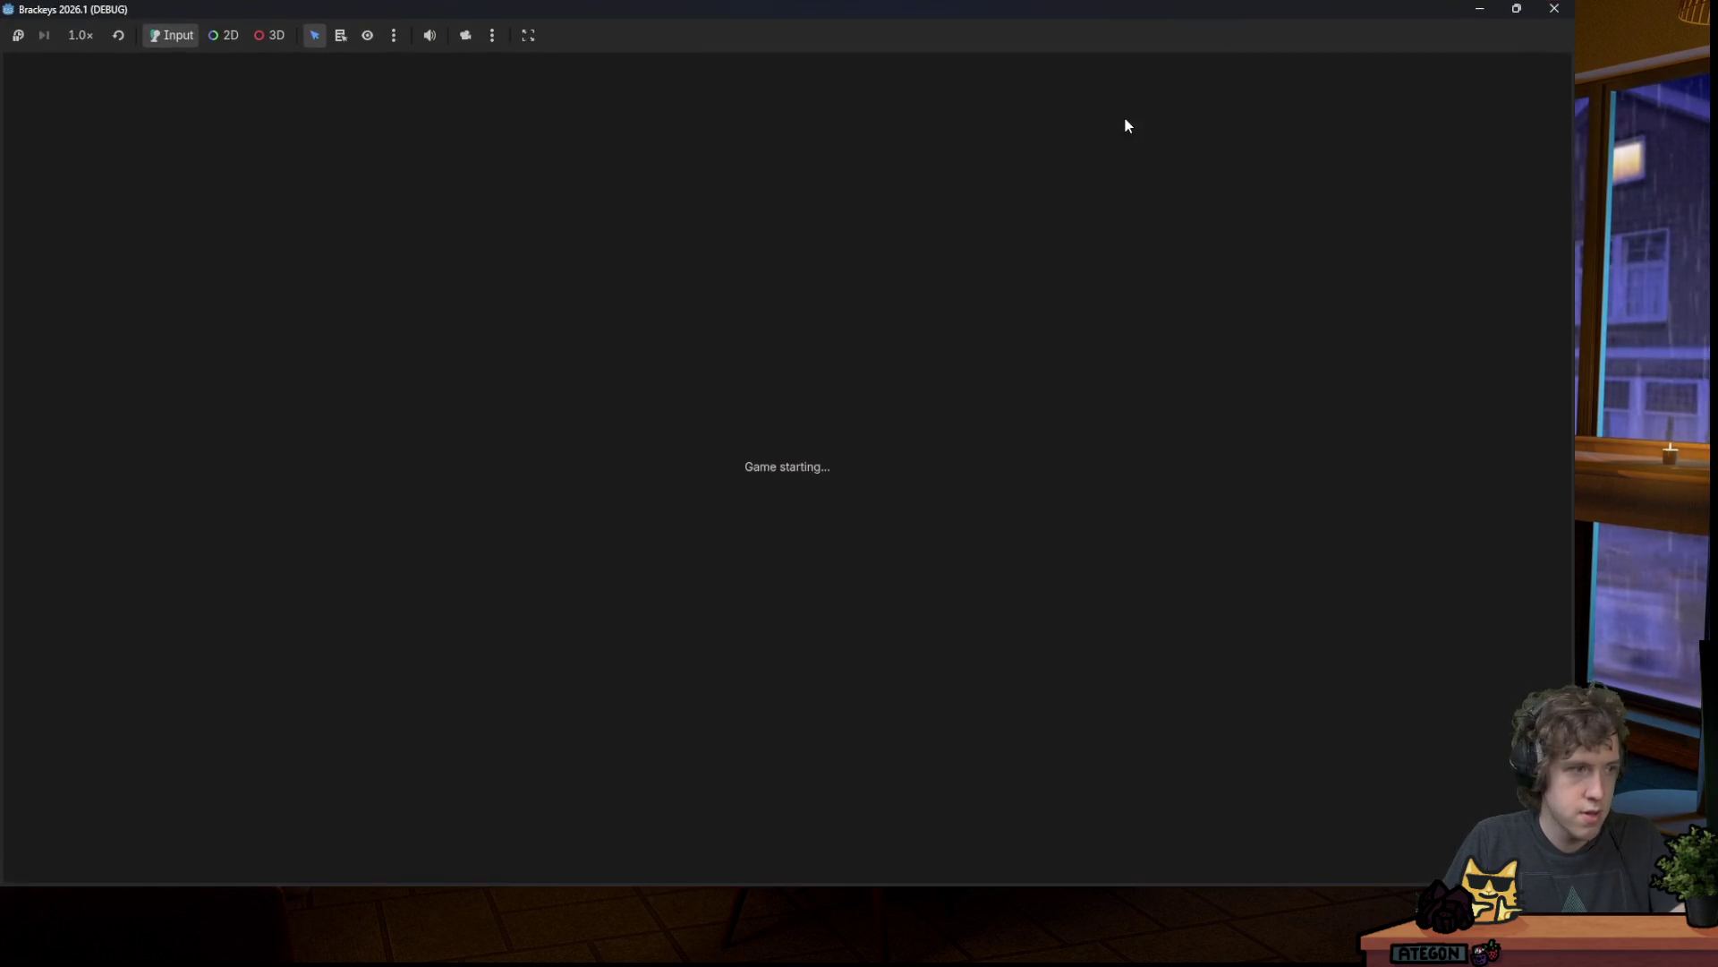
{"action": "key", "text": "Return"}
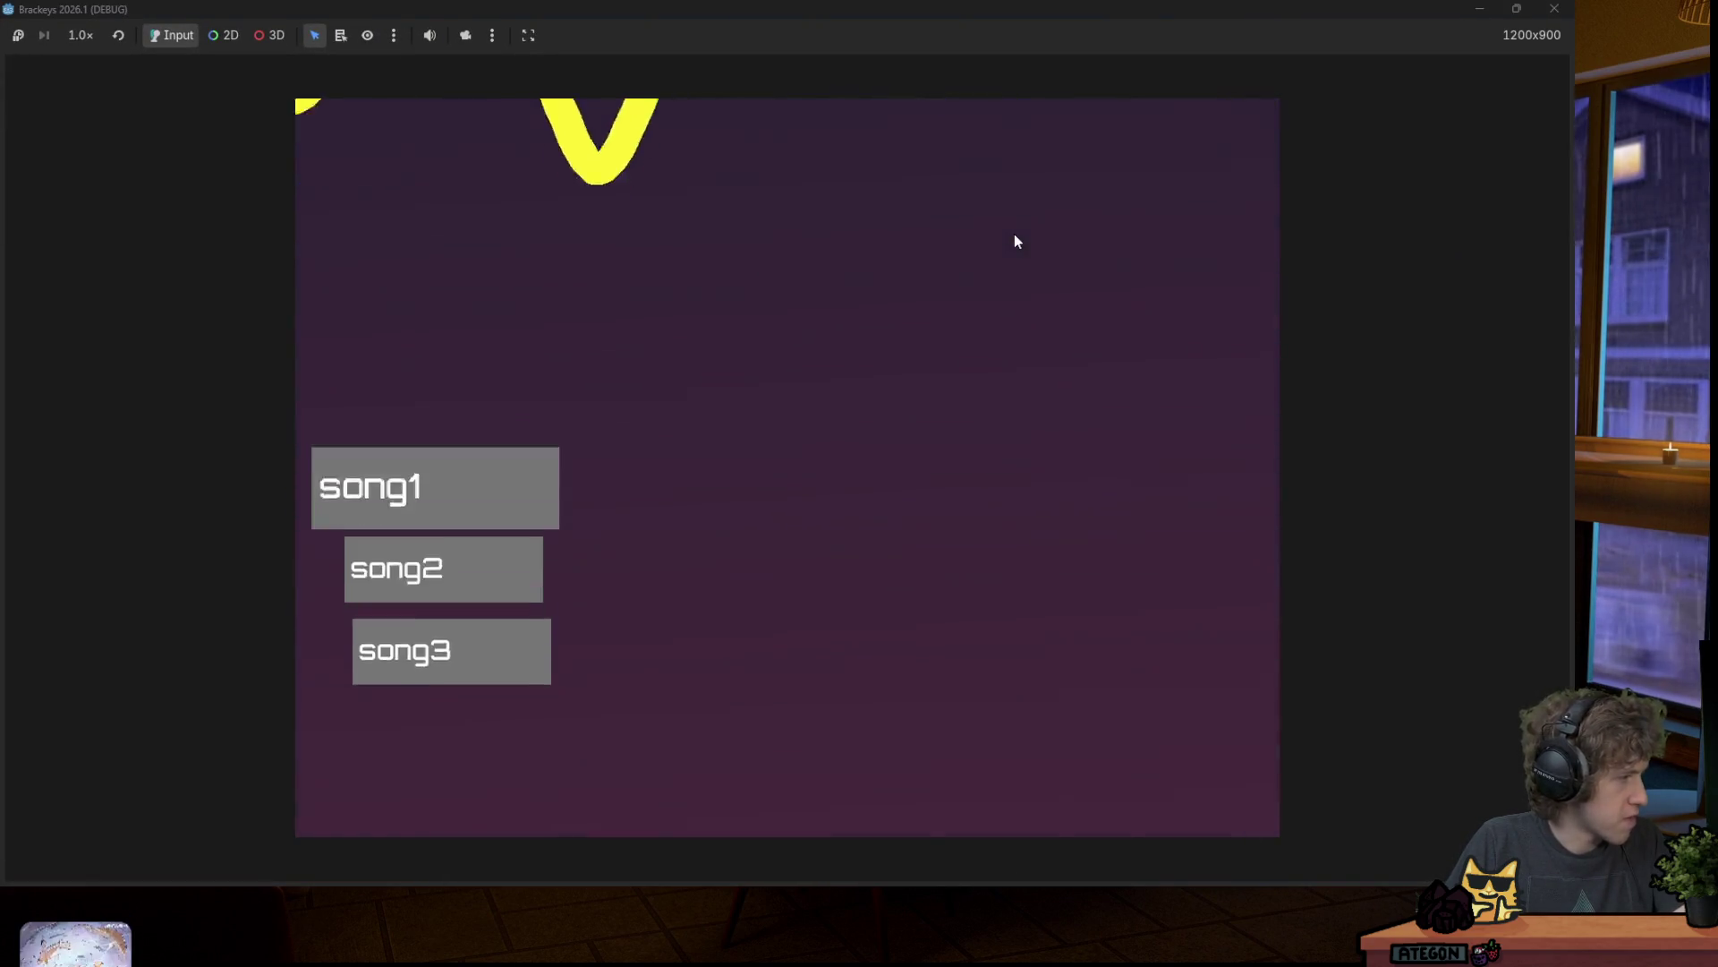
{"action": "key", "text": "Down"}
{"action": "key", "text": "Down"}
{"action": "key", "text": "Up"}
{"action": "key", "text": "Up"}
{"action": "key", "text": "Return"}
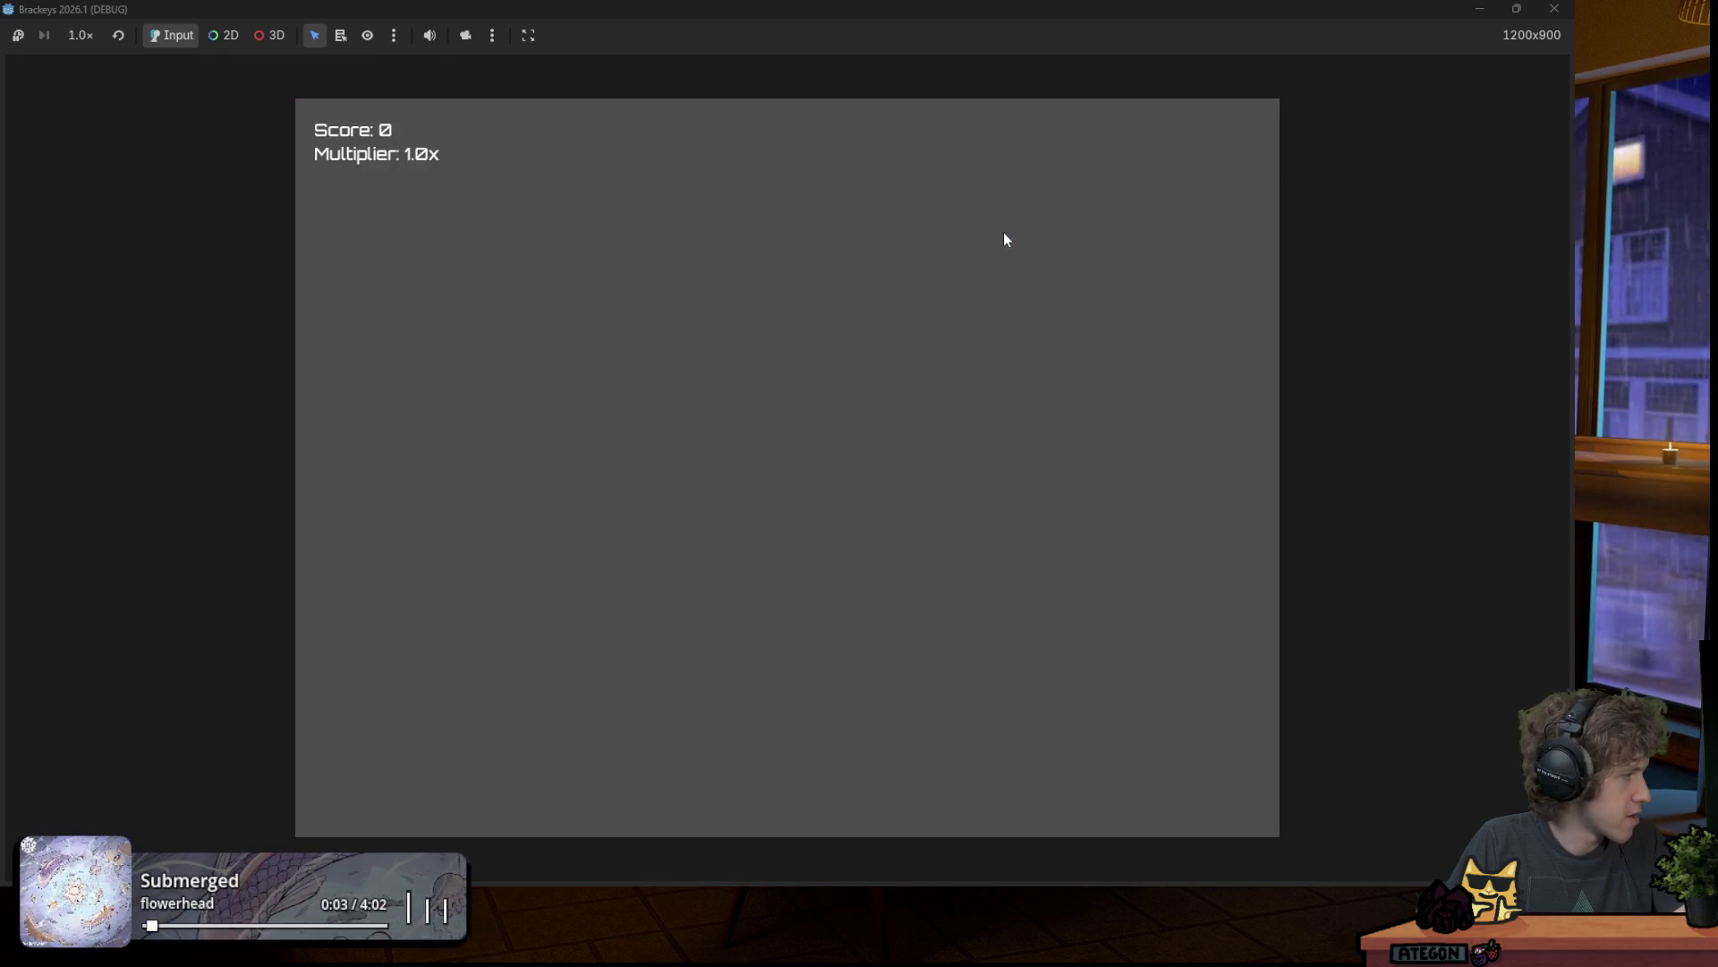
{"action": "key", "text": "space"}
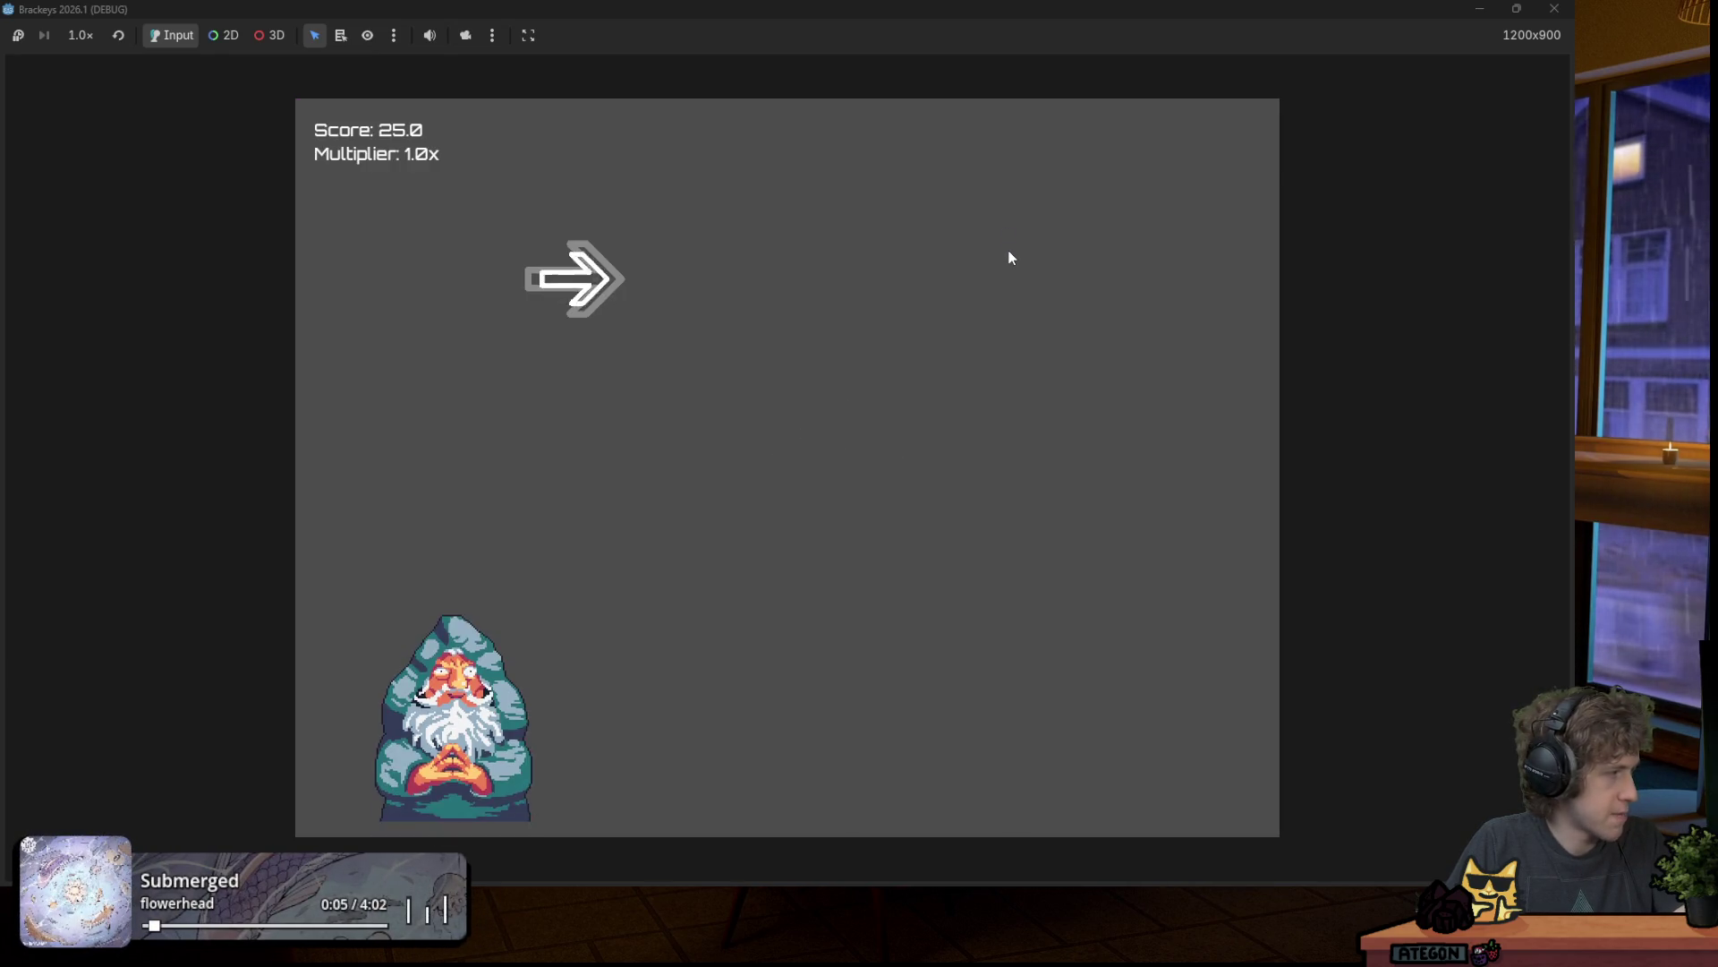
{"action": "key", "text": "Right"}
{"action": "key", "text": "Left"}
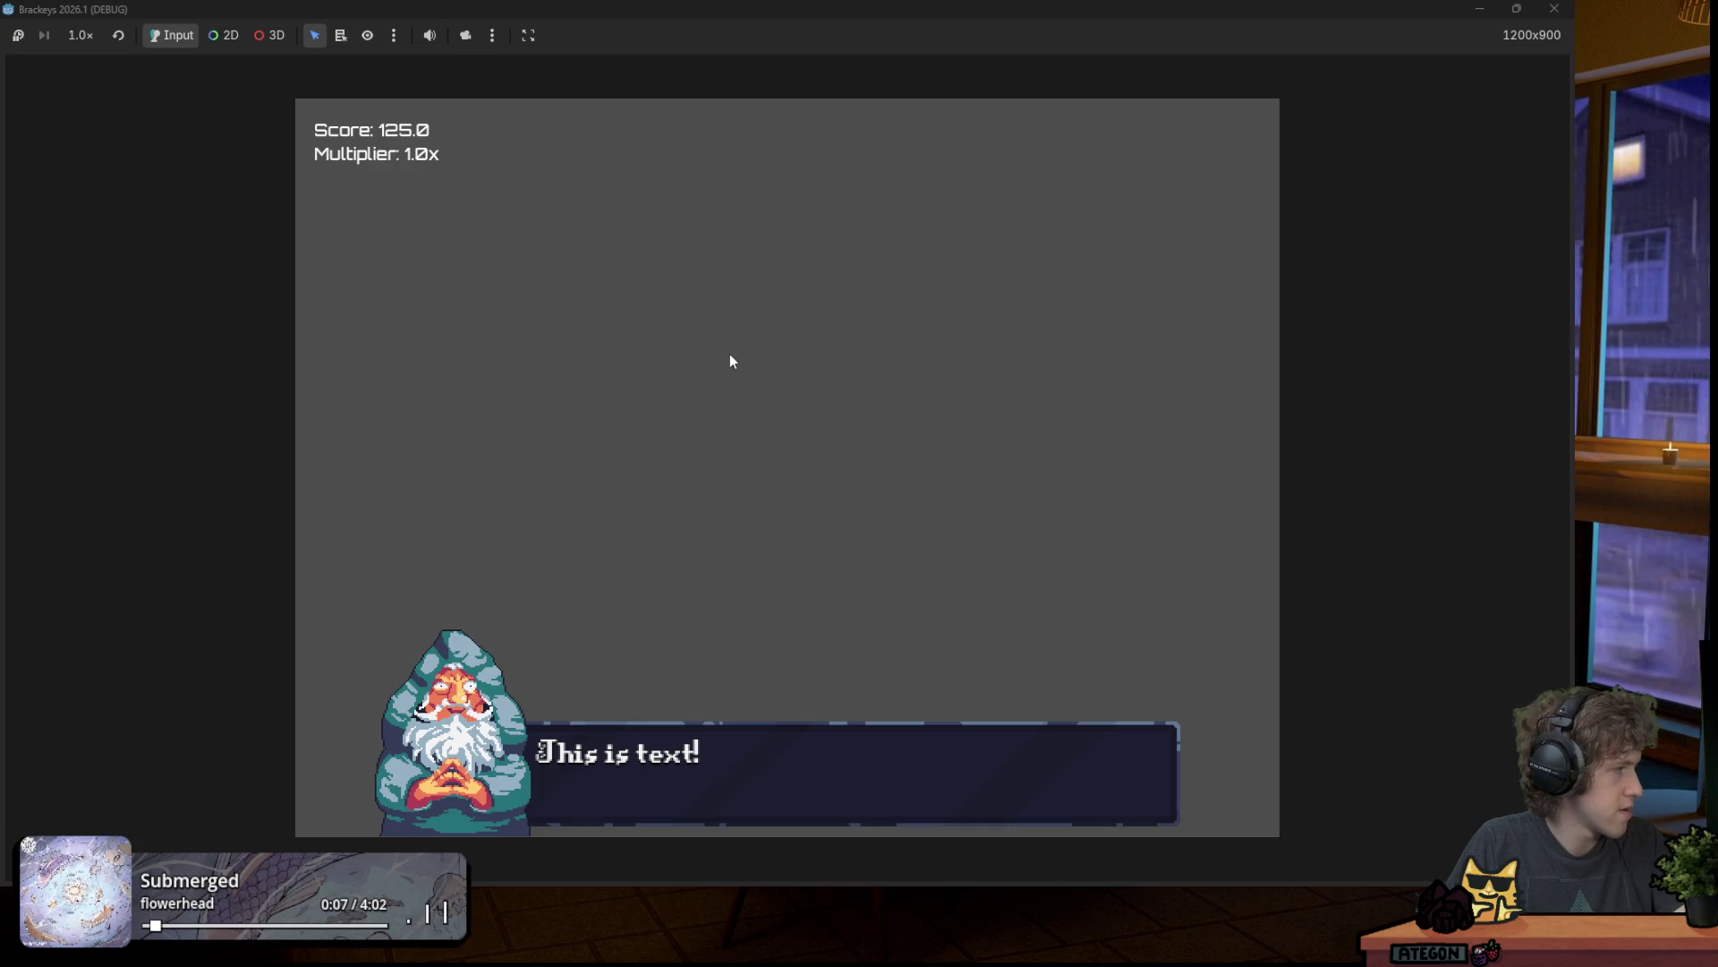
{"action": "left_click", "coordinate": [1555, 9]}
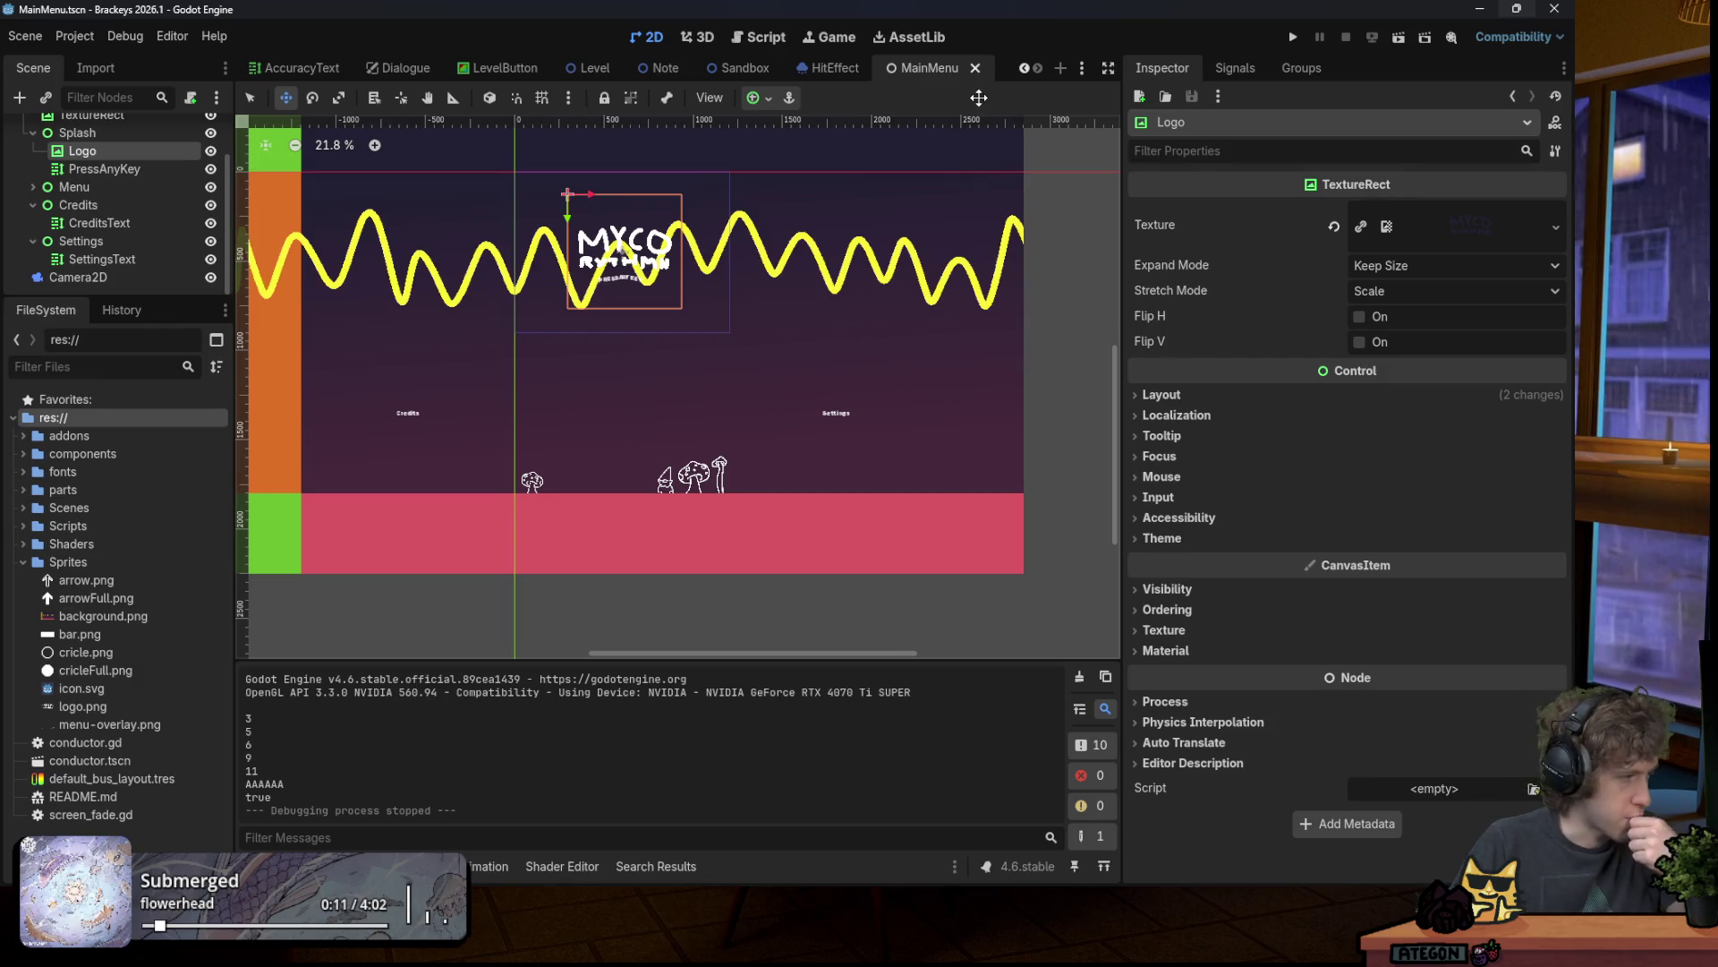
Step: Check the menu input code on line 48 of main_menu.gd, then save the MainMenu scene
{"action": "left_click", "coordinate": [760, 37]}
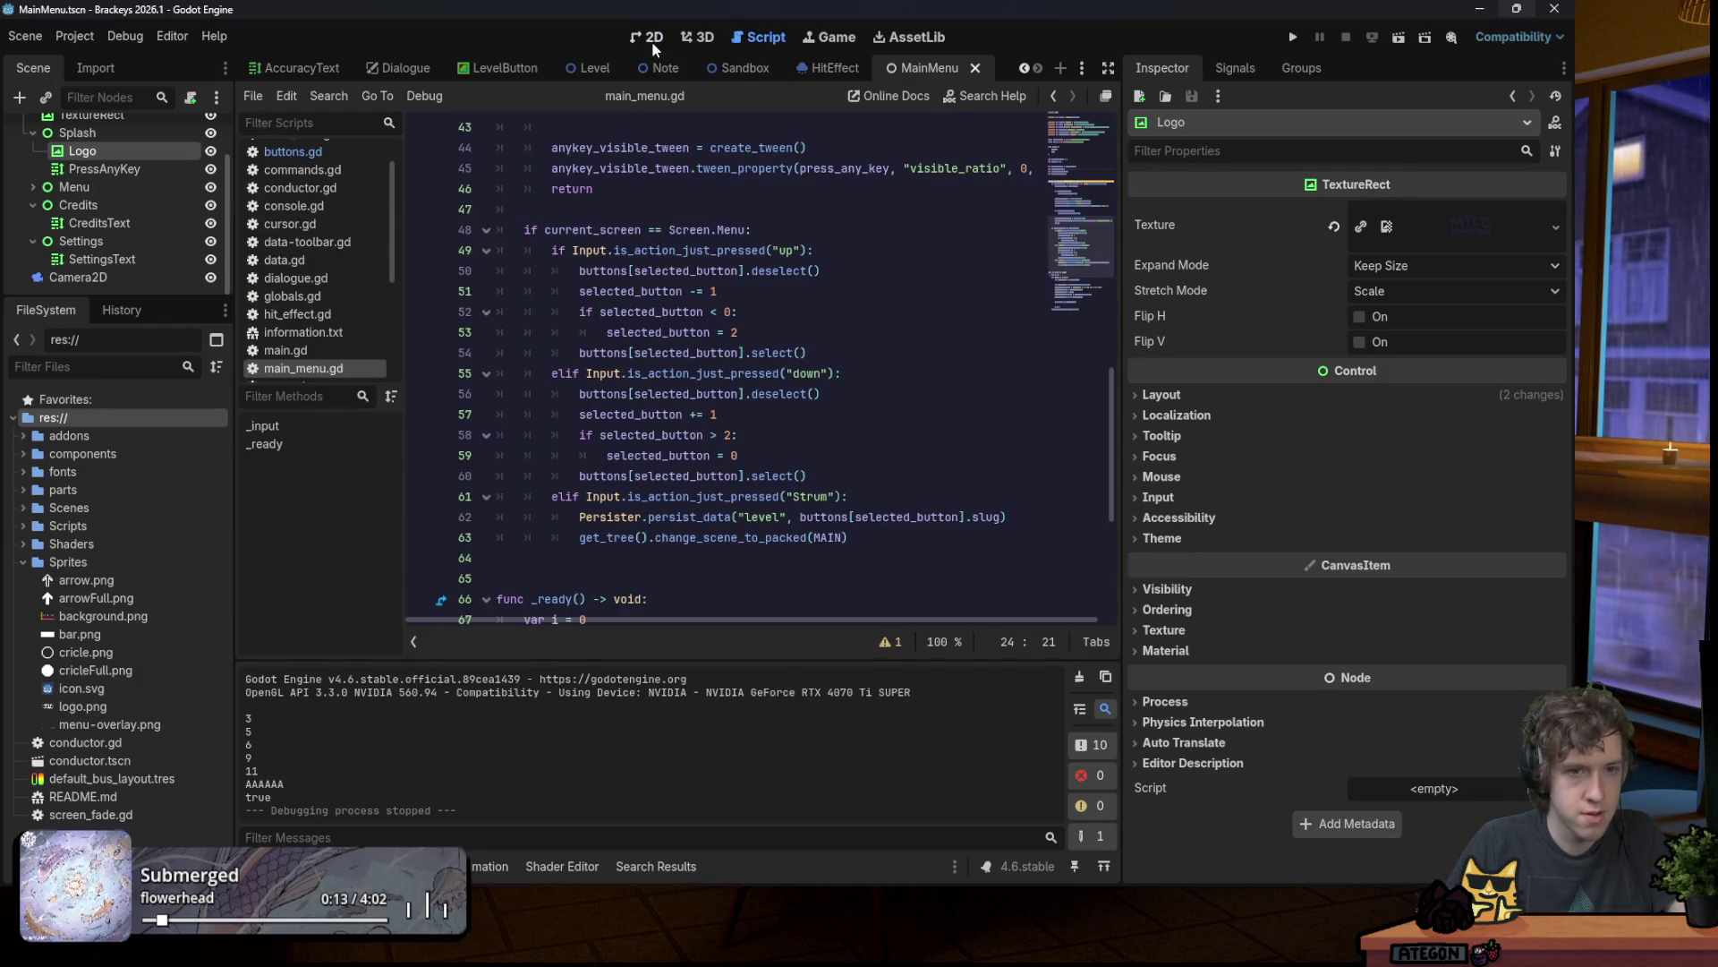
{"action": "left_click", "coordinate": [850, 225]}
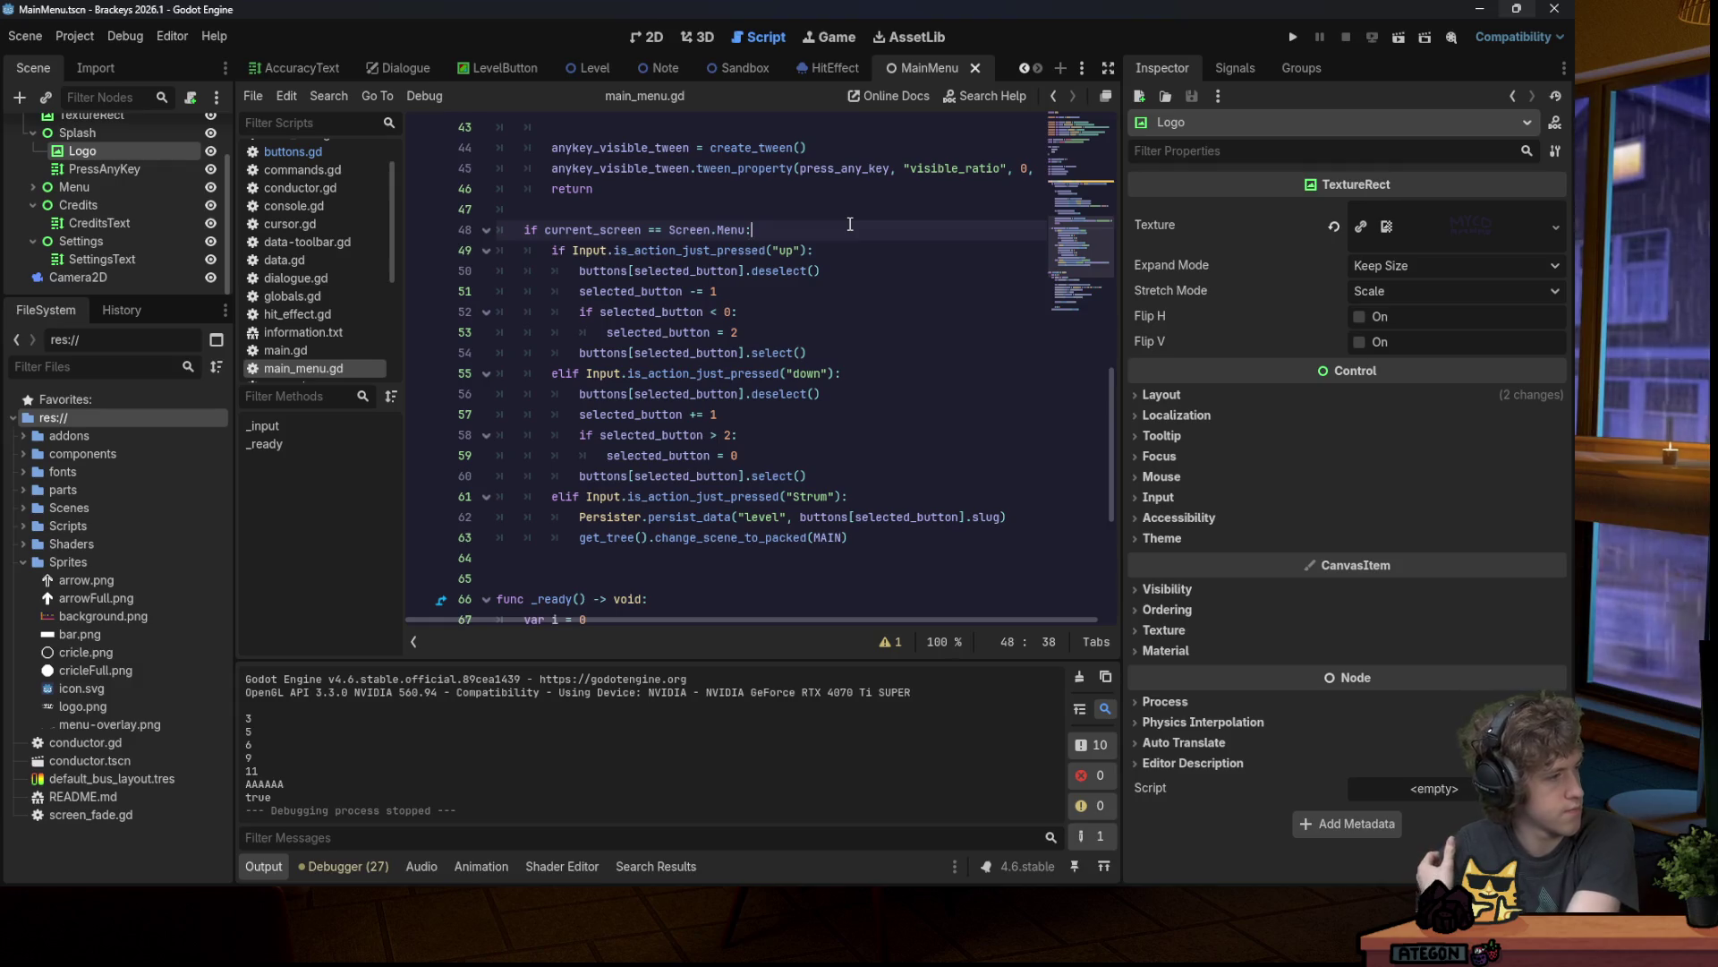
{"action": "left_click", "coordinate": [646, 37]}
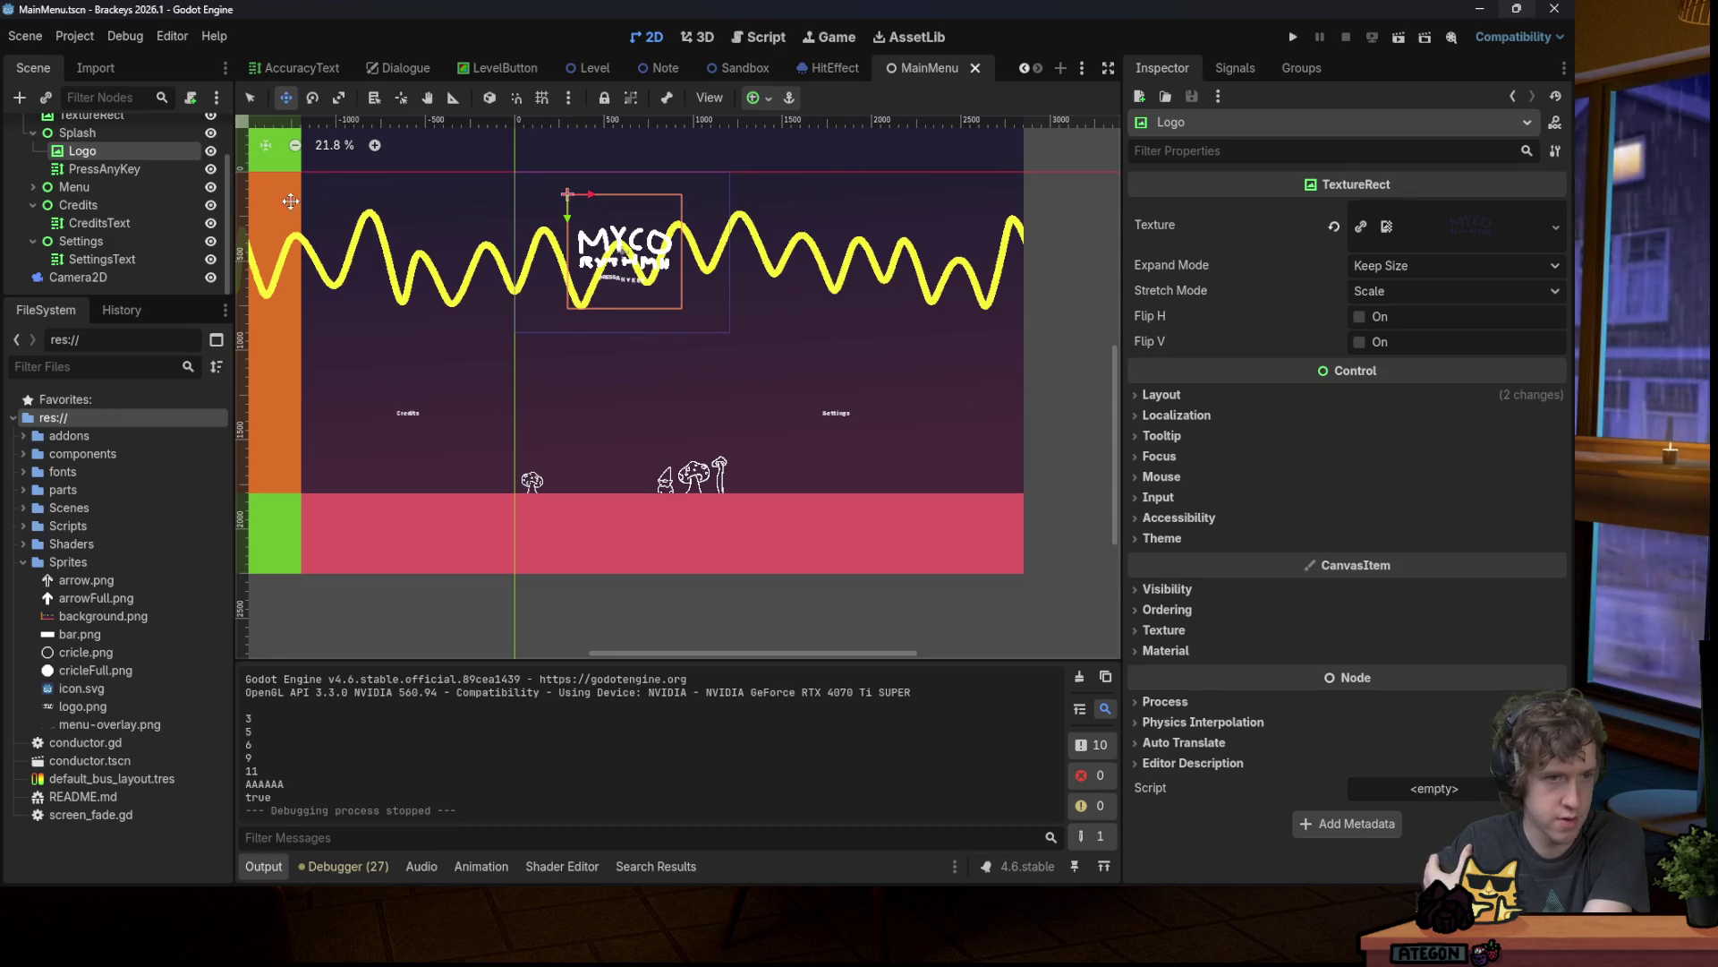
{"action": "scroll", "coordinate": [125, 220], "scroll_direction": "up", "scroll_amount": 3}
{"action": "key", "text": "ctrl+s"}
Step: Expand the Scenes folder in FileSystem and open Level.tscn
{"action": "scroll", "coordinate": [484, 325], "scroll_direction": "down", "scroll_amount": 3}
{"action": "scroll", "coordinate": [468, 321], "scroll_direction": "up", "scroll_amount": 3}
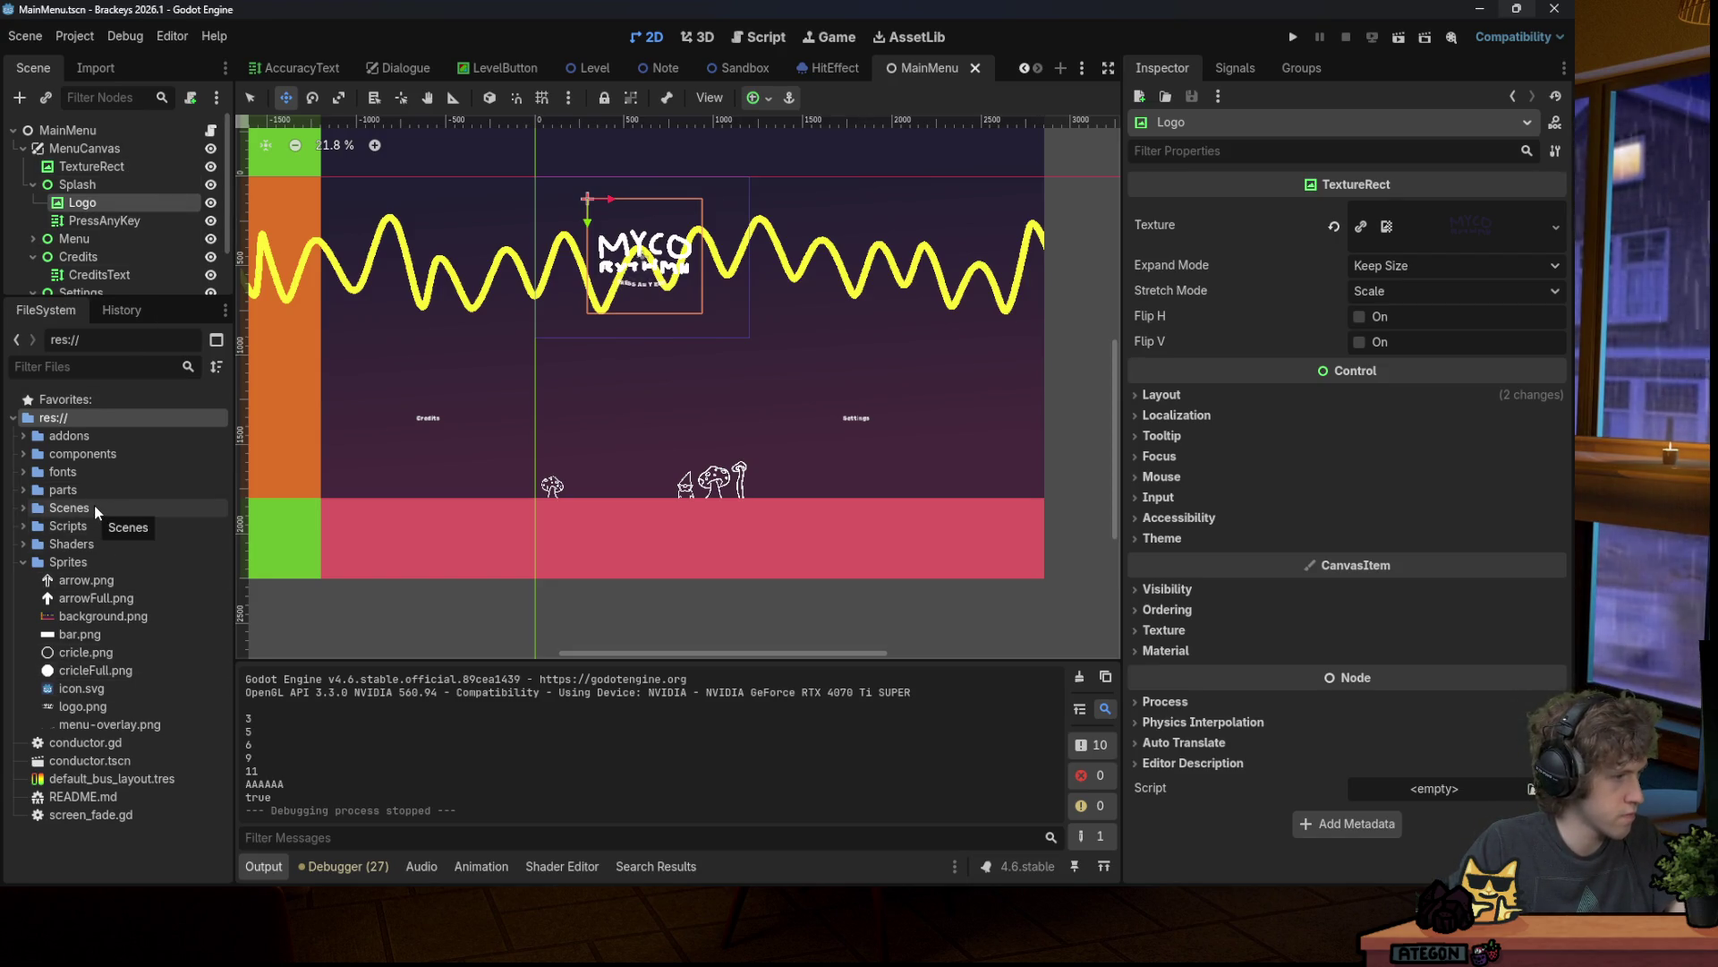
{"action": "left_click", "coordinate": [27, 509]}
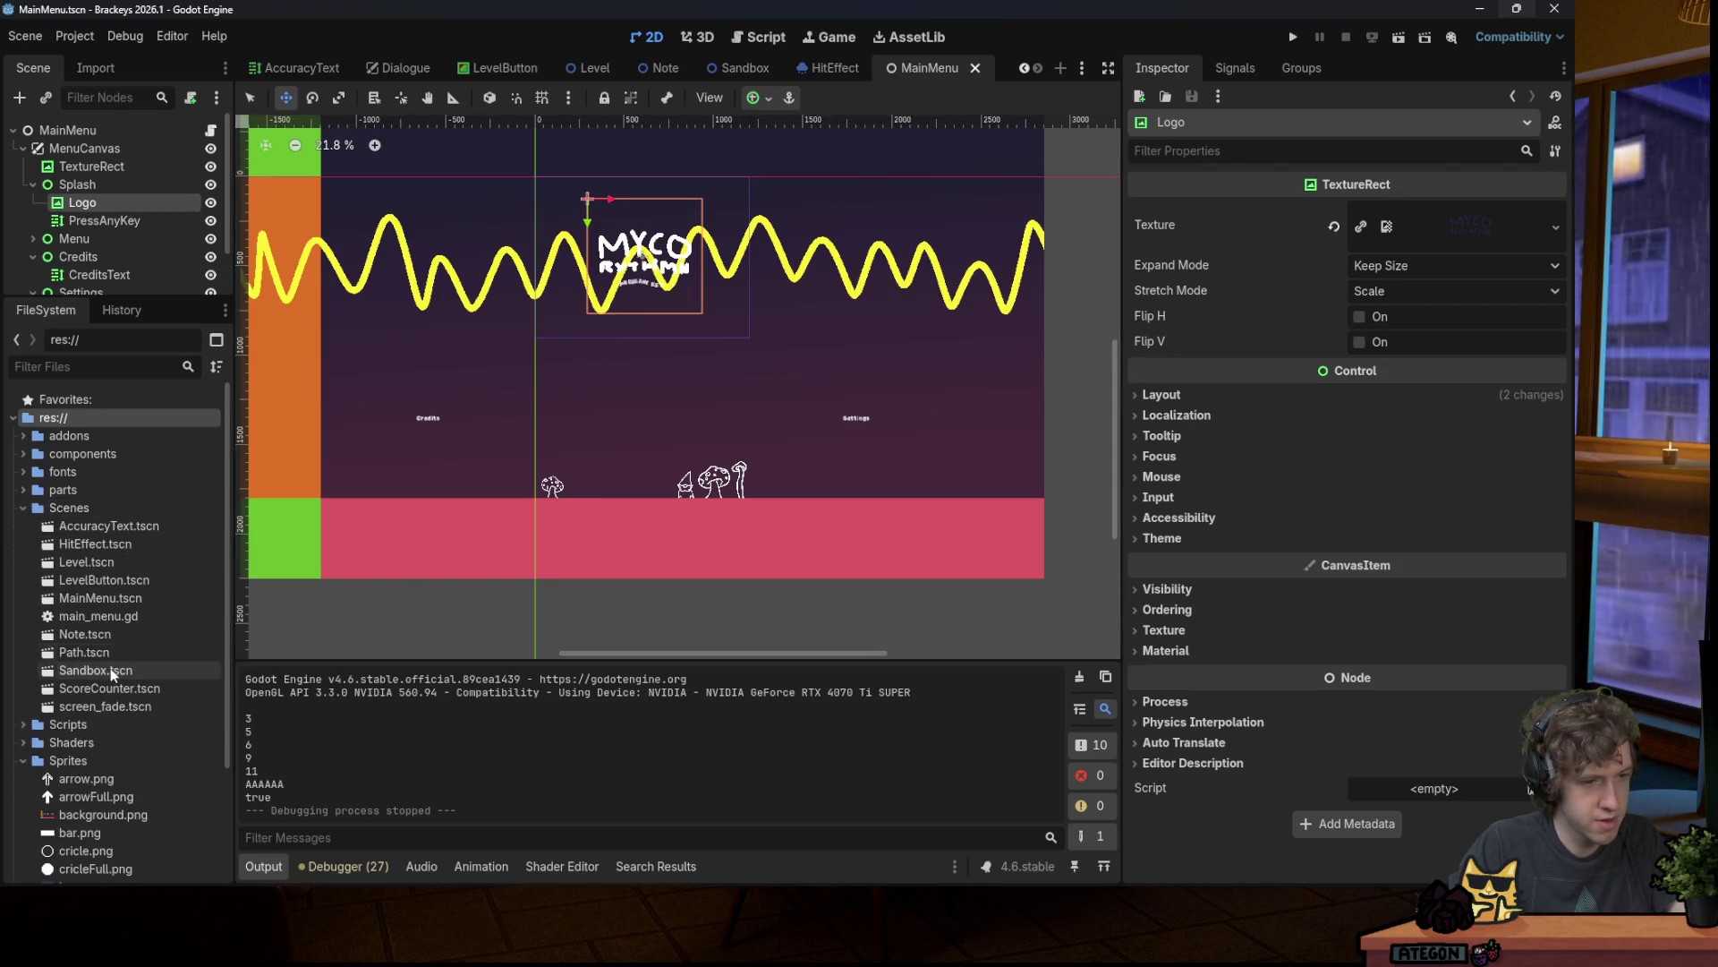
{"action": "double_click", "coordinate": [86, 562]}
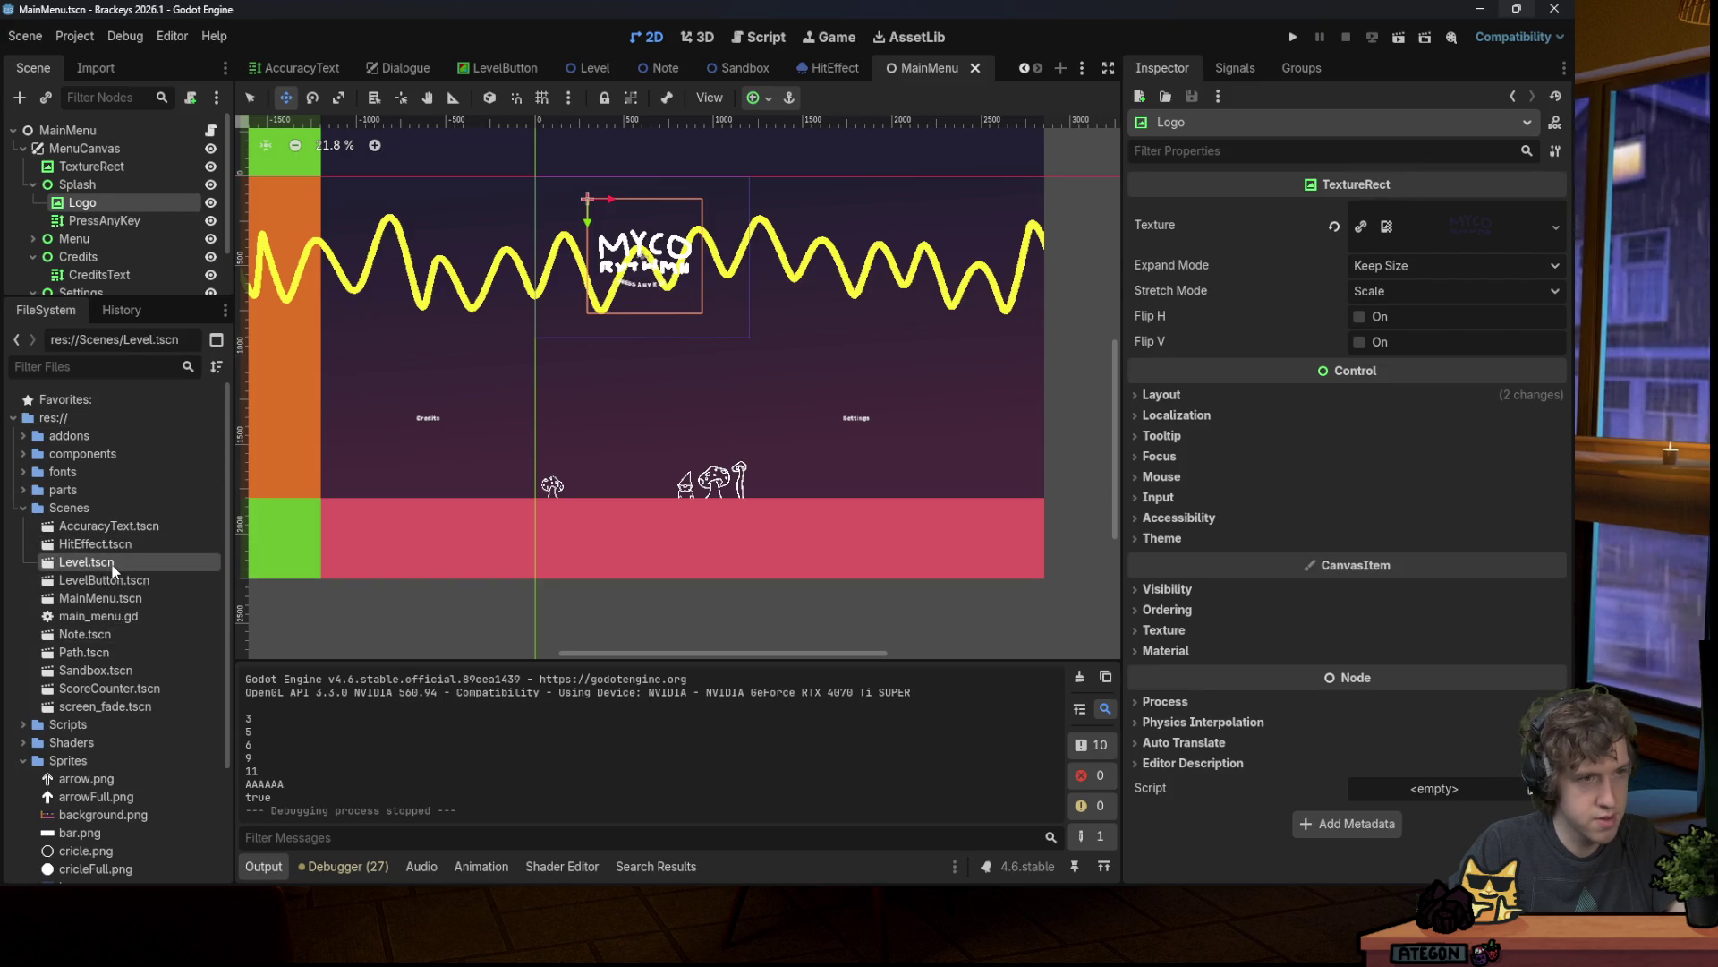
Step: Inspect the Level scene's OverlayCanvas, Vignette and Toon-shader overlay ColorRect nodes
{"action": "left_click", "coordinate": [104, 242]}
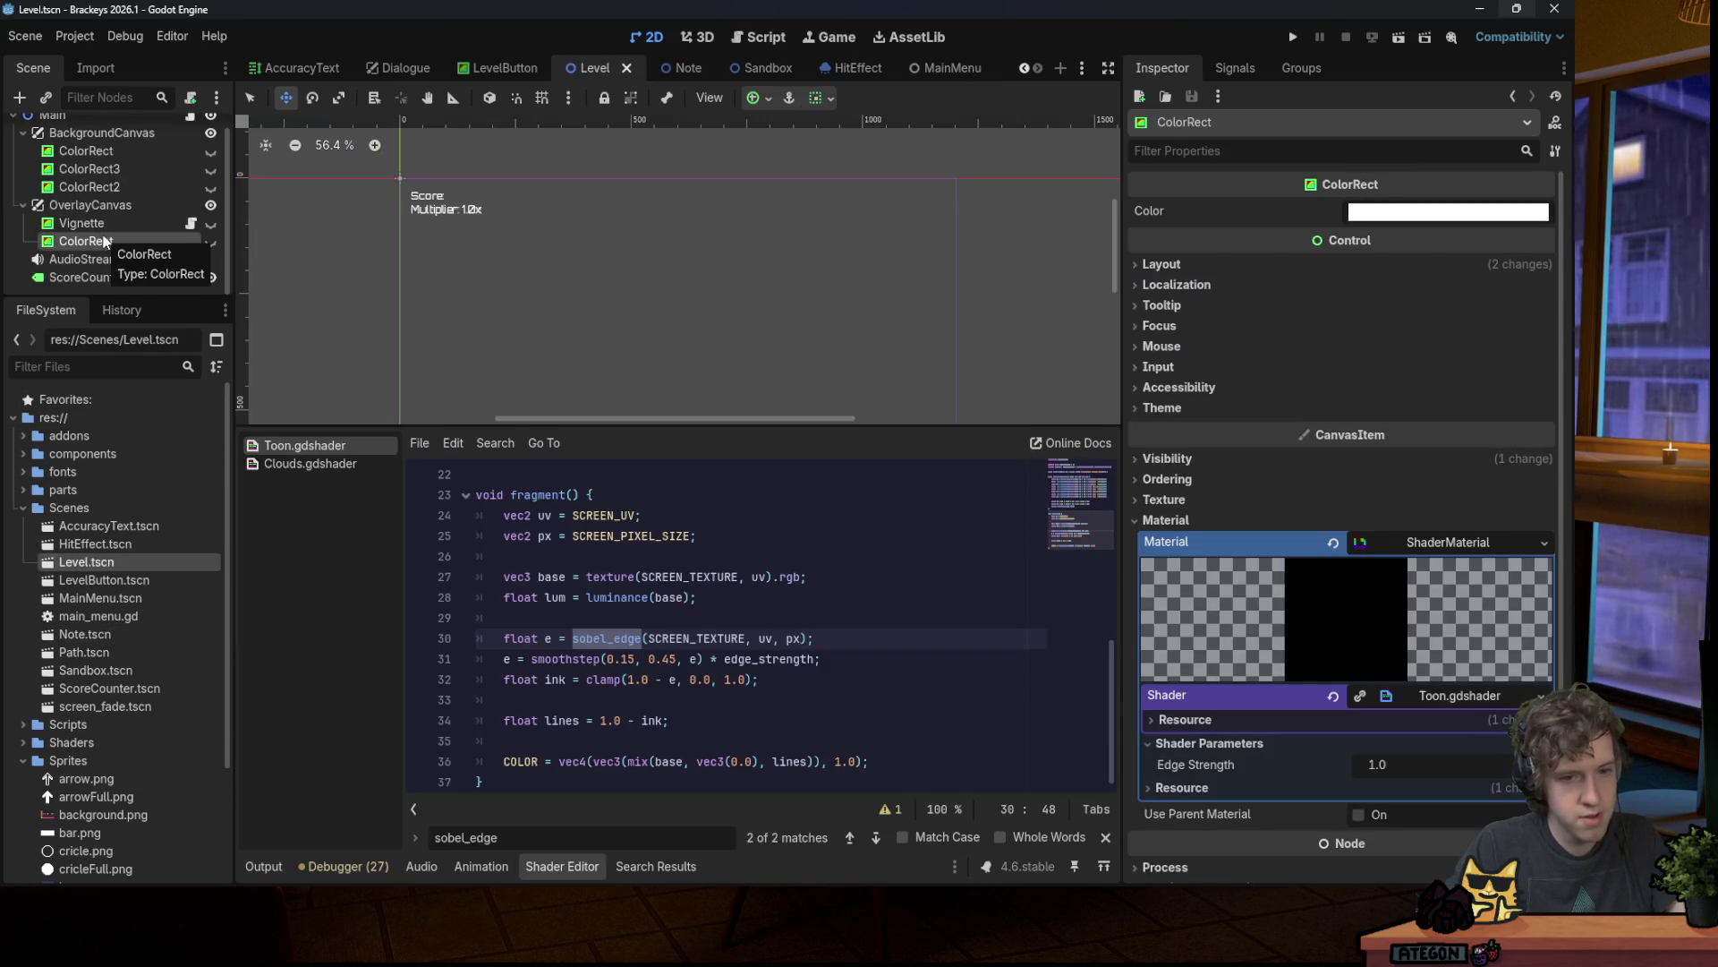
{"action": "left_click", "coordinate": [89, 205]}
{"action": "left_click", "coordinate": [105, 226]}
{"action": "left_click", "coordinate": [110, 240]}
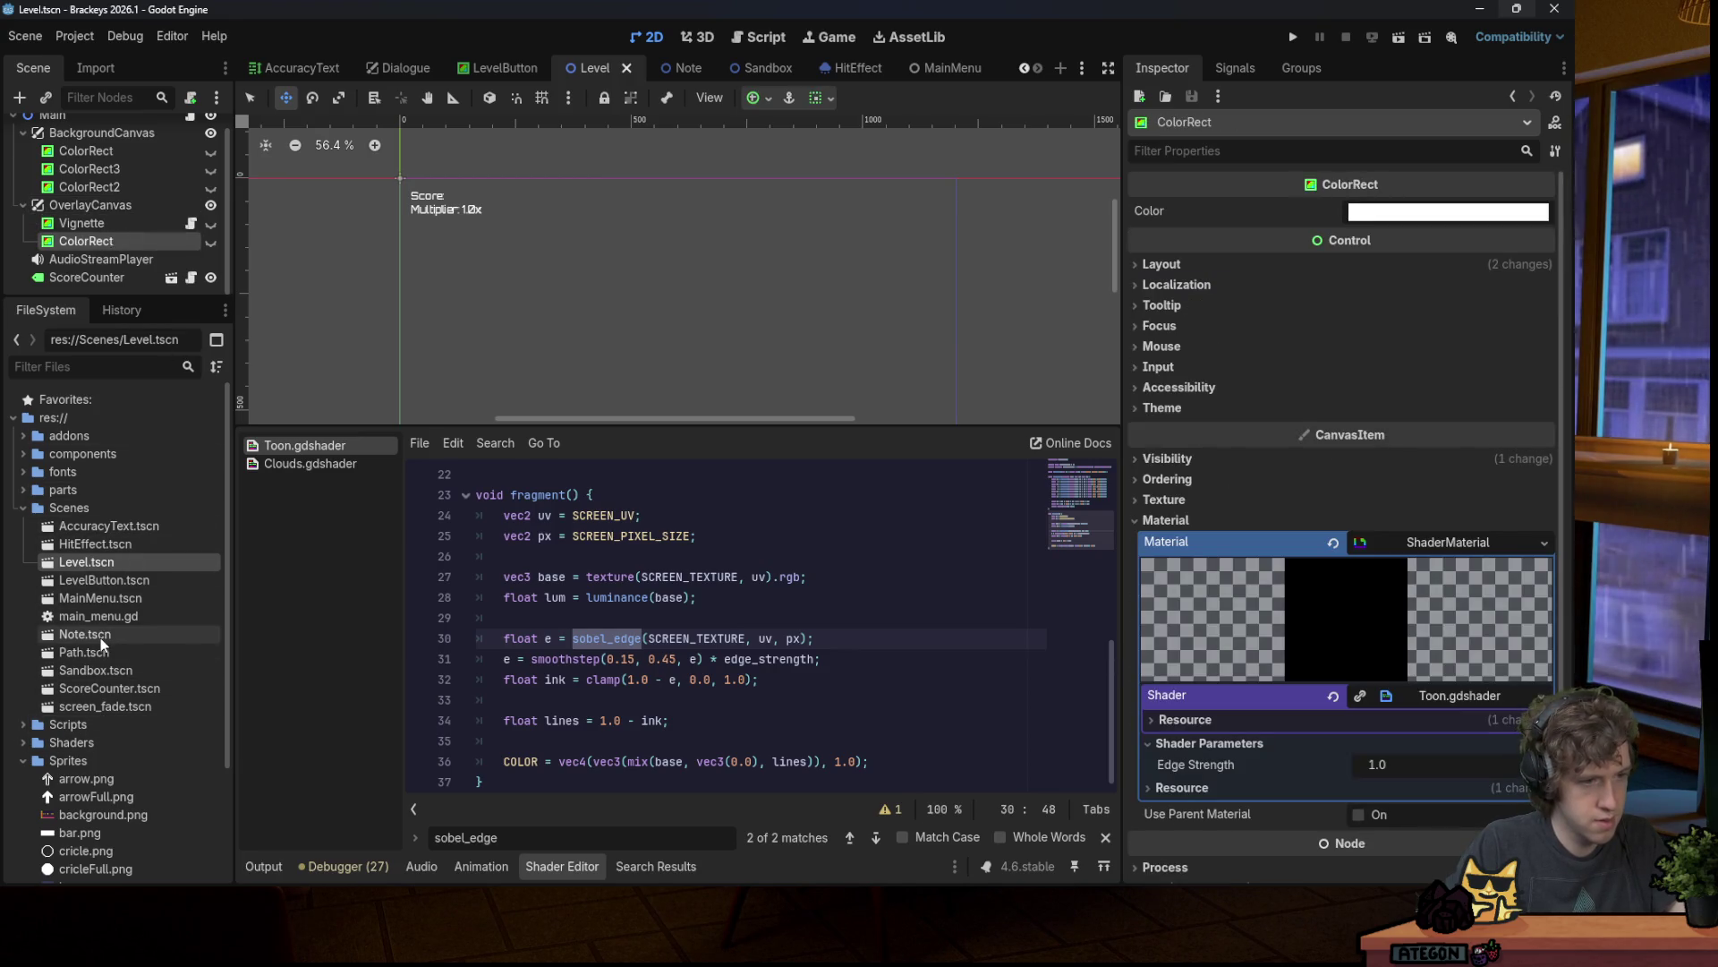
Step: Open MainMenu, collapse the Splash, Credits and Settings branches, and undo a mistaken paste
{"action": "double_click", "coordinate": [97, 598]}
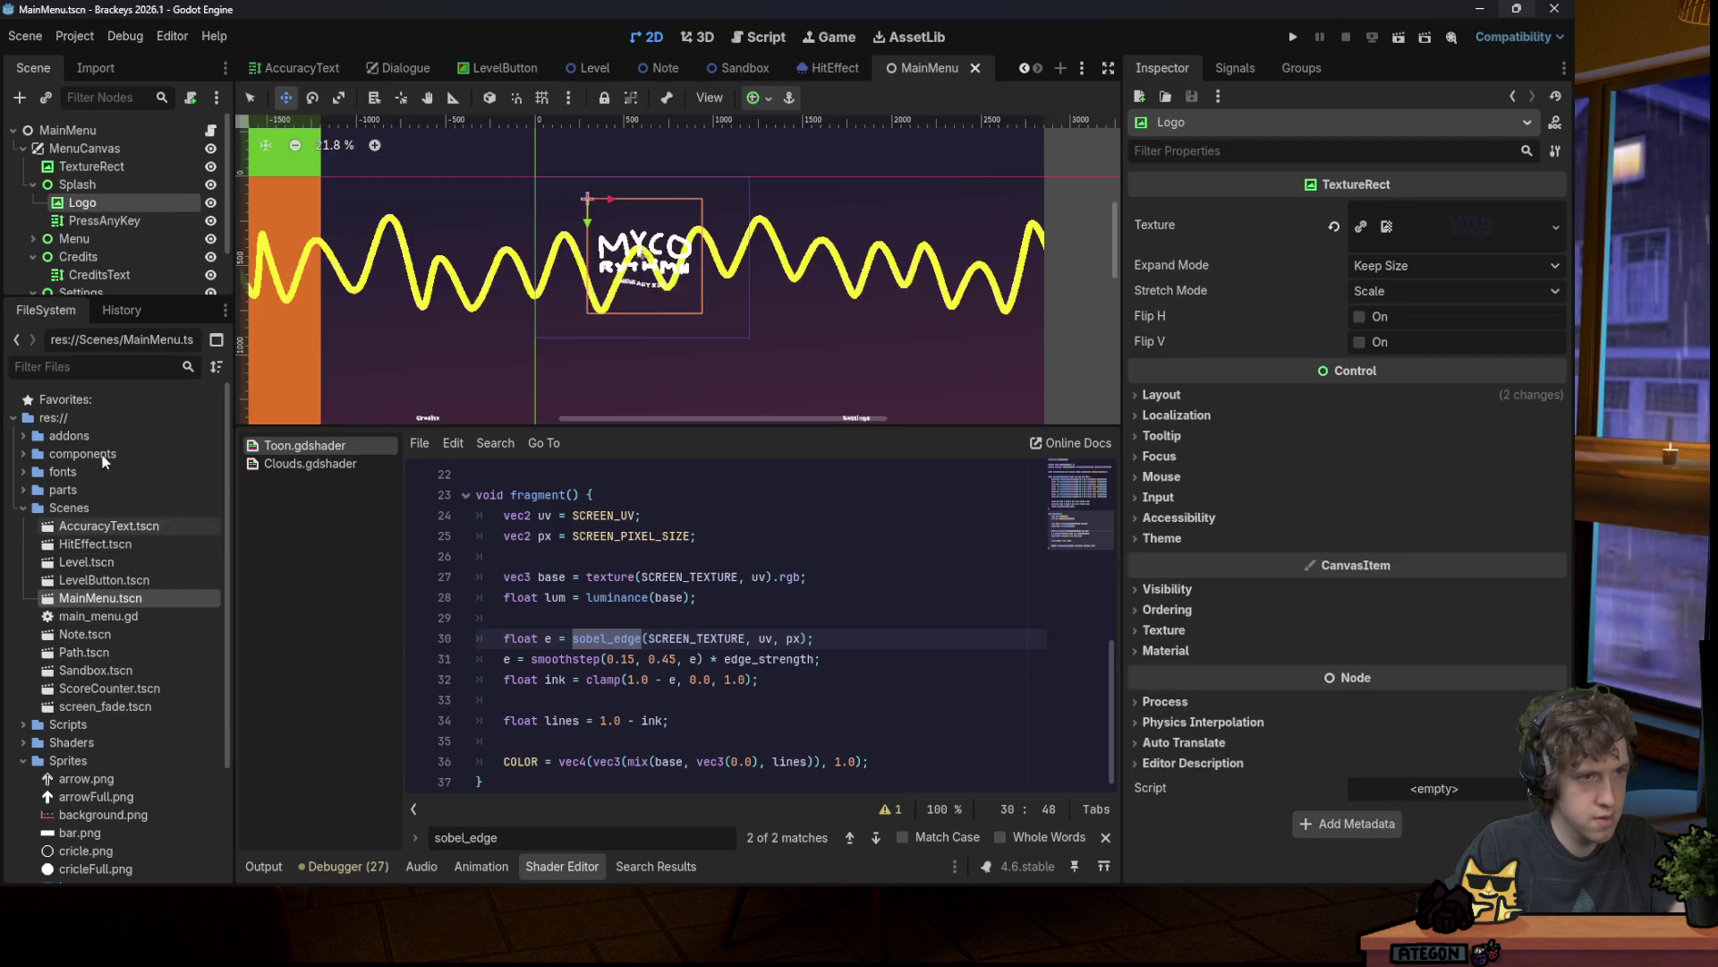
{"action": "left_click", "coordinate": [33, 257]}
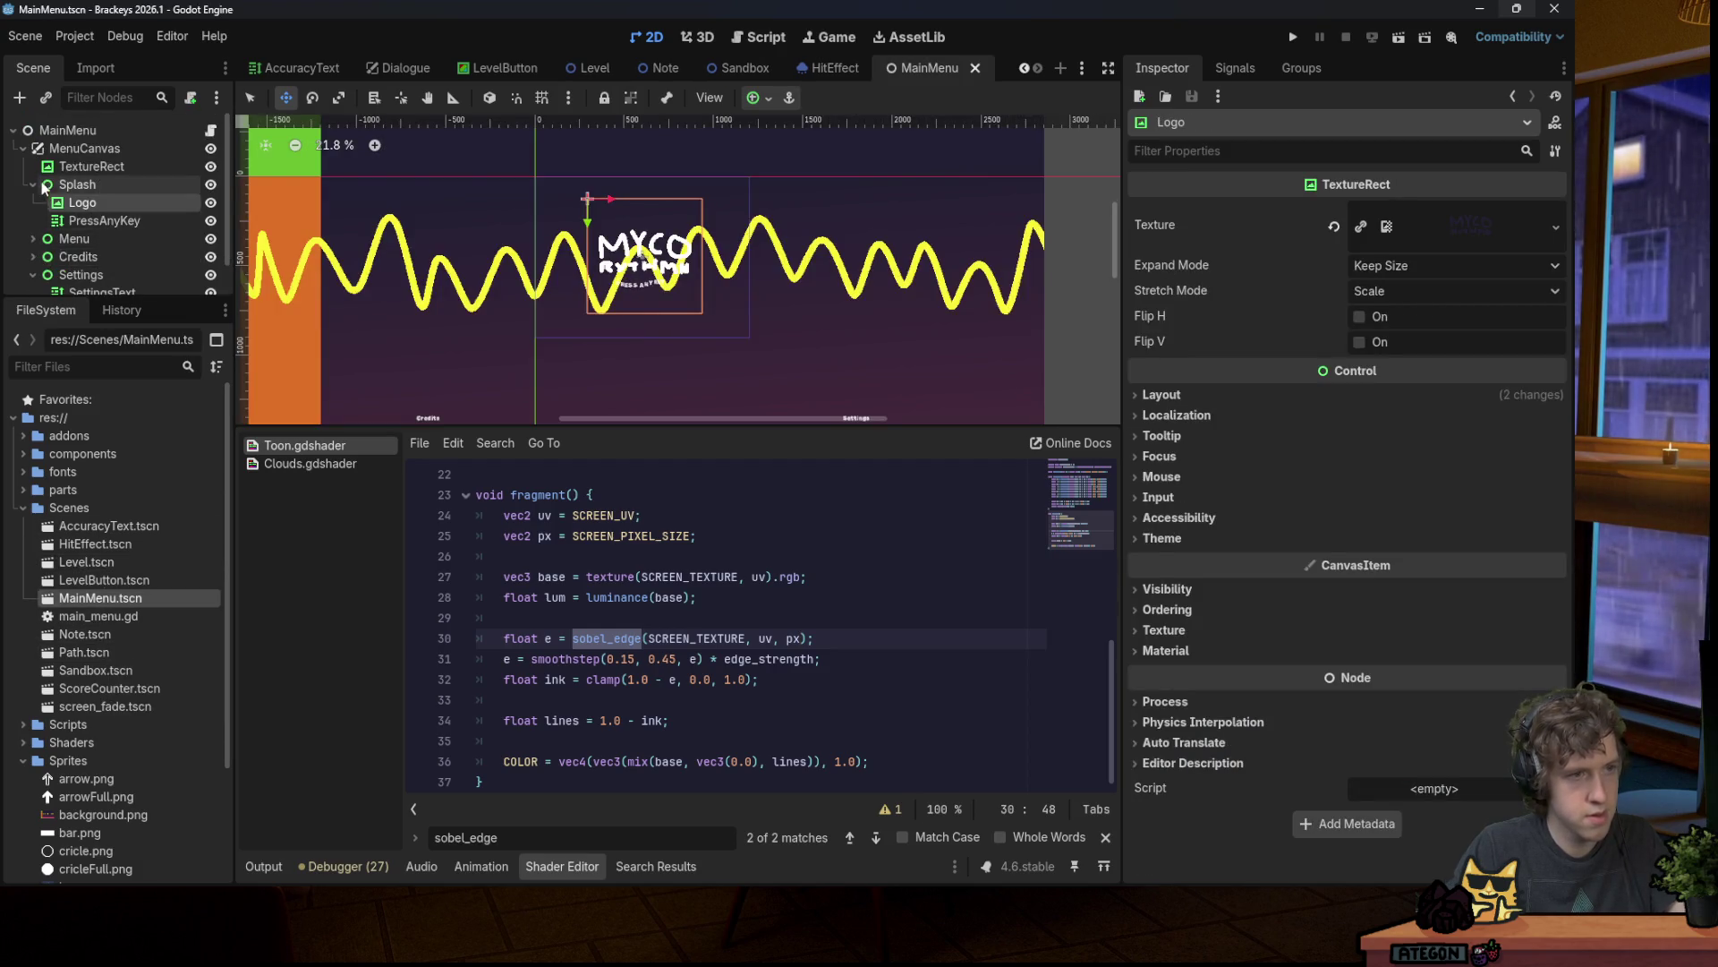
{"action": "left_click", "coordinate": [33, 274]}
{"action": "left_click", "coordinate": [33, 185]}
{"action": "key", "text": "ctrl+v"}
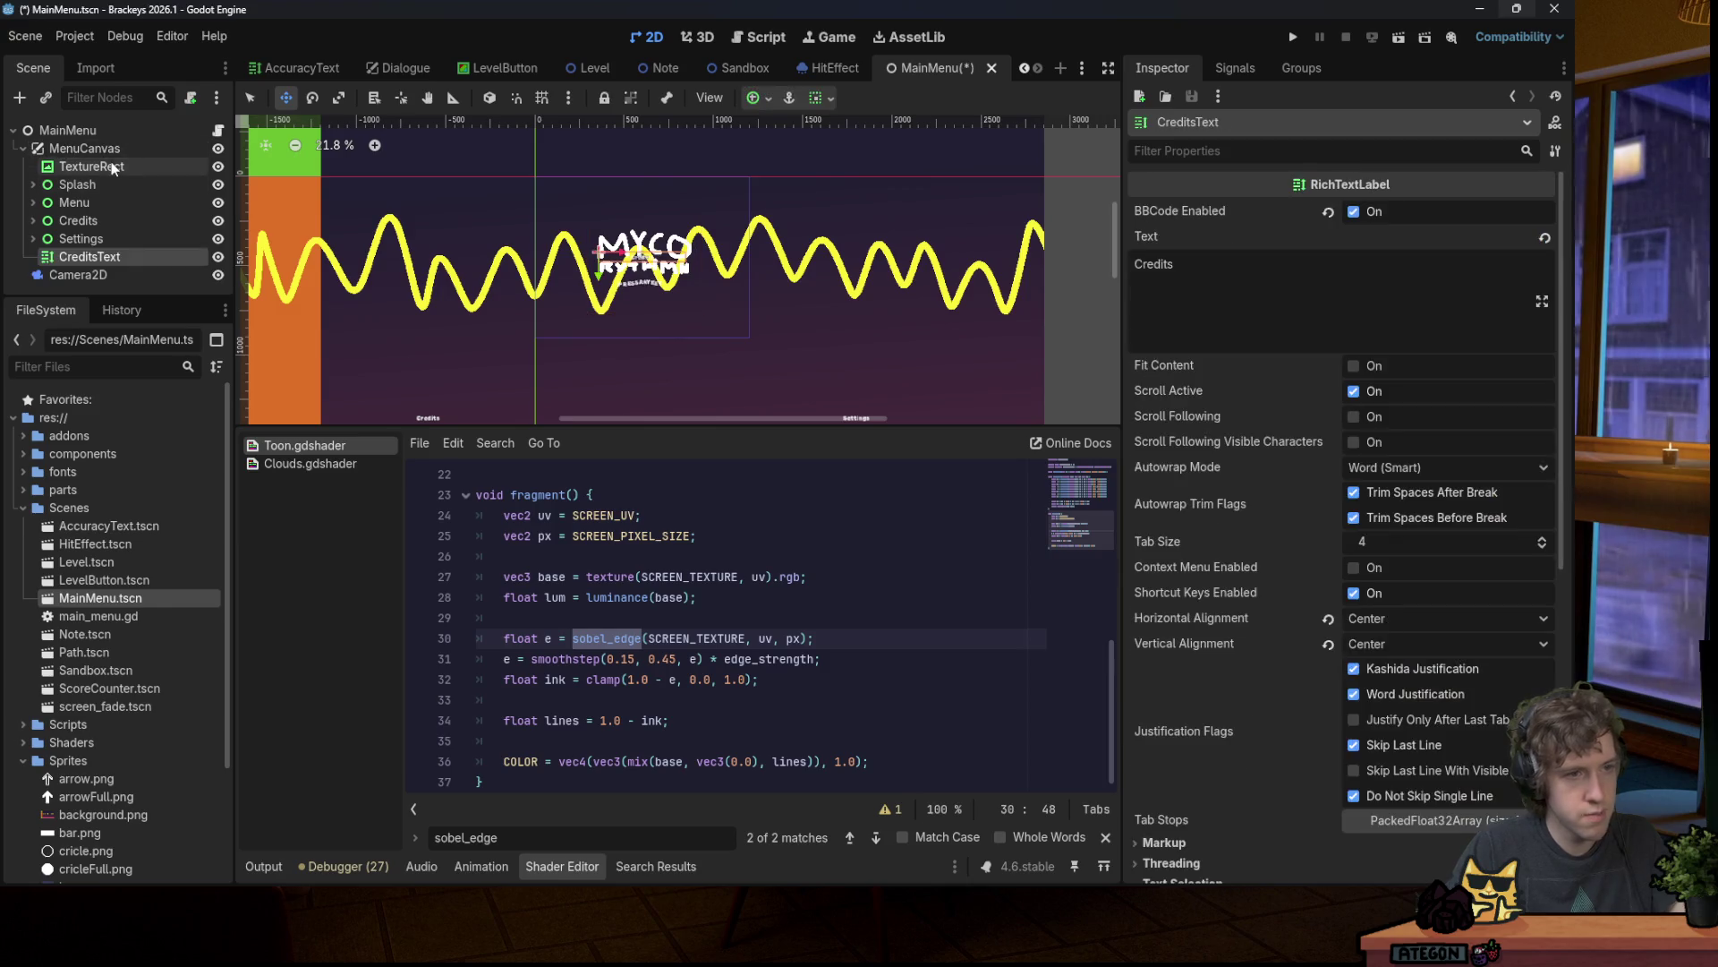
{"action": "key", "text": "ctrl+z"}
Step: Expand and collapse the Shaders folder, then reopen Level.tscn
{"action": "left_click", "coordinate": [74, 361]}
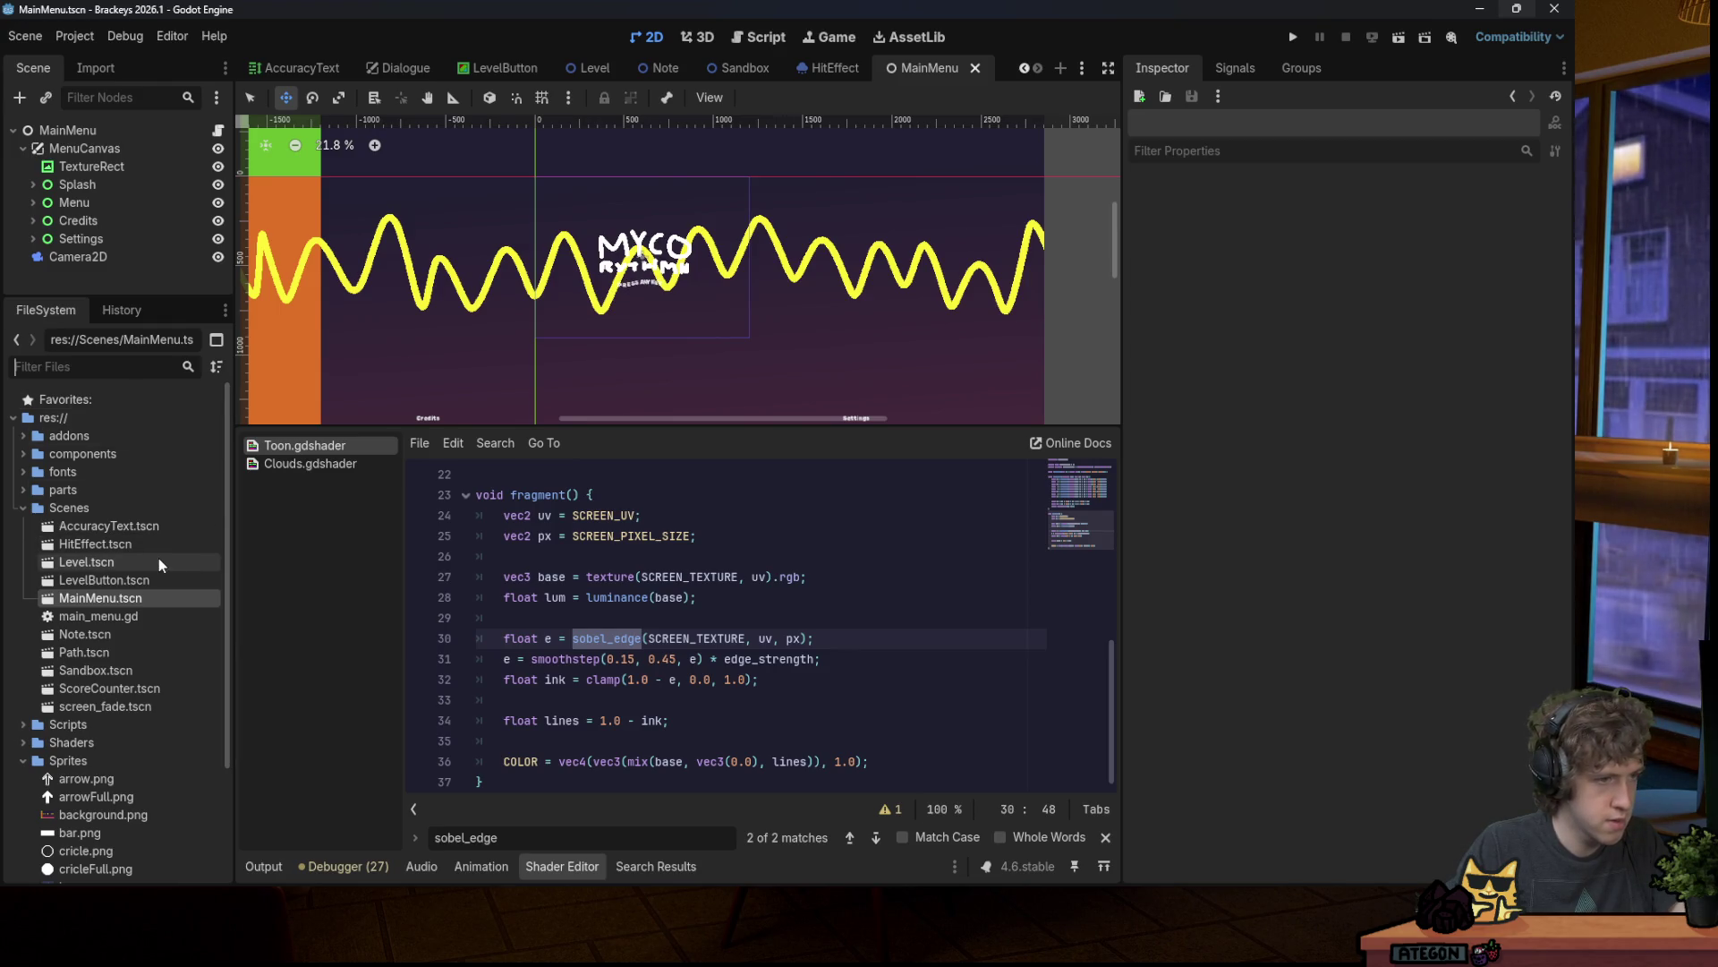
{"action": "left_click", "coordinate": [22, 742]}
{"action": "scroll", "coordinate": [53, 673], "scroll_direction": "down", "scroll_amount": 5}
{"action": "left_click", "coordinate": [22, 561]}
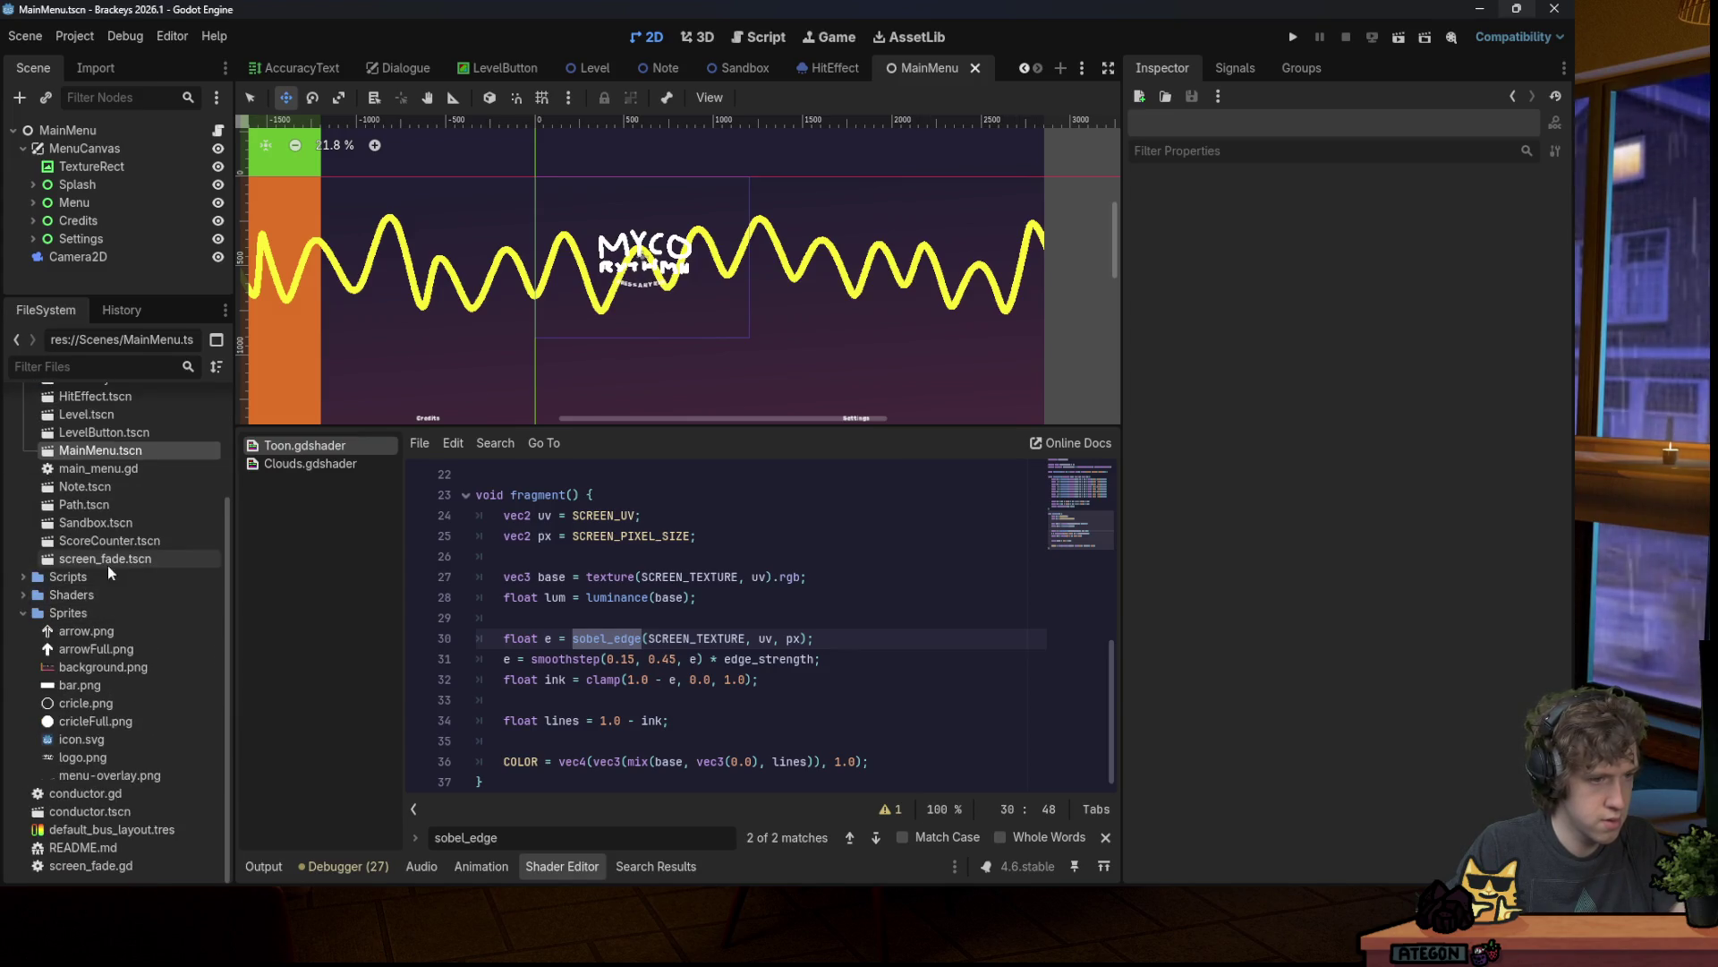
{"action": "scroll", "coordinate": [90, 582], "scroll_direction": "up", "scroll_amount": 5}
{"action": "double_click", "coordinate": [86, 560]}
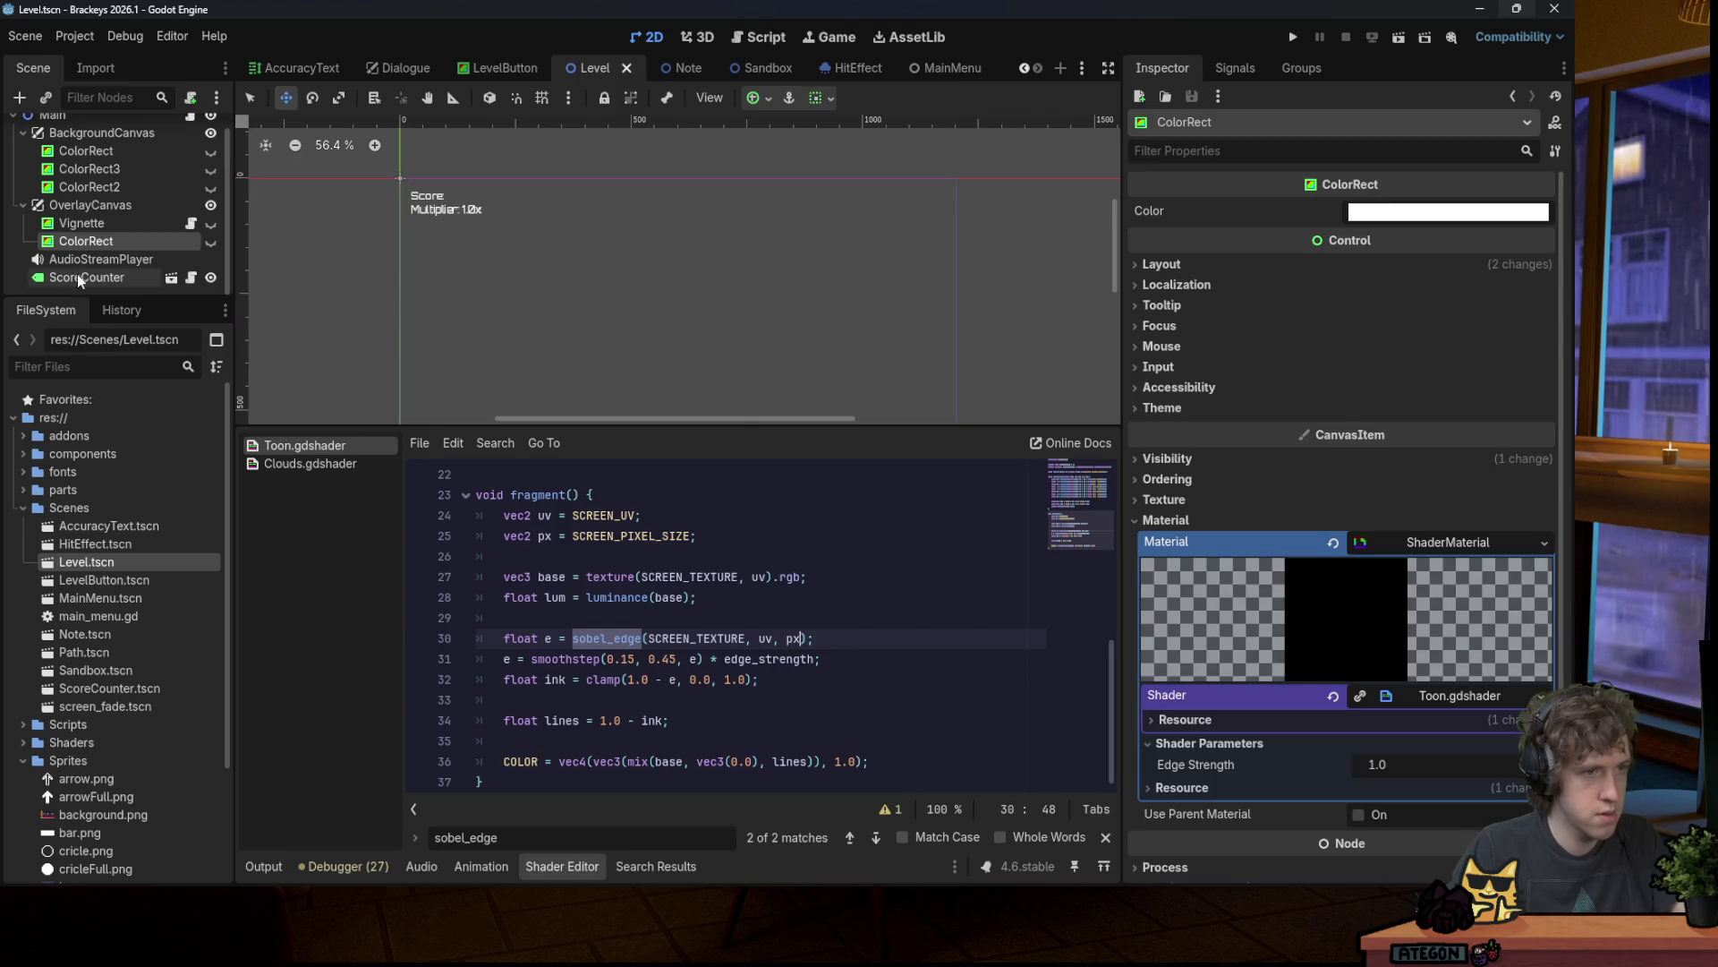
Step: Copy the overlay ColorRect from Level, paste it under MenuCanvas in MainMenu, and save
{"action": "right_click", "coordinate": [104, 239]}
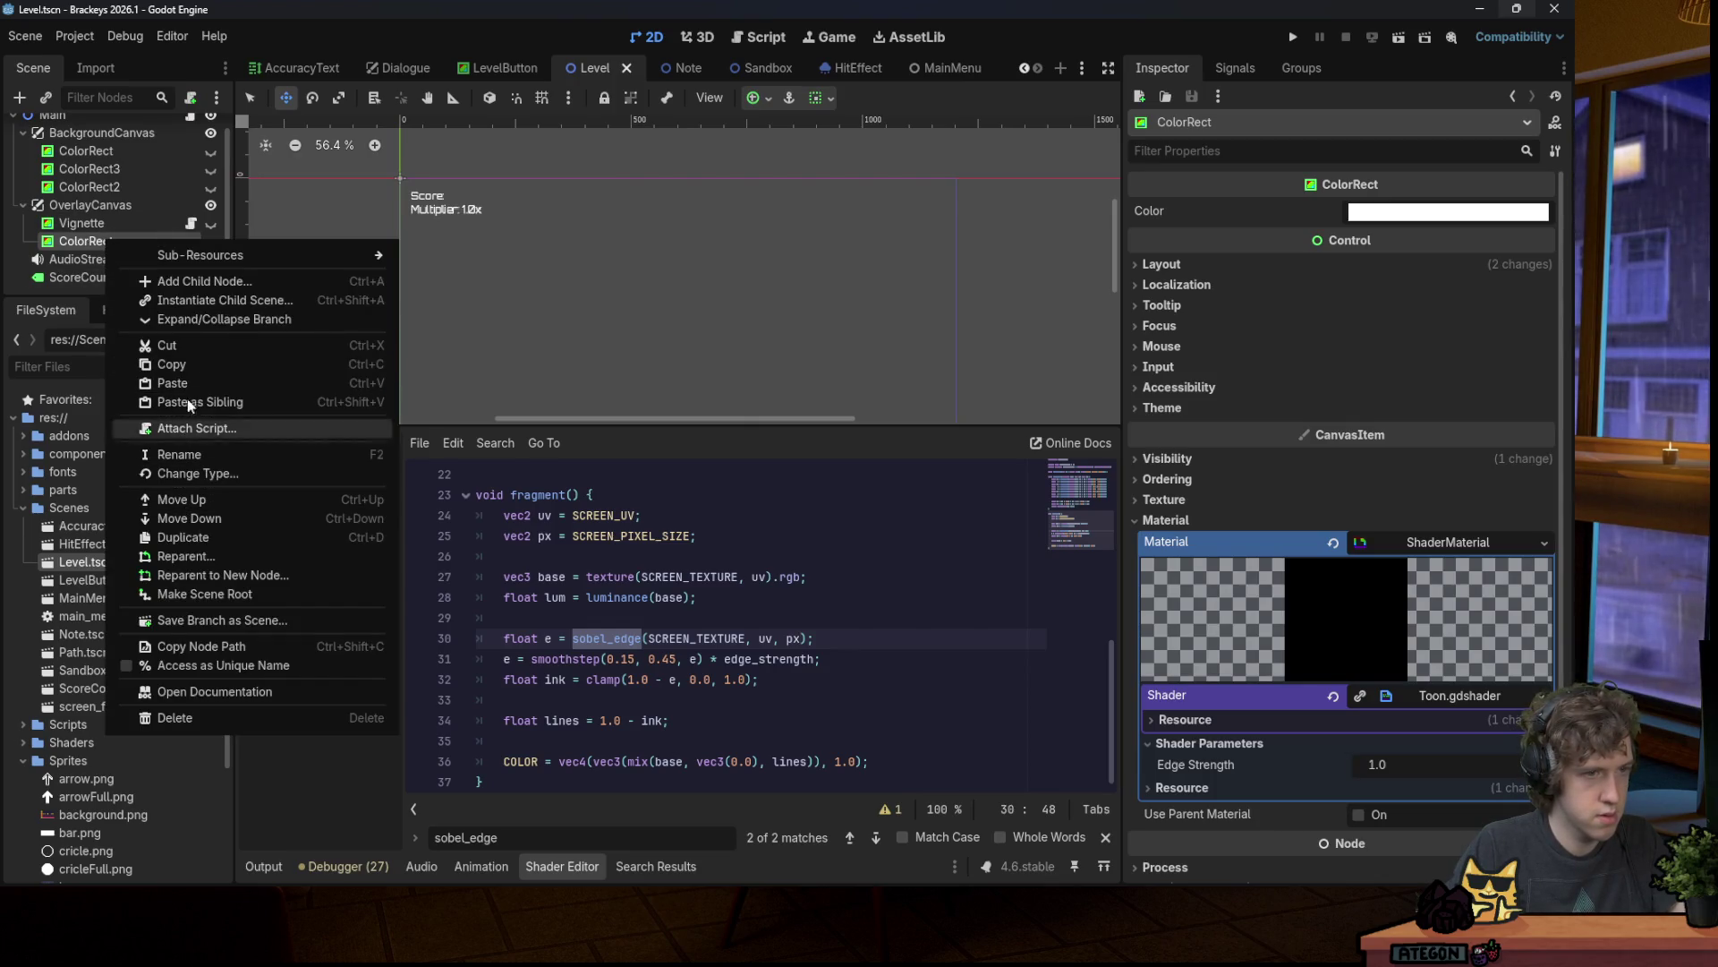
{"action": "left_click", "coordinate": [189, 363]}
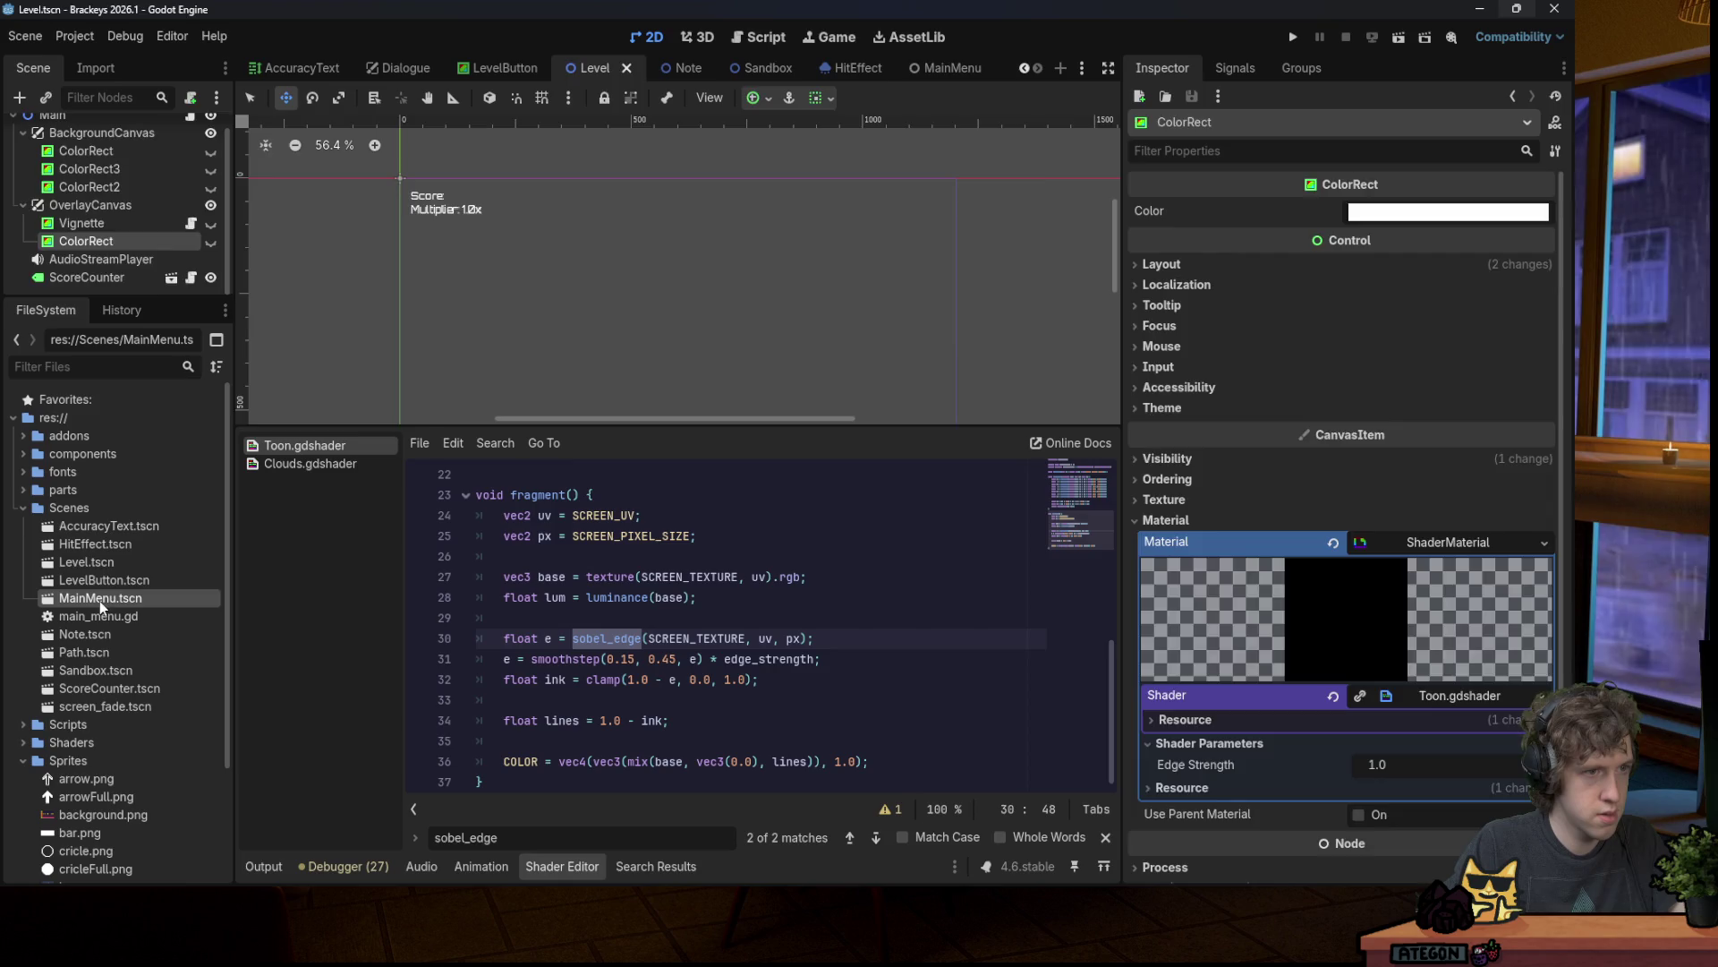
{"action": "double_click", "coordinate": [100, 598]}
{"action": "right_click", "coordinate": [95, 152]}
{"action": "left_click", "coordinate": [180, 261]}
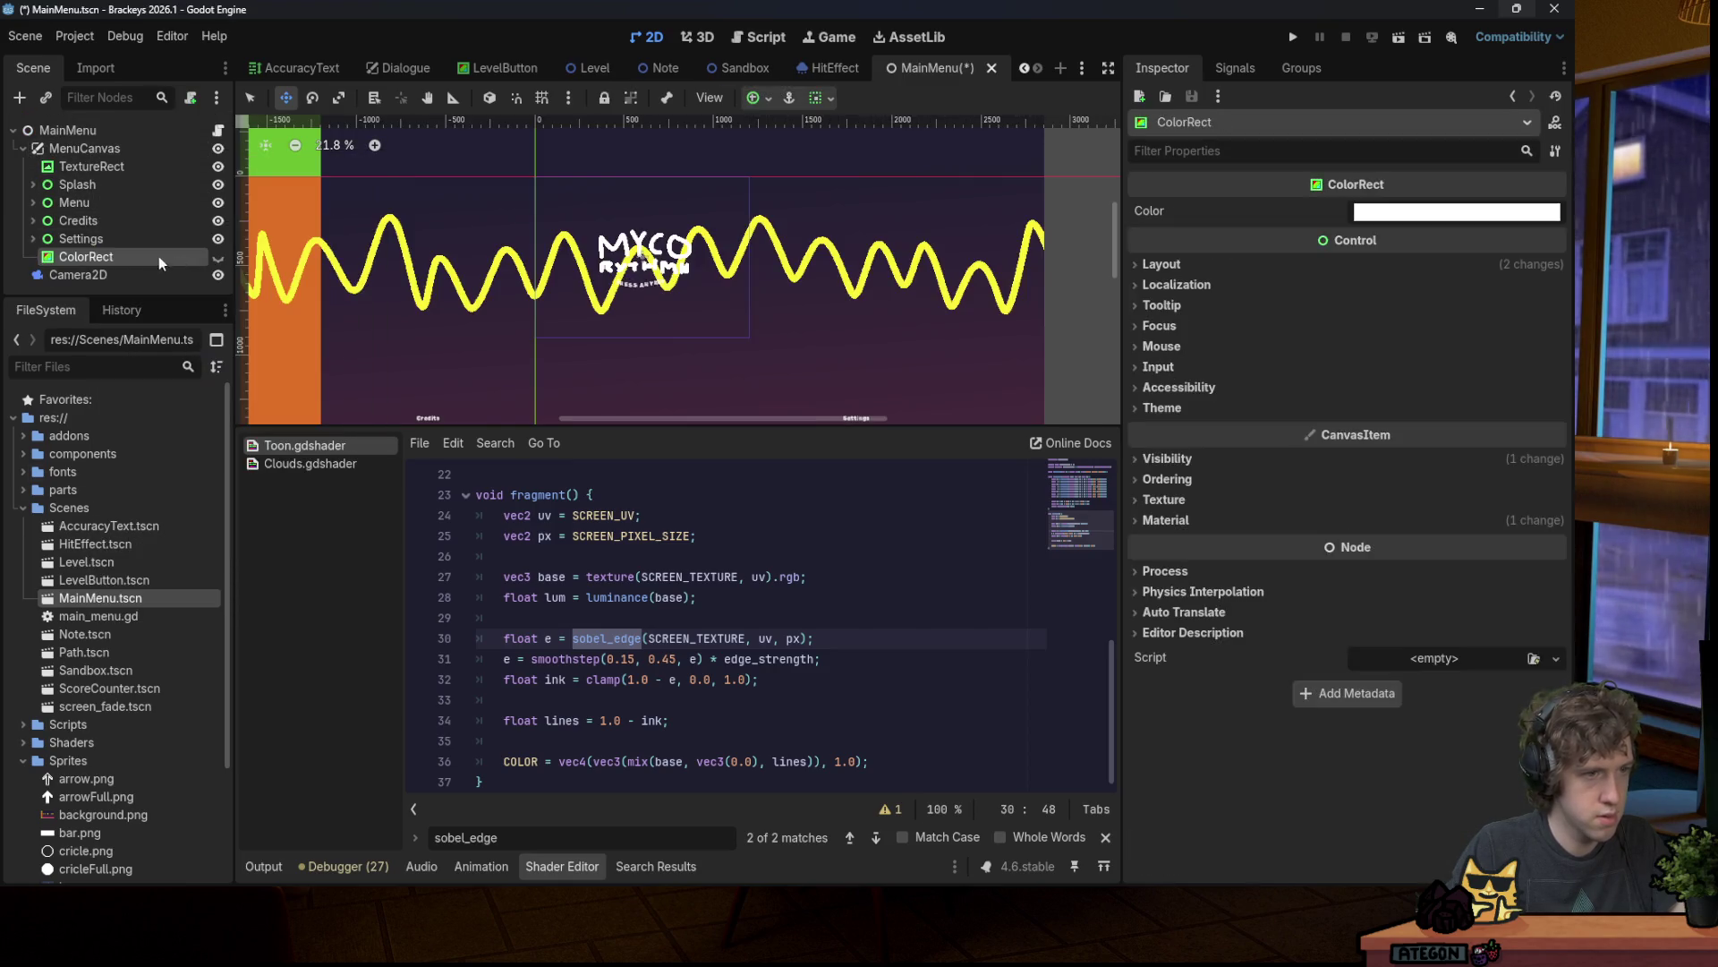
{"action": "key", "text": "ctrl+s"}
Step: Open the ColorRect's anchor presets, then test-run the menu through to song selection
{"action": "scroll", "coordinate": [635, 251], "scroll_direction": "down", "scroll_amount": 5}
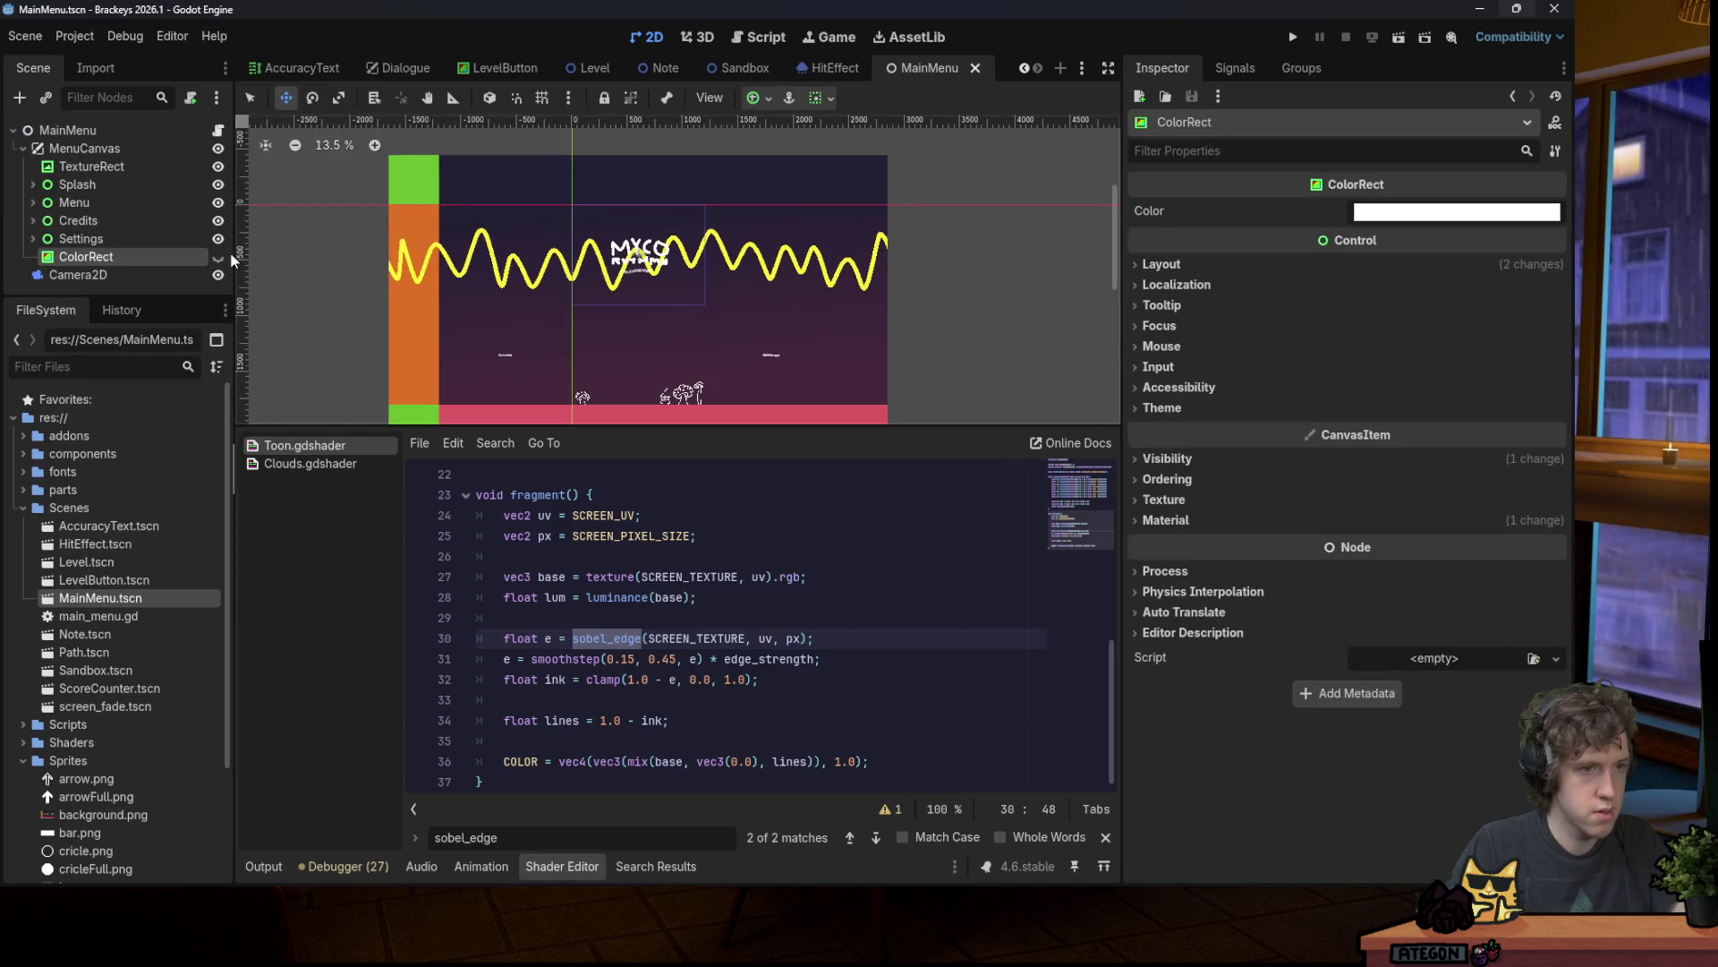
{"action": "scroll", "coordinate": [609, 246], "scroll_direction": "up", "scroll_amount": 7}
{"action": "scroll", "coordinate": [603, 243], "scroll_direction": "down", "scroll_amount": 5}
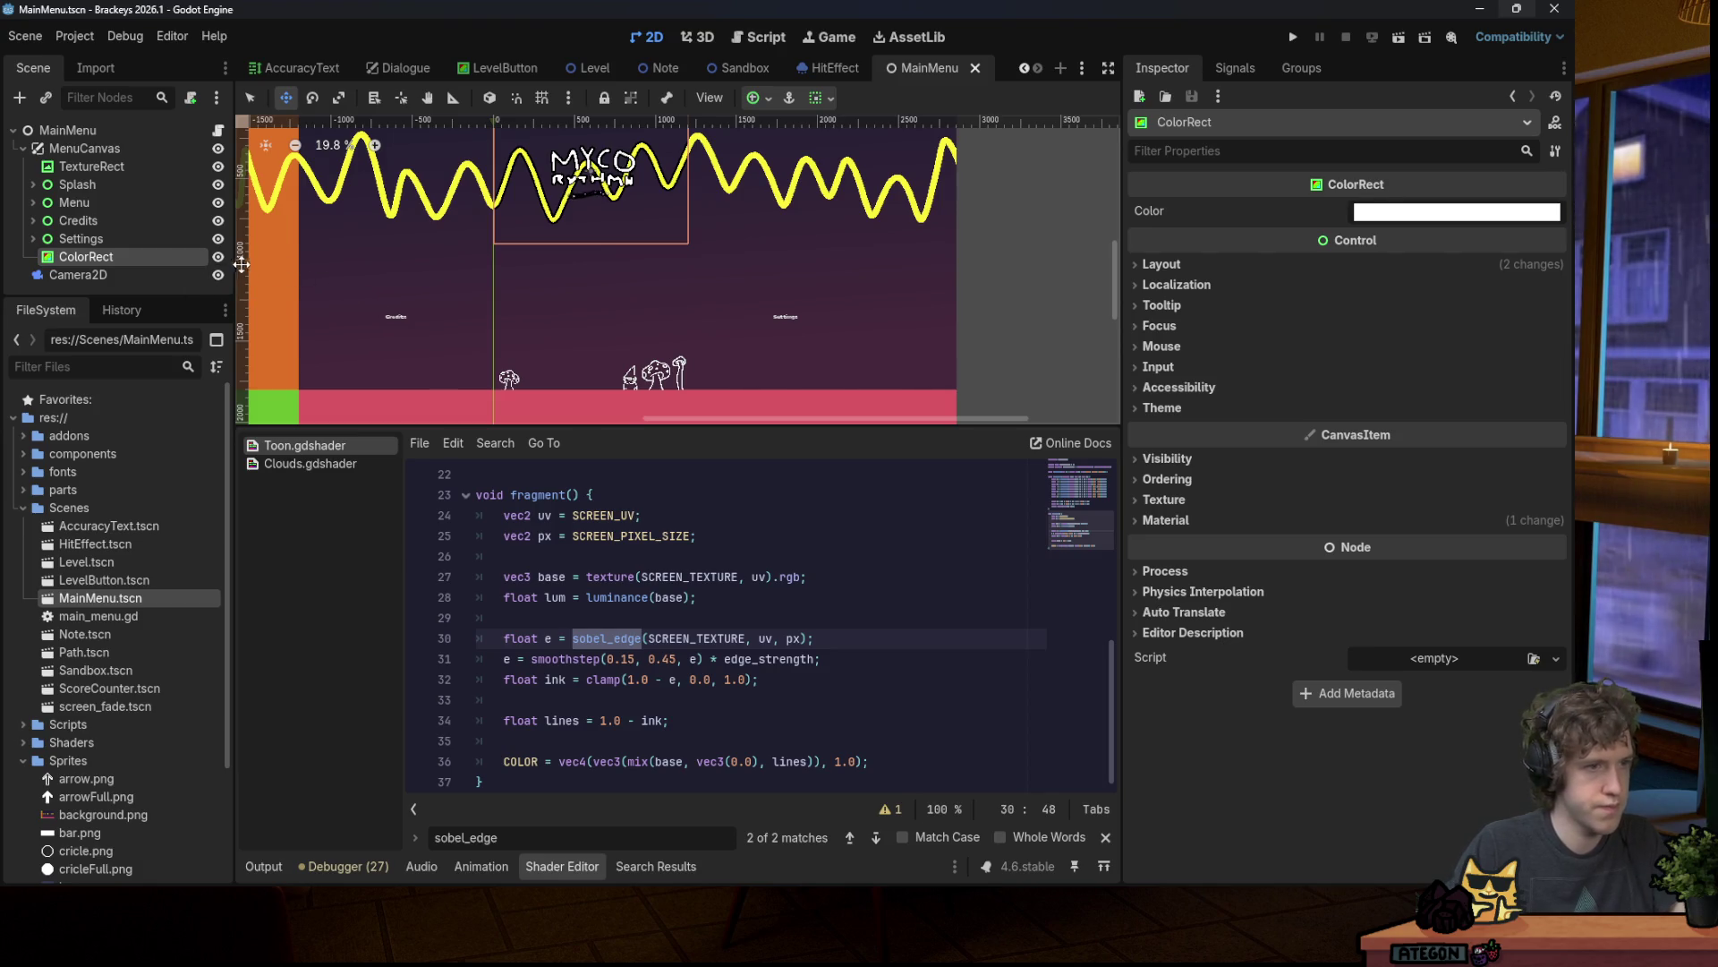
{"action": "scroll", "coordinate": [583, 303], "scroll_direction": "down", "scroll_amount": 5}
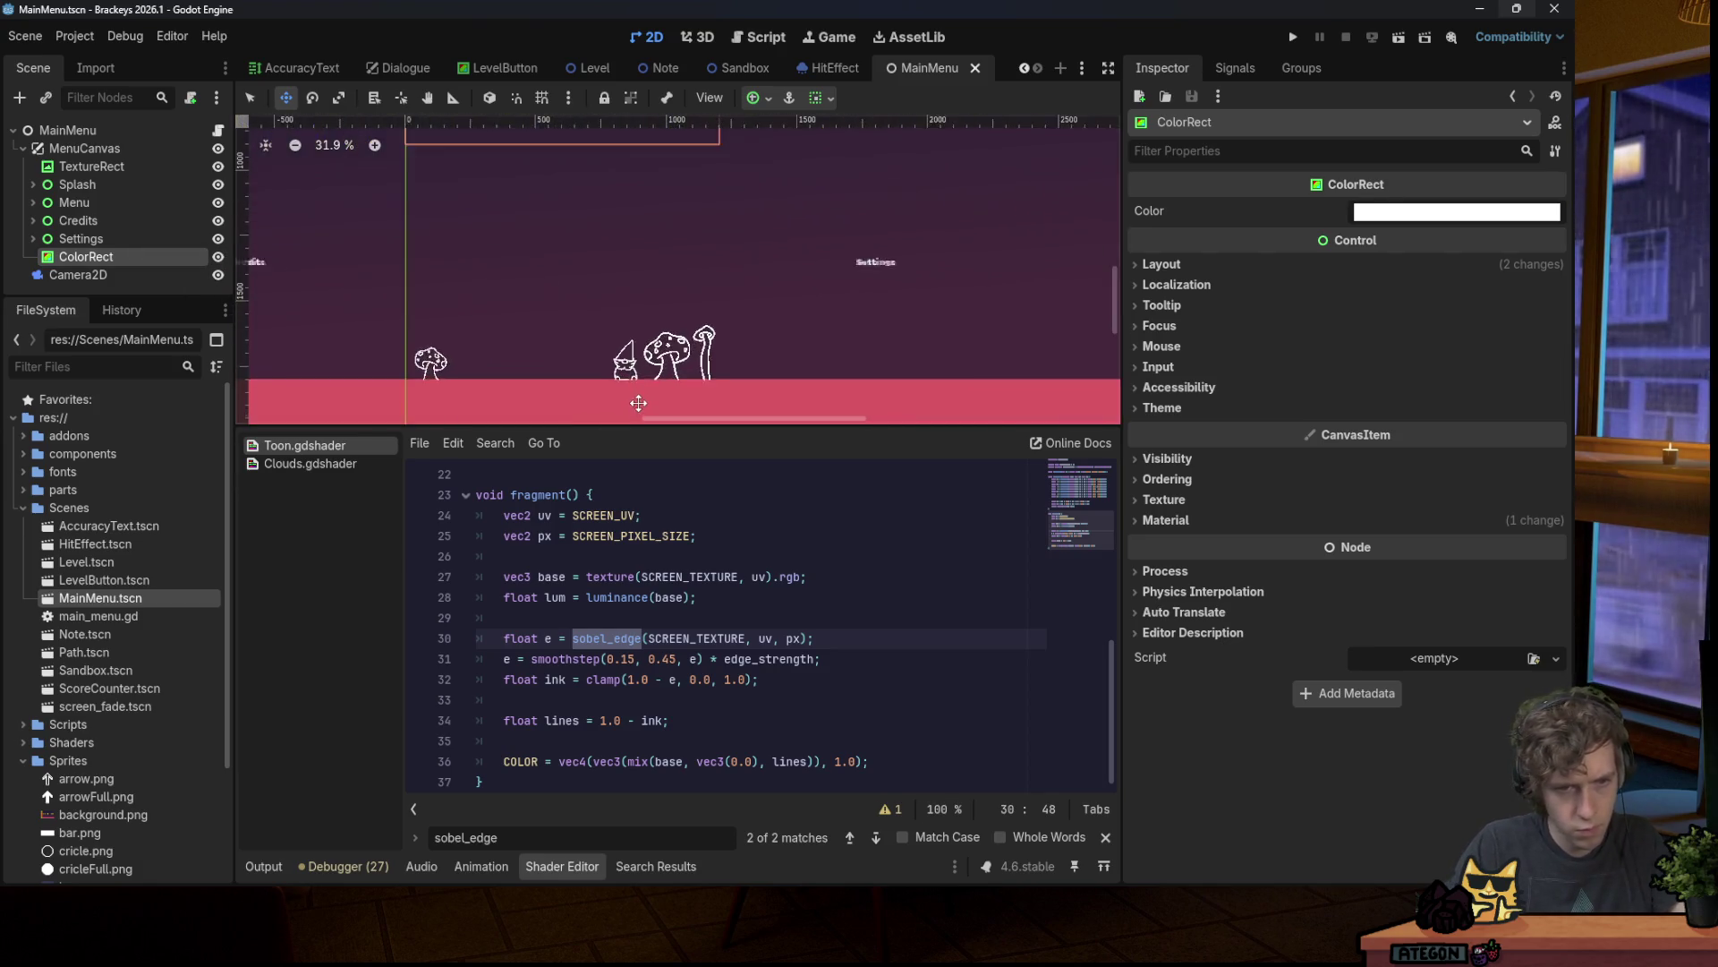
{"action": "scroll", "coordinate": [583, 304], "scroll_direction": "up", "scroll_amount": 2}
{"action": "left_click", "coordinate": [768, 100]}
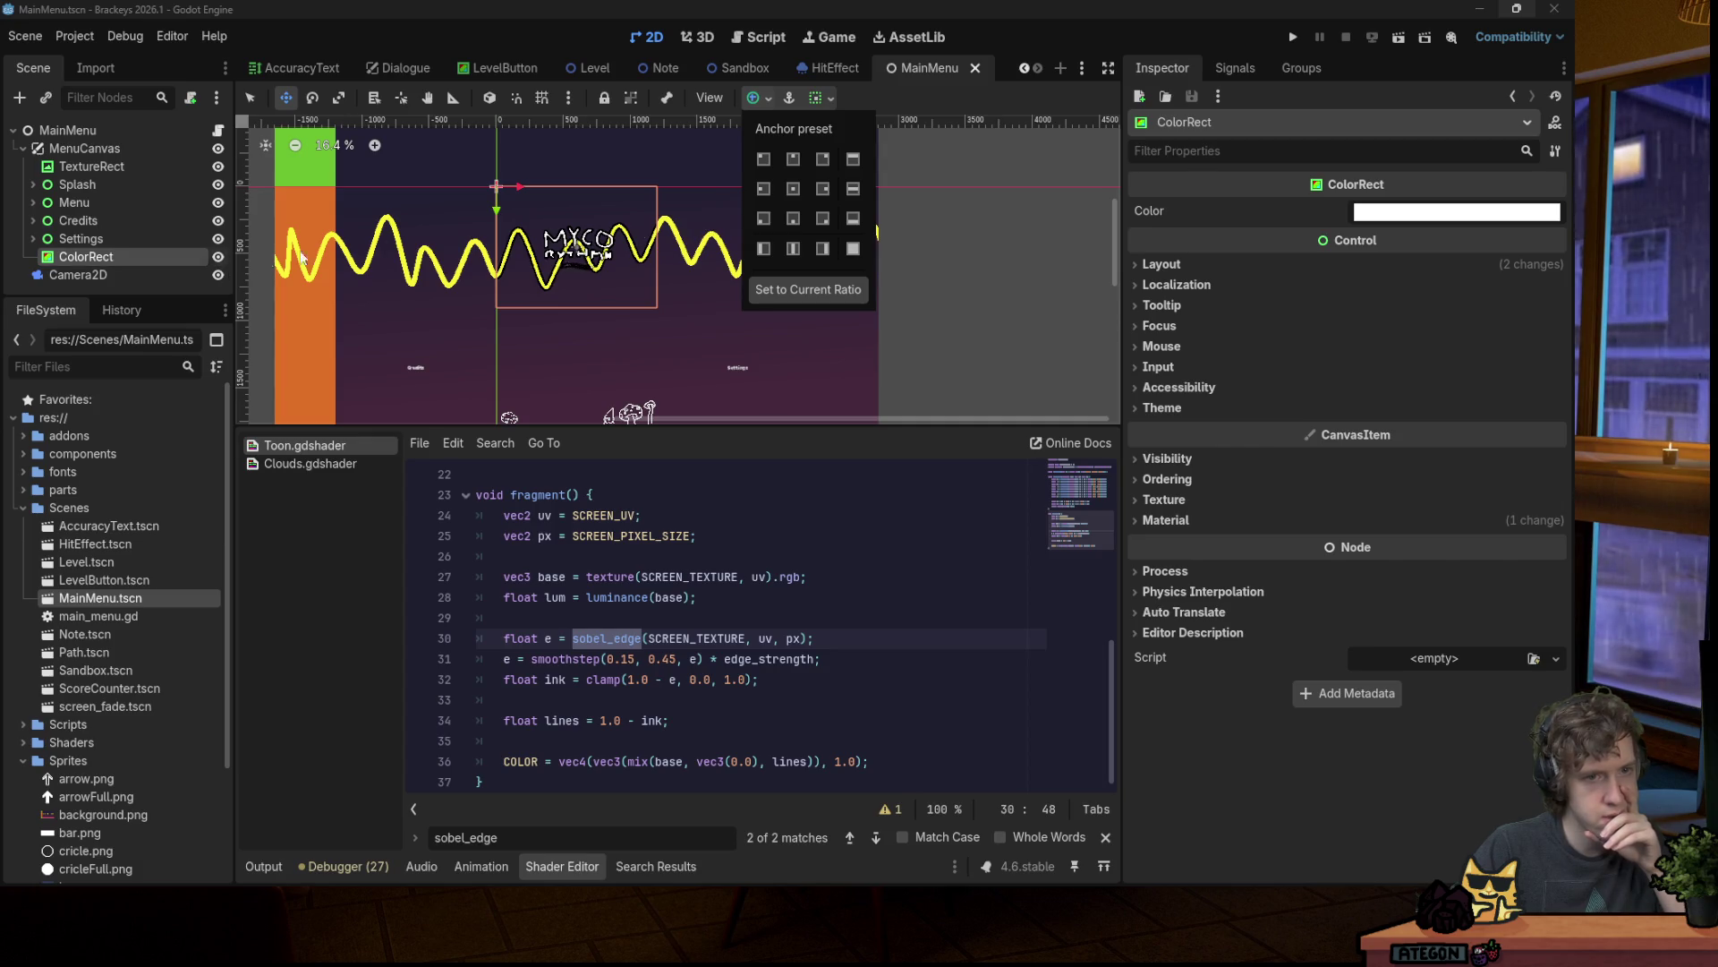
{"action": "left_click", "coordinate": [1283, 44]}
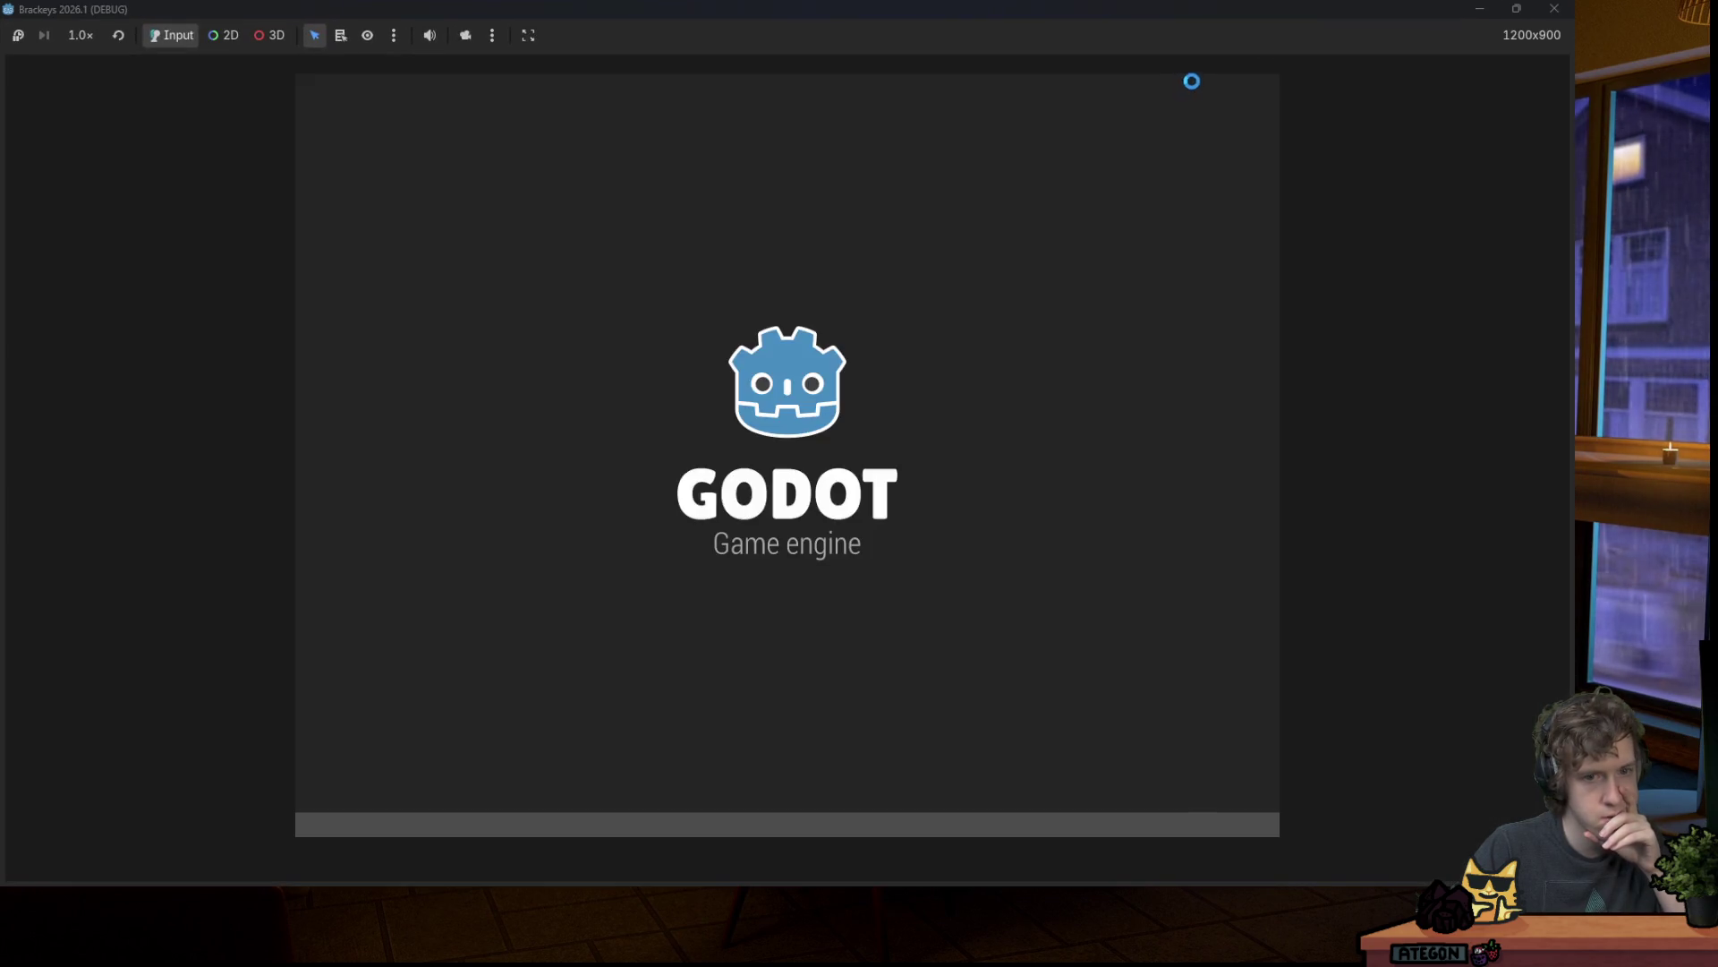
{"action": "key", "text": "a"}
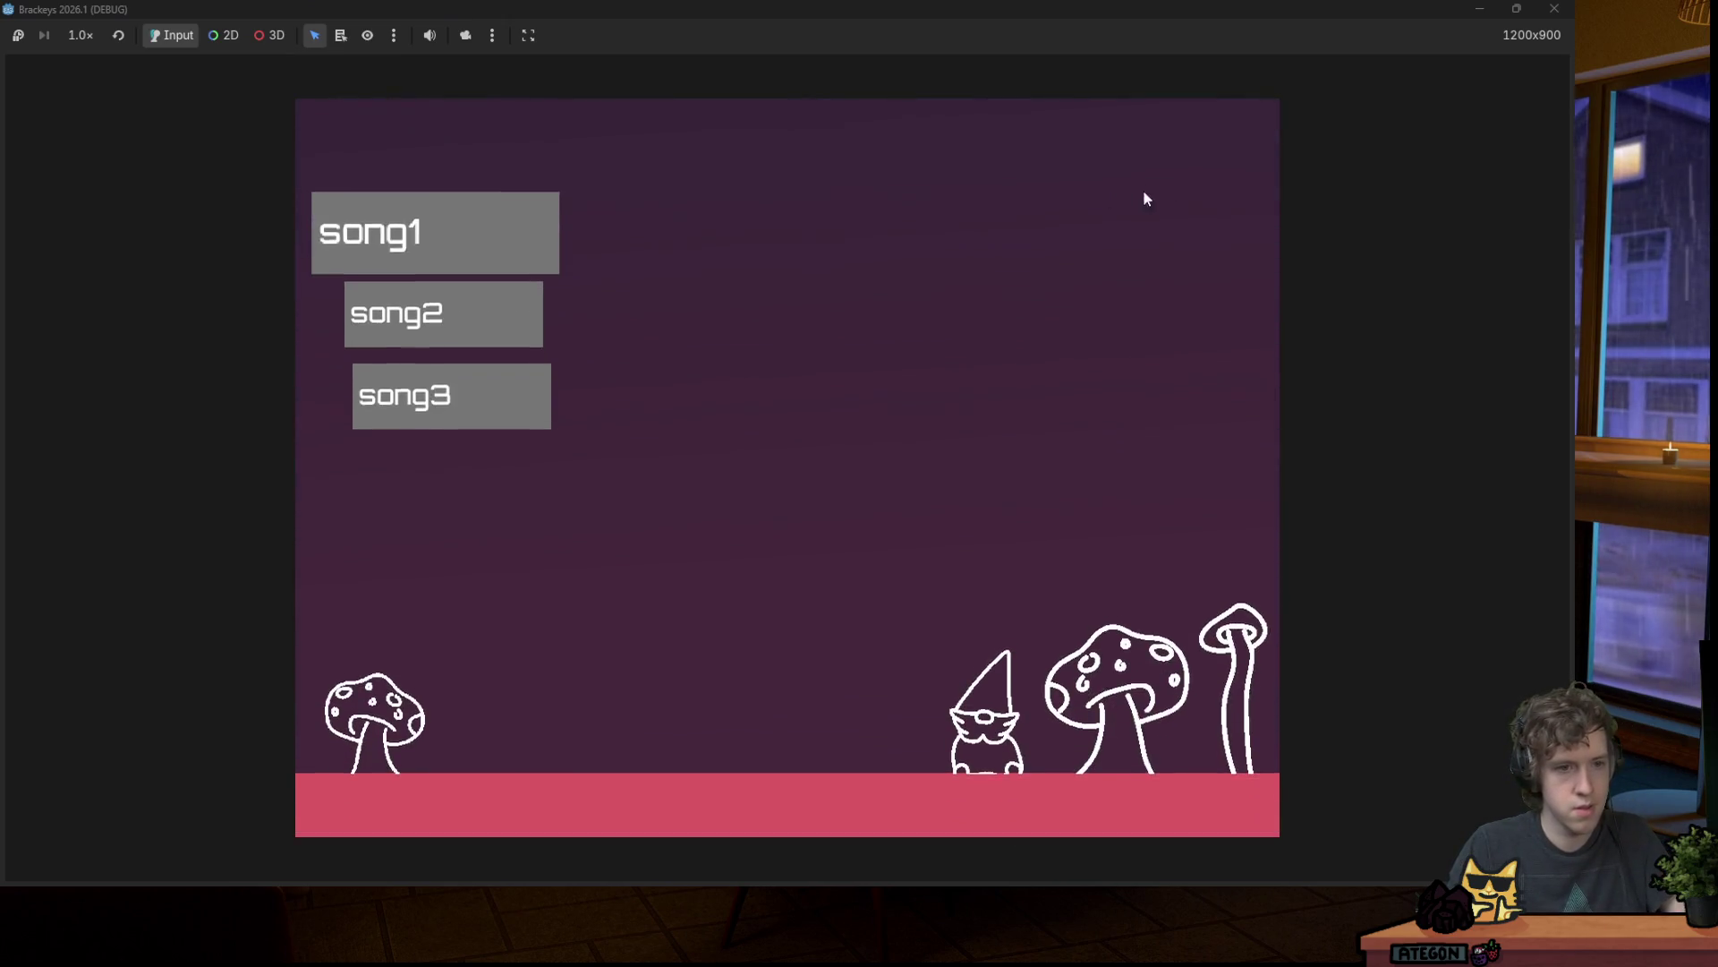
{"action": "left_click", "coordinate": [1555, 9]}
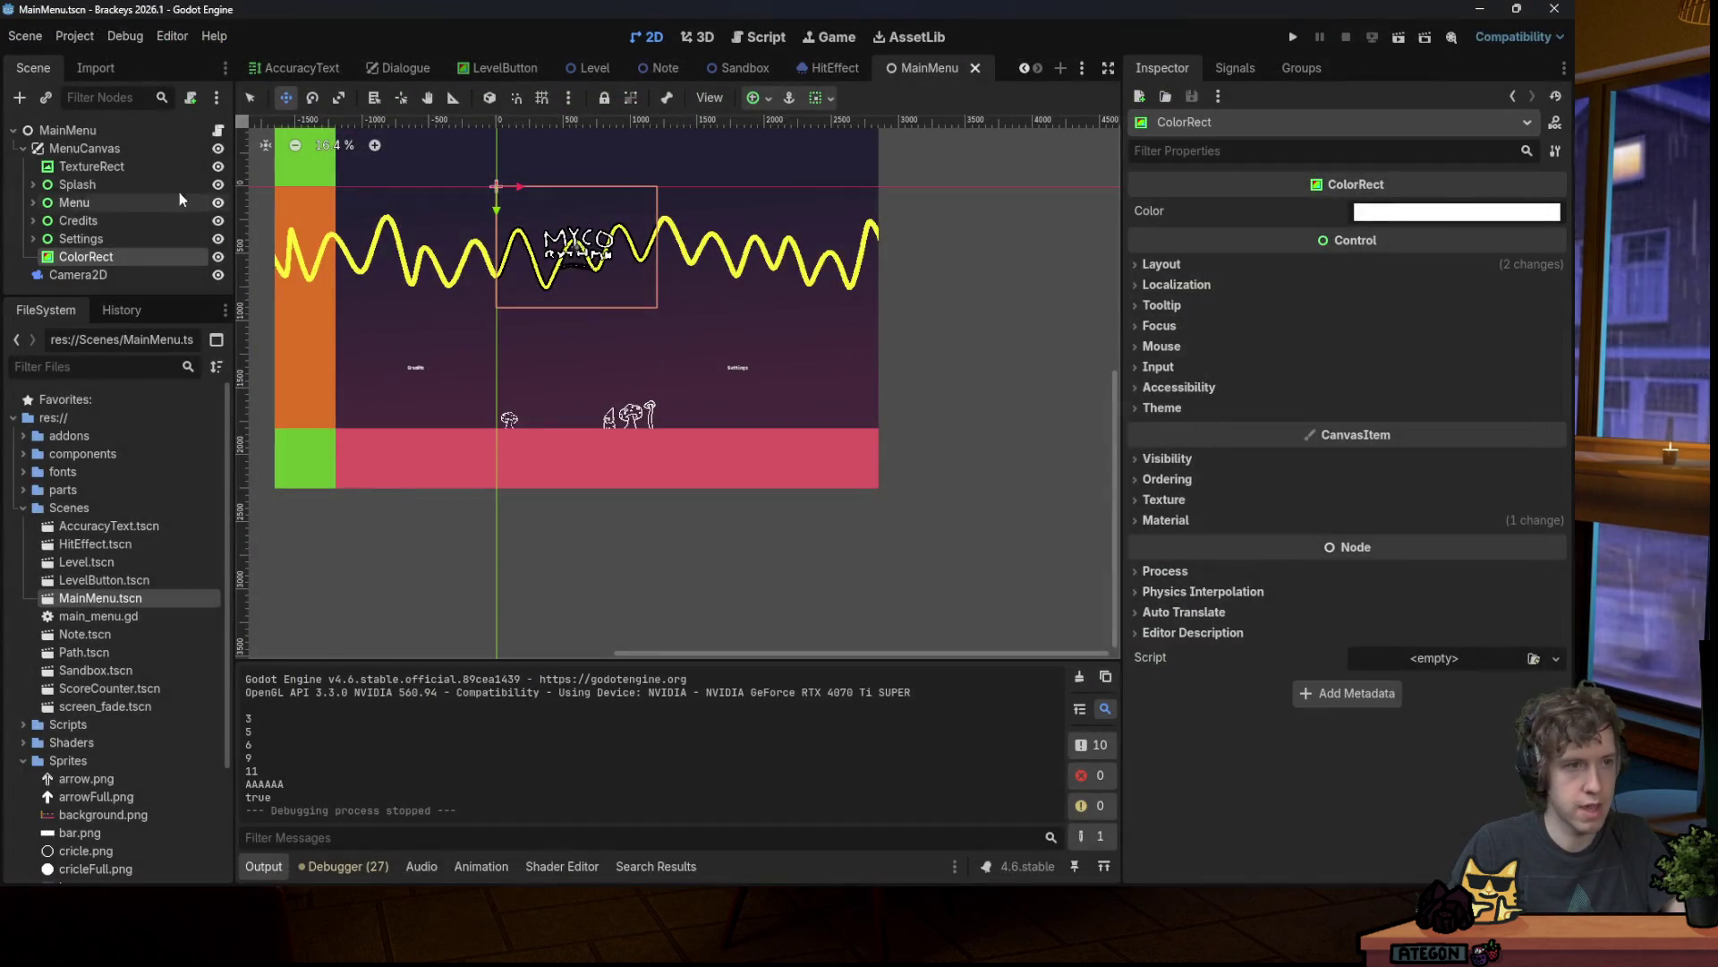
Step: Add a CanvasLayer under the MainMenu root, move the ColorRect into it, and launch the game
{"action": "right_click", "coordinate": [118, 134]}
{"action": "left_click", "coordinate": [179, 177]}
{"action": "type", "text": "canvas"}
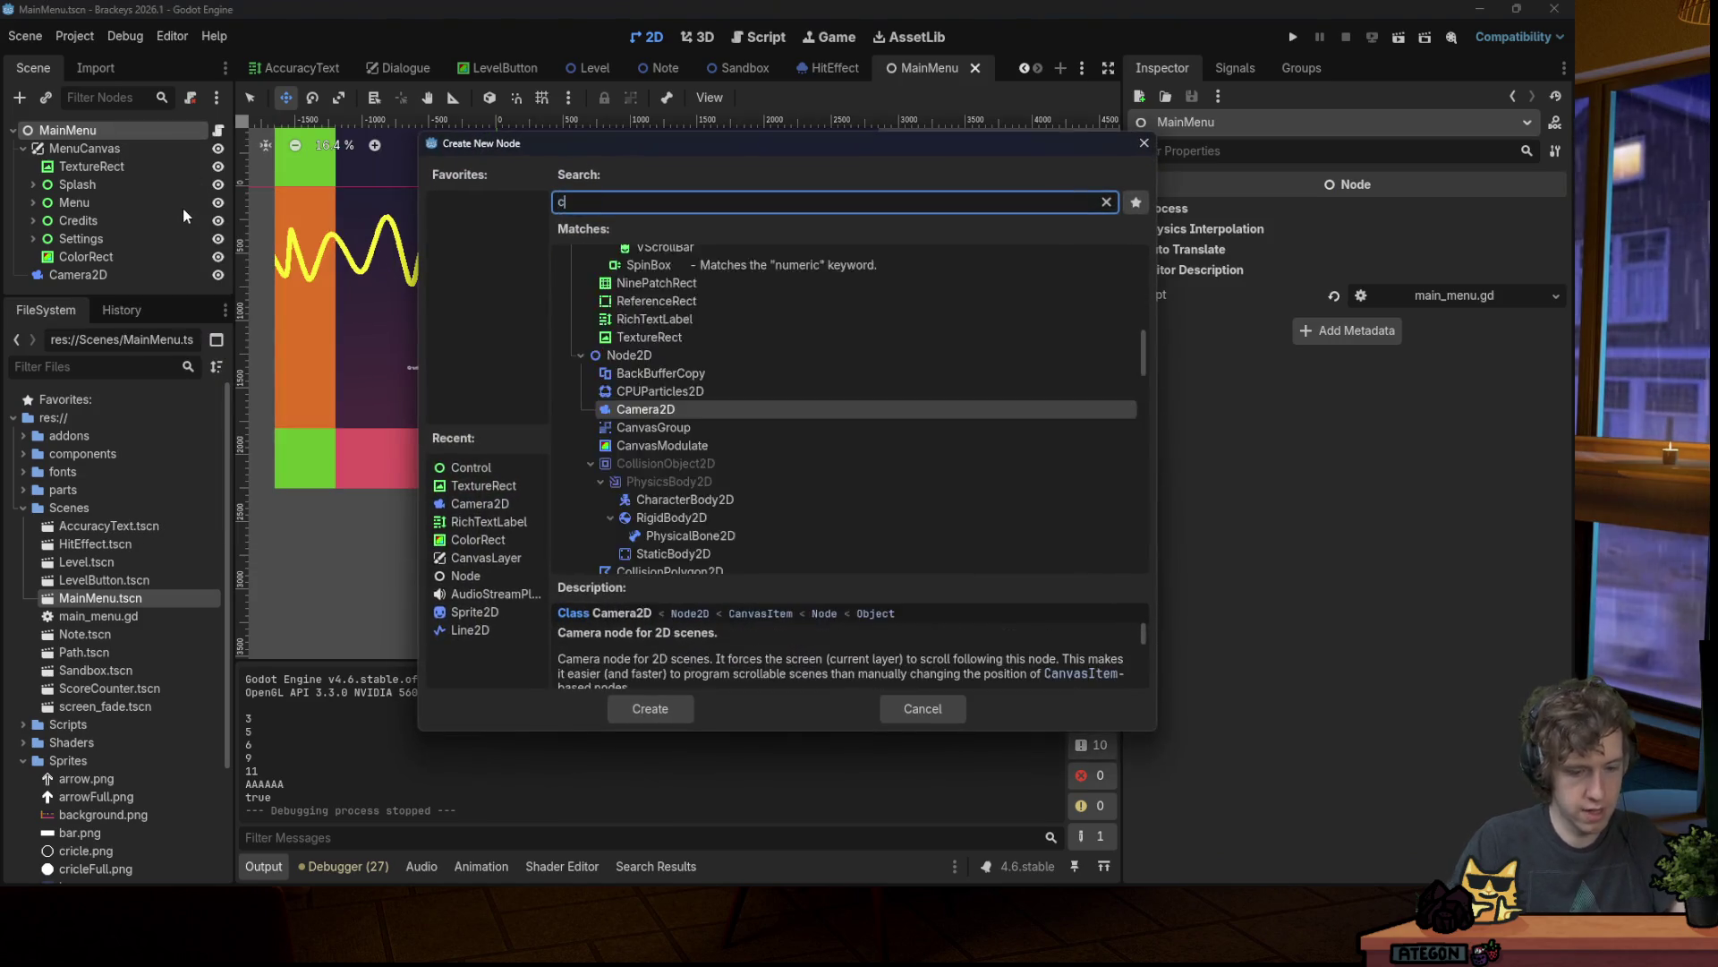
{"action": "key", "text": "Down"}
{"action": "key", "text": "Down"}
{"action": "key", "text": "Return"}
{"action": "left_click_drag", "start_coordinate": [86, 241], "coordinate": [89, 278]}
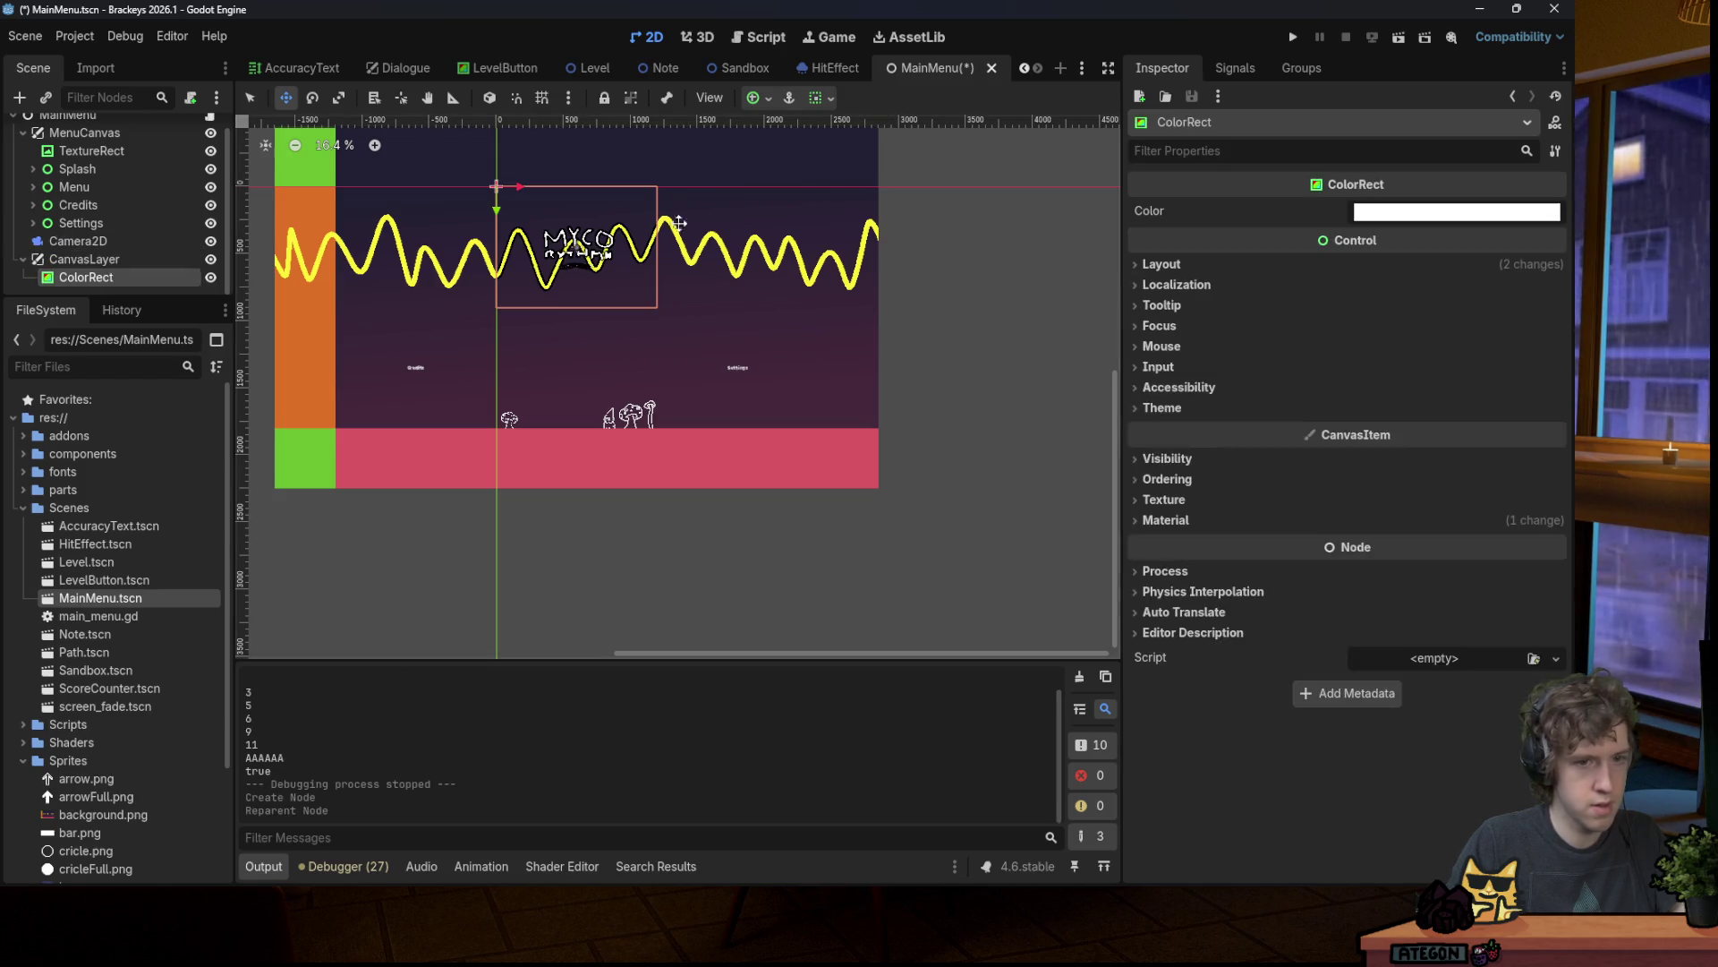
{"action": "key", "text": "F5"}
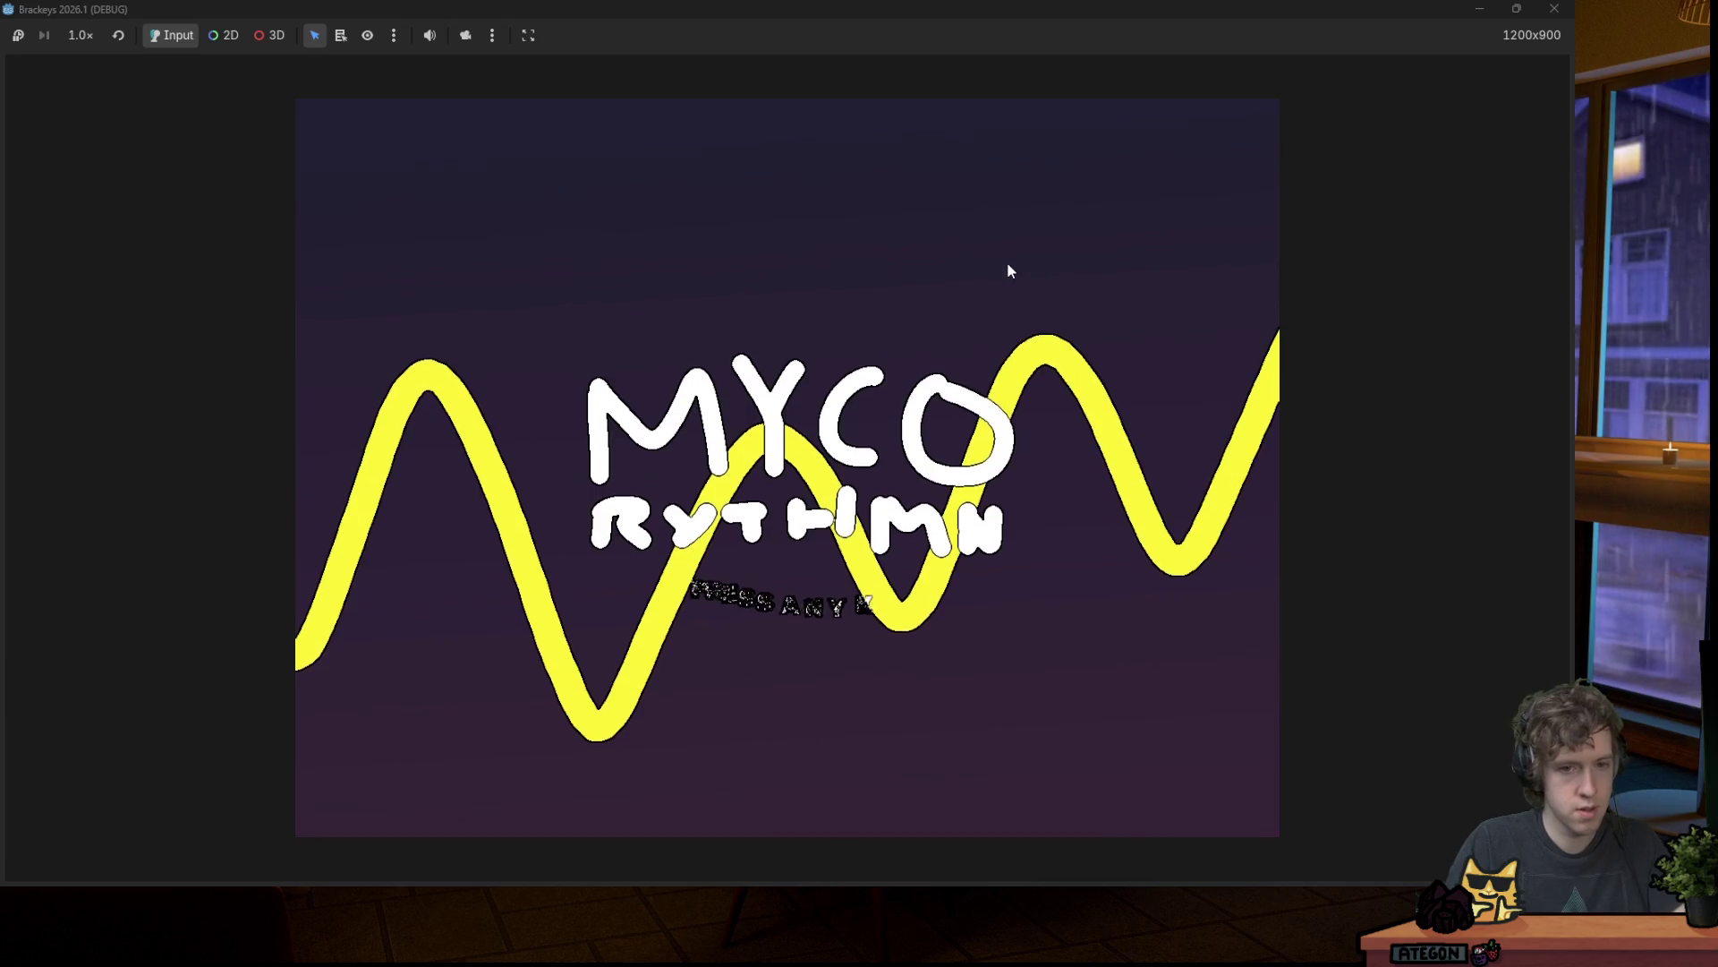
Step: Get past the title screen, cycle through the song buttons, and start song3
{"action": "left_click", "coordinate": [1006, 261]}
{"action": "key", "text": "Up"}
{"action": "key", "text": "Up"}
{"action": "key", "text": "Down"}
{"action": "key", "text": "Up"}
{"action": "key", "text": "Up"}
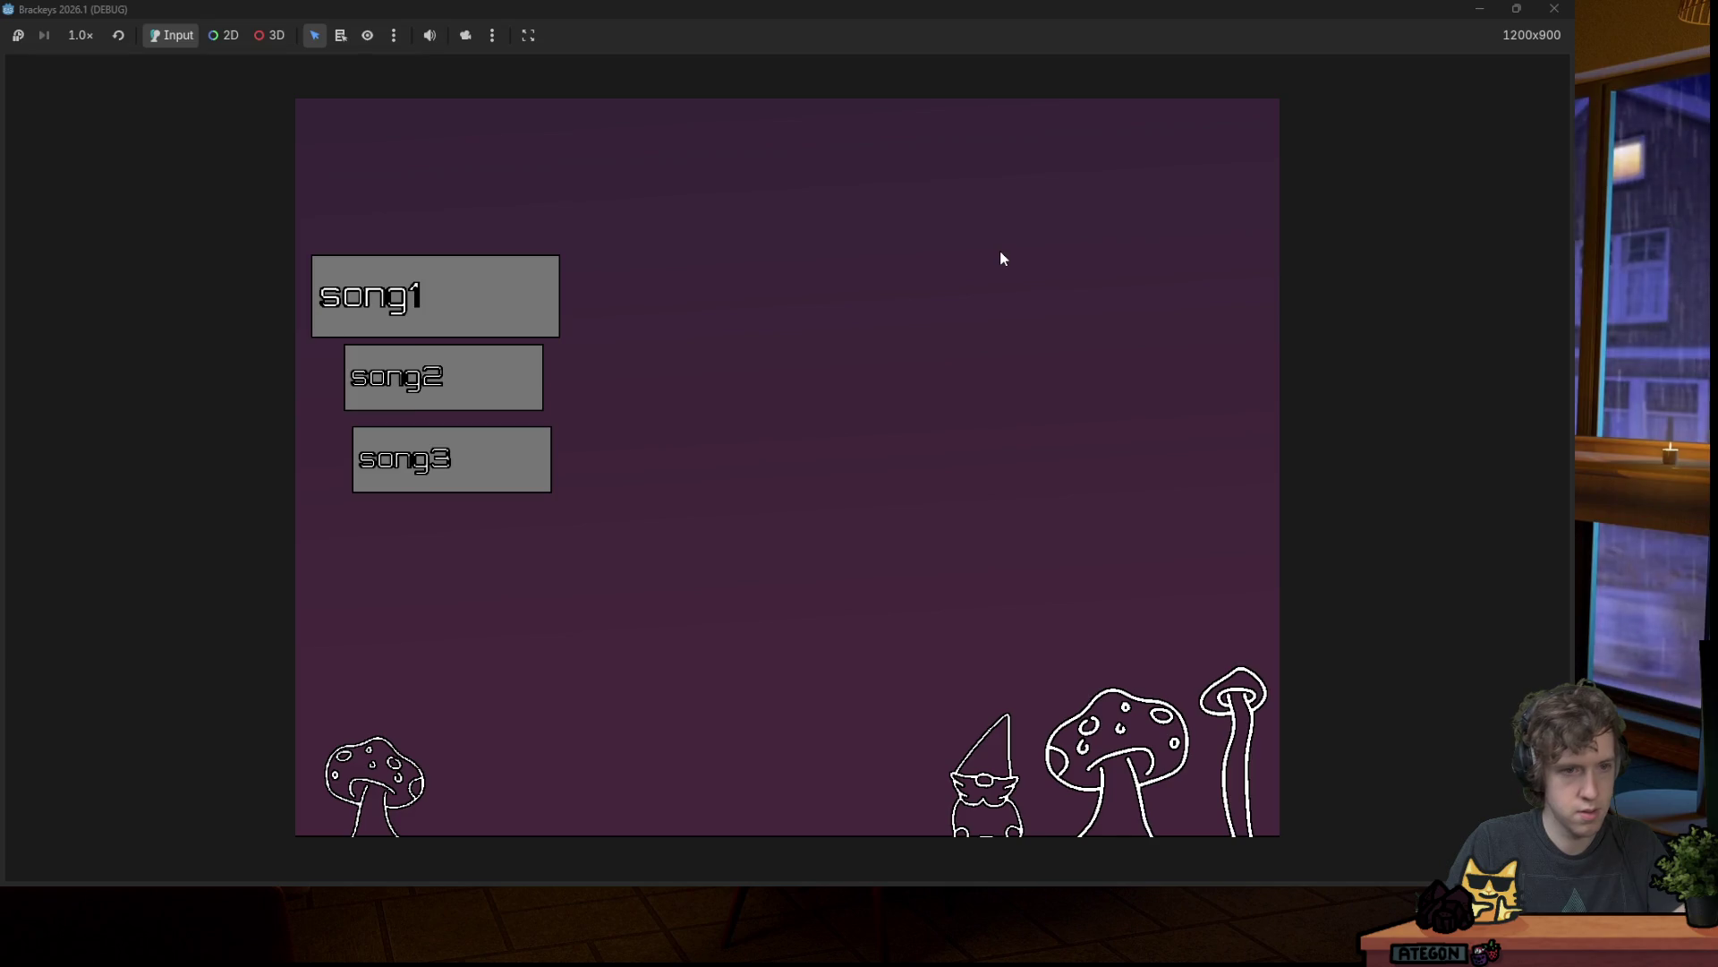
{"action": "key", "text": "Down"}
{"action": "key", "text": "Down"}
{"action": "key", "text": "Up"}
{"action": "key", "text": "Up"}
{"action": "key", "text": "Down"}
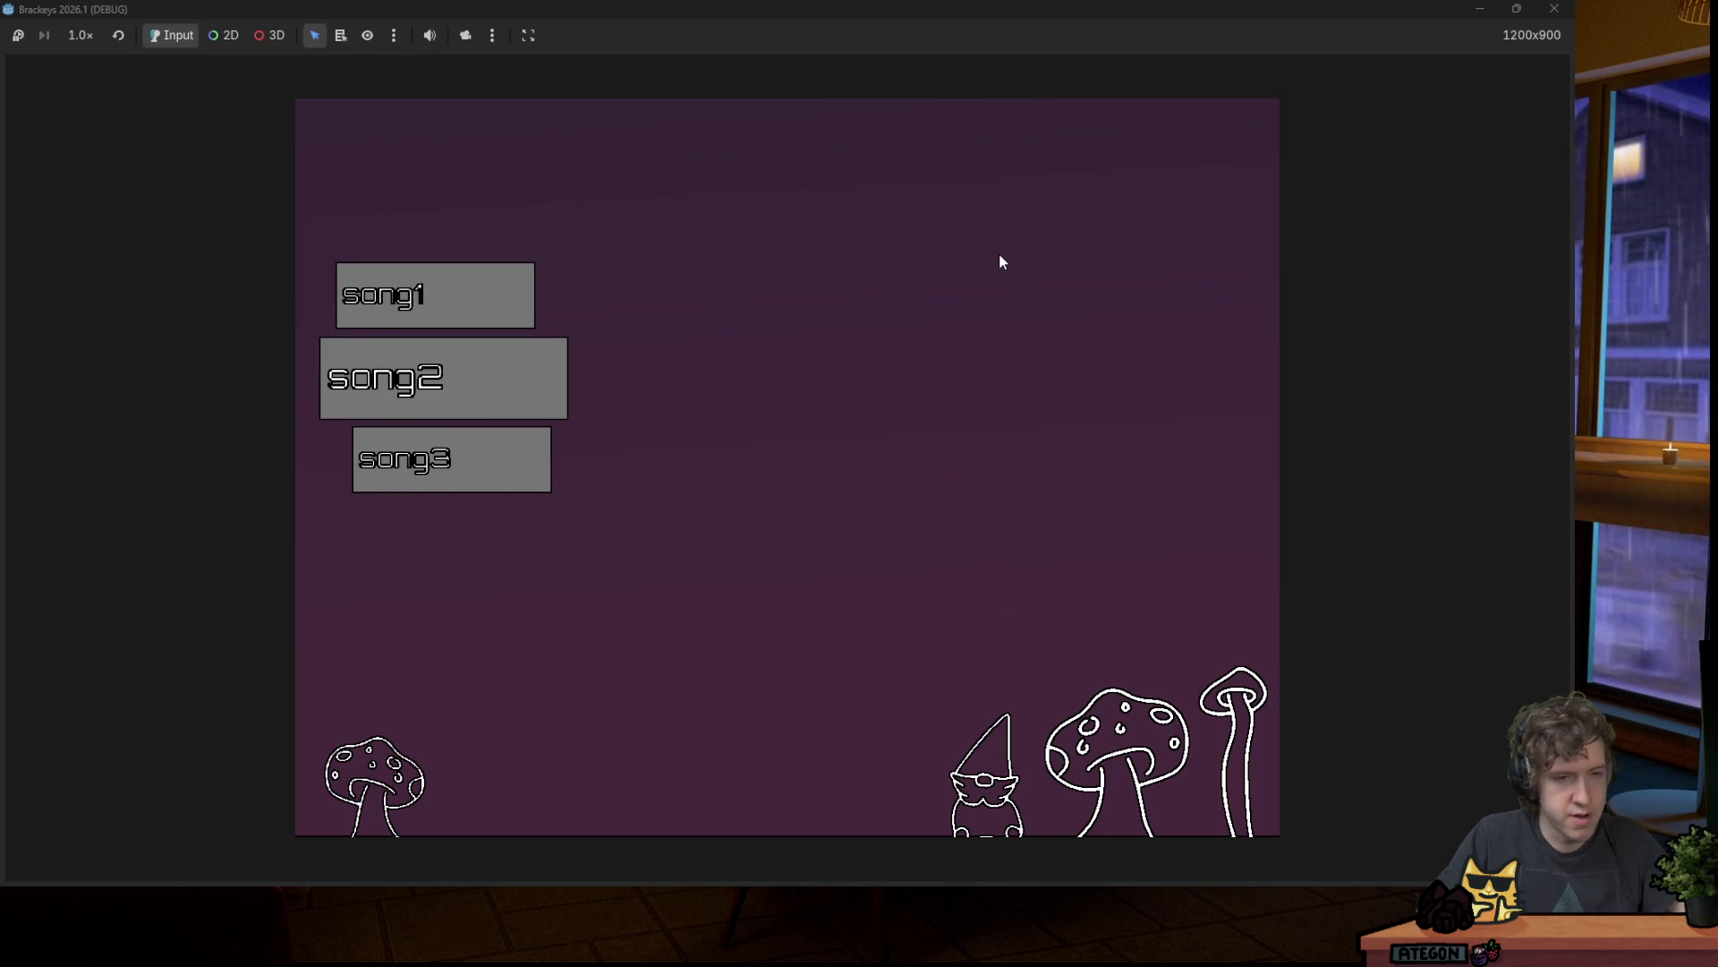
{"action": "key", "text": "Down"}
{"action": "key", "text": "Up"}
{"action": "key", "text": "Up"}
{"action": "key", "text": "Down"}
{"action": "key", "text": "Down"}
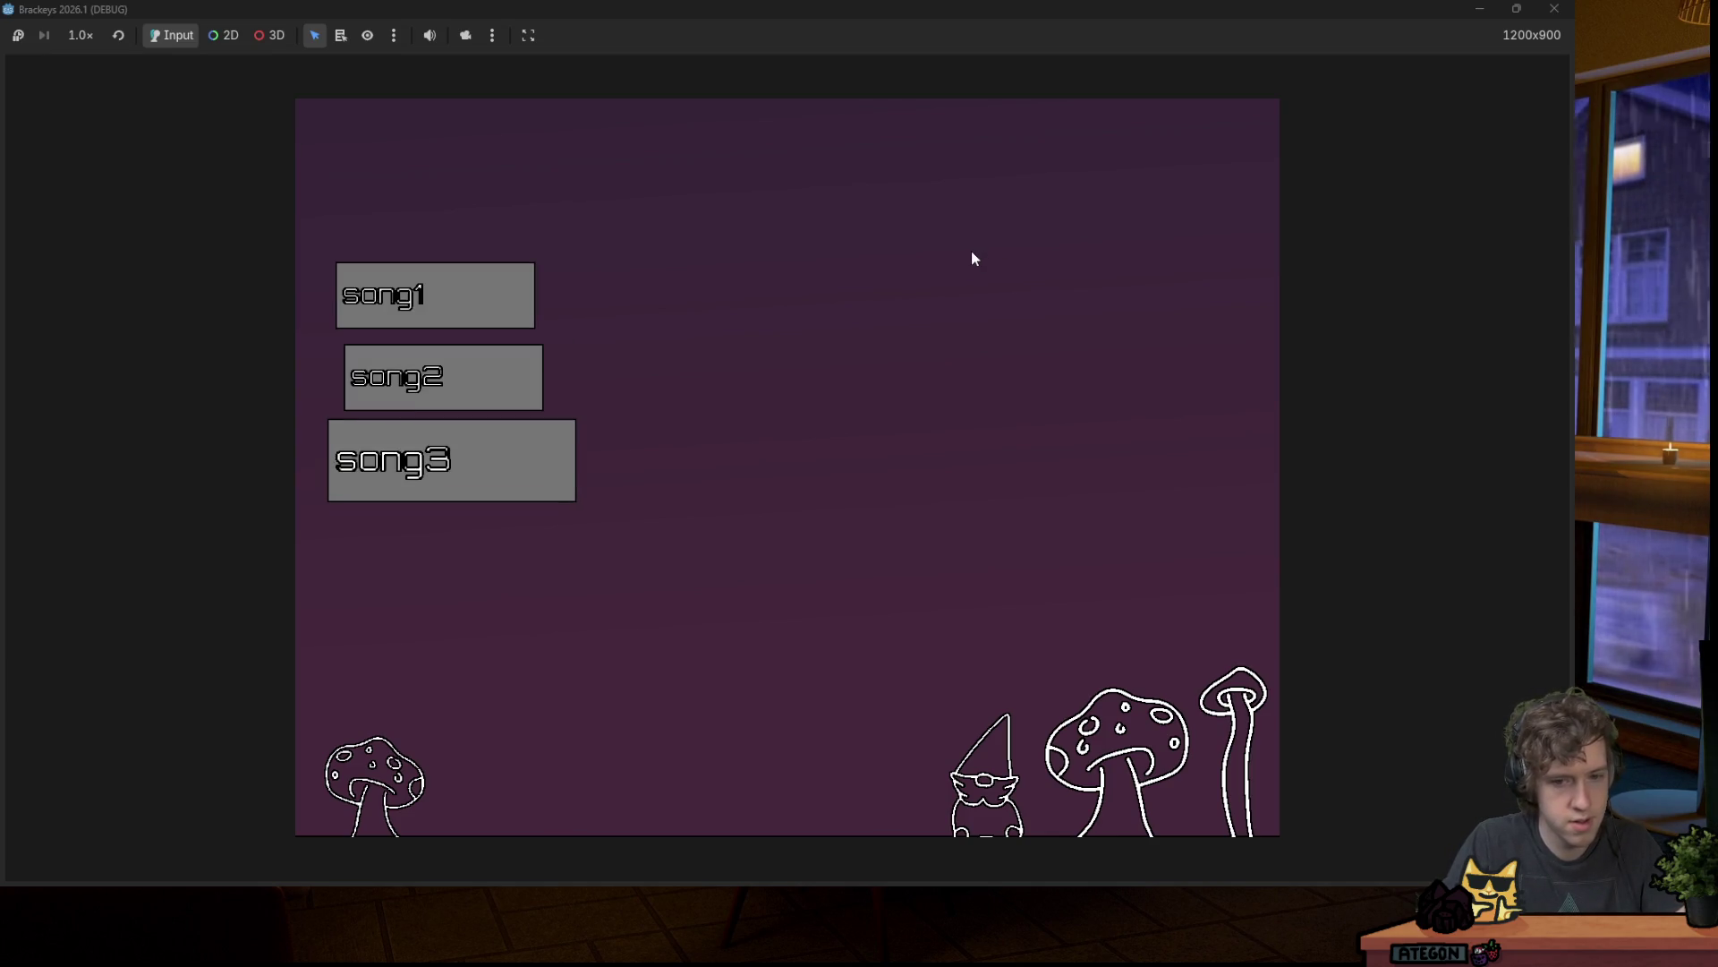
{"action": "key", "text": "Return"}
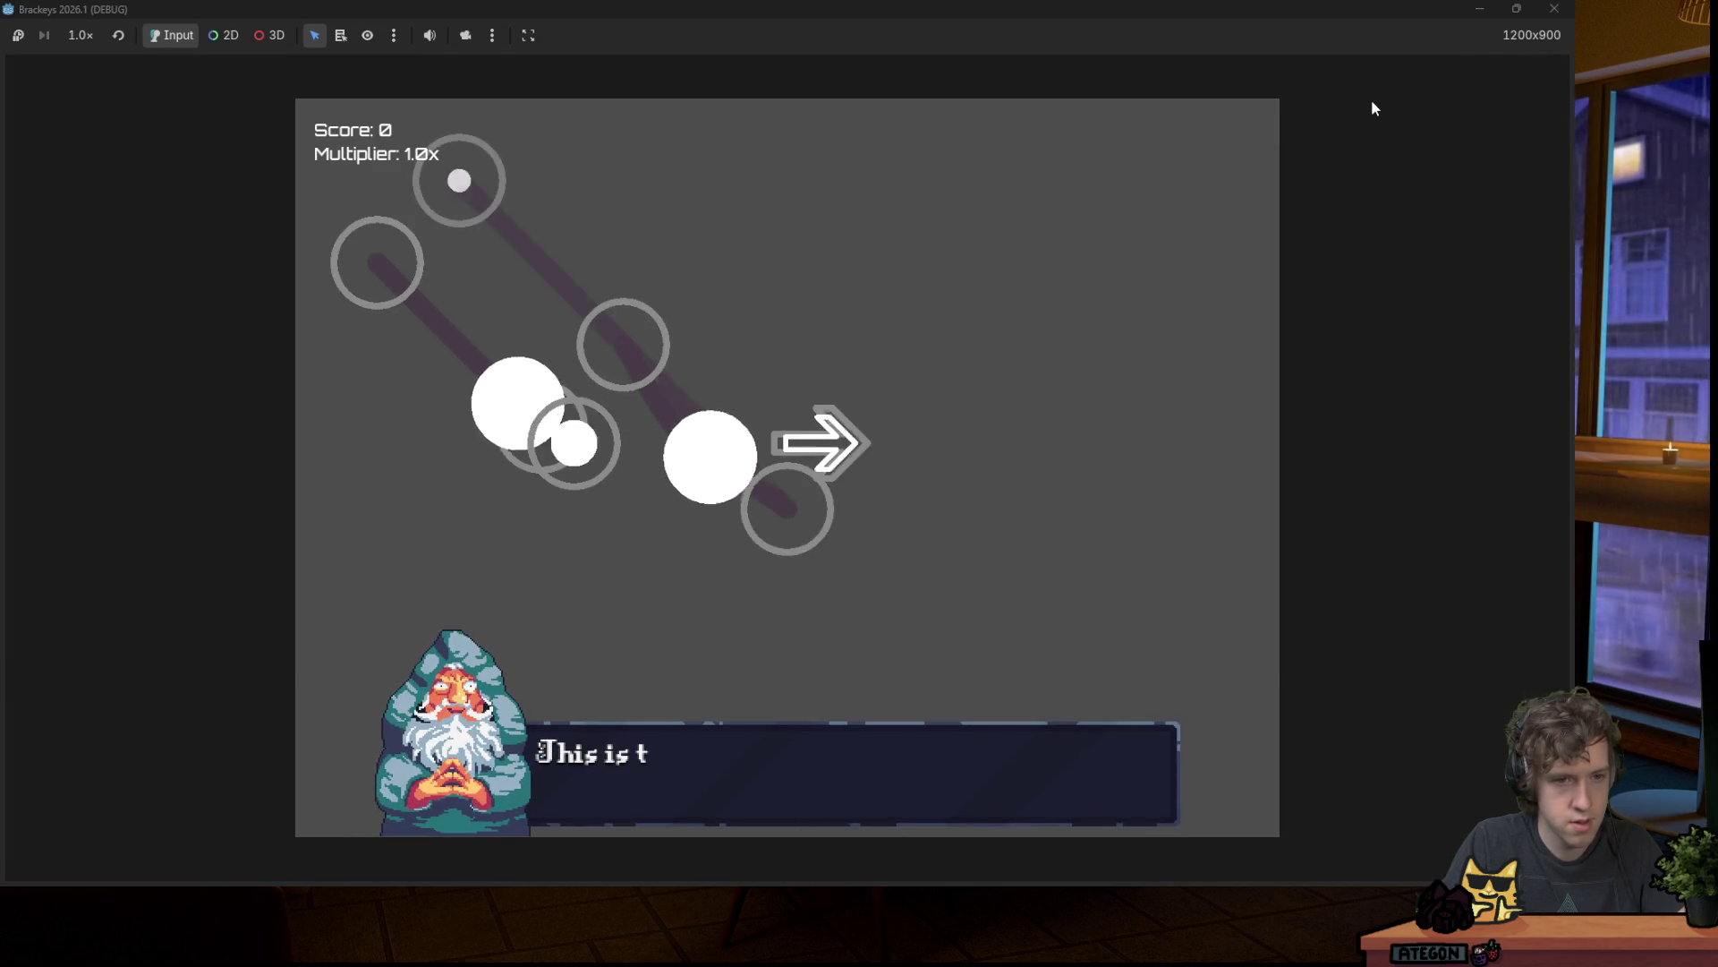
Step: Hit several rhythm notes with the arrow keys, then stop the game with F8
{"action": "key", "text": "Right"}
{"action": "key", "text": "Right"}
{"action": "key", "text": "Left"}
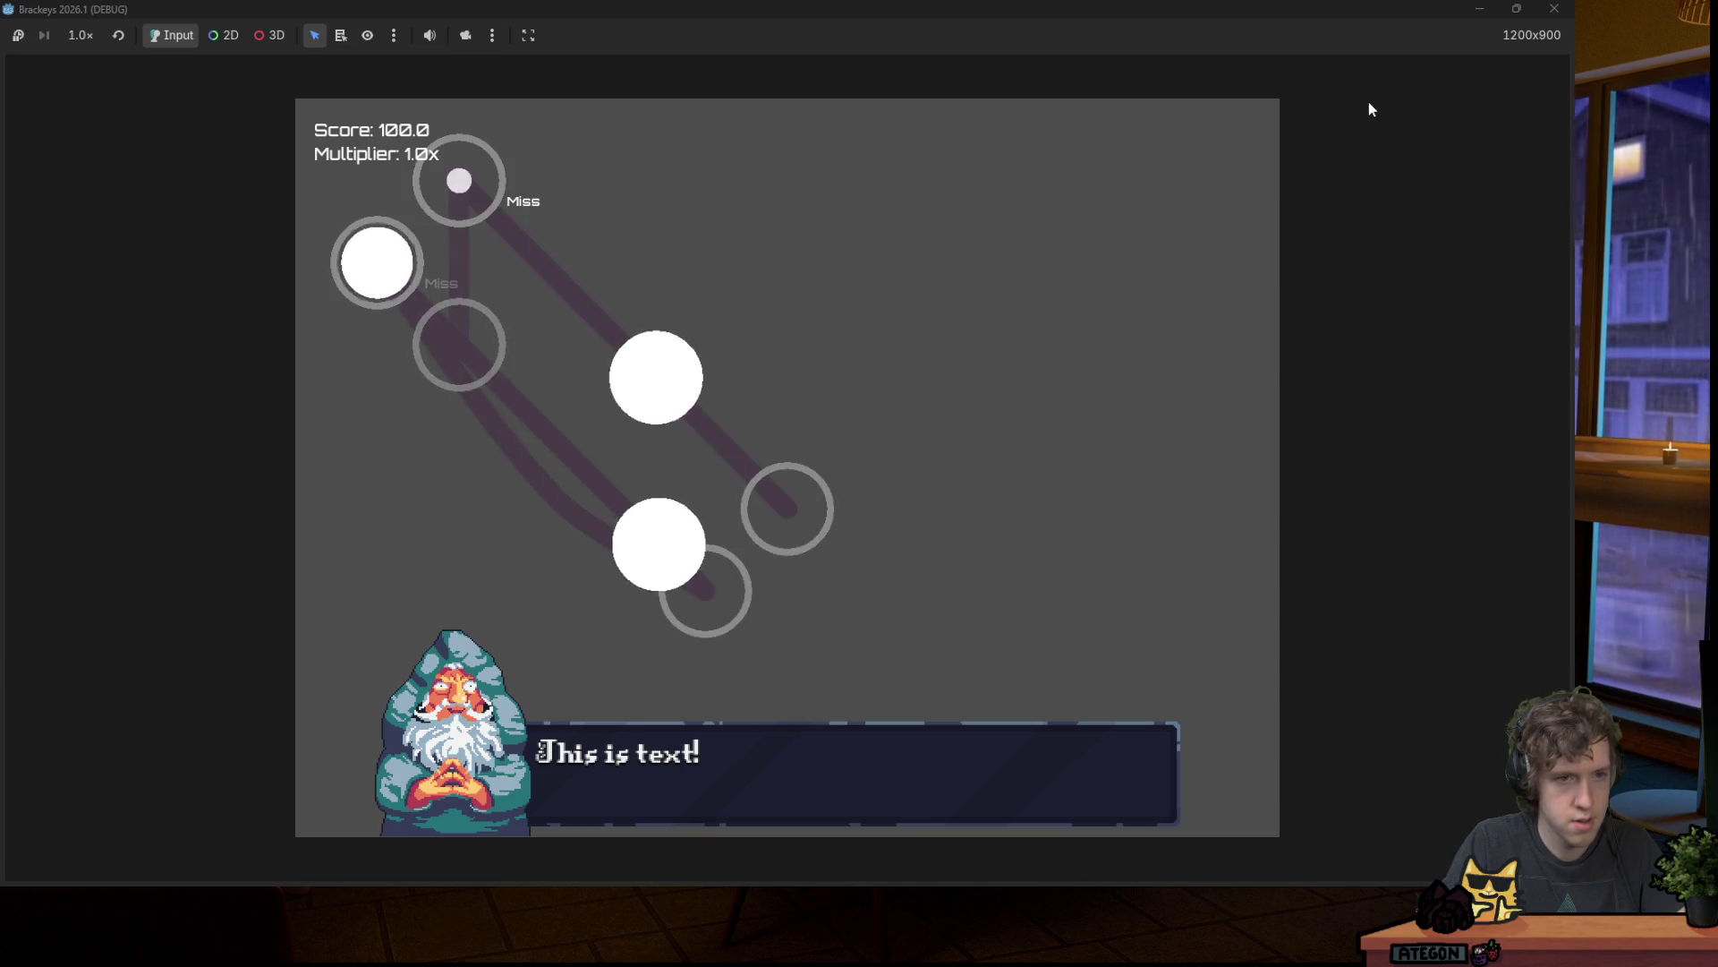
{"action": "key", "text": "Left"}
{"action": "key", "text": "Right"}
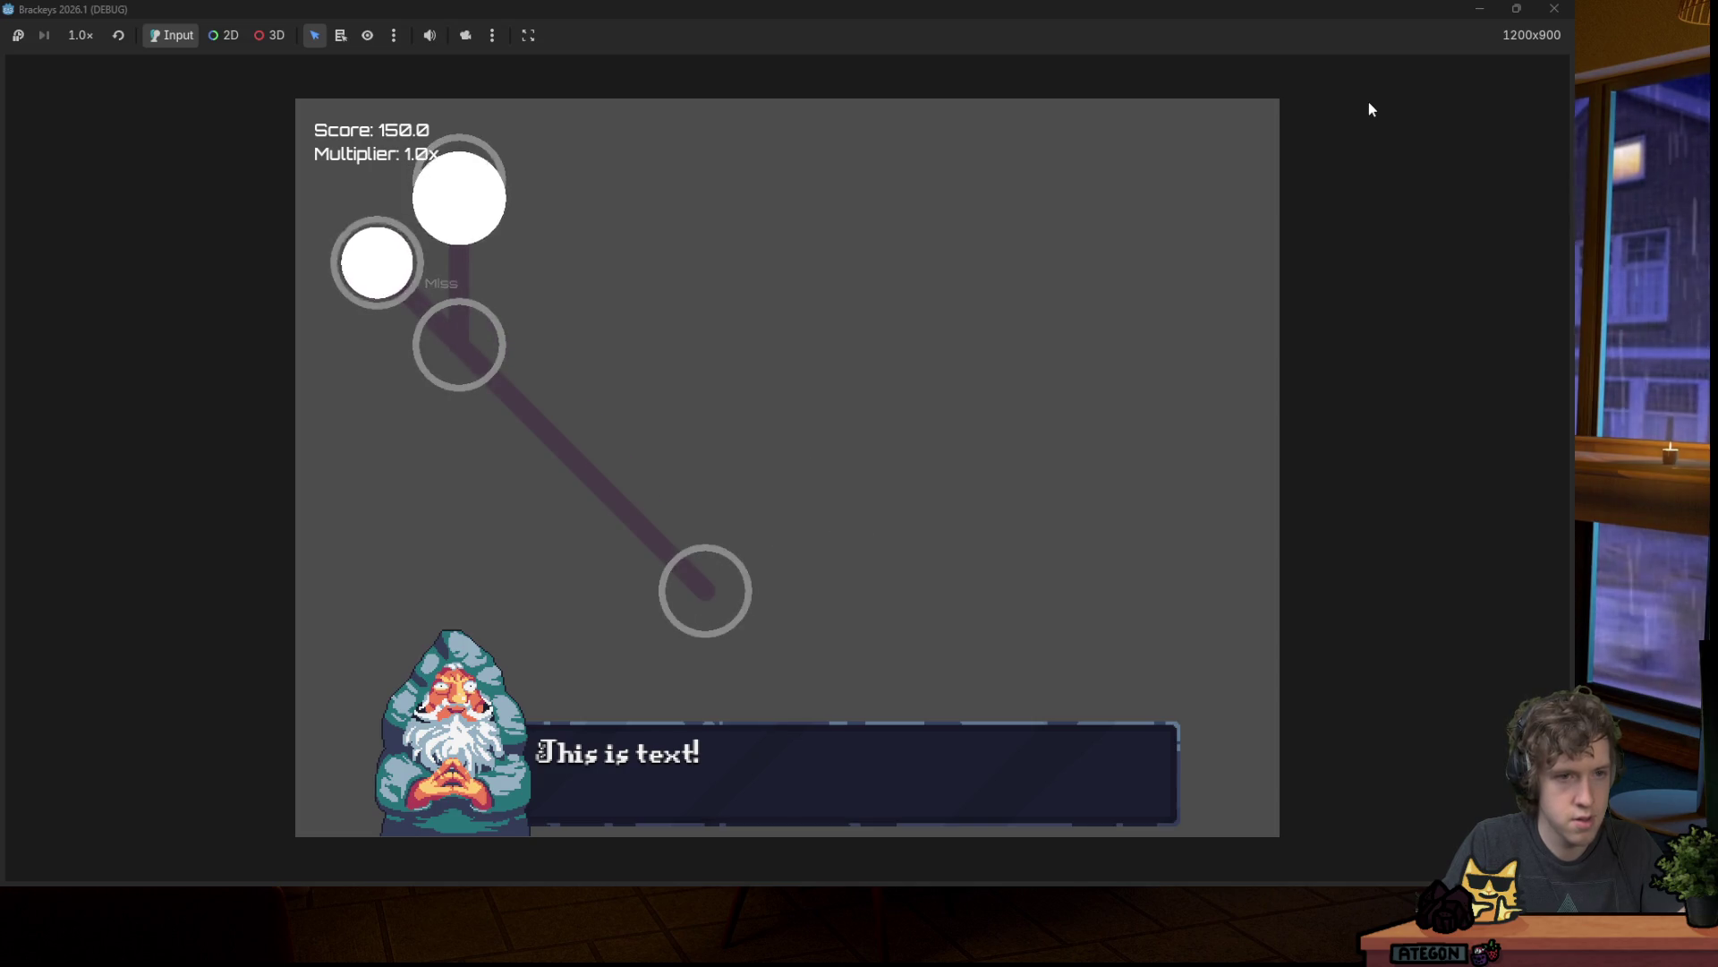
{"action": "key", "text": "Down"}
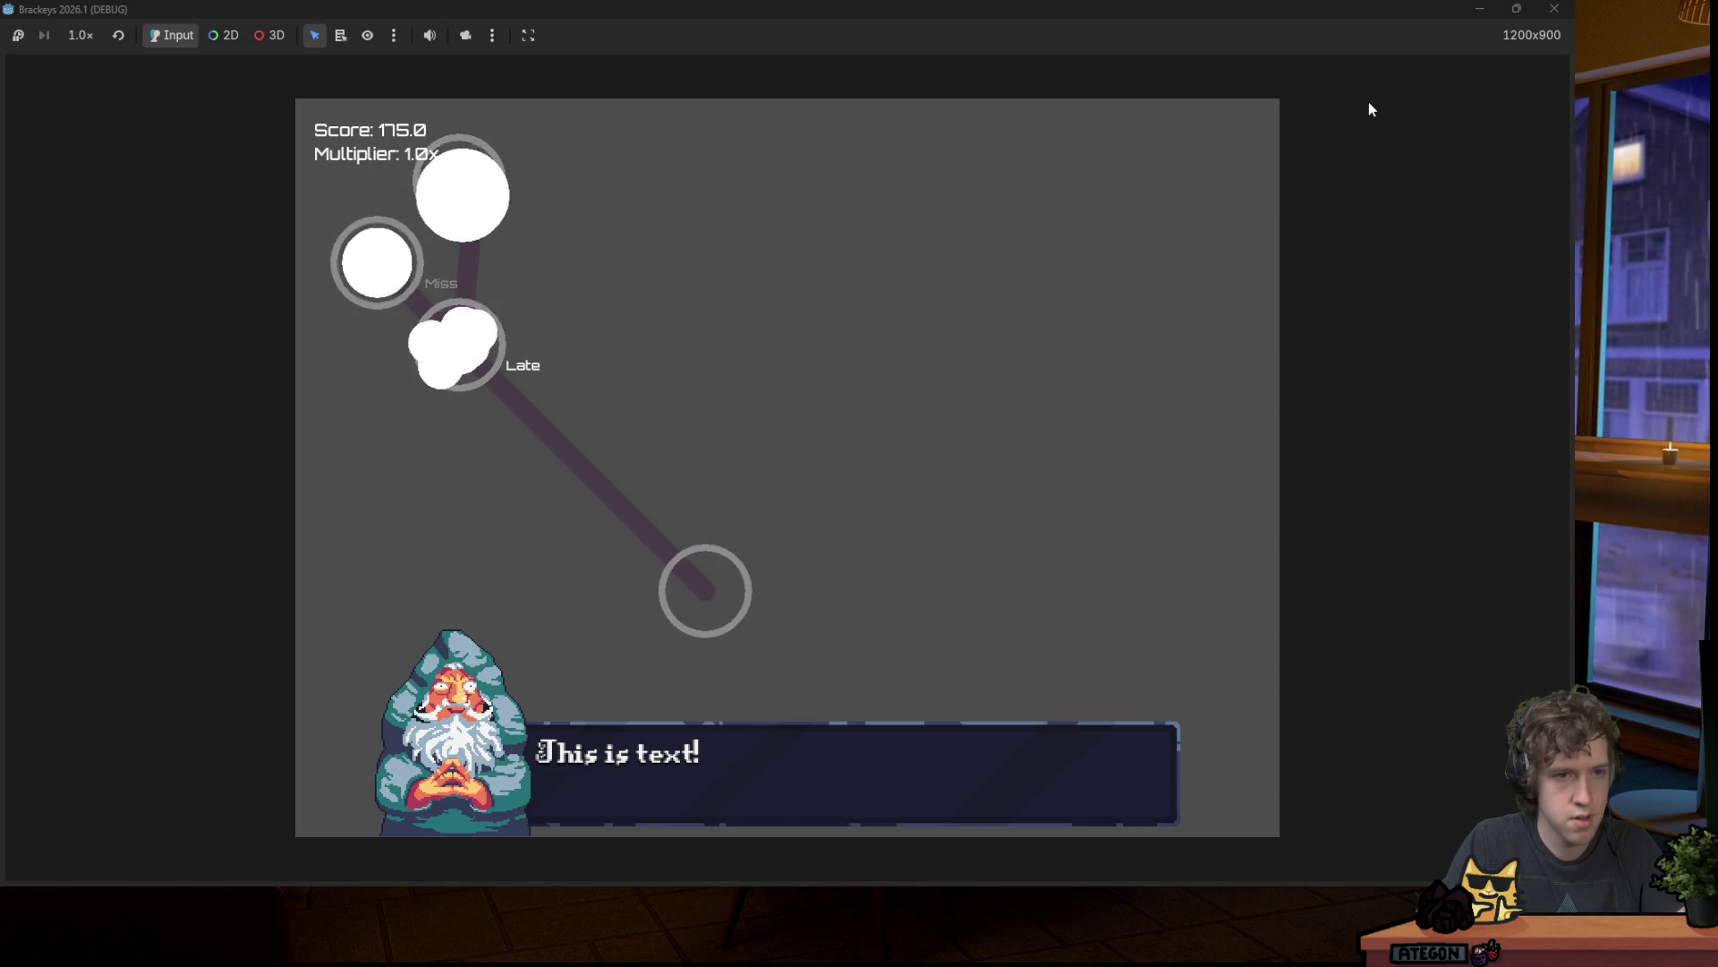
{"action": "key", "text": "F8"}
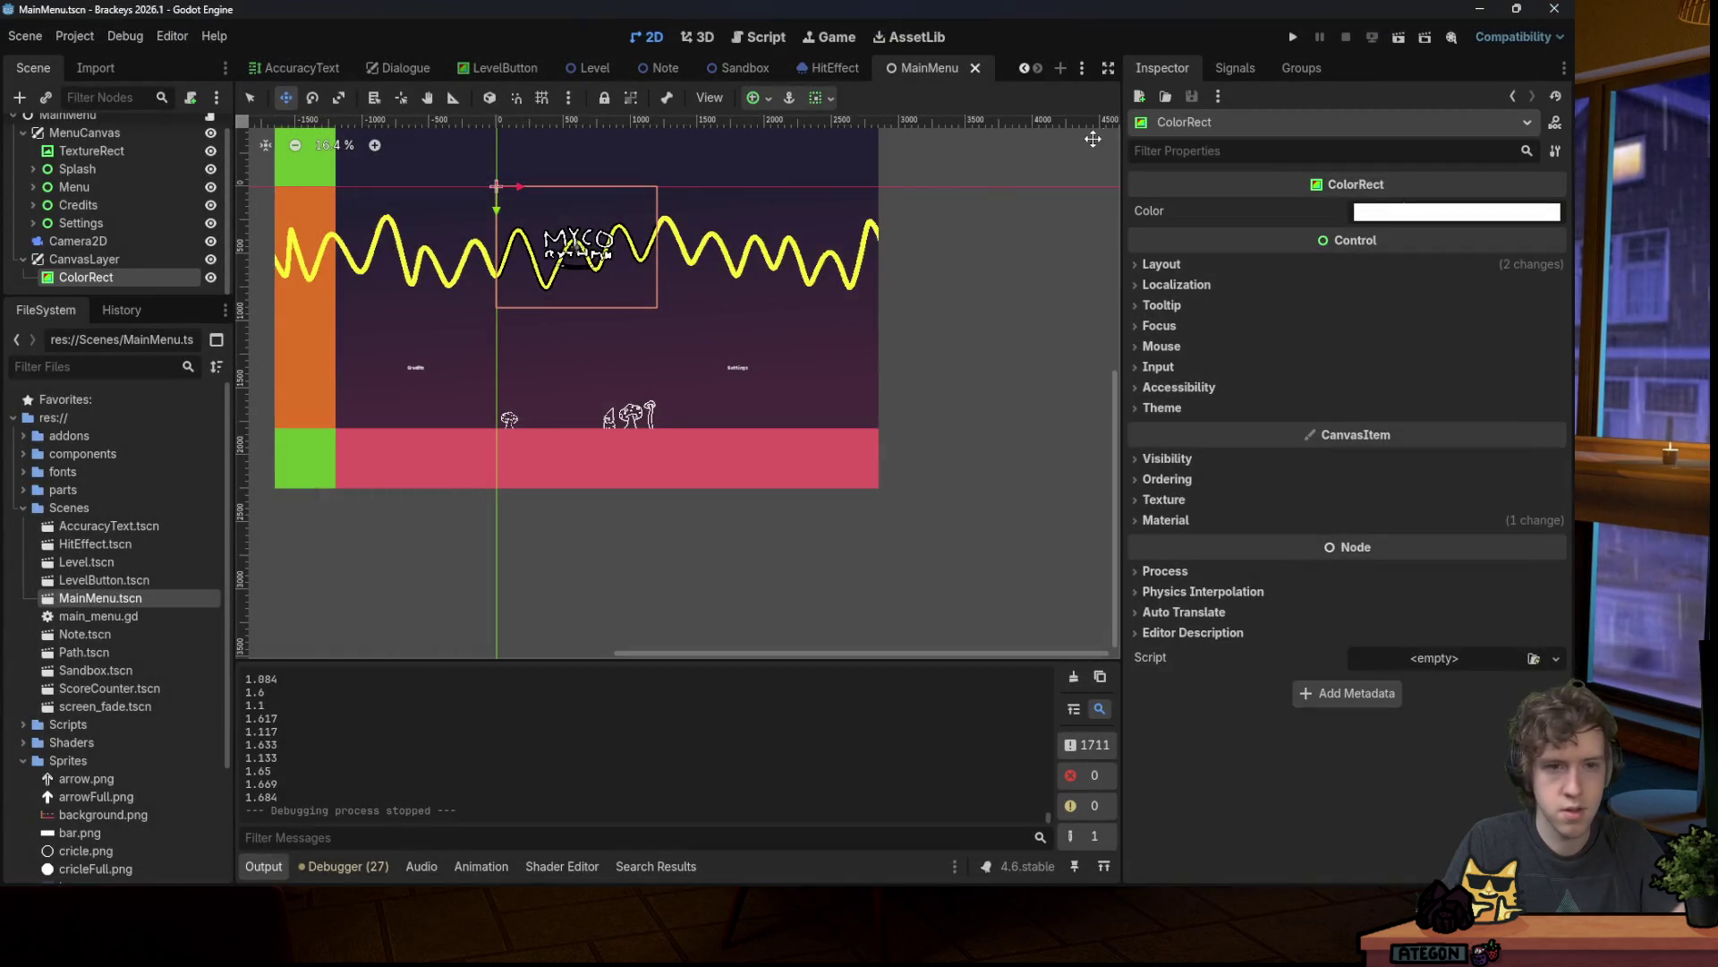
Step: Run the game once more to the song menu, then hide the ColorRect overlay and save
{"action": "left_click", "coordinate": [1302, 36]}
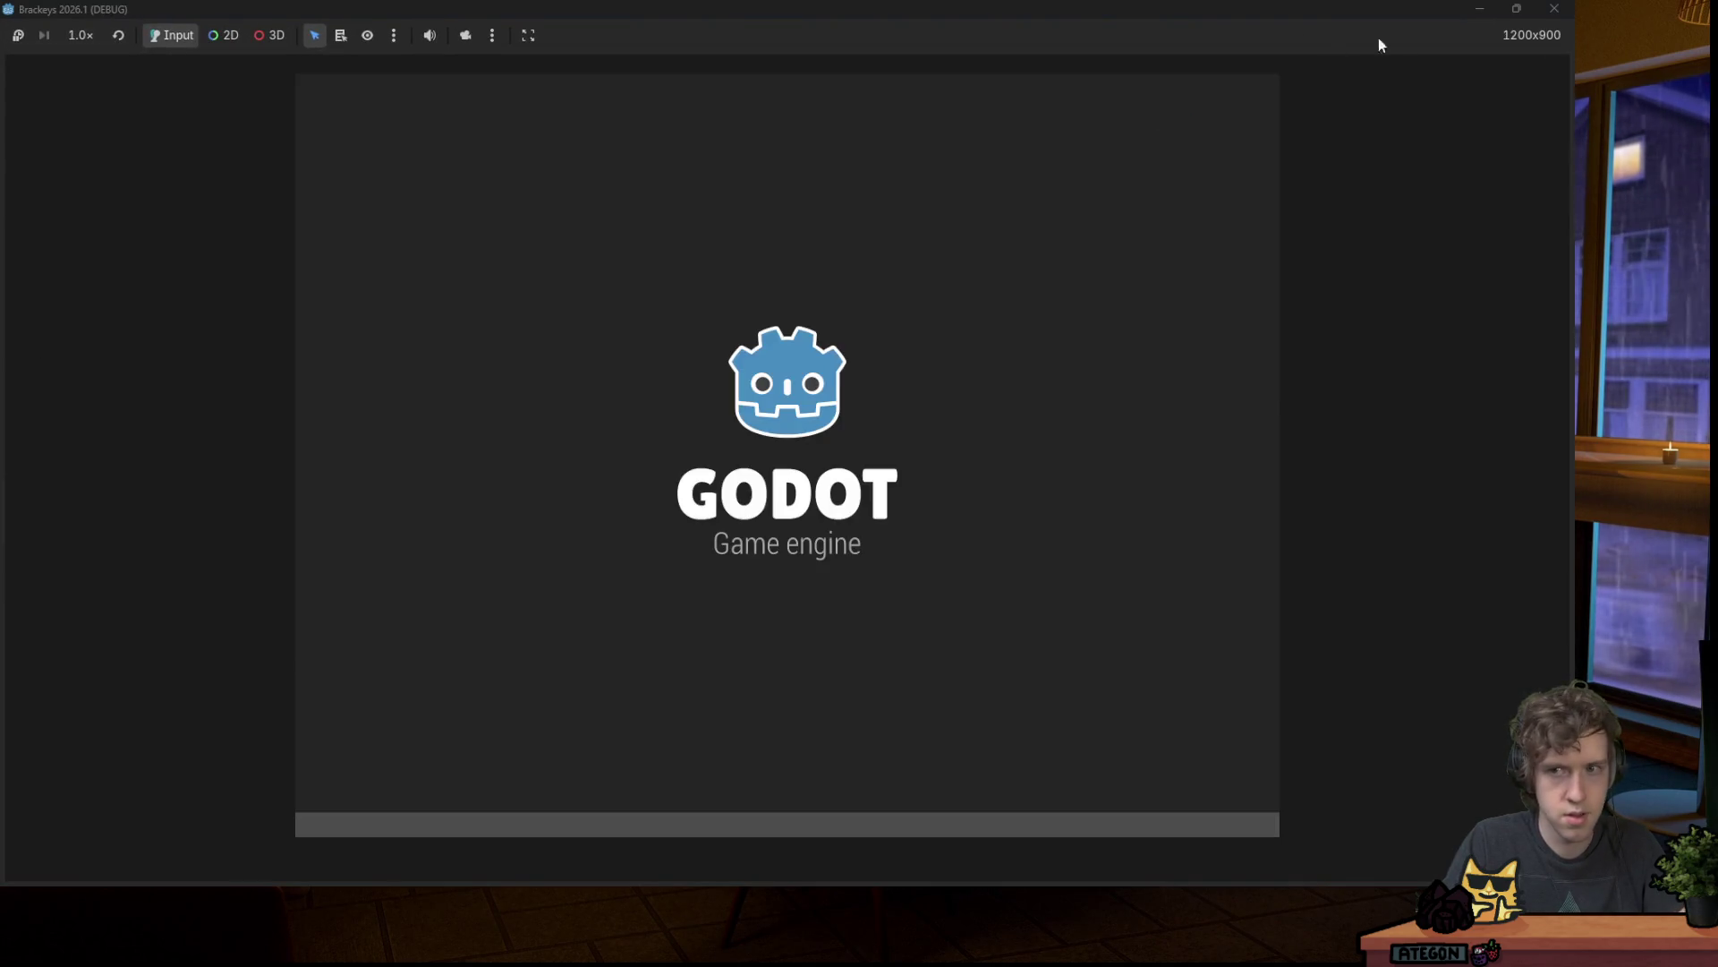
{"action": "key", "text": "space"}
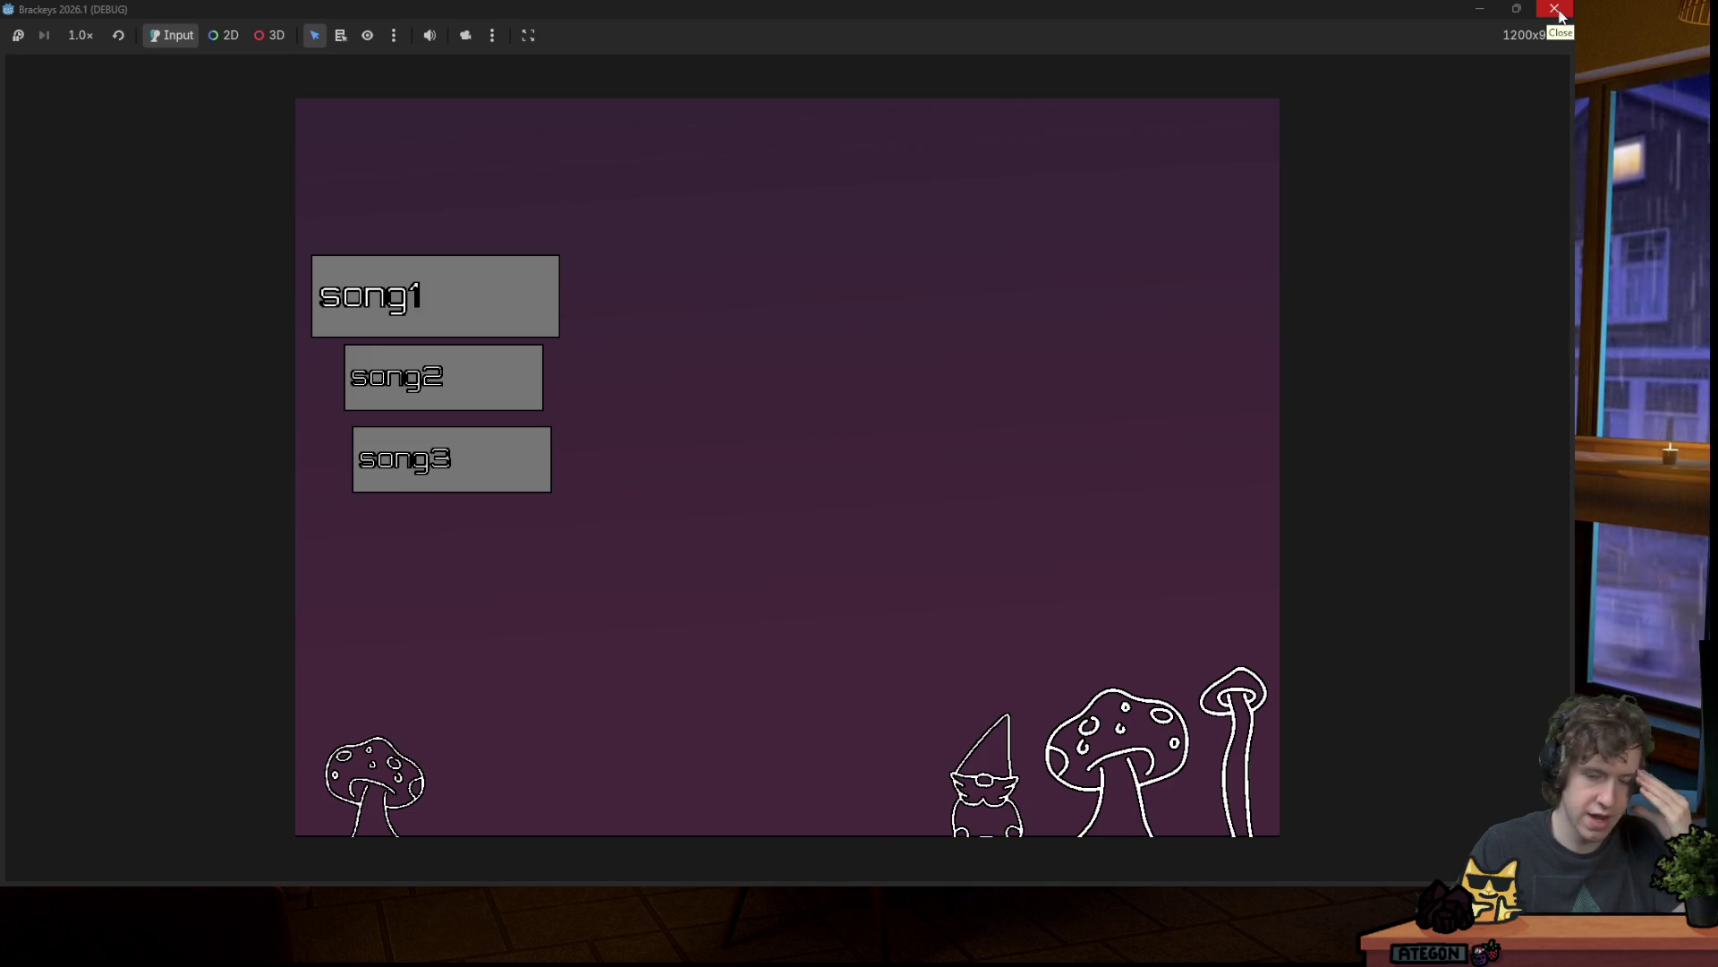
{"action": "left_click", "coordinate": [1558, 15]}
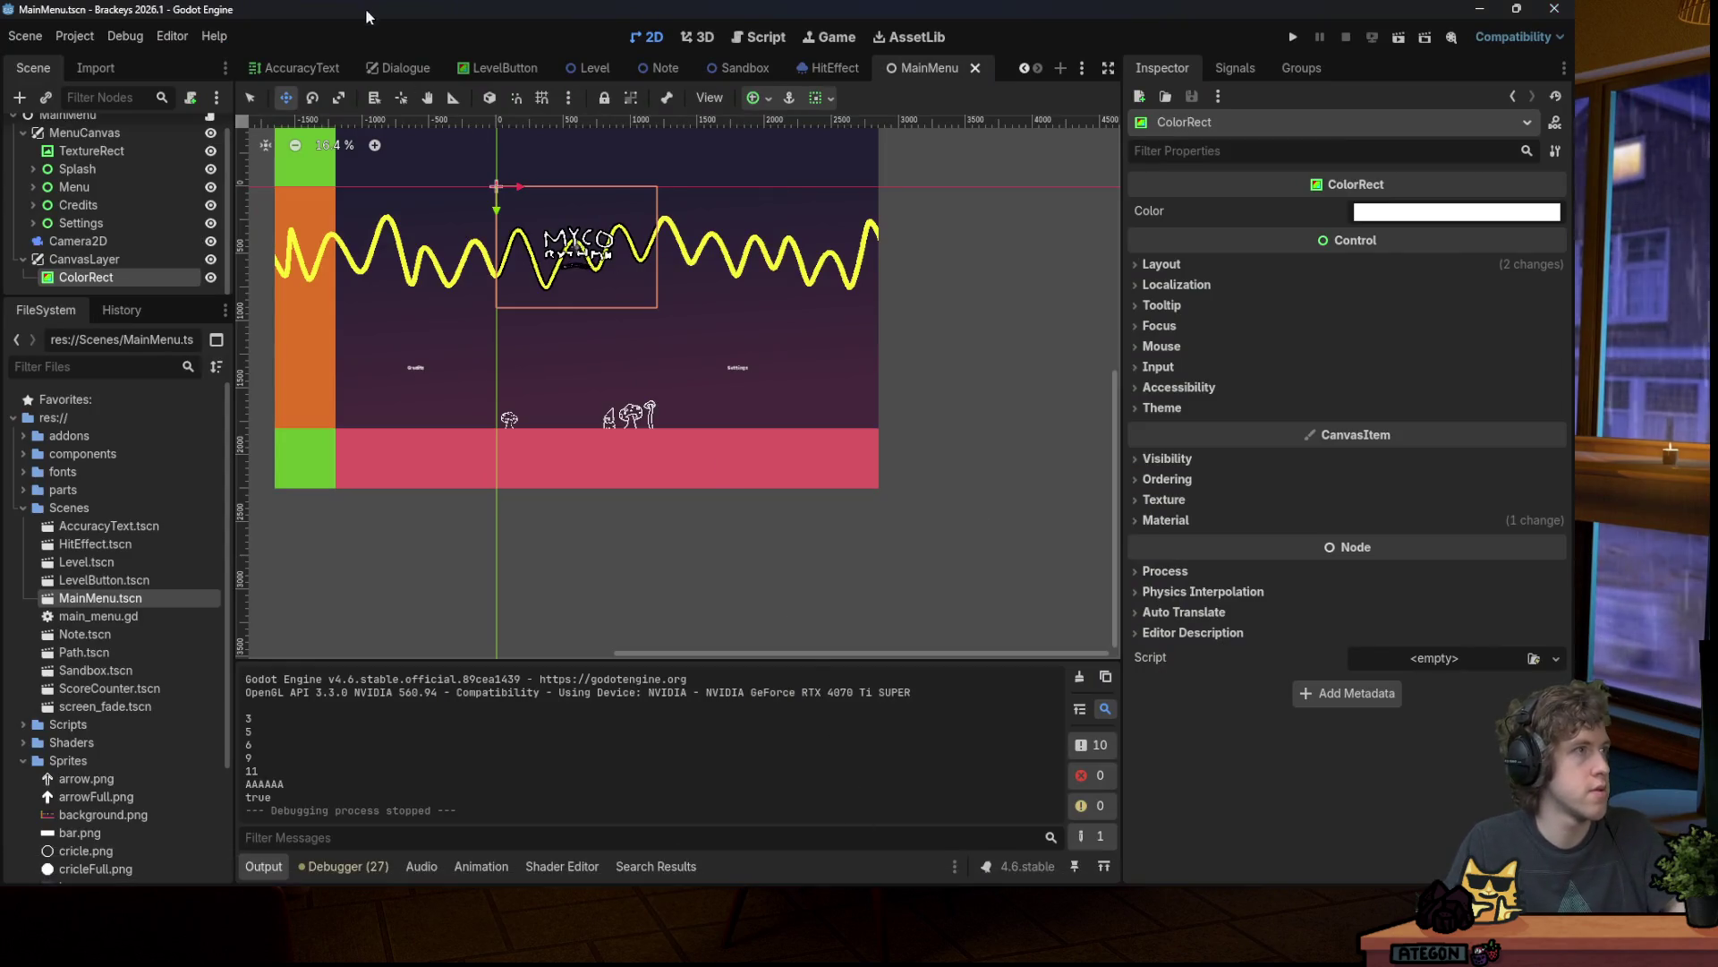
{"action": "left_click", "coordinate": [211, 277]}
{"action": "key", "text": "ctrl+s"}
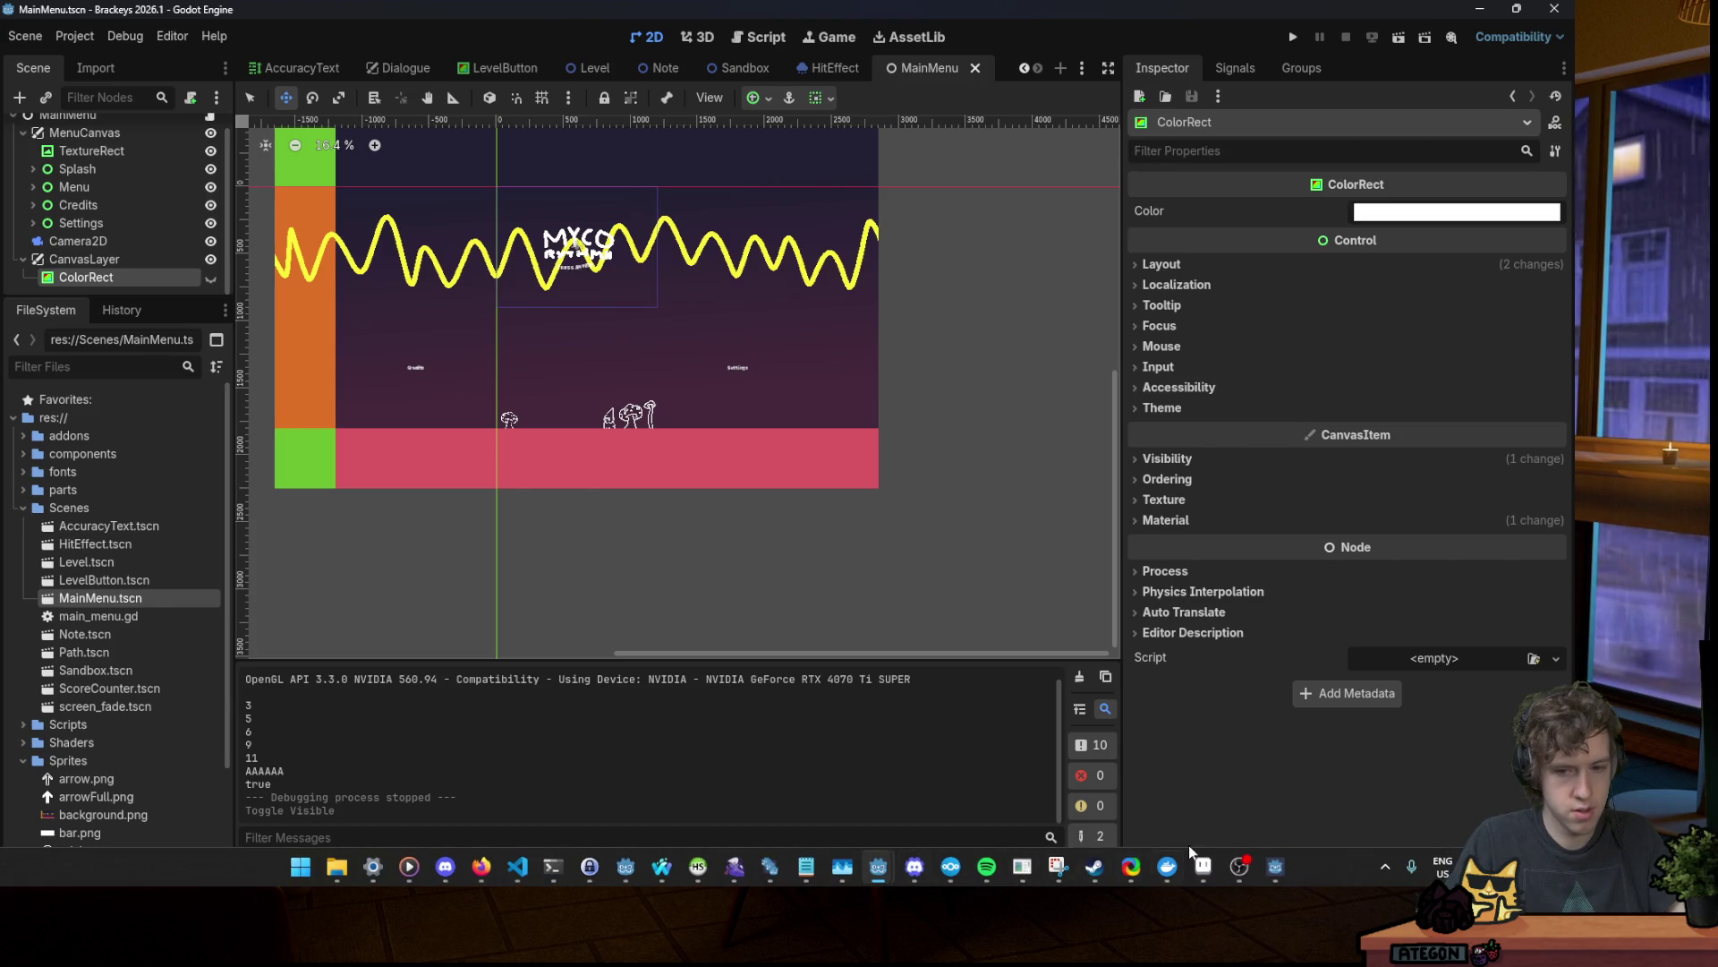
Step: Give the MYCO RYTHMN logo.png letters a black outline in Aseprite and save it
{"action": "left_click", "coordinate": [1202, 865]}
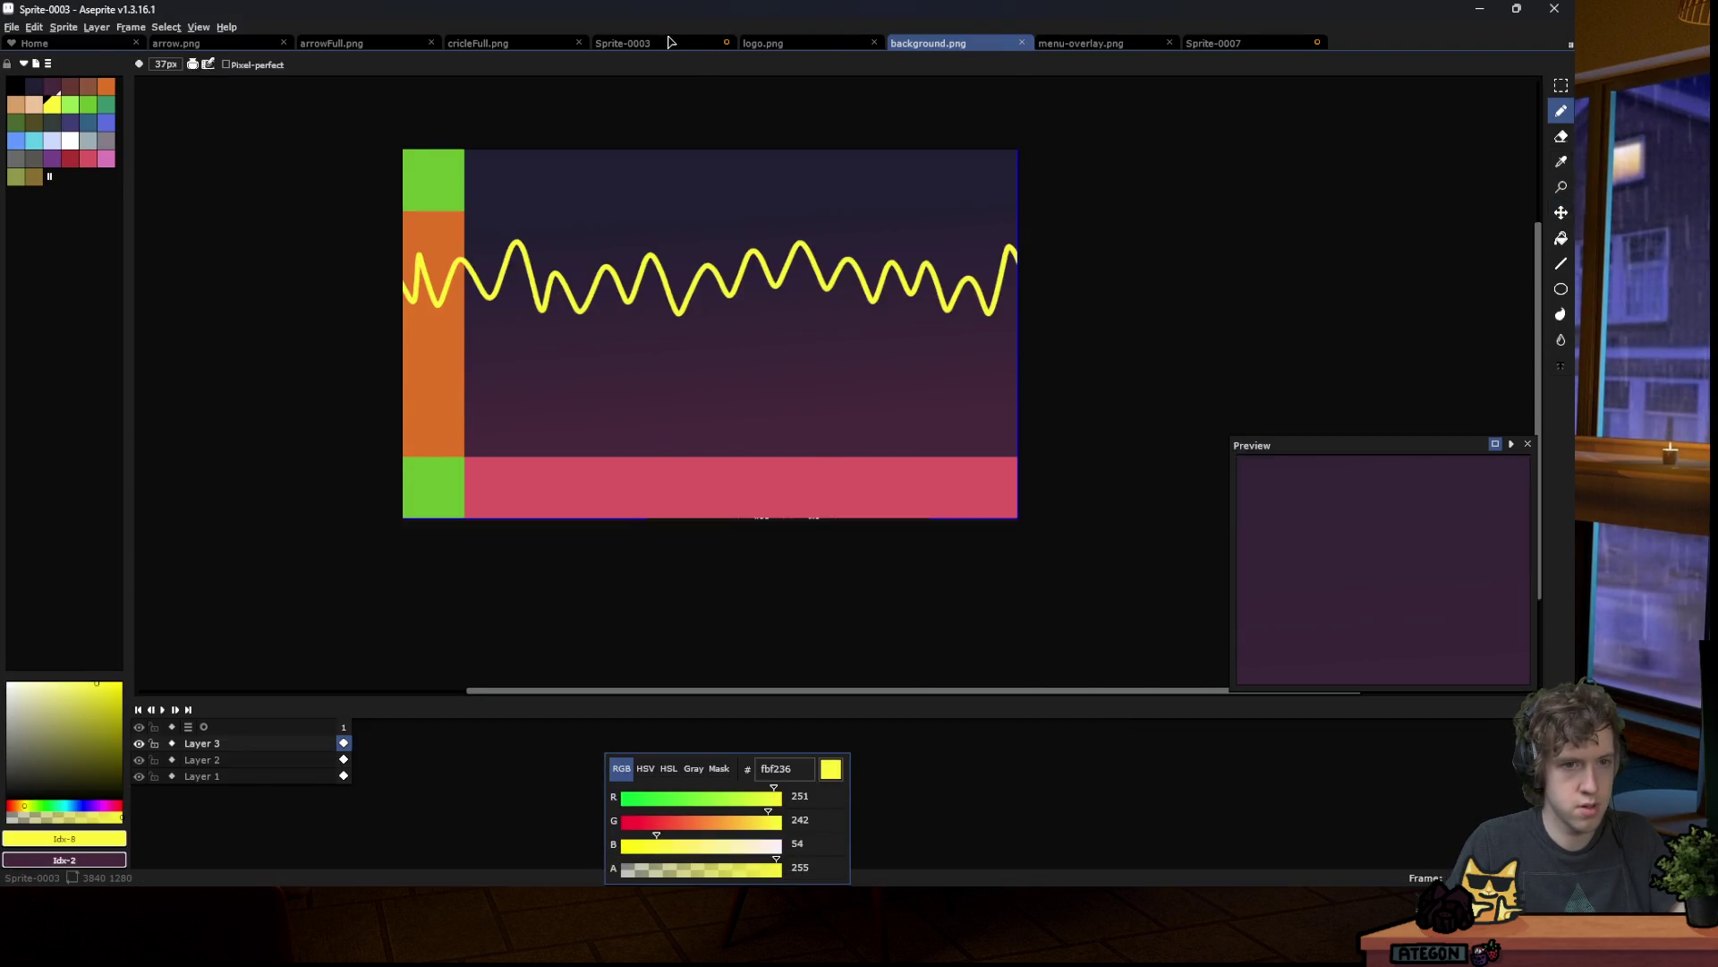
{"action": "left_click", "coordinate": [670, 42]}
{"action": "left_click", "coordinate": [766, 43]}
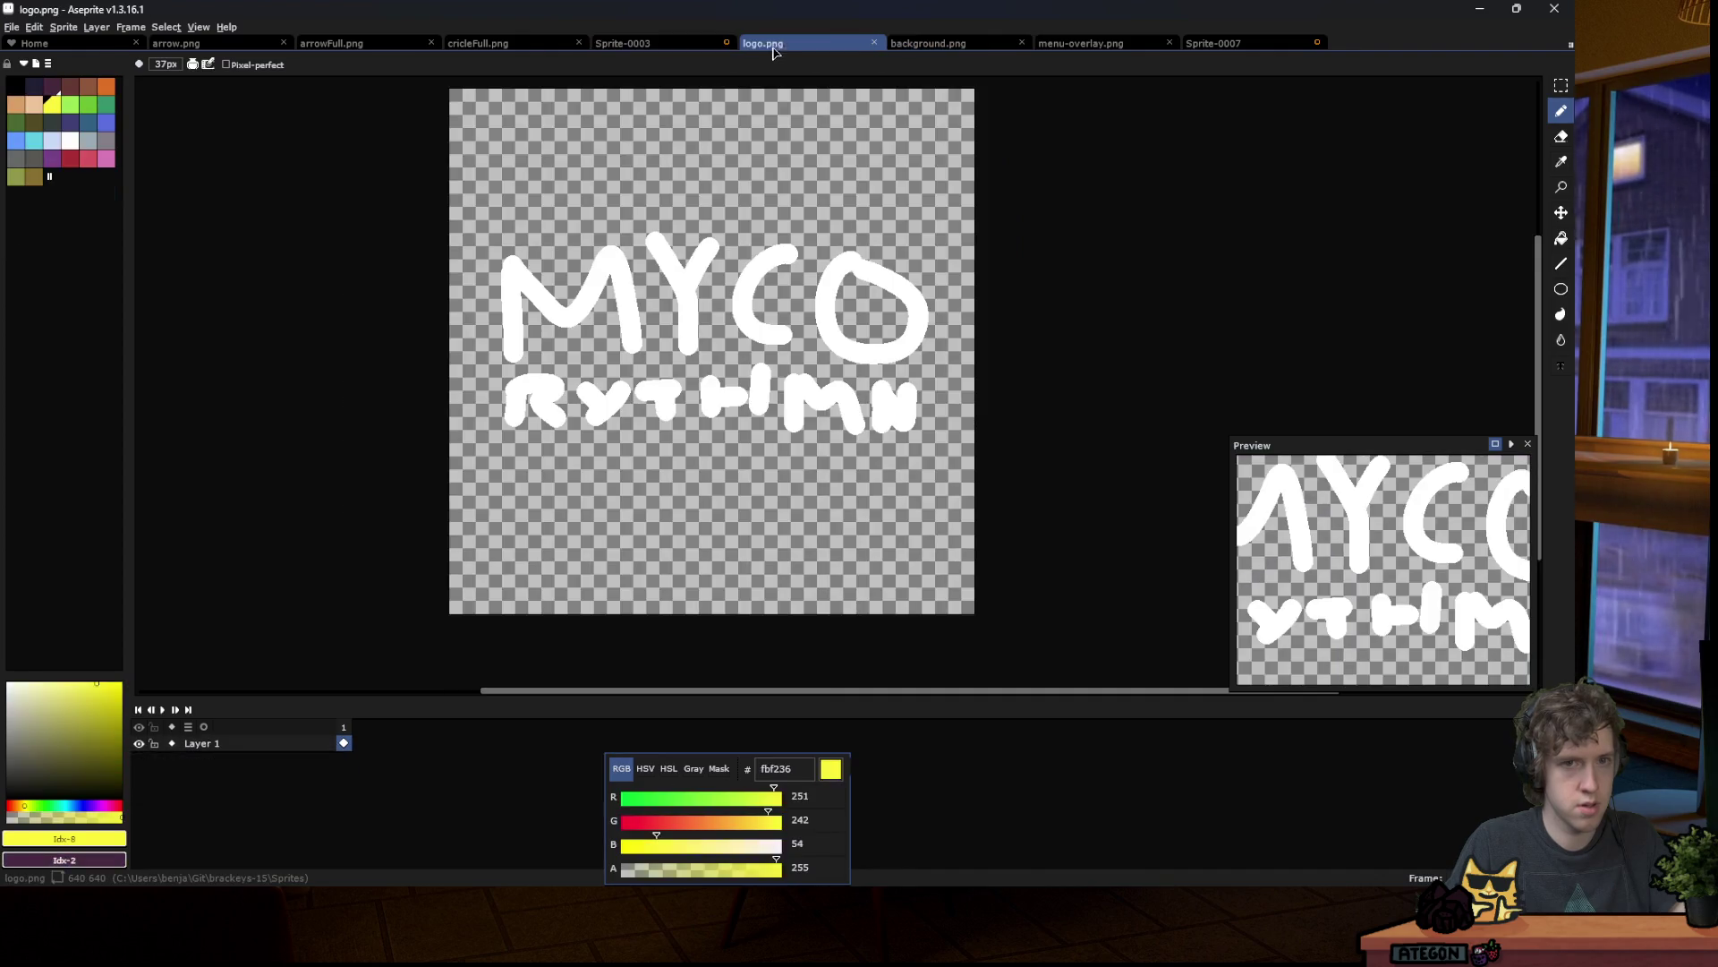
{"action": "left_click", "coordinate": [15, 85]}
{"action": "left_click", "coordinate": [612, 460], "text": "shift"}
{"action": "key", "text": "ctrl+z"}
{"action": "key", "text": "shift+o"}
{"action": "key", "text": "Return"}
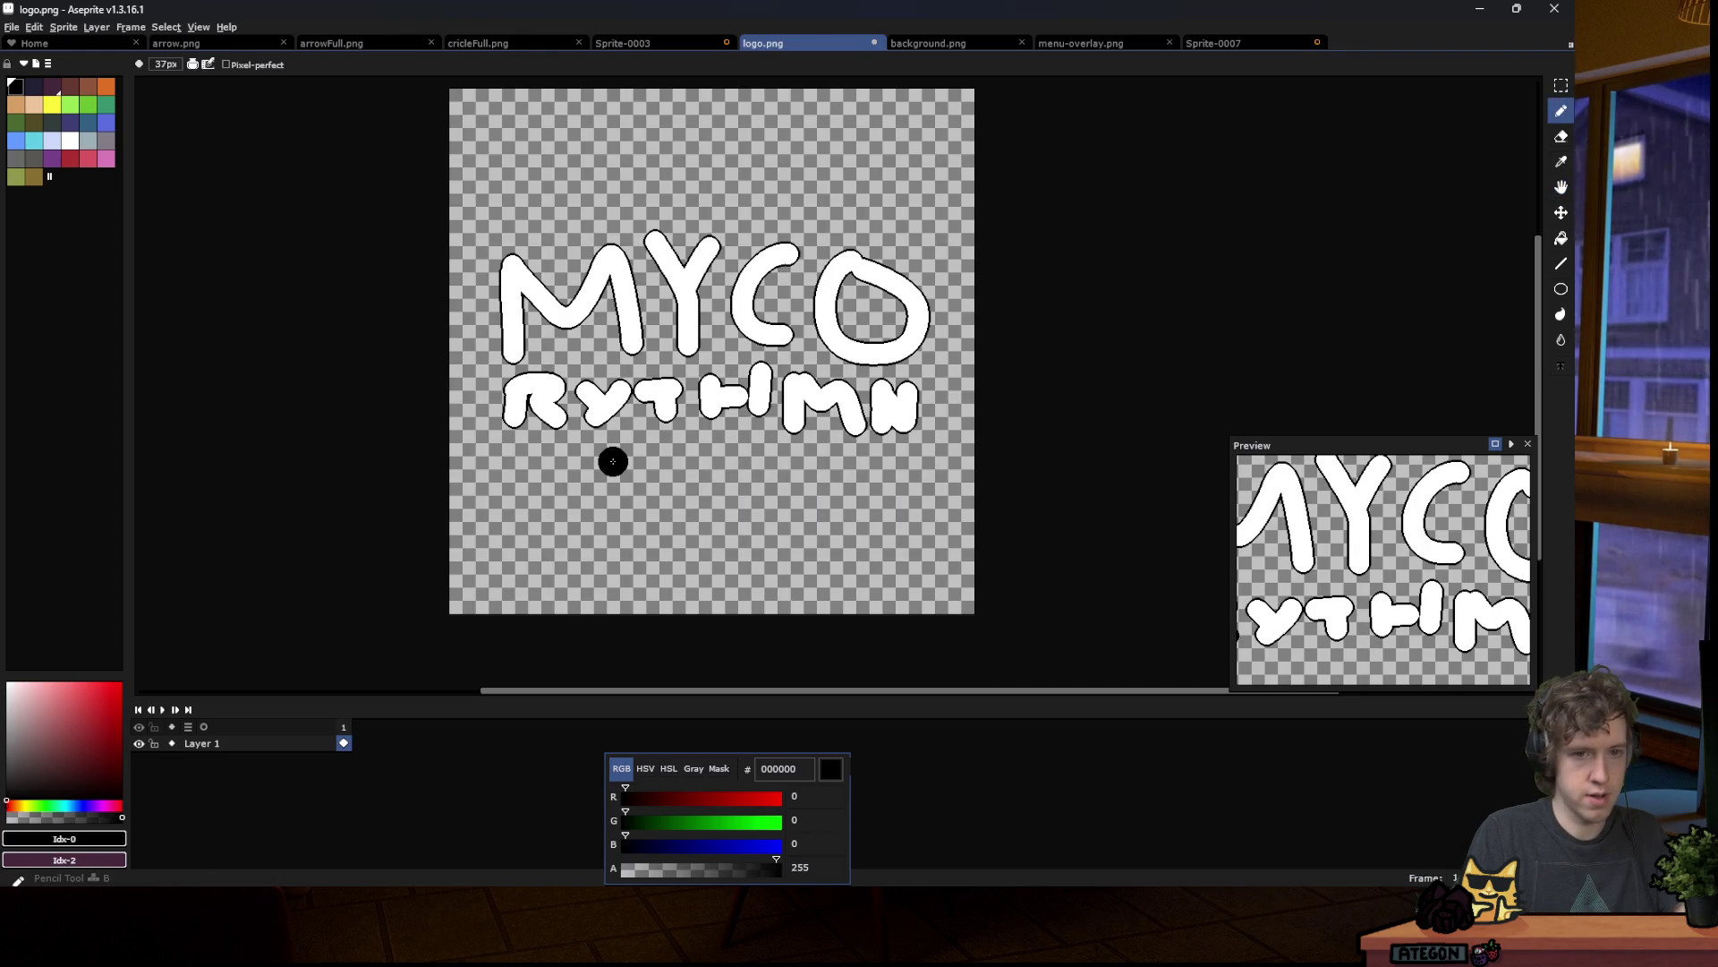
{"action": "key", "text": "shift+o"}
{"action": "key", "text": "Escape"}
{"action": "key", "text": "ctrl+s"}
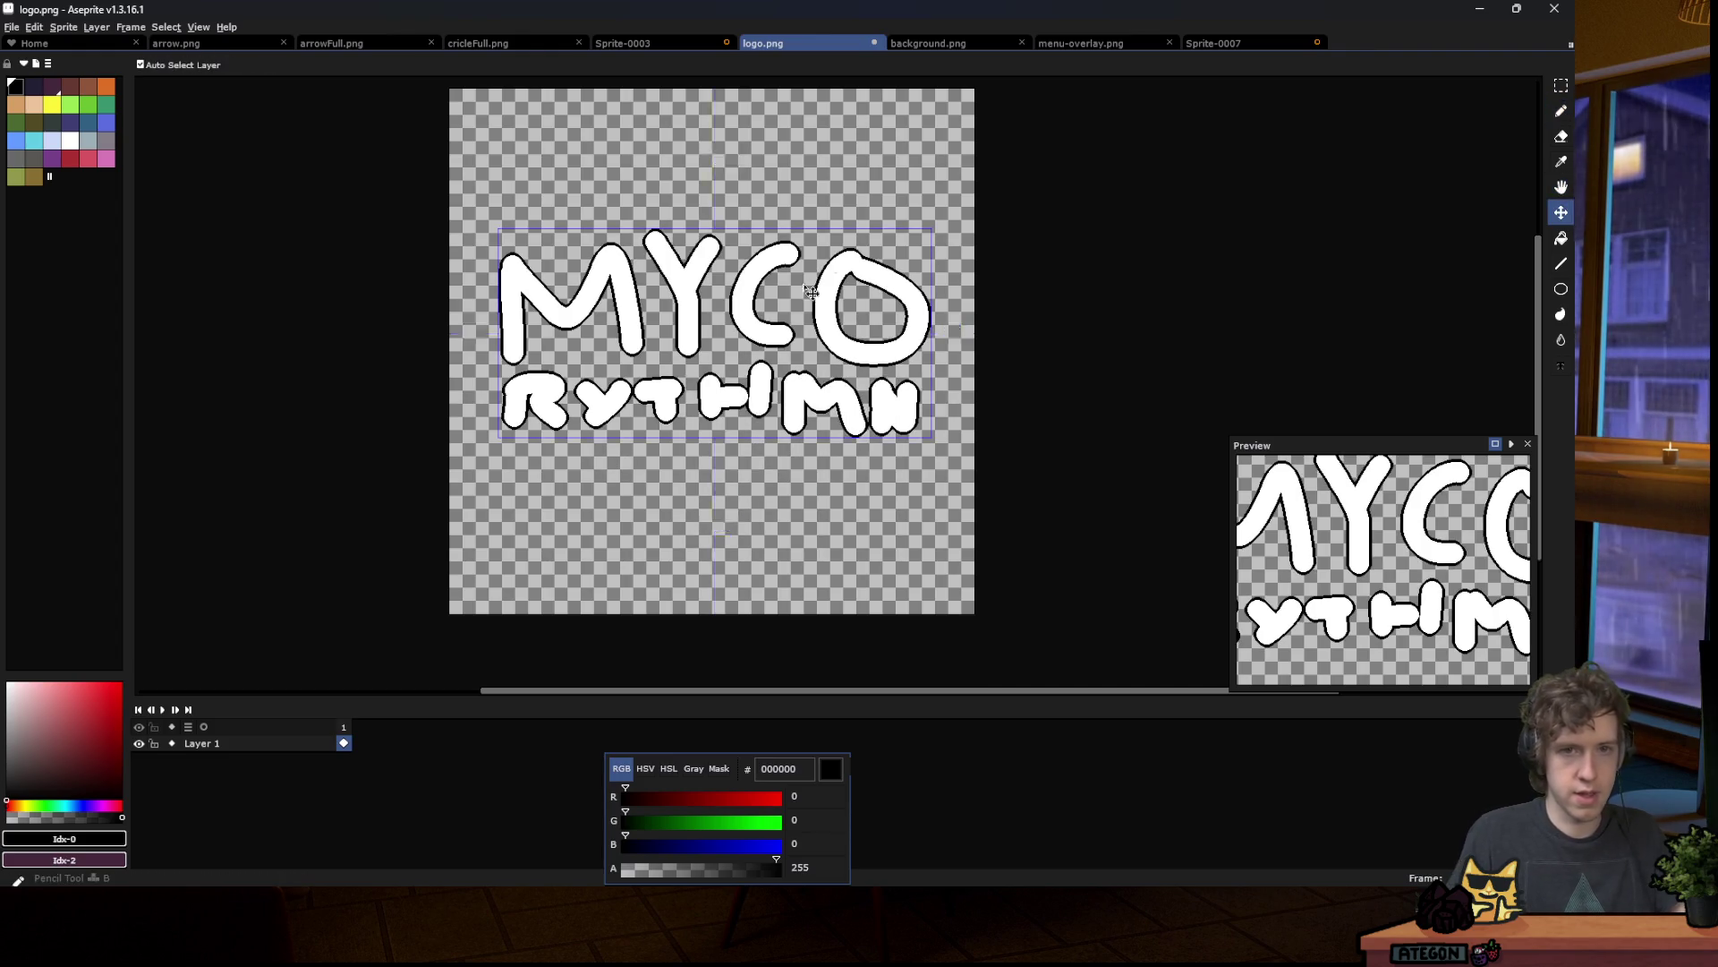
Step: Apply four black outline passes to menu-overlay.png, save it, and run the game in Godot
{"action": "left_click", "coordinate": [673, 50]}
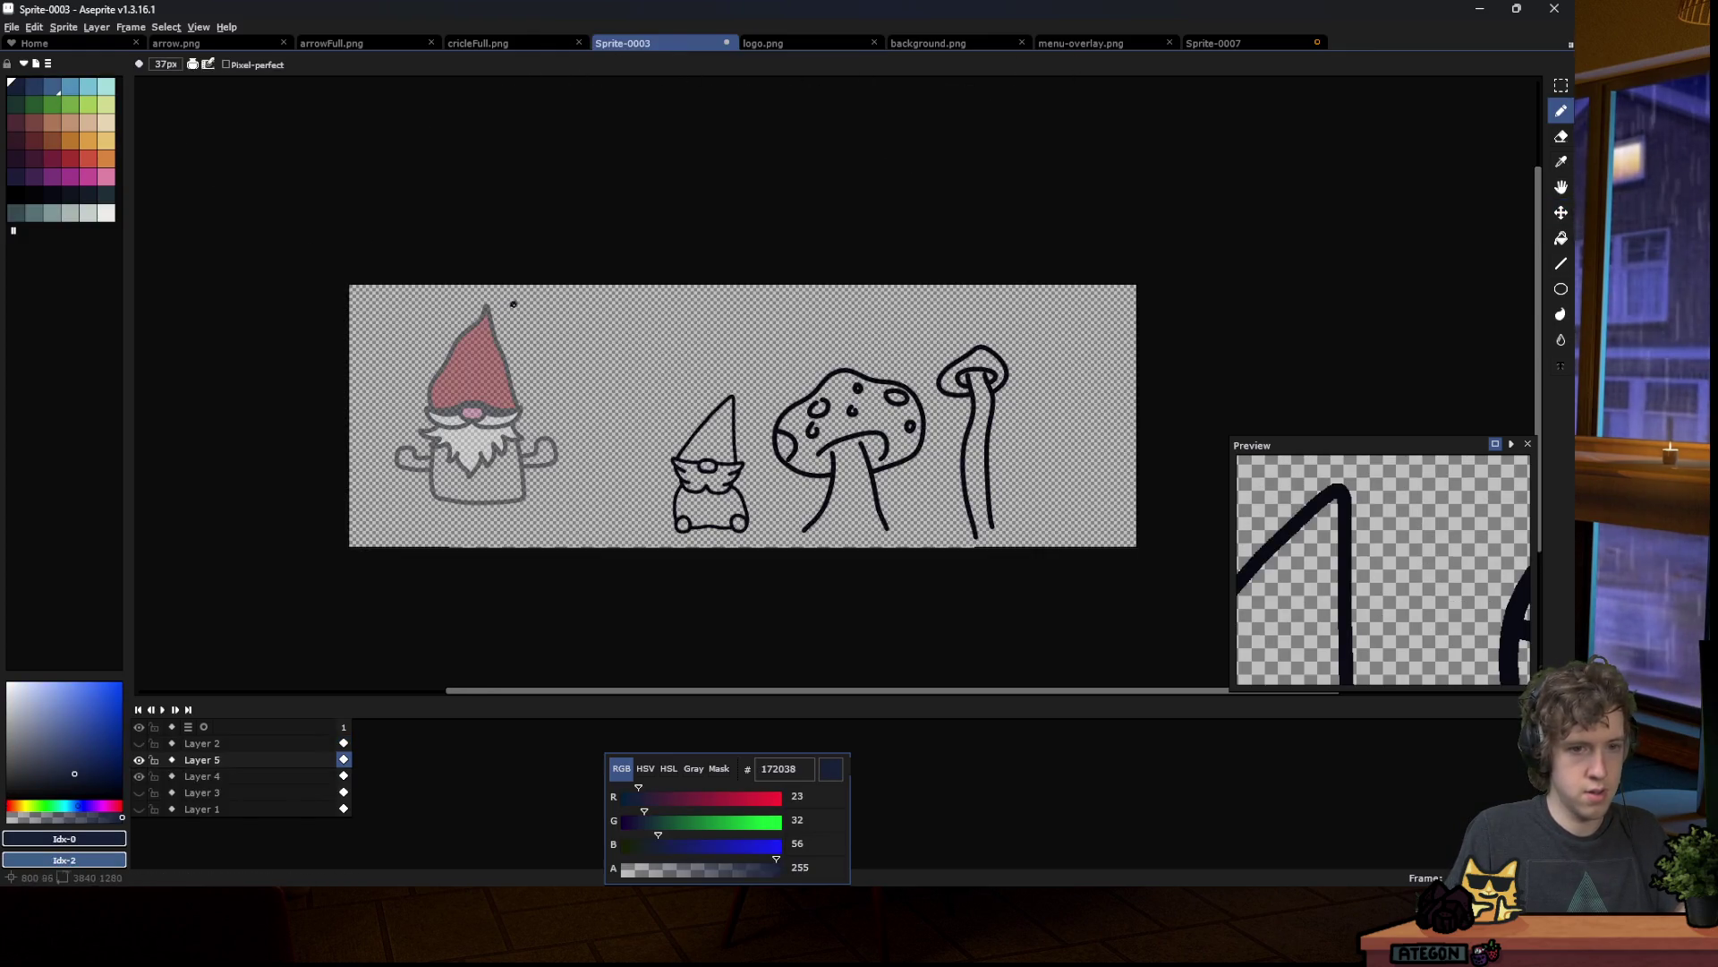
{"action": "left_click", "coordinate": [1090, 44]}
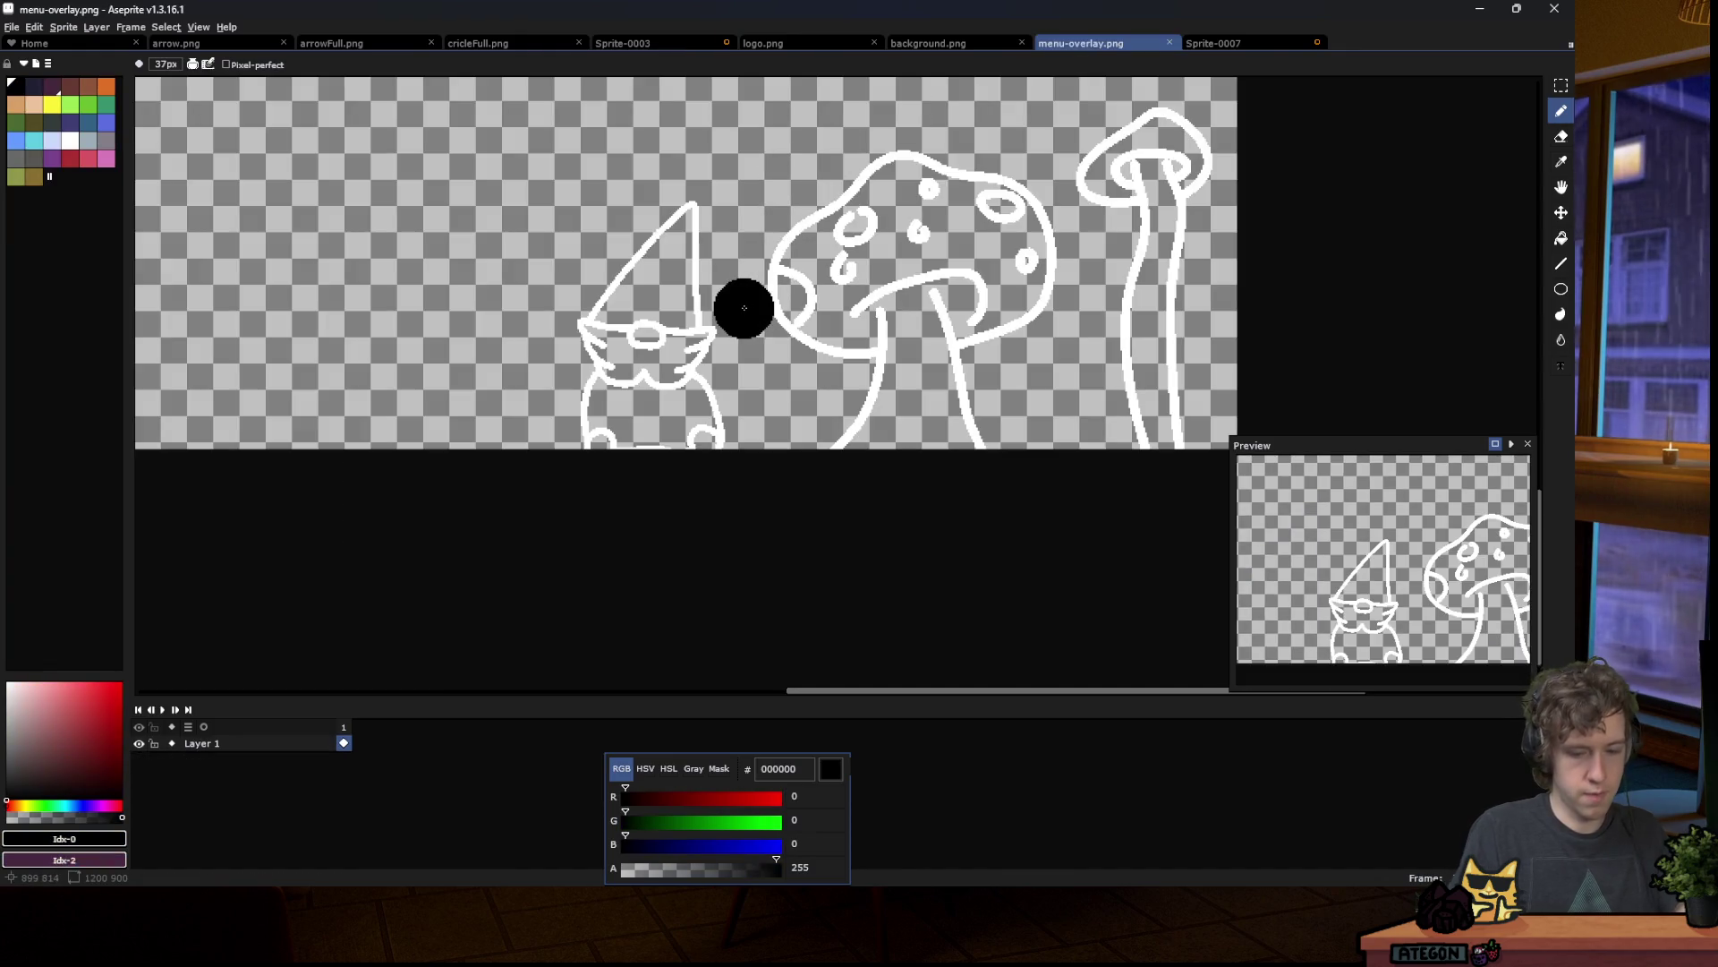
{"action": "key", "text": "shift+o"}
{"action": "key", "text": "Return"}
{"action": "key", "text": "shift+o"}
{"action": "key", "text": "Return"}
{"action": "key", "text": "shift+o"}
{"action": "key", "text": "Return"}
{"action": "key", "text": "shift+o"}
{"action": "key", "text": "Return"}
{"action": "key", "text": "ctrl+s"}
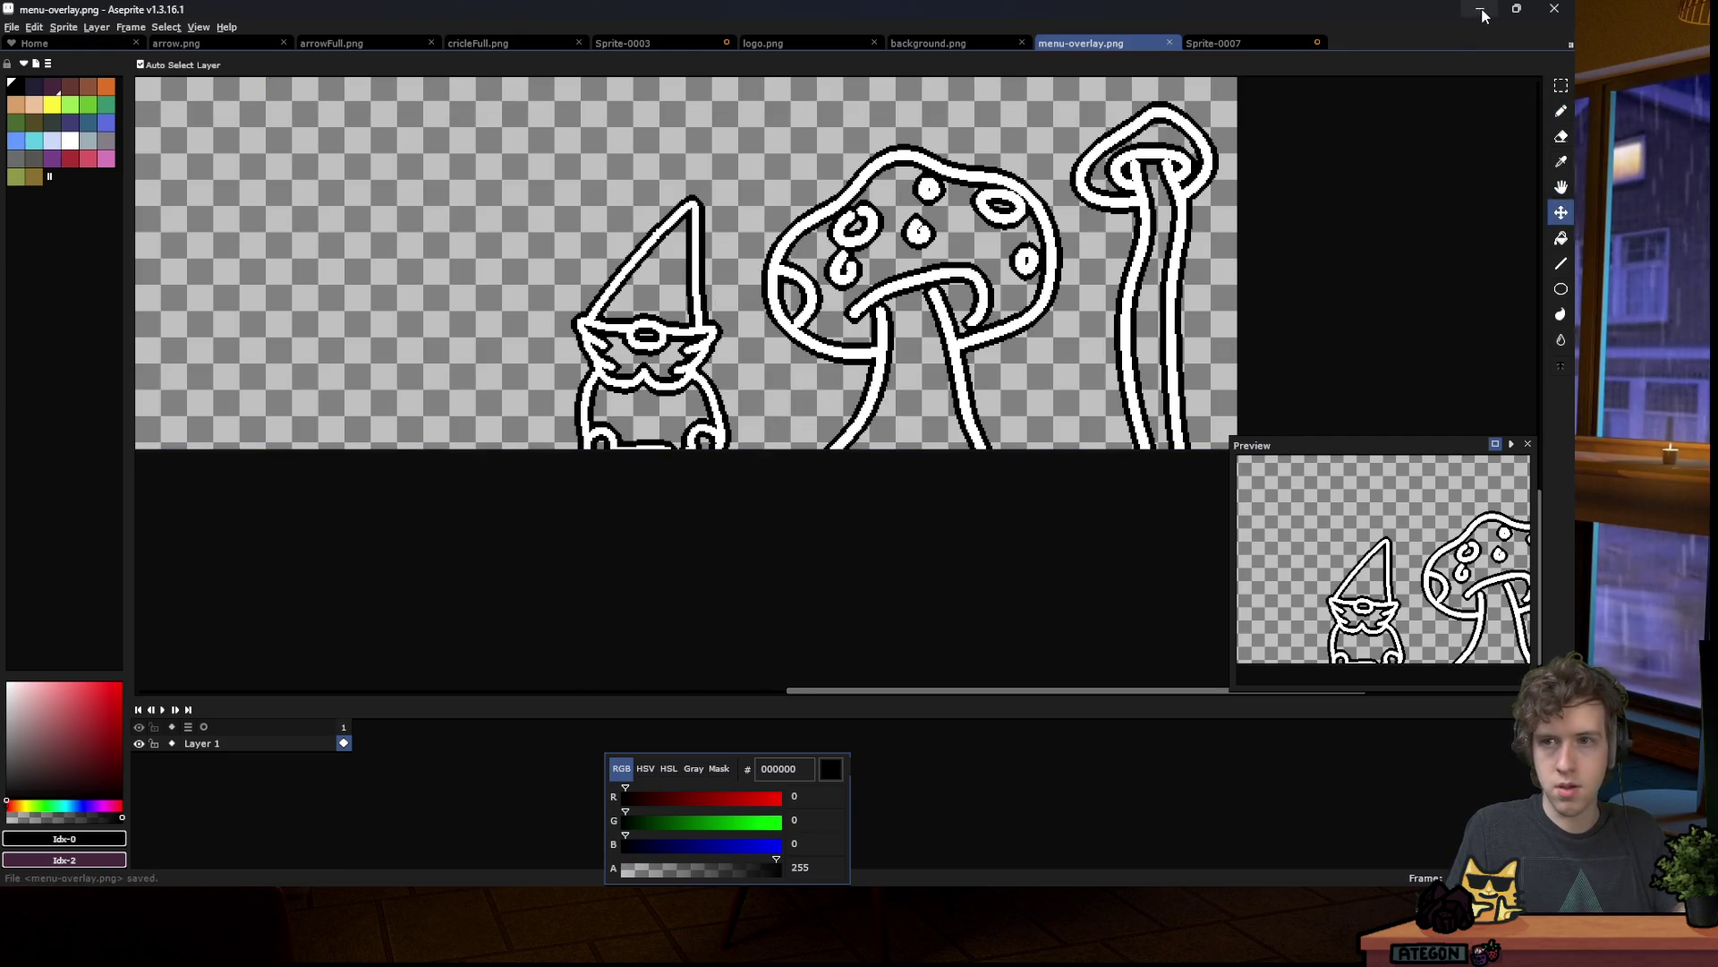
{"action": "key", "text": "alt+Tab"}
{"action": "left_click", "coordinate": [1298, 39]}
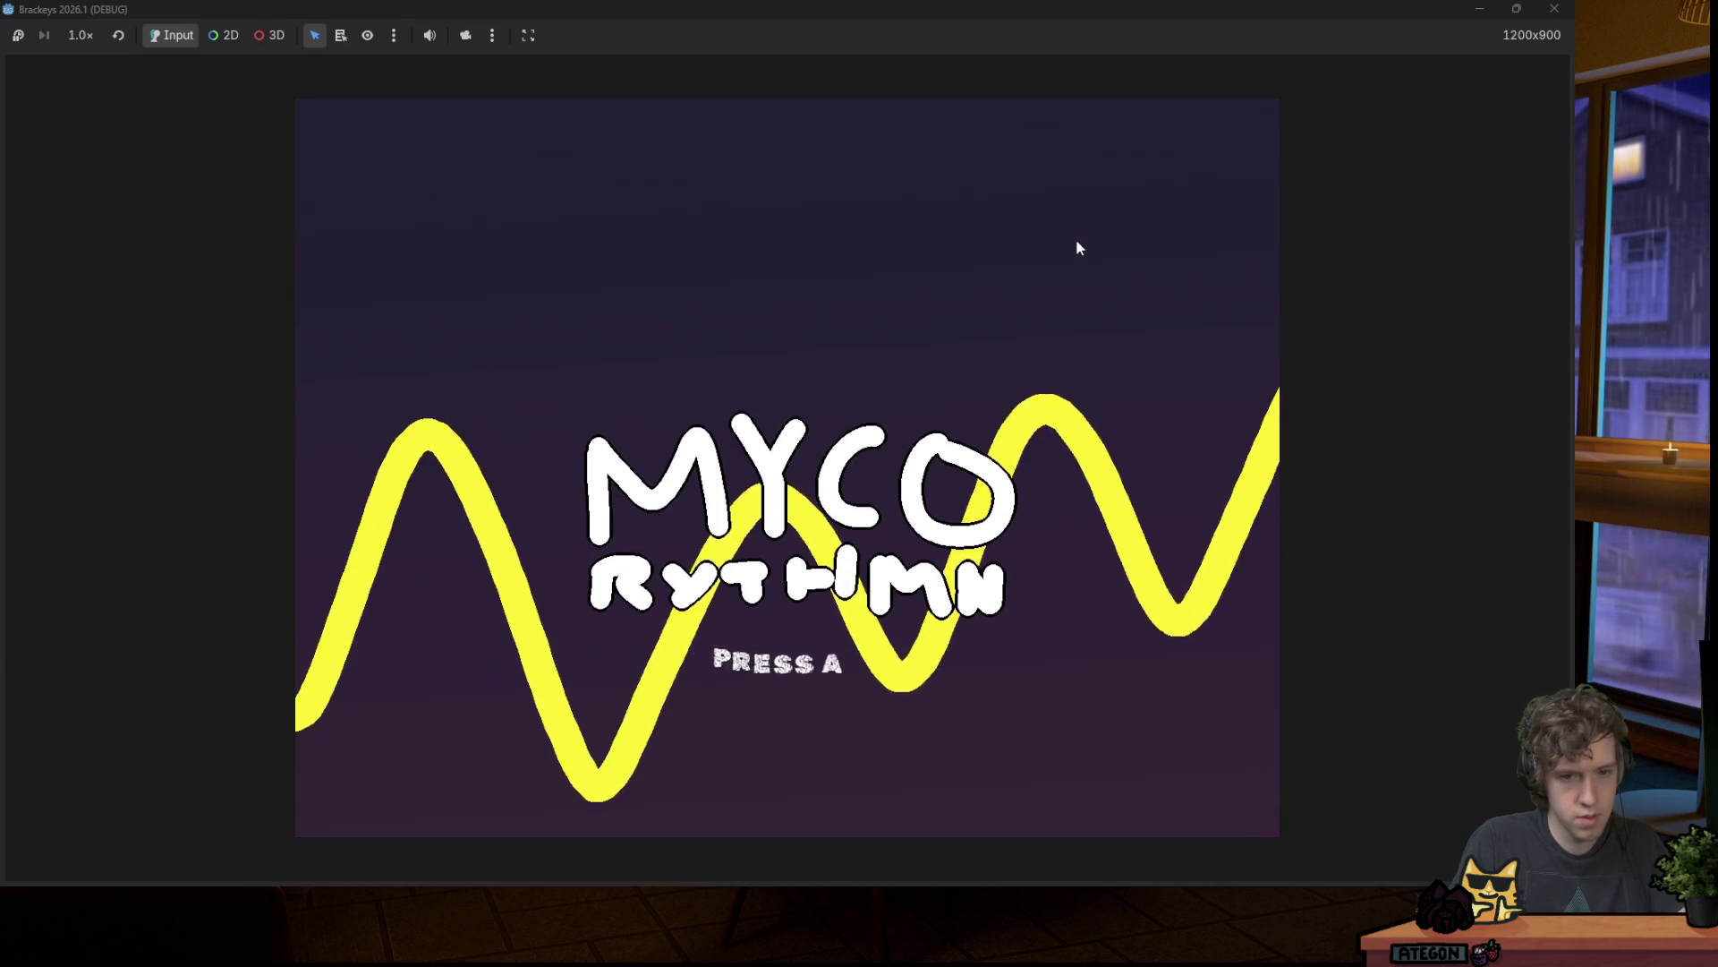
{"action": "key", "text": "space"}
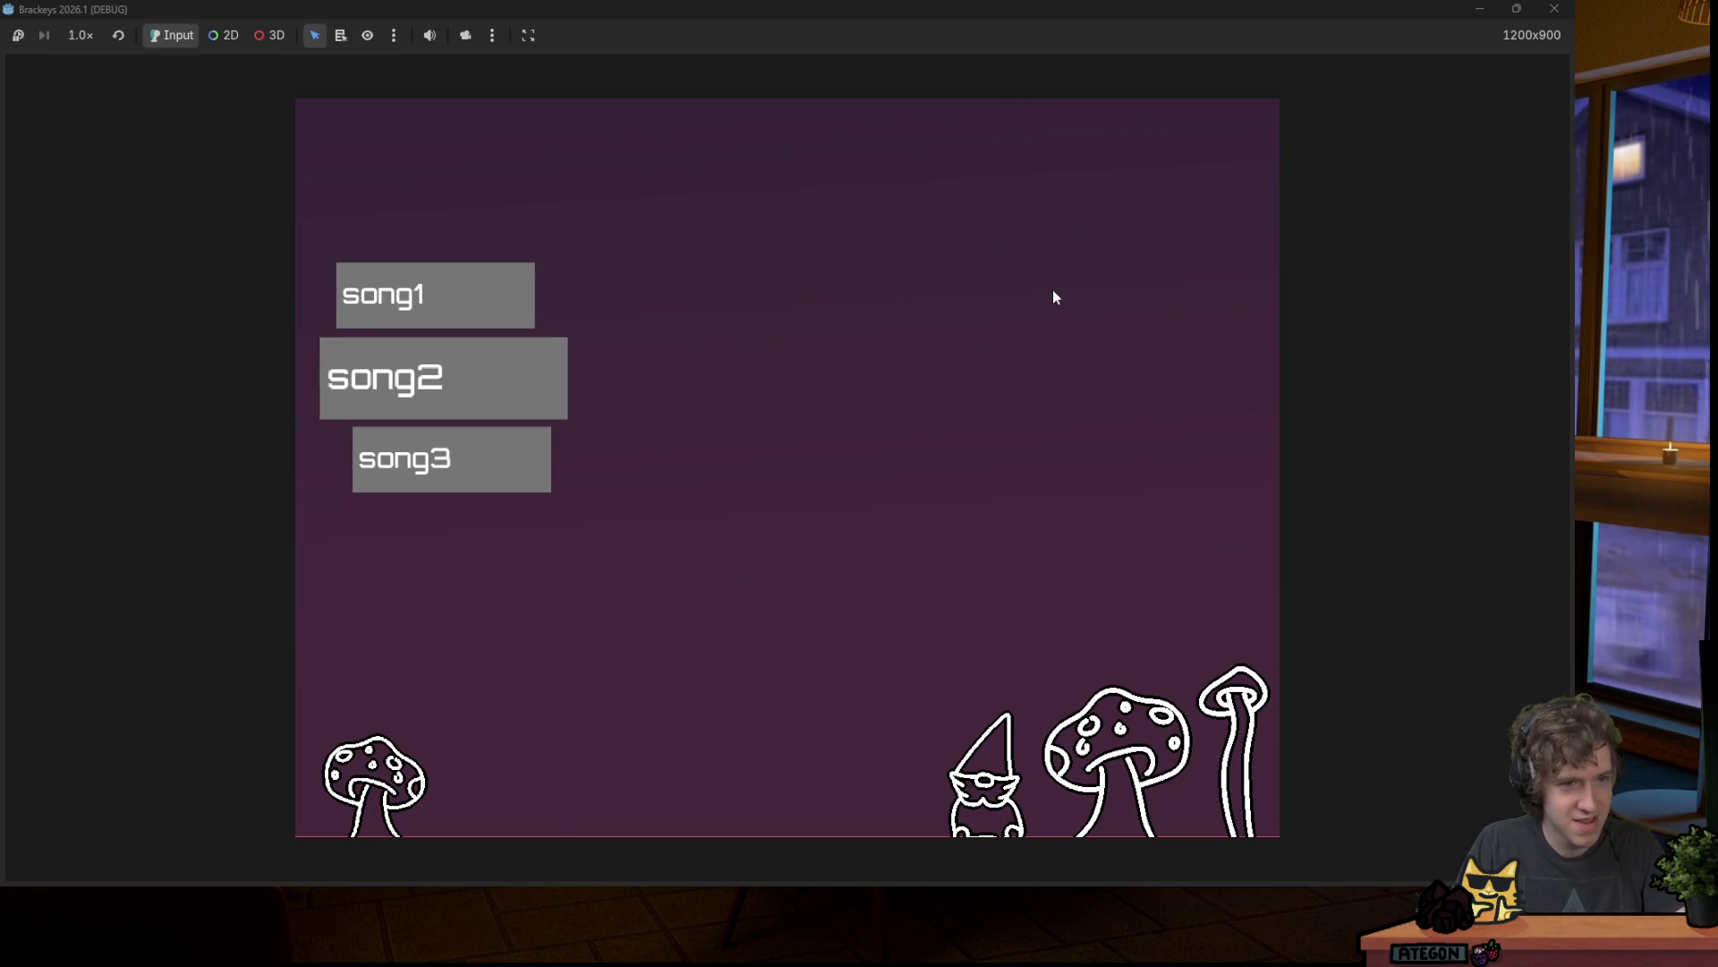
{"action": "key", "text": "Up"}
{"action": "key", "text": "Return"}
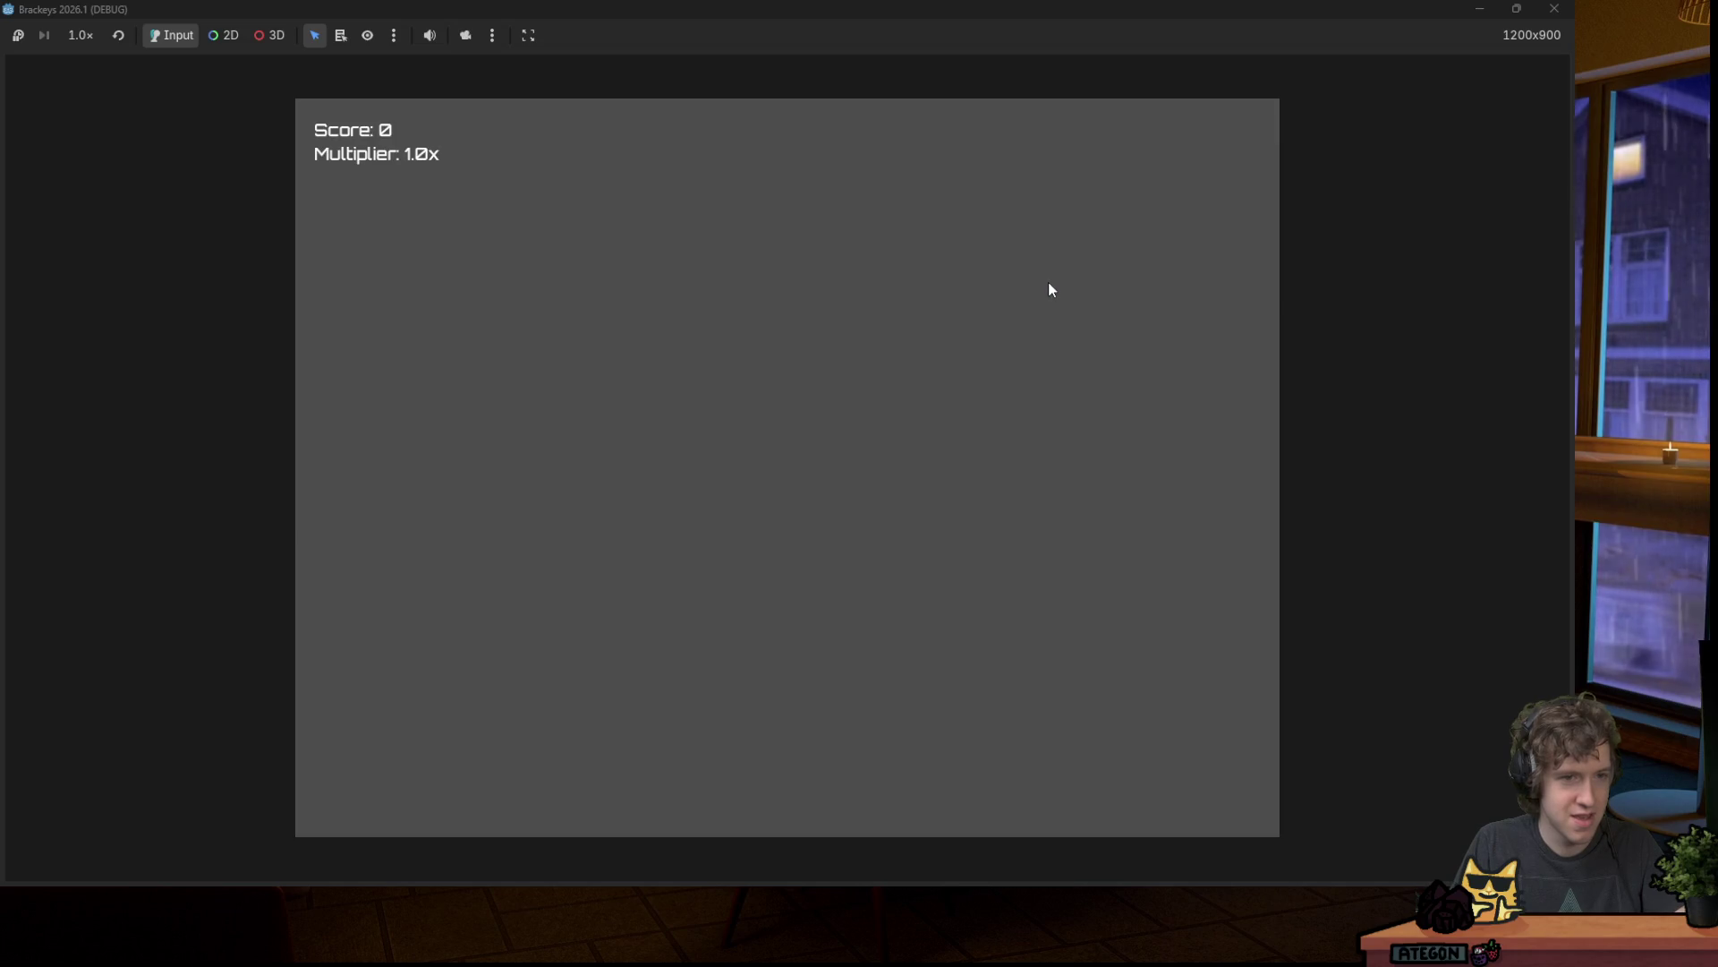
{"action": "key", "text": "Right"}
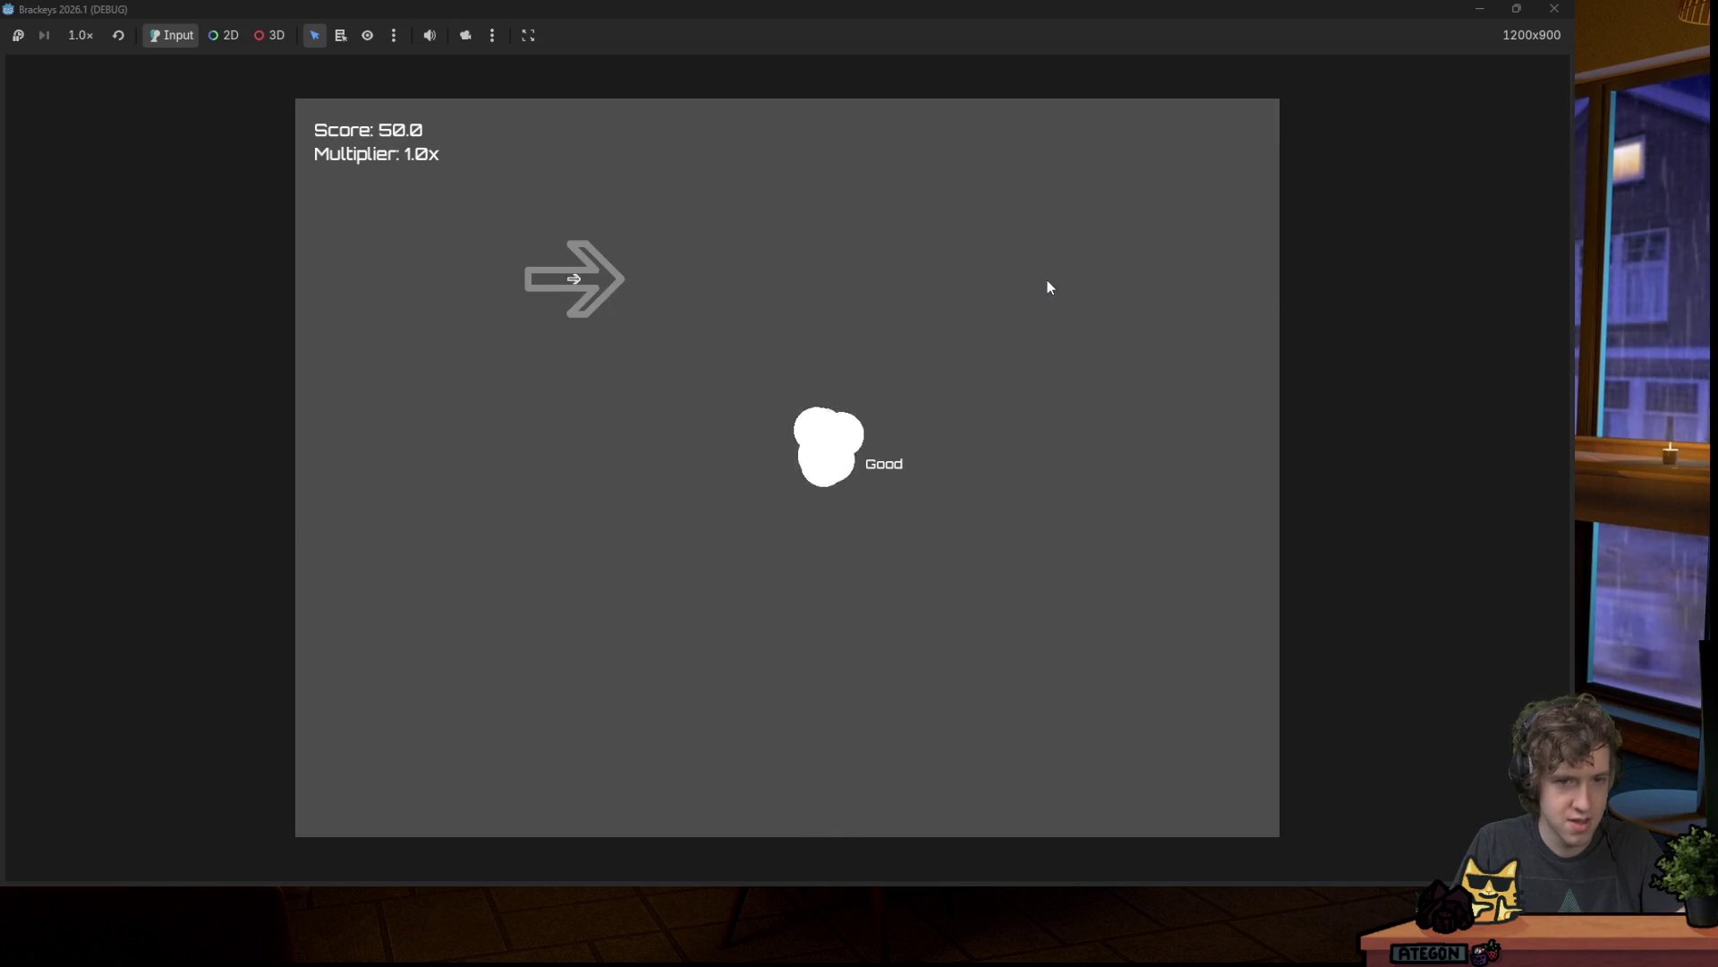
{"action": "key", "text": "Right"}
{"action": "key", "text": "Left"}
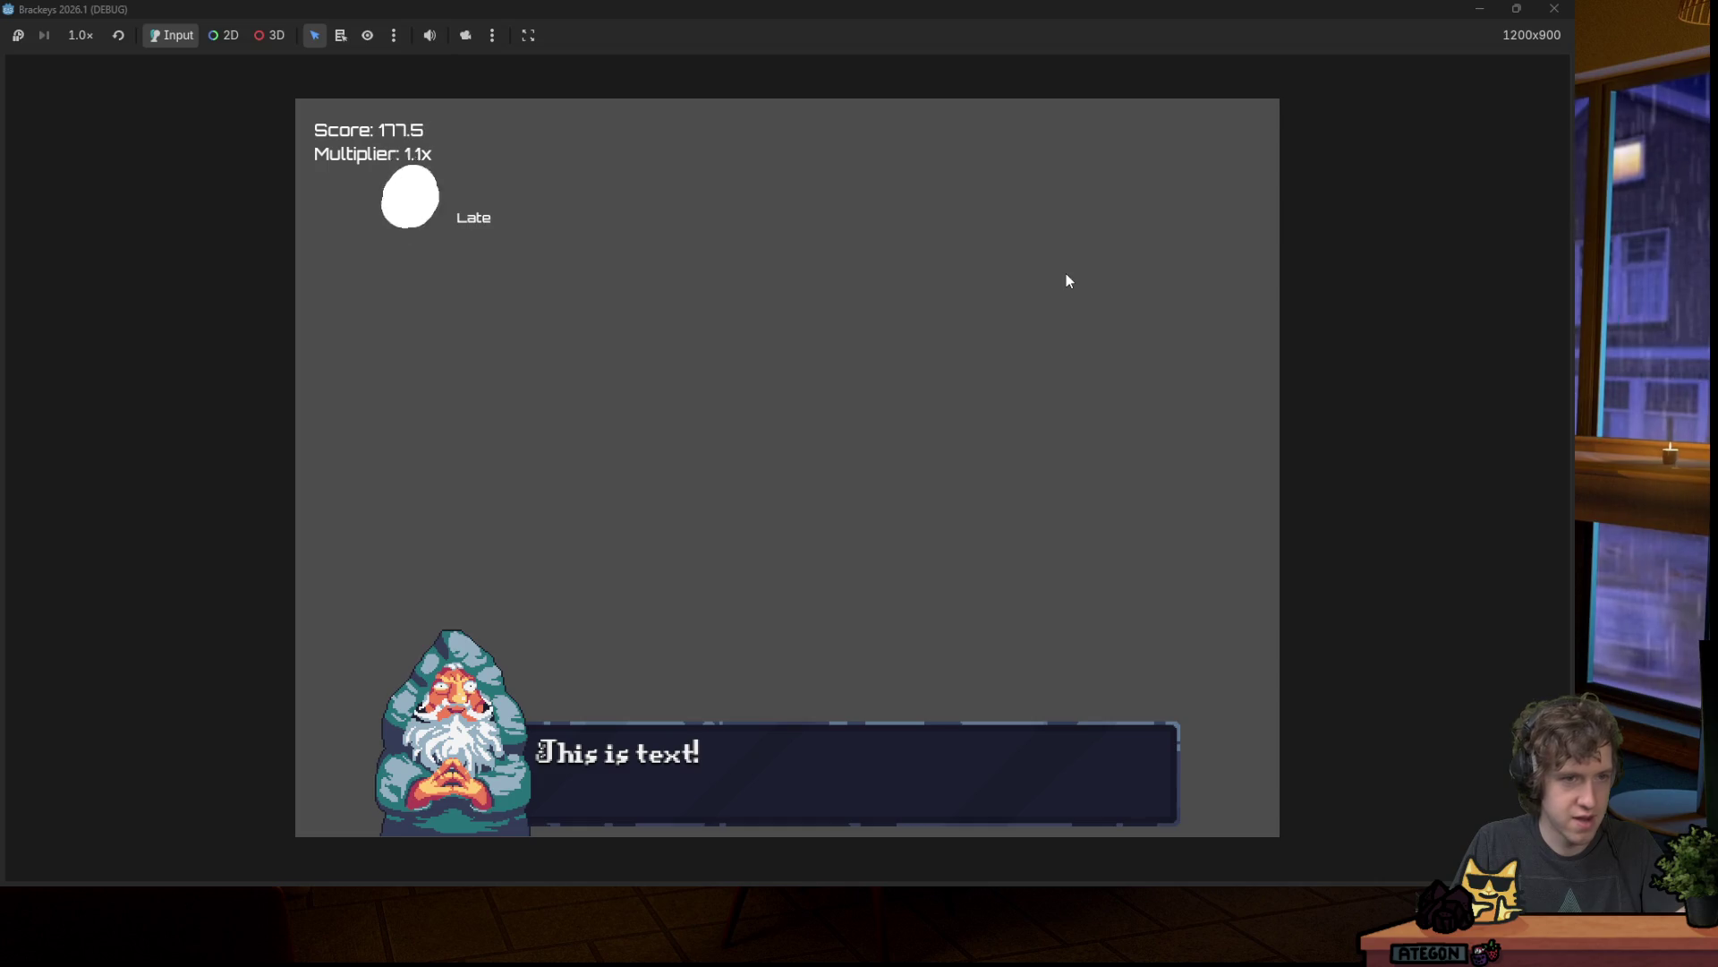
{"action": "left_click", "coordinate": [1554, 11]}
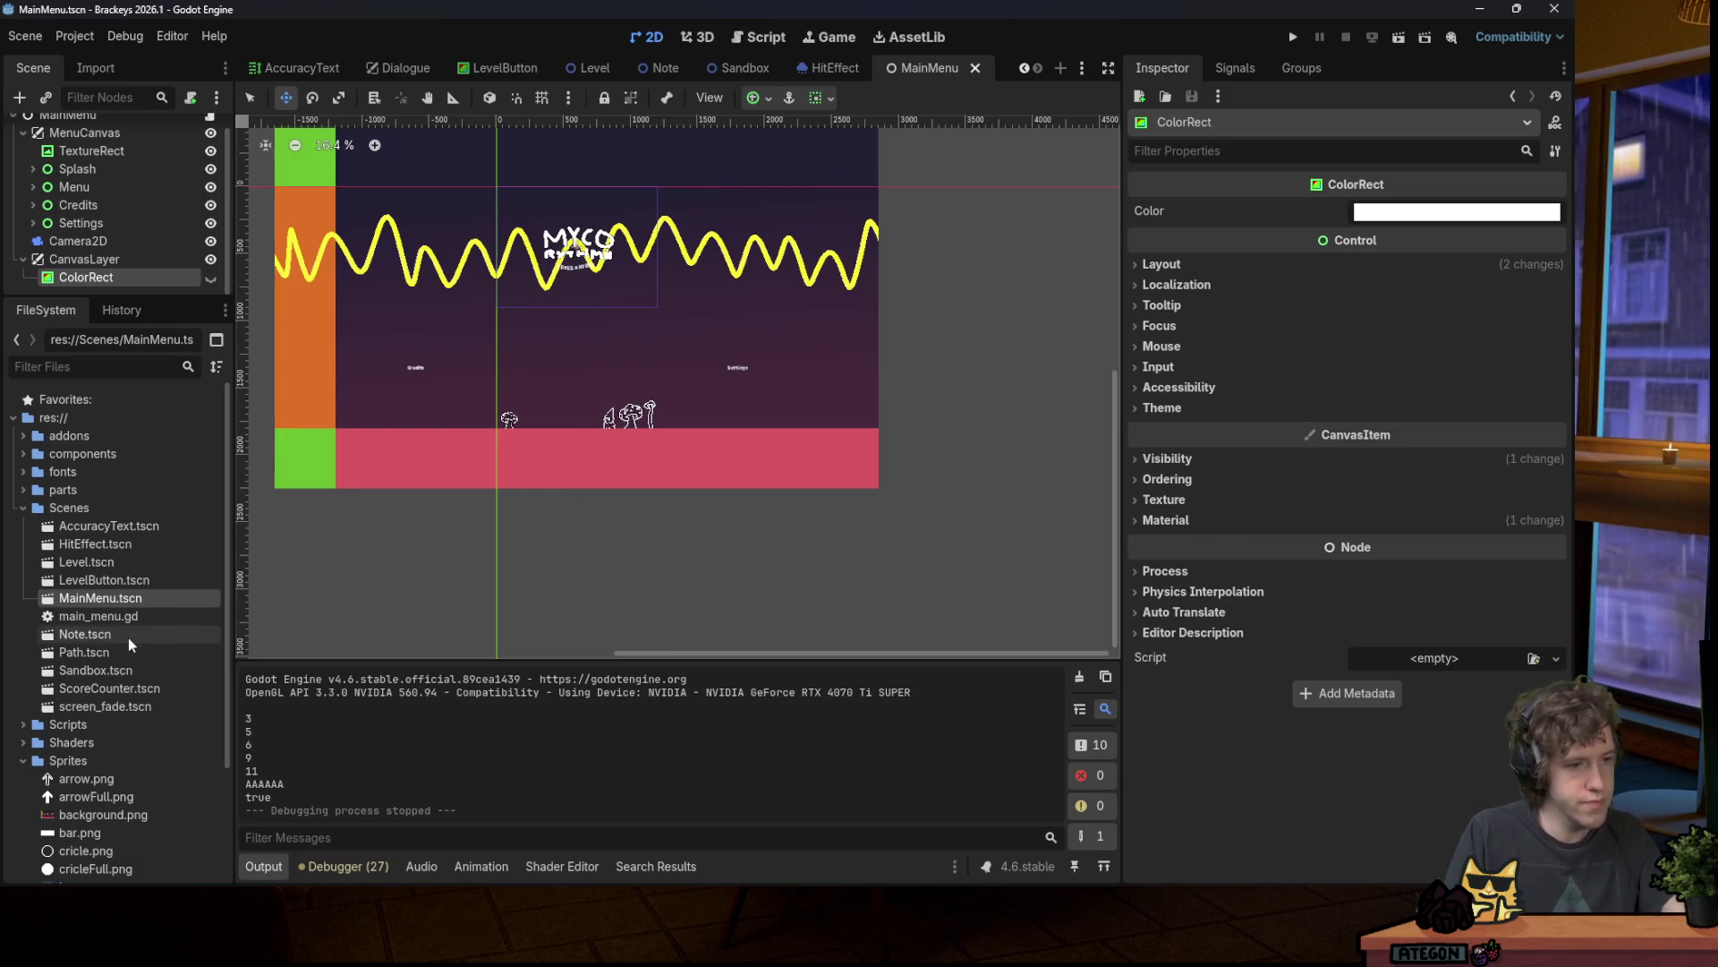
Step: Open the Level scene and review the OverlayCanvas and BackgroundCanvas nodes
{"action": "scroll", "coordinate": [109, 642], "scroll_direction": "down", "scroll_amount": 1}
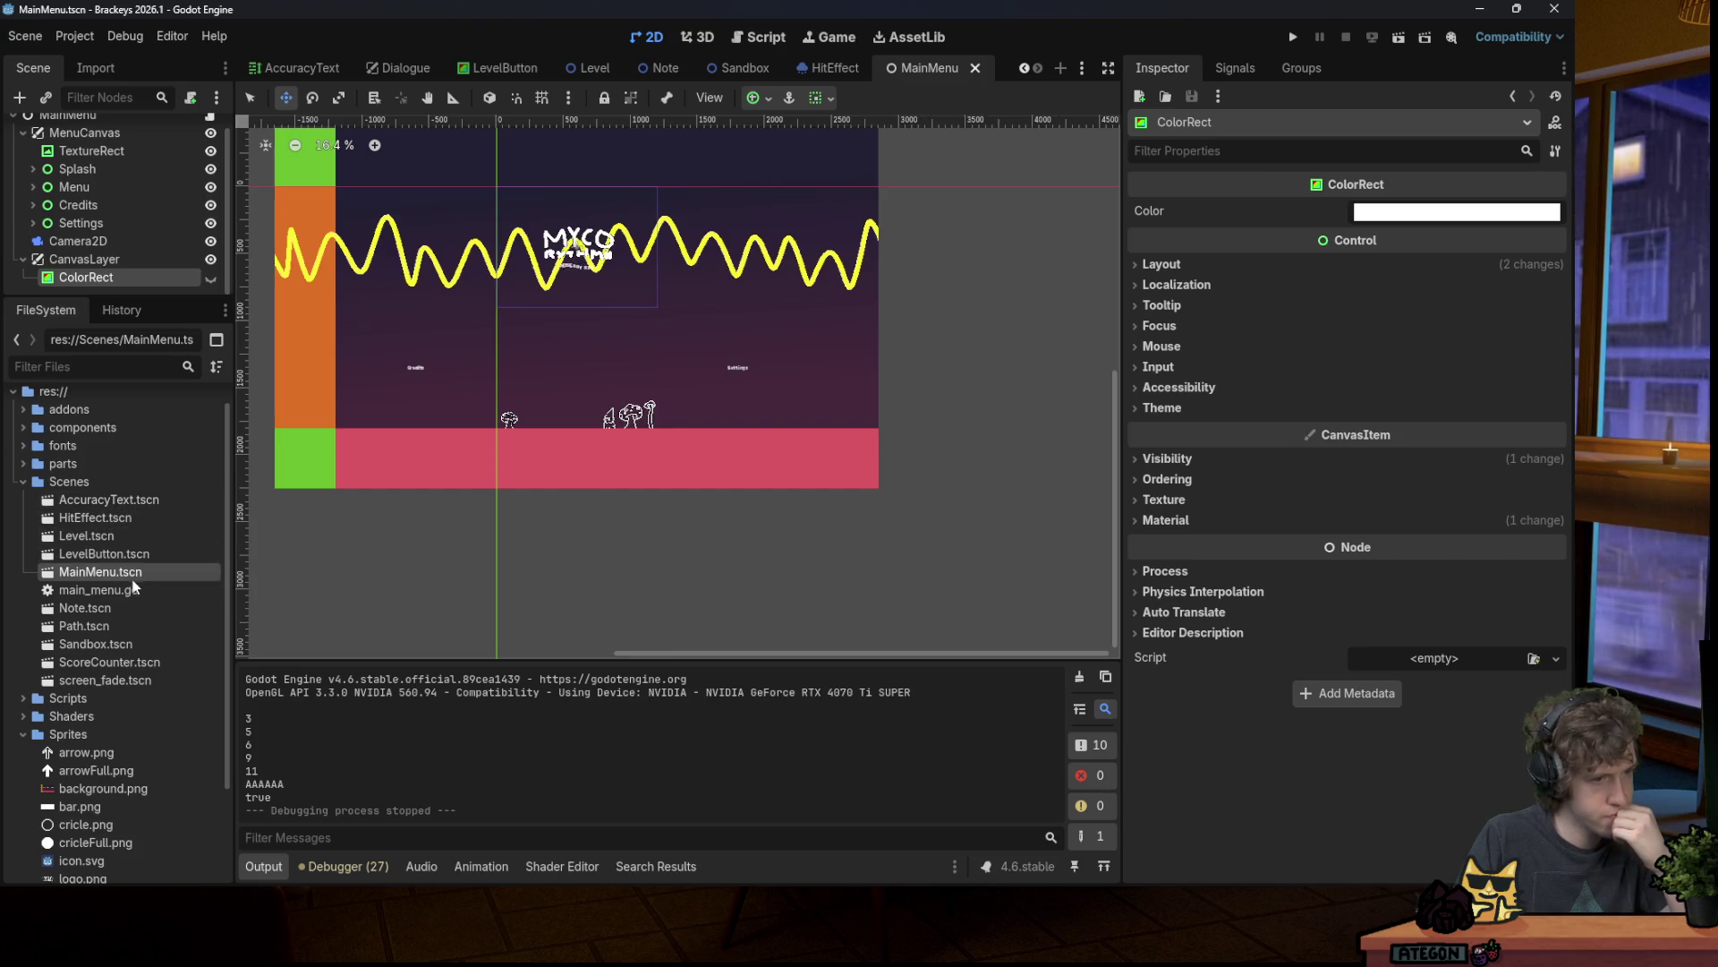
{"action": "double_click", "coordinate": [86, 535]}
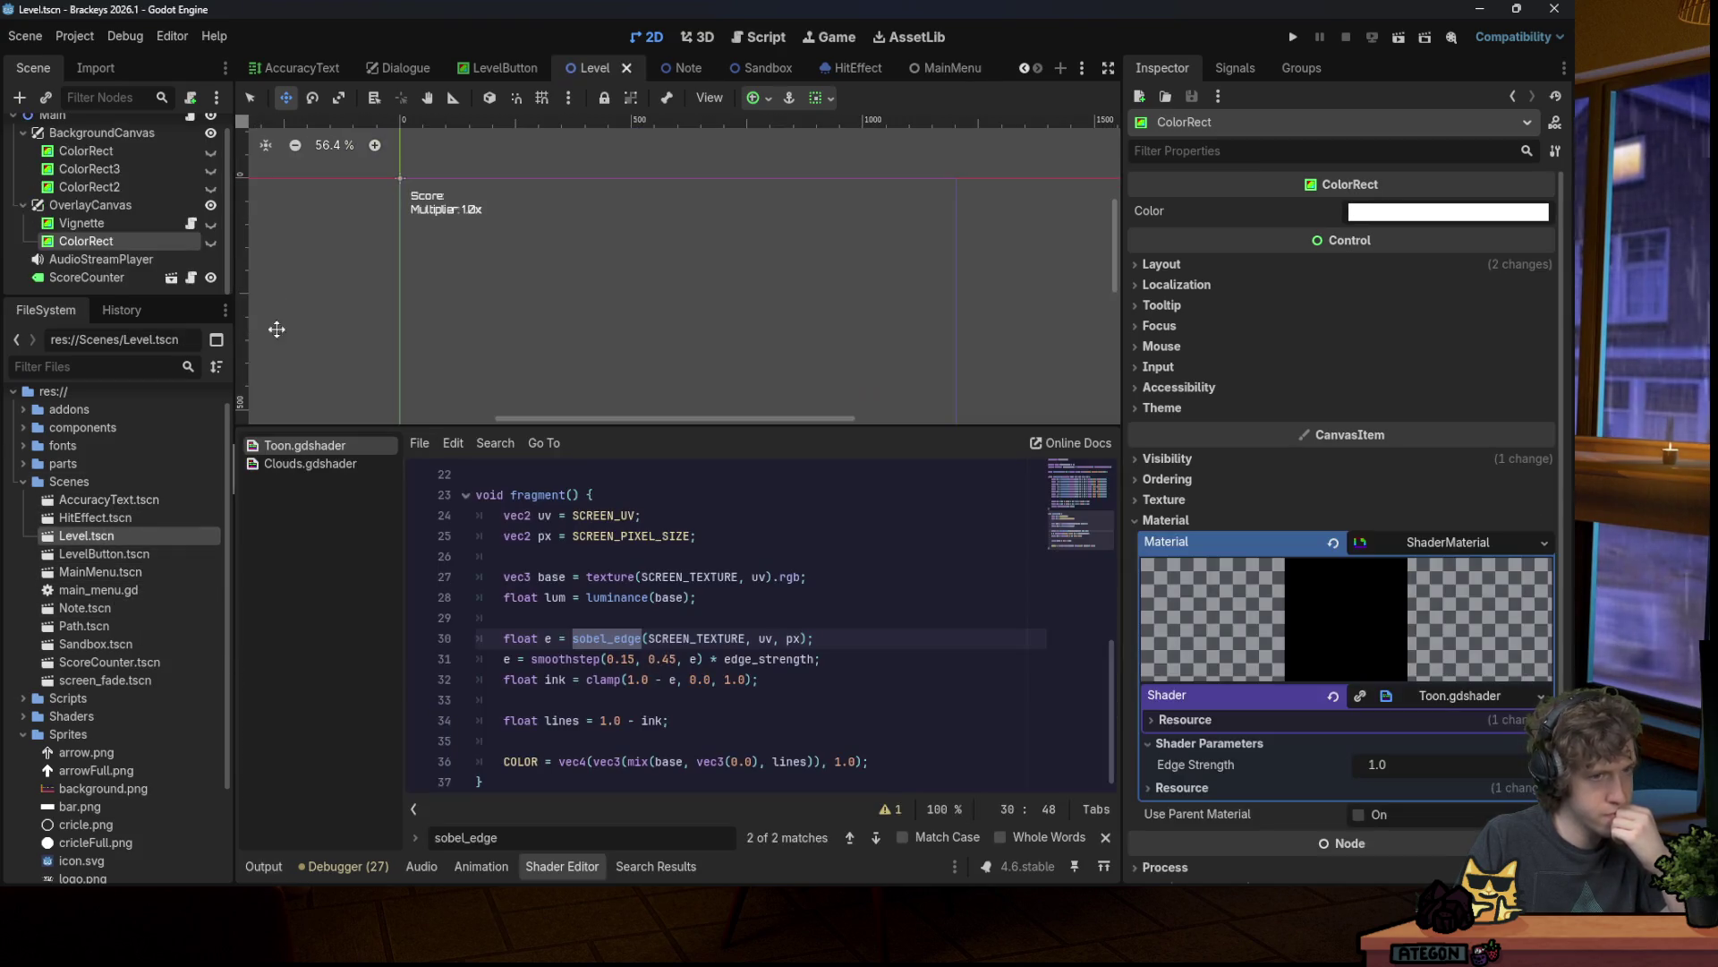
{"action": "scroll", "coordinate": [544, 322], "scroll_direction": "down", "scroll_amount": 4}
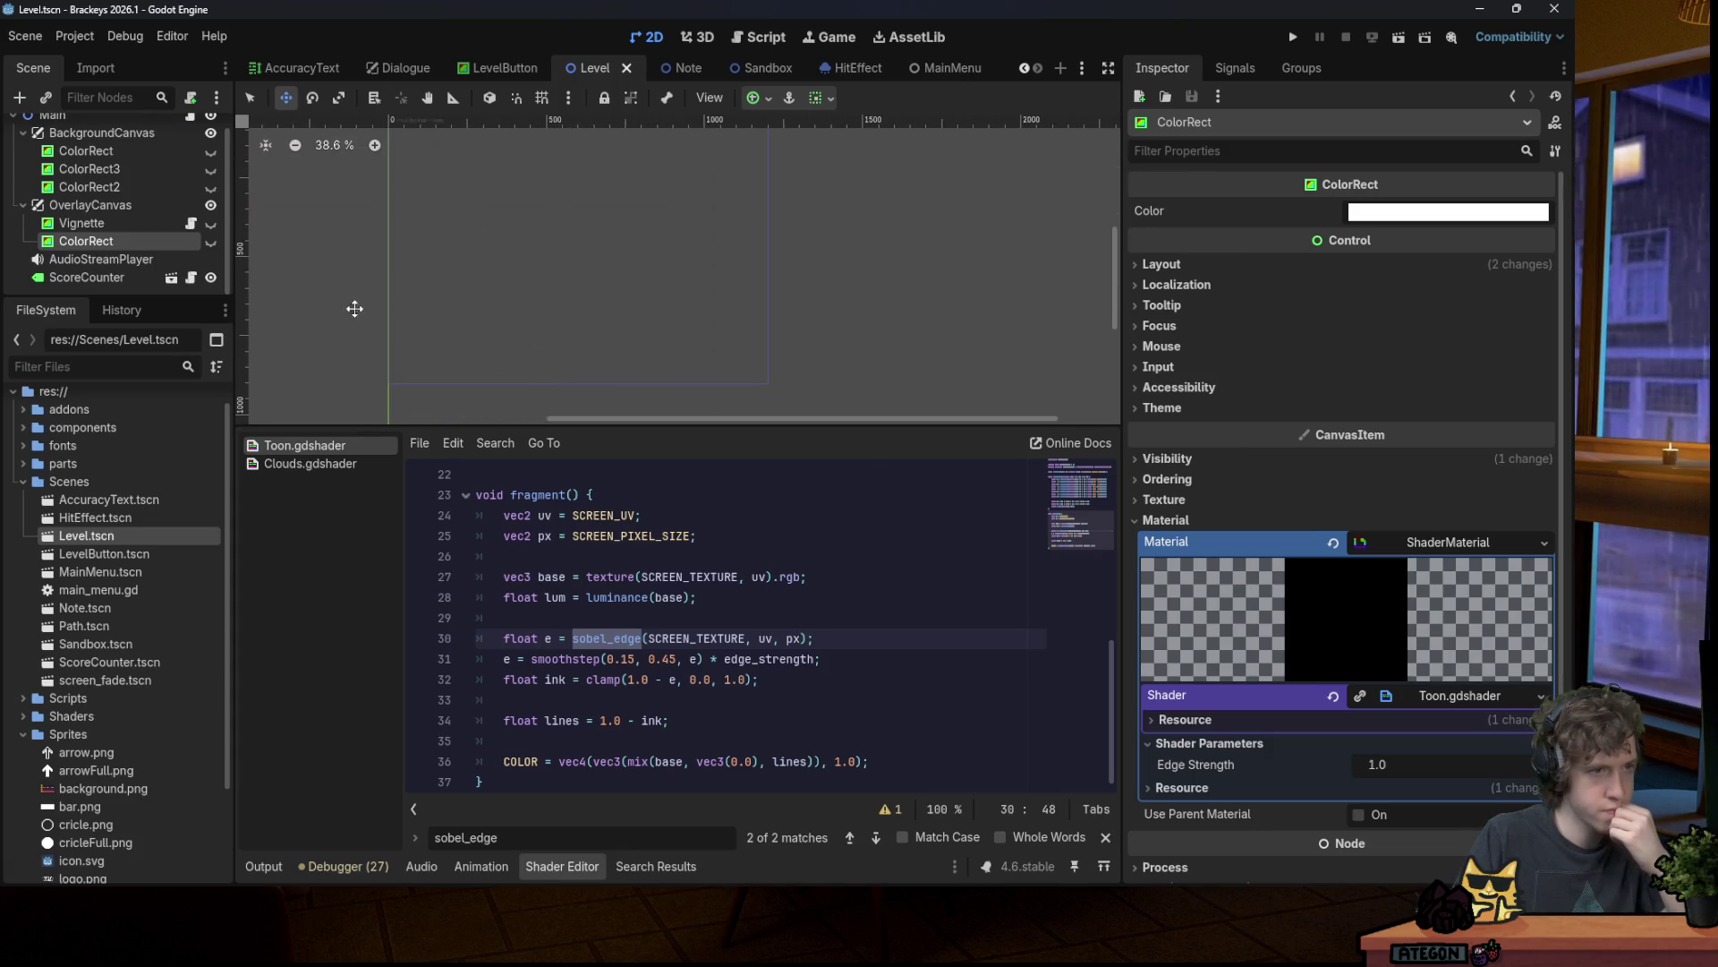
{"action": "left_click", "coordinate": [23, 205]}
{"action": "left_click", "coordinate": [22, 149]}
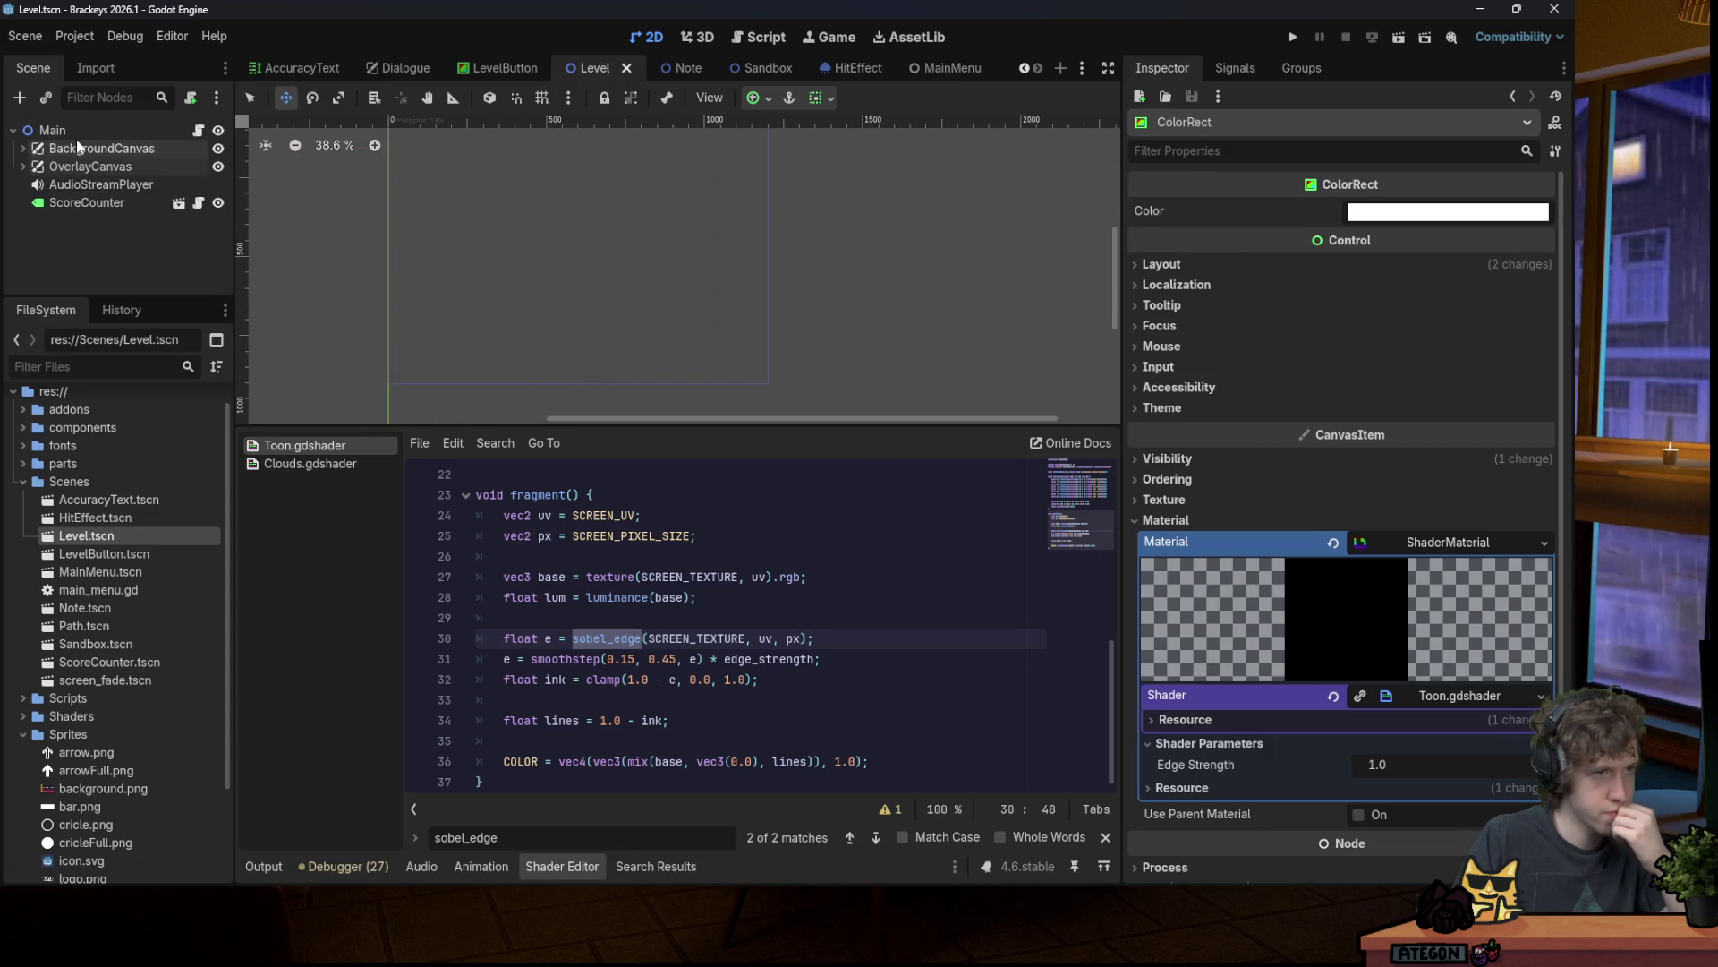
{"action": "left_click", "coordinate": [23, 166]}
{"action": "left_click", "coordinate": [23, 149]}
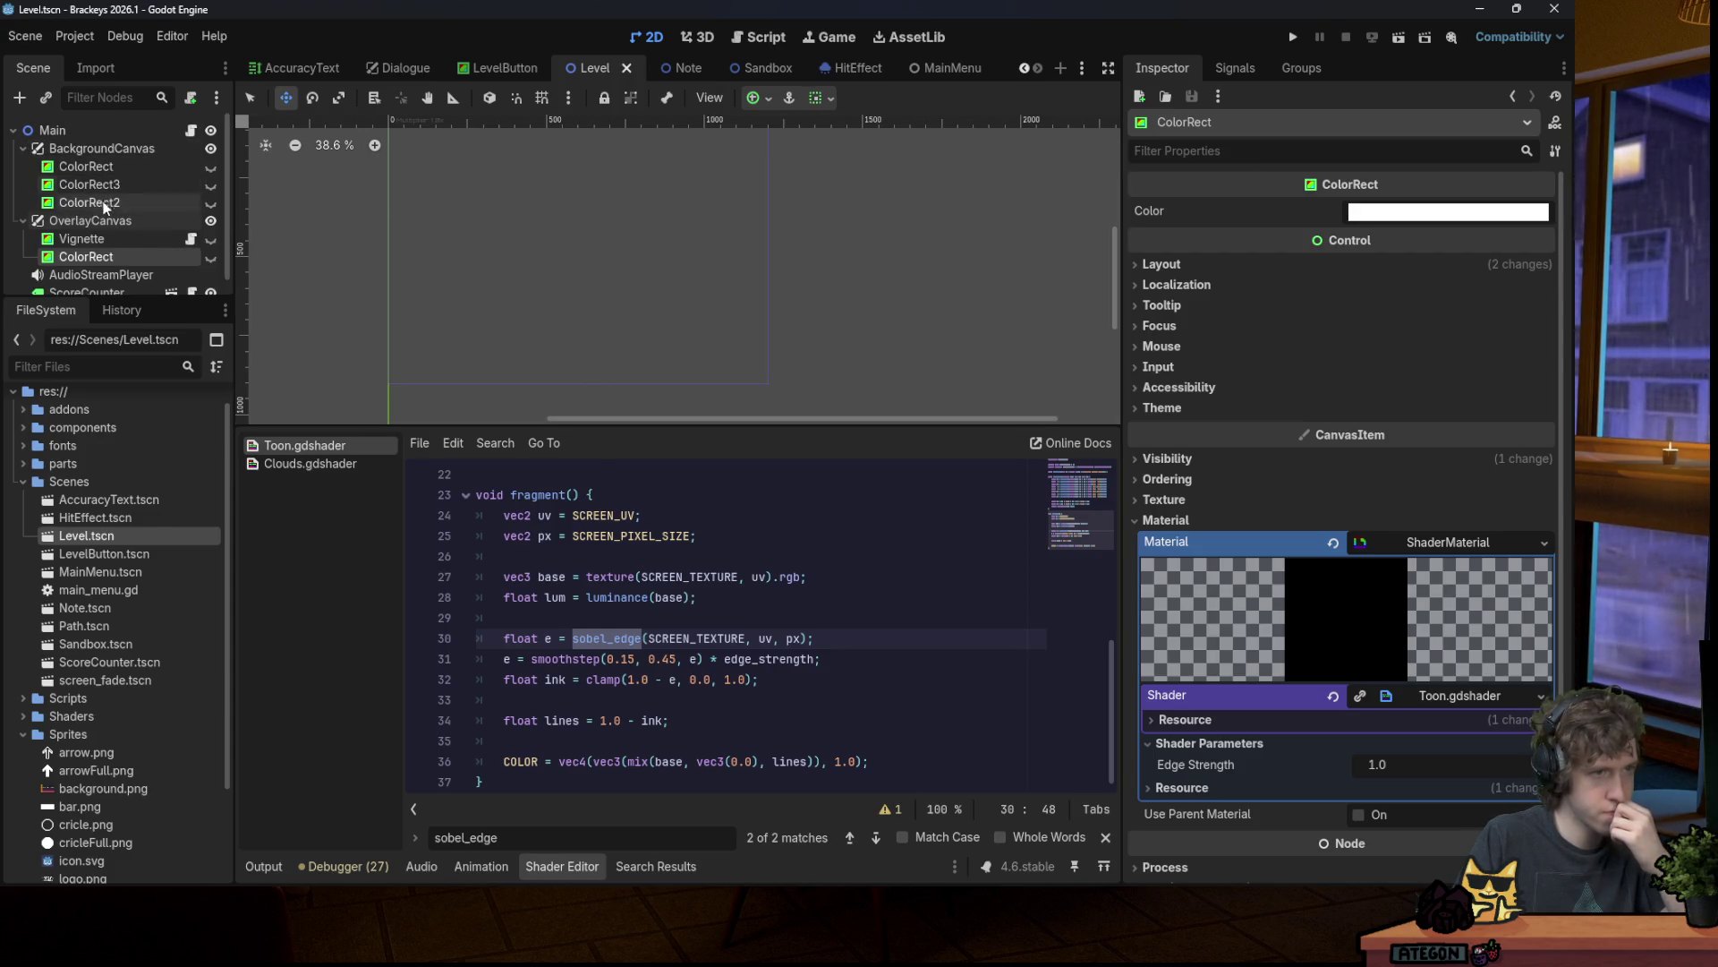
Step: Add a TextureRect child under OverlayCanvas and save the Level scene
{"action": "right_click", "coordinate": [104, 220]}
{"action": "left_click", "coordinate": [165, 229]}
{"action": "type", "text": "te"}
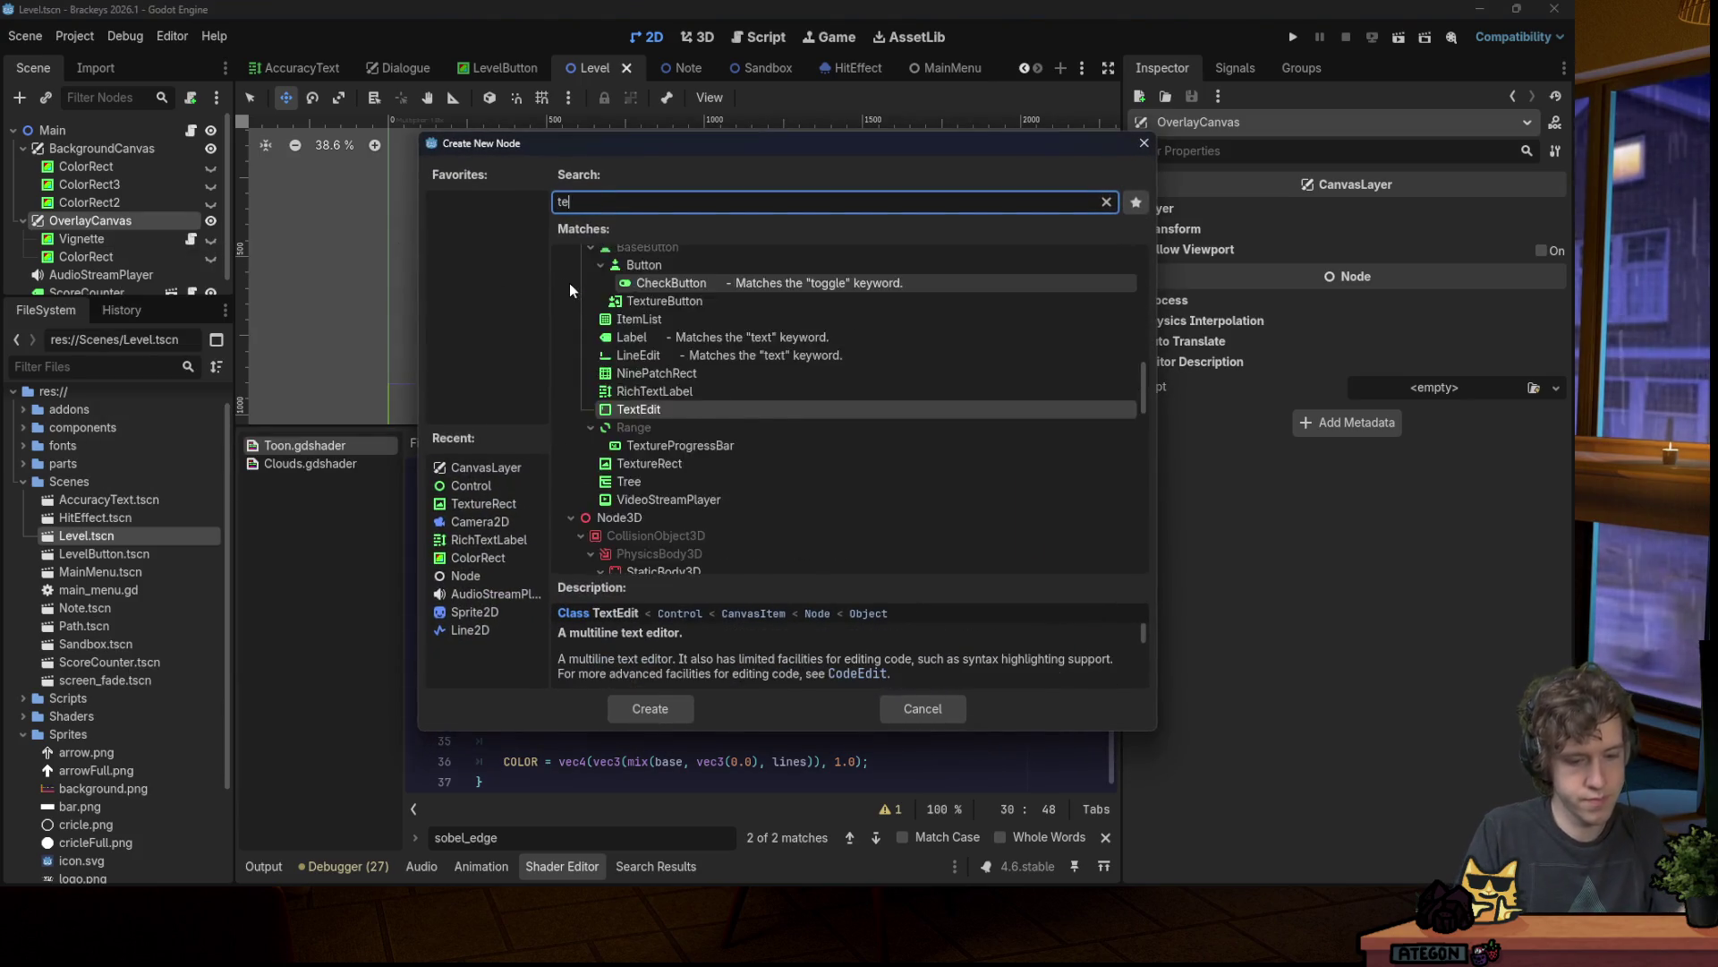
{"action": "type", "text": "xture"}
{"action": "key", "text": "Return"}
{"action": "key", "text": "ctrl+s"}
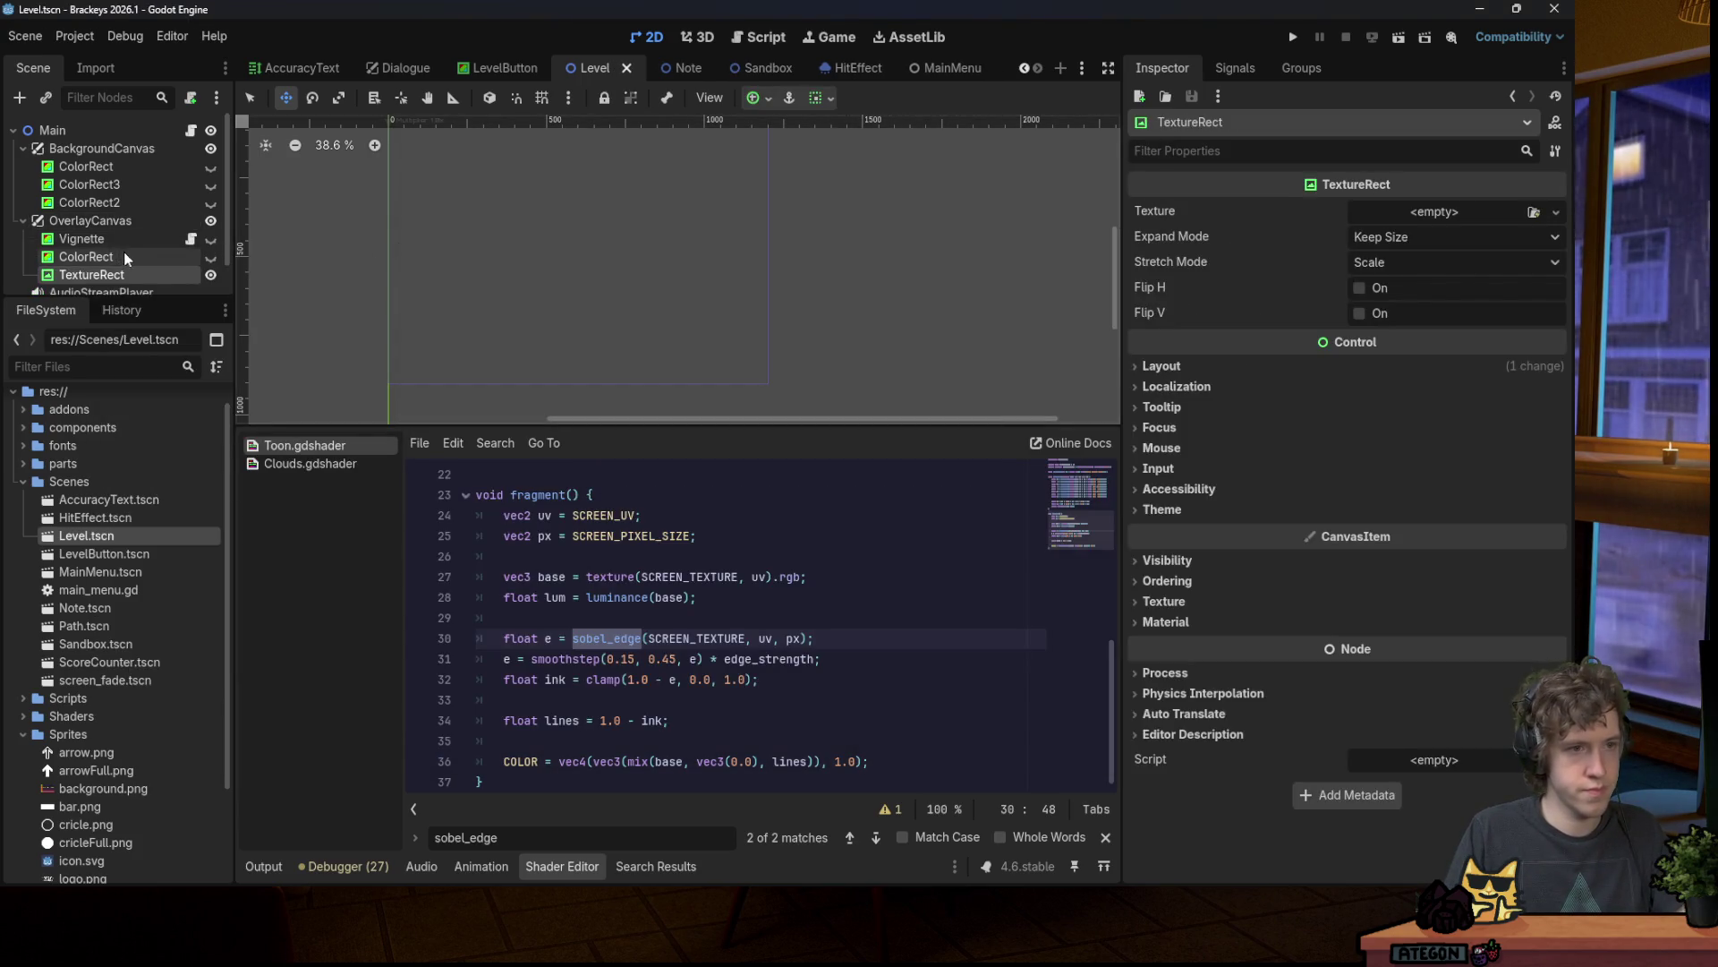
{"action": "left_click", "coordinate": [107, 257]}
{"action": "left_click", "coordinate": [119, 274]}
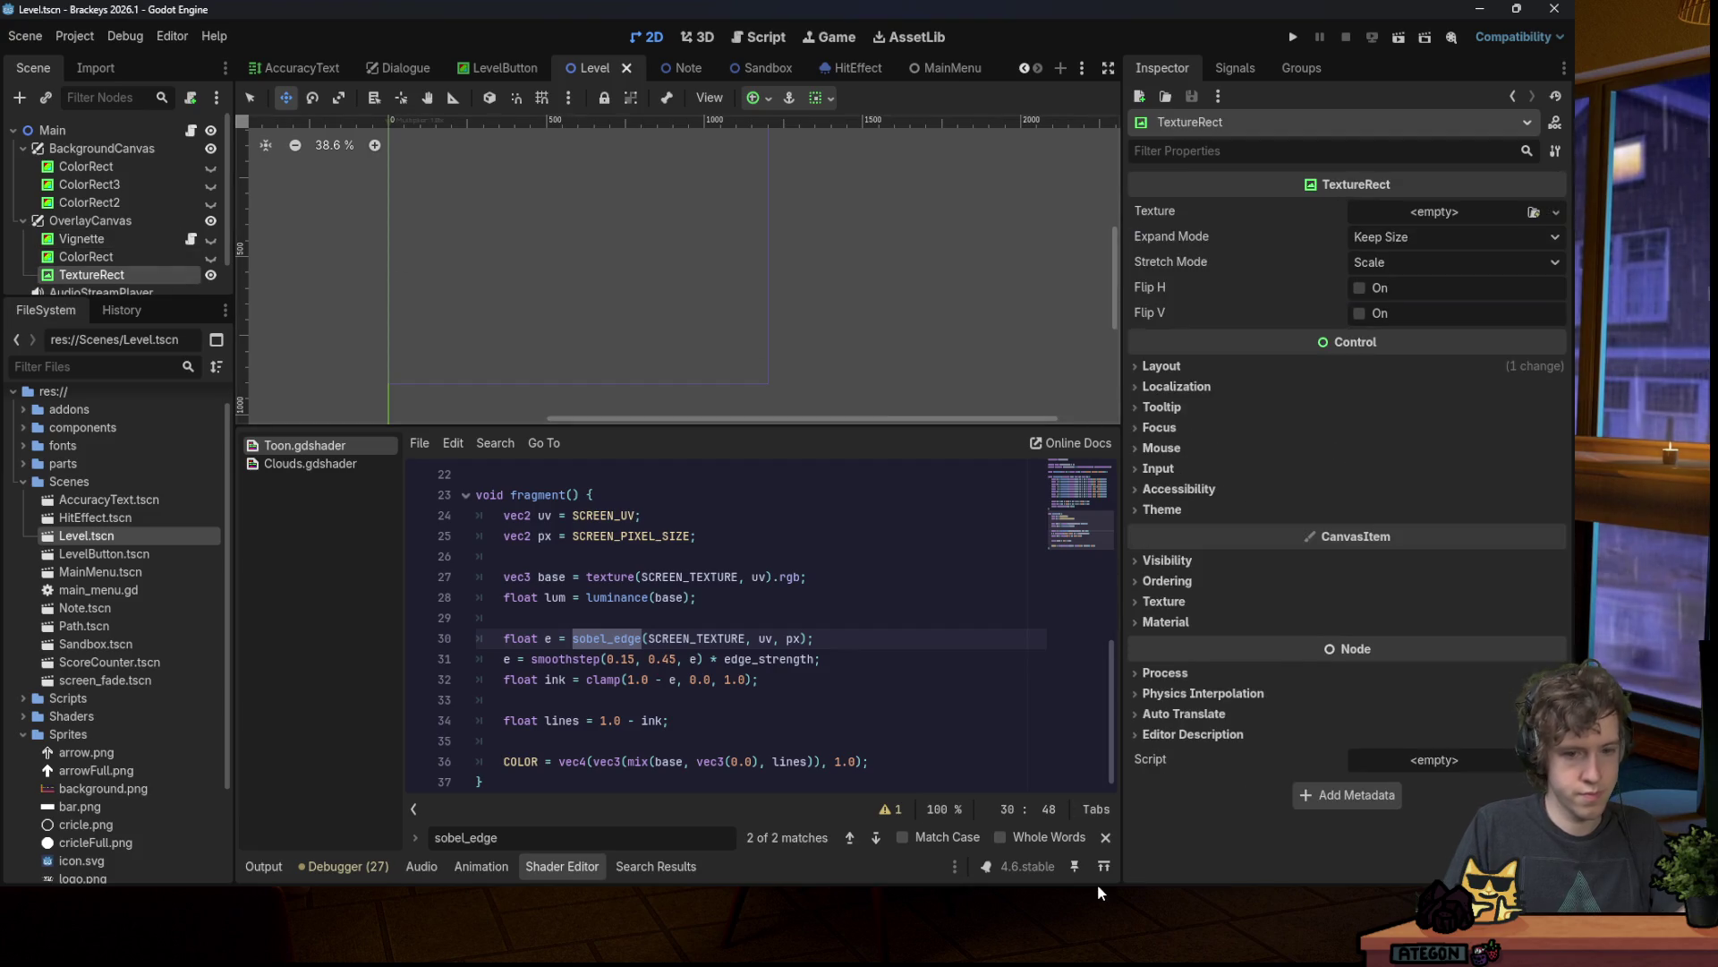
Step: Begin a new 450-px-wide sprite in Aseprite
{"action": "left_click", "coordinate": [1172, 917]}
{"action": "left_click", "coordinate": [12, 27]}
{"action": "left_click", "coordinate": [35, 38]}
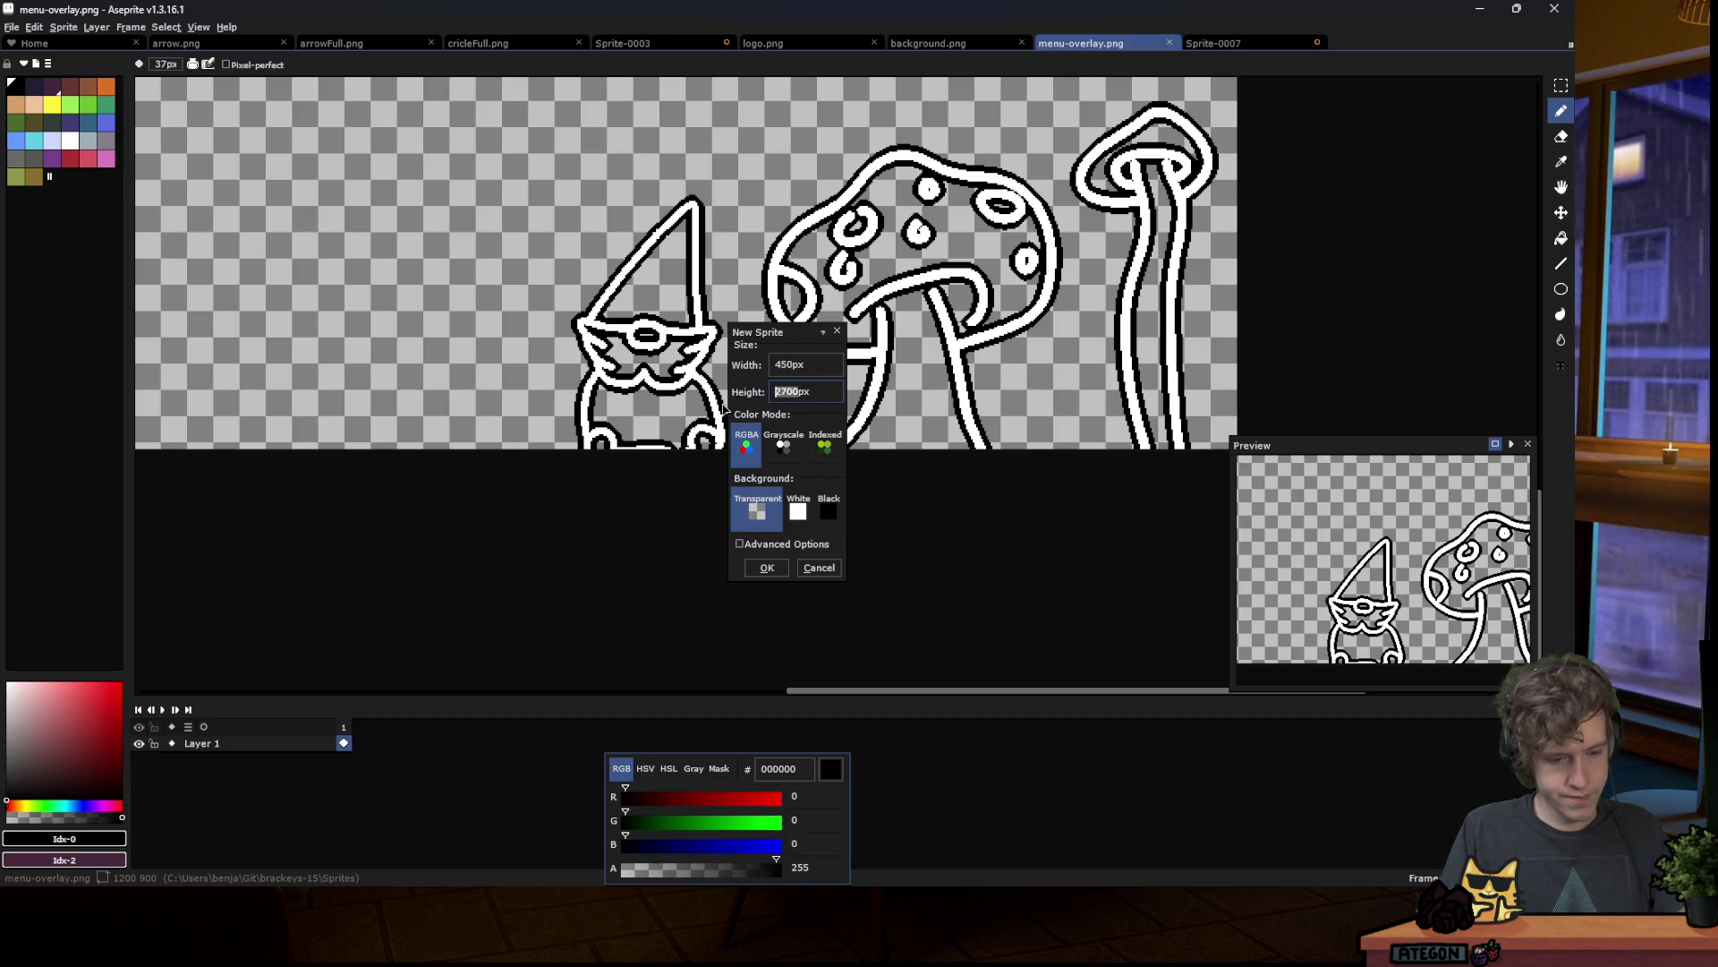
Step: Create a 450×100 sprite, cut its canvas height to 40, and fill it white
{"action": "key", "text": "Return"}
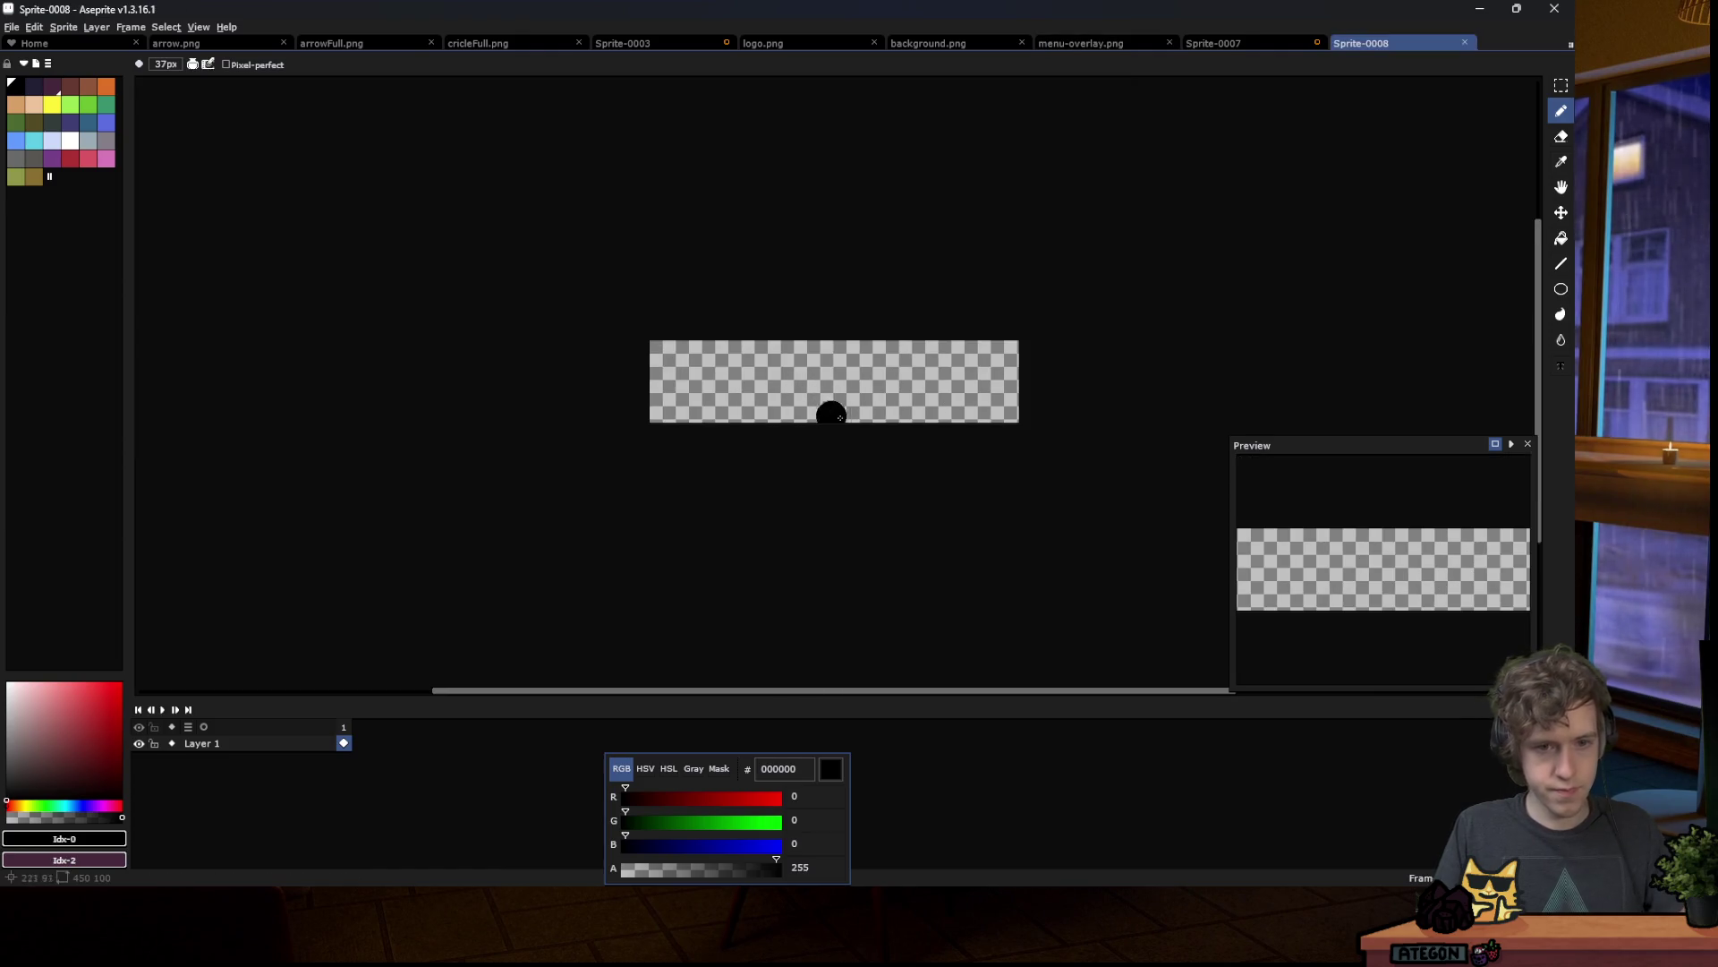
{"action": "left_click", "coordinate": [65, 27]}
{"action": "left_click", "coordinate": [117, 120]}
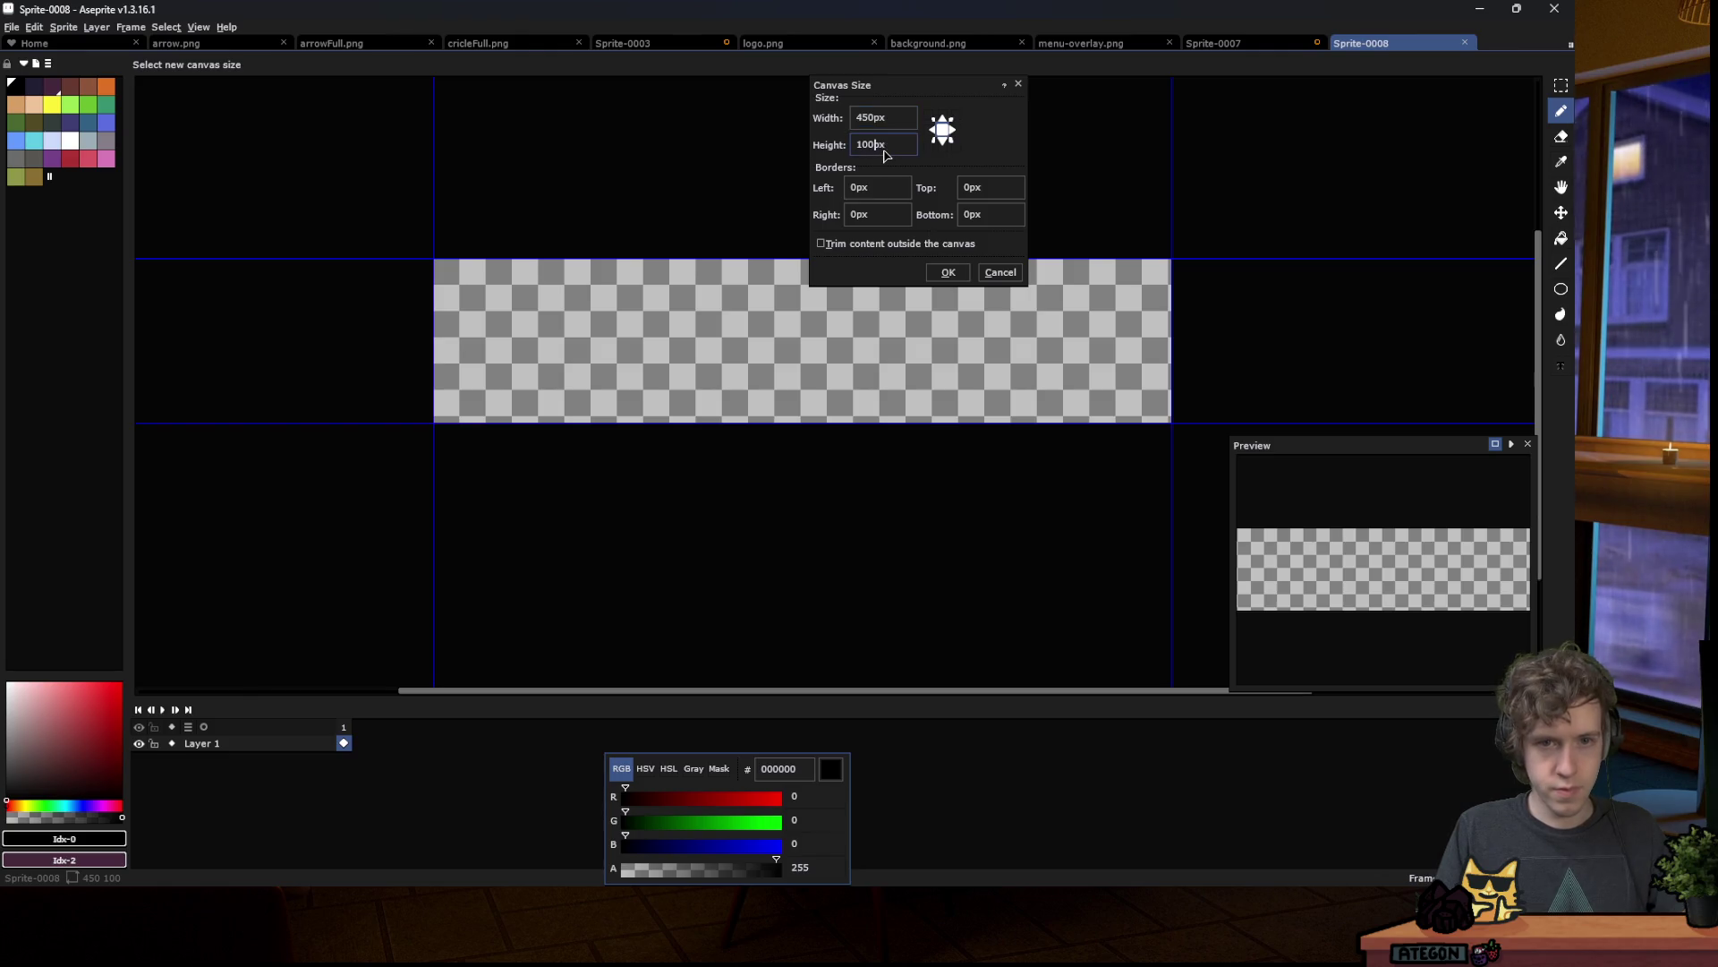
{"action": "type", "text": "50"}
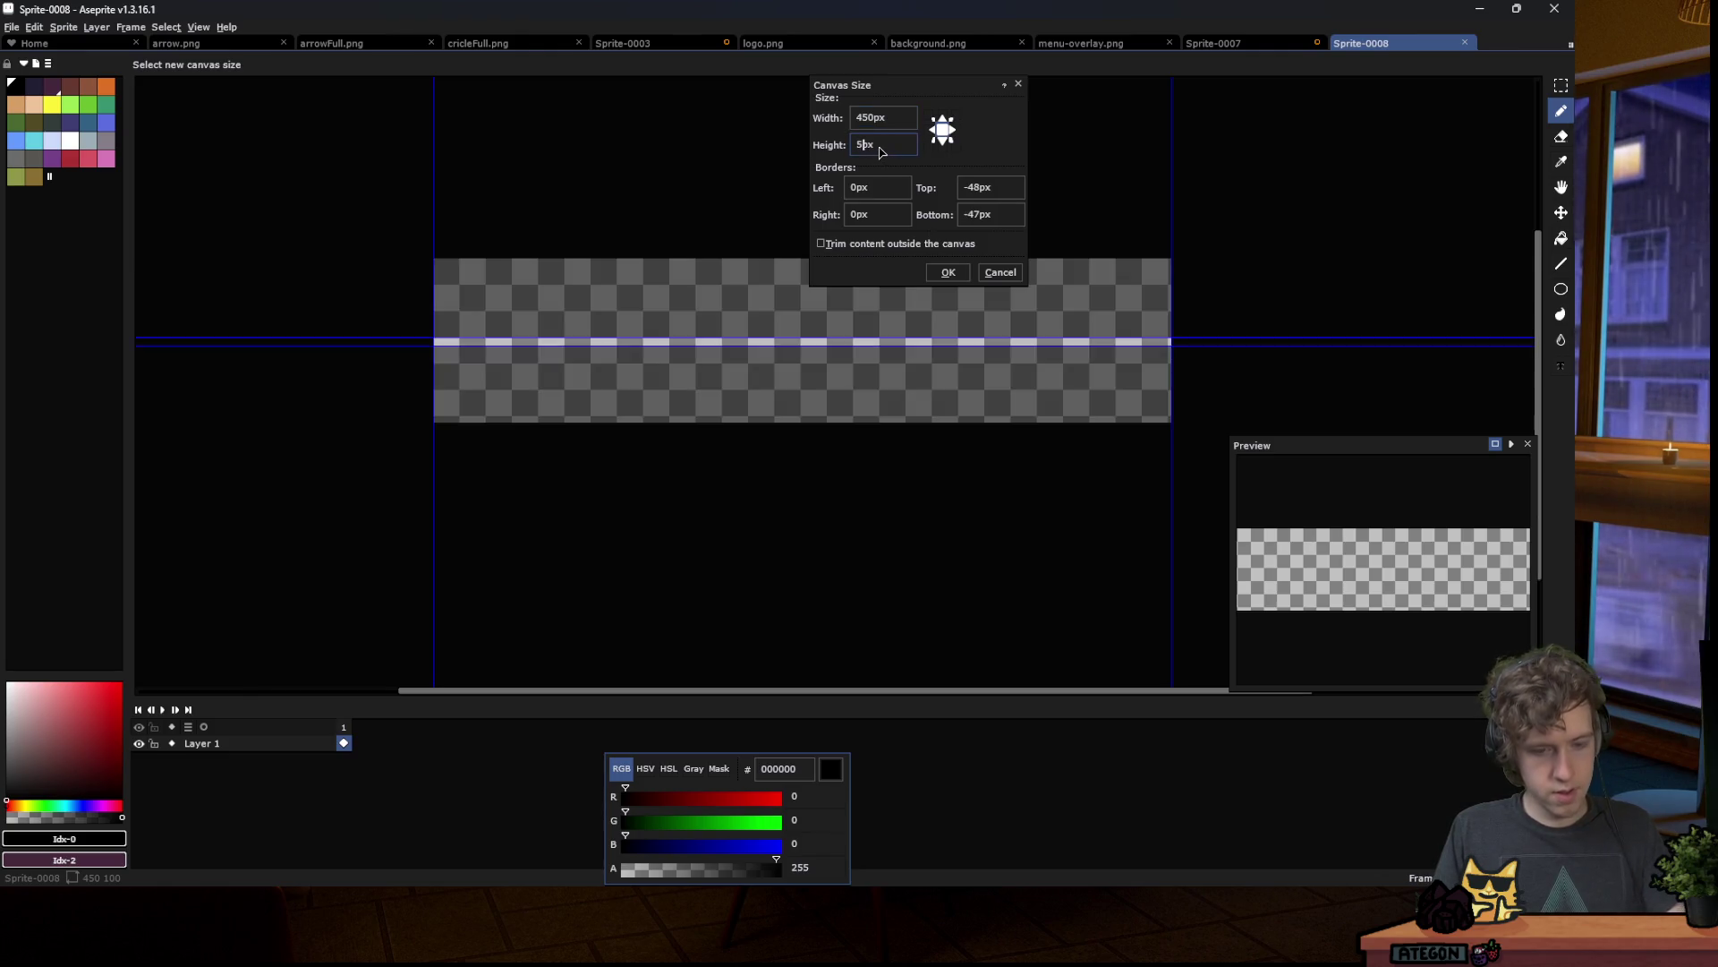
{"action": "type", "text": "40"}
{"action": "left_click", "coordinate": [949, 272]}
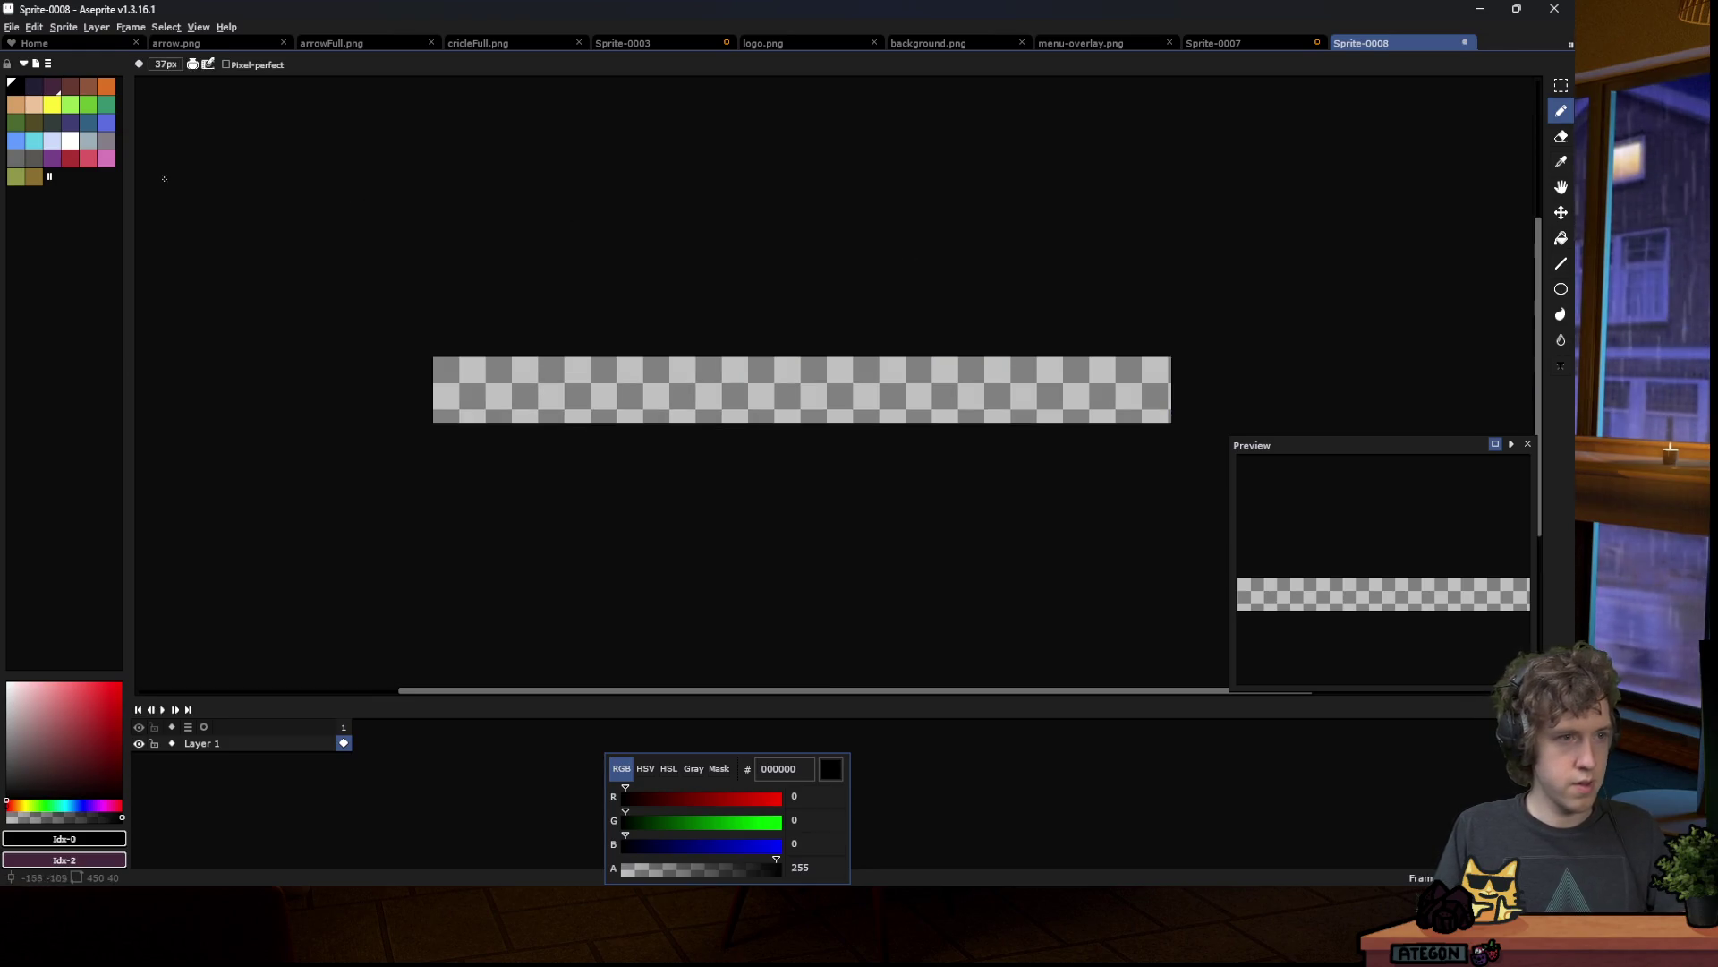
{"action": "left_click", "coordinate": [70, 141]}
{"action": "key", "text": "g"}
{"action": "left_click", "coordinate": [576, 363]}
Step: Save the white bar as healthbar.png in the Sprites folder
{"action": "key", "text": "v"}
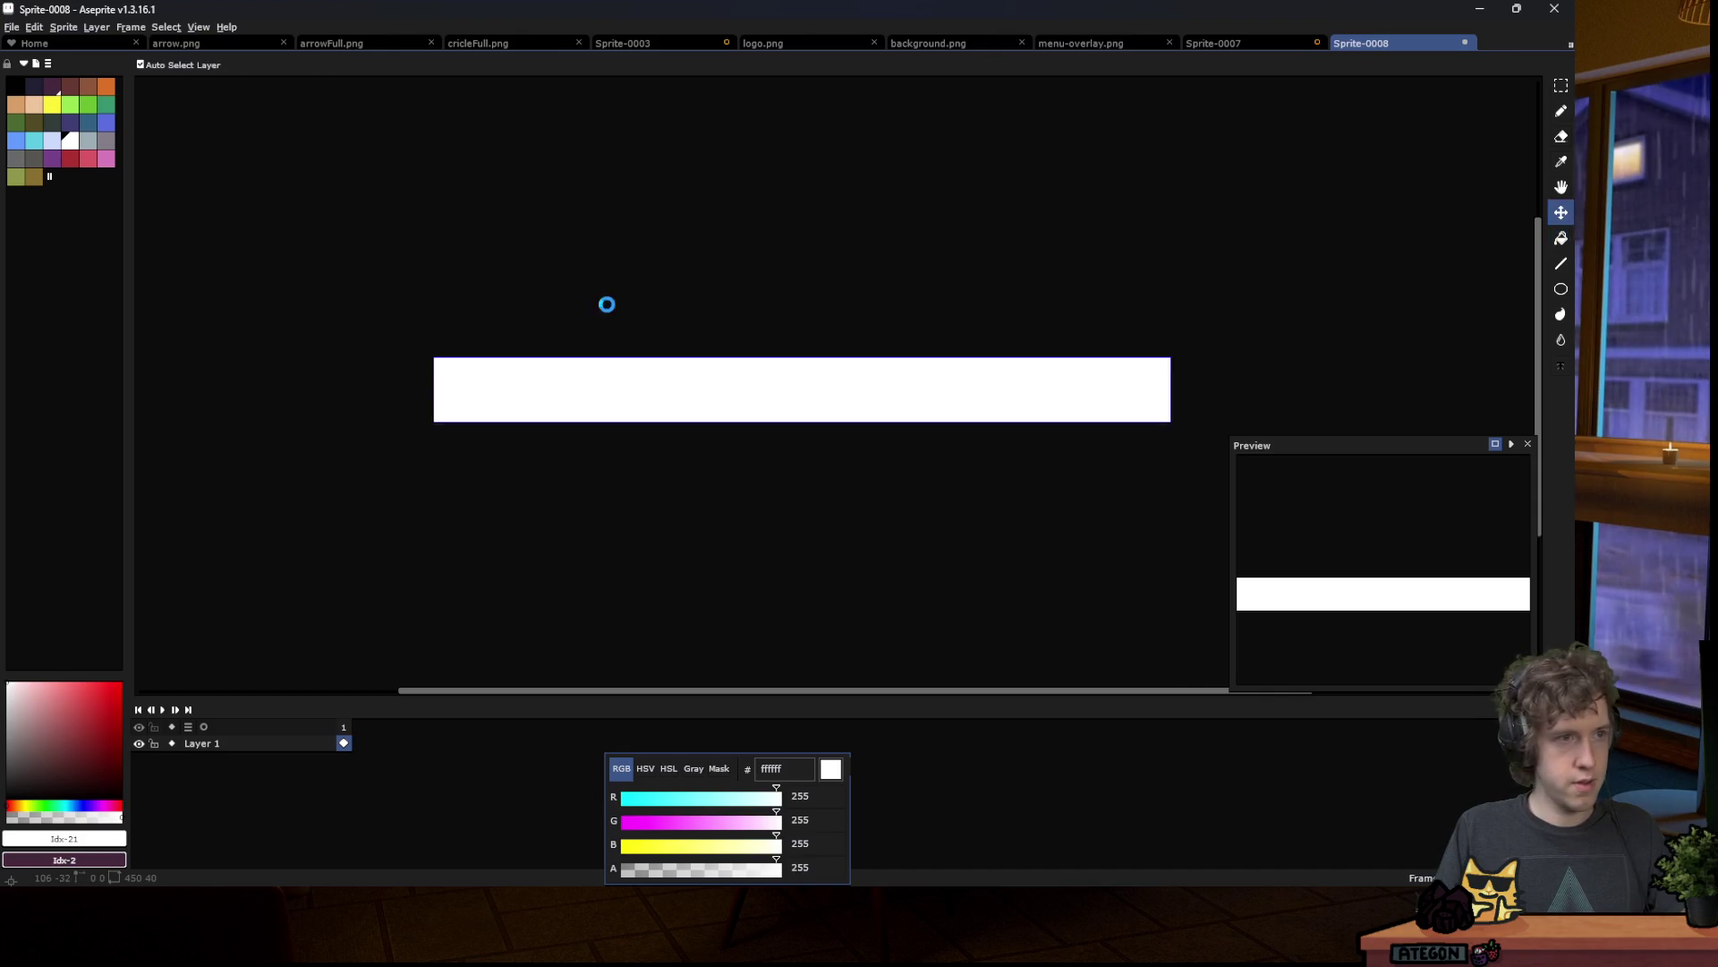
{"action": "key", "text": "ctrl+s"}
{"action": "type", "text": "combo"}
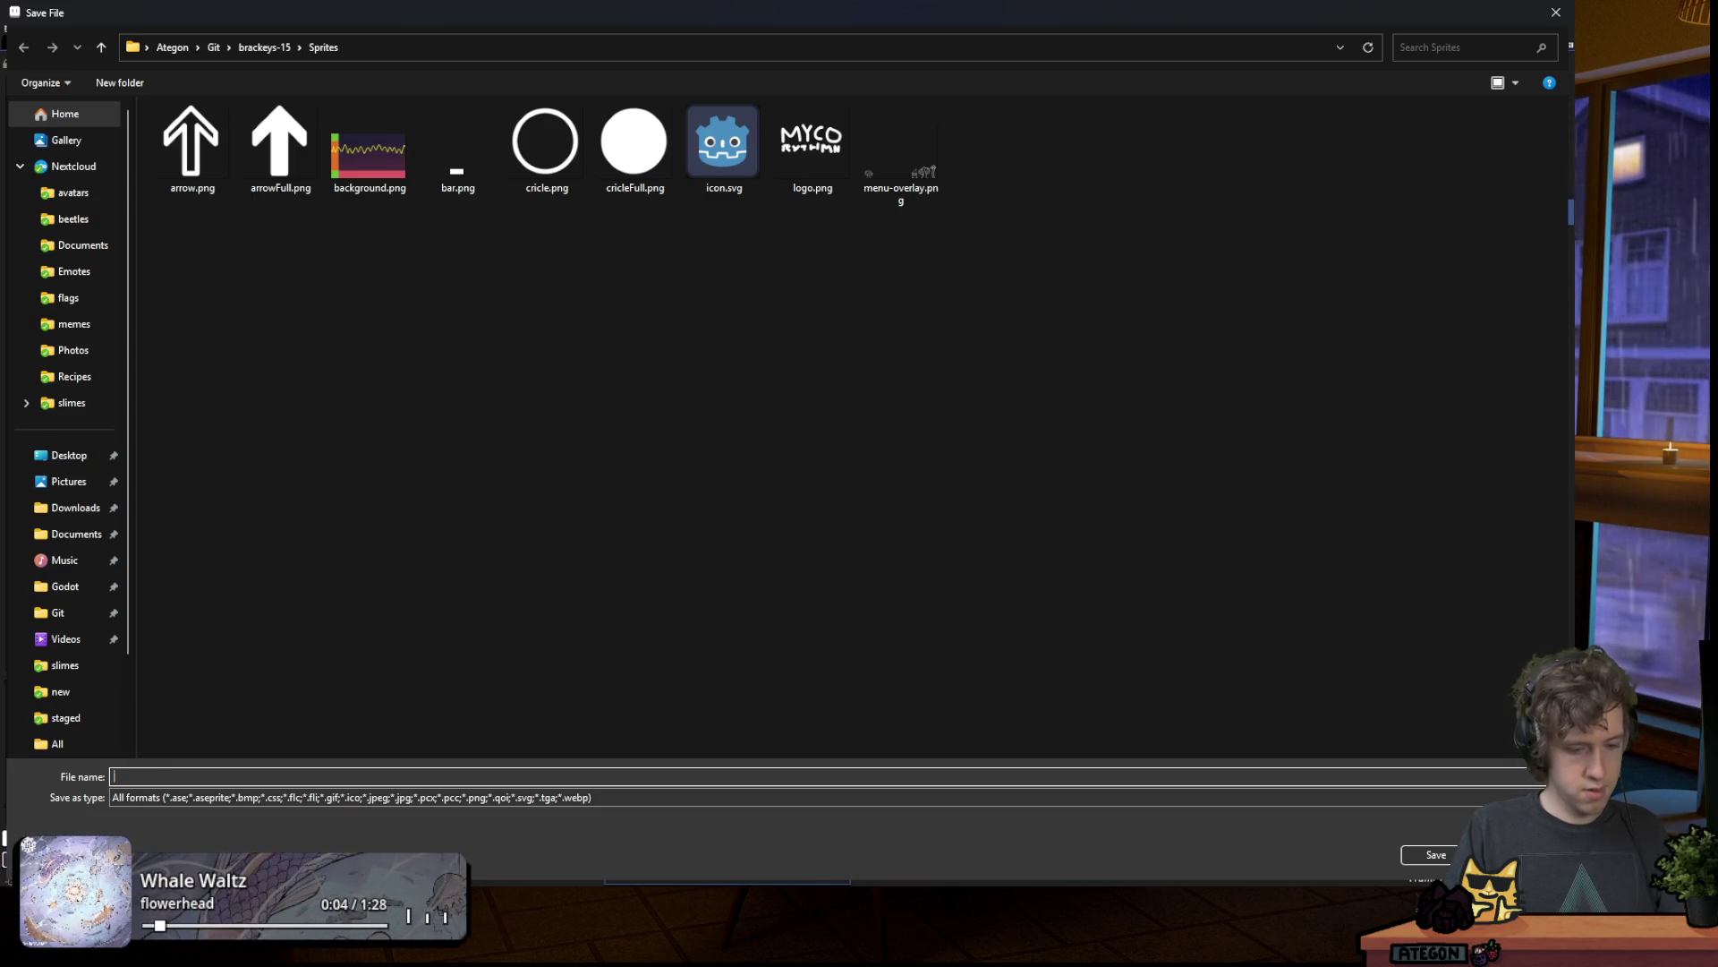
{"action": "type", "text": "bar"}
{"action": "key", "text": "BackSpace"}
{"action": "key", "text": "BackSpace"}
{"action": "key", "text": "BackSpace"}
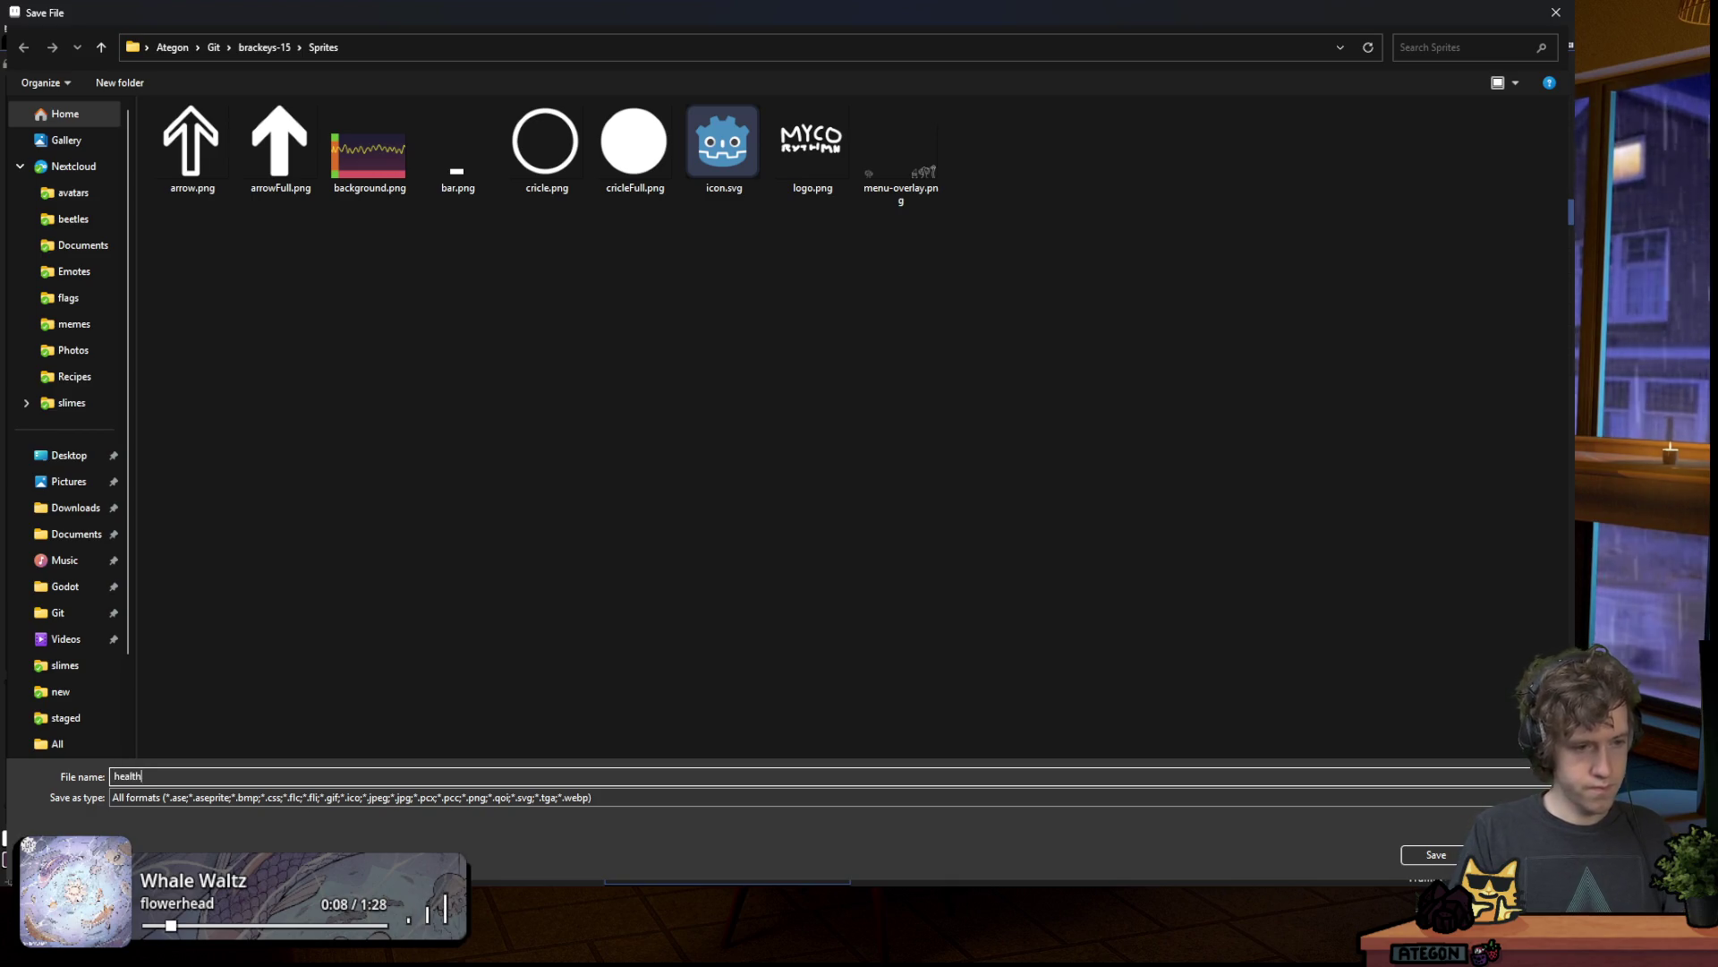
{"action": "type", "text": "ng"}
{"action": "key", "text": "Return"}
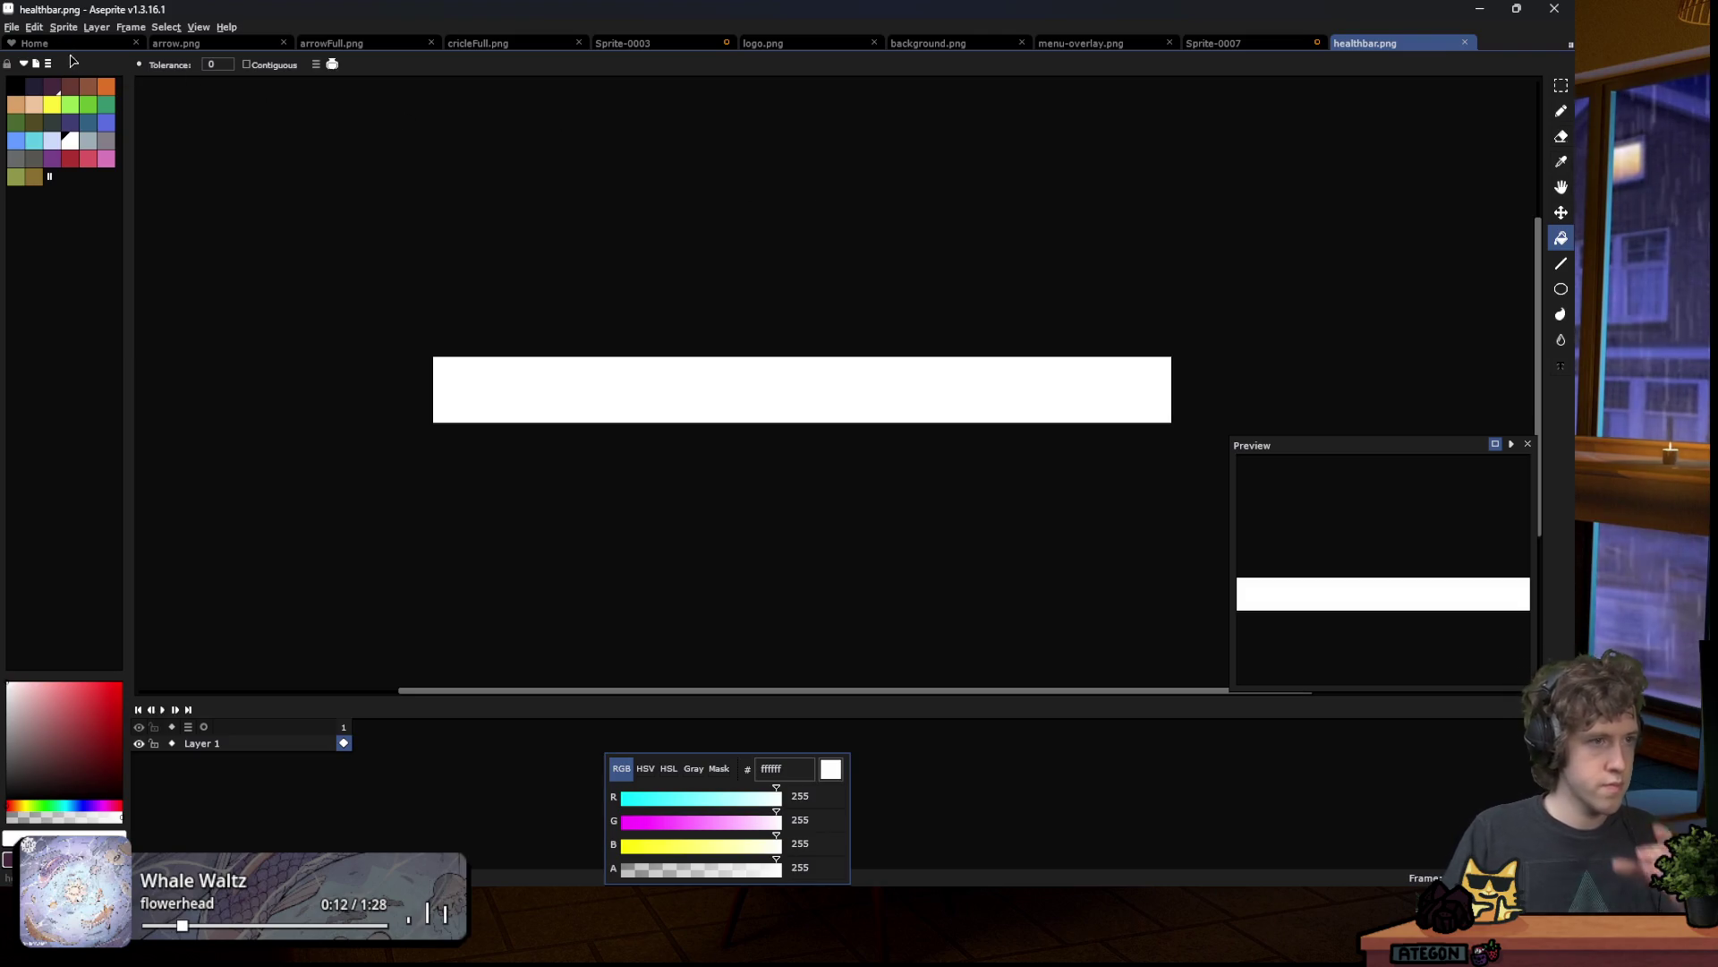
Step: Cancel a second new sprite and return to the Godot editor
{"action": "left_click", "coordinate": [18, 28]}
{"action": "left_click", "coordinate": [30, 48]}
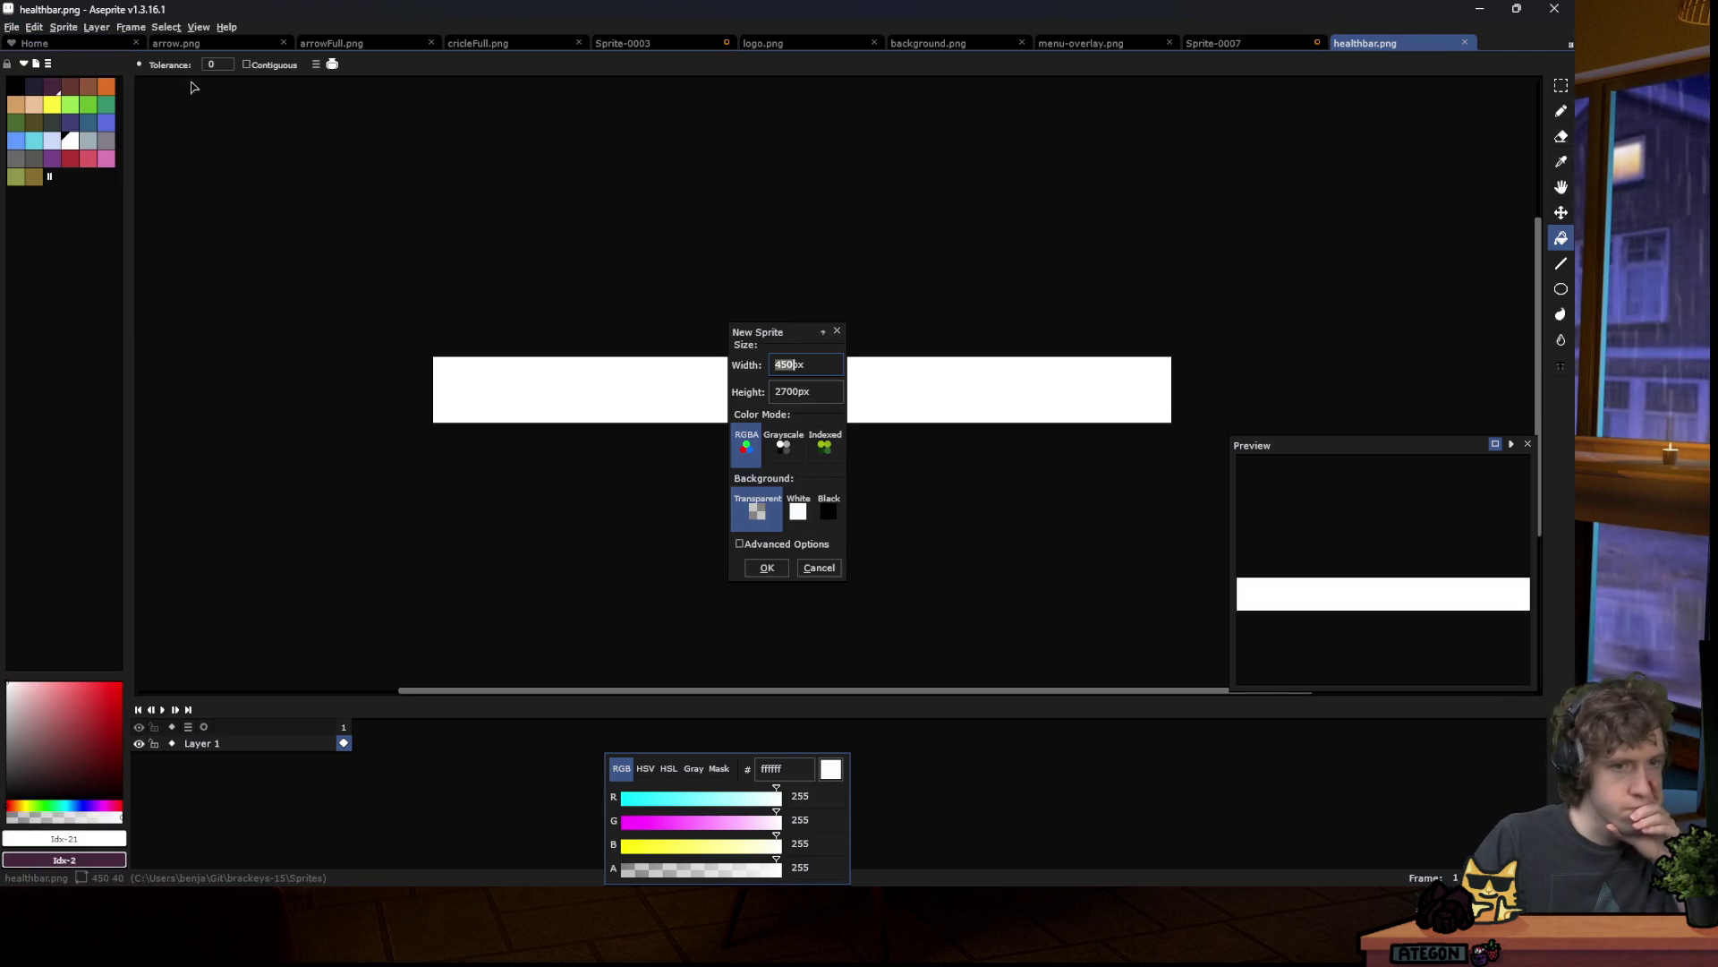
{"action": "key", "text": "Escape"}
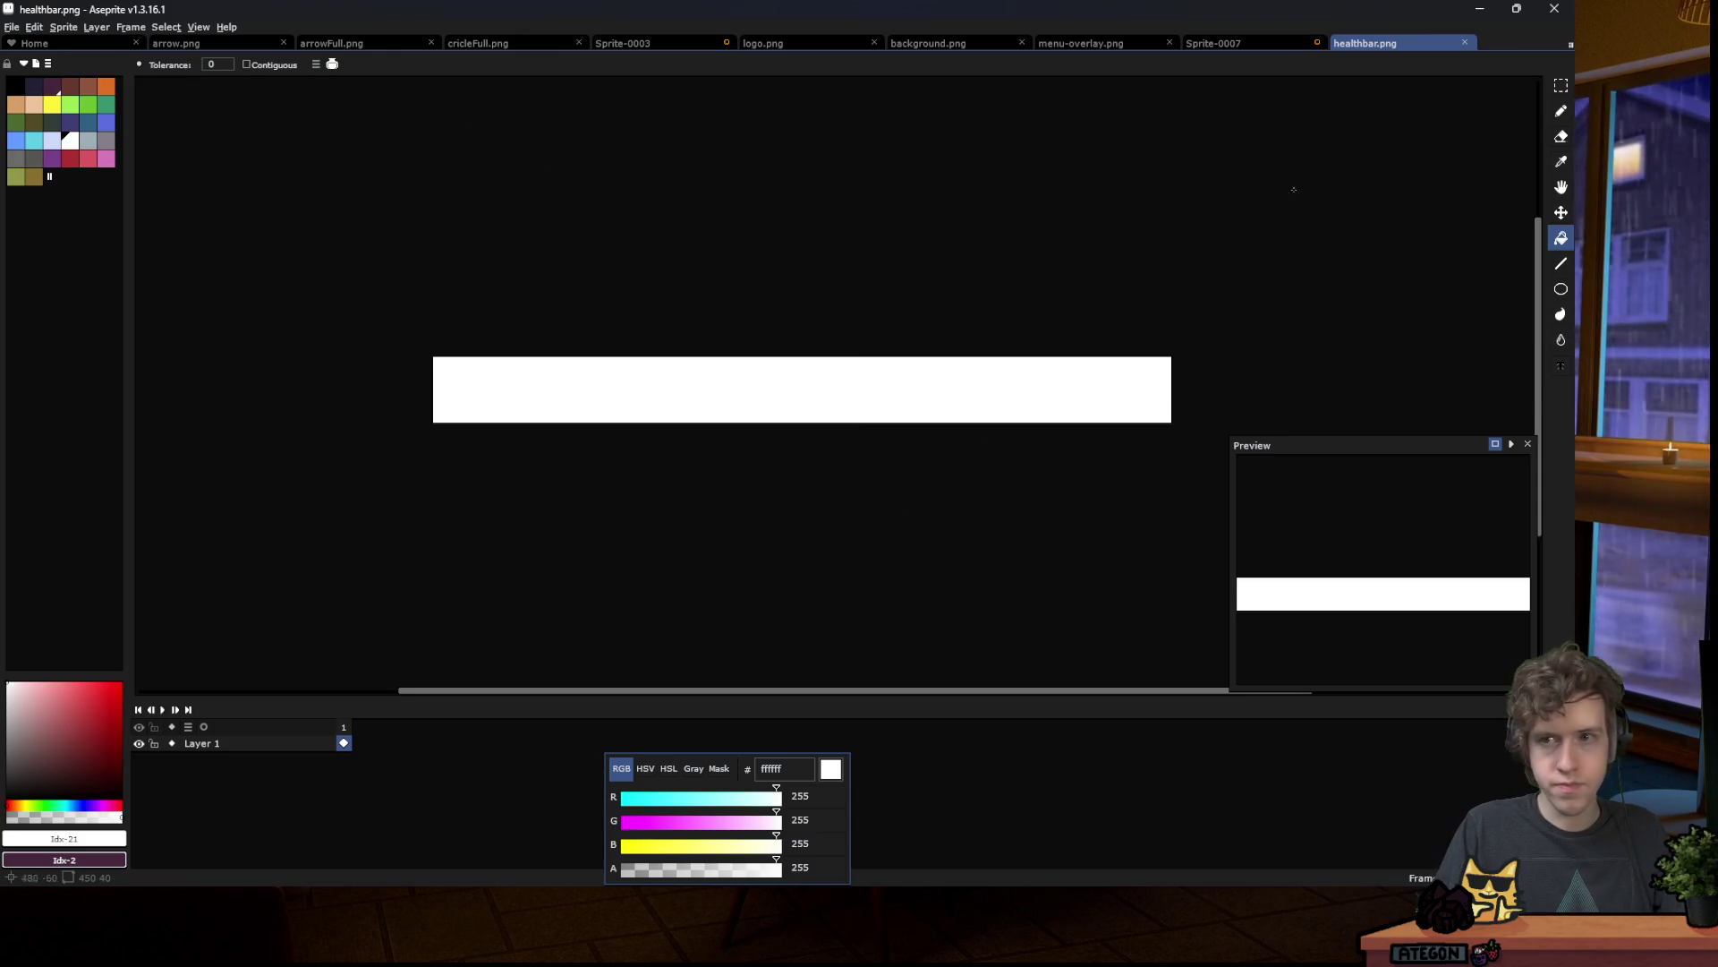
{"action": "key", "text": "alt+Tab"}
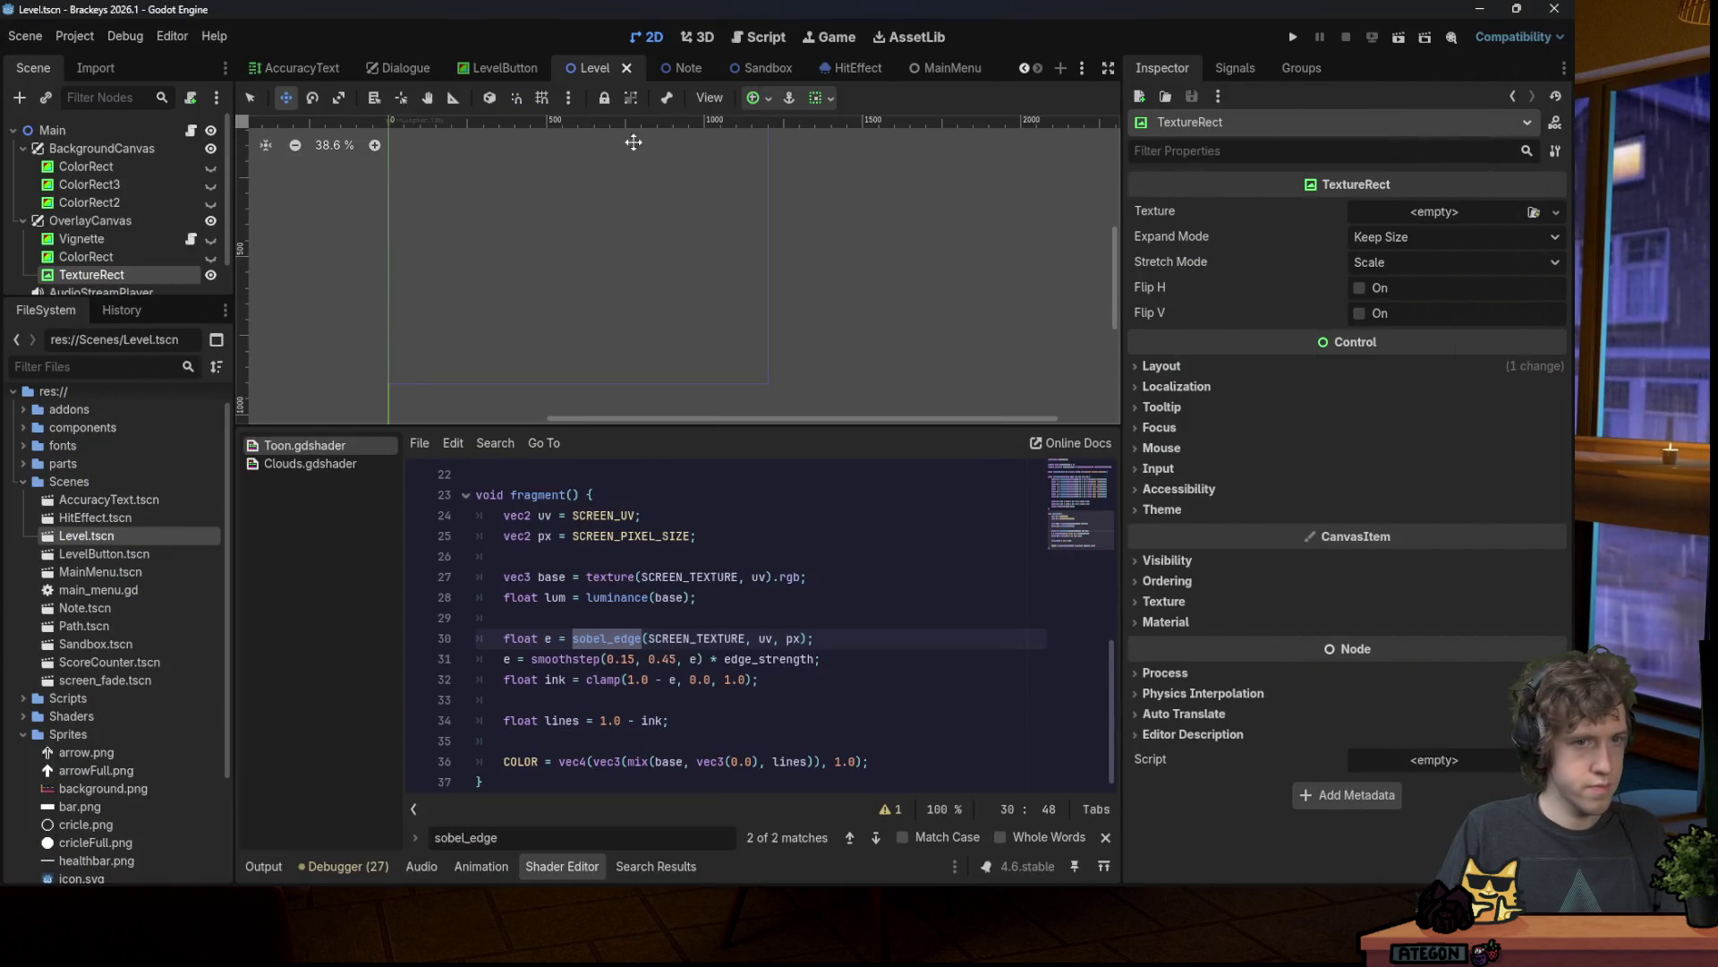
Step: Anchor the TextureRect at Center Bottom and assign healthbar.png as its texture
{"action": "left_click", "coordinate": [770, 98]}
{"action": "left_click", "coordinate": [794, 224]}
{"action": "left_click", "coordinate": [96, 369]}
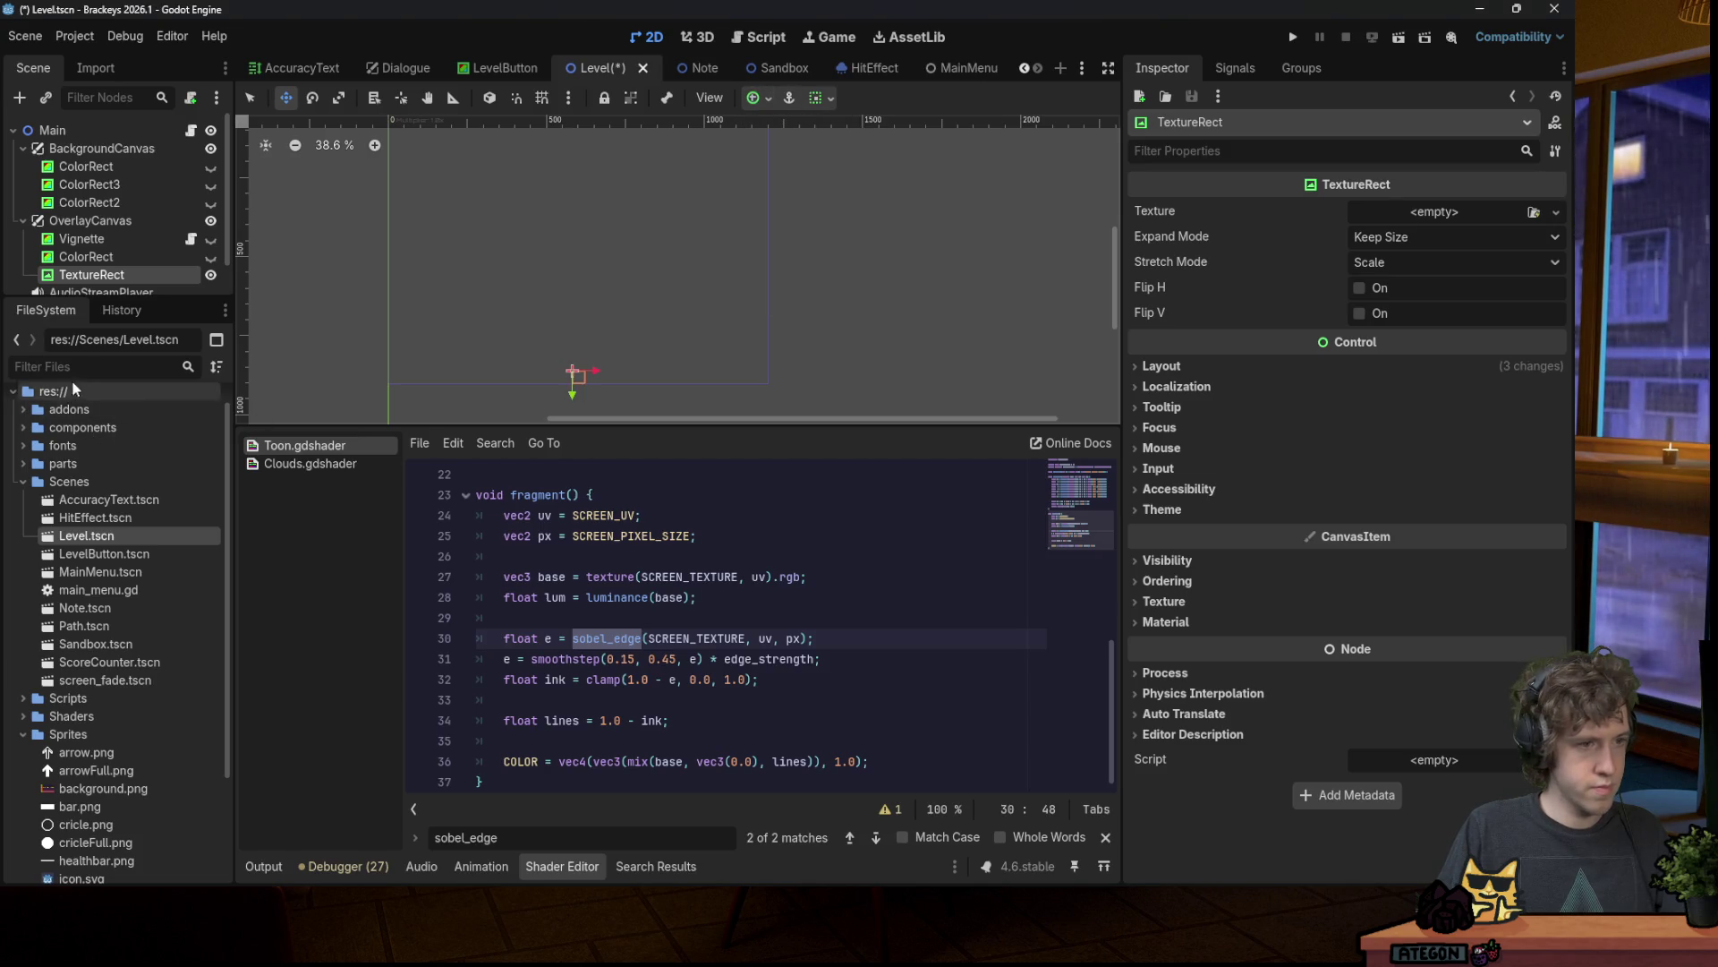
{"action": "type", "text": "heal"}
{"action": "mouse_move", "coordinate": [97, 453]}
{"action": "left_mouse_down"}
{"action": "mouse_move", "coordinate": [179, 455]}
{"action": "mouse_move", "coordinate": [1432, 215]}
{"action": "left_mouse_up"}
{"action": "scroll", "coordinate": [550, 251], "scroll_direction": "up", "scroll_amount": 1}
{"action": "key", "text": "ctrl+s"}
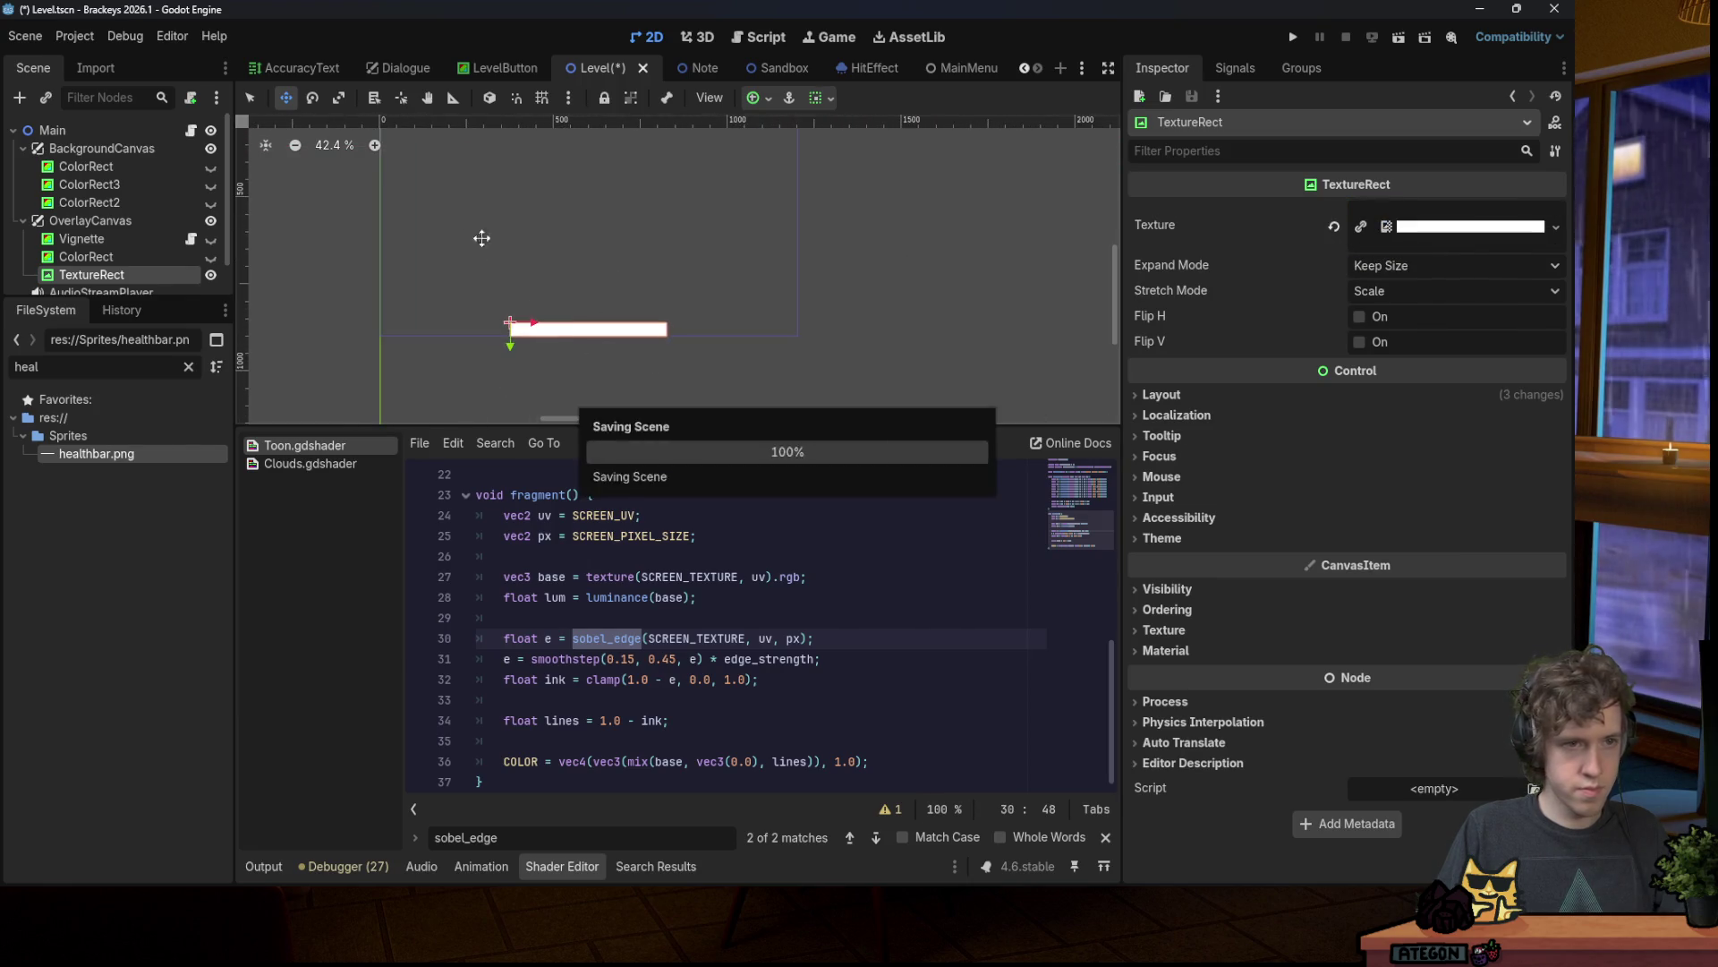
Step: Raise the health bar slightly, save, and begin renaming the TextureRect
{"action": "mouse_move", "coordinate": [586, 324]}
{"action": "left_mouse_down"}
{"action": "mouse_move", "coordinate": [586, 299]}
{"action": "mouse_move", "coordinate": [513, 350]}
{"action": "left_mouse_up"}
{"action": "key", "text": "ctrl+s"}
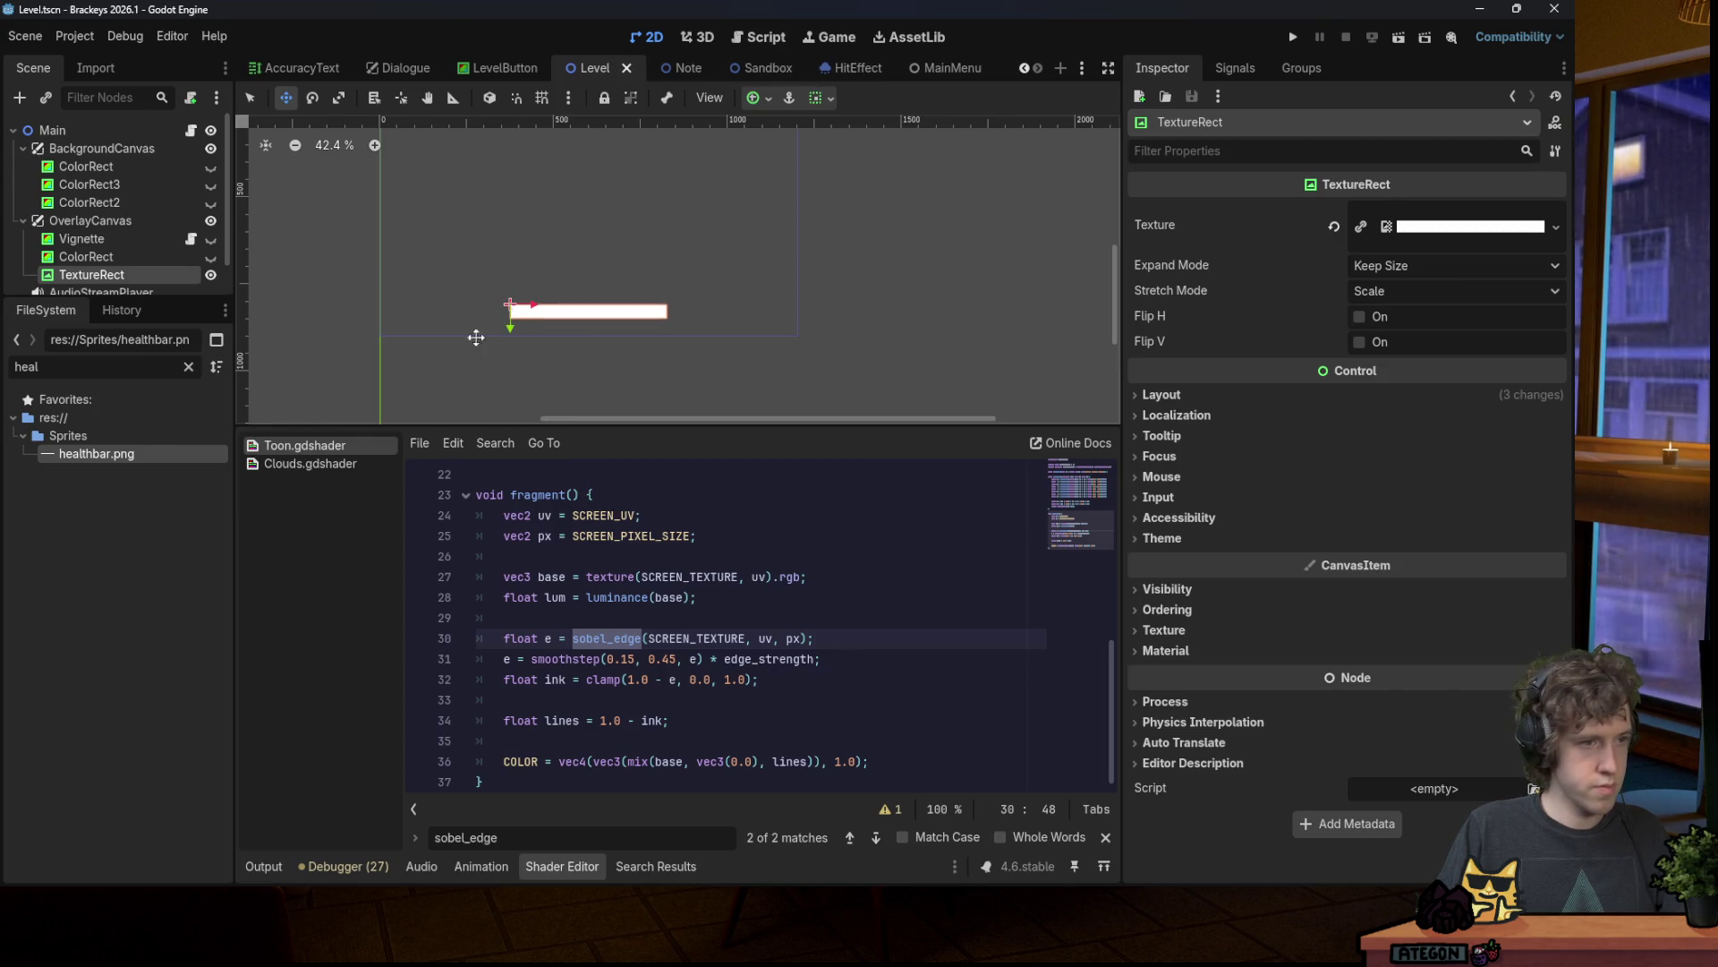
{"action": "double_click", "coordinate": [96, 272]}
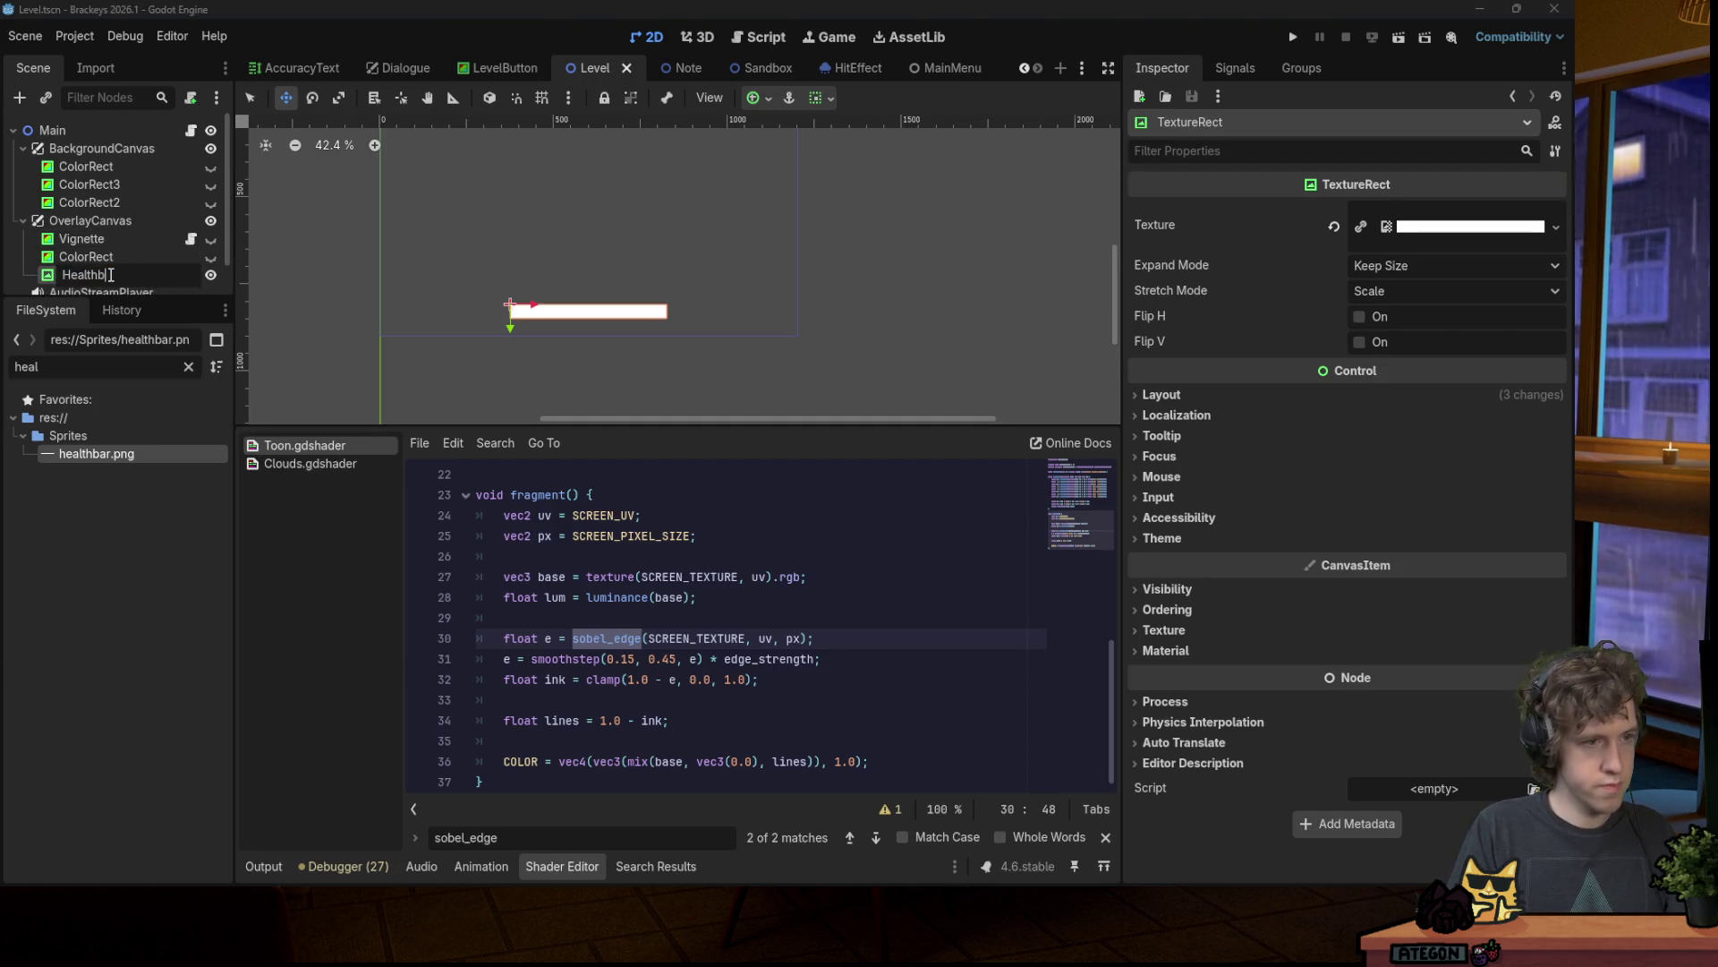
Step: Name the node Healthbar, duplicate it, and give Healthbar2 the icon.svg texture
{"action": "type", "text": "ar"}
{"action": "key", "text": "Return"}
{"action": "key", "text": "ctrl+d"}
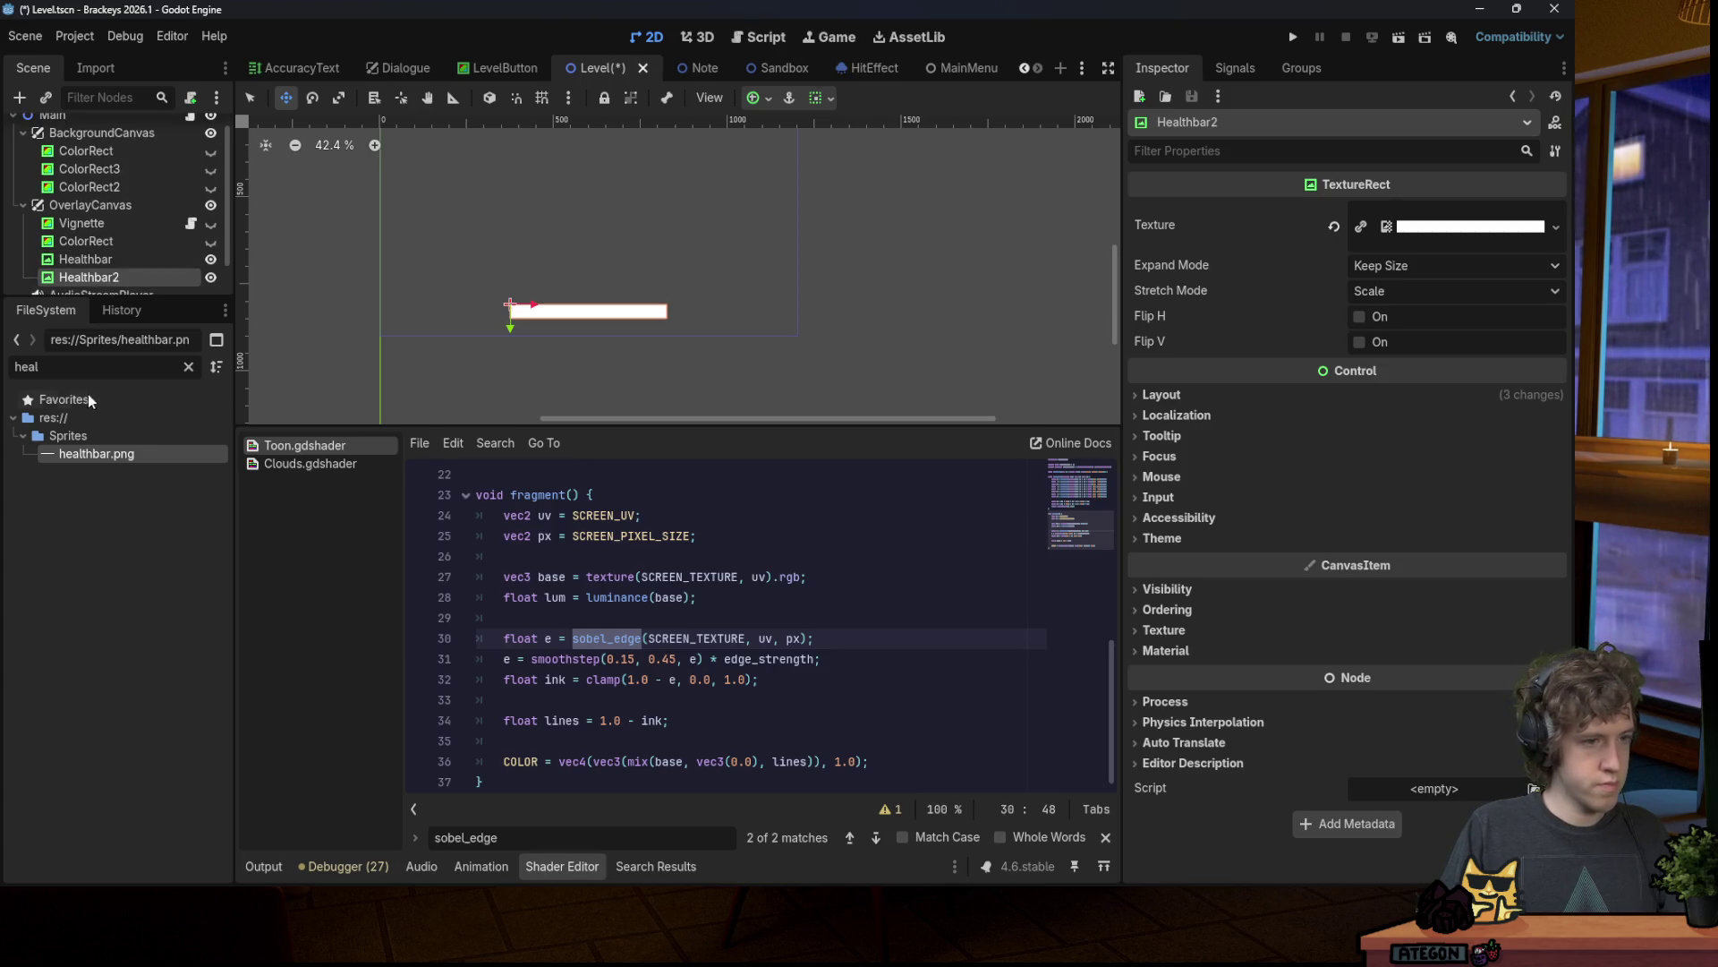
{"action": "key", "text": "BackSpace"}
{"action": "key", "text": "BackSpace"}
{"action": "key", "text": "BackSpace"}
{"action": "type", "text": "icon"}
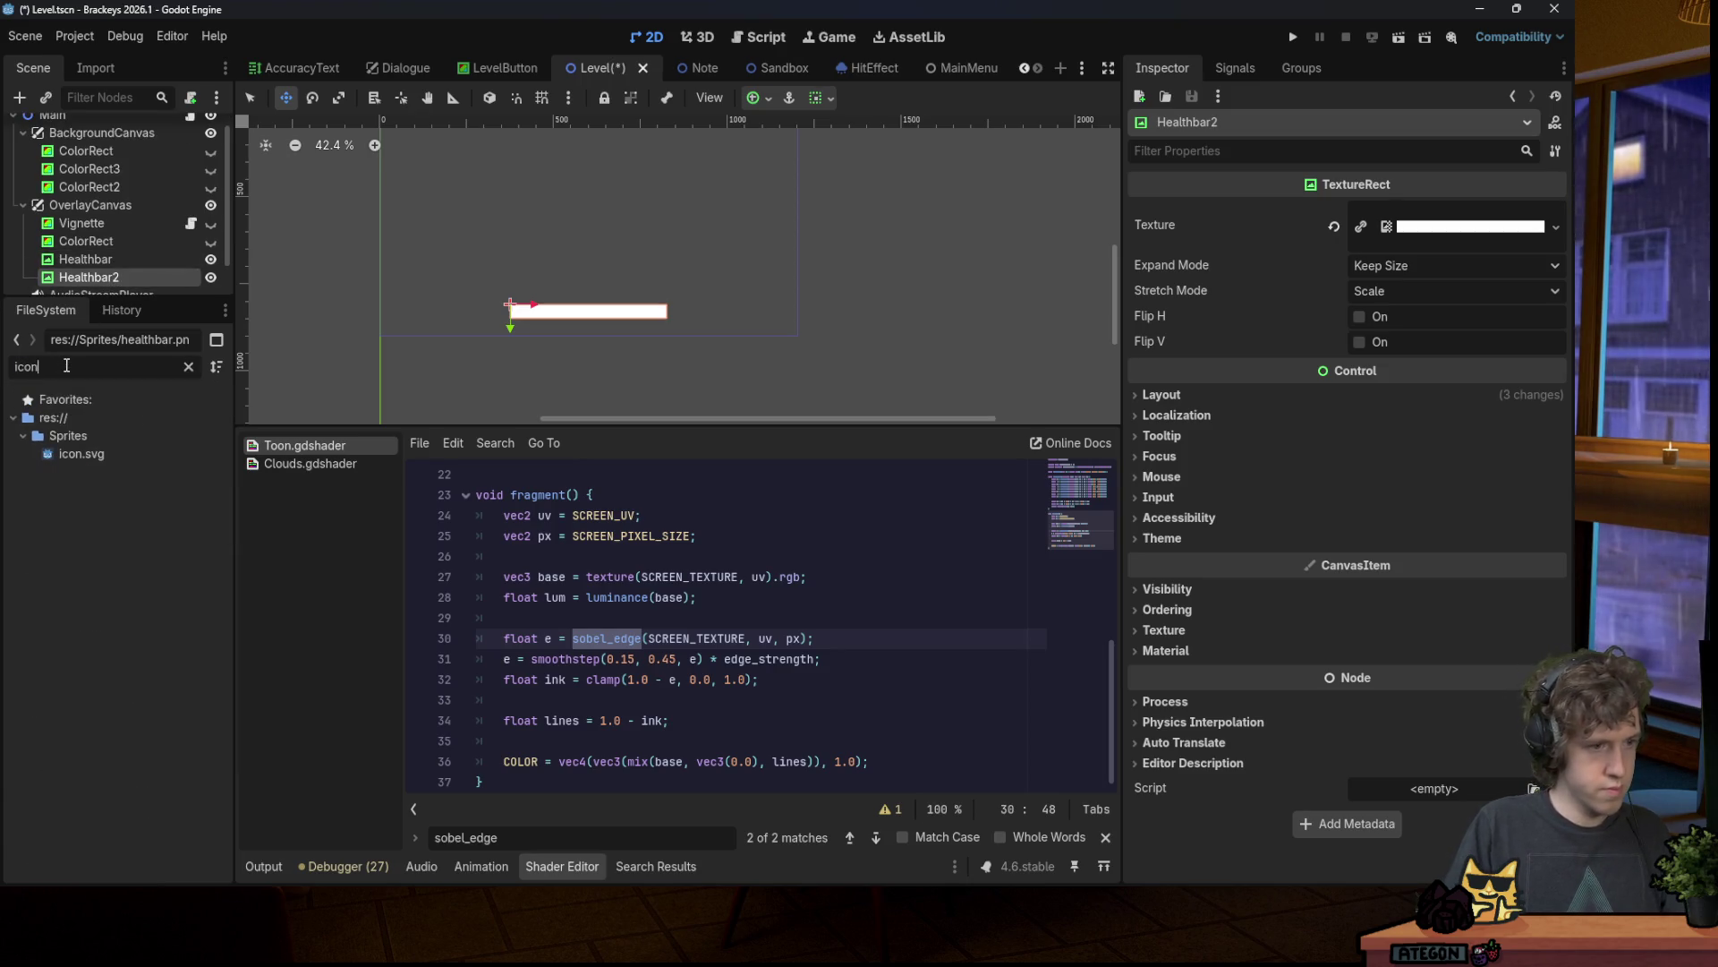
{"action": "mouse_move", "coordinate": [81, 454]}
{"action": "left_mouse_down"}
{"action": "mouse_move", "coordinate": [743, 315]}
{"action": "mouse_move", "coordinate": [1403, 227]}
{"action": "left_mouse_up"}
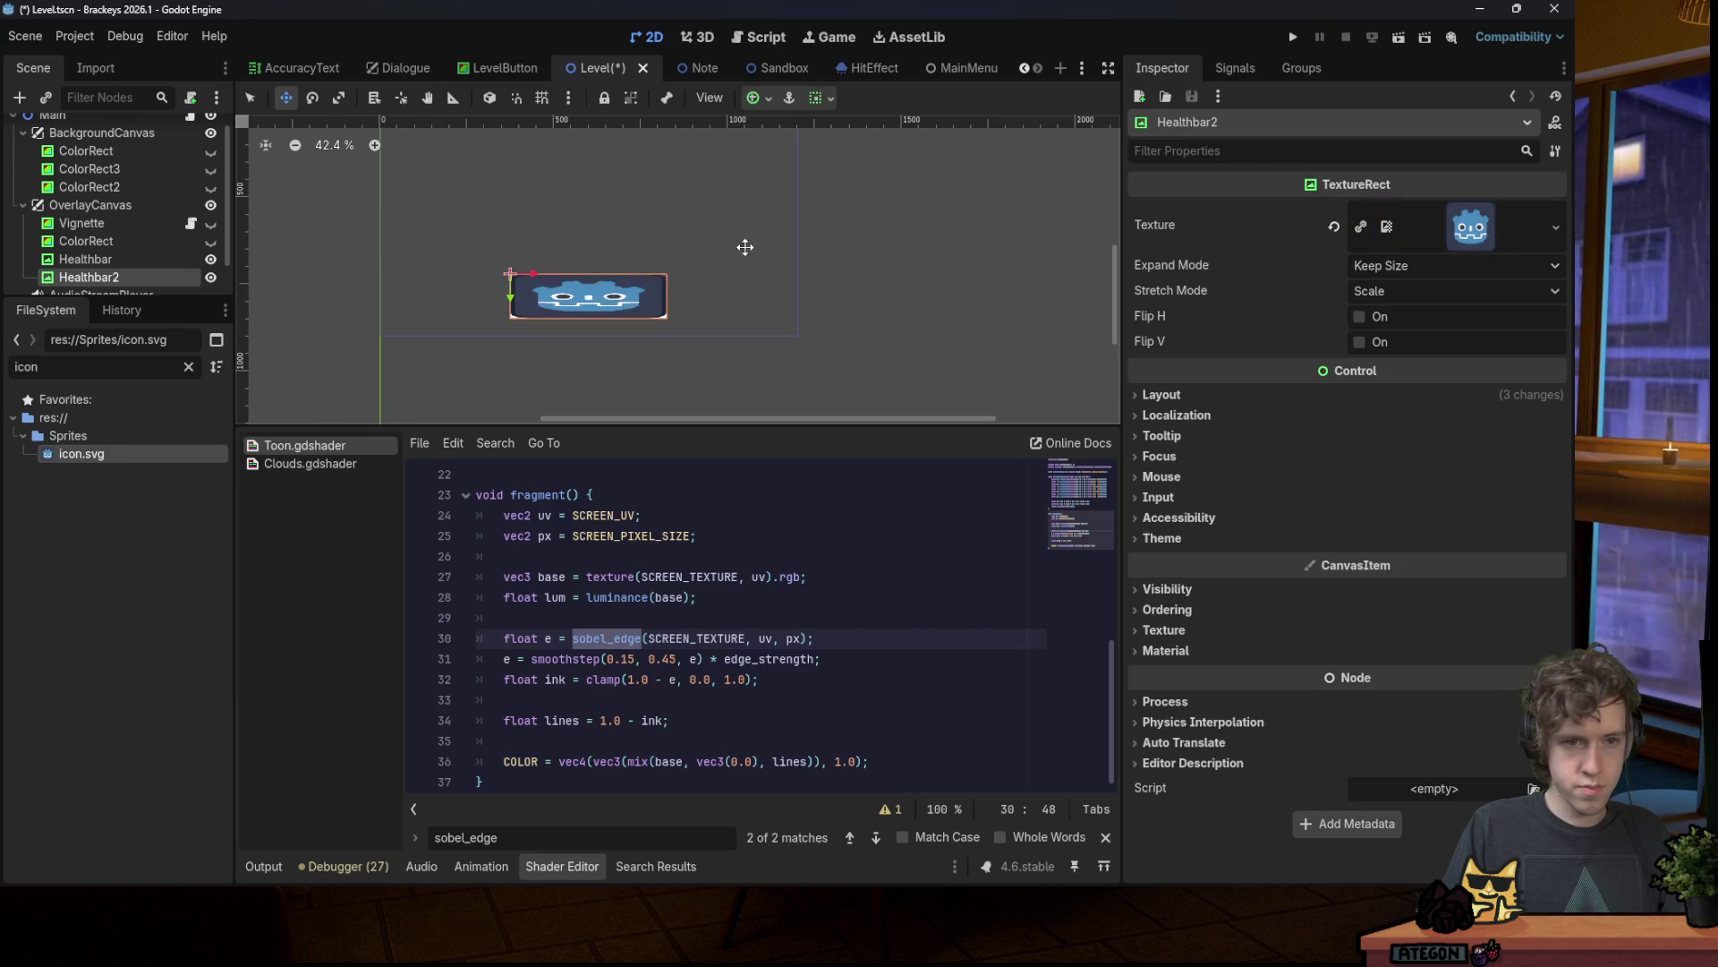
Step: Reset Healthbar2's size to 128 px and move it beside the white bar
{"action": "left_click", "coordinate": [754, 98]}
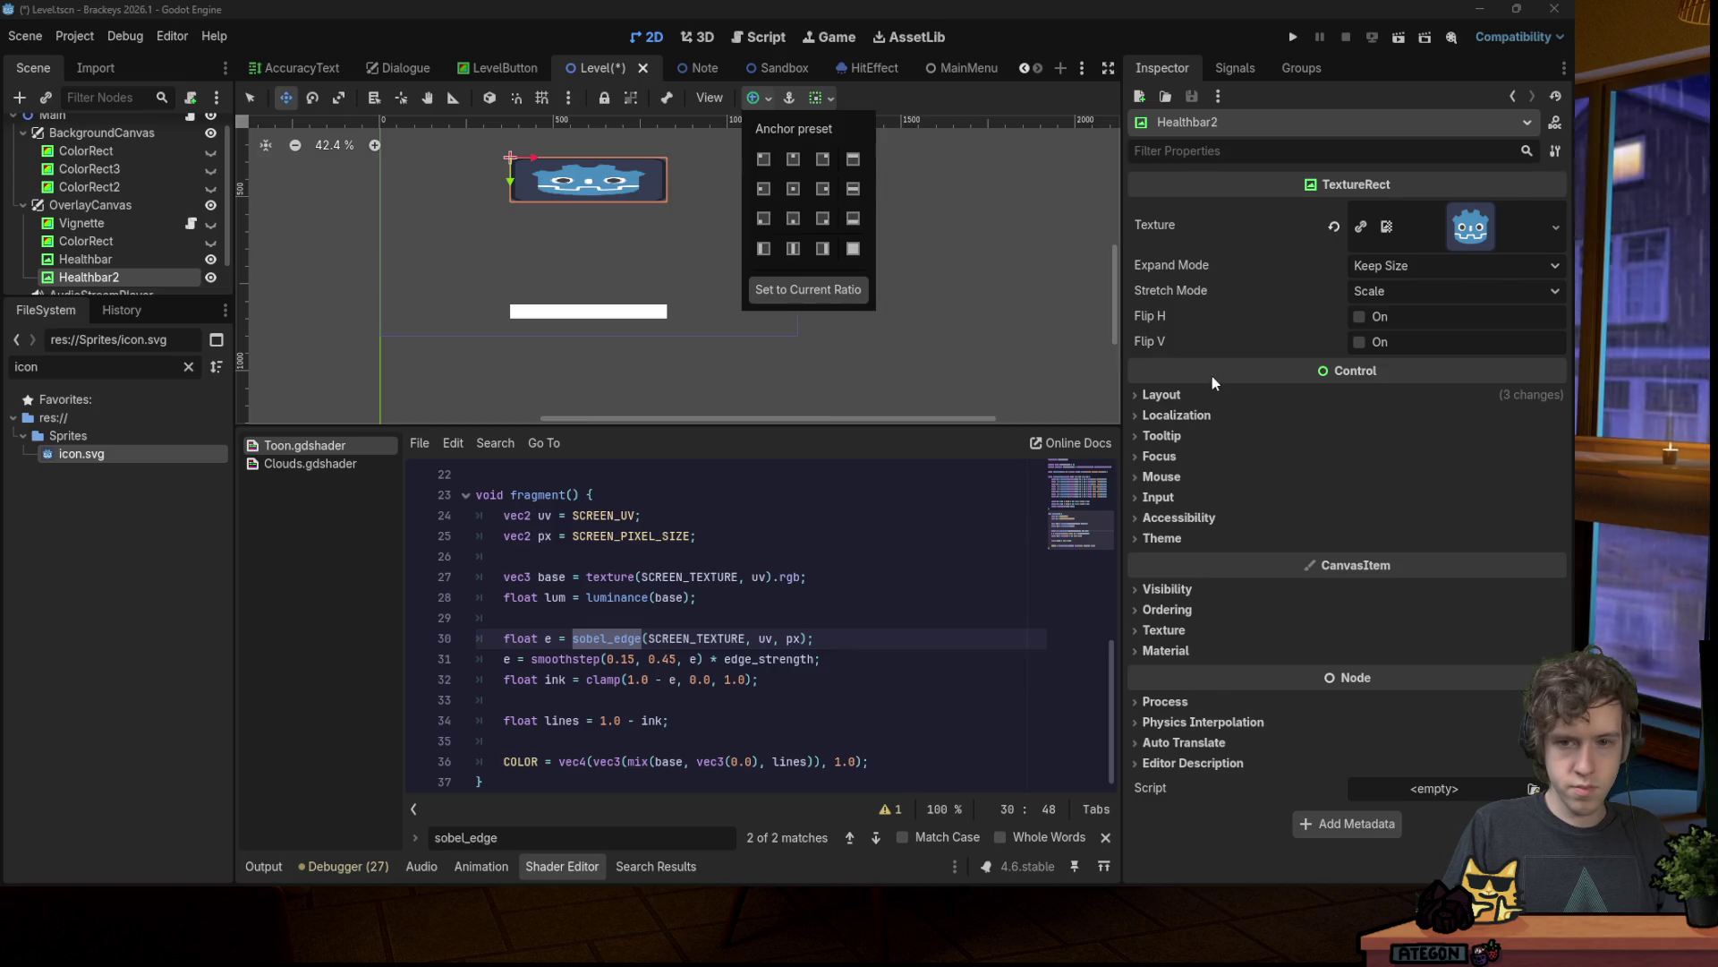
{"action": "left_click", "coordinate": [1235, 395]}
{"action": "left_click", "coordinate": [1331, 604]}
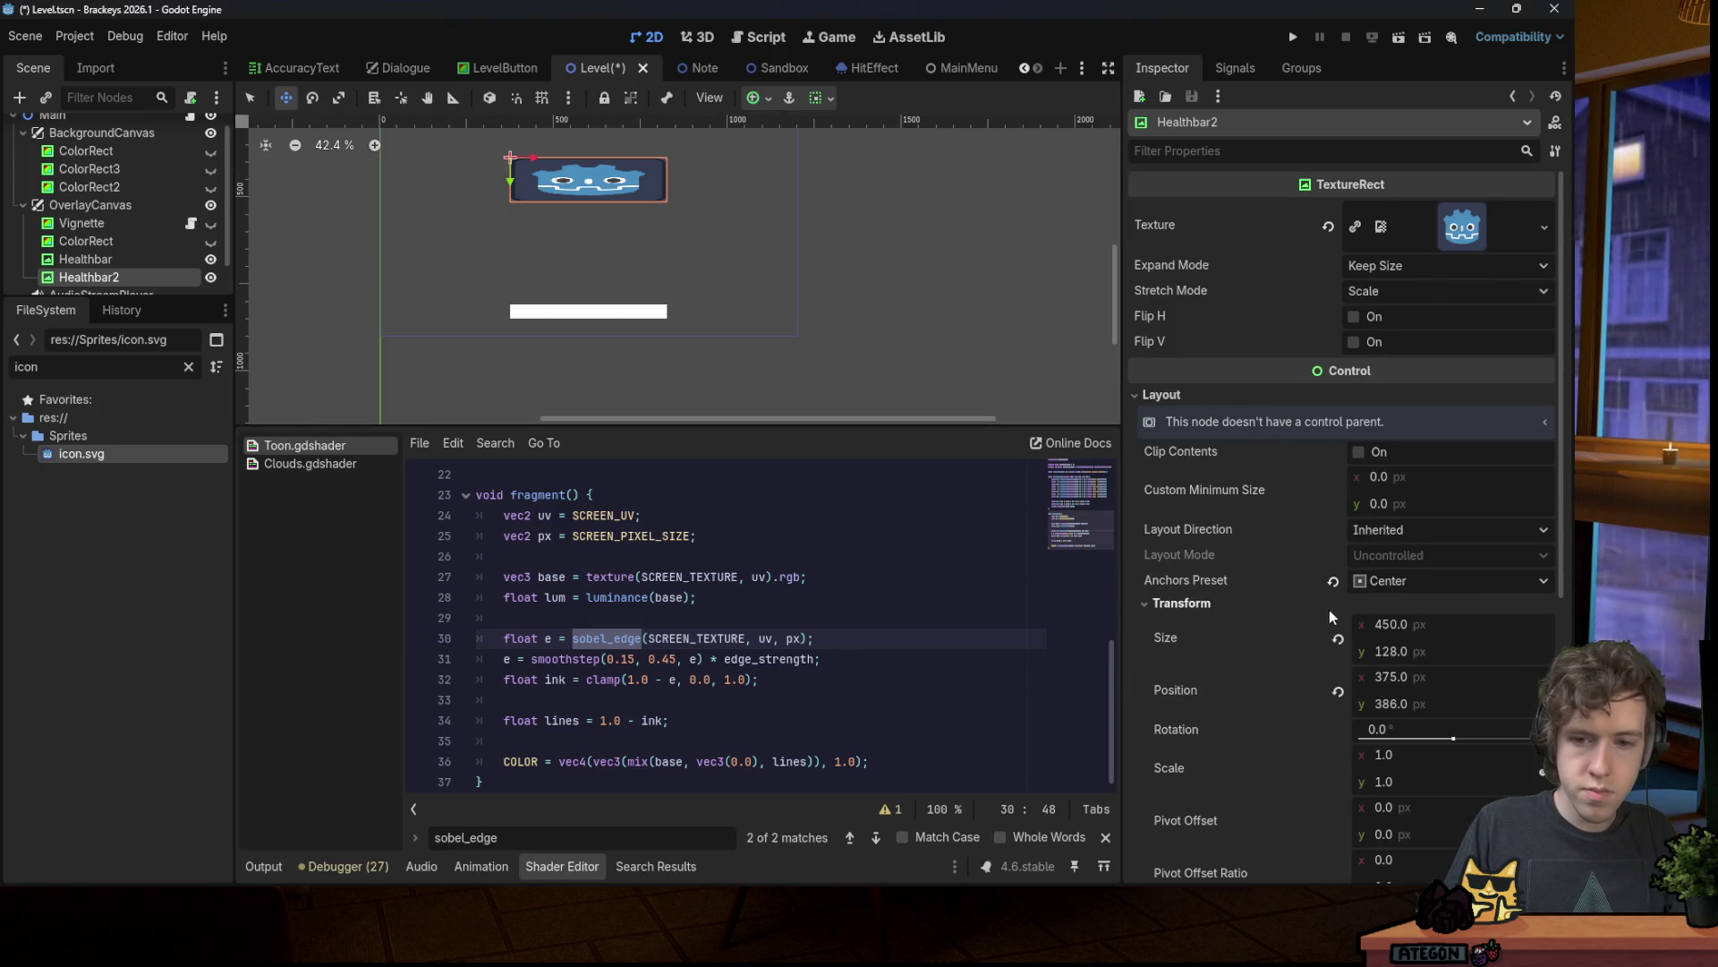
{"action": "left_click", "coordinate": [1338, 639]}
{"action": "scroll", "coordinate": [530, 296], "scroll_direction": "up", "scroll_amount": 6}
{"action": "scroll", "coordinate": [535, 208], "scroll_direction": "down", "scroll_amount": 5}
{"action": "left_click_drag", "start_coordinate": [505, 162], "coordinate": [476, 326]}
{"action": "scroll", "coordinate": [477, 326], "scroll_direction": "up", "scroll_amount": 3}
{"action": "key", "text": "ctrl+s"}
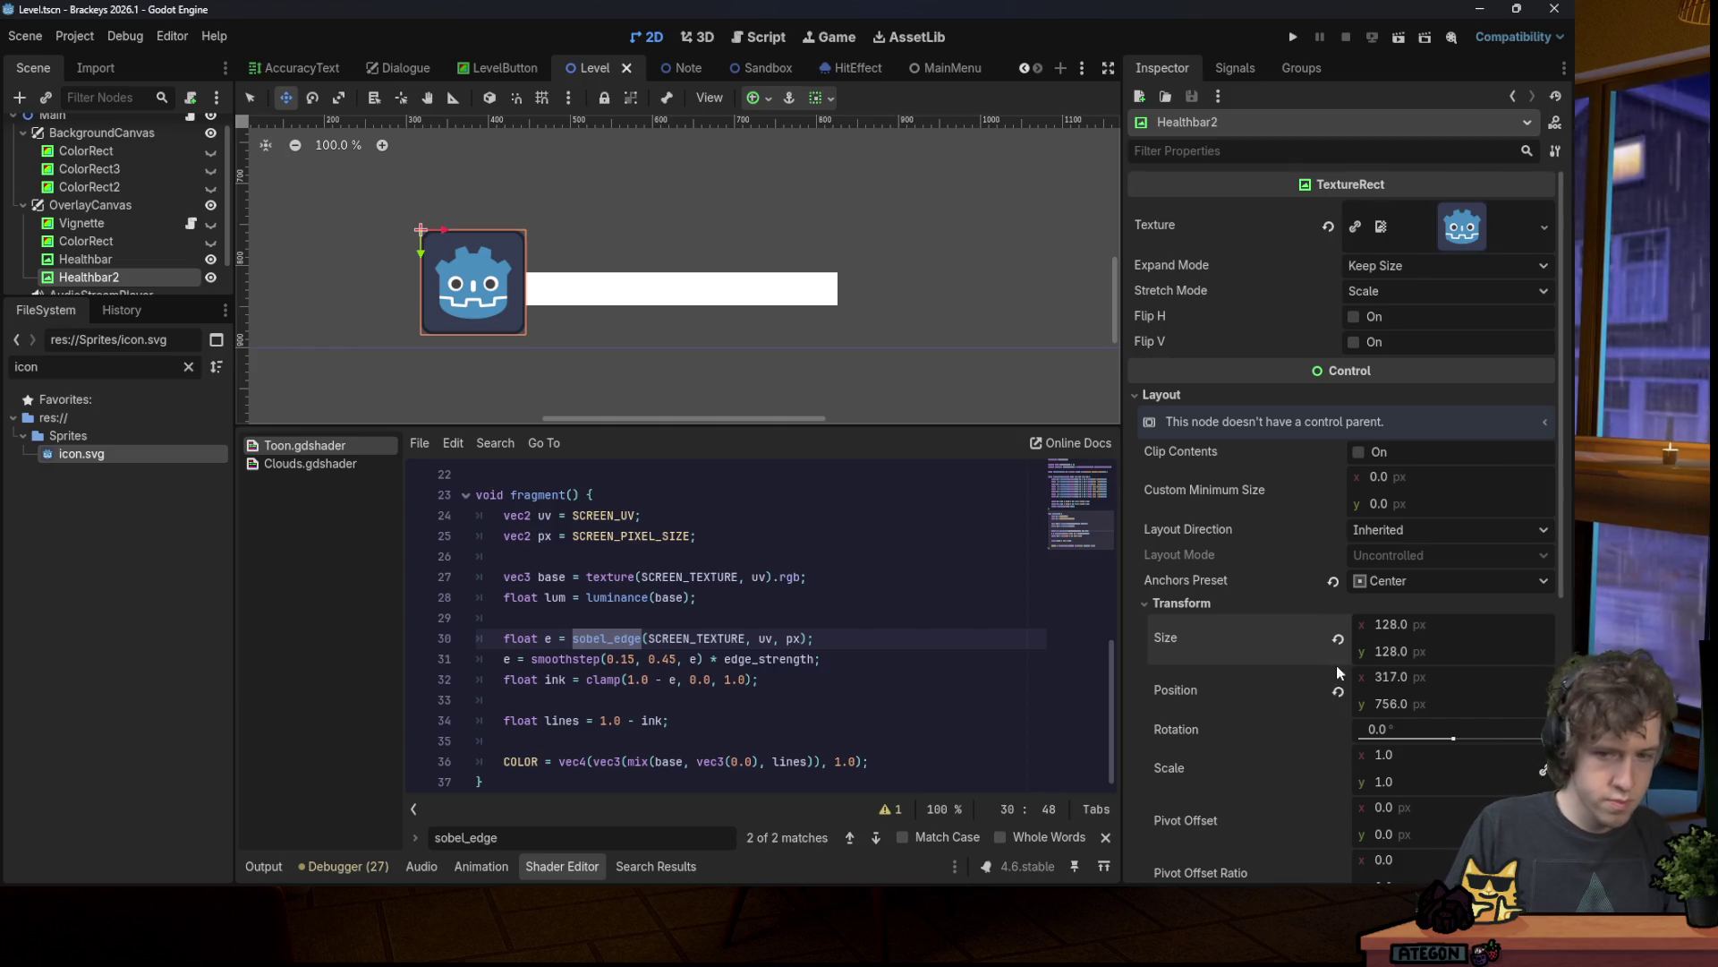
Step: Set Healthbar2's Expand Mode to Ignore Size and adjust its width
{"action": "left_click", "coordinate": [1398, 632]}
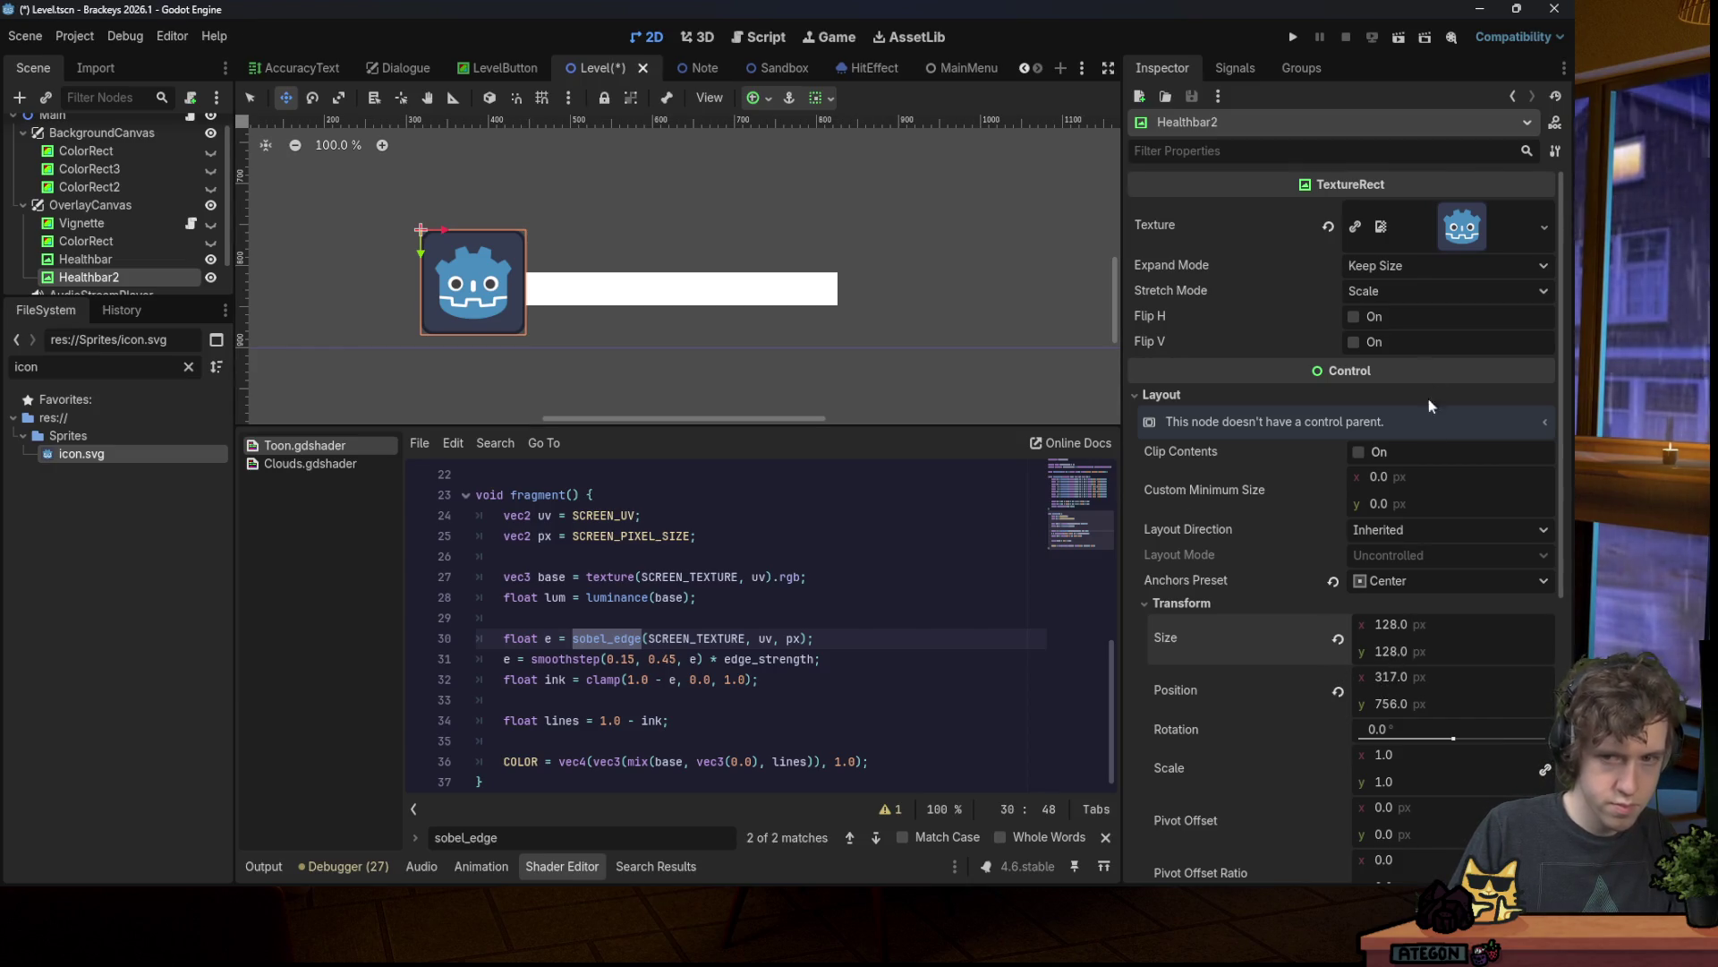
{"action": "left_click", "coordinate": [1400, 267]}
{"action": "left_click", "coordinate": [1414, 313]}
{"action": "left_click_drag", "start_coordinate": [1412, 625], "coordinate": [1405, 625]}
{"action": "left_click", "coordinate": [1411, 263]}
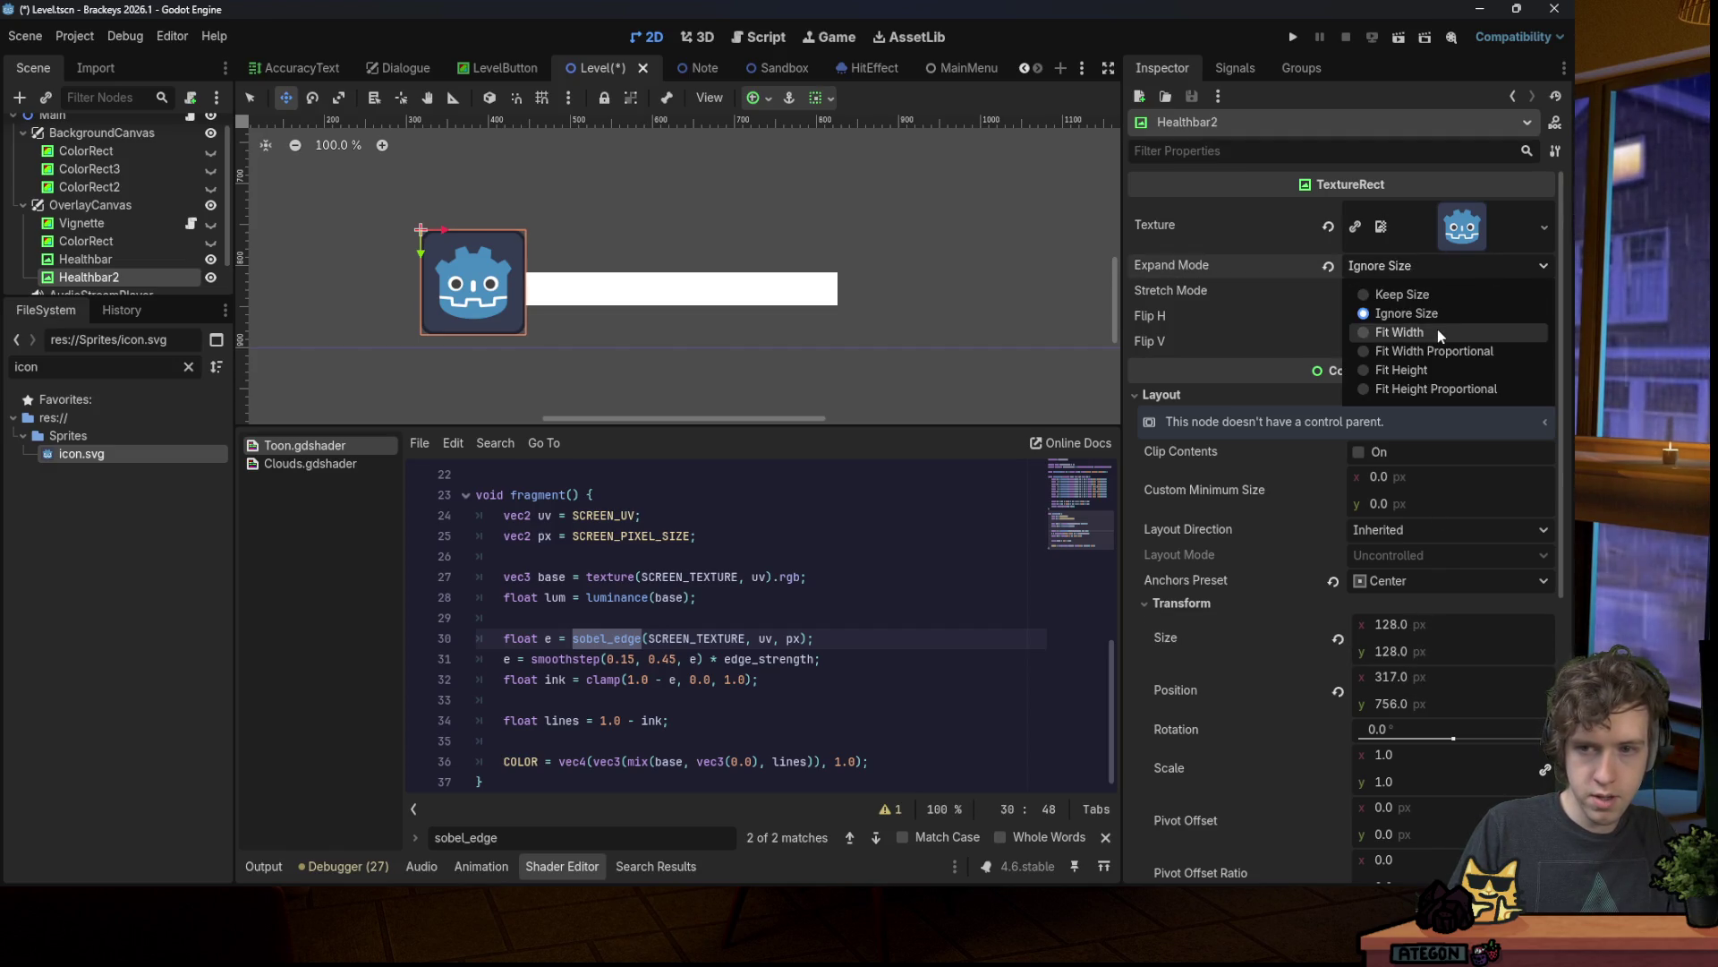
{"action": "left_click", "coordinate": [1403, 265]}
{"action": "left_click", "coordinate": [1403, 265]}
{"action": "left_click", "coordinate": [1403, 265]}
Step: Try Keep and Keep Aspect stretch modes, then return Stretch Mode to Scale
{"action": "left_click", "coordinate": [1395, 288]}
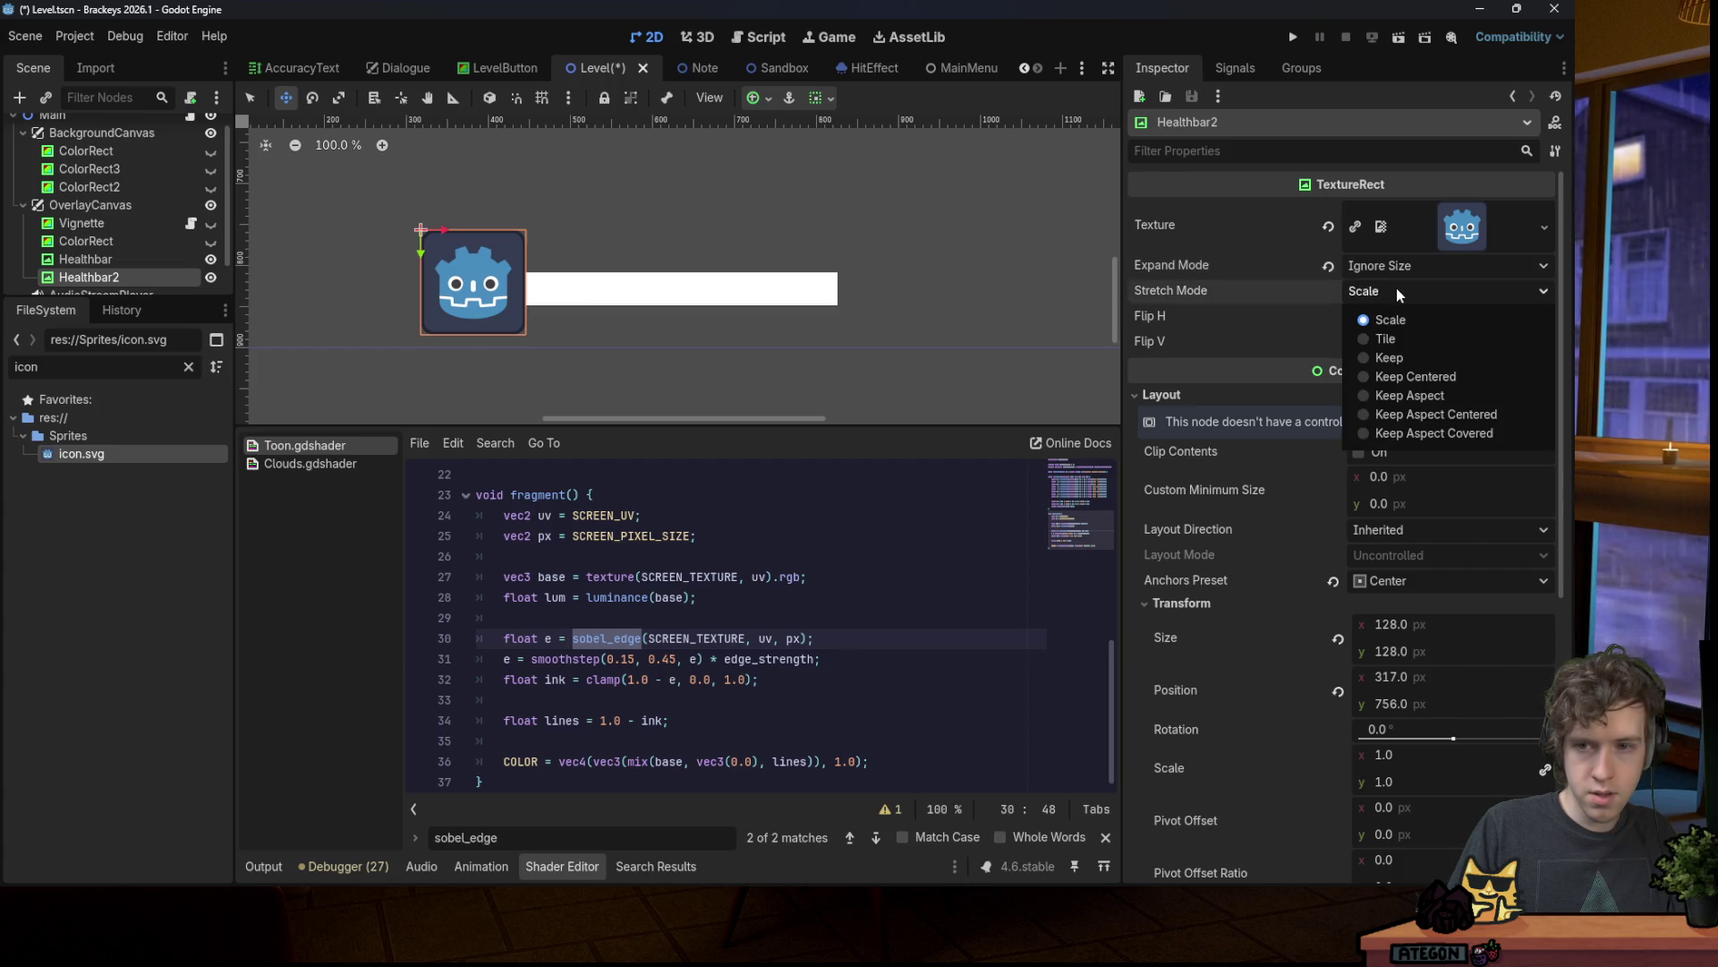
{"action": "left_click", "coordinate": [1404, 361]}
{"action": "left_click_drag", "start_coordinate": [1402, 627], "coordinate": [1394, 626]}
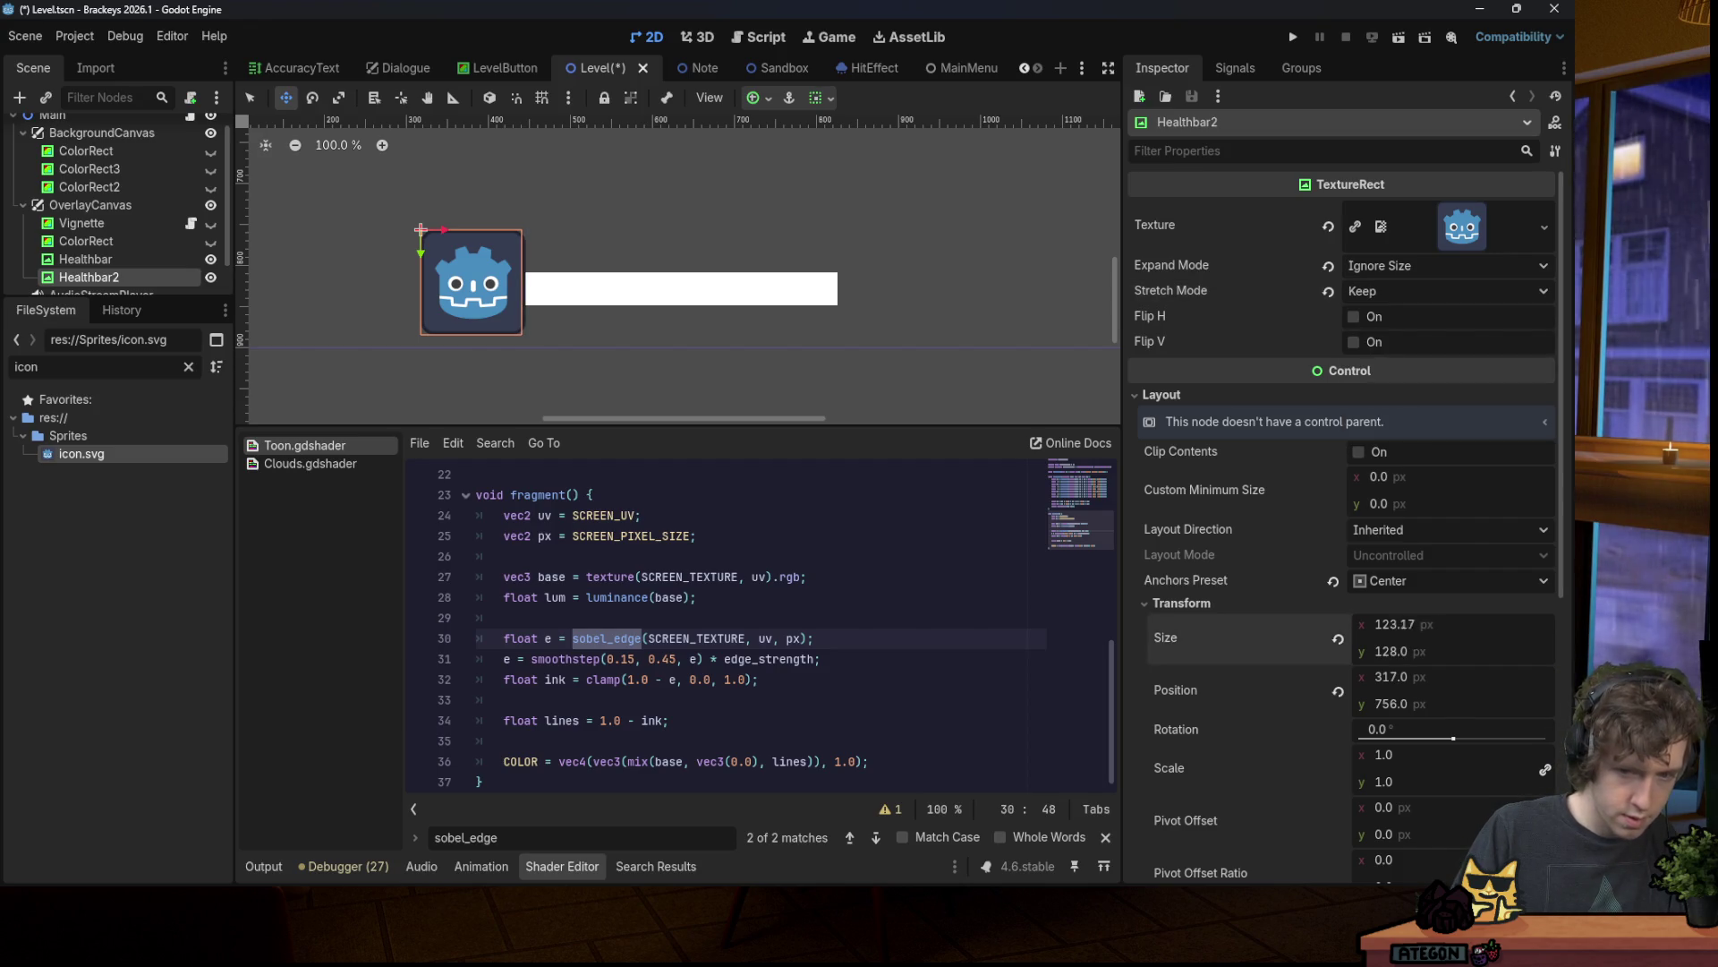
{"action": "left_click", "coordinate": [1477, 295]}
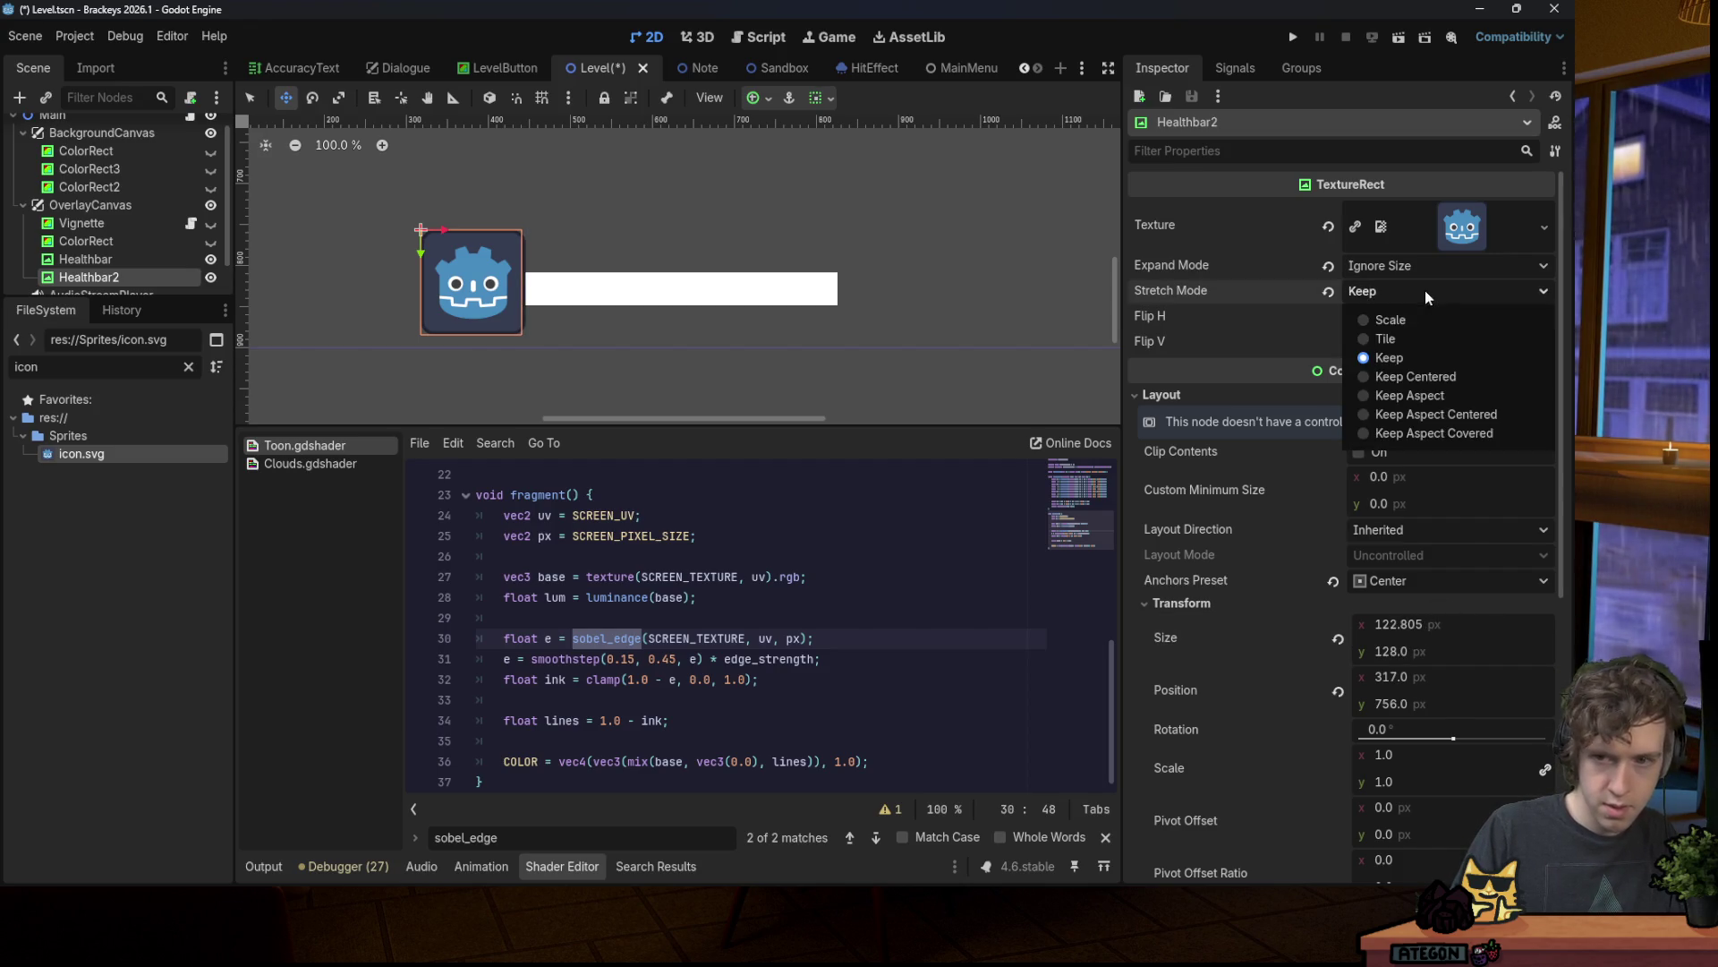
{"action": "left_click", "coordinate": [1437, 395]}
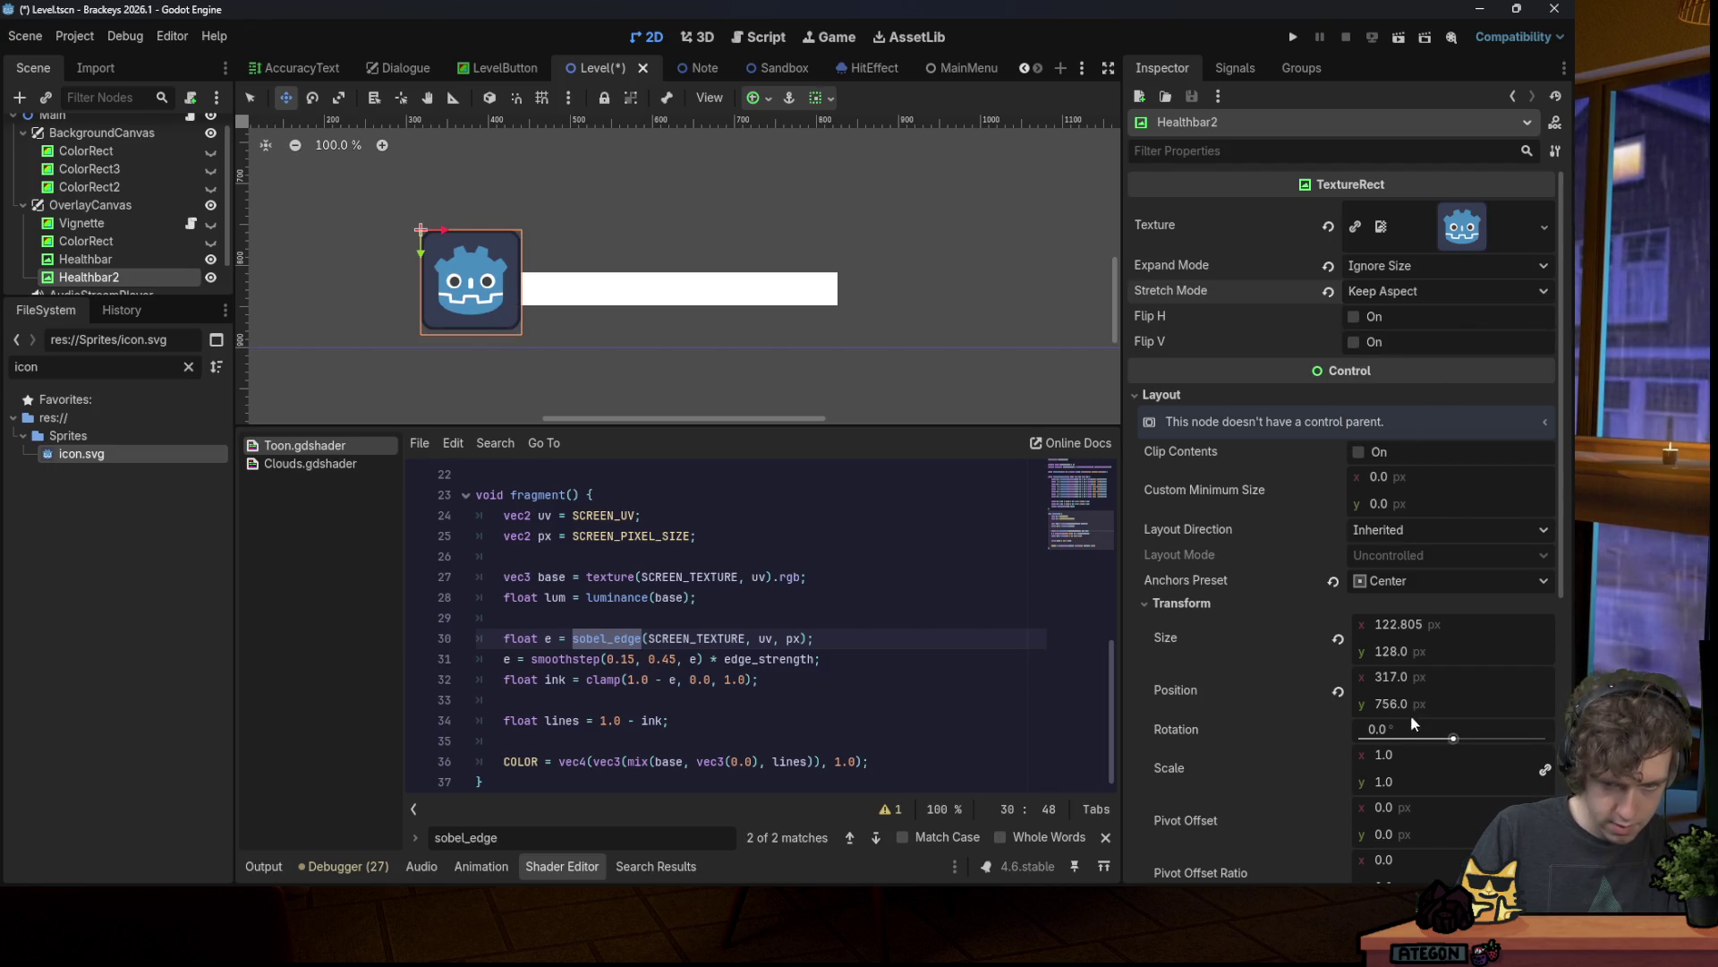
{"action": "left_click_drag", "start_coordinate": [1405, 624], "coordinate": [1394, 624]}
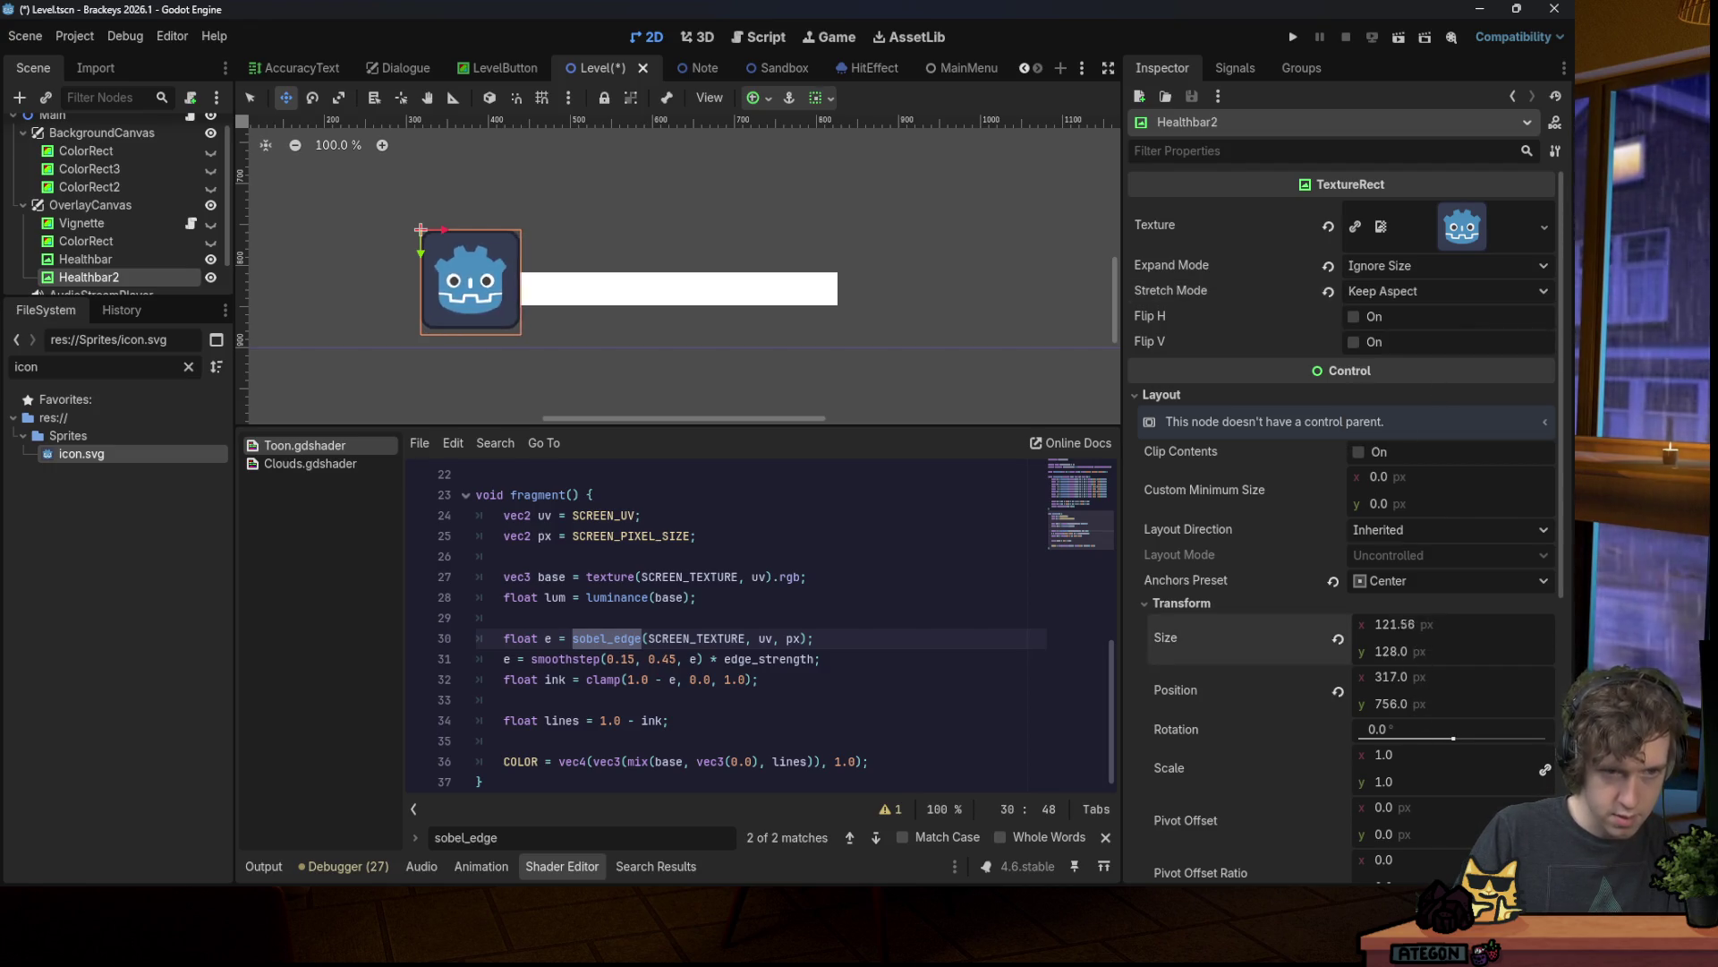
{"action": "left_click", "coordinate": [1339, 291]}
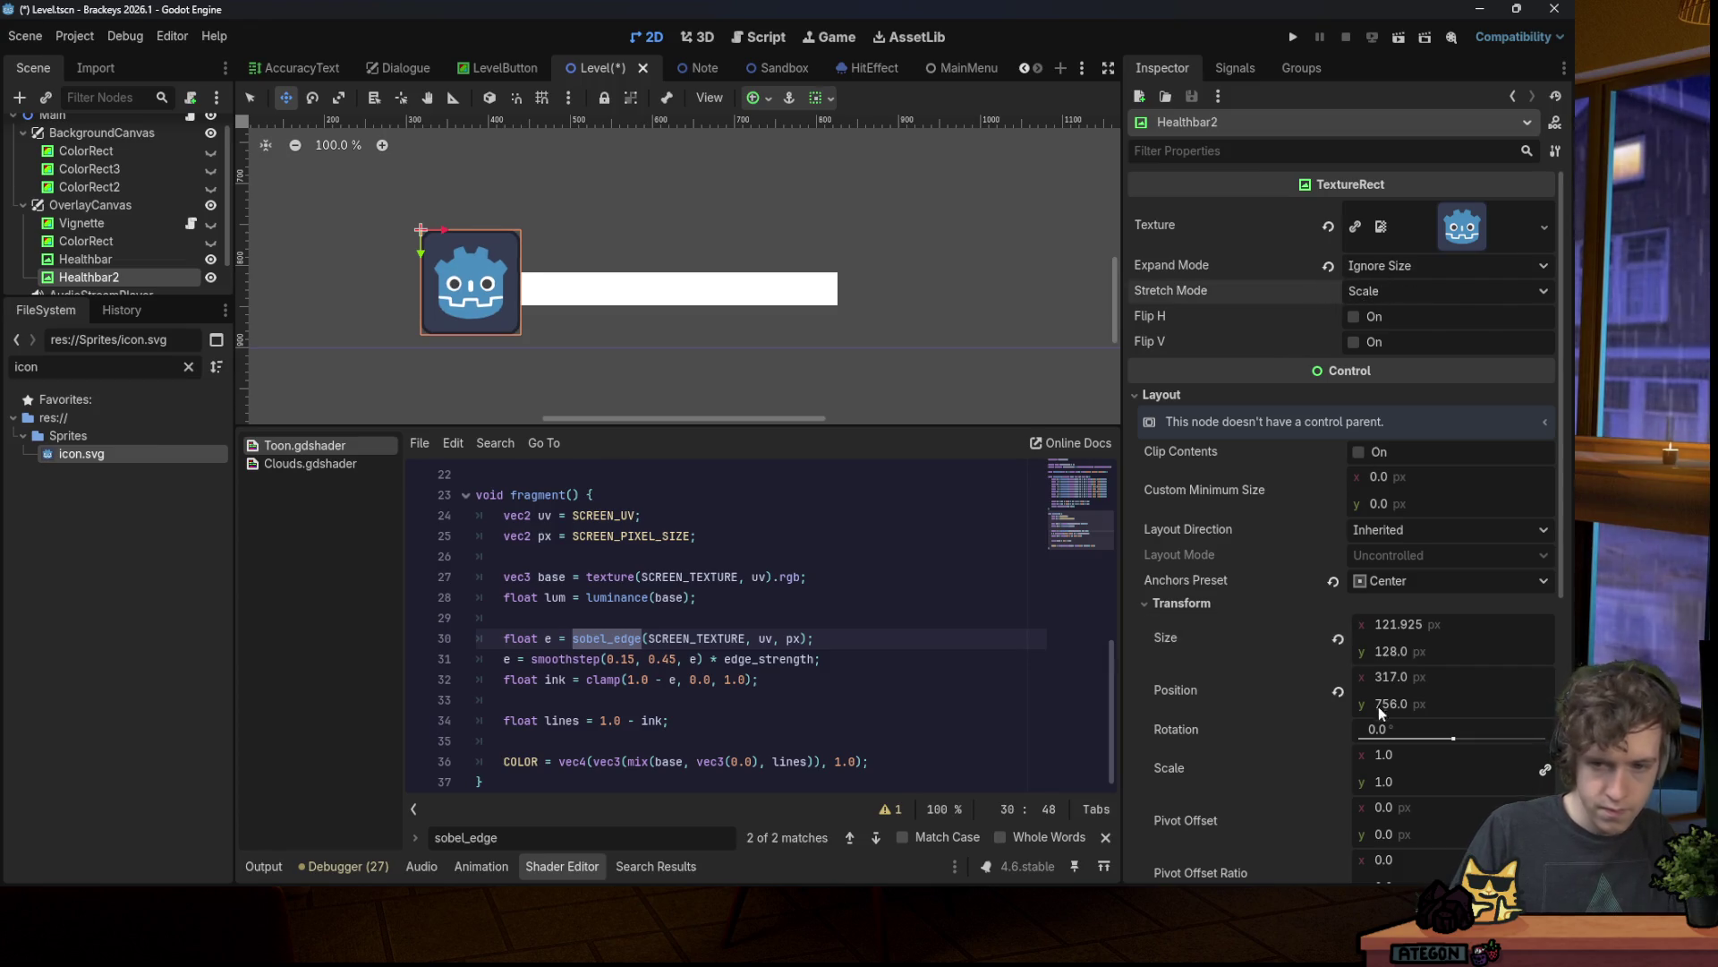
Step: Resize the icon to 80×80 px, place it next to the bar, and save
{"action": "left_click", "coordinate": [1408, 630]}
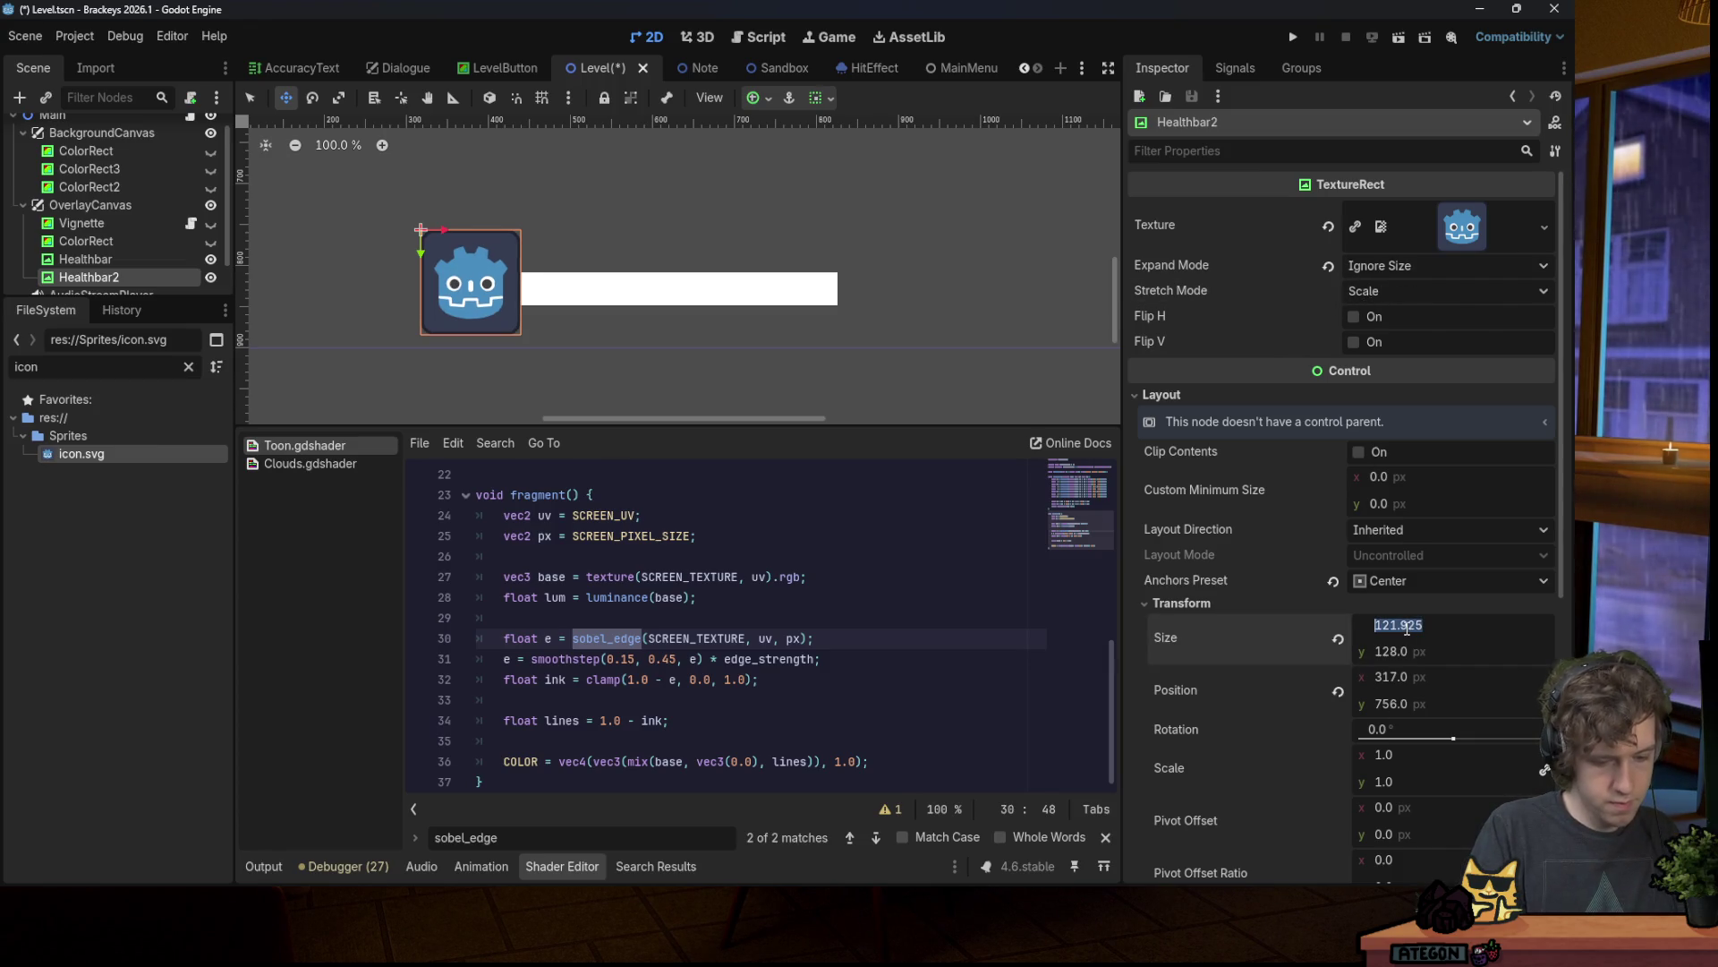
{"action": "type", "text": "80"}
{"action": "key", "text": "Return"}
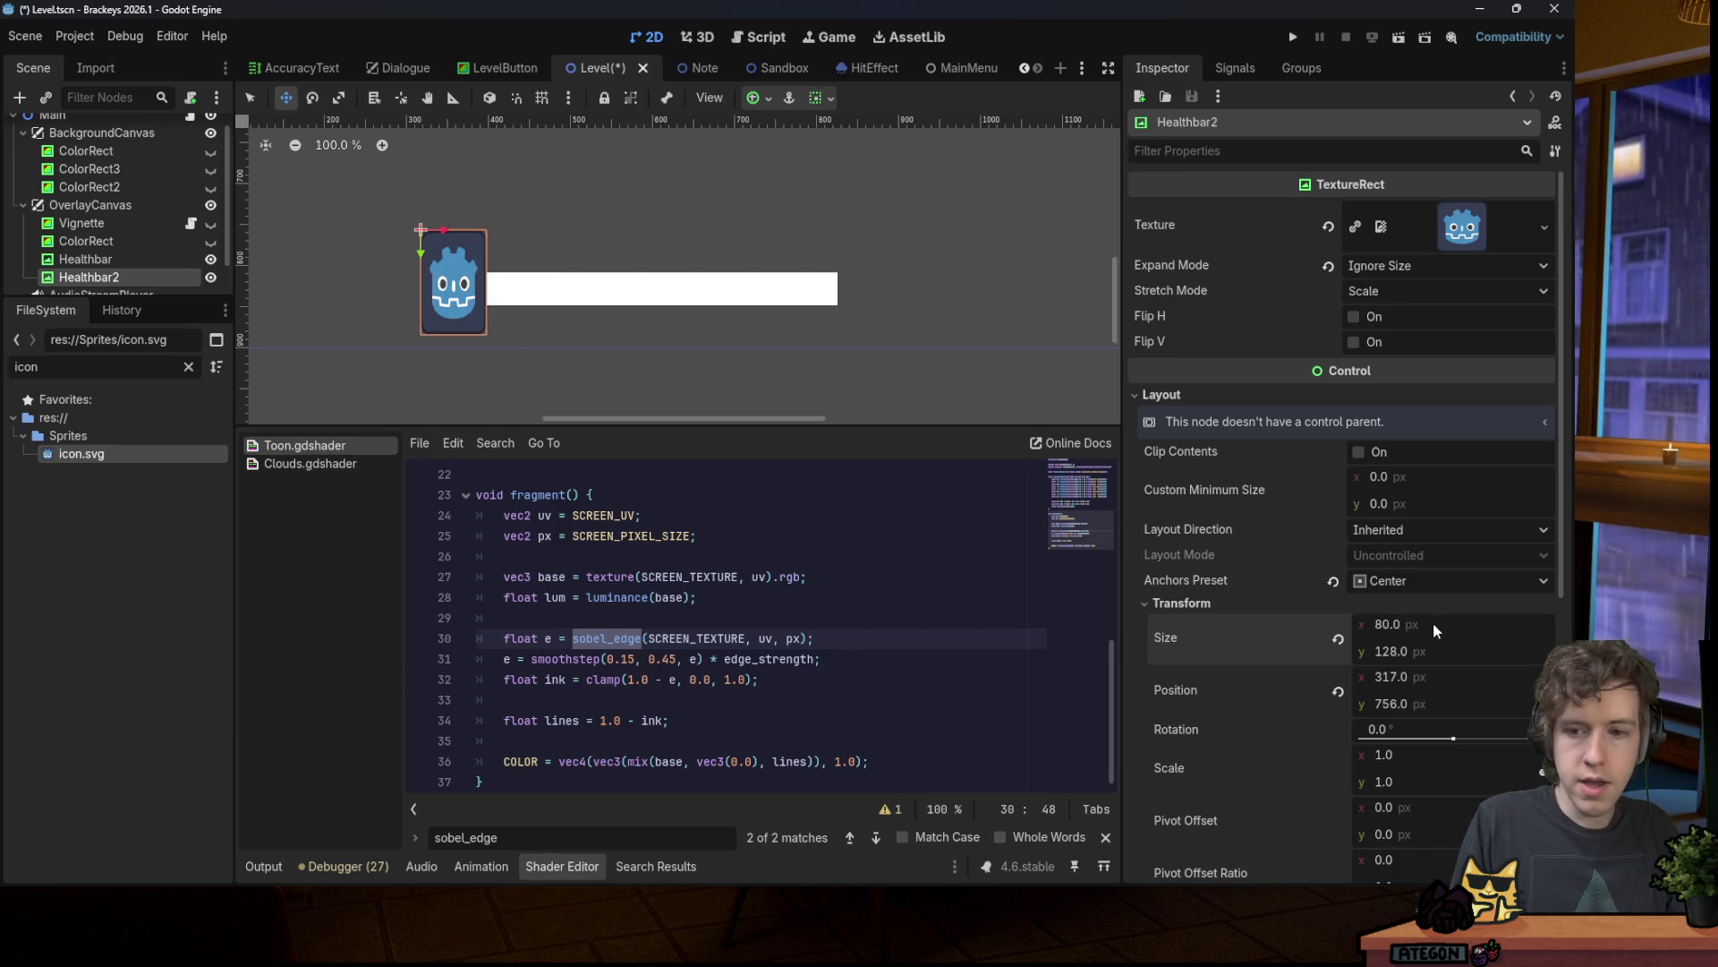
{"action": "key", "text": "Return"}
{"action": "left_click_drag", "start_coordinate": [460, 273], "coordinate": [473, 300]}
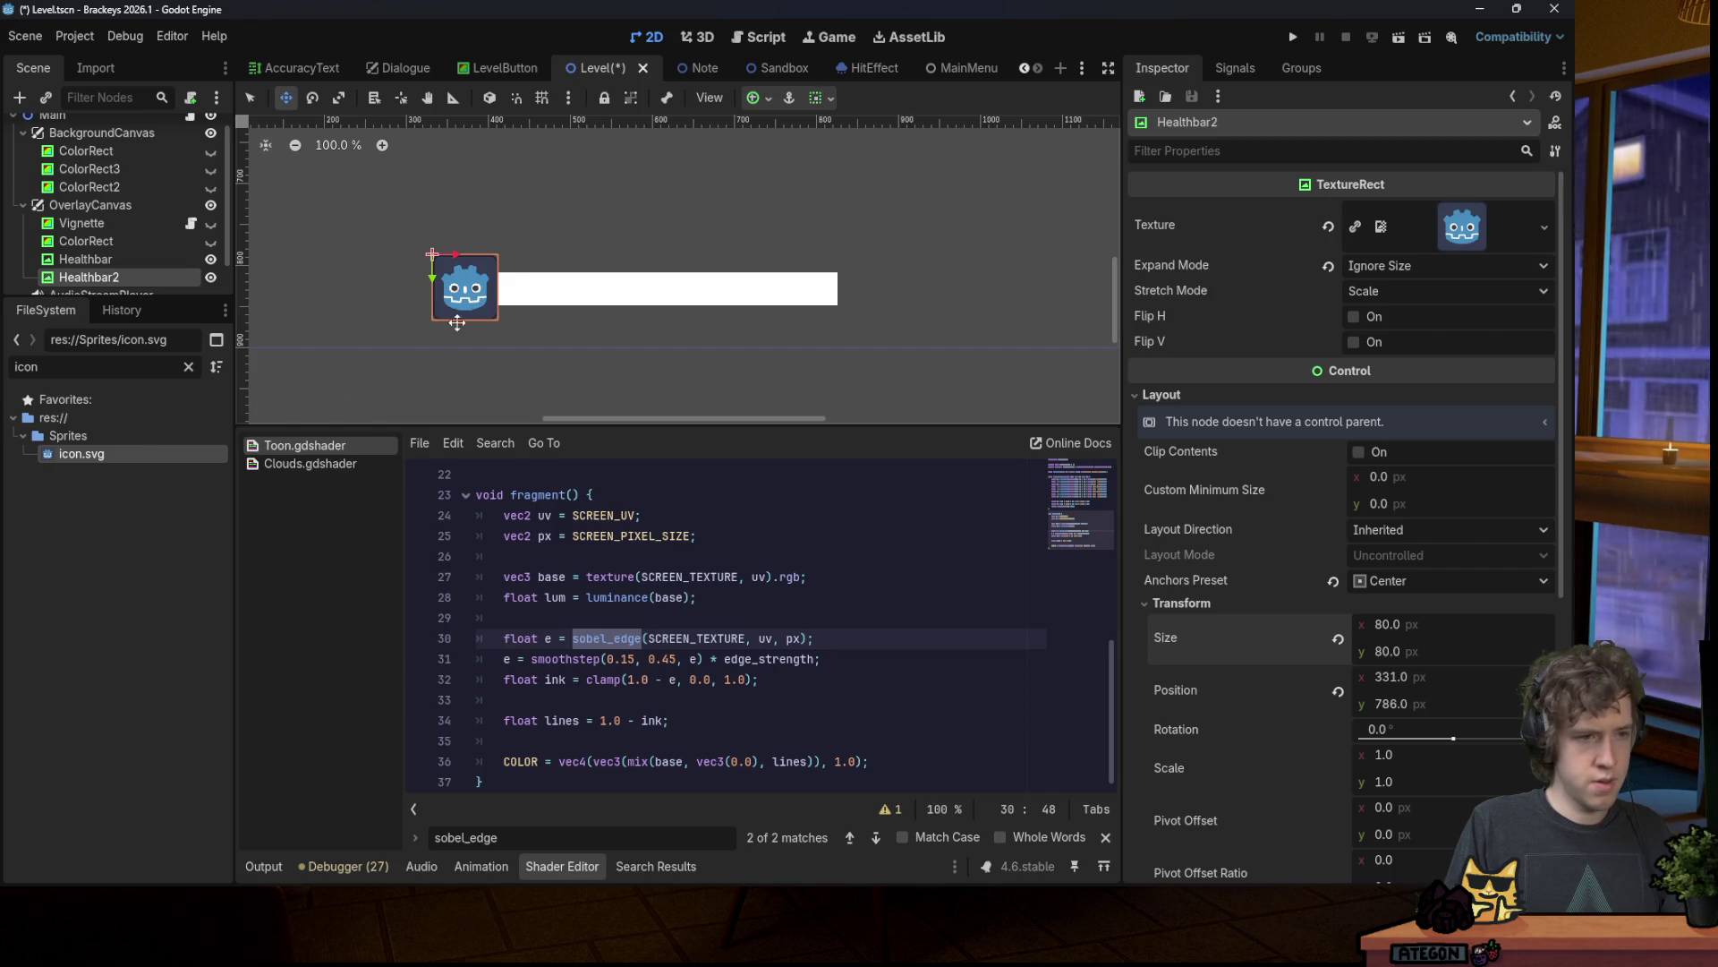
{"action": "key", "text": "ctrl+s"}
Step: Rename the icon node HealthIcon and make it a child of Healthbar
{"action": "double_click", "coordinate": [89, 278]}
{"action": "type", "text": "HealthIcon"}
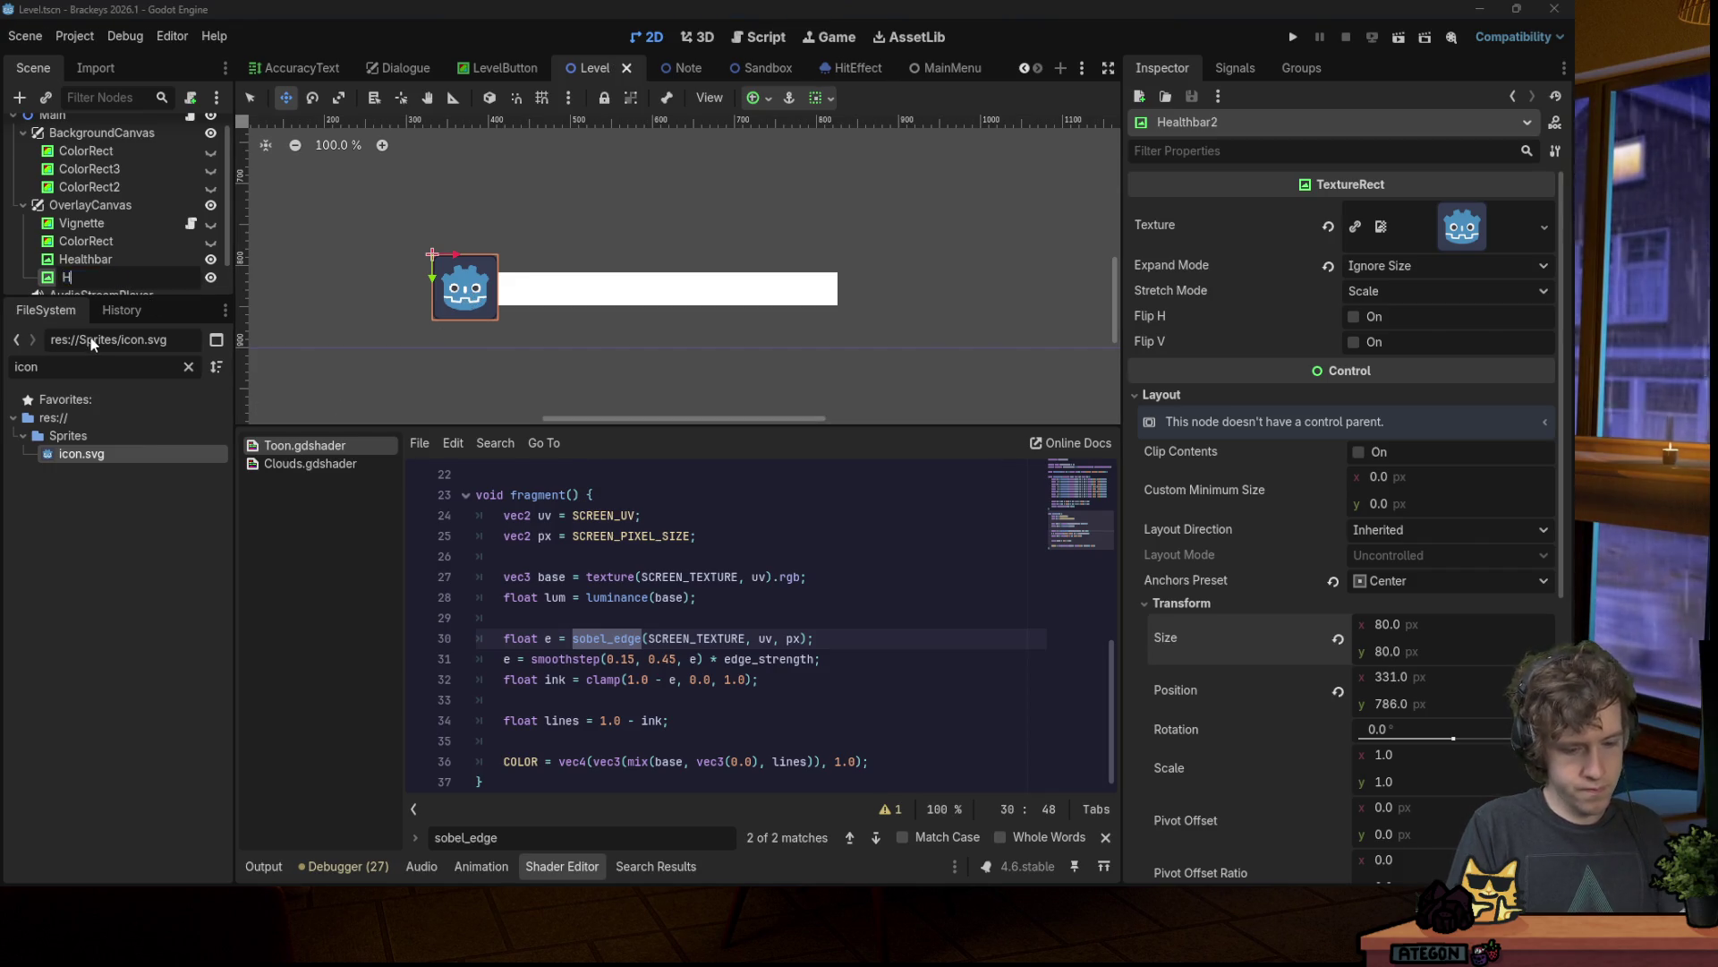
{"action": "key", "text": "Return"}
{"action": "left_click_drag", "start_coordinate": [88, 278], "coordinate": [90, 259]}
Step: Duplicate Healthbar, nest the copy under it, and delete the extra node
{"action": "left_click", "coordinate": [128, 251]}
{"action": "key", "text": "ctrl+s"}
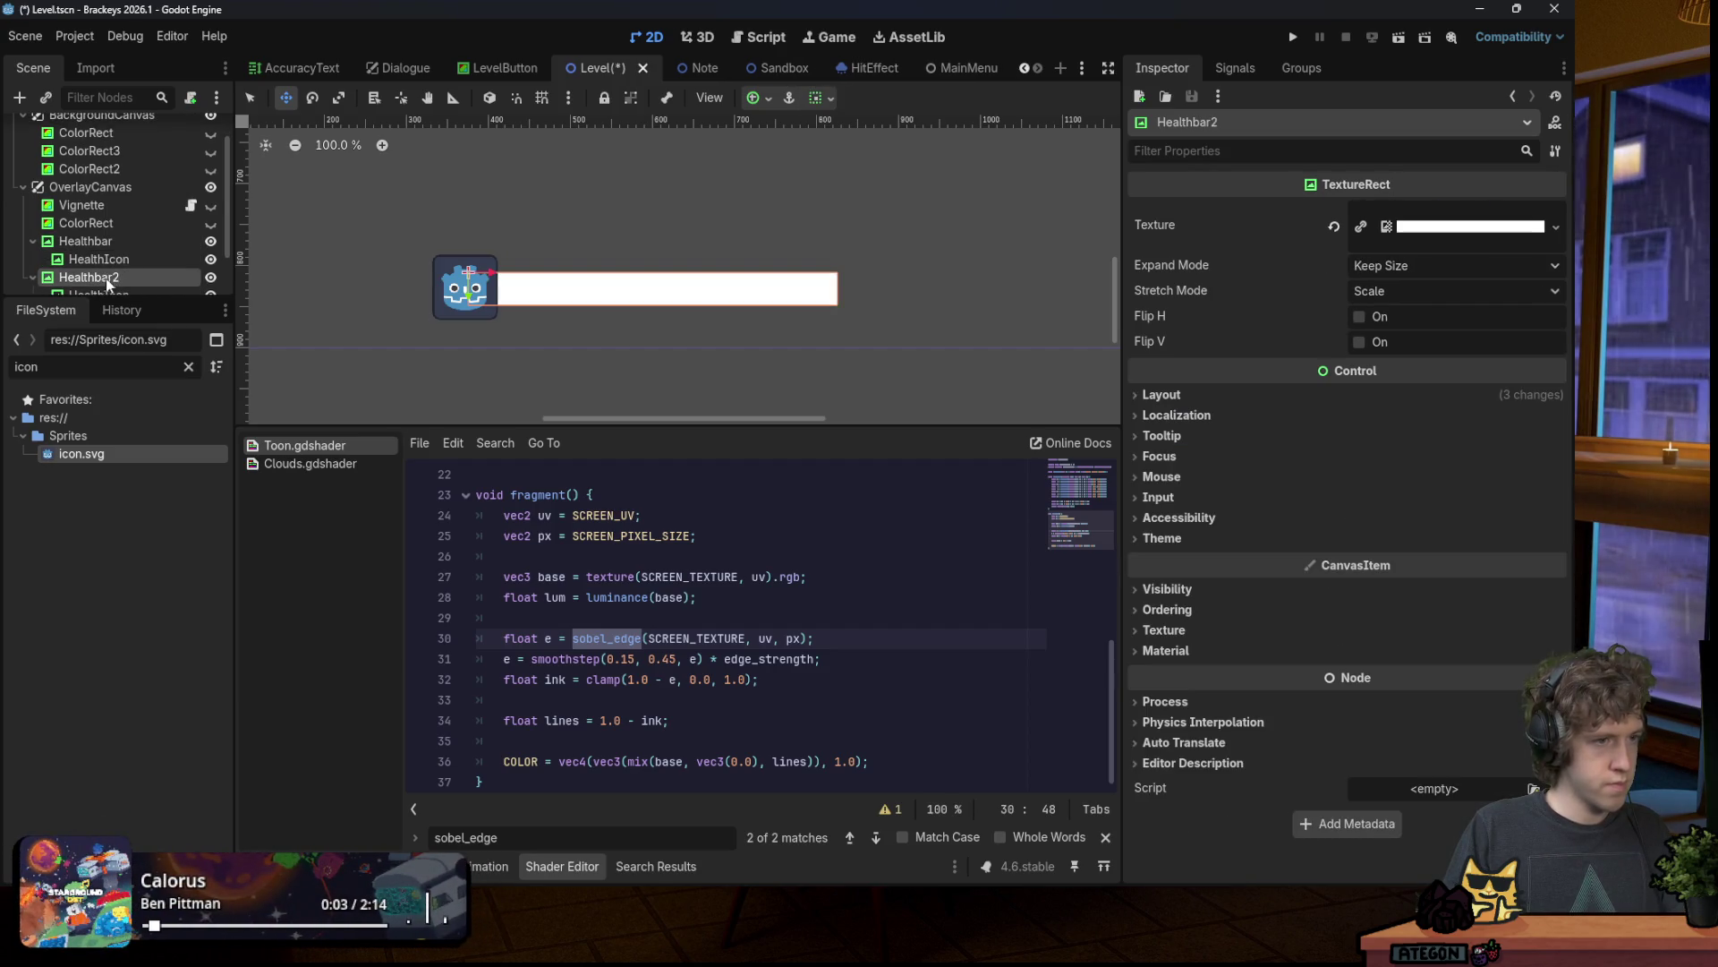
{"action": "key", "text": "ctrl+d"}
{"action": "left_click_drag", "start_coordinate": [106, 276], "coordinate": [102, 261]}
{"action": "key", "text": "Delete"}
{"action": "key", "text": "Return"}
Step: Rename the duplicated bar Barfill and save the Level scene
{"action": "left_click", "coordinate": [99, 258]}
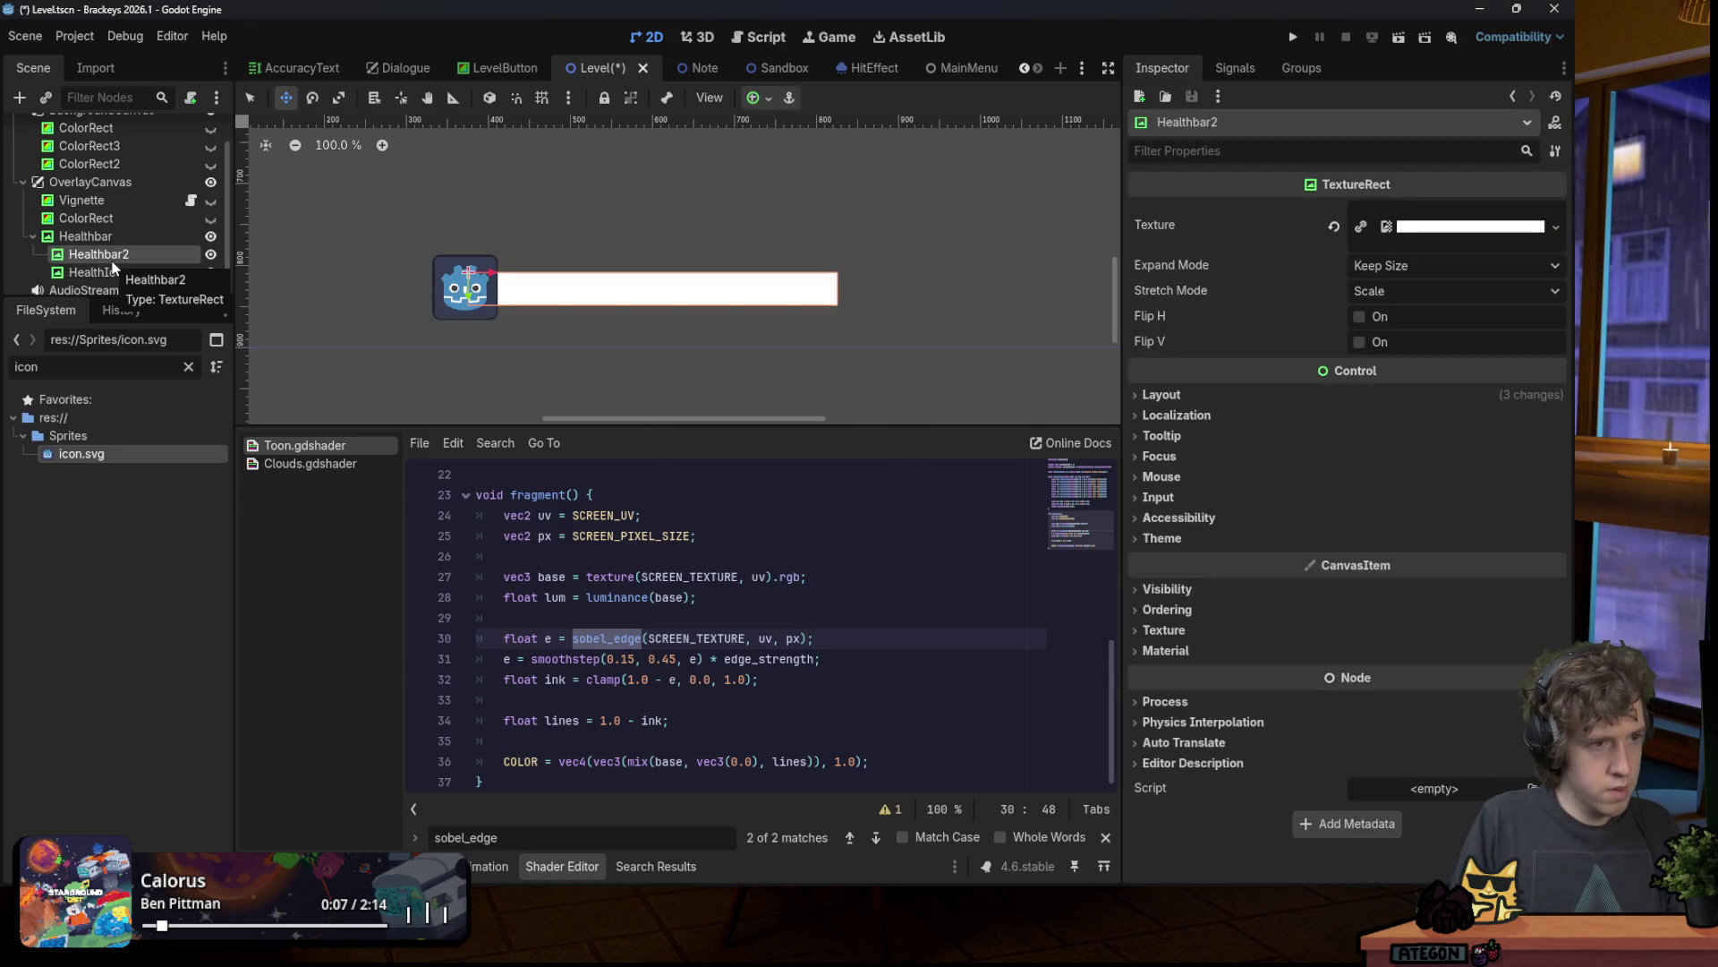
{"action": "left_click", "coordinate": [113, 258]}
{"action": "type", "text": "bar"}
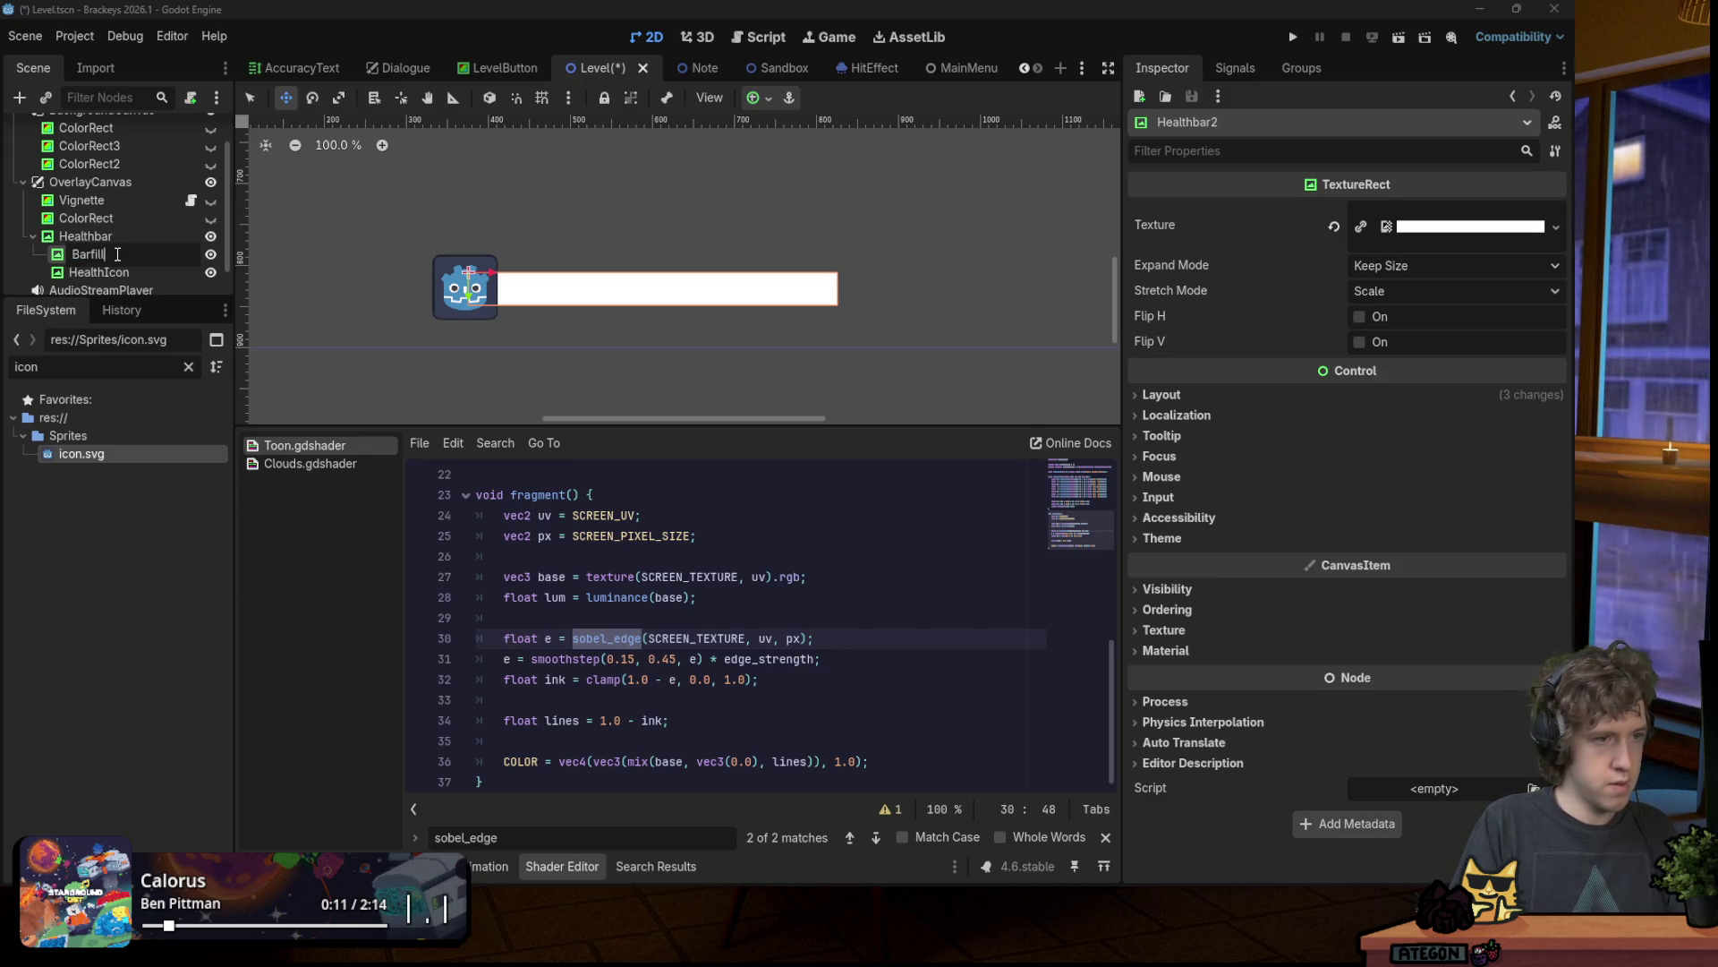
{"action": "key", "text": "Return"}
{"action": "key", "text": "ctrl+s"}
Step: Rename the fill node to HealthFill and save the Level scene
{"action": "left_click", "coordinate": [109, 241]}
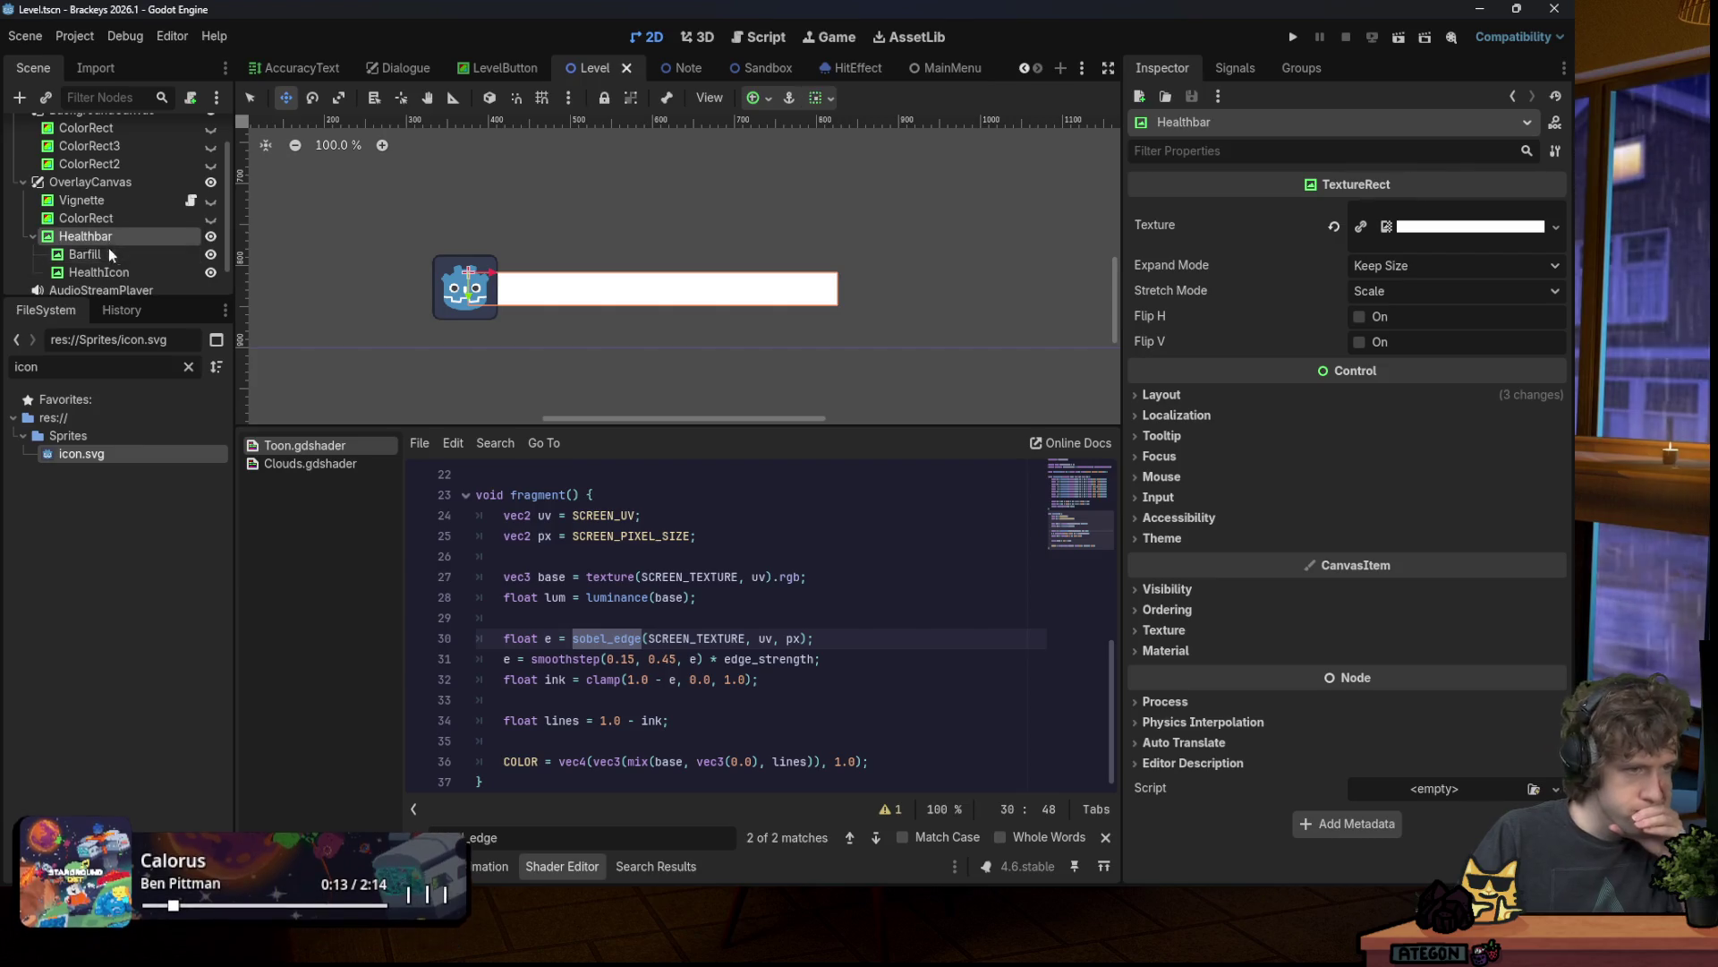
{"action": "left_click", "coordinate": [110, 251]}
{"action": "left_click", "coordinate": [112, 257]}
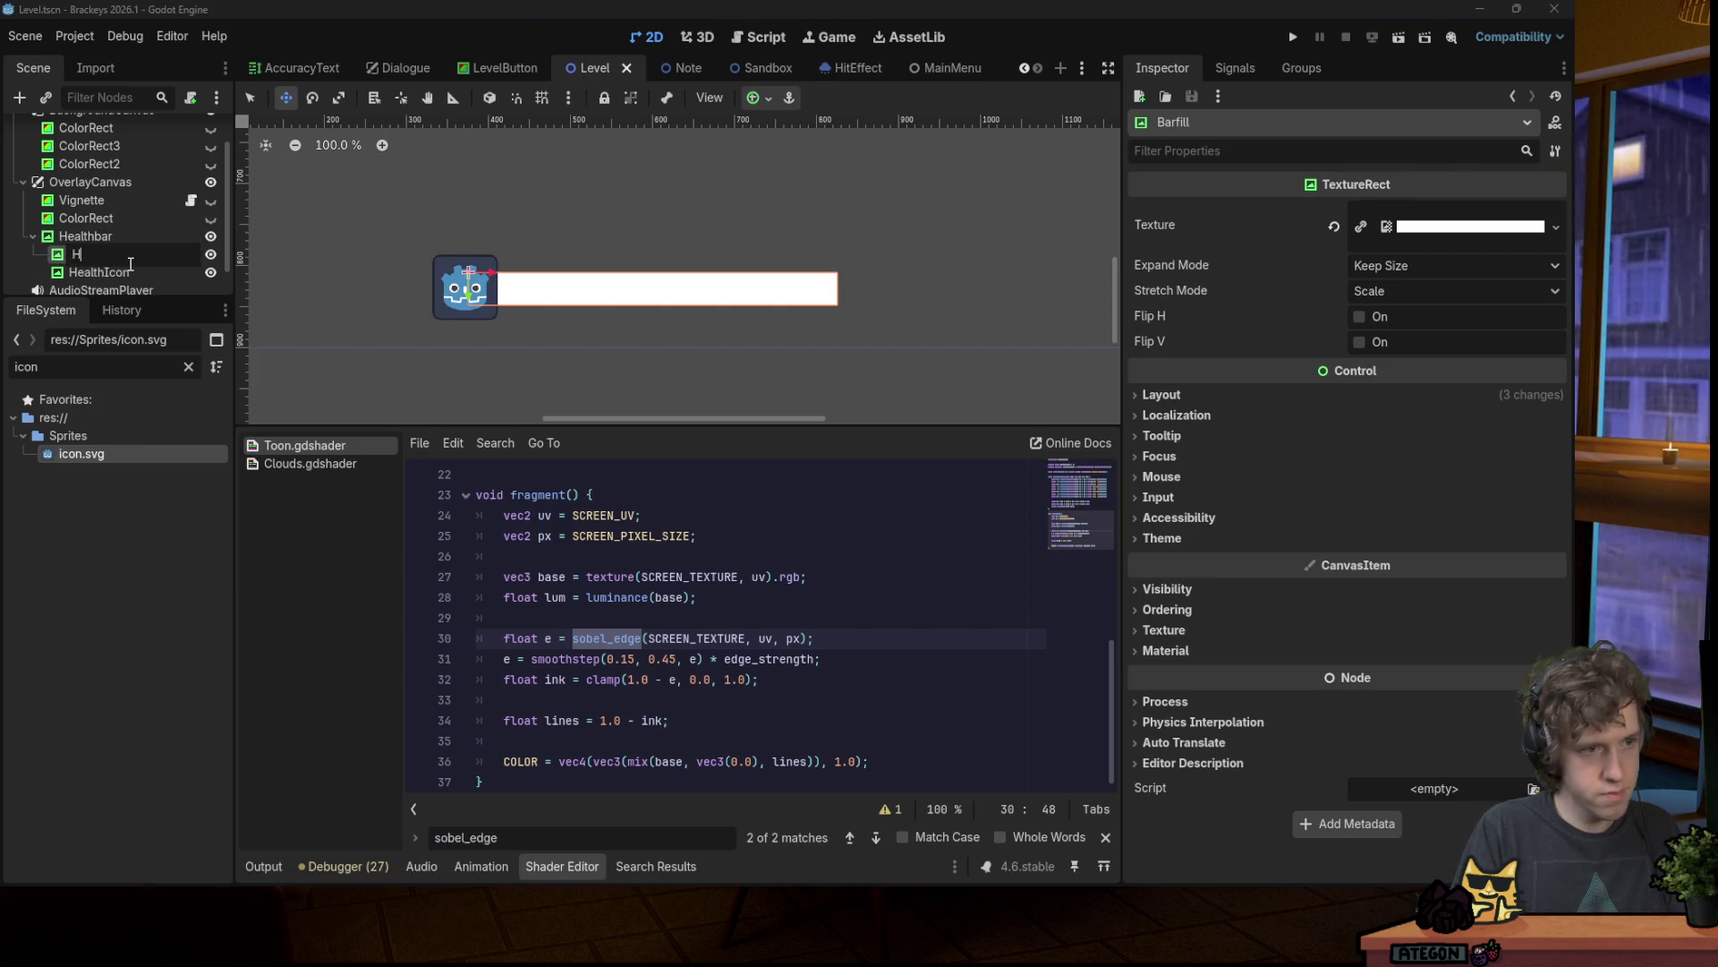
{"action": "type", "text": "ealthbarFill"}
{"action": "key", "text": "Return"}
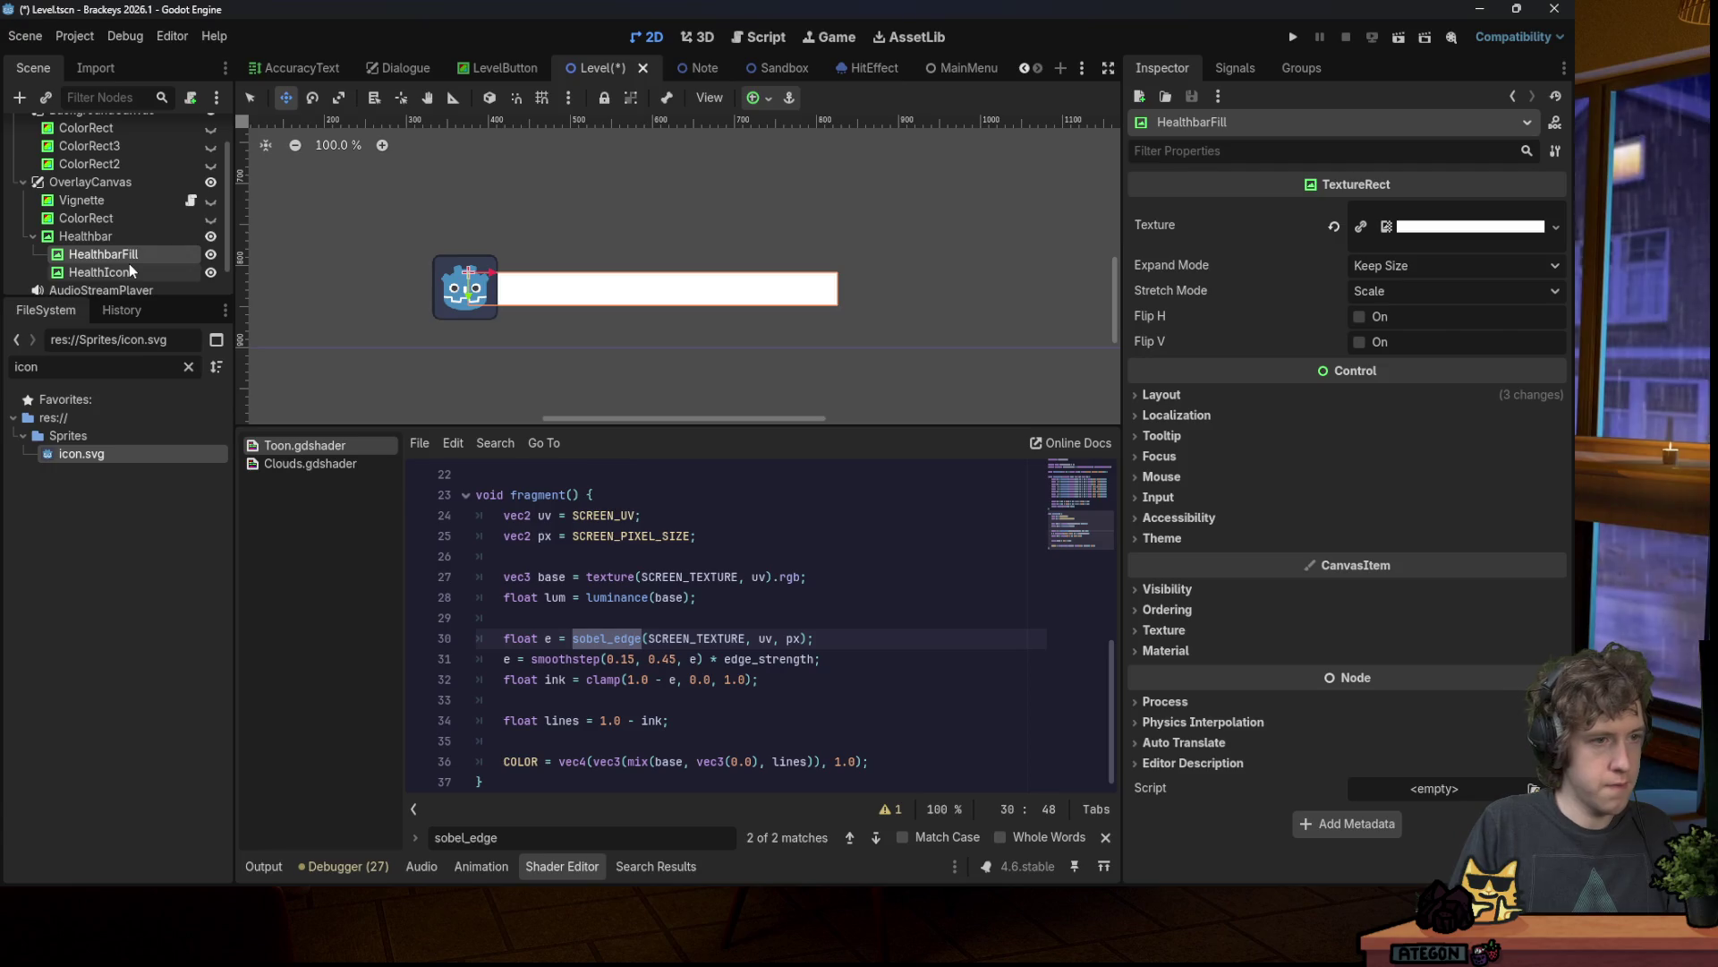
{"action": "left_click", "coordinate": [123, 255]}
{"action": "key", "text": "BackSpace"}
{"action": "key", "text": "BackSpace"}
{"action": "key", "text": "BackSpace"}
{"action": "key", "text": "Return"}
{"action": "key", "text": "ctrl+s"}
Step: Inspect Healthbar's texture details and expand its ordering settings
{"action": "left_click", "coordinate": [109, 238]}
{"action": "left_click", "coordinate": [1445, 215]}
{"action": "left_click", "coordinate": [1441, 218]}
{"action": "left_click", "coordinate": [1196, 599]}
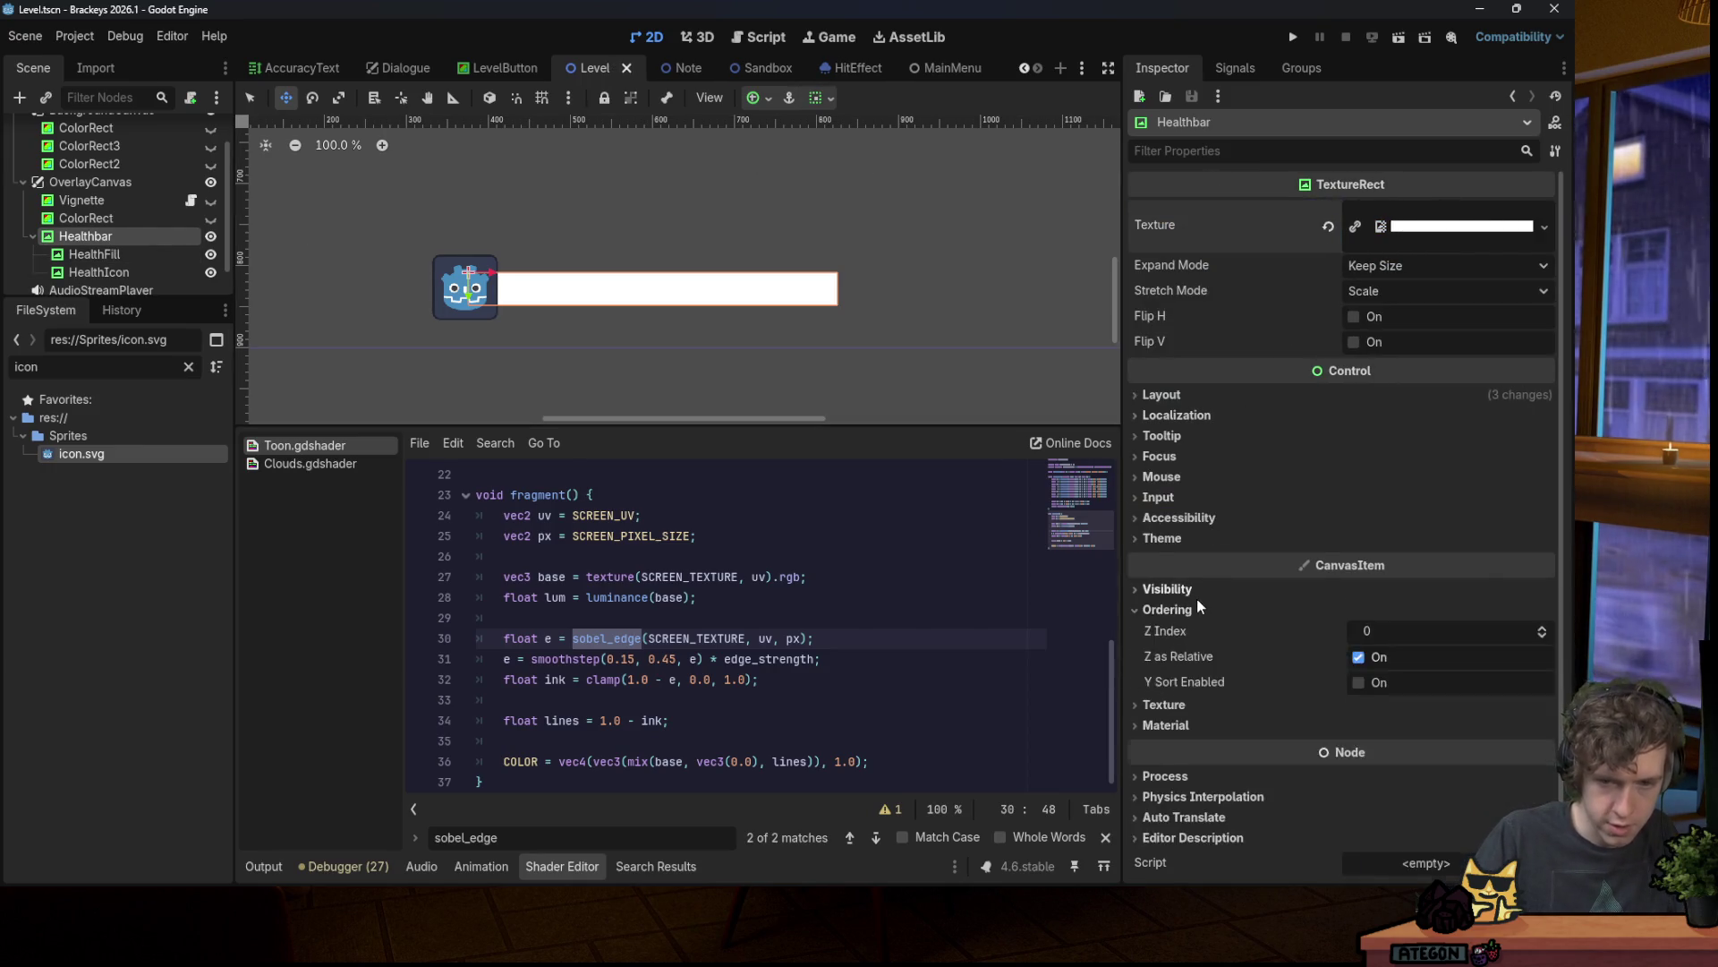
{"action": "left_click", "coordinate": [1168, 588]}
{"action": "left_click", "coordinate": [1450, 637]}
{"action": "left_click_drag", "start_coordinate": [1549, 201], "coordinate": [1552, 245]}
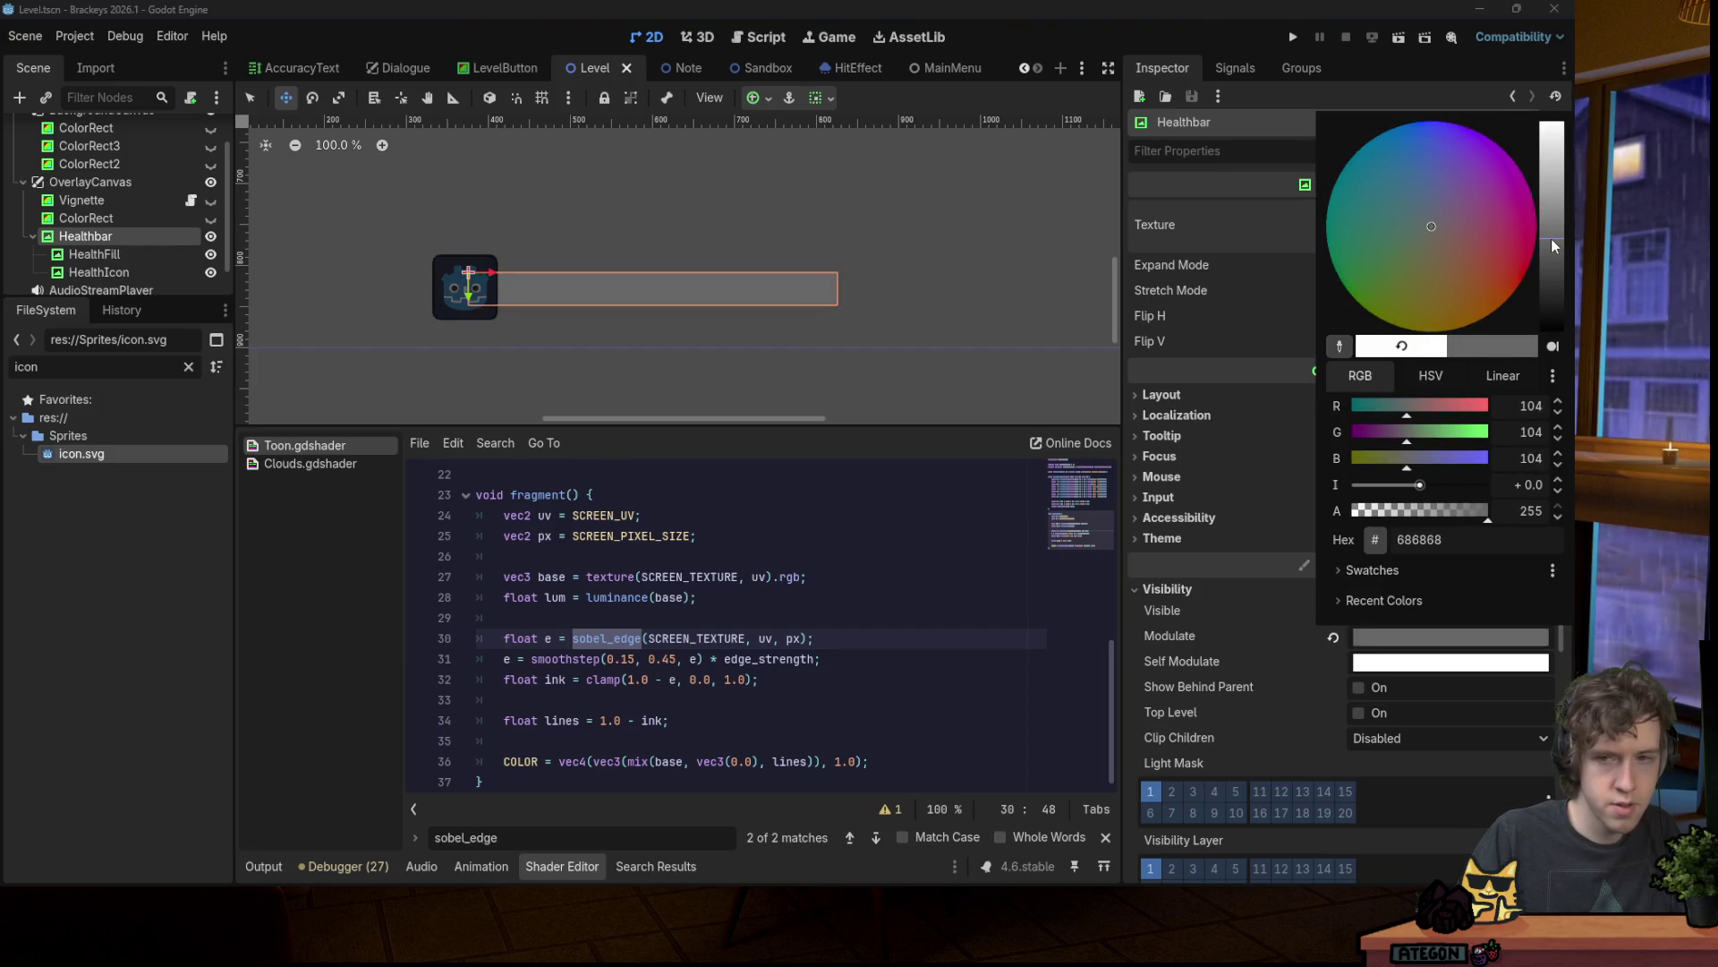
{"action": "left_click", "coordinate": [1414, 348]}
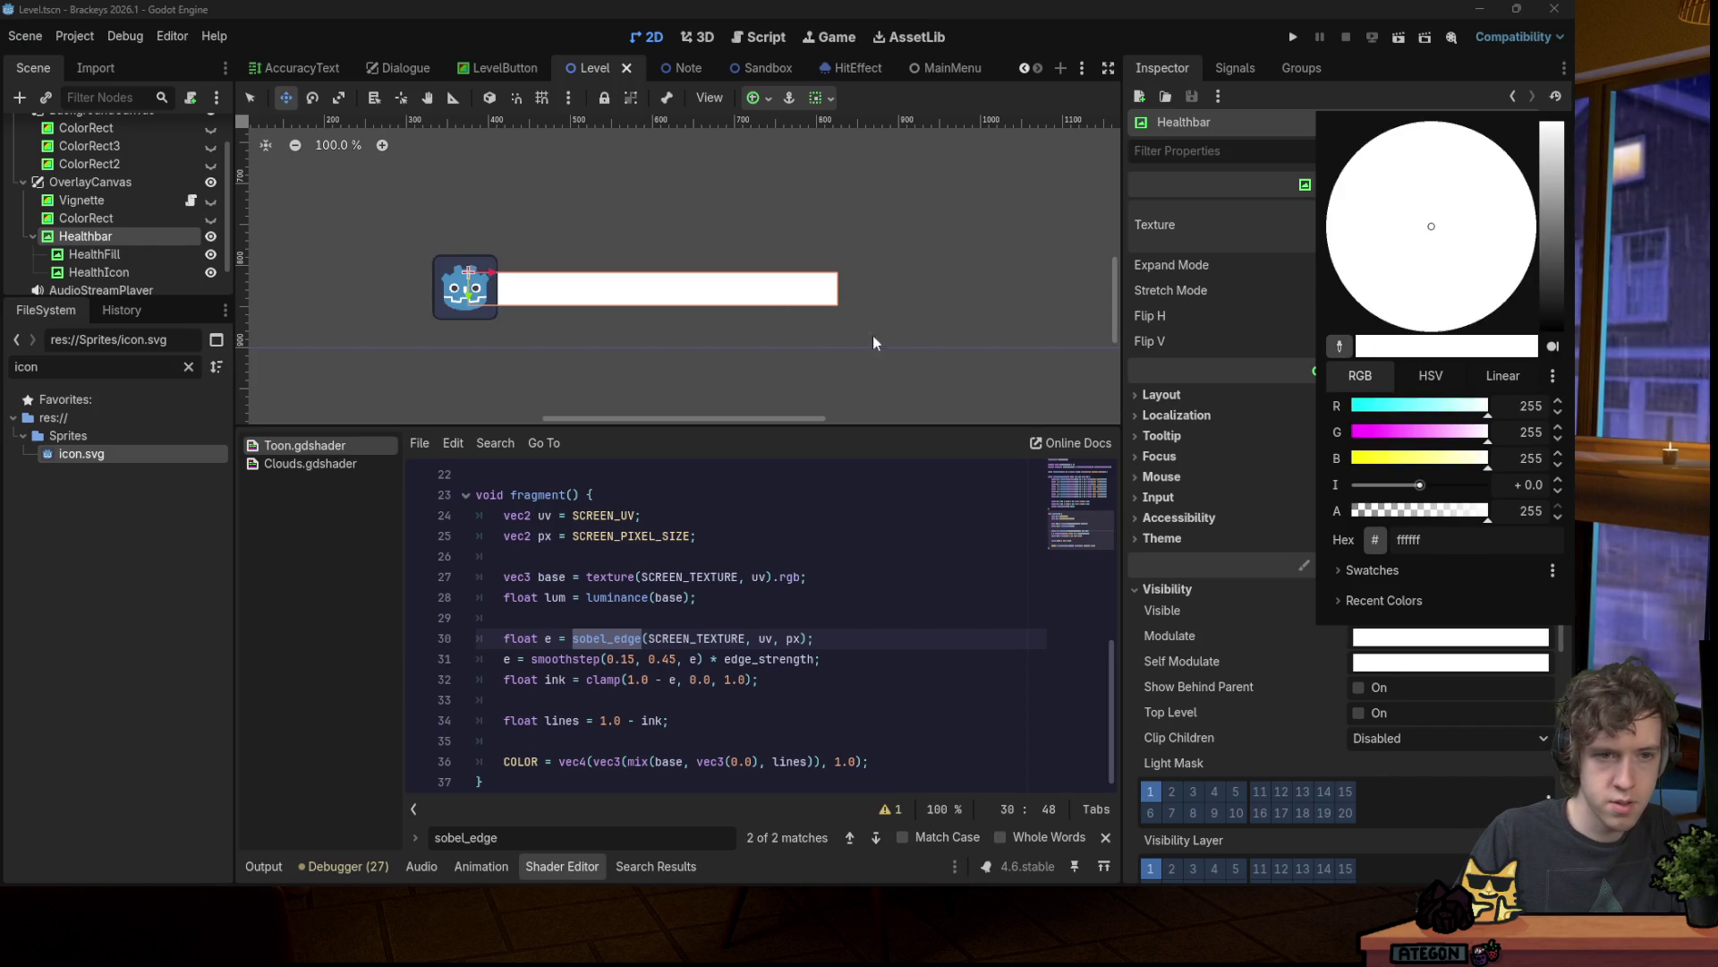
{"action": "left_click", "coordinate": [936, 78]}
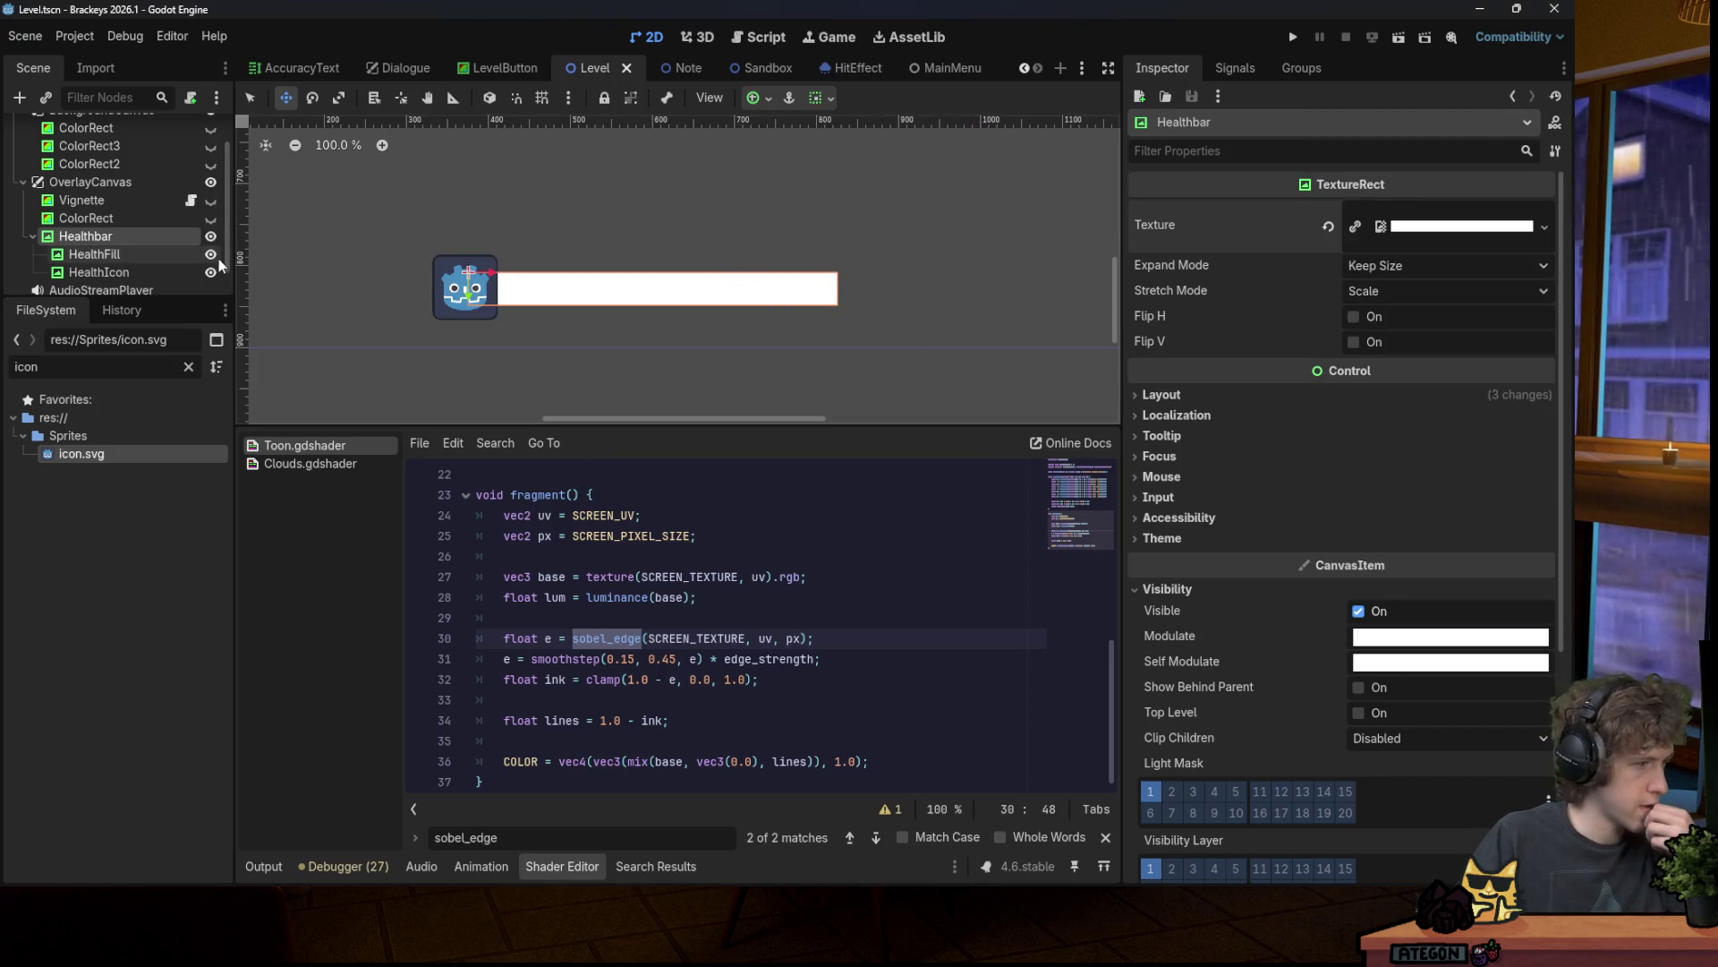
{"action": "left_click", "coordinate": [127, 258]}
{"action": "key", "text": "ctrl+s"}
Step: Run the game with F5, start a song, hit a couple of notes, then stop with F8
{"action": "scroll", "coordinate": [446, 306], "scroll_direction": "down", "scroll_amount": 5}
{"action": "key", "text": "F5"}
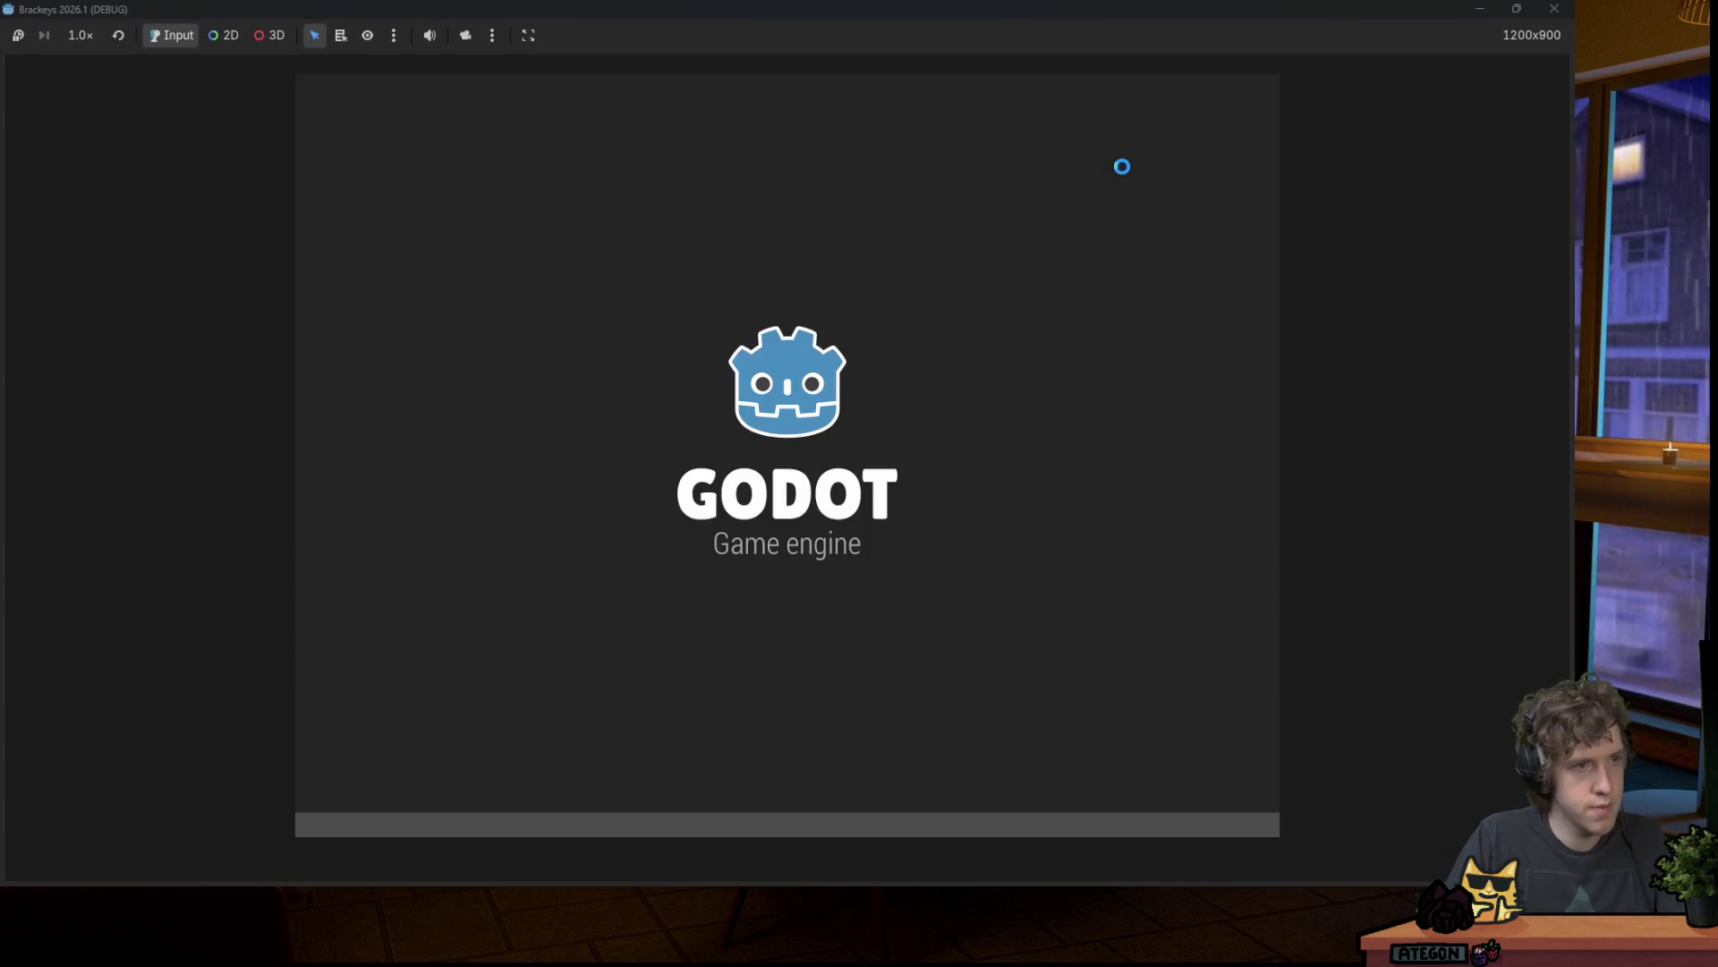
{"action": "key", "text": "space"}
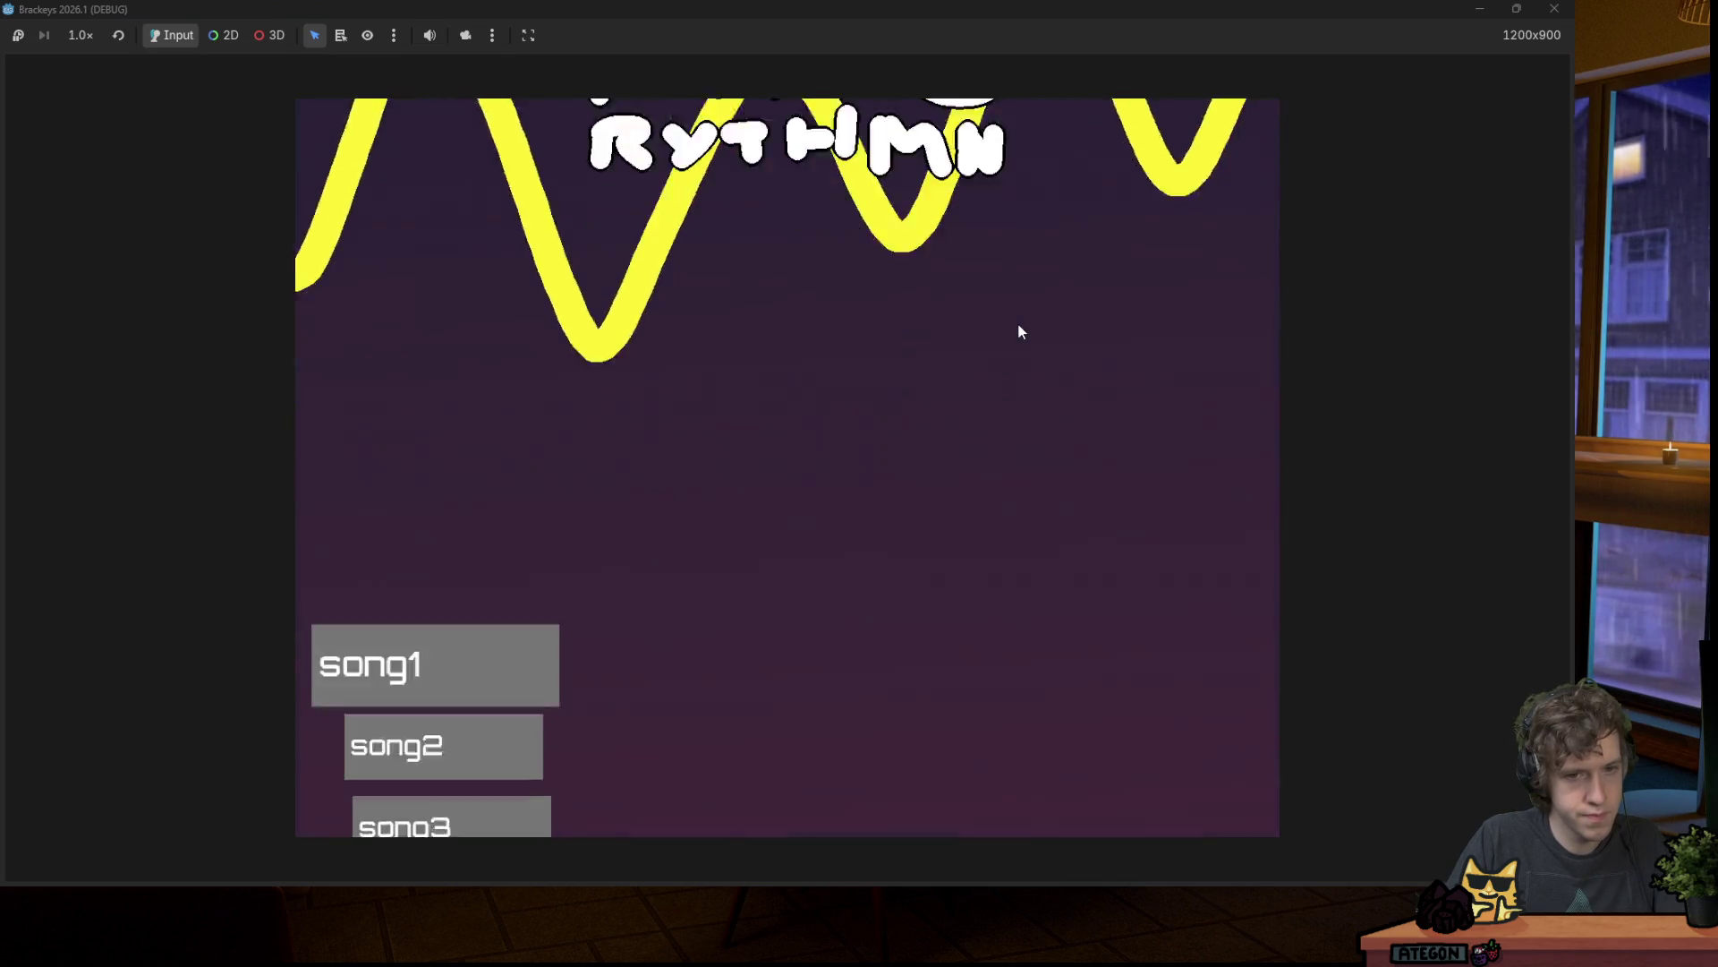
{"action": "key", "text": "Return"}
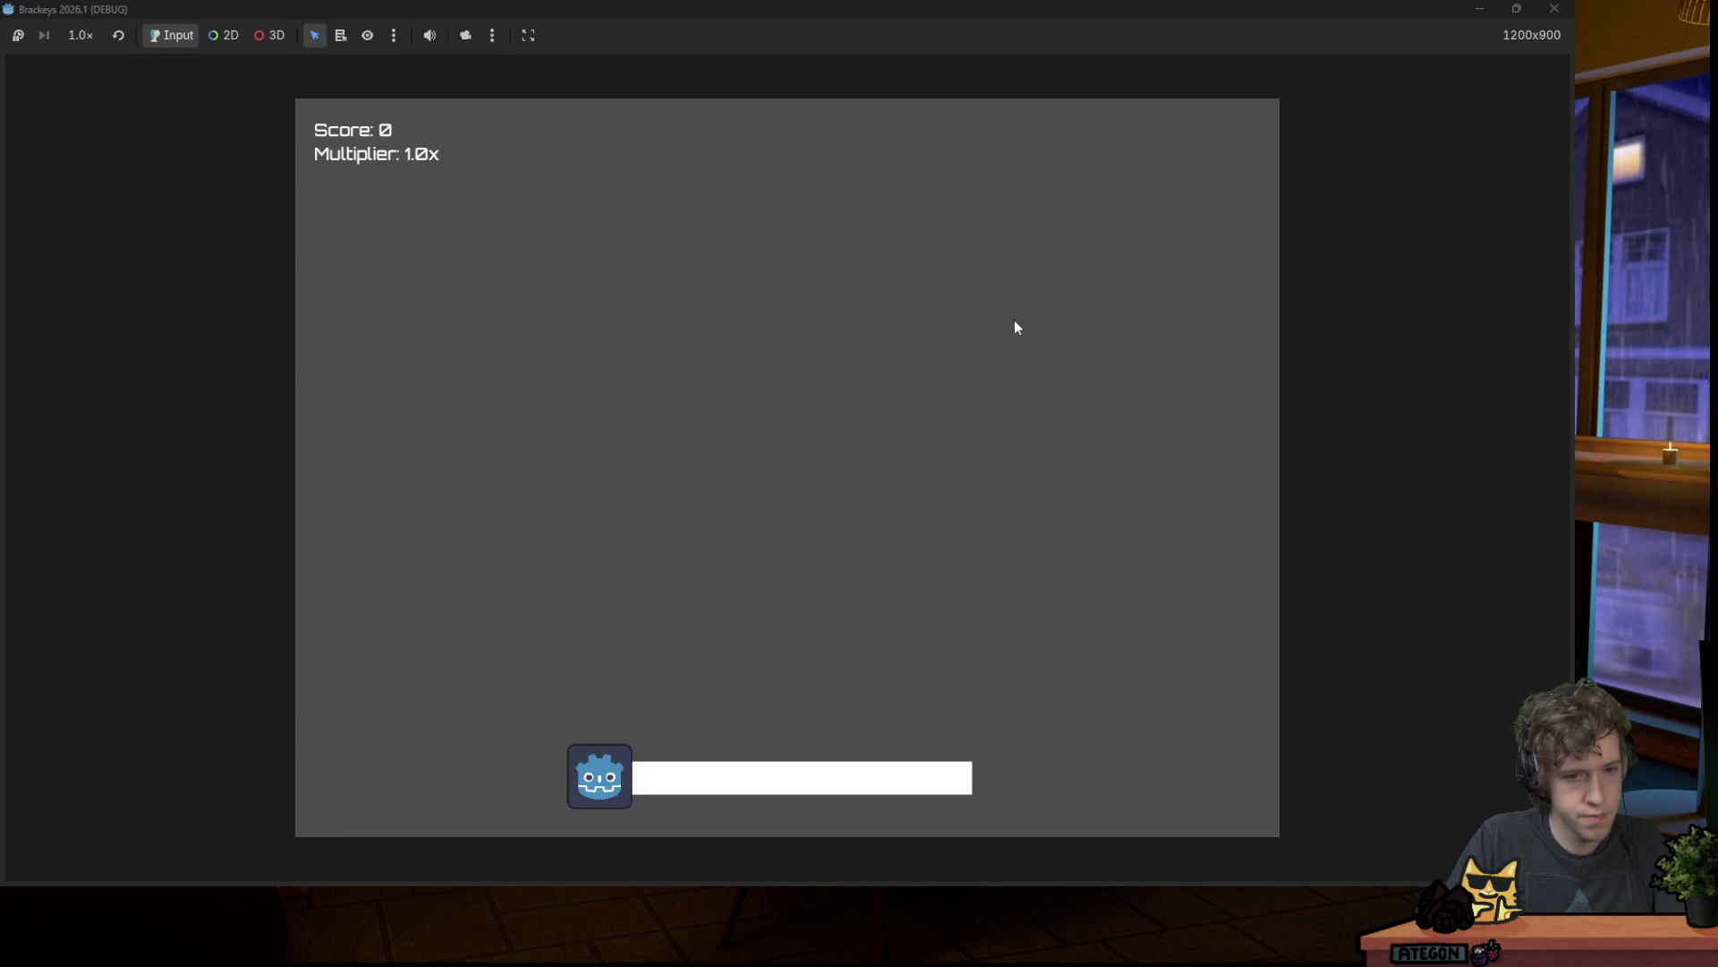
{"action": "key", "text": "space"}
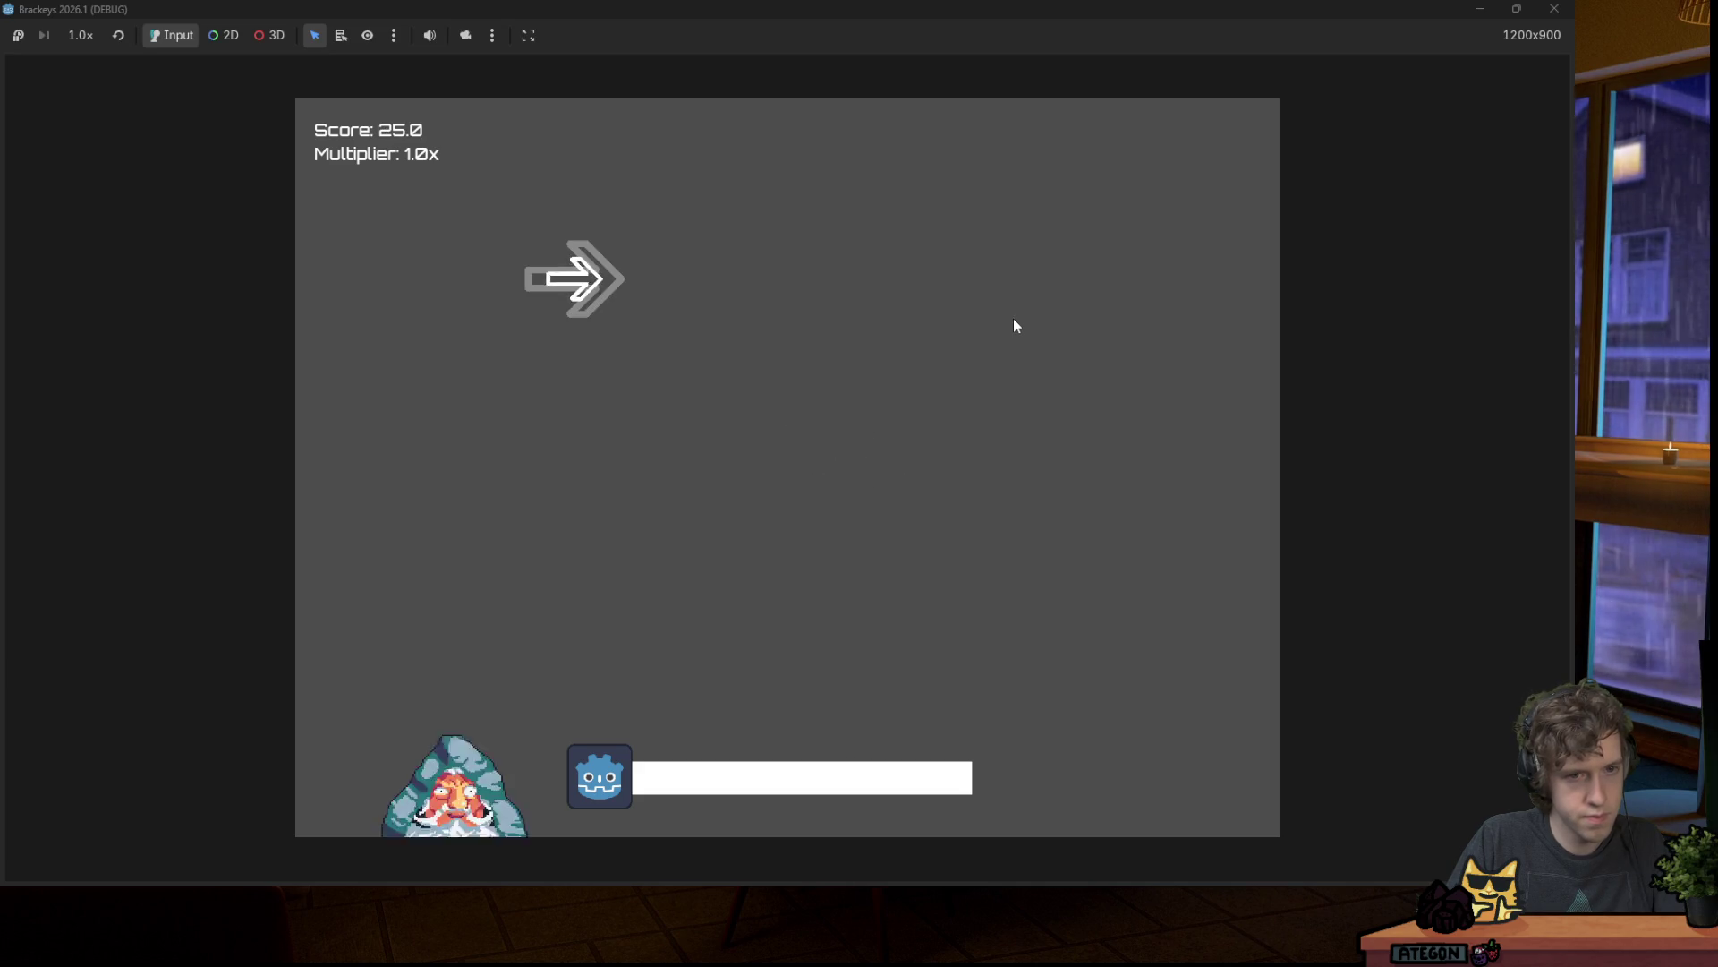
{"action": "key", "text": "Right"}
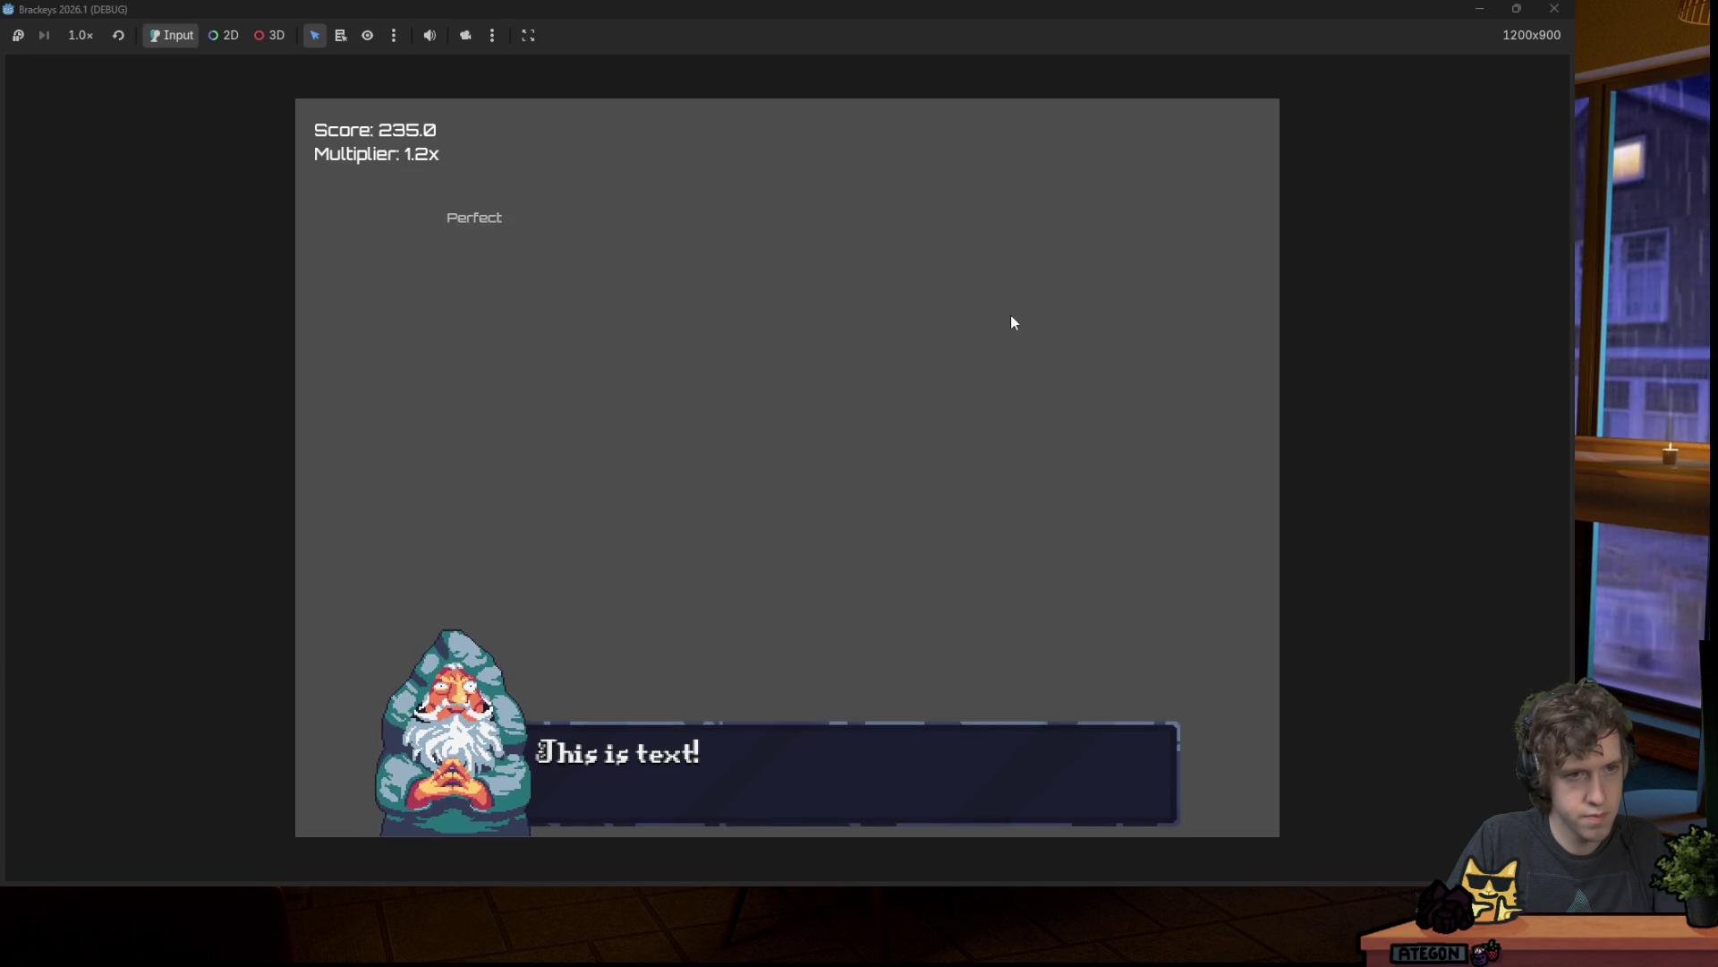
{"action": "key", "text": "F8"}
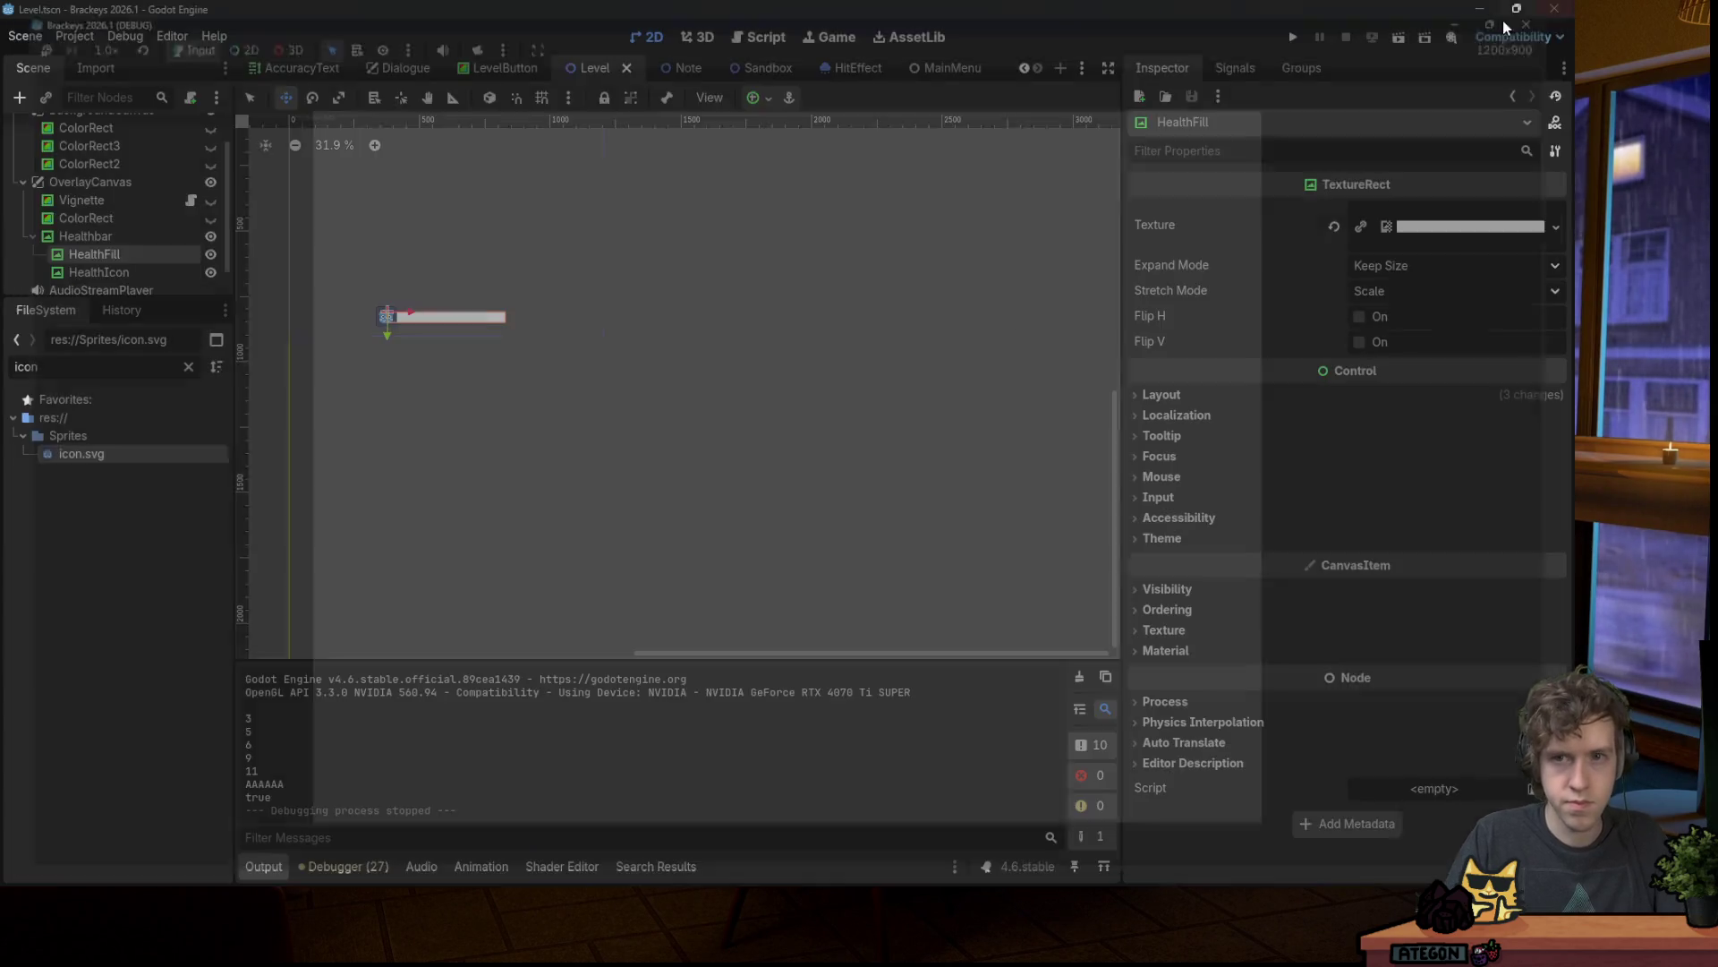
Step: Launch Godots by searching 'godot' in the Start menu
{"action": "mouse_move", "coordinate": [747, 884]}
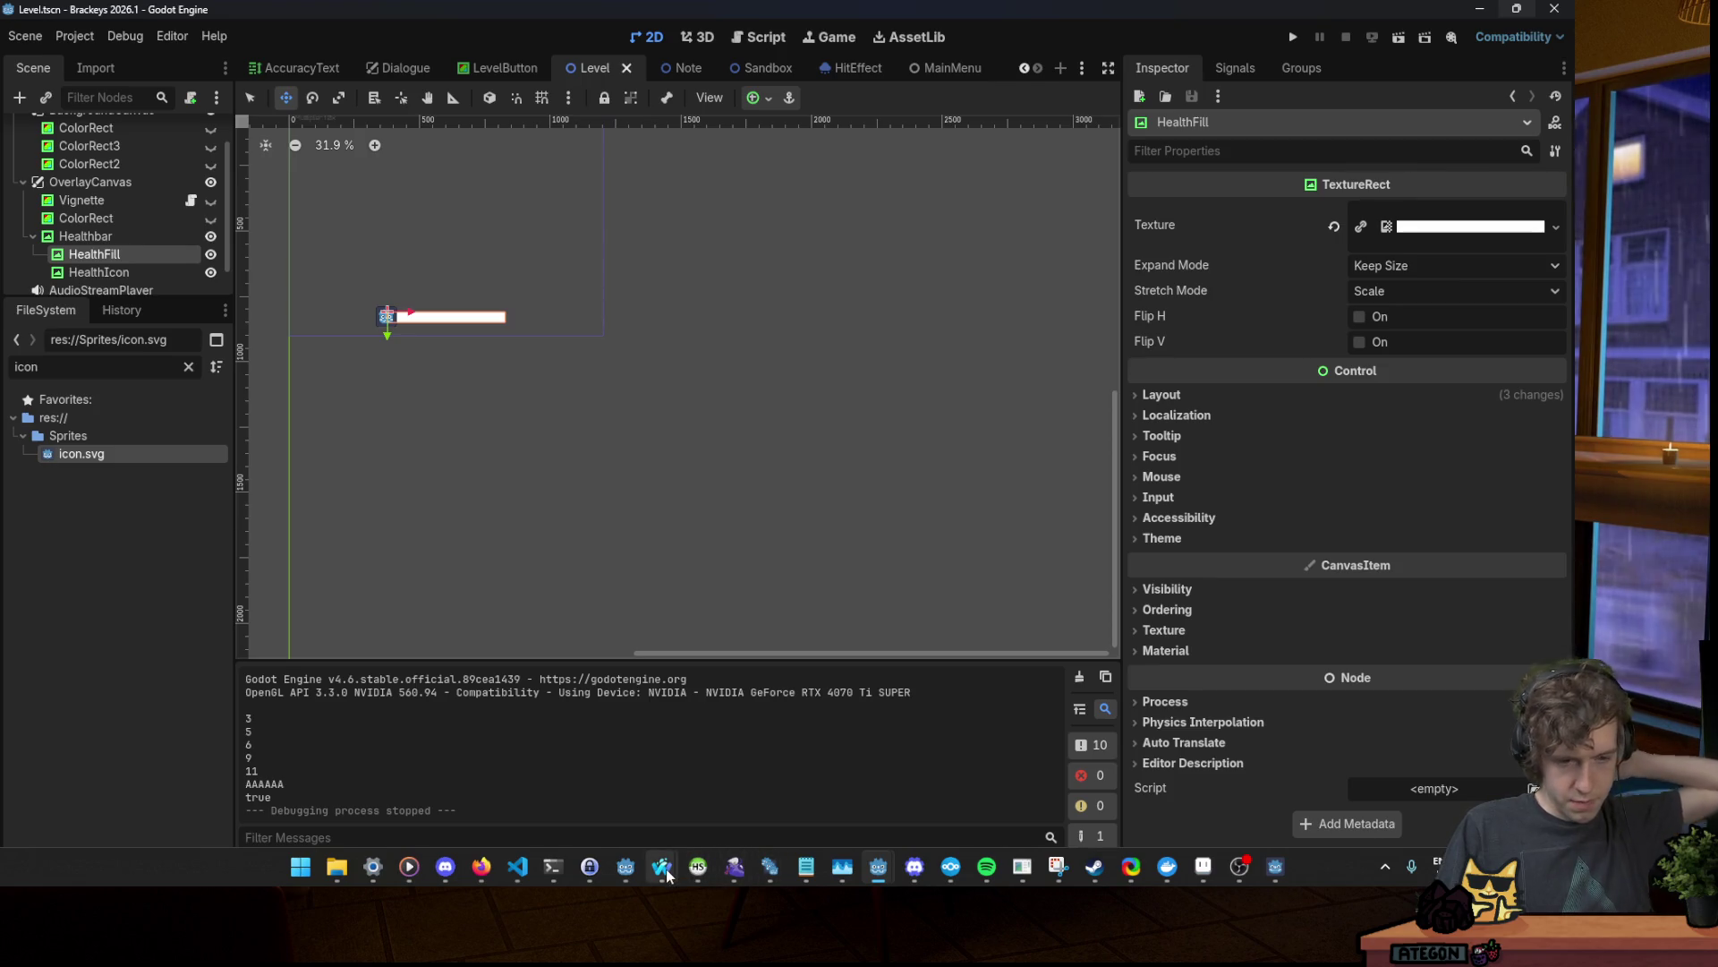
{"action": "mouse_move", "coordinate": [665, 873]}
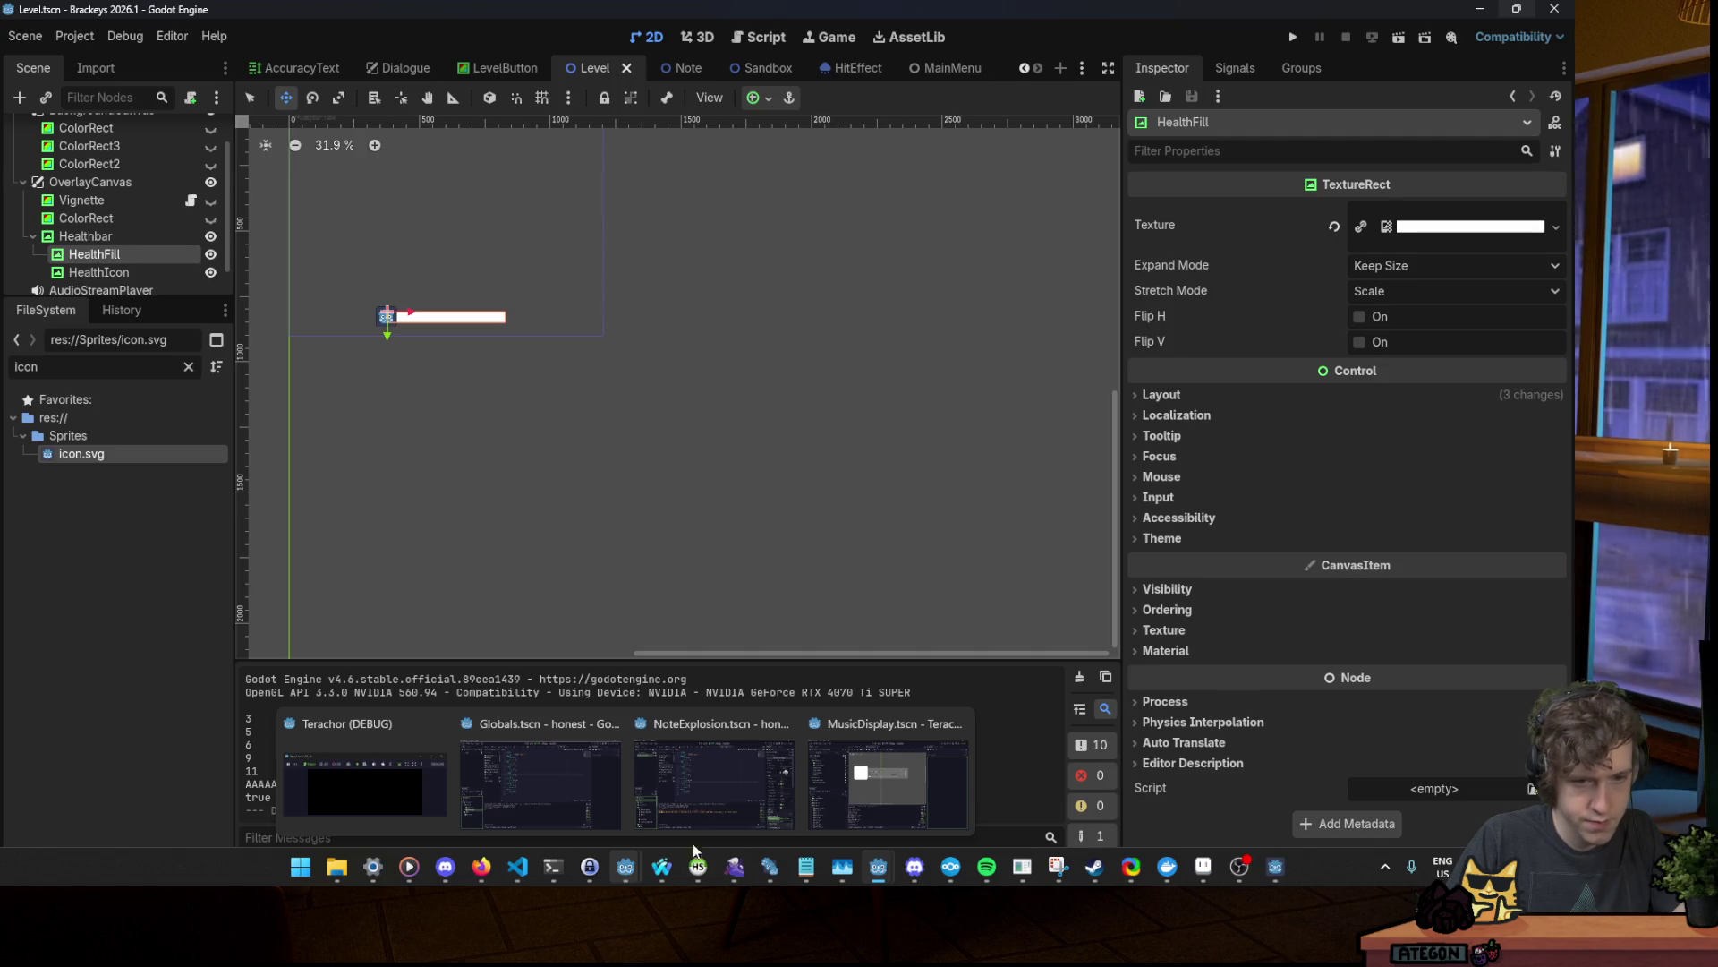
{"action": "key", "text": "super"}
{"action": "type", "text": "godot"}
{"action": "key", "text": "Return"}
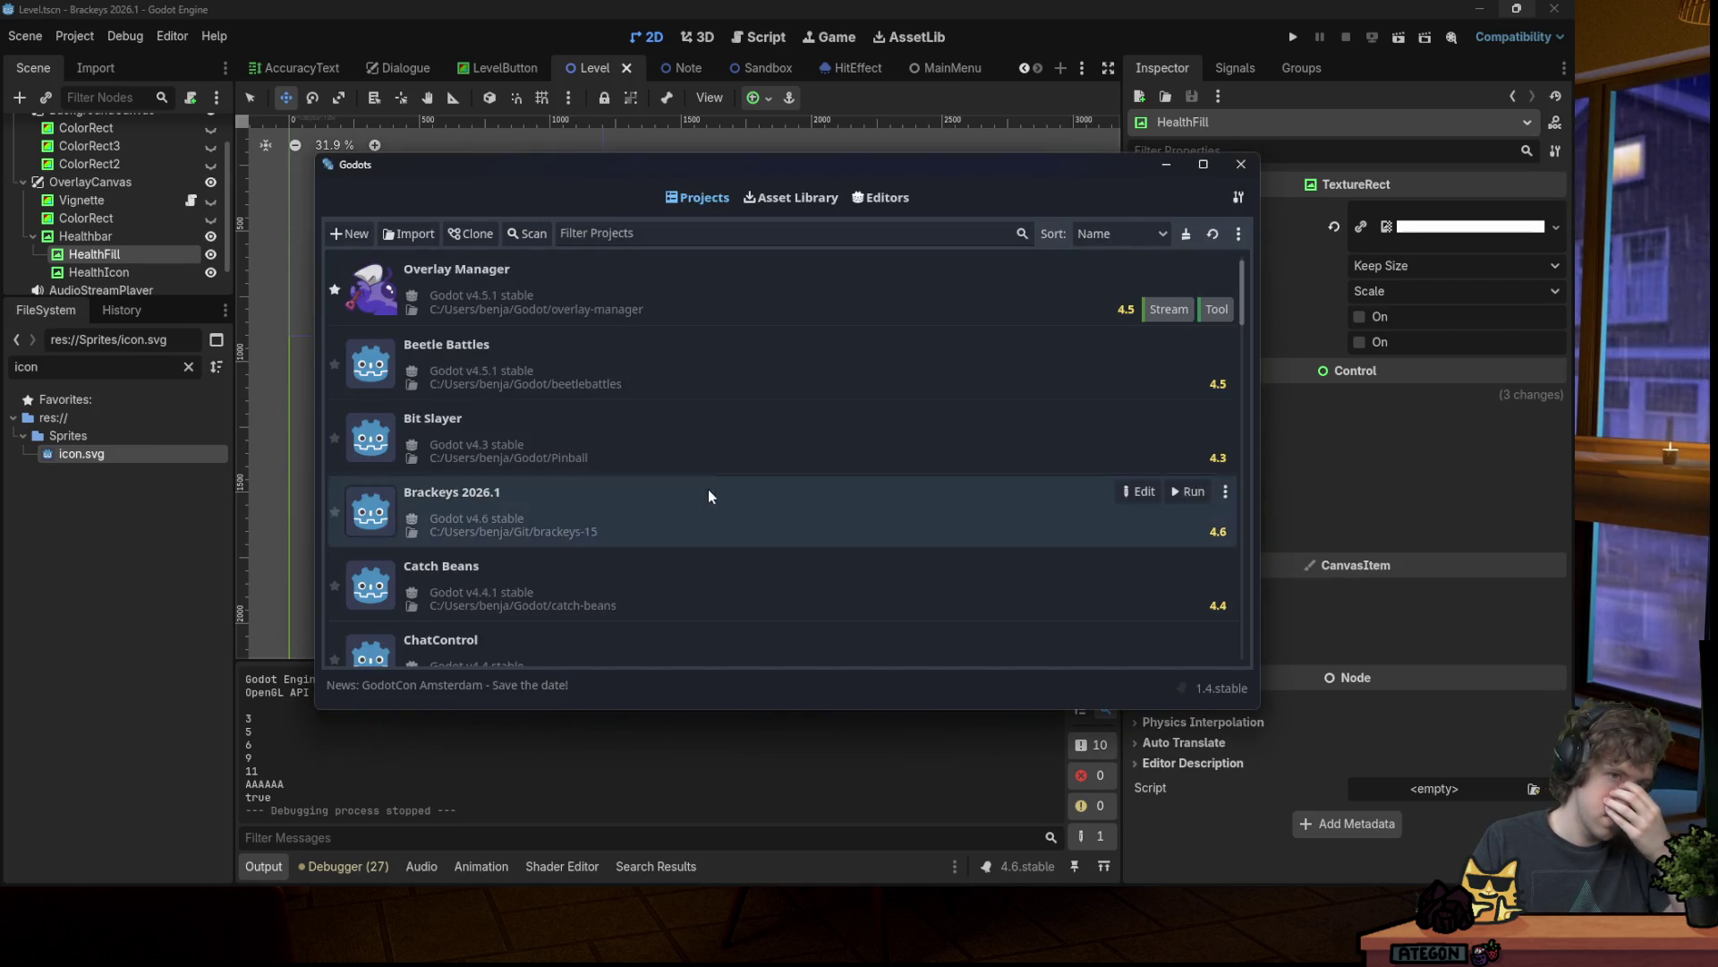
Step: Filter projects by 'thoug' and open Thought Thinker in the editor
{"action": "left_click", "coordinate": [605, 236]}
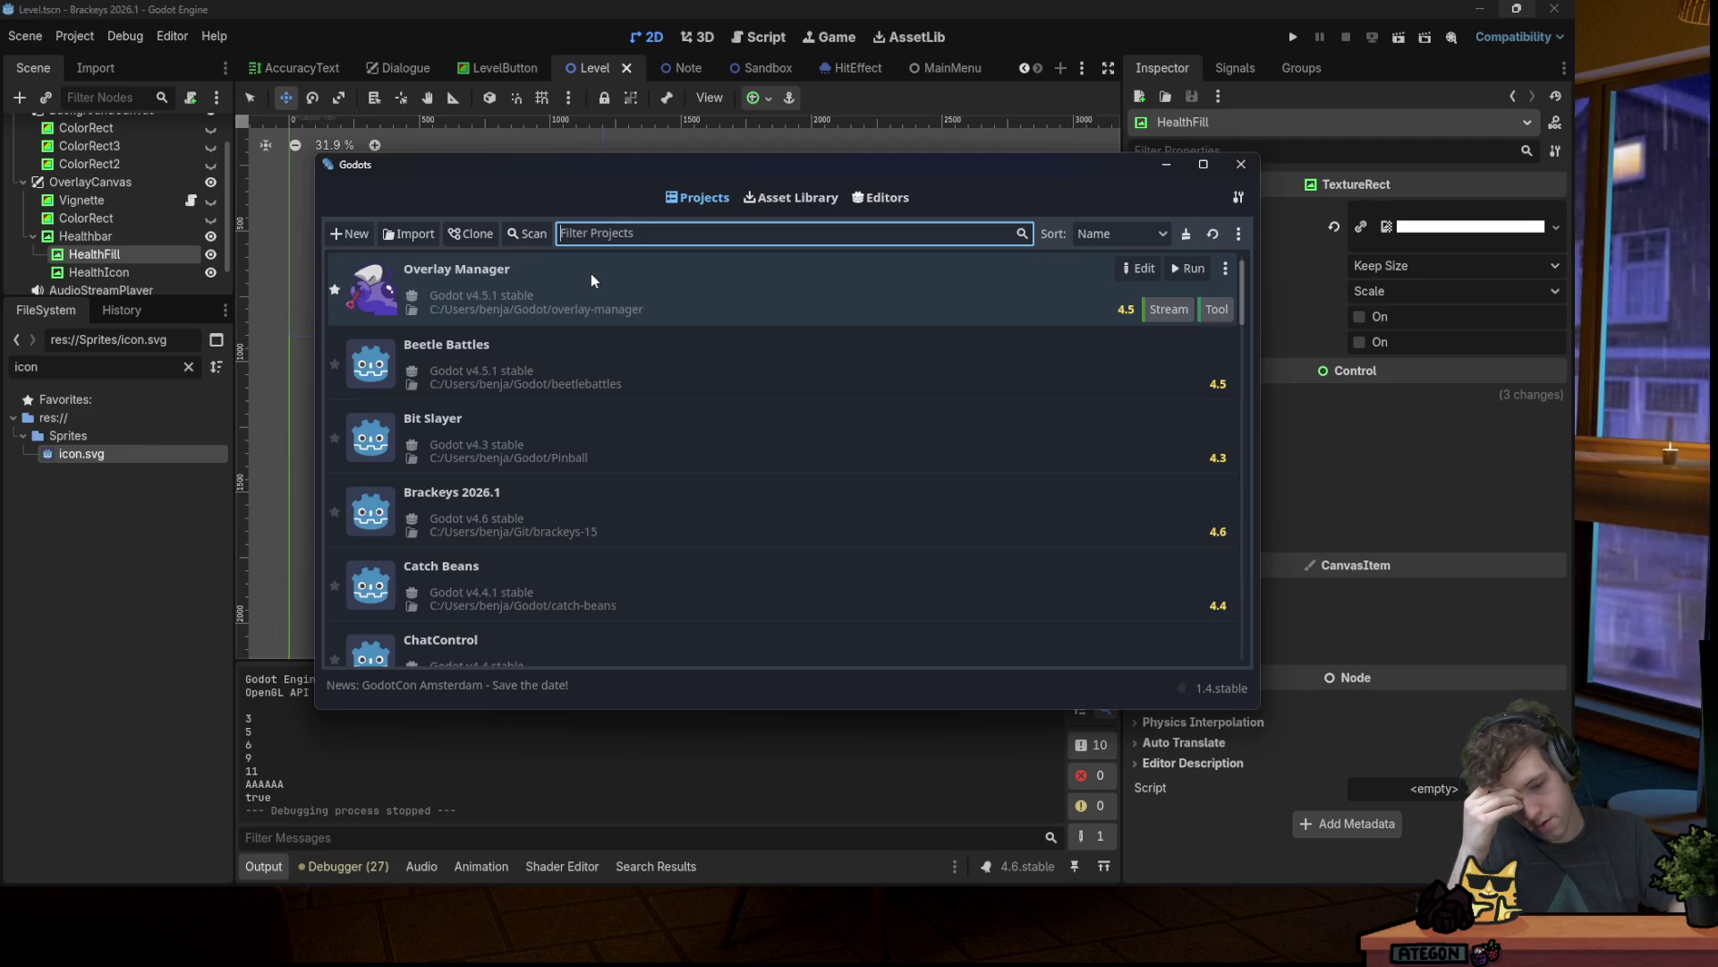
{"action": "type", "text": "thoug"}
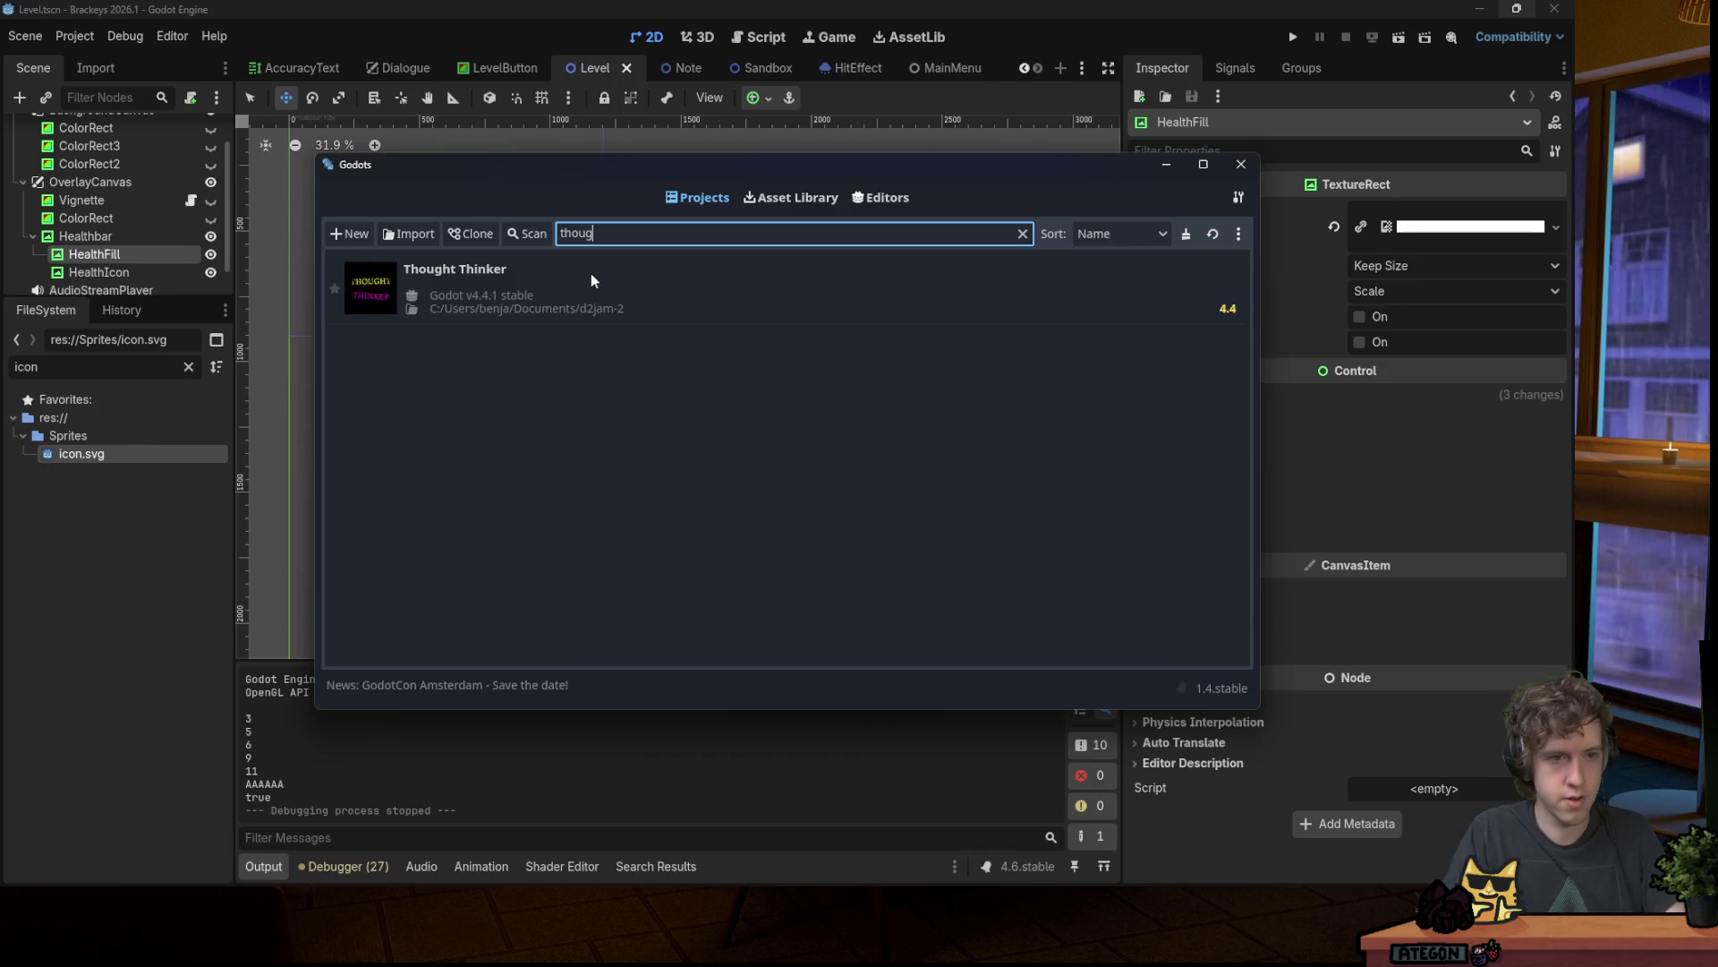
{"action": "left_click", "coordinate": [1147, 268]}
{"action": "left_click", "coordinate": [729, 486]}
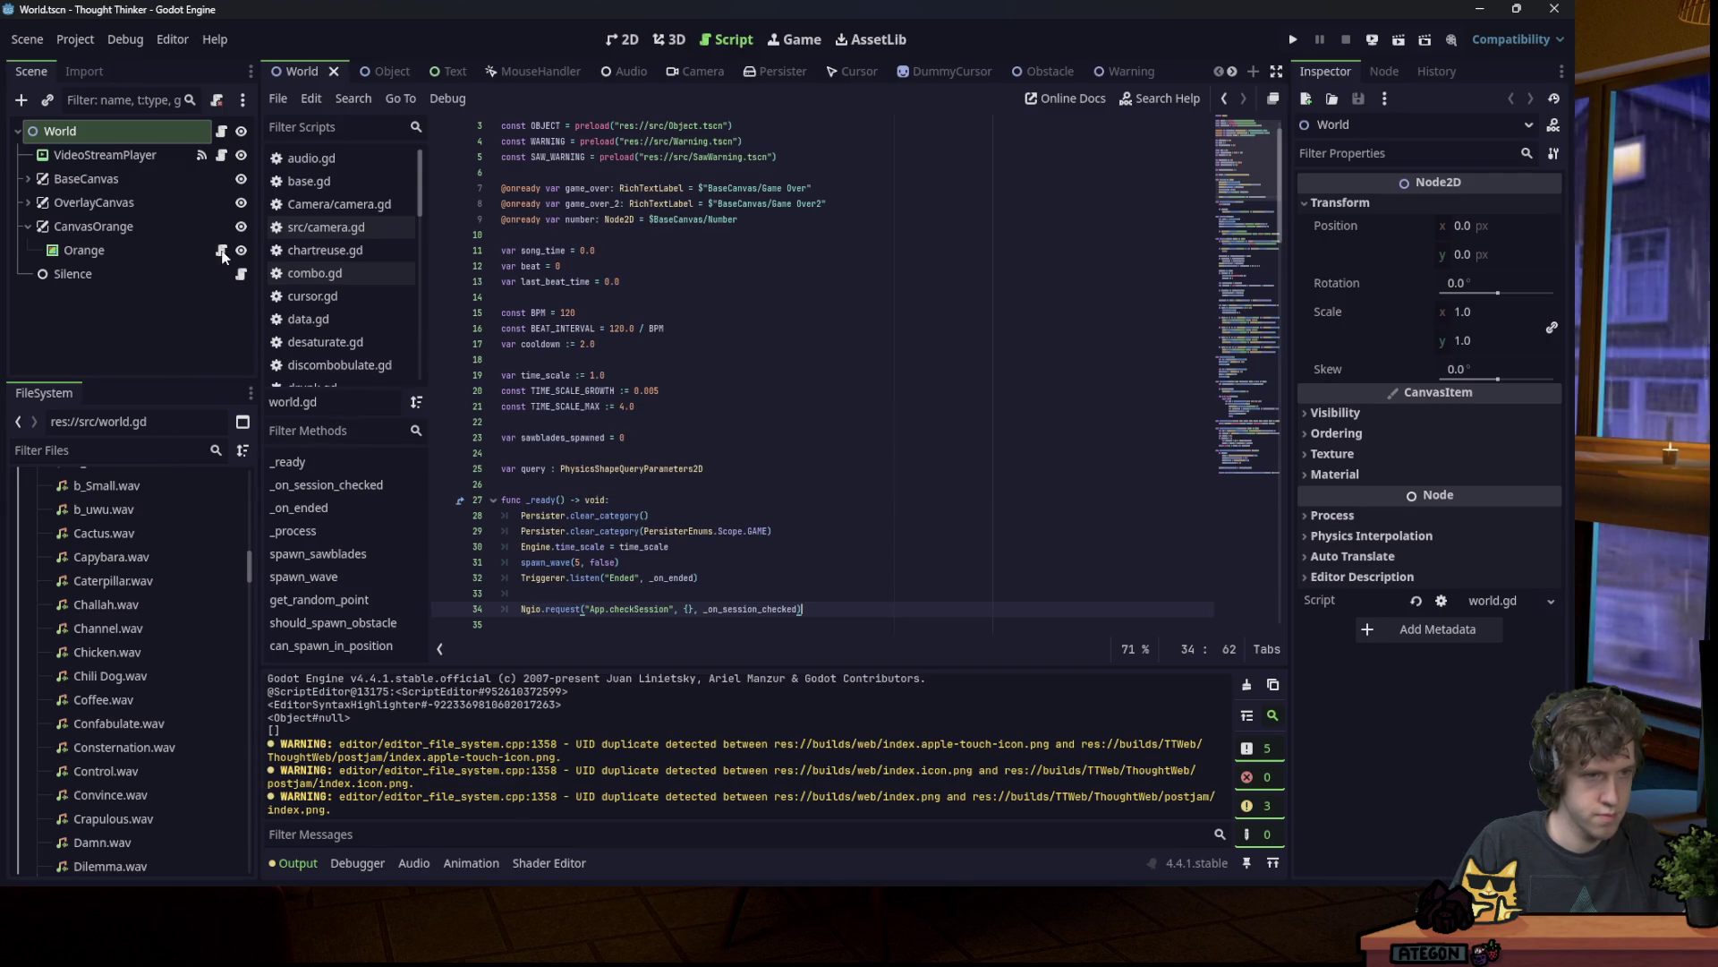
Step: Open orange.gd, show the Shader Editor, and inspect the Orange node's properties
{"action": "left_click", "coordinate": [221, 253]}
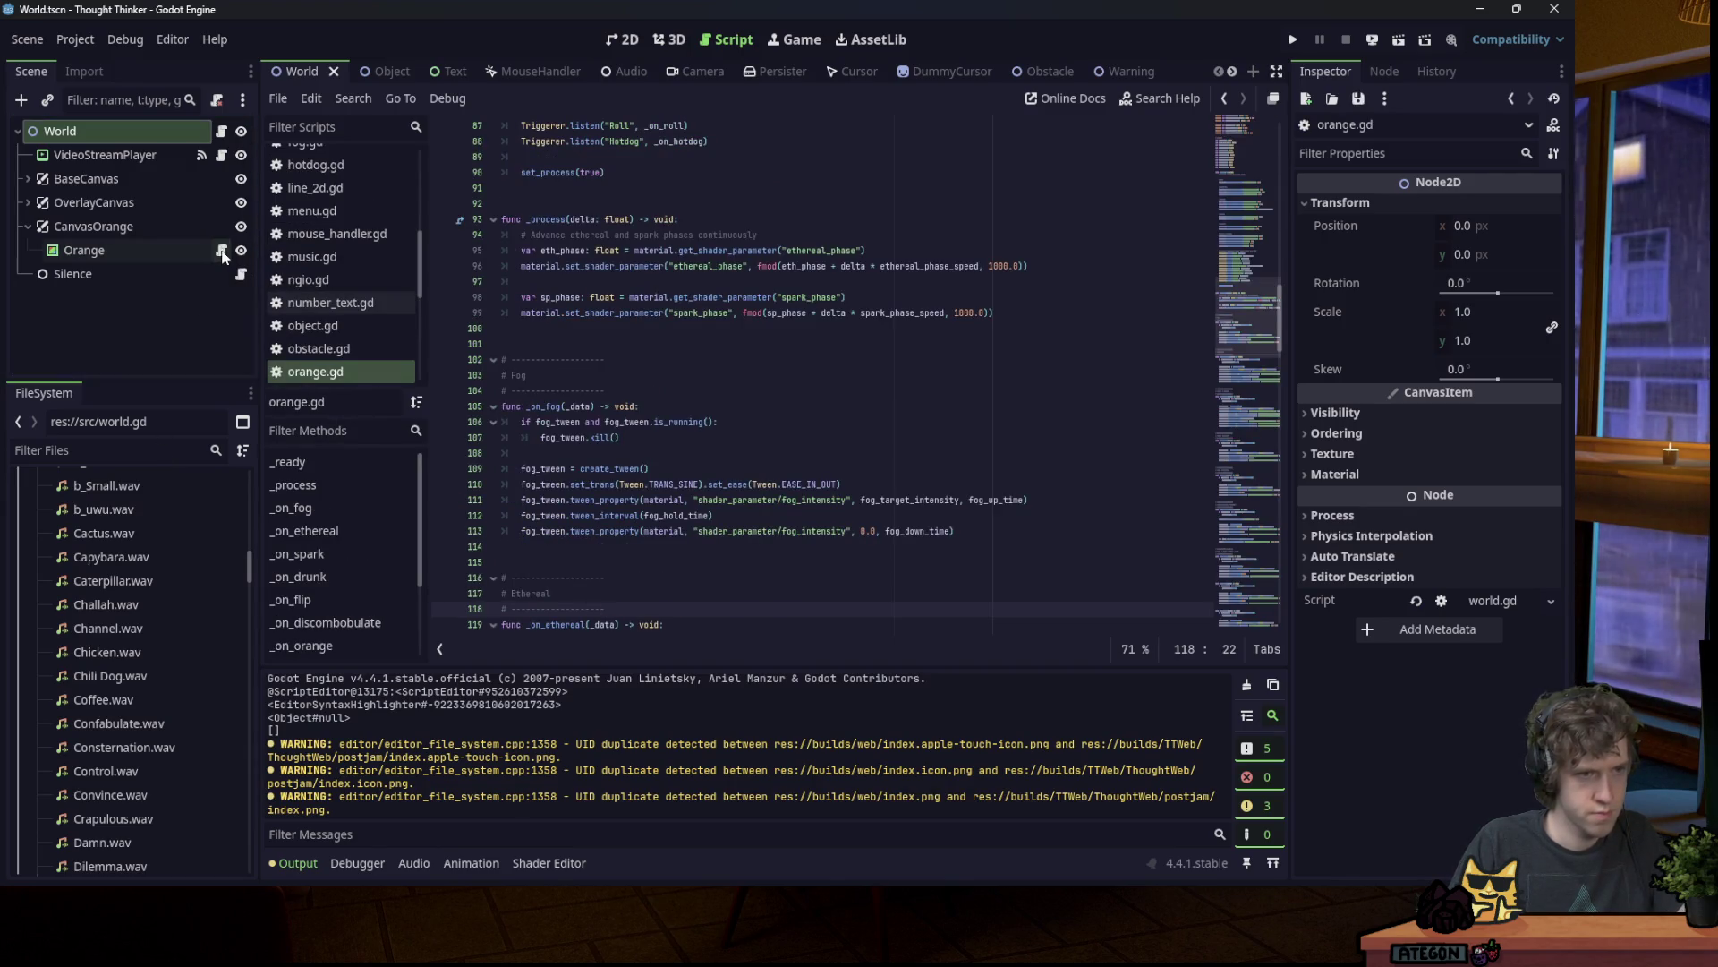
{"action": "left_click", "coordinate": [548, 862]}
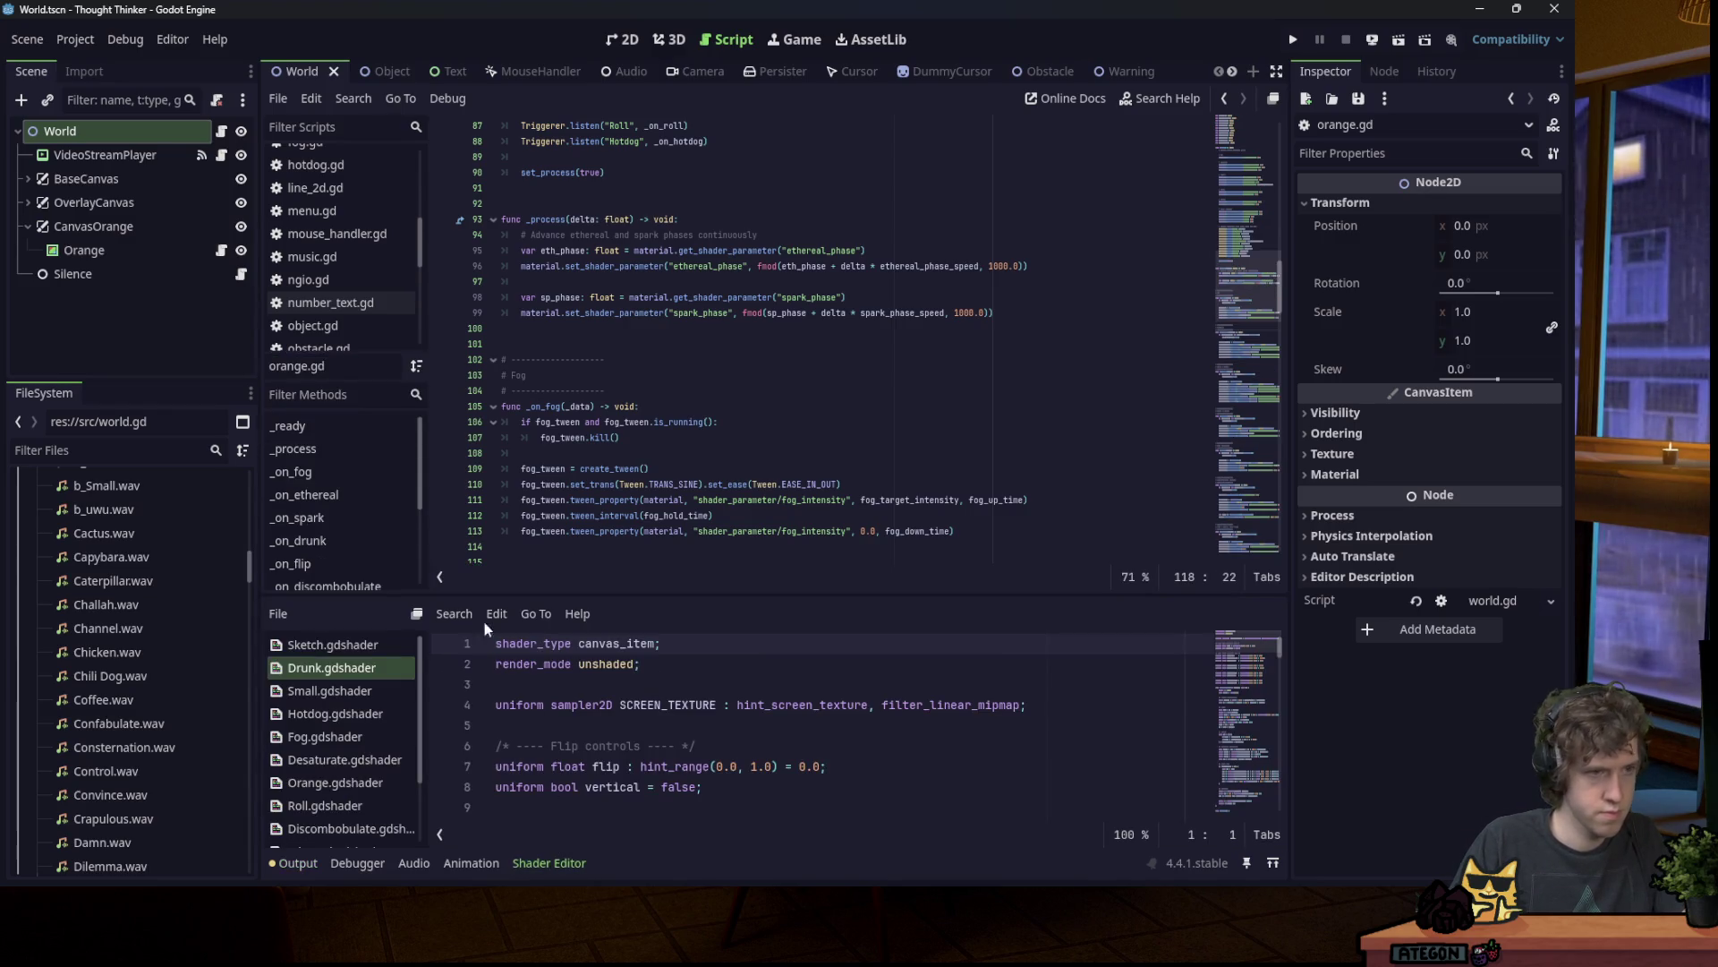
{"action": "left_click", "coordinate": [158, 250]}
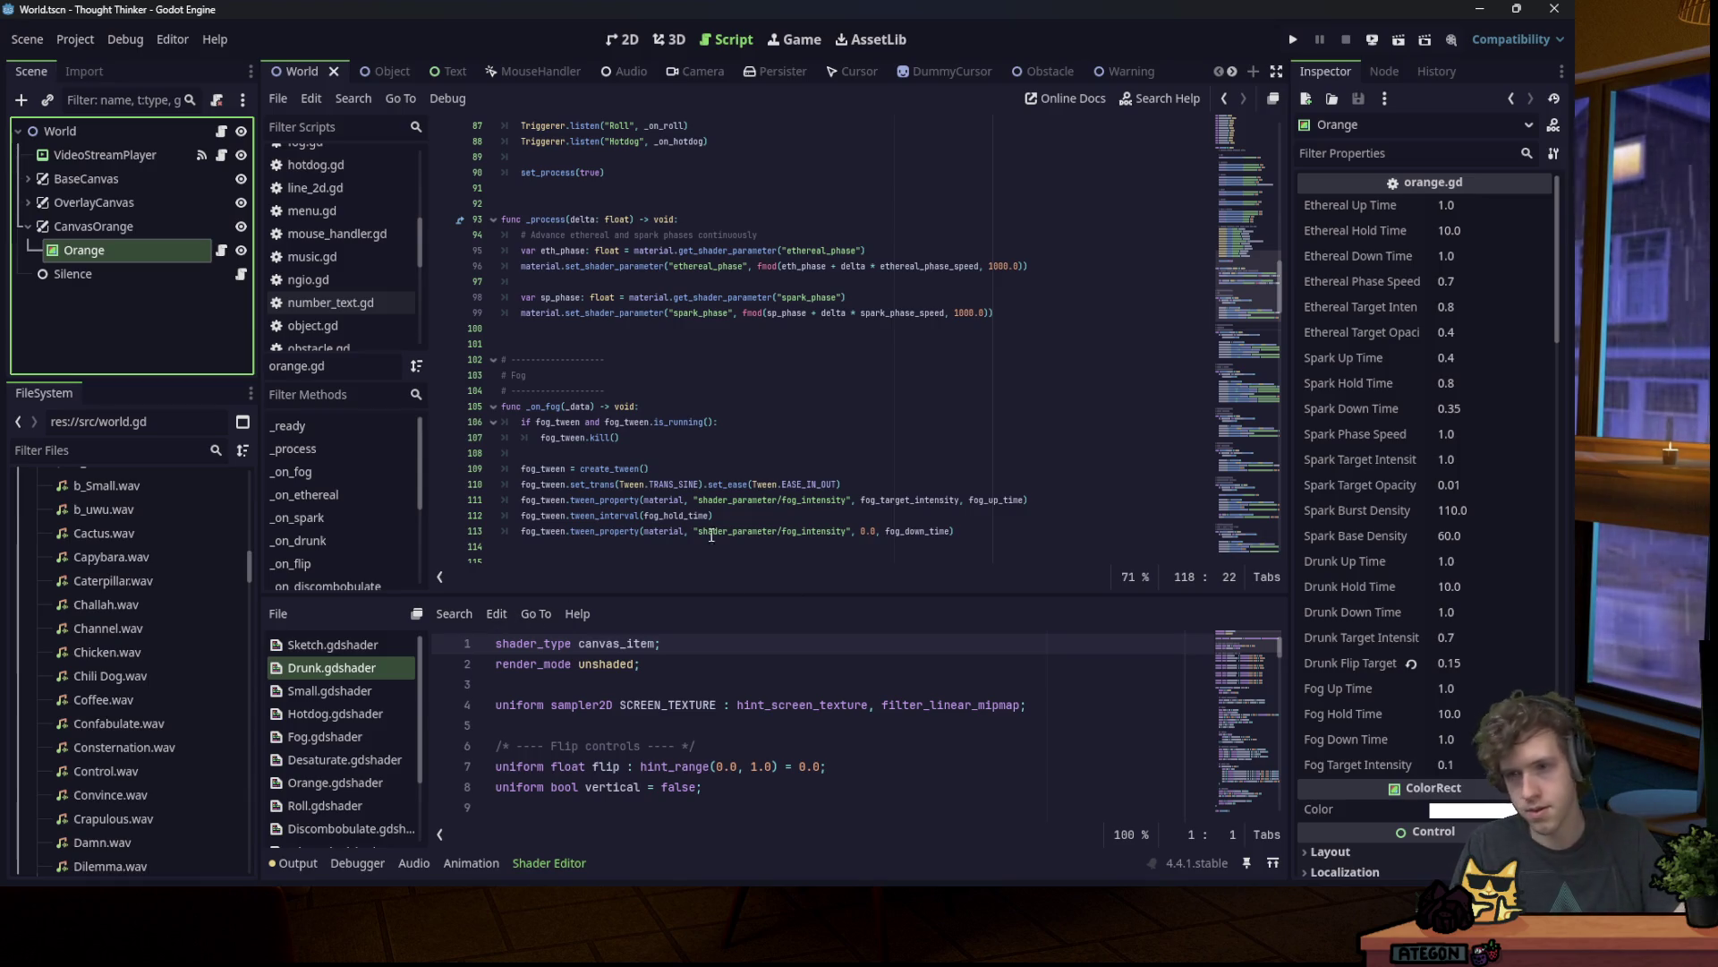
{"action": "scroll", "coordinate": [1432, 358], "scroll_direction": "down", "scroll_amount": 10}
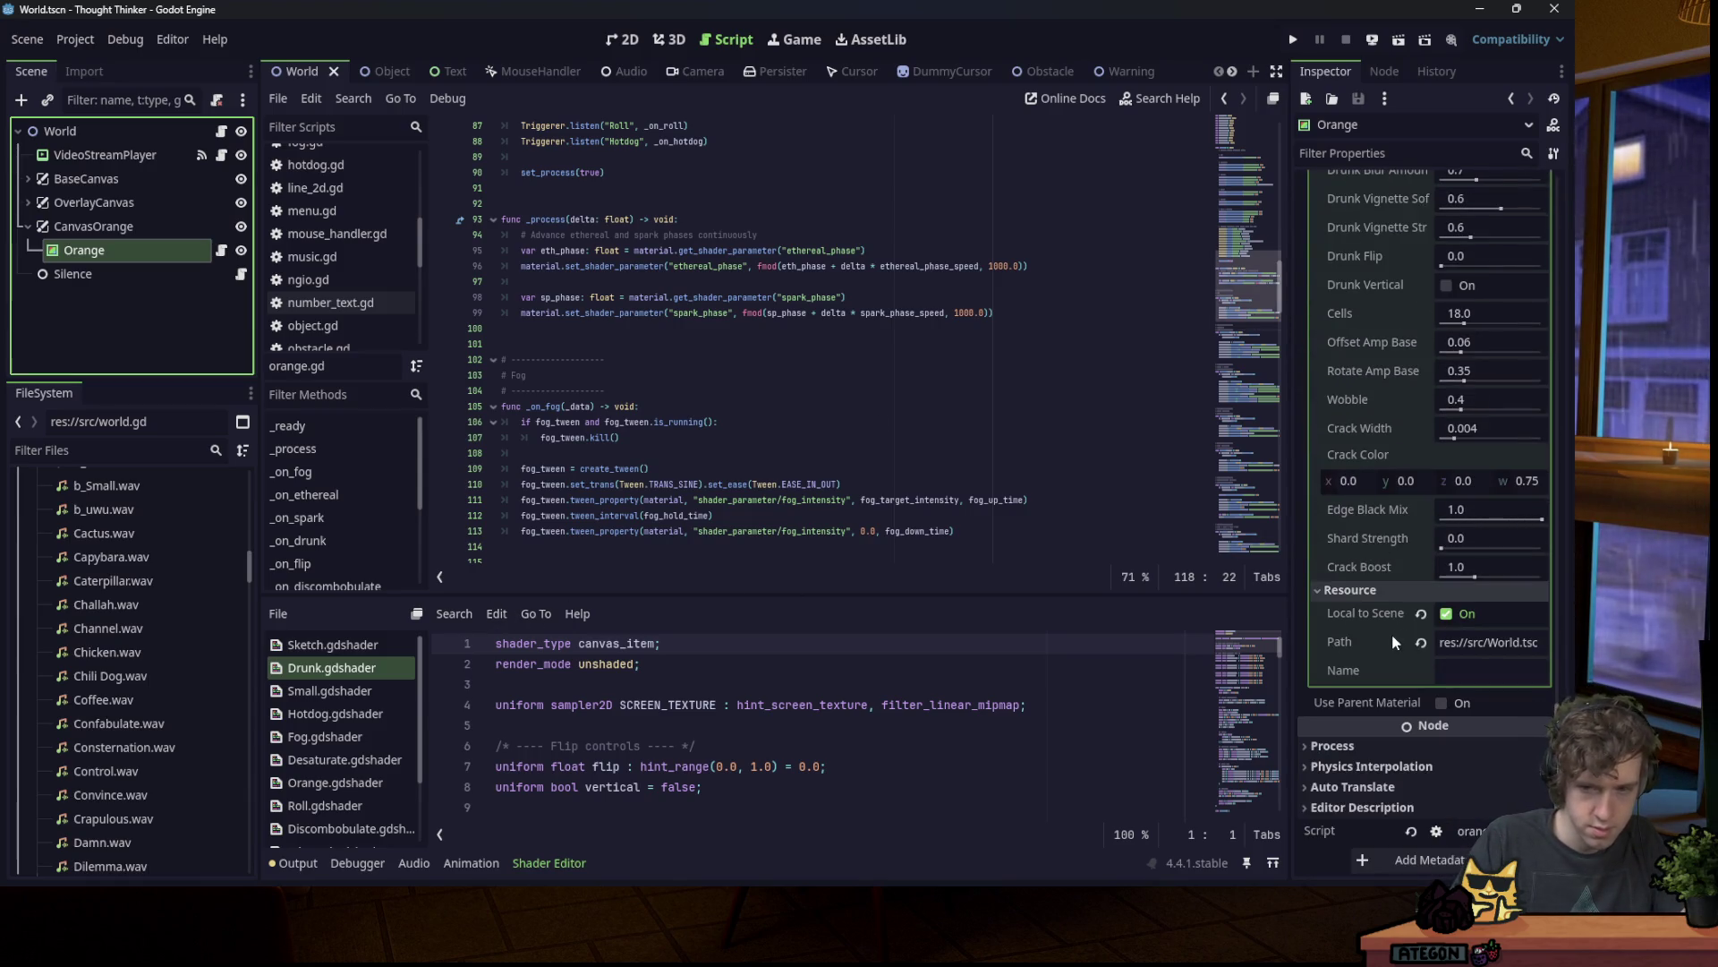
{"action": "scroll", "coordinate": [1436, 287], "scroll_direction": "up", "scroll_amount": 10}
{"action": "scroll", "coordinate": [1424, 204], "scroll_direction": "up", "scroll_amount": 1}
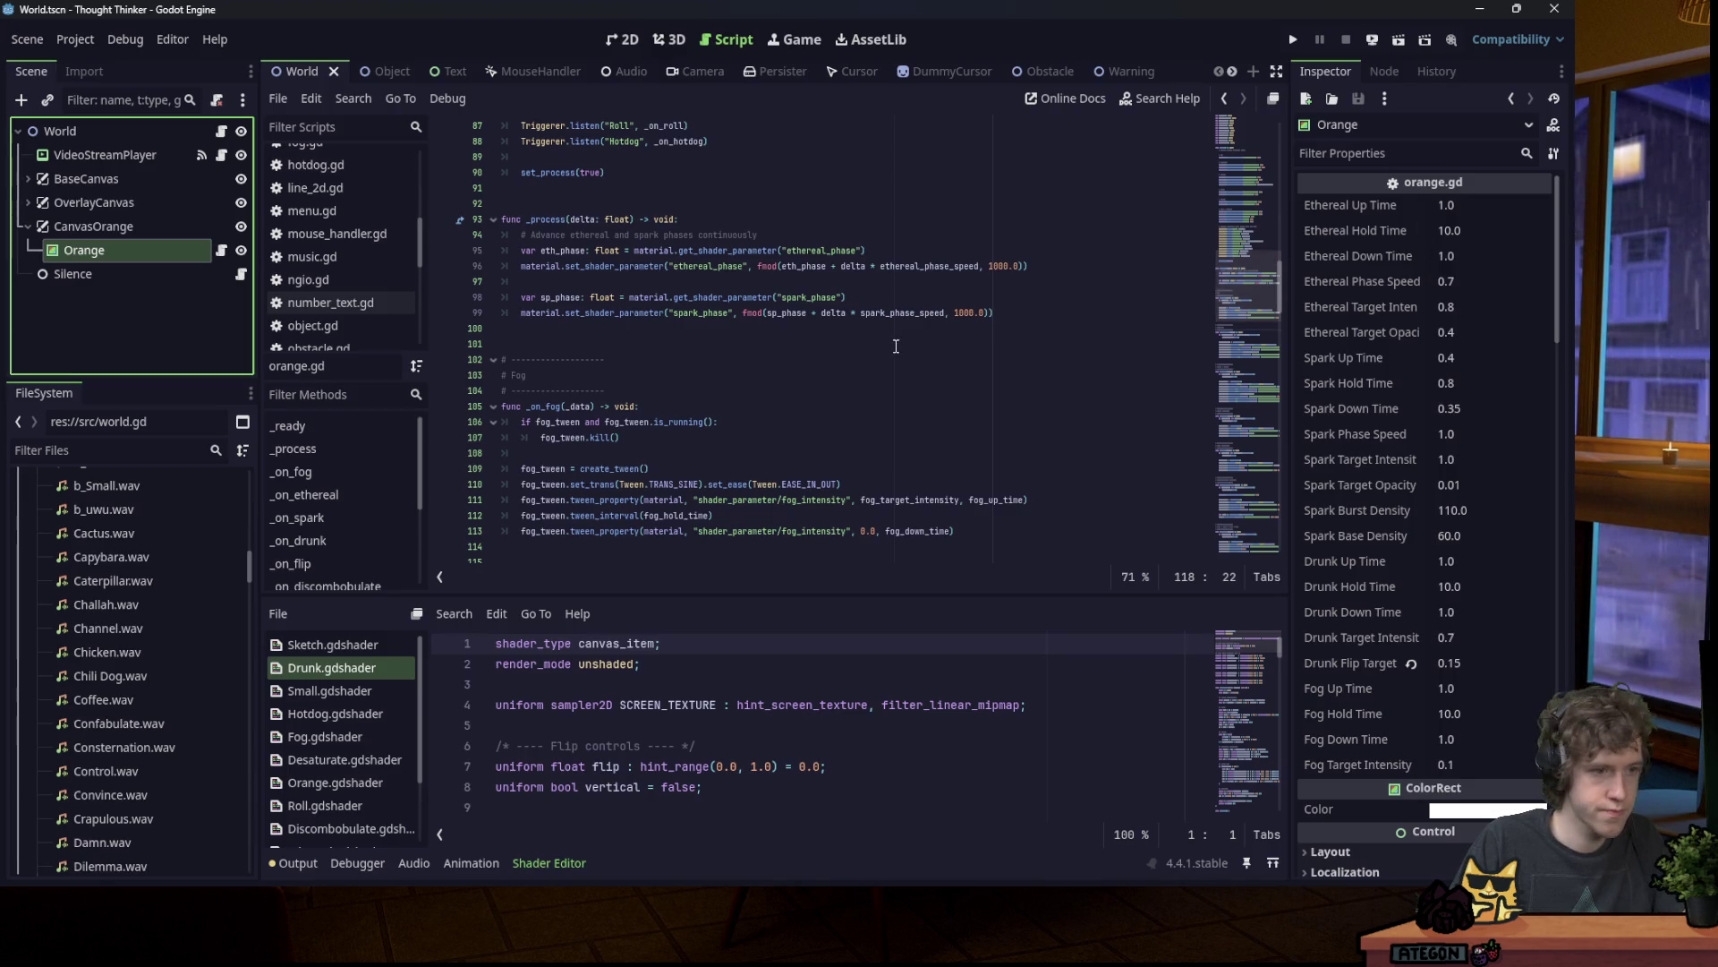
{"action": "scroll", "coordinate": [134, 657], "scroll_direction": "up", "scroll_amount": 15}
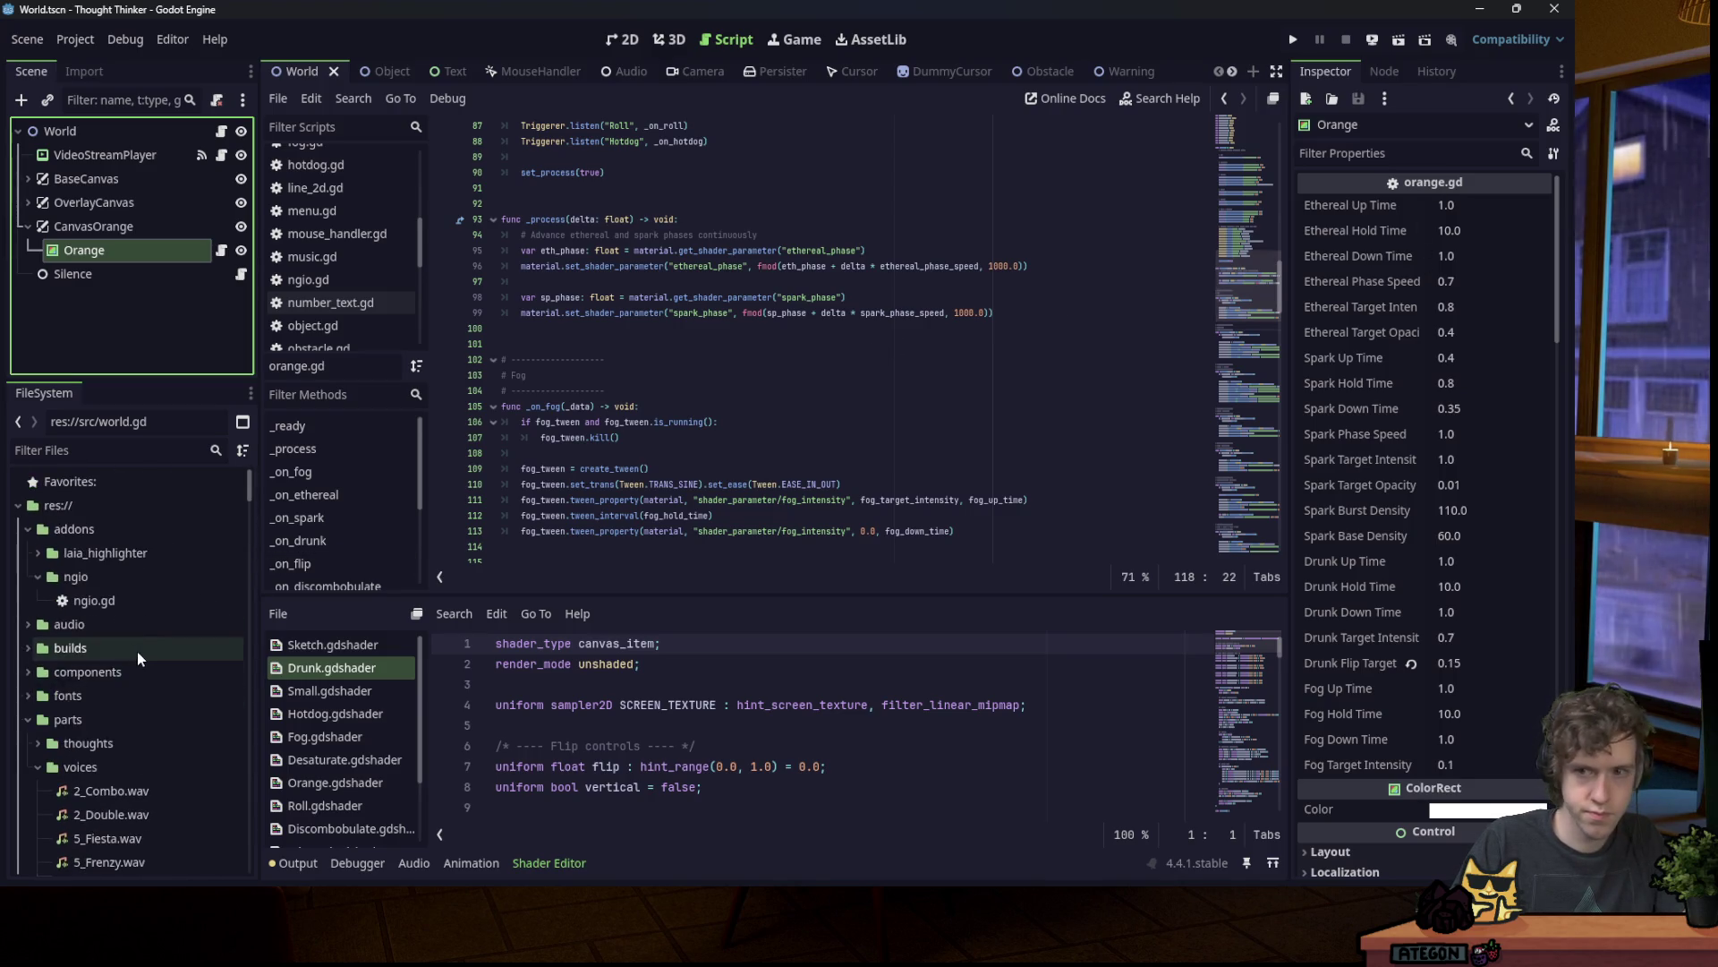
{"action": "scroll", "coordinate": [689, 751], "scroll_direction": "down", "scroll_amount": 20}
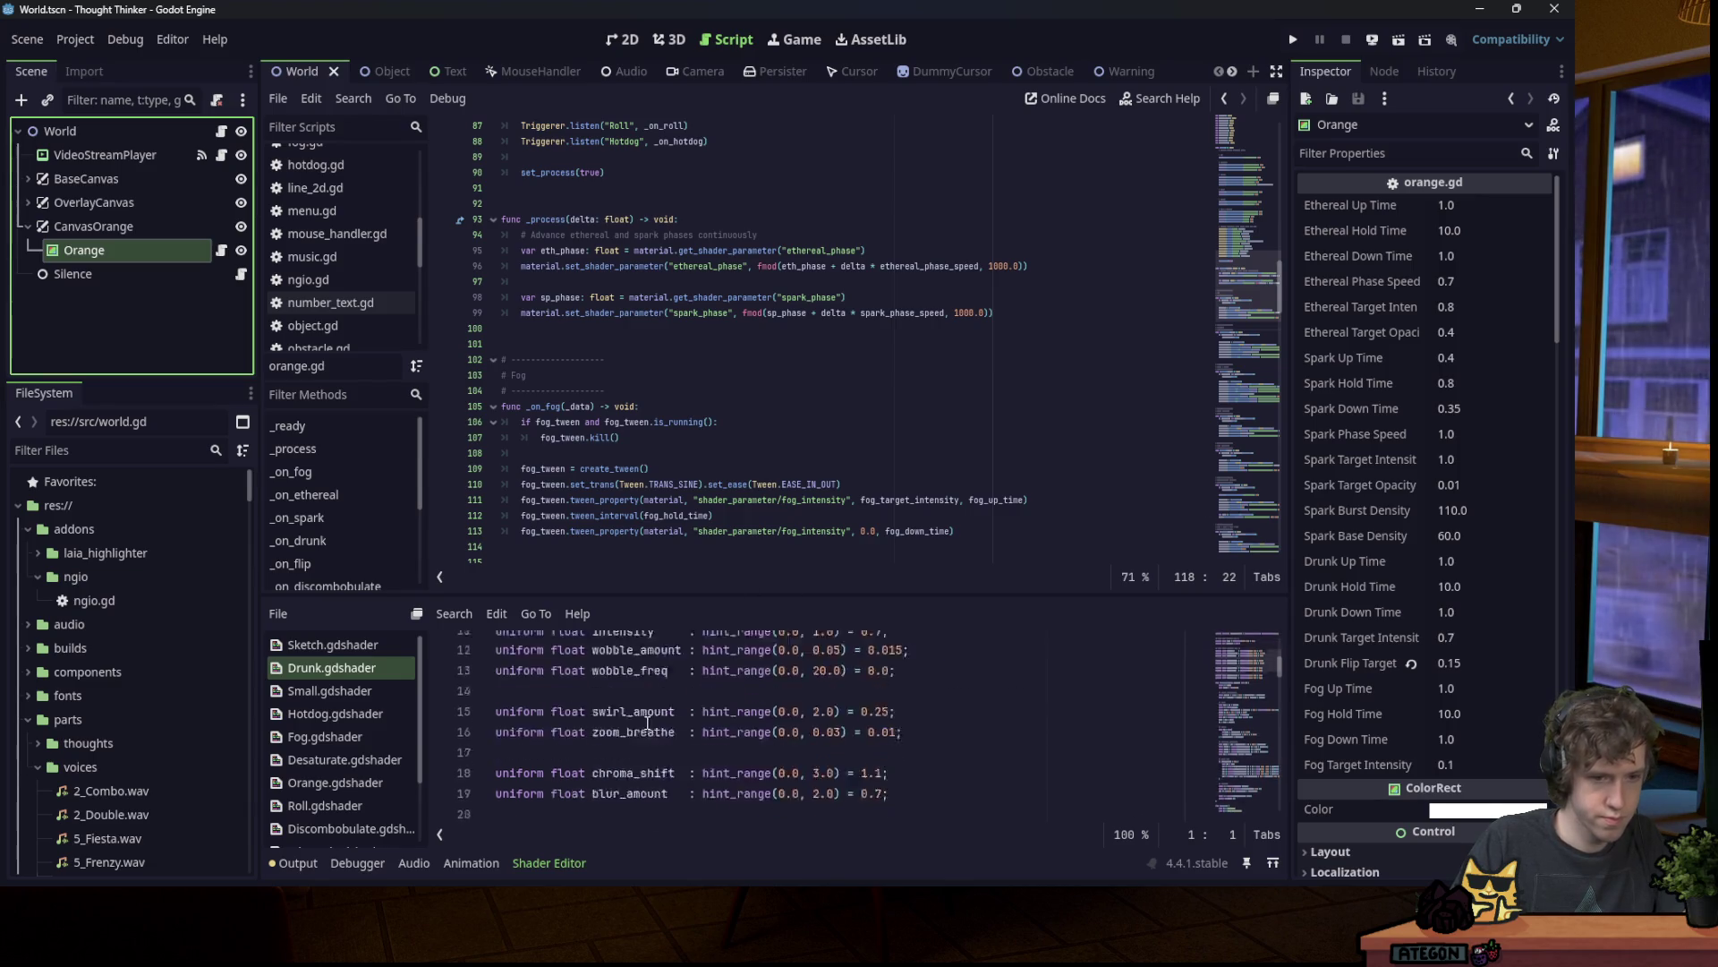
{"action": "scroll", "coordinate": [1432, 537], "scroll_direction": "down", "scroll_amount": 10}
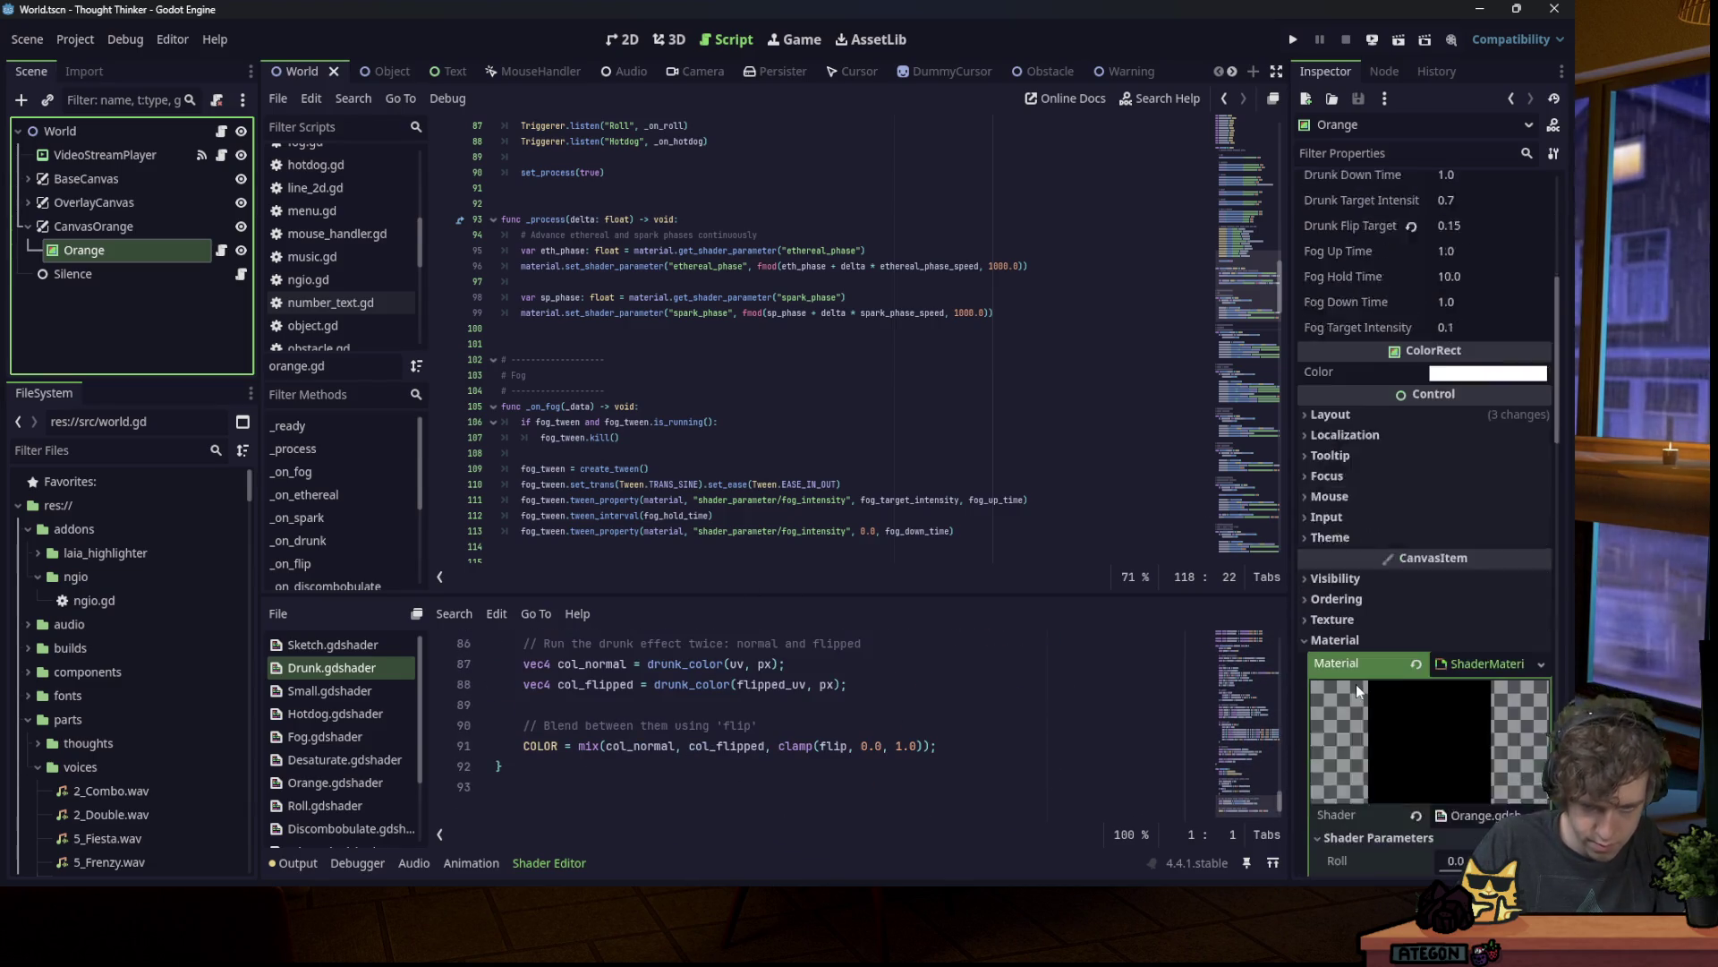
Step: Copy all of the Orange.gdshader code and minimize the Thought Thinker editor
{"action": "left_click", "coordinate": [1479, 555]}
{"action": "left_click", "coordinate": [890, 704]}
{"action": "key", "text": "ctrl+a"}
{"action": "left_click", "coordinate": [1480, 11]}
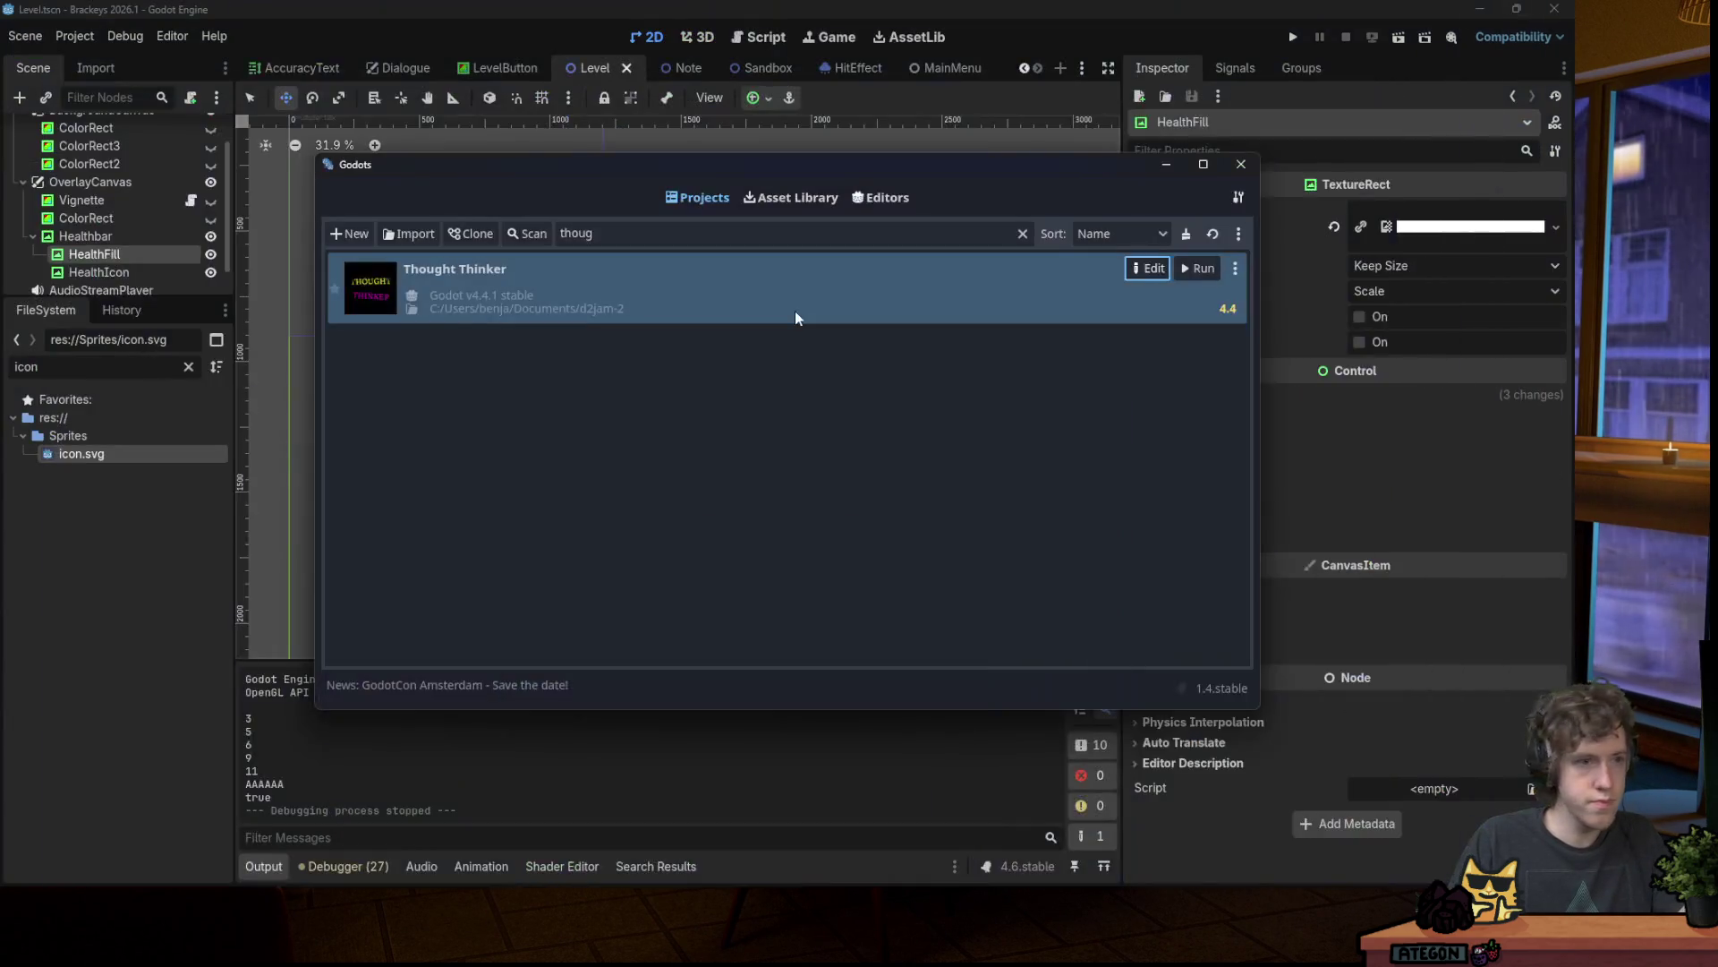
Step: Minimize Godots, enlarge the Scene dock and collapse the Healthbar branch
{"action": "left_click", "coordinate": [1167, 166]}
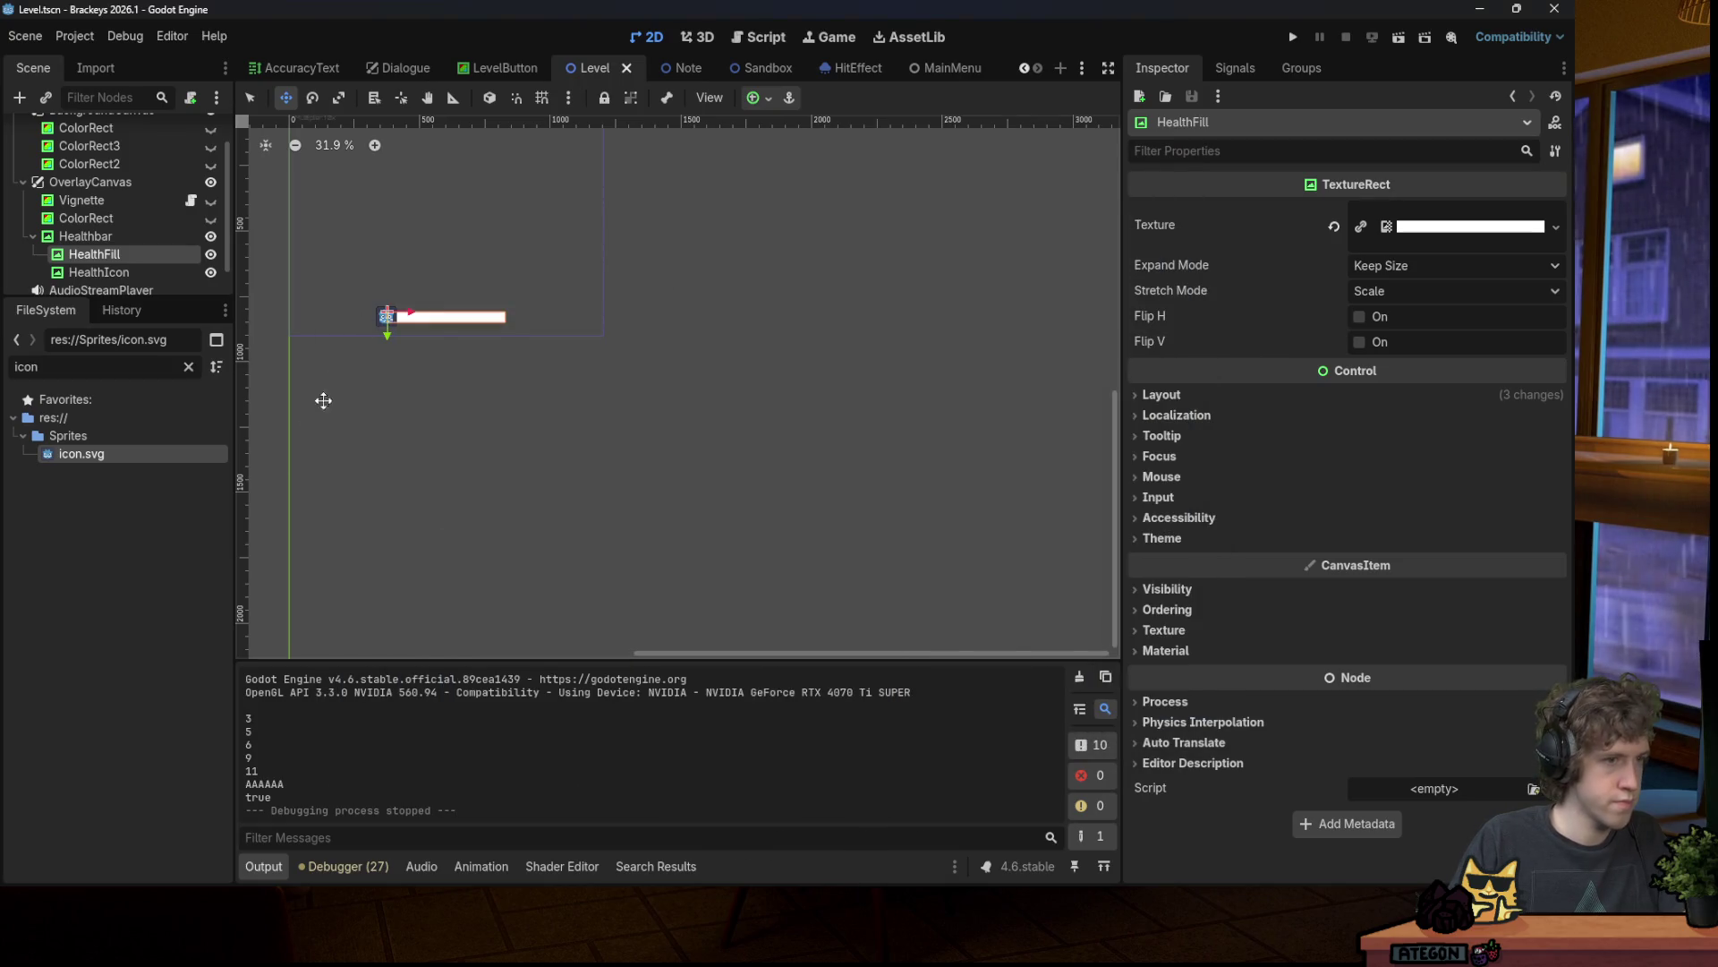
{"action": "left_click_drag", "start_coordinate": [139, 300], "coordinate": [130, 450]}
{"action": "left_click", "coordinate": [119, 386]}
{"action": "left_click", "coordinate": [88, 277]}
{"action": "left_click", "coordinate": [105, 310]}
{"action": "left_click", "coordinate": [89, 275]}
{"action": "left_click", "coordinate": [33, 274]}
Step: Add a ColorRect child node under OverlayCanvas
{"action": "right_click", "coordinate": [68, 224]}
{"action": "left_click", "coordinate": [120, 245]}
{"action": "type", "text": "colorrect"}
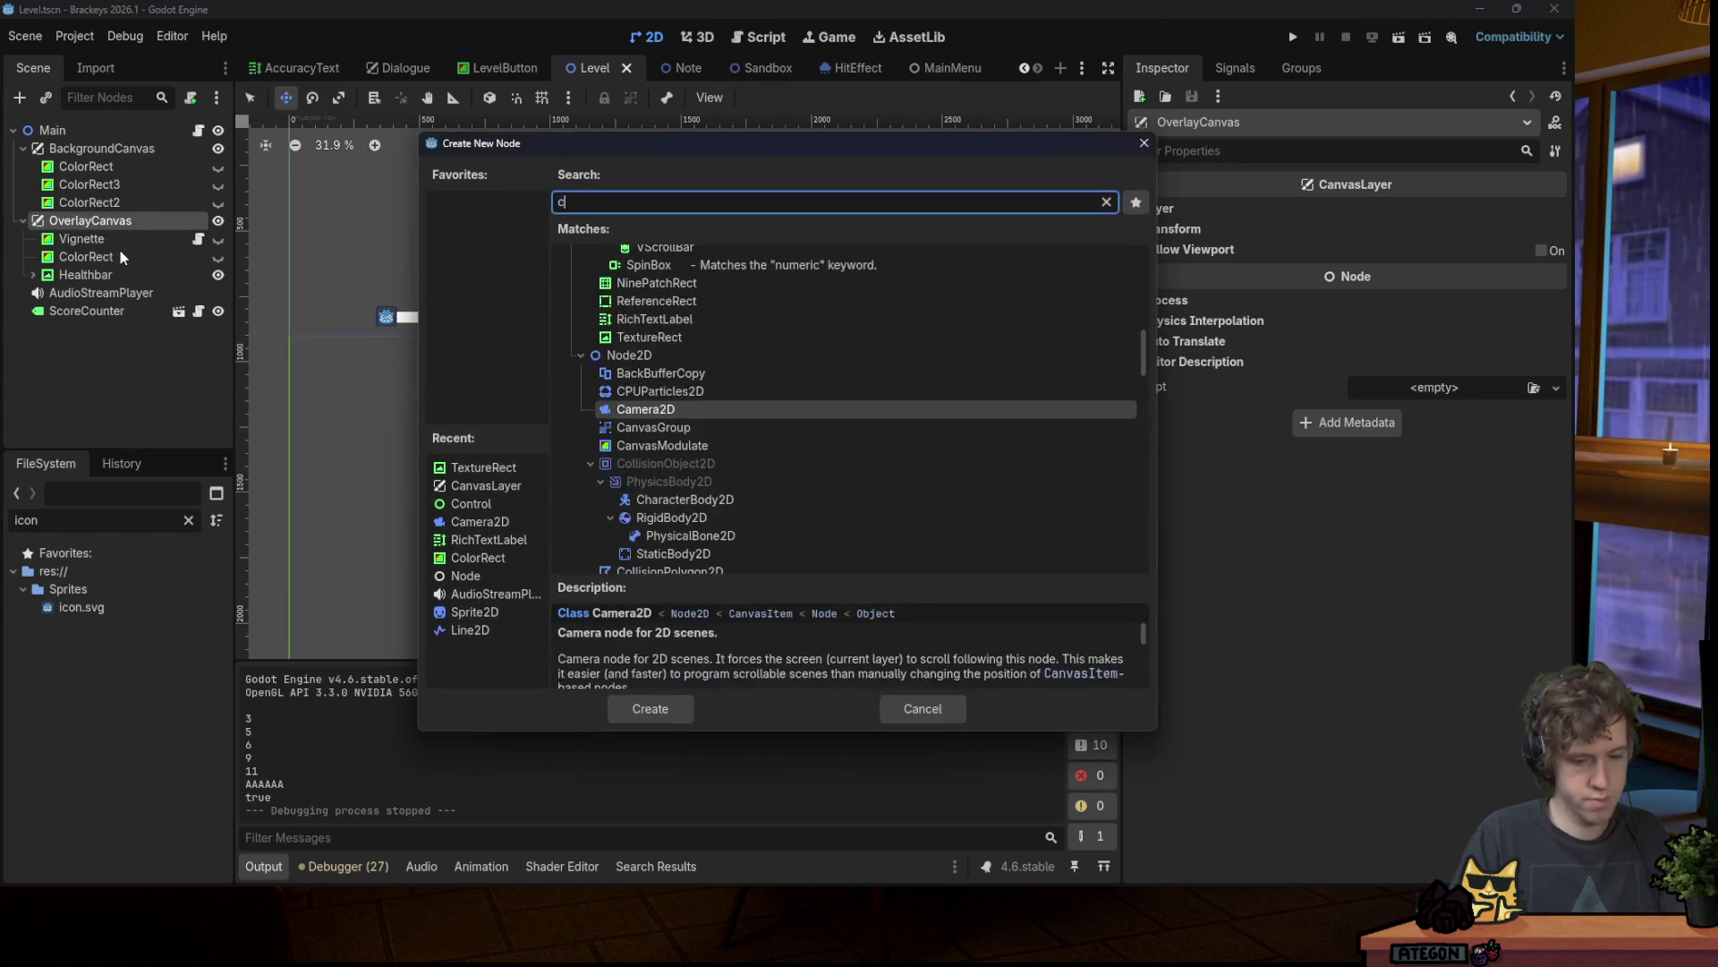
{"action": "key", "text": "Return"}
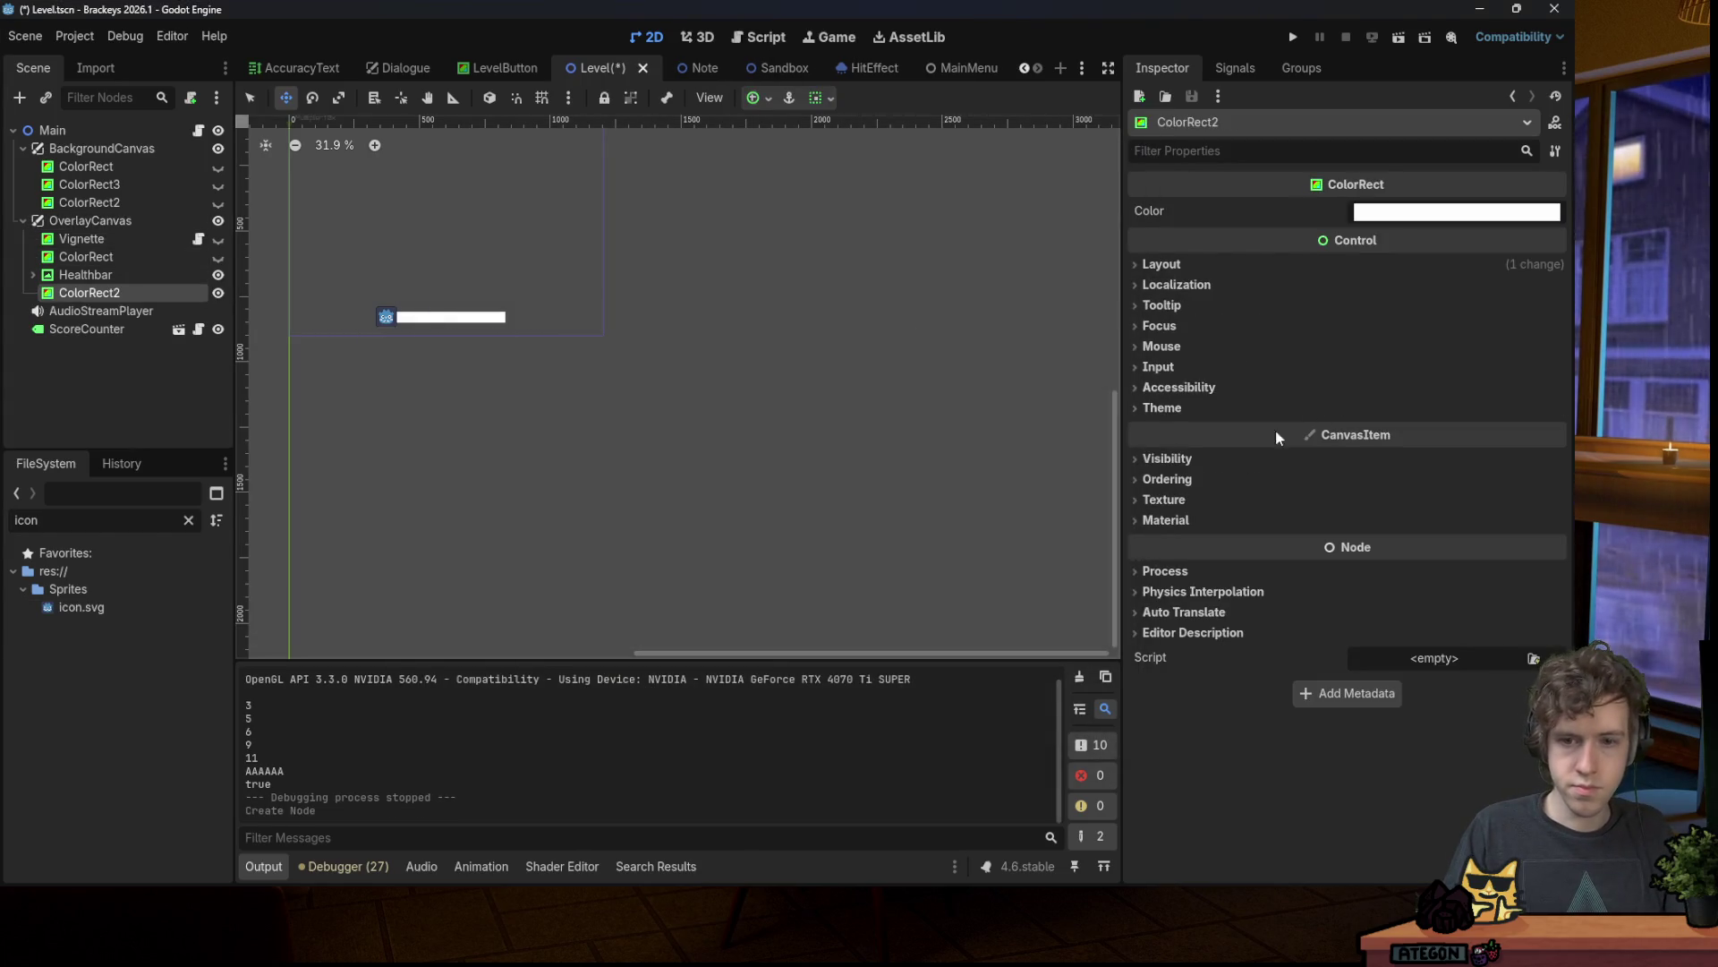
Step: Give ColorRect2 a new ShaderMaterial and start a new shader named Effects
{"action": "left_click", "coordinate": [1197, 505]}
{"action": "left_click", "coordinate": [1222, 500]}
{"action": "left_click", "coordinate": [1316, 520]}
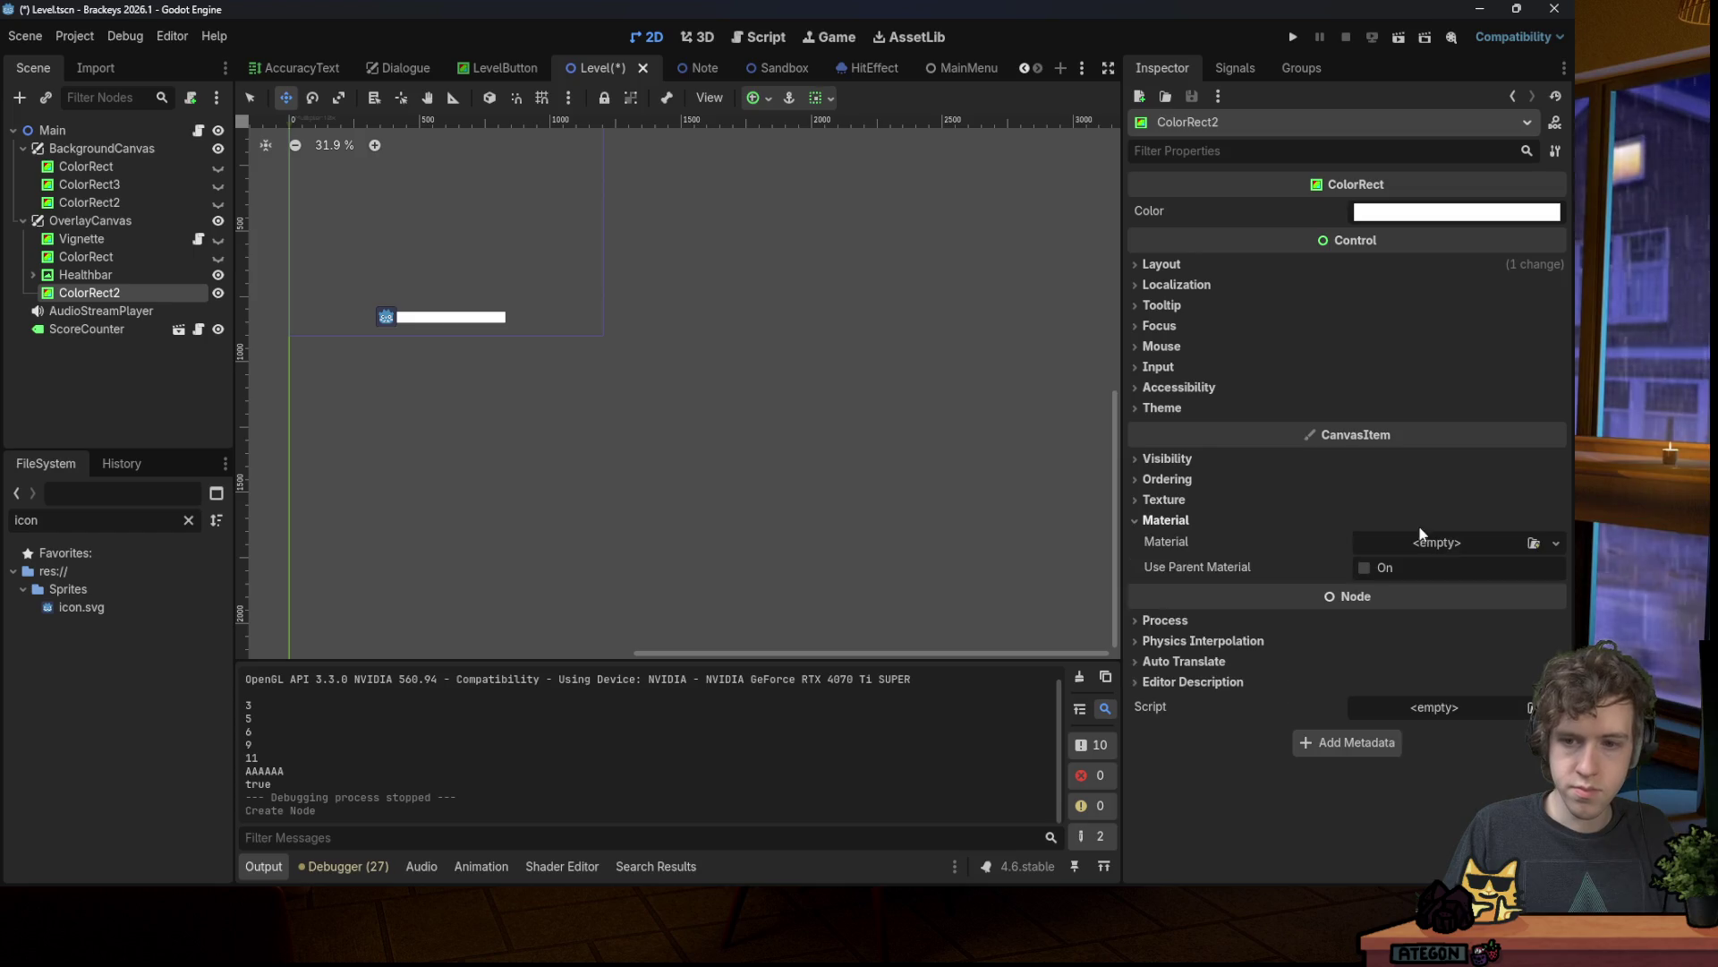
{"action": "left_click", "coordinate": [1436, 542]}
{"action": "left_click", "coordinate": [1461, 613]}
{"action": "left_click", "coordinate": [1436, 558]}
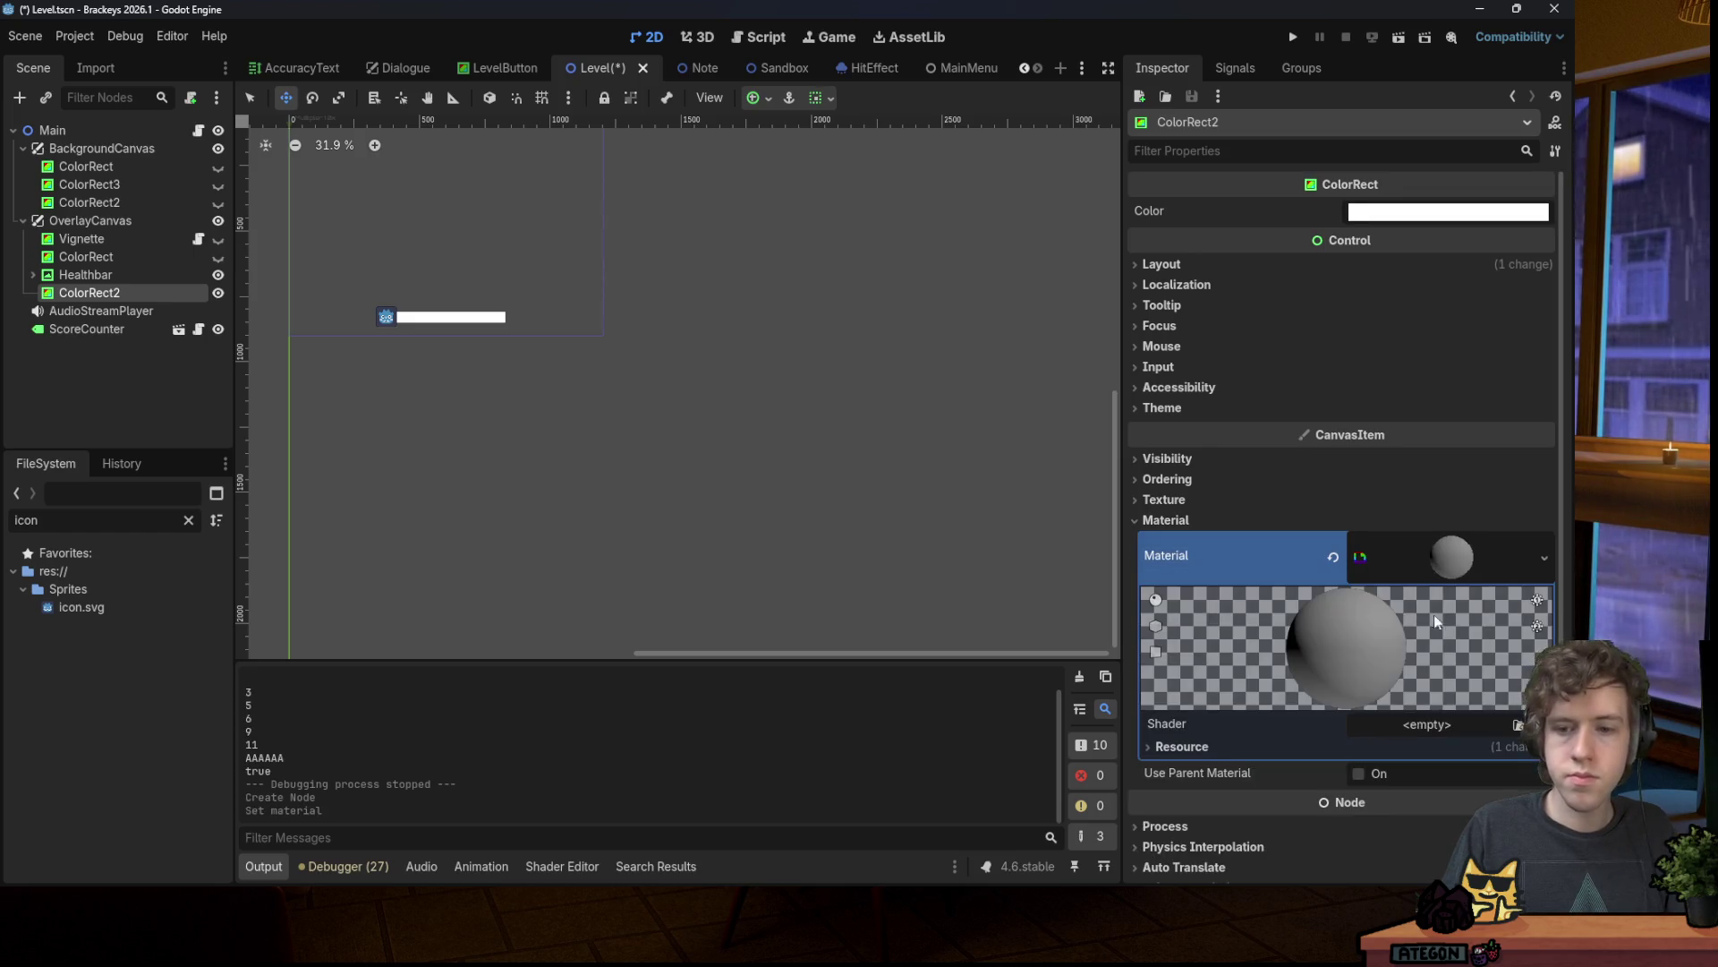
{"action": "left_click", "coordinate": [1446, 725]}
{"action": "left_click", "coordinate": [1452, 753]}
{"action": "type", "text": "Effec"}
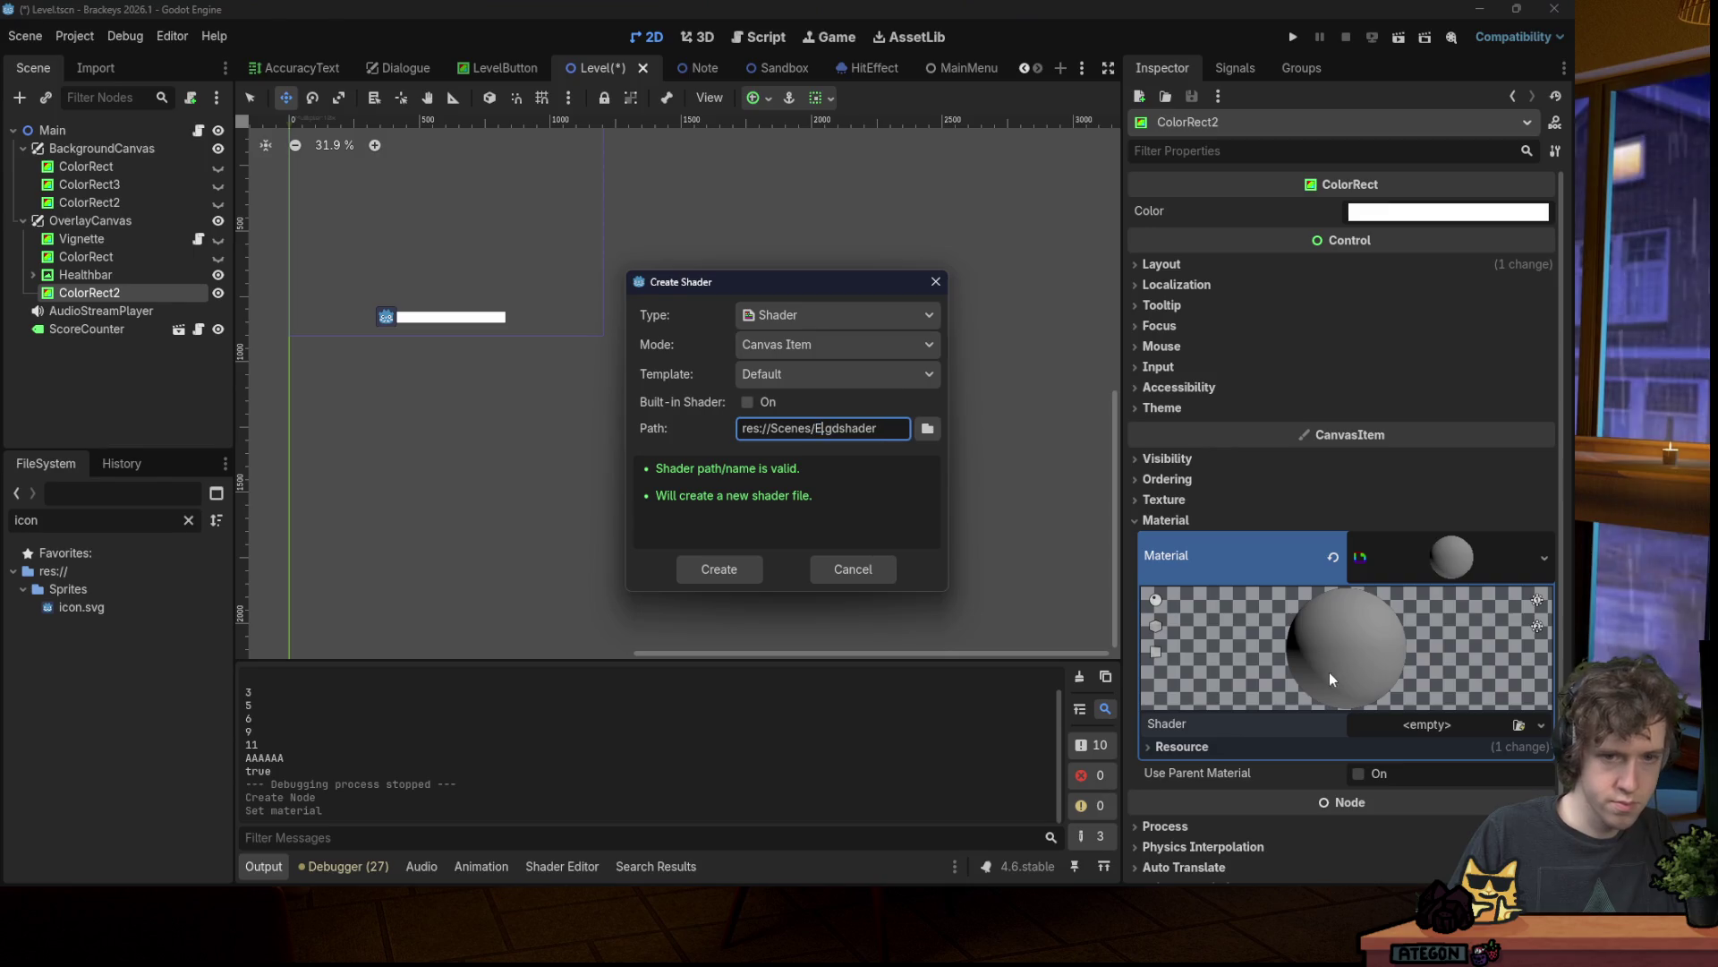
{"action": "type", "text": "ts"}
{"action": "double_click", "coordinate": [787, 428]}
Step: Create res://Shaders/Effects.gdshader, paste the copied shader code into it, and save
{"action": "type", "text": "Shaders"}
{"action": "key", "text": "Return"}
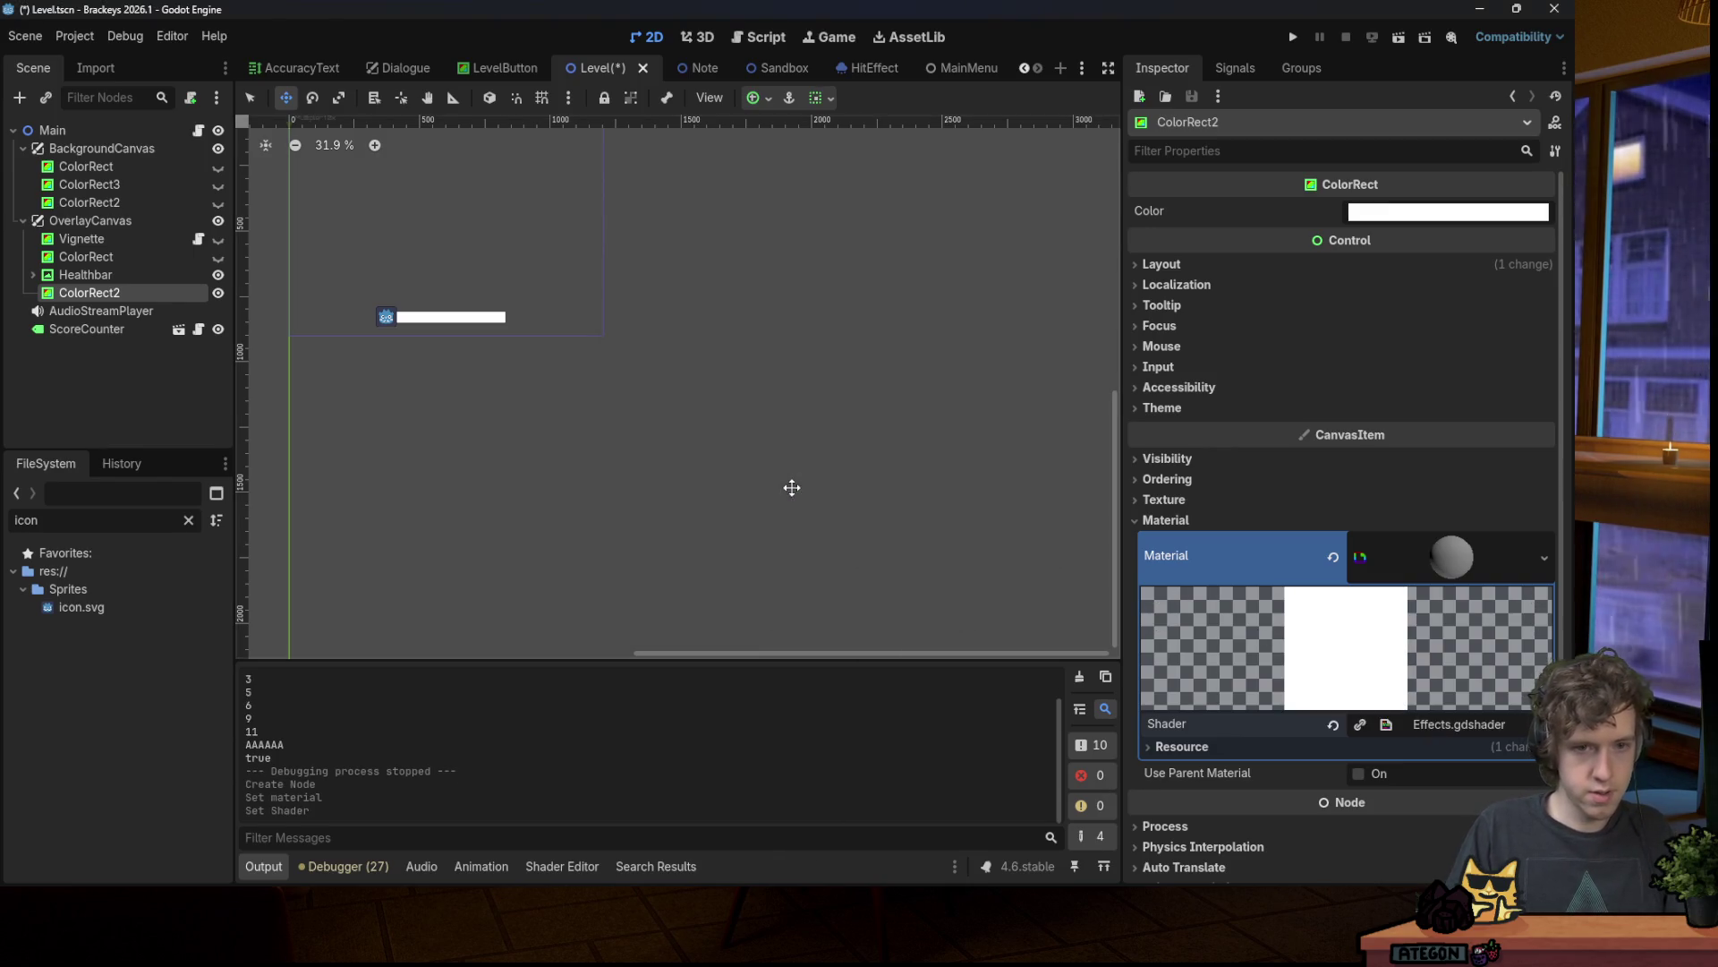
{"action": "key", "text": "ctrl+a"}
{"action": "key", "text": "ctrl+v"}
{"action": "key", "text": "ctrl+s"}
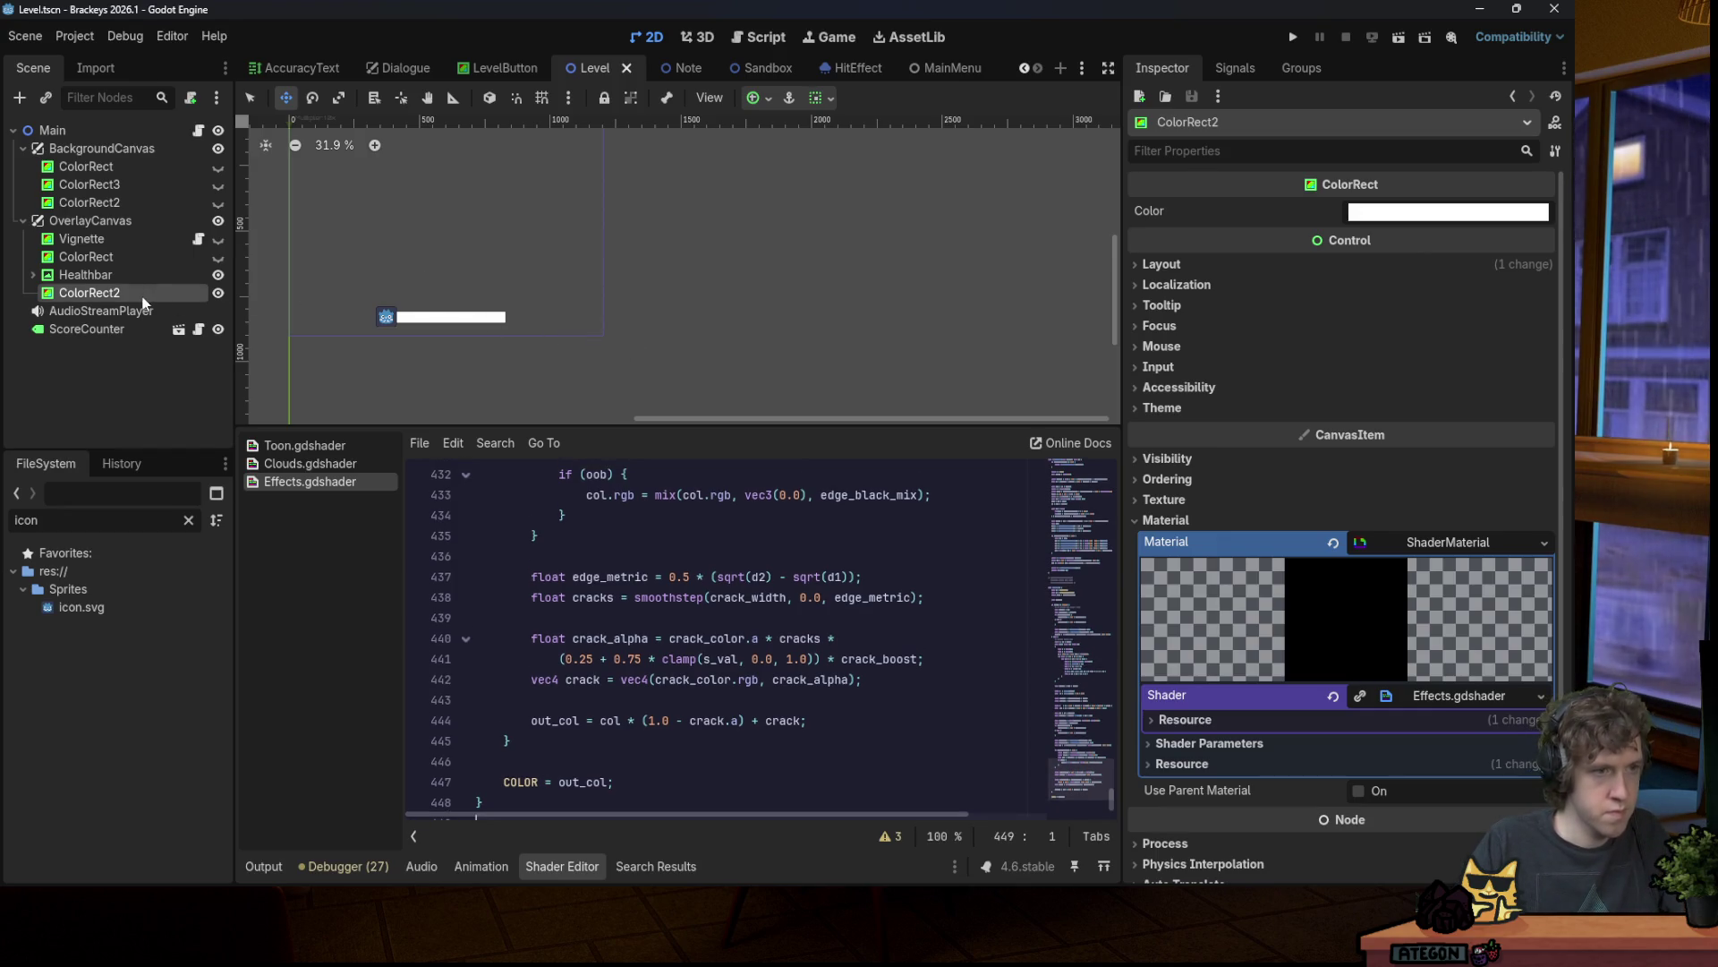
Step: Review the Roll, Zoom, Desat, Tint and Fog shader parameters, undoing an accidental Desat change
{"action": "left_click", "coordinate": [1271, 743]}
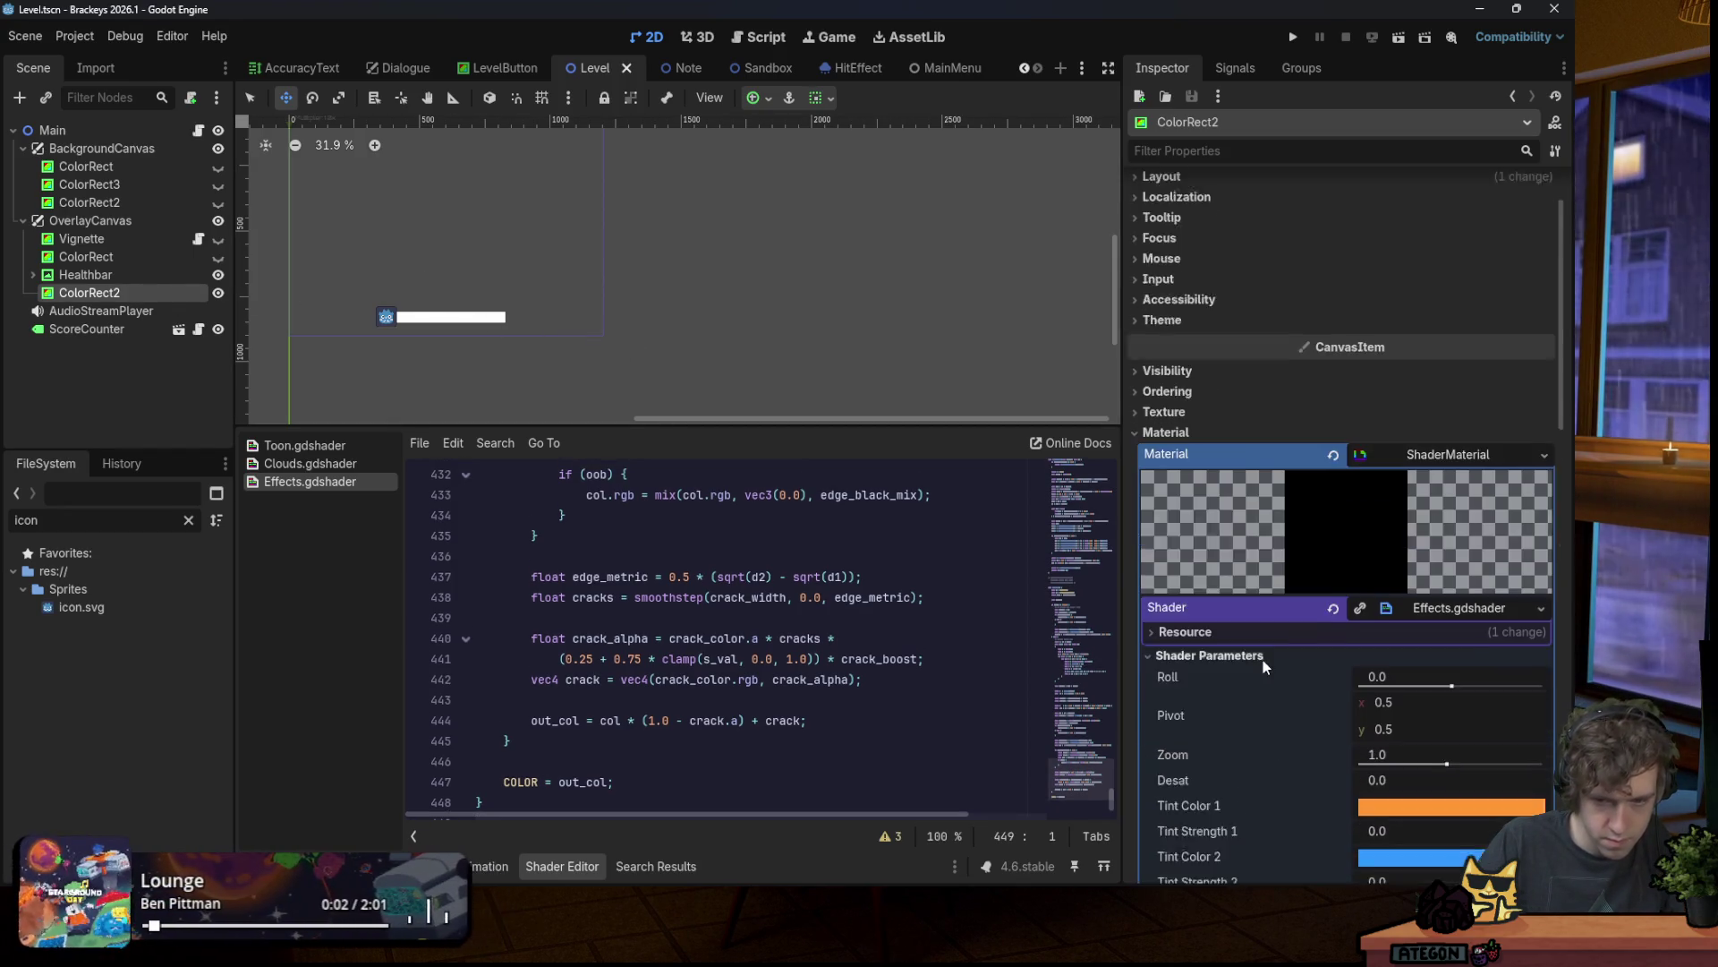
{"action": "scroll", "coordinate": [1266, 649], "scroll_direction": "down", "scroll_amount": 3}
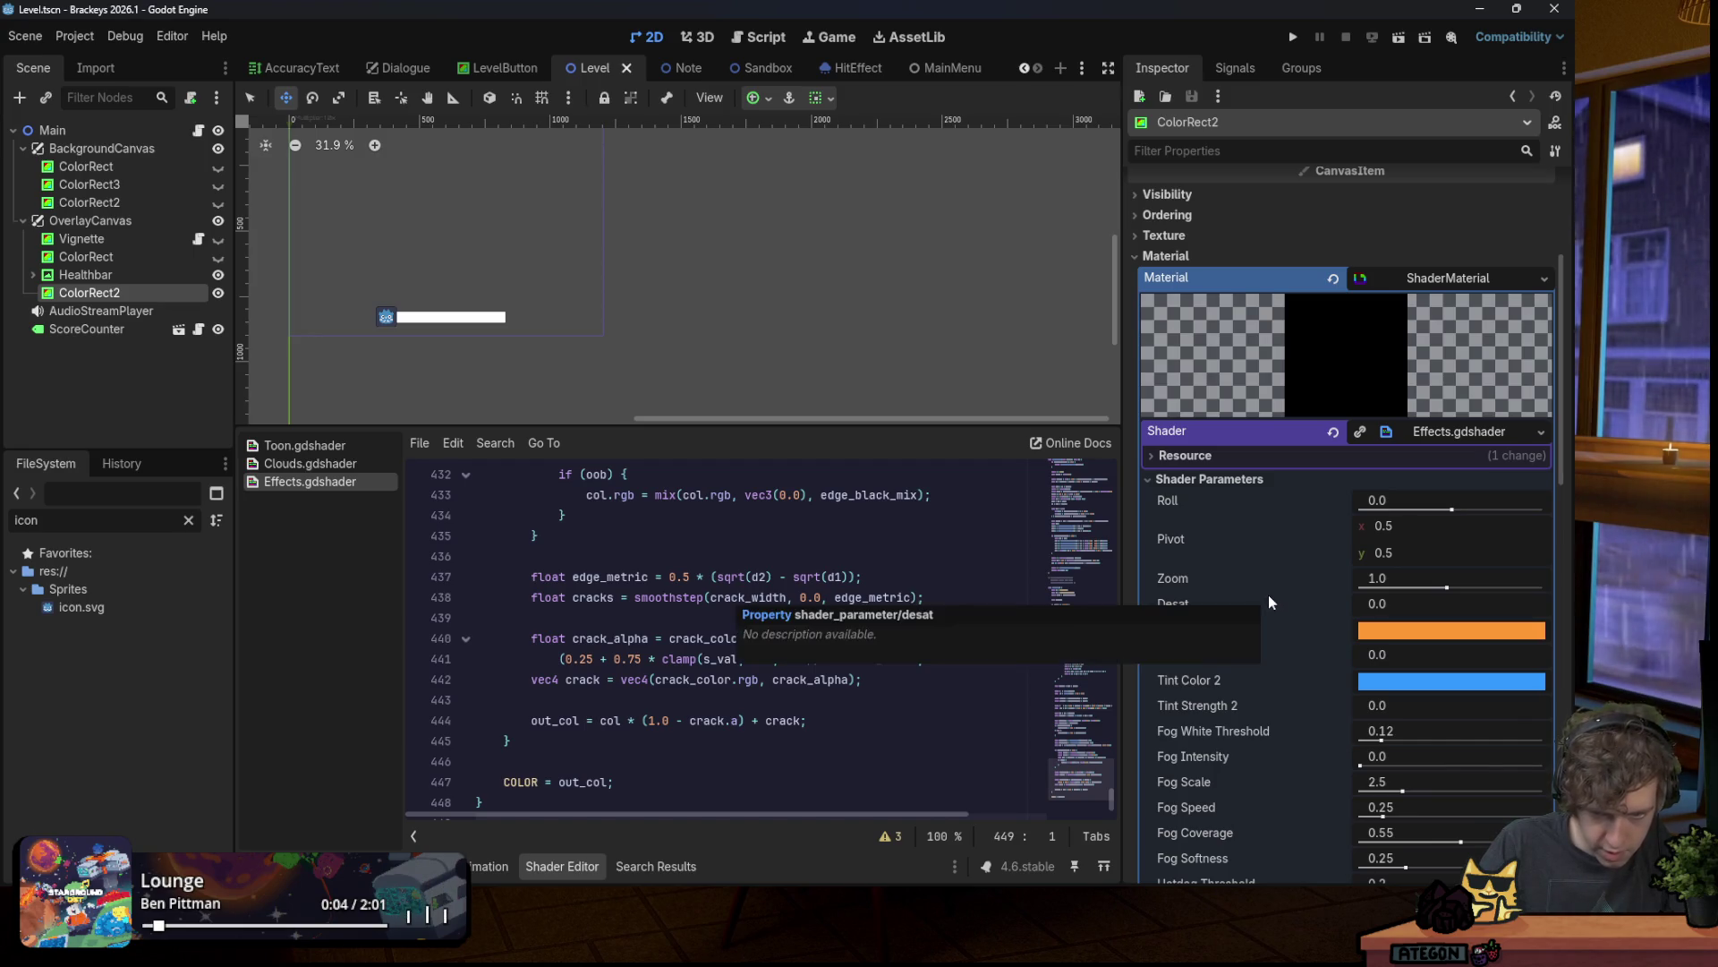
{"action": "scroll", "coordinate": [1263, 647], "scroll_direction": "down", "scroll_amount": 2}
{"action": "left_click_drag", "start_coordinate": [1383, 515], "coordinate": [1450, 514]}
{"action": "key", "text": "ctrl+z"}
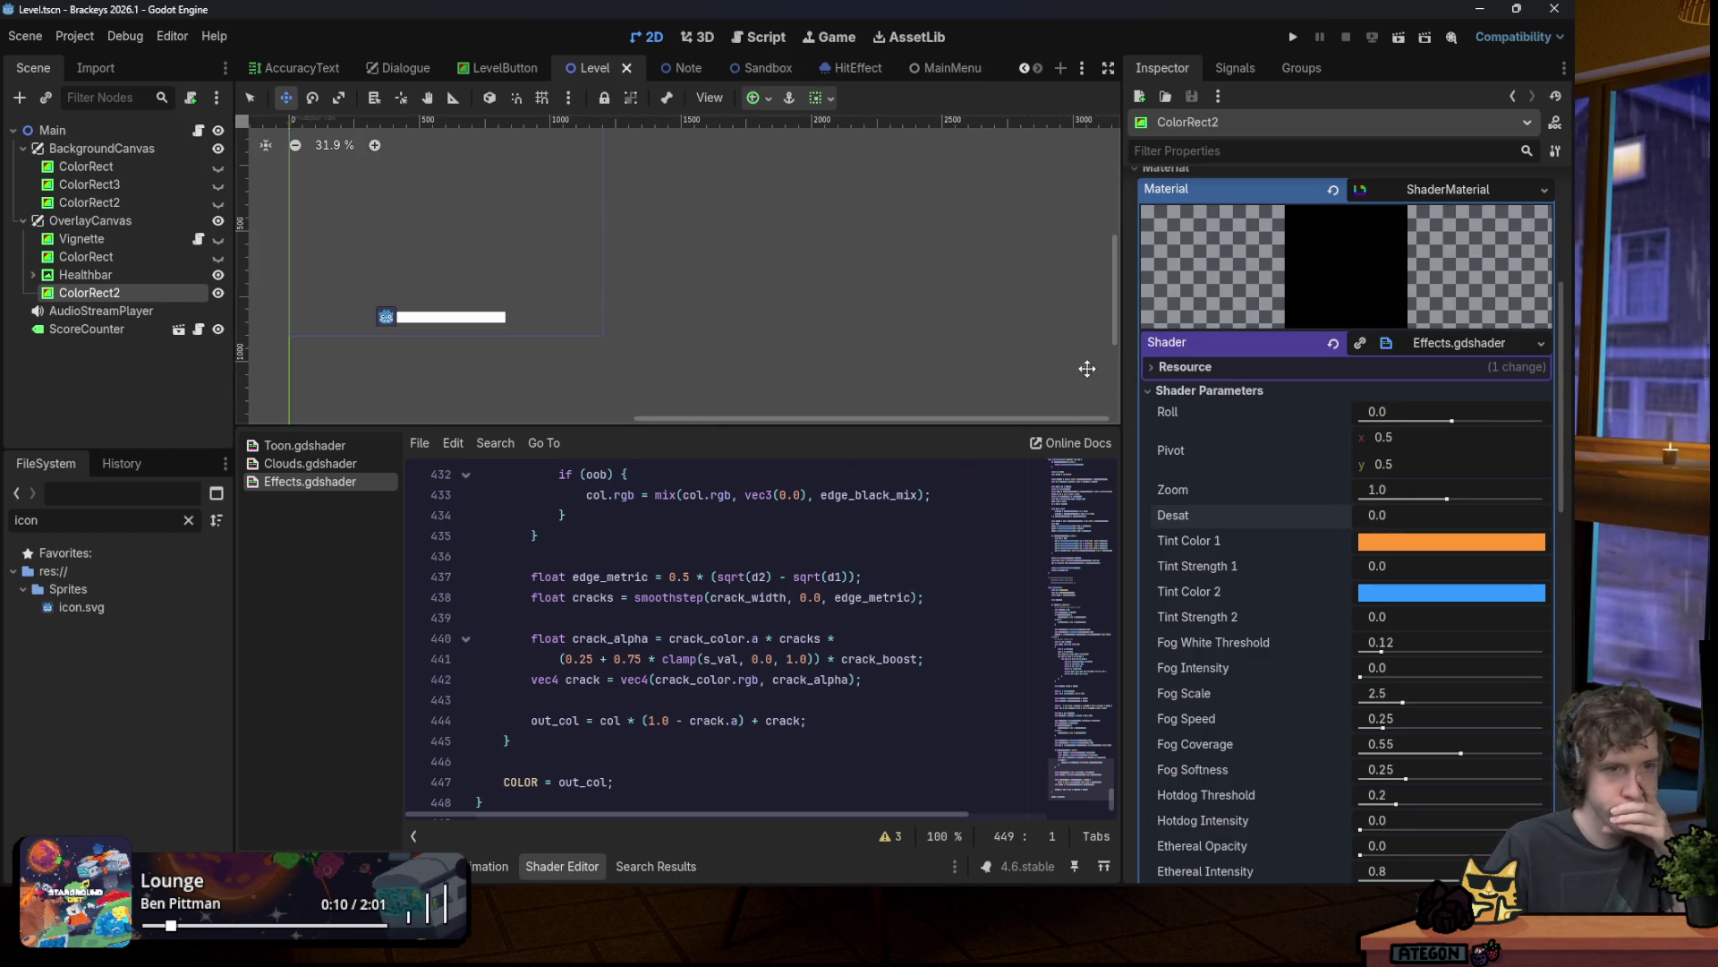
{"action": "scroll", "coordinate": [595, 290], "scroll_direction": "down", "scroll_amount": 4}
{"action": "scroll", "coordinate": [407, 257], "scroll_direction": "up", "scroll_amount": 3}
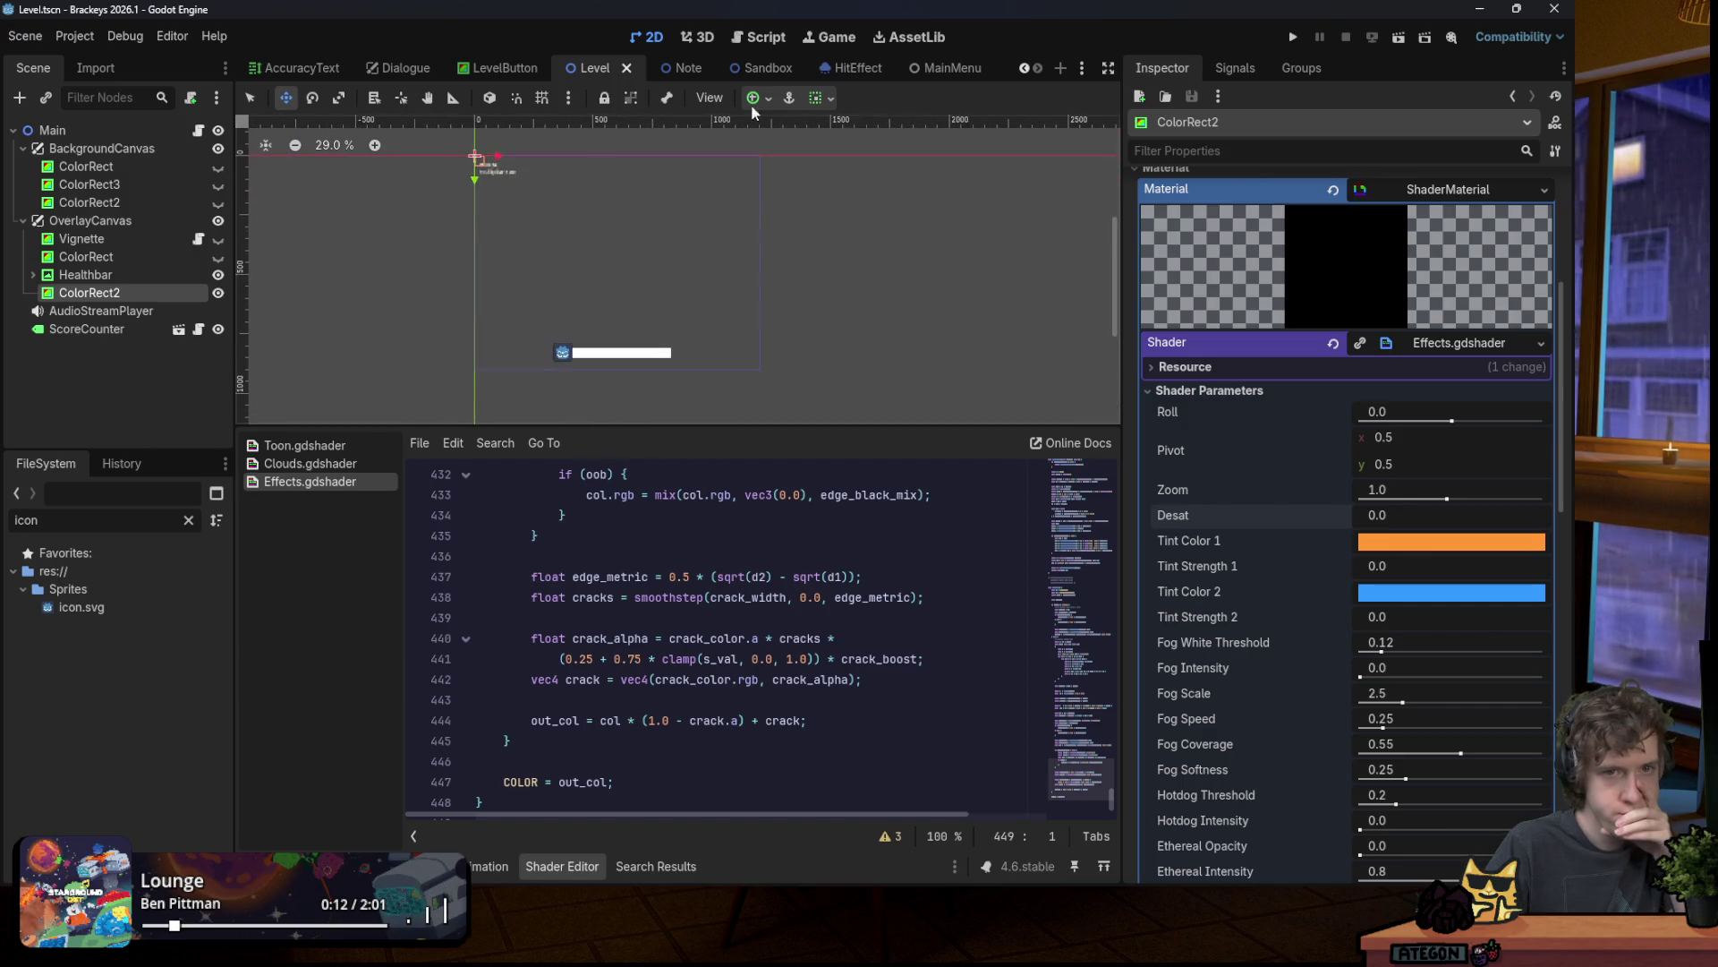
Step: Stretch ColorRect2 to Full Rect and raise Desat to 0.075
{"action": "left_click", "coordinate": [820, 97]}
{"action": "left_click", "coordinate": [853, 251]}
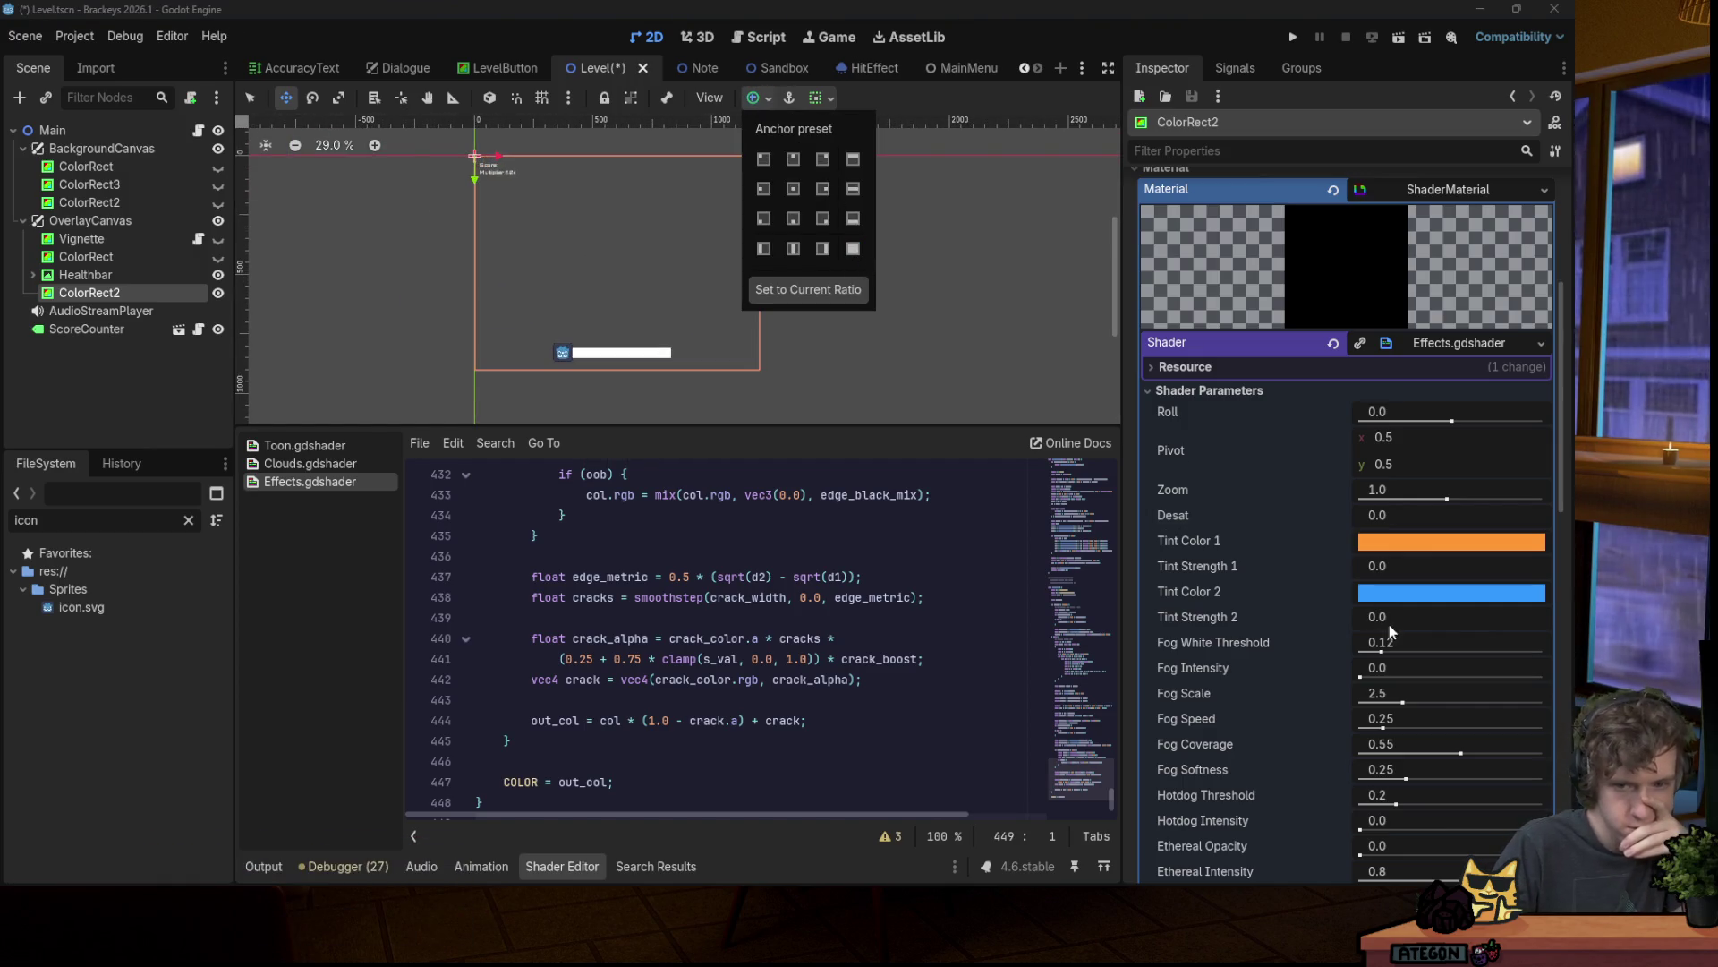
{"action": "left_click", "coordinate": [1380, 514]}
{"action": "left_click_drag", "start_coordinate": [1381, 515], "coordinate": [1347, 514]}
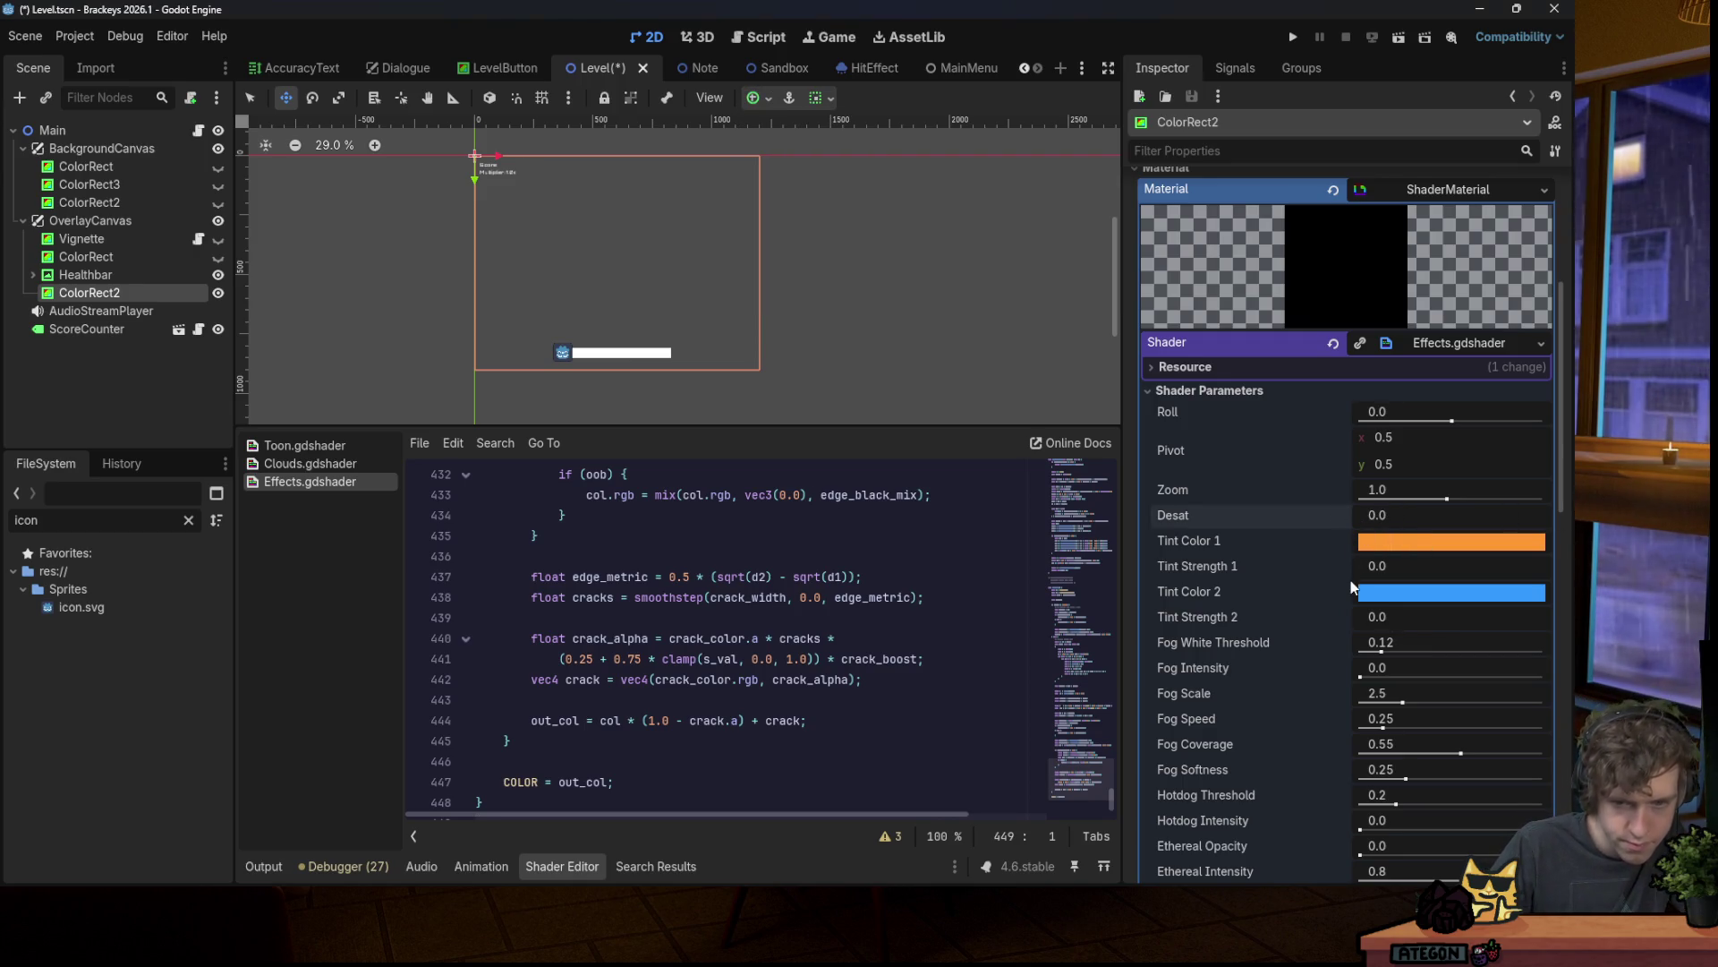
Step: Set Fog Intensity to about 0.5 and Drunk Intensity to 0.105, then save the scene
{"action": "scroll", "coordinate": [1250, 701], "scroll_direction": "down", "scroll_amount": 4}
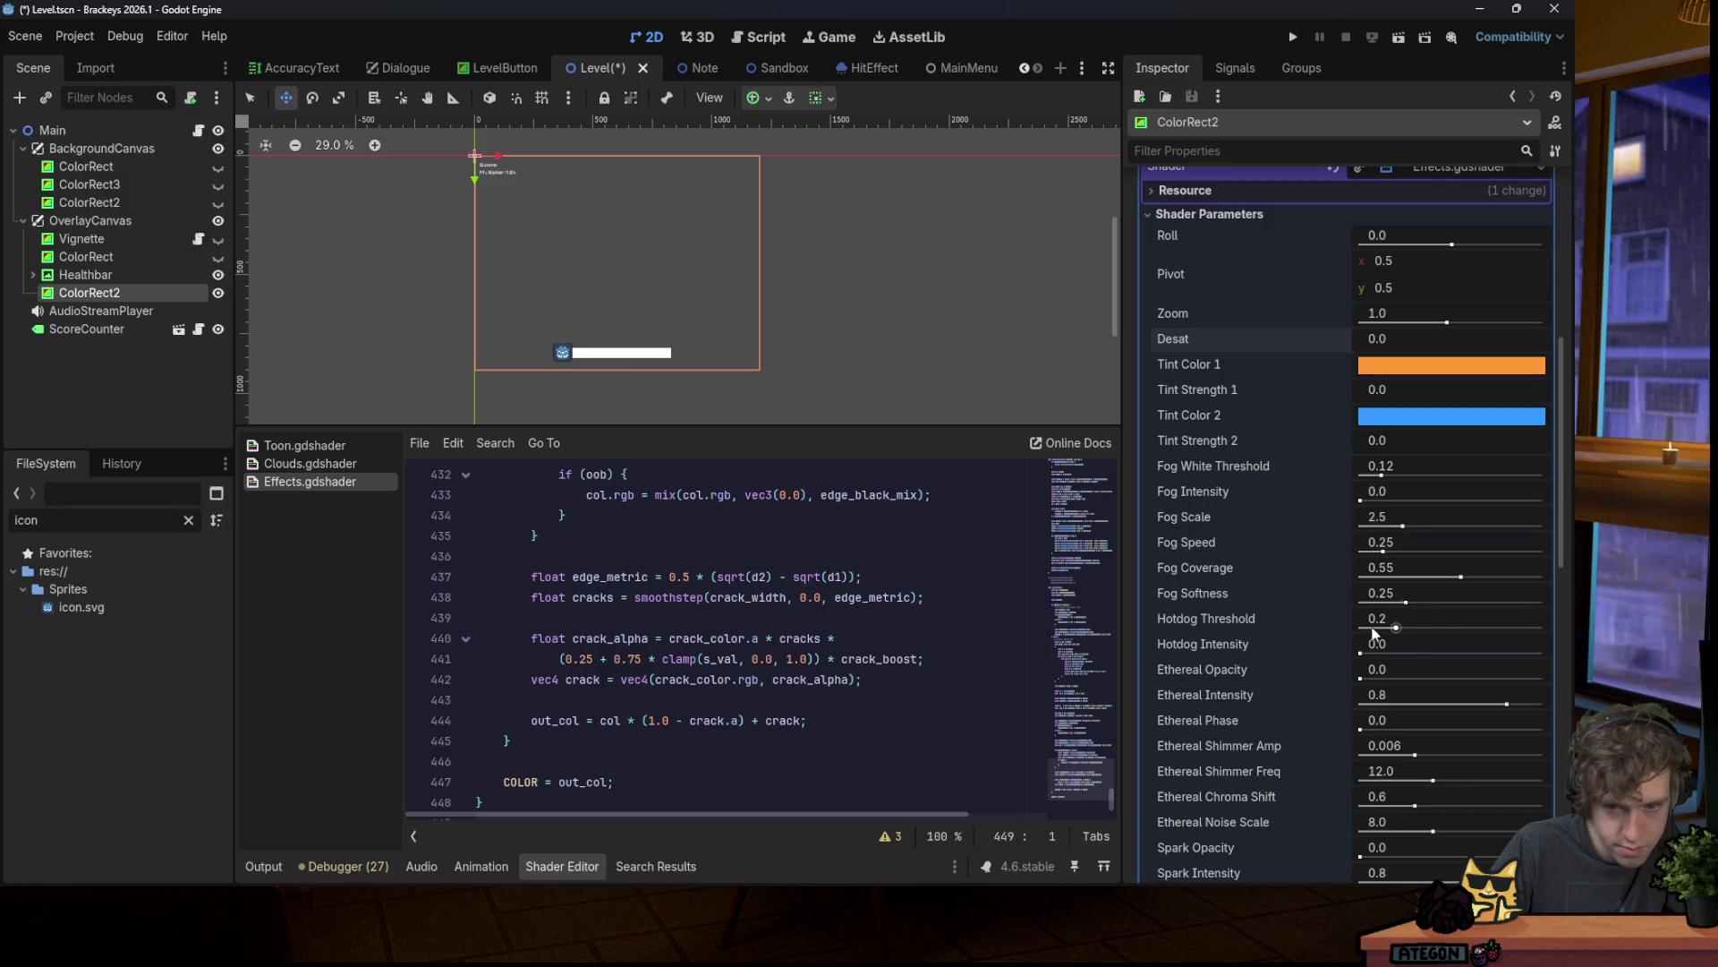
{"action": "left_click_drag", "start_coordinate": [1378, 492], "coordinate": [1397, 492]}
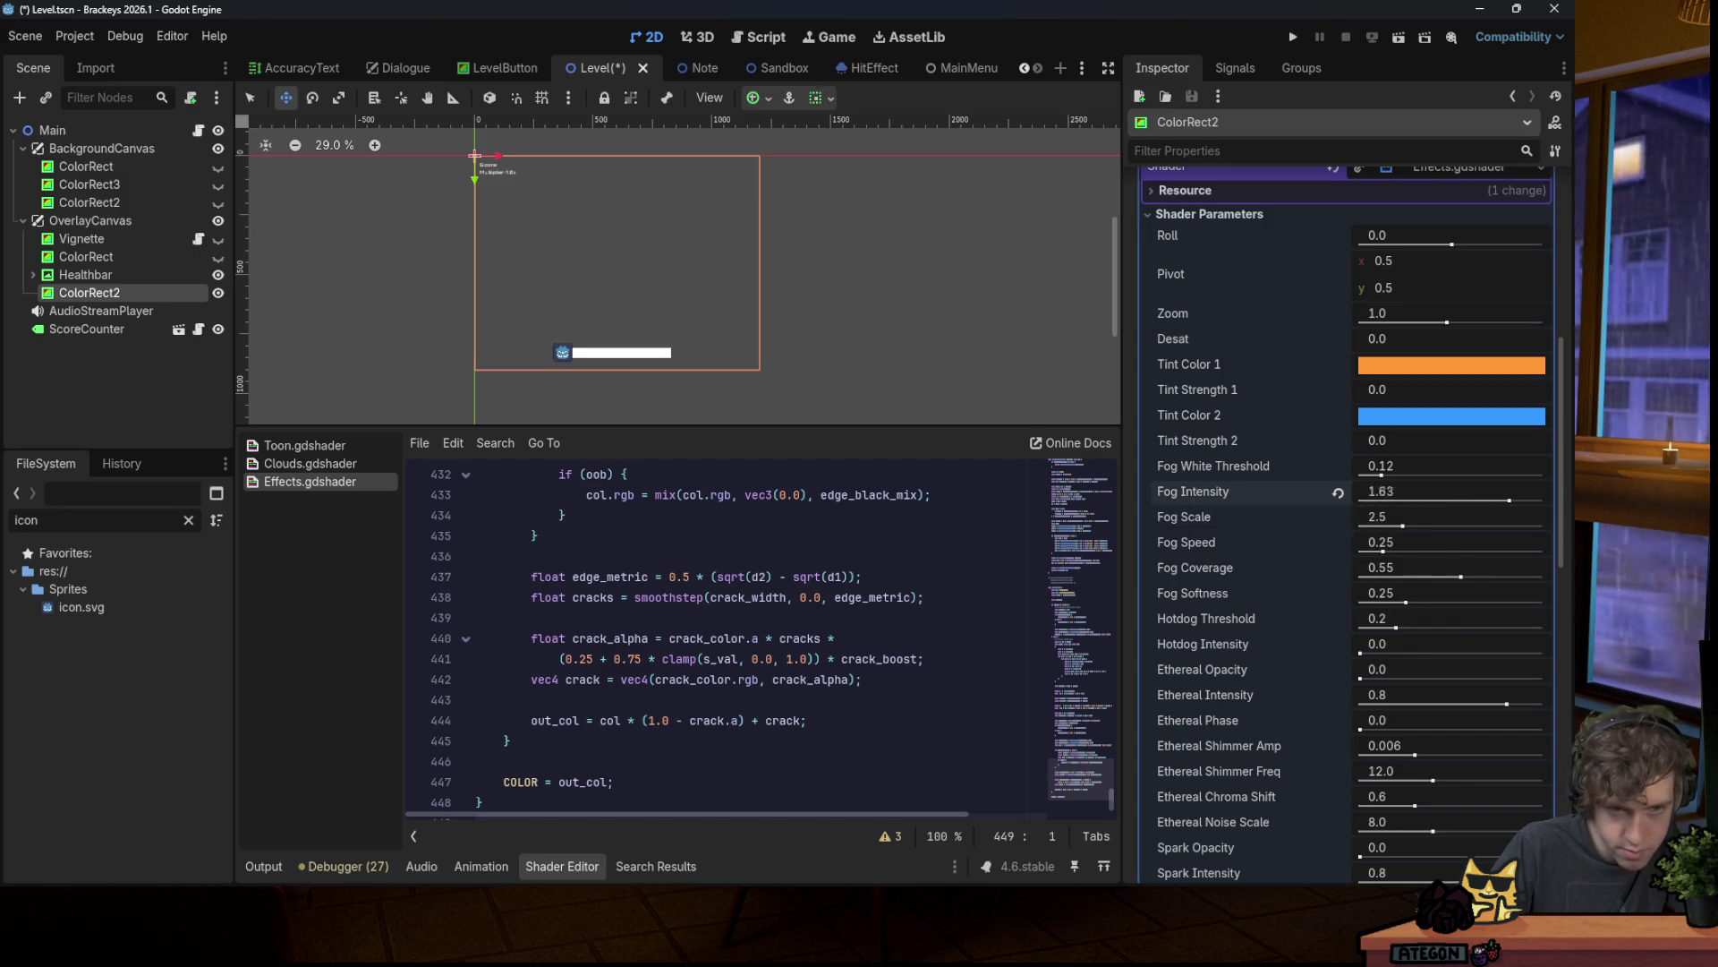
{"action": "left_click_drag", "start_coordinate": [1516, 499], "coordinate": [1384, 500]}
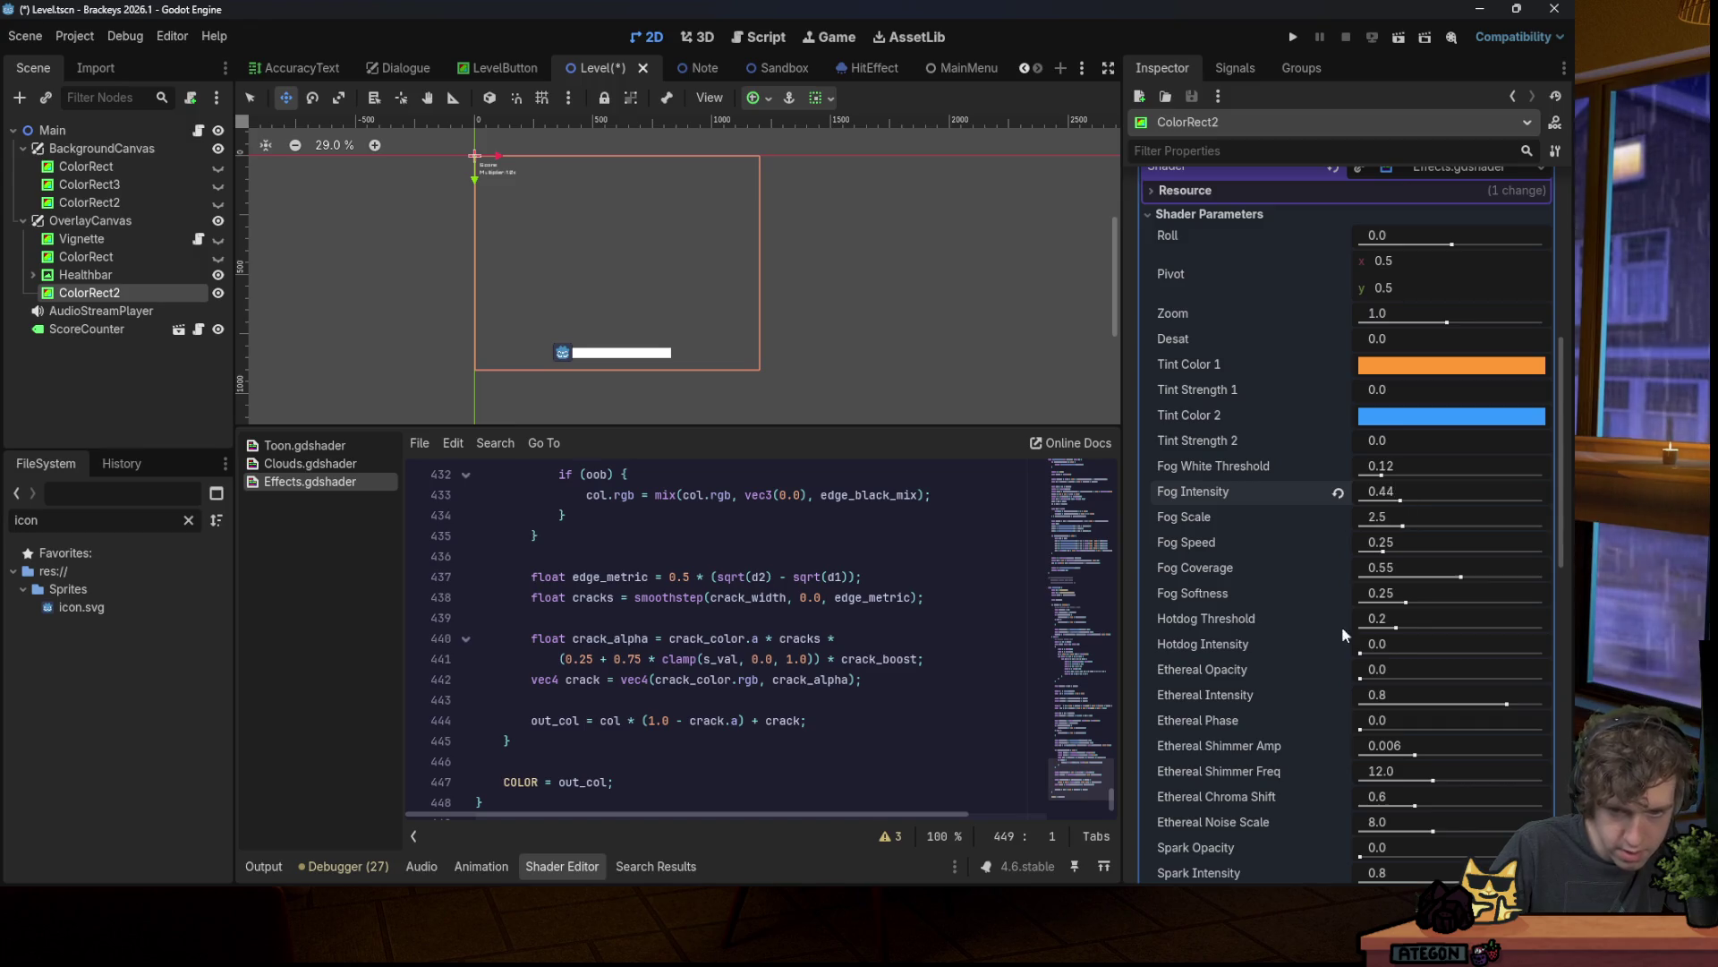
{"action": "scroll", "coordinate": [1268, 723], "scroll_direction": "down", "scroll_amount": 10}
{"action": "scroll", "coordinate": [1265, 719], "scroll_direction": "down", "scroll_amount": 4}
{"action": "left_click_drag", "start_coordinate": [1361, 517], "coordinate": [1377, 516]}
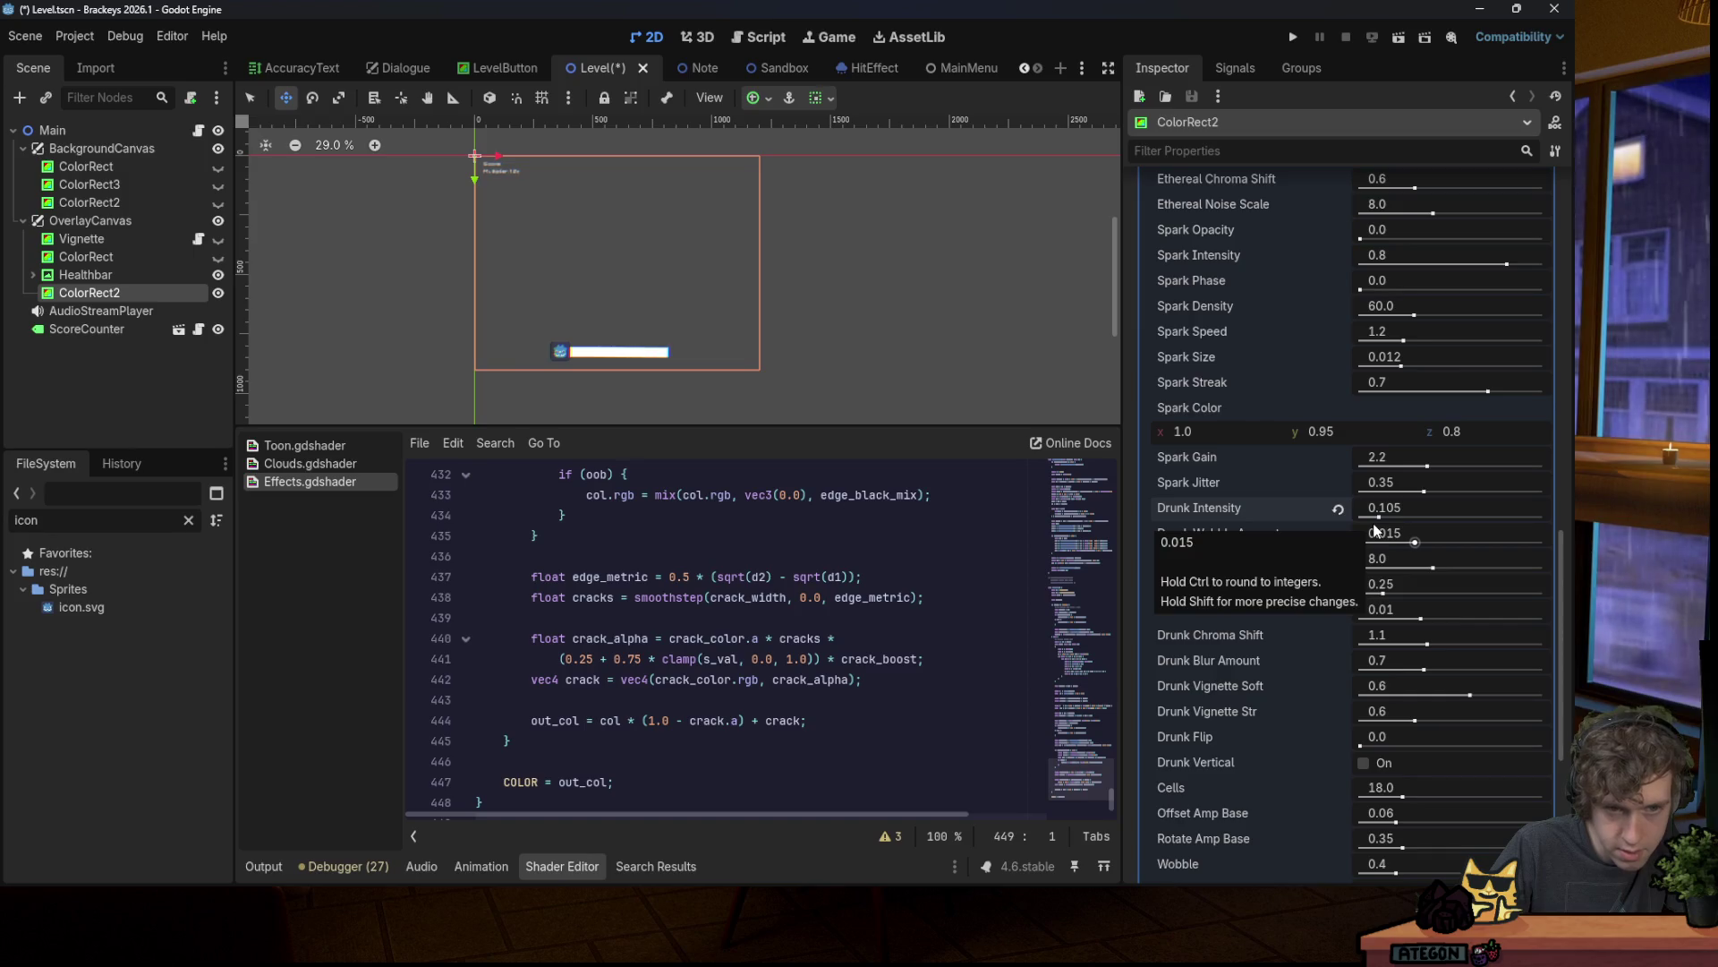
{"action": "key", "text": "ctrl+s"}
Step: Scroll through the remaining shader parameters and launch the project for a playtest
{"action": "scroll", "coordinate": [1278, 673], "scroll_direction": "down", "scroll_amount": 15}
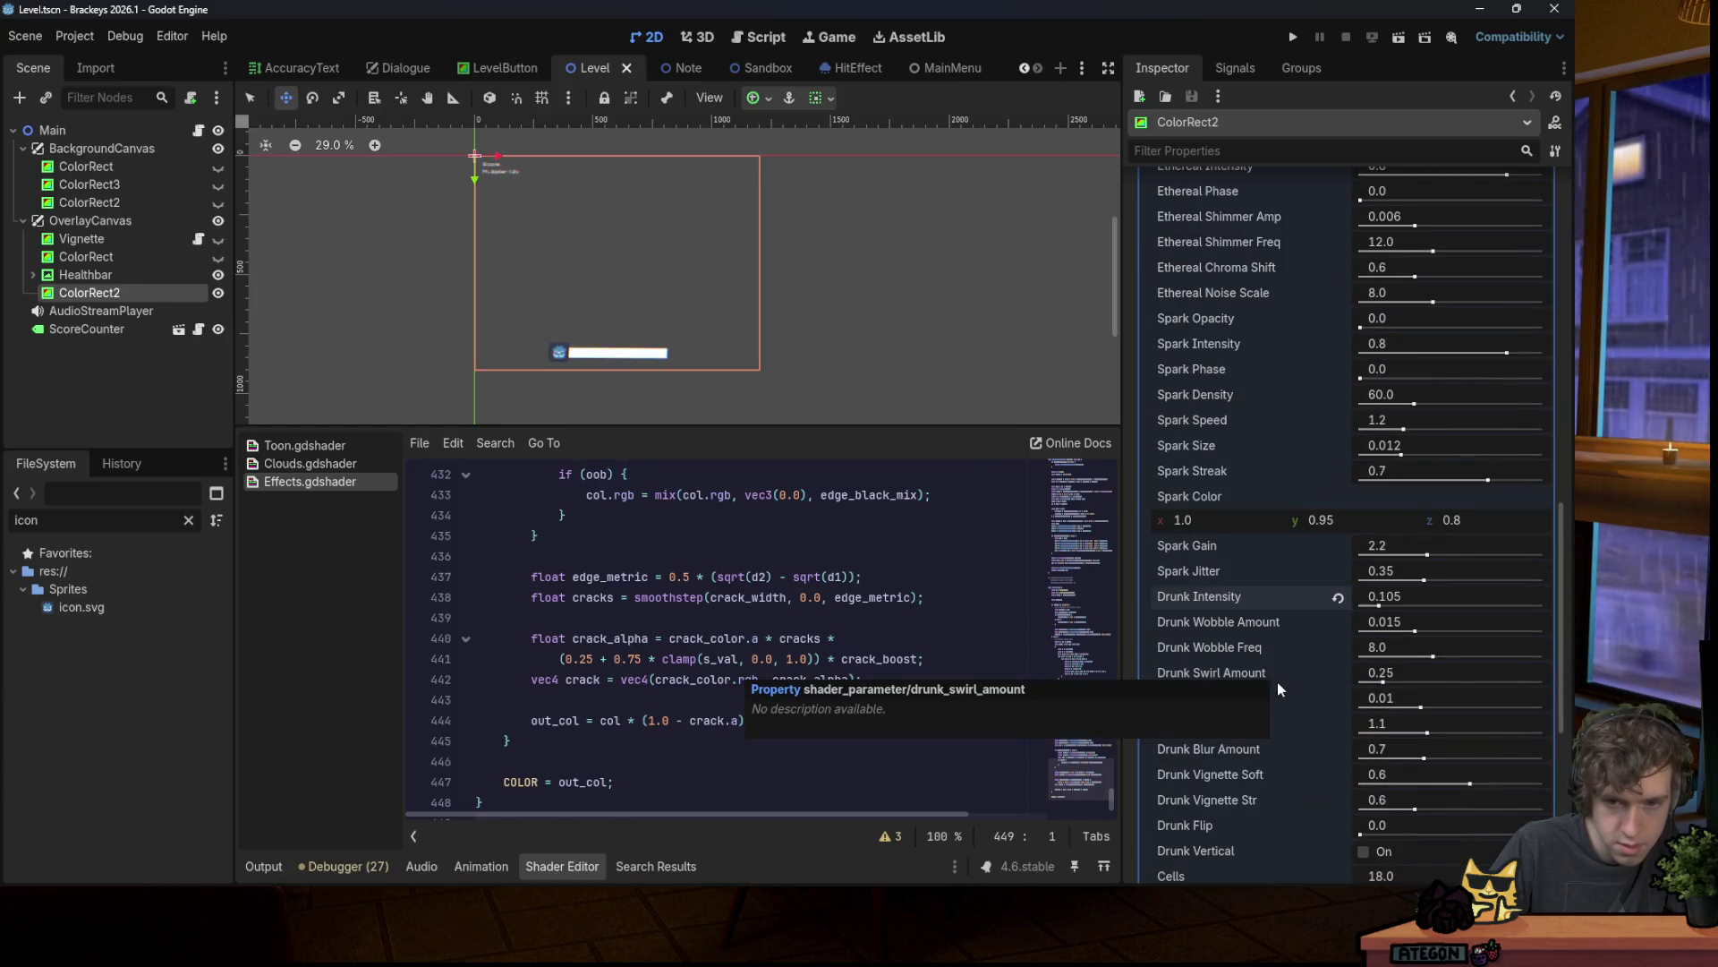
{"action": "scroll", "coordinate": [1285, 745], "scroll_direction": "down", "scroll_amount": 2}
{"action": "scroll", "coordinate": [1285, 753], "scroll_direction": "down", "scroll_amount": 8}
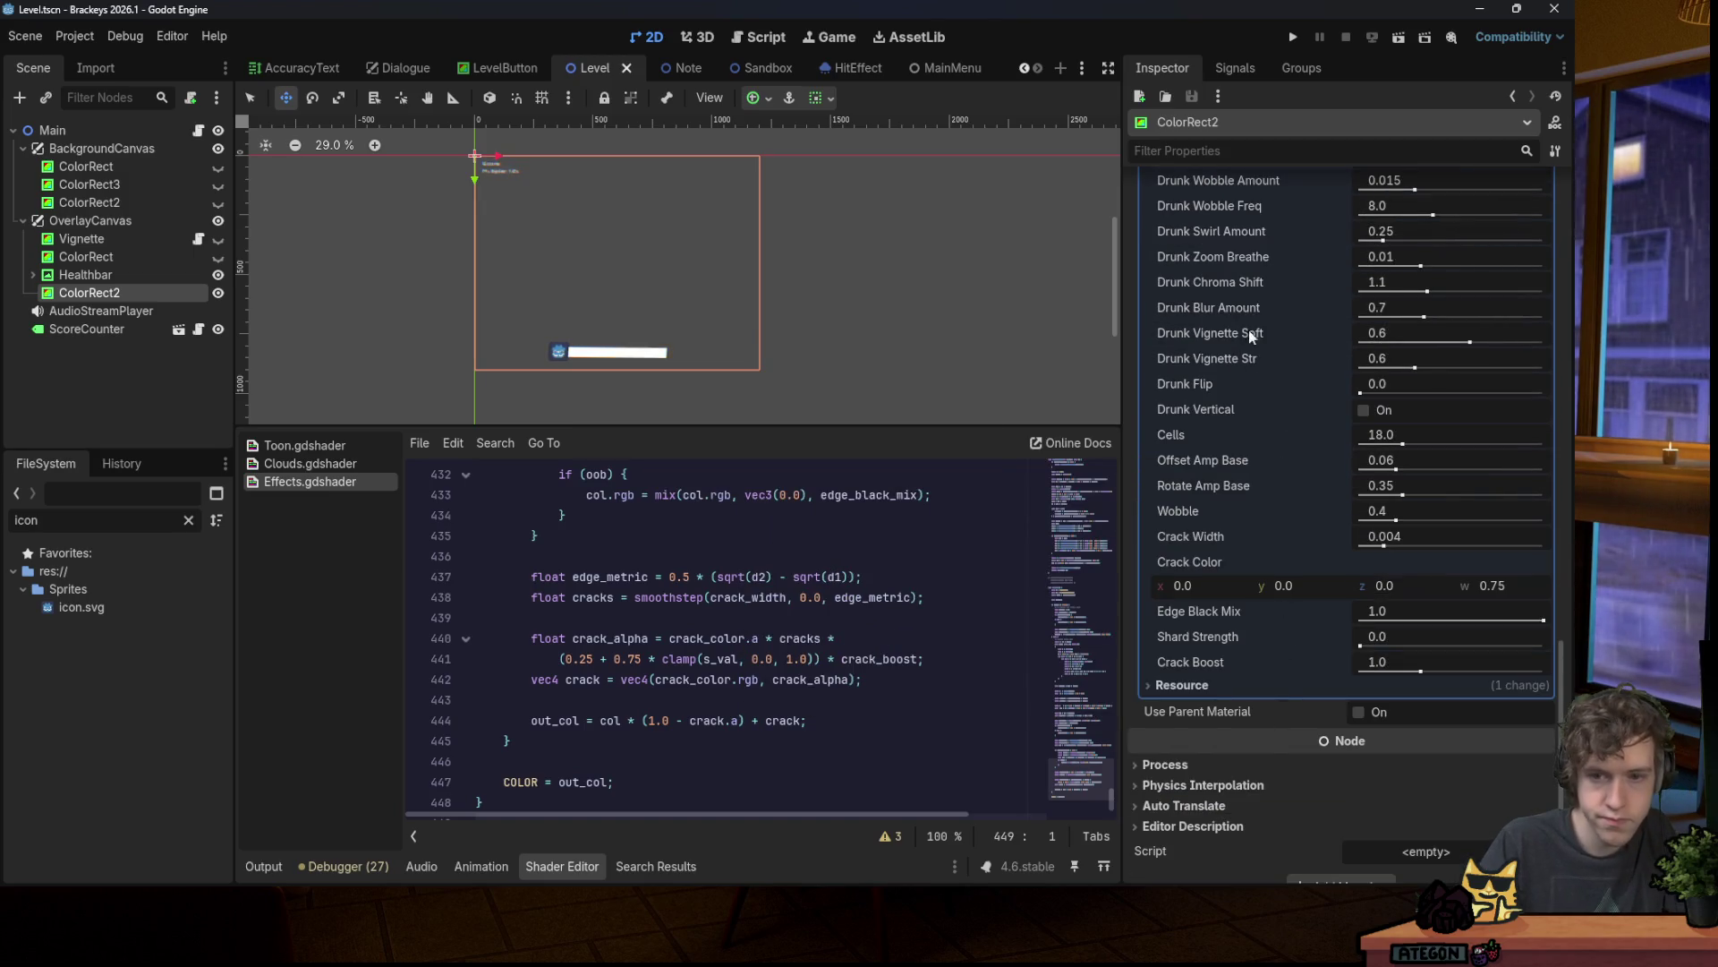
{"action": "left_click", "coordinate": [1292, 39]}
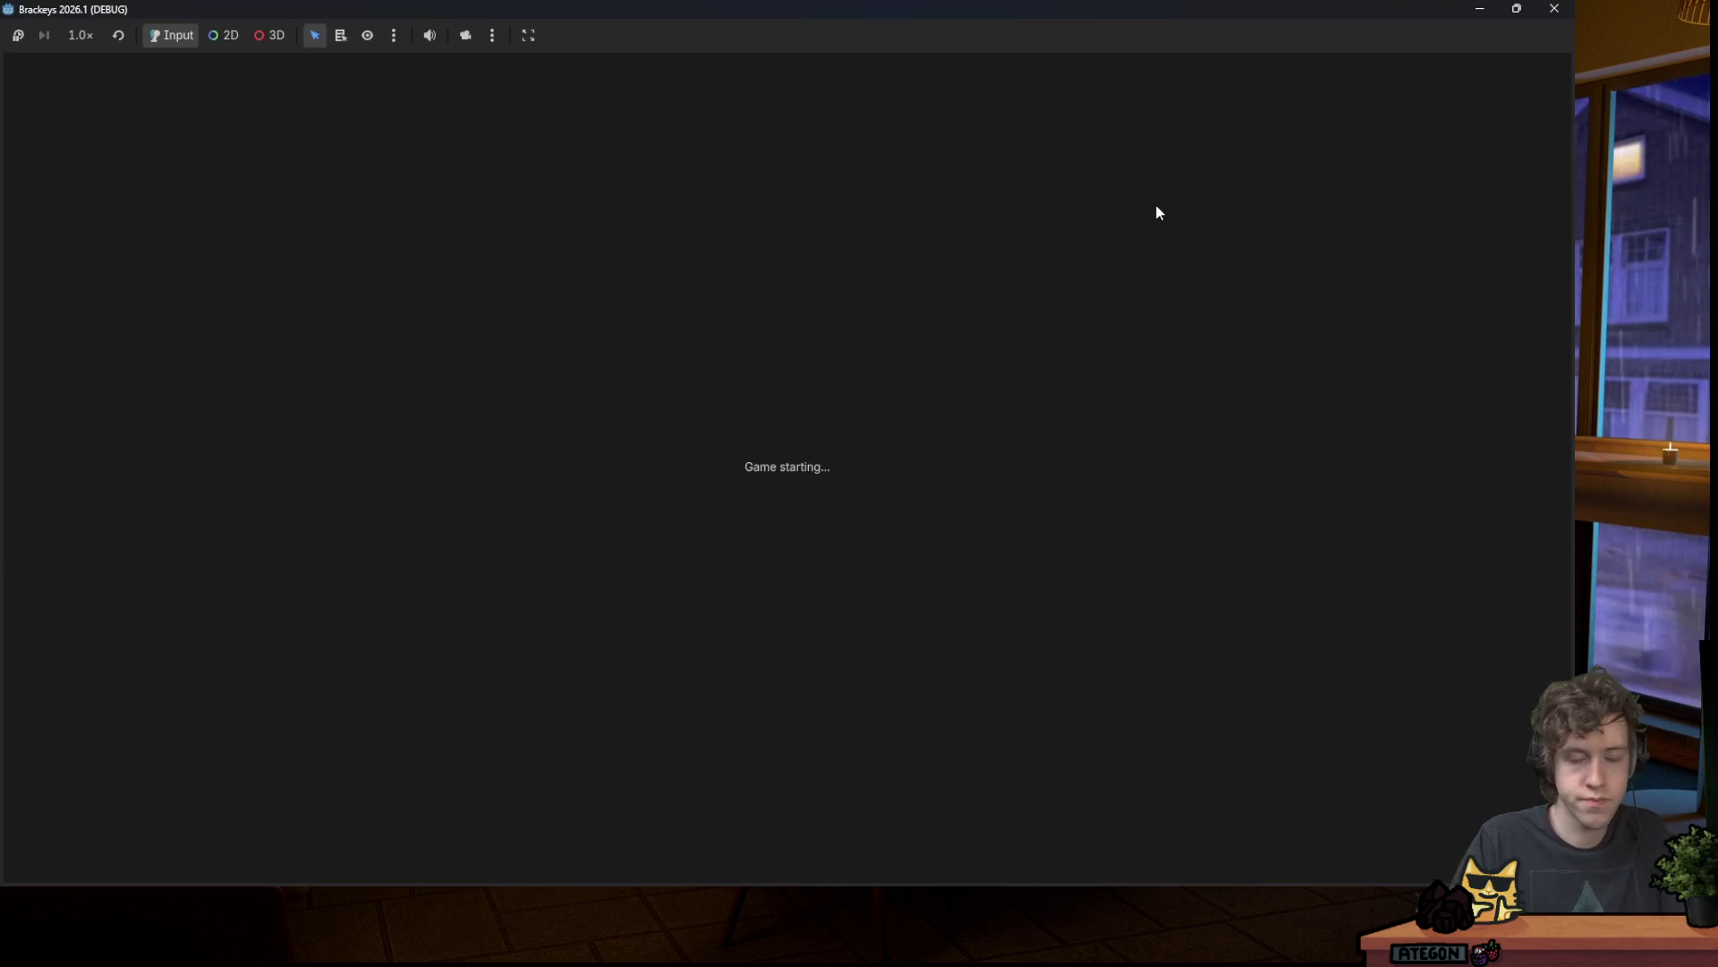
Step: Play song1 from the title screen, hitting a few notes, then close the game window
{"action": "key", "text": "space"}
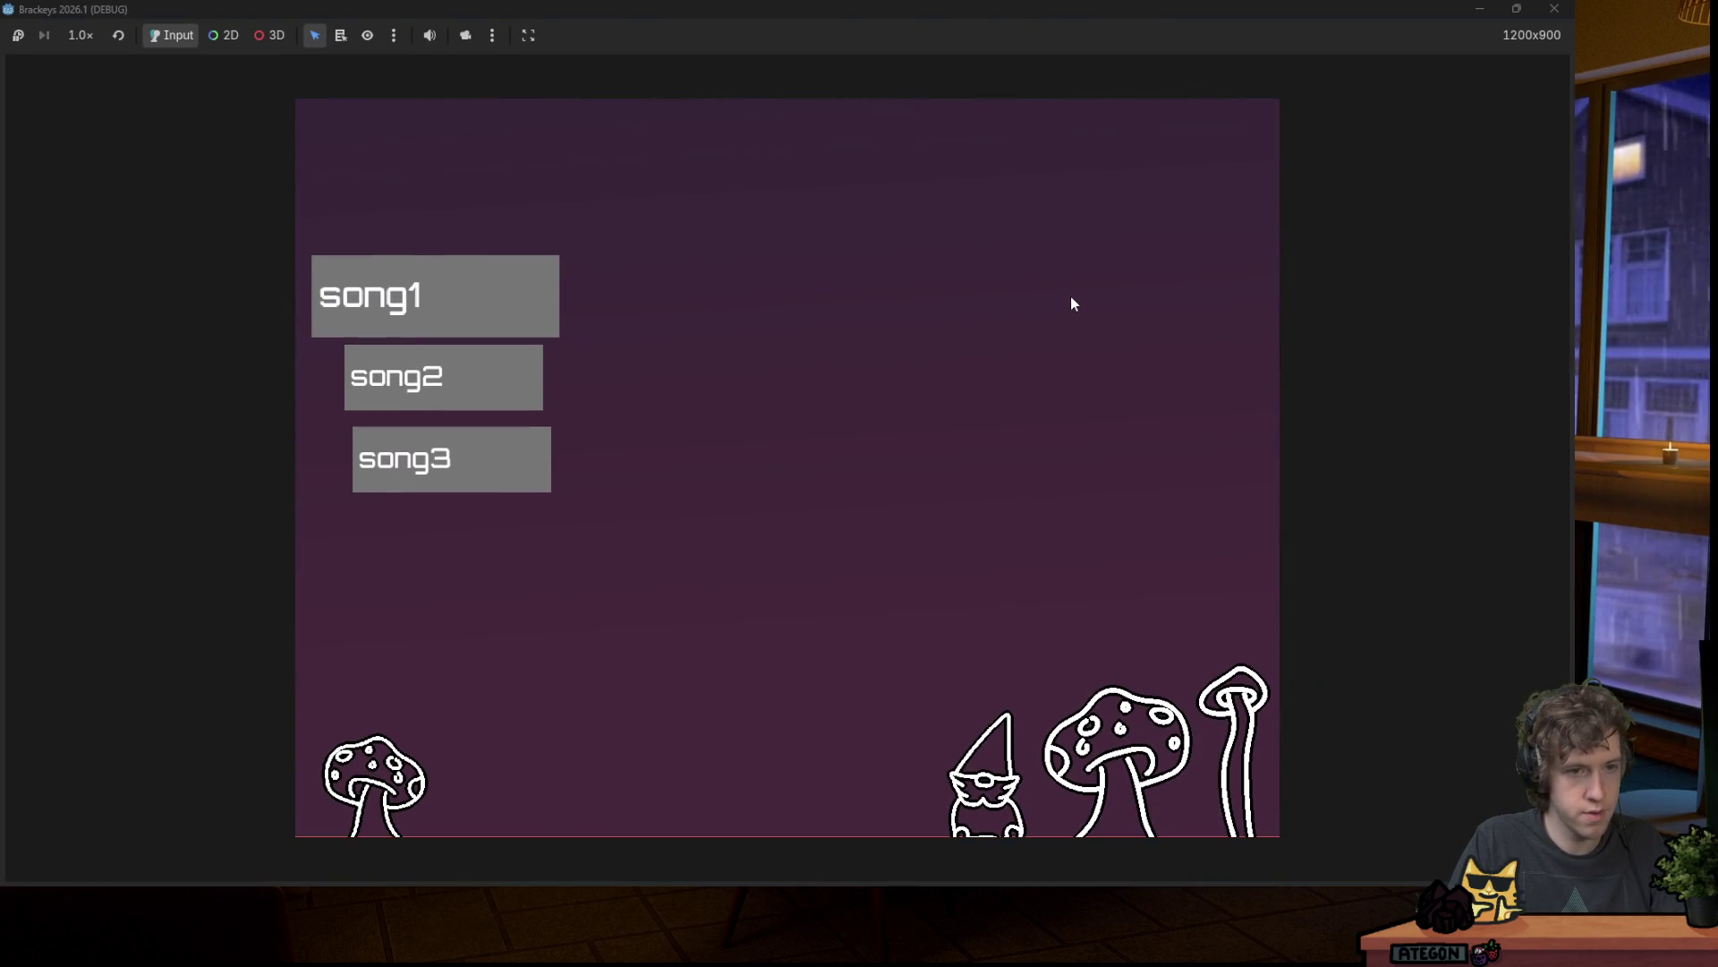
{"action": "key", "text": "space"}
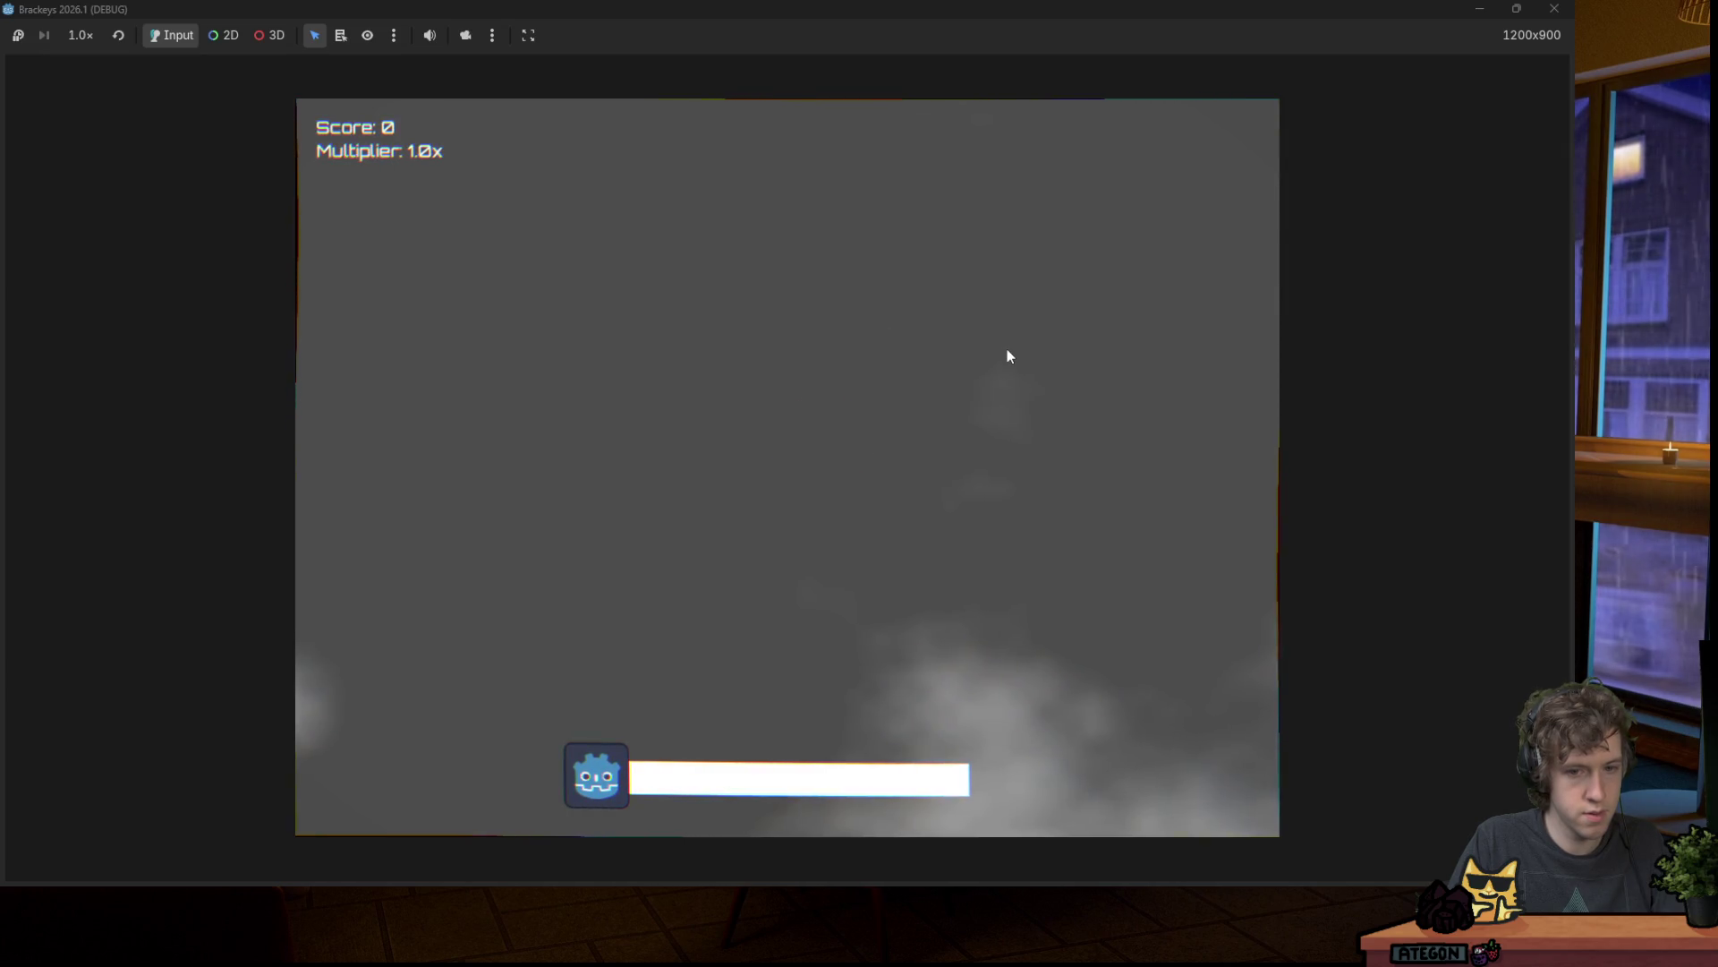
{"action": "key", "text": "space"}
{"action": "key", "text": "Right"}
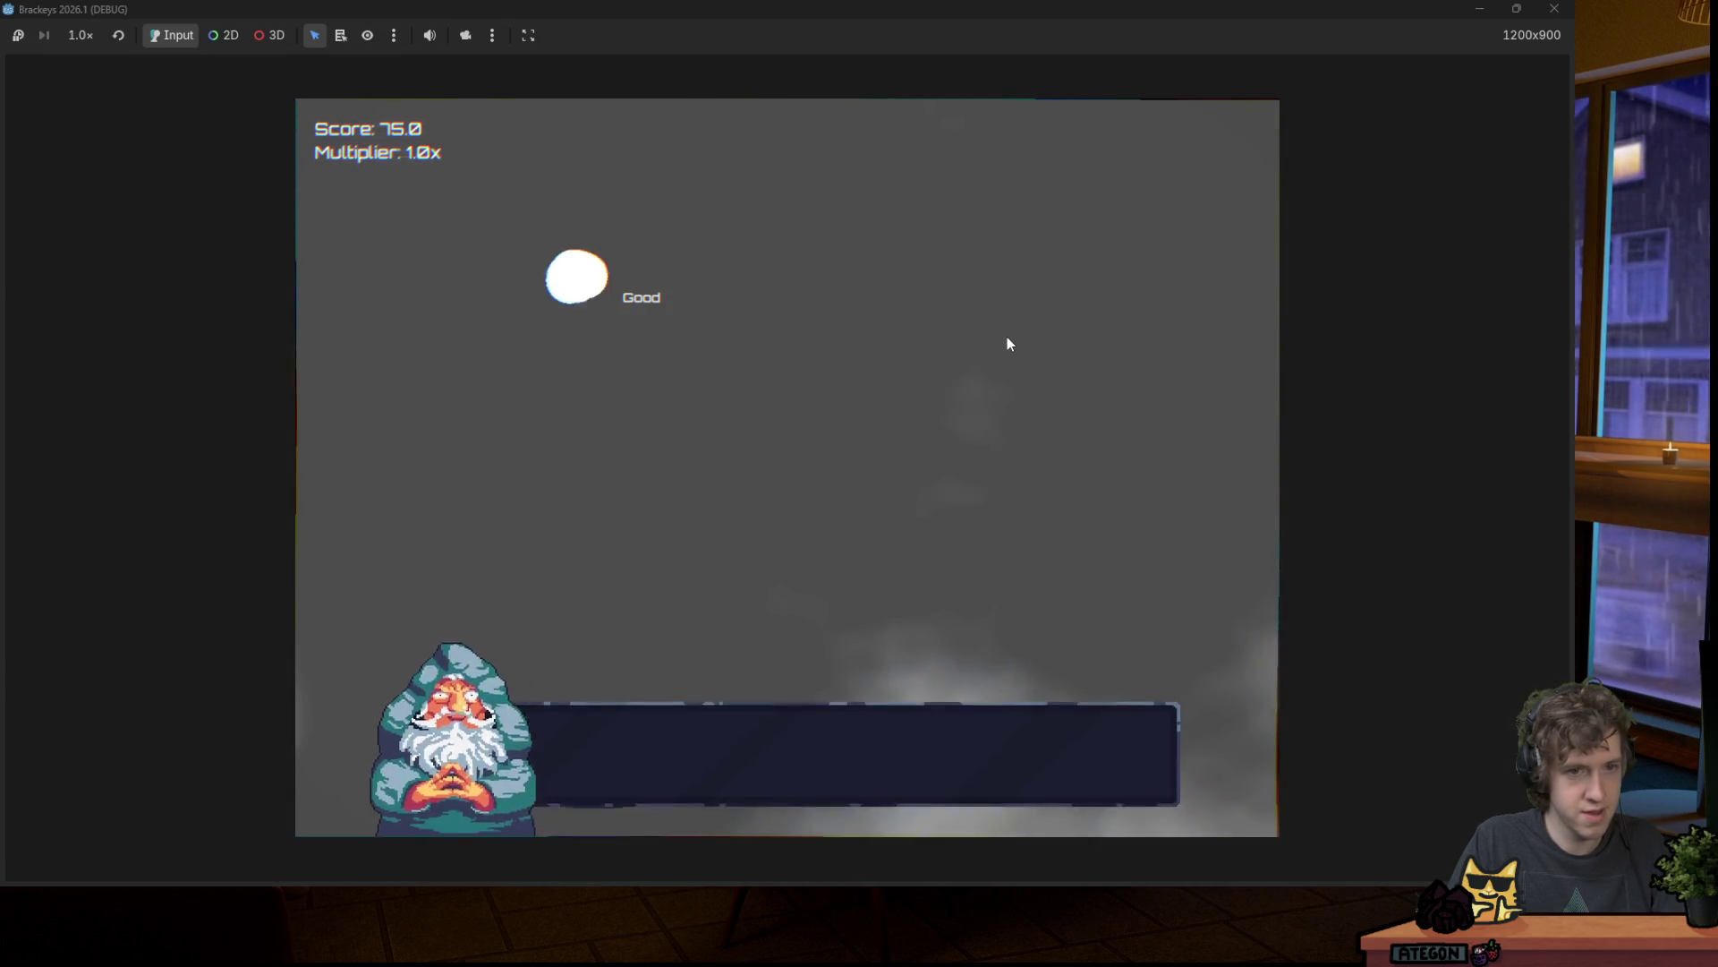
{"action": "key", "text": "Left"}
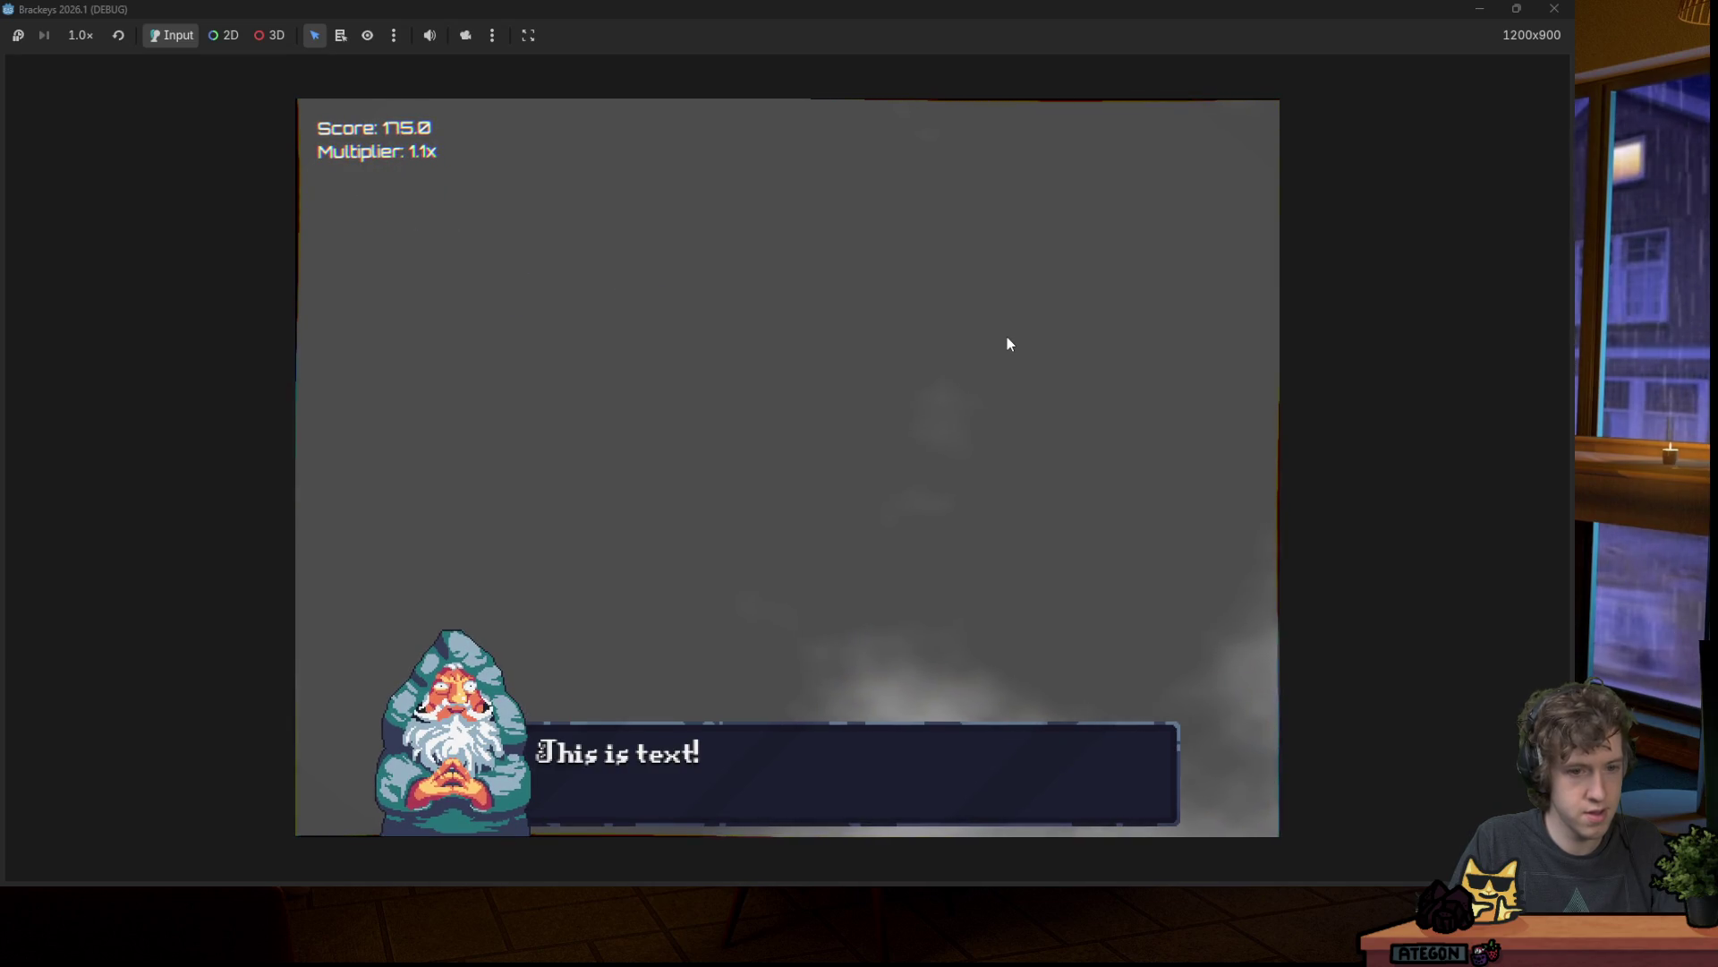
{"action": "left_click", "coordinate": [1554, 8]}
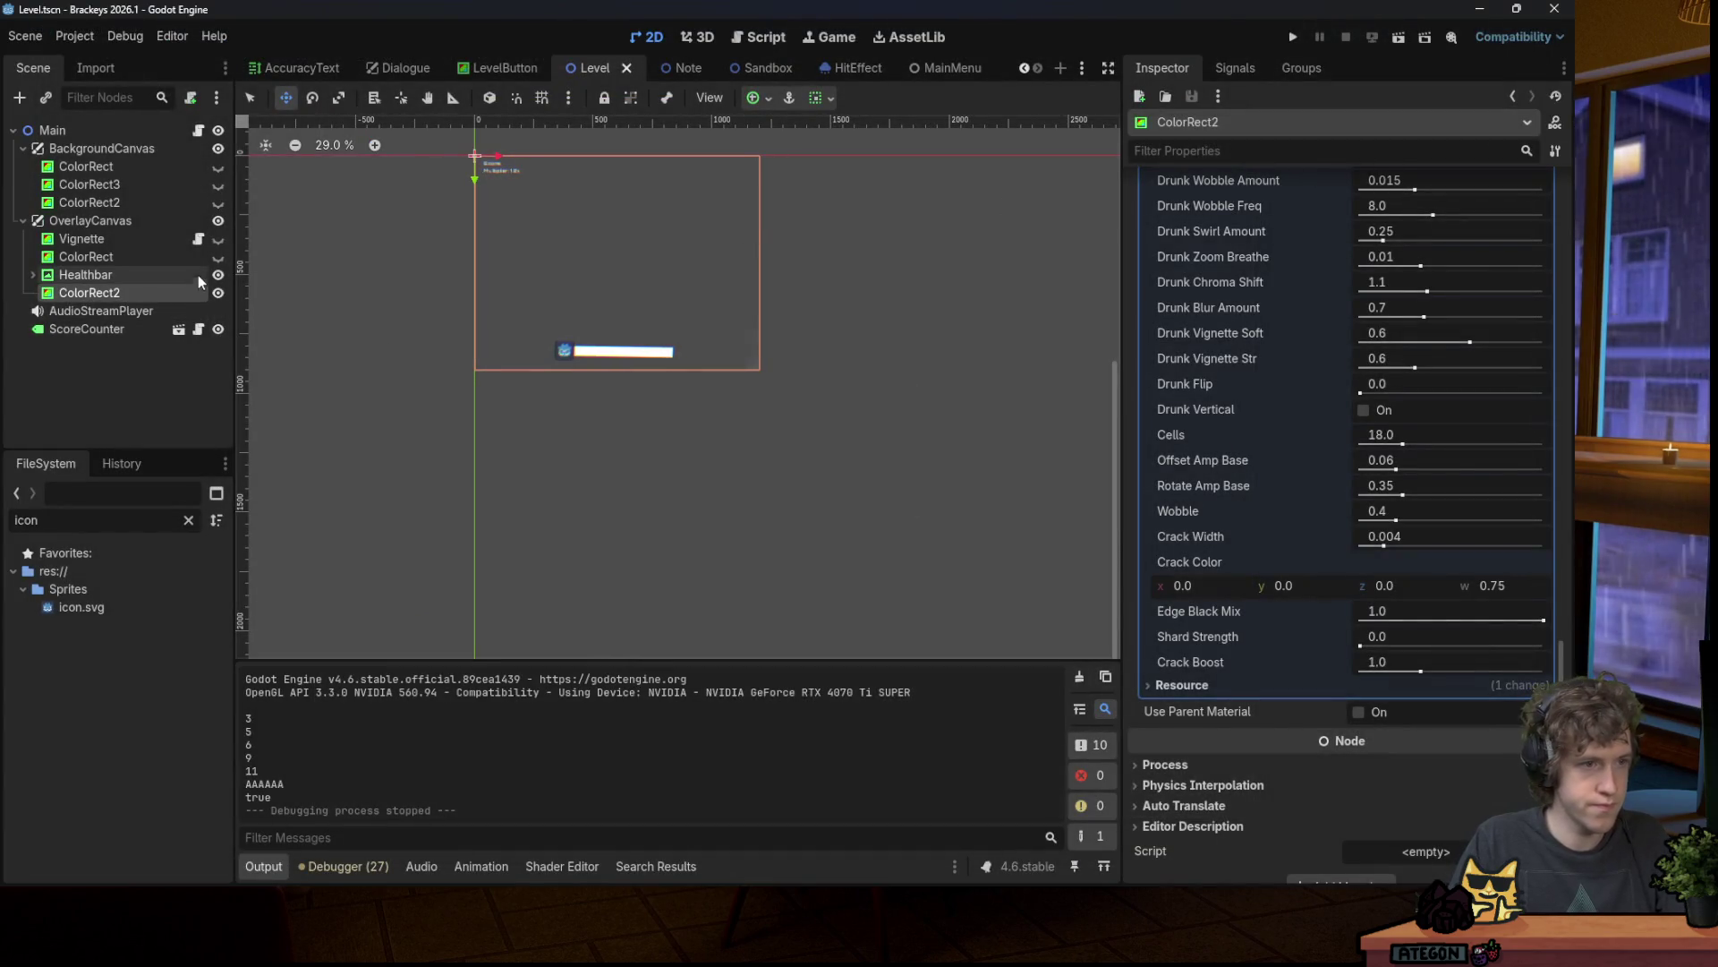
Step: Toggle the ColorRect overlay's visibility to compare, then select ColorRect
{"action": "left_click", "coordinate": [218, 257]}
{"action": "left_click", "coordinate": [218, 257]}
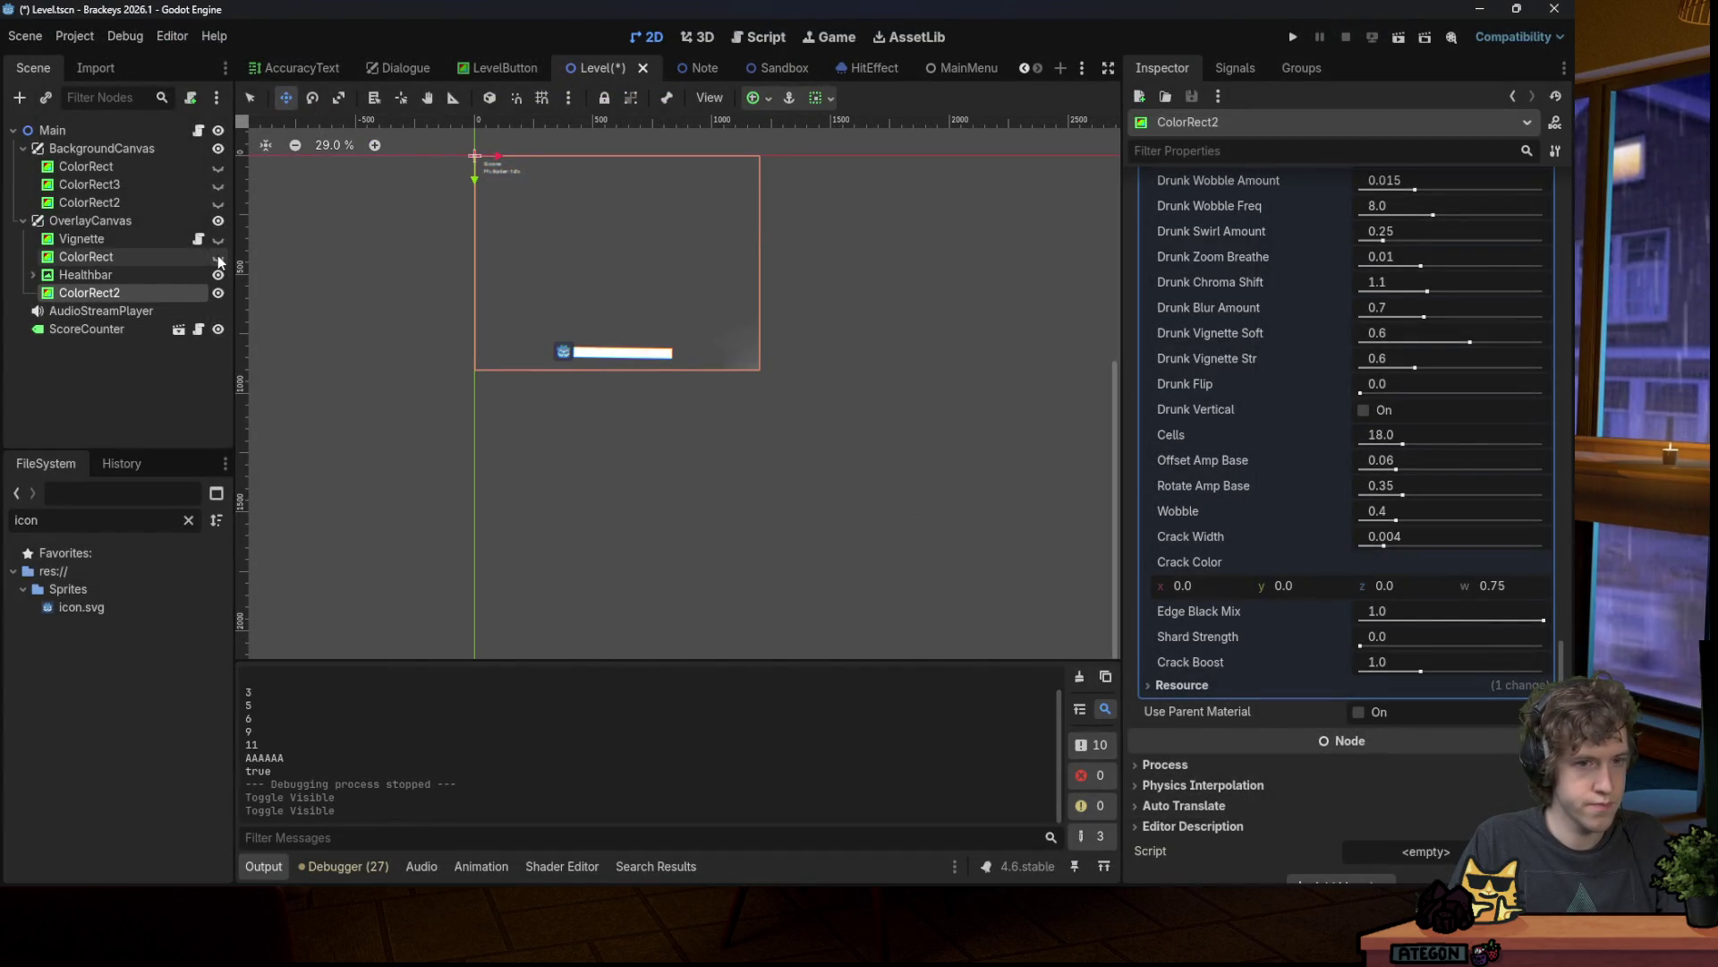
{"action": "left_click", "coordinate": [218, 256]}
{"action": "left_click", "coordinate": [219, 256]}
{"action": "left_click", "coordinate": [209, 255]}
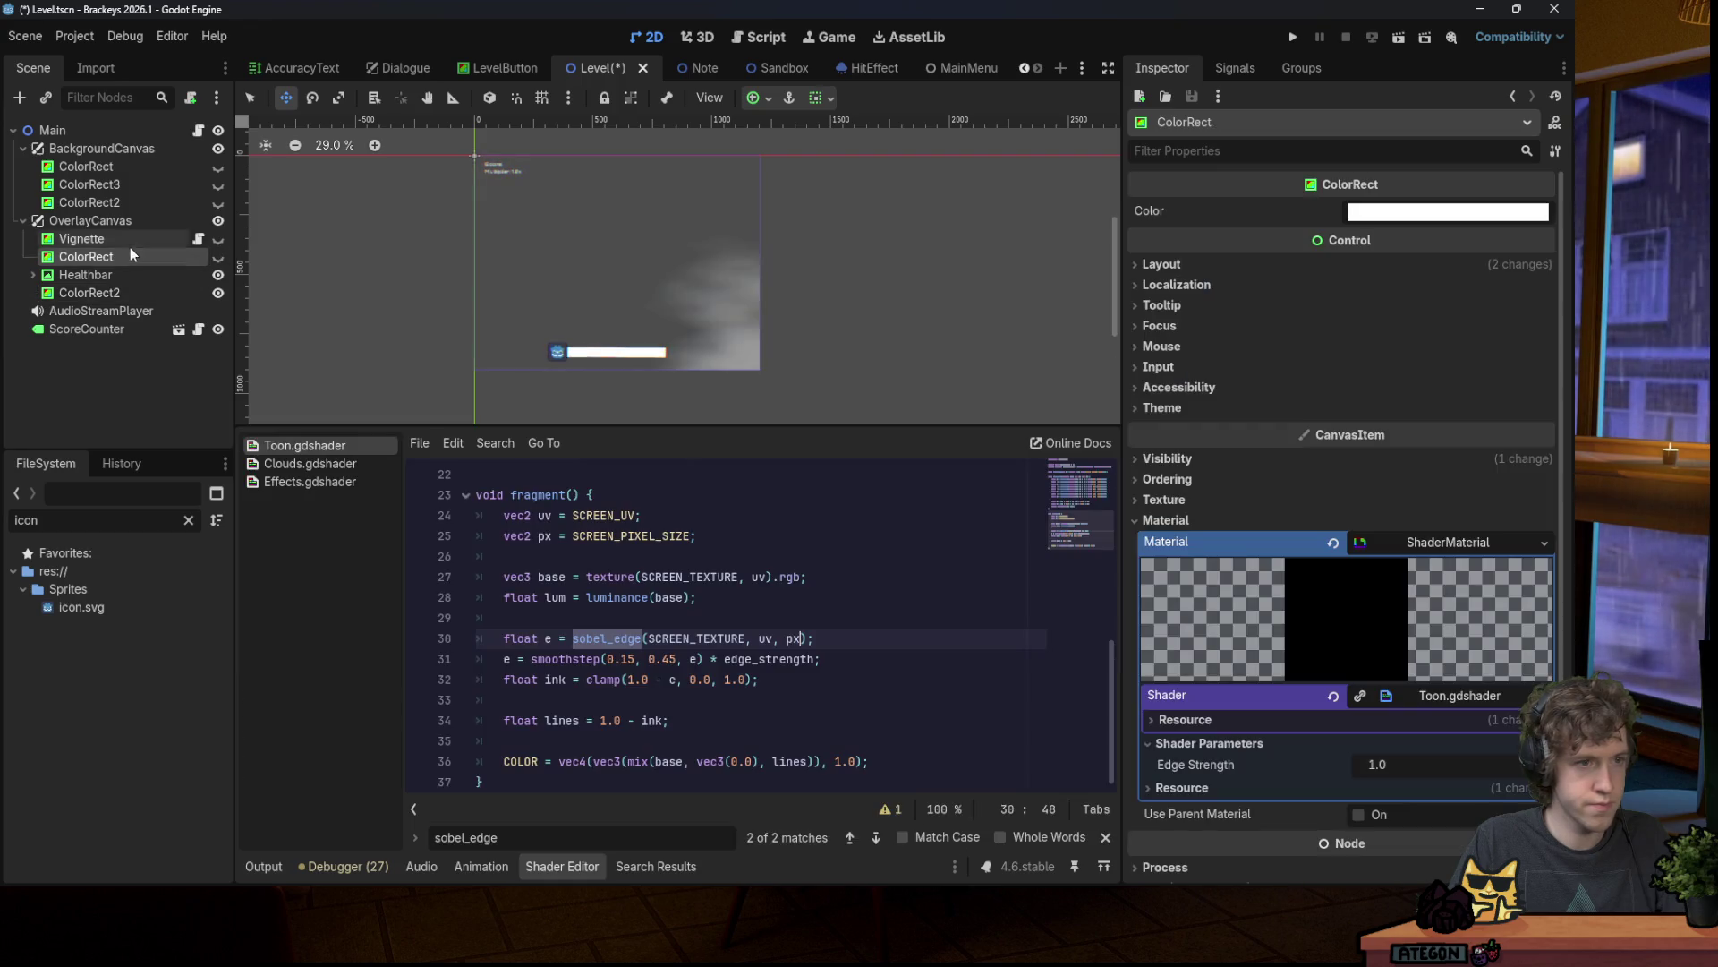
Step: Move ColorRect below Healthbar in OverlayCanvas and save the Level scene
{"action": "mouse_move", "coordinate": [131, 252]}
{"action": "left_mouse_down"}
{"action": "mouse_move", "coordinate": [124, 304]}
{"action": "mouse_move", "coordinate": [136, 273]}
{"action": "left_mouse_up"}
{"action": "left_click", "coordinate": [216, 276]}
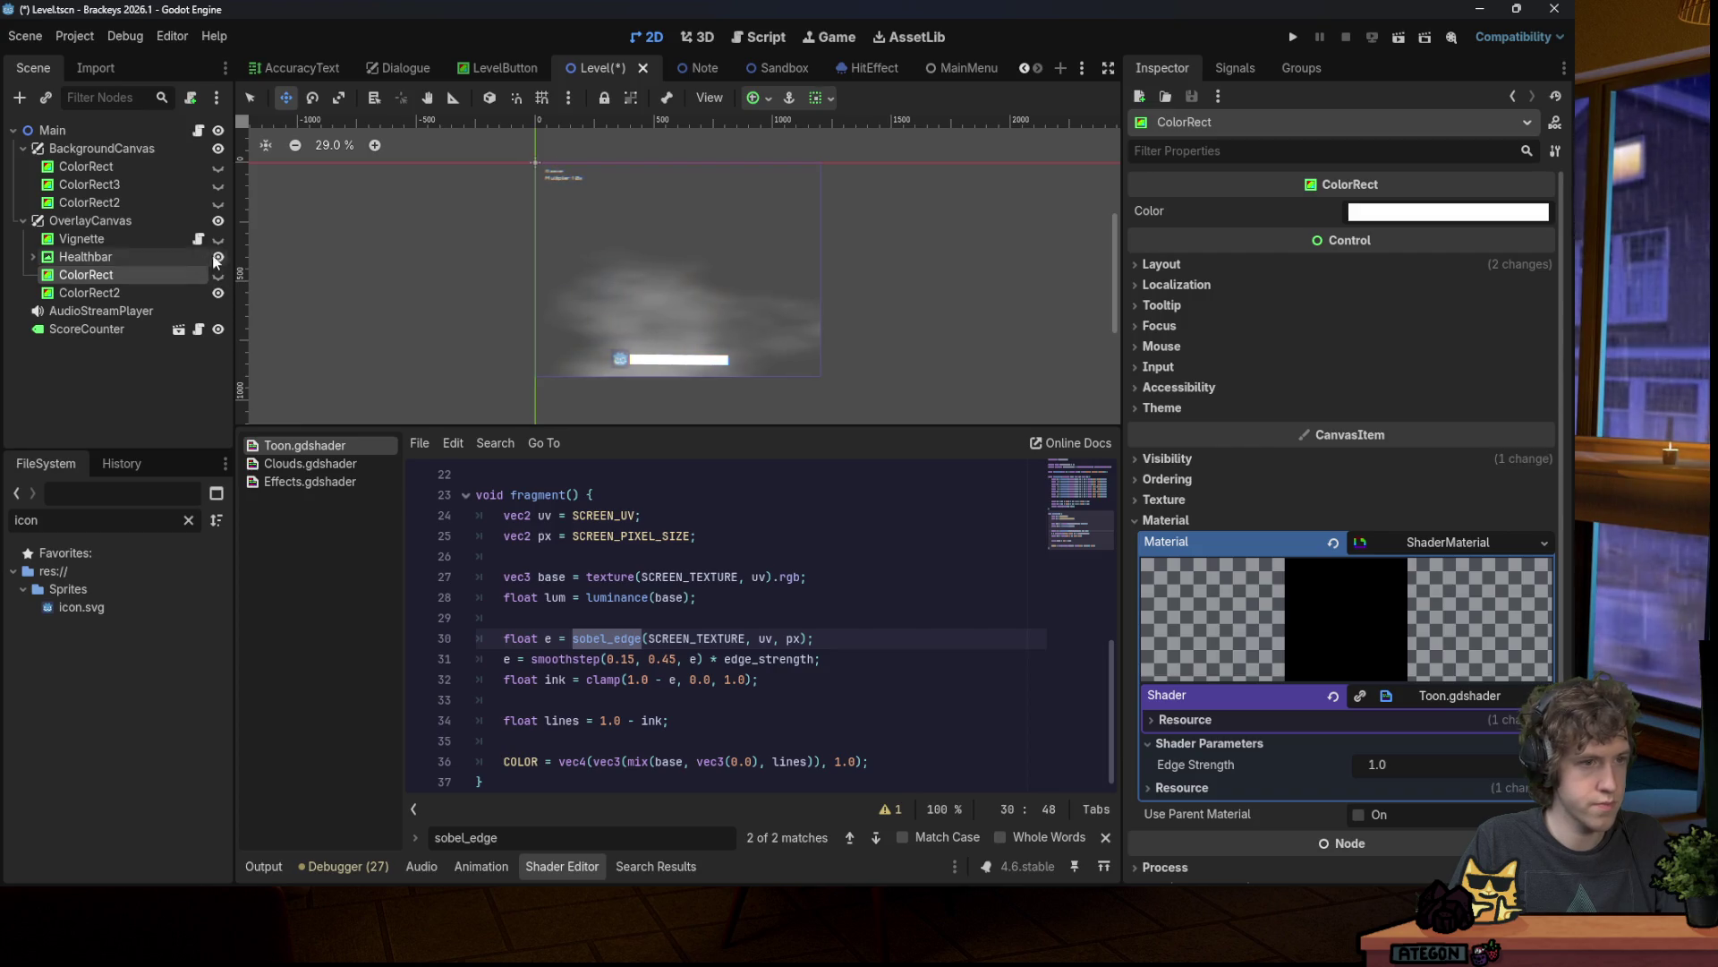
{"action": "key", "text": "ctrl+s"}
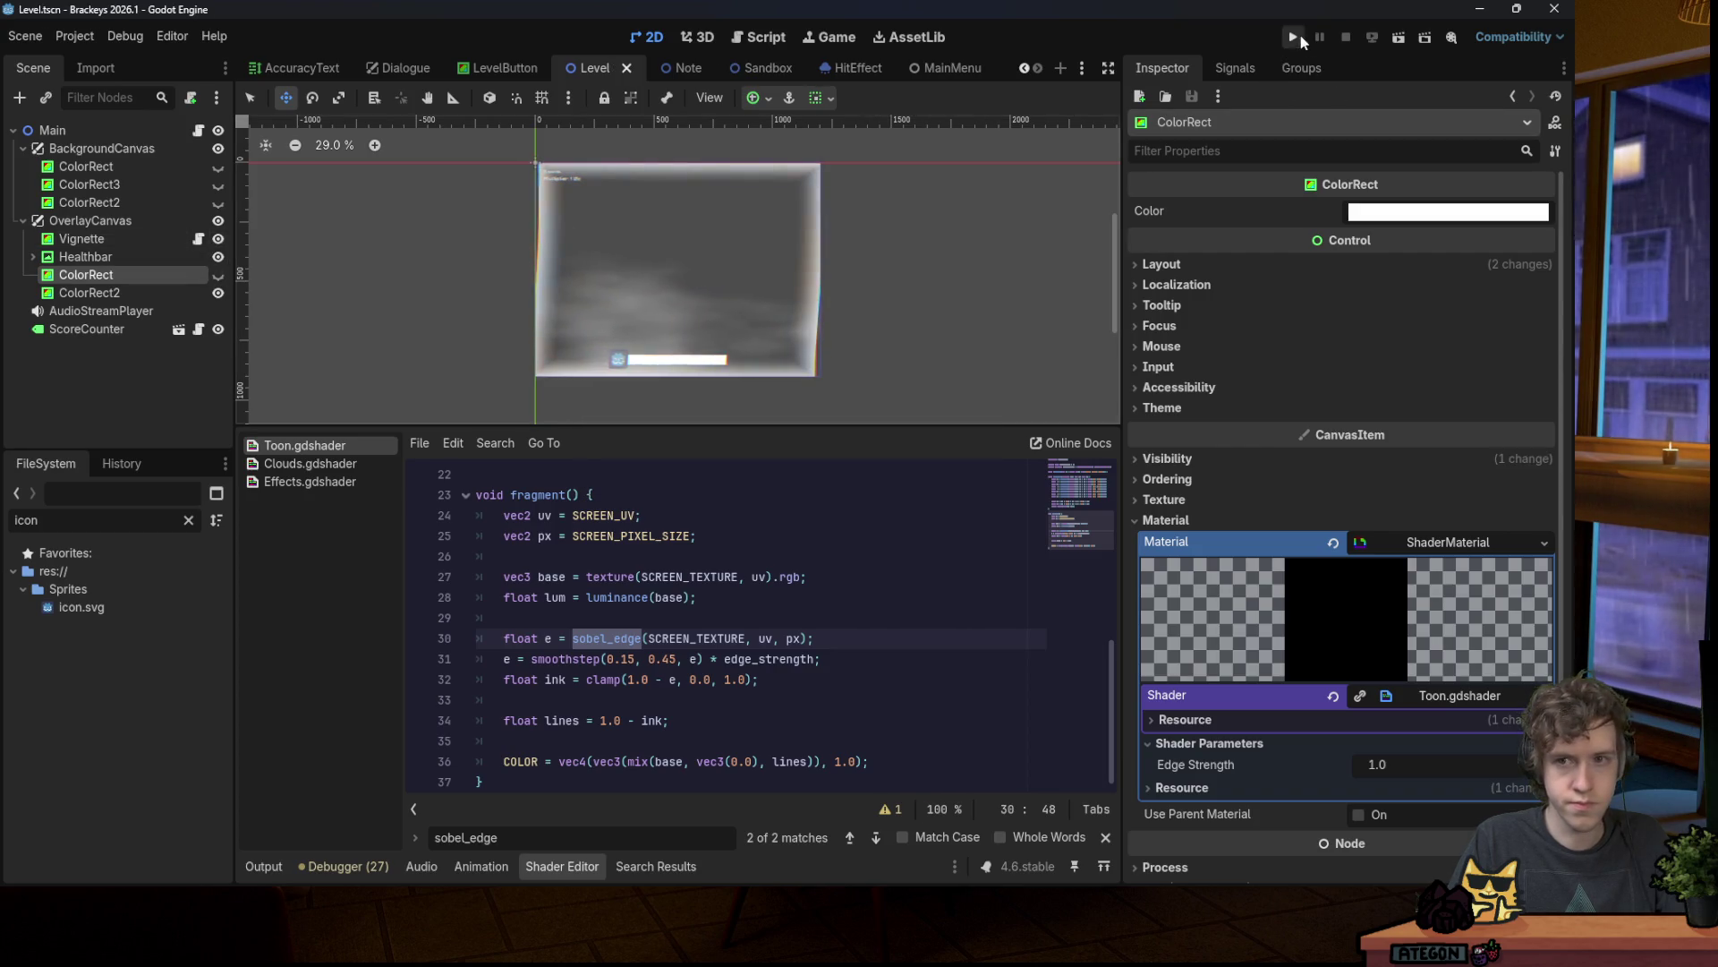
Step: Playtest song1 again with the reordered overlays, then close the game
{"action": "left_click", "coordinate": [1292, 36]}
{"action": "key", "text": "space"}
{"action": "key", "text": "Return"}
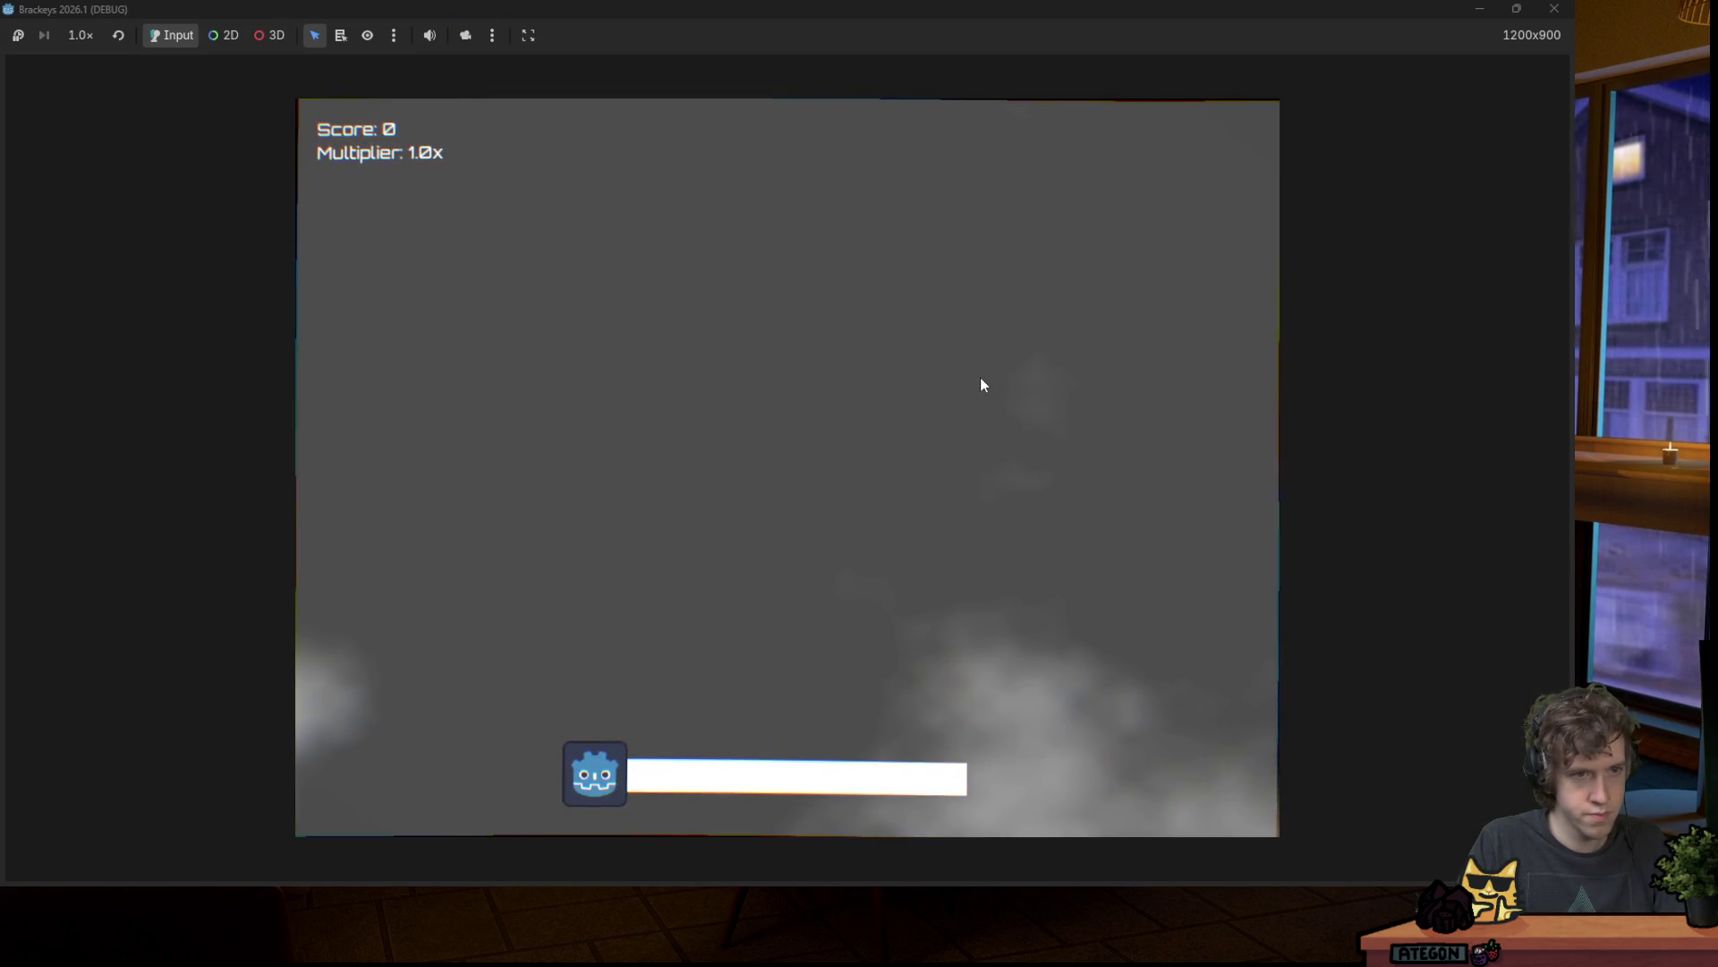
{"action": "key", "text": "space"}
{"action": "key", "text": "Right"}
{"action": "key", "text": "Left"}
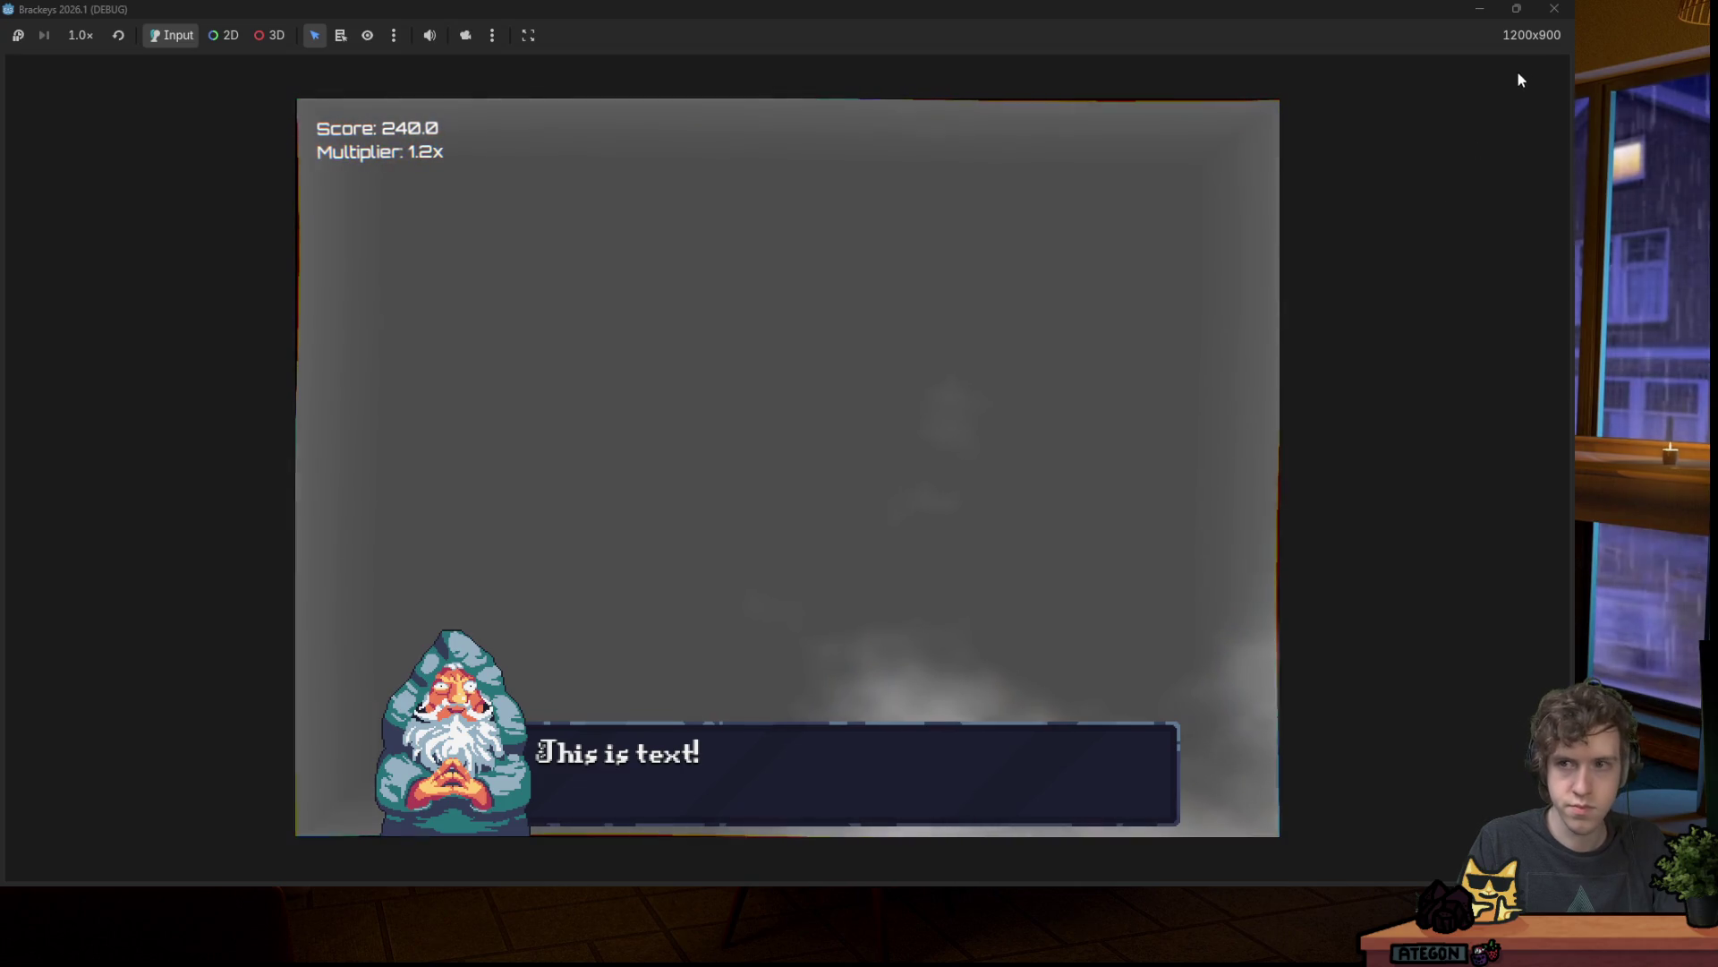
{"action": "left_click", "coordinate": [1555, 9]}
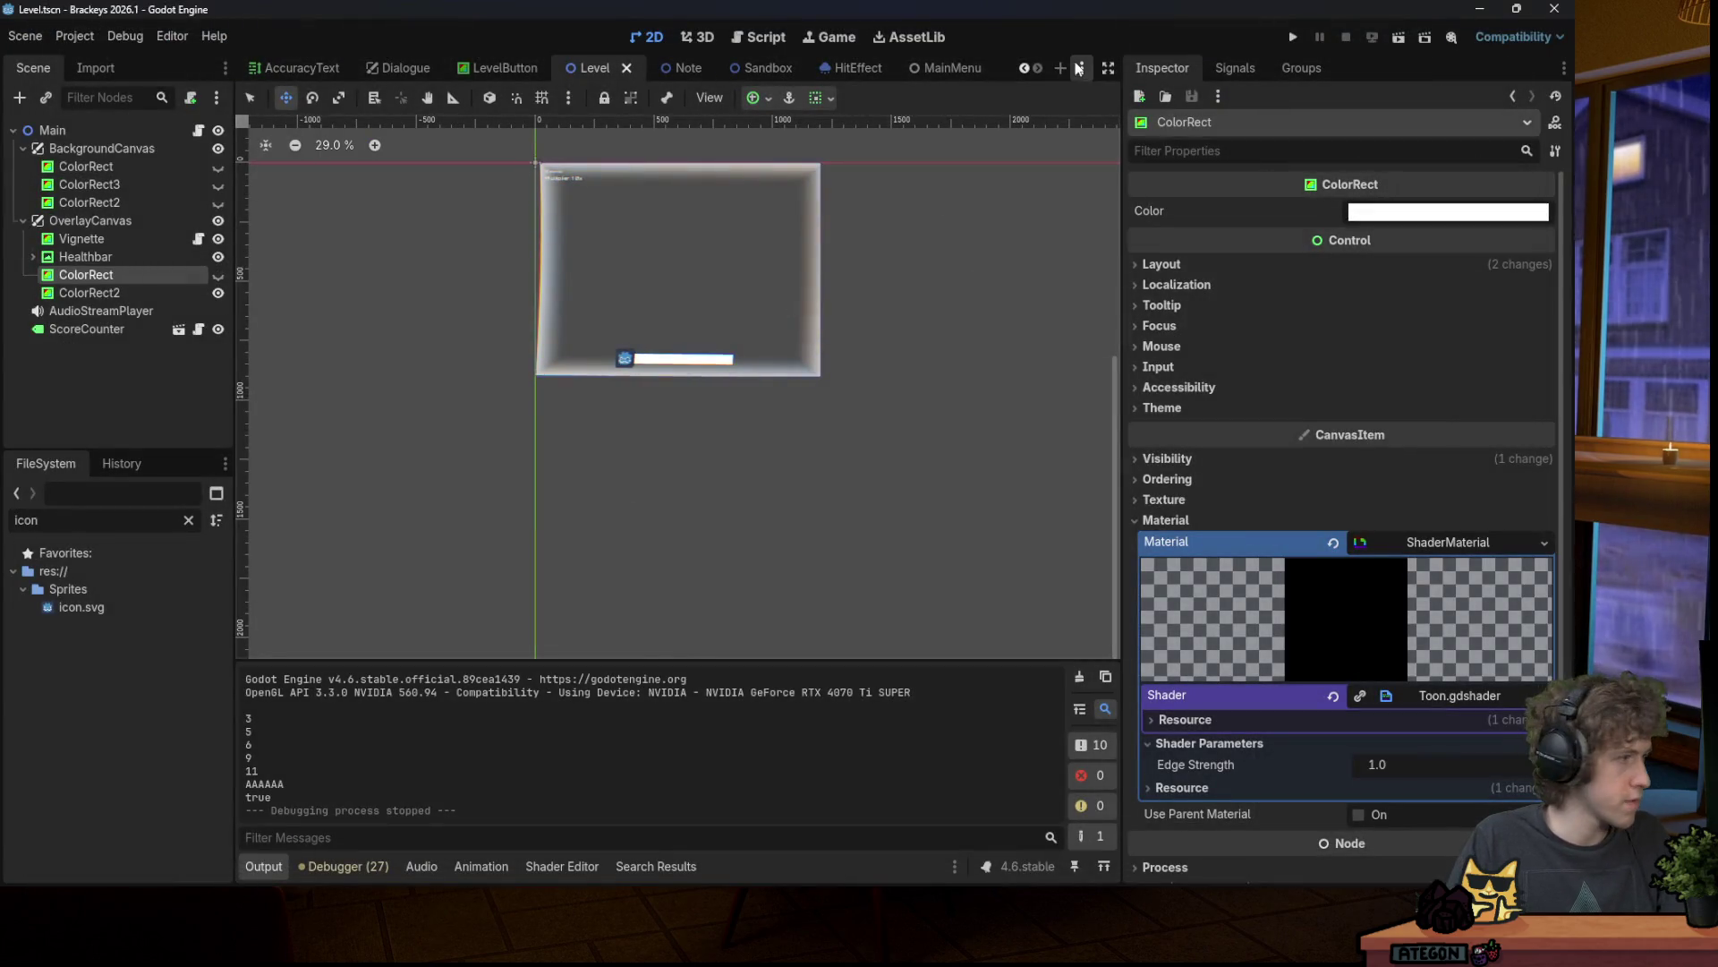
Step: Clear the FileSystem filter and open a terminal at the res:// folder
{"action": "left_click", "coordinate": [186, 521]}
{"action": "right_click", "coordinate": [73, 571]}
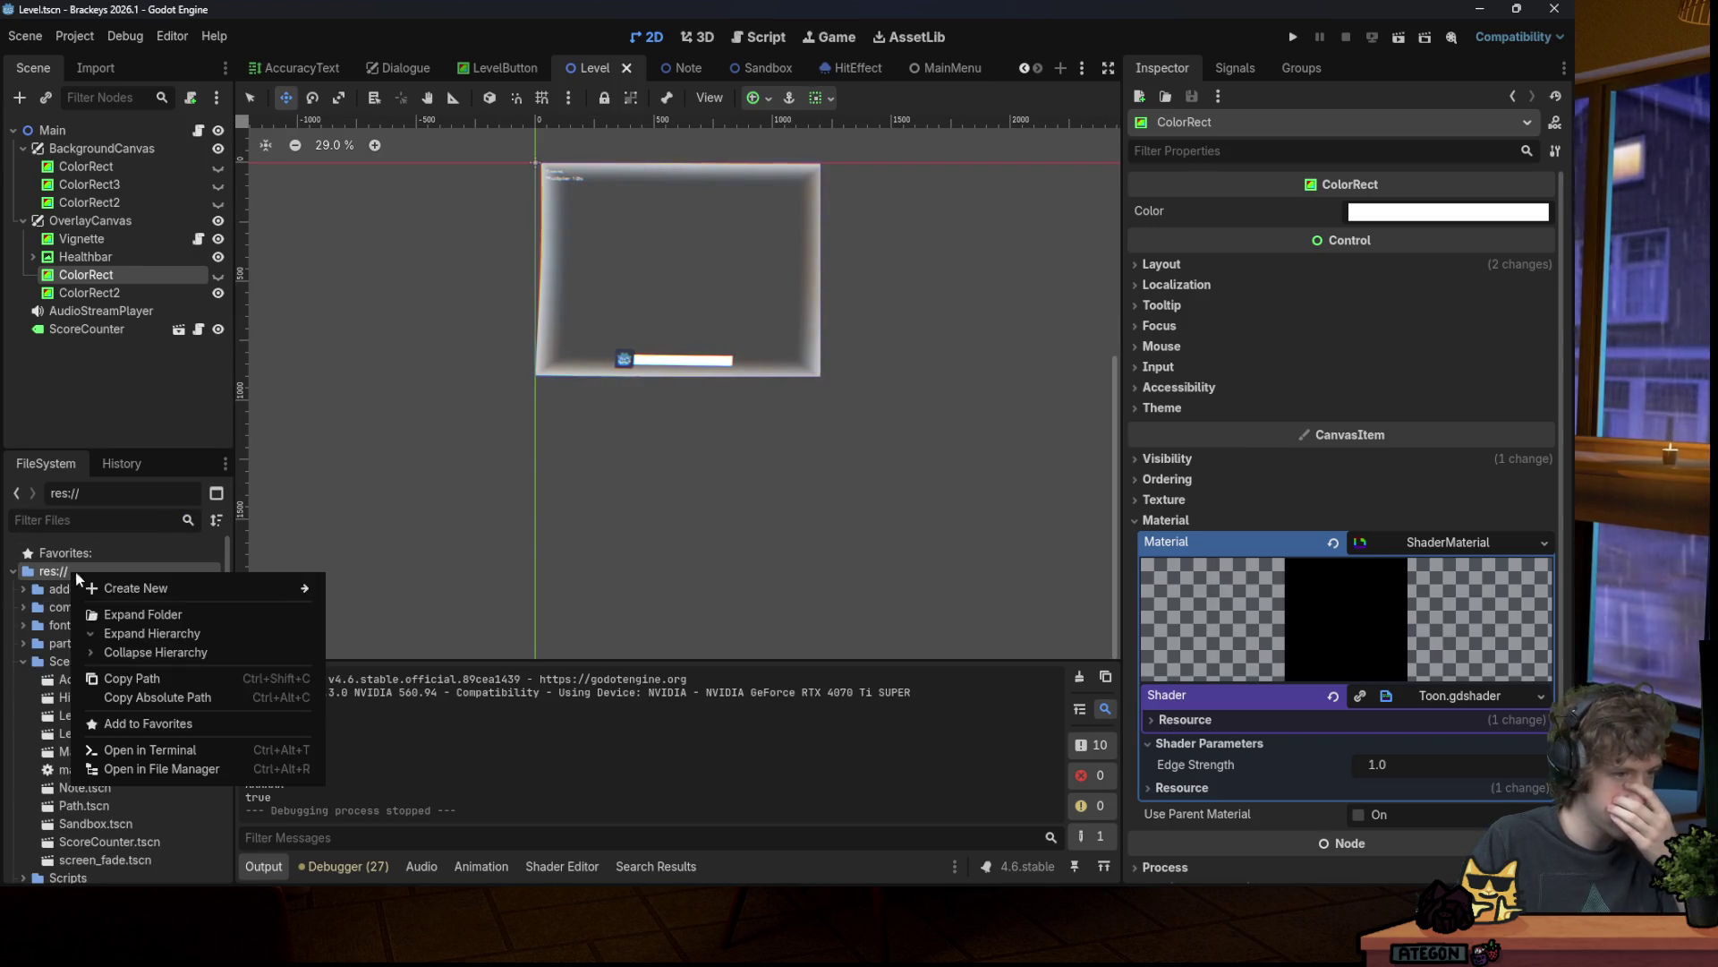
{"action": "left_click", "coordinate": [173, 750]}
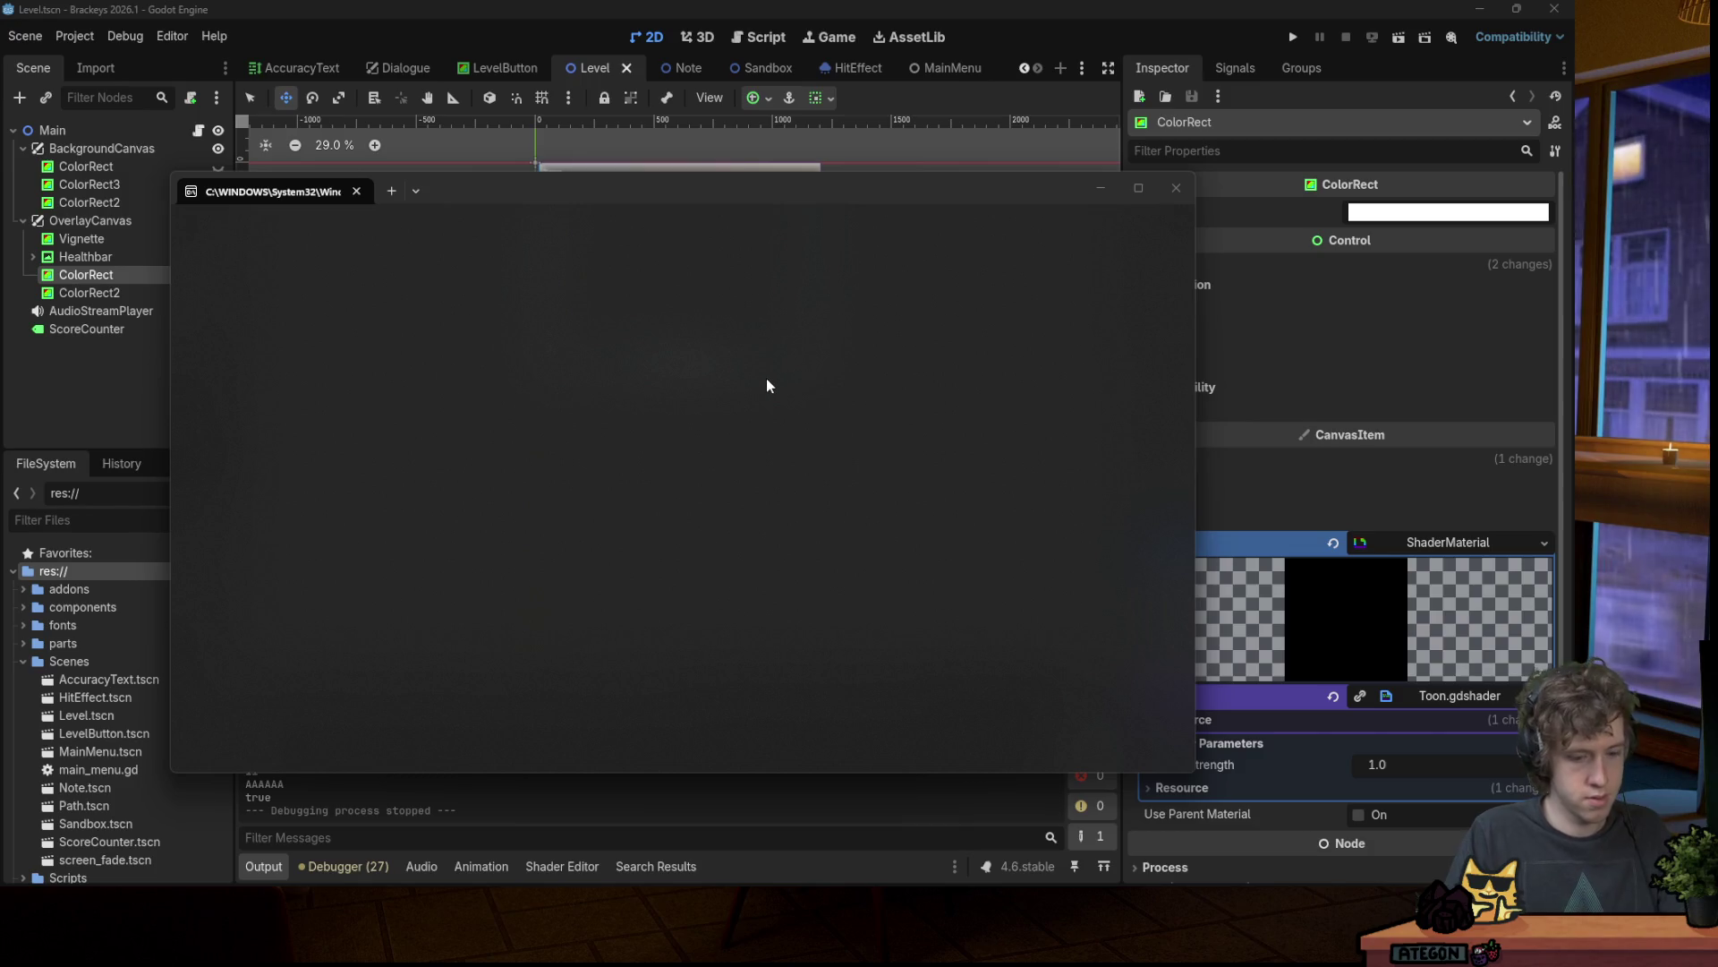
Step: Check git status, stage all files, and commit them as "Add splash screen and some effects"
{"action": "type", "text": "git status"}
{"action": "key", "text": "Return"}
{"action": "type", "text": "git a"}
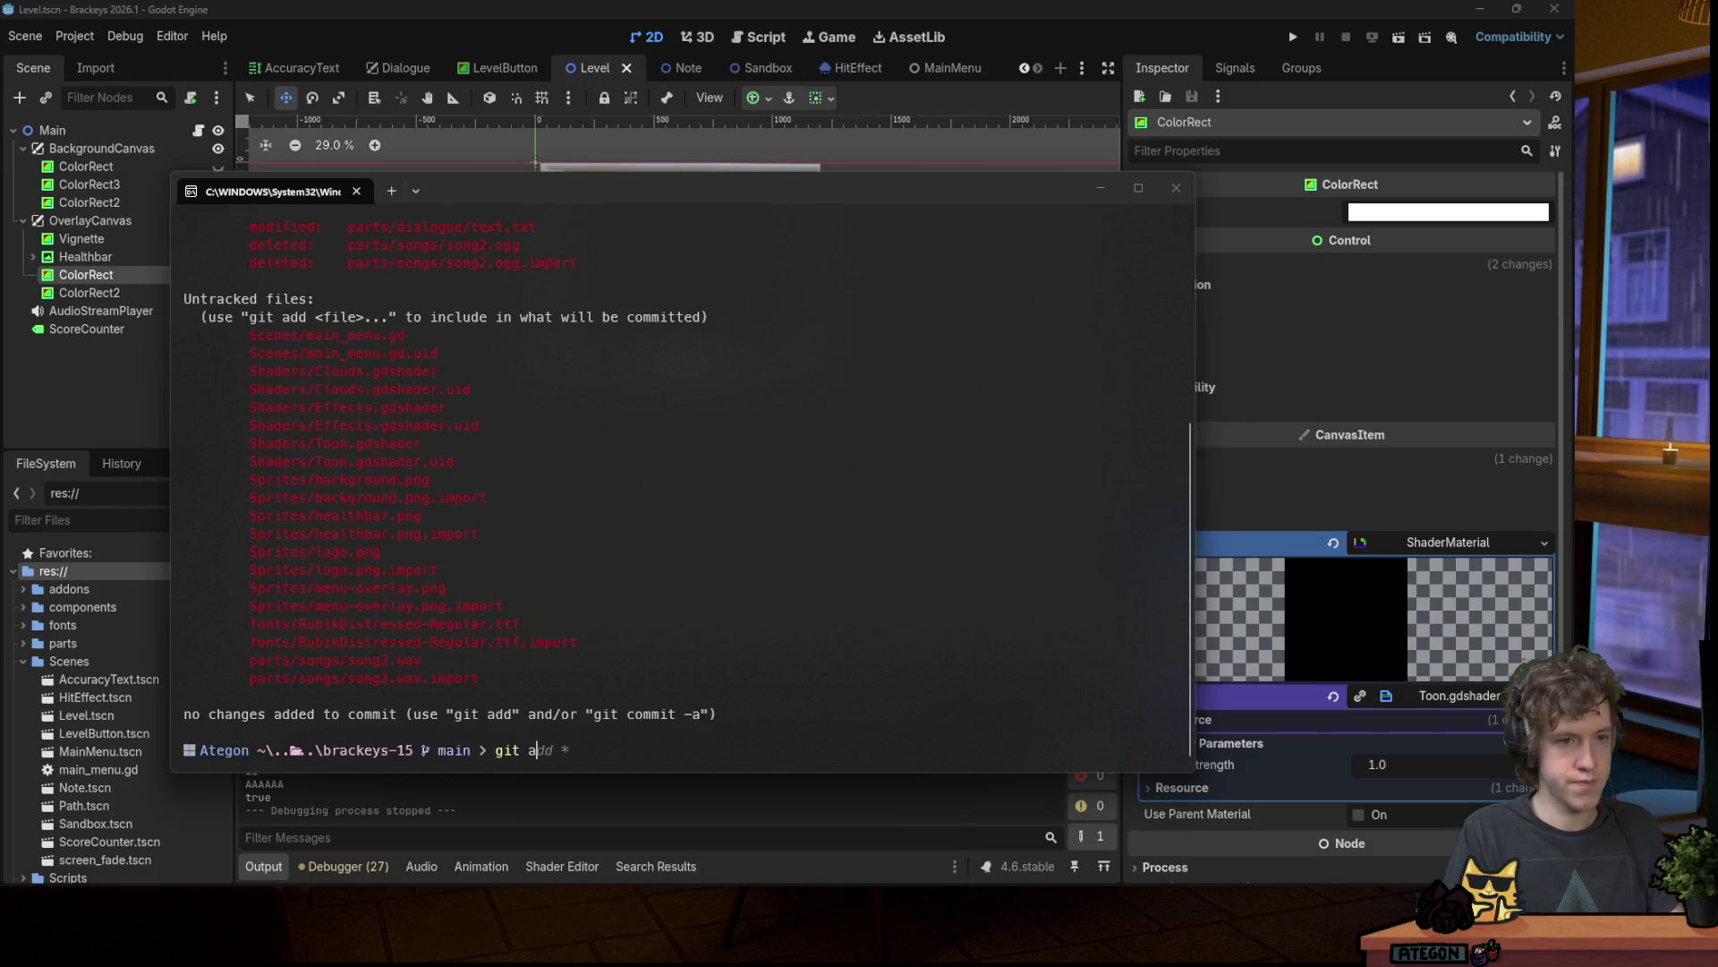
{"action": "type", "text": "dd *"}
{"action": "key", "text": "Return"}
{"action": "type", "text": "git comm"}
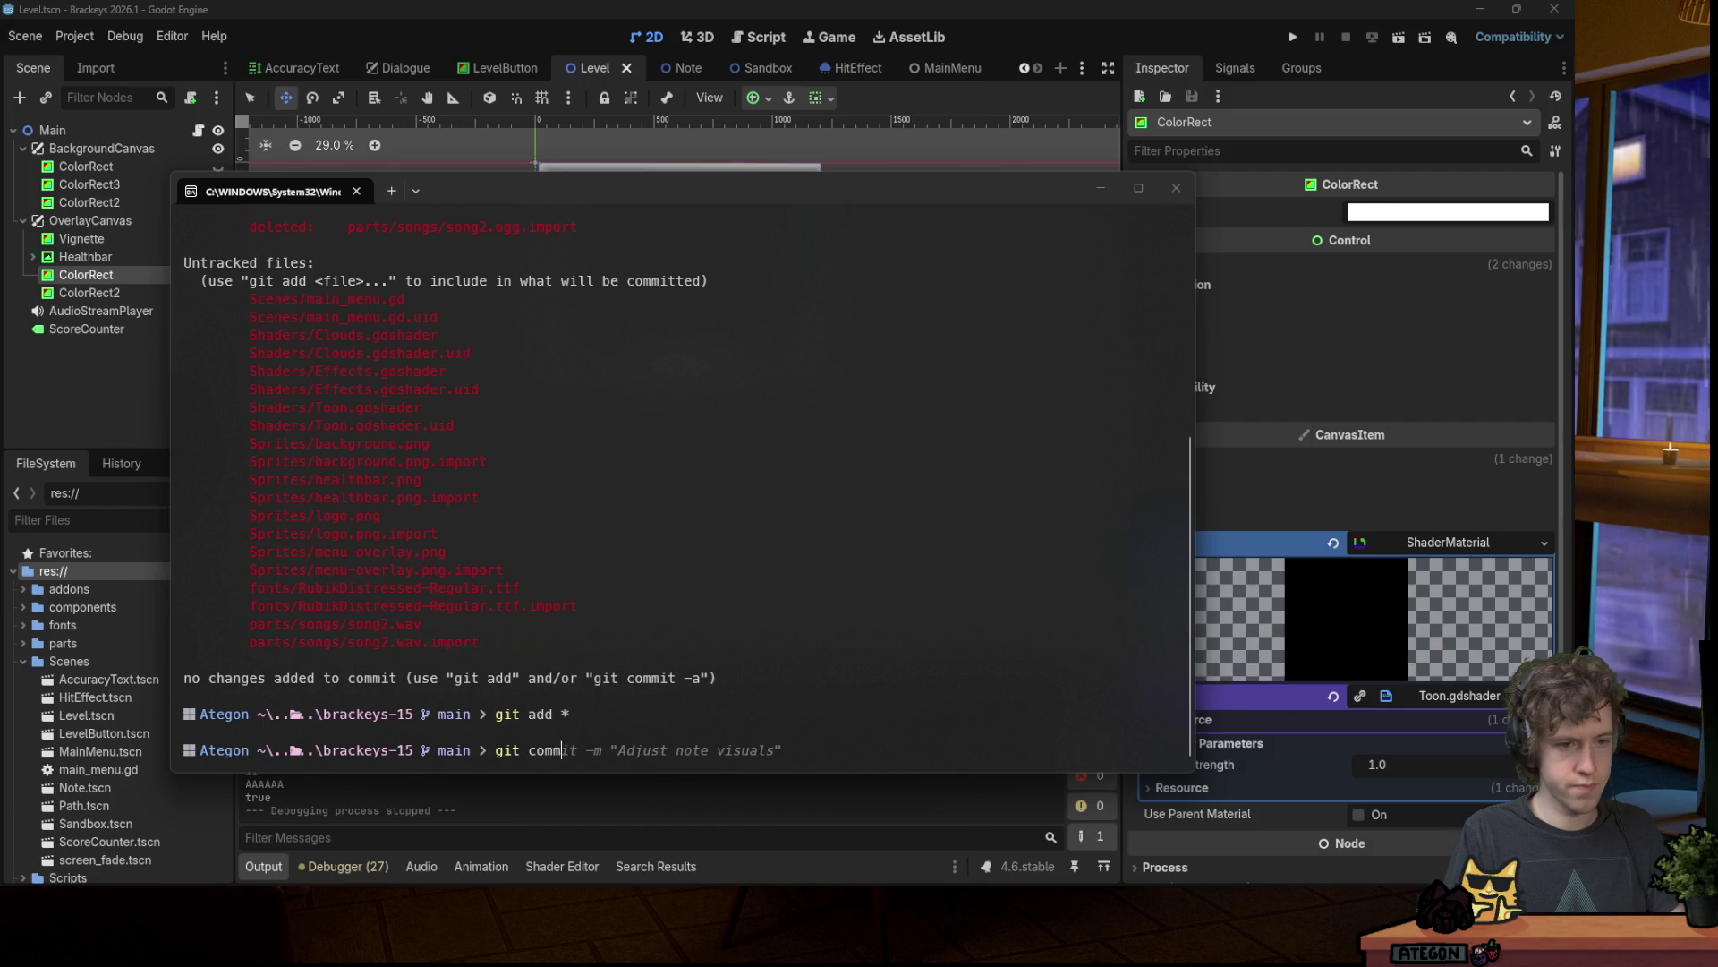
{"action": "type", "text": "it -m \"\""}
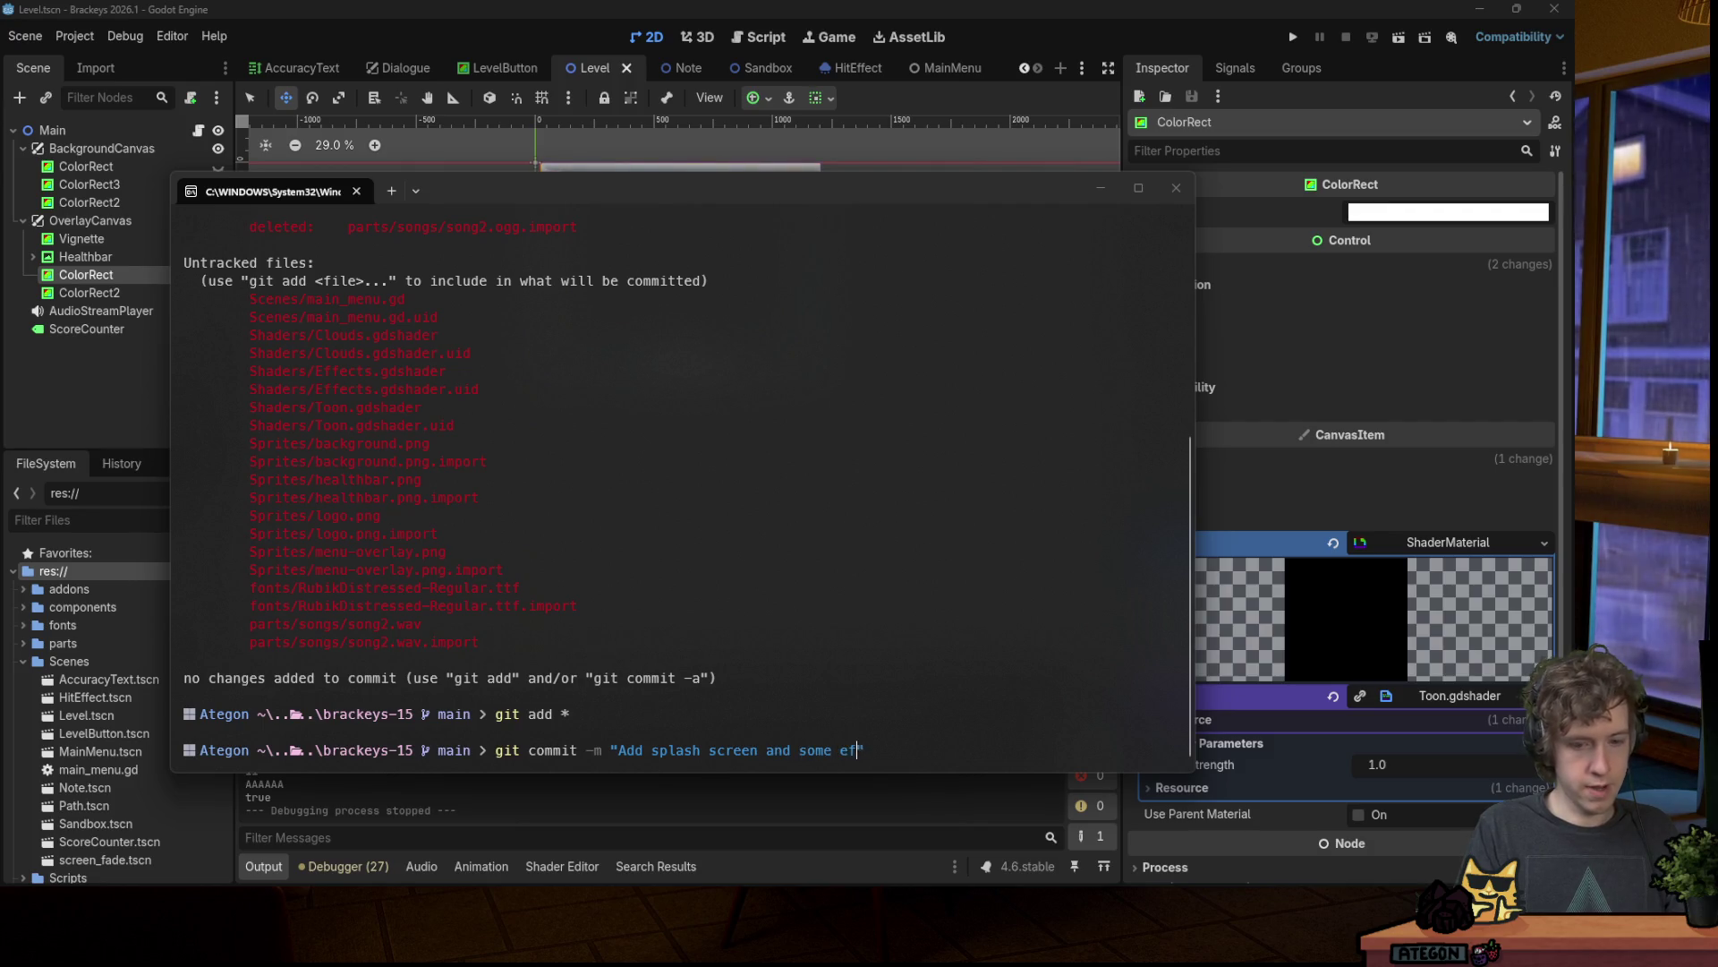
{"action": "type", "text": "s"}
{"action": "key", "text": "Return"}
Step: Push the commit to origin main, retrying after the first failure, then close the terminal
{"action": "type", "text": "git pu"}
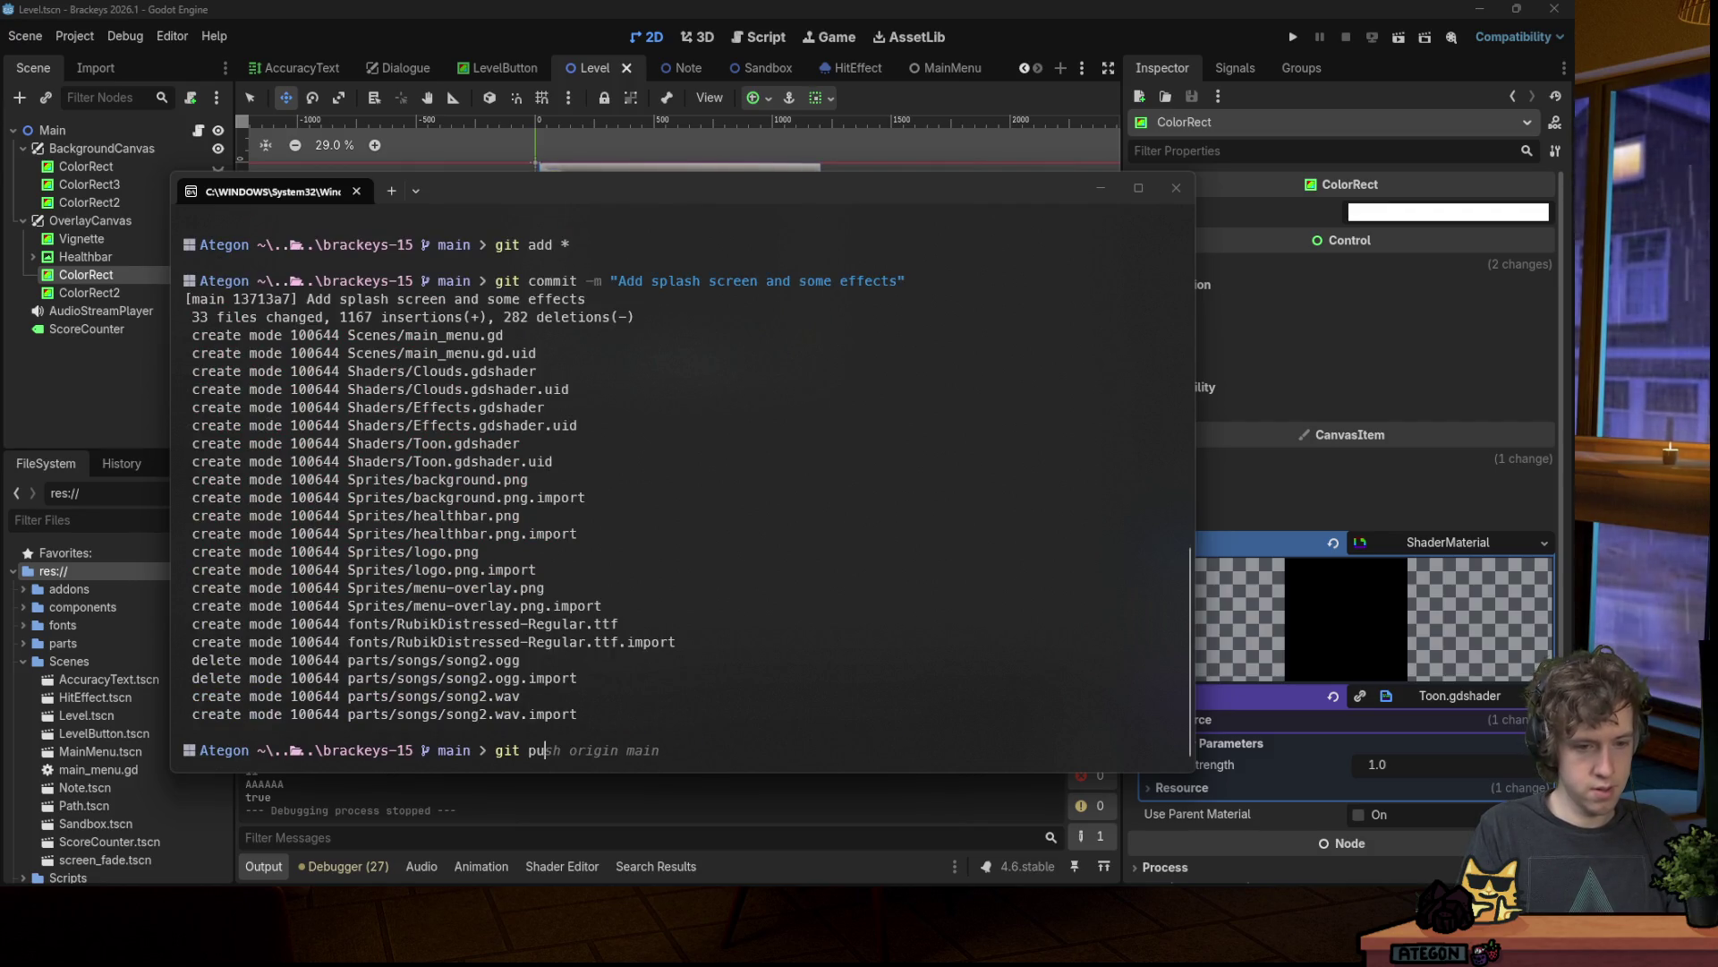
{"action": "type", "text": "sh origin main"}
{"action": "key", "text": "Return"}
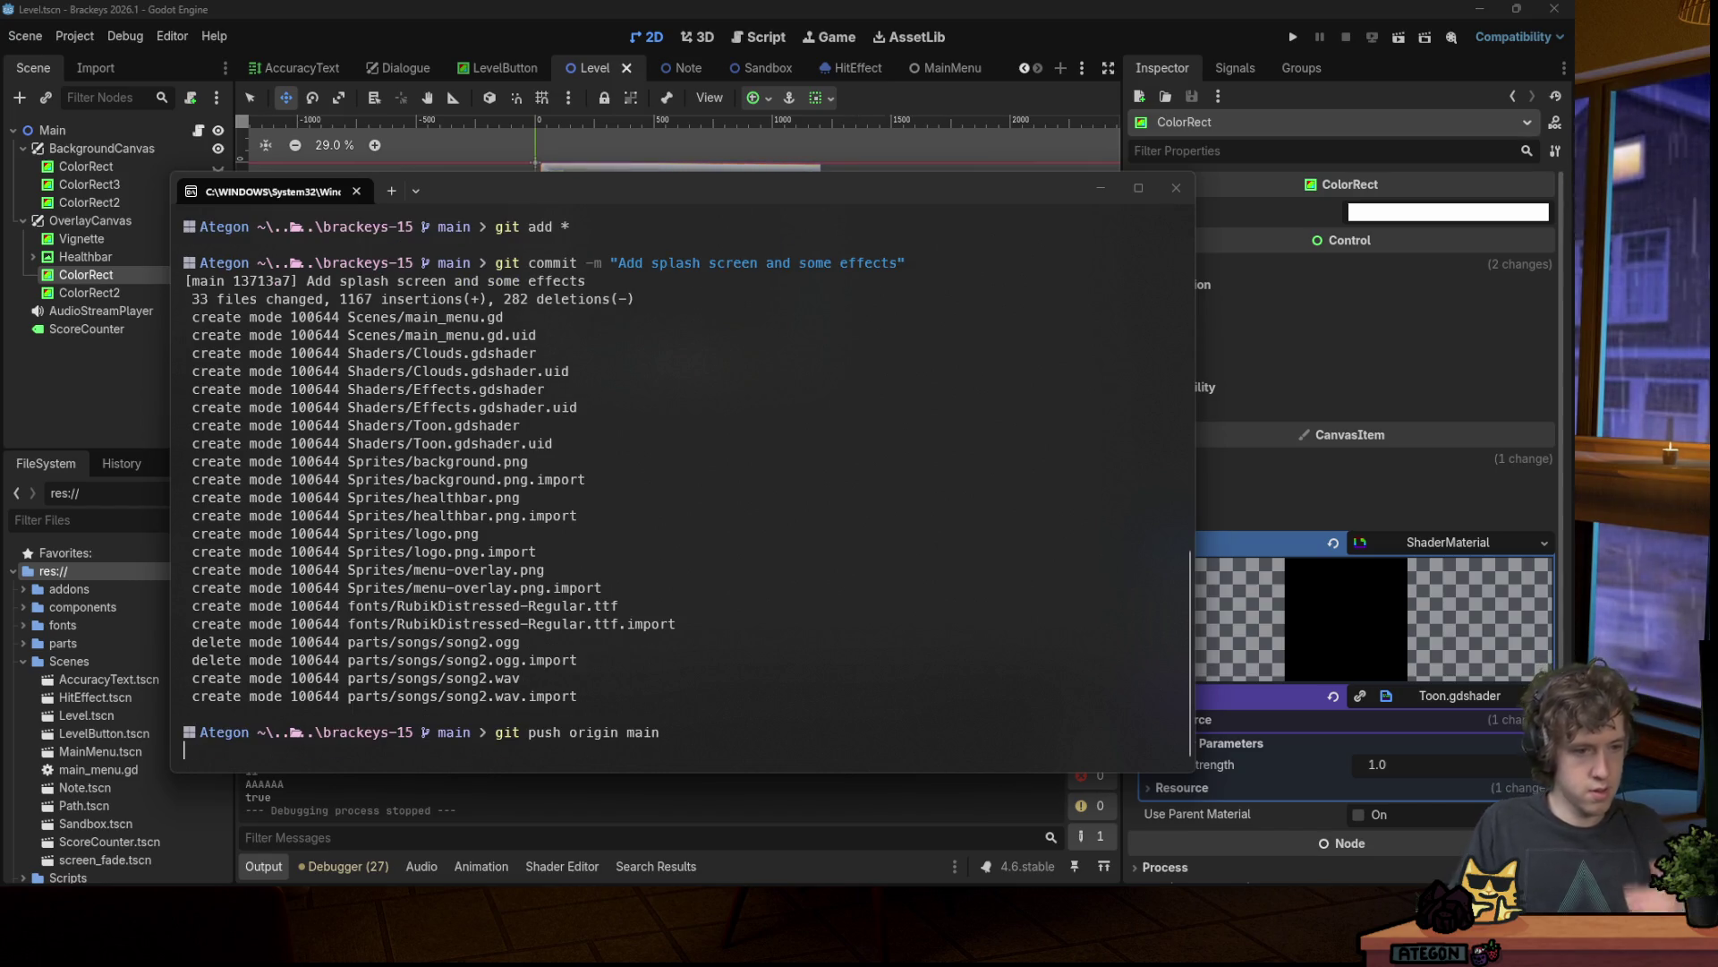
{"action": "key", "text": "Up"}
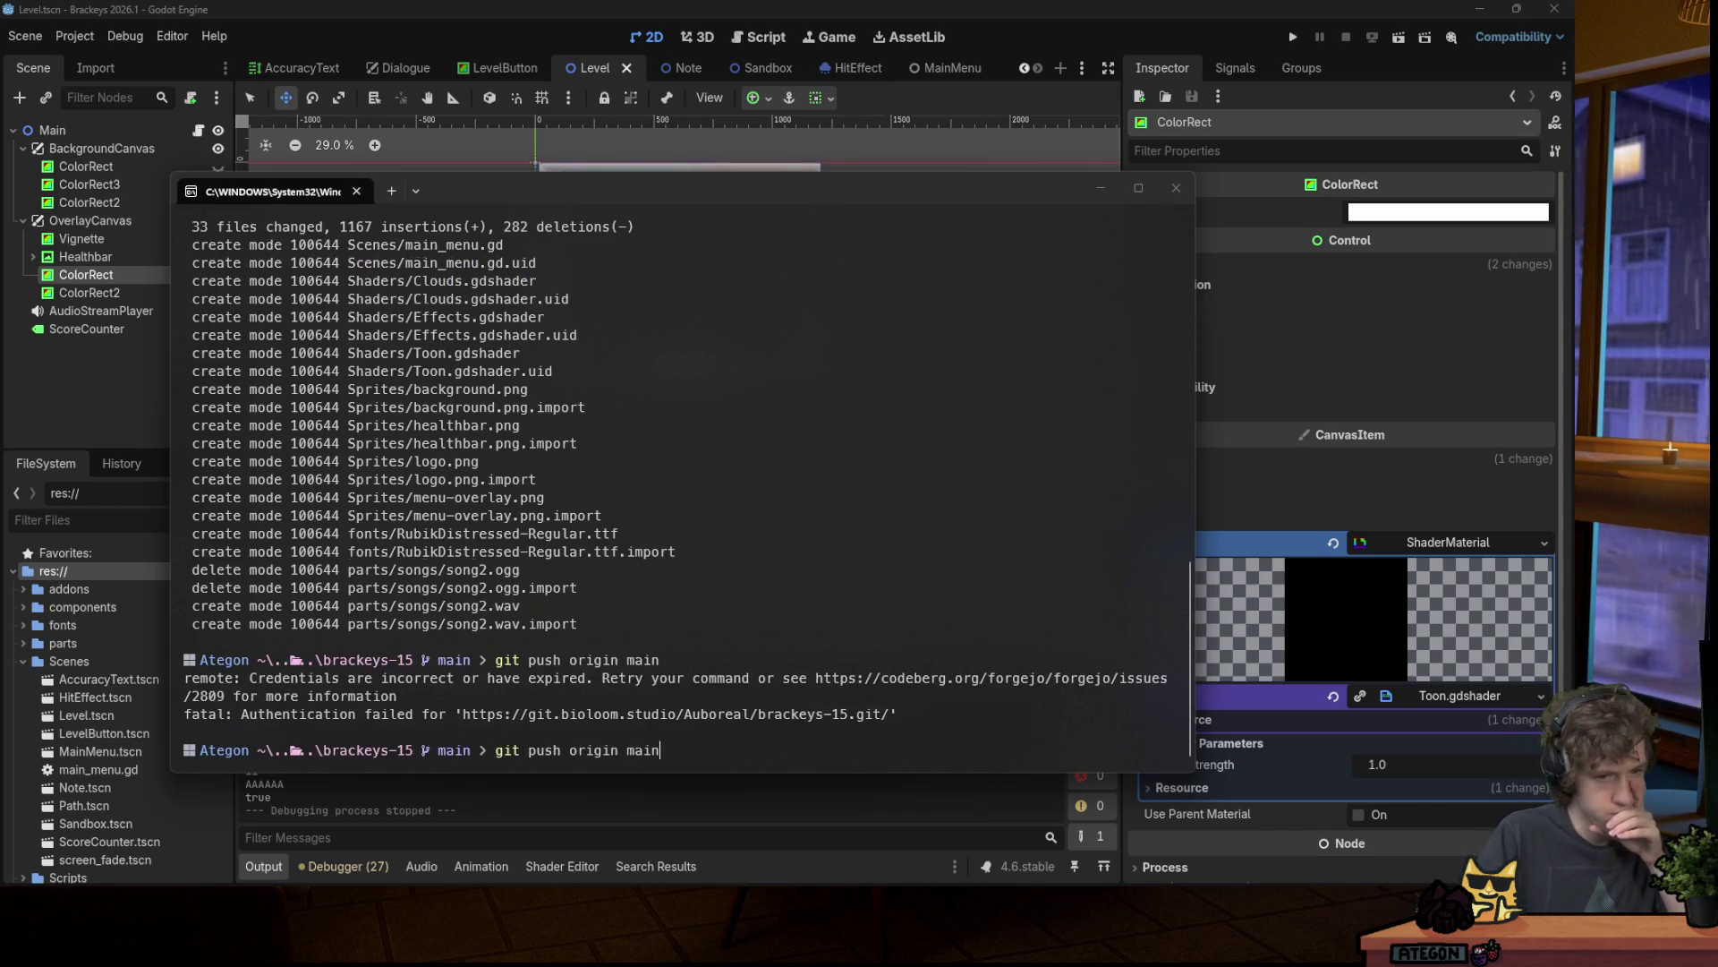
{"action": "key", "text": "Return"}
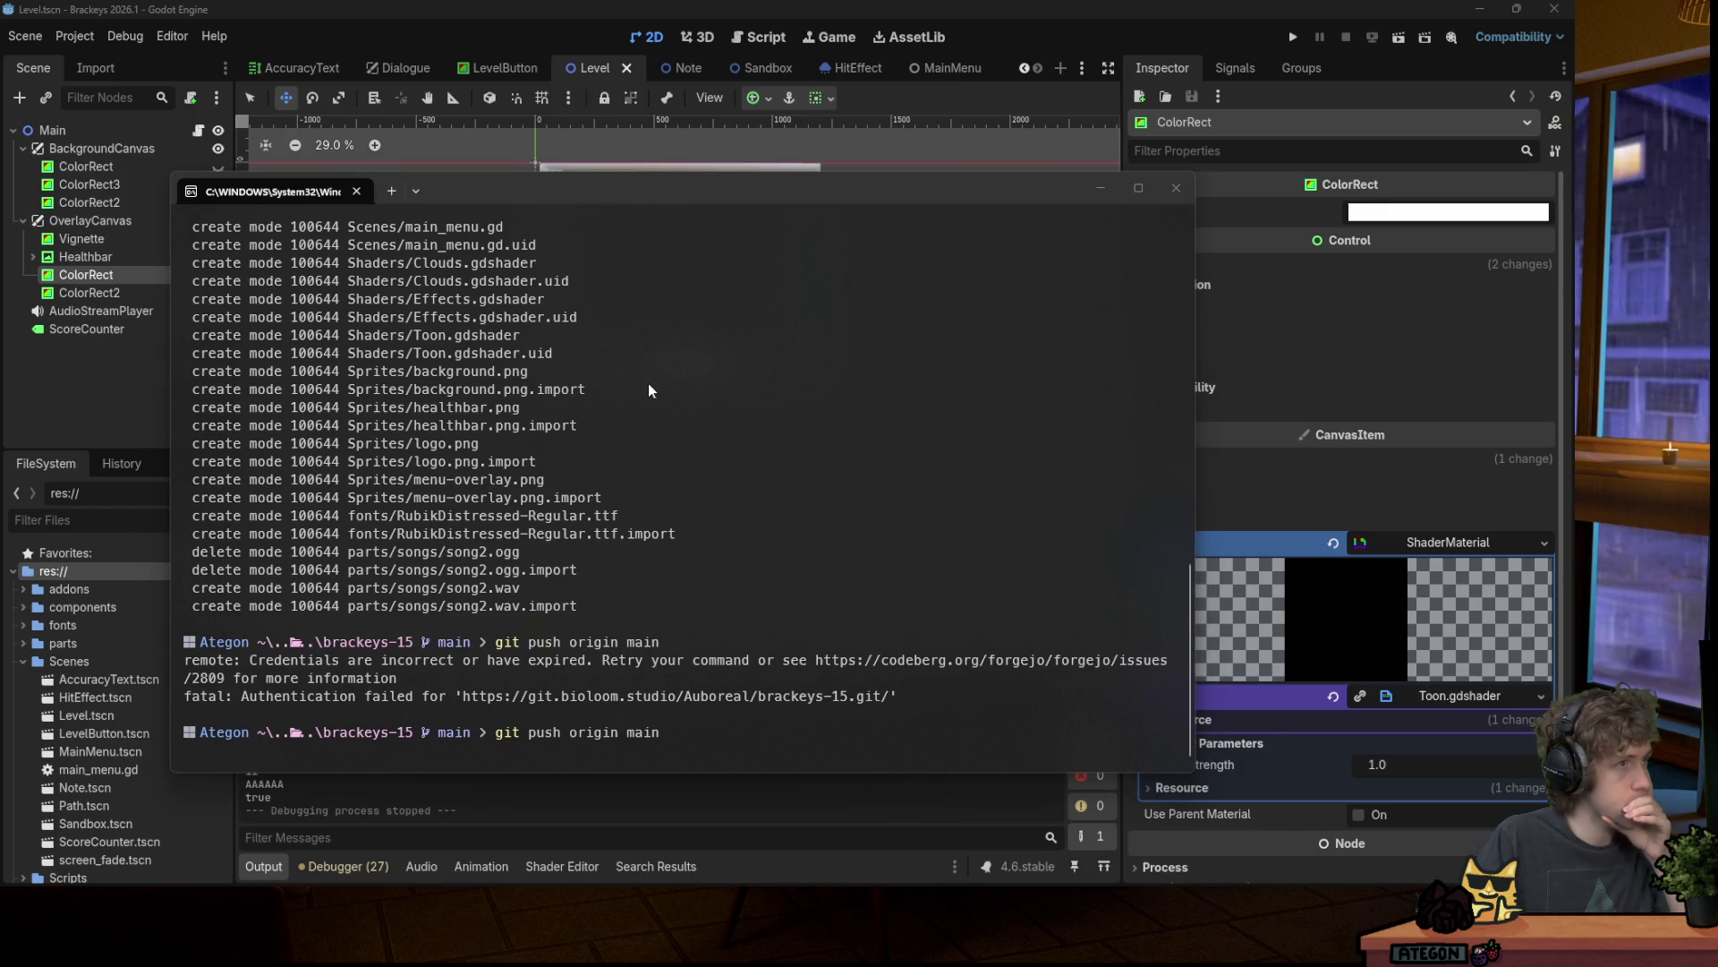
{"action": "key", "text": "Return"}
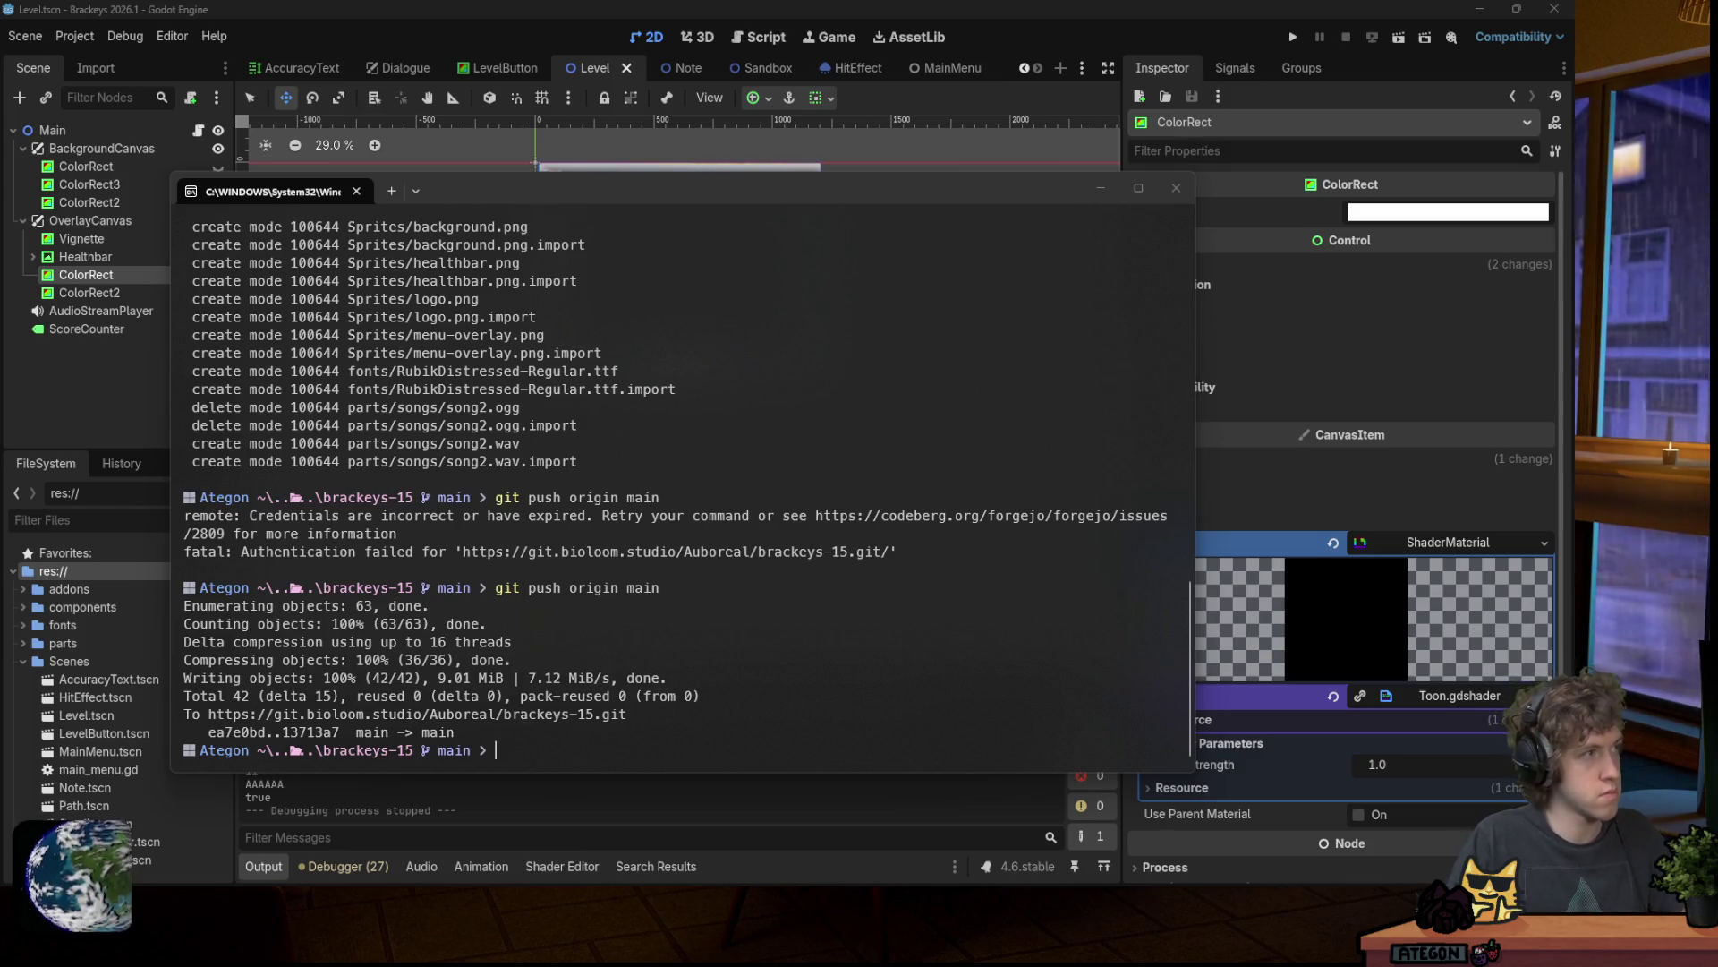
{"action": "key", "text": "super+Down"}
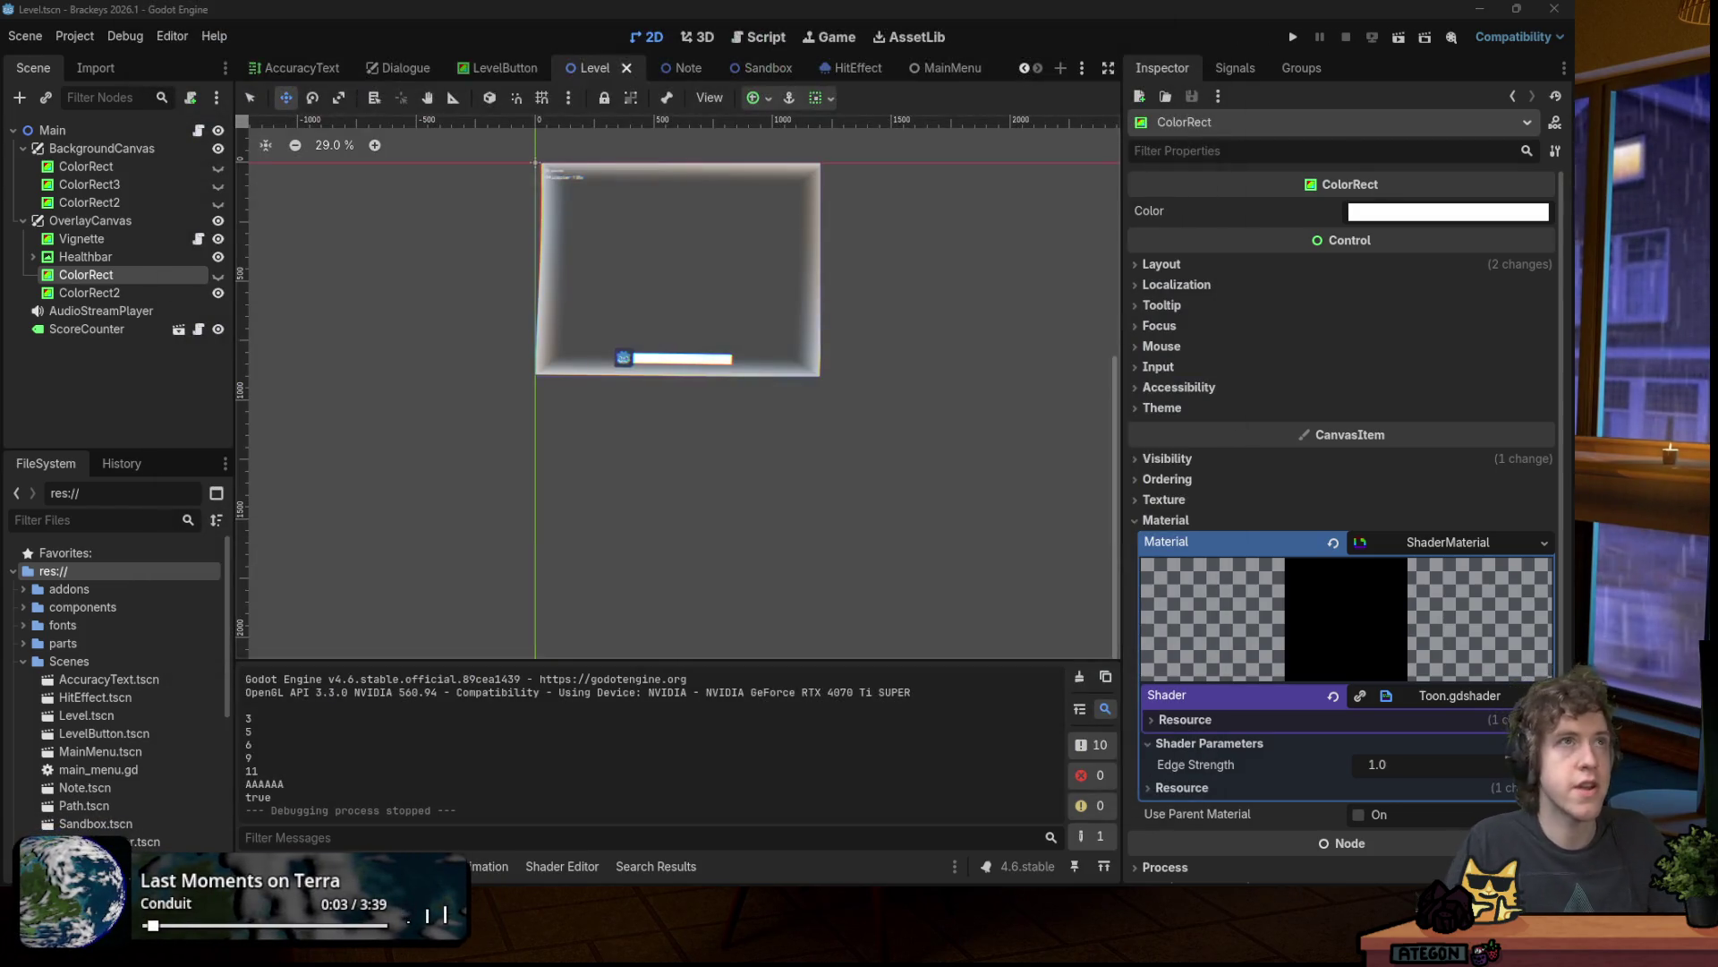